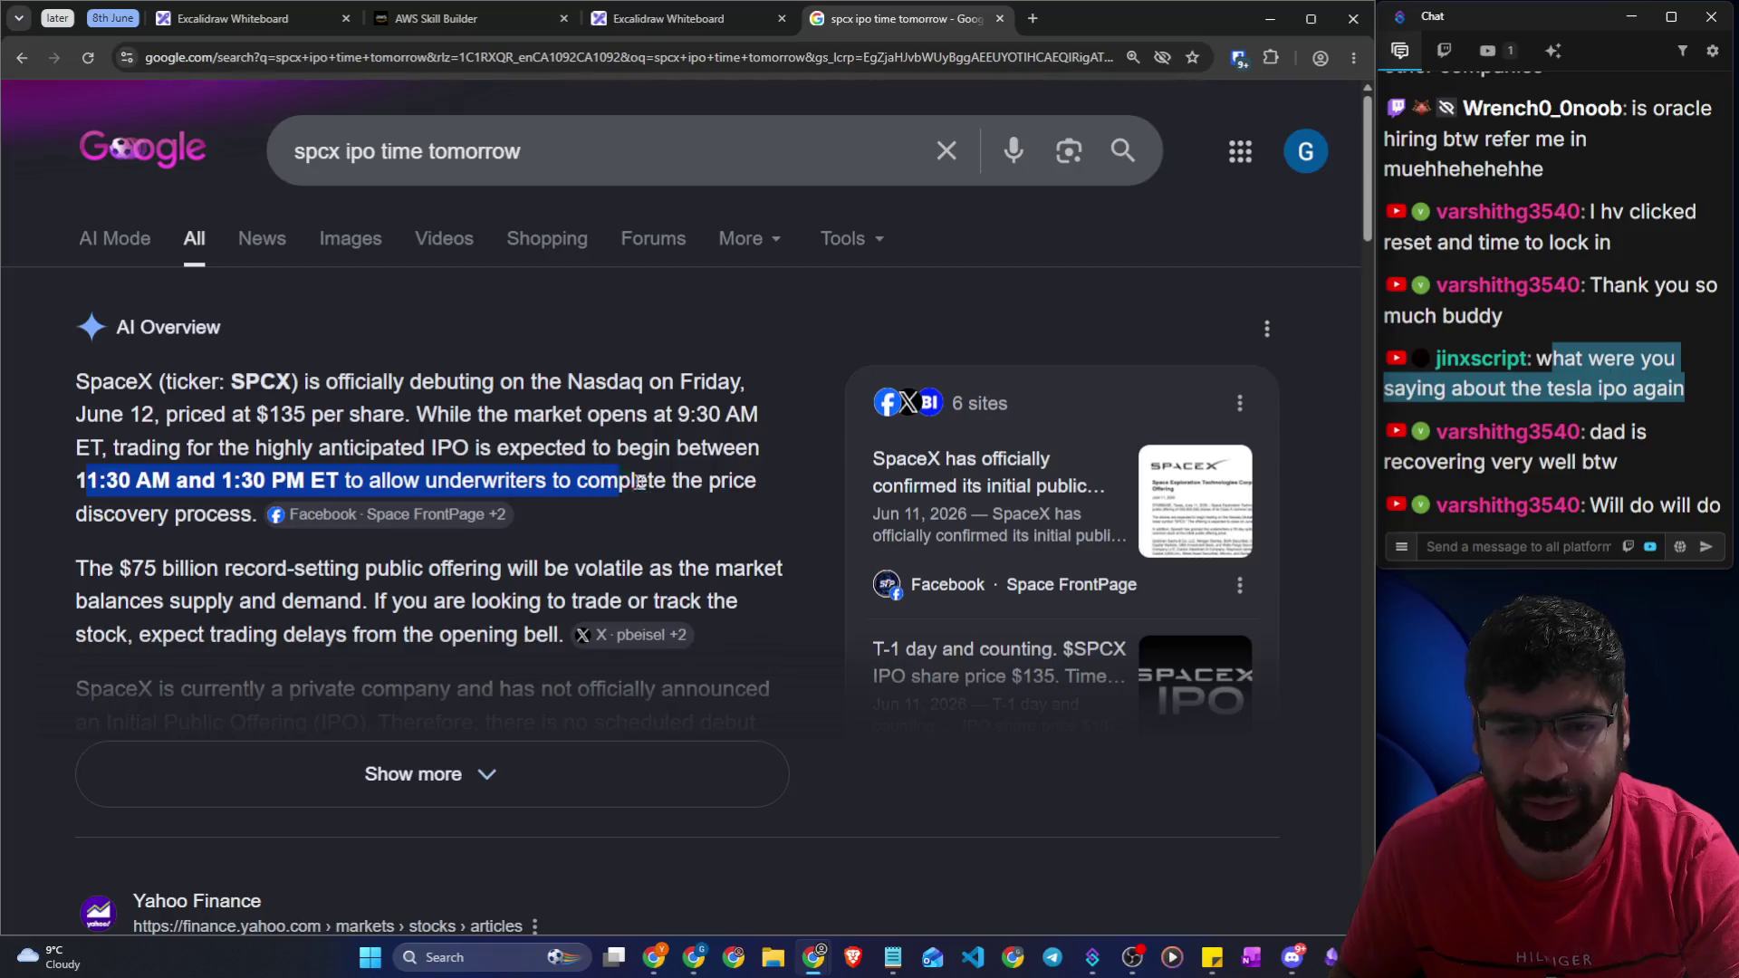
Copy the phrase 'SpaceX (ticker: SPCX)' from the AI overview answer
{"action": "left_click_drag", "start_coordinate": [116, 514], "coordinate": [197, 512]}
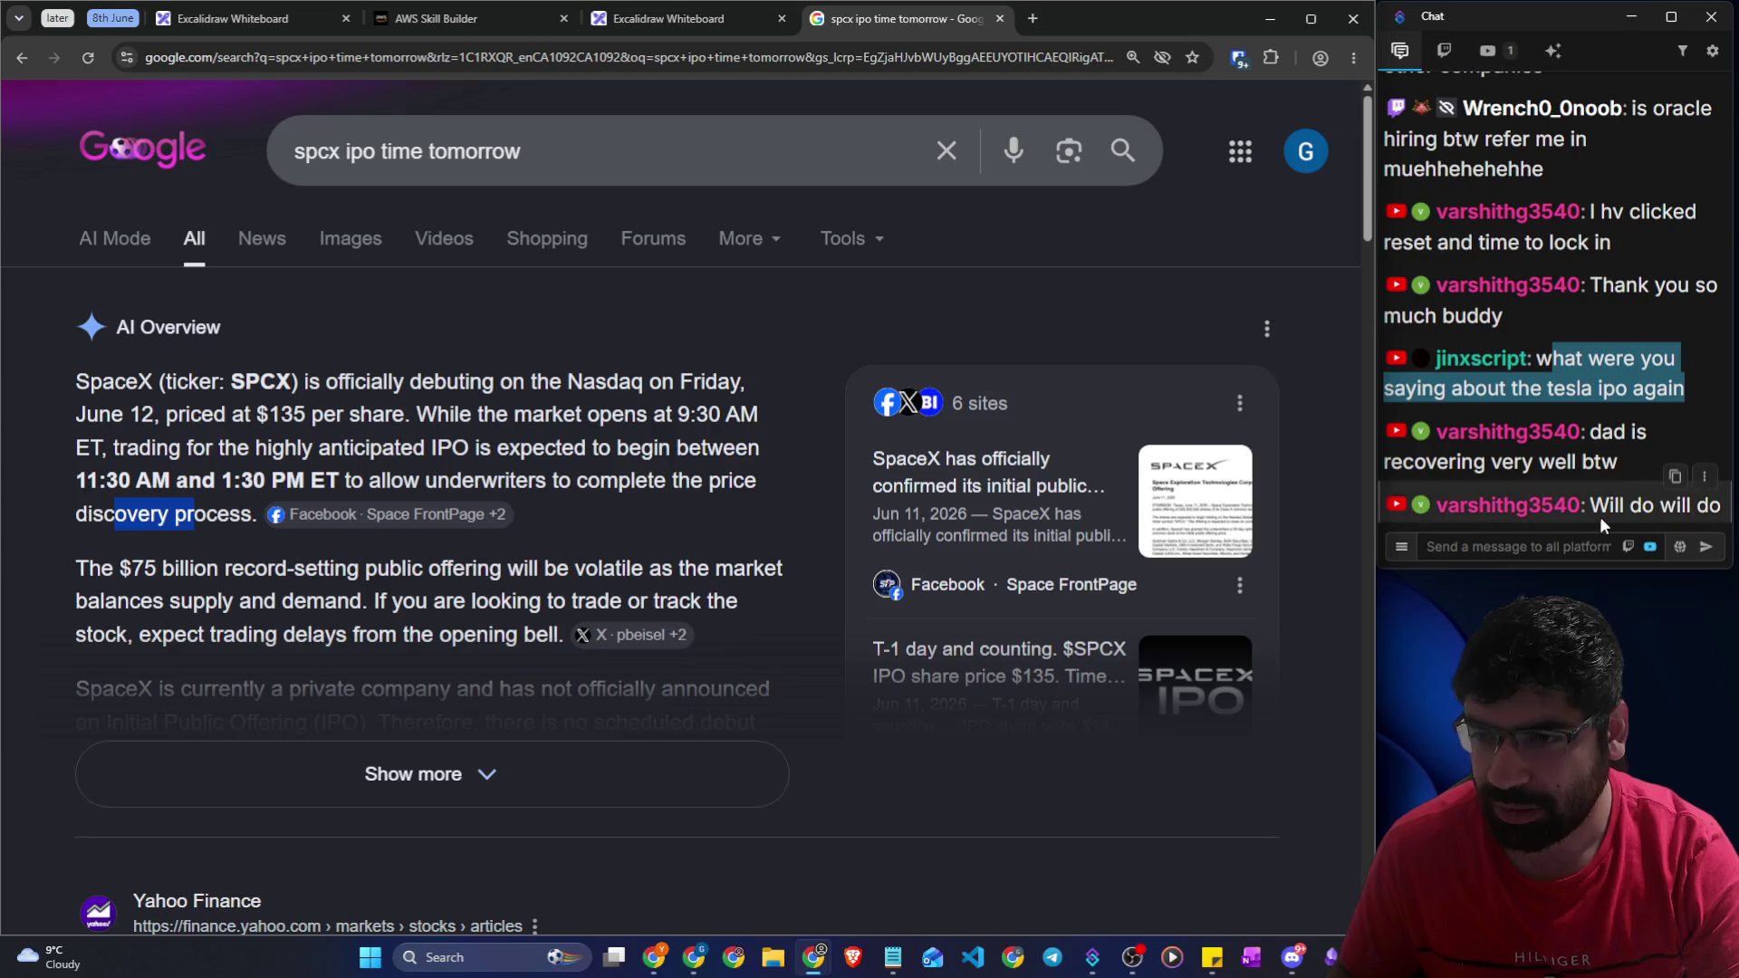
{"action": "left_click", "coordinate": [390, 514]}
{"action": "left_click", "coordinate": [163, 573]}
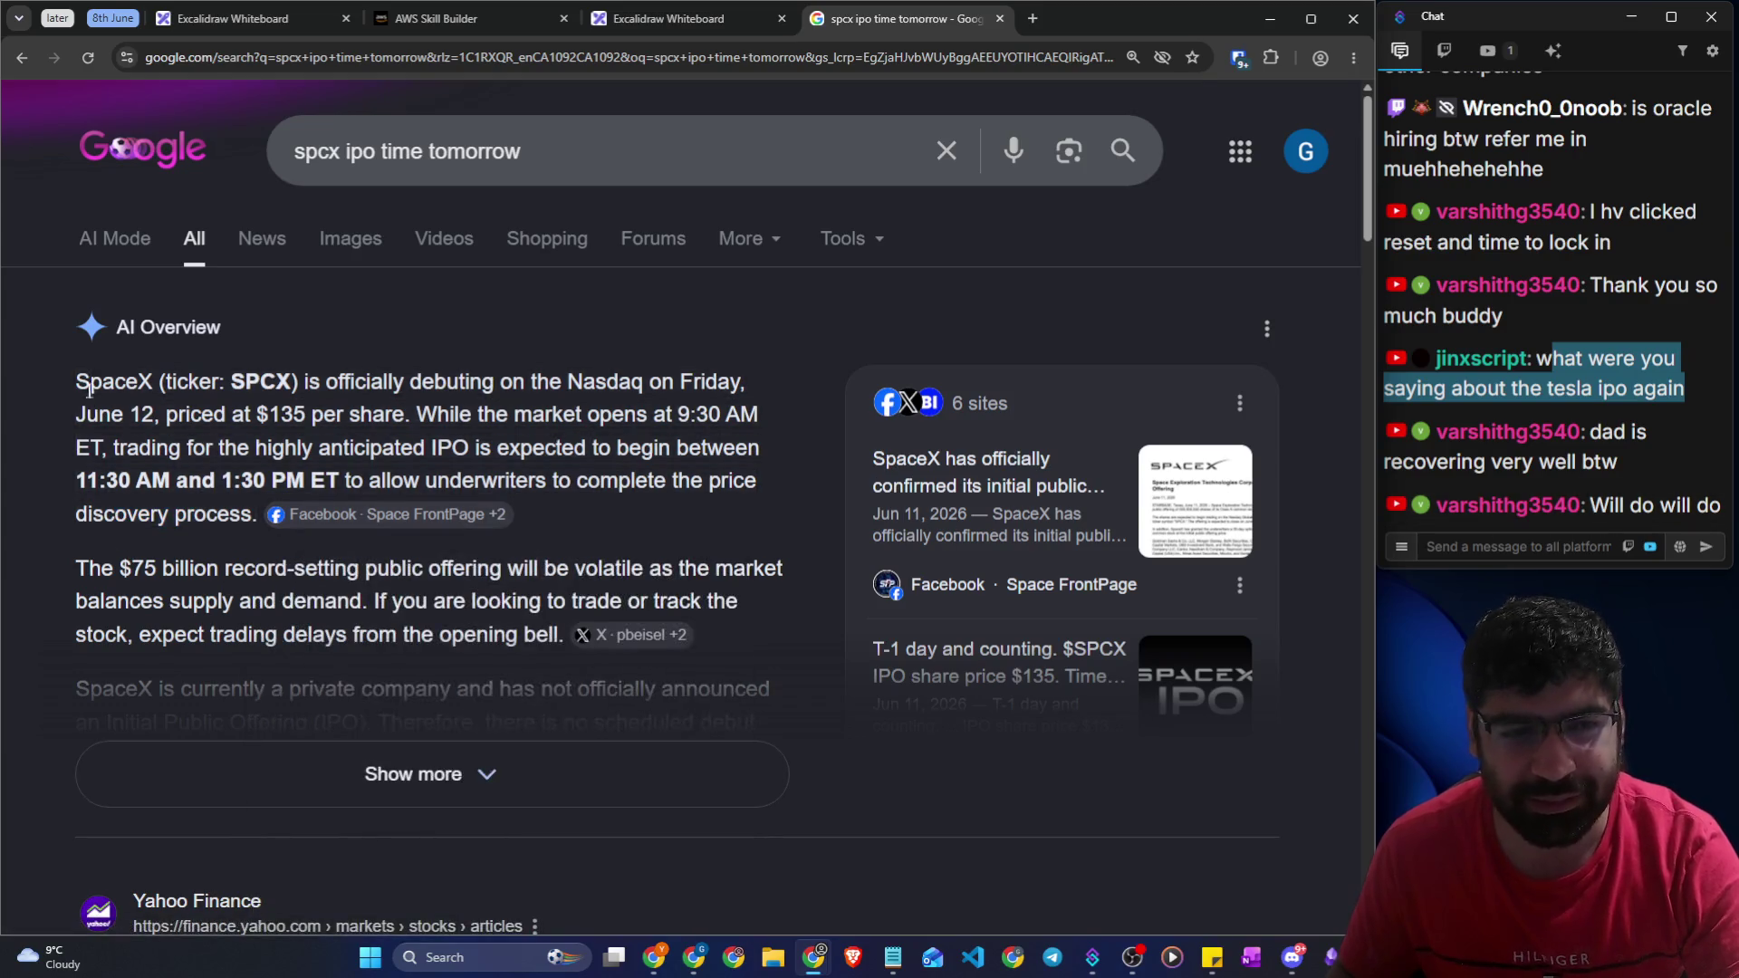
{"action": "left_click_drag", "start_coordinate": [76, 382], "coordinate": [302, 381]}
{"action": "right_click", "coordinate": [264, 378]}
{"action": "left_click", "coordinate": [326, 399]}
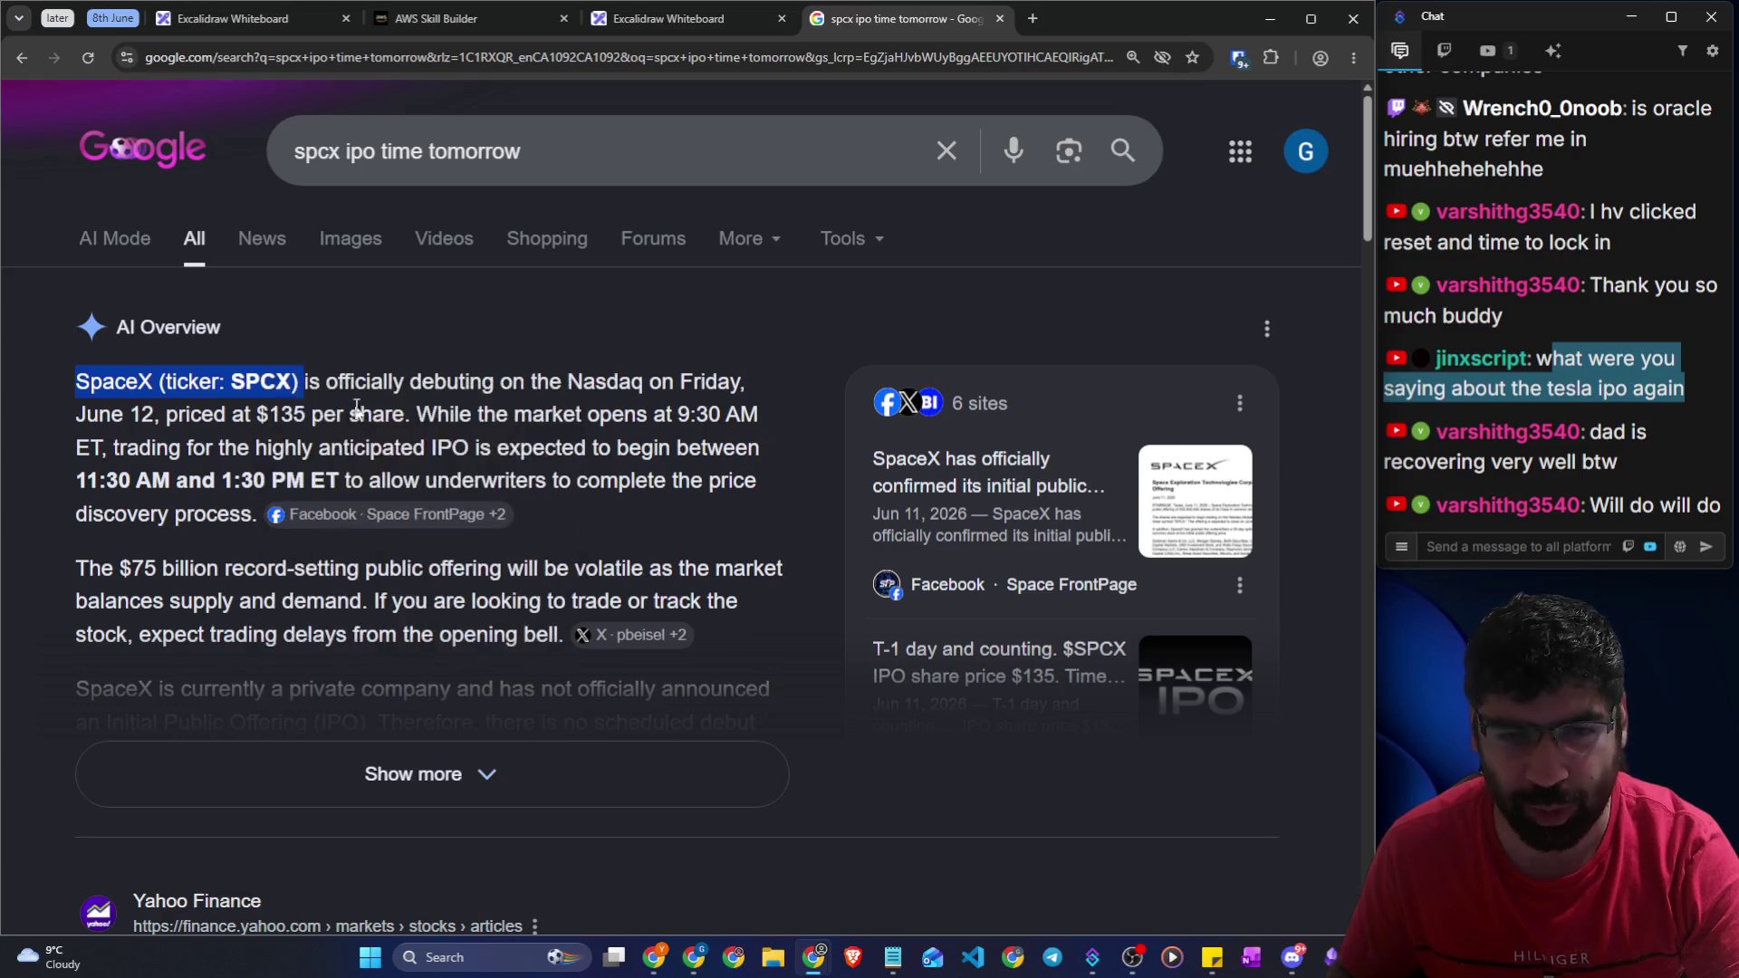
Send the copied ticker as a live chat message and scroll down to Top stories
{"action": "left_click", "coordinate": [1577, 543]}
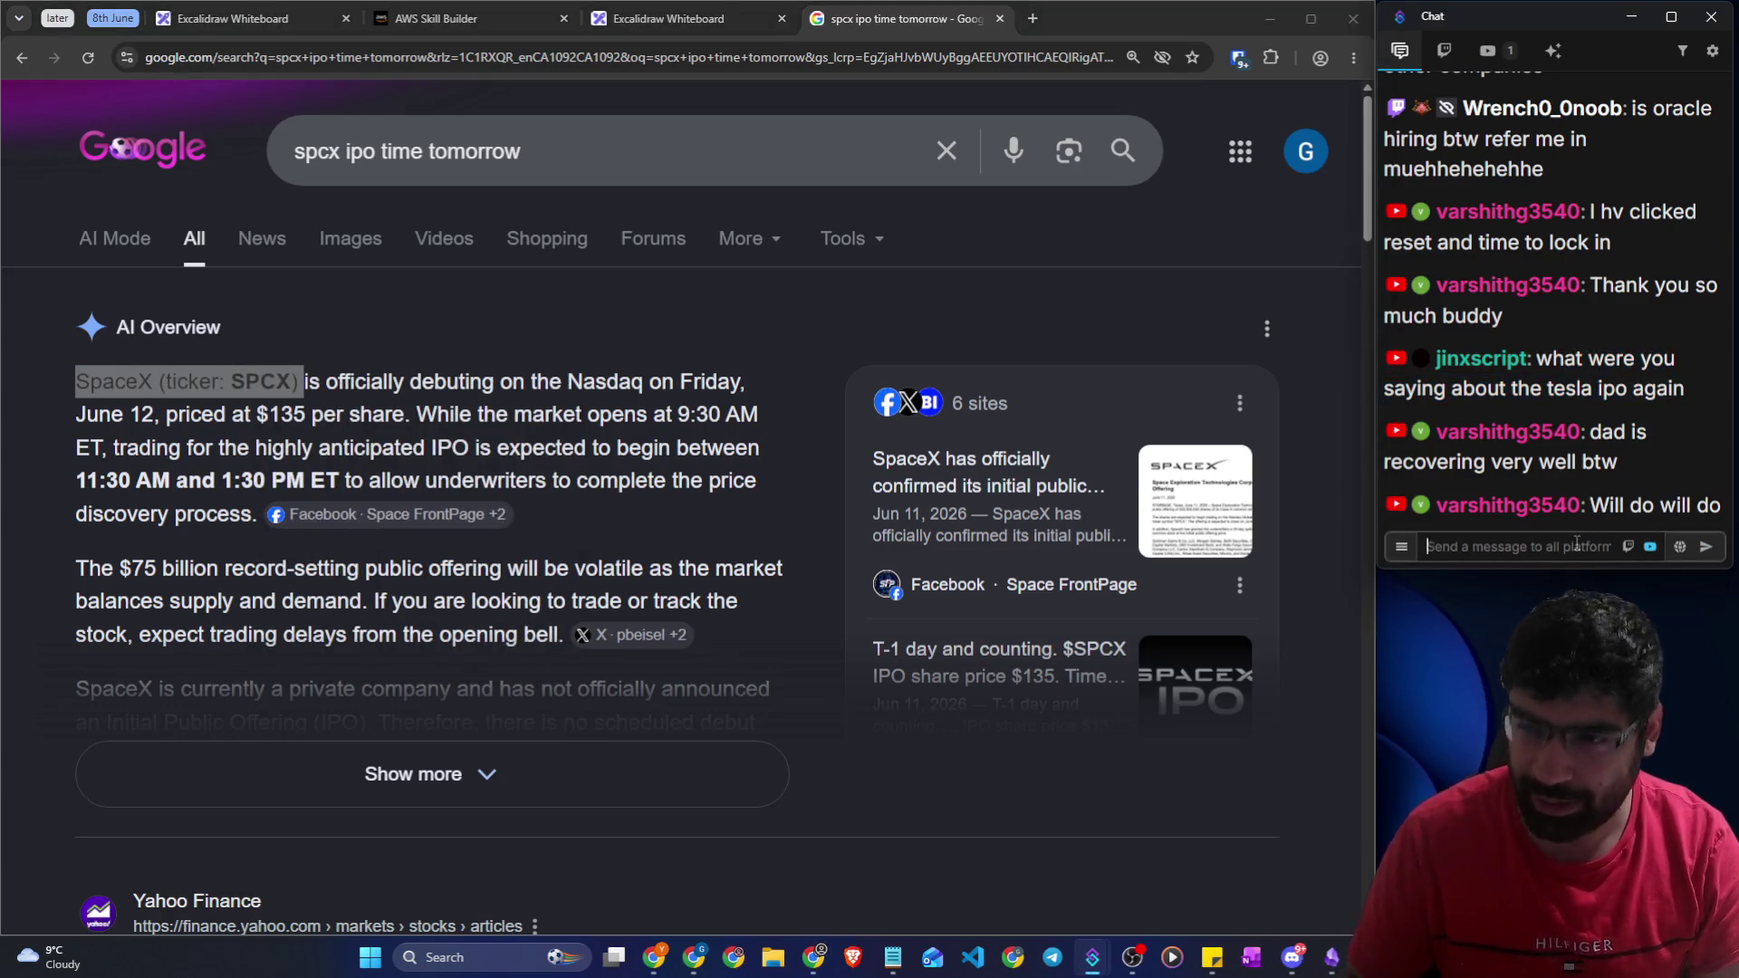
{"action": "key", "text": "ctrl+v"}
{"action": "key", "text": "Return"}
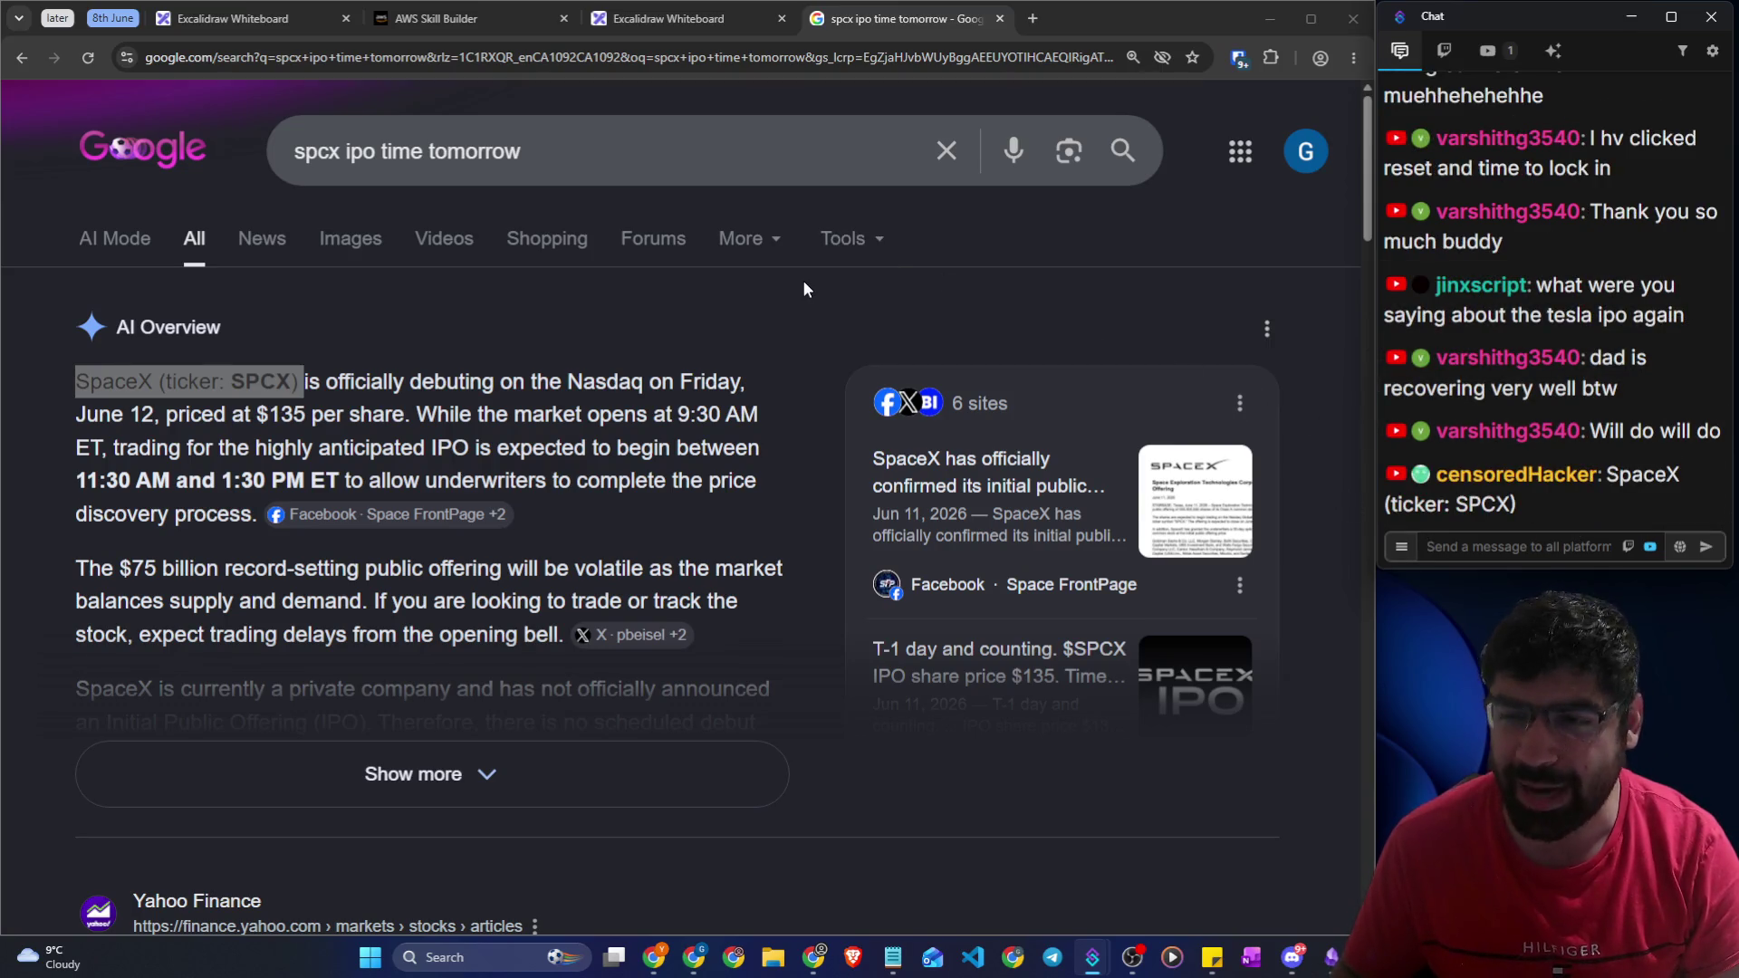
{"action": "scroll", "coordinate": [802, 288], "scroll_direction": "down", "scroll_amount": 5}
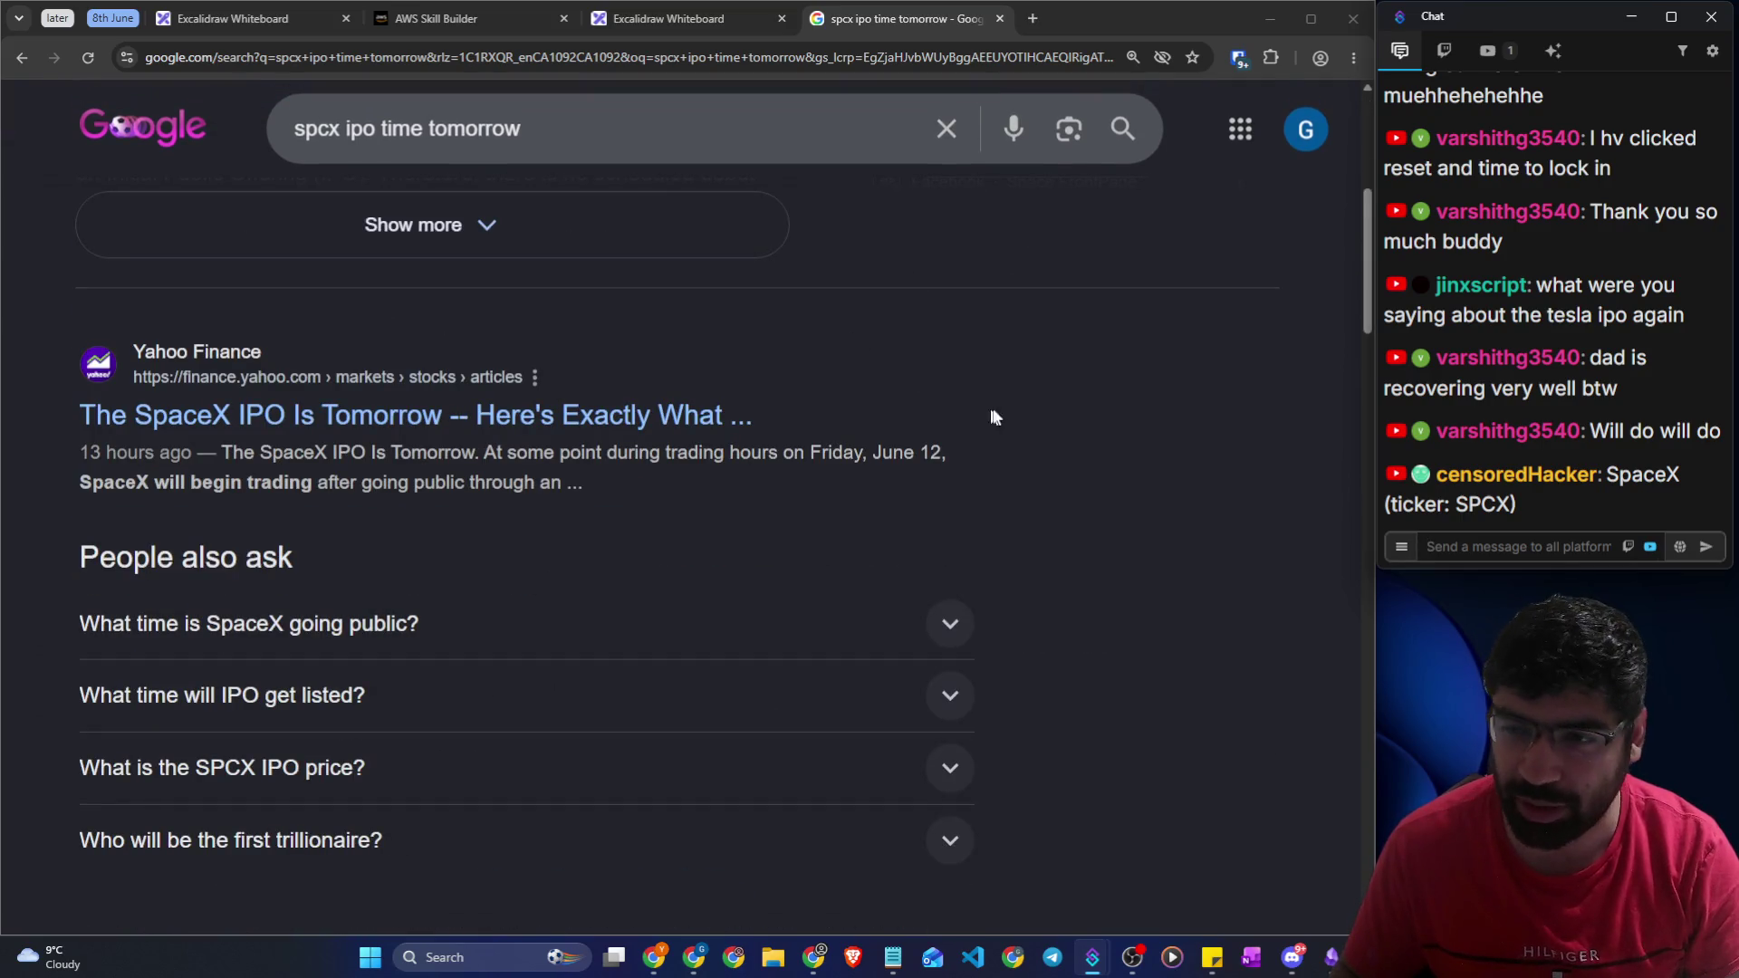
{"action": "scroll", "coordinate": [1037, 410], "scroll_direction": "down", "scroll_amount": 5}
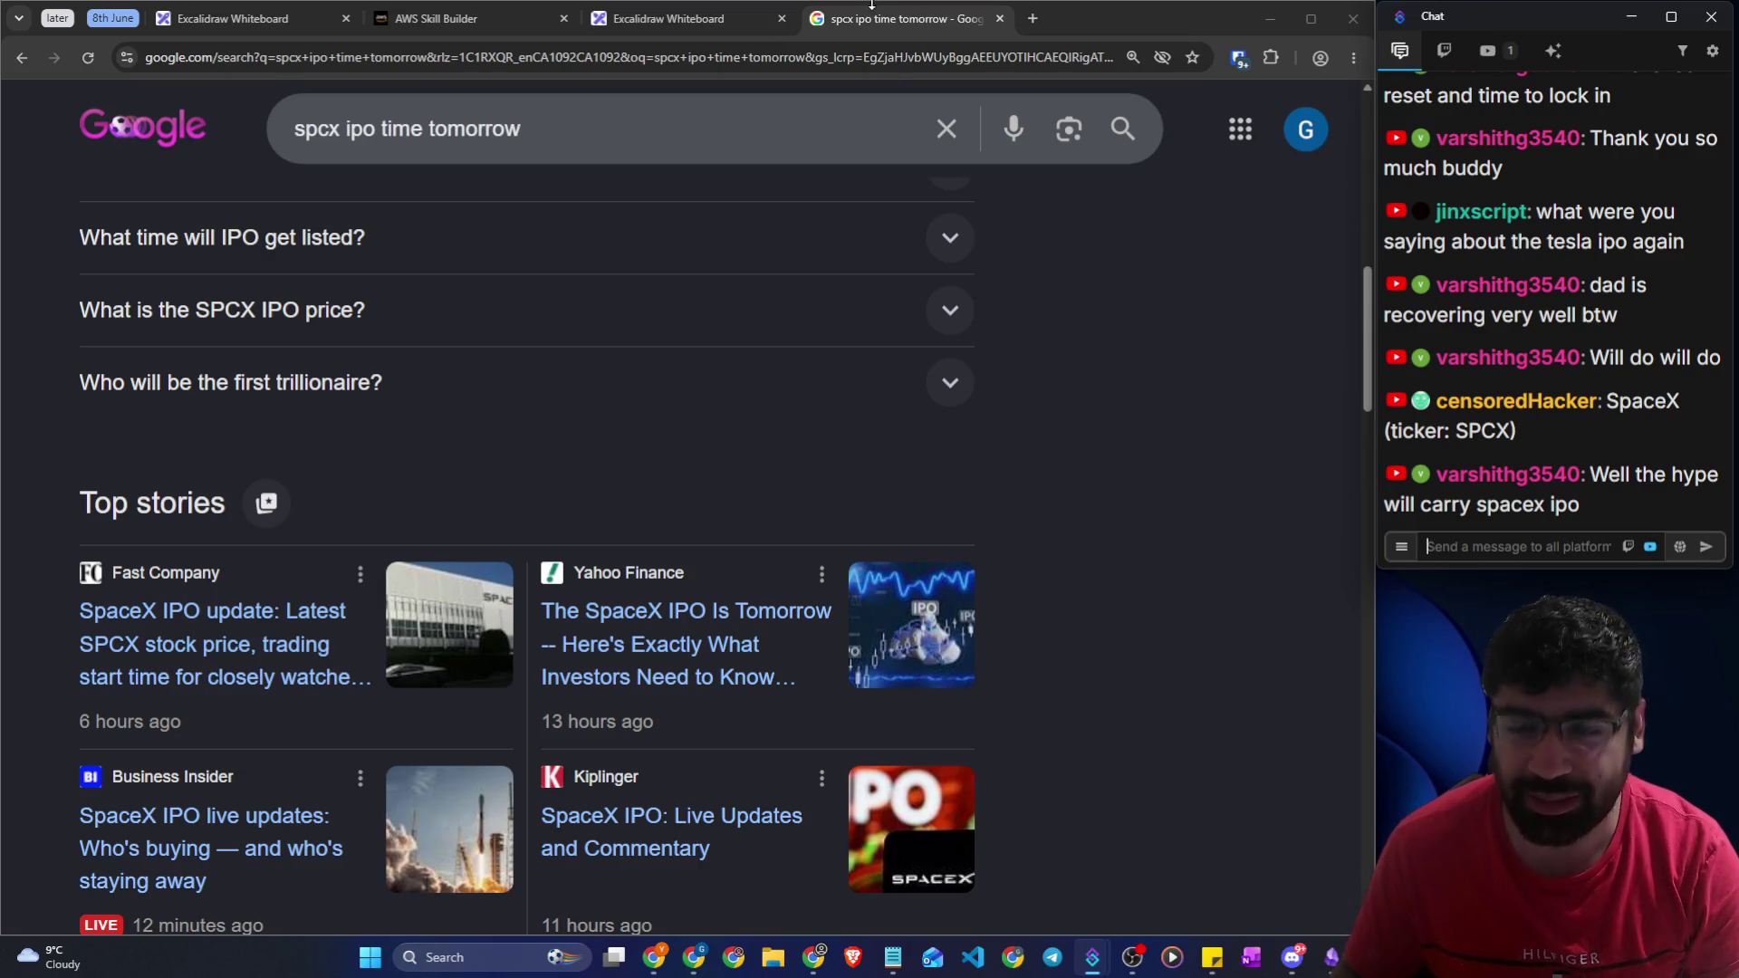
{"action": "left_click", "coordinate": [648, 18]}
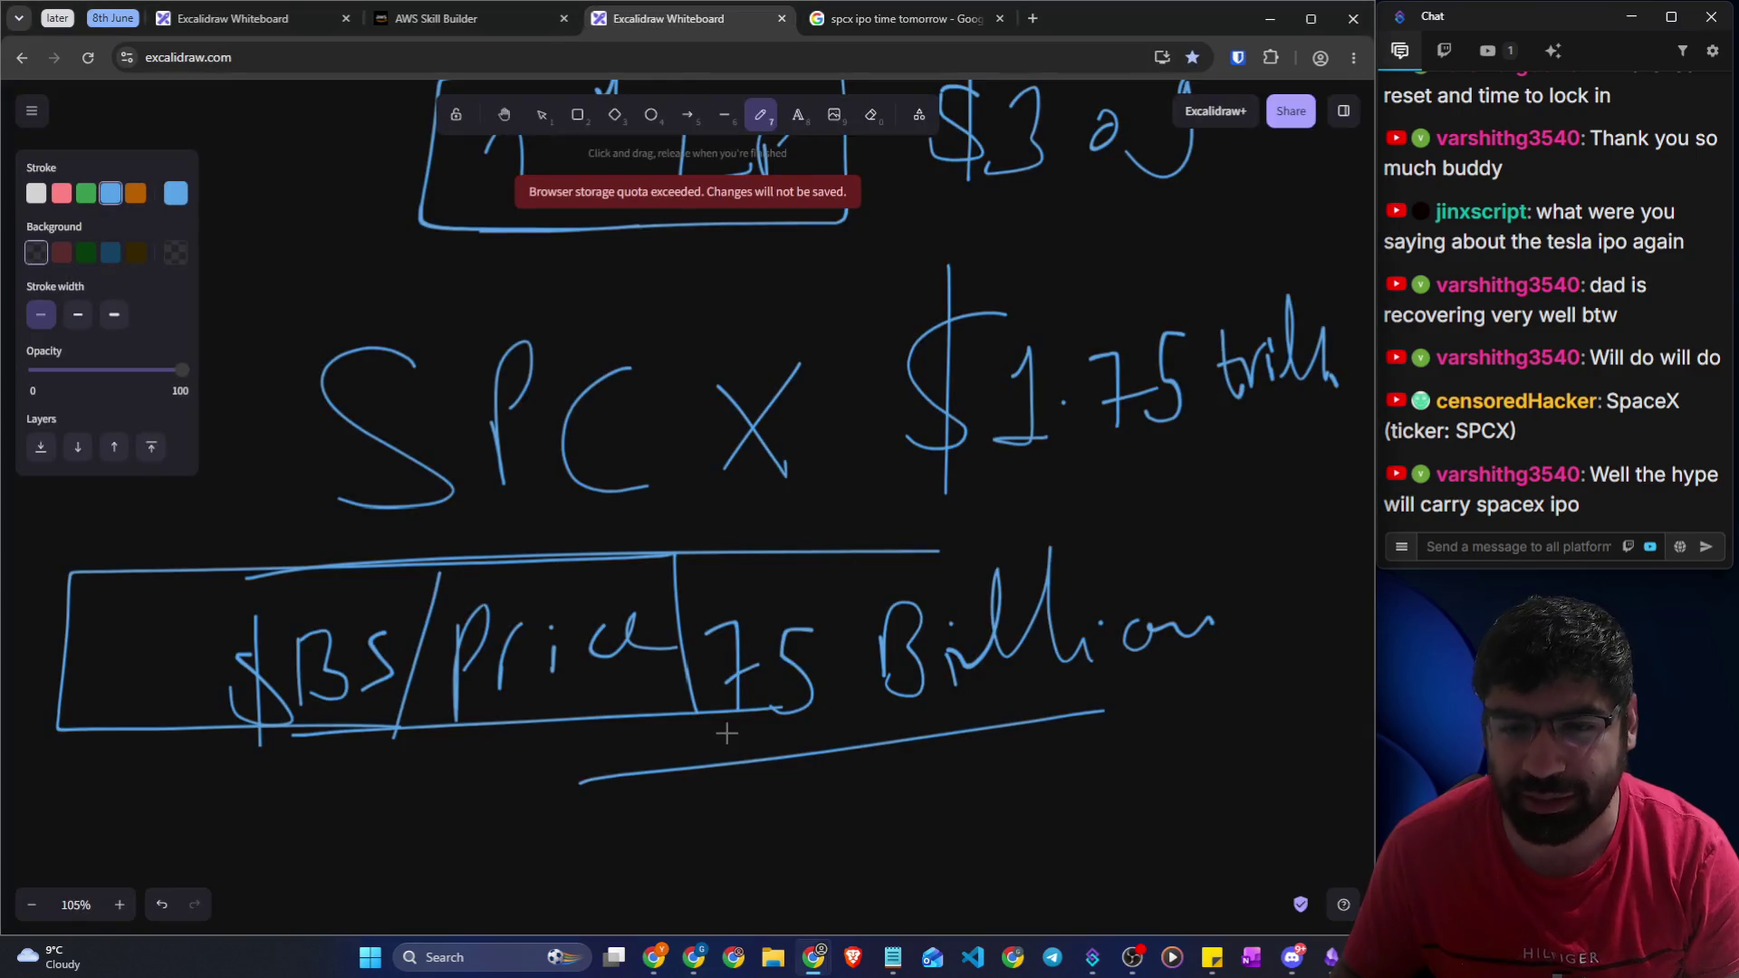
Box the $75 figure and draw an arrow beneath pointing to 150B
{"action": "mouse_move", "coordinate": [693, 614]}
{"action": "left_mouse_down"}
{"action": "mouse_move", "coordinate": [684, 743]}
{"action": "mouse_move", "coordinate": [826, 603]}
{"action": "mouse_move", "coordinate": [661, 730]}
{"action": "left_mouse_up"}
{"action": "mouse_move", "coordinate": [911, 748]}
{"action": "left_mouse_down"}
{"action": "mouse_move", "coordinate": [1039, 761]}
{"action": "mouse_move", "coordinate": [1025, 781]}
{"action": "left_mouse_up"}
{"action": "mouse_move", "coordinate": [1125, 725]}
{"action": "left_mouse_down"}
{"action": "mouse_move", "coordinate": [1070, 770]}
{"action": "mouse_move", "coordinate": [1231, 707]}
{"action": "mouse_move", "coordinate": [1221, 755]}
{"action": "left_mouse_up"}
{"action": "left_click_drag", "start_coordinate": [1076, 813], "coordinate": [1292, 773]}
Sketch boxed BR and N100 labels below, with an arrow from BR to $B
{"action": "scroll", "coordinate": [458, 475], "scroll_direction": "down", "scroll_amount": 4}
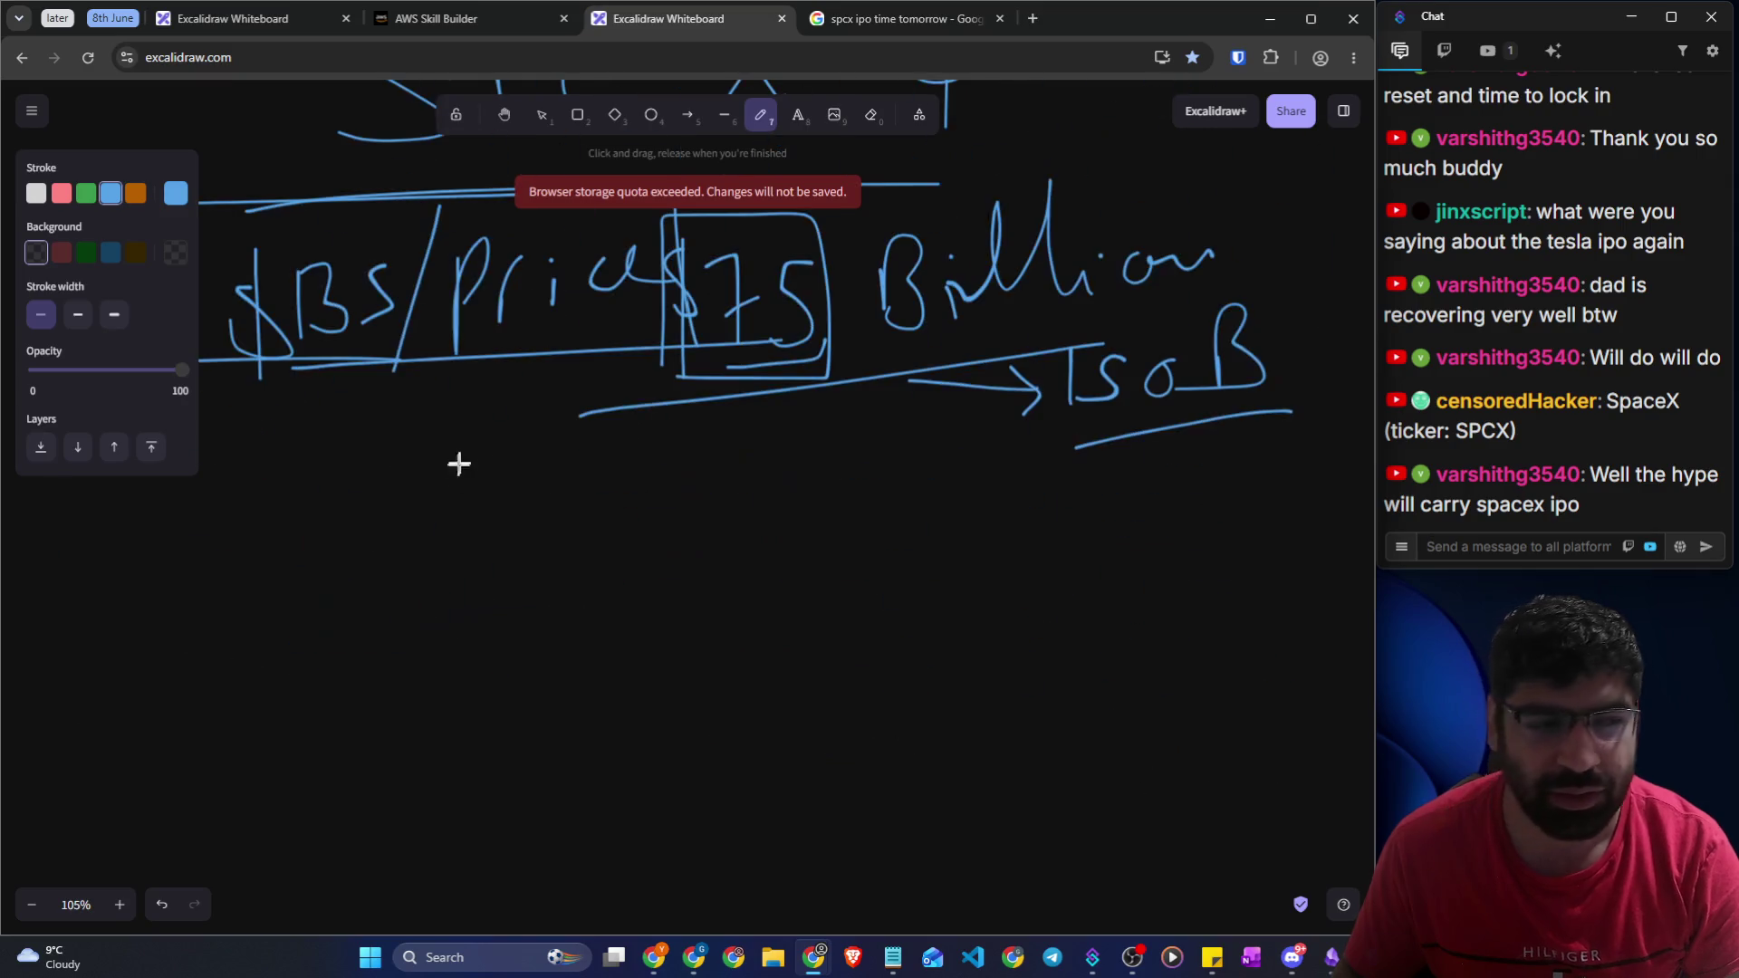
{"action": "mouse_move", "coordinate": [360, 562]}
{"action": "left_mouse_down"}
{"action": "mouse_move", "coordinate": [415, 532]}
{"action": "mouse_move", "coordinate": [525, 609]}
{"action": "left_mouse_up"}
{"action": "left_click_drag", "start_coordinate": [649, 576], "coordinate": [637, 669]}
{"action": "mouse_move", "coordinate": [750, 573]}
{"action": "left_mouse_down"}
{"action": "mouse_move", "coordinate": [800, 467]}
{"action": "mouse_move", "coordinate": [899, 562]}
{"action": "mouse_move", "coordinate": [939, 503]}
{"action": "mouse_move", "coordinate": [1005, 491]}
{"action": "left_mouse_up"}
{"action": "mouse_move", "coordinate": [804, 598]}
{"action": "left_mouse_down"}
{"action": "mouse_move", "coordinate": [1071, 547]}
{"action": "mouse_move", "coordinate": [594, 467]}
{"action": "mouse_move", "coordinate": [992, 610]}
{"action": "left_mouse_up"}
{"action": "mouse_move", "coordinate": [326, 671]}
{"action": "left_mouse_down"}
{"action": "mouse_move", "coordinate": [413, 482]}
{"action": "mouse_move", "coordinate": [261, 657]}
{"action": "left_mouse_up"}
{"action": "mouse_move", "coordinate": [404, 652]}
{"action": "left_mouse_down"}
{"action": "mouse_move", "coordinate": [511, 700]}
{"action": "mouse_move", "coordinate": [489, 730]}
{"action": "left_mouse_up"}
{"action": "mouse_move", "coordinate": [616, 671]}
{"action": "left_mouse_down"}
{"action": "mouse_move", "coordinate": [587, 716]}
{"action": "mouse_move", "coordinate": [620, 786]}
{"action": "mouse_move", "coordinate": [650, 738]}
{"action": "left_mouse_up"}
{"action": "left_click_drag", "start_coordinate": [650, 662], "coordinate": [658, 739]}
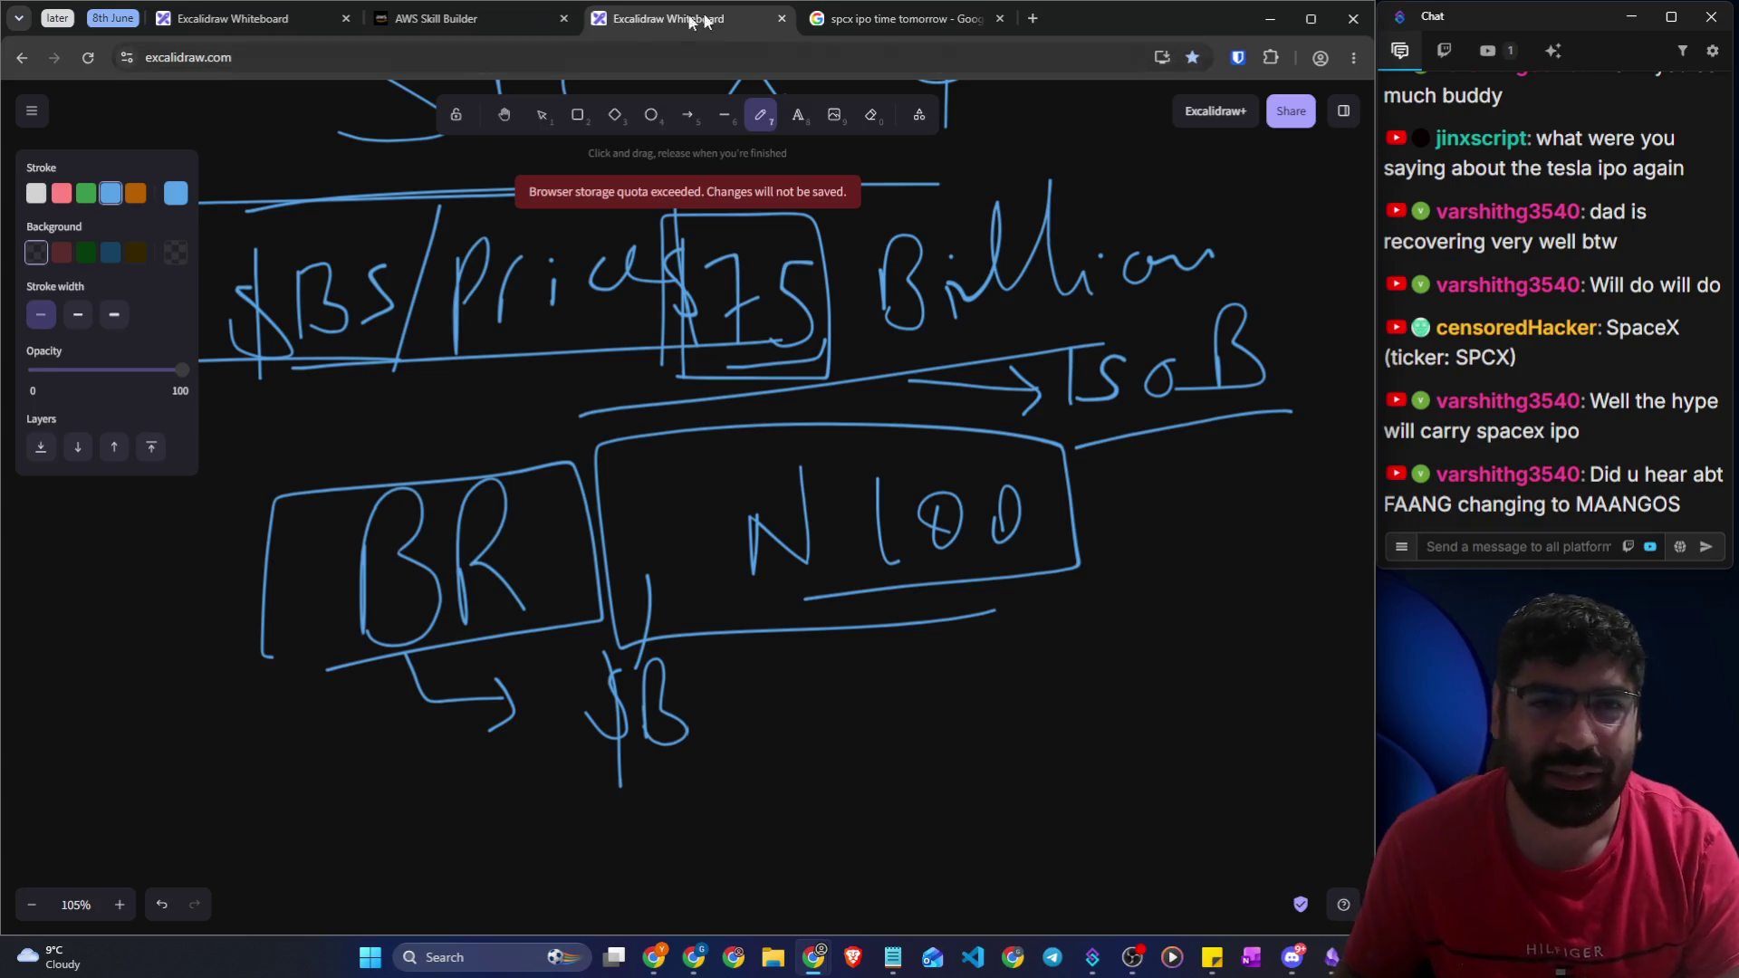
Close the leftover Excalidraw whiteboard and SpaceX search result tabs
{"action": "left_click", "coordinate": [782, 19]}
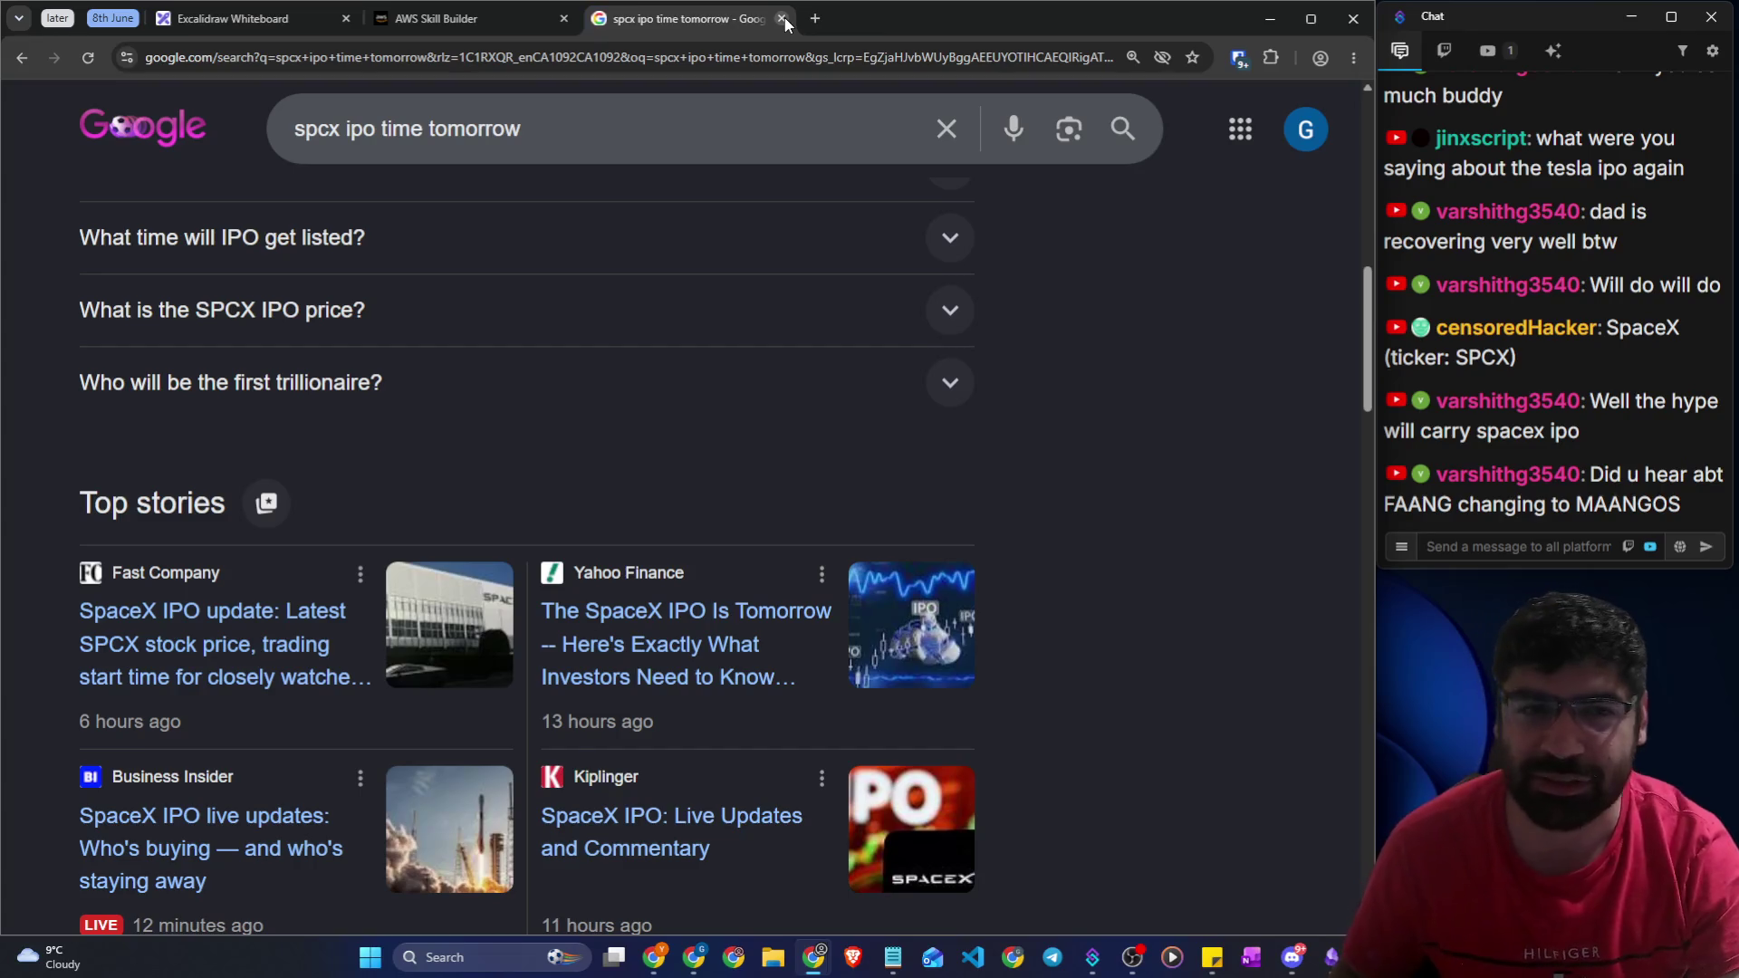
{"action": "left_click", "coordinate": [784, 18]}
{"action": "left_click", "coordinate": [913, 319]}
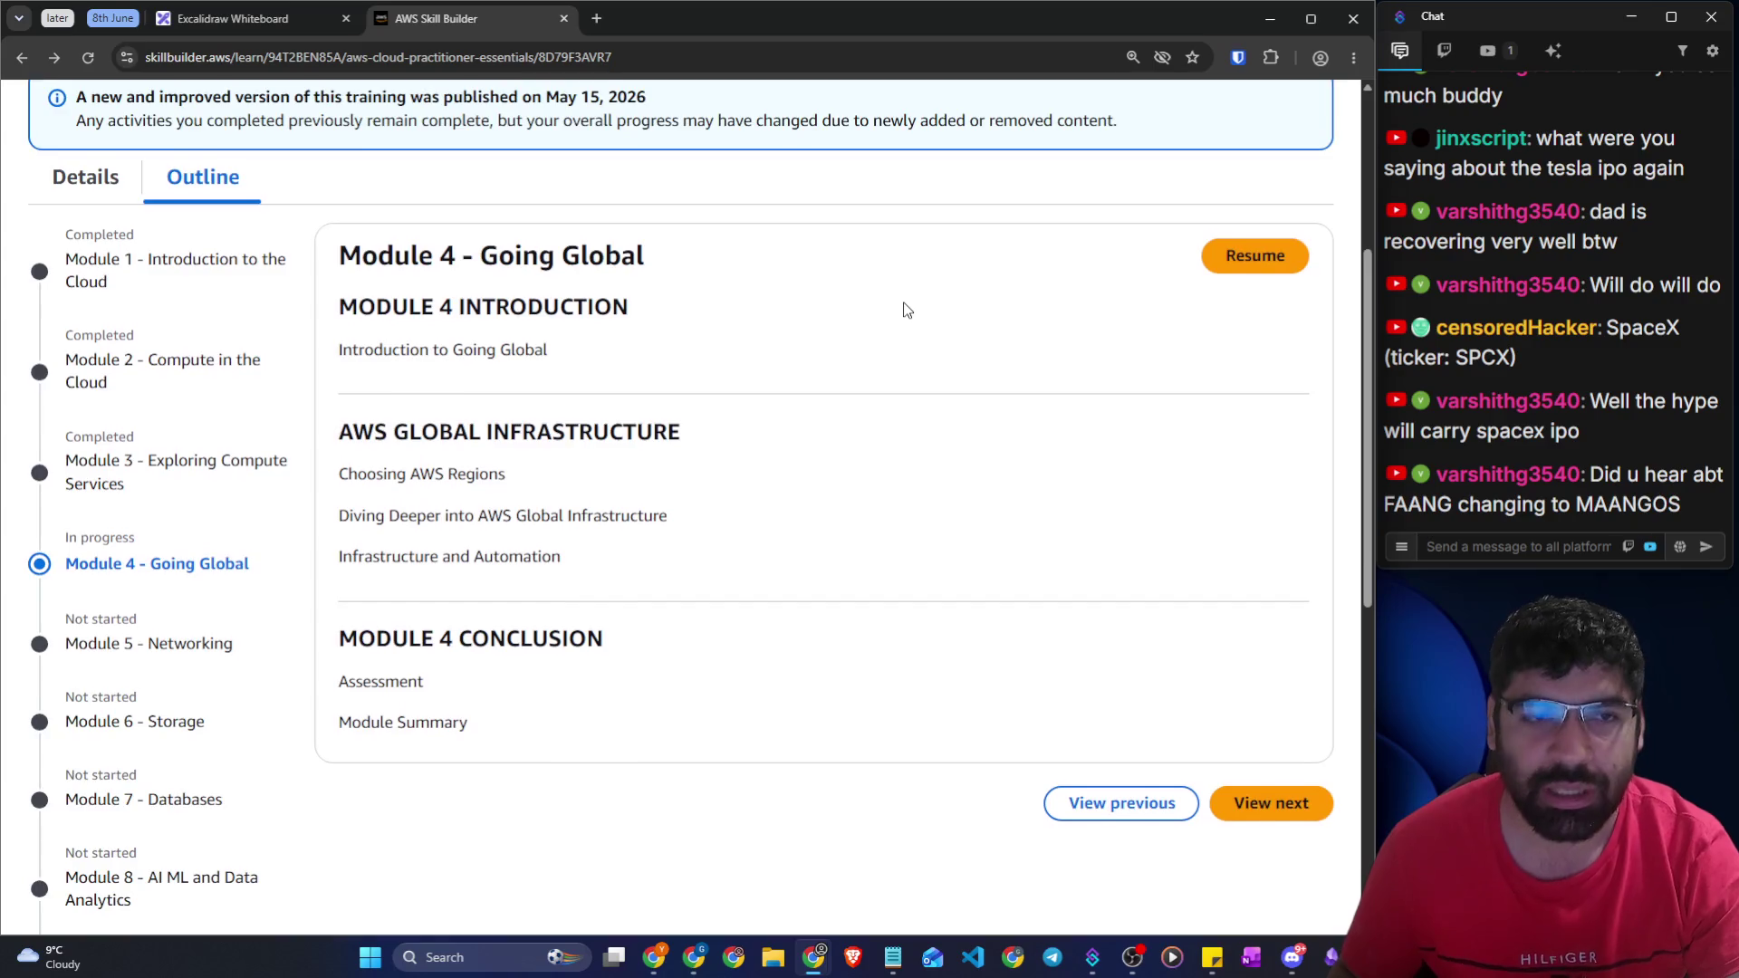
Open the Module 4 introduction lesson from the AWS Cloud Practitioner Essentials outline
{"action": "scroll", "coordinate": [900, 306], "scroll_direction": "up", "scroll_amount": 5}
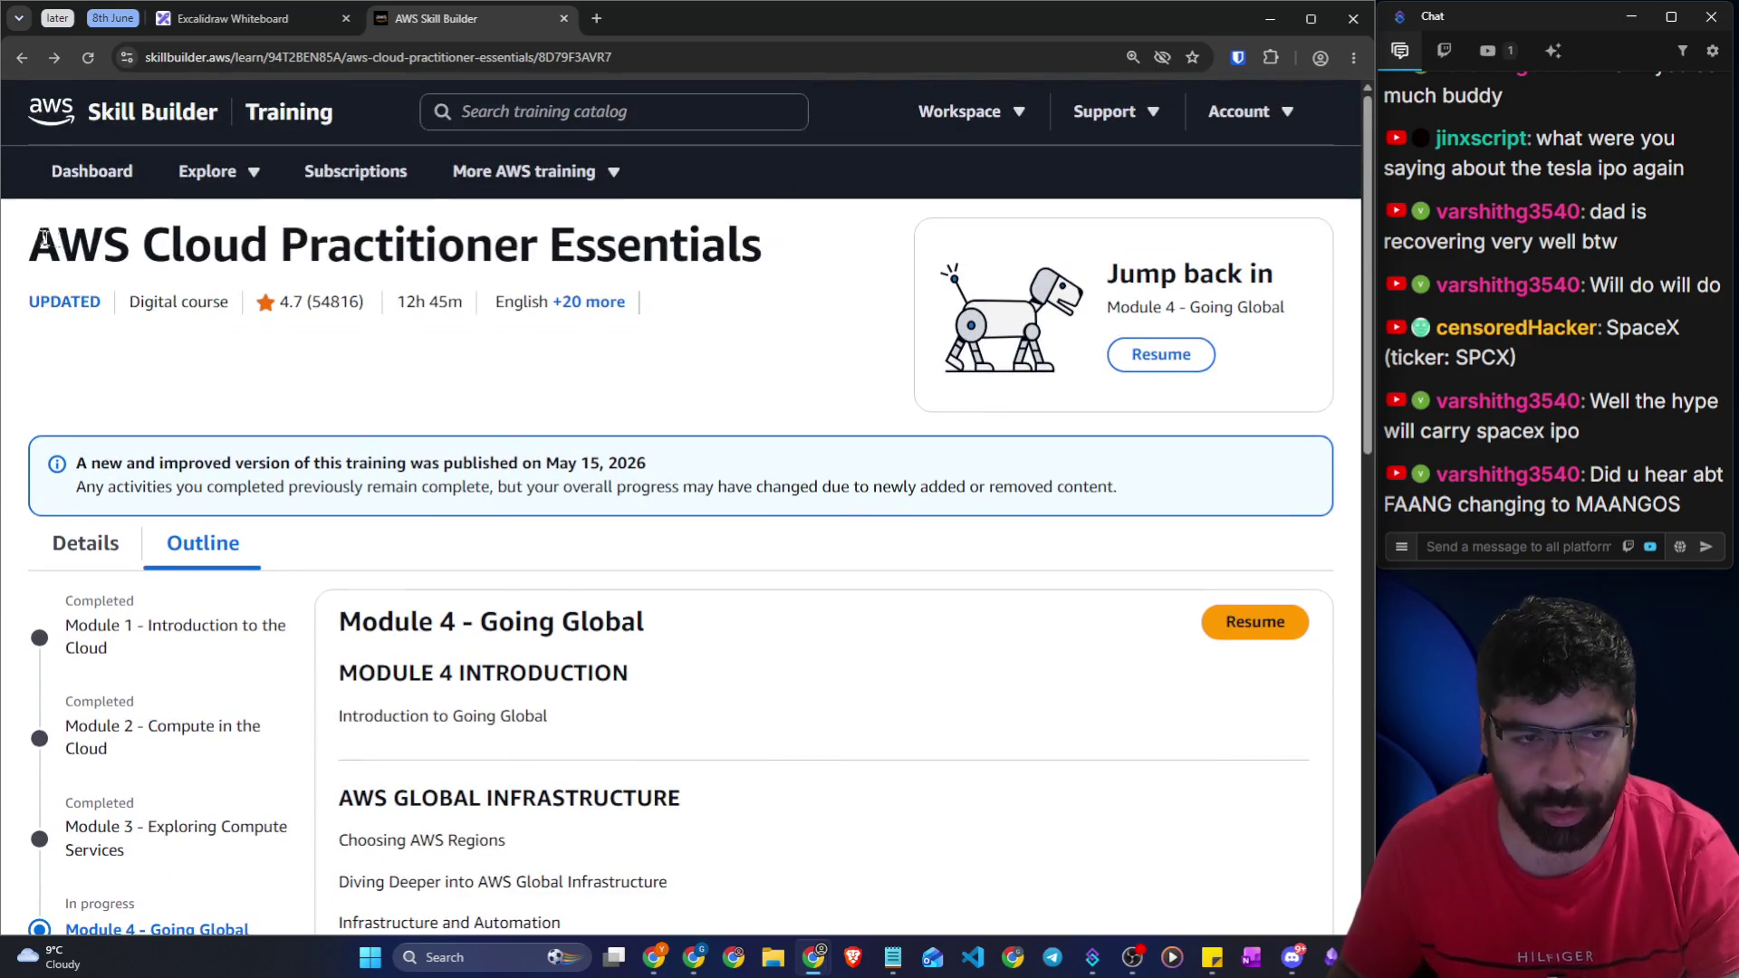
{"action": "left_click_drag", "start_coordinate": [36, 232], "coordinate": [813, 269]}
{"action": "scroll", "coordinate": [817, 281], "scroll_direction": "down", "scroll_amount": 4}
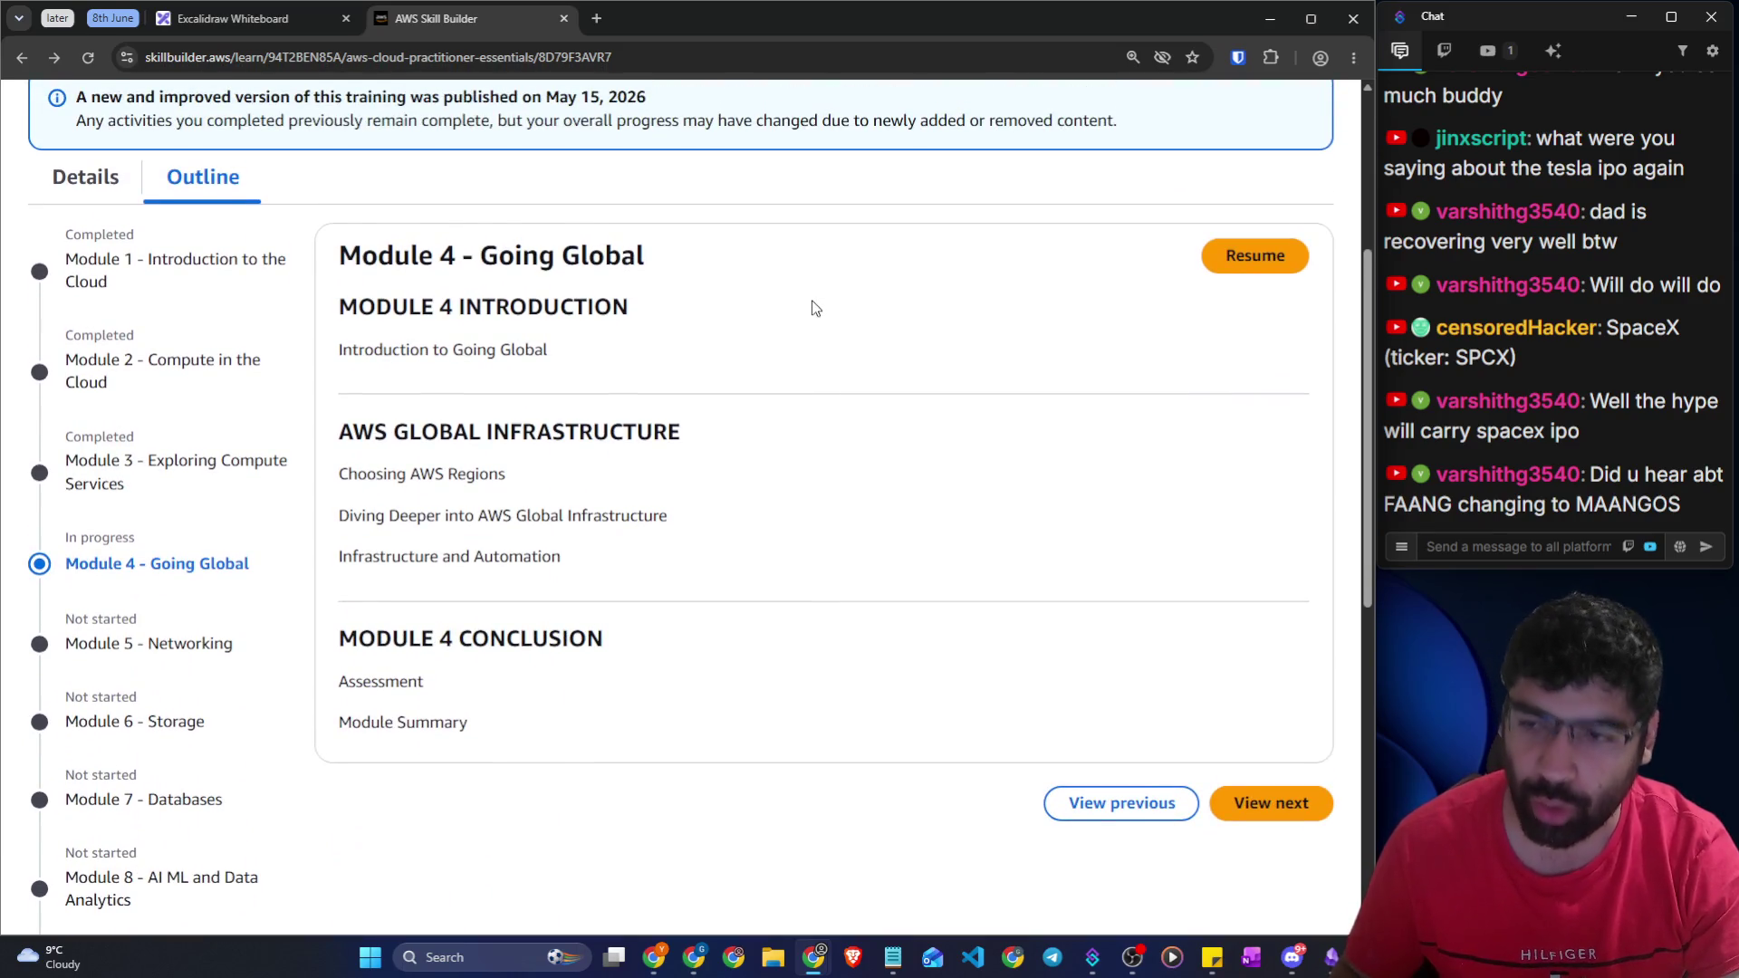
{"action": "left_click_drag", "start_coordinate": [355, 308], "coordinate": [634, 315]}
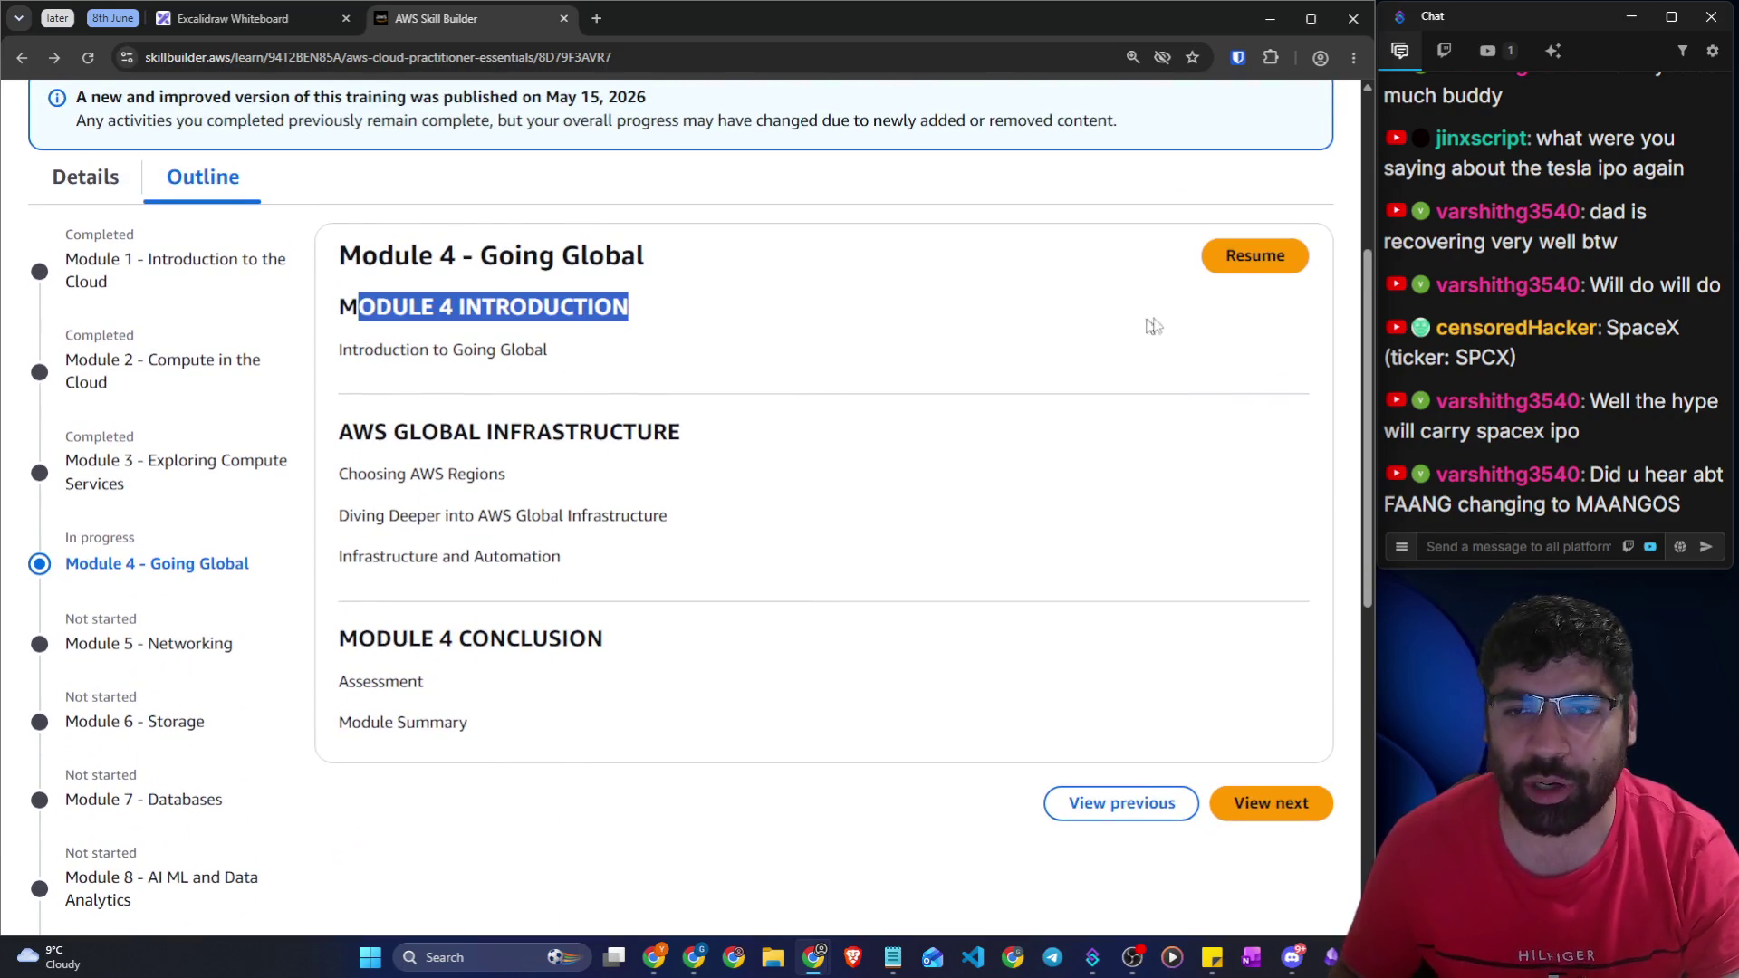
{"action": "left_click", "coordinate": [1219, 263]}
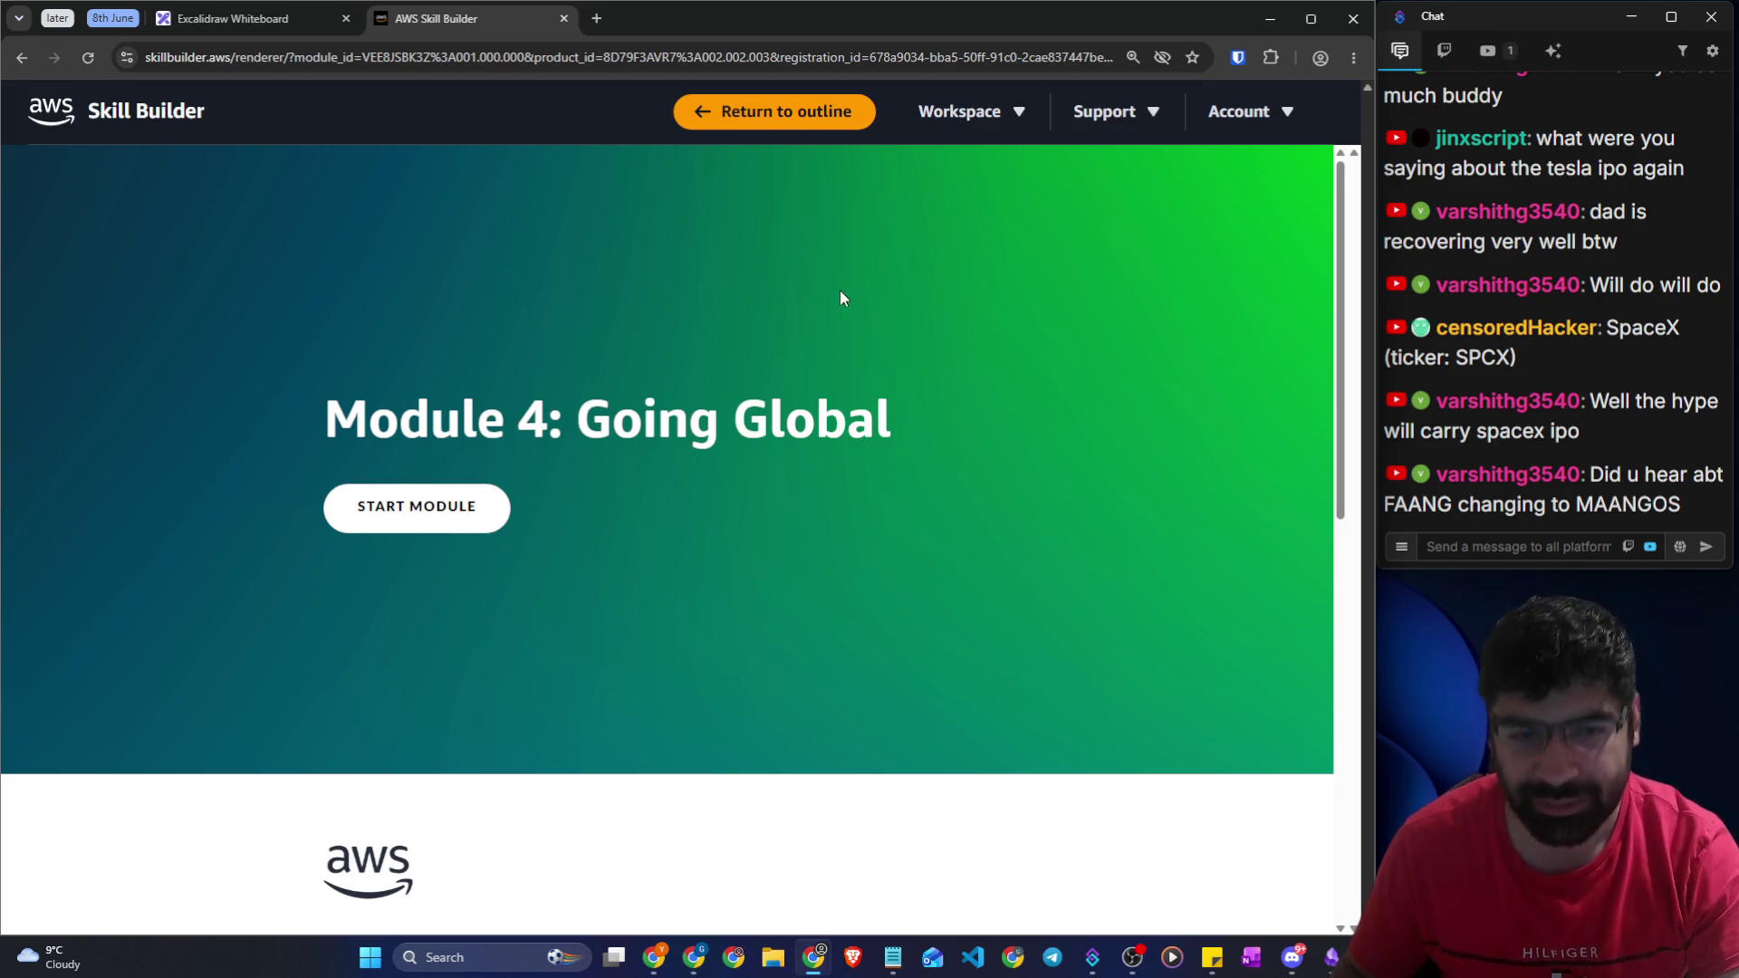
Start Module 4: Going Global and hide the course outline sidebar
{"action": "left_click_drag", "start_coordinate": [328, 413], "coordinate": [930, 415]}
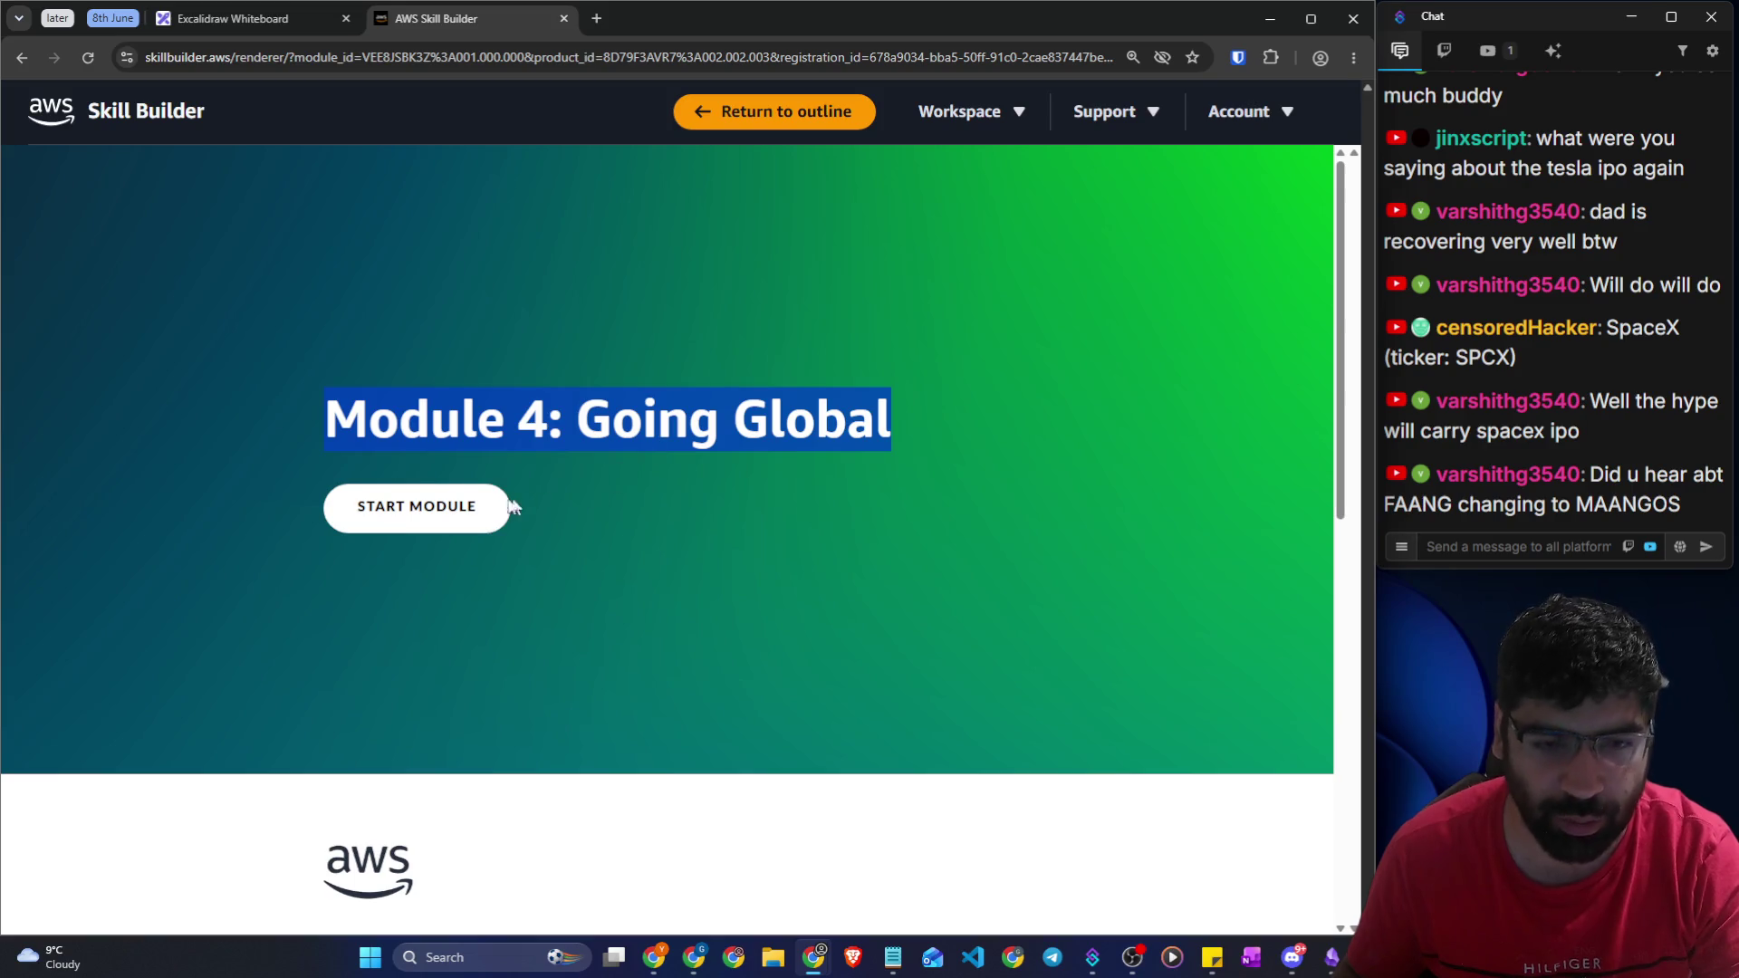
{"action": "left_click", "coordinate": [469, 508]}
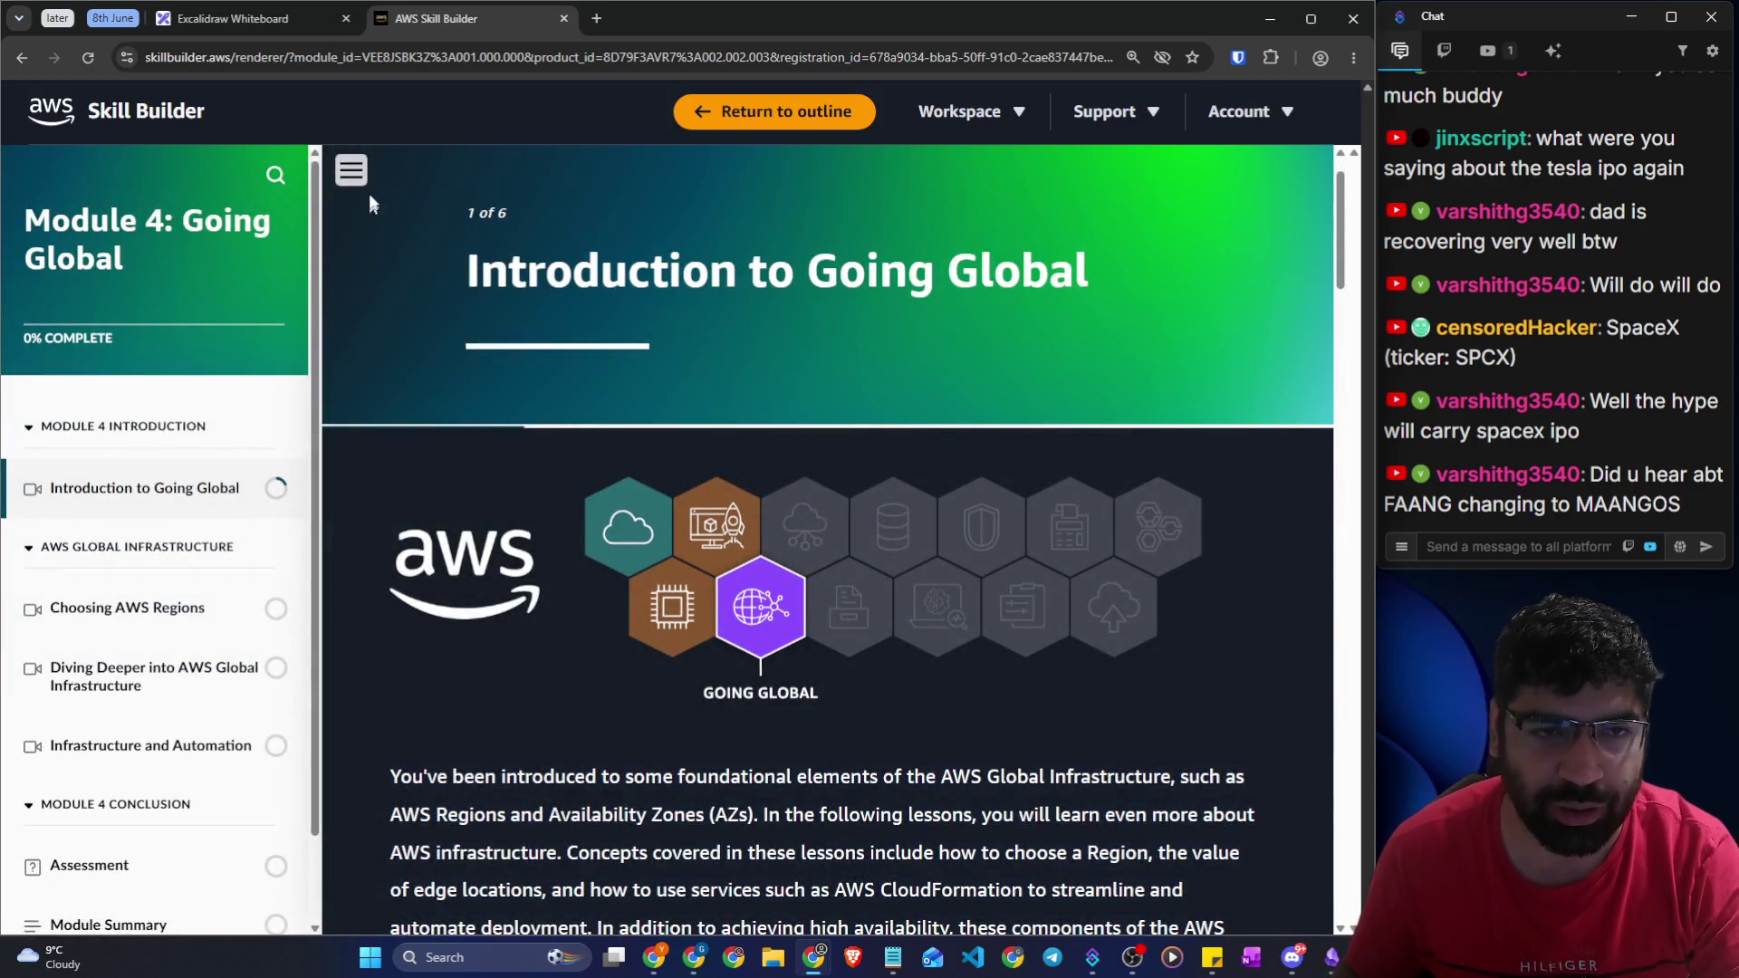
{"action": "left_click", "coordinate": [366, 174]}
{"action": "scroll", "coordinate": [643, 361], "scroll_direction": "down", "scroll_amount": 3}
{"action": "scroll", "coordinate": [643, 361], "scroll_direction": "up", "scroll_amount": 4}
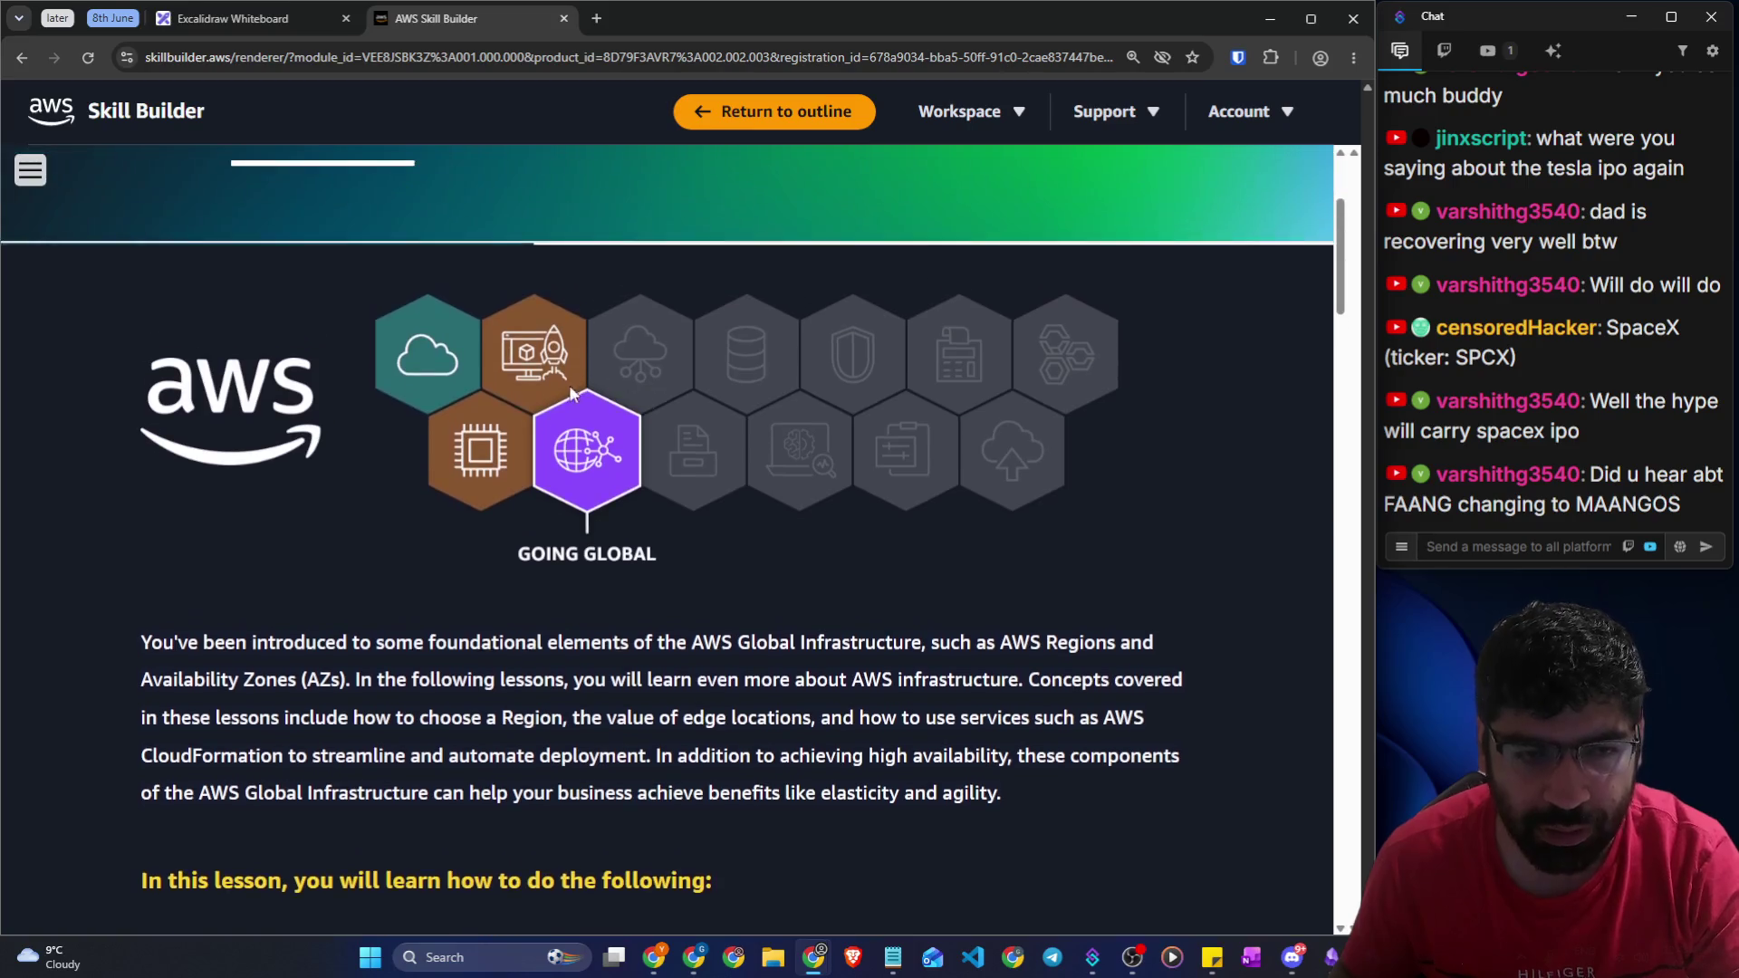
Set browser zoom to 150% to read the Introduction to Going Global lesson
{"action": "left_click_drag", "start_coordinate": [245, 342], "coordinate": [899, 342]}
{"action": "scroll", "coordinate": [797, 398], "scroll_direction": "down", "scroll_amount": 6}
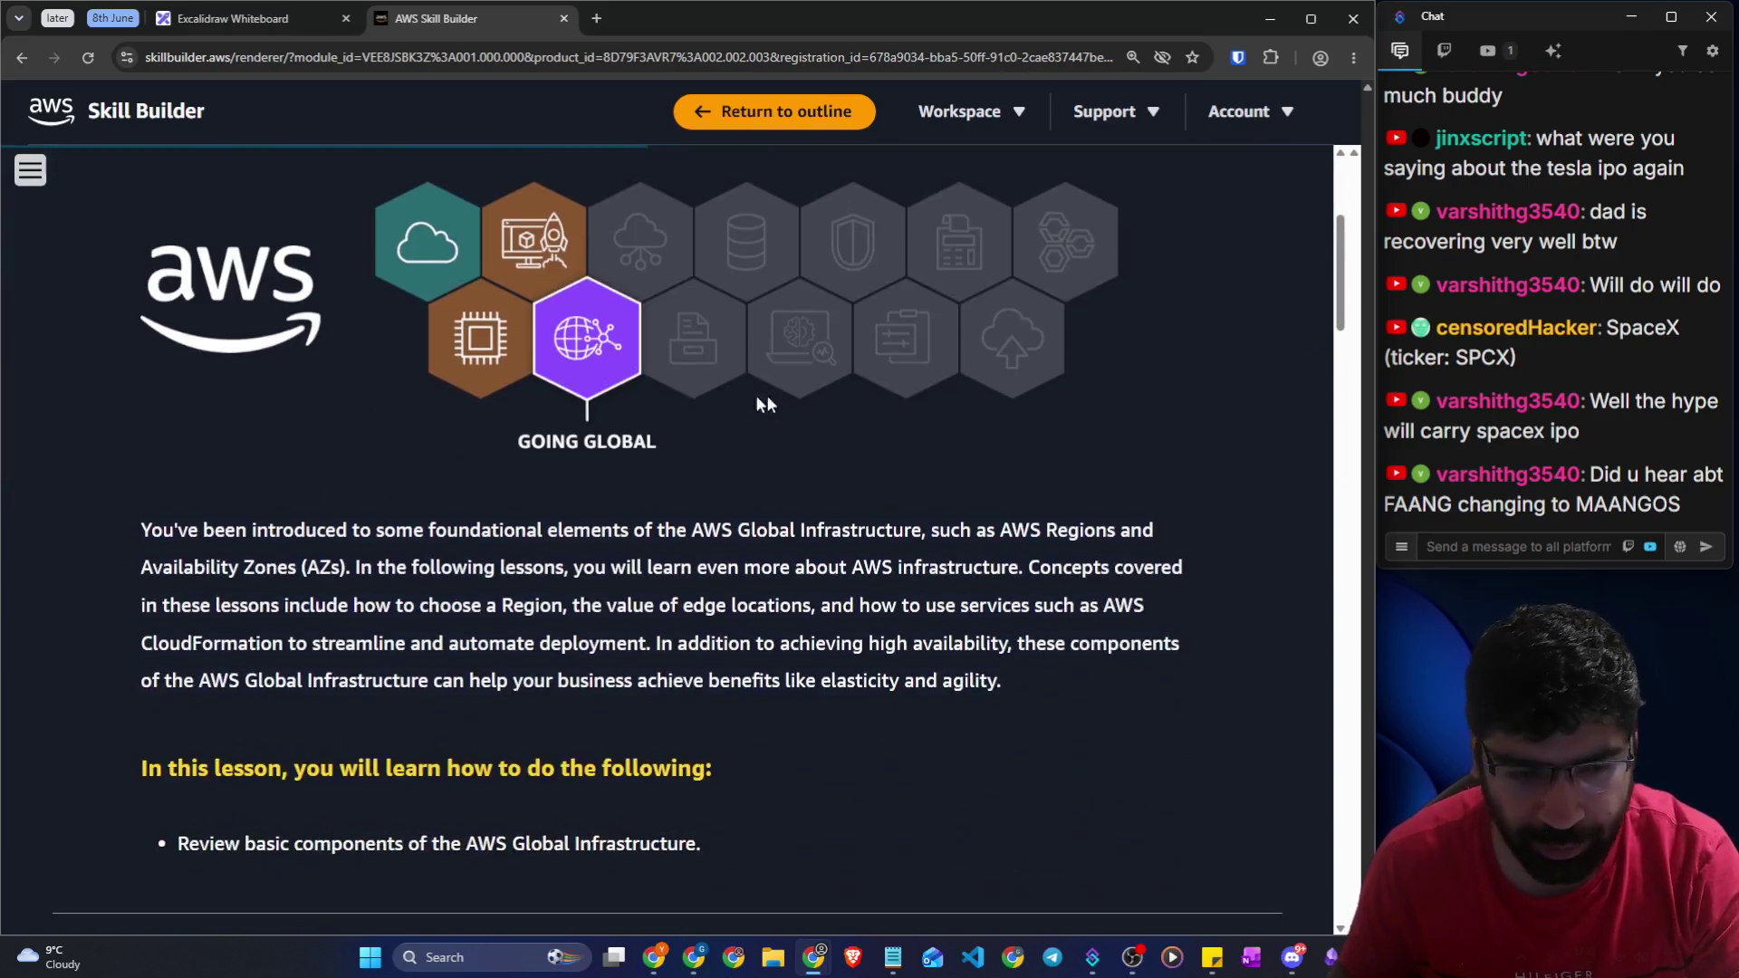
{"action": "left_click_drag", "start_coordinate": [143, 347], "coordinate": [613, 349]}
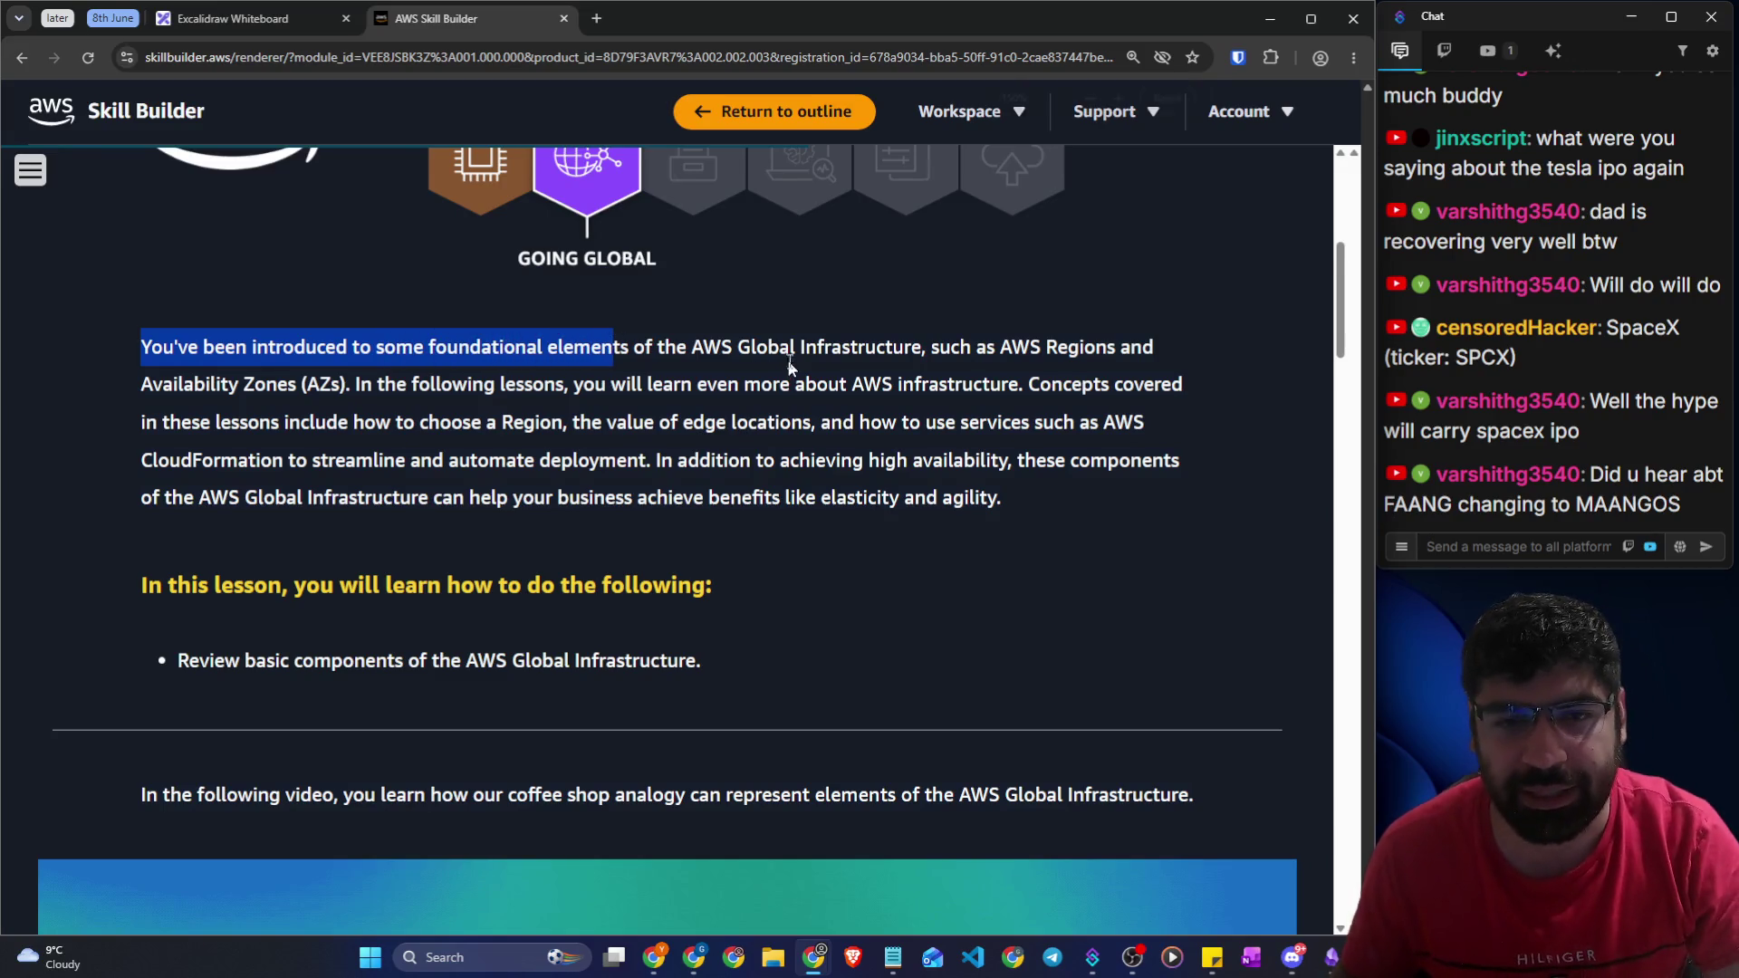
{"action": "key", "text": "ctrl+plus"}
{"action": "key", "text": "ctrl+plus"}
{"action": "left_click", "coordinate": [827, 363]}
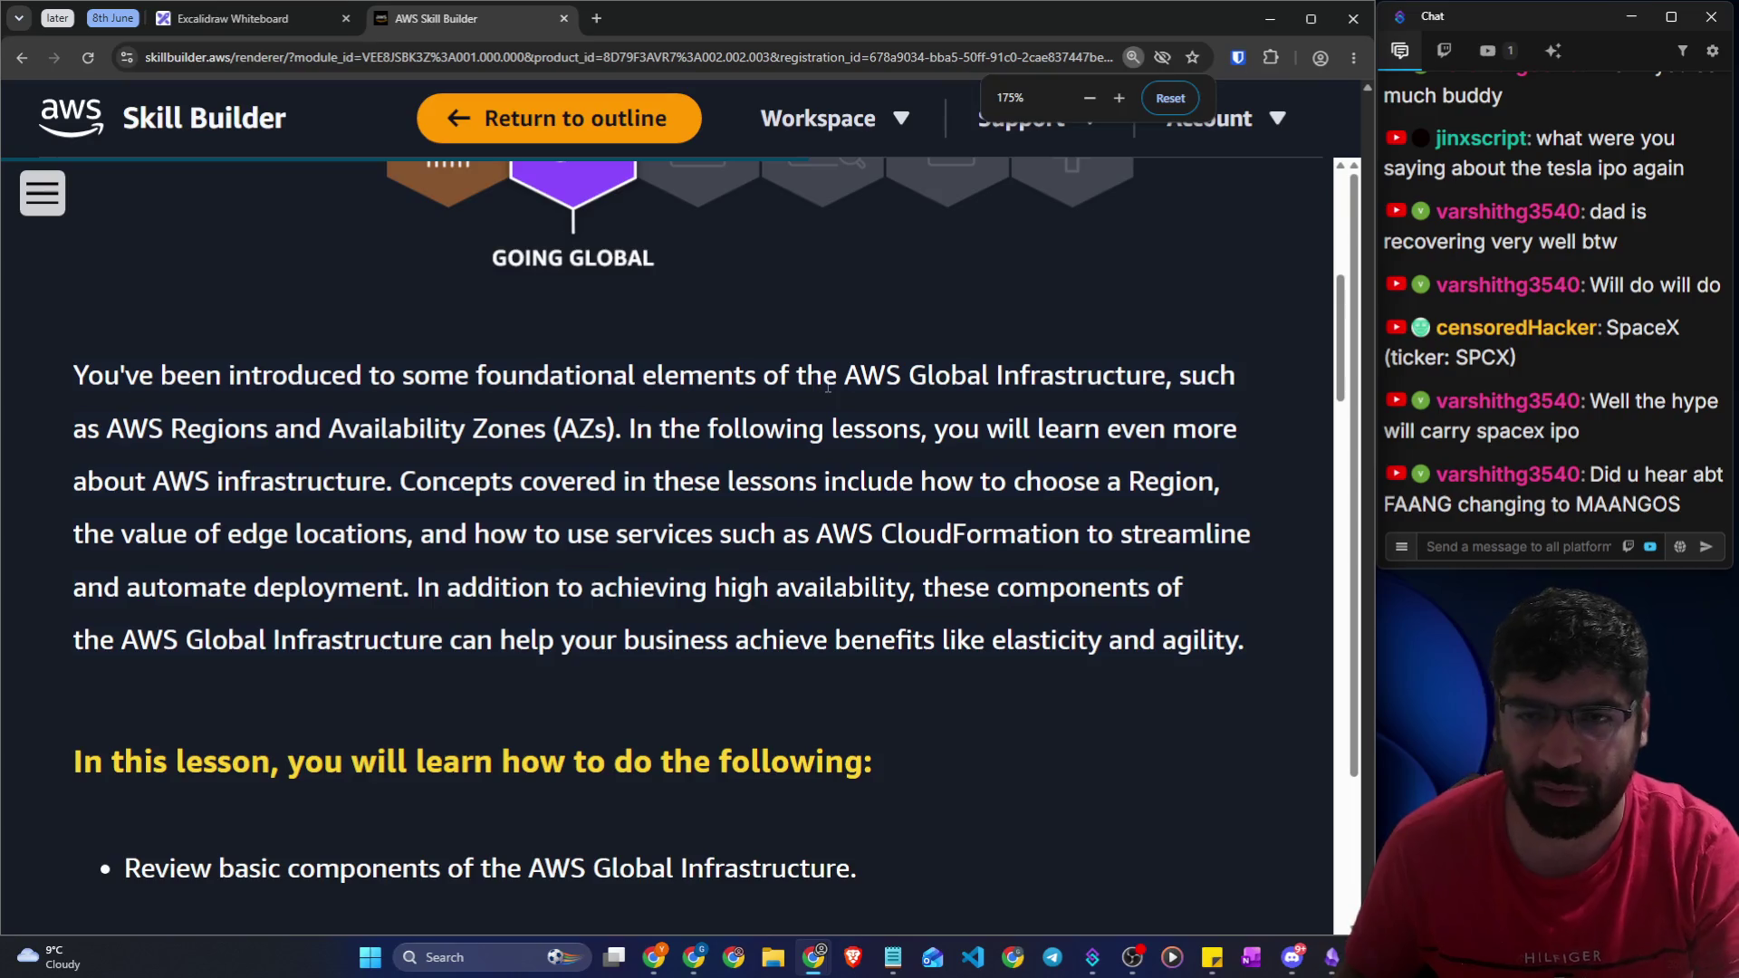
{"action": "key", "text": "ctrl+minus"}
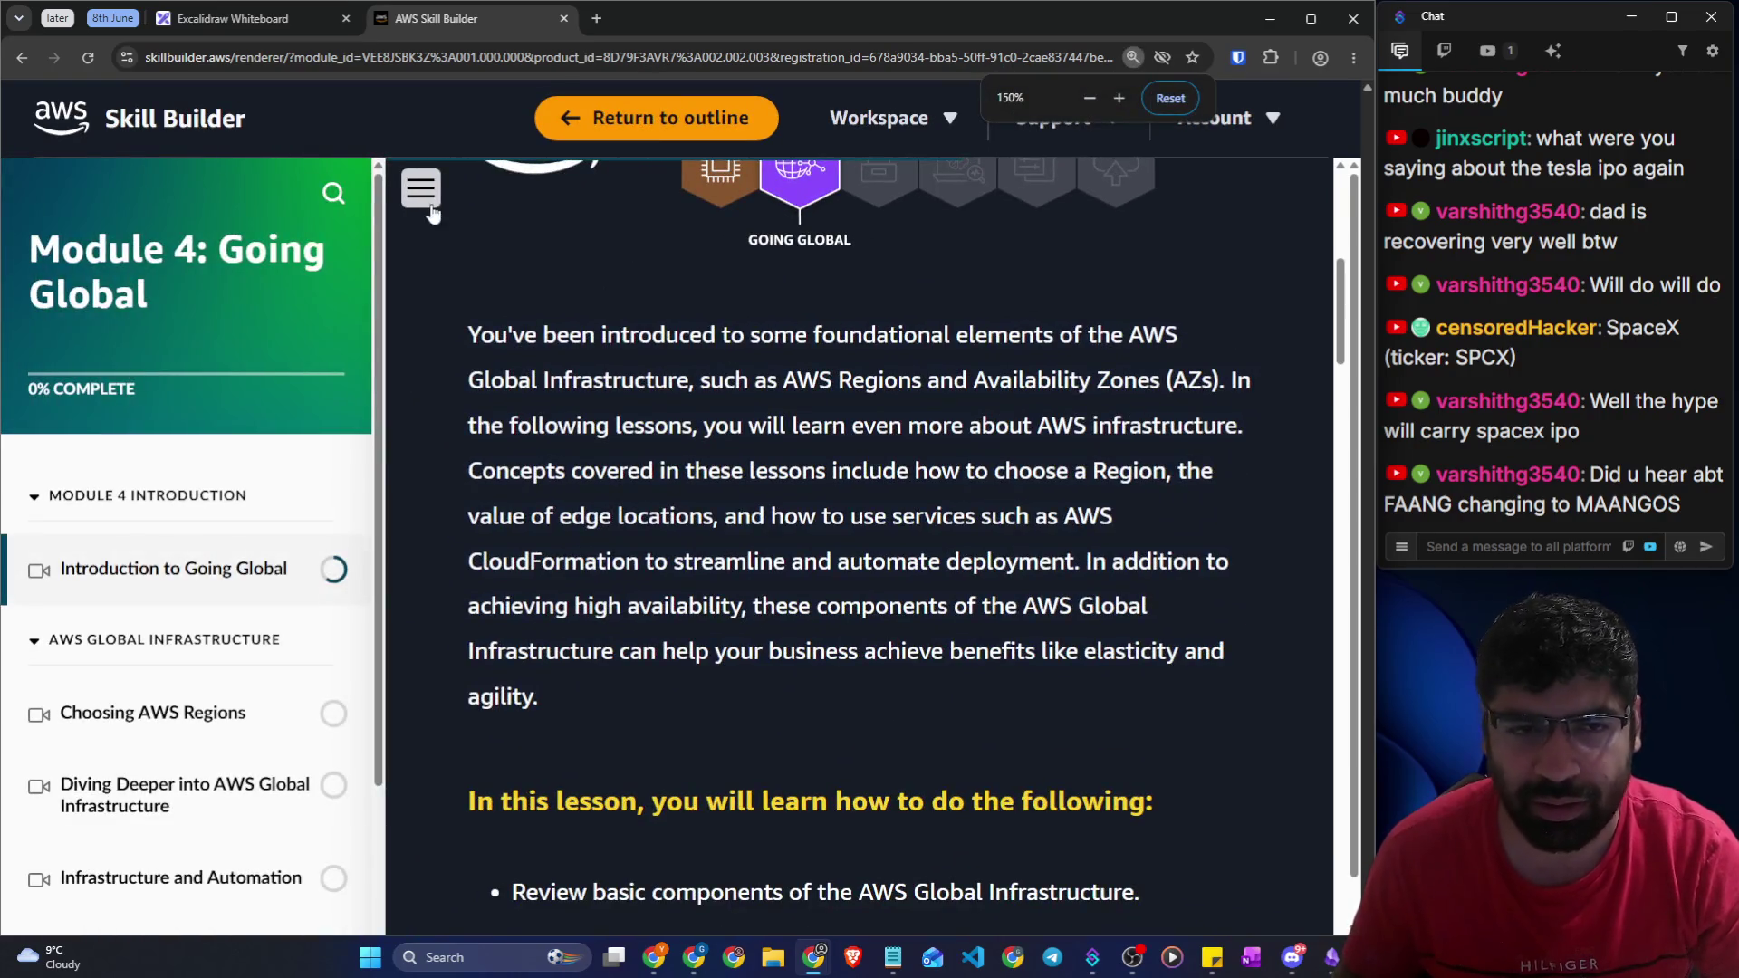
{"action": "left_click", "coordinate": [432, 213]}
{"action": "key", "text": "ctrl+minus"}
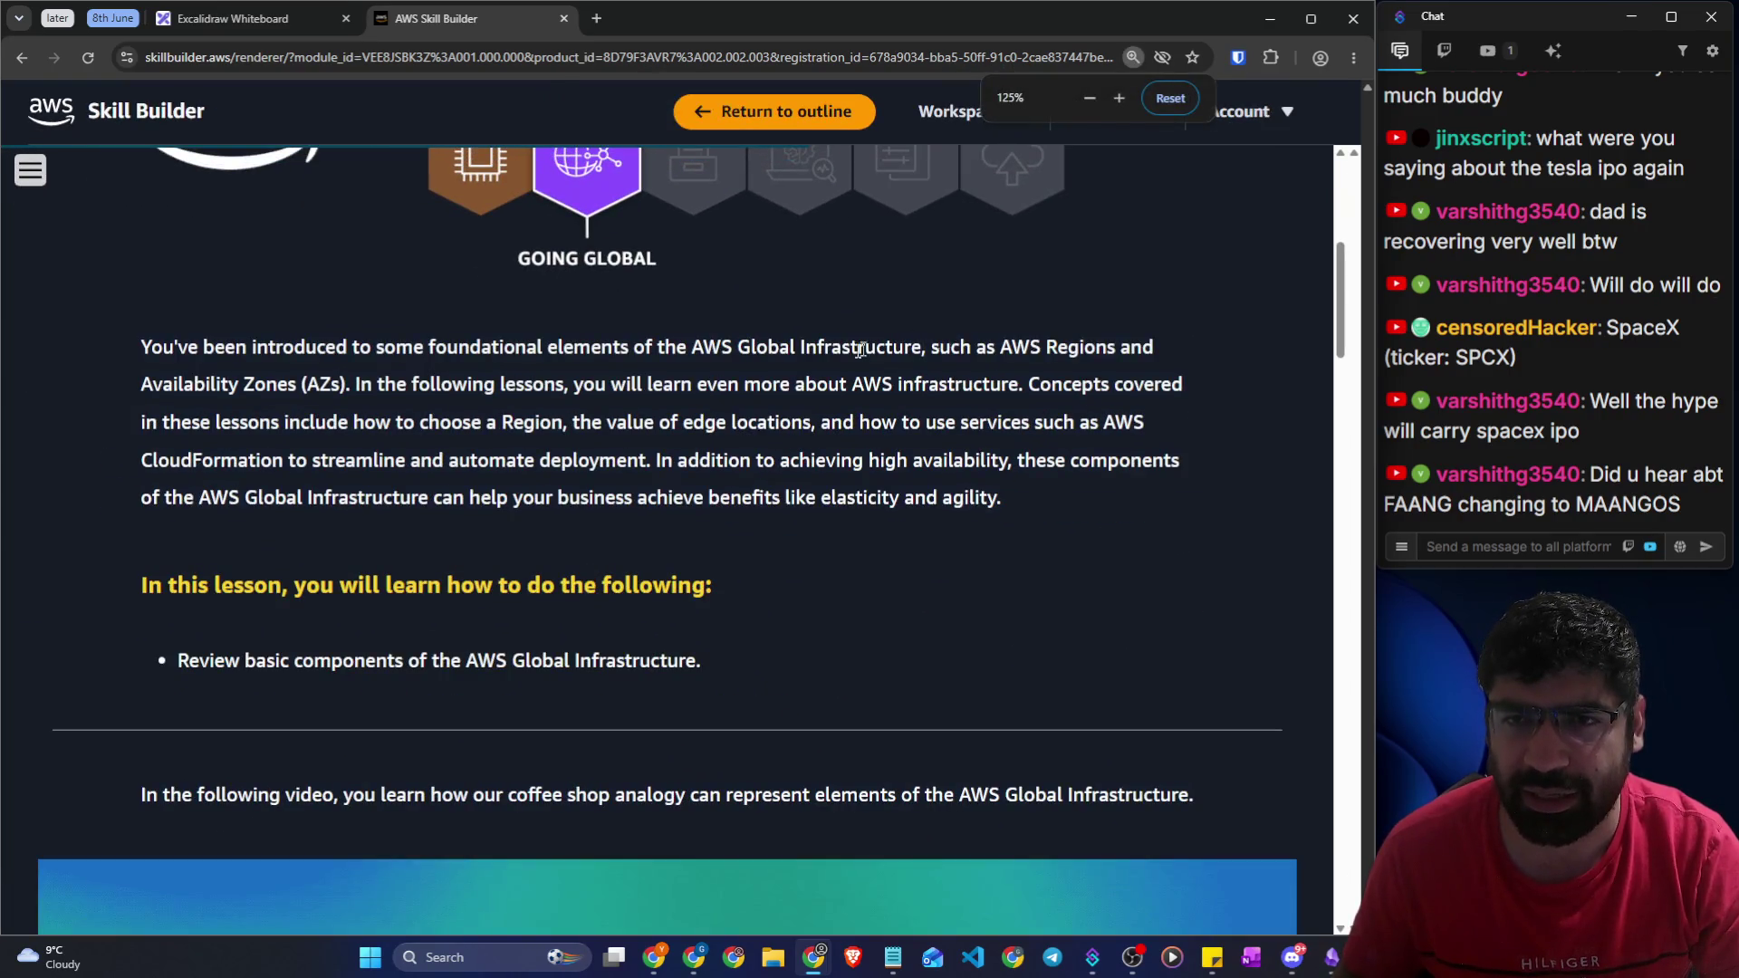
{"action": "key", "text": "ctrl+plus"}
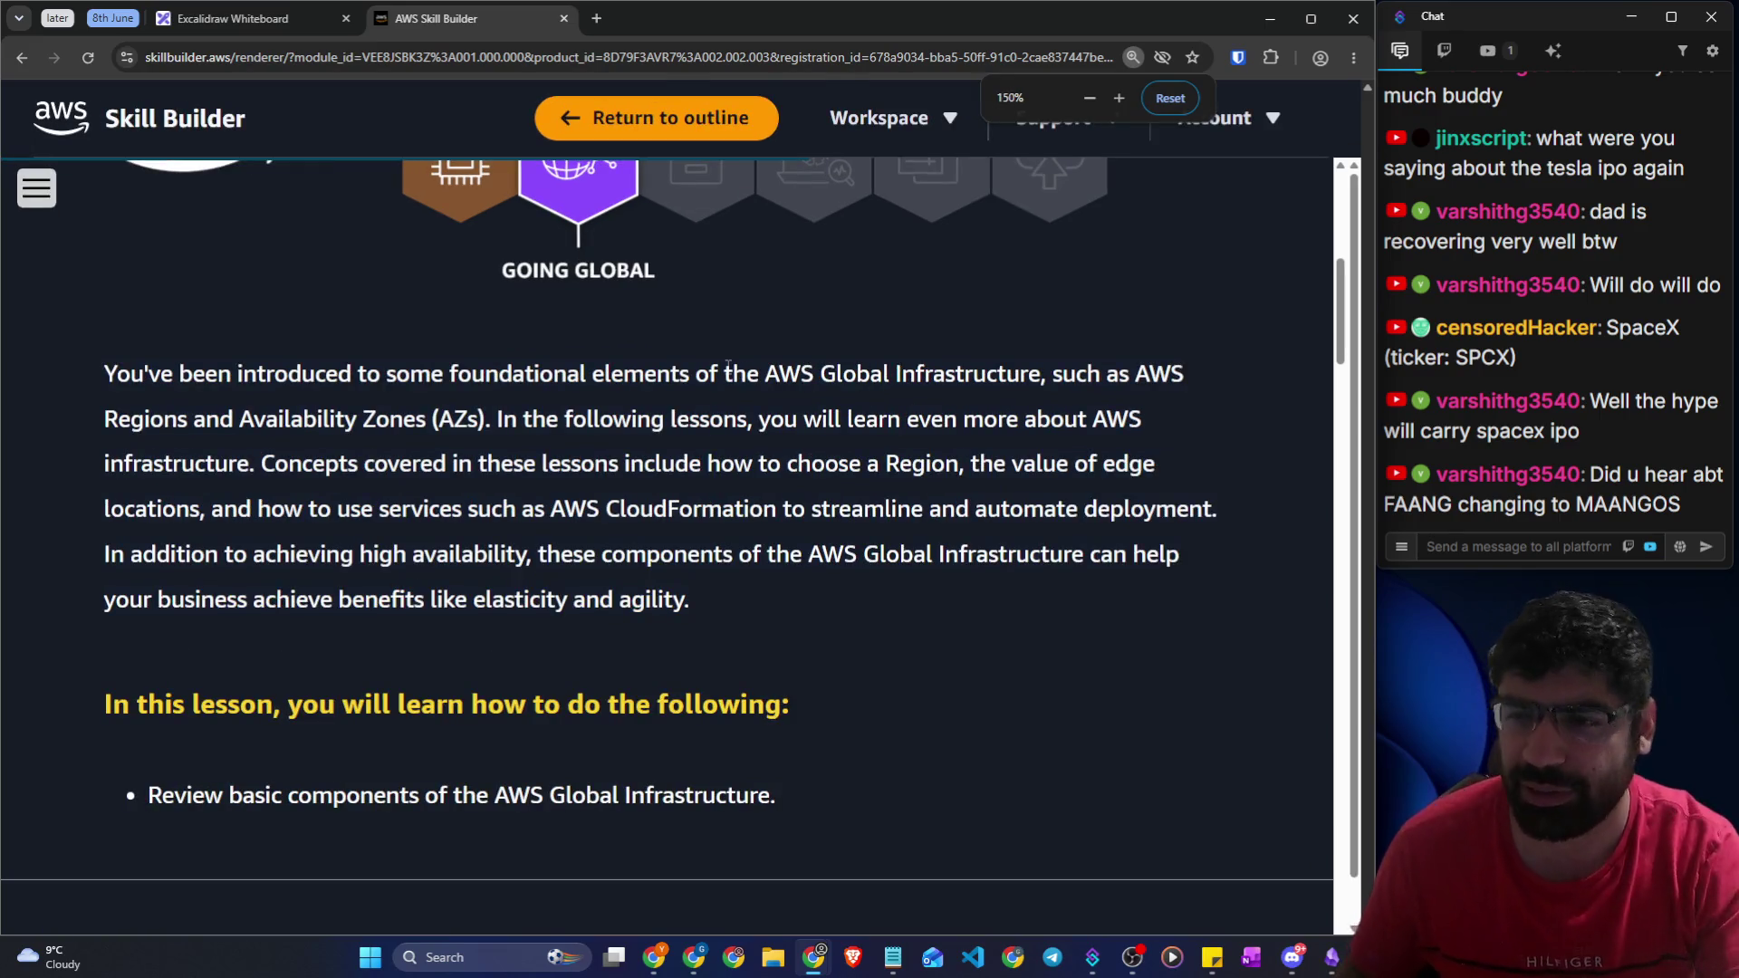
{"action": "double_click", "coordinate": [107, 378]}
Read the lesson objectives on AWS Regions, CloudFormation, high availability and elasticity
{"action": "mouse_move", "coordinate": [225, 362]}
{"action": "left_mouse_down"}
{"action": "mouse_move", "coordinate": [683, 388]}
{"action": "mouse_move", "coordinate": [1186, 381]}
{"action": "left_mouse_up"}
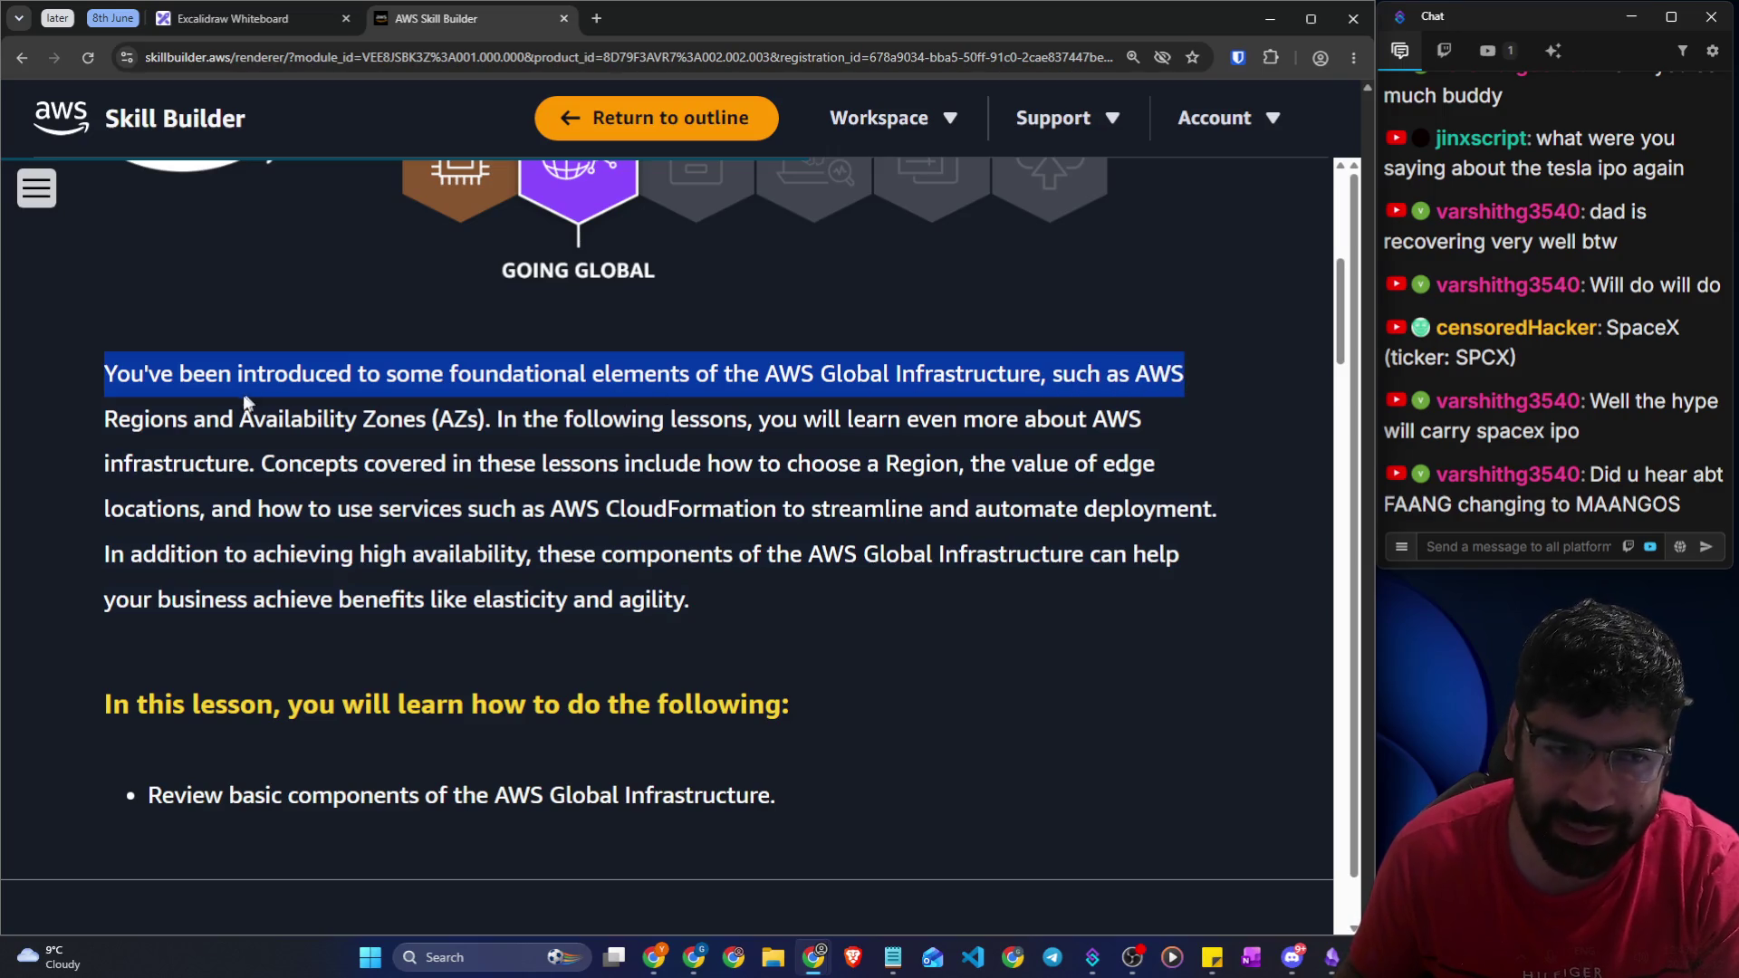
{"action": "mouse_move", "coordinate": [104, 422]}
{"action": "left_mouse_down"}
{"action": "mouse_move", "coordinate": [473, 409]}
{"action": "mouse_move", "coordinate": [995, 443]}
{"action": "mouse_move", "coordinate": [1128, 430]}
{"action": "left_mouse_up"}
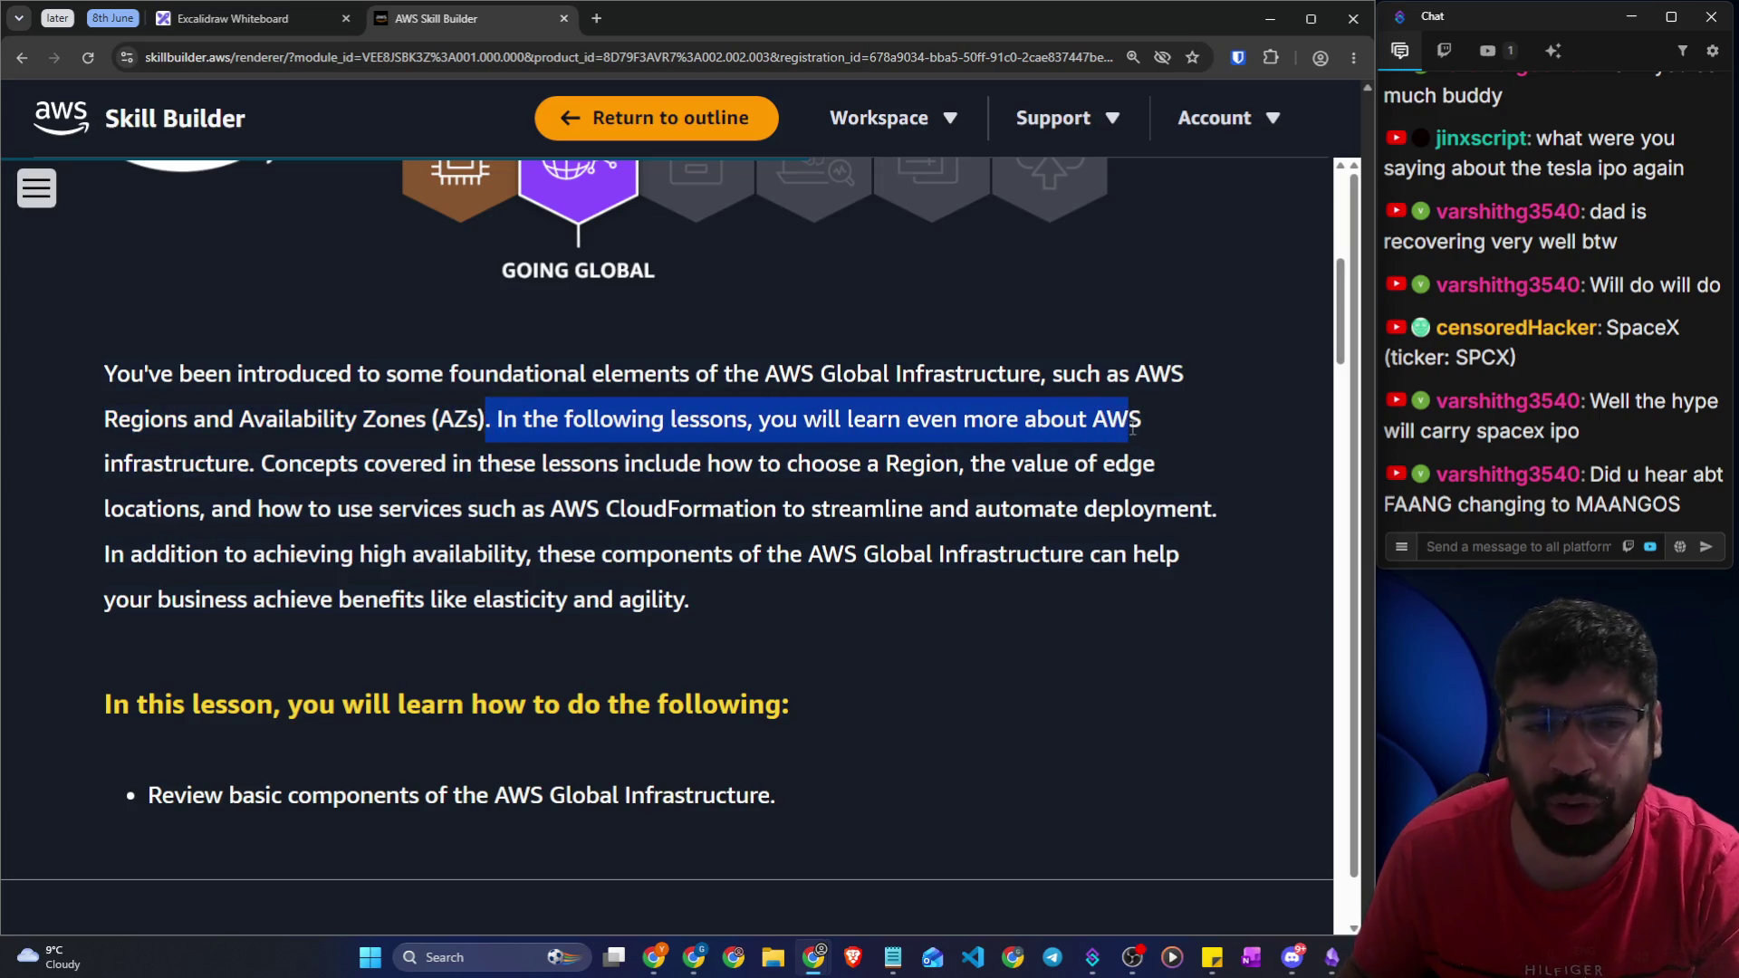
{"action": "left_click_drag", "start_coordinate": [275, 464], "coordinate": [1165, 468]}
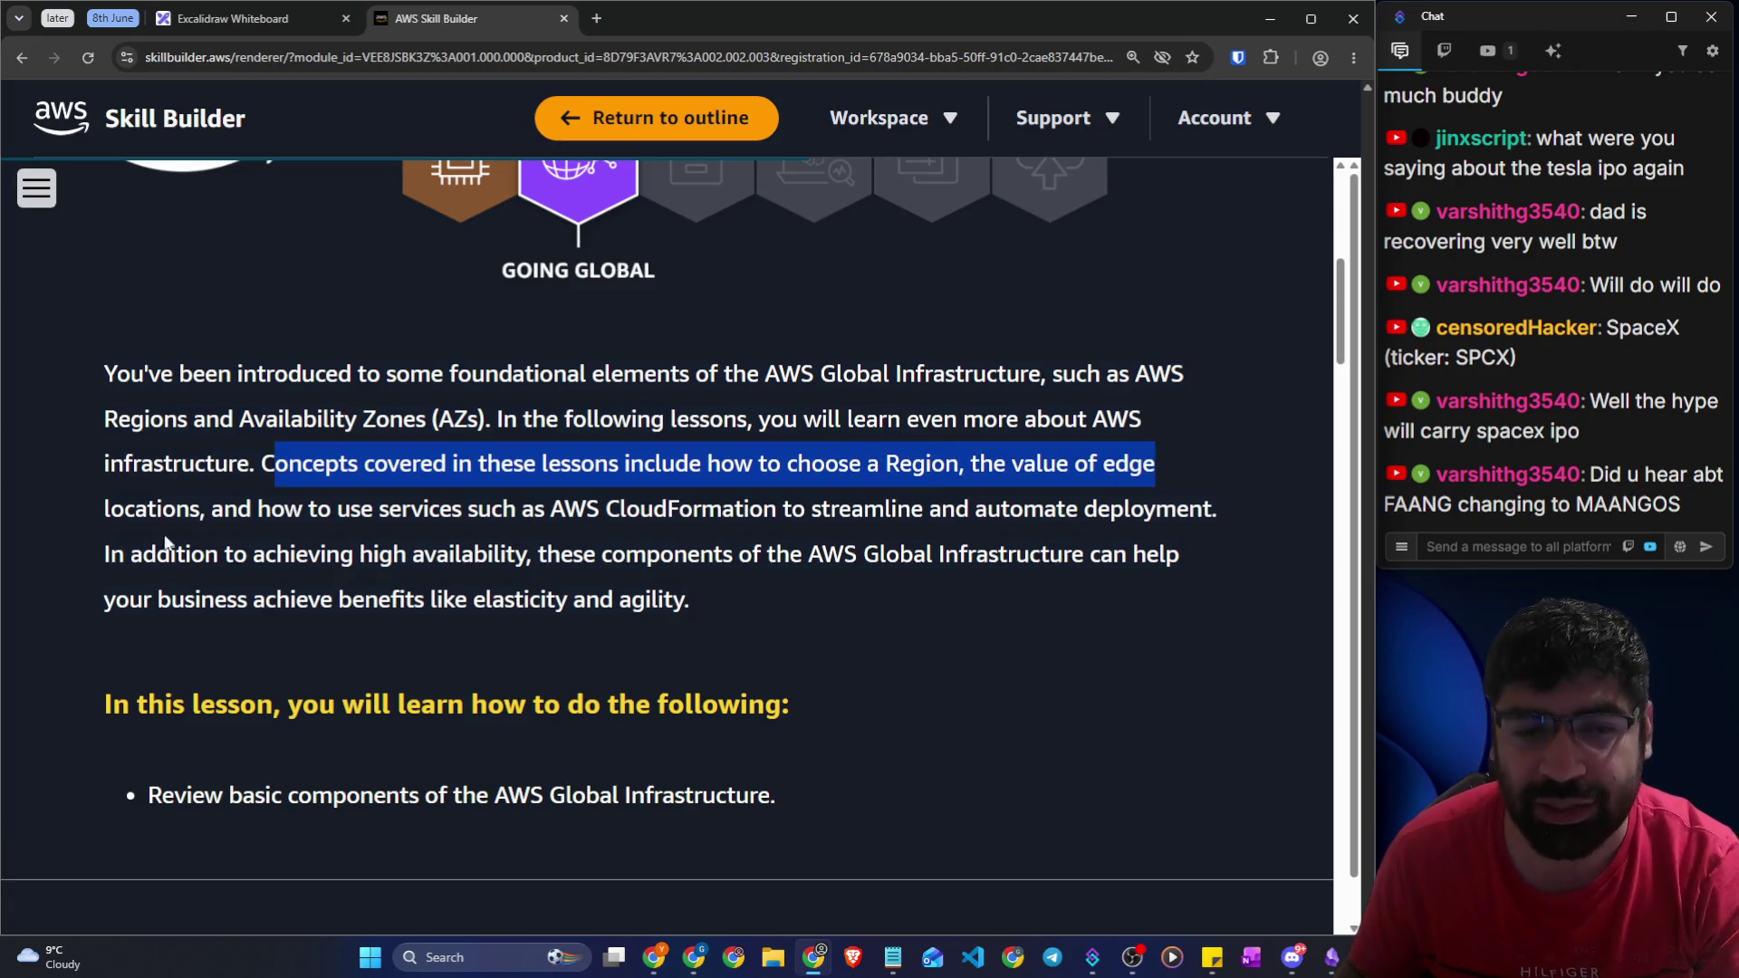
{"action": "left_click_drag", "start_coordinate": [207, 513], "coordinate": [1246, 513]}
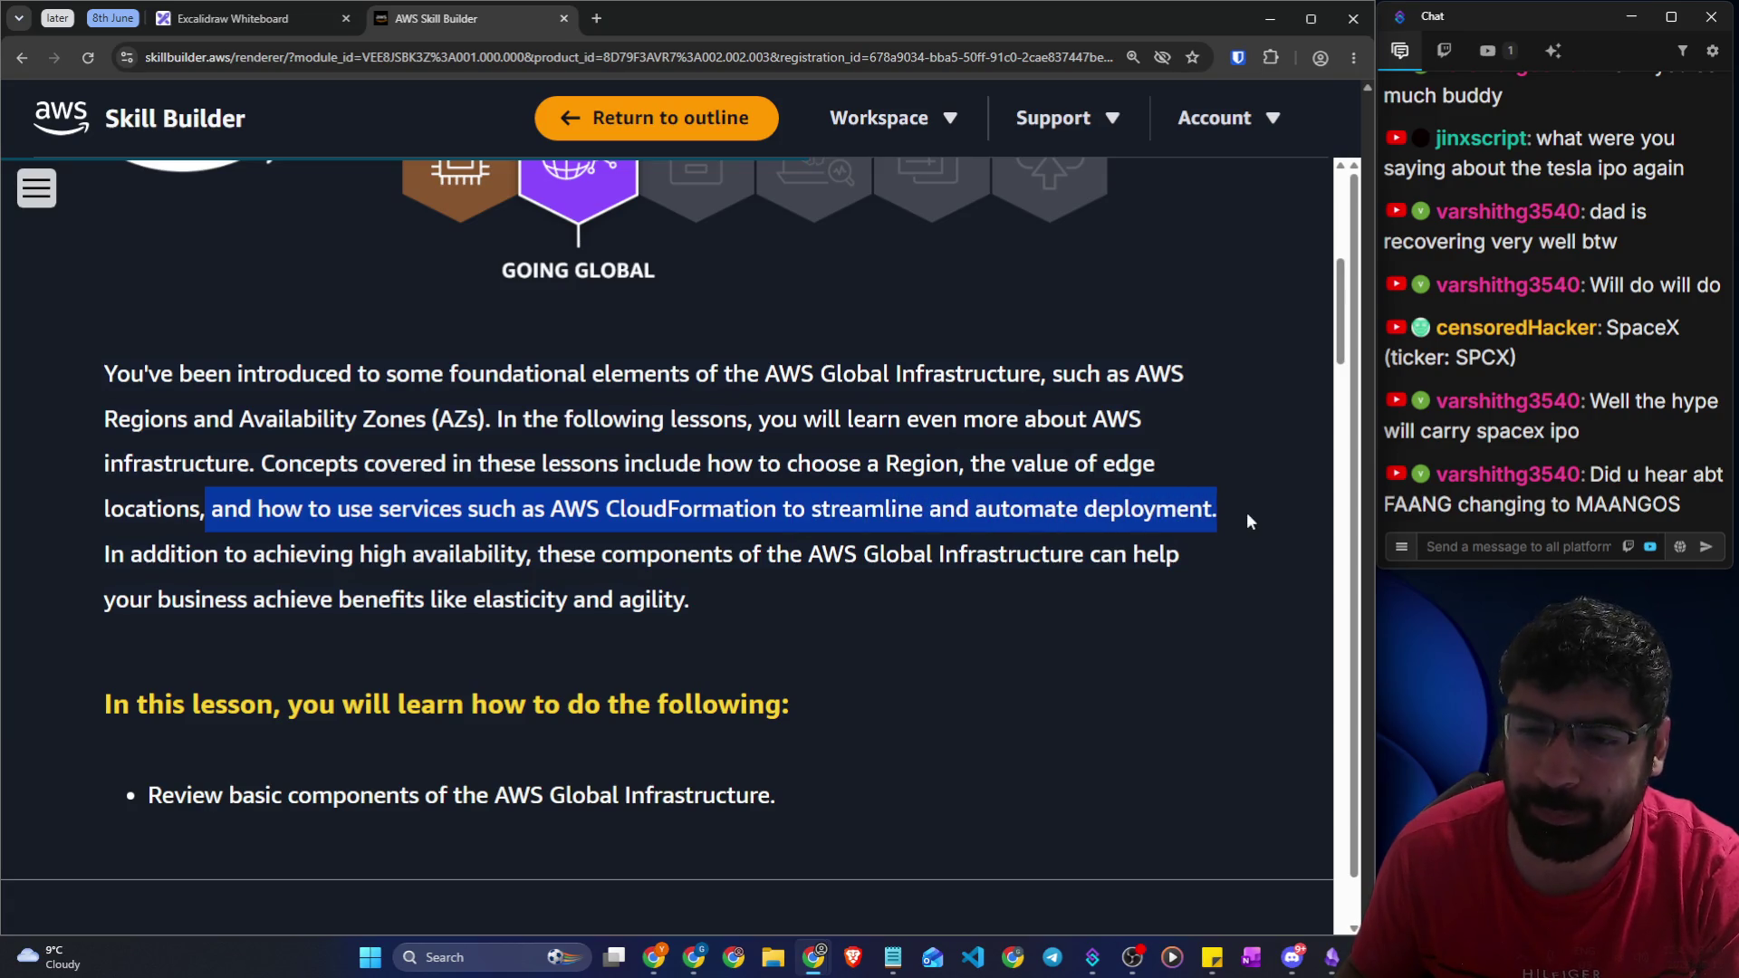
{"action": "left_click", "coordinate": [118, 550]}
{"action": "left_click_drag", "start_coordinate": [412, 555], "coordinate": [1073, 552]}
{"action": "left_click_drag", "start_coordinate": [1084, 553], "coordinate": [1180, 564]}
{"action": "left_click_drag", "start_coordinate": [130, 603], "coordinate": [696, 603]}
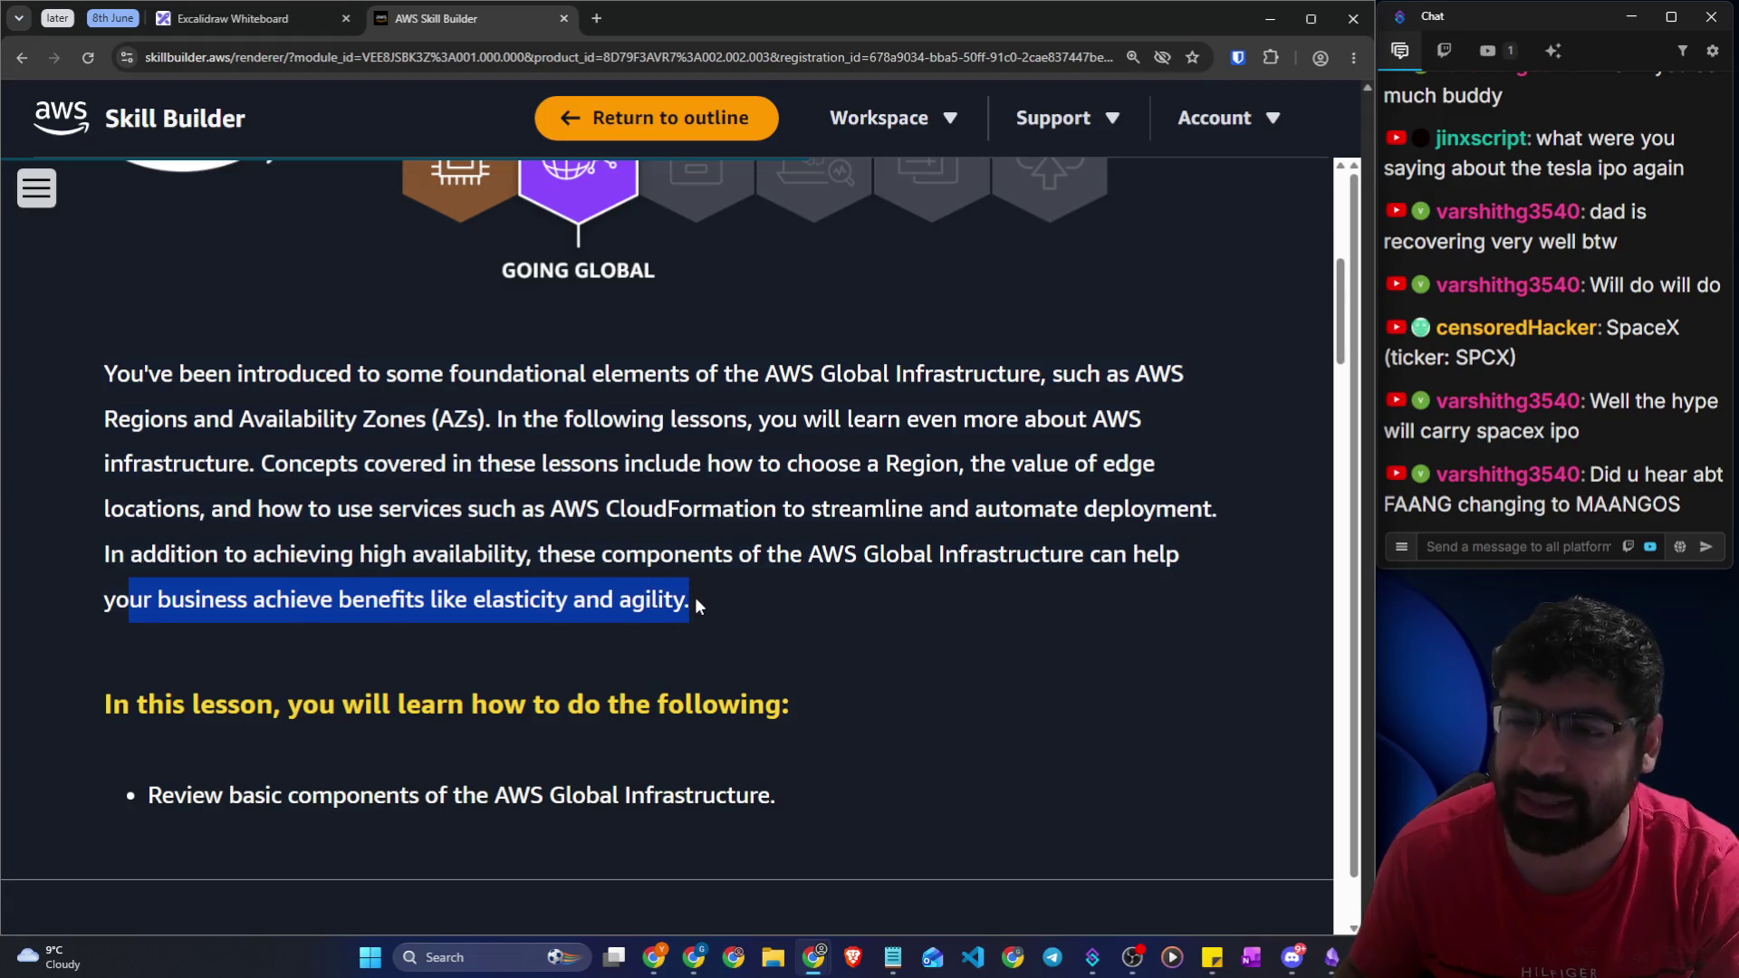
Read the review objective and scroll down to the coffee shop analogy video intro
{"action": "scroll", "coordinate": [696, 596], "scroll_direction": "down", "scroll_amount": 3}
{"action": "mouse_move", "coordinate": [103, 435]}
{"action": "left_mouse_down"}
{"action": "mouse_move", "coordinate": [661, 431]}
{"action": "mouse_move", "coordinate": [798, 450]}
{"action": "left_mouse_up"}
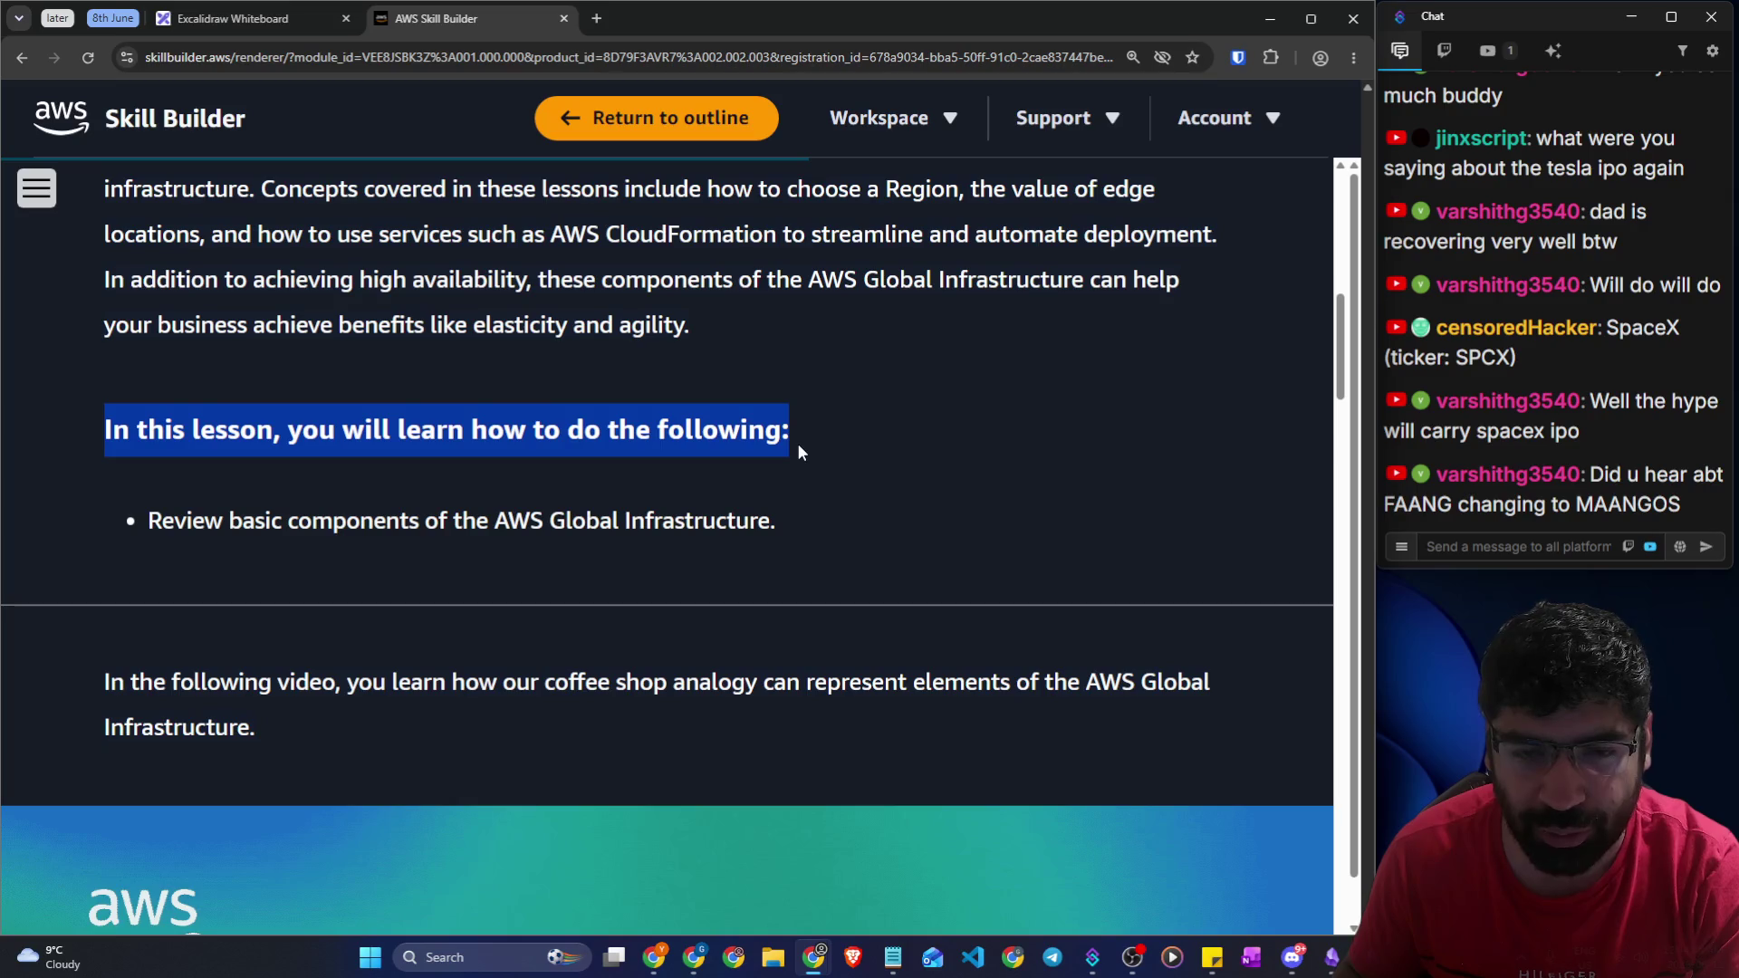
{"action": "left_click_drag", "start_coordinate": [155, 518], "coordinate": [792, 531]}
{"action": "left_click", "coordinate": [792, 531]}
{"action": "scroll", "coordinate": [118, 526], "scroll_direction": "down", "scroll_amount": 2}
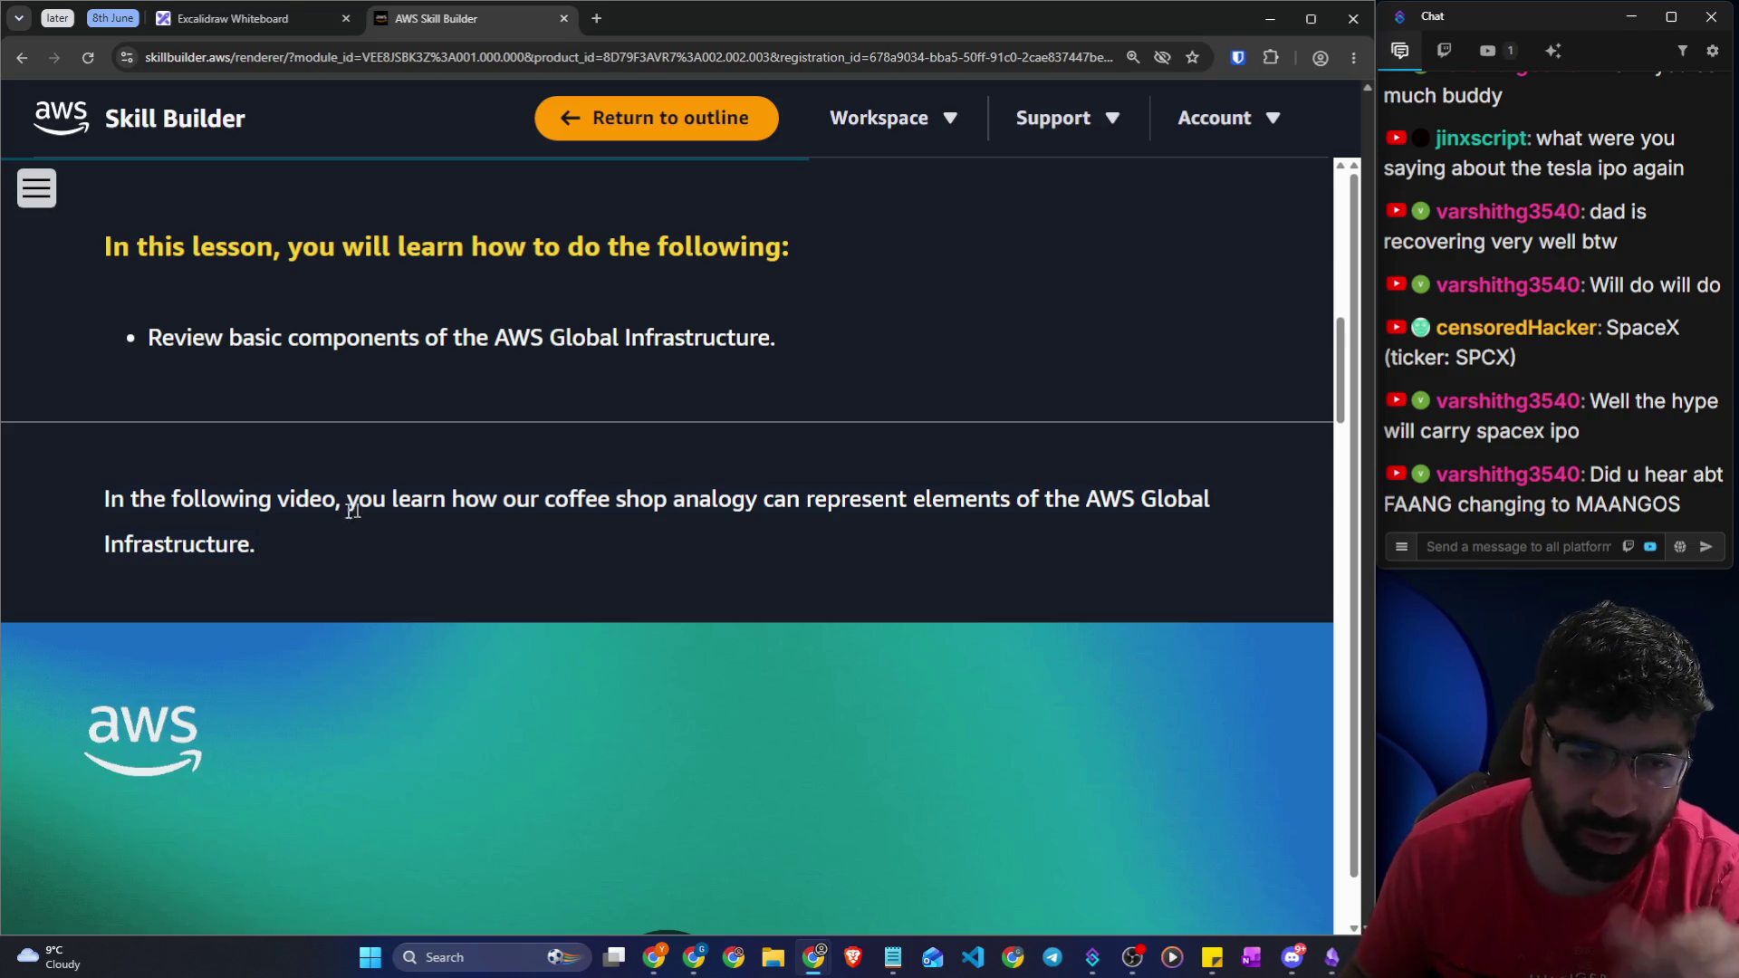
{"action": "left_click_drag", "start_coordinate": [100, 500], "coordinate": [809, 501]}
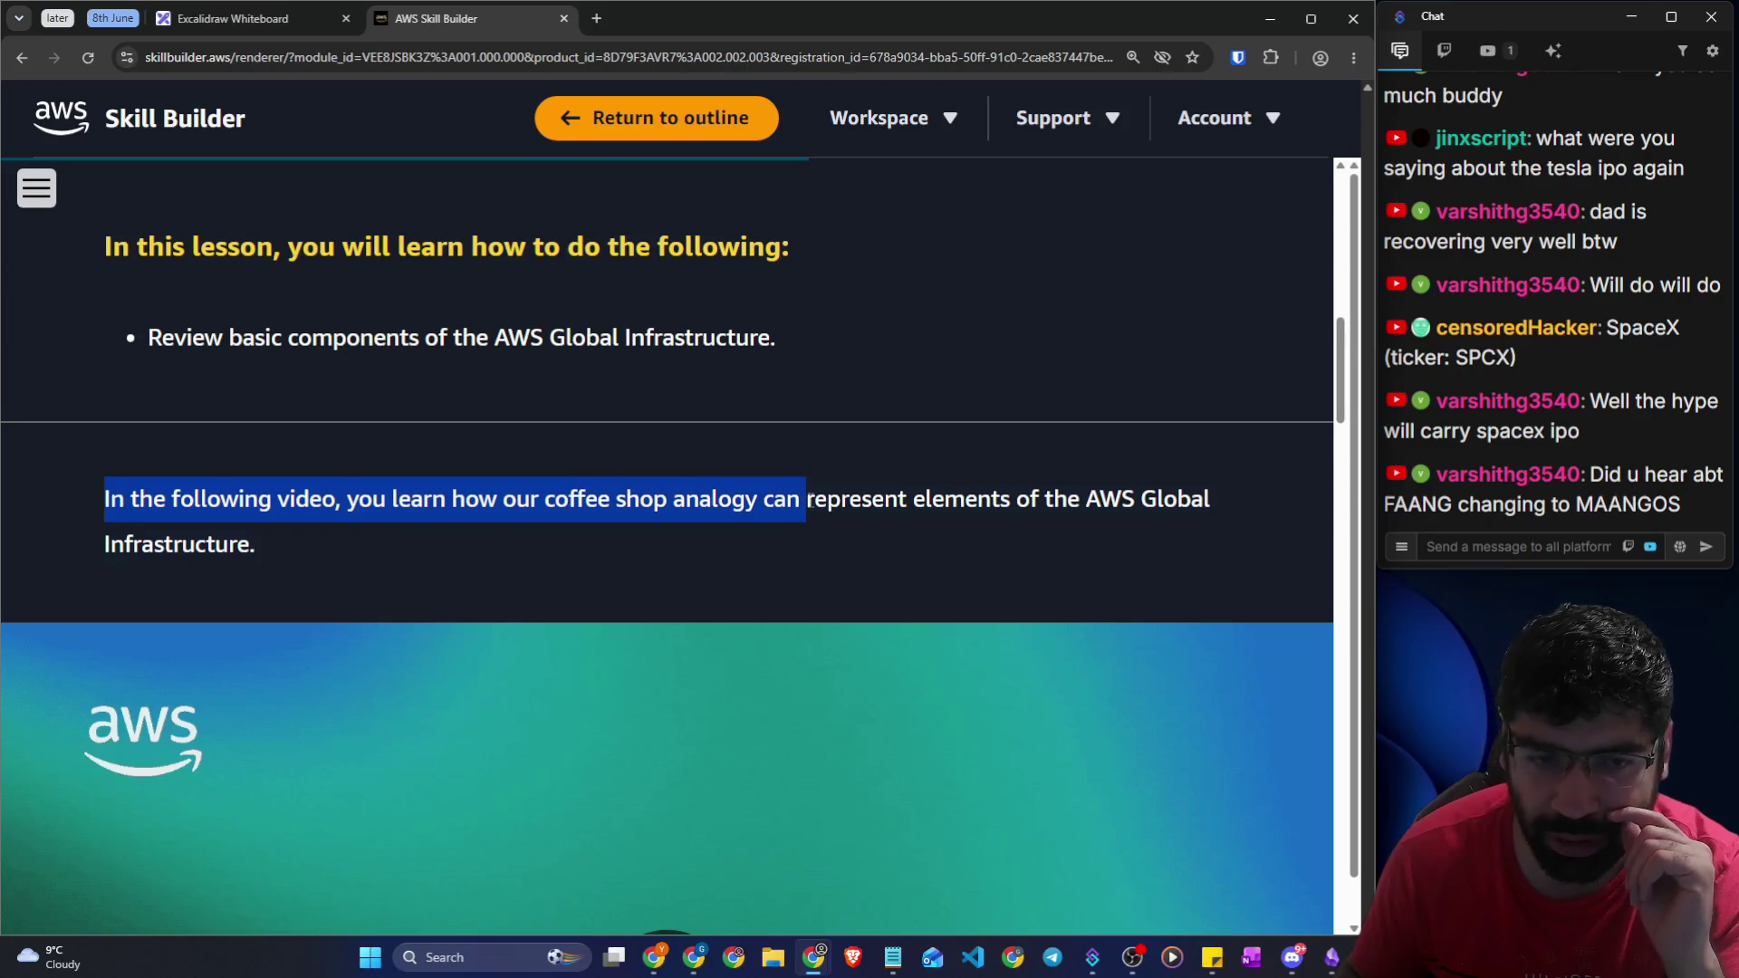
Read the Going global with AWS infrastructure intro down to choosing a Region
{"action": "scroll", "coordinate": [725, 509], "scroll_direction": "down", "scroll_amount": 12}
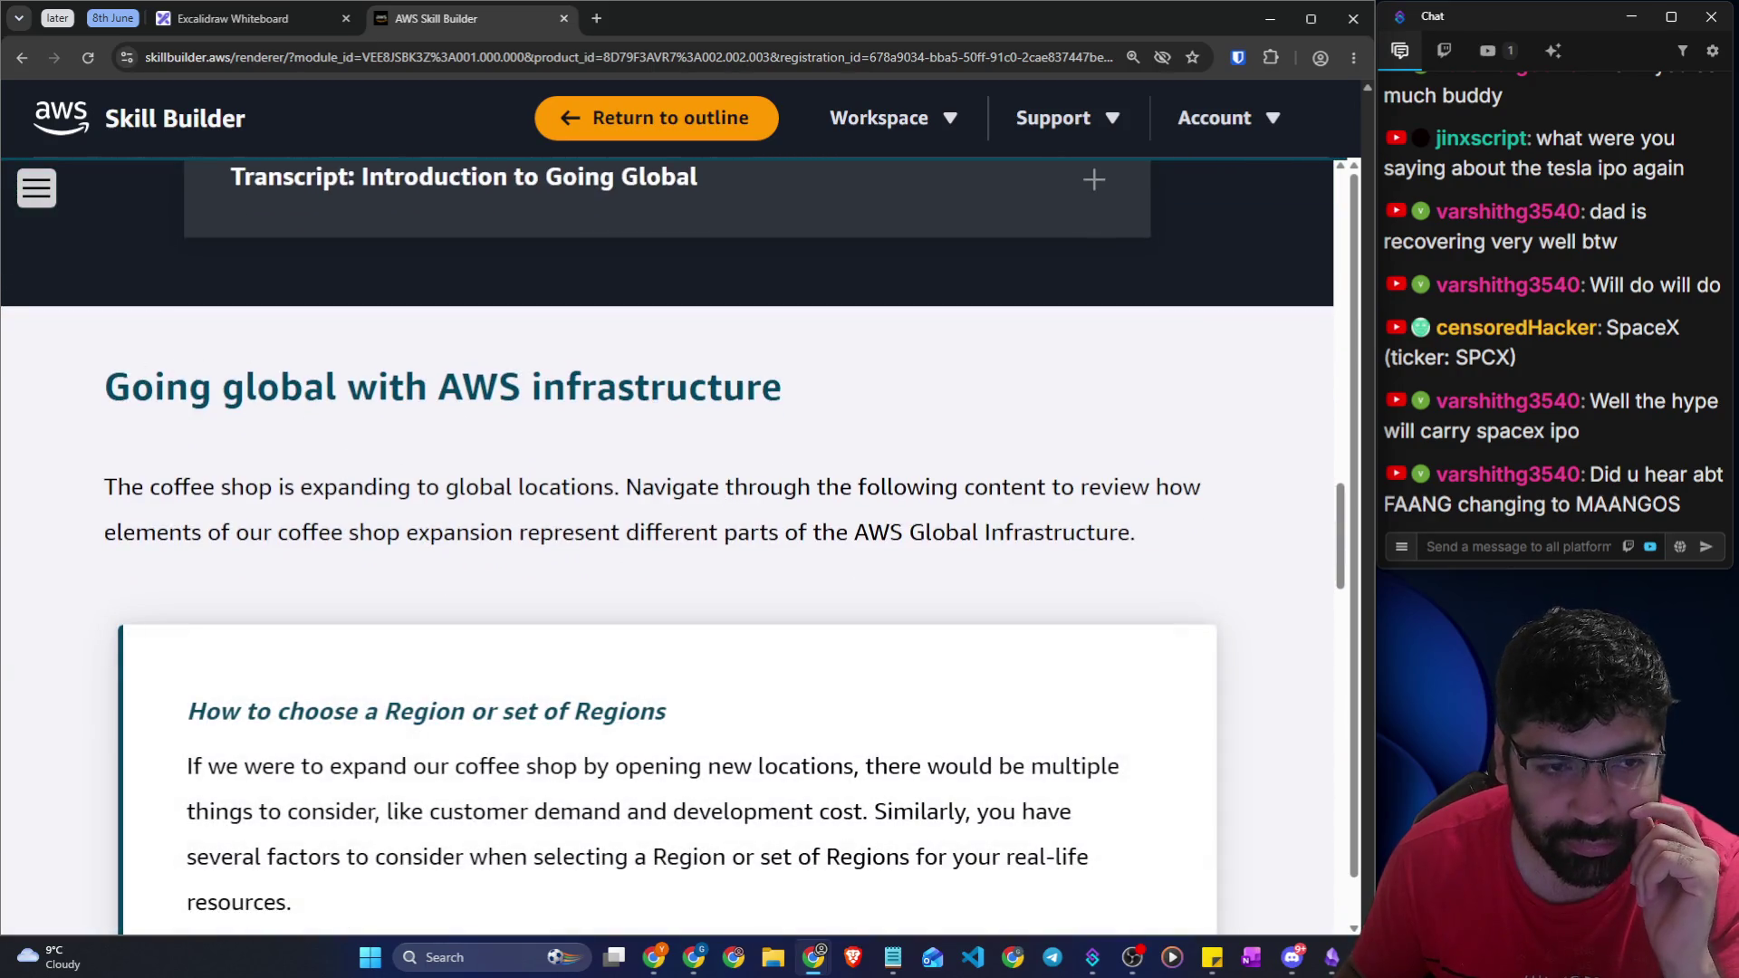
{"action": "mouse_move", "coordinate": [132, 390]}
{"action": "left_mouse_down"}
{"action": "mouse_move", "coordinate": [720, 416]}
{"action": "mouse_move", "coordinate": [807, 464]}
{"action": "mouse_move", "coordinate": [834, 403]}
{"action": "left_mouse_up"}
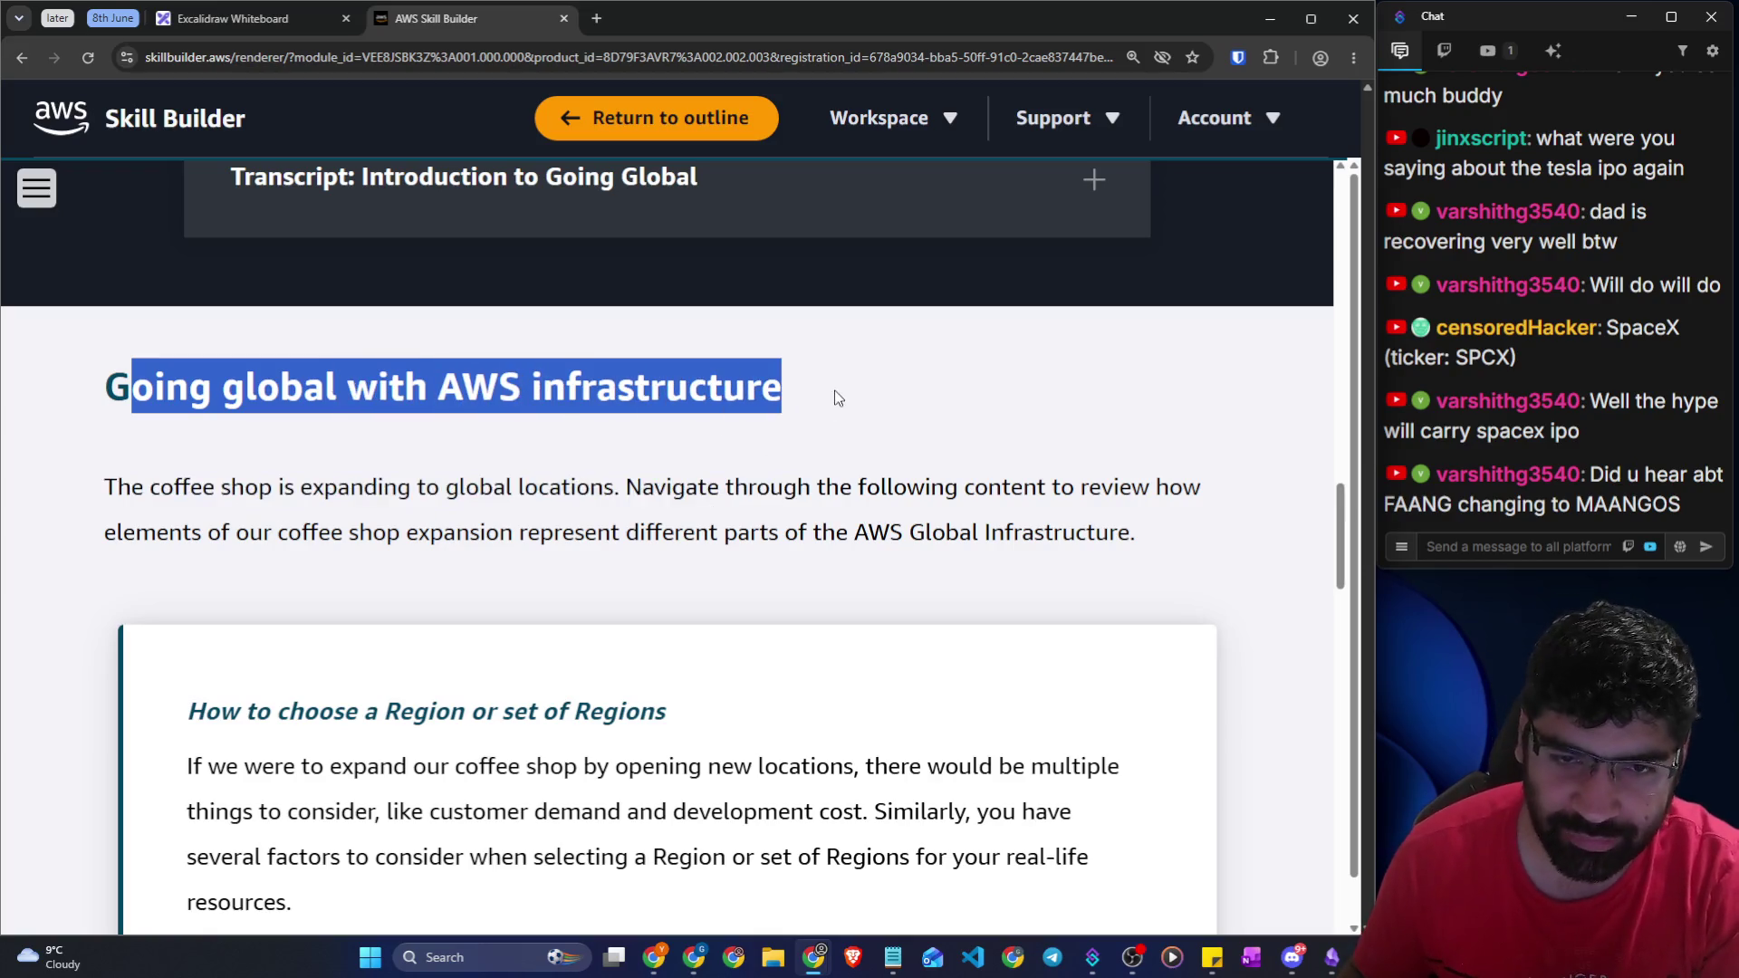
{"action": "scroll", "coordinate": [215, 460], "scroll_direction": "down", "scroll_amount": 2}
{"action": "left_click_drag", "start_coordinate": [105, 308], "coordinate": [620, 308]}
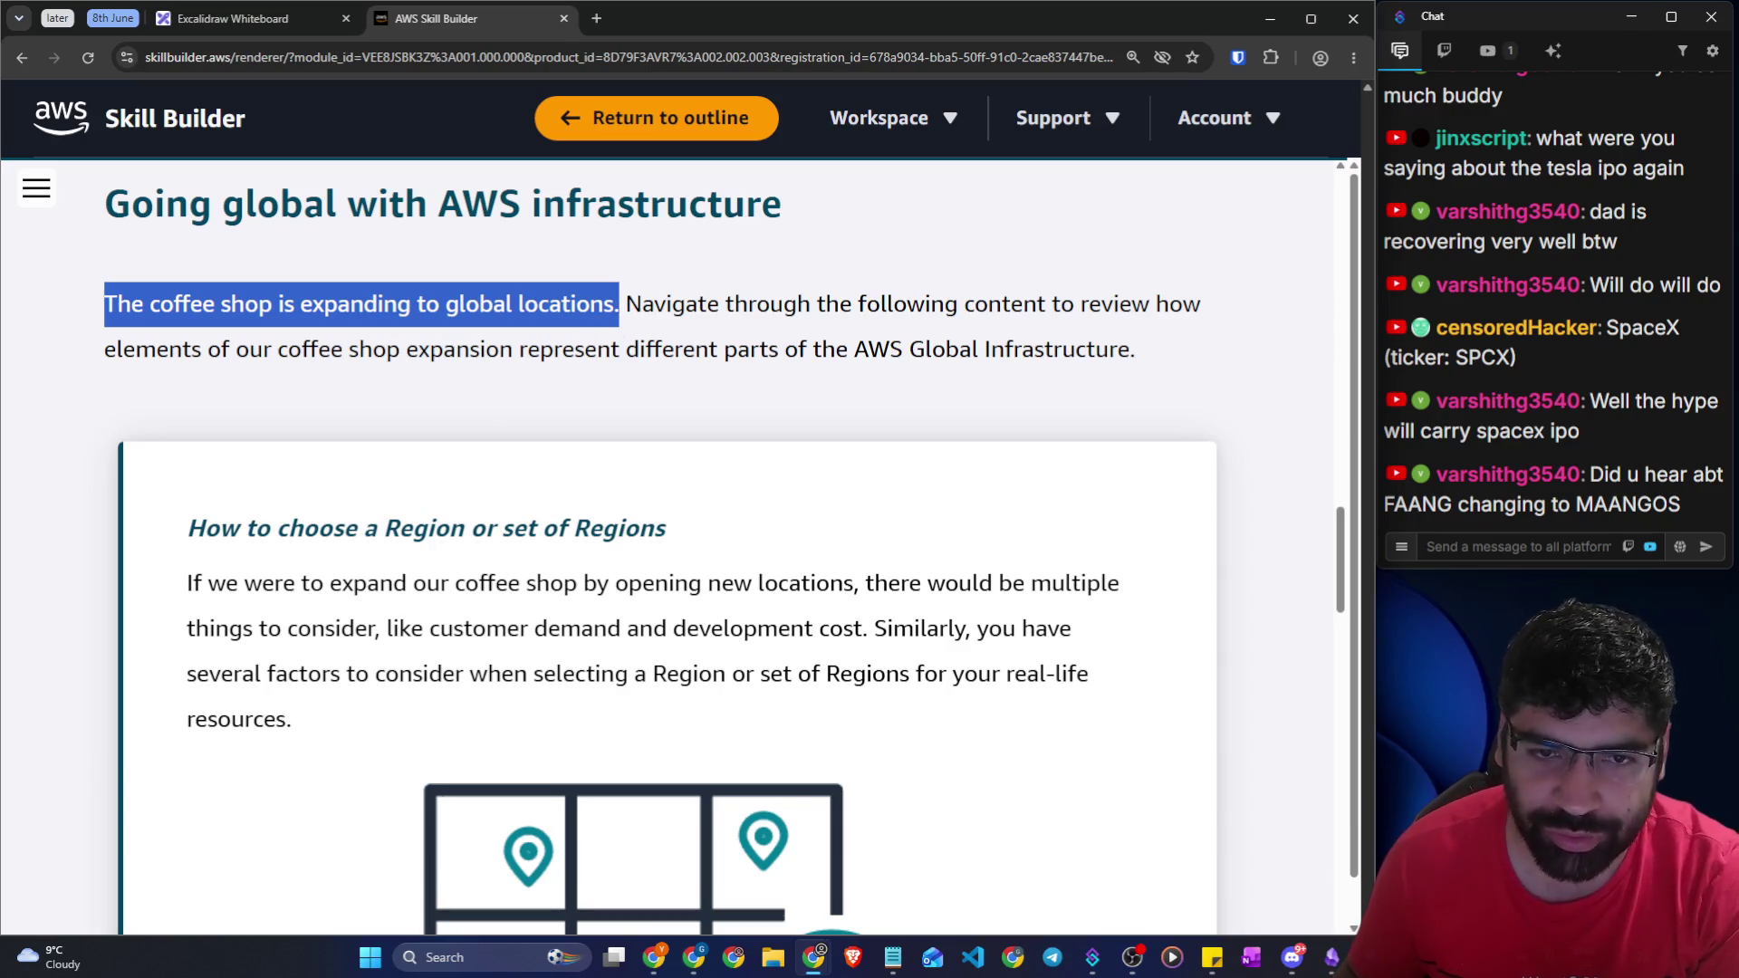
{"action": "left_click_drag", "start_coordinate": [620, 304], "coordinate": [1205, 308]}
{"action": "left_click_drag", "start_coordinate": [222, 350], "coordinate": [1148, 355]}
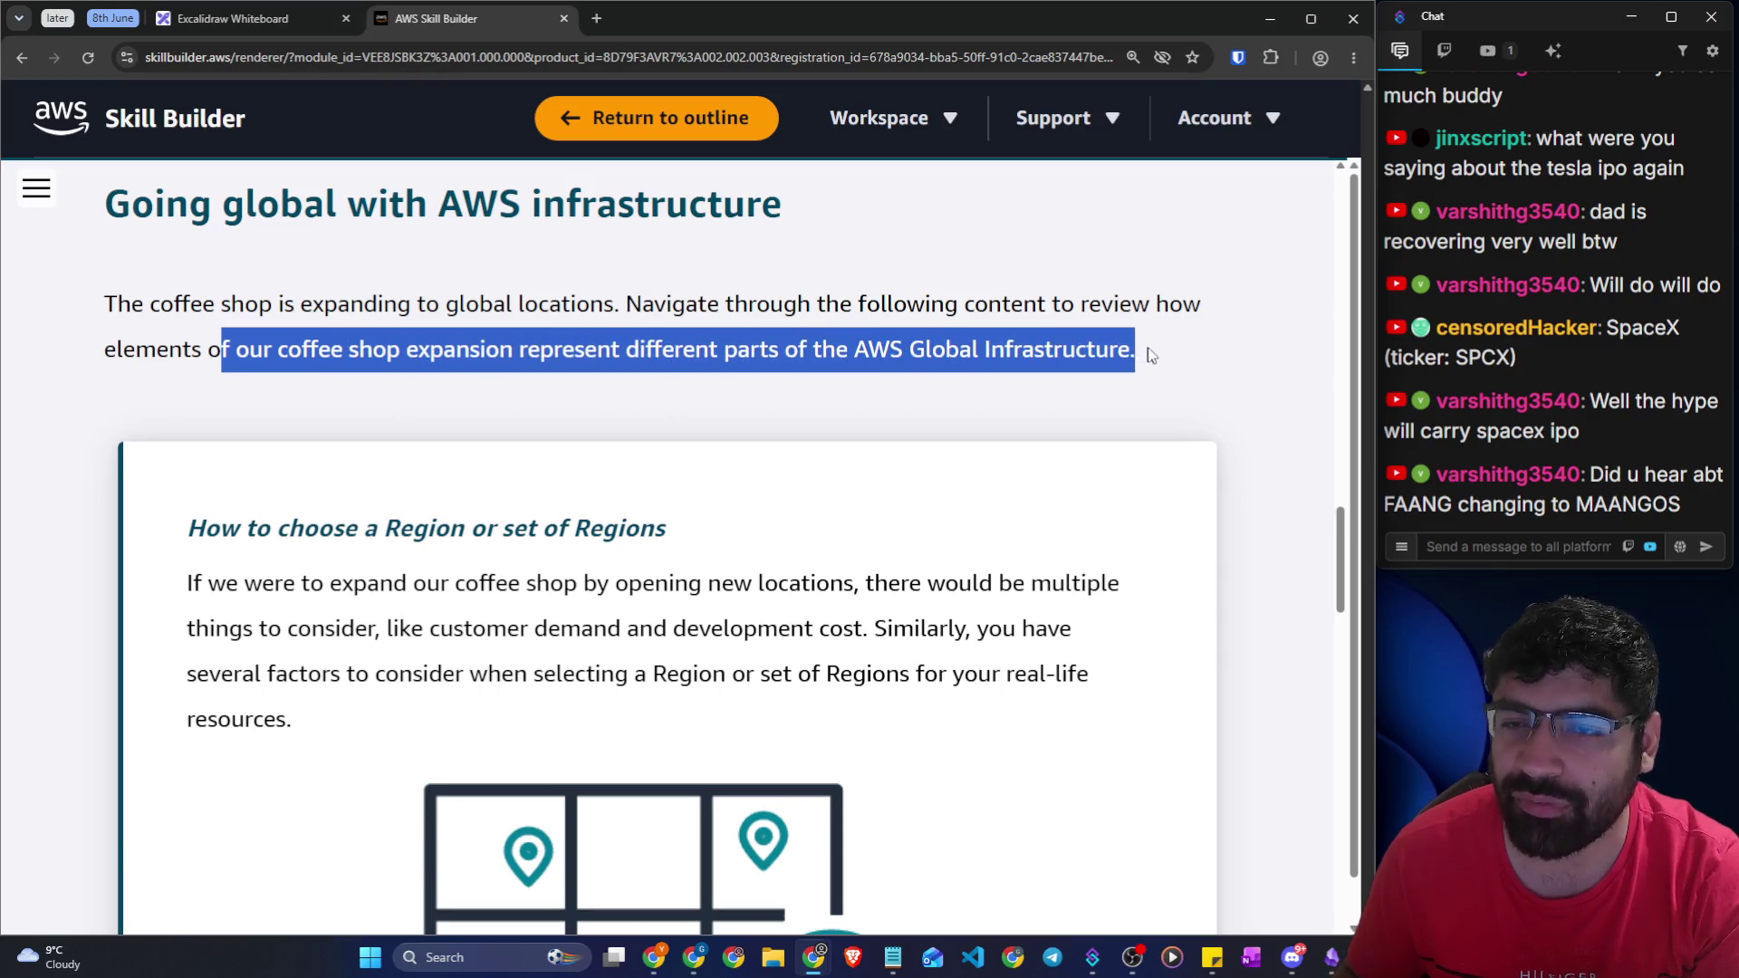
{"action": "scroll", "coordinate": [647, 398], "scroll_direction": "down", "scroll_amount": 2}
{"action": "left_click_drag", "start_coordinate": [188, 346], "coordinate": [692, 353]}
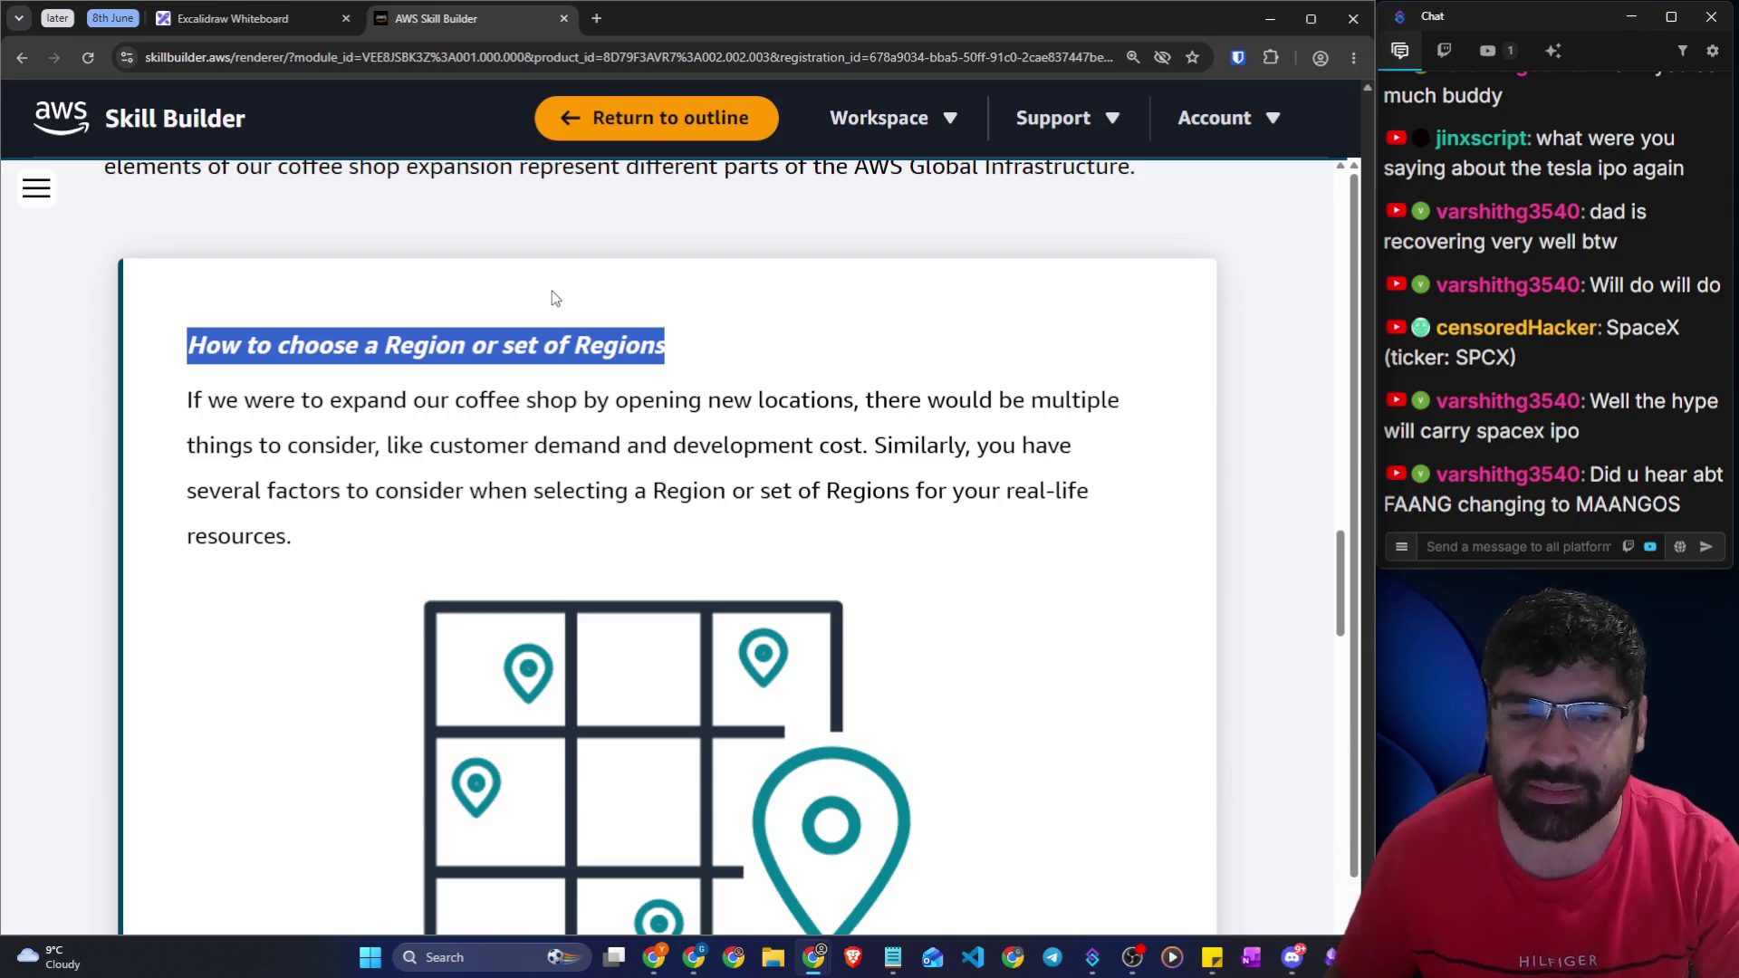
{"action": "left_click", "coordinate": [295, 19]}
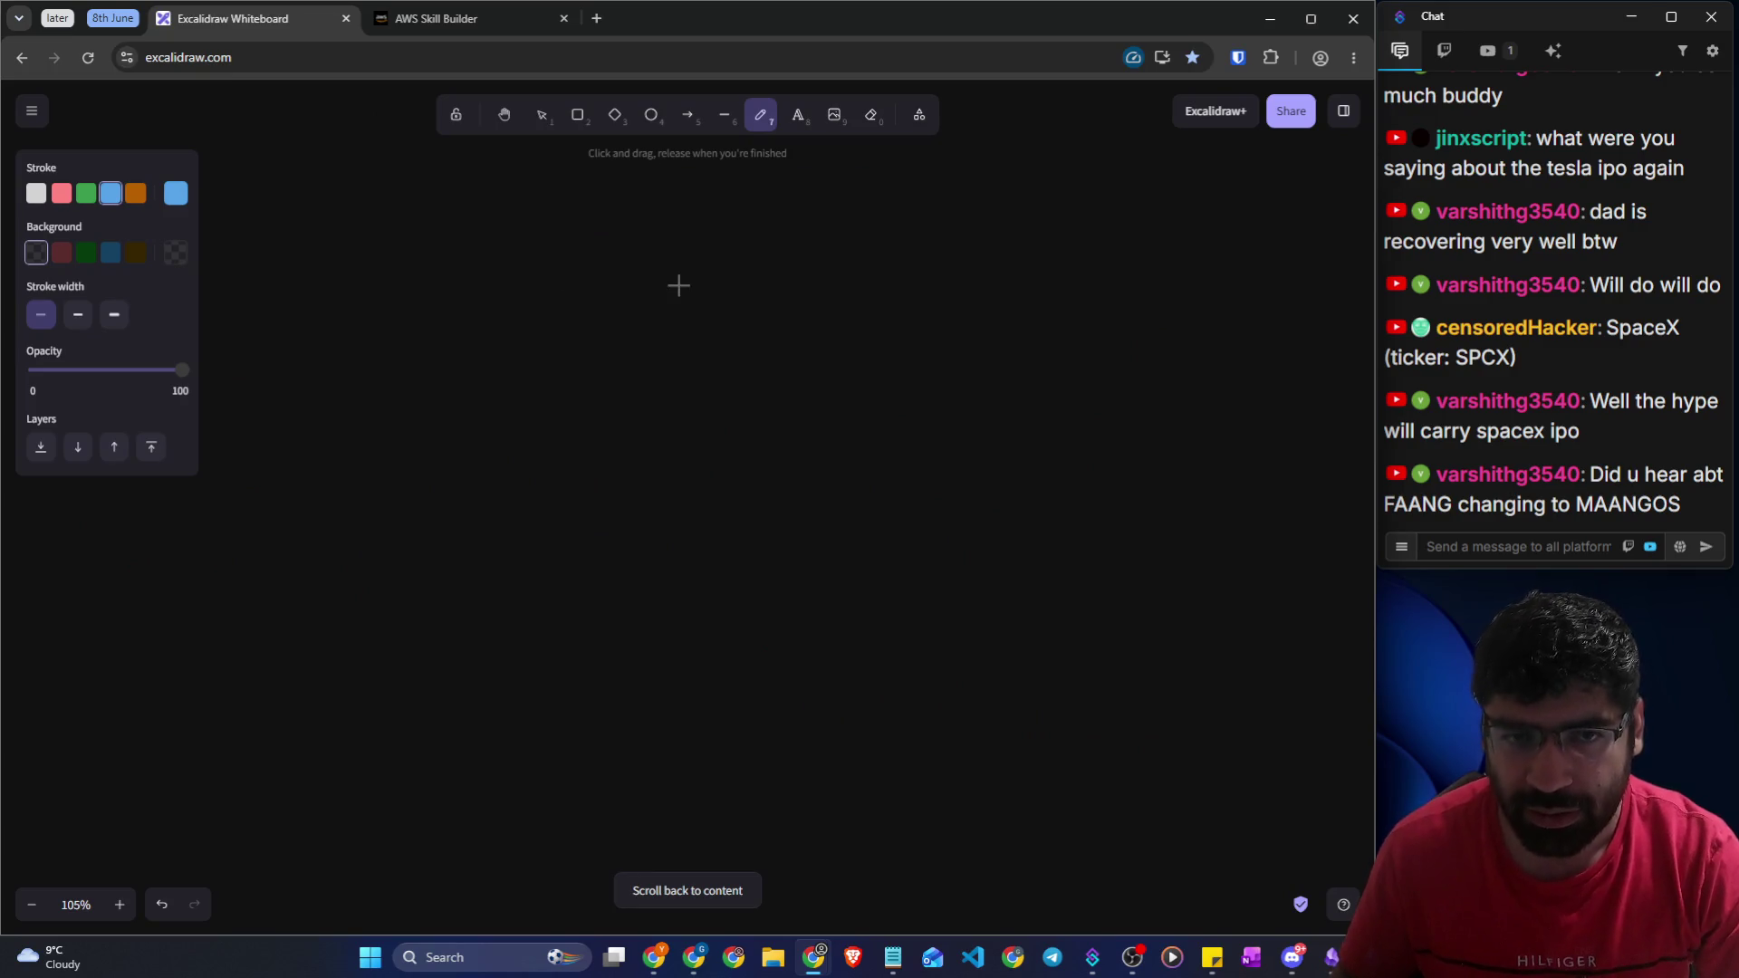
Undo a stray vertical line and draw a large rounded rectangle frame
{"action": "left_click_drag", "start_coordinate": [655, 254], "coordinate": [679, 872]}
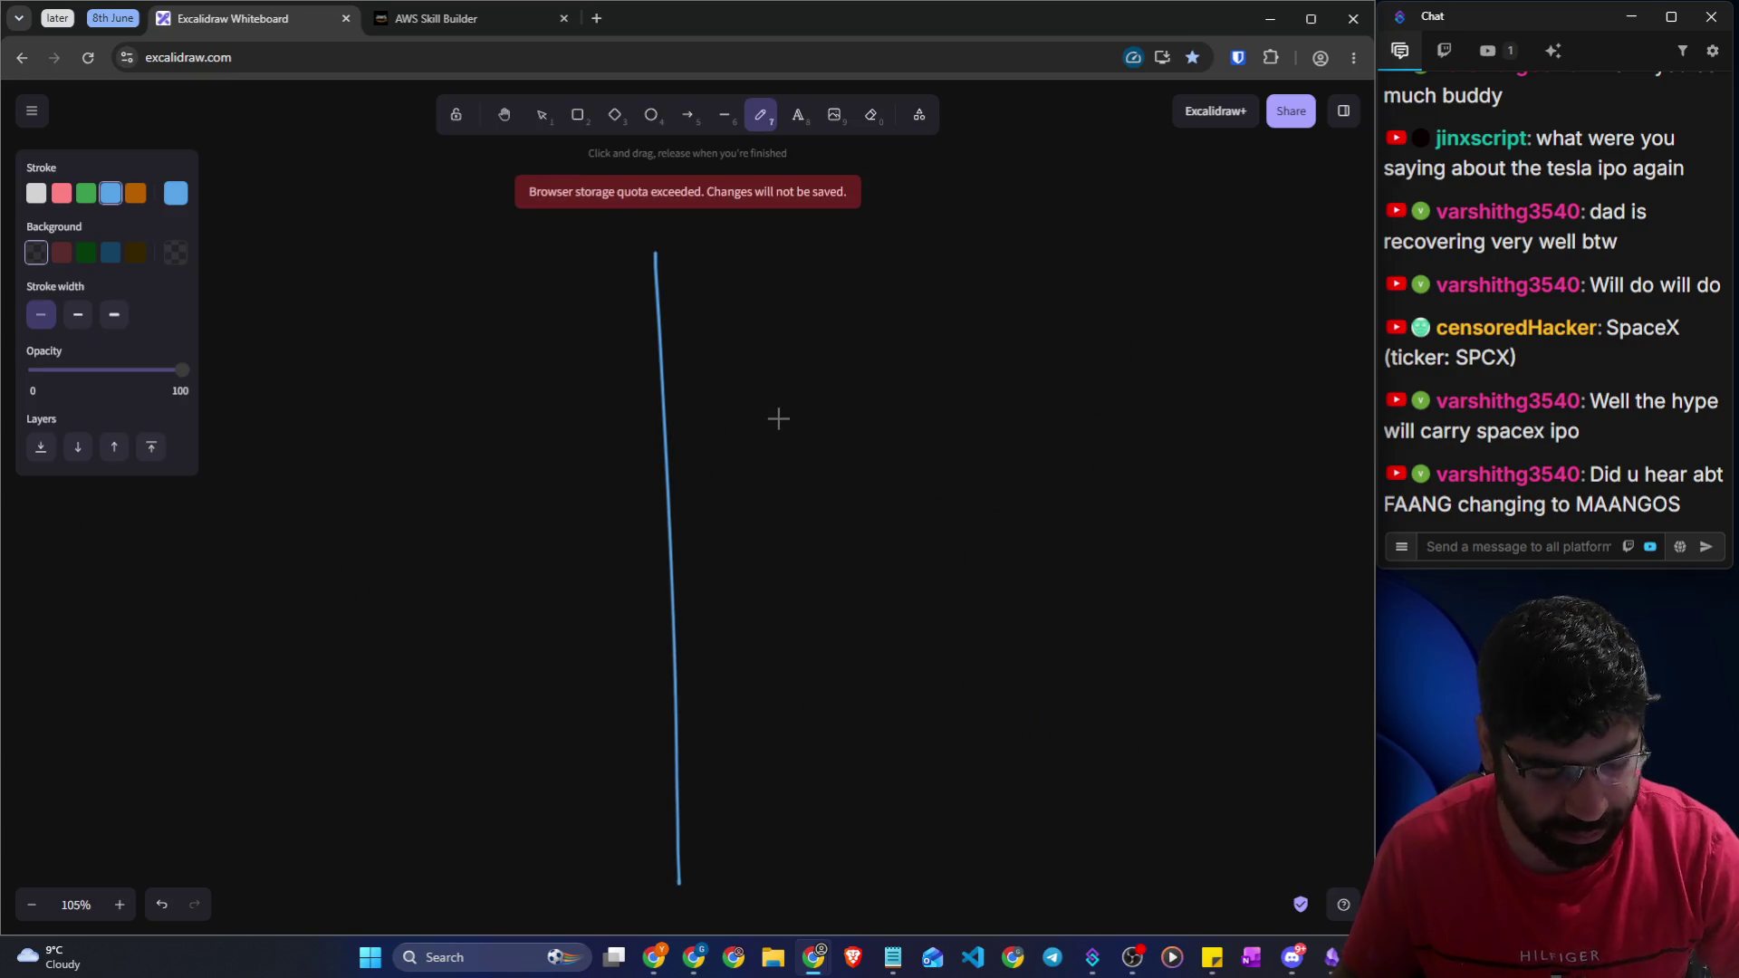
{"action": "key", "text": "ctrl+z"}
{"action": "left_click", "coordinate": [568, 127]}
{"action": "mouse_move", "coordinate": [367, 243]}
{"action": "left_mouse_down"}
{"action": "mouse_move", "coordinate": [671, 605]}
{"action": "mouse_move", "coordinate": [1132, 834]}
{"action": "left_mouse_up"}
Freehand dividers splitting the frame into four quadrants
{"action": "left_click", "coordinate": [761, 114]}
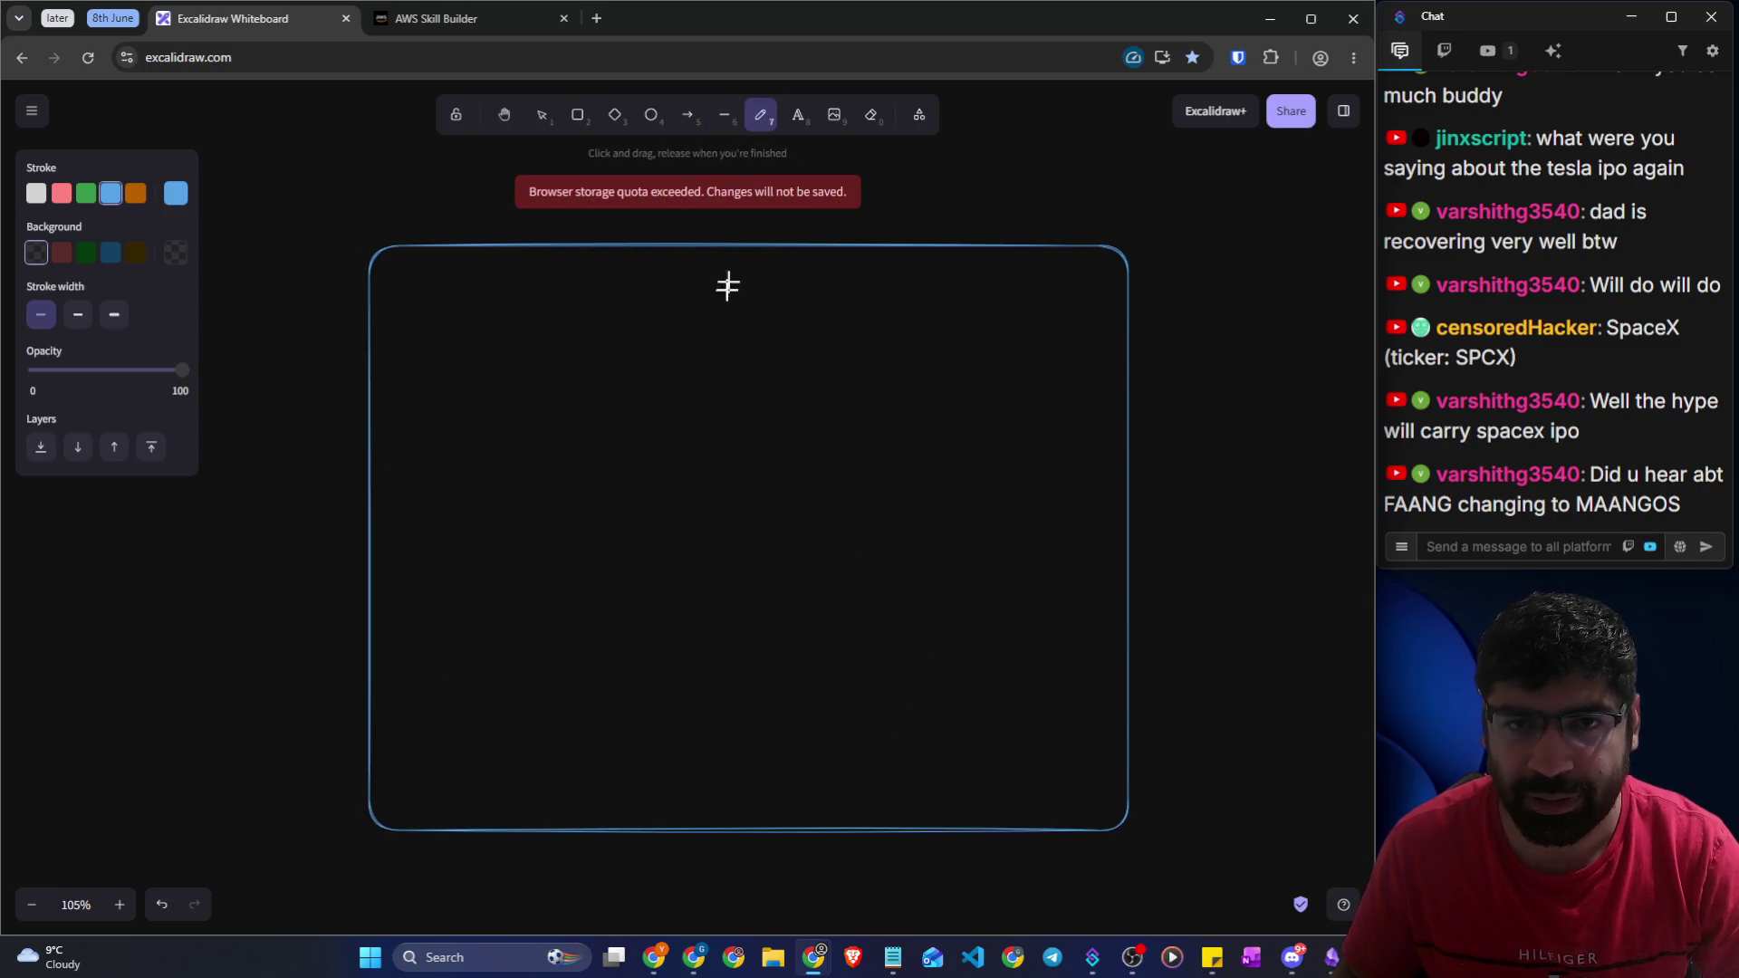
{"action": "mouse_move", "coordinate": [684, 247]}
{"action": "left_mouse_down"}
{"action": "mouse_move", "coordinate": [691, 395]}
{"action": "mouse_move", "coordinate": [381, 506]}
{"action": "left_mouse_up"}
{"action": "mouse_move", "coordinate": [380, 568]}
{"action": "left_mouse_down"}
{"action": "mouse_move", "coordinate": [703, 559]}
{"action": "mouse_move", "coordinate": [736, 856]}
{"action": "left_mouse_up"}
{"action": "mouse_move", "coordinate": [808, 598]}
{"action": "left_mouse_down"}
{"action": "mouse_move", "coordinate": [819, 838]}
{"action": "mouse_move", "coordinate": [807, 589]}
{"action": "mouse_move", "coordinate": [1119, 571]}
{"action": "left_mouse_up"}
{"action": "mouse_move", "coordinate": [807, 261]}
{"action": "left_mouse_down"}
{"action": "mouse_move", "coordinate": [881, 469]}
{"action": "mouse_move", "coordinate": [1114, 462]}
{"action": "left_mouse_up"}
Scribble a zigzag in each of the four quadrants
{"action": "mouse_move", "coordinate": [442, 263]}
{"action": "left_mouse_down"}
{"action": "mouse_move", "coordinate": [589, 242]}
{"action": "mouse_move", "coordinate": [460, 442]}
{"action": "mouse_move", "coordinate": [534, 480]}
{"action": "left_mouse_up"}
{"action": "mouse_move", "coordinate": [1021, 269]}
{"action": "left_mouse_down"}
{"action": "mouse_move", "coordinate": [975, 388]}
{"action": "mouse_move", "coordinate": [1027, 430]}
{"action": "left_mouse_up"}
{"action": "mouse_move", "coordinate": [532, 596]}
{"action": "left_mouse_down"}
{"action": "mouse_move", "coordinate": [622, 619]}
{"action": "mouse_move", "coordinate": [533, 785]}
{"action": "left_mouse_up"}
{"action": "mouse_move", "coordinate": [978, 651]}
{"action": "left_mouse_down"}
{"action": "mouse_move", "coordinate": [862, 738]}
{"action": "mouse_move", "coordinate": [1092, 806]}
{"action": "left_mouse_up"}
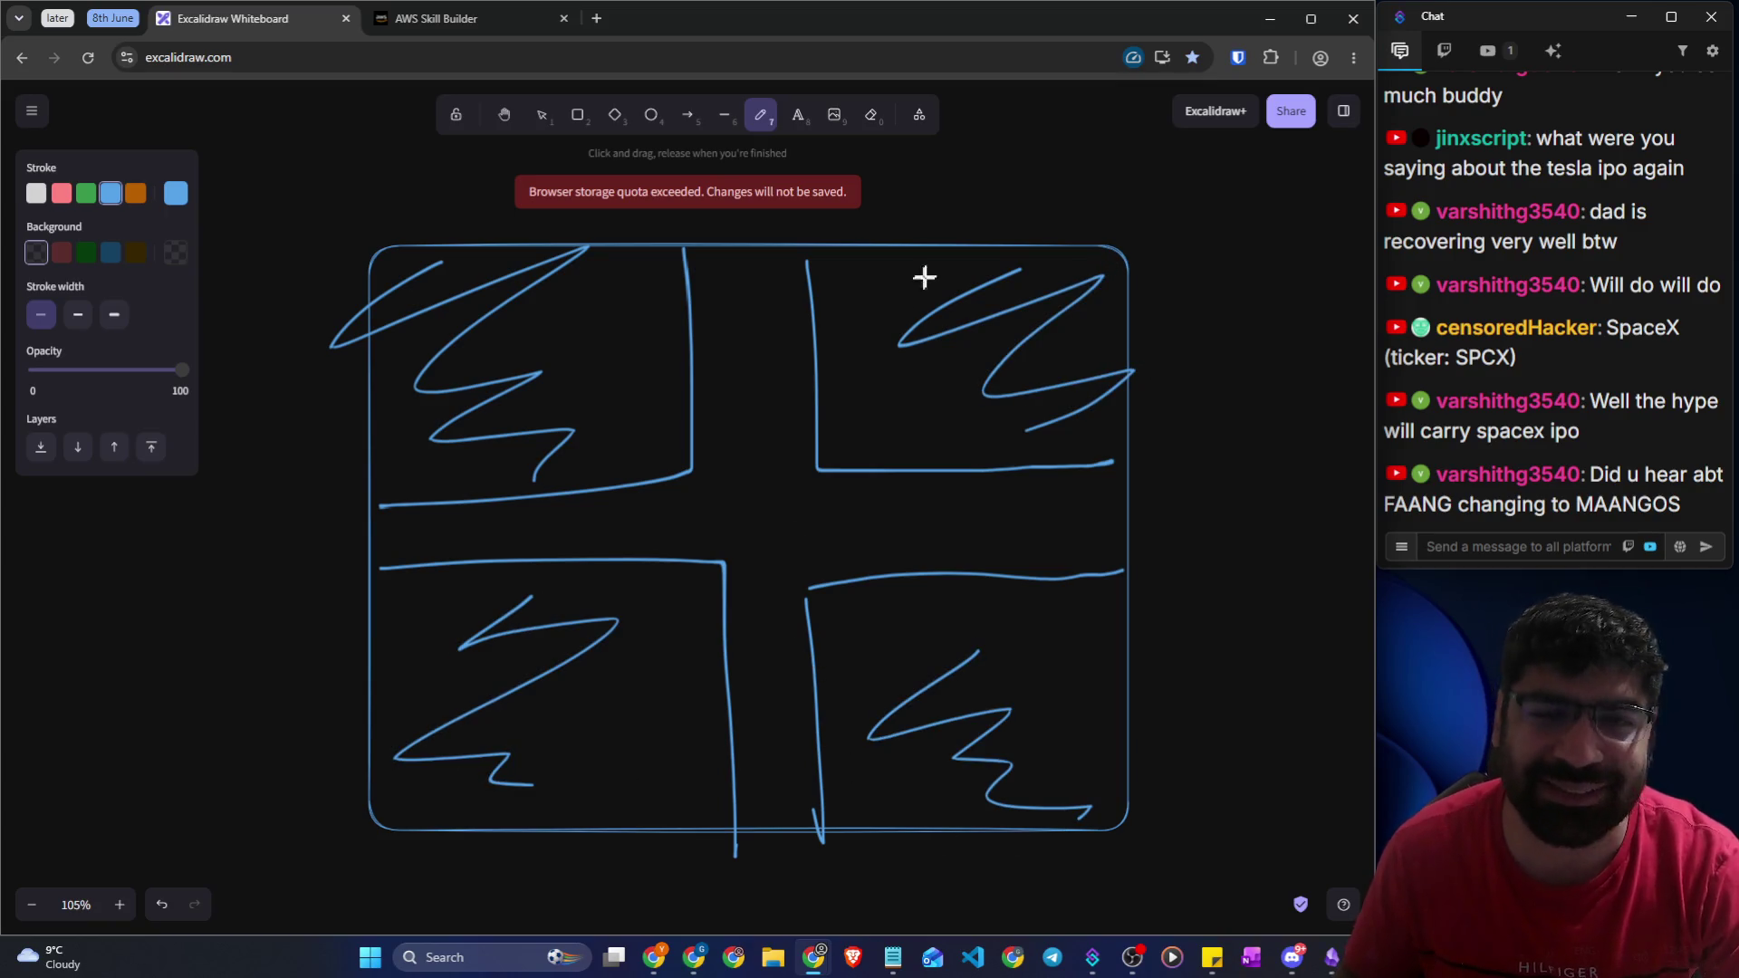
{"action": "left_click", "coordinate": [61, 193]}
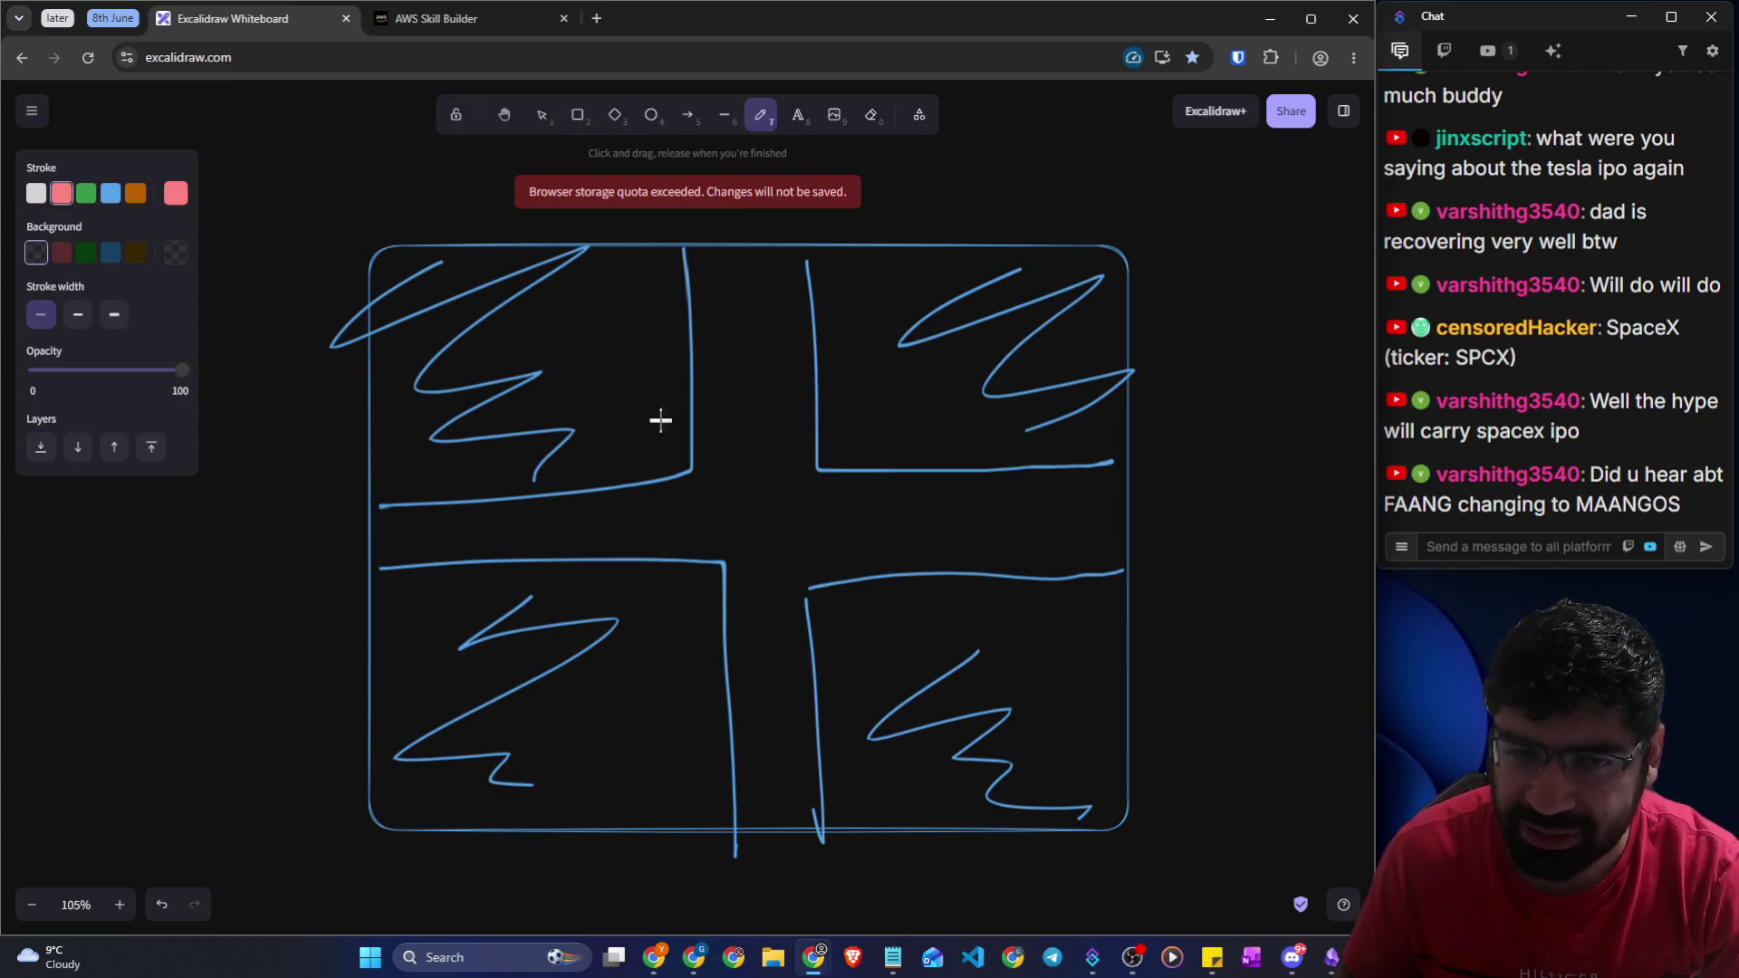
Draw a hatched red CS square, arrows to a red box in the lower-right quadrant, and circle it
{"action": "mouse_move", "coordinate": [694, 374]}
{"action": "left_mouse_down"}
{"action": "mouse_move", "coordinate": [601, 443]}
{"action": "mouse_move", "coordinate": [594, 513]}
{"action": "left_mouse_up"}
{"action": "mouse_move", "coordinate": [594, 428]}
{"action": "left_mouse_down"}
{"action": "mouse_move", "coordinate": [638, 403]}
{"action": "mouse_move", "coordinate": [633, 478]}
{"action": "mouse_move", "coordinate": [675, 462]}
{"action": "left_mouse_up"}
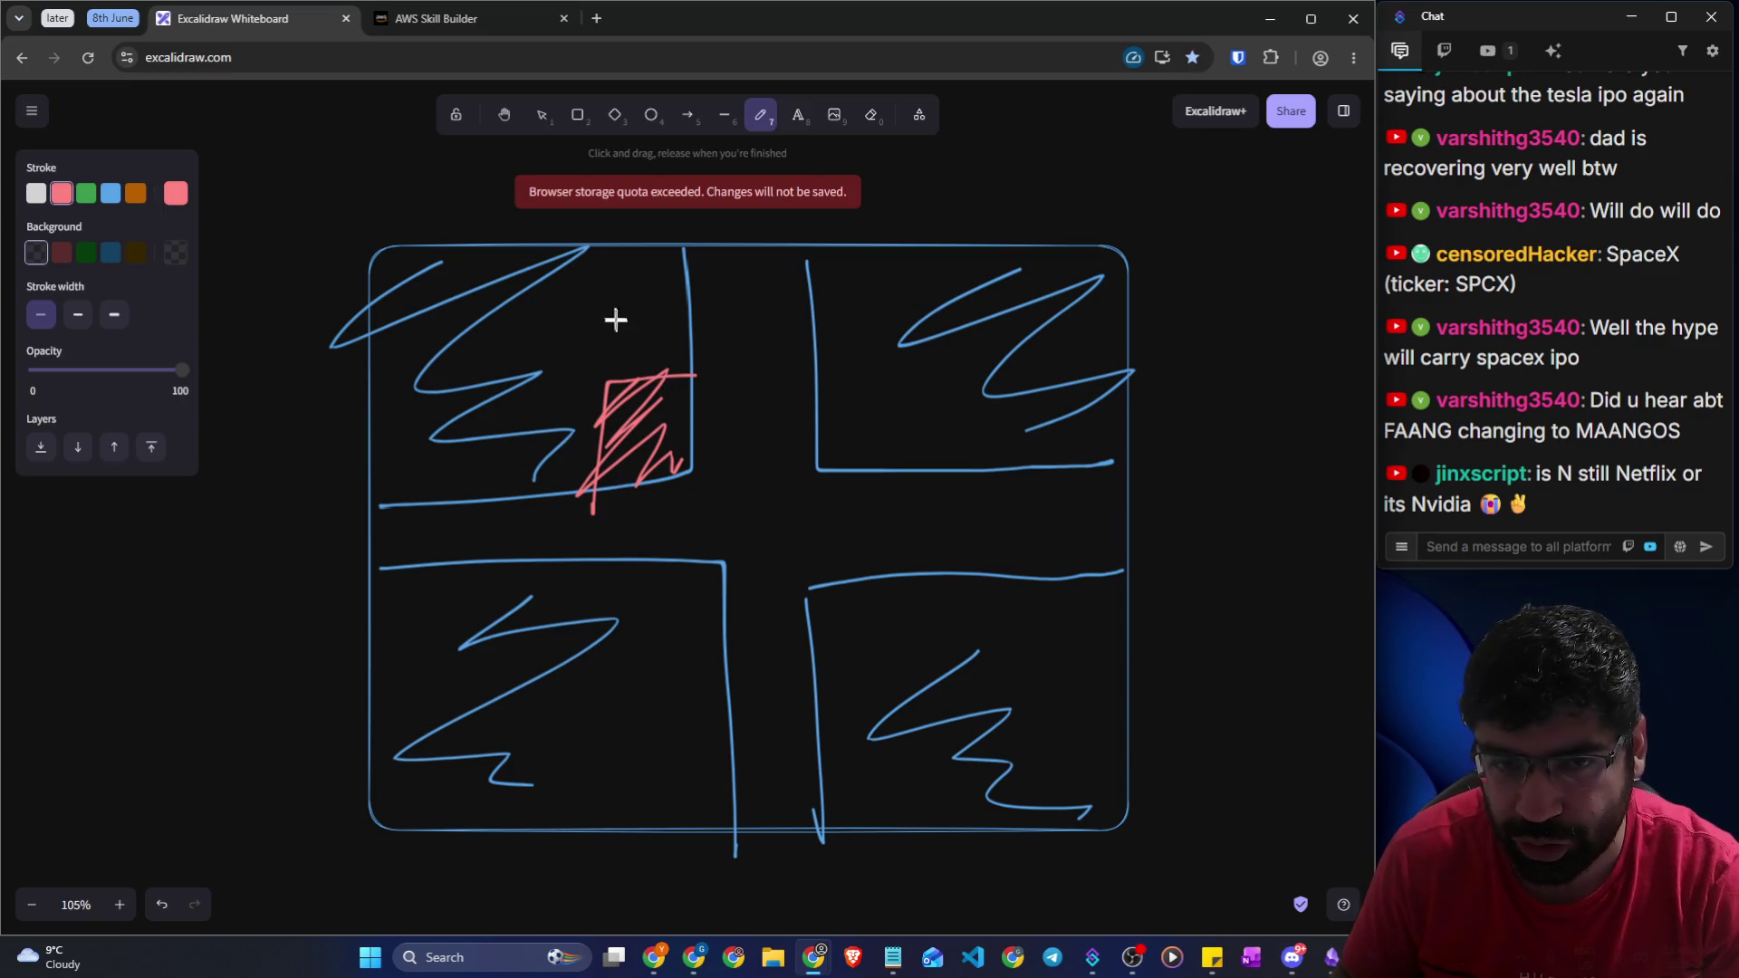
{"action": "left_click_drag", "start_coordinate": [616, 322], "coordinate": [624, 349]}
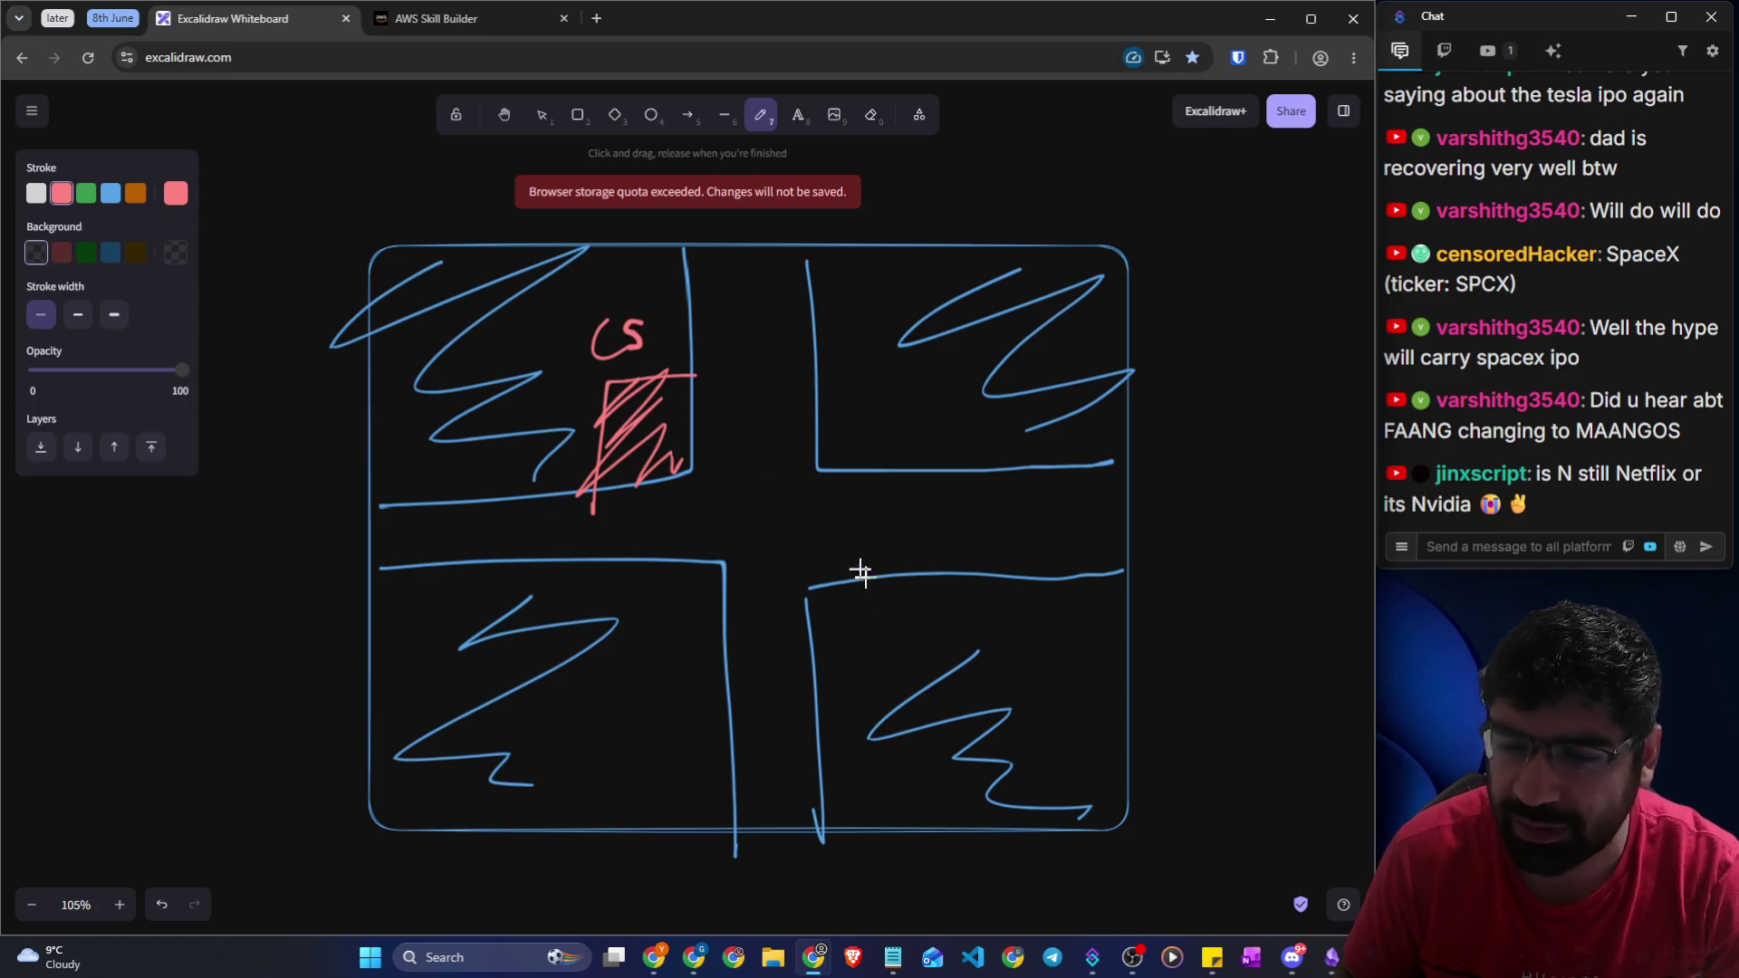
{"action": "mouse_move", "coordinate": [911, 576]}
{"action": "left_mouse_down"}
{"action": "mouse_move", "coordinate": [920, 649]}
{"action": "mouse_move", "coordinate": [796, 707]}
{"action": "mouse_move", "coordinate": [800, 633]}
{"action": "mouse_move", "coordinate": [924, 678]}
{"action": "left_mouse_up"}
{"action": "mouse_move", "coordinate": [708, 473]}
{"action": "left_mouse_down"}
{"action": "mouse_move", "coordinate": [766, 558]}
{"action": "mouse_move", "coordinate": [736, 541]}
{"action": "mouse_move", "coordinate": [779, 566]}
{"action": "mouse_move", "coordinate": [772, 541]}
{"action": "left_mouse_up"}
{"action": "mouse_move", "coordinate": [764, 480]}
{"action": "left_mouse_down"}
{"action": "mouse_move", "coordinate": [811, 543]}
{"action": "mouse_move", "coordinate": [756, 483]}
{"action": "mouse_move", "coordinate": [813, 495]}
{"action": "left_mouse_up"}
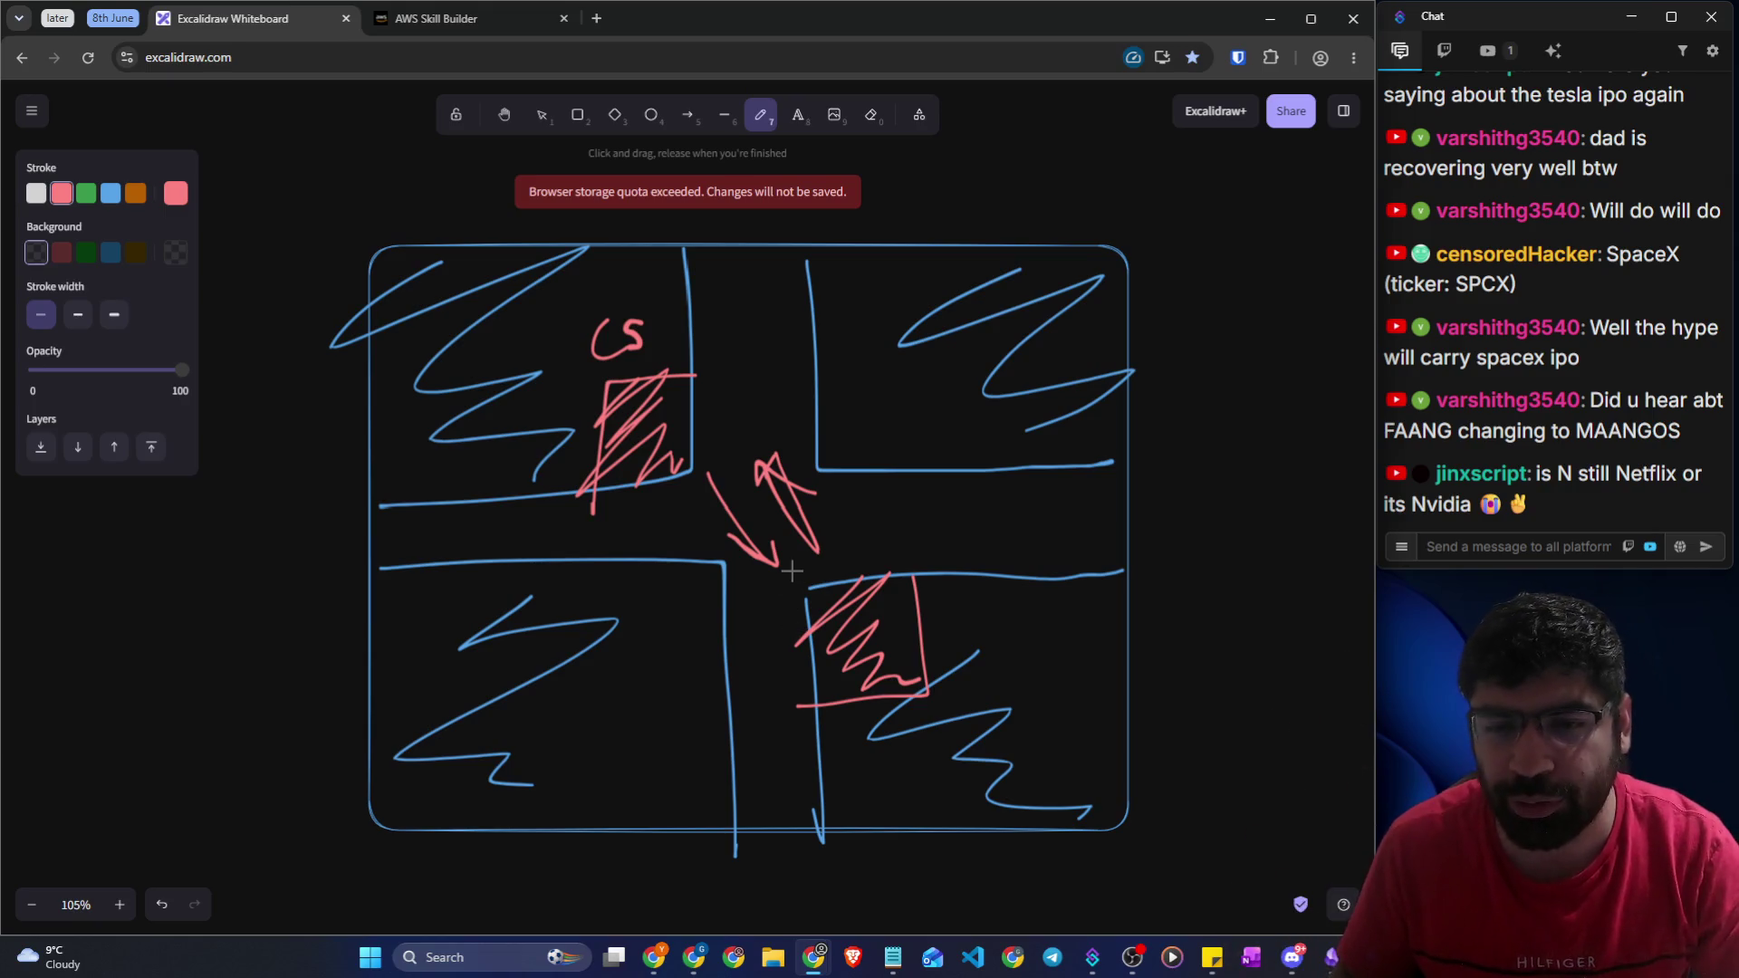
{"action": "mouse_move", "coordinate": [846, 516]}
{"action": "left_mouse_down"}
{"action": "mouse_move", "coordinate": [901, 508]}
{"action": "mouse_move", "coordinate": [895, 551]}
{"action": "mouse_move", "coordinate": [1149, 399]}
{"action": "mouse_move", "coordinate": [1175, 455]}
{"action": "left_mouse_up"}
Add a green arrow and distance note outside the frame
{"action": "left_click", "coordinate": [86, 193]}
{"action": "mouse_move", "coordinate": [1167, 306]}
{"action": "left_mouse_down"}
{"action": "mouse_move", "coordinate": [1172, 352]}
{"action": "mouse_move", "coordinate": [1246, 299]}
{"action": "mouse_move", "coordinate": [1268, 311]}
{"action": "left_mouse_up"}
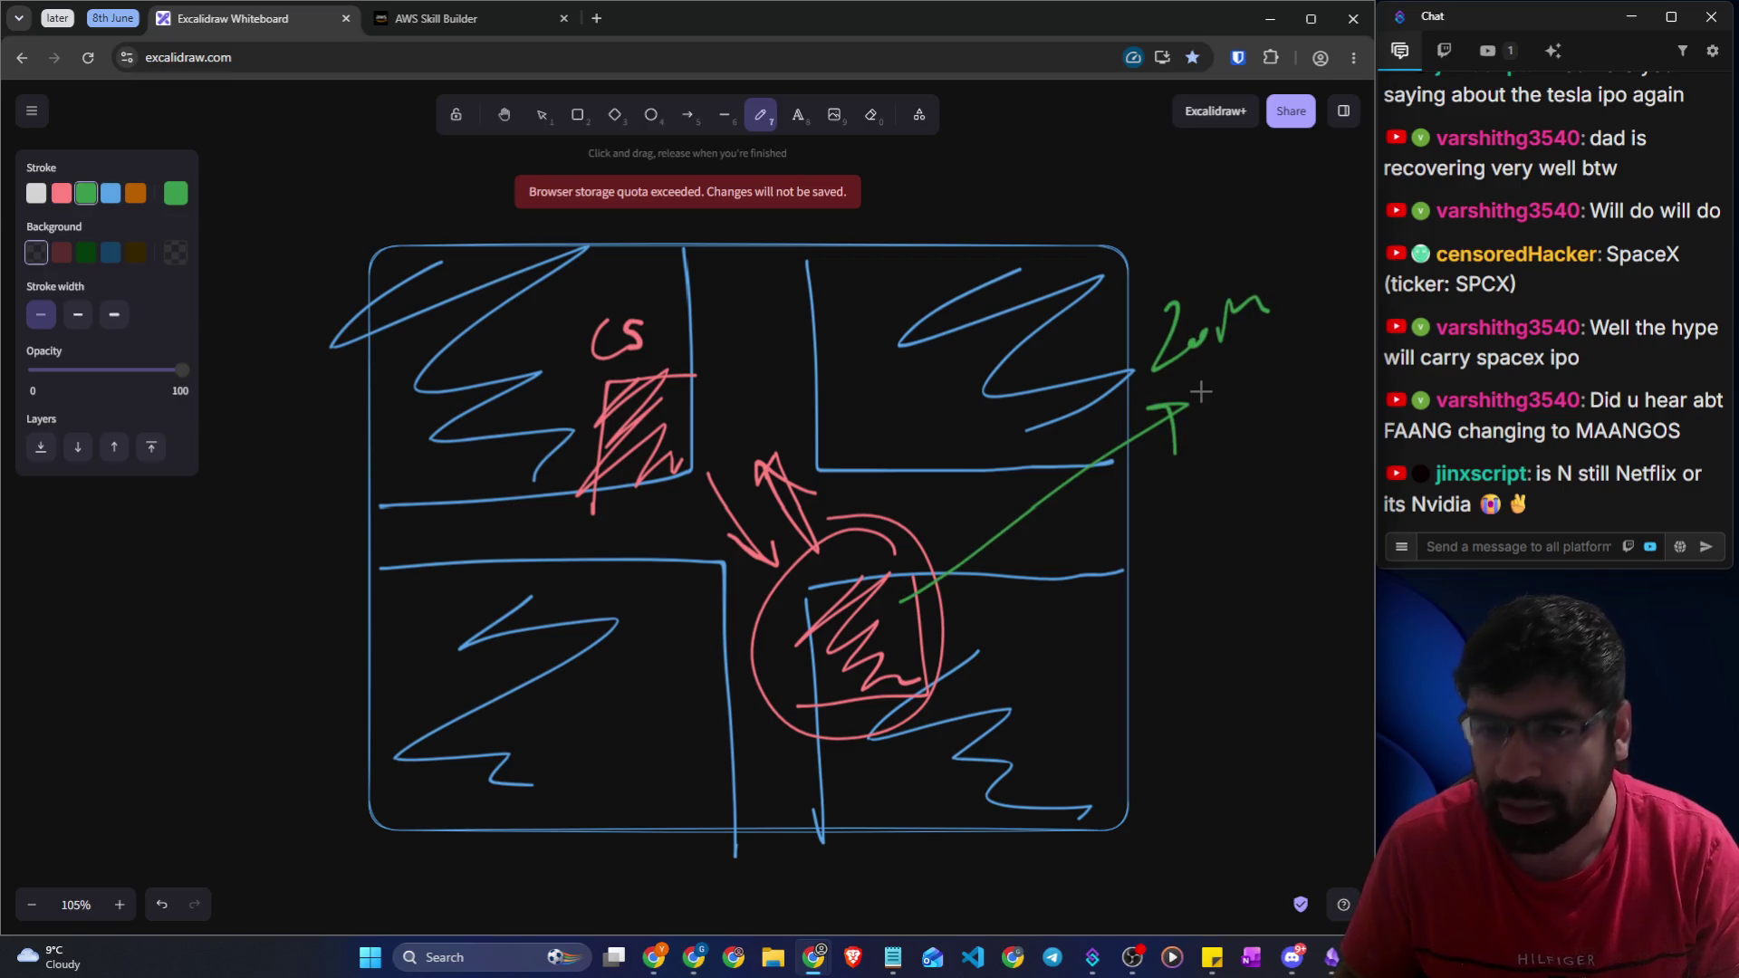
{"action": "left_click", "coordinate": [507, 25]}
Read the Region factors, highlighting customer demand and development cost
{"action": "left_click_drag", "start_coordinate": [187, 400], "coordinate": [1099, 405]}
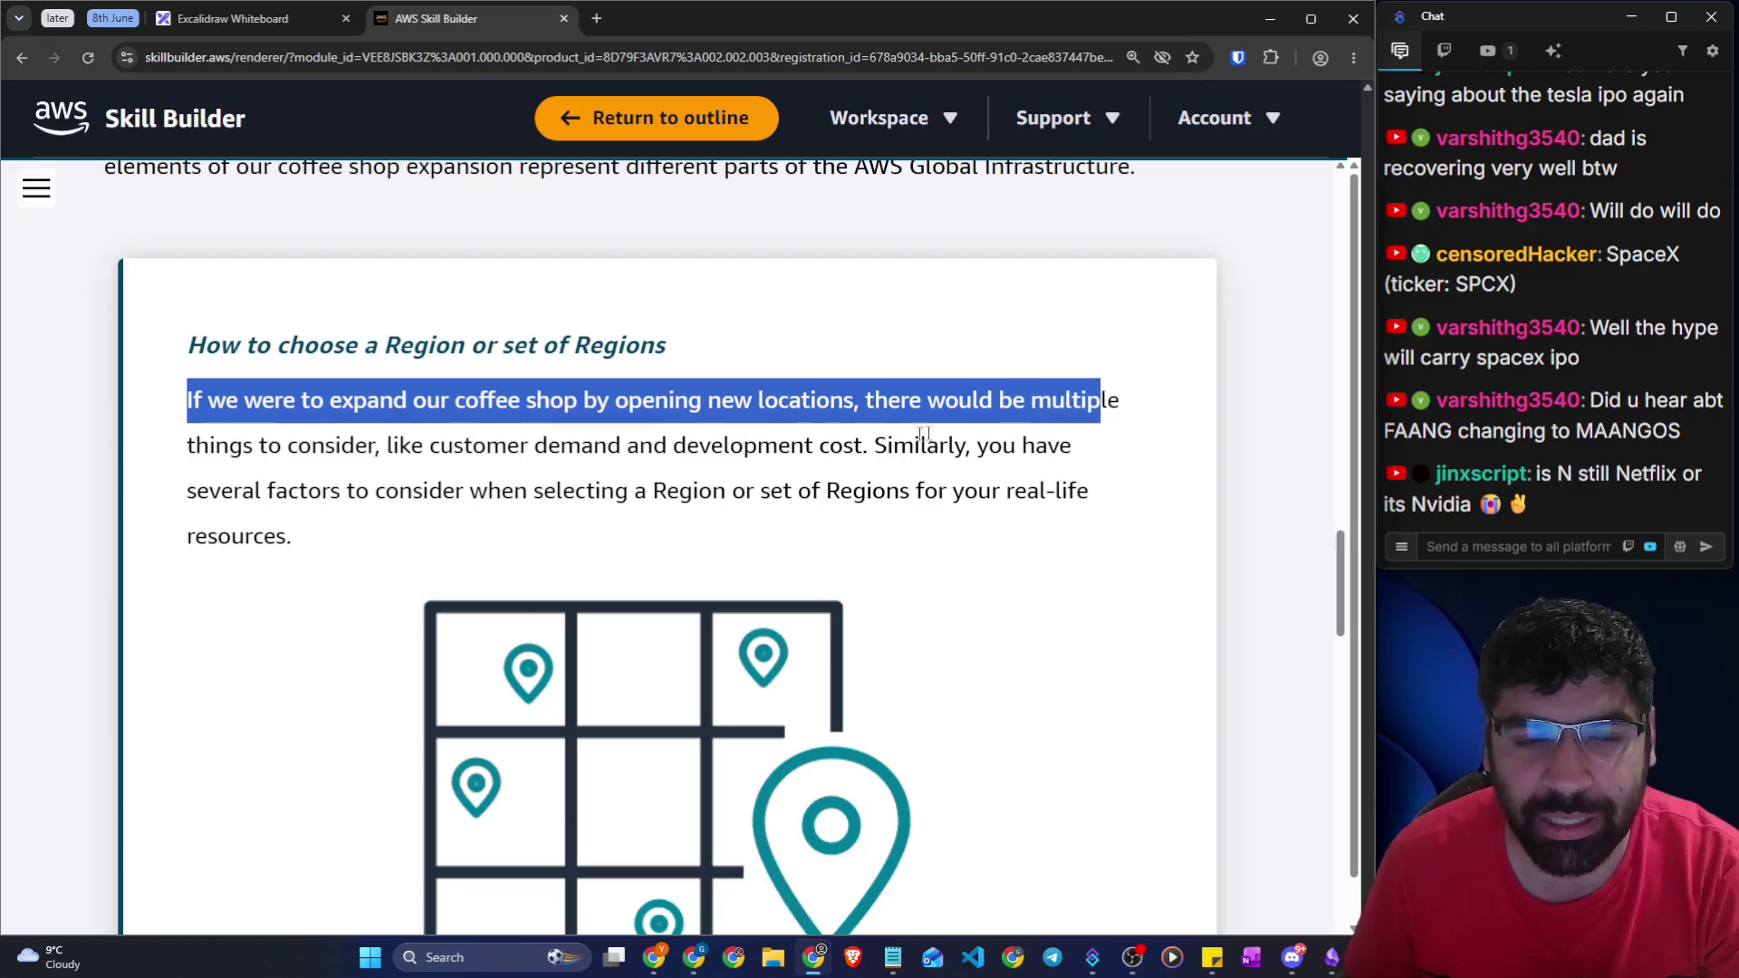
{"action": "left_click_drag", "start_coordinate": [440, 445], "coordinate": [626, 445]}
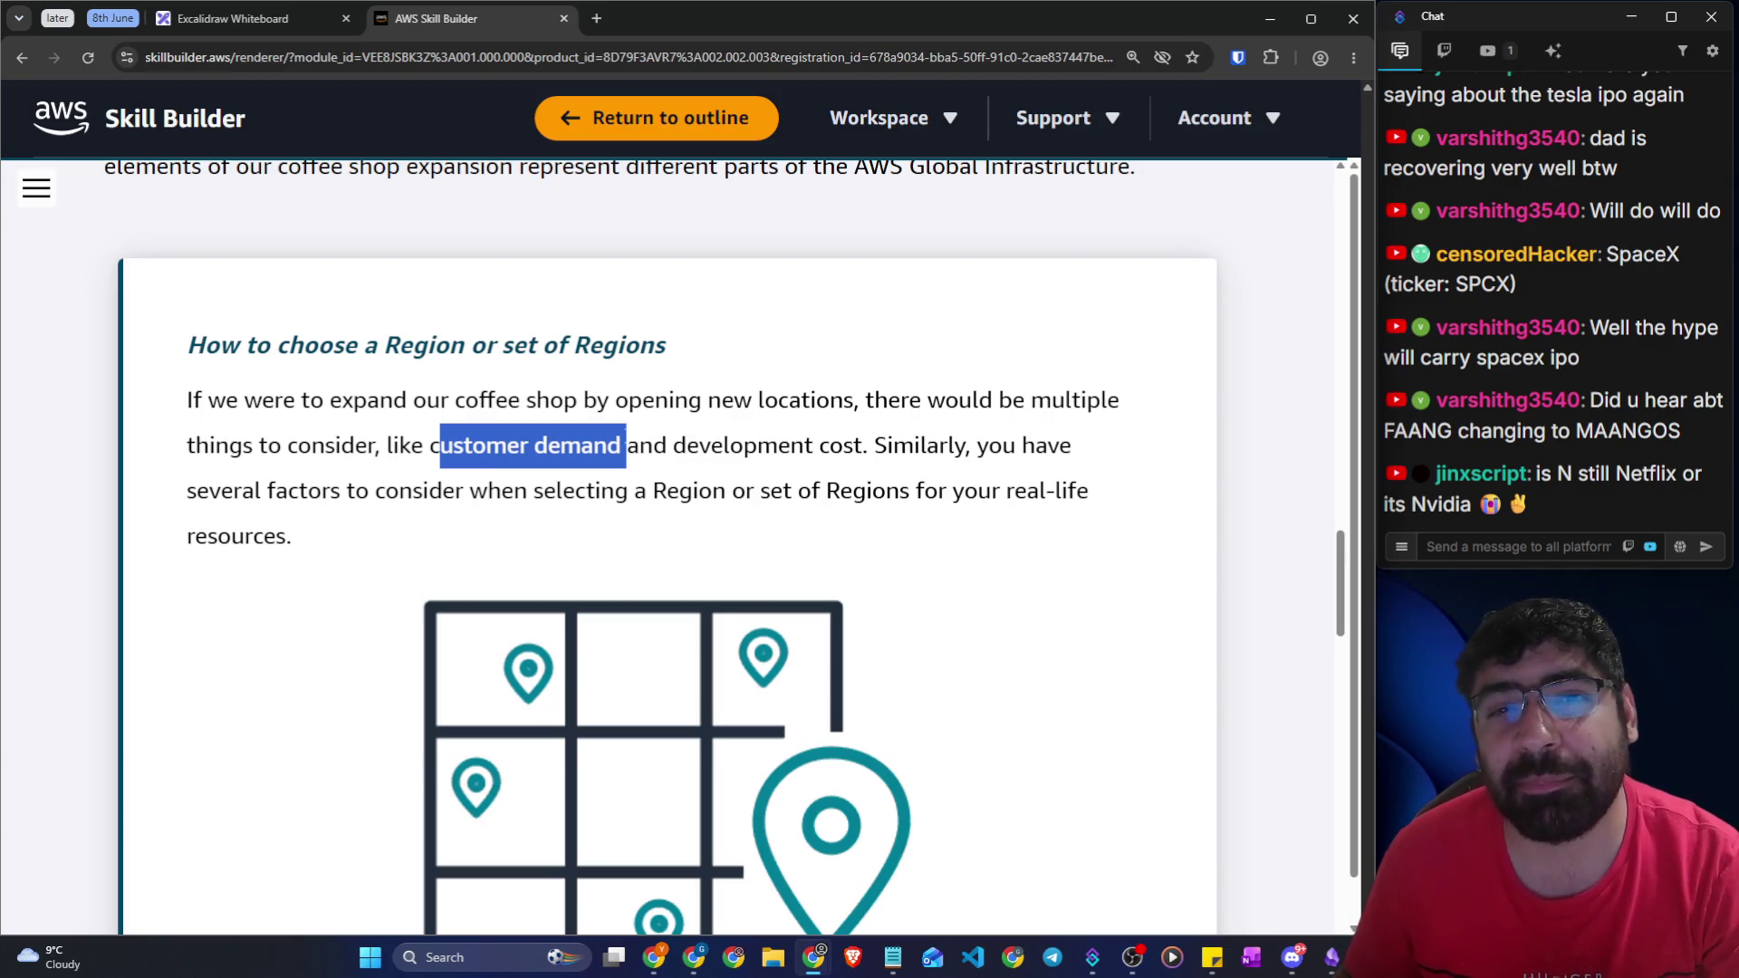
{"action": "left_click_drag", "start_coordinate": [673, 445], "coordinate": [867, 444]}
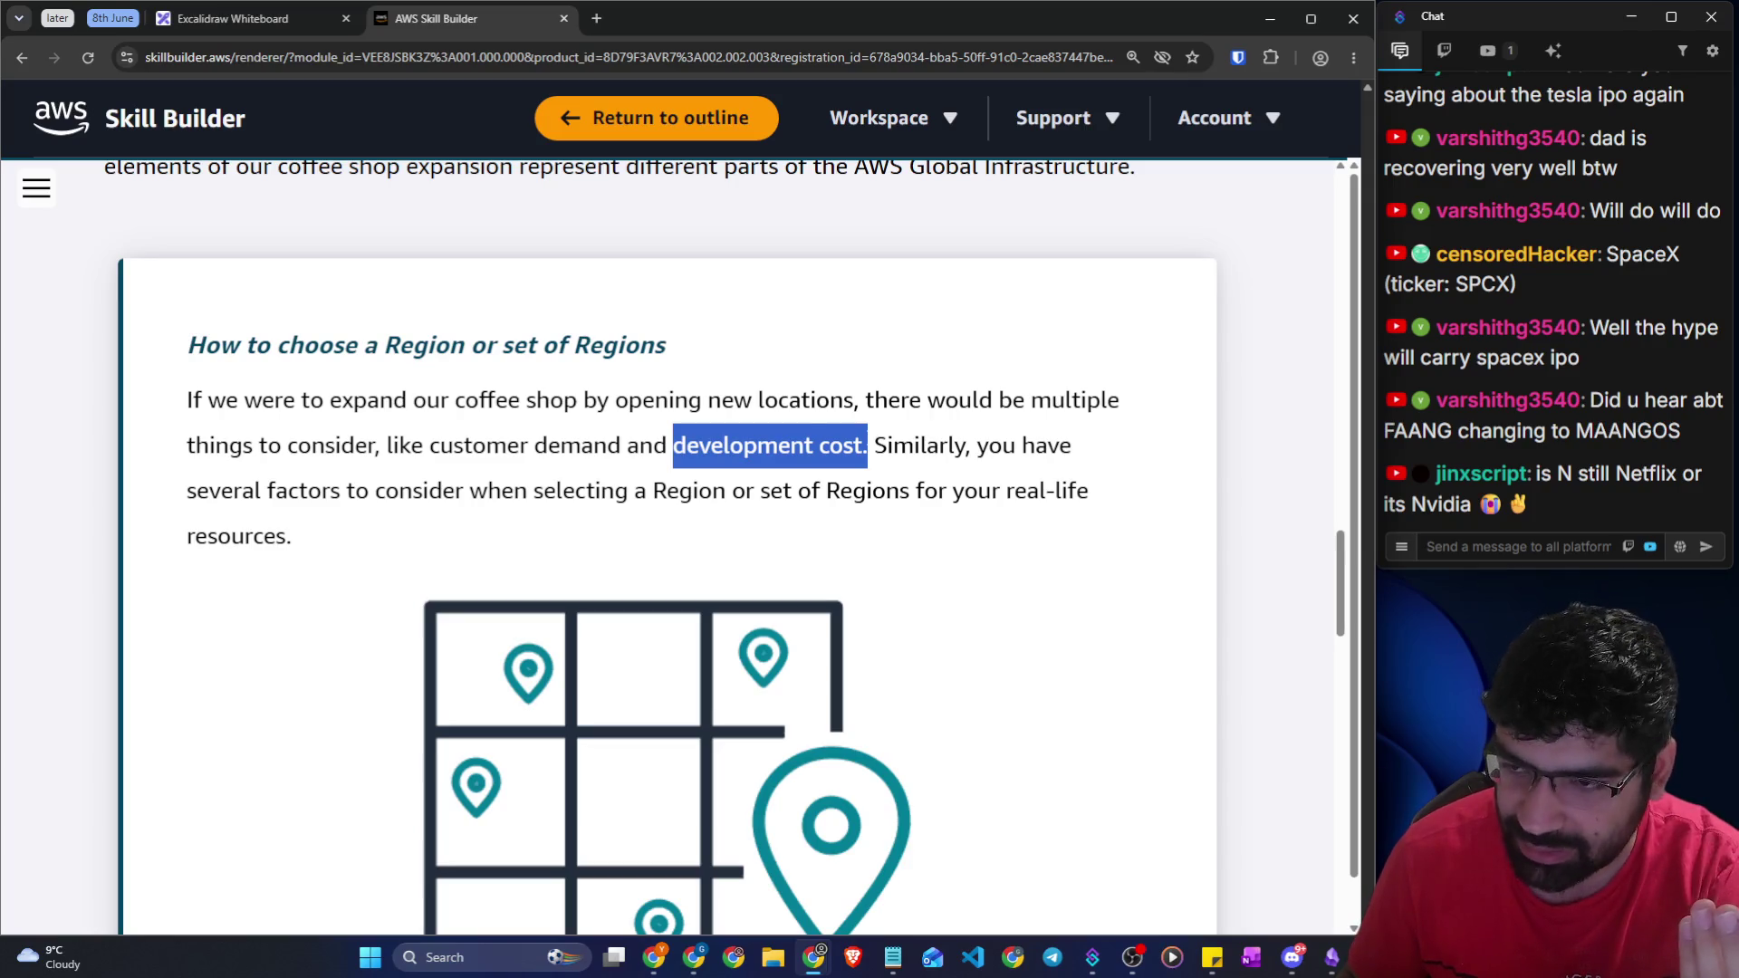
{"action": "key", "text": "Escape"}
{"action": "left_click_drag", "start_coordinate": [867, 444], "coordinate": [453, 445]}
{"action": "left_click_drag", "start_coordinate": [989, 445], "coordinate": [1058, 445]}
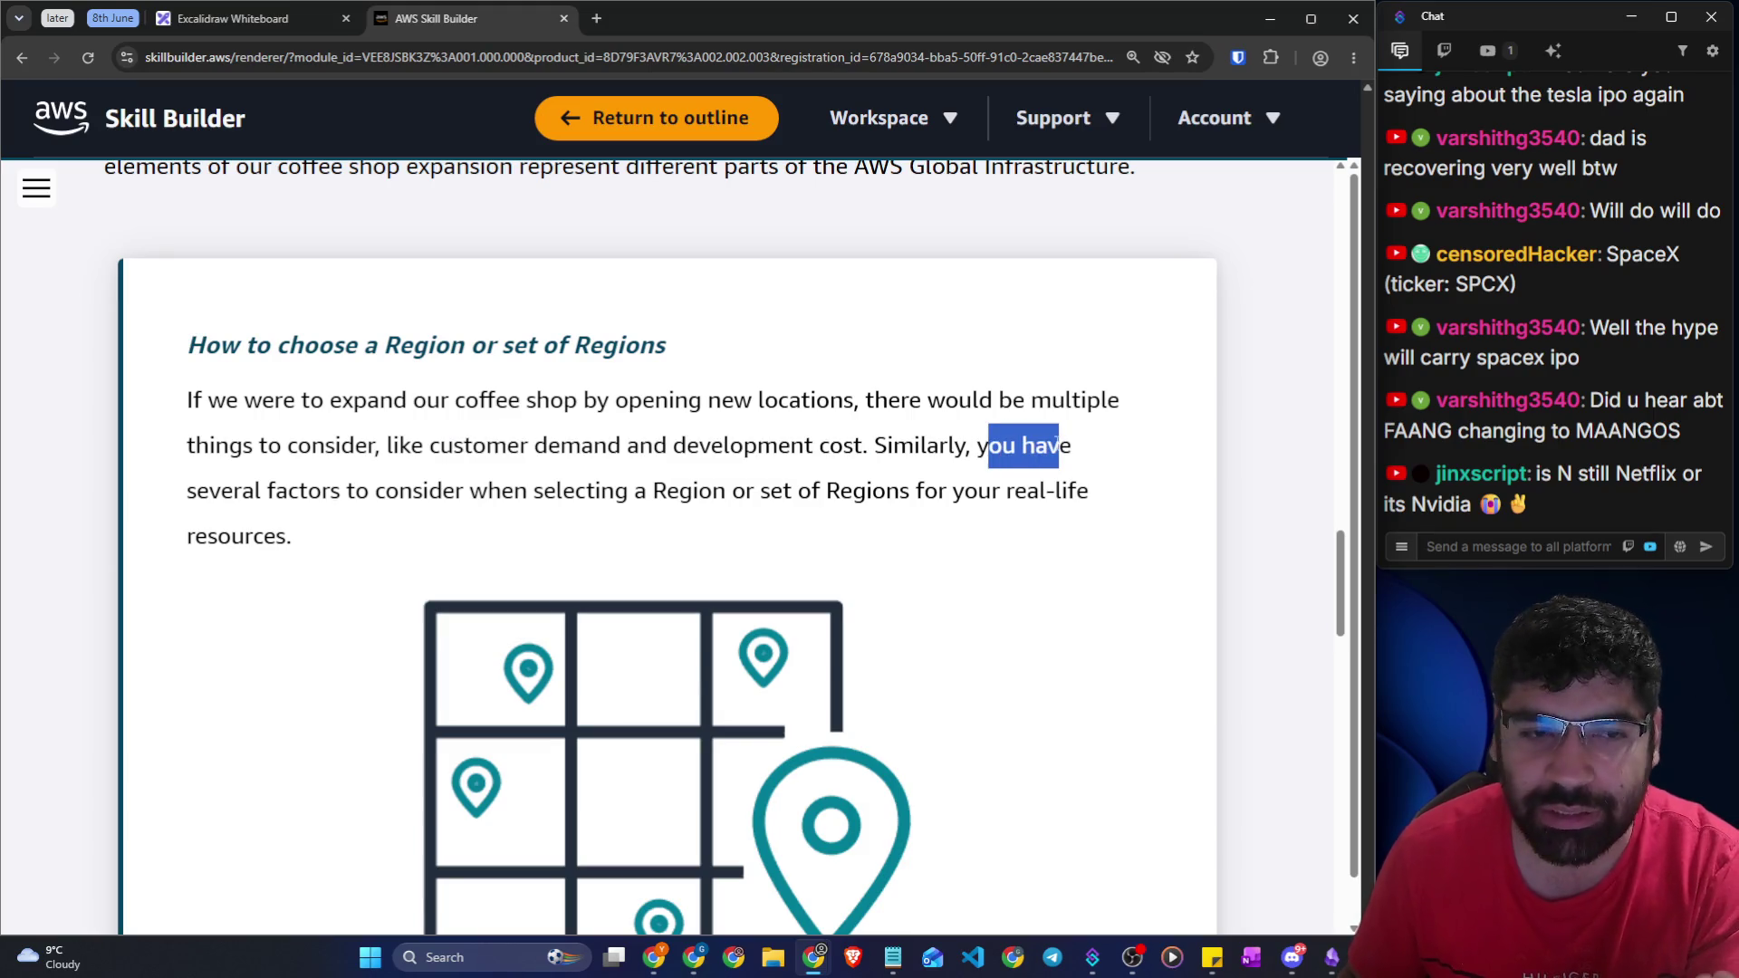
{"action": "mouse_move", "coordinate": [514, 490]}
{"action": "left_mouse_down"}
{"action": "mouse_move", "coordinate": [1116, 492]}
{"action": "mouse_move", "coordinate": [1137, 526]}
{"action": "left_mouse_up"}
Scroll on toward edge locations and return to the Excalidraw sketch
{"action": "scroll", "coordinate": [874, 518], "scroll_direction": "down", "scroll_amount": 6}
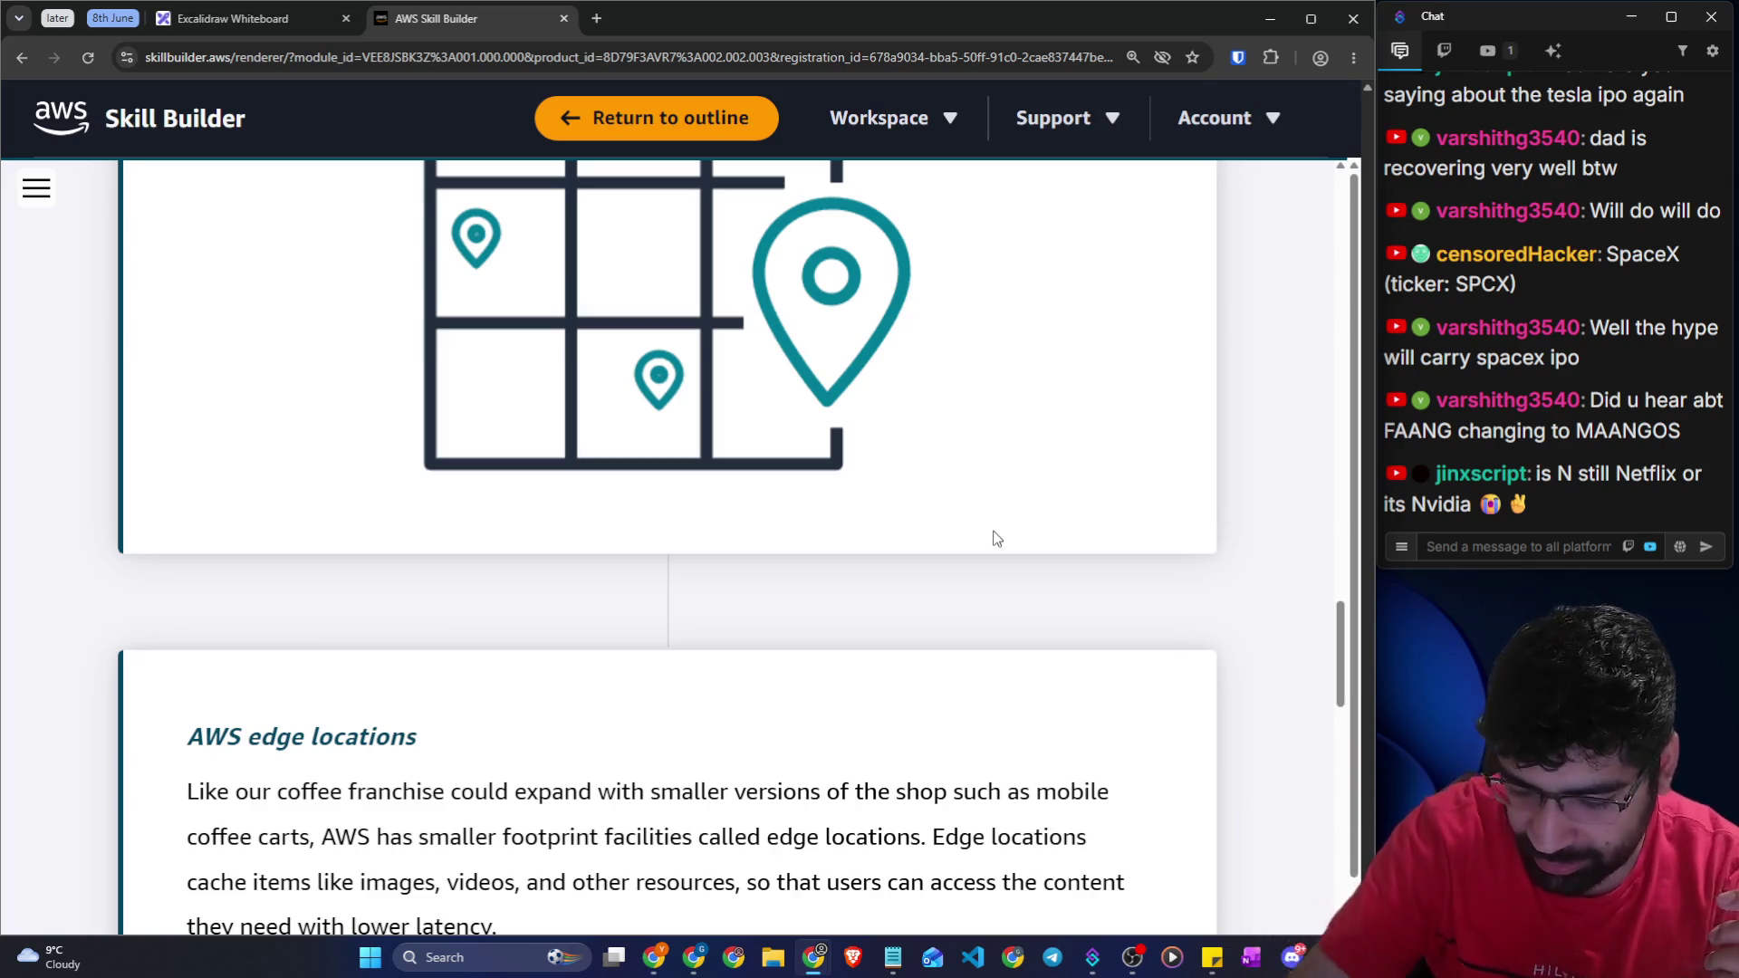
{"action": "left_click", "coordinate": [208, 15]}
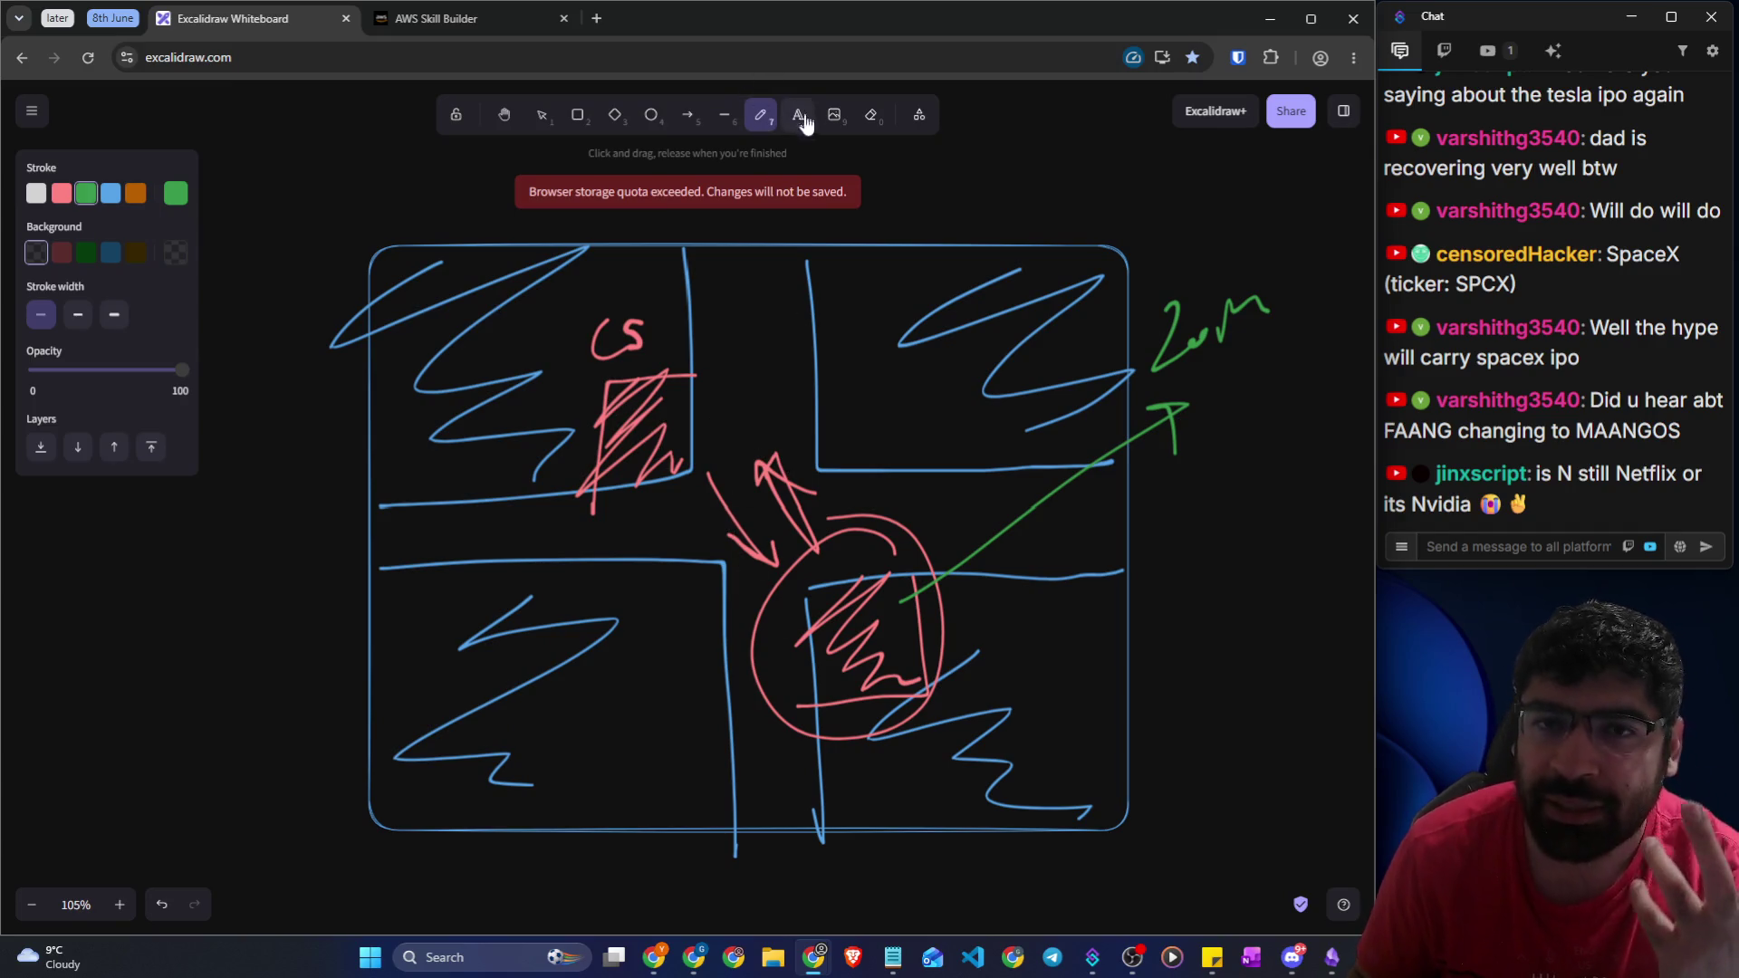
{"action": "left_click", "coordinate": [872, 115]}
Erase the red CS label, the green distance note and the green arrow
{"action": "mouse_move", "coordinate": [622, 346]}
{"action": "left_mouse_down"}
{"action": "mouse_move", "coordinate": [652, 333]}
{"action": "mouse_move", "coordinate": [625, 342]}
{"action": "mouse_move", "coordinate": [642, 345]}
{"action": "left_mouse_up"}
{"action": "left_click_drag", "start_coordinate": [1169, 319], "coordinate": [1205, 359]}
{"action": "left_click", "coordinate": [1169, 403]}
Write green DC and Sm labels and draw a large green oval across the quadrants
{"action": "left_click", "coordinate": [761, 115]}
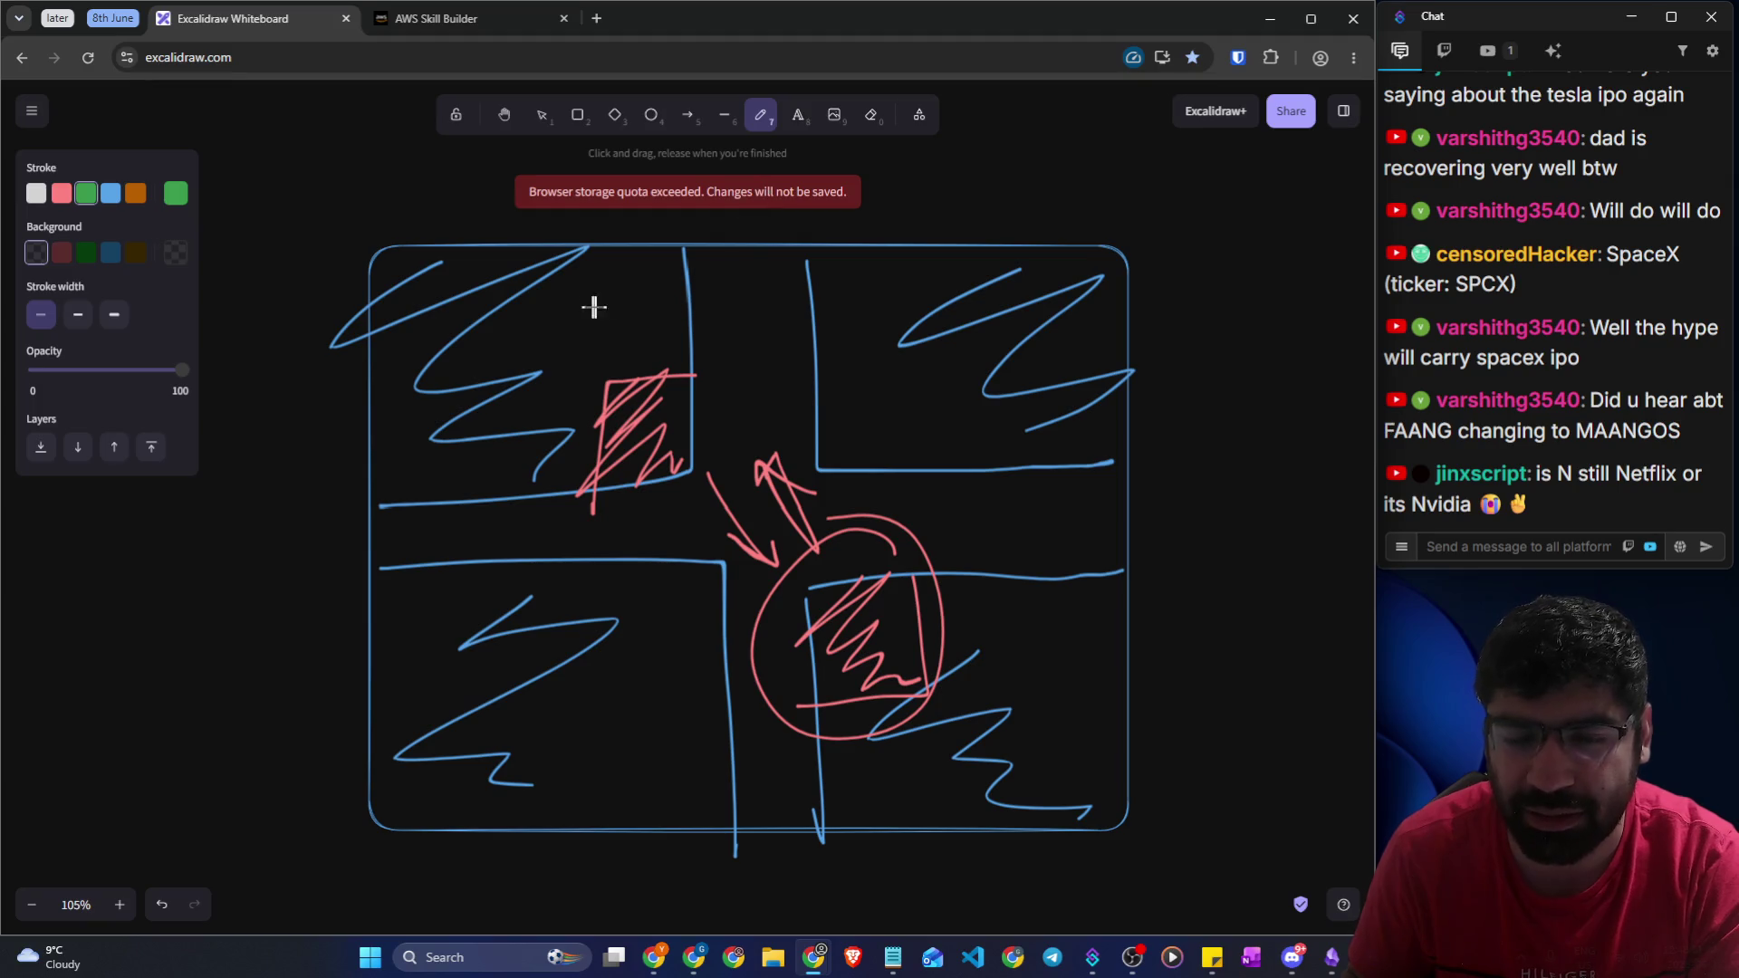
{"action": "mouse_move", "coordinate": [601, 310]}
{"action": "left_mouse_down"}
{"action": "mouse_move", "coordinate": [582, 355]}
{"action": "mouse_move", "coordinate": [546, 303]}
{"action": "mouse_move", "coordinate": [553, 373]}
{"action": "mouse_move", "coordinate": [591, 385]}
{"action": "left_mouse_up"}
{"action": "key", "text": "ctrl+z"}
{"action": "key", "text": "ctrl+z"}
{"action": "mouse_move", "coordinate": [650, 324]}
{"action": "left_mouse_down"}
{"action": "mouse_move", "coordinate": [639, 376]}
{"action": "mouse_move", "coordinate": [672, 364]}
{"action": "left_mouse_up"}
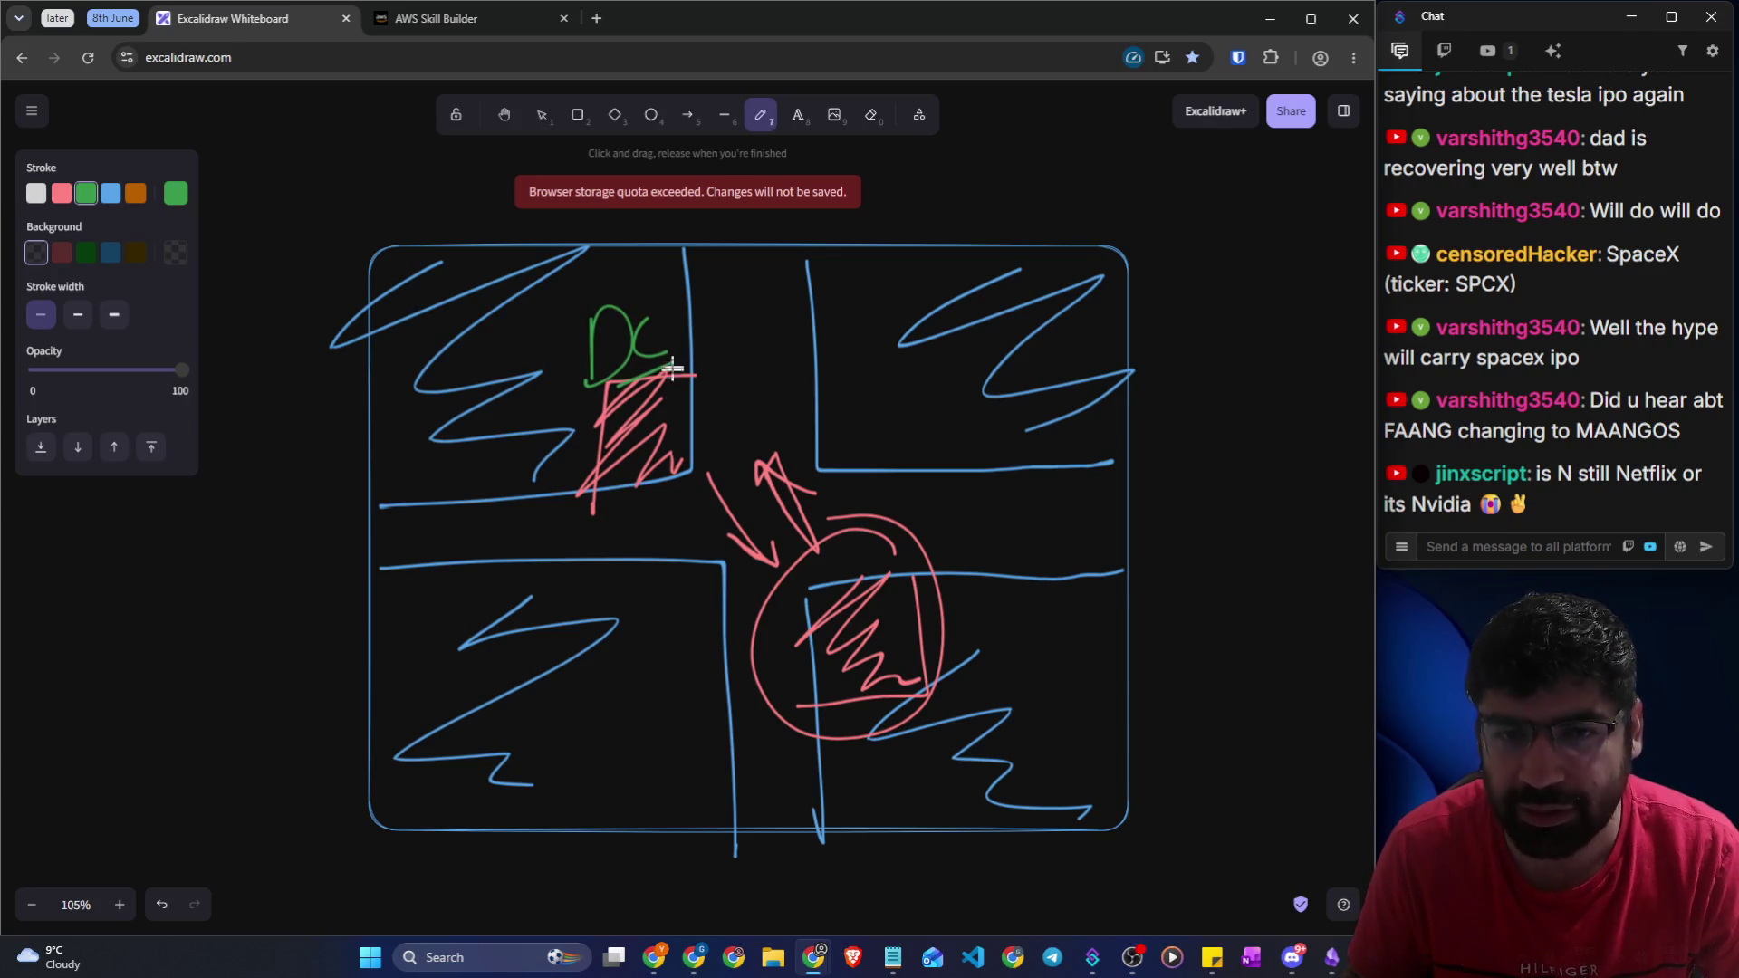
{"action": "mouse_move", "coordinate": [833, 412]}
{"action": "left_mouse_down"}
{"action": "mouse_move", "coordinate": [814, 411]}
{"action": "mouse_move", "coordinate": [879, 418]}
{"action": "left_mouse_up"}
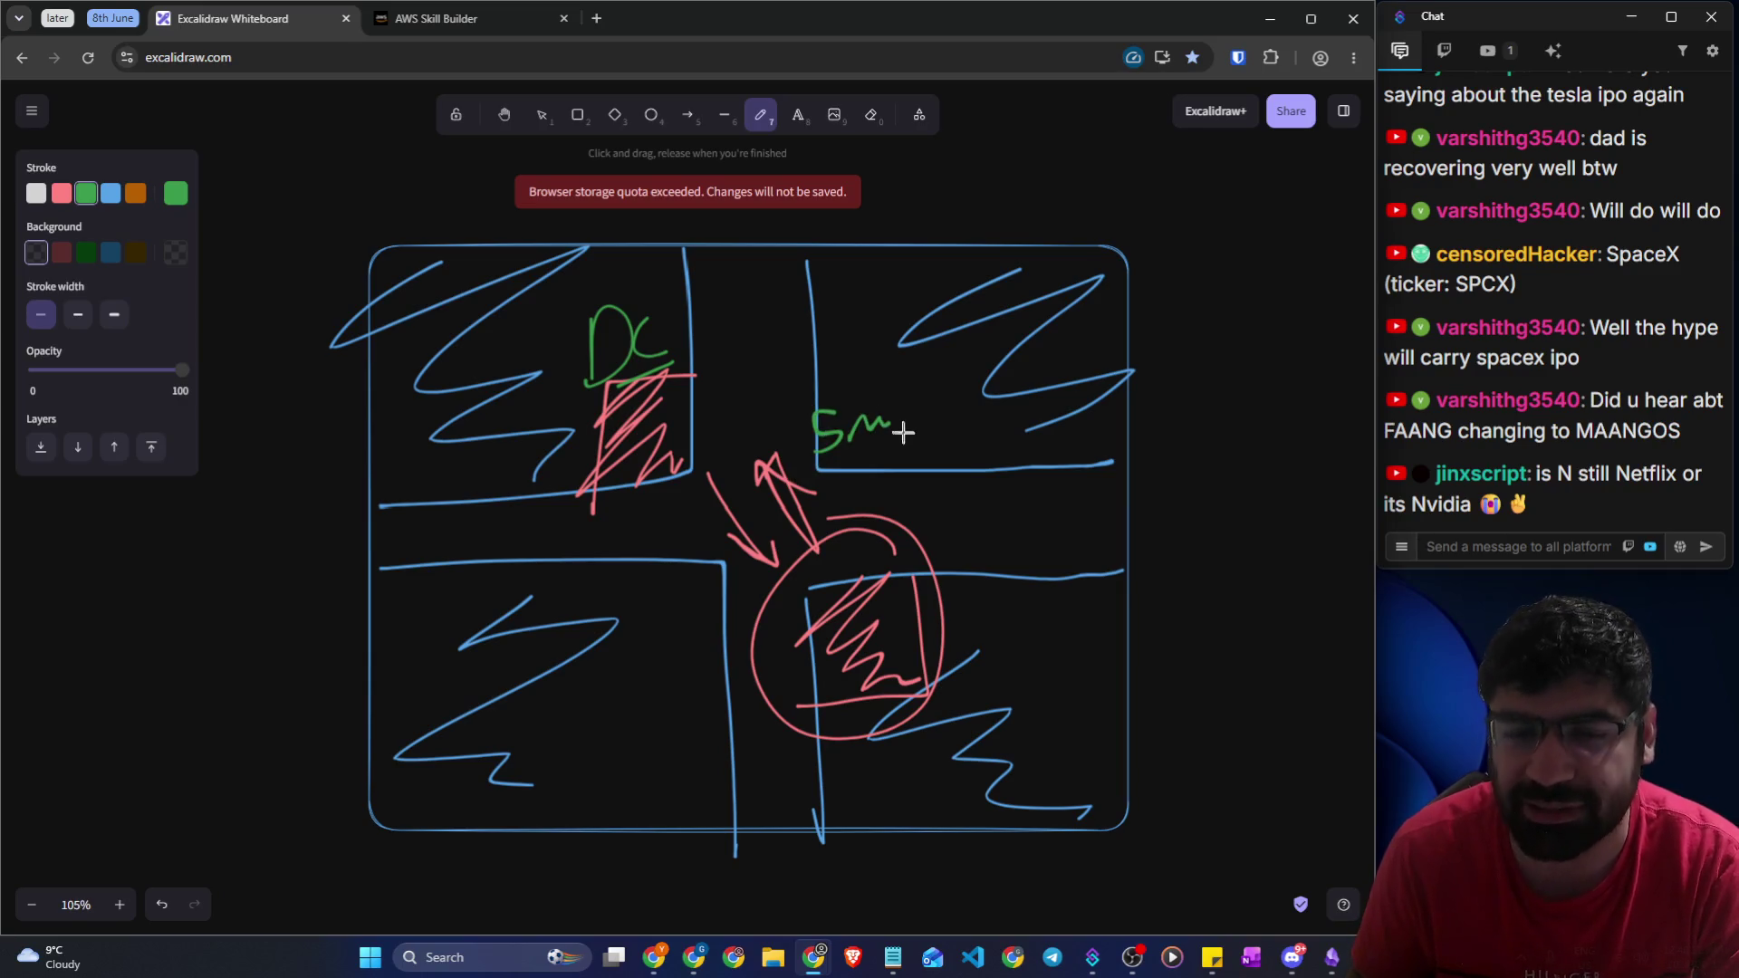
{"action": "mouse_move", "coordinate": [949, 391]}
{"action": "left_mouse_down"}
{"action": "mouse_move", "coordinate": [944, 358]}
{"action": "mouse_move", "coordinate": [679, 695]}
{"action": "mouse_move", "coordinate": [983, 403]}
{"action": "left_mouse_up"}
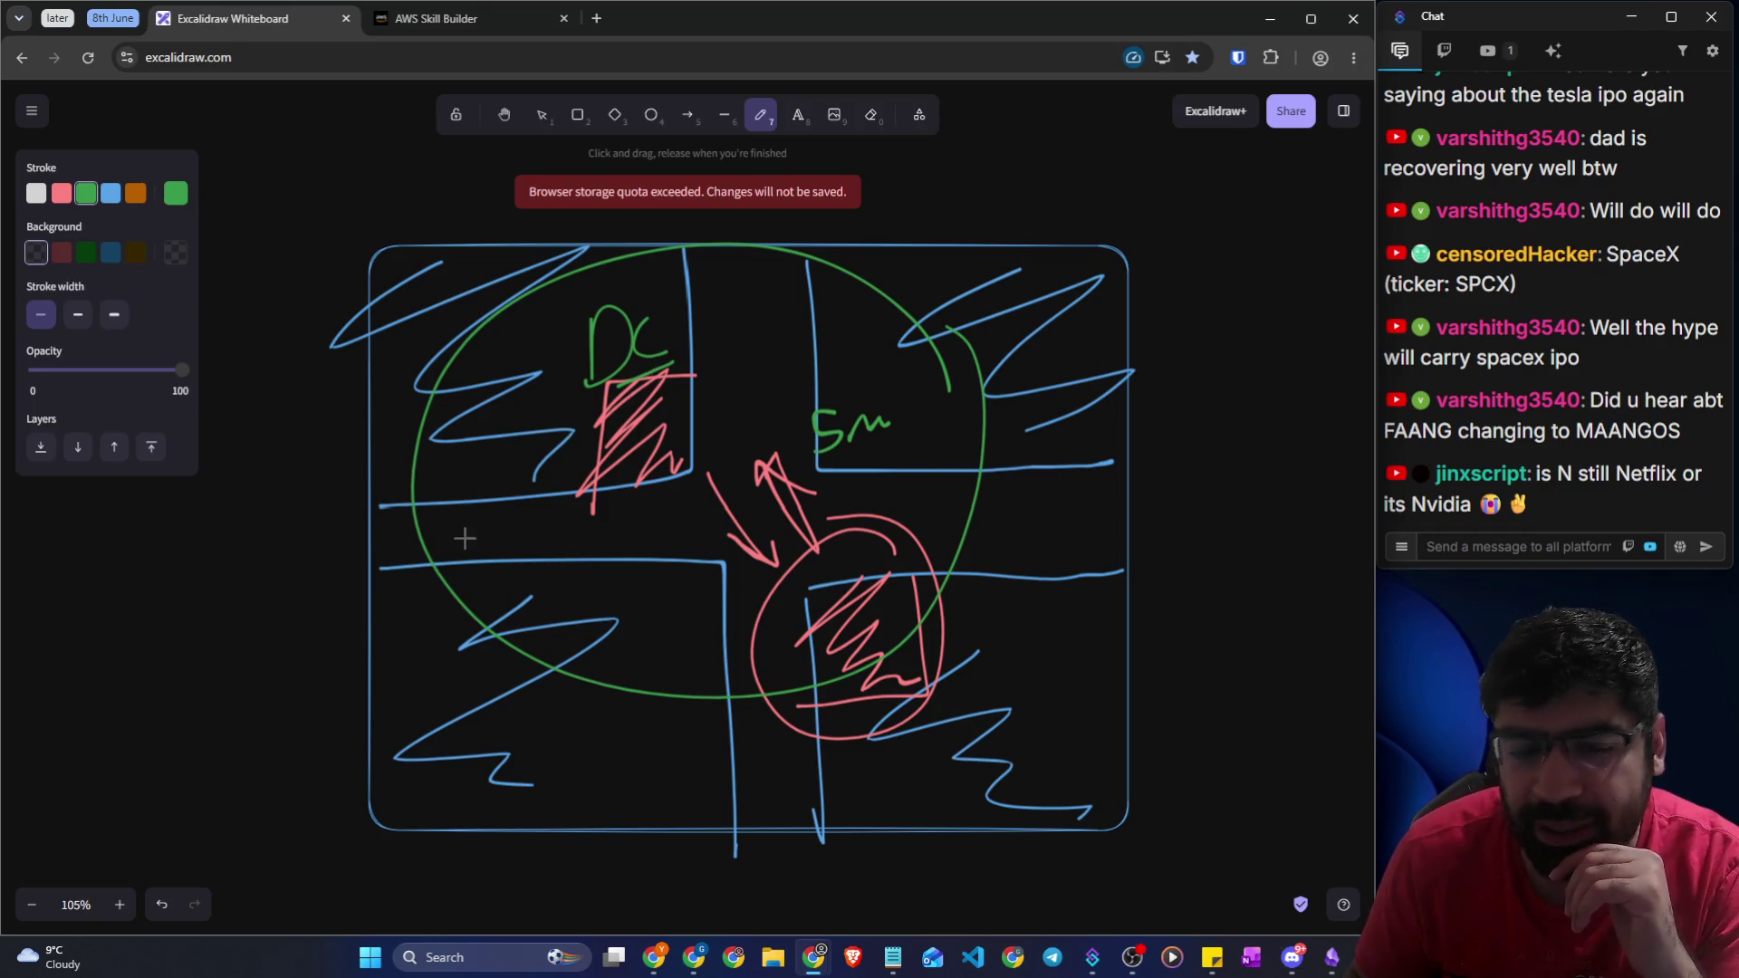
Below the frame, pencil a DC label with a circled A beneath it
{"action": "scroll", "coordinate": [464, 538], "scroll_direction": "down", "scroll_amount": 5}
{"action": "mouse_move", "coordinate": [323, 441]}
{"action": "left_mouse_down"}
{"action": "mouse_move", "coordinate": [356, 528]}
{"action": "mouse_move", "coordinate": [335, 536]}
{"action": "left_mouse_up"}
{"action": "mouse_move", "coordinate": [415, 446]}
{"action": "left_mouse_down"}
{"action": "mouse_move", "coordinate": [390, 502]}
{"action": "mouse_move", "coordinate": [451, 516]}
{"action": "left_mouse_up"}
{"action": "left_click_drag", "start_coordinate": [380, 562], "coordinate": [358, 631]}
{"action": "left_click_drag", "start_coordinate": [382, 564], "coordinate": [396, 605]}
{"action": "mouse_move", "coordinate": [365, 599]}
{"action": "left_mouse_down"}
{"action": "mouse_move", "coordinate": [397, 593]}
{"action": "mouse_move", "coordinate": [420, 552]}
{"action": "left_mouse_up"}
Draw a long double-headed arrow to a second DC with a circled B
{"action": "left_click_drag", "start_coordinate": [516, 578], "coordinate": [1007, 569]}
{"action": "left_click_drag", "start_coordinate": [976, 548], "coordinate": [972, 589]}
{"action": "left_click_drag", "start_coordinate": [516, 550], "coordinate": [559, 586]}
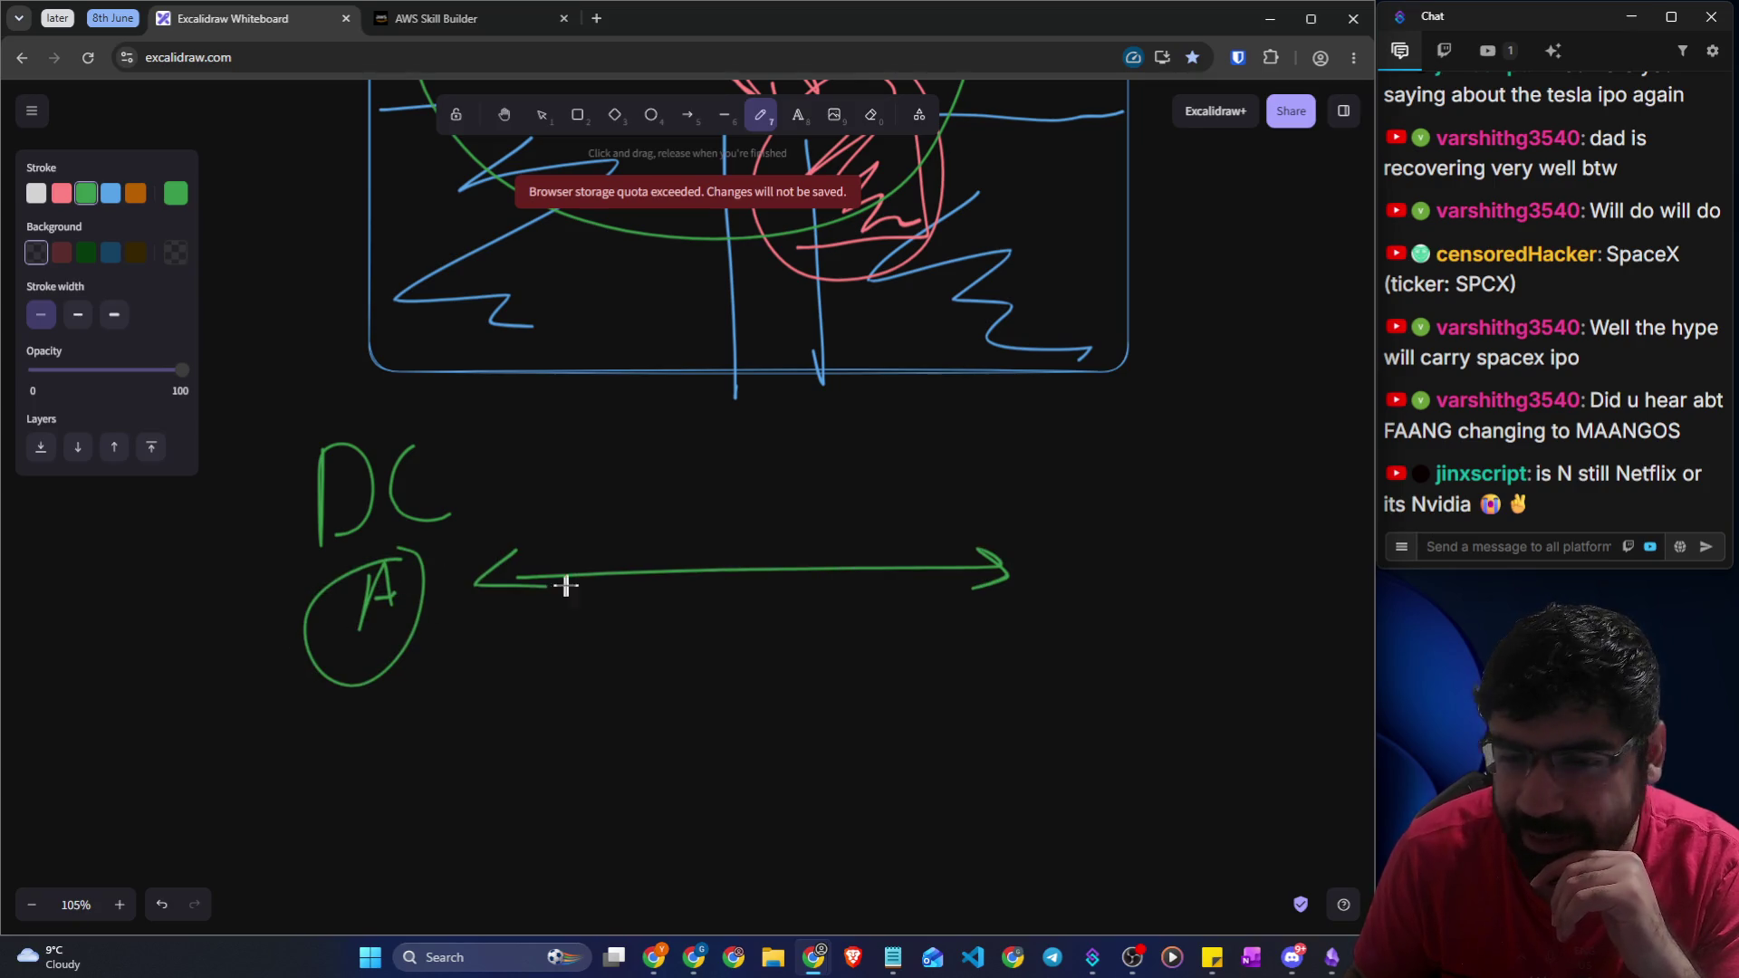
{"action": "left_click_drag", "start_coordinate": [1094, 441], "coordinate": [1093, 511]}
{"action": "mouse_move", "coordinate": [1096, 440]}
{"action": "left_mouse_down"}
{"action": "mouse_move", "coordinate": [1117, 458]}
{"action": "mouse_move", "coordinate": [1098, 512]}
{"action": "left_mouse_up"}
{"action": "left_click_drag", "start_coordinate": [1175, 437], "coordinate": [1187, 482]}
{"action": "left_click_drag", "start_coordinate": [1144, 542], "coordinate": [1146, 589]}
{"action": "left_click_drag", "start_coordinate": [1148, 536], "coordinate": [1163, 589]}
{"action": "left_click_drag", "start_coordinate": [1168, 492], "coordinate": [1123, 505]}
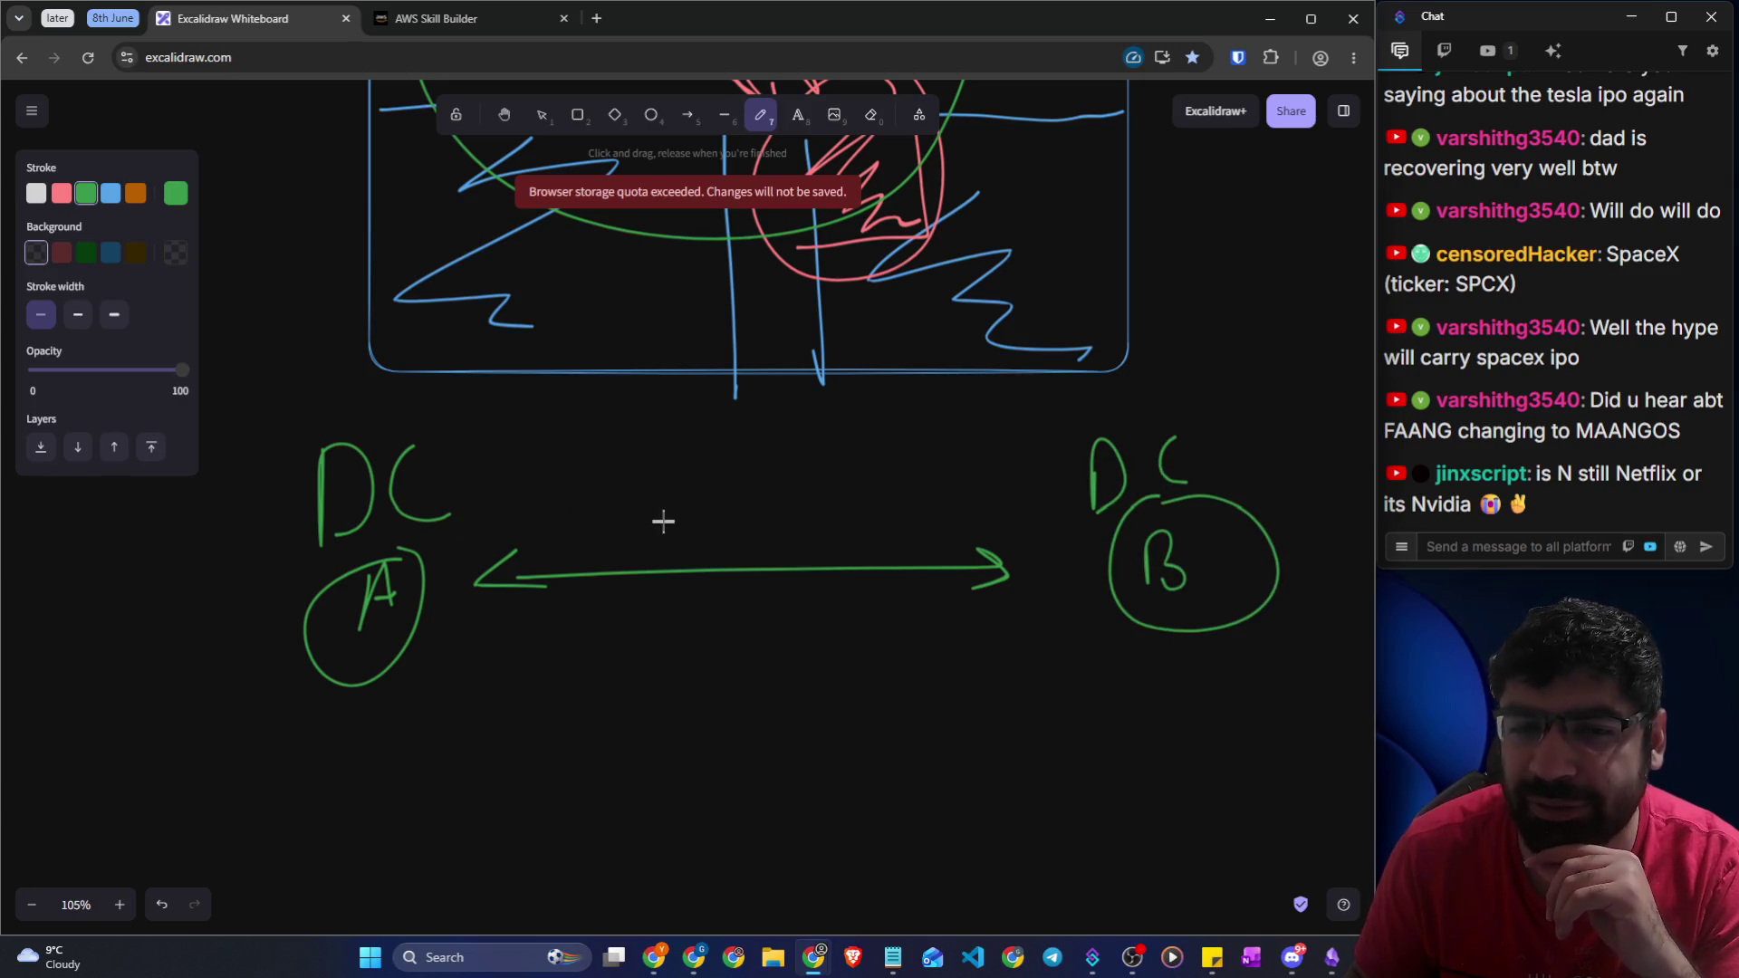
Write an underlined 200 above the arrow, then return to the Skill Builder lesson
{"action": "mouse_move", "coordinate": [639, 486]}
{"action": "left_mouse_down"}
{"action": "mouse_move", "coordinate": [638, 543]}
{"action": "mouse_move", "coordinate": [679, 535]}
{"action": "left_mouse_up"}
{"action": "mouse_move", "coordinate": [600, 491]}
{"action": "left_mouse_down"}
{"action": "mouse_move", "coordinate": [632, 550]}
{"action": "mouse_move", "coordinate": [672, 557]}
{"action": "left_mouse_up"}
{"action": "mouse_move", "coordinate": [747, 510]}
{"action": "left_mouse_down"}
{"action": "mouse_move", "coordinate": [815, 493]}
{"action": "mouse_move", "coordinate": [861, 517]}
{"action": "mouse_move", "coordinate": [890, 494]}
{"action": "mouse_move", "coordinate": [897, 534]}
{"action": "left_mouse_up"}
{"action": "mouse_move", "coordinate": [901, 498]}
{"action": "left_mouse_down"}
{"action": "mouse_move", "coordinate": [932, 544]}
{"action": "mouse_move", "coordinate": [775, 566]}
{"action": "left_mouse_up"}
{"action": "left_click_drag", "start_coordinate": [637, 598], "coordinate": [925, 559]}
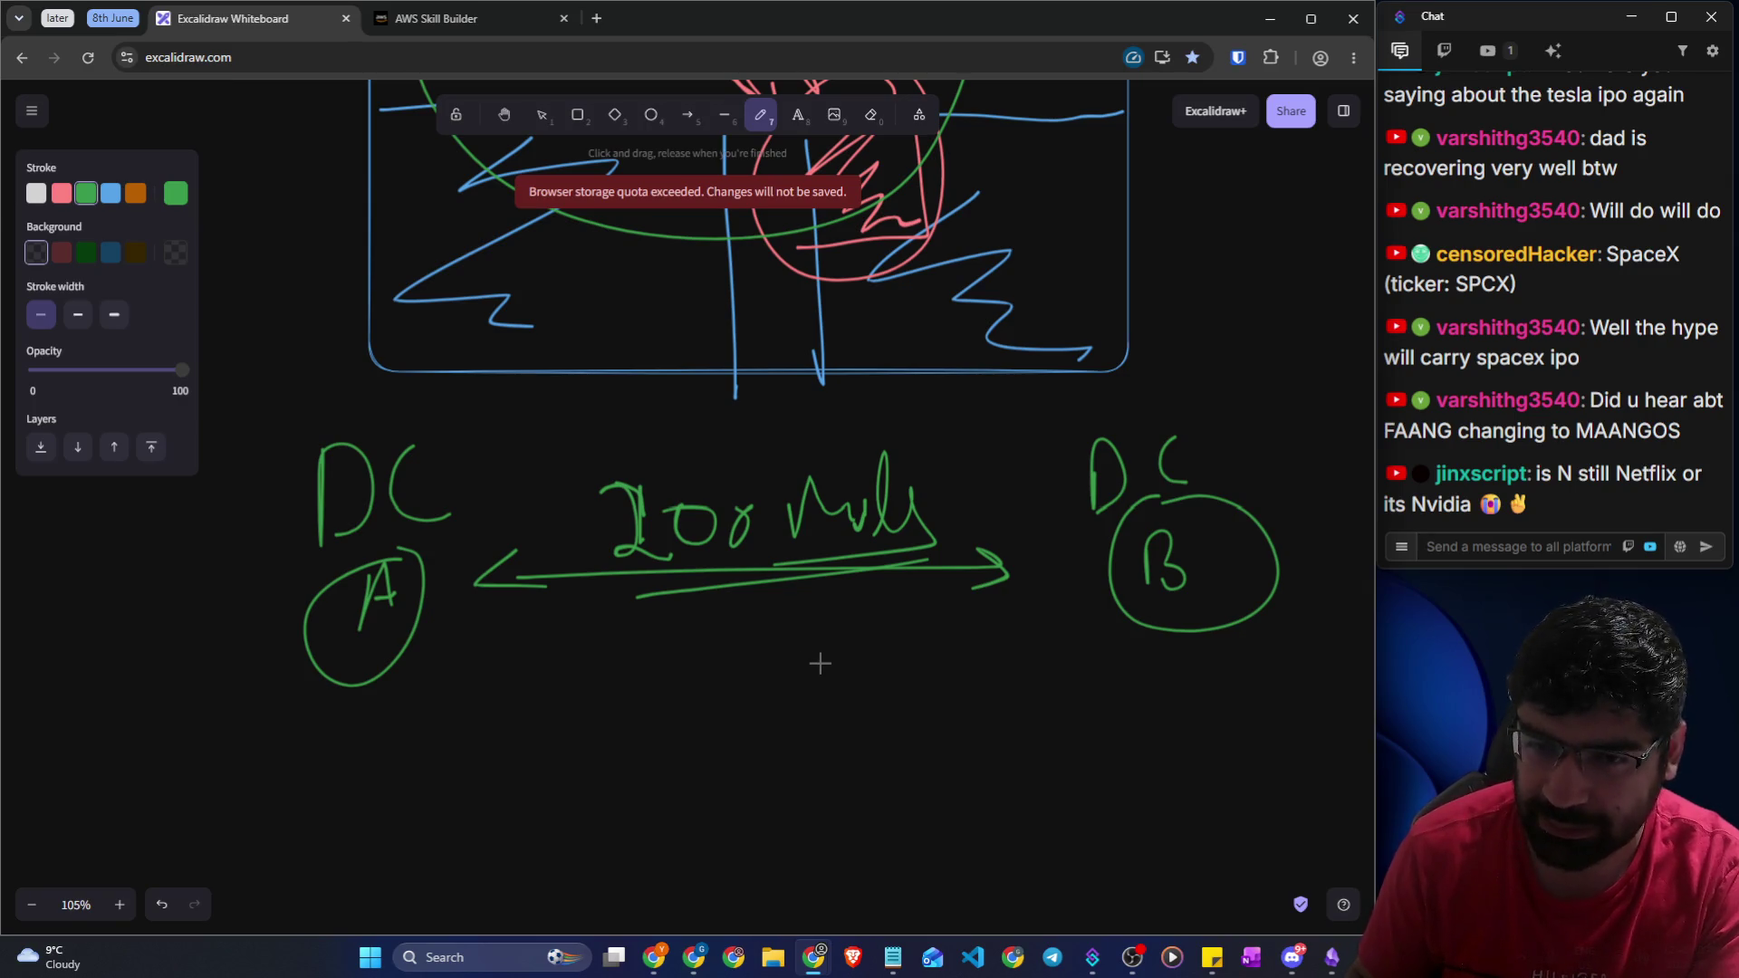
{"action": "left_click", "coordinate": [455, 14]}
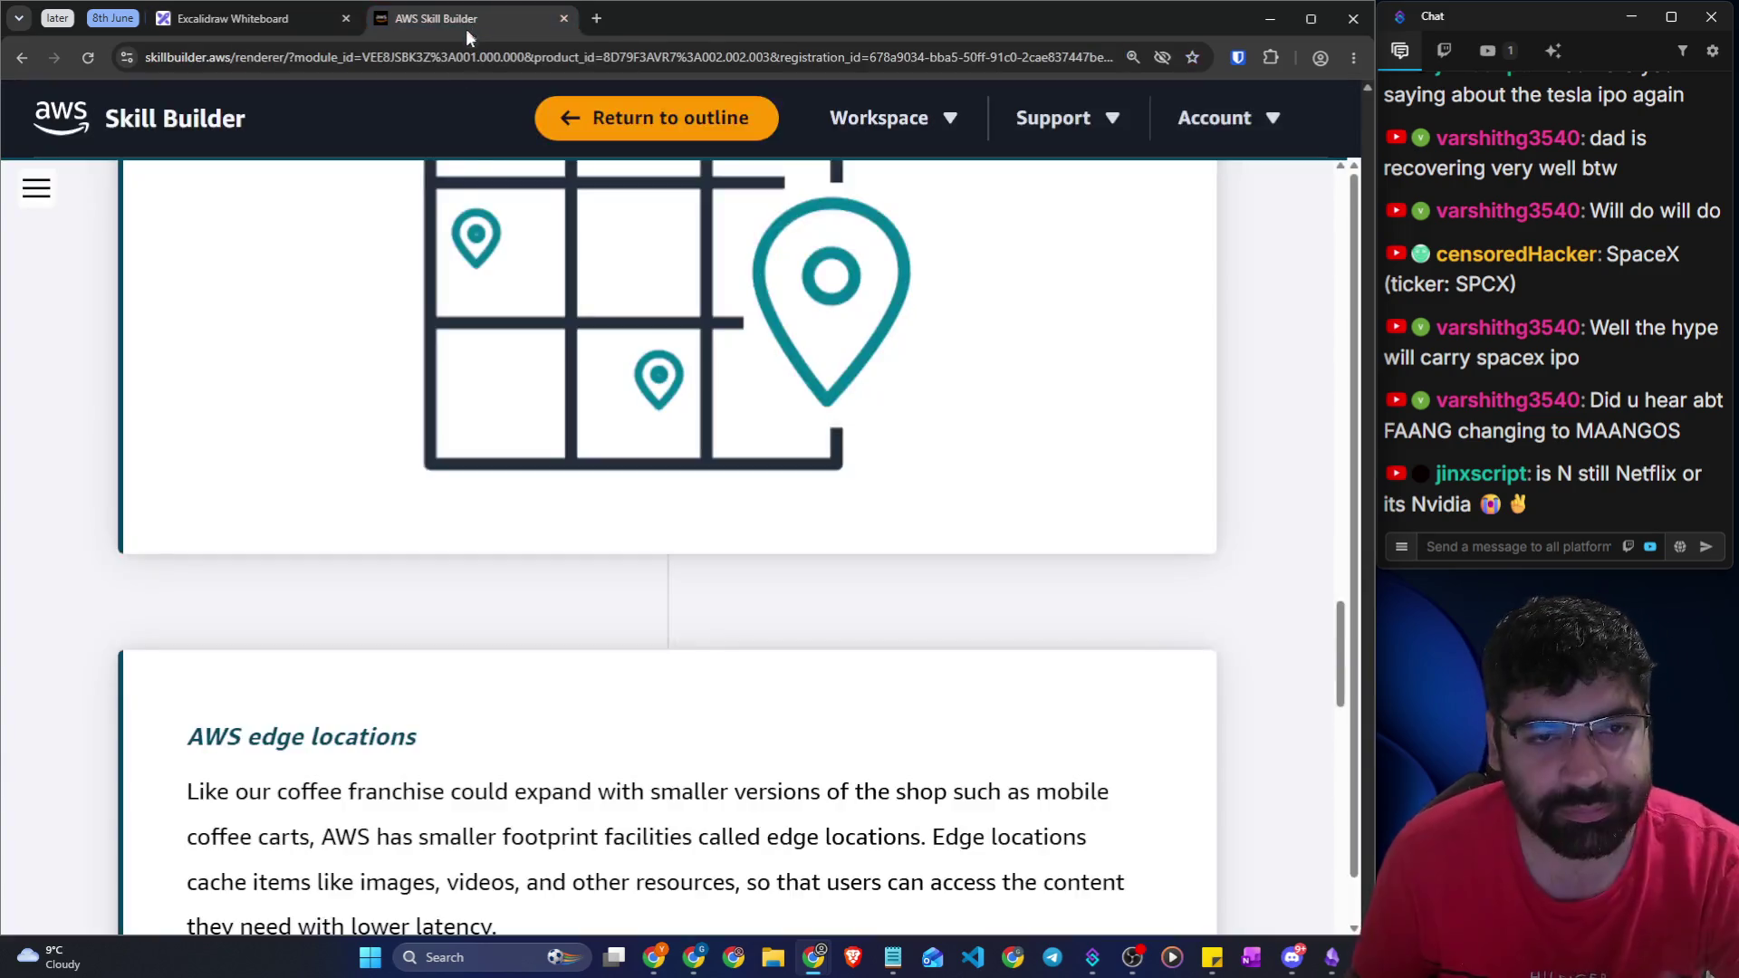
Scroll to the AWS edge locations heading and highlight it and the first line
{"action": "scroll", "coordinate": [495, 431], "scroll_direction": "down", "scroll_amount": 1}
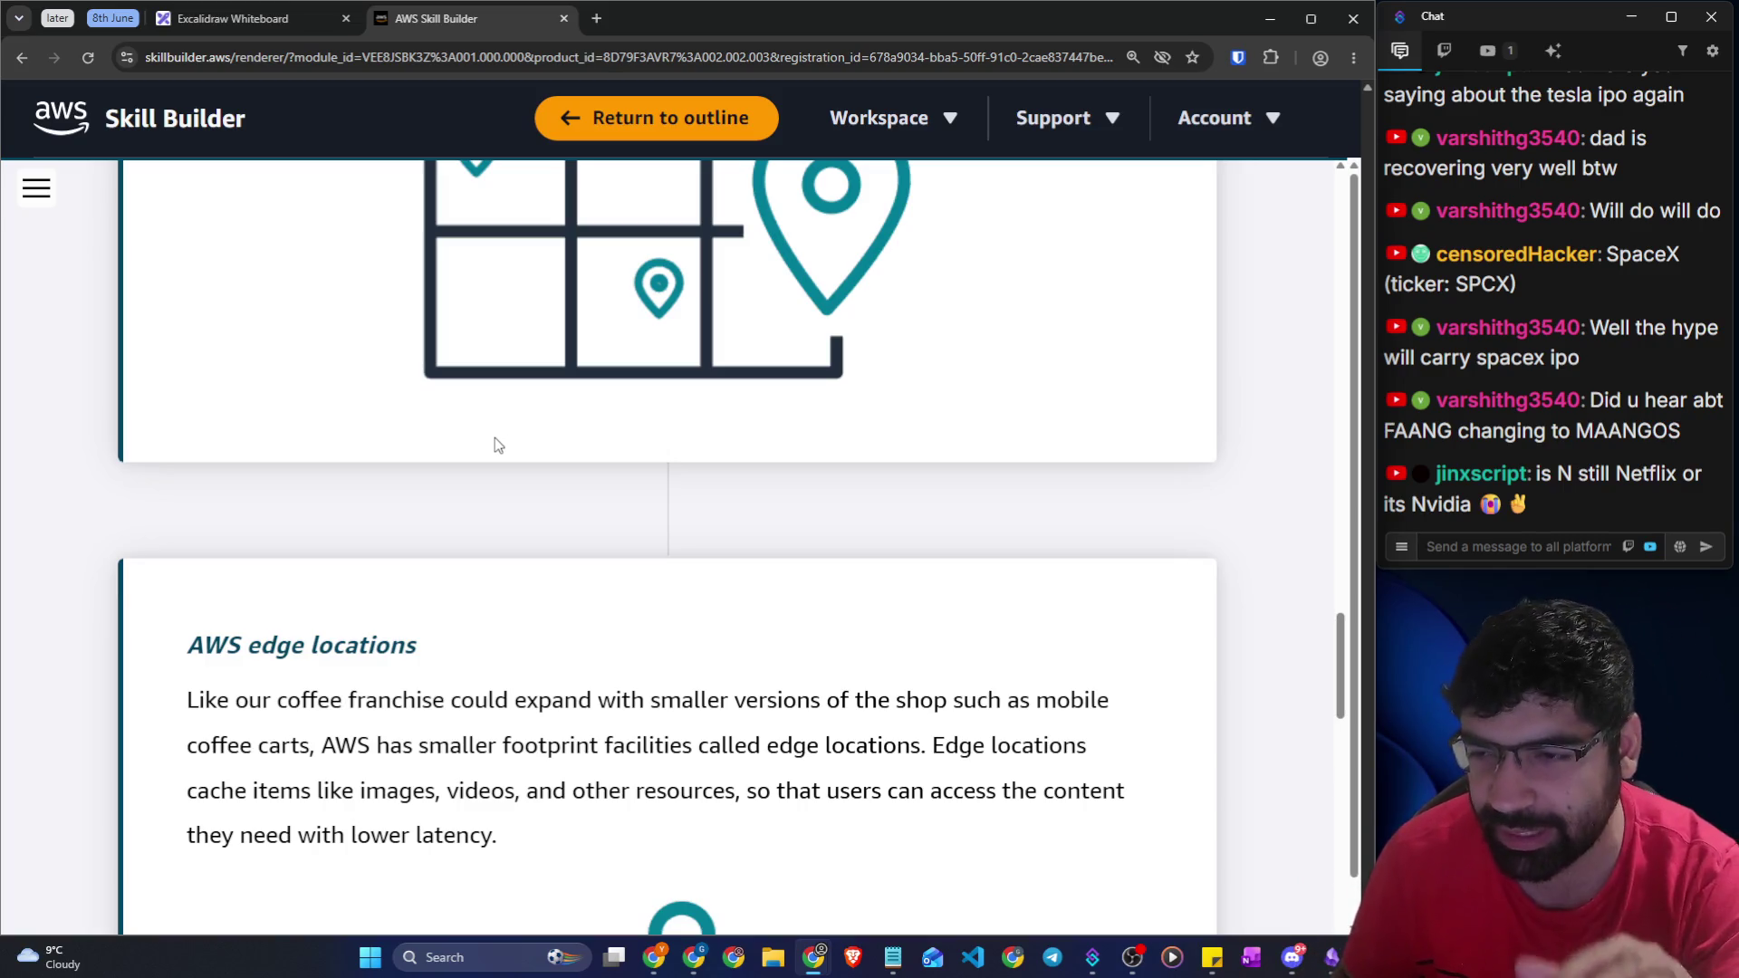
{"action": "scroll", "coordinate": [495, 443], "scroll_direction": "down", "scroll_amount": 2}
{"action": "scroll", "coordinate": [234, 446], "scroll_direction": "down", "scroll_amount": 2}
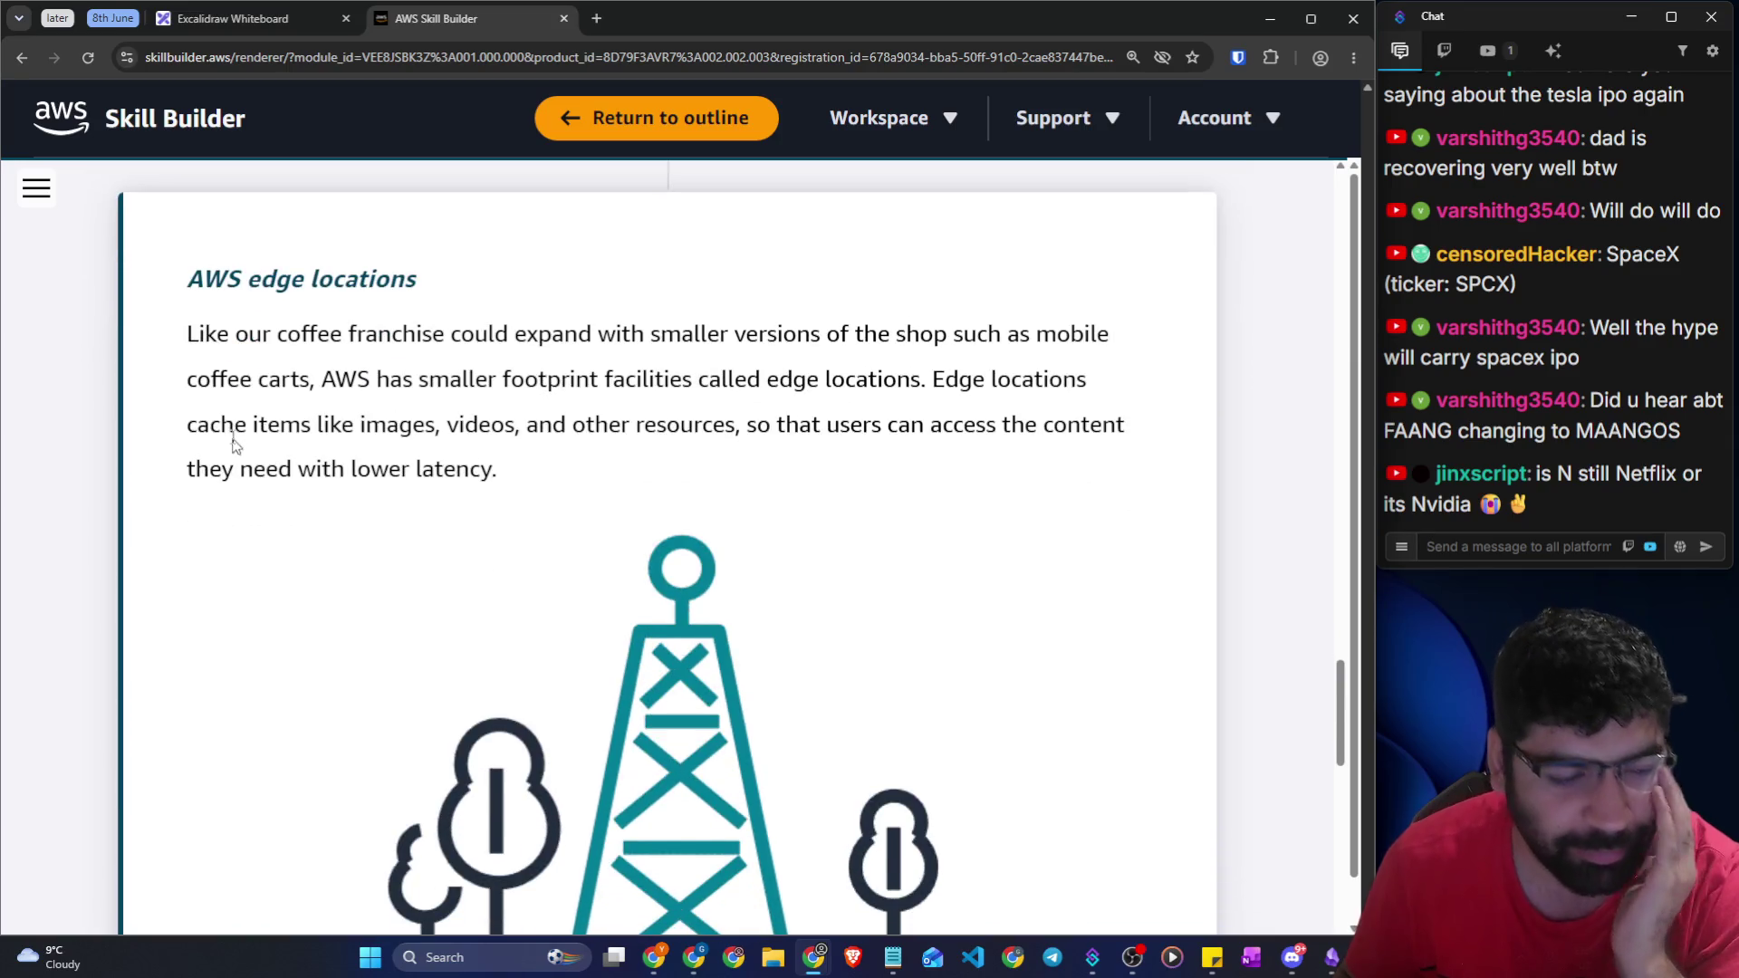
{"action": "left_click_drag", "start_coordinate": [175, 282], "coordinate": [462, 282]}
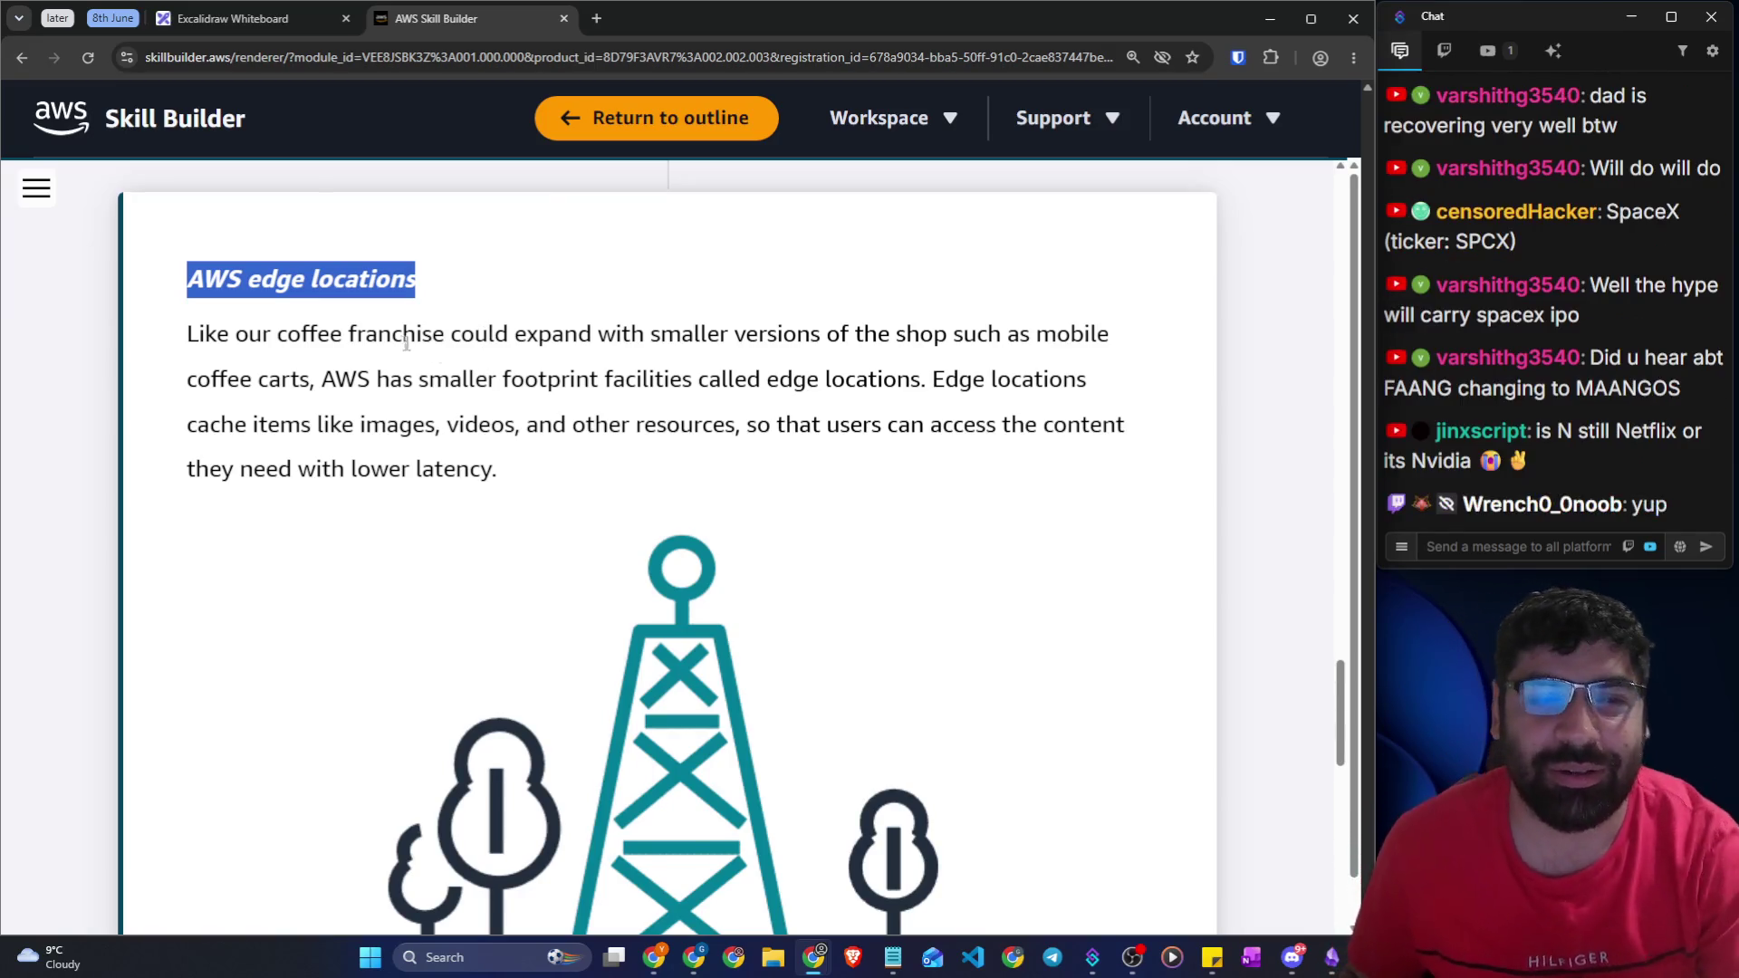
{"action": "mouse_move", "coordinate": [199, 333]}
{"action": "left_mouse_down"}
{"action": "mouse_move", "coordinate": [480, 307]}
{"action": "mouse_move", "coordinate": [1096, 324]}
{"action": "left_mouse_up"}
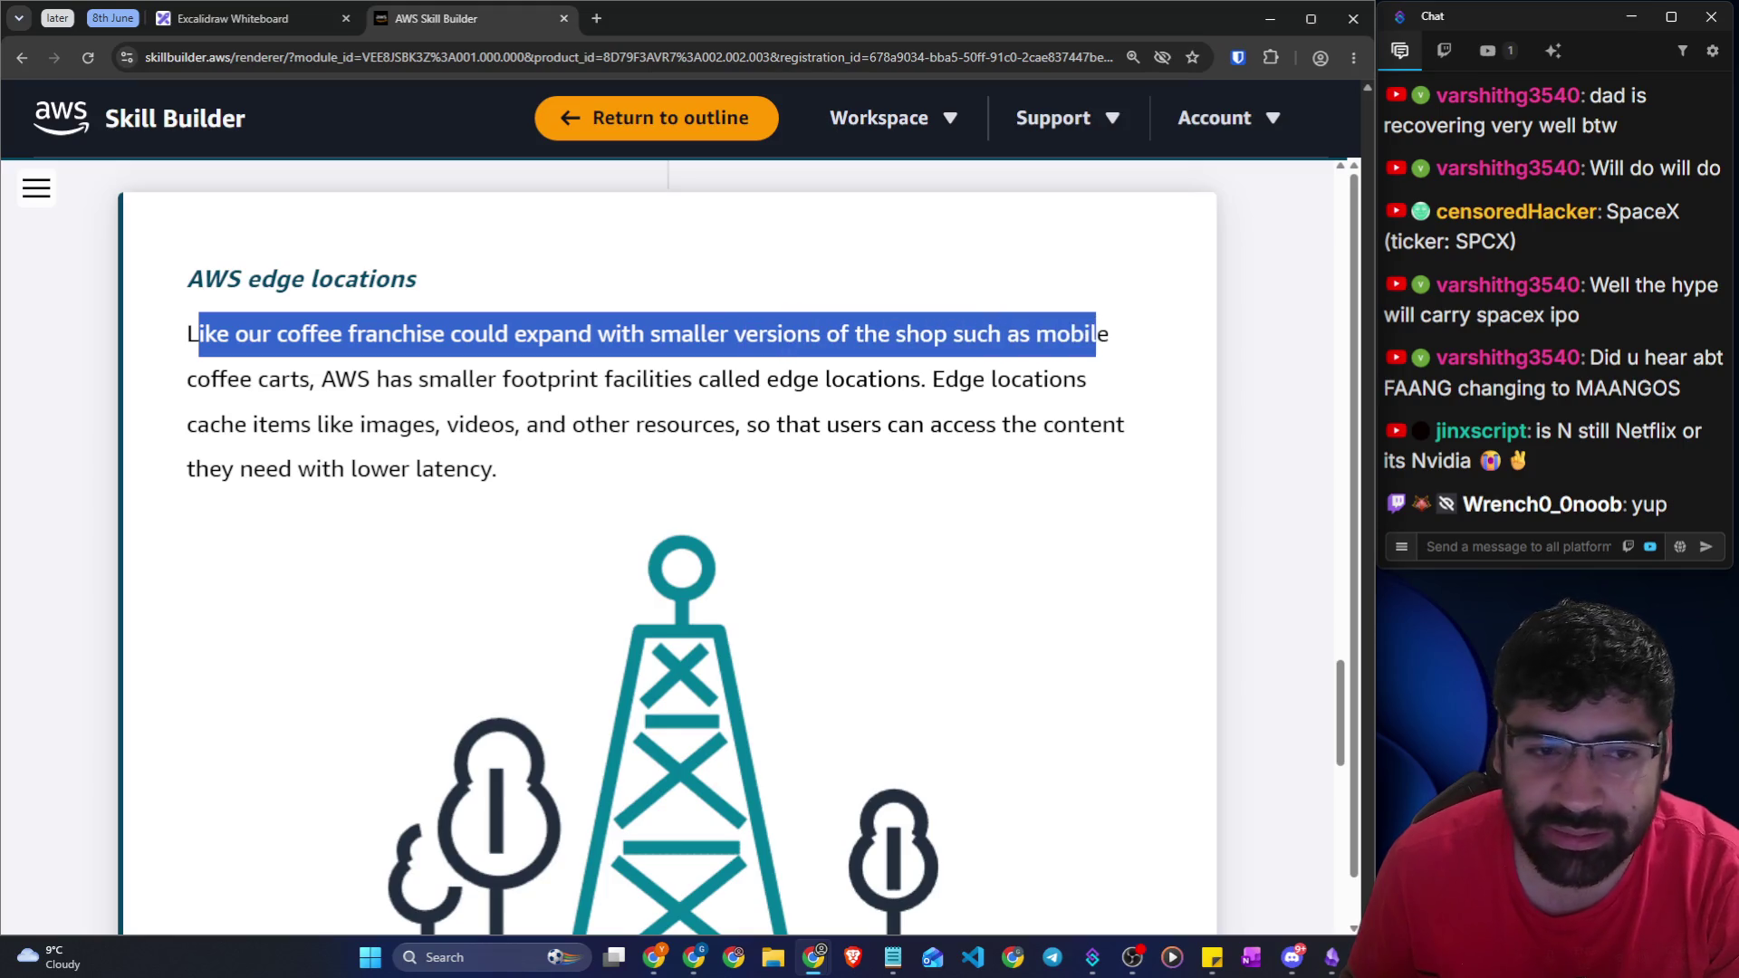
Highlight the lines on smaller-footprint facilities, cached images and videos, and lower latency
{"action": "left_click_drag", "start_coordinate": [319, 379], "coordinate": [1121, 379]}
{"action": "left_click", "coordinate": [1000, 380]}
{"action": "left_click_drag", "start_coordinate": [254, 424], "coordinate": [1116, 424]}
{"action": "left_click_drag", "start_coordinate": [165, 475], "coordinate": [469, 469]}
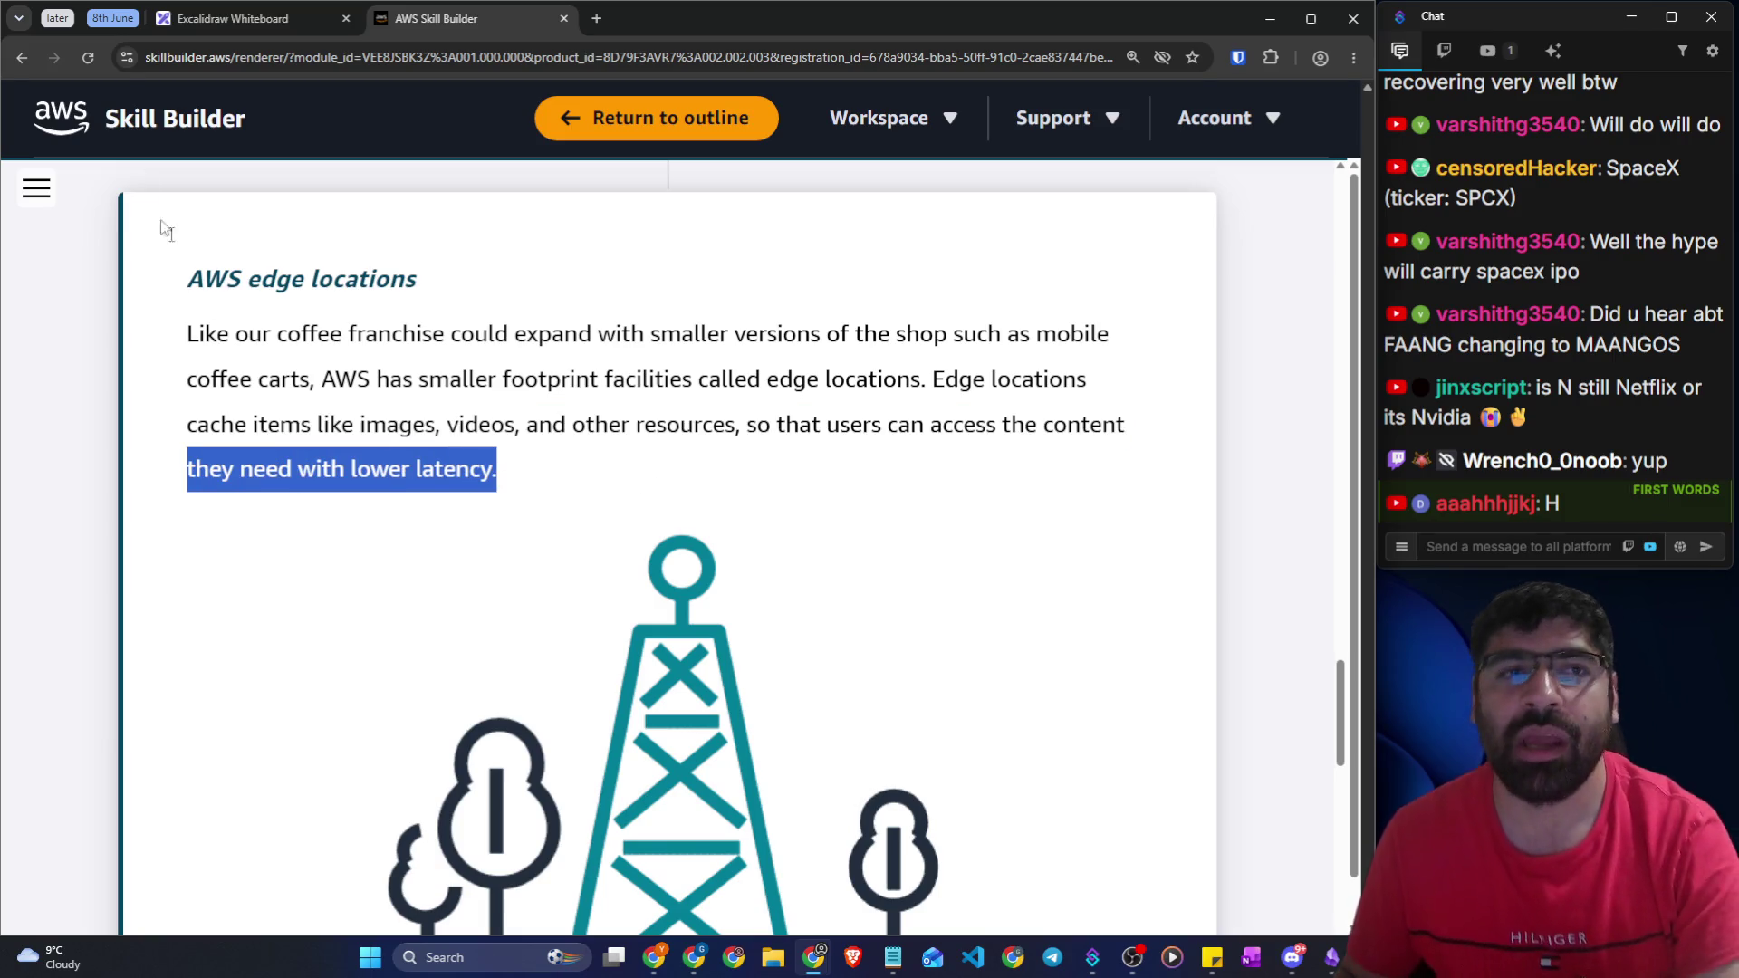
{"action": "left_click", "coordinate": [219, 23]}
Below the DC sketch, write 10 and draw a large box around it
{"action": "scroll", "coordinate": [530, 616], "scroll_direction": "down", "scroll_amount": 10}
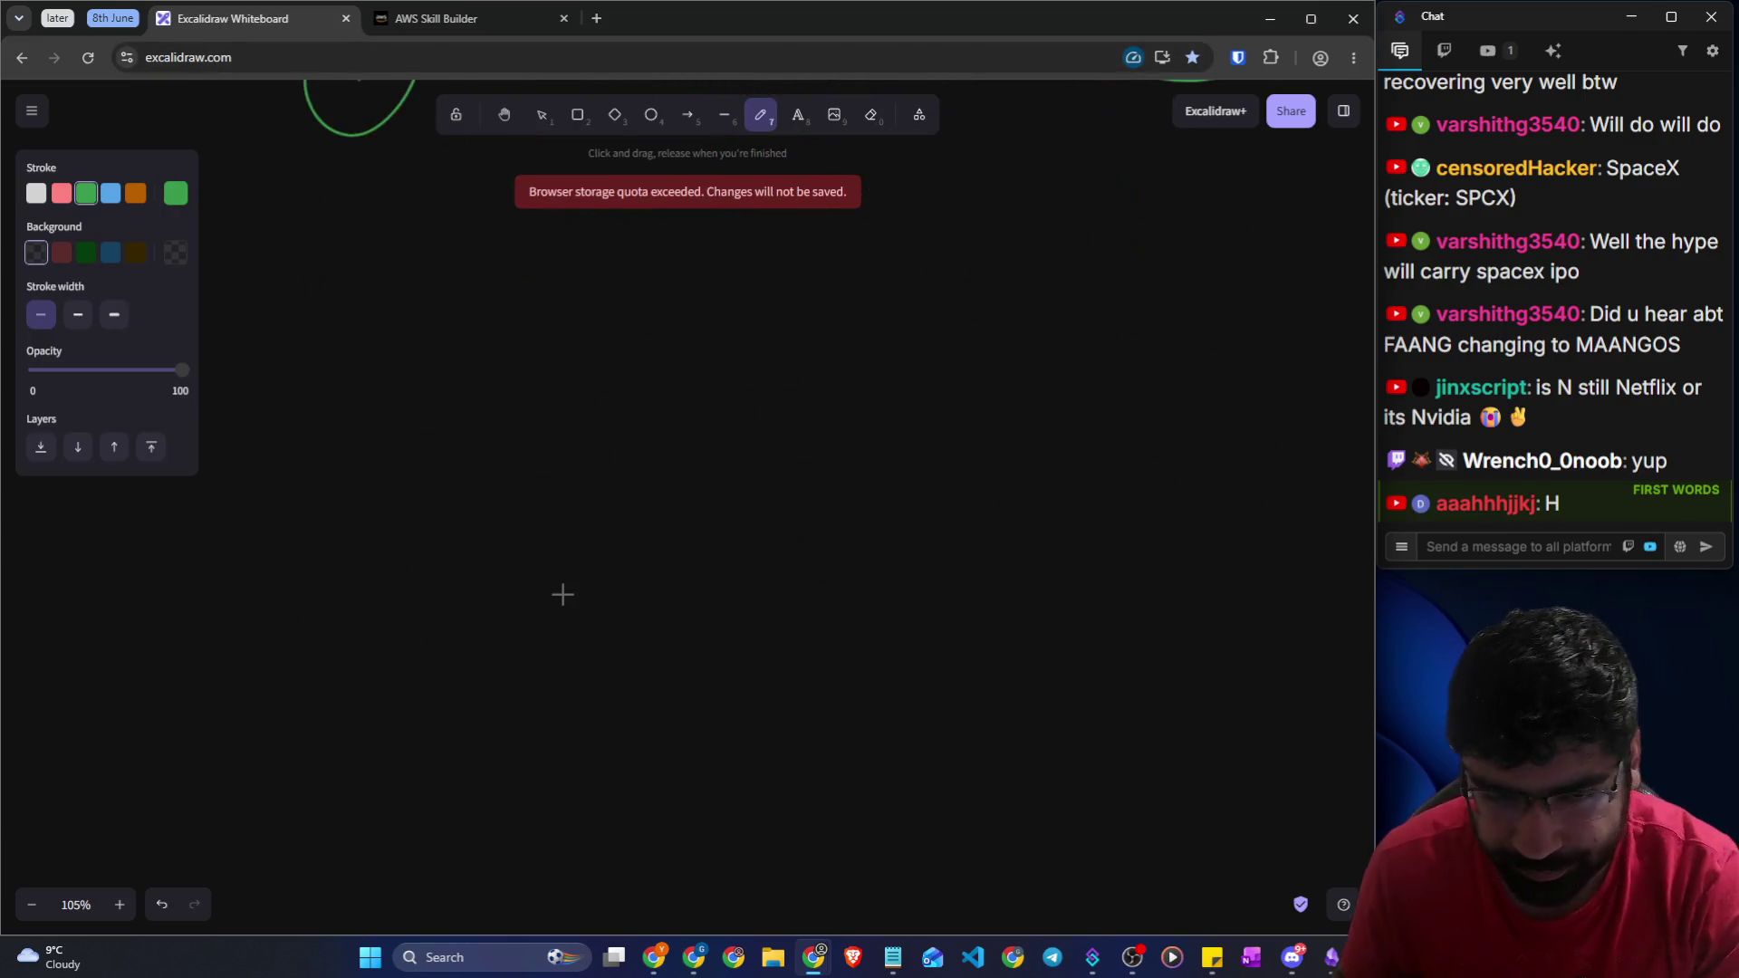
{"action": "scroll", "coordinate": [562, 595], "scroll_direction": "up", "scroll_amount": 10}
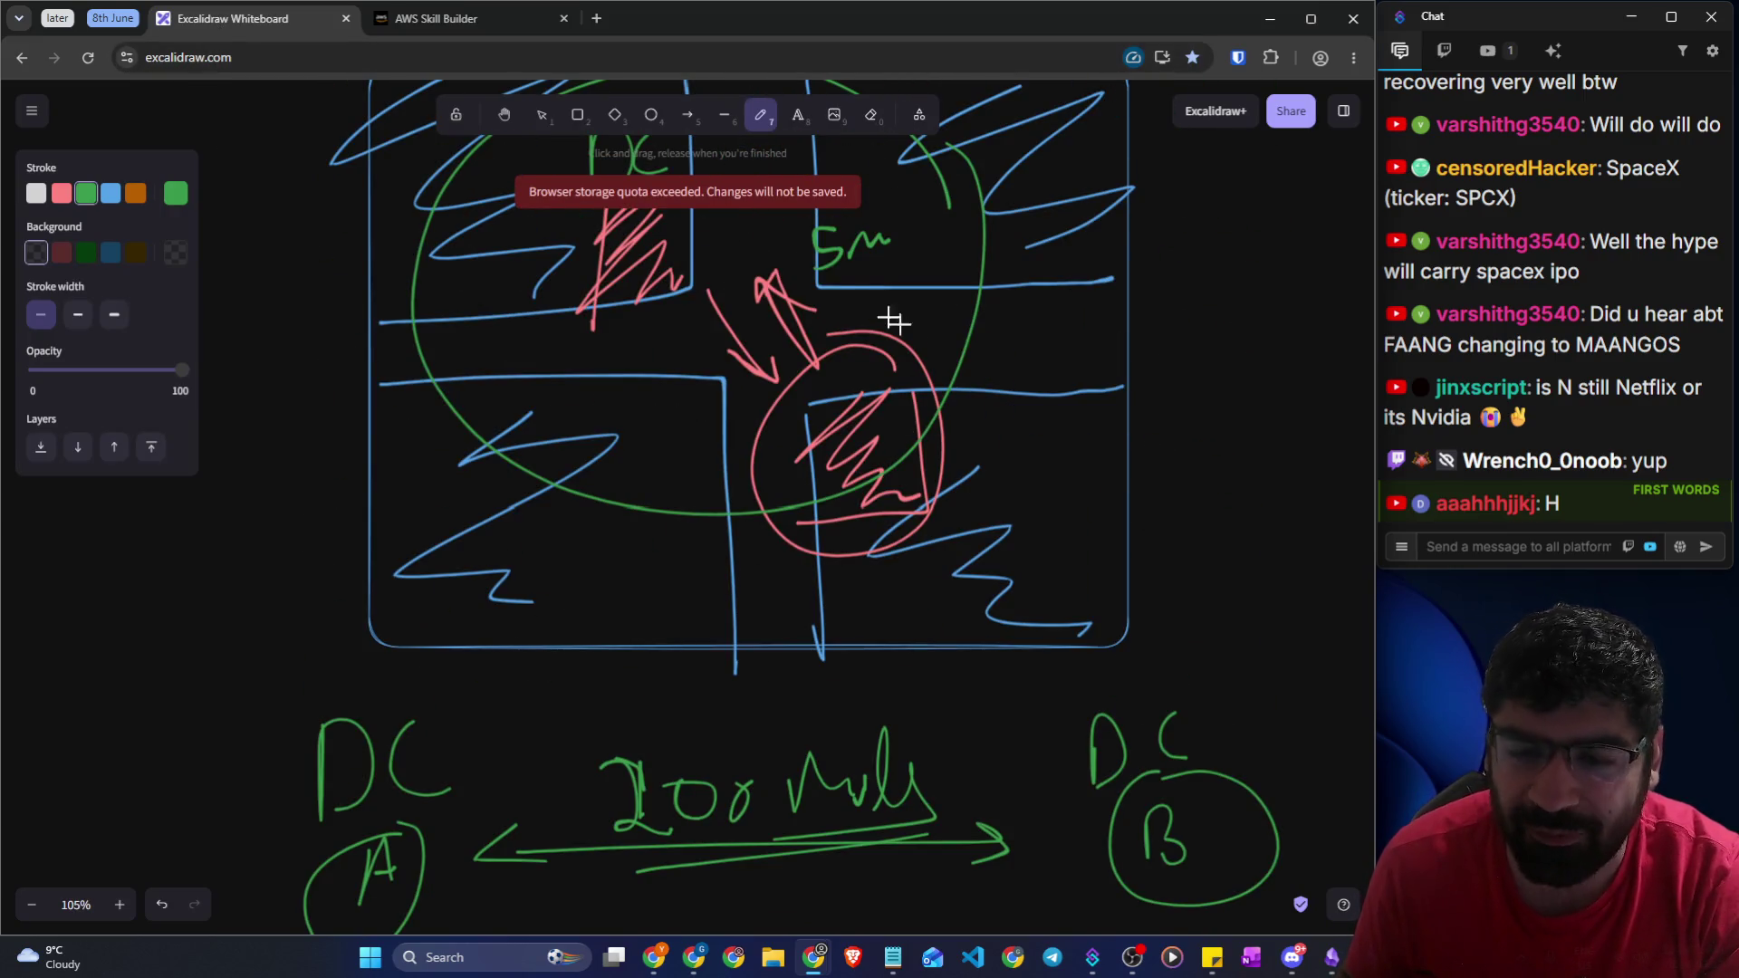
{"action": "scroll", "coordinate": [826, 487], "scroll_direction": "down", "scroll_amount": 7}
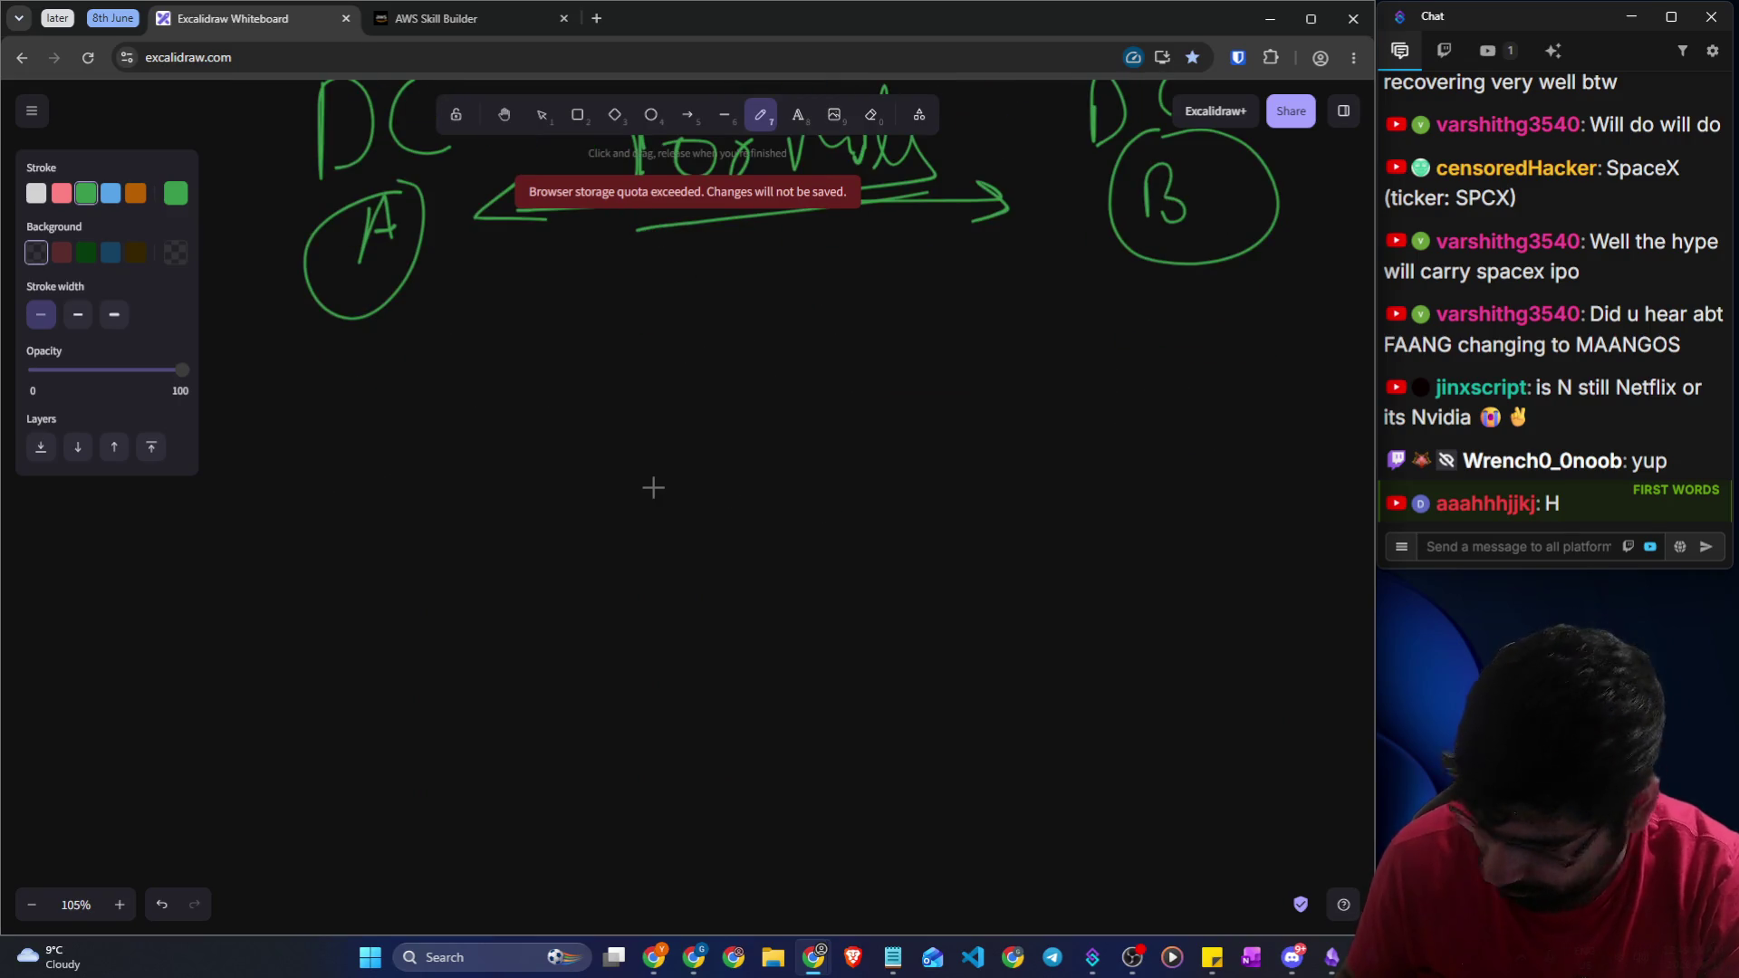
{"action": "left_click_drag", "start_coordinate": [651, 427], "coordinate": [658, 512]}
{"action": "left_click_drag", "start_coordinate": [710, 450], "coordinate": [720, 451]}
{"action": "mouse_move", "coordinate": [786, 396]}
{"action": "left_mouse_down"}
{"action": "mouse_move", "coordinate": [383, 799]}
{"action": "mouse_move", "coordinate": [1079, 481]}
{"action": "mouse_move", "coordinate": [660, 387]}
{"action": "left_mouse_up"}
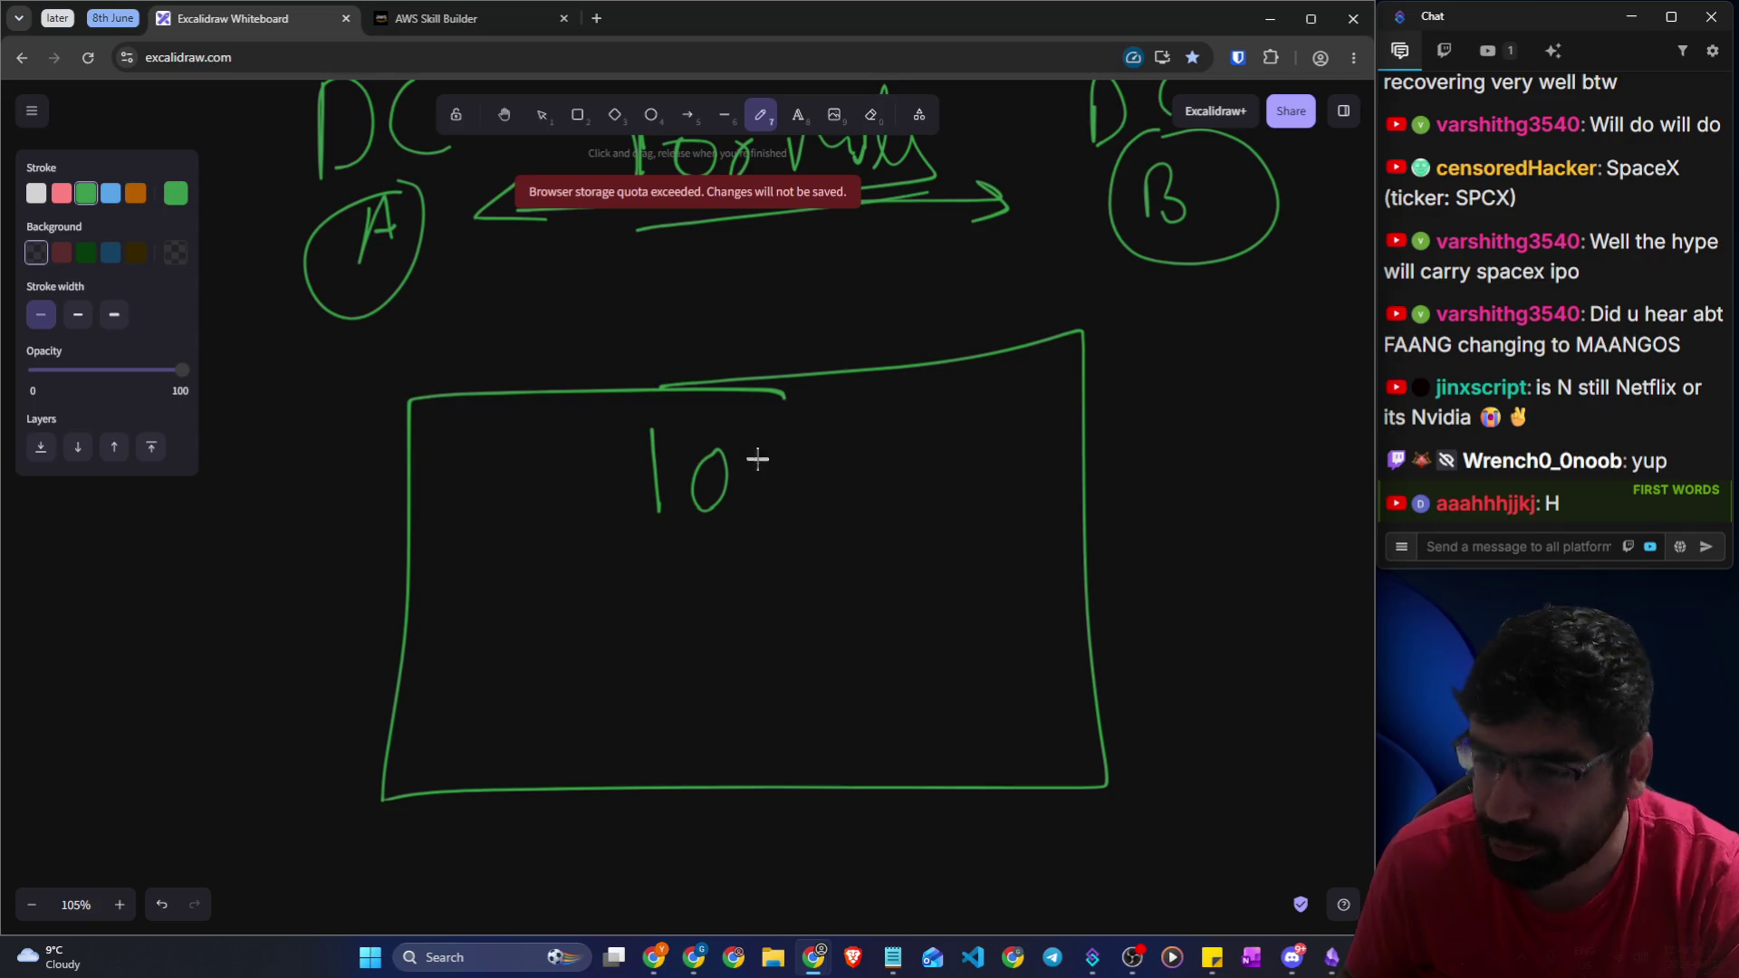
Write 100 beneath the 10, labelling them Emp and occupants
{"action": "left_click_drag", "start_coordinate": [518, 567], "coordinate": [510, 652]}
{"action": "mouse_move", "coordinate": [547, 584]}
{"action": "left_mouse_down"}
{"action": "mouse_move", "coordinate": [562, 613]}
{"action": "mouse_move", "coordinate": [555, 587]}
{"action": "left_mouse_up"}
{"action": "mouse_move", "coordinate": [622, 593]}
{"action": "left_mouse_down"}
{"action": "mouse_move", "coordinate": [574, 629]}
{"action": "mouse_move", "coordinate": [623, 594]}
{"action": "left_mouse_up"}
{"action": "left_click_drag", "start_coordinate": [684, 594], "coordinate": [690, 588]}
{"action": "mouse_move", "coordinate": [763, 427]}
{"action": "left_mouse_down"}
{"action": "mouse_move", "coordinate": [766, 481]}
{"action": "mouse_move", "coordinate": [815, 464]}
{"action": "mouse_move", "coordinate": [856, 480]}
{"action": "left_mouse_up"}
{"action": "mouse_move", "coordinate": [732, 587]}
{"action": "left_mouse_down"}
{"action": "mouse_move", "coordinate": [761, 606]}
{"action": "mouse_move", "coordinate": [819, 602]}
{"action": "mouse_move", "coordinate": [840, 666]}
{"action": "left_mouse_up"}
{"action": "mouse_move", "coordinate": [841, 589]}
{"action": "left_mouse_down"}
{"action": "mouse_move", "coordinate": [863, 604]}
{"action": "mouse_move", "coordinate": [913, 580]}
{"action": "left_mouse_up"}
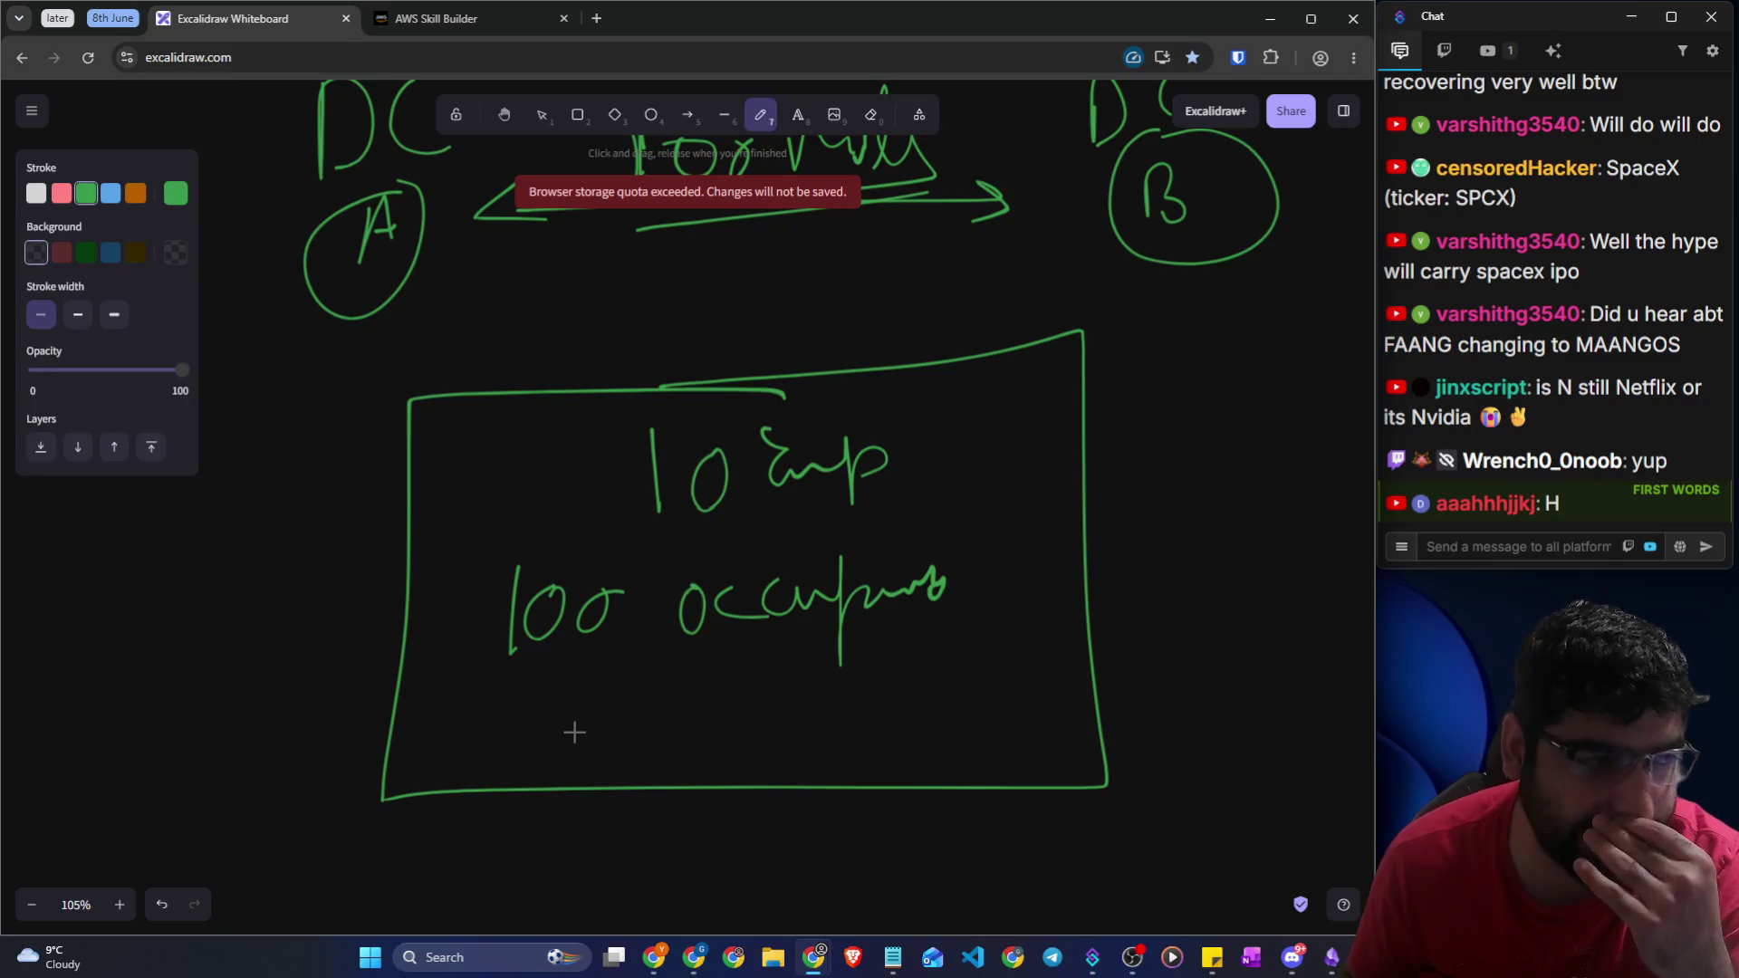
Start handwriting a word below the box
{"action": "scroll", "coordinate": [574, 732], "scroll_direction": "down", "scroll_amount": 5}
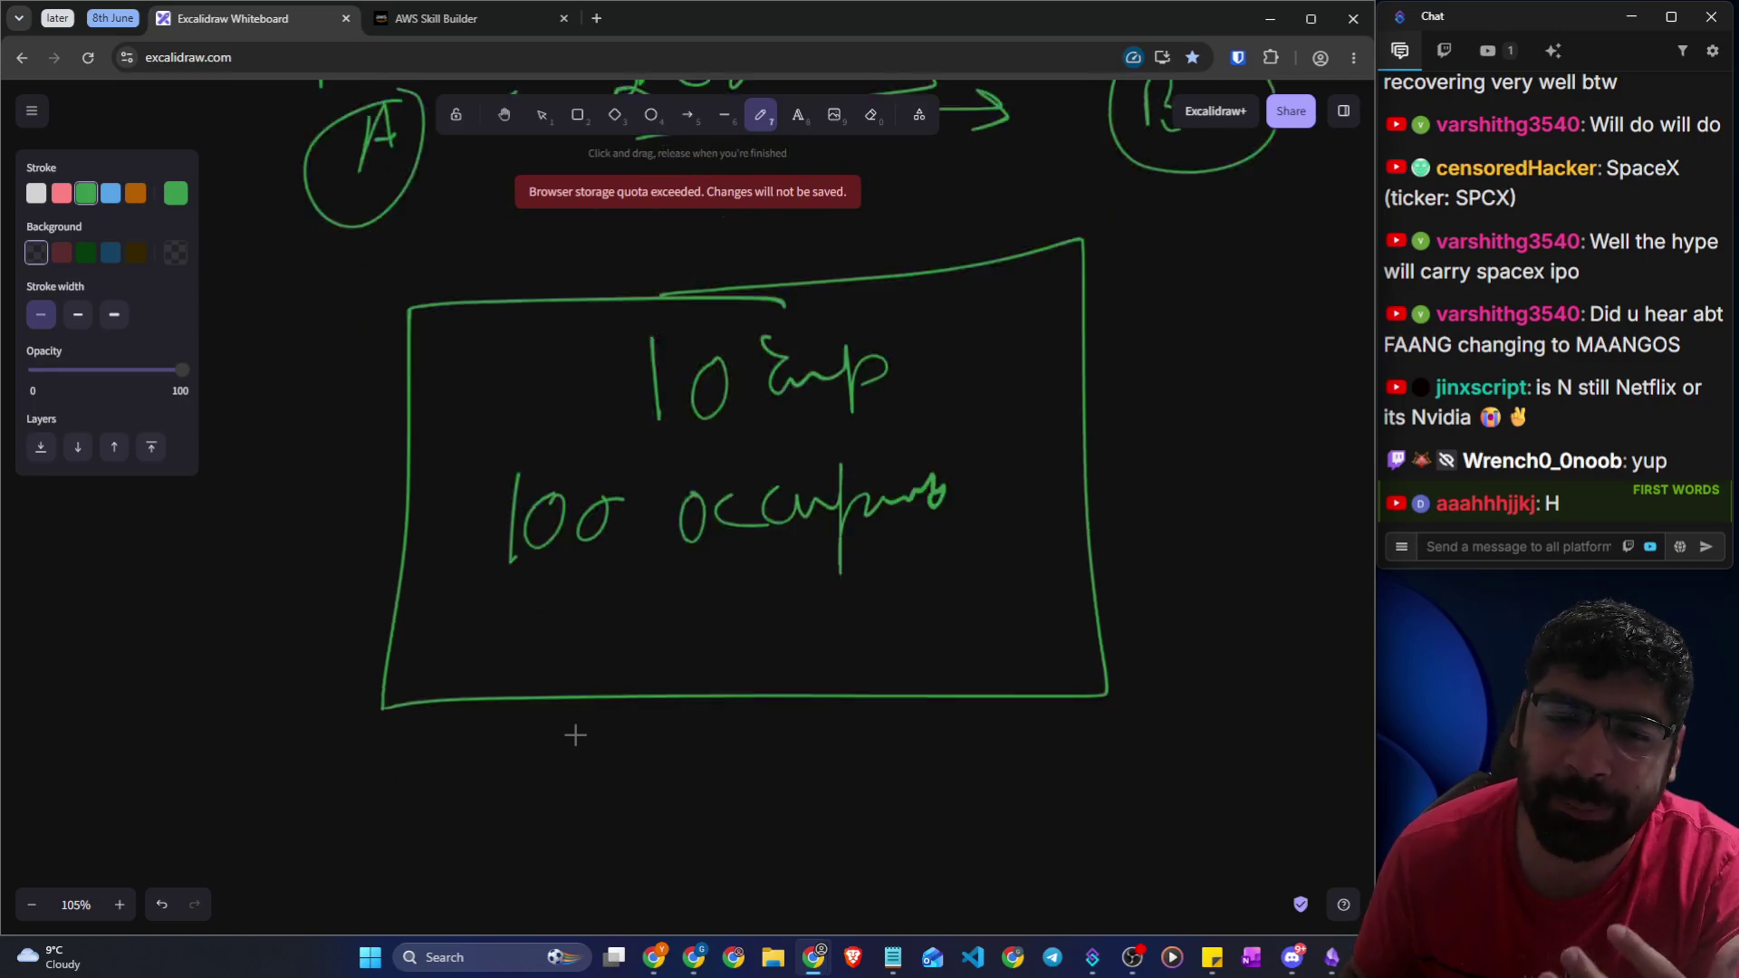
{"action": "scroll", "coordinate": [753, 535], "scroll_direction": "up", "scroll_amount": 3}
{"action": "scroll", "coordinate": [625, 555], "scroll_direction": "down", "scroll_amount": 4}
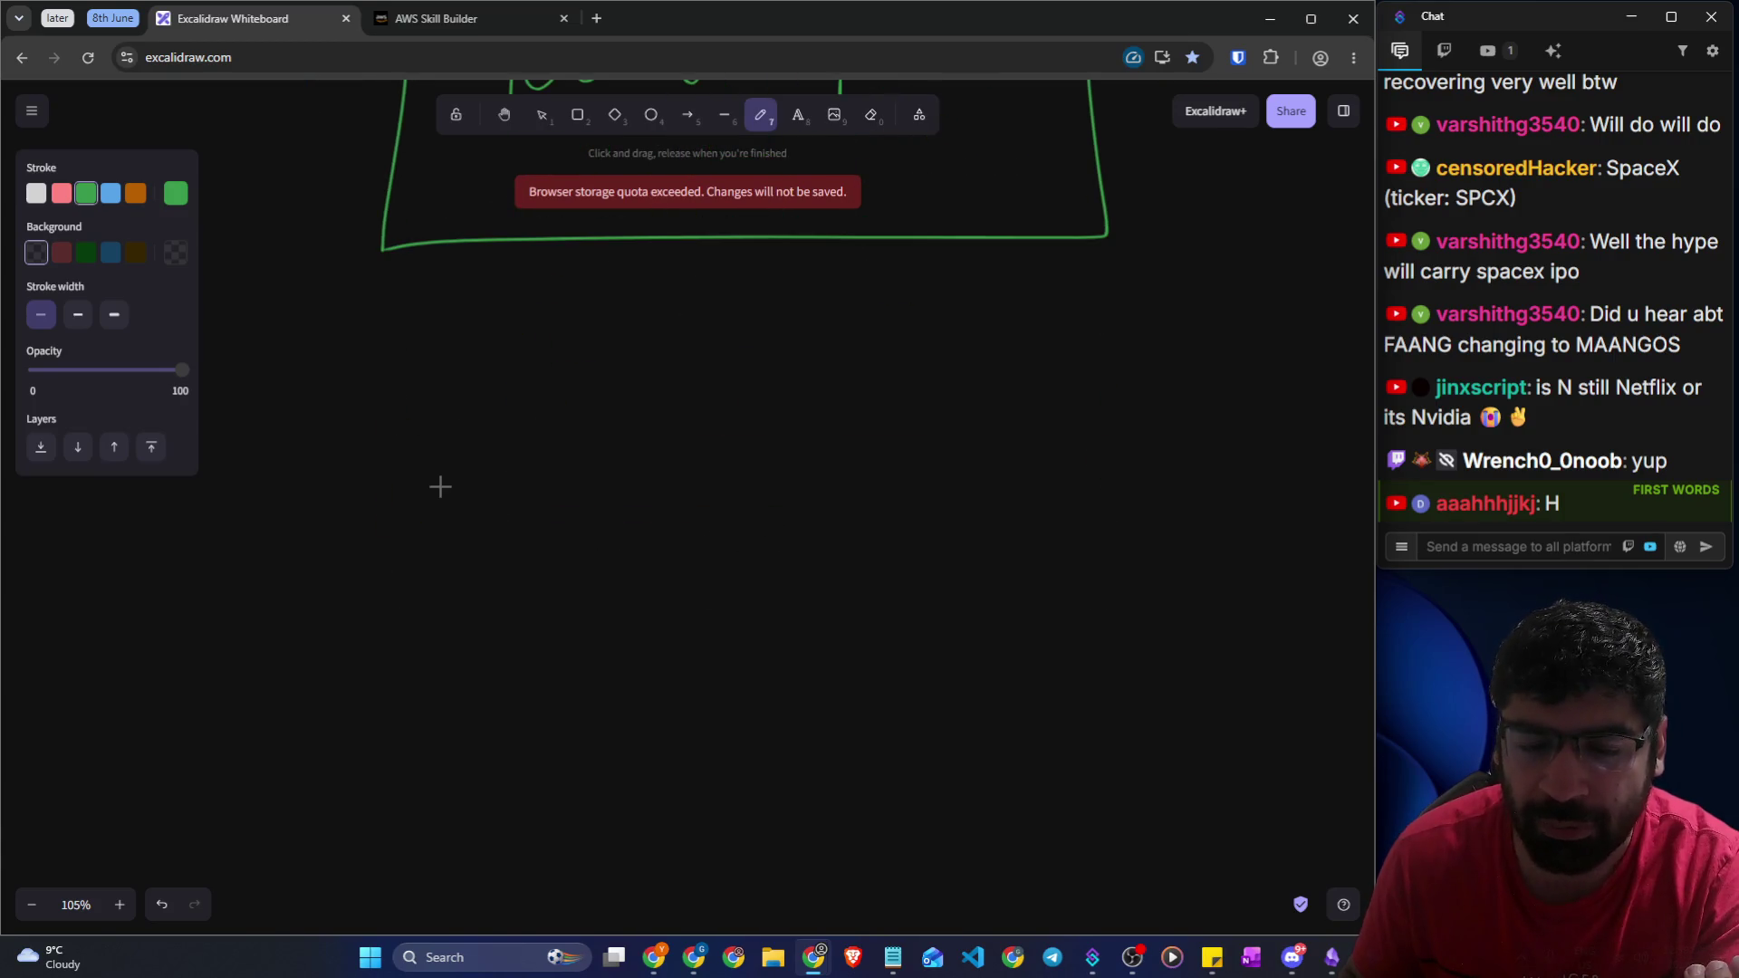
{"action": "mouse_move", "coordinate": [445, 480]}
{"action": "left_mouse_down"}
{"action": "mouse_move", "coordinate": [504, 477]}
{"action": "mouse_move", "coordinate": [523, 521]}
{"action": "mouse_move", "coordinate": [590, 528]}
{"action": "mouse_move", "coordinate": [691, 485]}
{"action": "mouse_move", "coordinate": [430, 617]}
{"action": "mouse_move", "coordinate": [746, 521]}
{"action": "left_mouse_up"}
{"action": "left_click", "coordinate": [526, 473]}
Draw a second box on the right and write 200 and 2 Emp inside it
{"action": "scroll", "coordinate": [751, 534], "scroll_direction": "up", "scroll_amount": 4}
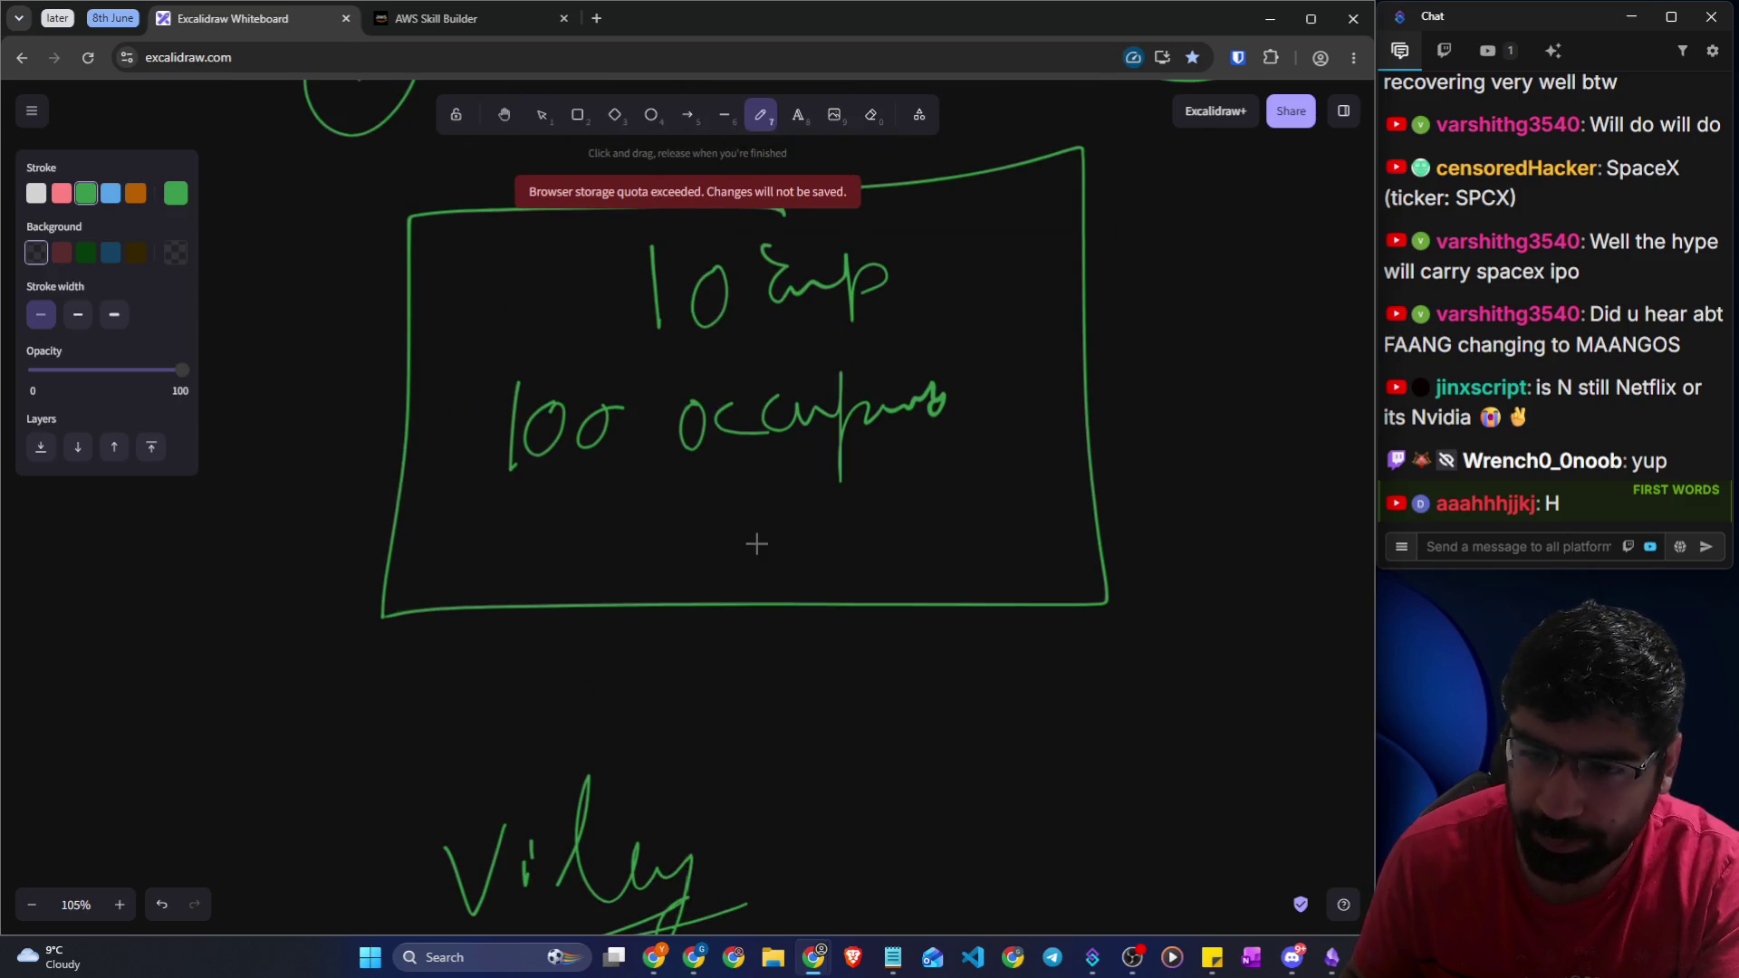
{"action": "scroll", "coordinate": [756, 543], "scroll_direction": "down", "scroll_amount": 4}
{"action": "mouse_move", "coordinate": [1134, 380]}
{"action": "left_mouse_down"}
{"action": "mouse_move", "coordinate": [905, 388]}
{"action": "mouse_move", "coordinate": [885, 589]}
{"action": "mouse_move", "coordinate": [1261, 517]}
{"action": "left_mouse_up"}
{"action": "left_click_drag", "start_coordinate": [1266, 450], "coordinate": [1137, 365]}
{"action": "mouse_move", "coordinate": [1013, 475]}
{"action": "left_mouse_down"}
{"action": "mouse_move", "coordinate": [1002, 531]}
{"action": "mouse_move", "coordinate": [1049, 540]}
{"action": "left_mouse_up"}
{"action": "mouse_move", "coordinate": [1070, 504]}
{"action": "left_mouse_down"}
{"action": "mouse_move", "coordinate": [1065, 530]}
{"action": "mouse_move", "coordinate": [1073, 505]}
{"action": "left_mouse_up"}
{"action": "mouse_move", "coordinate": [1128, 493]}
{"action": "left_mouse_down"}
{"action": "mouse_move", "coordinate": [1121, 508]}
{"action": "mouse_move", "coordinate": [1203, 518]}
{"action": "left_mouse_up"}
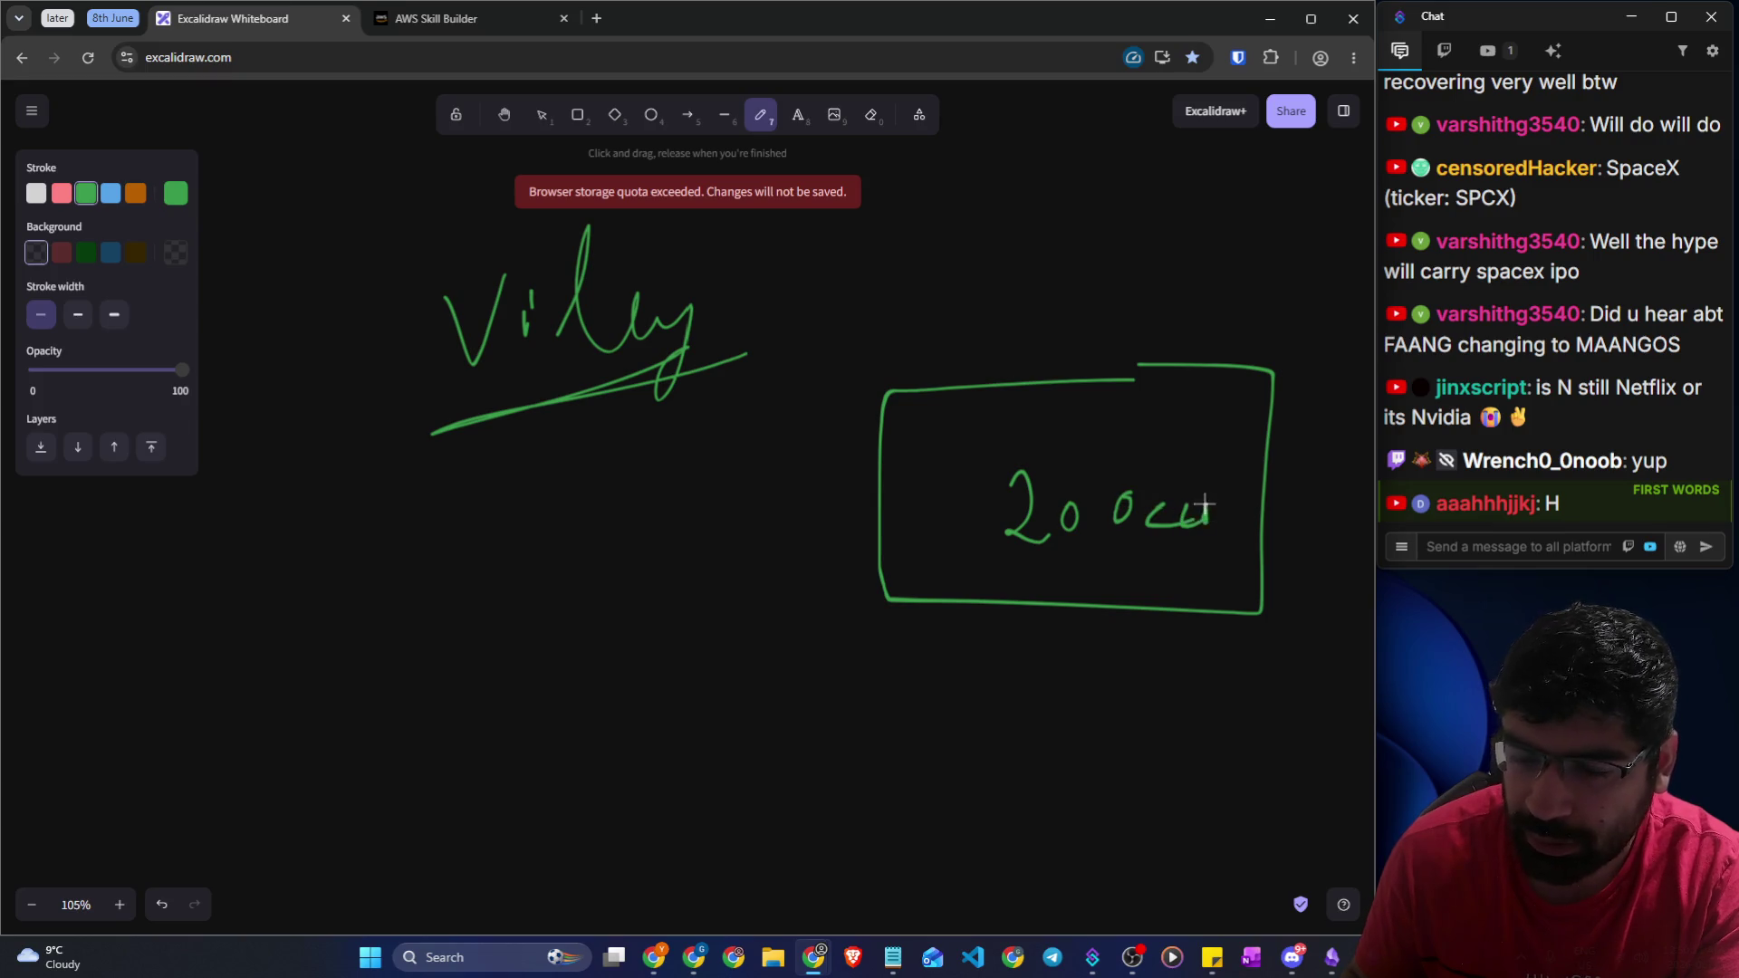
{"action": "left_click_drag", "start_coordinate": [1039, 405], "coordinate": [1177, 442]}
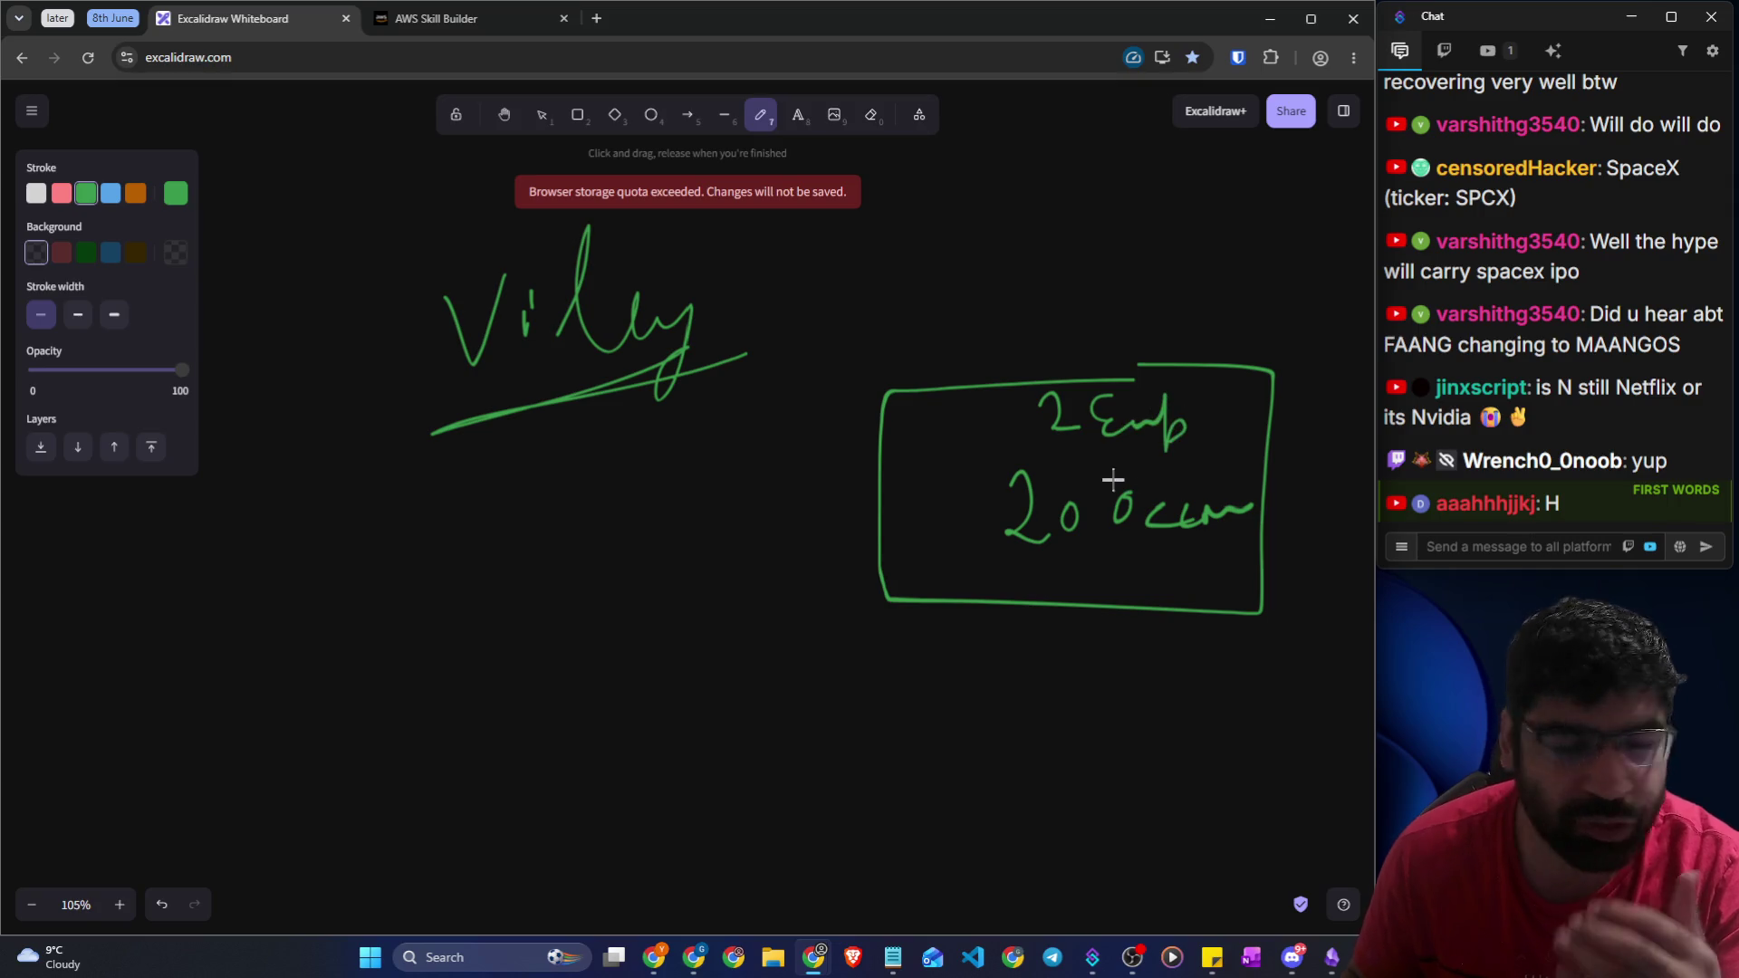
Write Start above the second box, glance at the lesson, and return to the whiteboard
{"action": "mouse_move", "coordinate": [992, 285]}
{"action": "left_mouse_down"}
{"action": "mouse_move", "coordinate": [963, 283]}
{"action": "mouse_move", "coordinate": [953, 356]}
{"action": "left_mouse_up"}
{"action": "mouse_move", "coordinate": [1044, 290]}
{"action": "left_mouse_down"}
{"action": "mouse_move", "coordinate": [1064, 360]}
{"action": "mouse_move", "coordinate": [1092, 330]}
{"action": "mouse_move", "coordinate": [1226, 320]}
{"action": "left_mouse_up"}
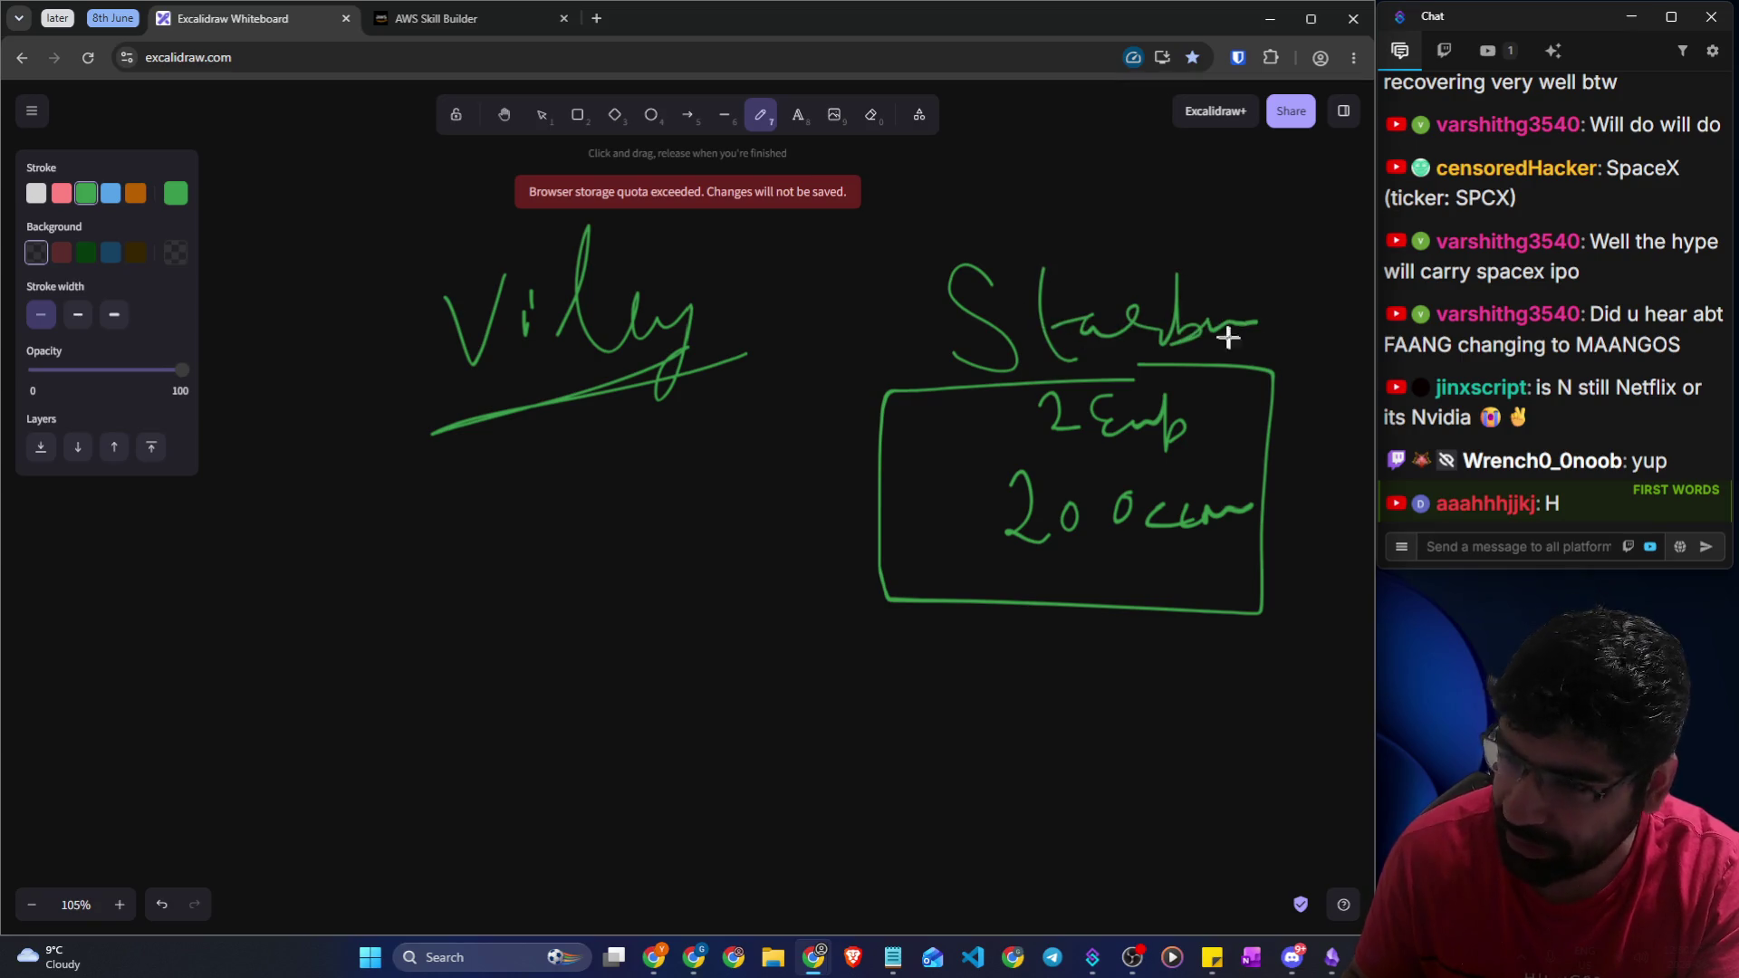
{"action": "left_click", "coordinate": [422, 22]}
{"action": "left_click", "coordinate": [430, 368]}
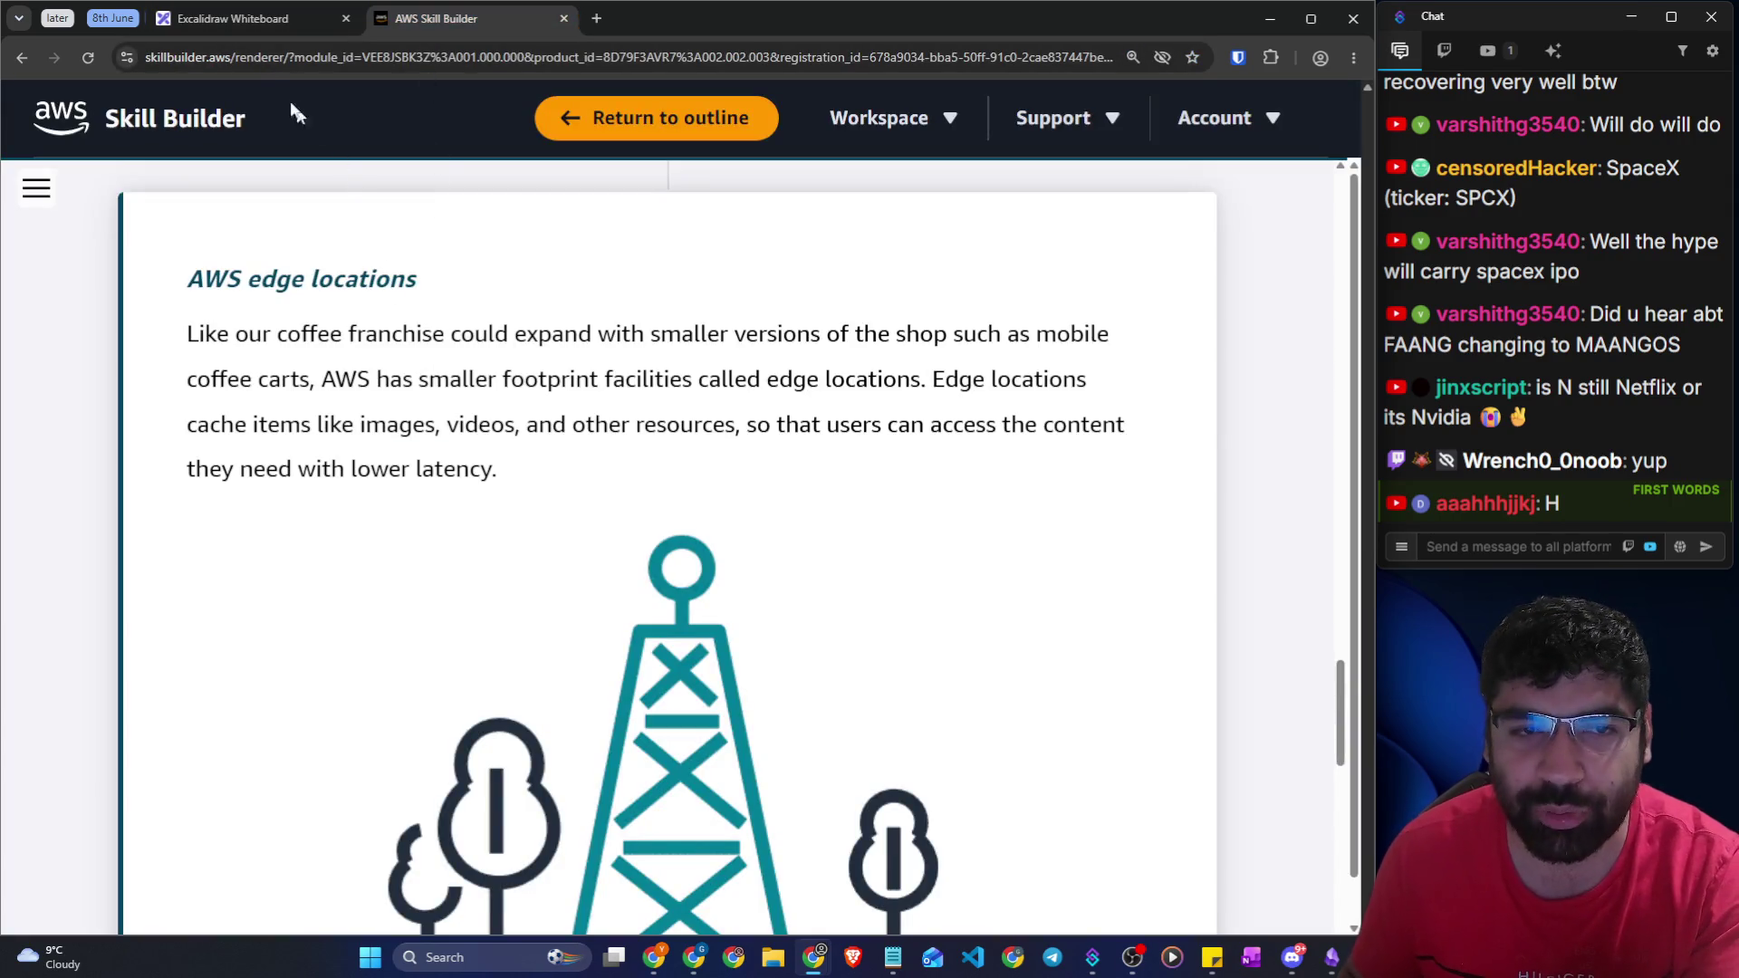
{"action": "left_click", "coordinate": [243, 19]}
{"action": "scroll", "coordinate": [715, 487], "scroll_direction": "down", "scroll_amount": 4}
Draw a tall box headed DC listing Serv, Dat and Nw
{"action": "left_click_drag", "start_coordinate": [485, 375], "coordinate": [470, 451]}
{"action": "left_click_drag", "start_coordinate": [580, 372], "coordinate": [593, 427]}
{"action": "mouse_move", "coordinate": [417, 344]}
{"action": "left_mouse_down"}
{"action": "mouse_move", "coordinate": [404, 861]}
{"action": "mouse_move", "coordinate": [943, 388]}
{"action": "mouse_move", "coordinate": [326, 374]}
{"action": "left_mouse_up"}
{"action": "mouse_move", "coordinate": [476, 508]}
{"action": "left_mouse_down"}
{"action": "mouse_move", "coordinate": [458, 589]}
{"action": "mouse_move", "coordinate": [562, 531]}
{"action": "mouse_move", "coordinate": [625, 563]}
{"action": "left_mouse_up"}
{"action": "mouse_move", "coordinate": [507, 609]}
{"action": "left_mouse_down"}
{"action": "mouse_move", "coordinate": [505, 678]}
{"action": "mouse_move", "coordinate": [615, 649]}
{"action": "left_mouse_up"}
{"action": "mouse_move", "coordinate": [515, 772]}
{"action": "left_mouse_down"}
{"action": "mouse_move", "coordinate": [554, 716]}
{"action": "mouse_move", "coordinate": [625, 729]}
{"action": "mouse_move", "coordinate": [648, 707]}
{"action": "left_mouse_up"}
{"action": "mouse_move", "coordinate": [585, 792]}
{"action": "left_mouse_down"}
{"action": "mouse_move", "coordinate": [581, 858]}
{"action": "mouse_move", "coordinate": [652, 824]}
{"action": "mouse_move", "coordinate": [808, 812]}
{"action": "left_mouse_up"}
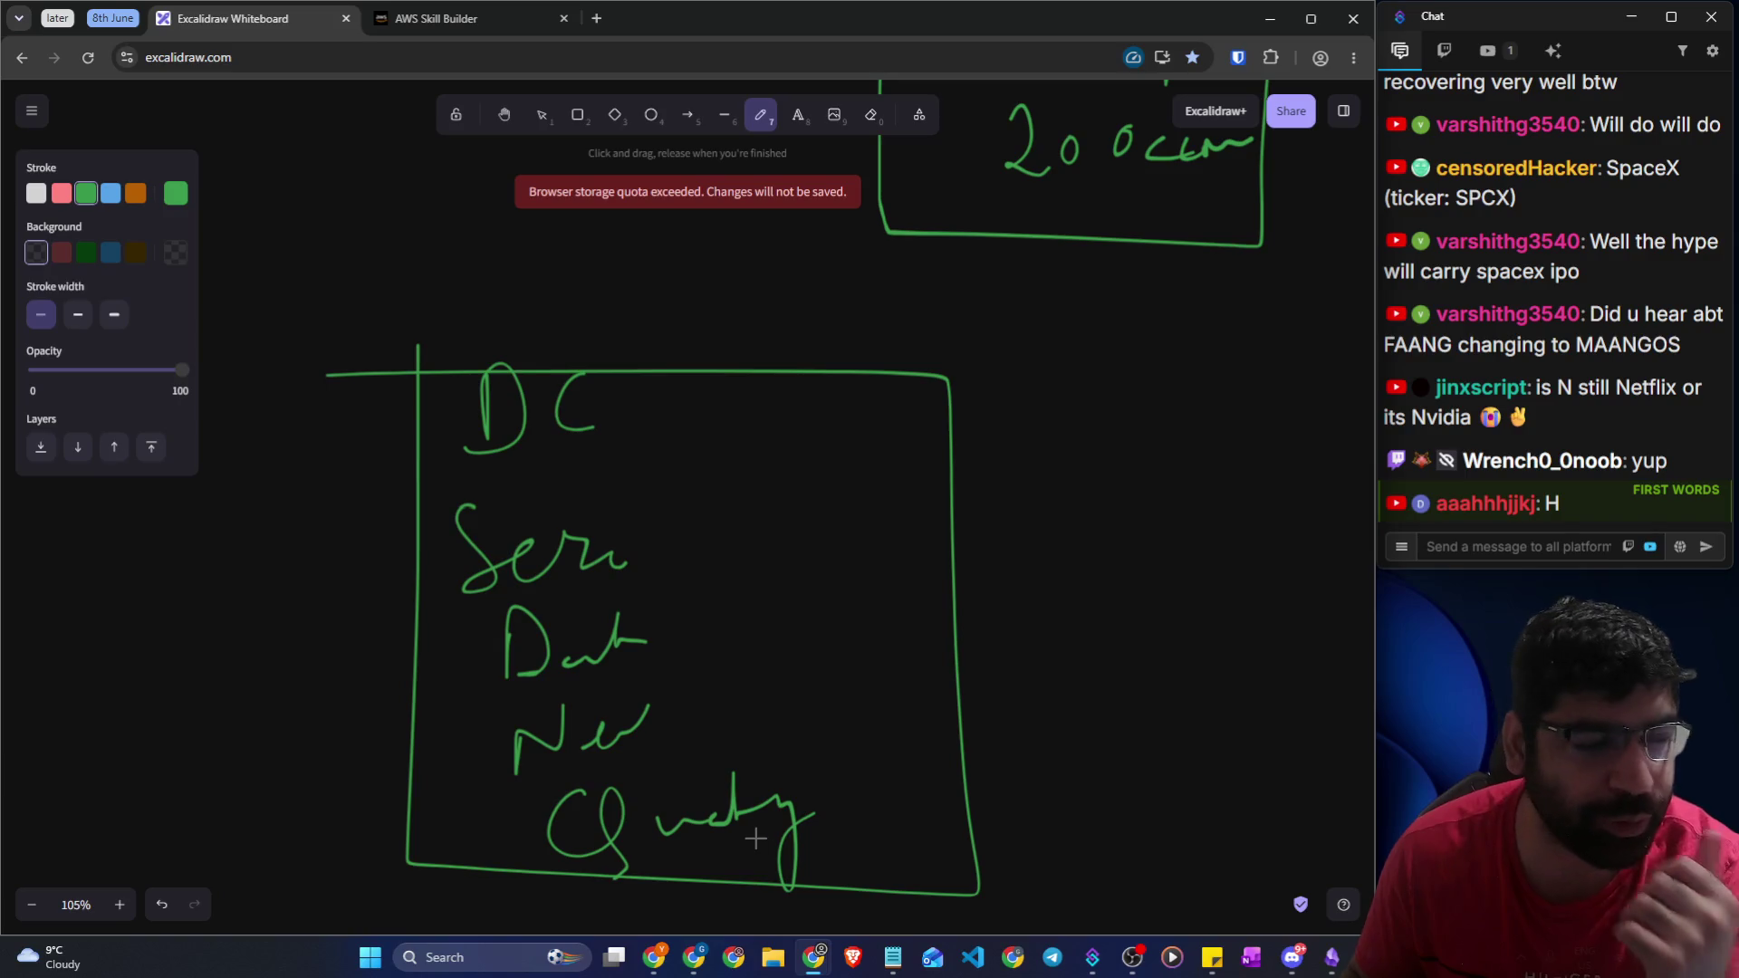
Add a smaller labelled box to the right holding Video and Img, with a boxed word below
{"action": "mouse_move", "coordinate": [1193, 368]}
{"action": "left_mouse_down"}
{"action": "mouse_move", "coordinate": [1041, 517]}
{"action": "mouse_move", "coordinate": [1289, 574]}
{"action": "mouse_move", "coordinate": [1215, 361]}
{"action": "left_mouse_up"}
{"action": "mouse_move", "coordinate": [1051, 286]}
{"action": "left_mouse_down"}
{"action": "mouse_move", "coordinate": [1006, 284]}
{"action": "mouse_move", "coordinate": [1052, 342]}
{"action": "mouse_move", "coordinate": [1110, 283]}
{"action": "mouse_move", "coordinate": [1141, 387]}
{"action": "mouse_move", "coordinate": [1209, 342]}
{"action": "left_mouse_up"}
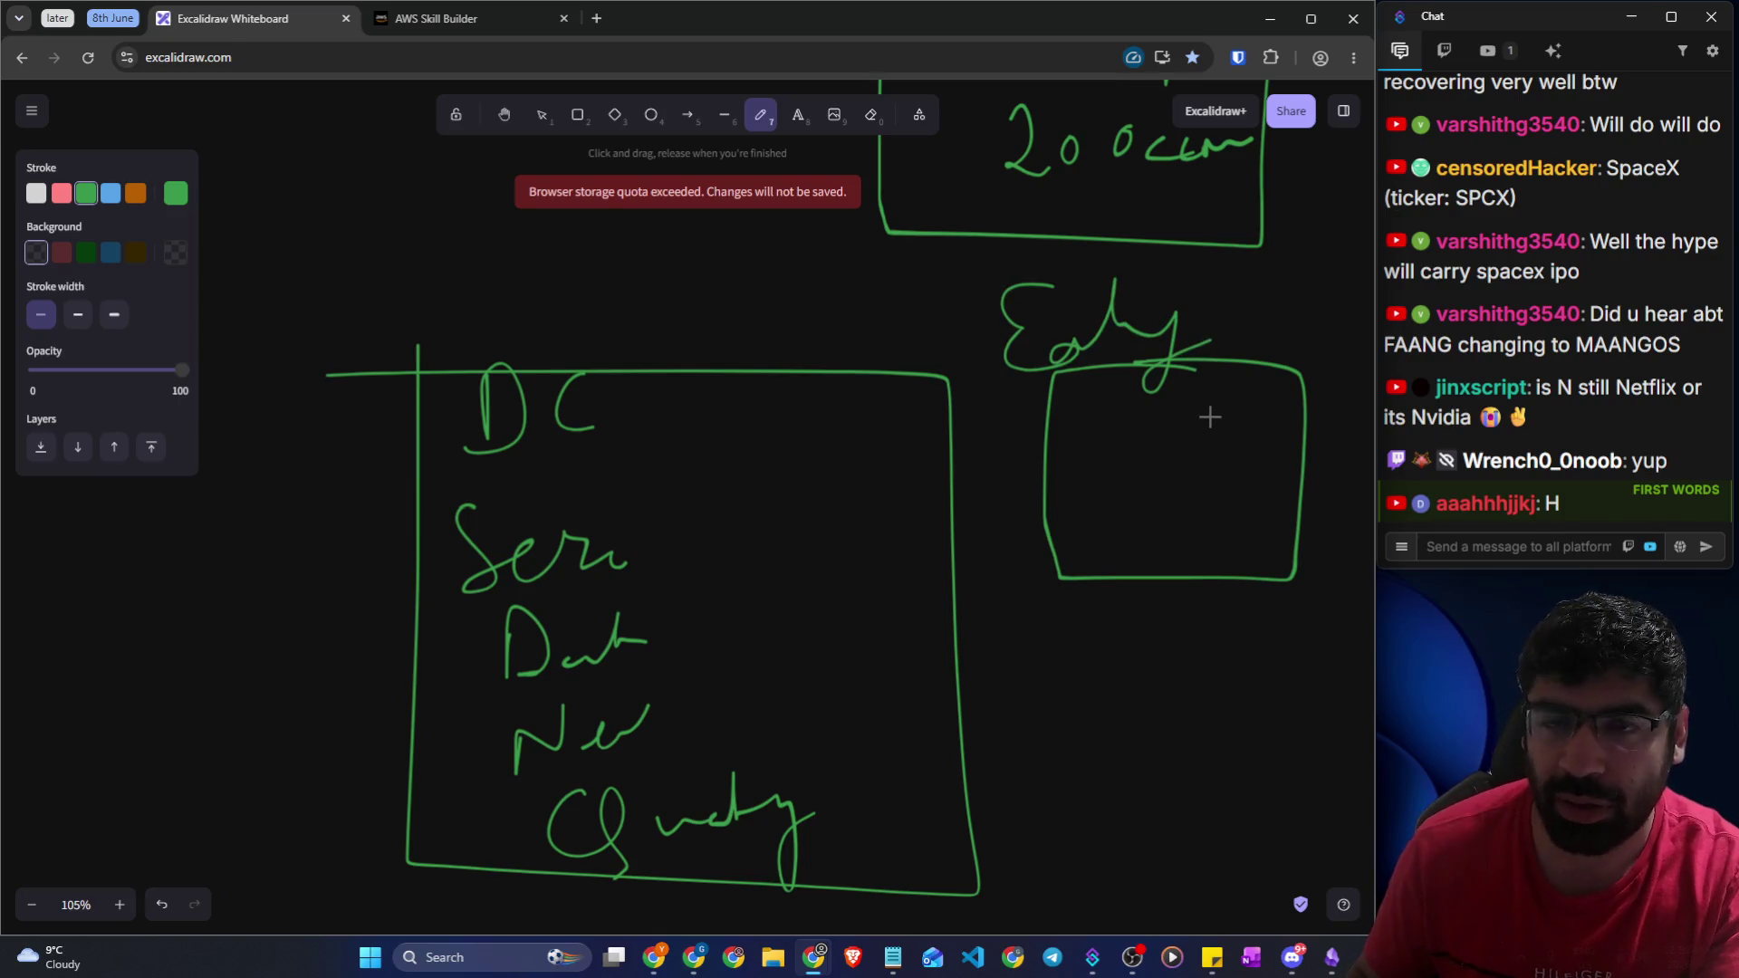
{"action": "left_click_drag", "start_coordinate": [1103, 393], "coordinate": [1273, 398]}
{"action": "left_click_drag", "start_coordinate": [1080, 442], "coordinate": [1164, 441]}
{"action": "mouse_move", "coordinate": [1130, 447]}
{"action": "left_mouse_down"}
{"action": "mouse_move", "coordinate": [1242, 489]}
{"action": "mouse_move", "coordinate": [1243, 507]}
{"action": "left_mouse_up"}
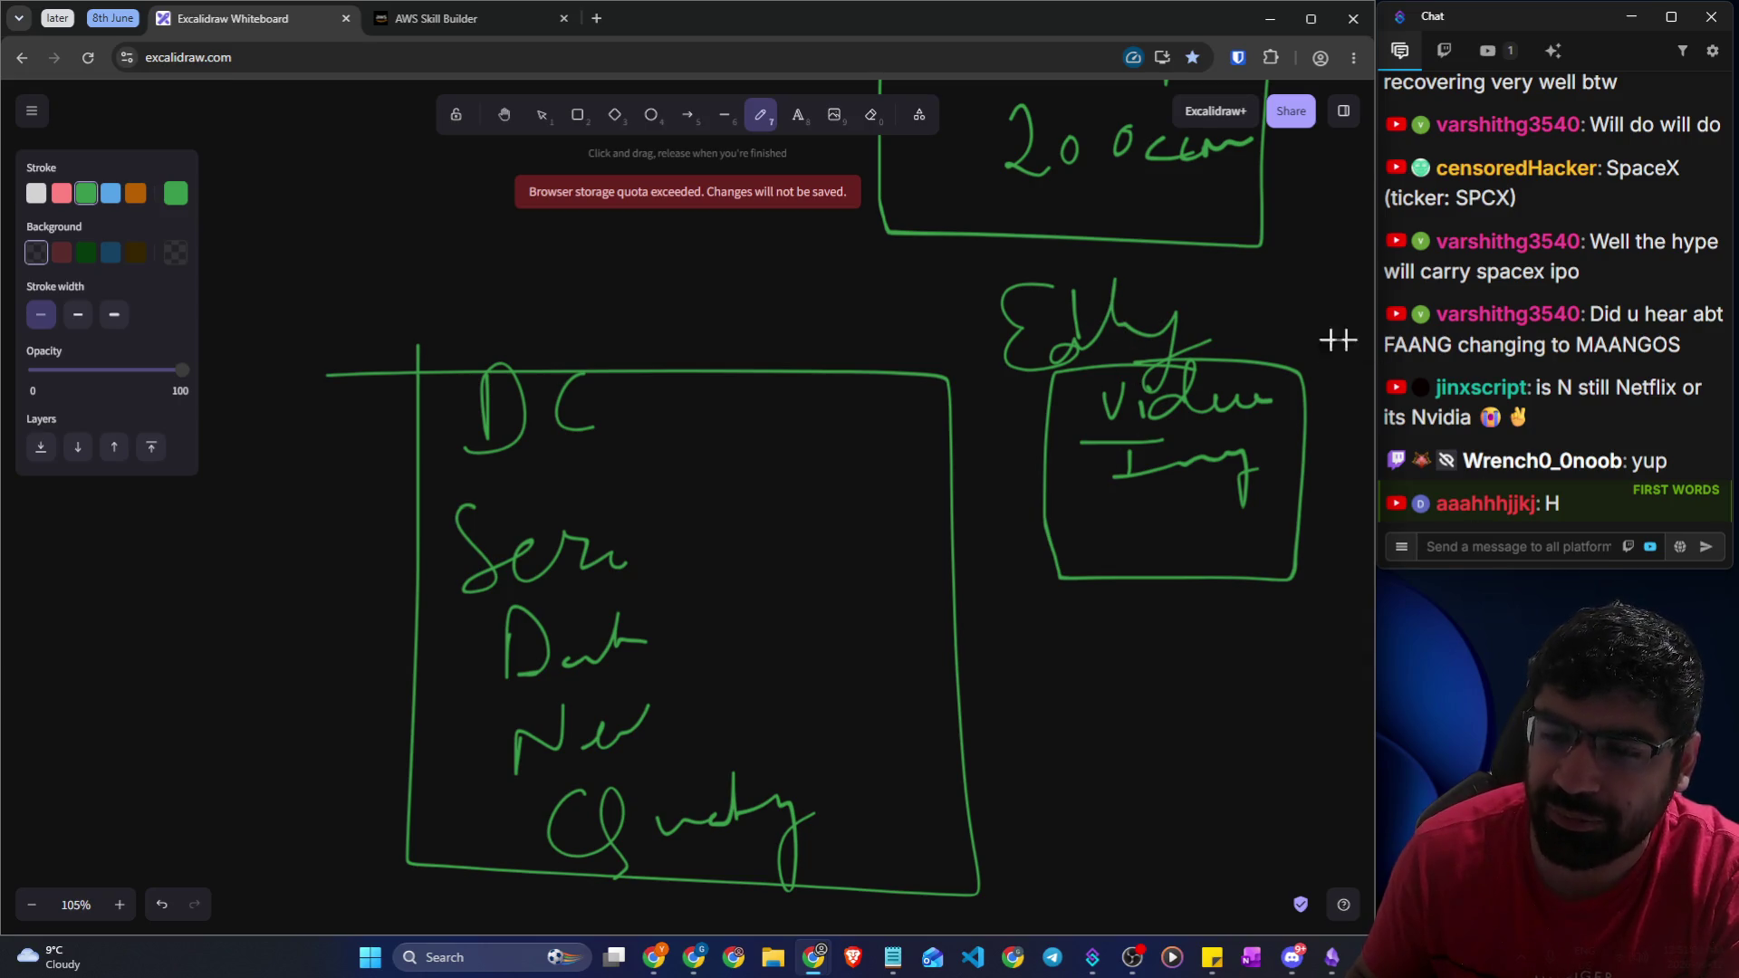
{"action": "left_click_drag", "start_coordinate": [1257, 399], "coordinate": [1286, 360]}
{"action": "left_click_drag", "start_coordinate": [1273, 447], "coordinate": [1306, 418]}
{"action": "mouse_move", "coordinate": [1110, 530]}
{"action": "left_mouse_down"}
{"action": "mouse_move", "coordinate": [1106, 633]}
{"action": "mouse_move", "coordinate": [1173, 580]}
{"action": "mouse_move", "coordinate": [1223, 613]}
{"action": "mouse_move", "coordinate": [1246, 587]}
{"action": "left_mouse_up"}
{"action": "mouse_move", "coordinate": [1082, 616]}
{"action": "left_mouse_down"}
{"action": "mouse_move", "coordinate": [1235, 516]}
{"action": "mouse_move", "coordinate": [1022, 611]}
{"action": "mouse_move", "coordinate": [1082, 616]}
{"action": "mouse_move", "coordinate": [1151, 693]}
{"action": "mouse_move", "coordinate": [1182, 668]}
{"action": "left_mouse_up"}
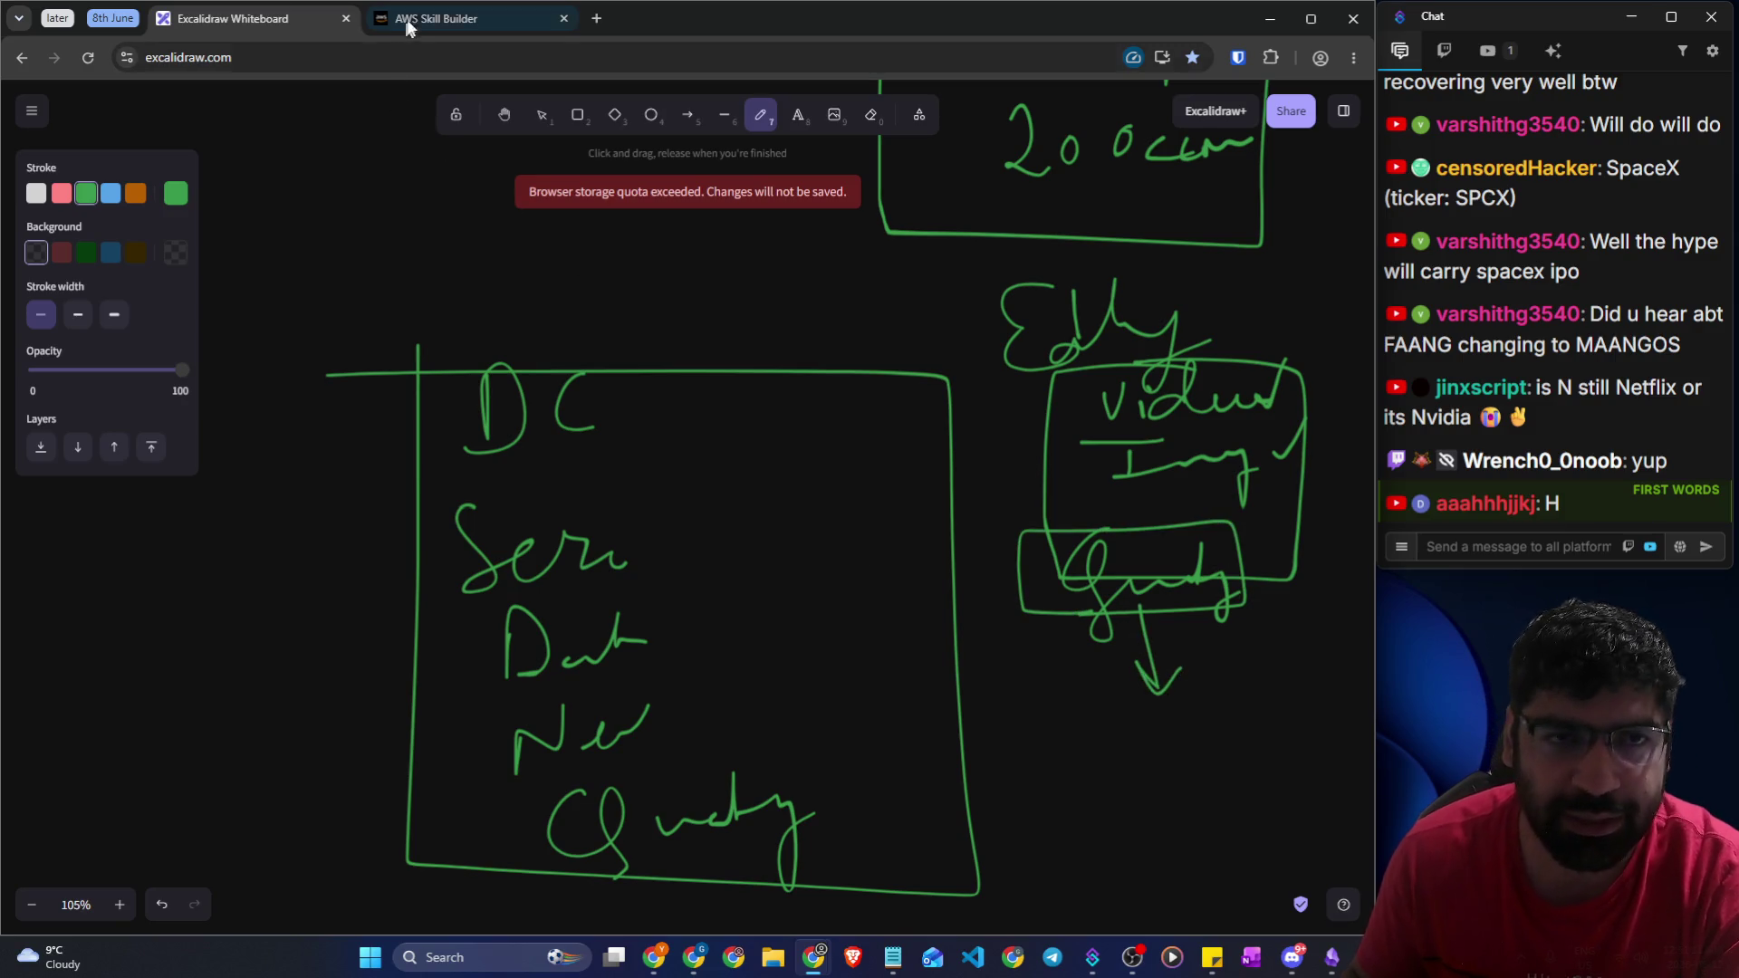
Check the lesson's caching line, then erase the lower boxed word and its arrow
{"action": "left_click", "coordinate": [409, 18]}
{"action": "left_click_drag", "start_coordinate": [187, 424], "coordinate": [436, 424]}
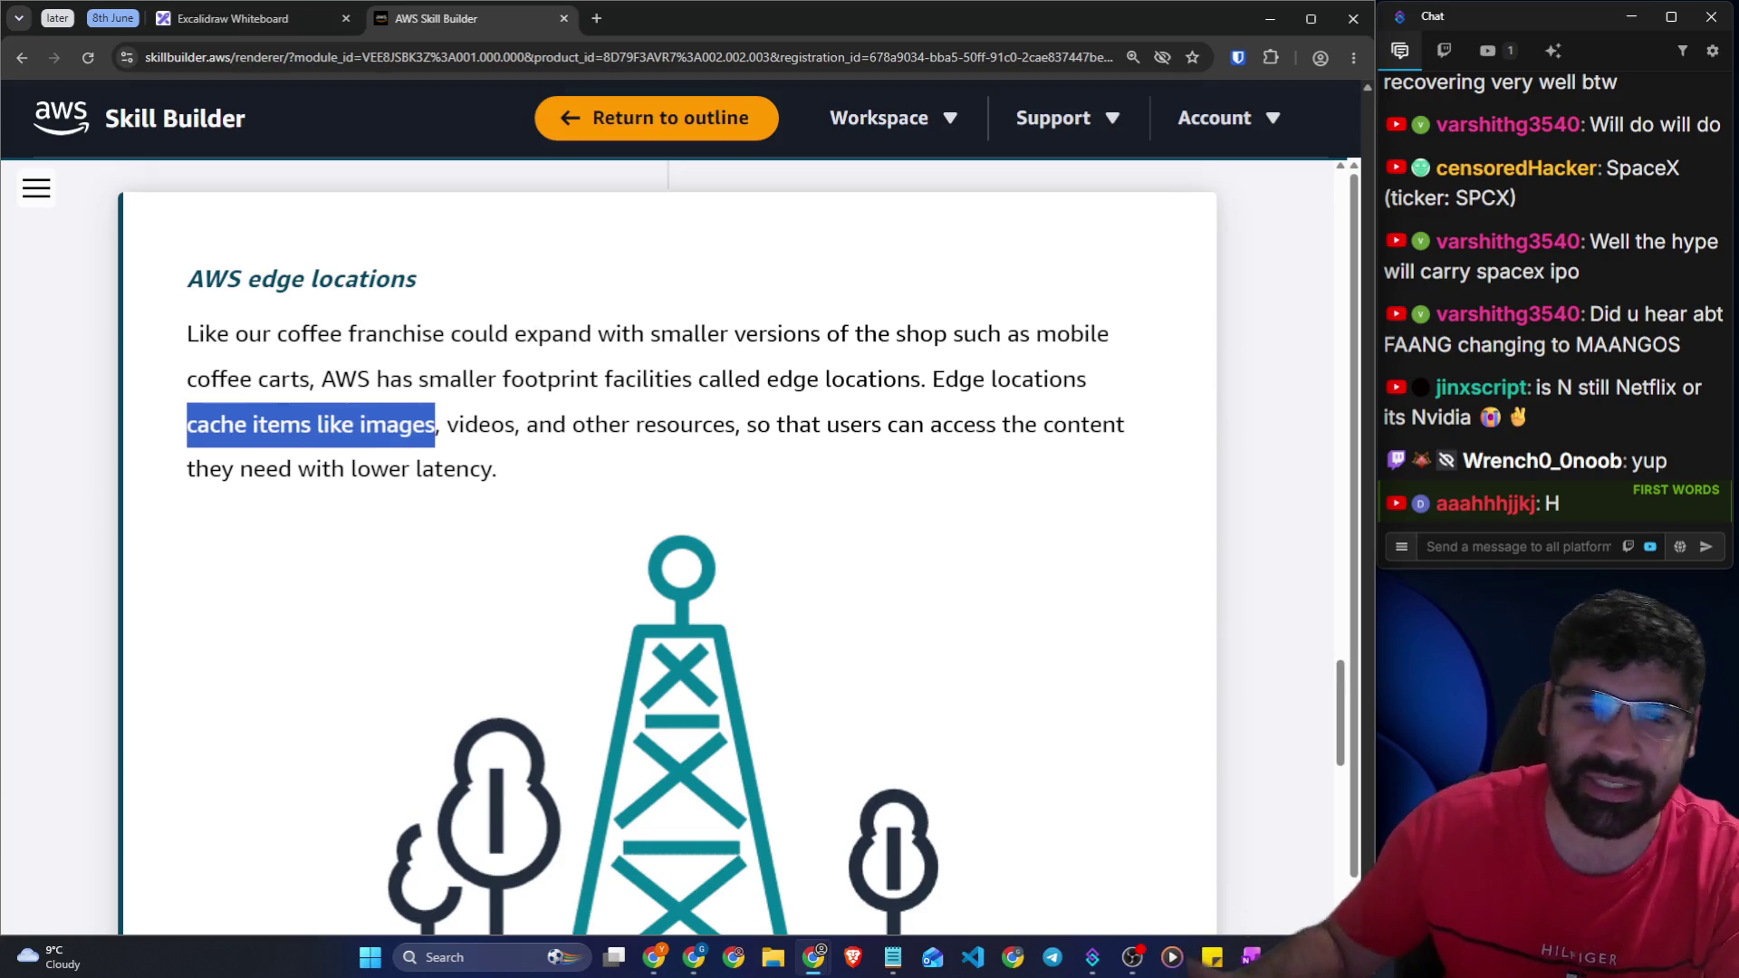
{"action": "left_click", "coordinate": [263, 26]}
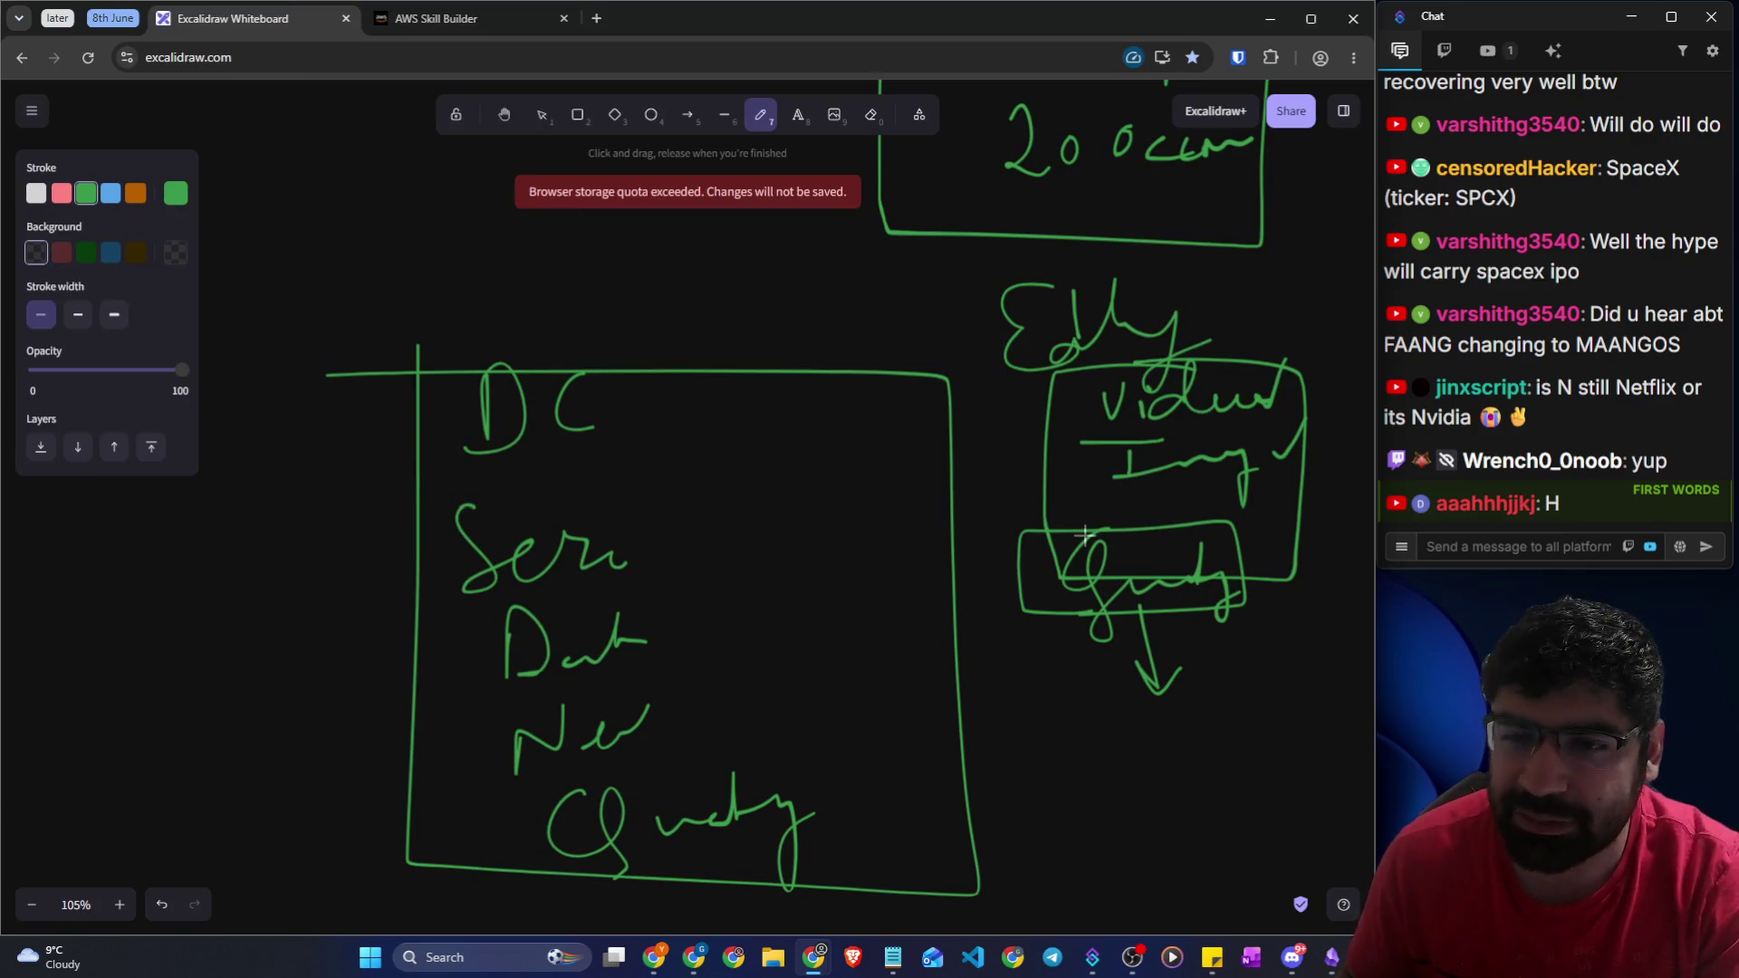
{"action": "left_click", "coordinate": [872, 115]}
{"action": "left_click_drag", "start_coordinate": [1020, 564], "coordinate": [1171, 655]}
{"action": "left_click", "coordinate": [765, 120]}
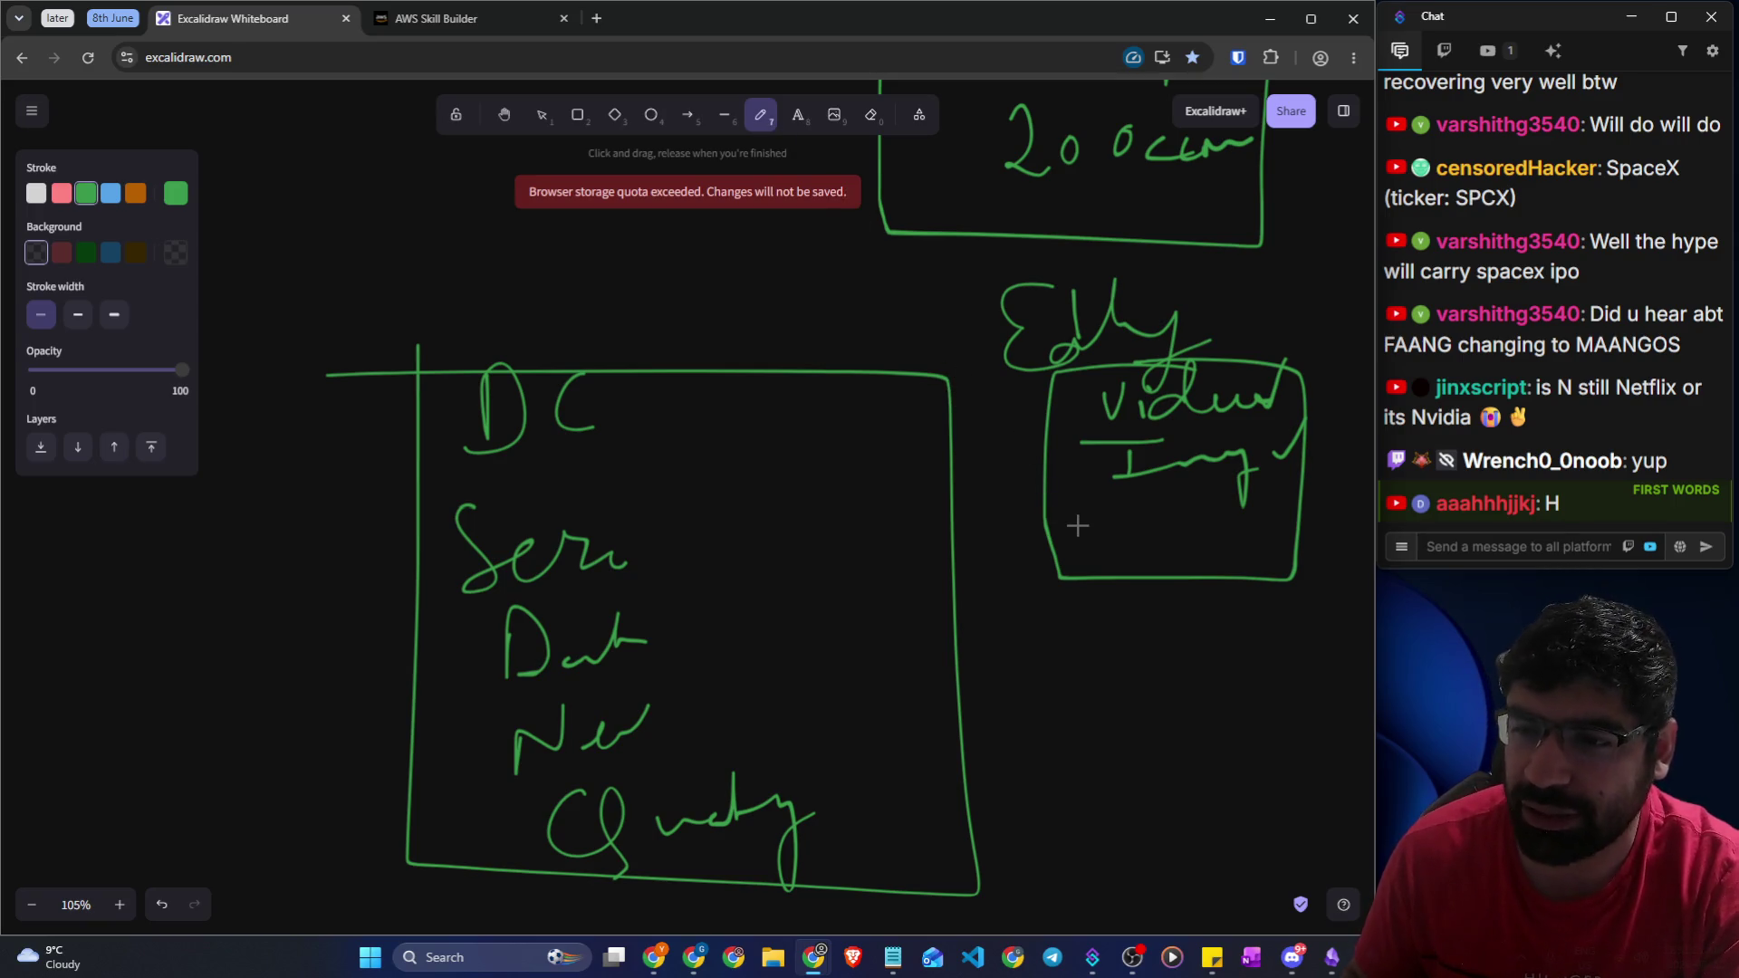
Tick Video and Img, then write and box a new word below the right box
{"action": "mouse_move", "coordinate": [1067, 391]}
{"action": "left_mouse_down"}
{"action": "mouse_move", "coordinate": [1082, 410]}
{"action": "mouse_move", "coordinate": [1124, 349]}
{"action": "left_mouse_up"}
{"action": "left_click_drag", "start_coordinate": [1052, 433], "coordinate": [1128, 423]}
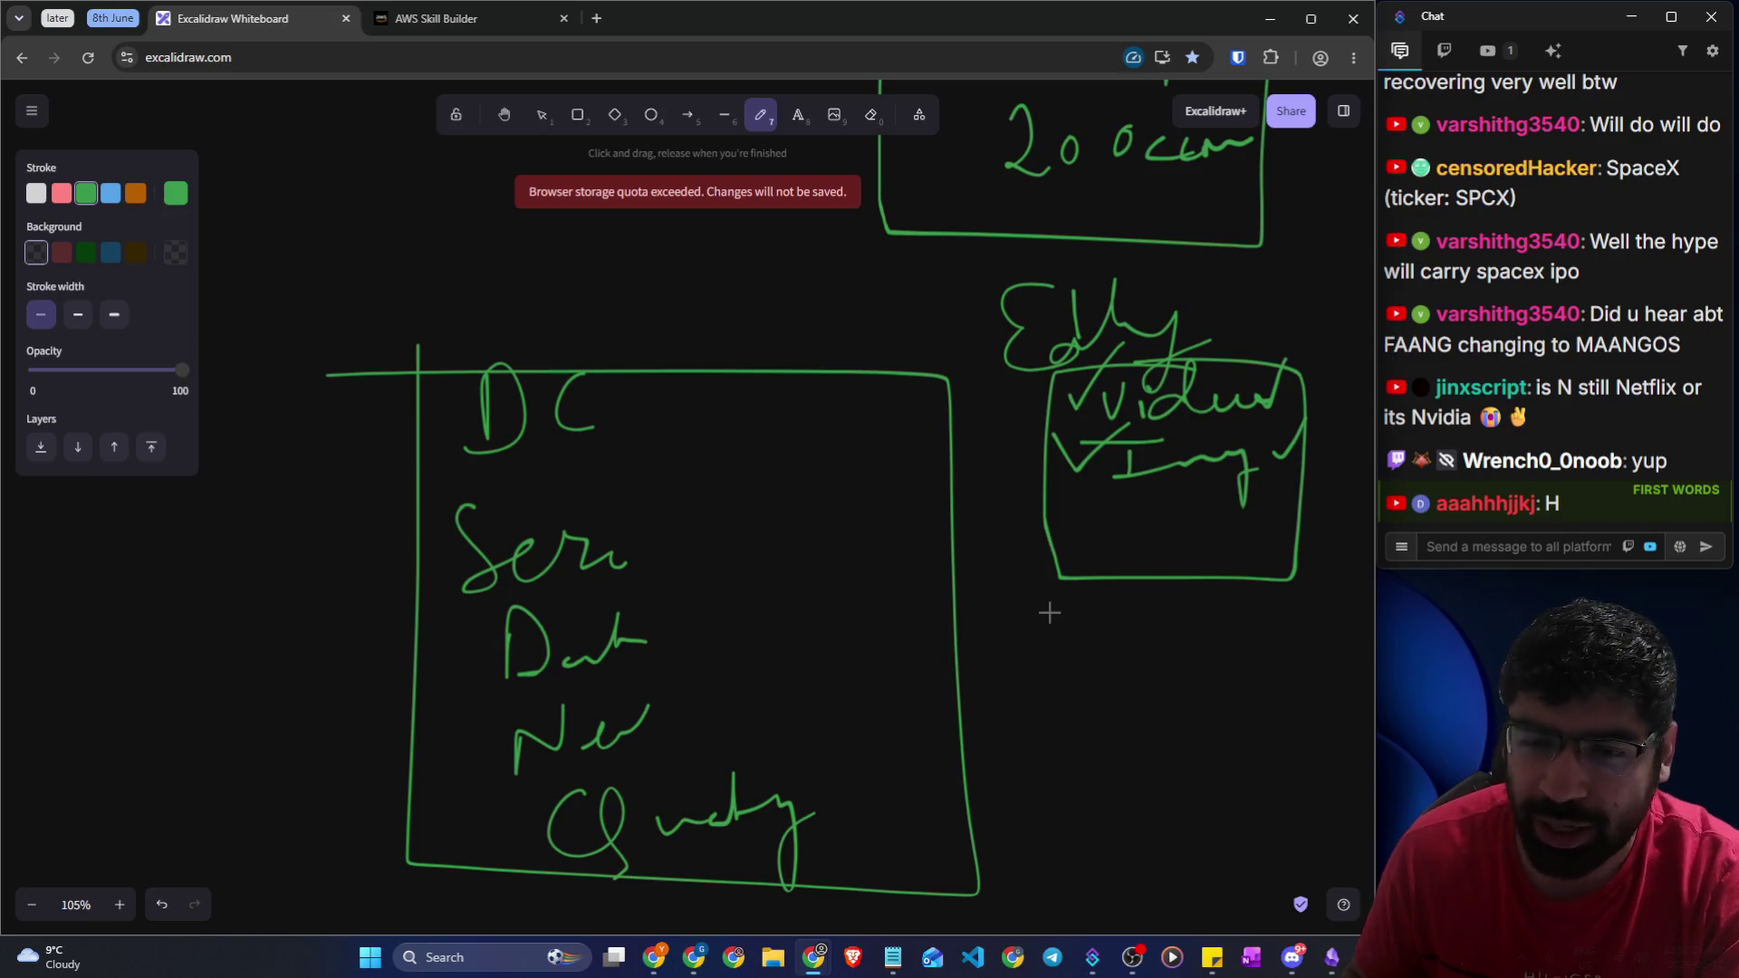
{"action": "mouse_move", "coordinate": [1050, 601]}
{"action": "left_mouse_down"}
{"action": "mouse_move", "coordinate": [1032, 600]}
{"action": "mouse_move", "coordinate": [1026, 704]}
{"action": "left_mouse_up"}
{"action": "left_click_drag", "start_coordinate": [1033, 645], "coordinate": [1147, 617]}
{"action": "mouse_move", "coordinate": [1030, 670]}
{"action": "left_mouse_down"}
{"action": "mouse_move", "coordinate": [1029, 544]}
{"action": "mouse_move", "coordinate": [1017, 668]}
{"action": "mouse_move", "coordinate": [1104, 662]}
{"action": "left_mouse_up"}
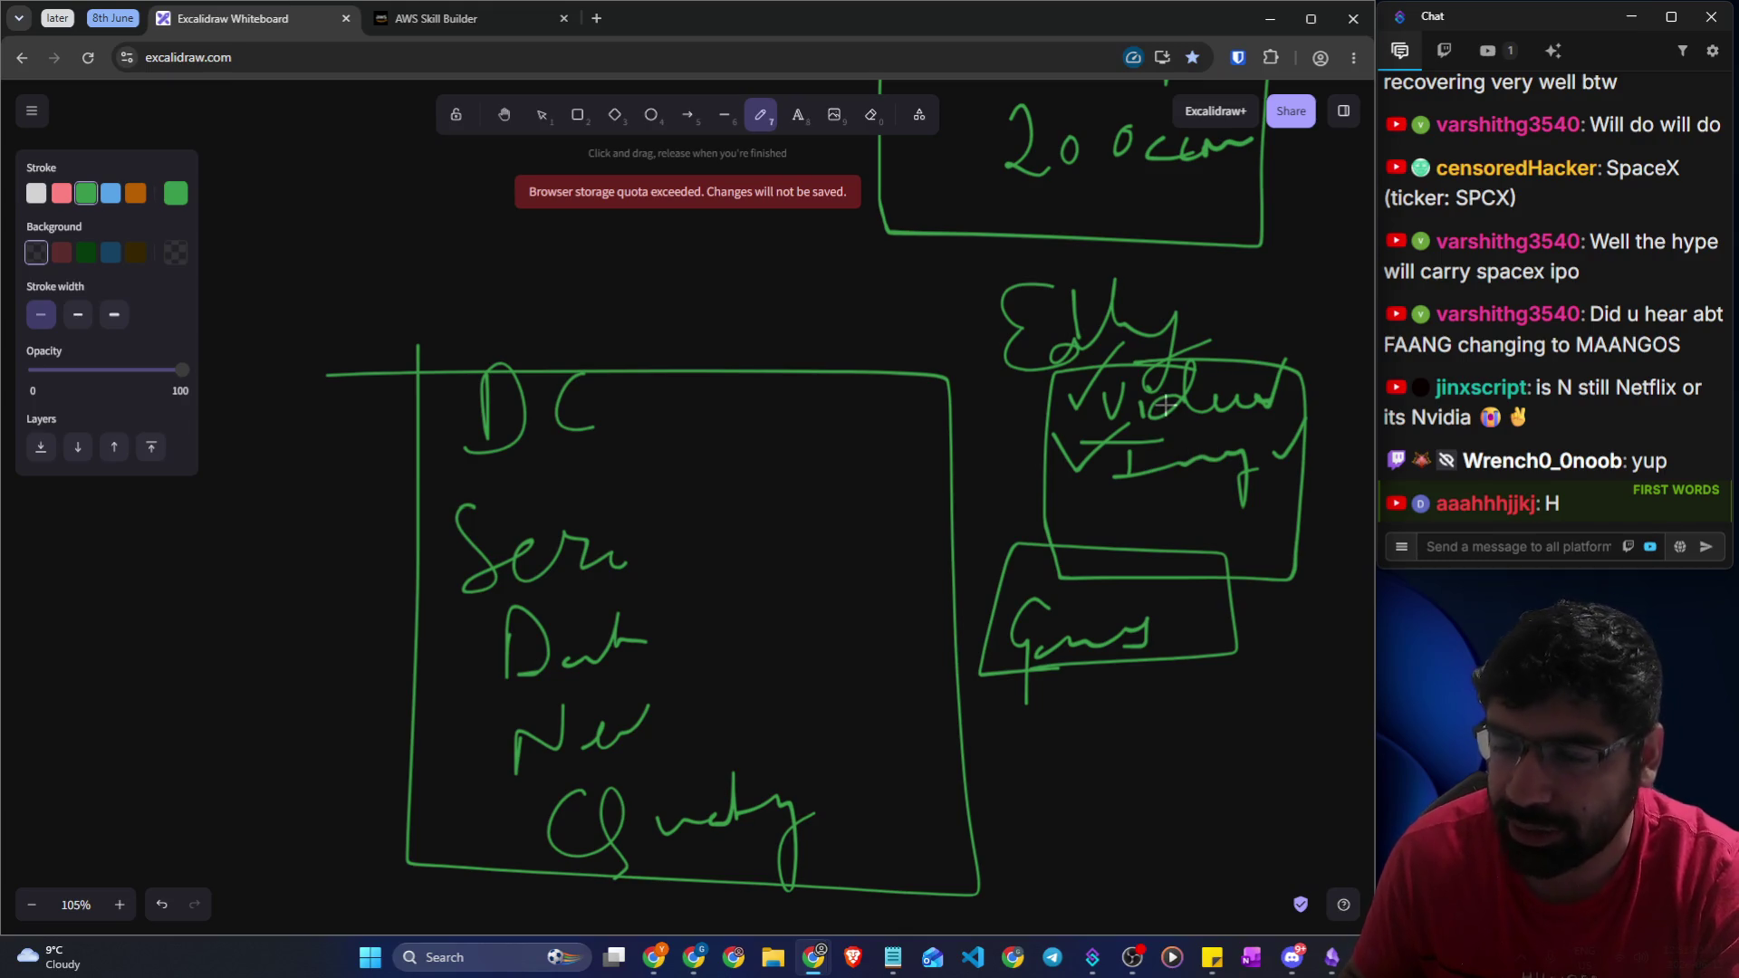
{"action": "left_click", "coordinate": [434, 18]}
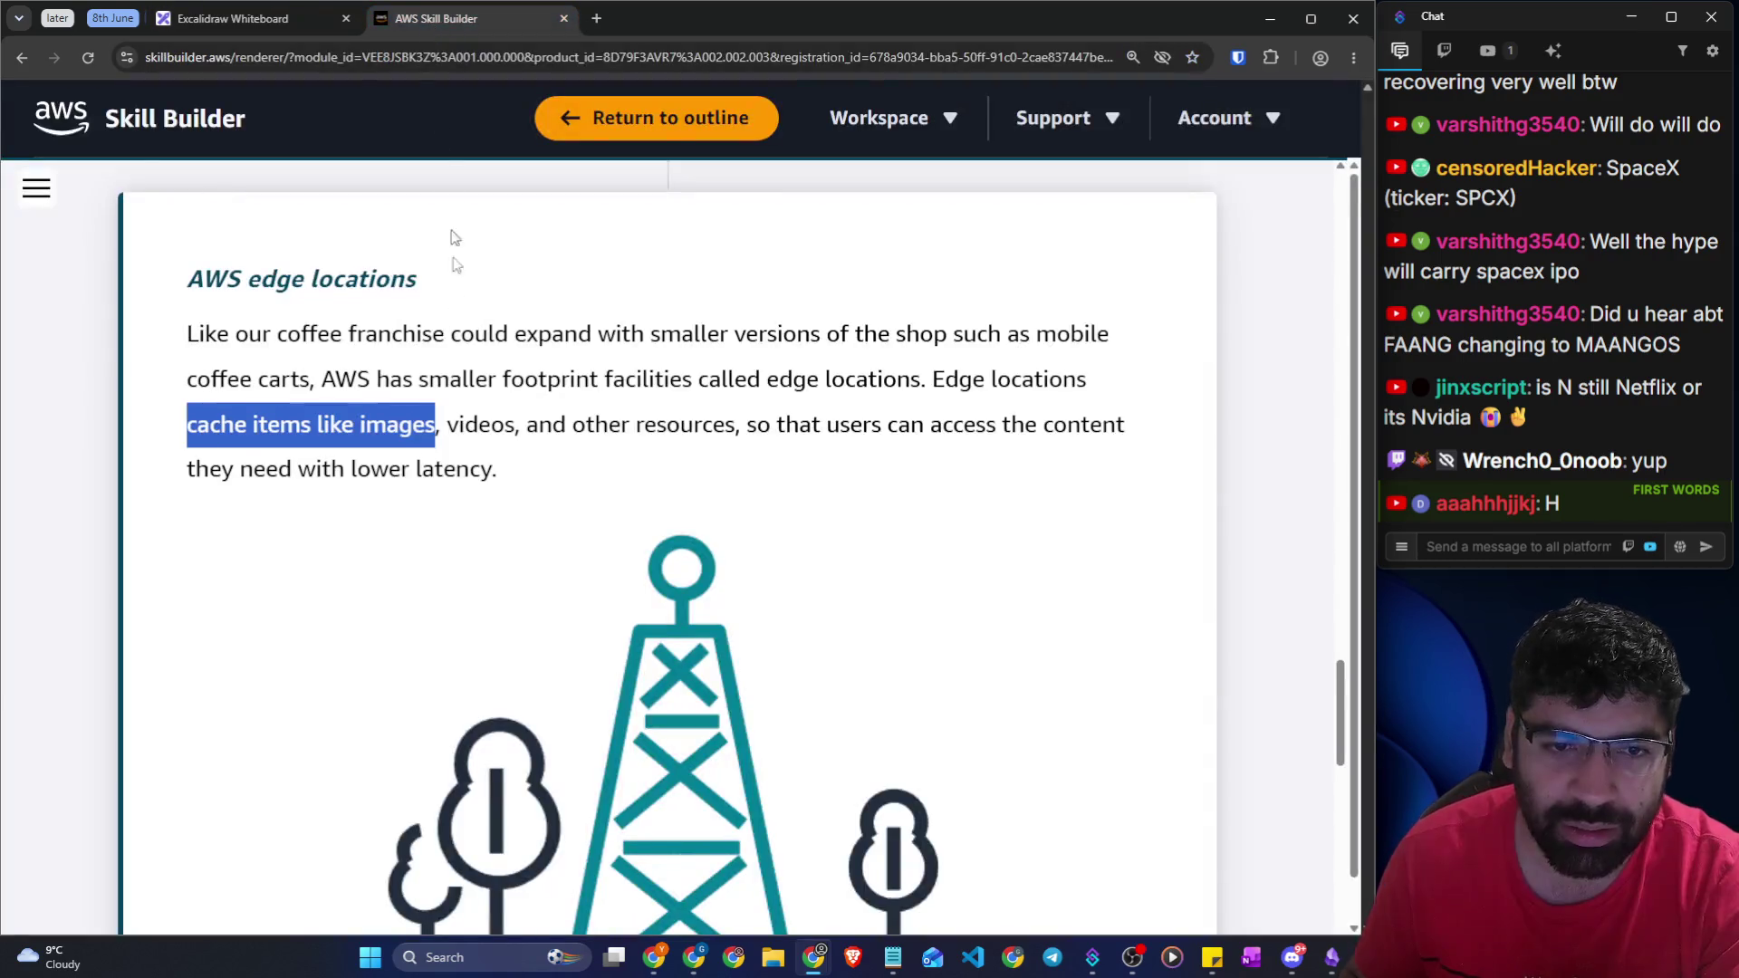
Reread the edge caching line, highlighting images, videos and lower latency
{"action": "left_click", "coordinate": [399, 457]}
{"action": "left_click_drag", "start_coordinate": [281, 424], "coordinate": [513, 424]}
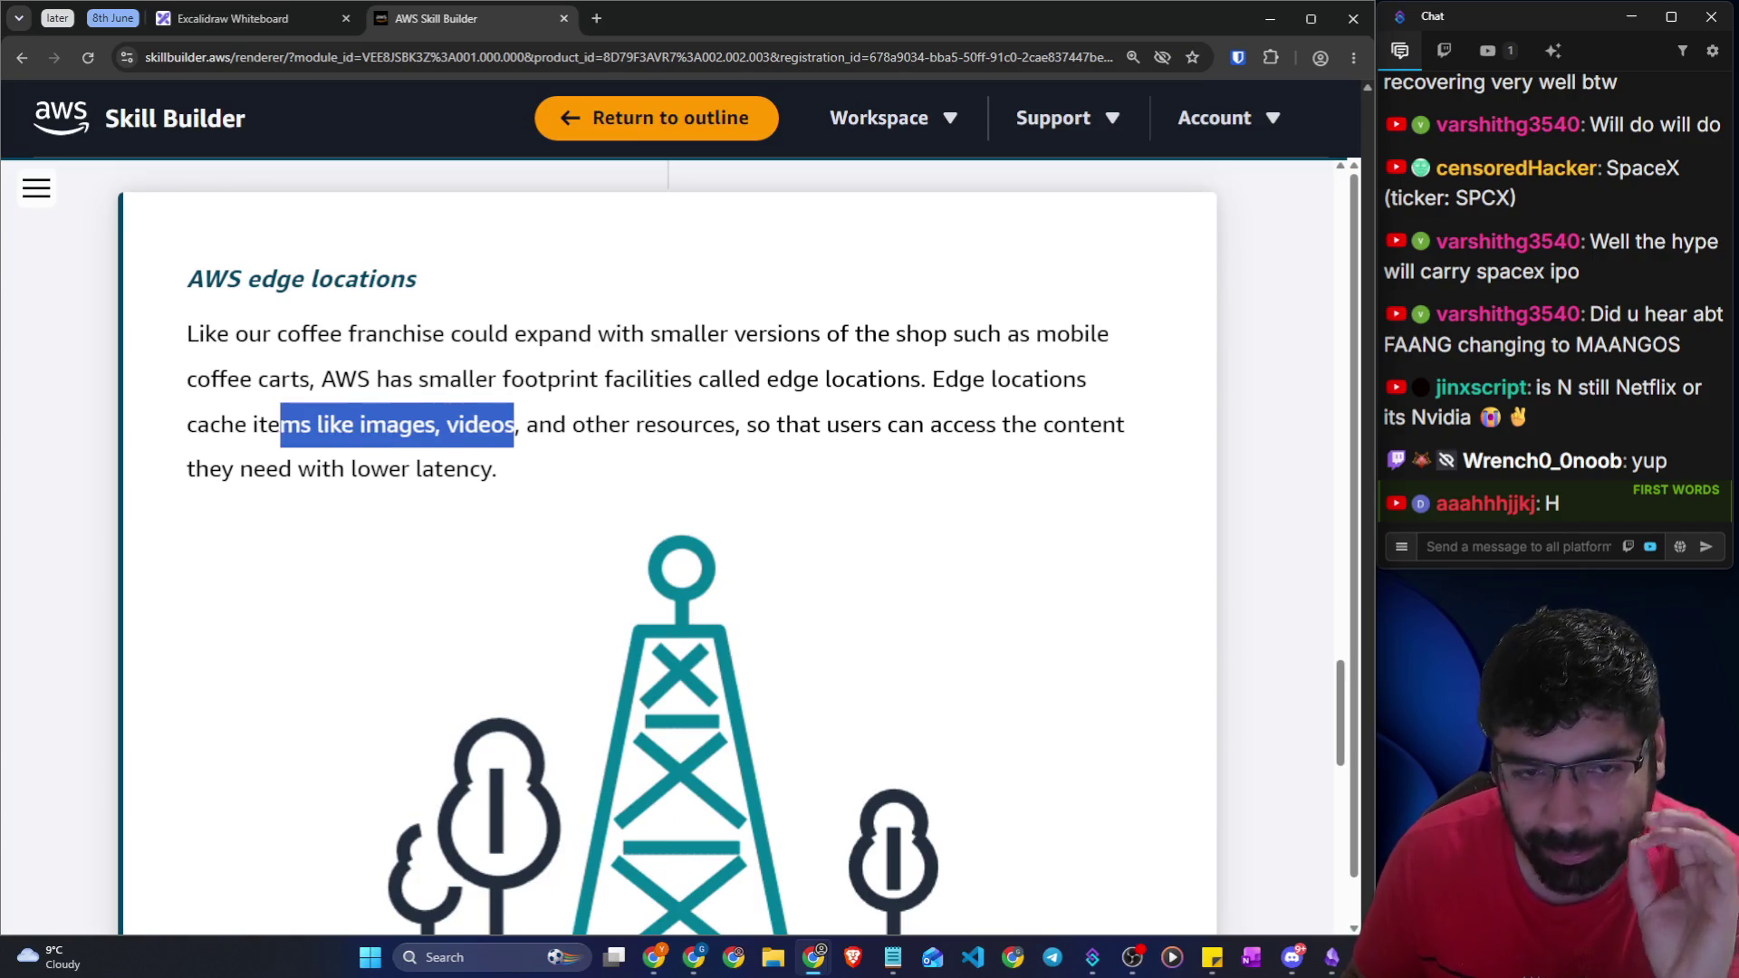
{"action": "left_click_drag", "start_coordinate": [186, 423], "coordinate": [1129, 438]}
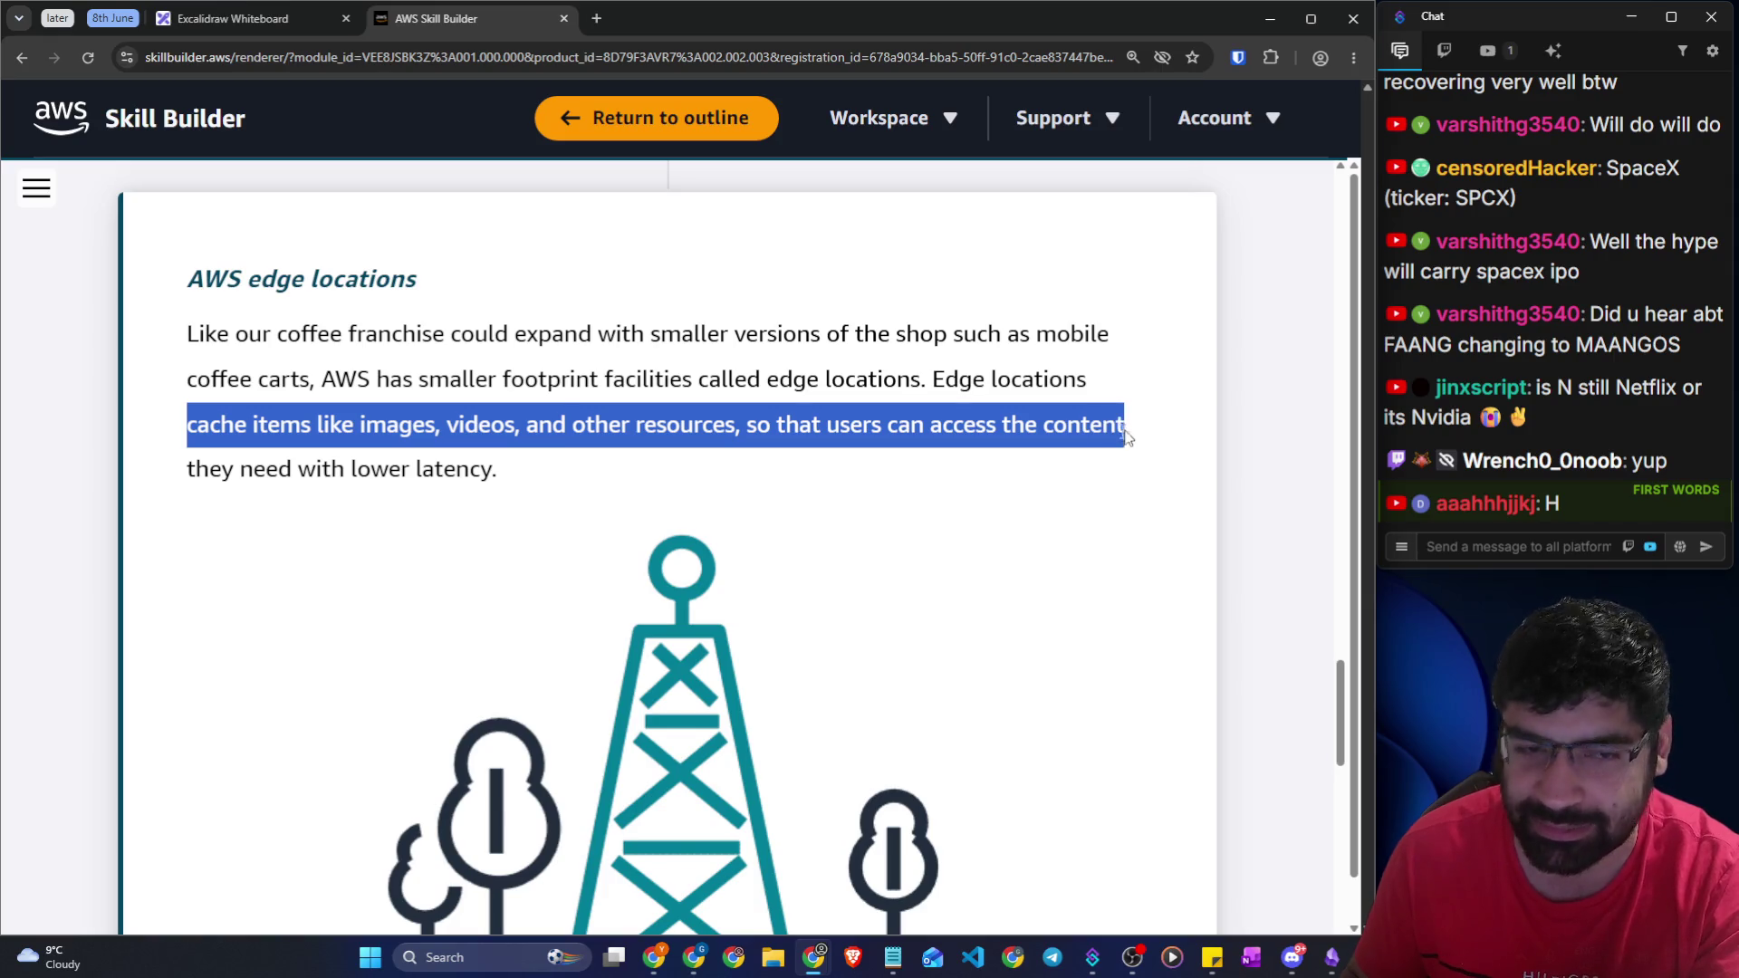
{"action": "left_click_drag", "start_coordinate": [527, 482], "coordinate": [358, 480]}
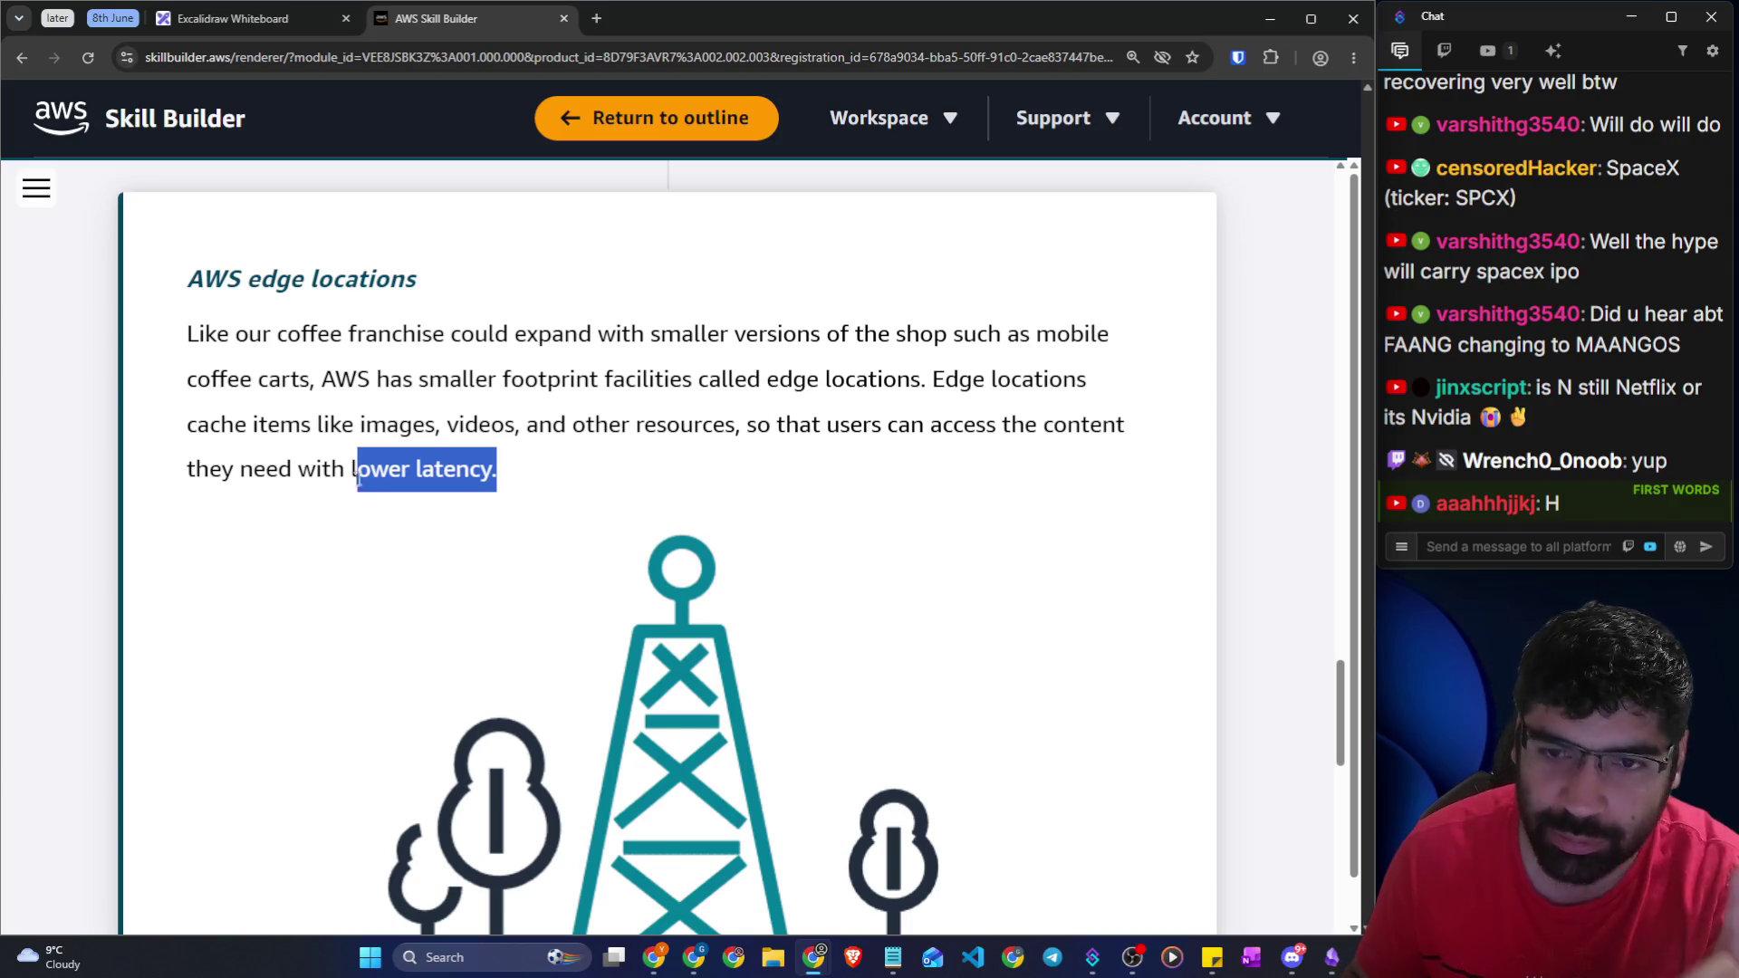
{"action": "left_click_drag", "start_coordinate": [186, 426], "coordinate": [315, 426]}
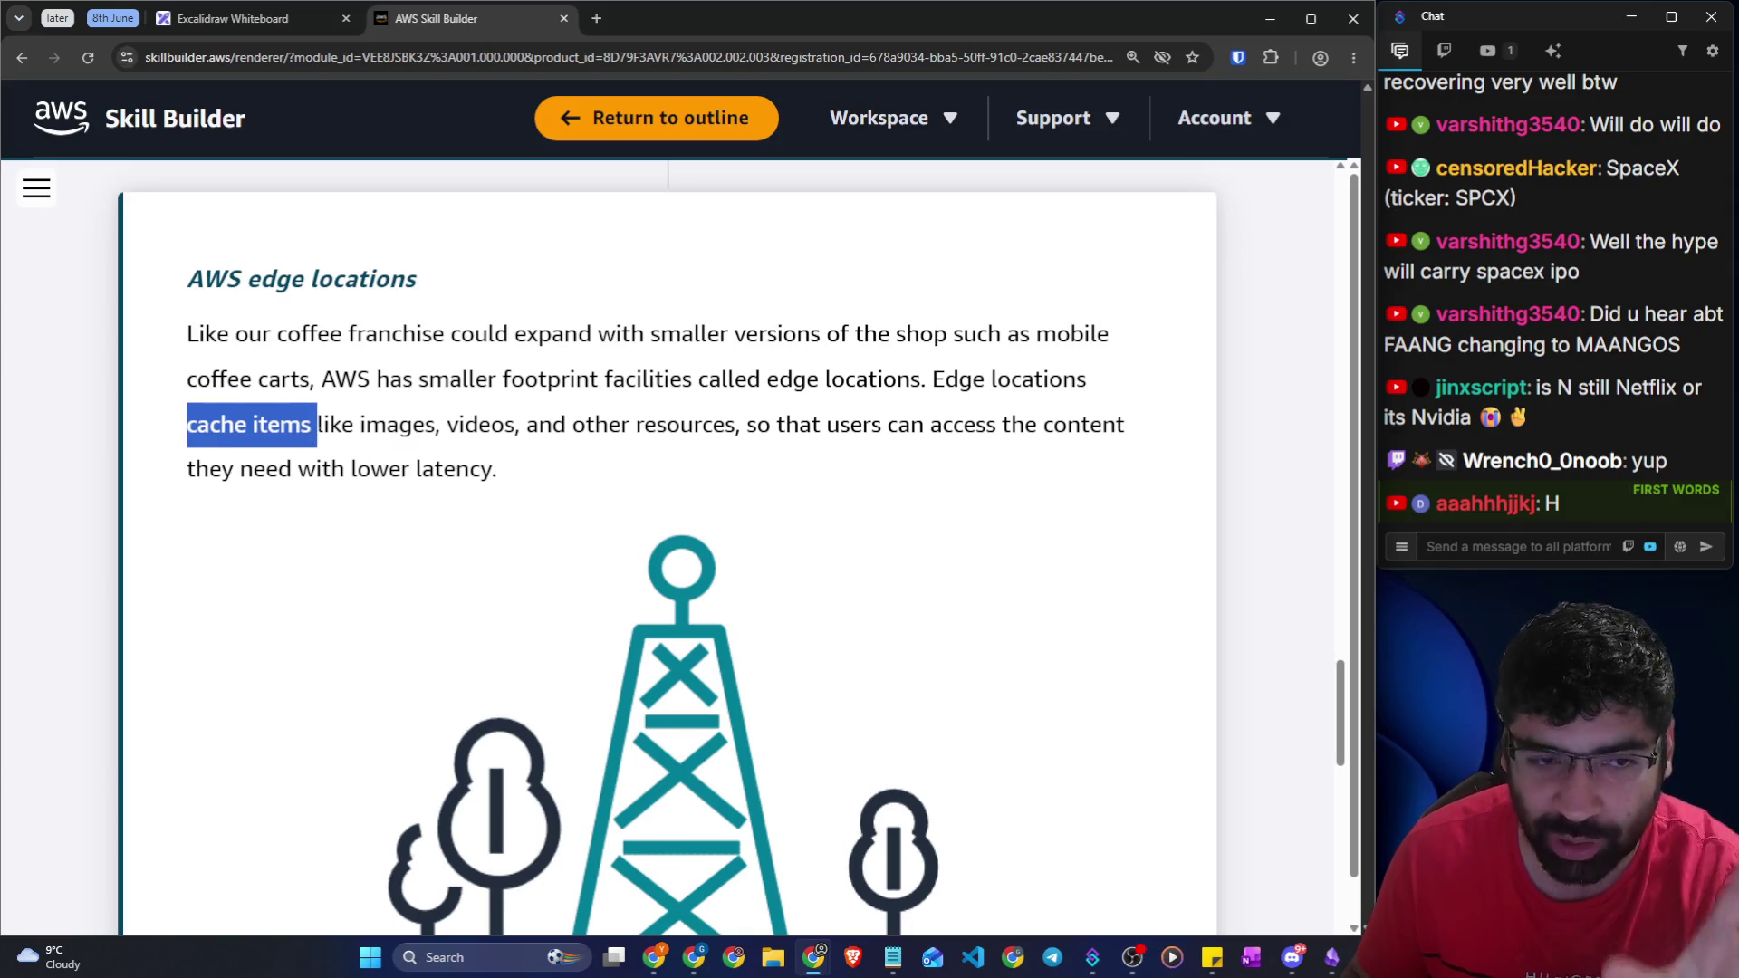
Highlight 'Infrastructure as code' in the CloudFormation heading and start lettering IaC in Excalidraw
{"action": "scroll", "coordinate": [192, 449], "scroll_direction": "down", "scroll_amount": 8}
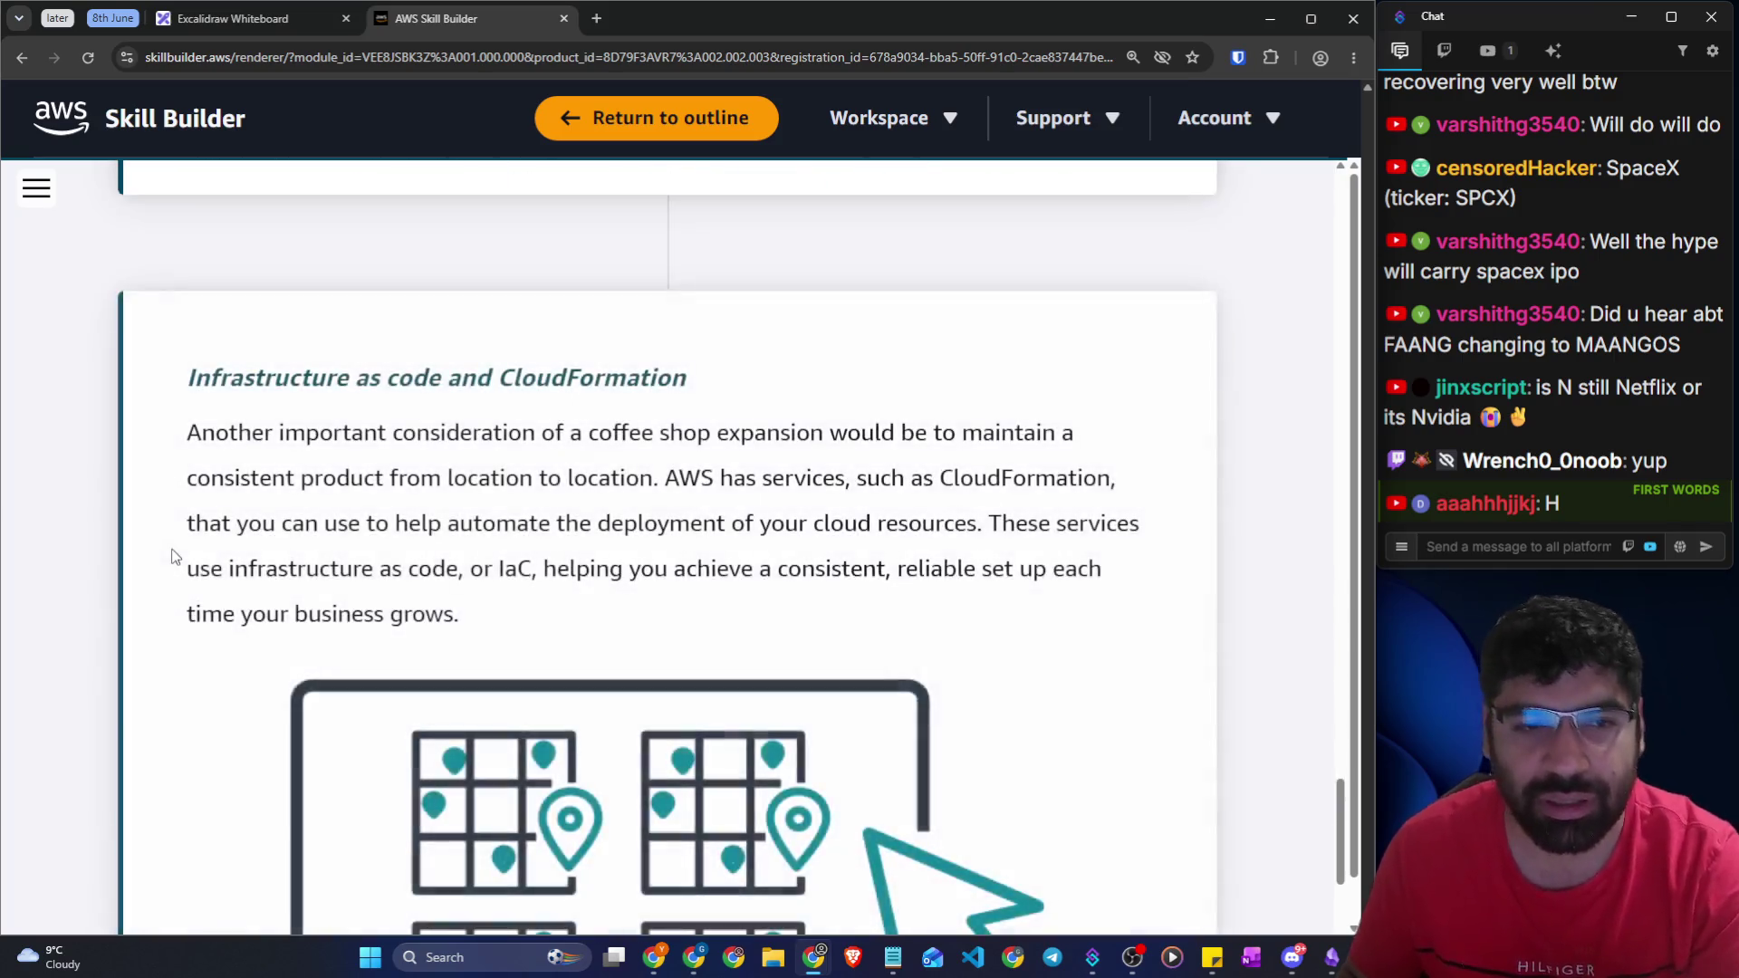
{"action": "mouse_move", "coordinate": [175, 393]}
{"action": "left_mouse_down"}
{"action": "mouse_move", "coordinate": [641, 380]}
{"action": "mouse_move", "coordinate": [704, 399]}
{"action": "left_mouse_up"}
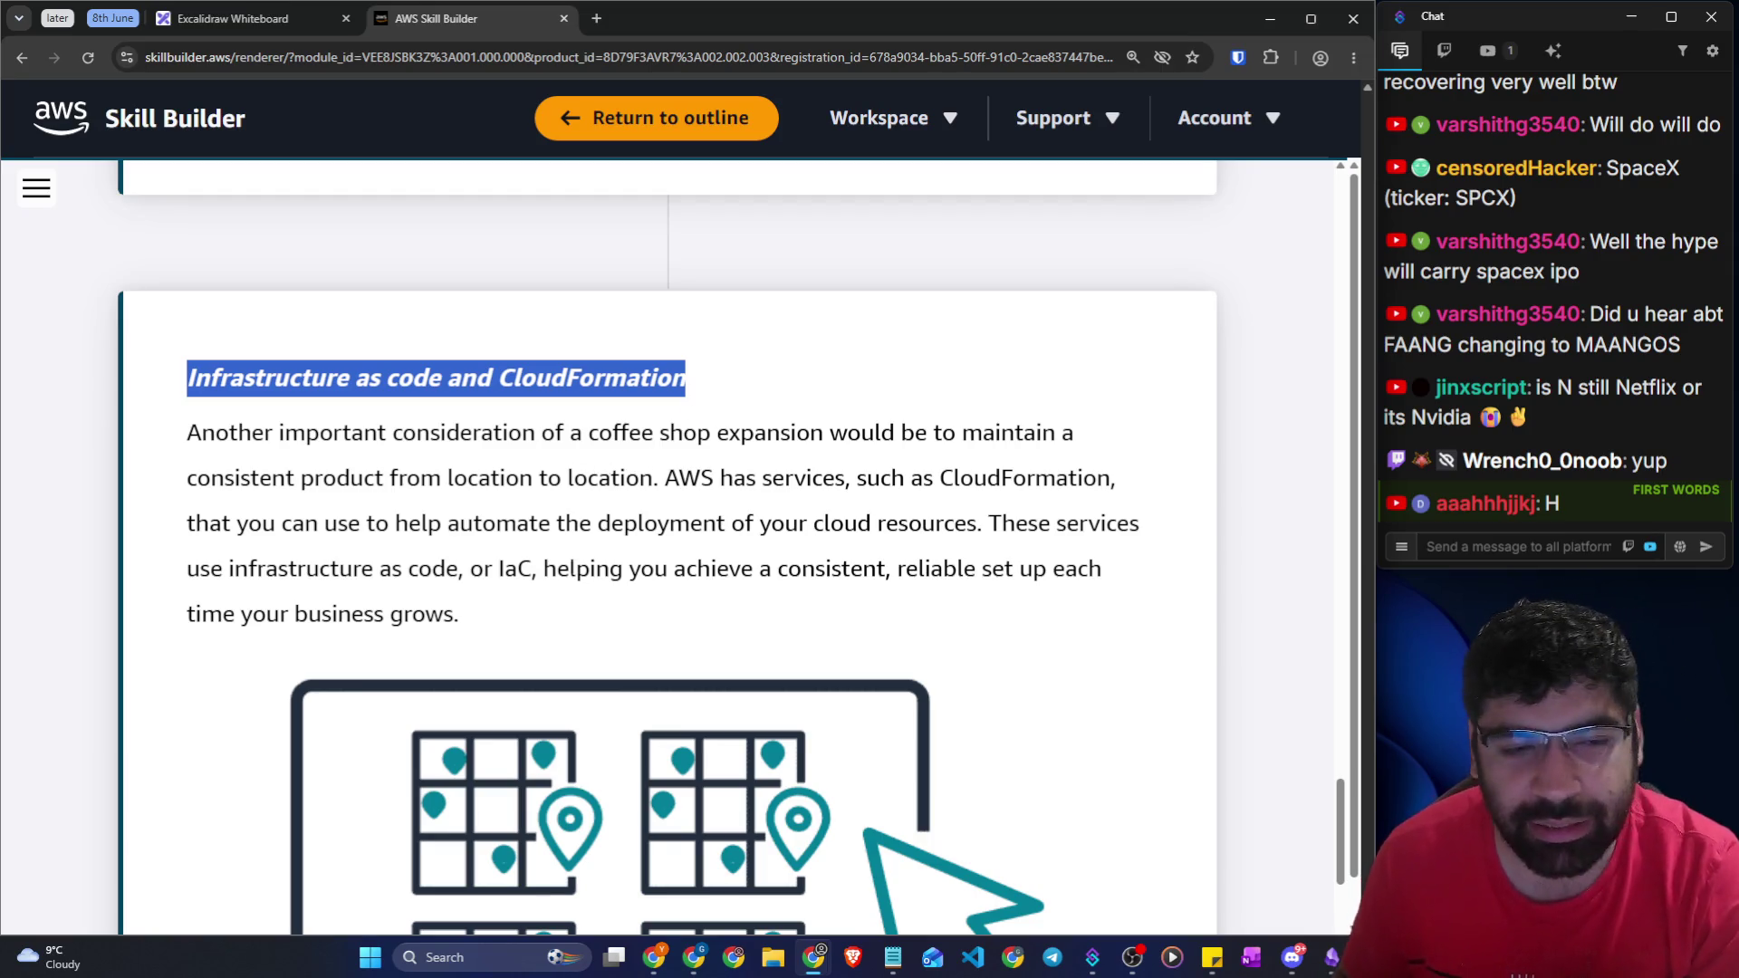
{"action": "left_click", "coordinate": [400, 438]}
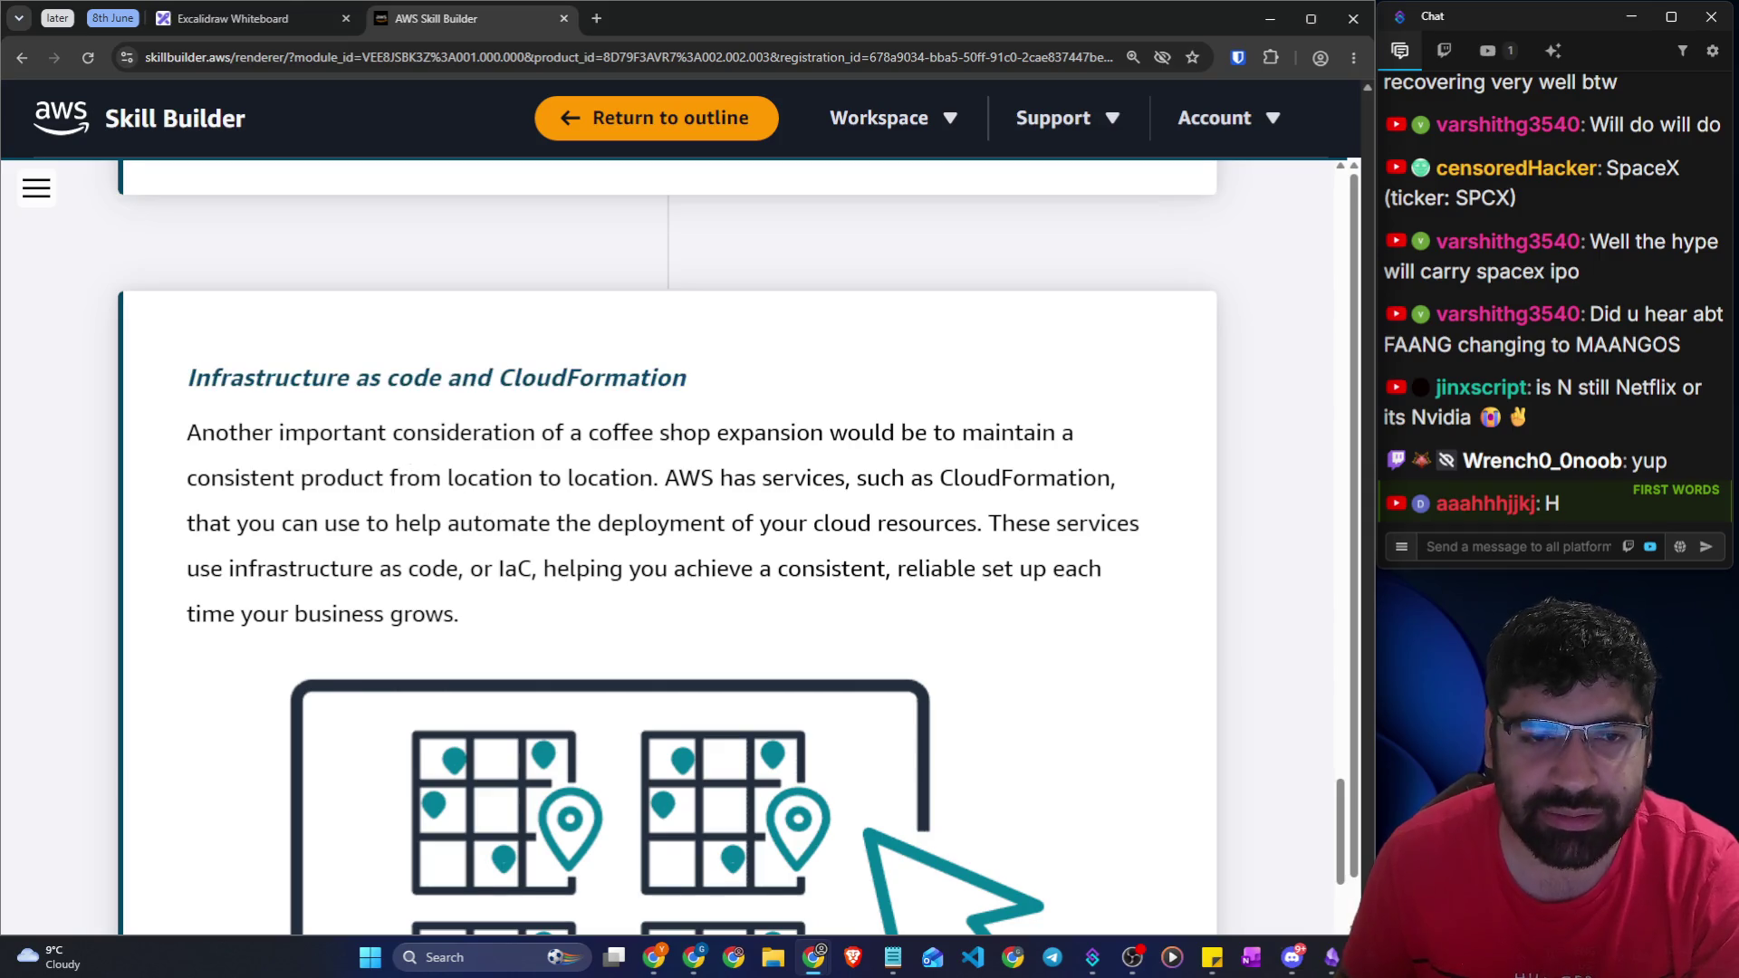
{"action": "left_click_drag", "start_coordinate": [441, 379], "coordinate": [193, 402]}
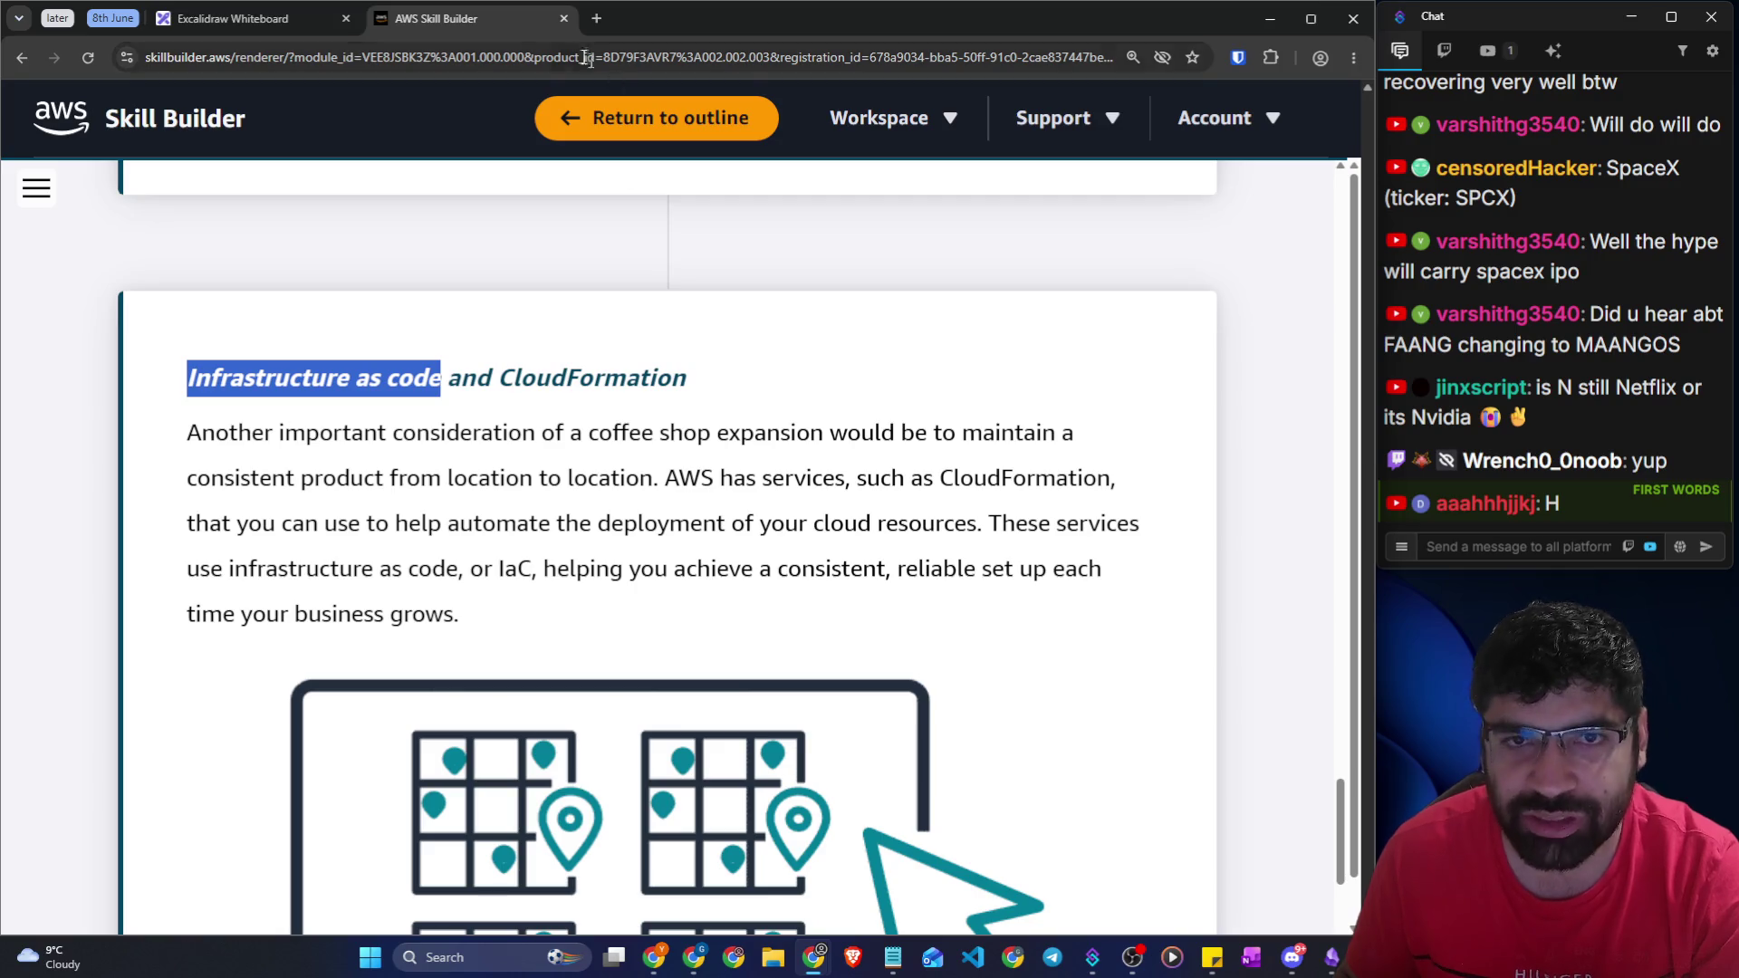
{"action": "left_click", "coordinate": [274, 20]}
{"action": "left_click_drag", "start_coordinate": [480, 417], "coordinate": [563, 405]}
{"action": "left_click_drag", "start_coordinate": [536, 406], "coordinate": [539, 458]}
Finish the freehand IaC letters, box them, and go back to the Skill Builder lesson
{"action": "left_click_drag", "start_coordinate": [517, 459], "coordinate": [610, 437]}
{"action": "left_click_drag", "start_coordinate": [659, 378], "coordinate": [666, 422]}
{"action": "mouse_move", "coordinate": [498, 489]}
{"action": "left_mouse_down"}
{"action": "mouse_move", "coordinate": [737, 458]}
{"action": "mouse_move", "coordinate": [423, 354]}
{"action": "mouse_move", "coordinate": [539, 480]}
{"action": "left_mouse_up"}
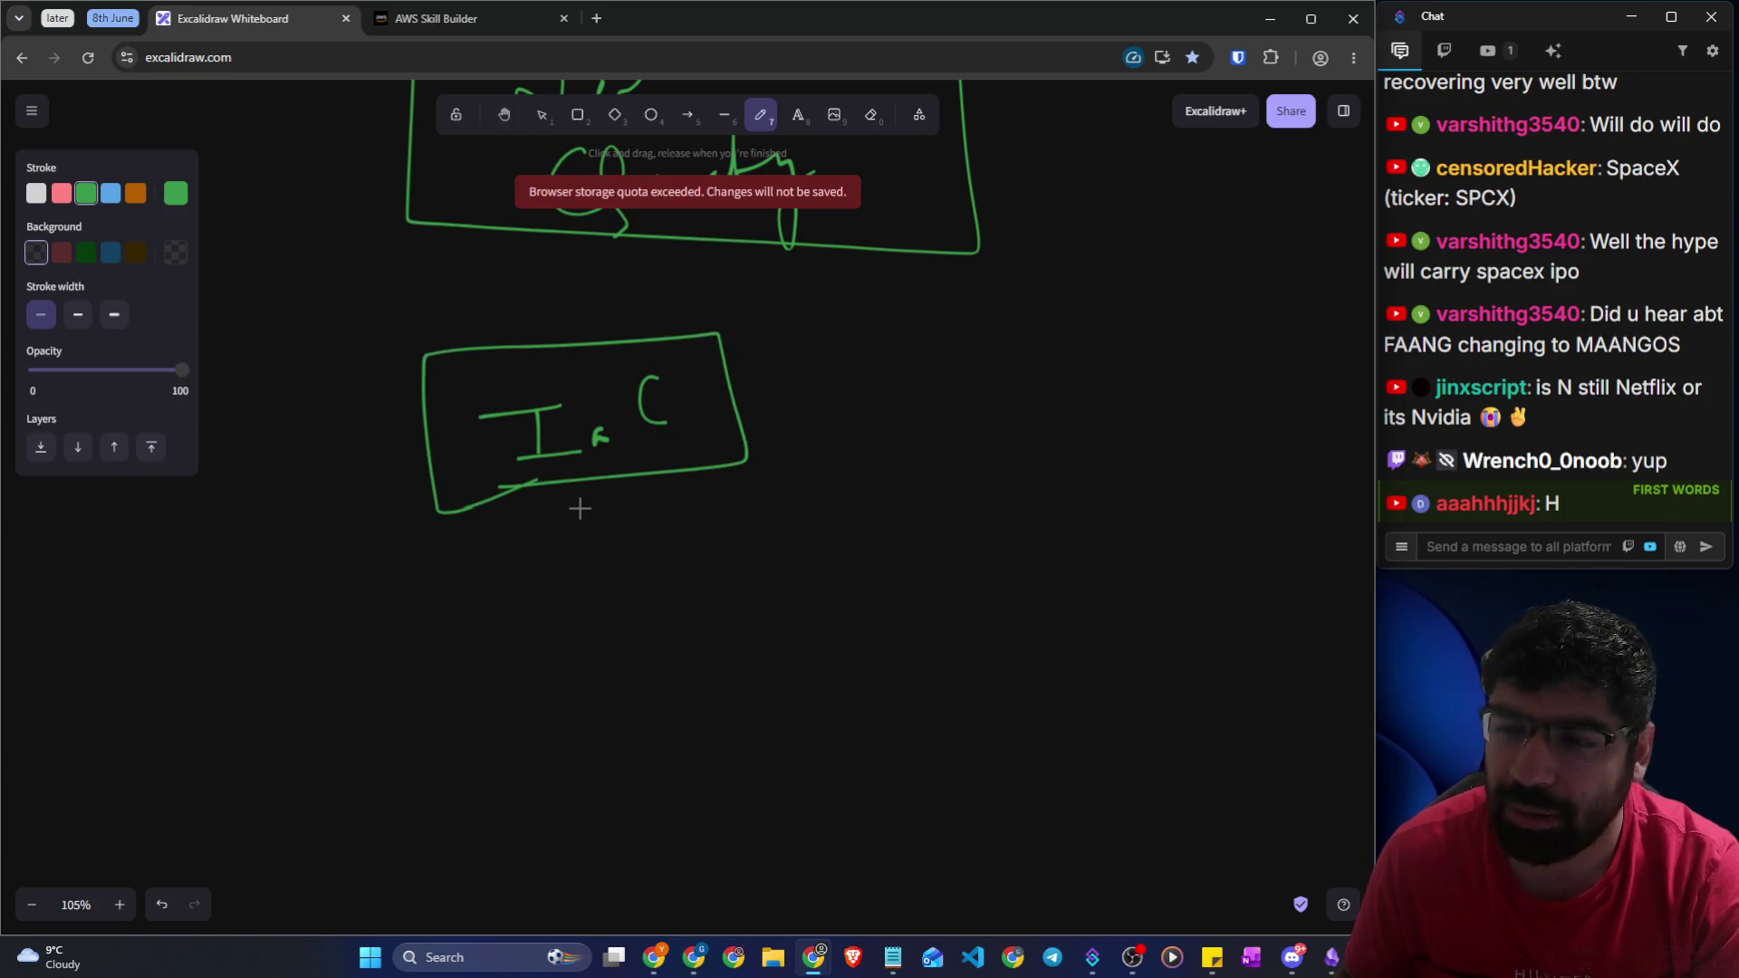
{"action": "left_click", "coordinate": [437, 27]}
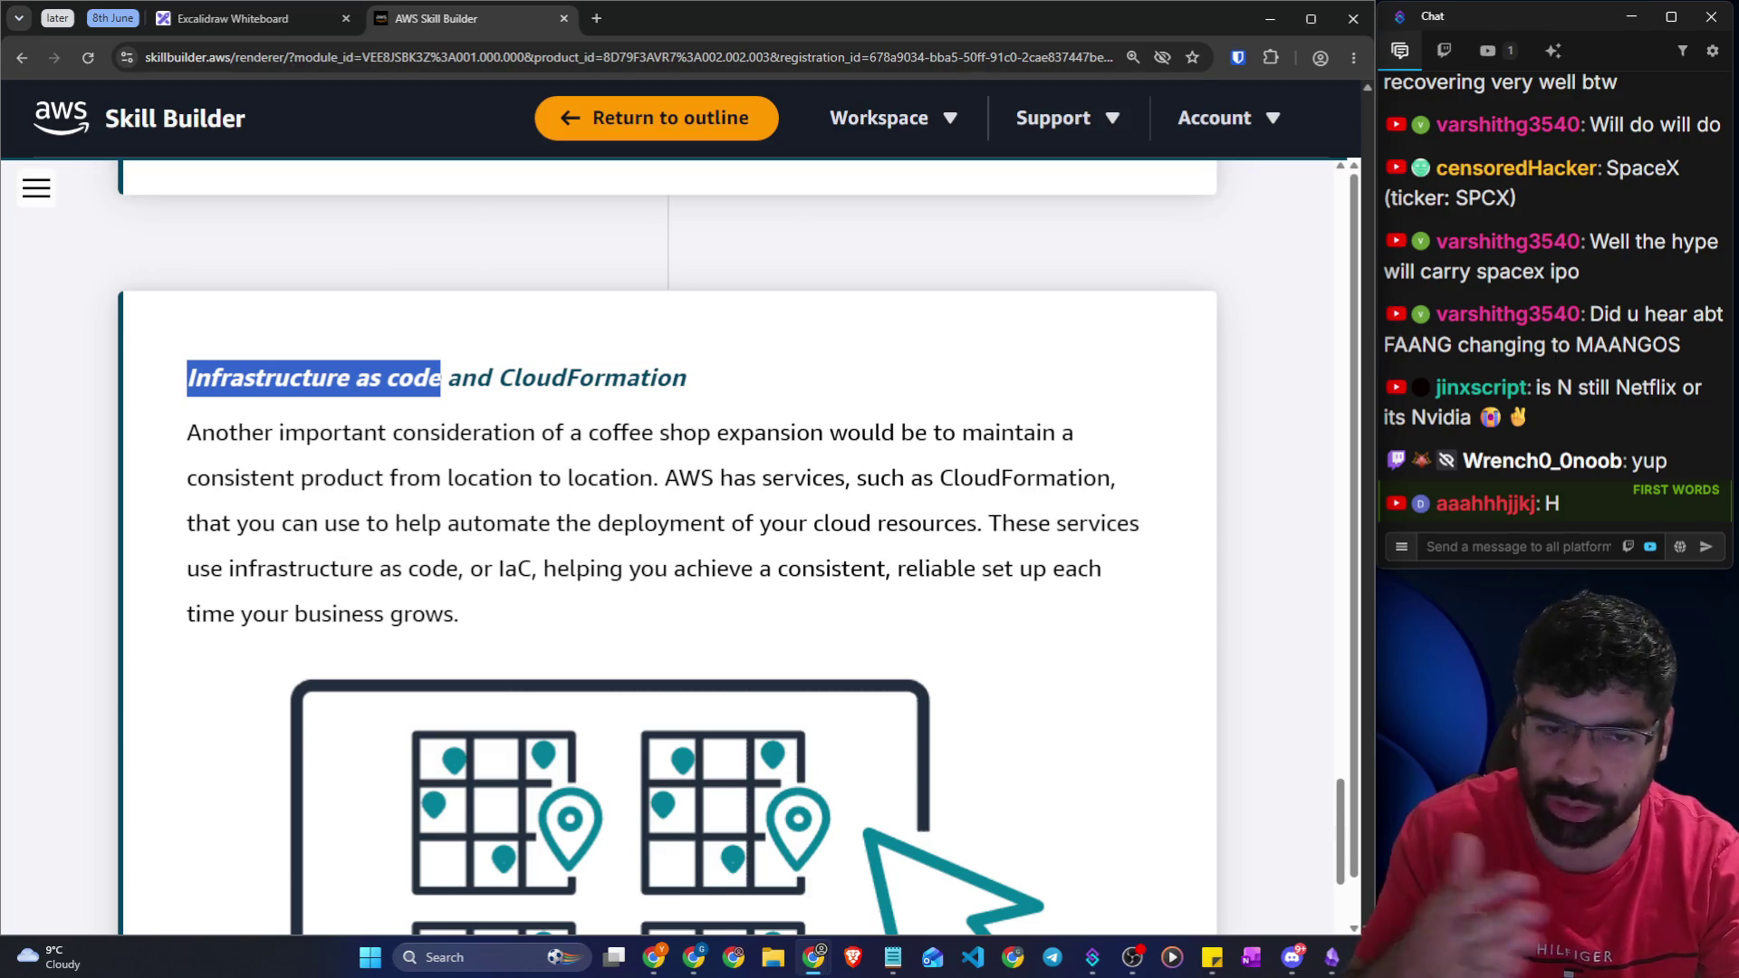
{"action": "left_click", "coordinate": [441, 378]}
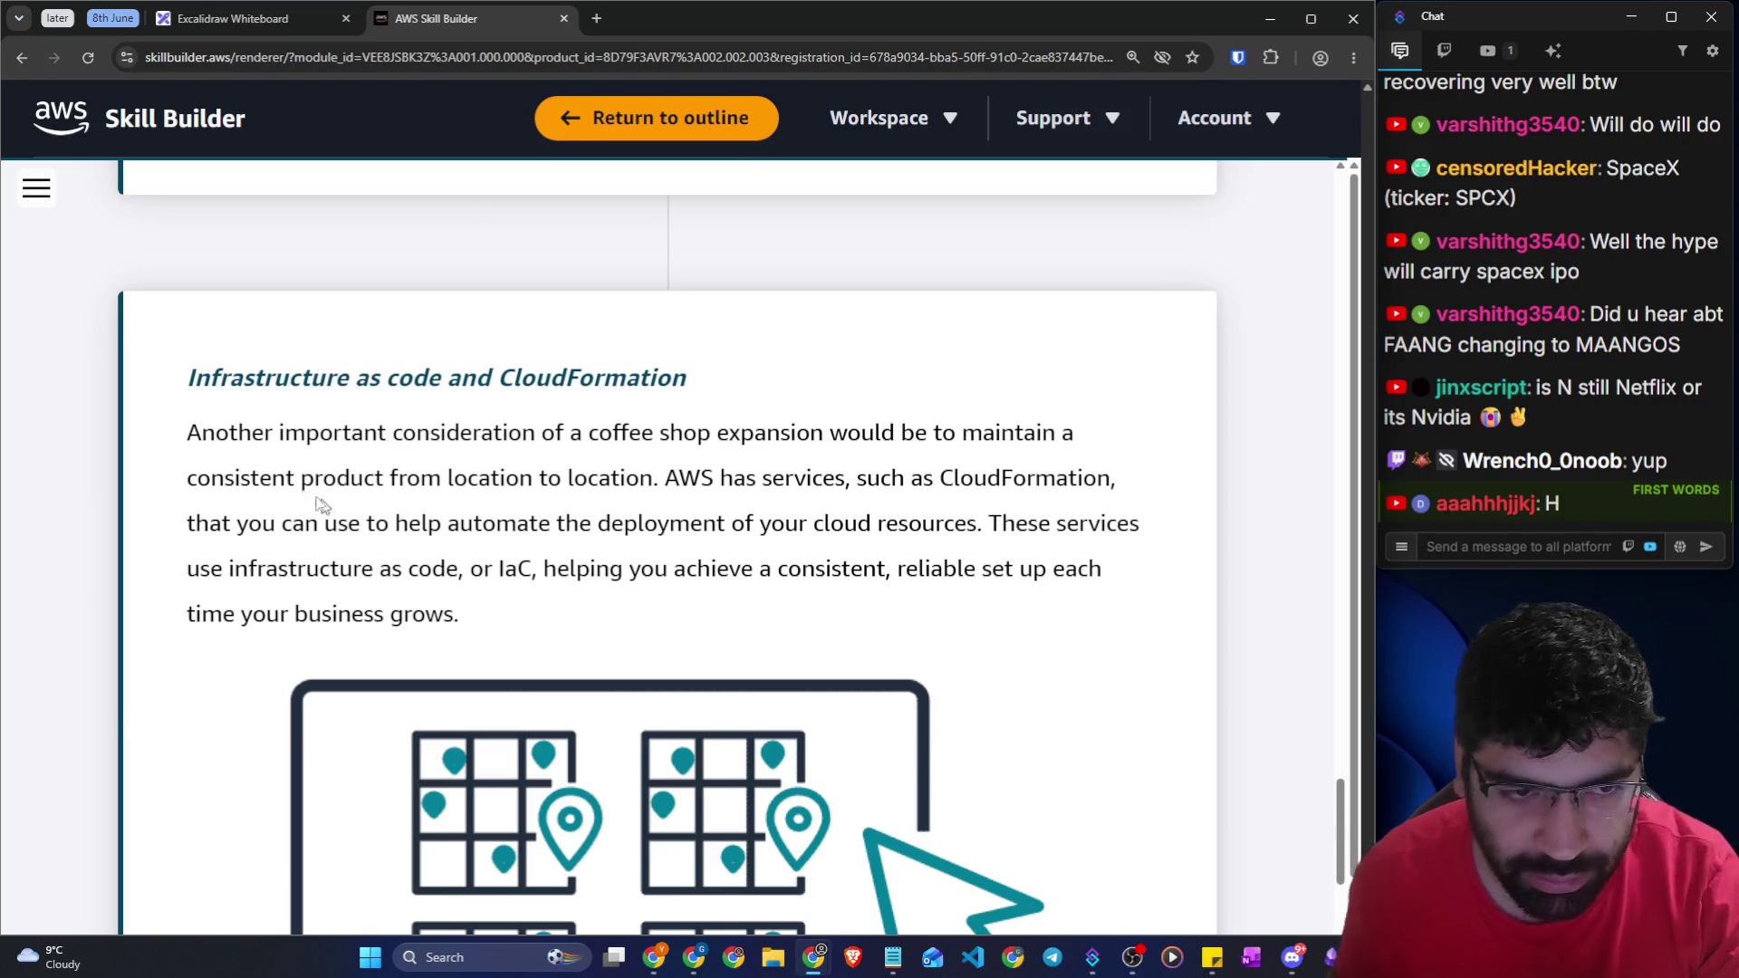
{"action": "left_click_drag", "start_coordinate": [183, 370], "coordinate": [441, 380]}
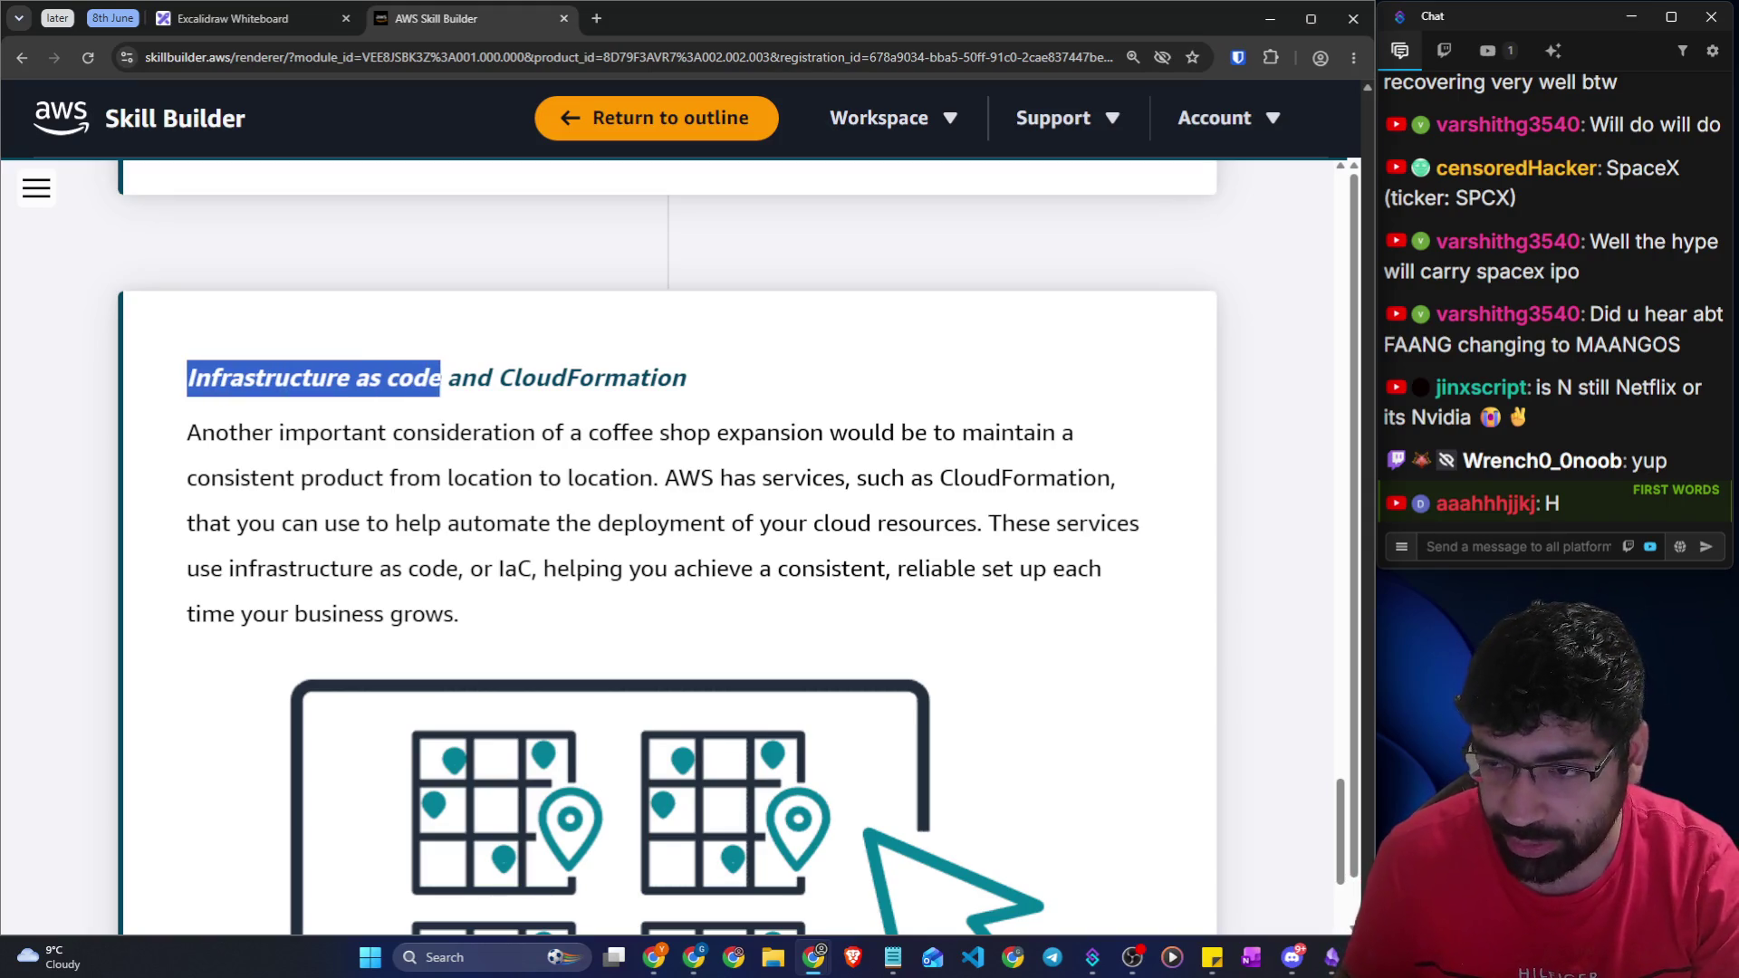
{"action": "left_click", "coordinate": [462, 402]}
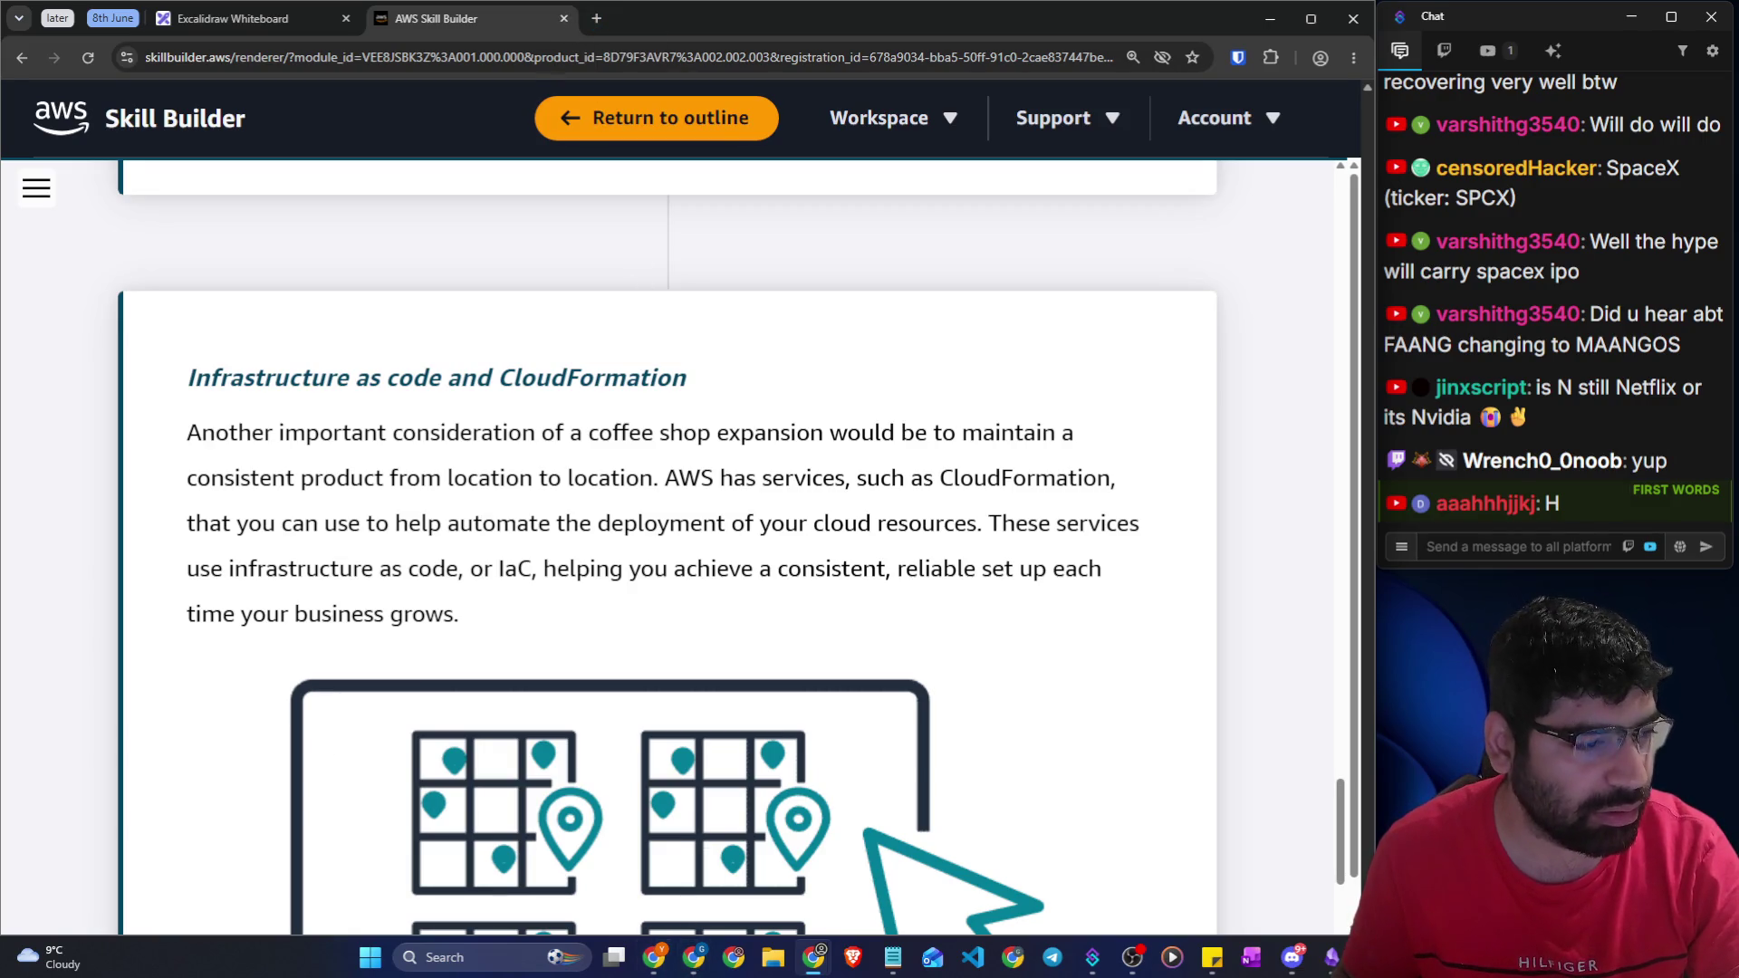
{"action": "left_click", "coordinate": [813, 957]}
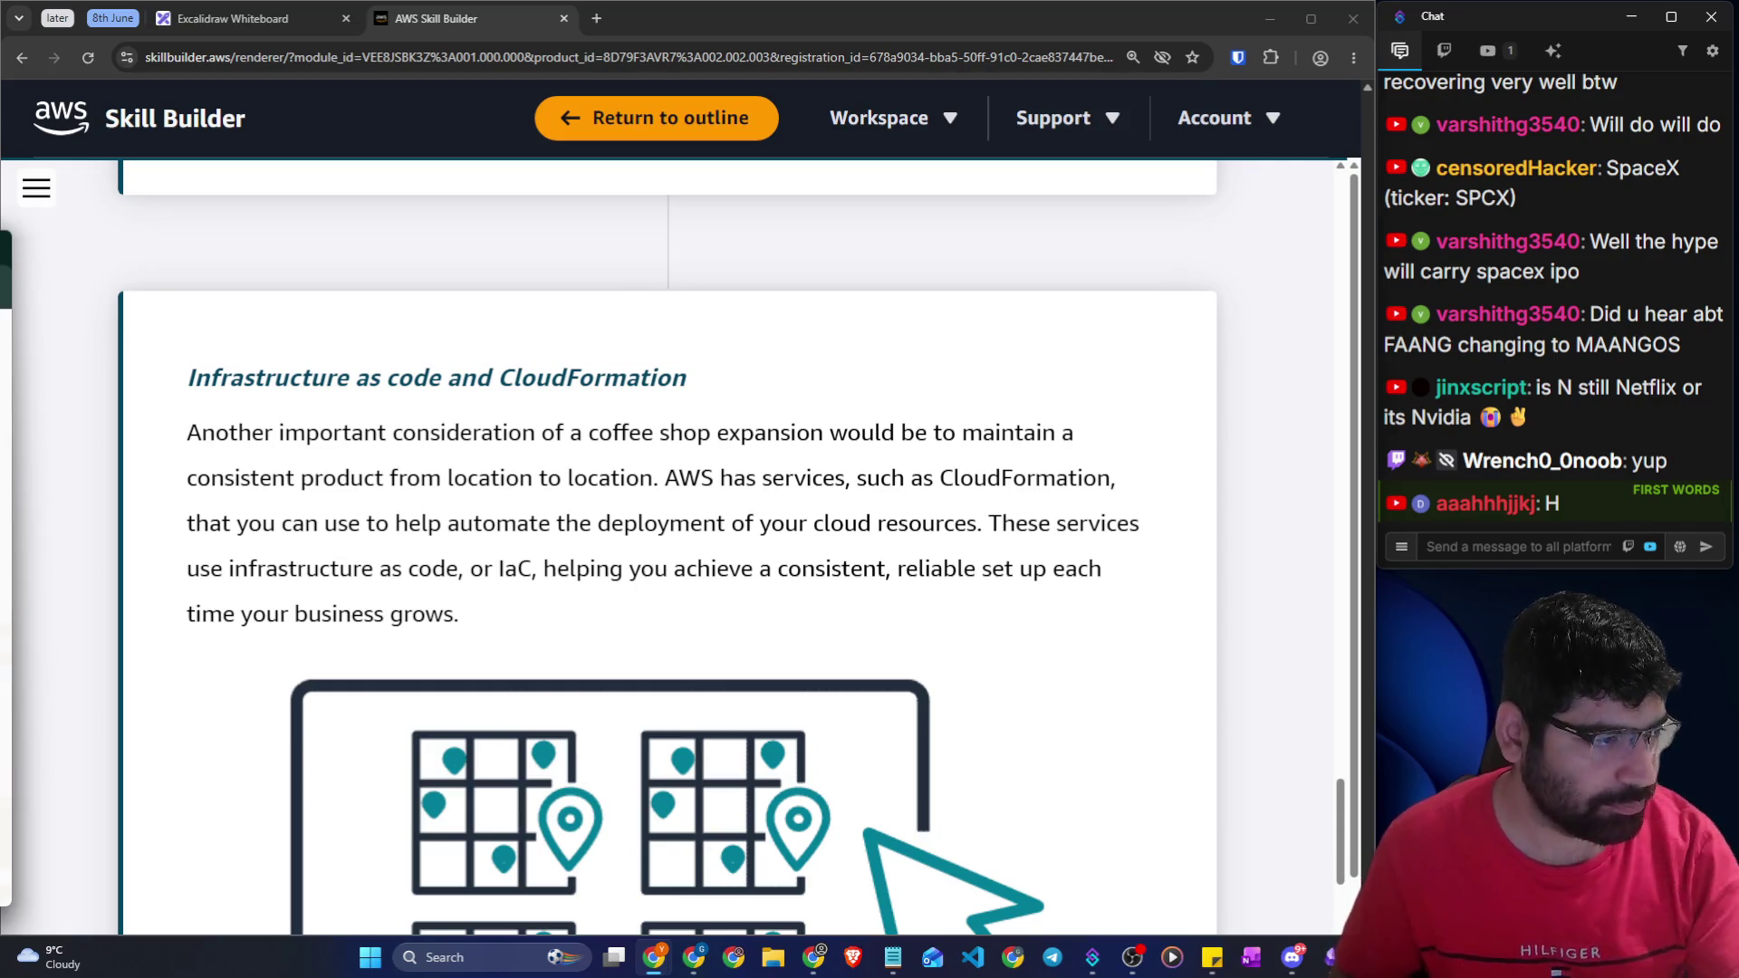
Enlarge the EC2 console and start a new instance named prod-1 using Ubuntu
{"action": "mouse_move", "coordinate": [0, 227]}
{"action": "left_mouse_down"}
{"action": "mouse_move", "coordinate": [290, 191]}
{"action": "mouse_move", "coordinate": [276, 109]}
{"action": "mouse_move", "coordinate": [225, 40]}
{"action": "left_mouse_up"}
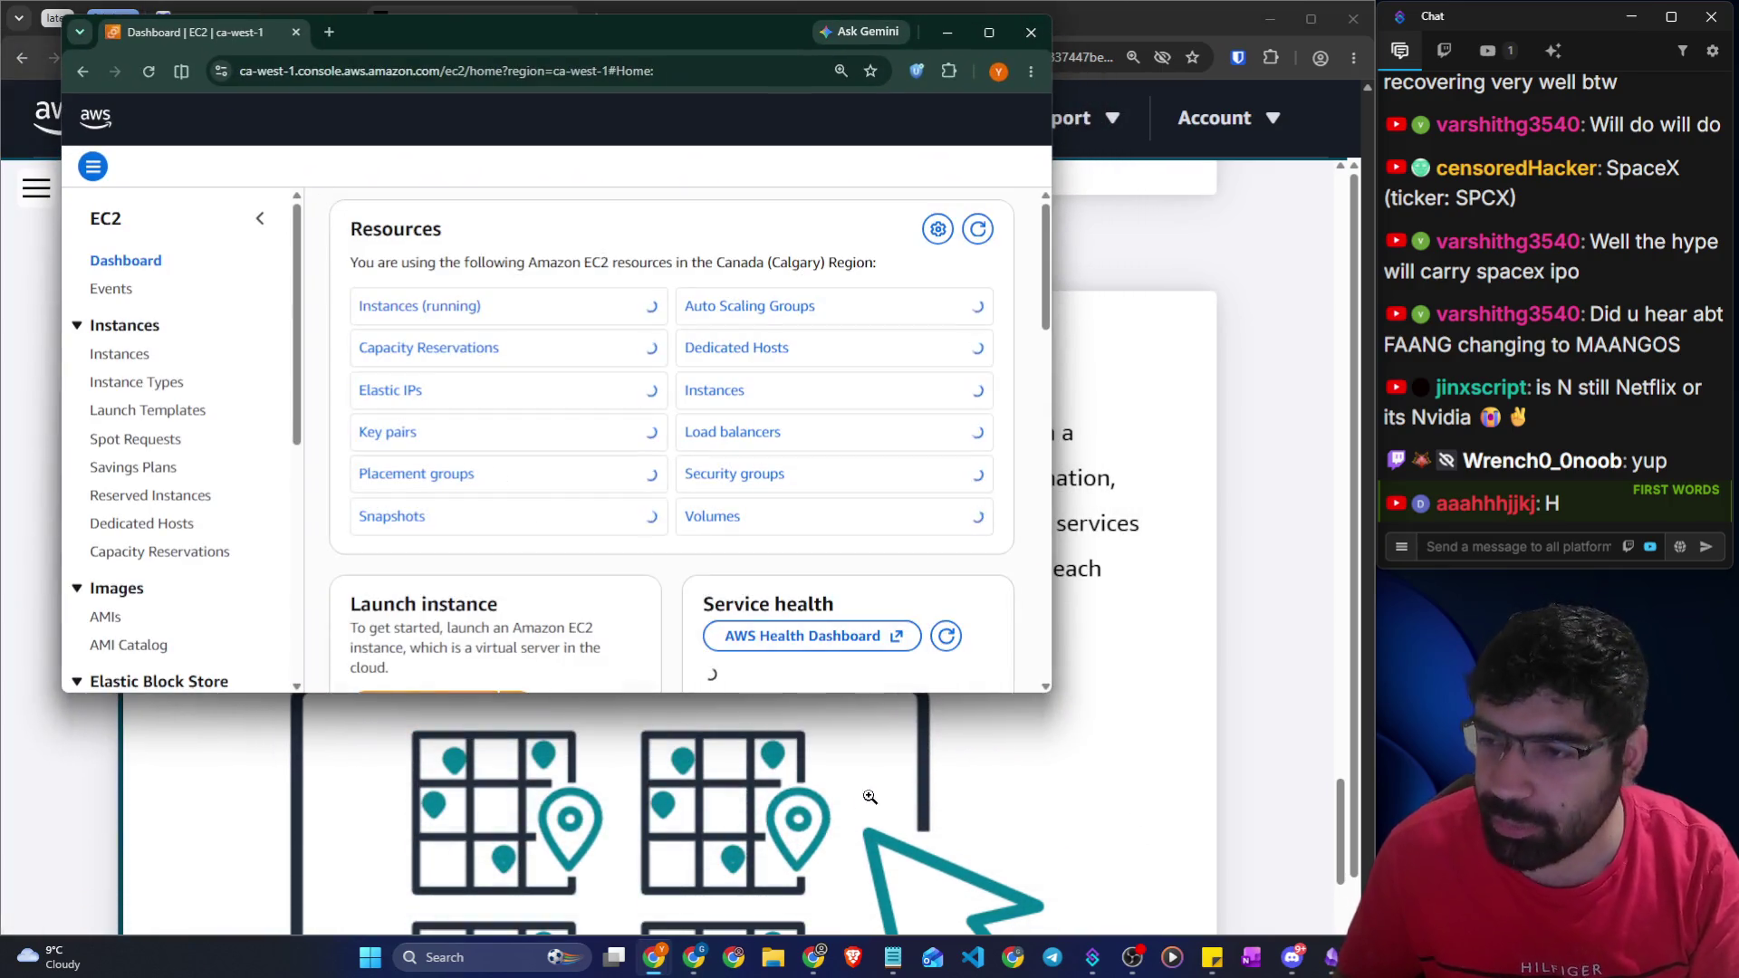
{"action": "mouse_move", "coordinate": [1049, 693]}
{"action": "left_mouse_down"}
{"action": "mouse_move", "coordinate": [1057, 575]}
{"action": "mouse_move", "coordinate": [1215, 920]}
{"action": "mouse_move", "coordinate": [1329, 927]}
{"action": "left_mouse_up"}
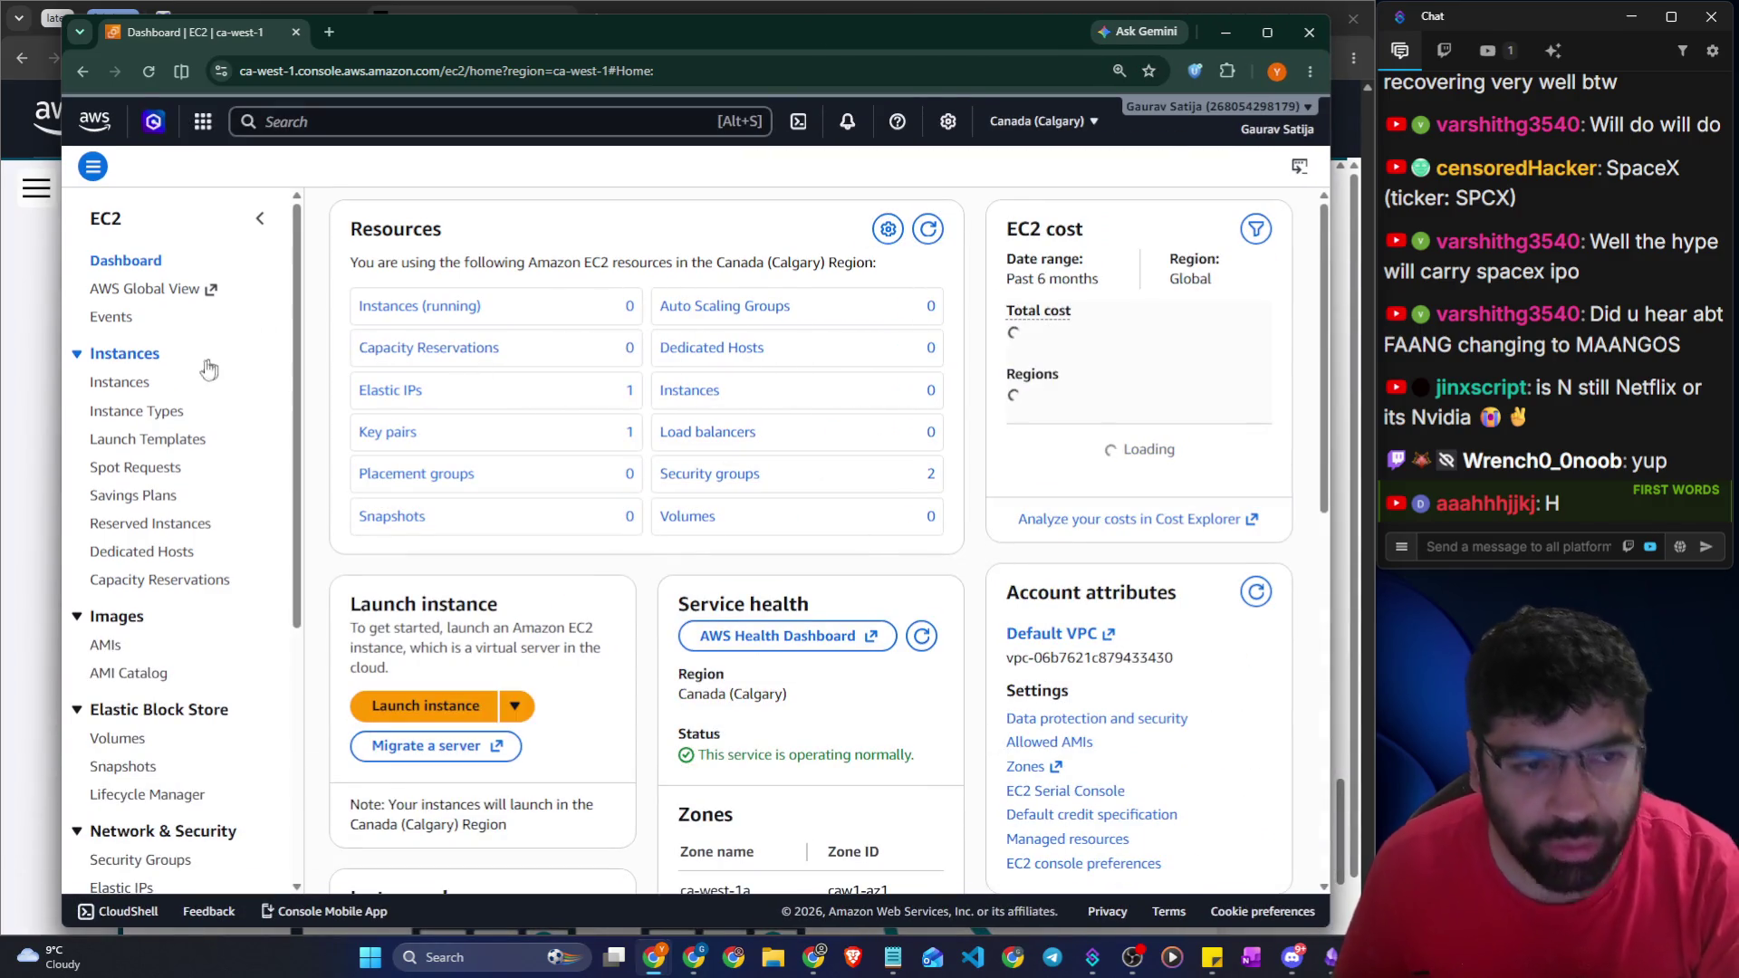
{"action": "left_click", "coordinate": [127, 381]}
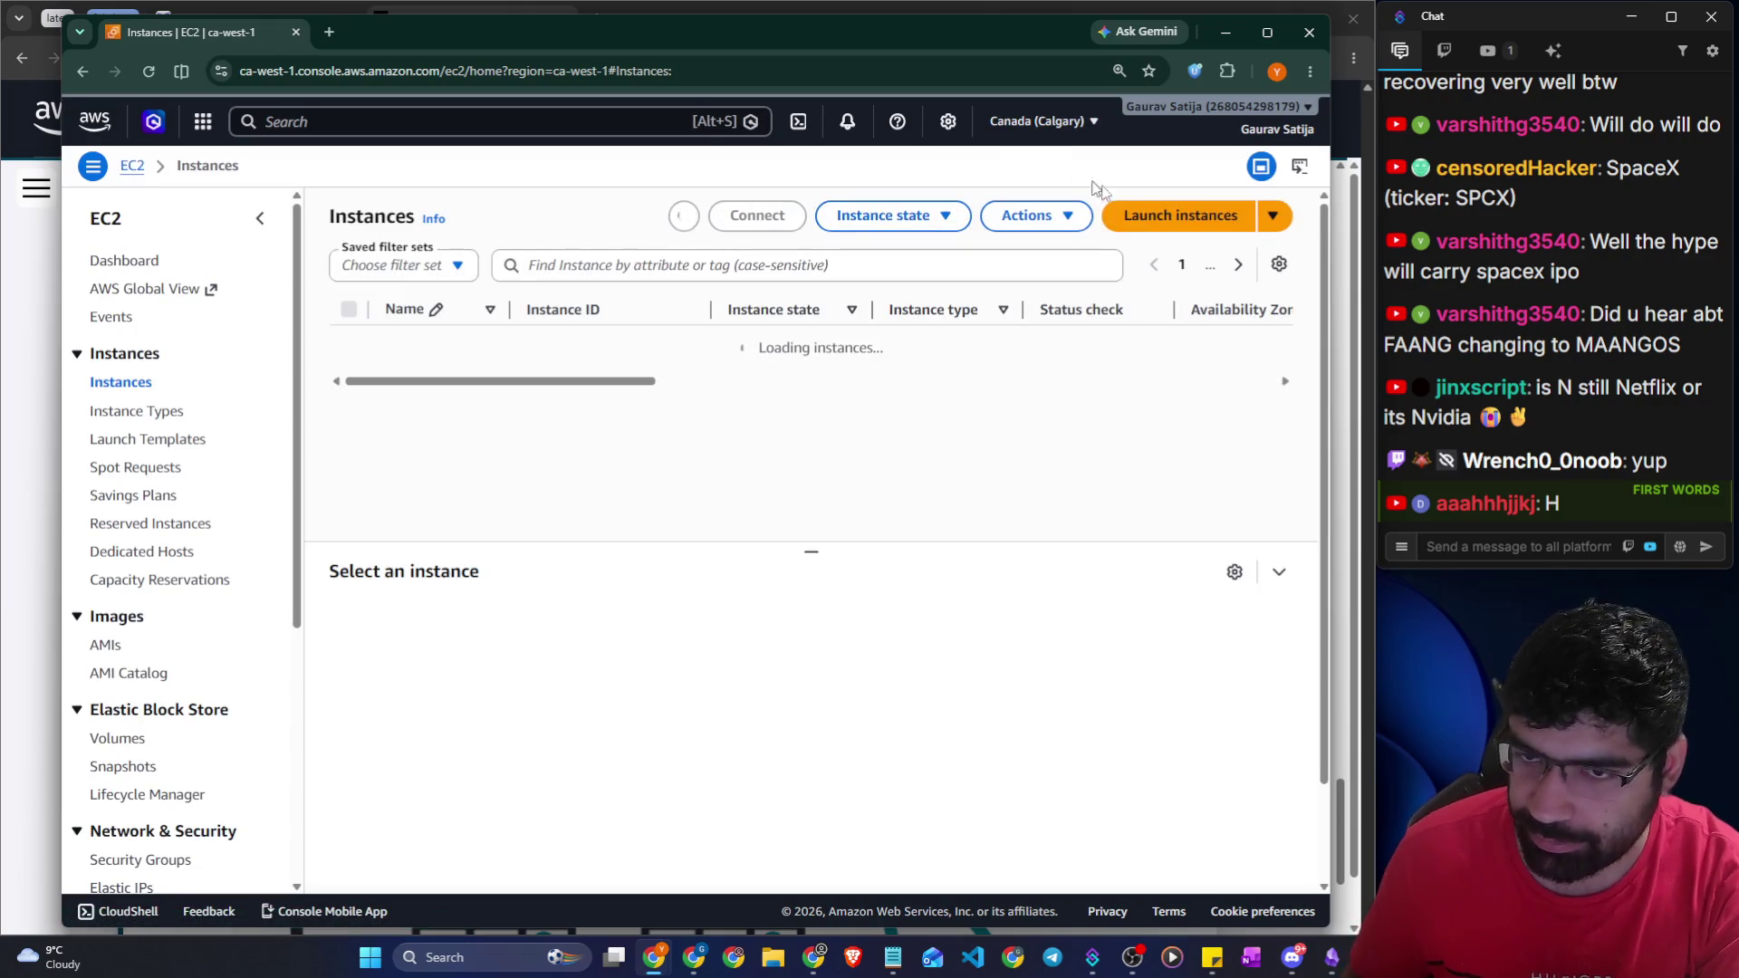
{"action": "left_click", "coordinate": [1206, 217]}
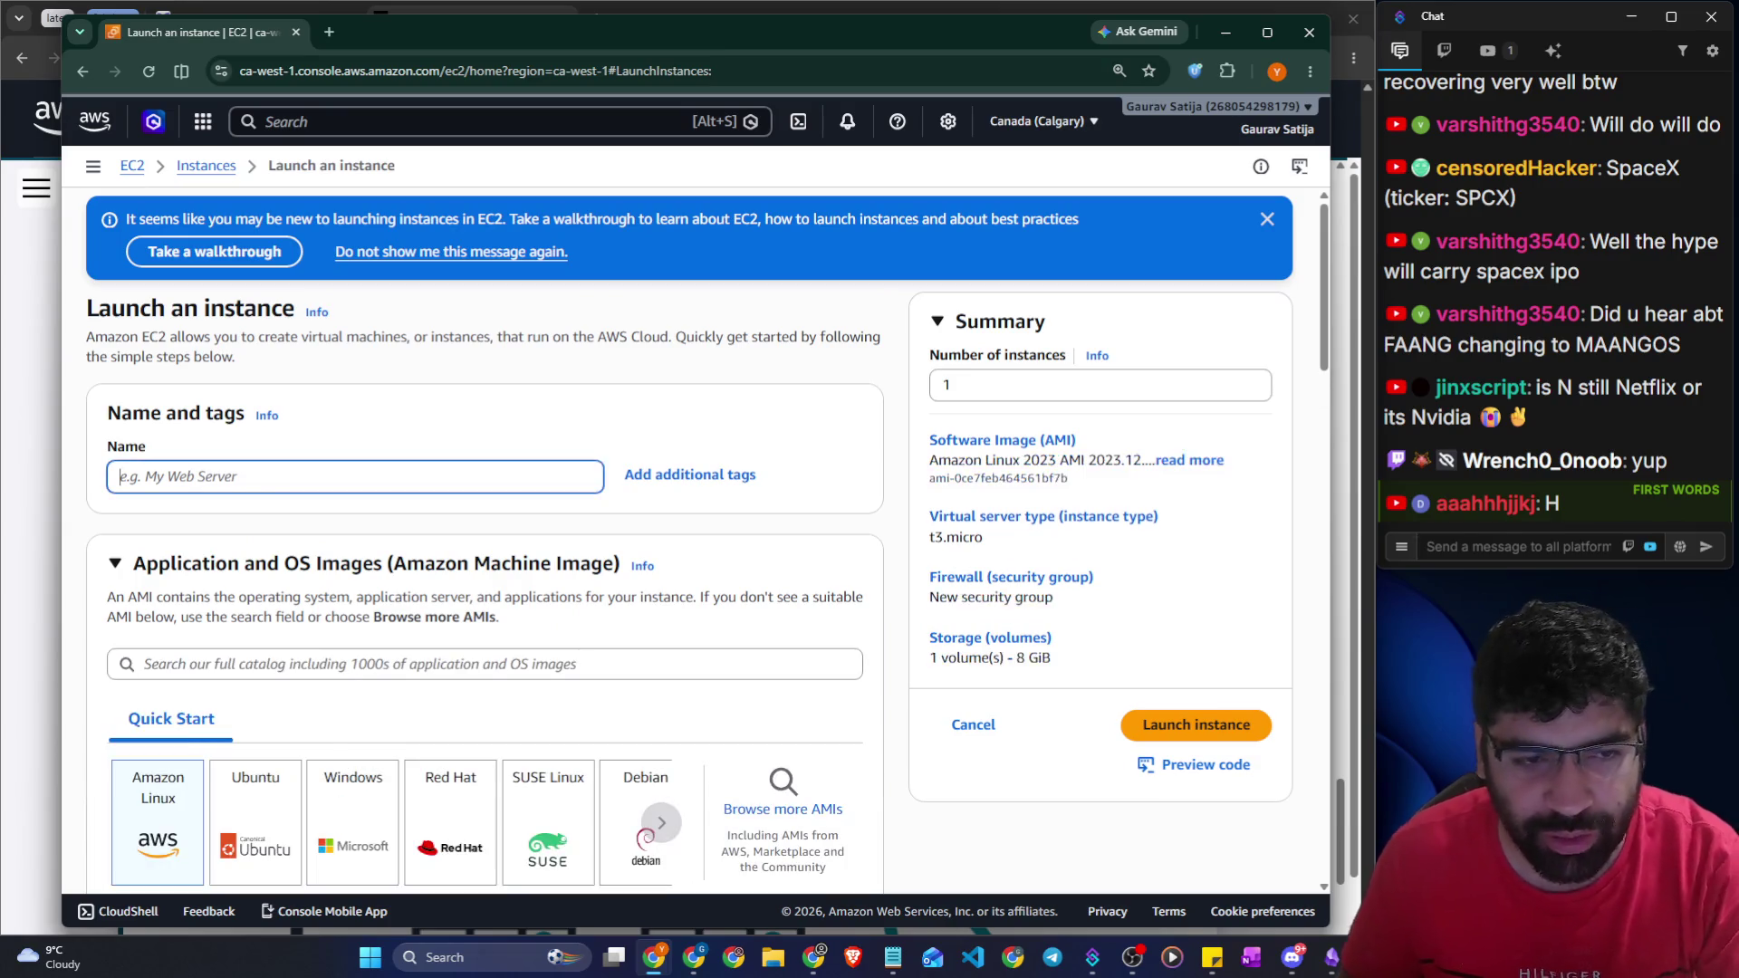
{"action": "type", "text": "prod-1"}
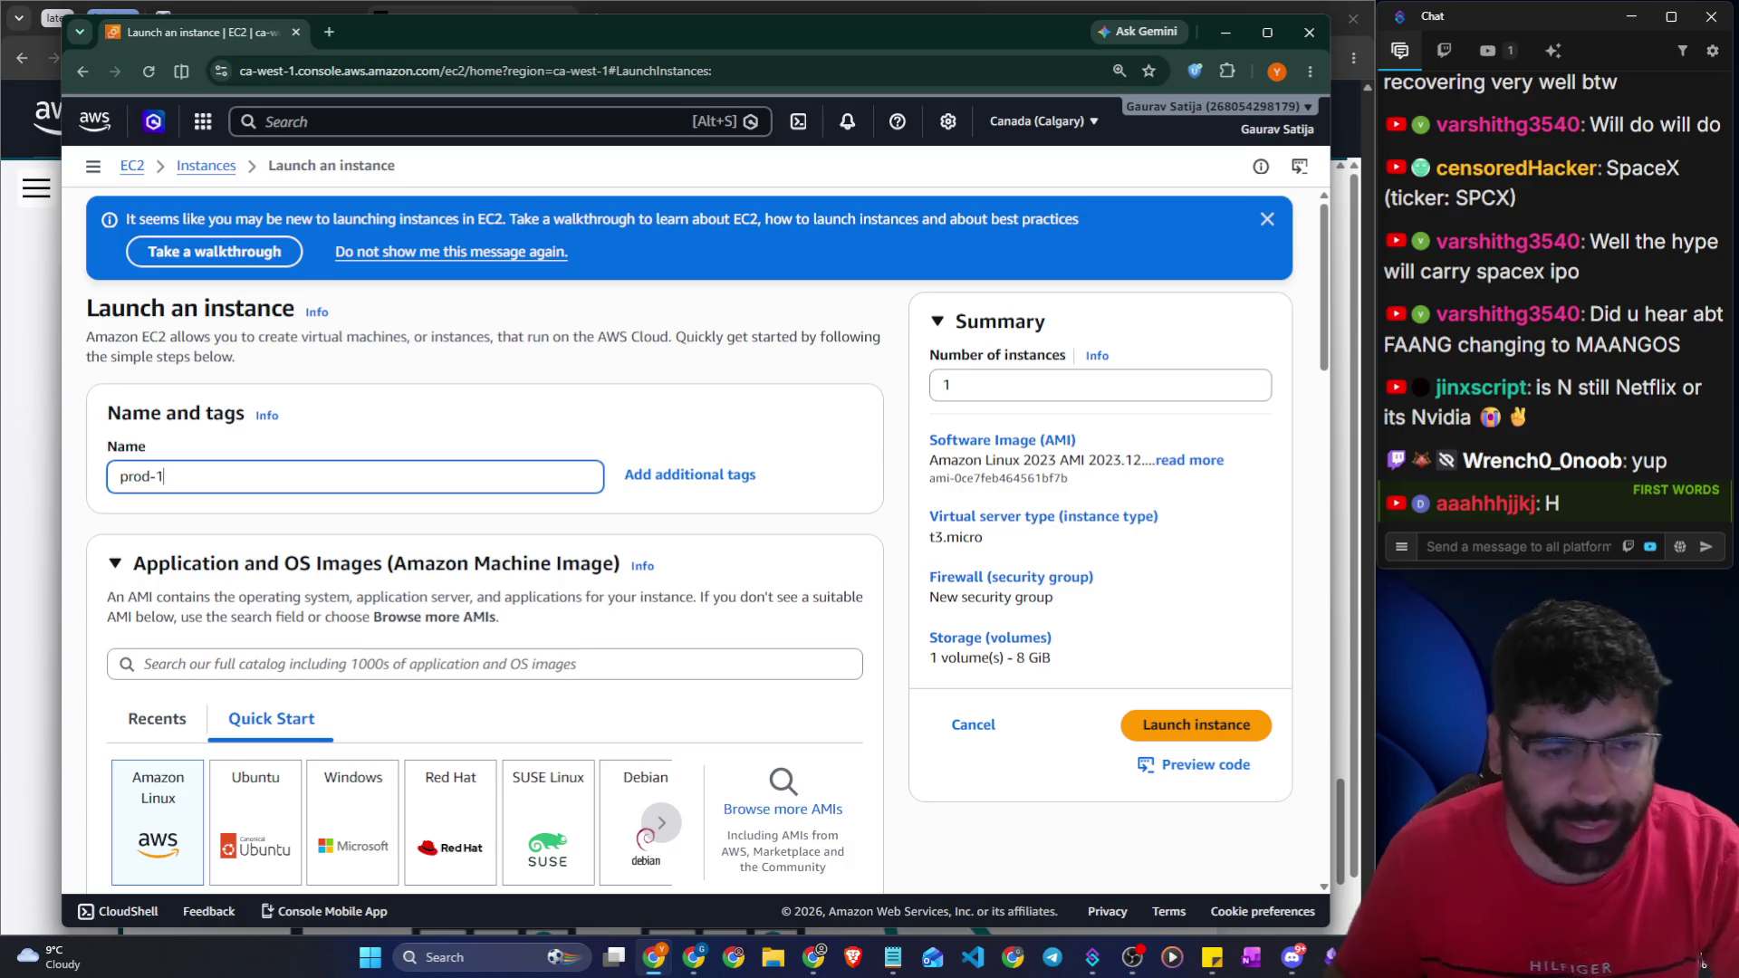
{"action": "scroll", "coordinate": [346, 417], "scroll_direction": "down", "scroll_amount": 3}
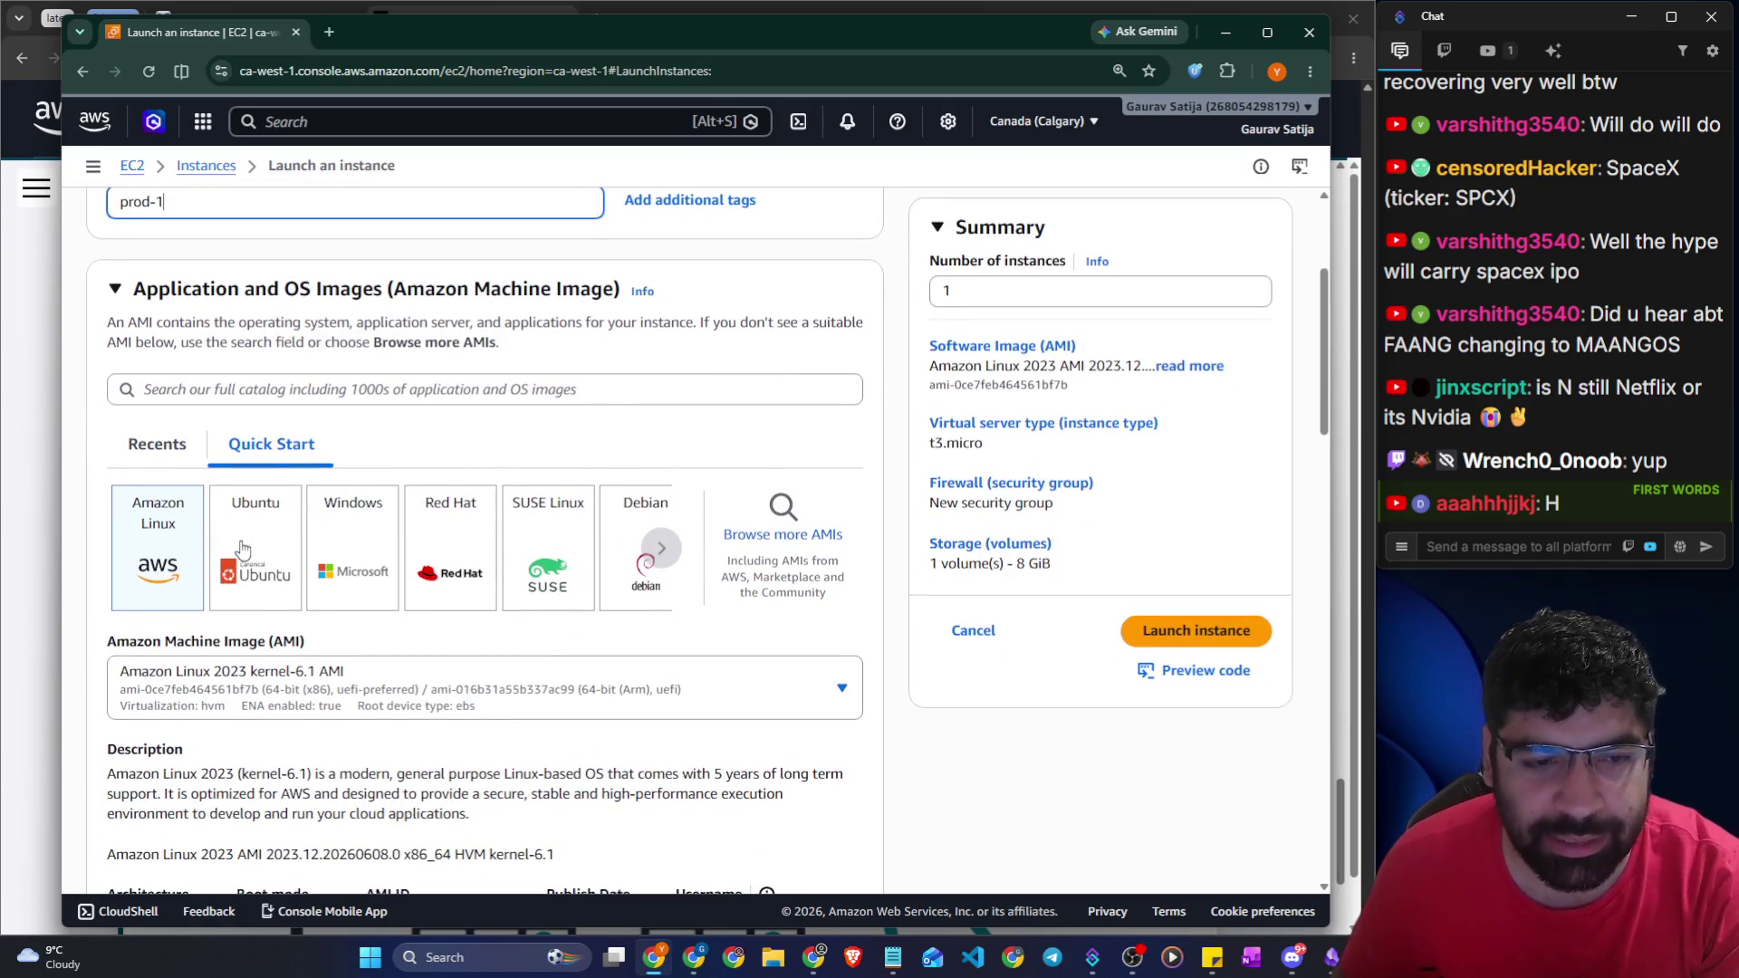
{"action": "left_click", "coordinate": [242, 550]}
Keep the 64-bit (x86) architecture and choose instance type c6i.8xlarge
{"action": "scroll", "coordinate": [308, 580], "scroll_direction": "down", "scroll_amount": 1}
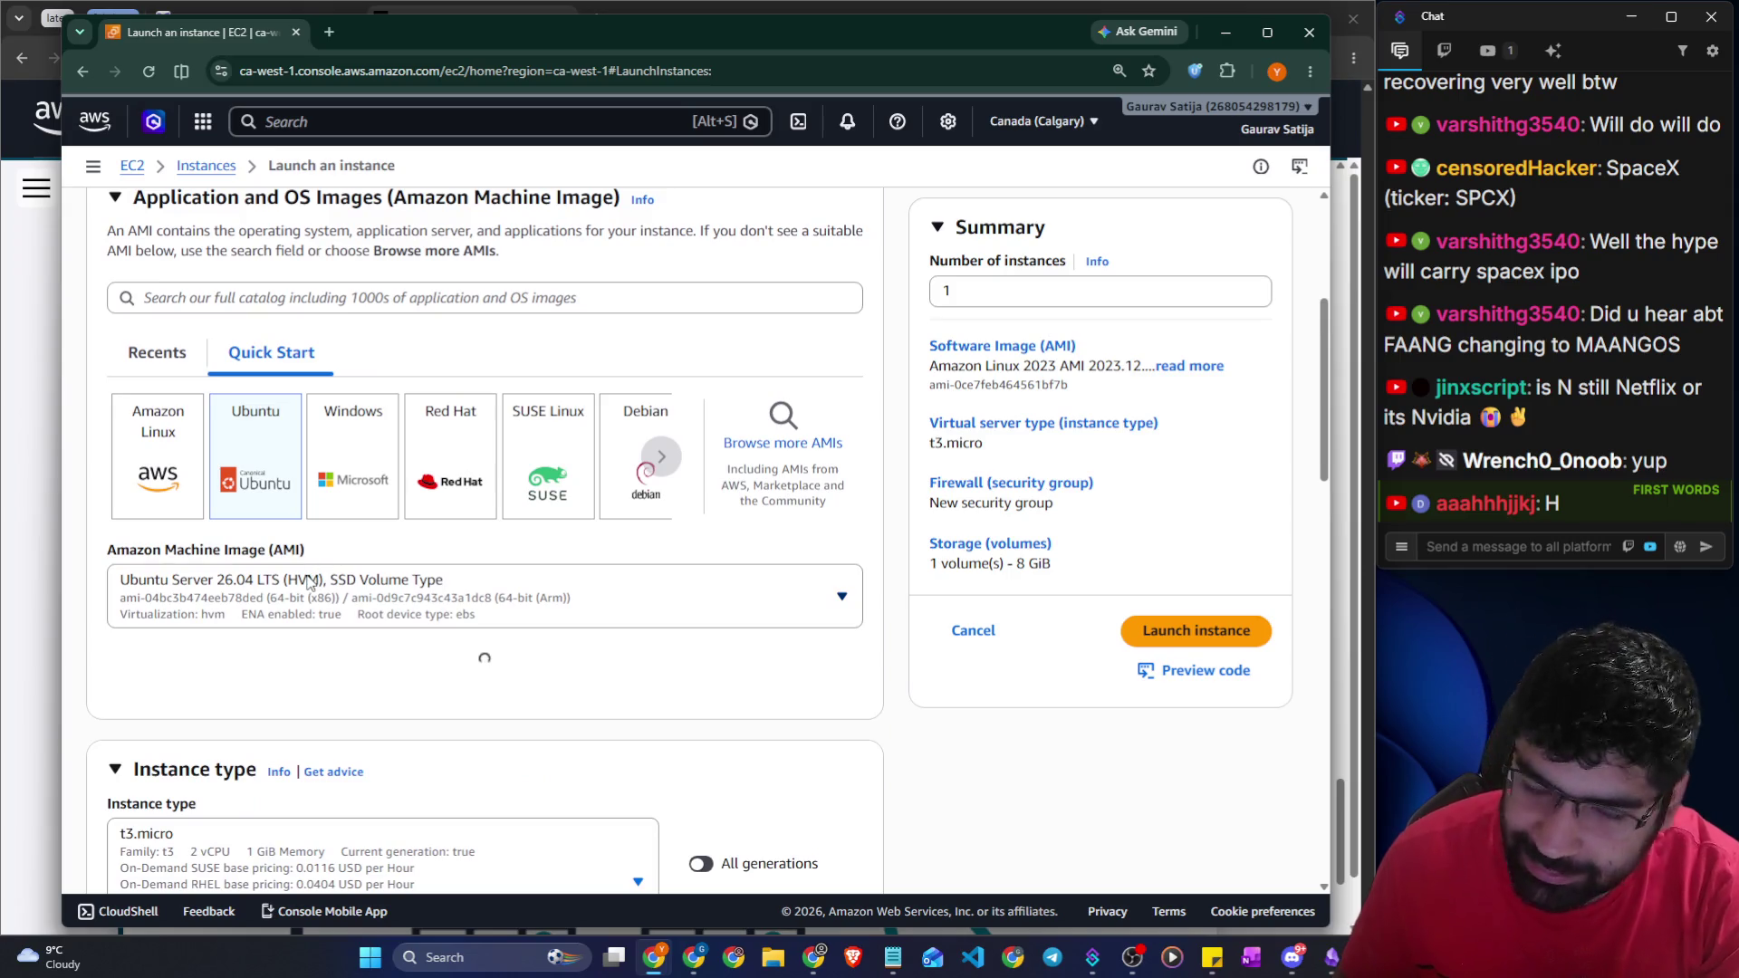
{"action": "scroll", "coordinate": [269, 600], "scroll_direction": "down", "scroll_amount": 3}
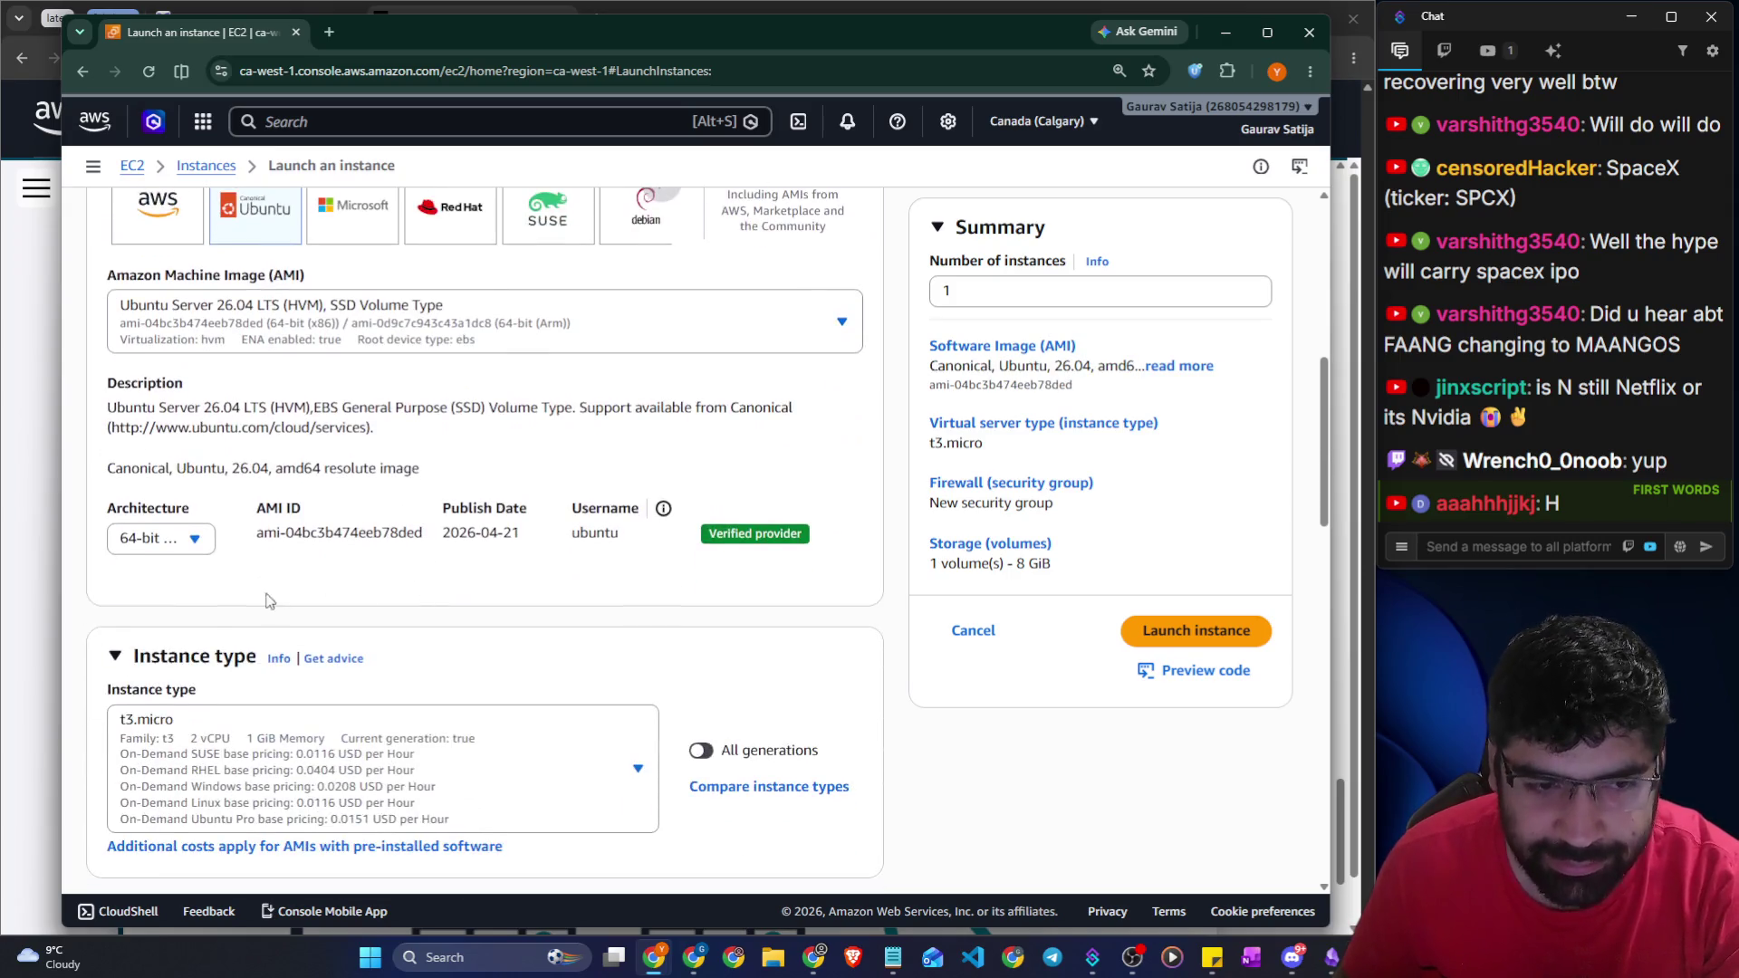
{"action": "left_click", "coordinate": [207, 546]}
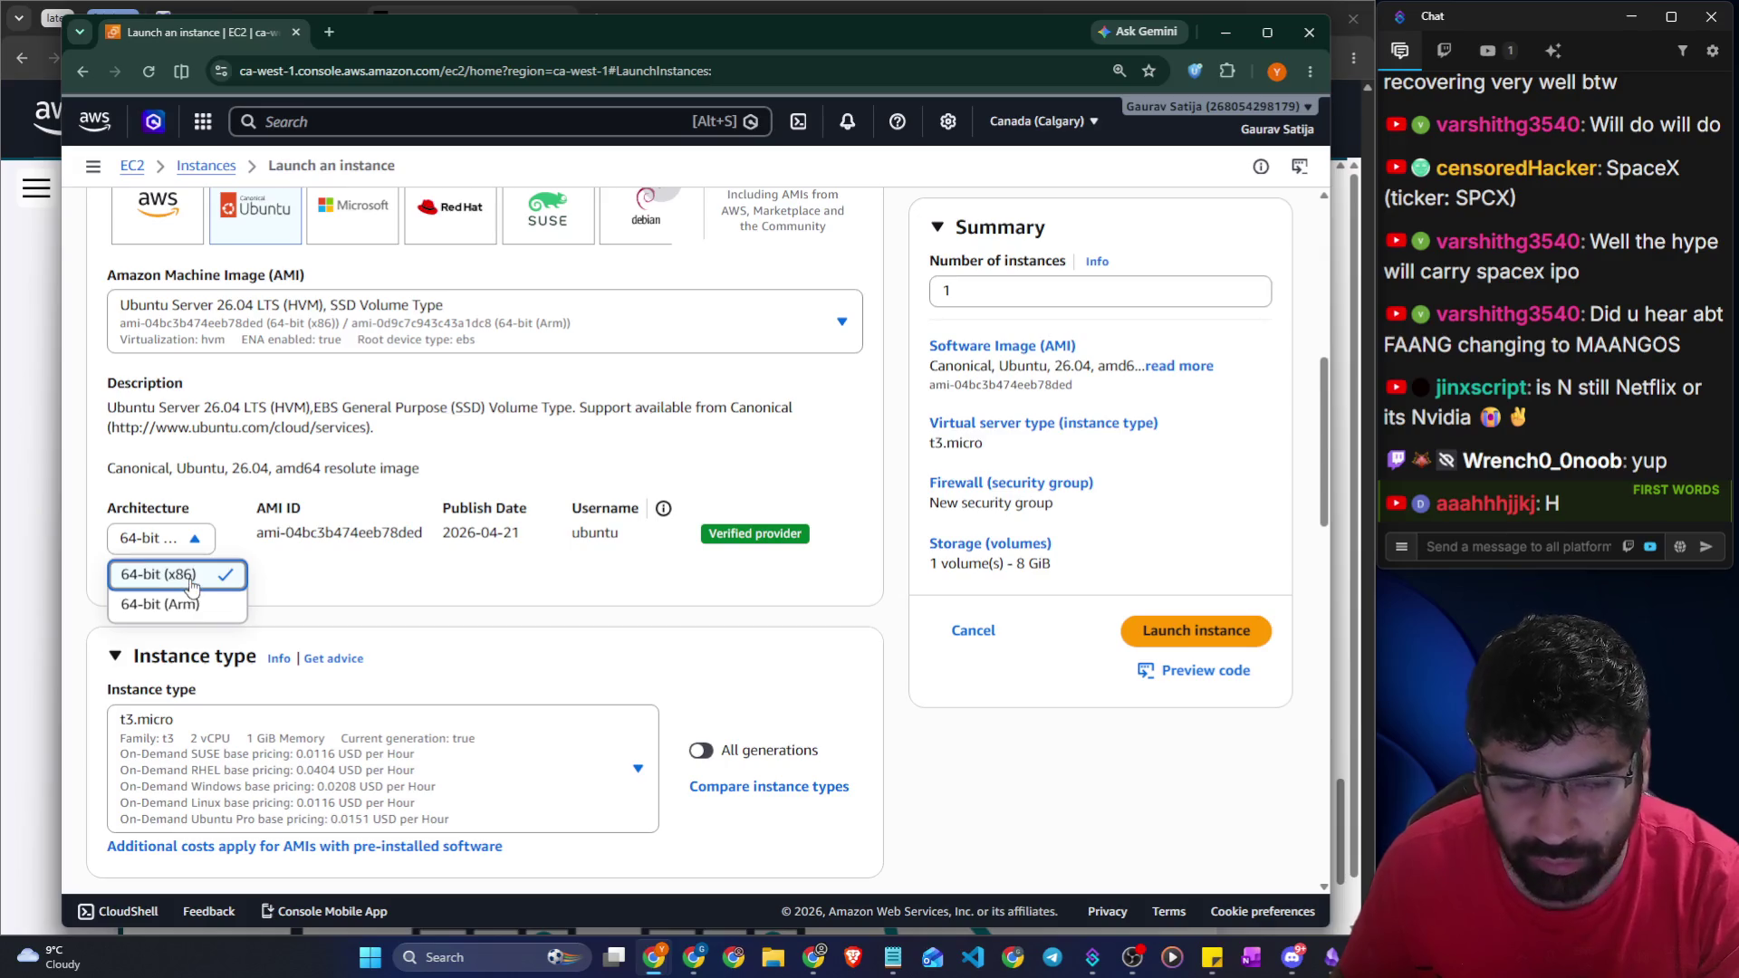
{"action": "left_click", "coordinate": [192, 574]}
{"action": "scroll", "coordinate": [448, 560], "scroll_direction": "down", "scroll_amount": 2}
{"action": "left_click", "coordinate": [462, 594]}
{"action": "key", "text": "Up"}
{"action": "key", "text": "Up"}
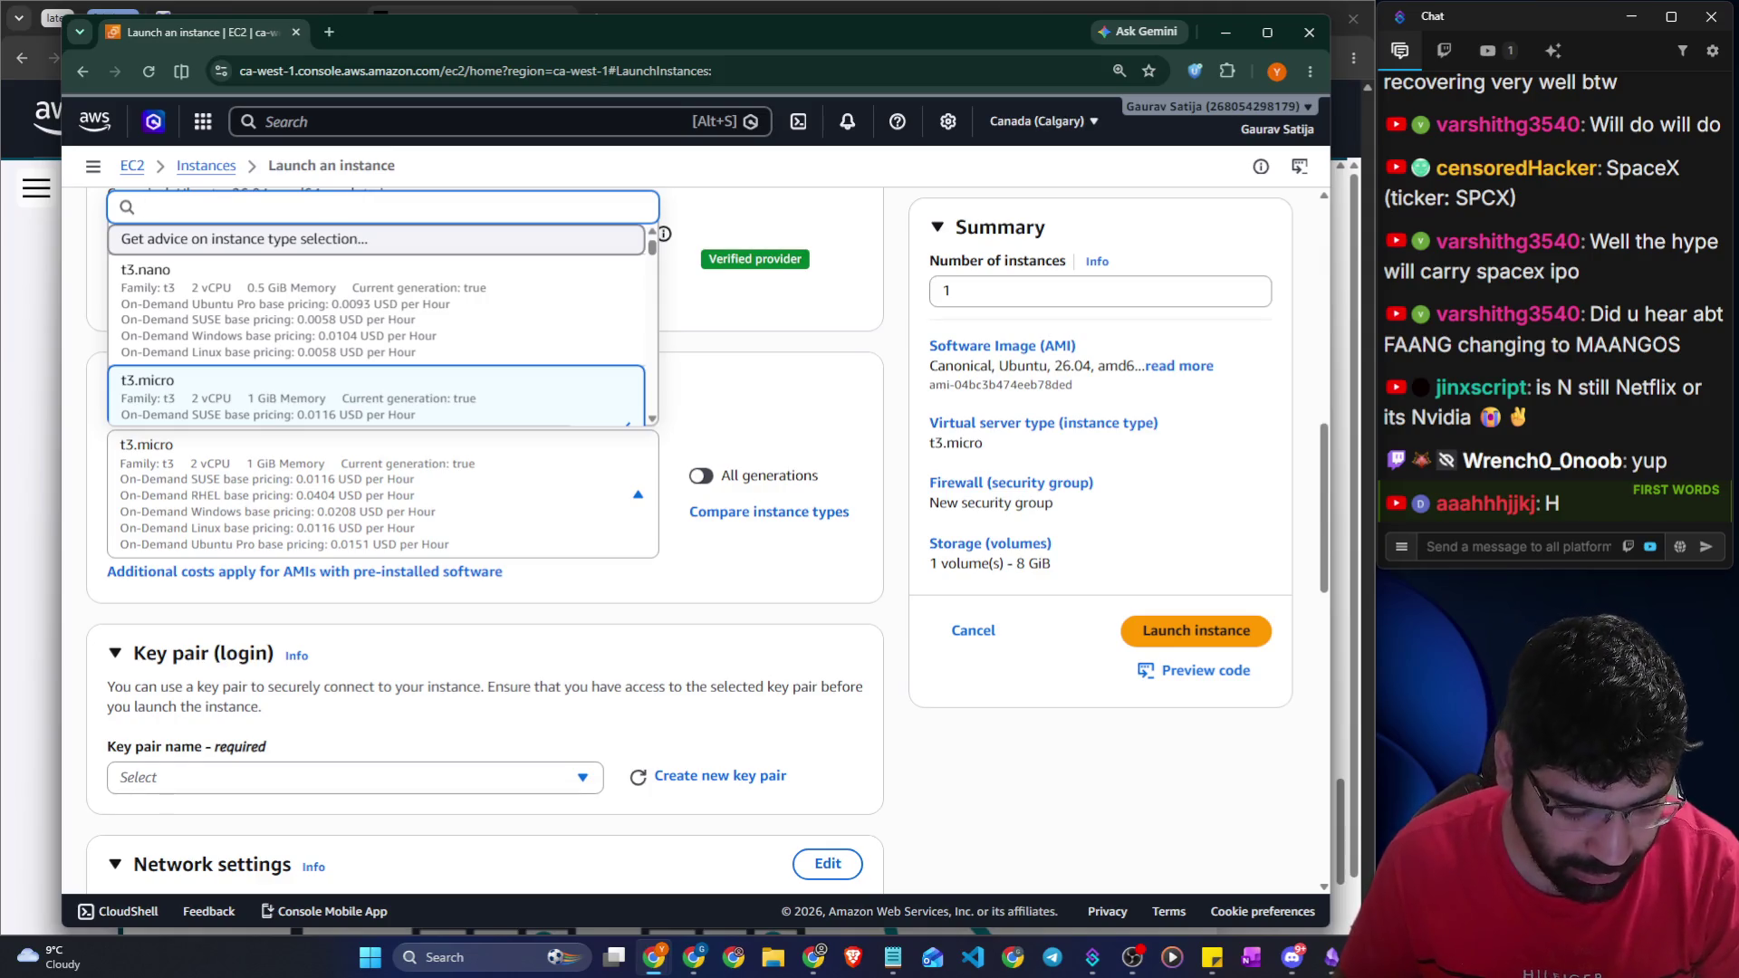
{"action": "scroll", "coordinate": [292, 323], "scroll_direction": "down", "scroll_amount": 10}
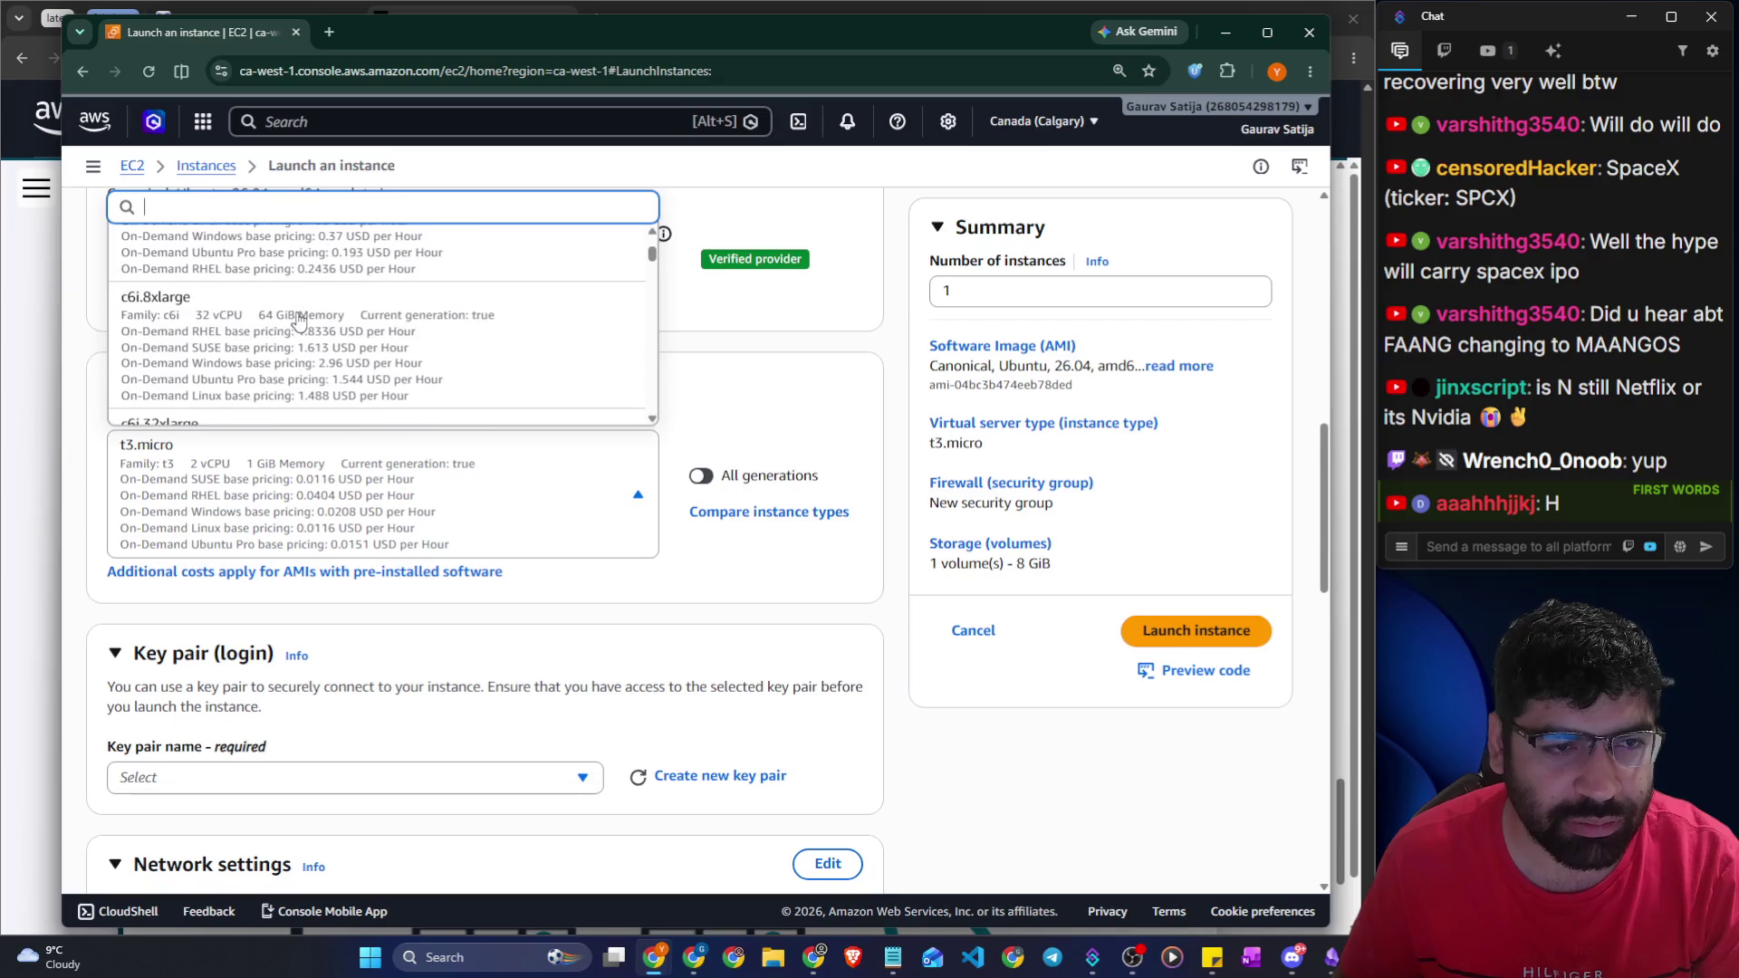
{"action": "left_click", "coordinate": [294, 324]}
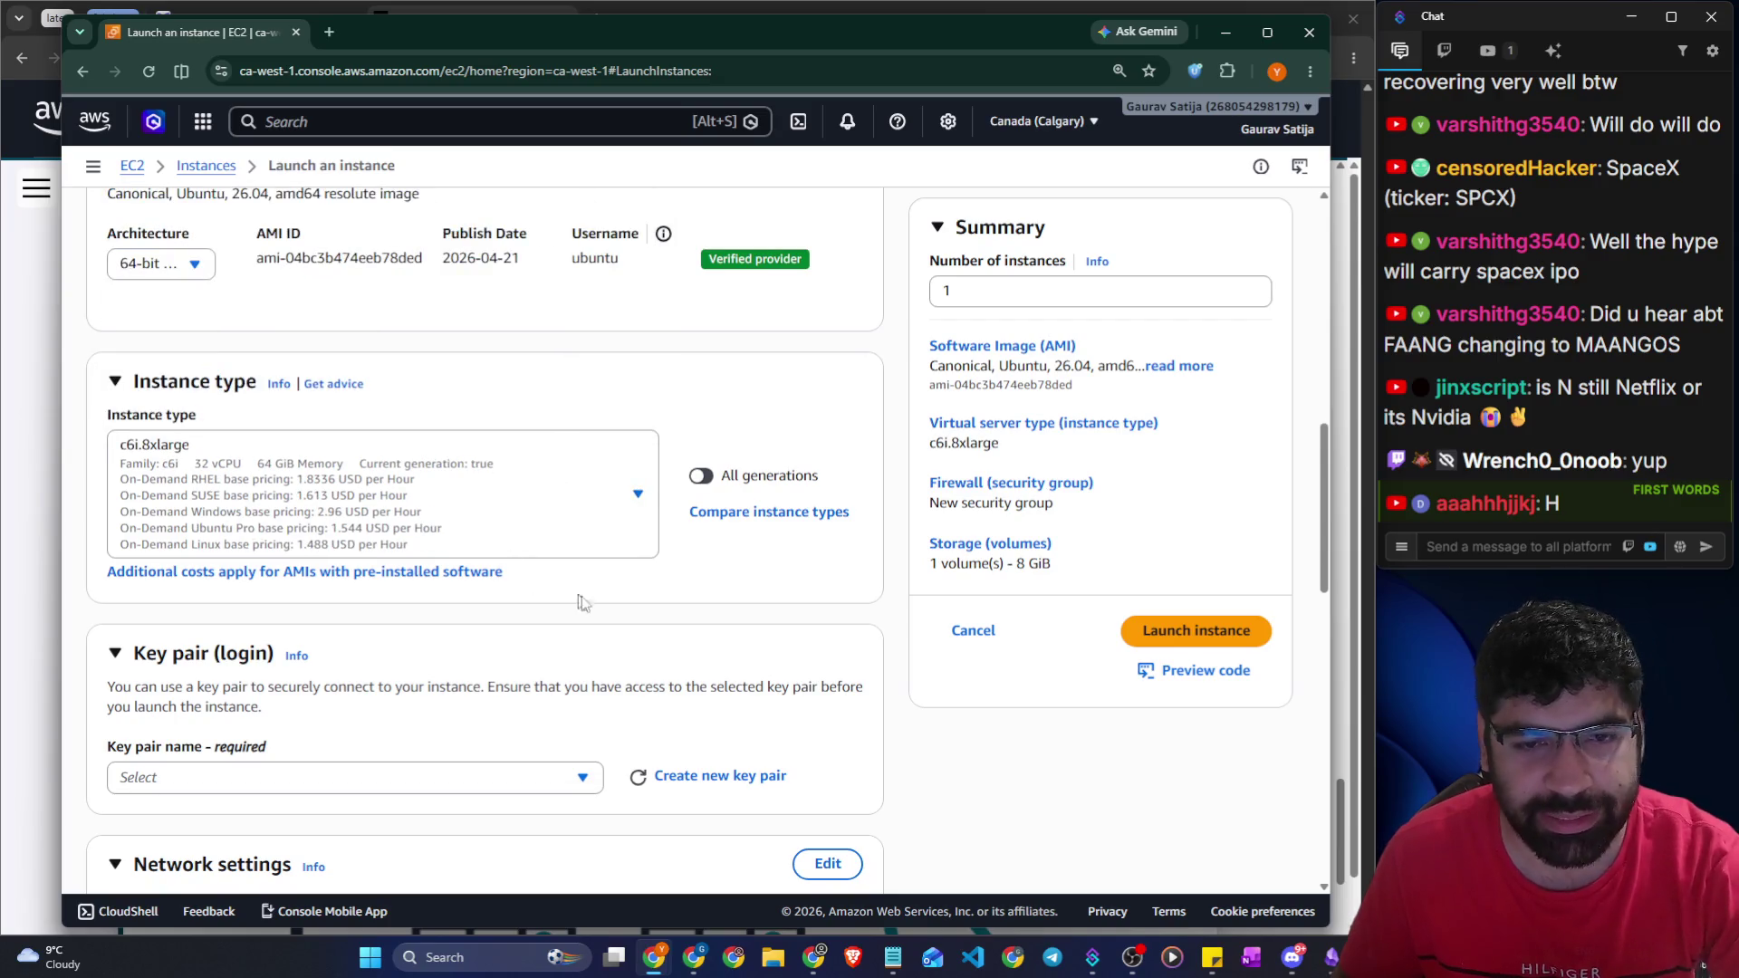
Select the existing key pair and existing security group launch-wizard-1
{"action": "scroll", "coordinate": [567, 574], "scroll_direction": "down", "scroll_amount": 4}
{"action": "left_click", "coordinate": [326, 412]}
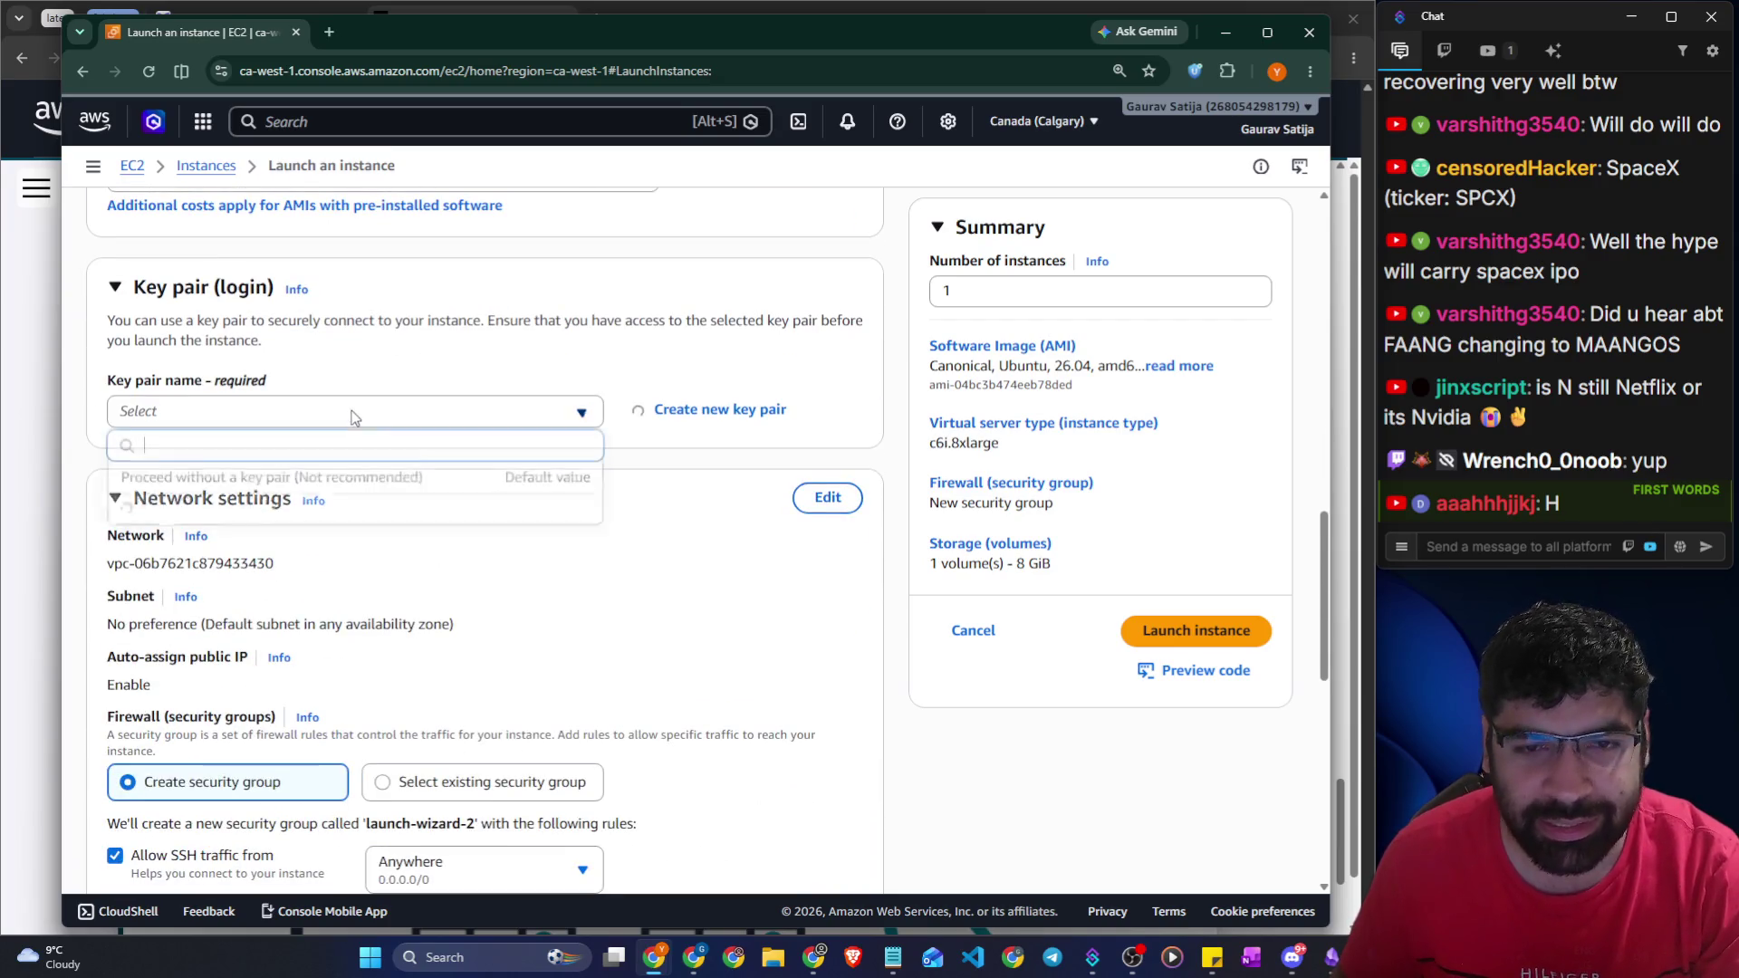
{"action": "left_click", "coordinate": [326, 513]}
{"action": "scroll", "coordinate": [580, 556], "scroll_direction": "down", "scroll_amount": 2}
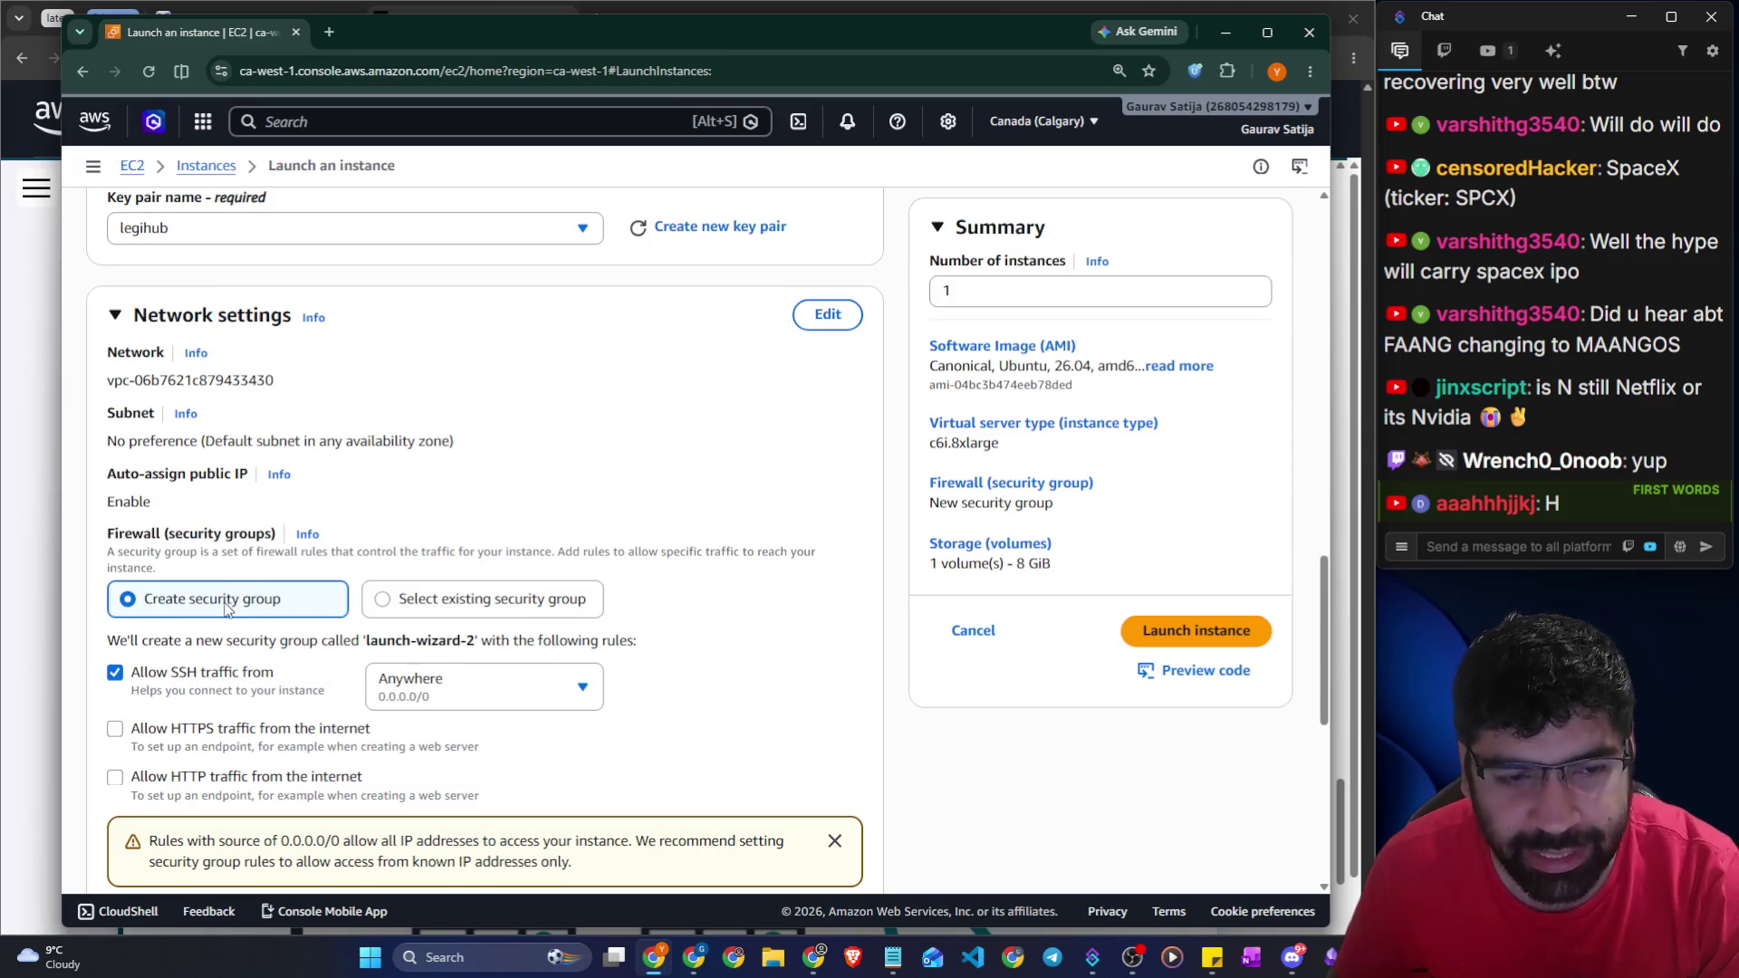
{"action": "left_click", "coordinate": [388, 602]}
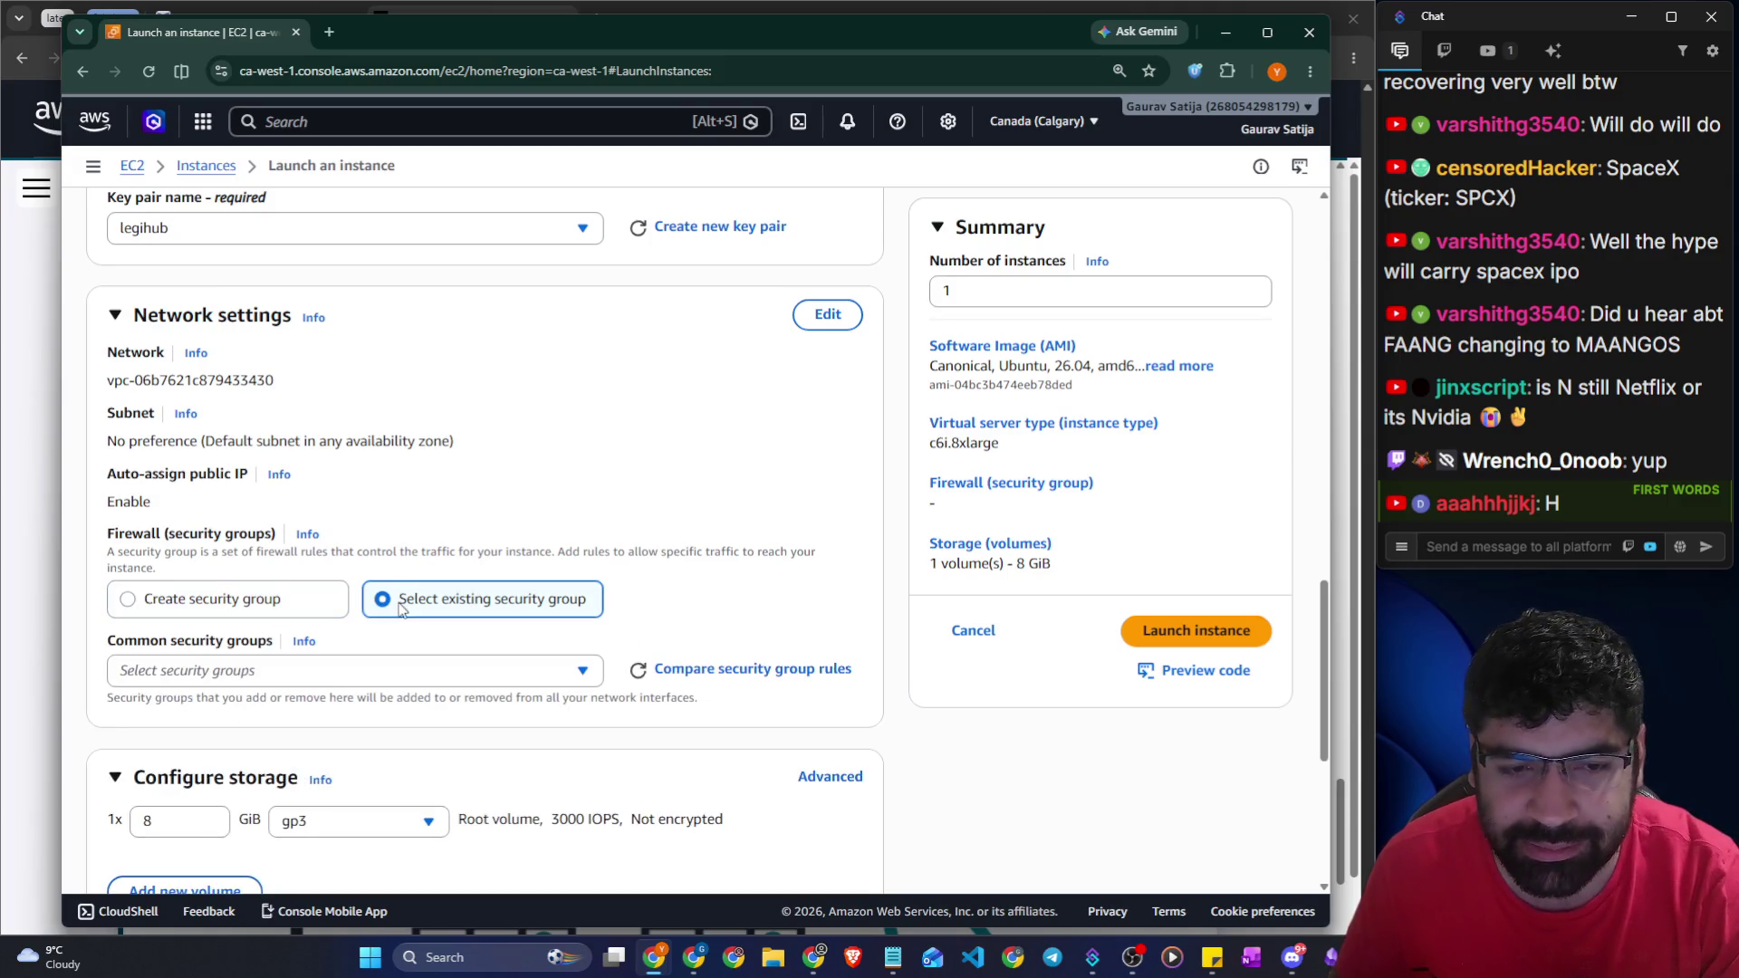
{"action": "left_click", "coordinate": [366, 667]}
{"action": "left_click", "coordinate": [334, 784]}
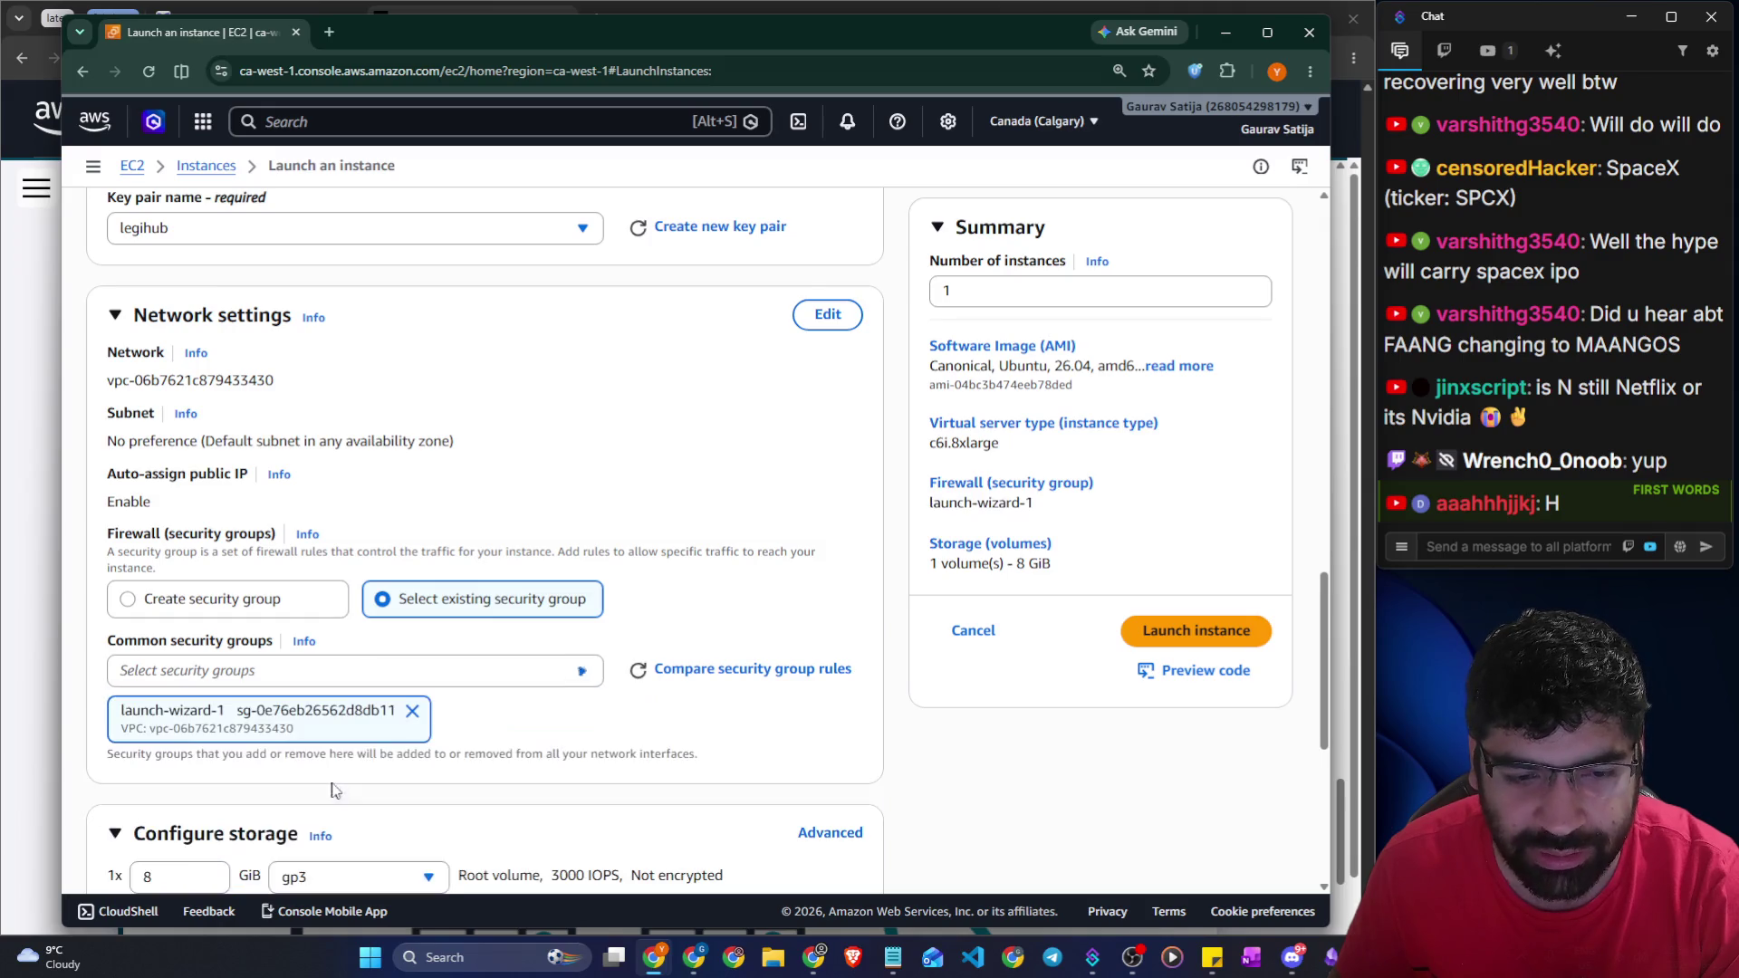
{"action": "scroll", "coordinate": [520, 489], "scroll_direction": "up", "scroll_amount": 15}
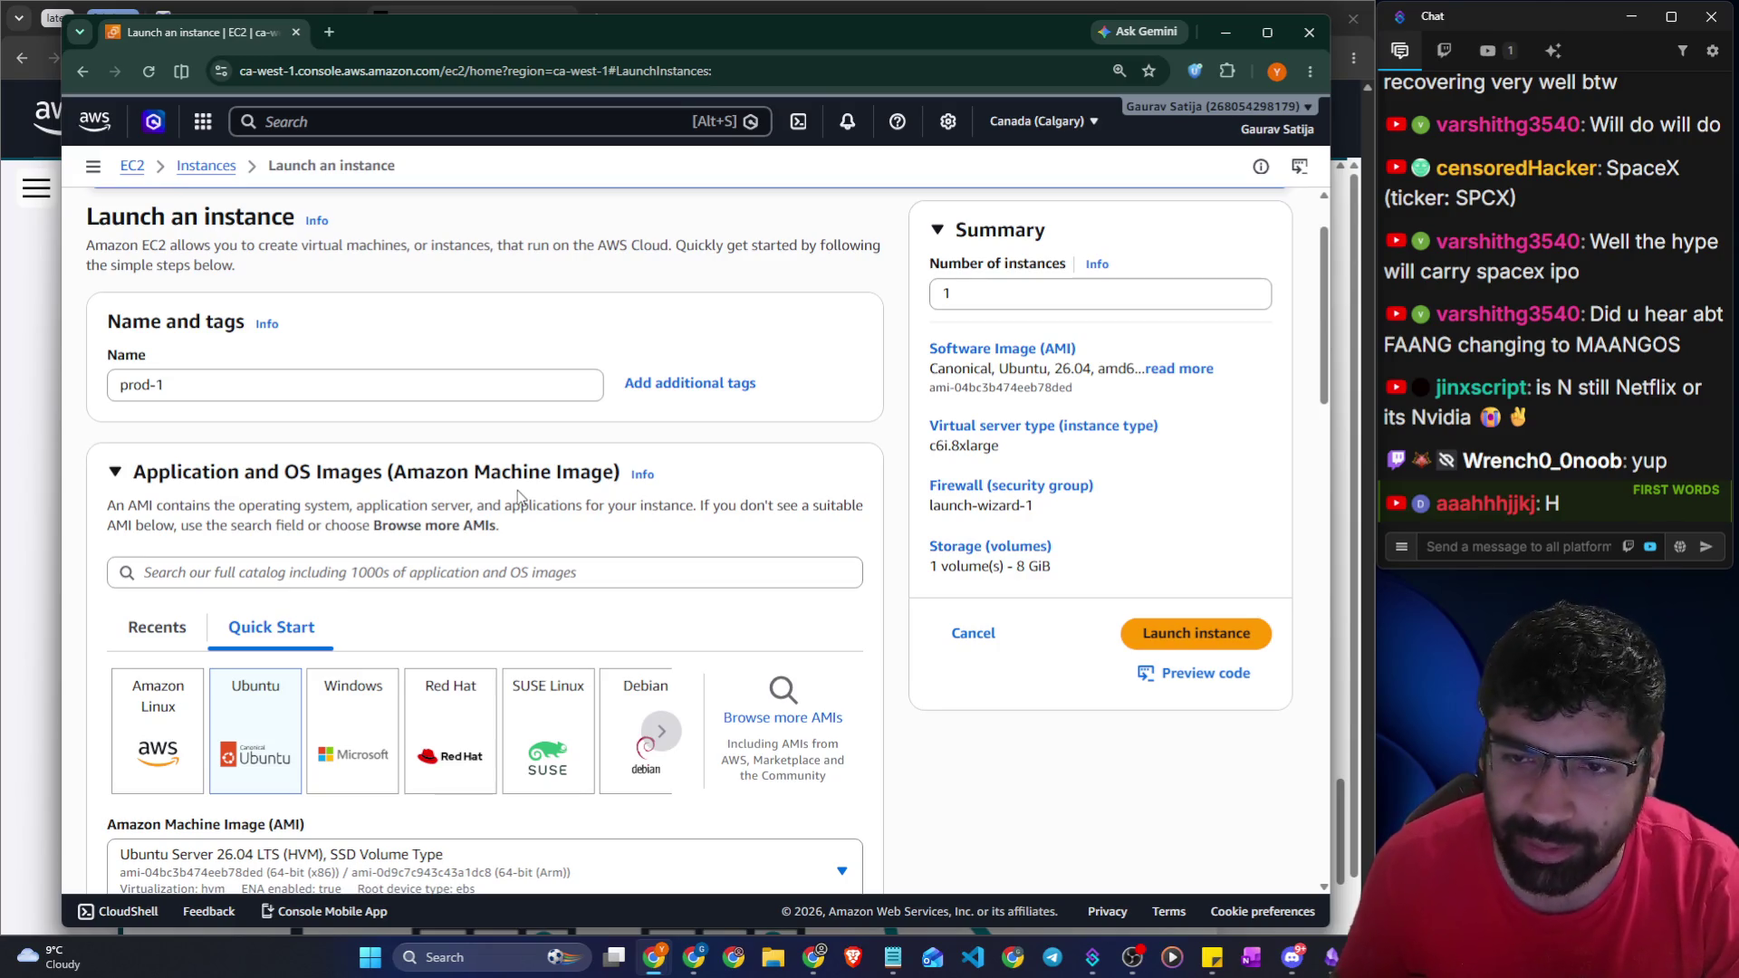
Trim the trailing 1 from the instance name and switch architecture to 64-bit (Arm)
{"action": "left_click", "coordinate": [248, 391]}
{"action": "key", "text": "BackSpace"}
{"action": "scroll", "coordinate": [155, 385], "scroll_direction": "down", "scroll_amount": 7}
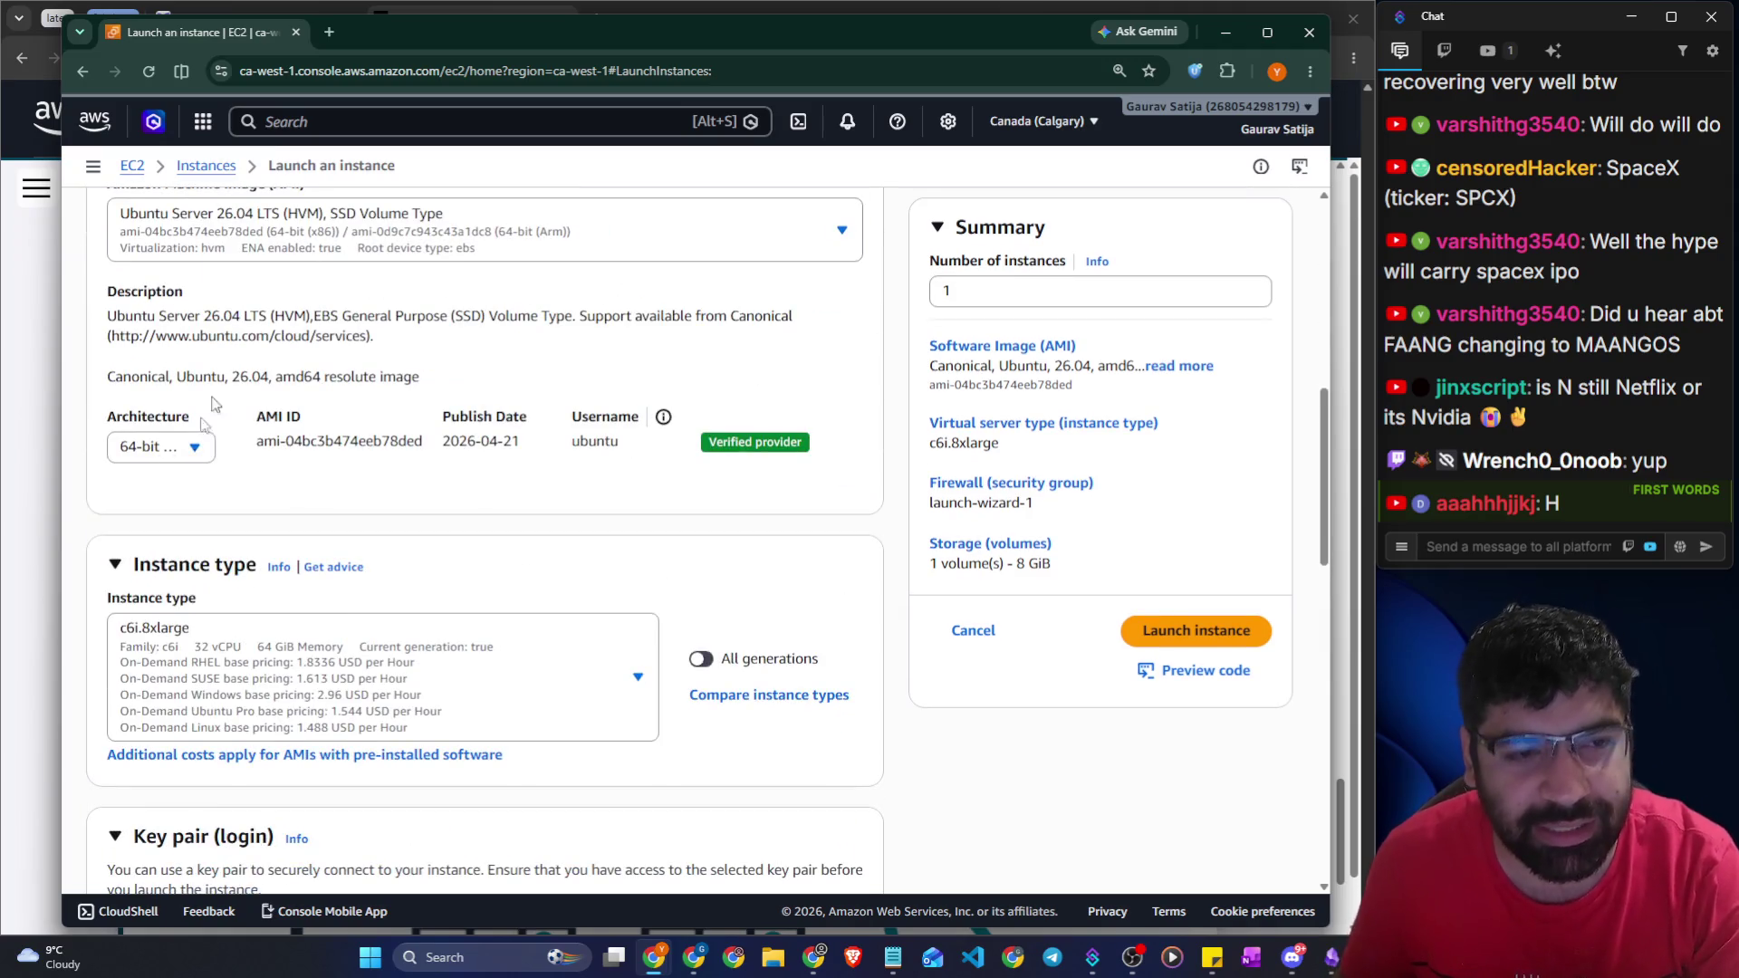
{"action": "left_click", "coordinate": [155, 449]}
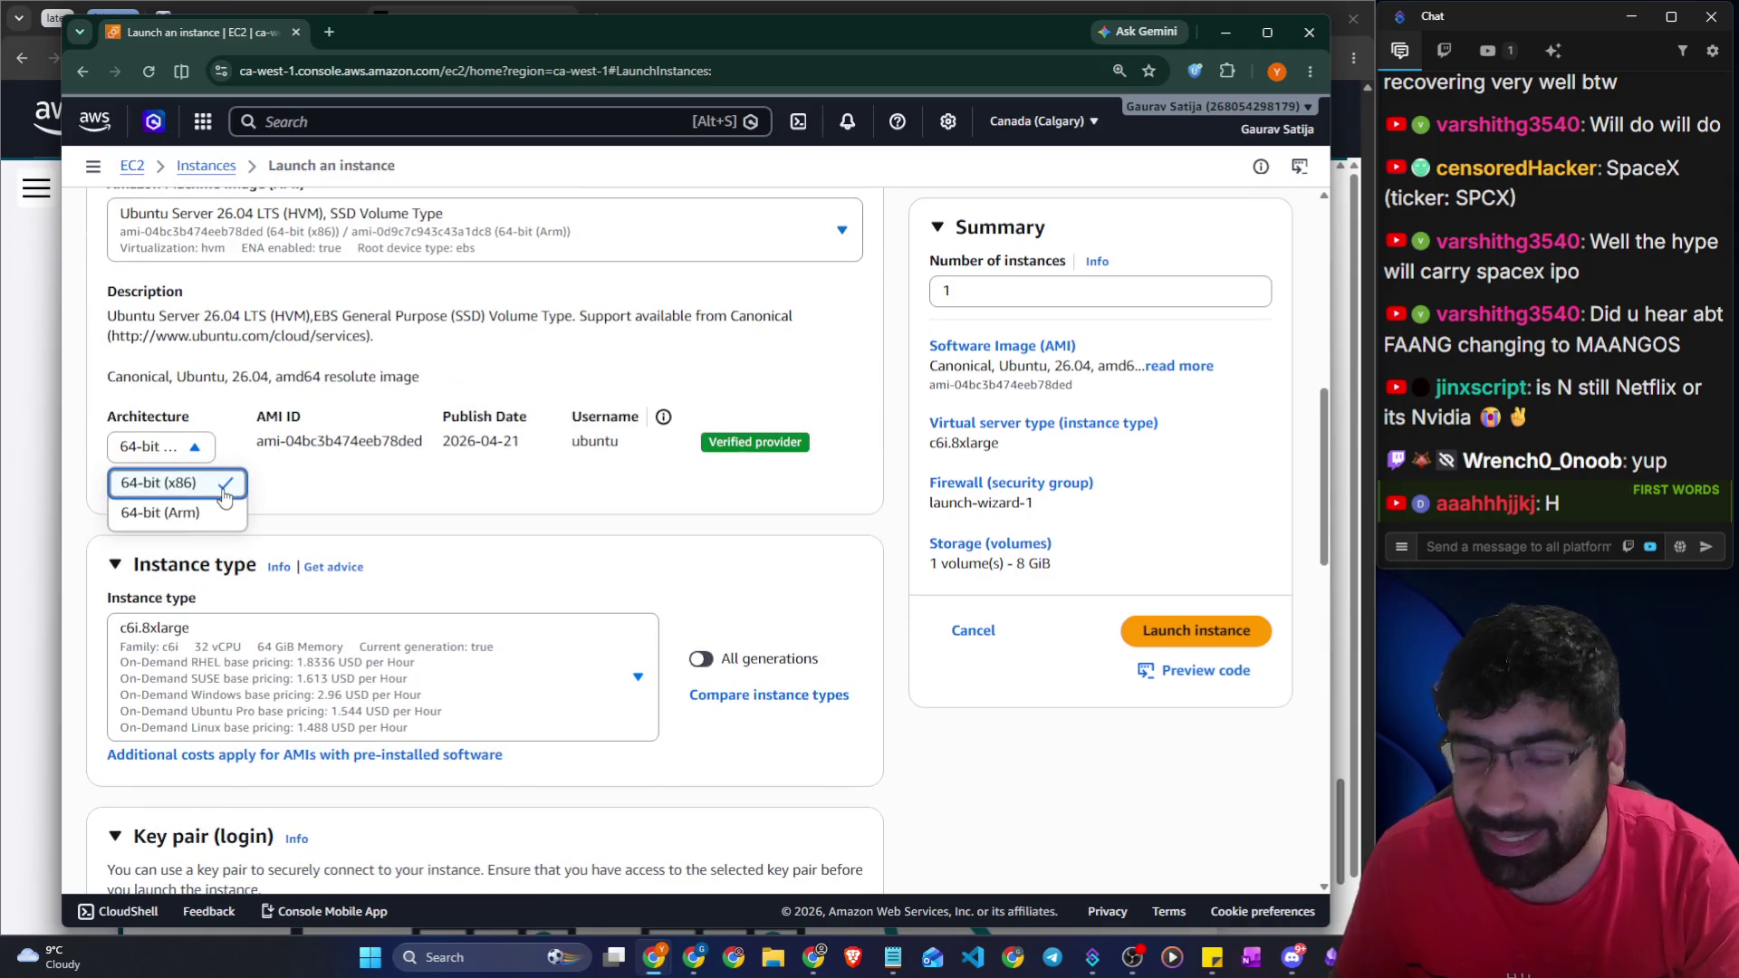
{"action": "left_click", "coordinate": [206, 512]}
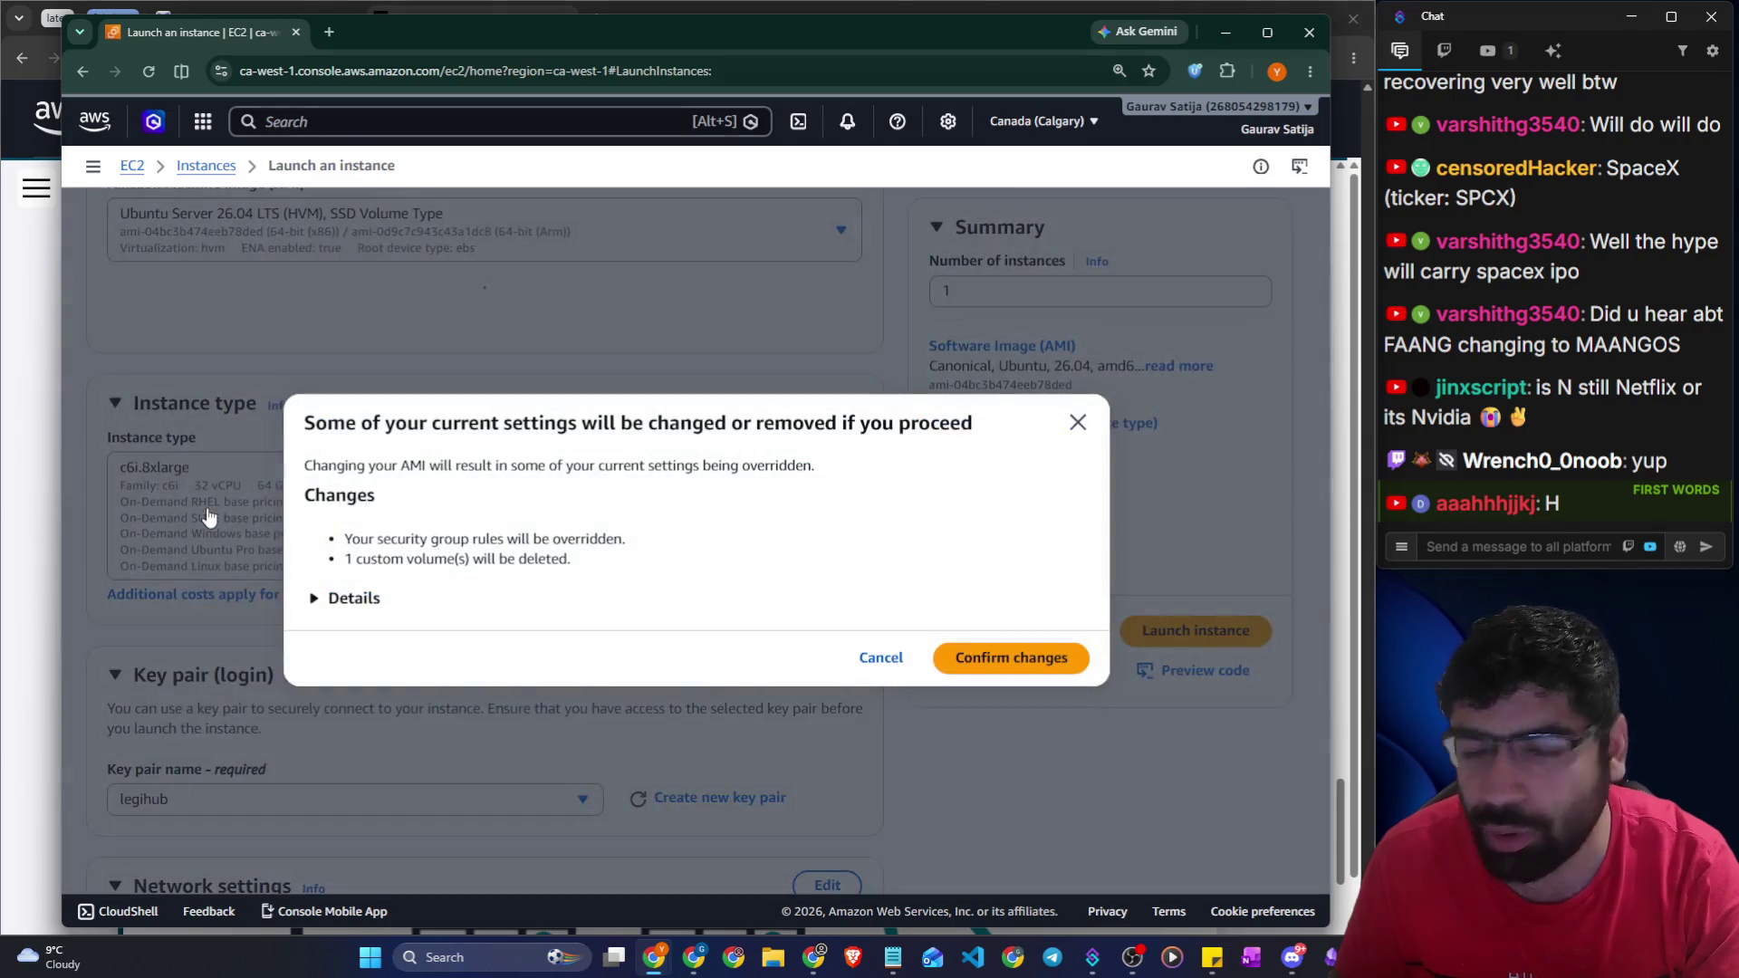
Dismiss the AMI change warning to keep x86, then bring the Skill Builder lesson forward
{"action": "left_click", "coordinate": [1078, 422]}
{"action": "scroll", "coordinate": [462, 407], "scroll_direction": "down", "scroll_amount": 6}
{"action": "scroll", "coordinate": [453, 371], "scroll_direction": "up", "scroll_amount": 2}
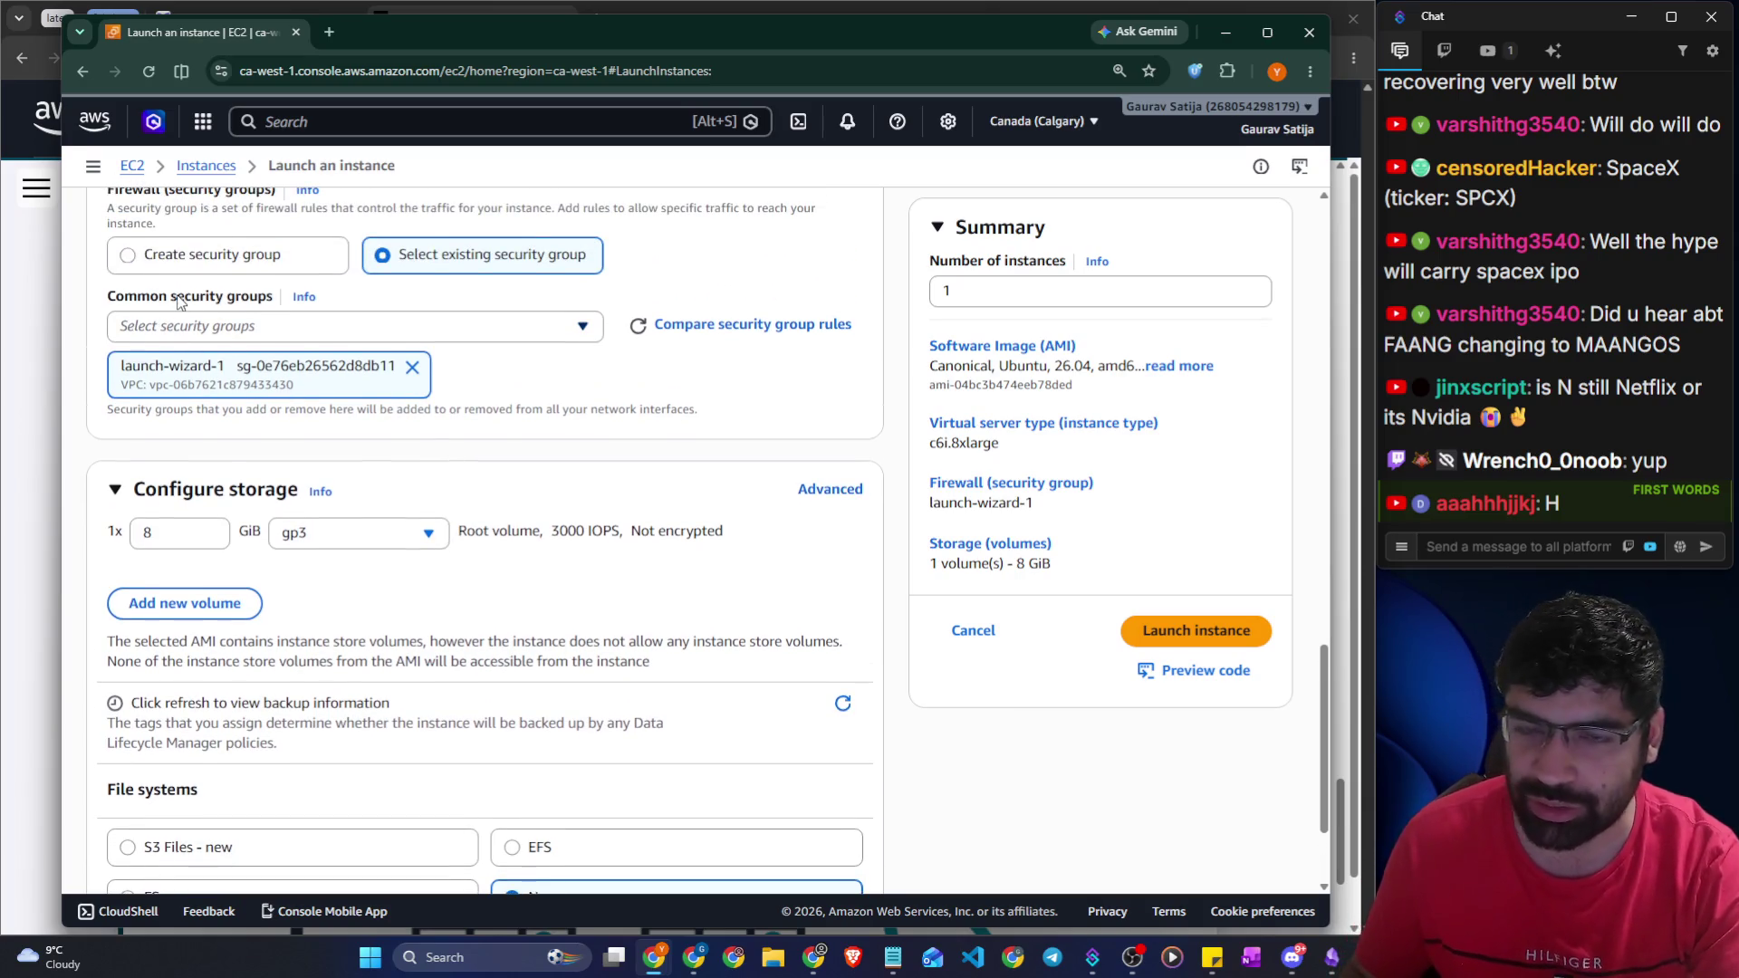
{"action": "left_click", "coordinate": [50, 233]}
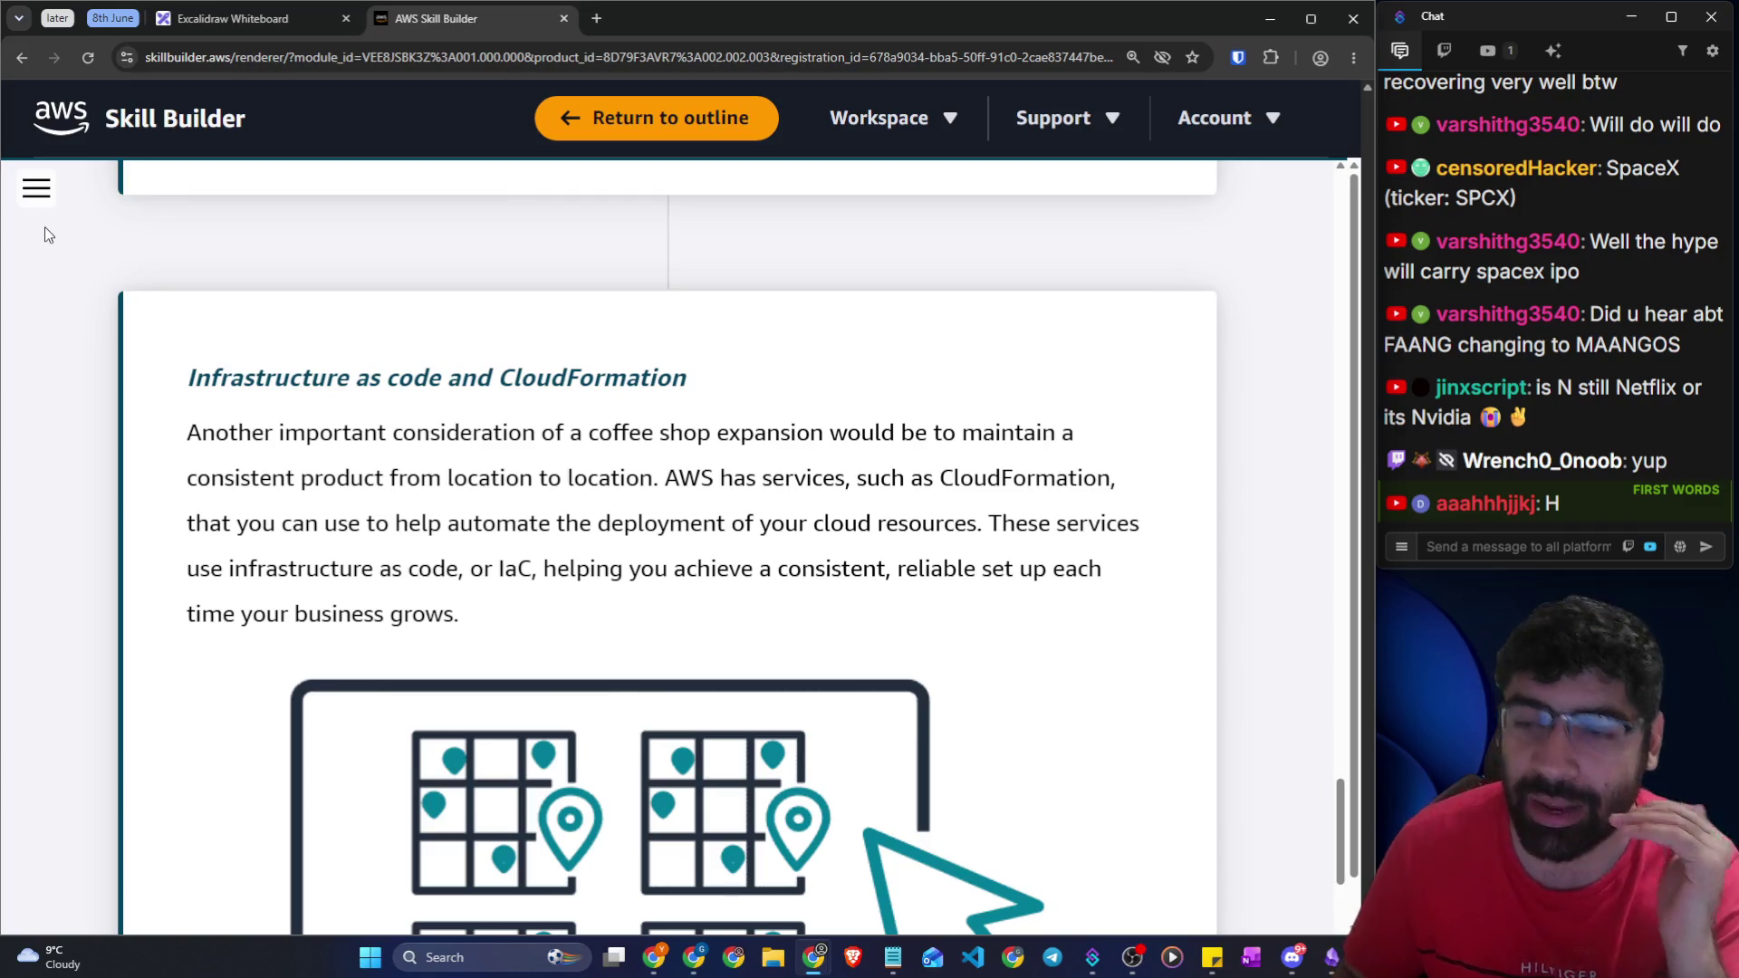
{"action": "left_click_drag", "start_coordinate": [134, 376], "coordinate": [442, 379]}
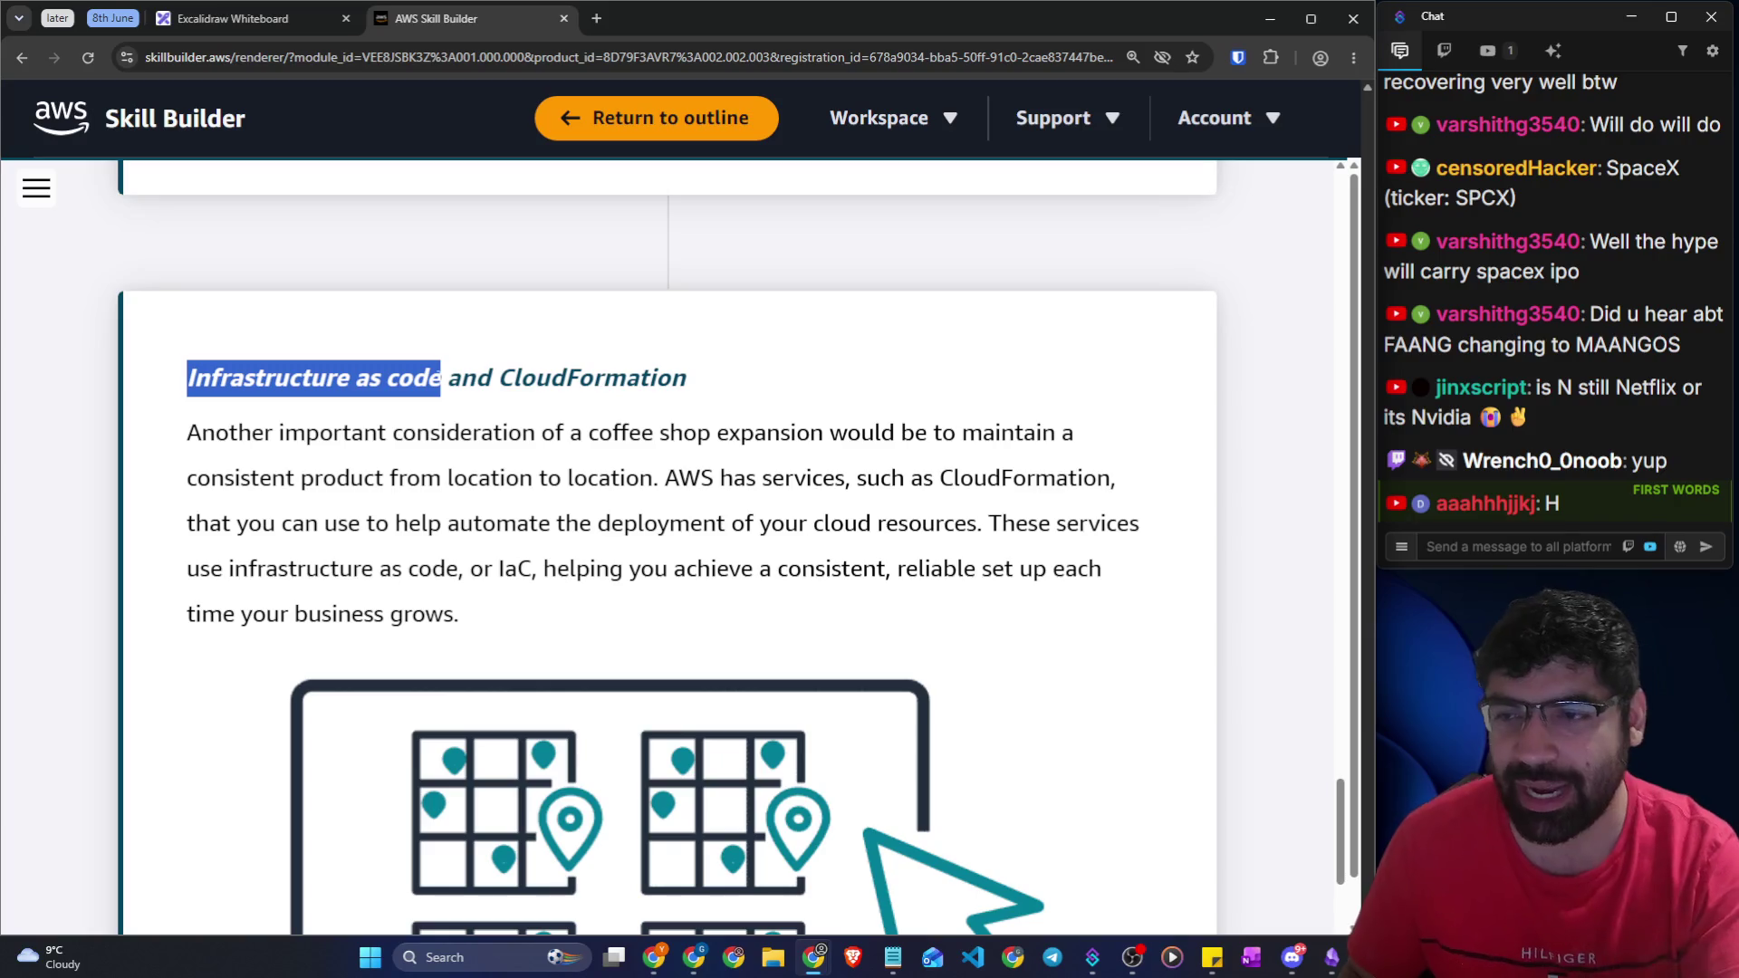
{"action": "key", "text": "alt+Tab"}
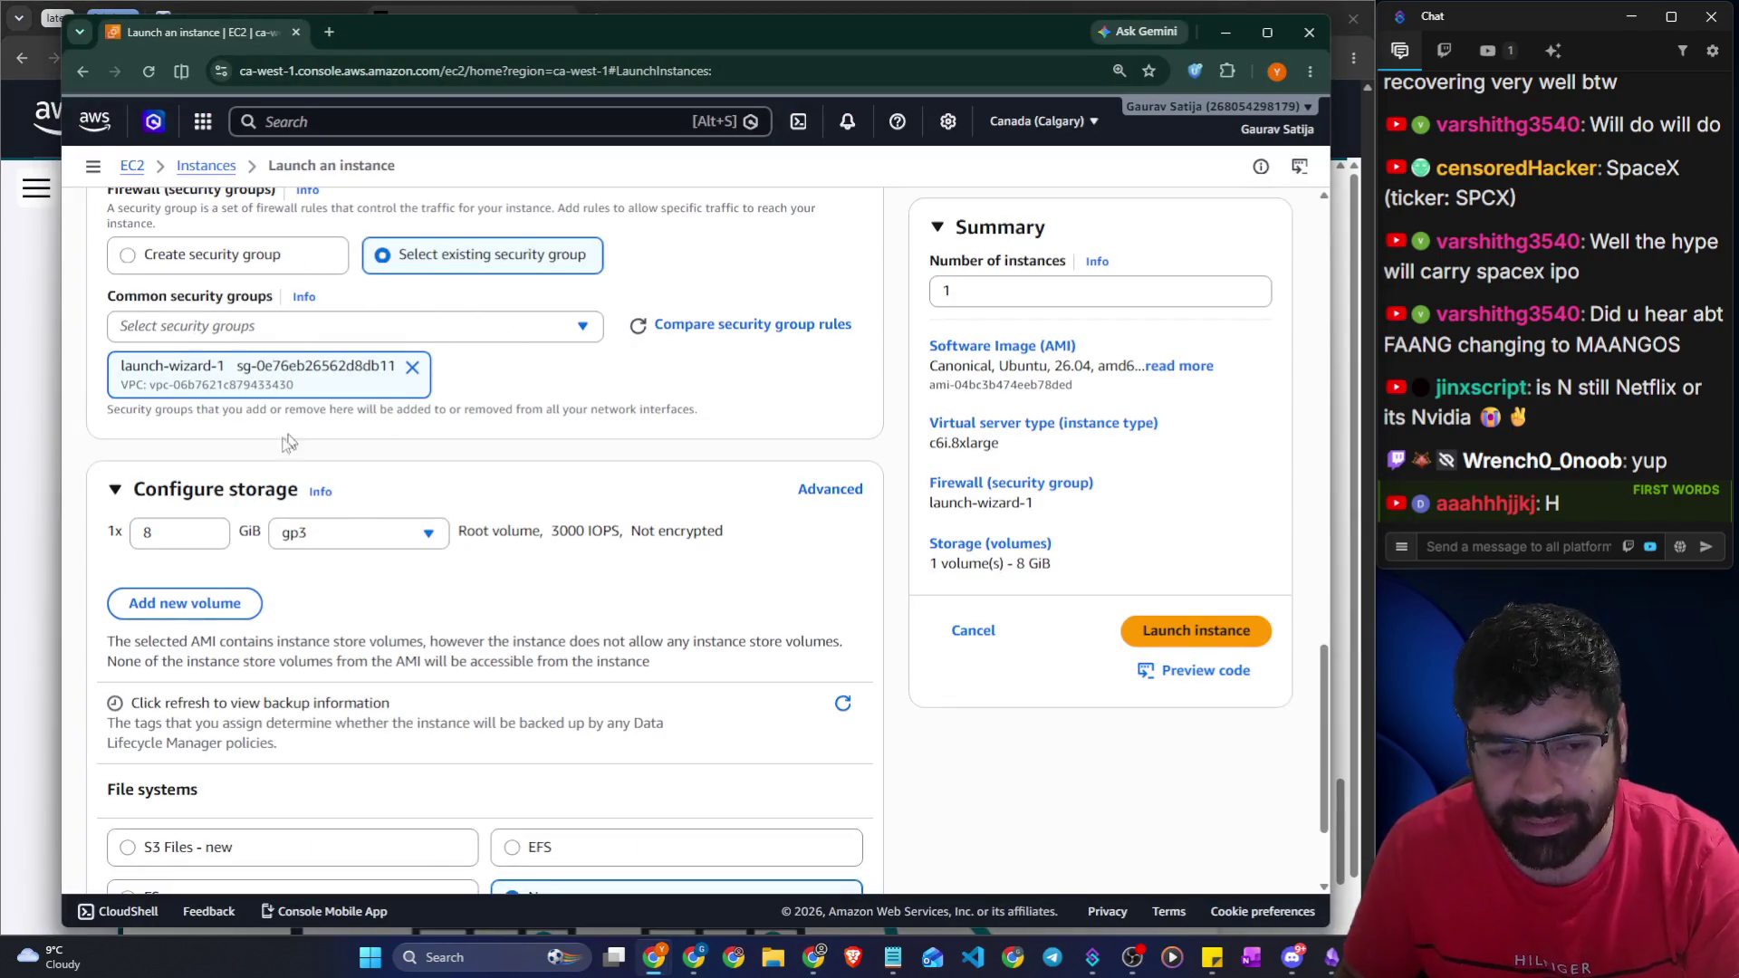
{"action": "left_click", "coordinate": [29, 505]}
{"action": "left_click_drag", "start_coordinate": [441, 379], "coordinate": [170, 376]}
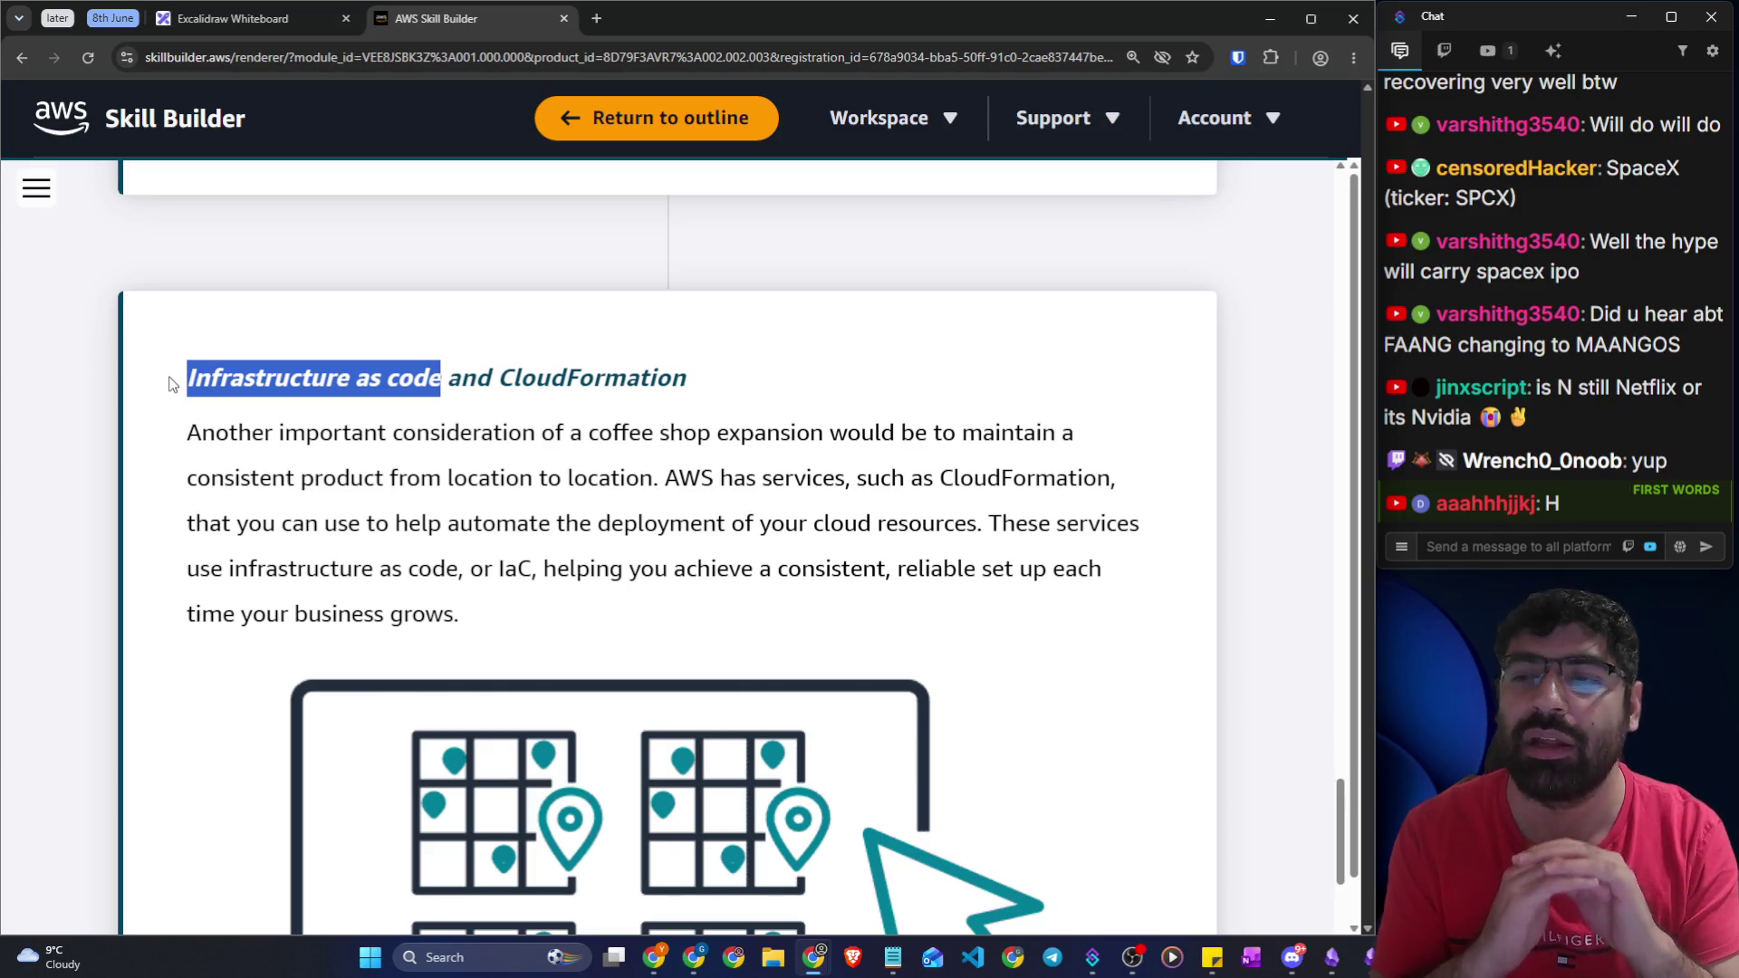
{"action": "left_click", "coordinate": [510, 378]}
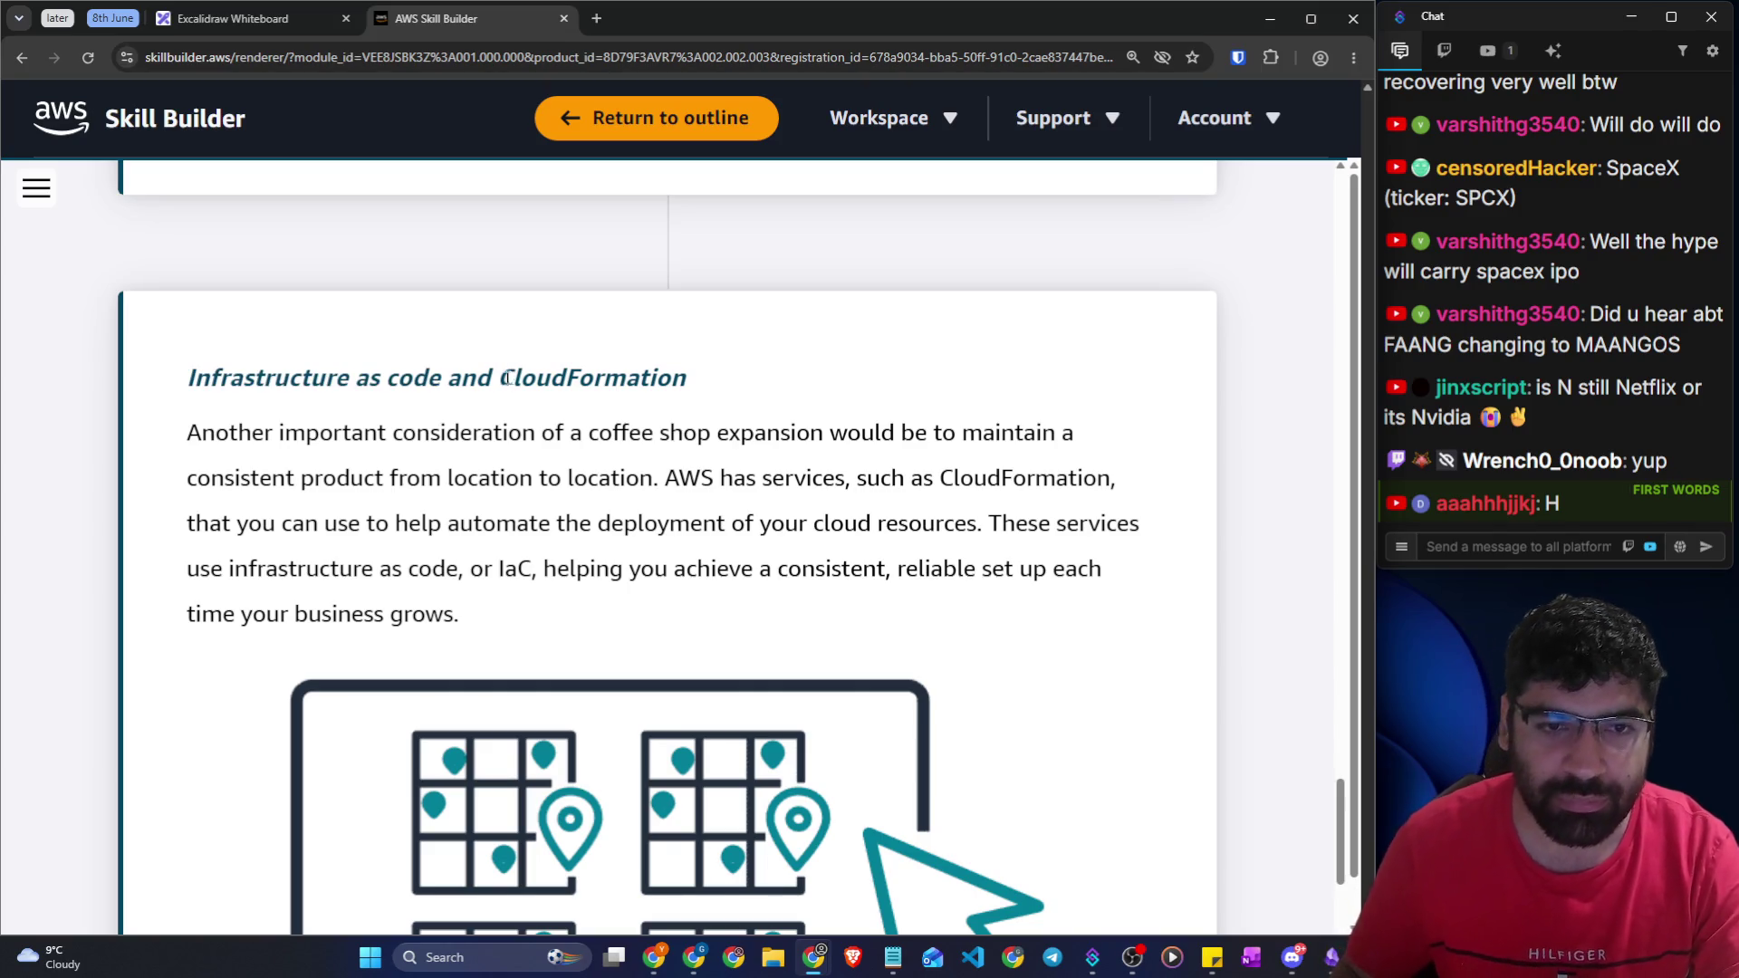
{"action": "left_click_drag", "start_coordinate": [491, 378], "coordinate": [686, 380]}
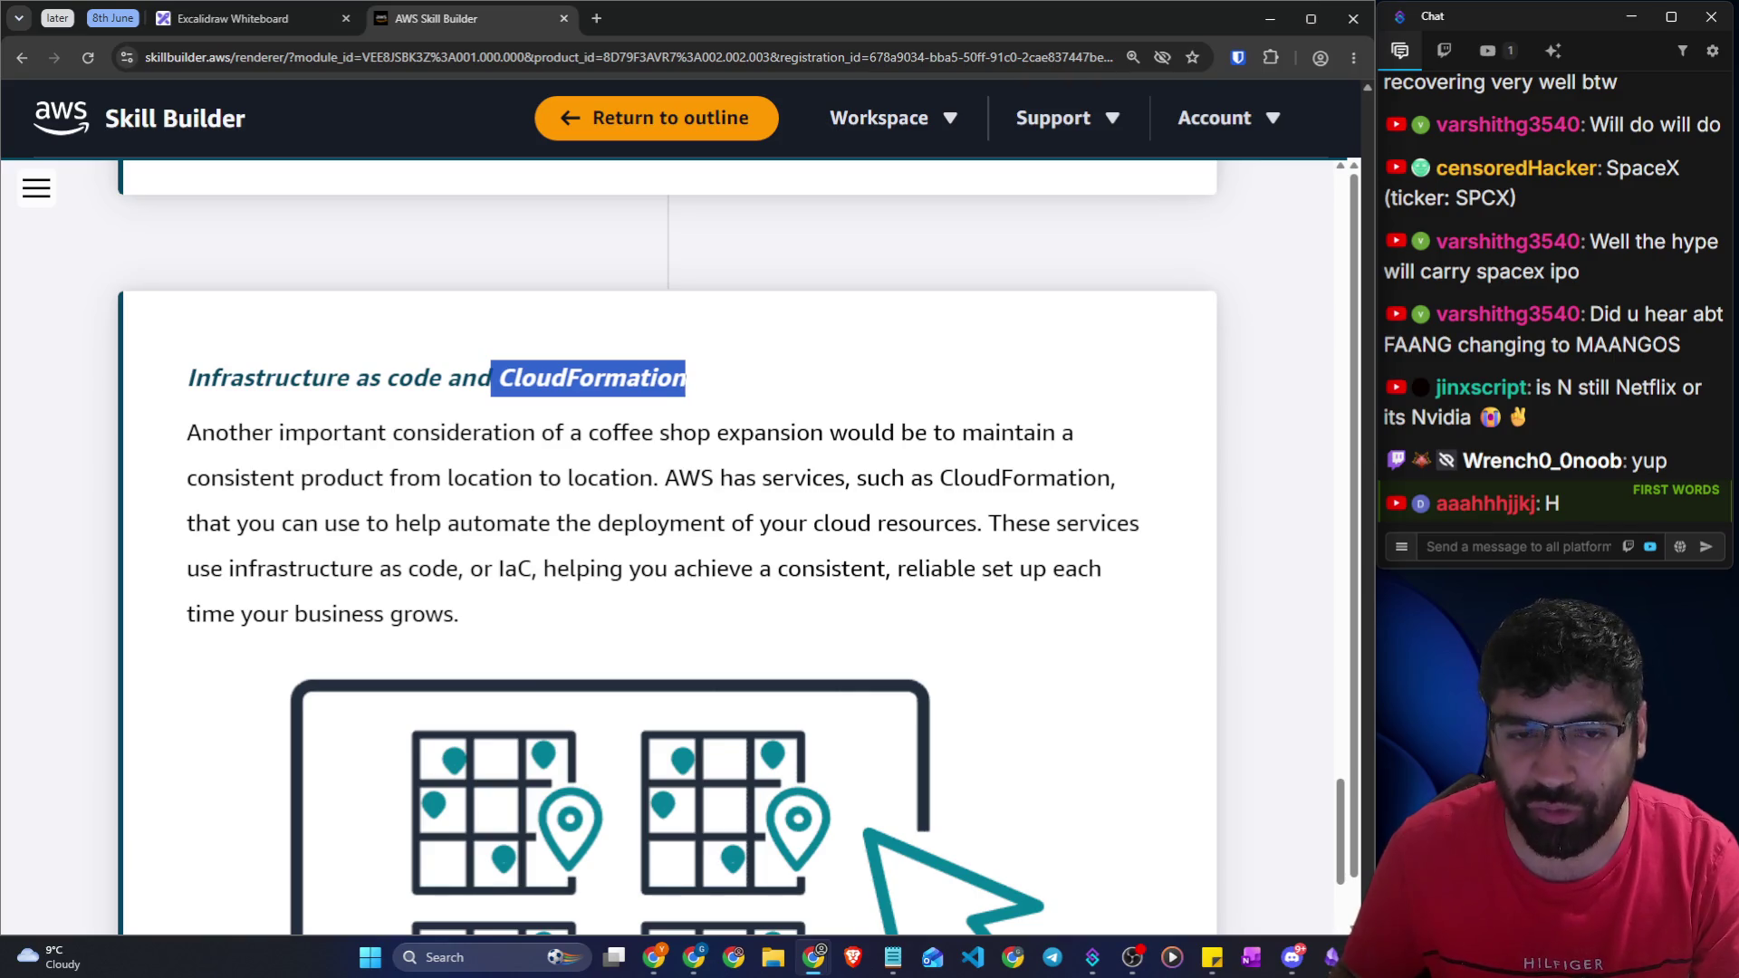
{"action": "left_click", "coordinate": [716, 422]}
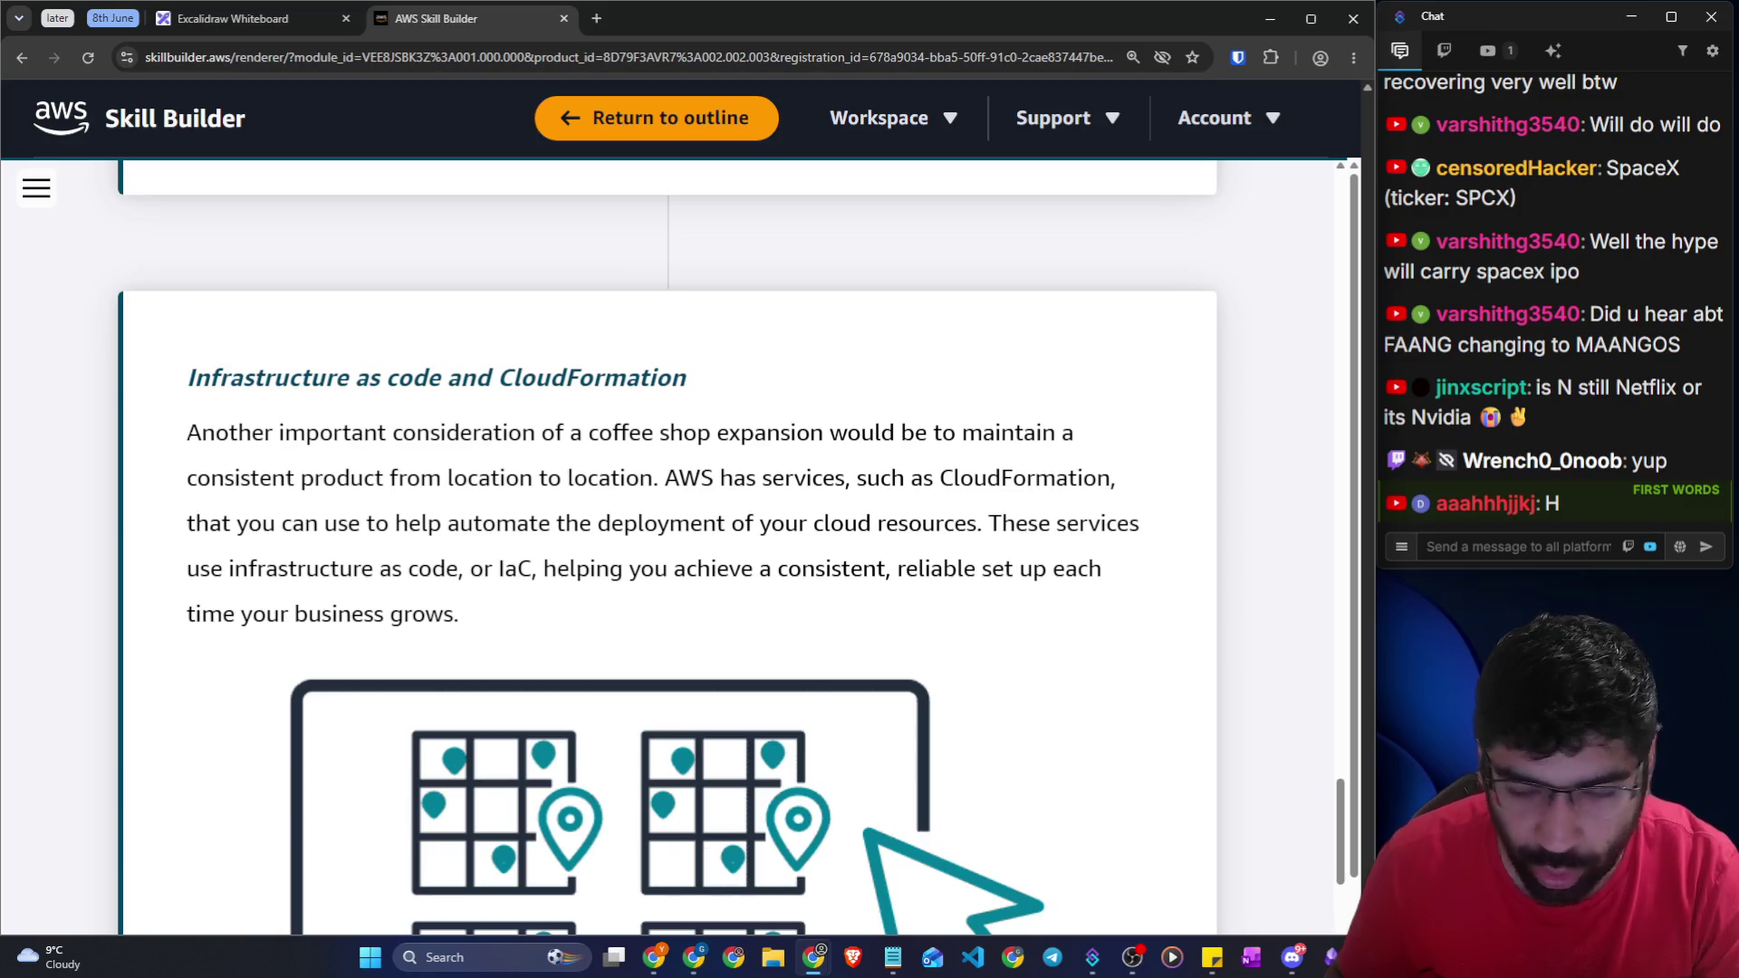
{"action": "mouse_move", "coordinate": [702, 385]}
{"action": "left_mouse_down"}
{"action": "mouse_move", "coordinate": [476, 406]}
{"action": "mouse_move", "coordinate": [263, 398]}
{"action": "mouse_move", "coordinate": [191, 377]}
{"action": "left_mouse_up"}
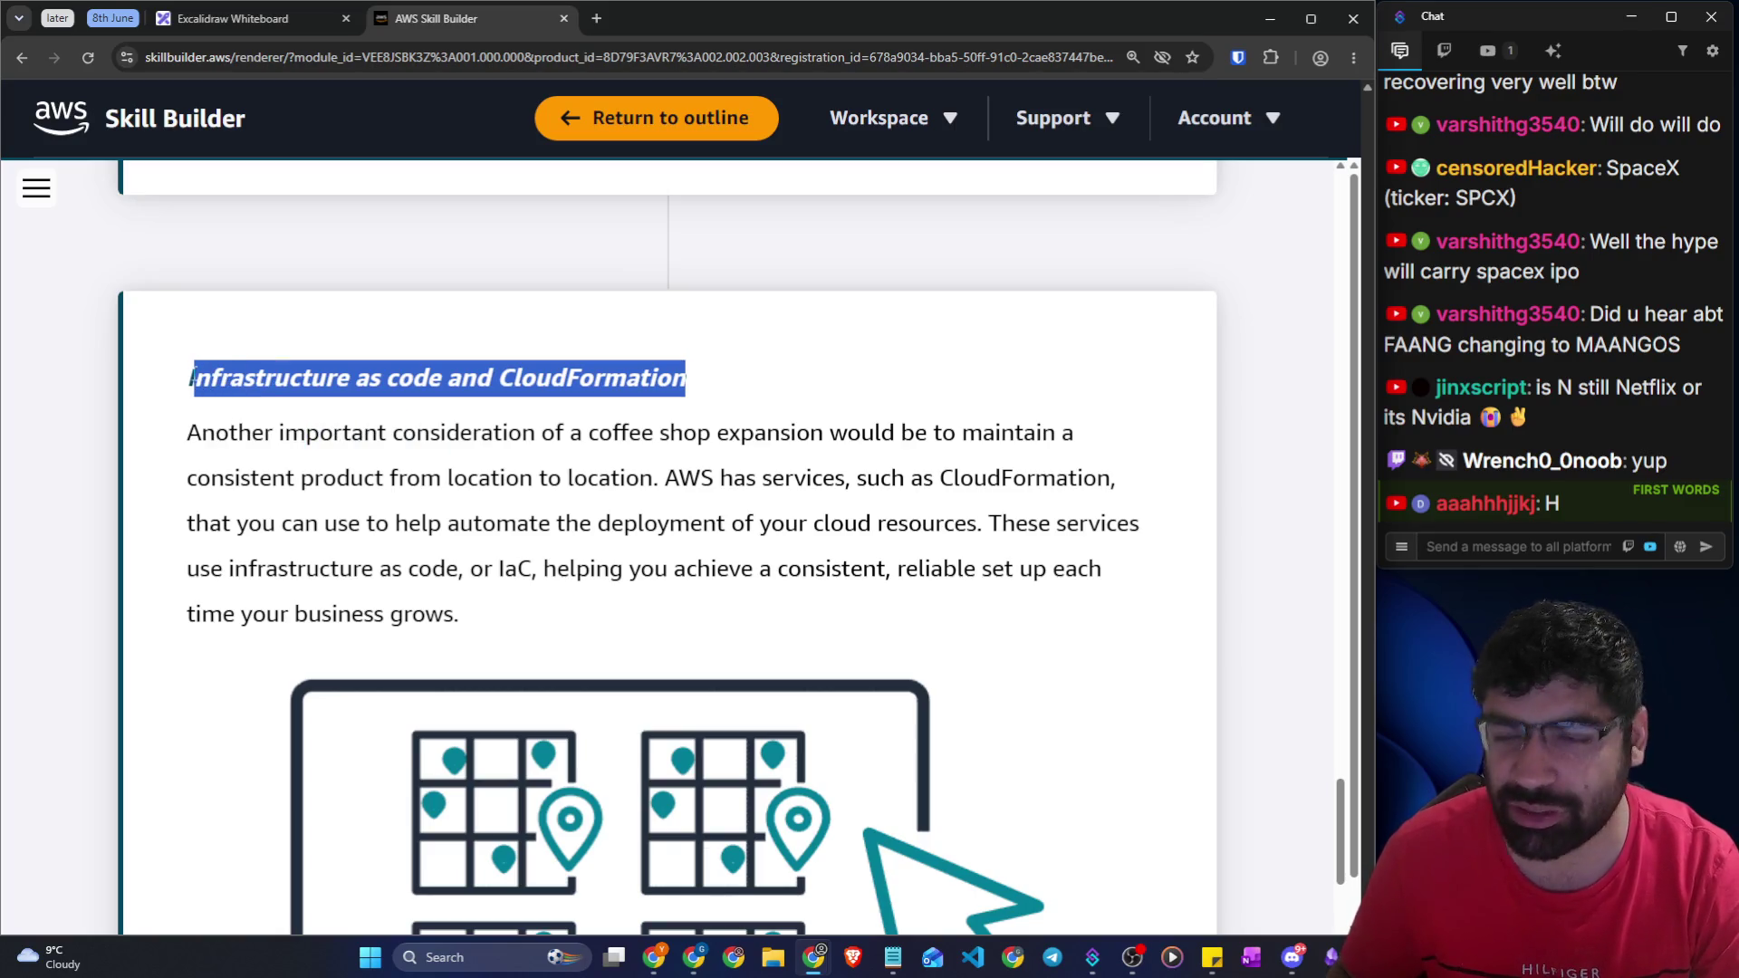
{"action": "left_click", "coordinate": [210, 408]}
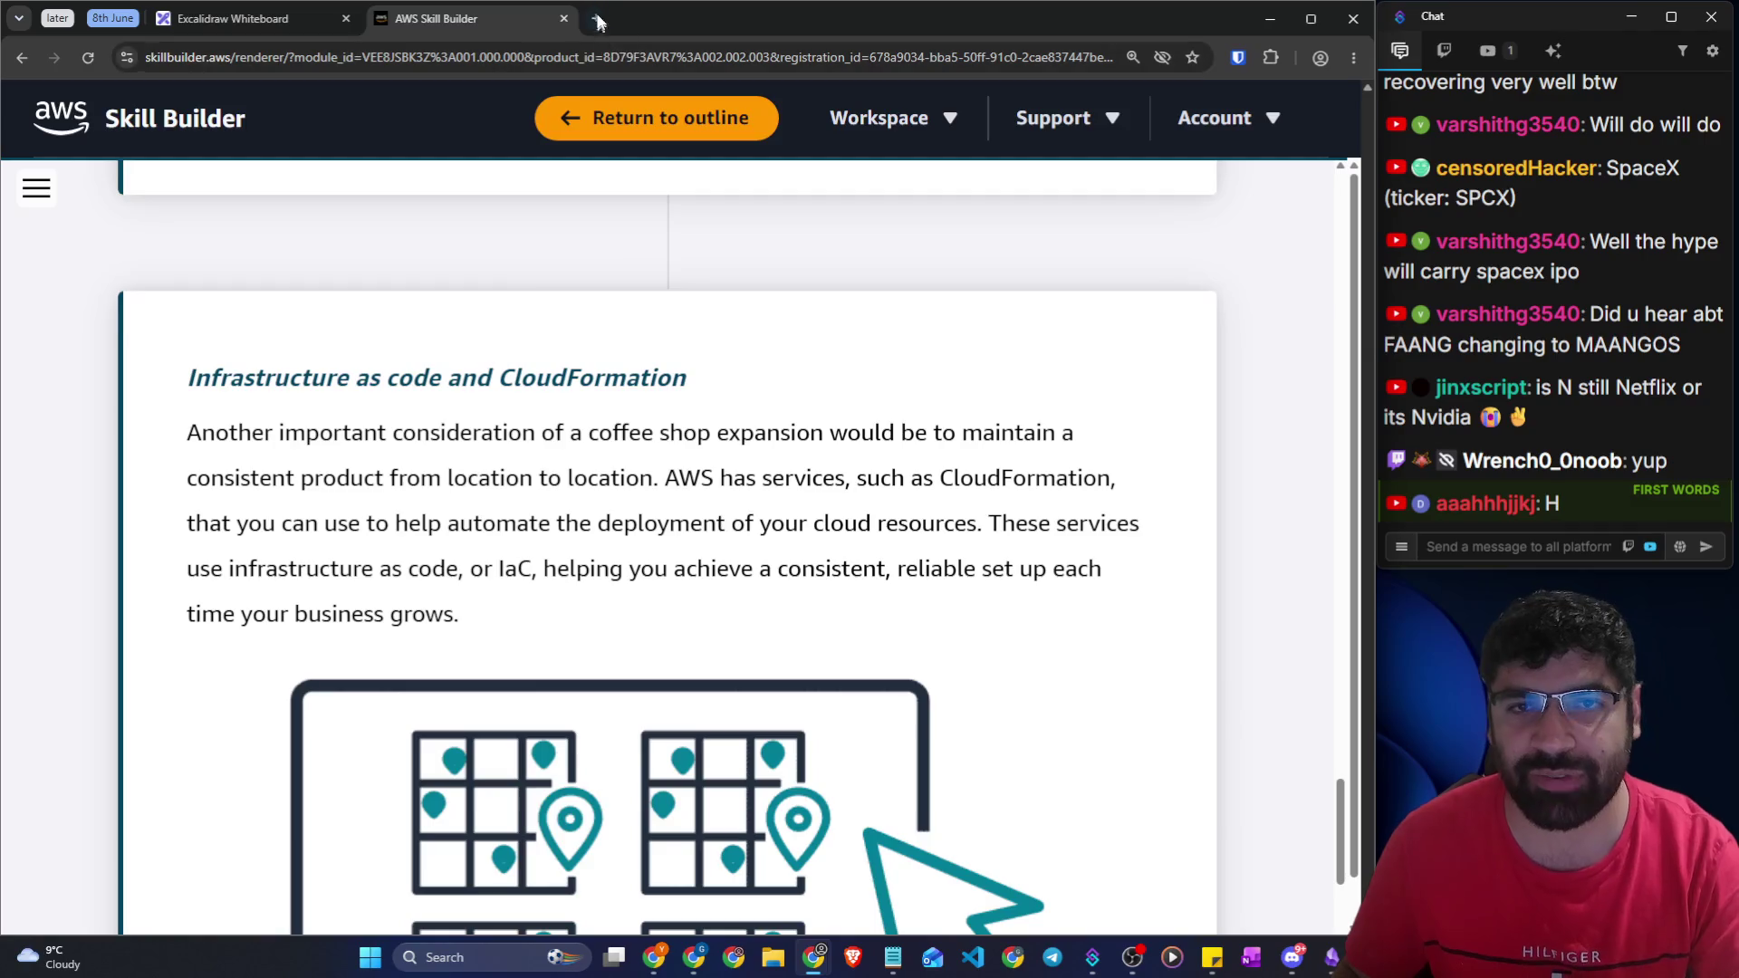
Search Google for terraform and skim the Infrastructure as Code description in the results
{"action": "left_click", "coordinate": [596, 18]}
{"action": "type", "text": "terr"}
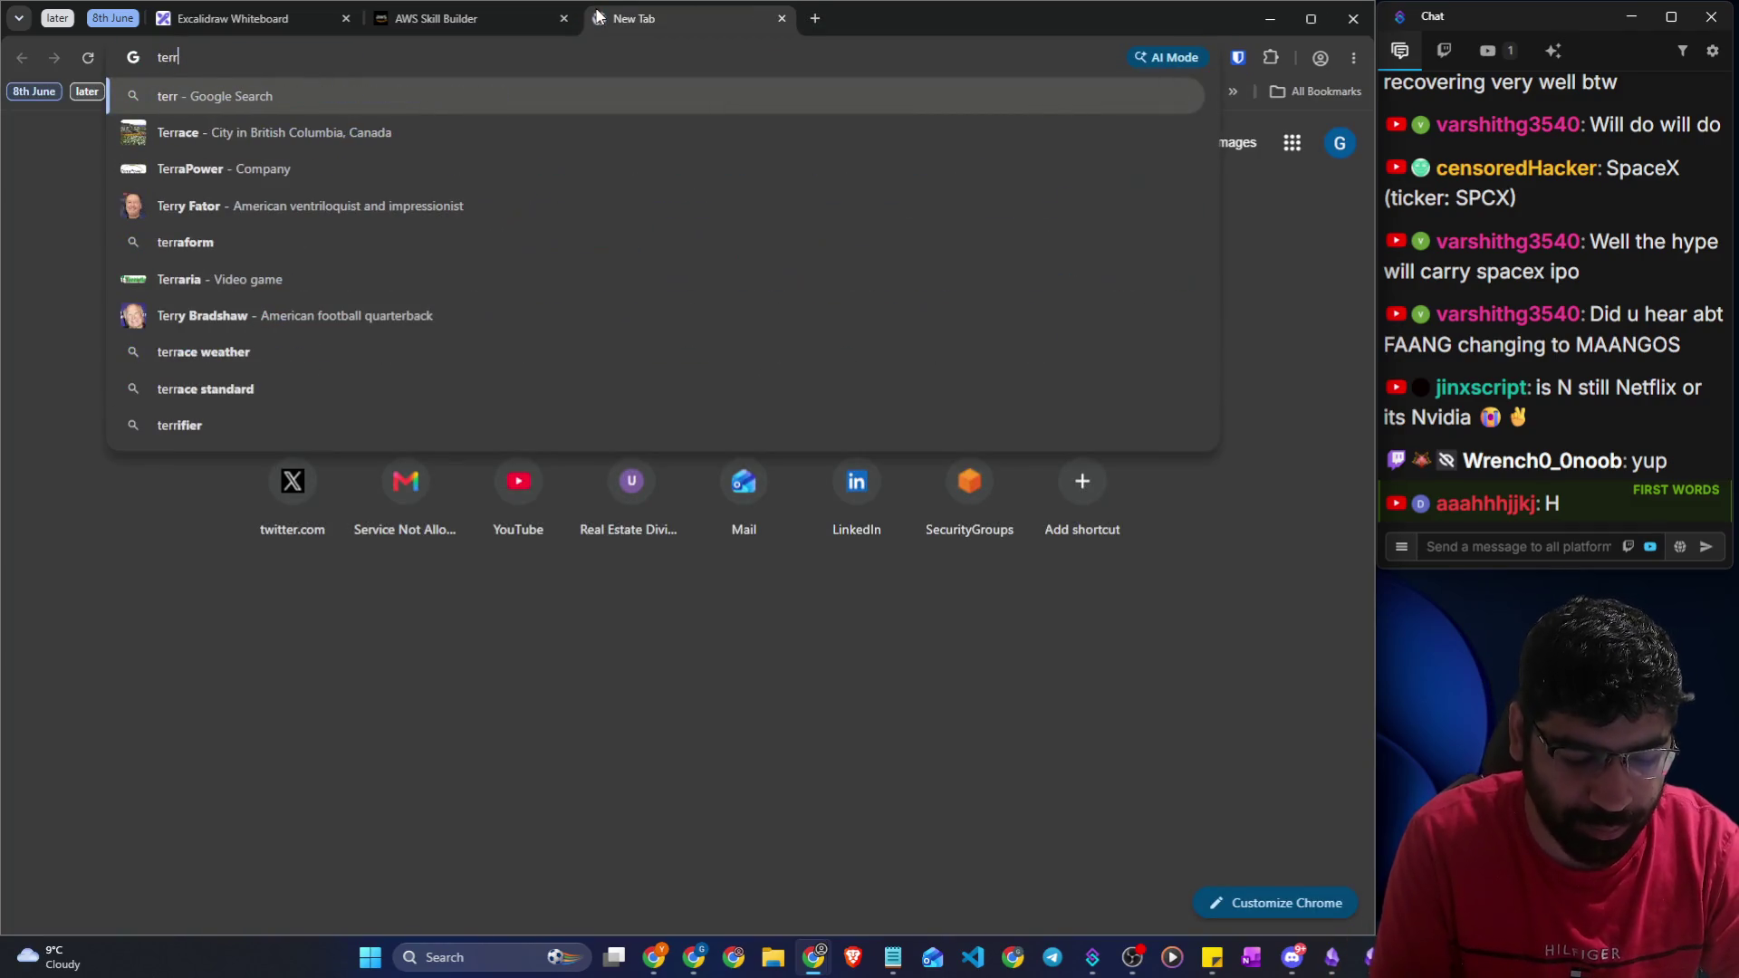
{"action": "type", "text": "aform"}
{"action": "key", "text": "Return"}
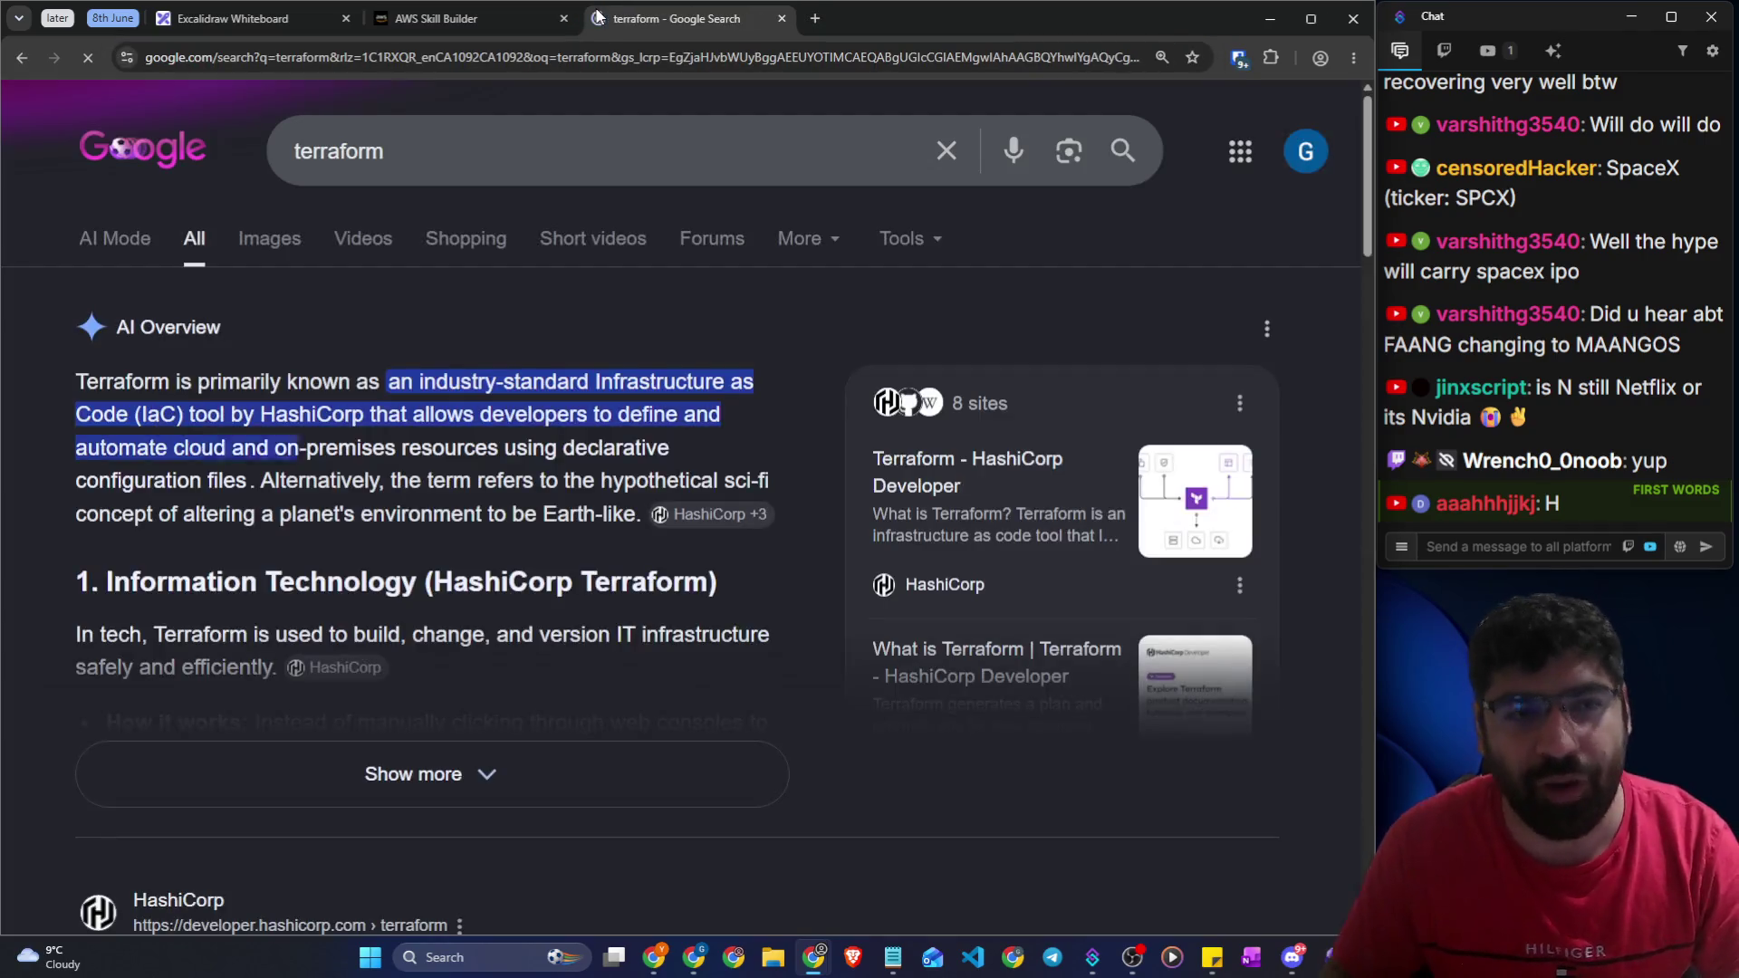
{"action": "left_click_drag", "start_coordinate": [590, 381], "coordinate": [748, 384]}
{"action": "mouse_move", "coordinate": [275, 414]}
{"action": "left_mouse_down"}
{"action": "mouse_move", "coordinate": [350, 412]}
{"action": "mouse_move", "coordinate": [284, 416]}
{"action": "left_mouse_up"}
{"action": "left_click", "coordinate": [357, 415]}
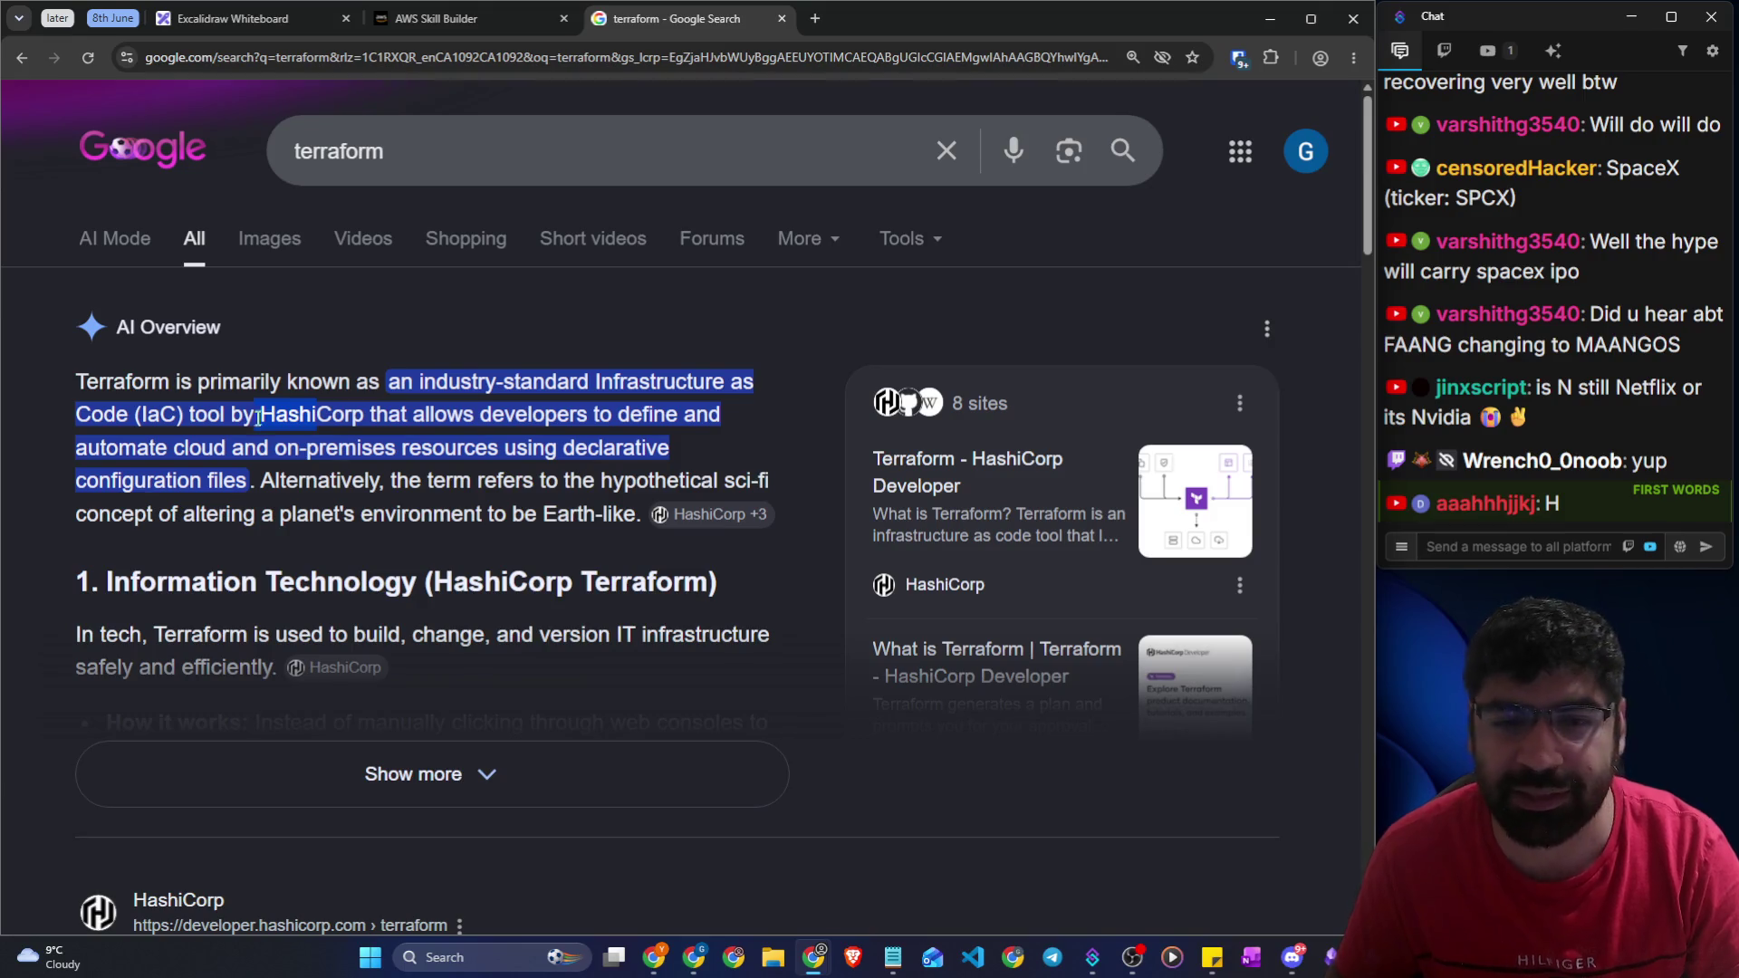
Recheck the Skill Builder paragraph, then open HashiCorp's Terraform page and dismiss its privacy notice
{"action": "left_click", "coordinate": [435, 24]}
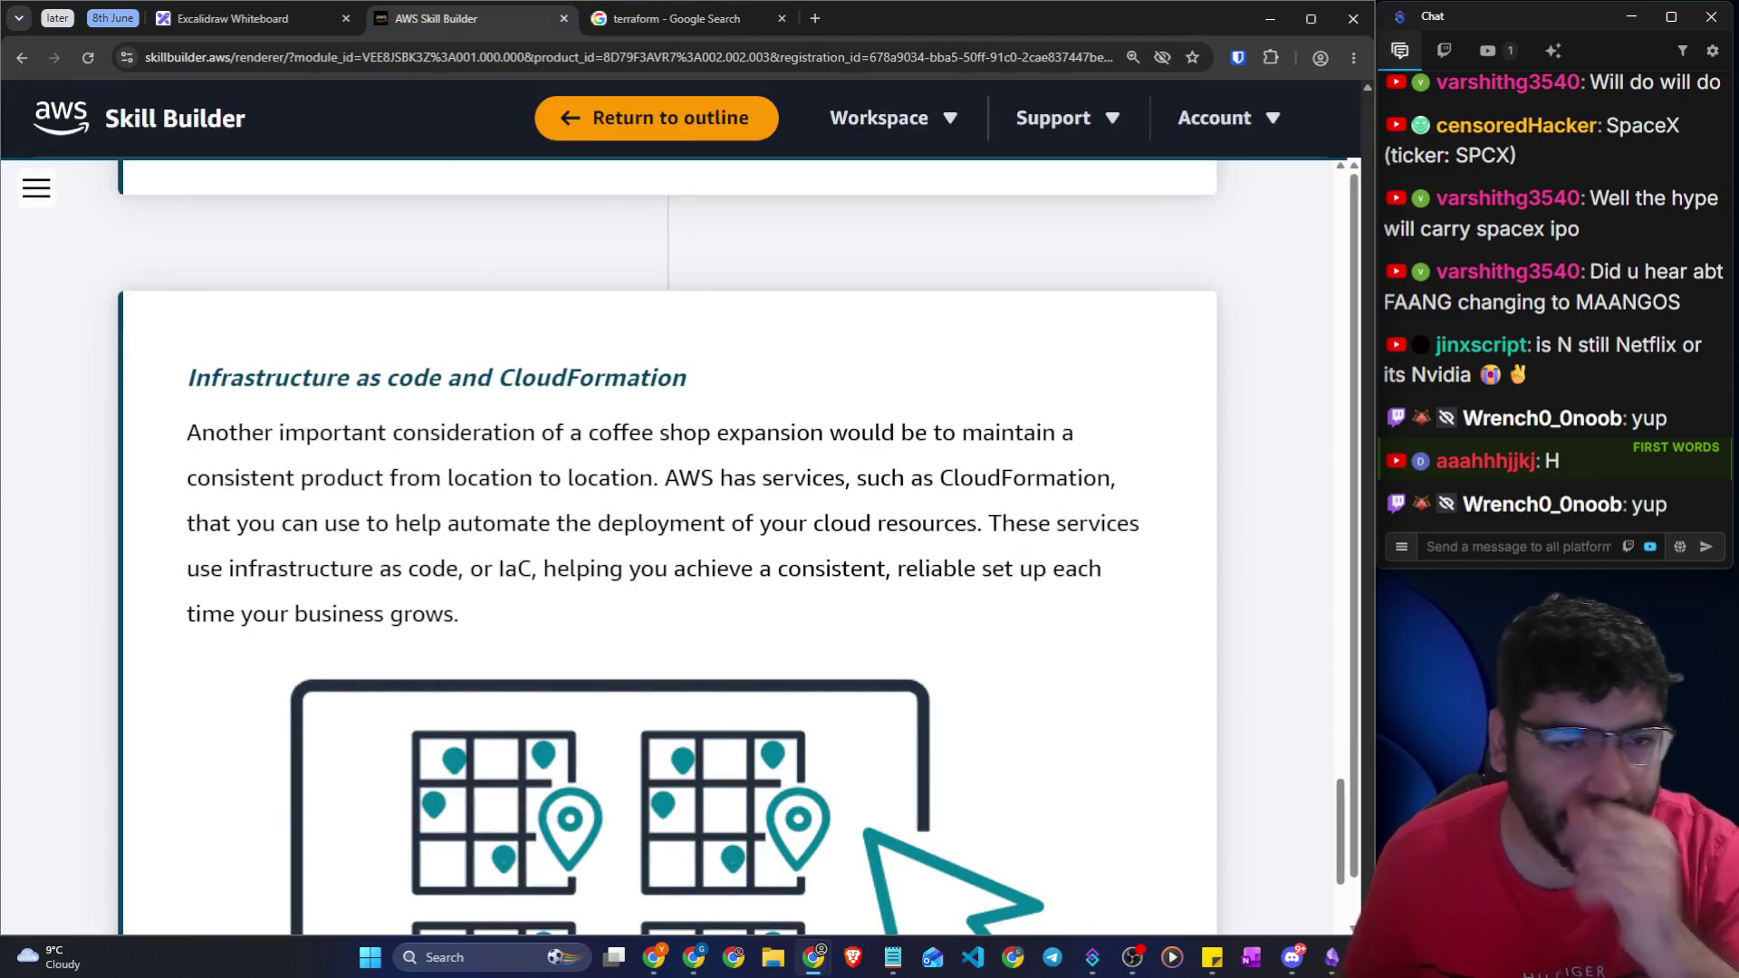
{"action": "mouse_move", "coordinate": [187, 433]}
{"action": "left_mouse_down"}
{"action": "mouse_move", "coordinate": [469, 454]}
{"action": "mouse_move", "coordinate": [983, 444]}
{"action": "left_mouse_up"}
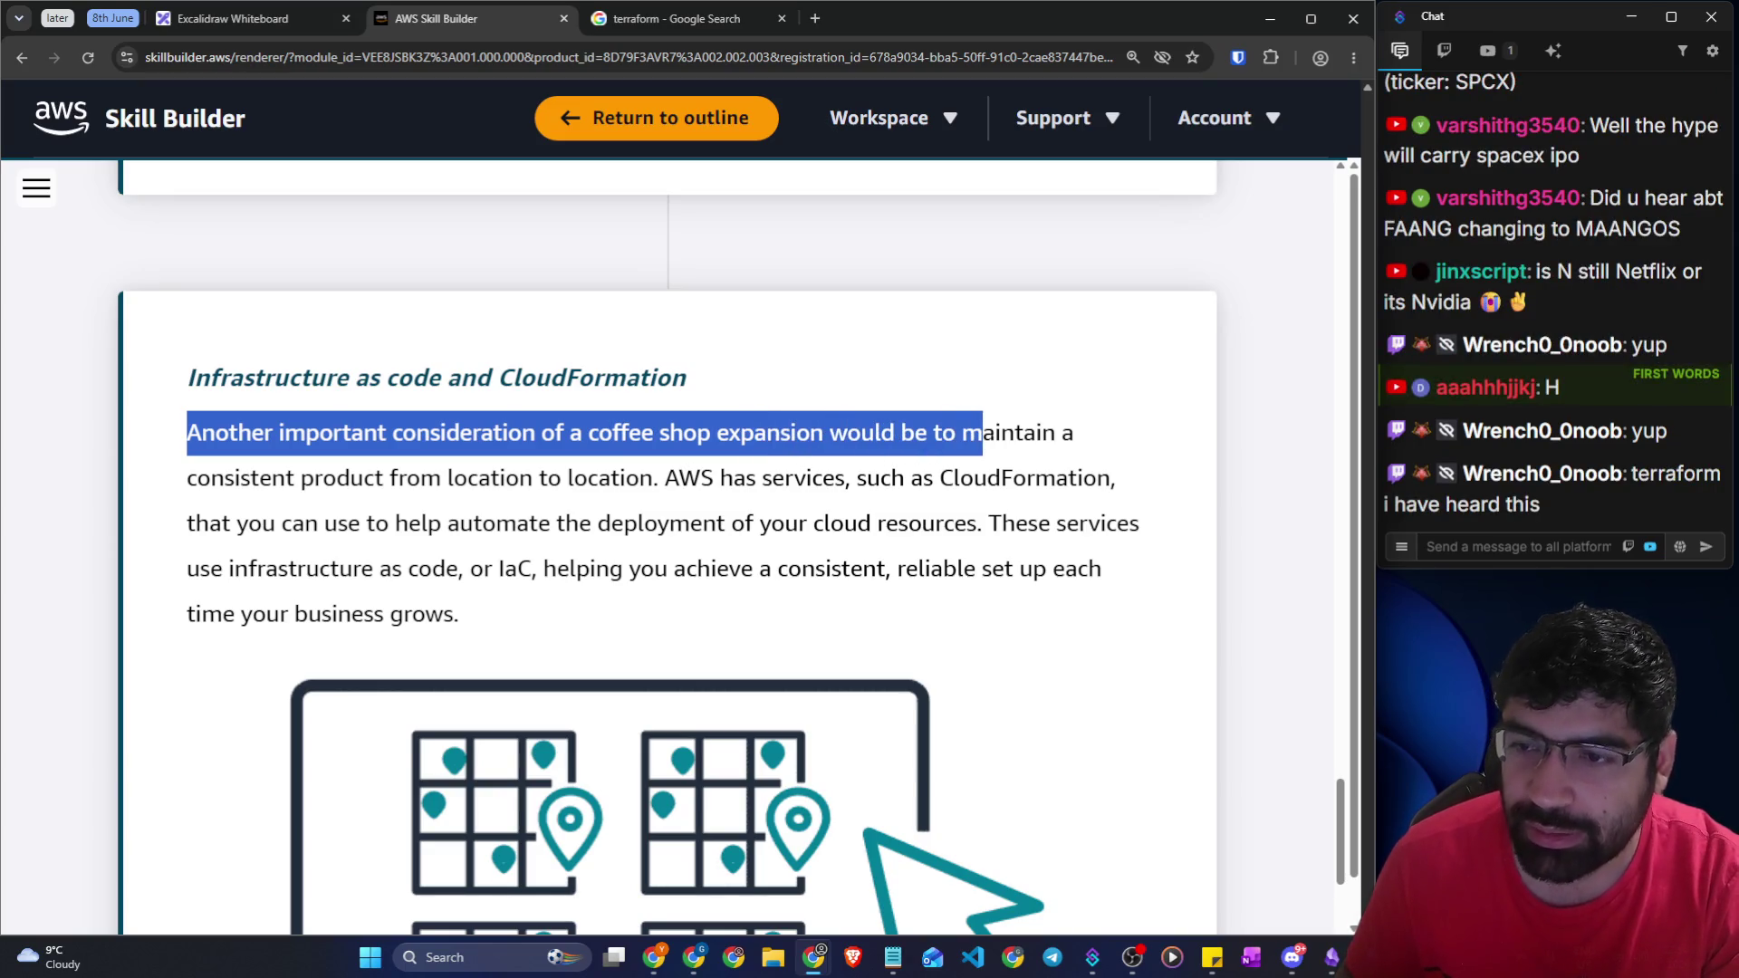
{"action": "left_click", "coordinate": [669, 19]}
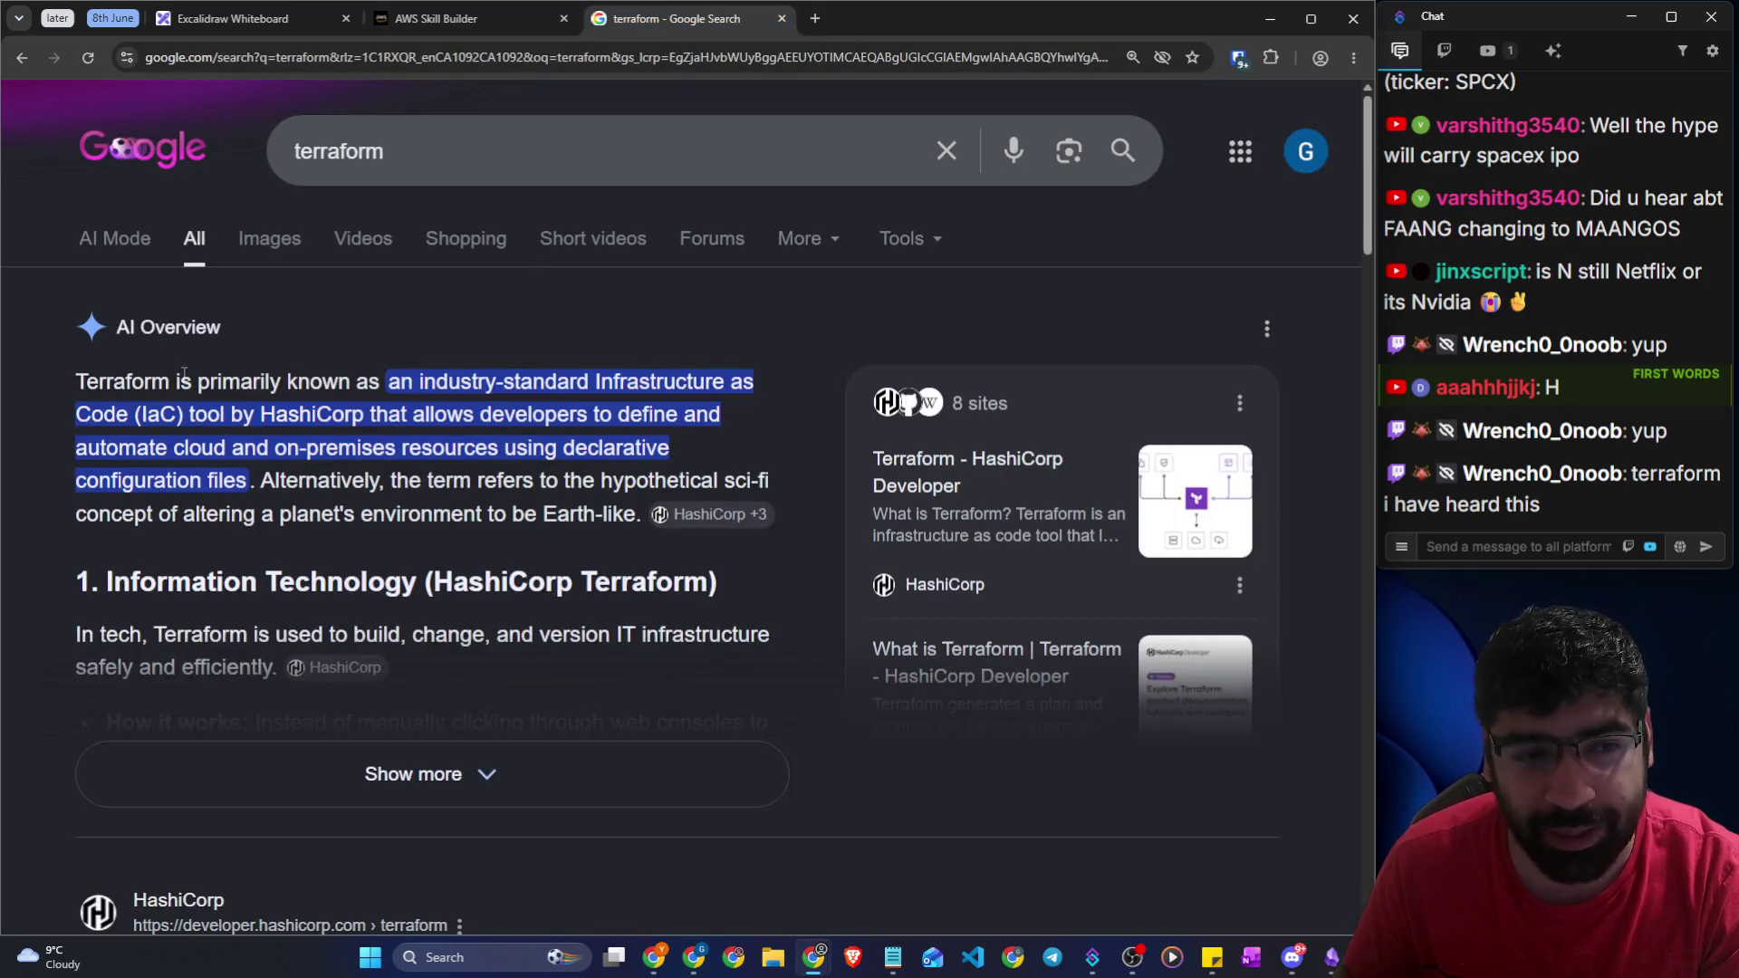
{"action": "scroll", "coordinate": [425, 471], "scroll_direction": "down", "scroll_amount": 3}
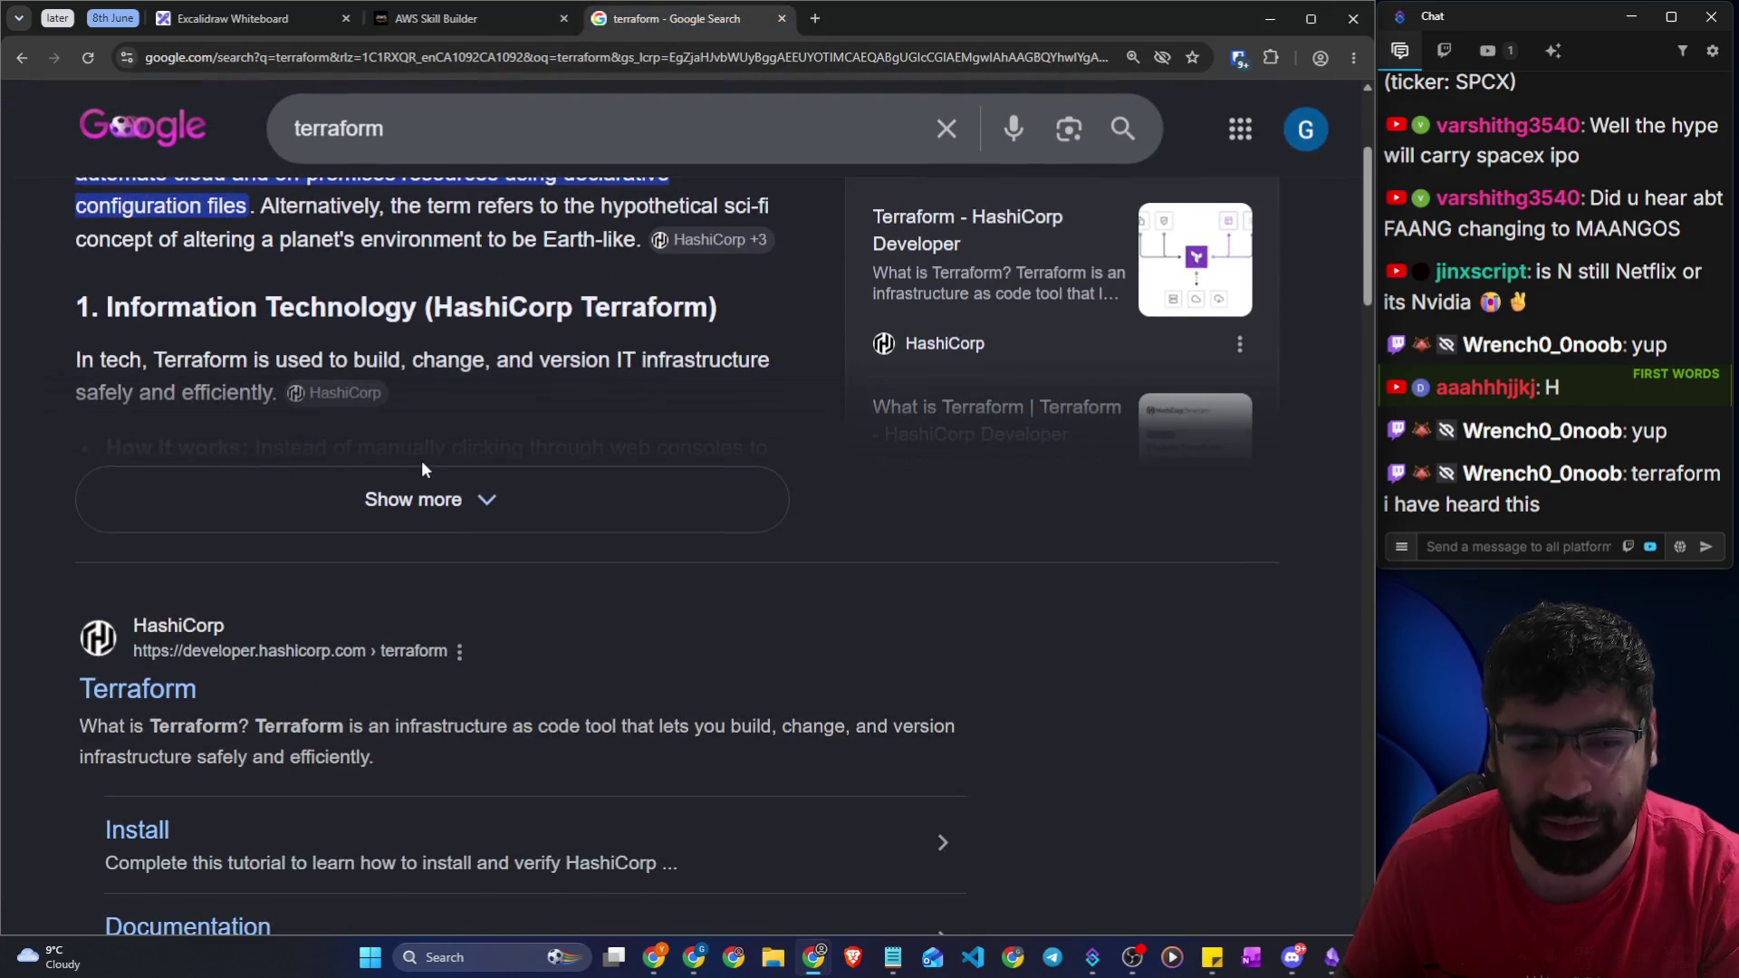
{"action": "scroll", "coordinate": [424, 464], "scroll_direction": "down", "scroll_amount": 4}
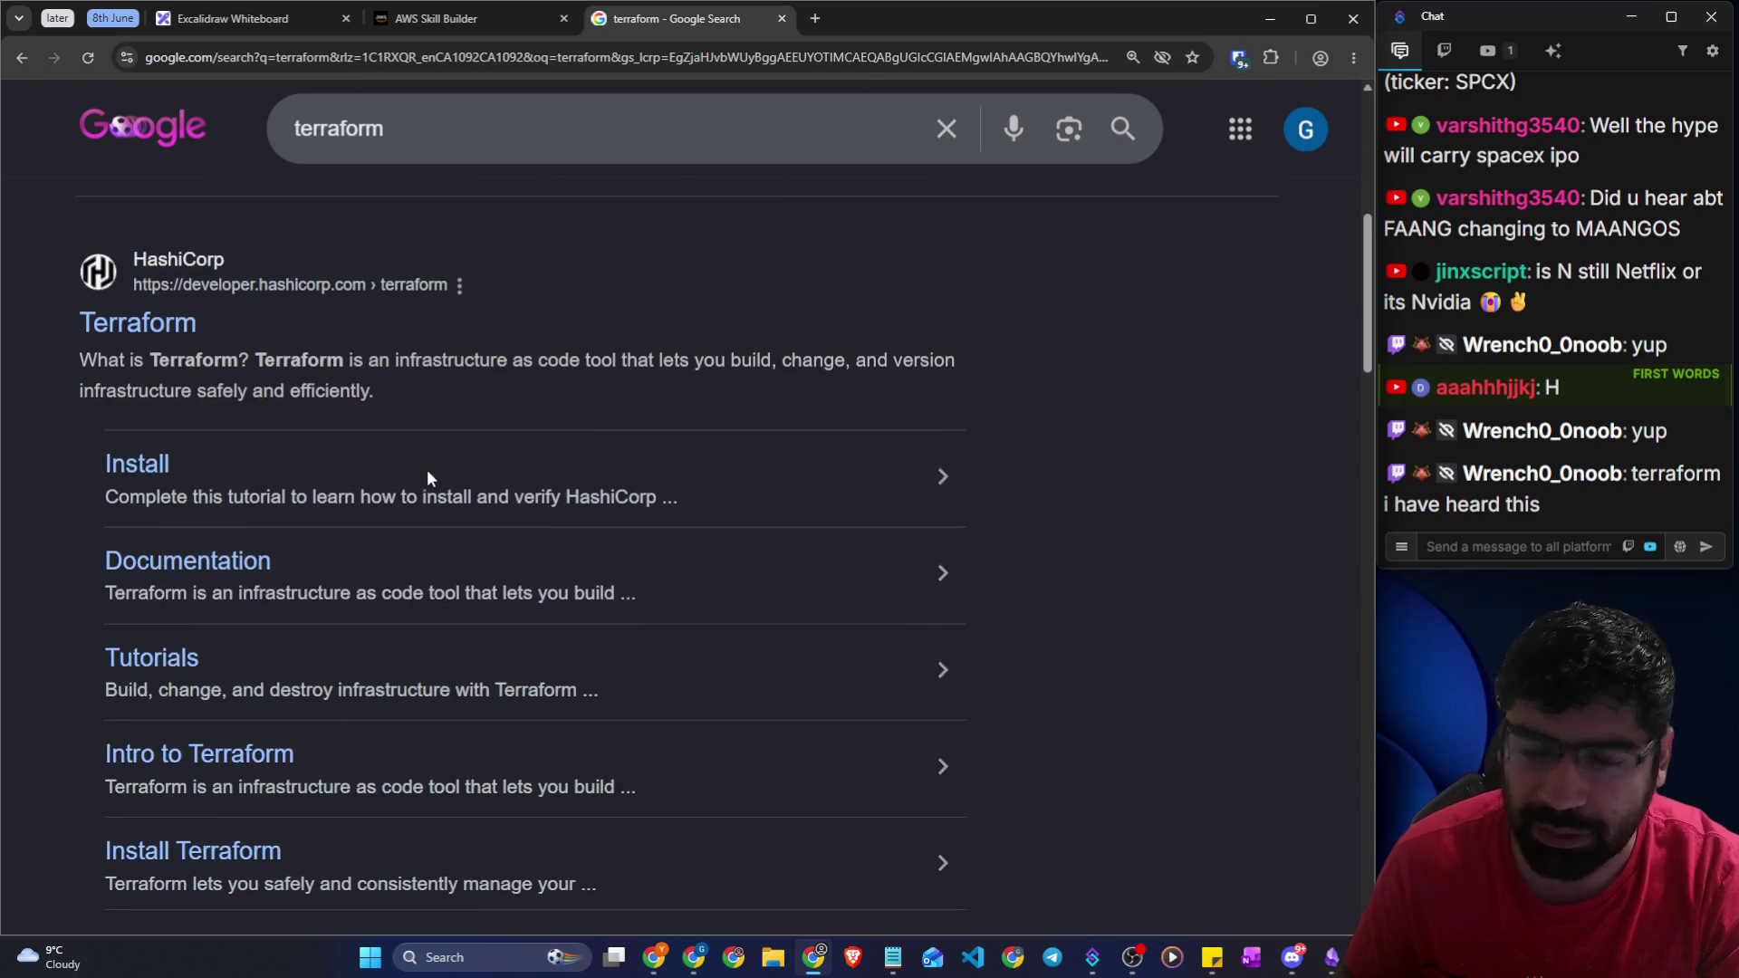
{"action": "left_click", "coordinate": [182, 326]}
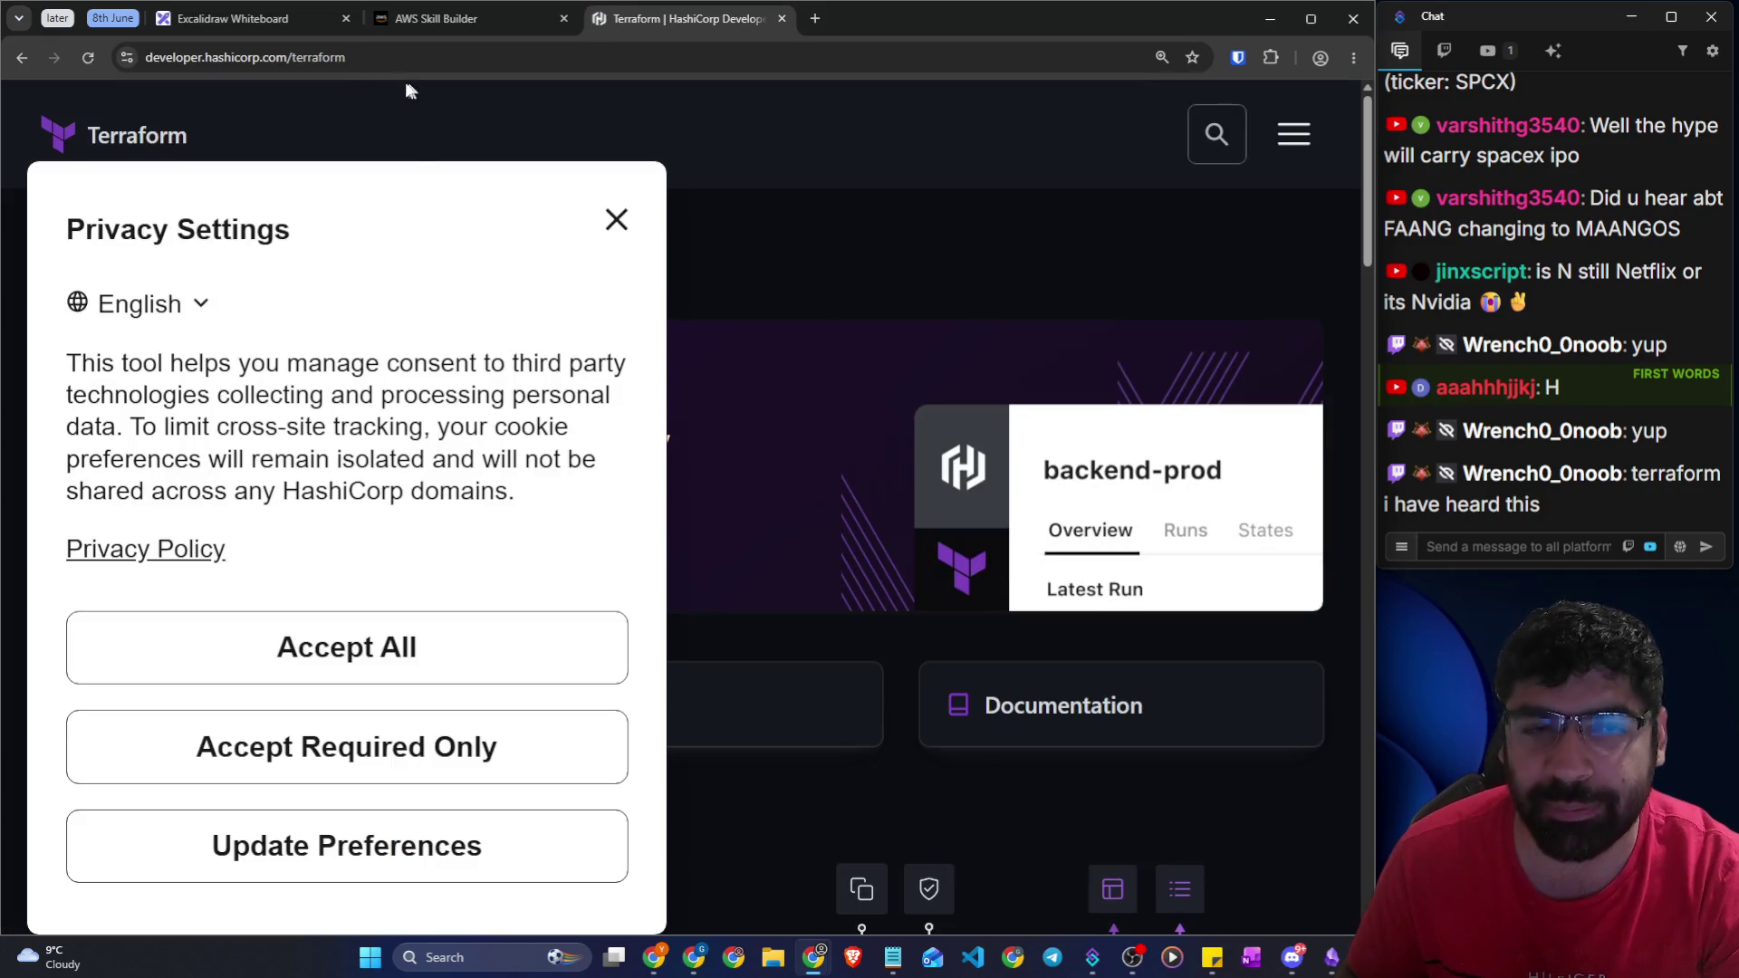
{"action": "left_click", "coordinate": [616, 220]}
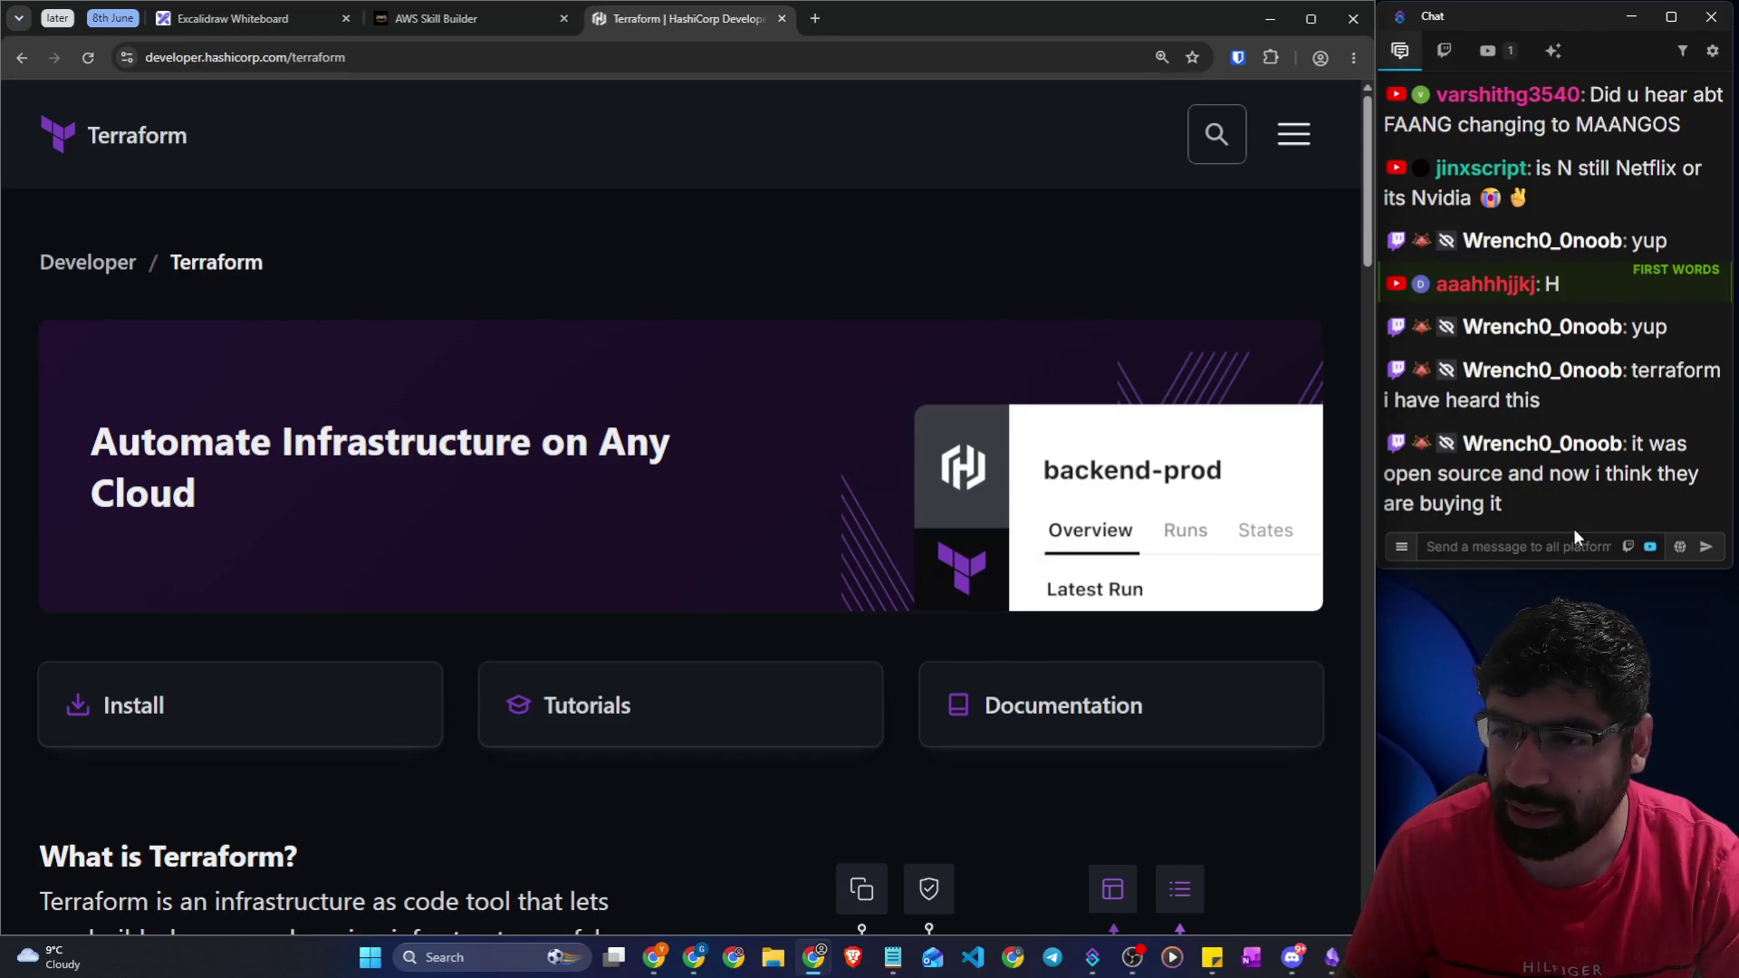
Scroll through HashiCorp's Terraform page before returning to the Skill Builder lesson
{"action": "scroll", "coordinate": [634, 272], "scroll_direction": "down", "scroll_amount": 8}
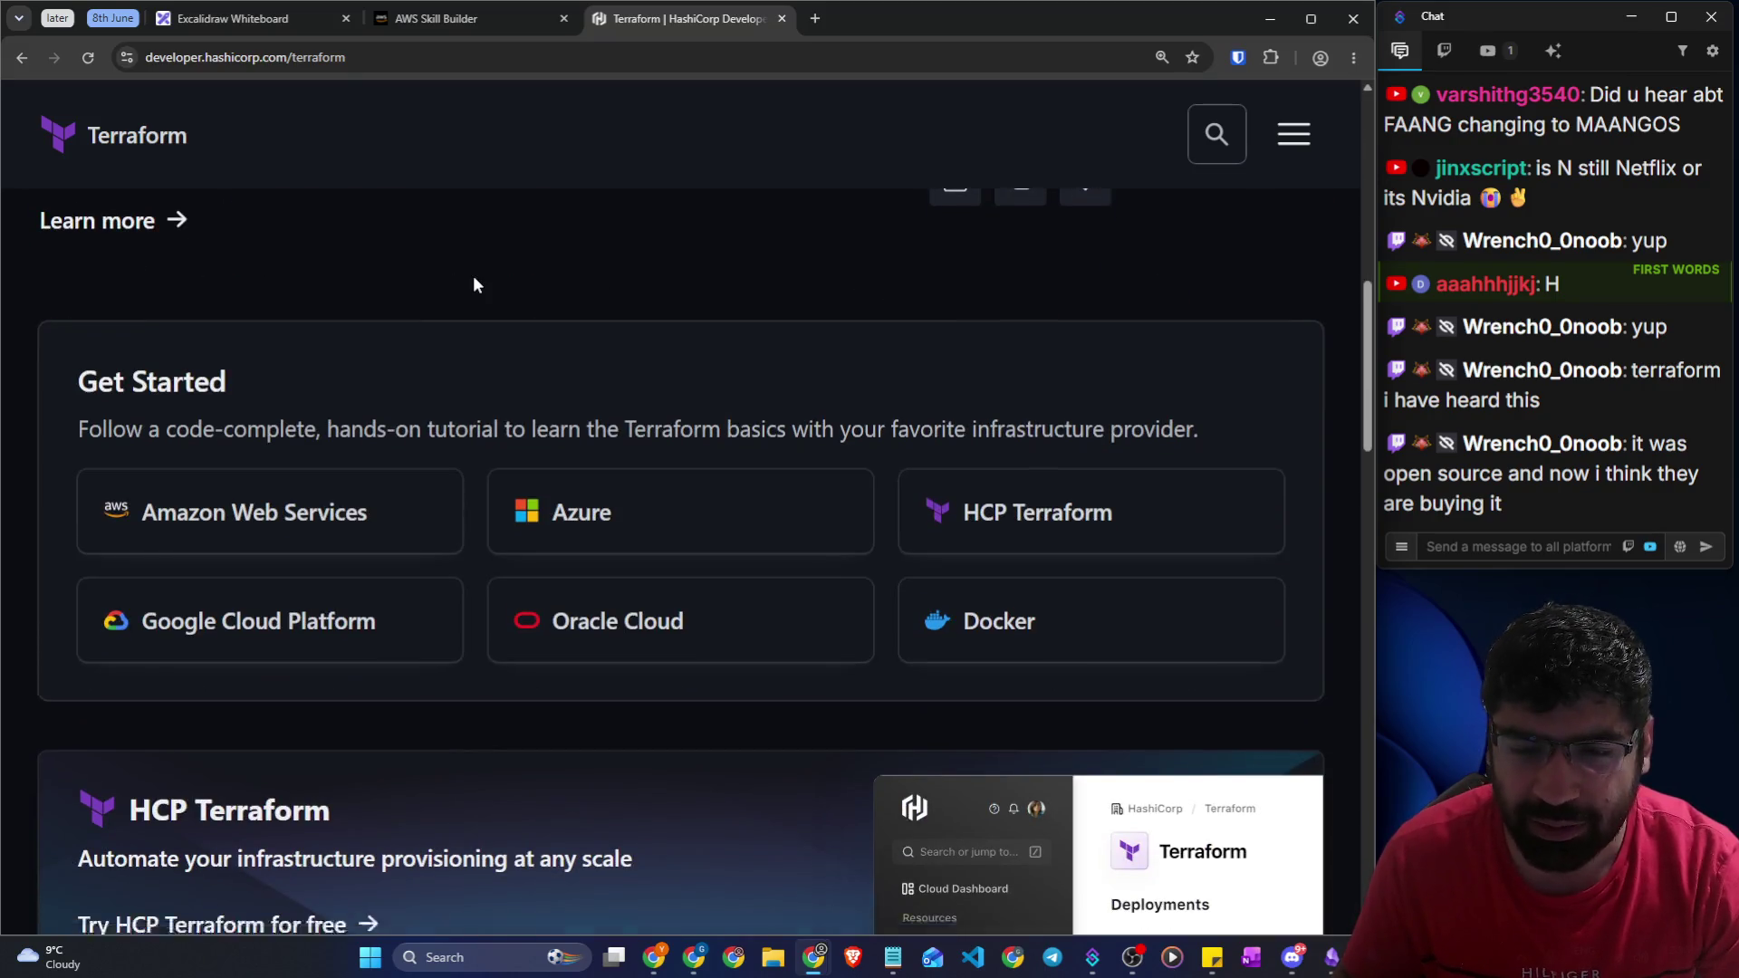
{"action": "scroll", "coordinate": [508, 299], "scroll_direction": "down", "scroll_amount": 7}
{"action": "scroll", "coordinate": [631, 461], "scroll_direction": "up", "scroll_amount": 15}
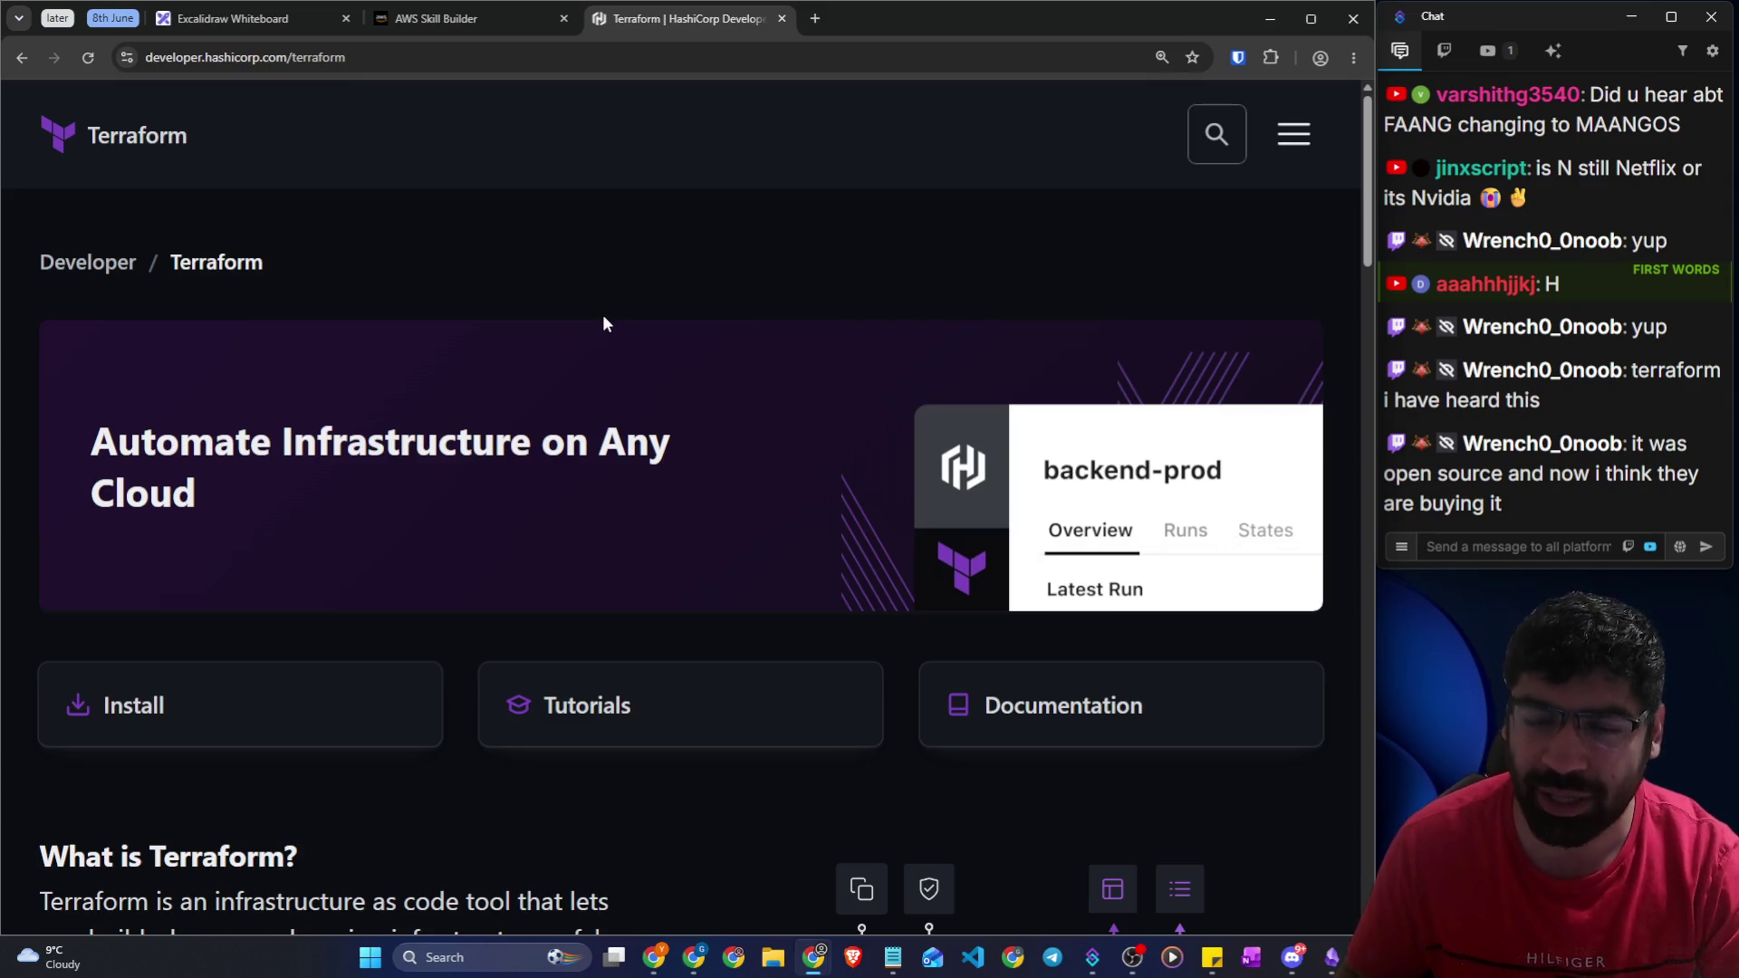
{"action": "left_click", "coordinate": [428, 27]}
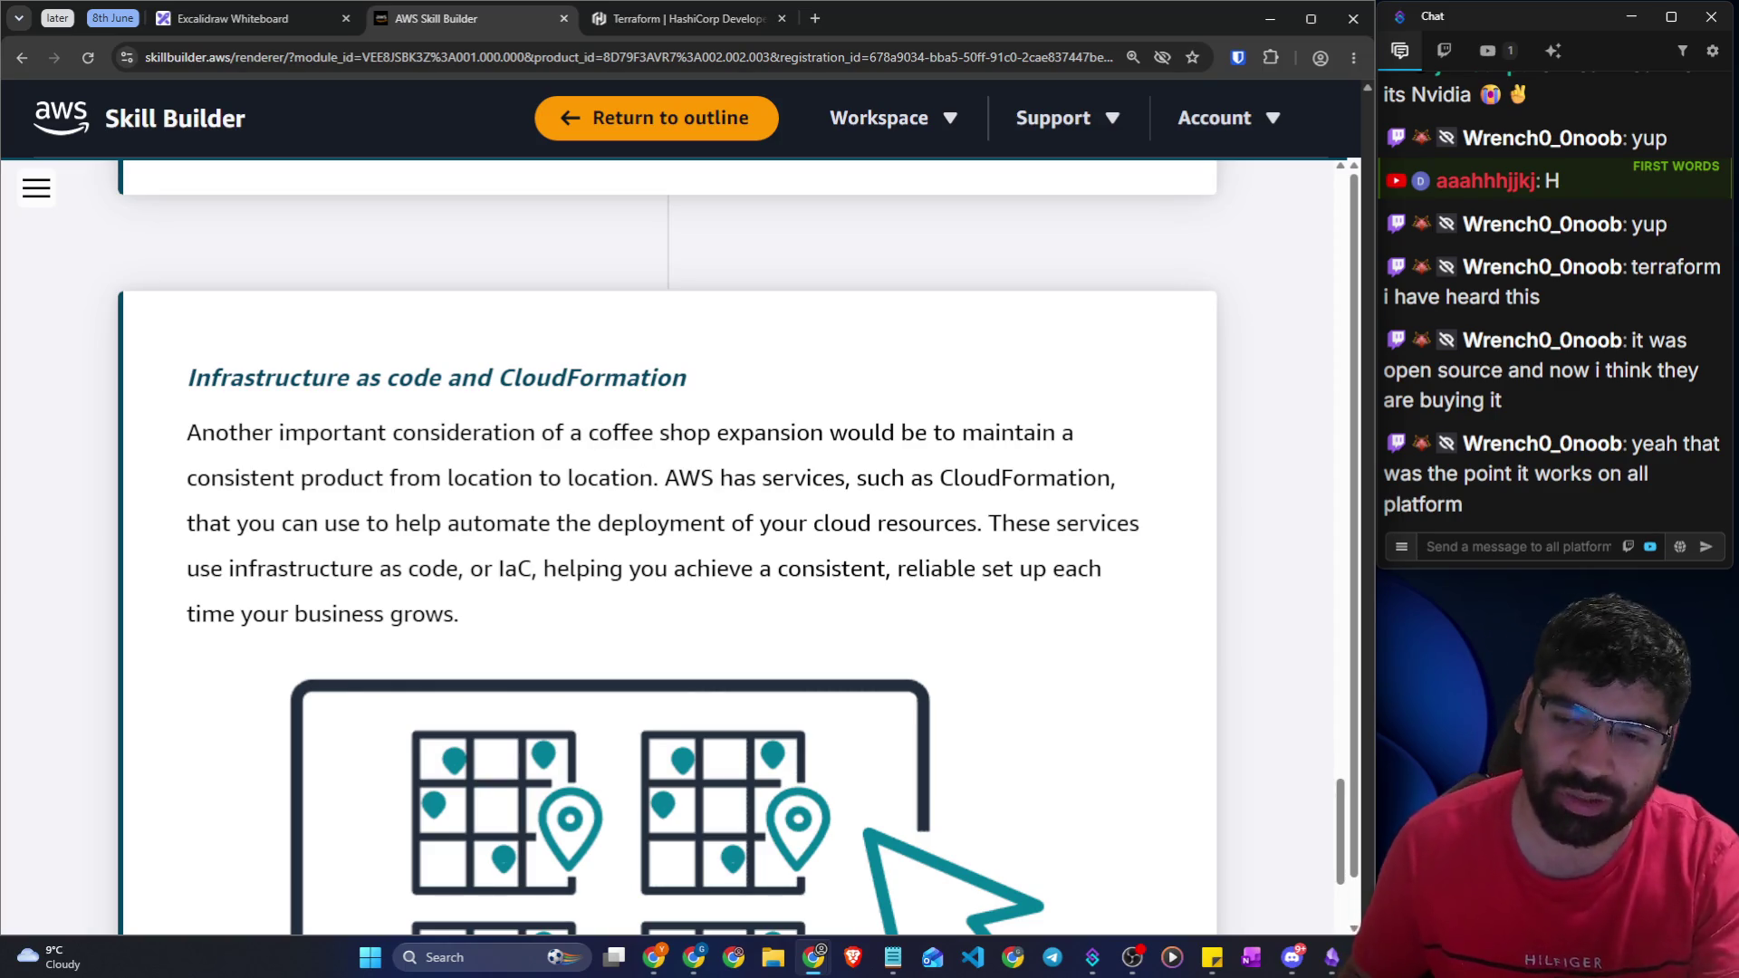
Highlight the paragraph's phrases on business expansion, AWS CloudFormation and infrastructure as code, then scroll to the illustration
{"action": "left_click_drag", "start_coordinate": [179, 439], "coordinate": [465, 436]}
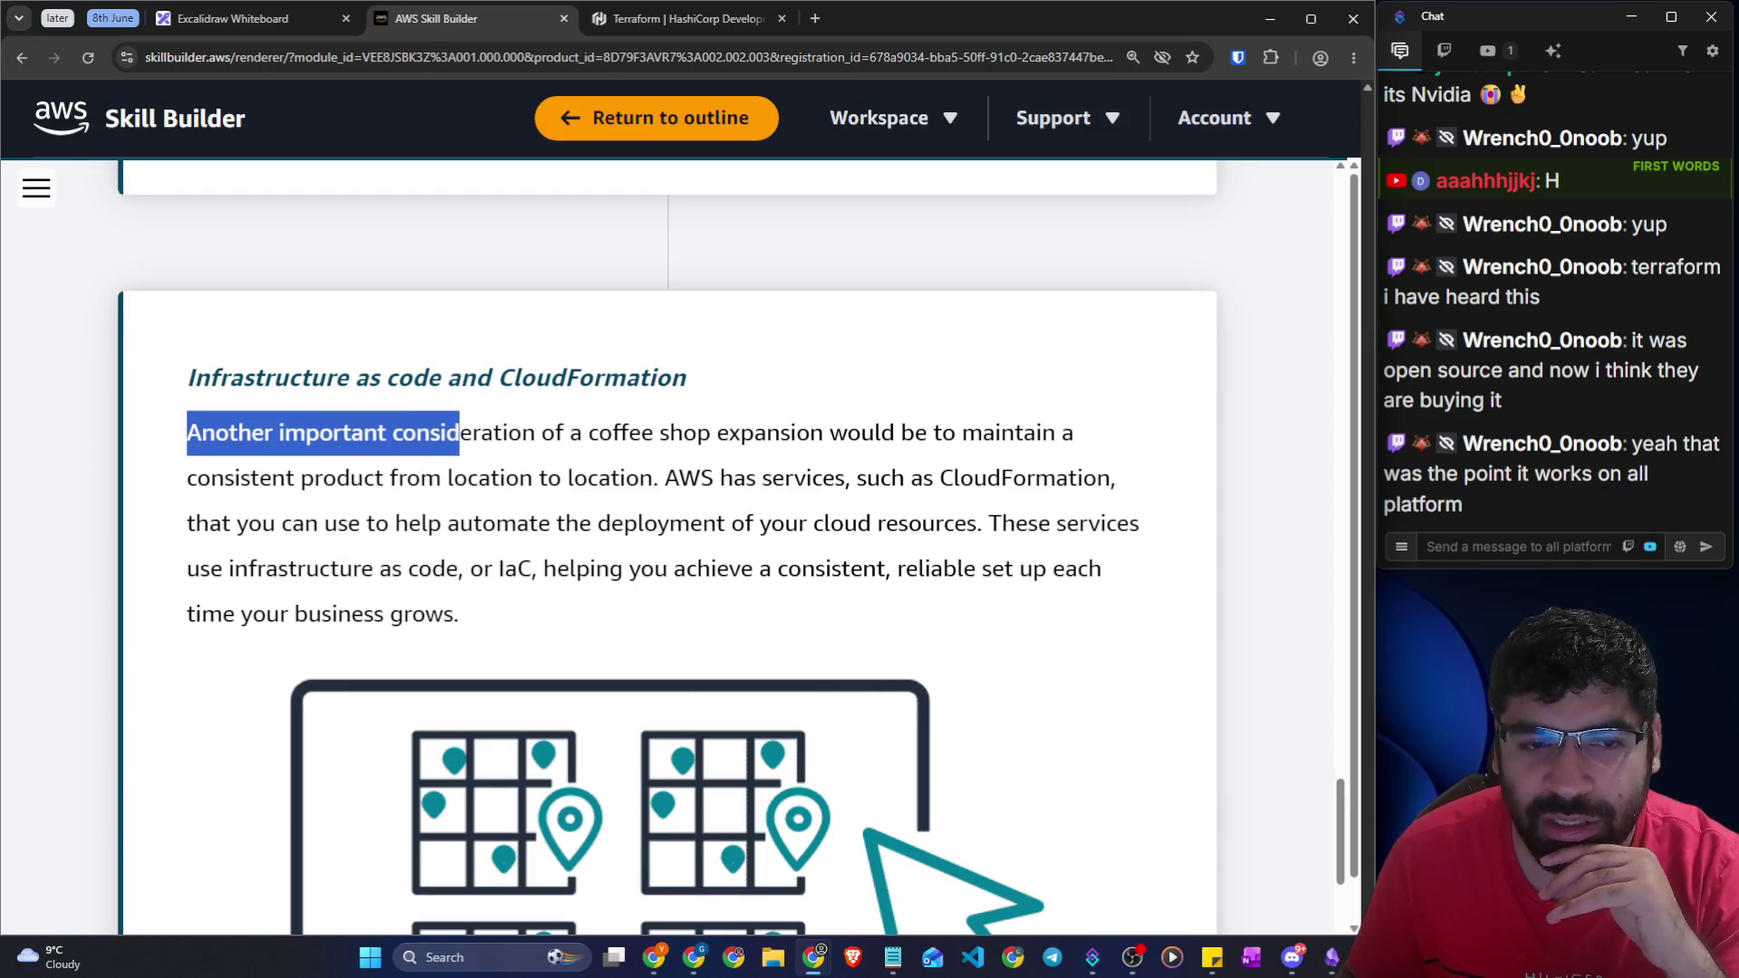
{"action": "left_click", "coordinate": [581, 472]}
{"action": "left_click_drag", "start_coordinate": [711, 434], "coordinate": [1056, 435]}
{"action": "left_click_drag", "start_coordinate": [302, 479], "coordinate": [652, 479]}
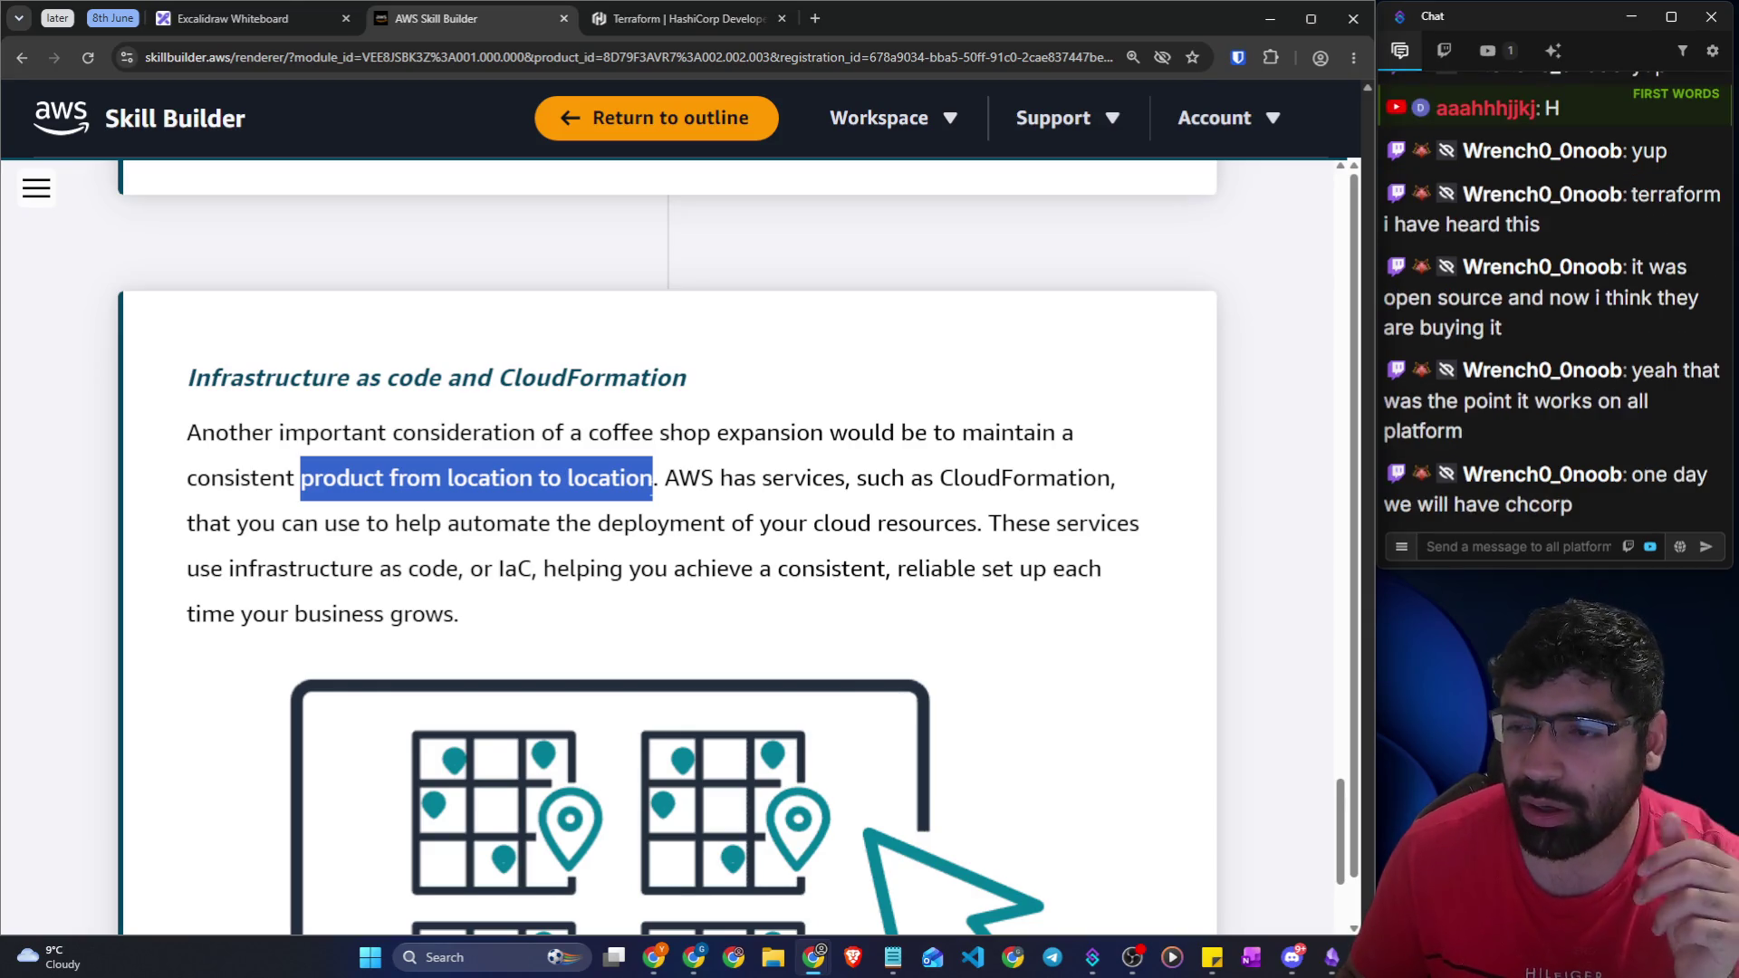
{"action": "left_click_drag", "start_coordinate": [652, 478], "coordinate": [178, 448]}
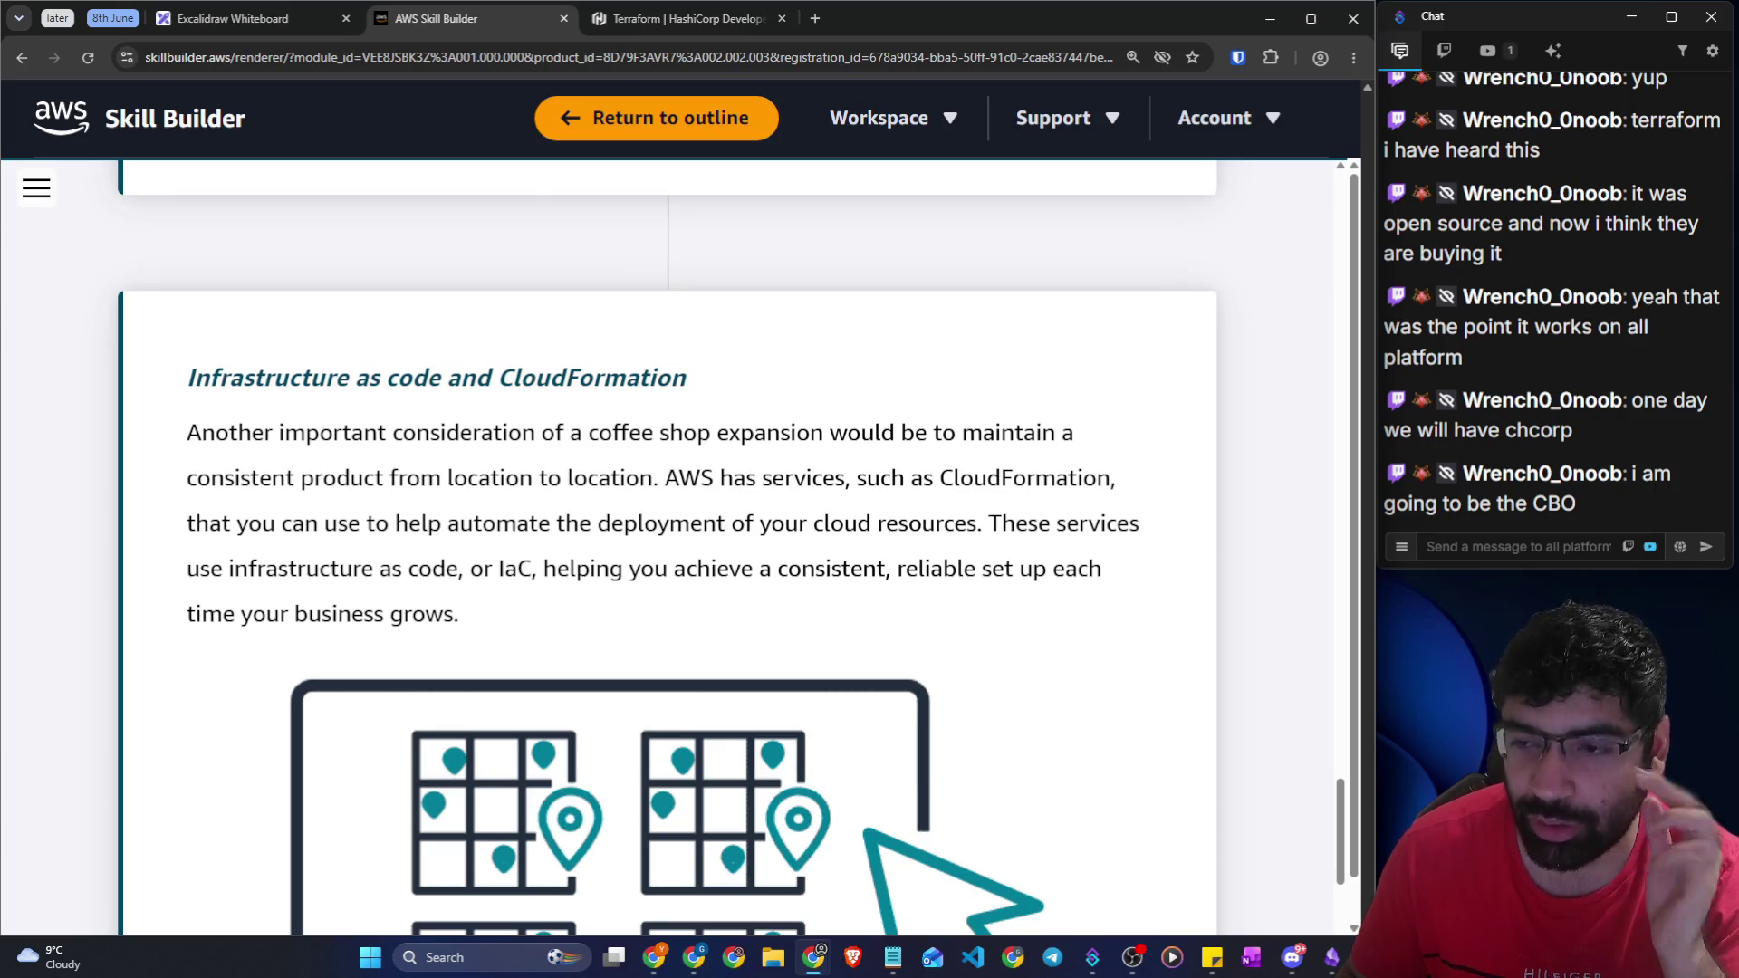
{"action": "left_click_drag", "start_coordinate": [665, 478], "coordinate": [1111, 478]}
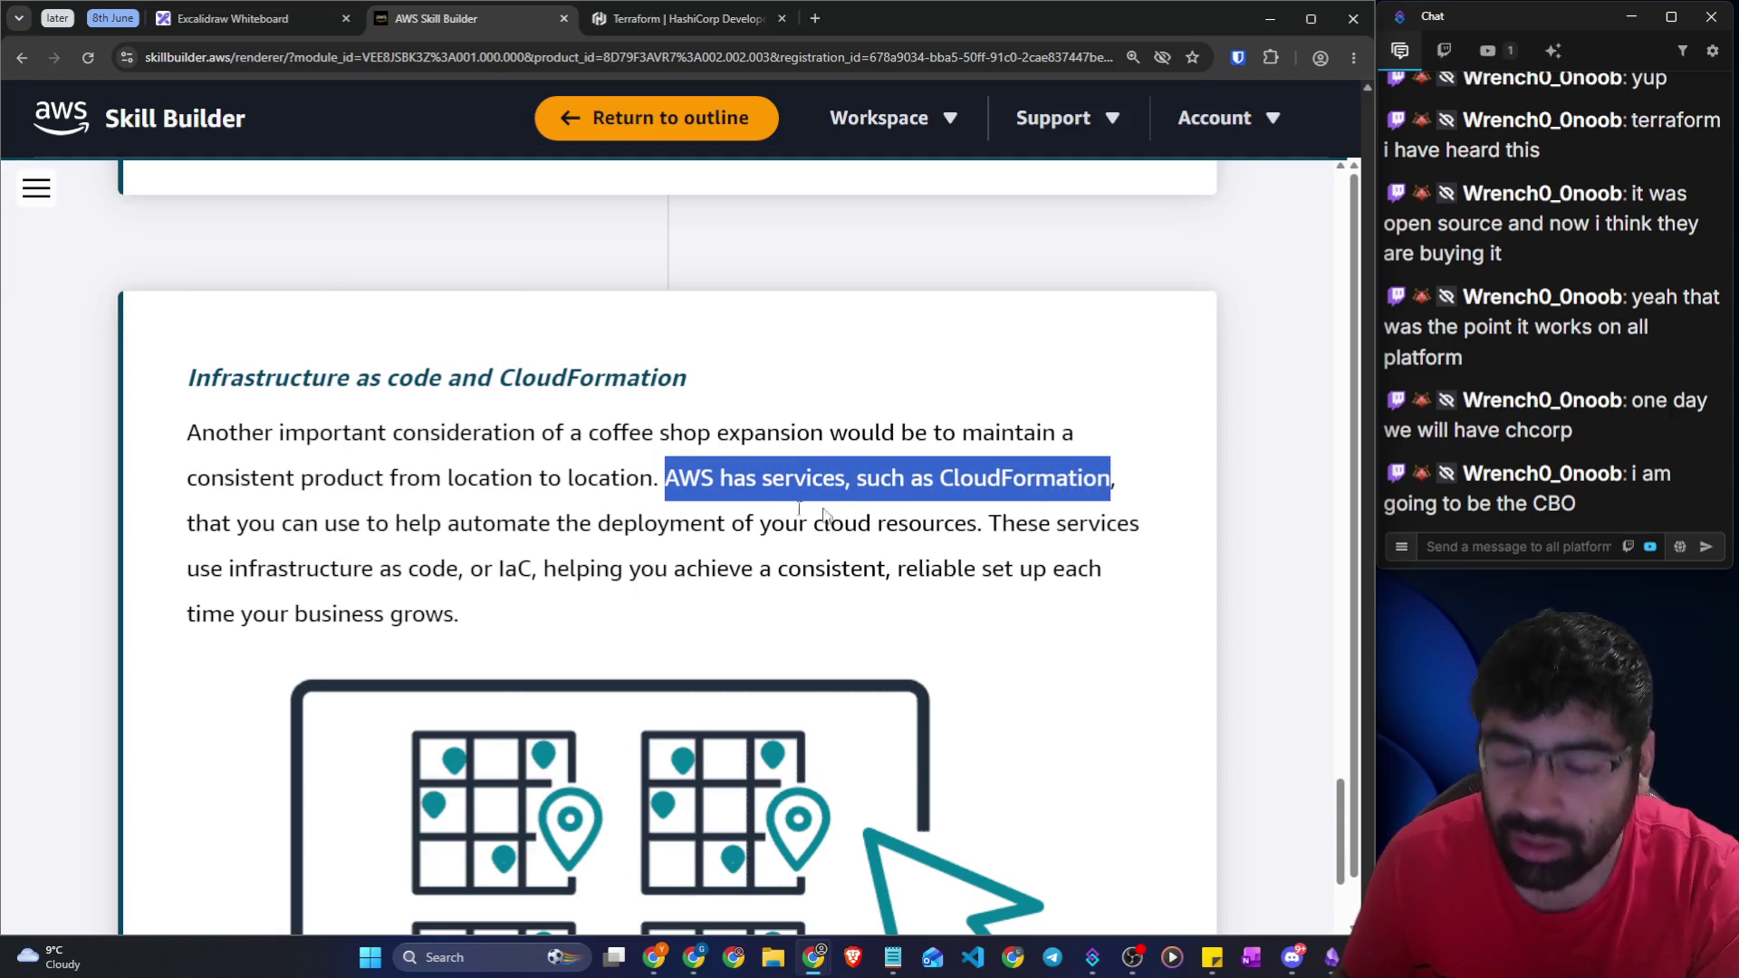
{"action": "mouse_move", "coordinate": [187, 524]}
{"action": "left_mouse_down"}
{"action": "mouse_move", "coordinate": [344, 523]}
{"action": "mouse_move", "coordinate": [640, 569]}
{"action": "mouse_move", "coordinate": [1101, 561]}
{"action": "left_mouse_up"}
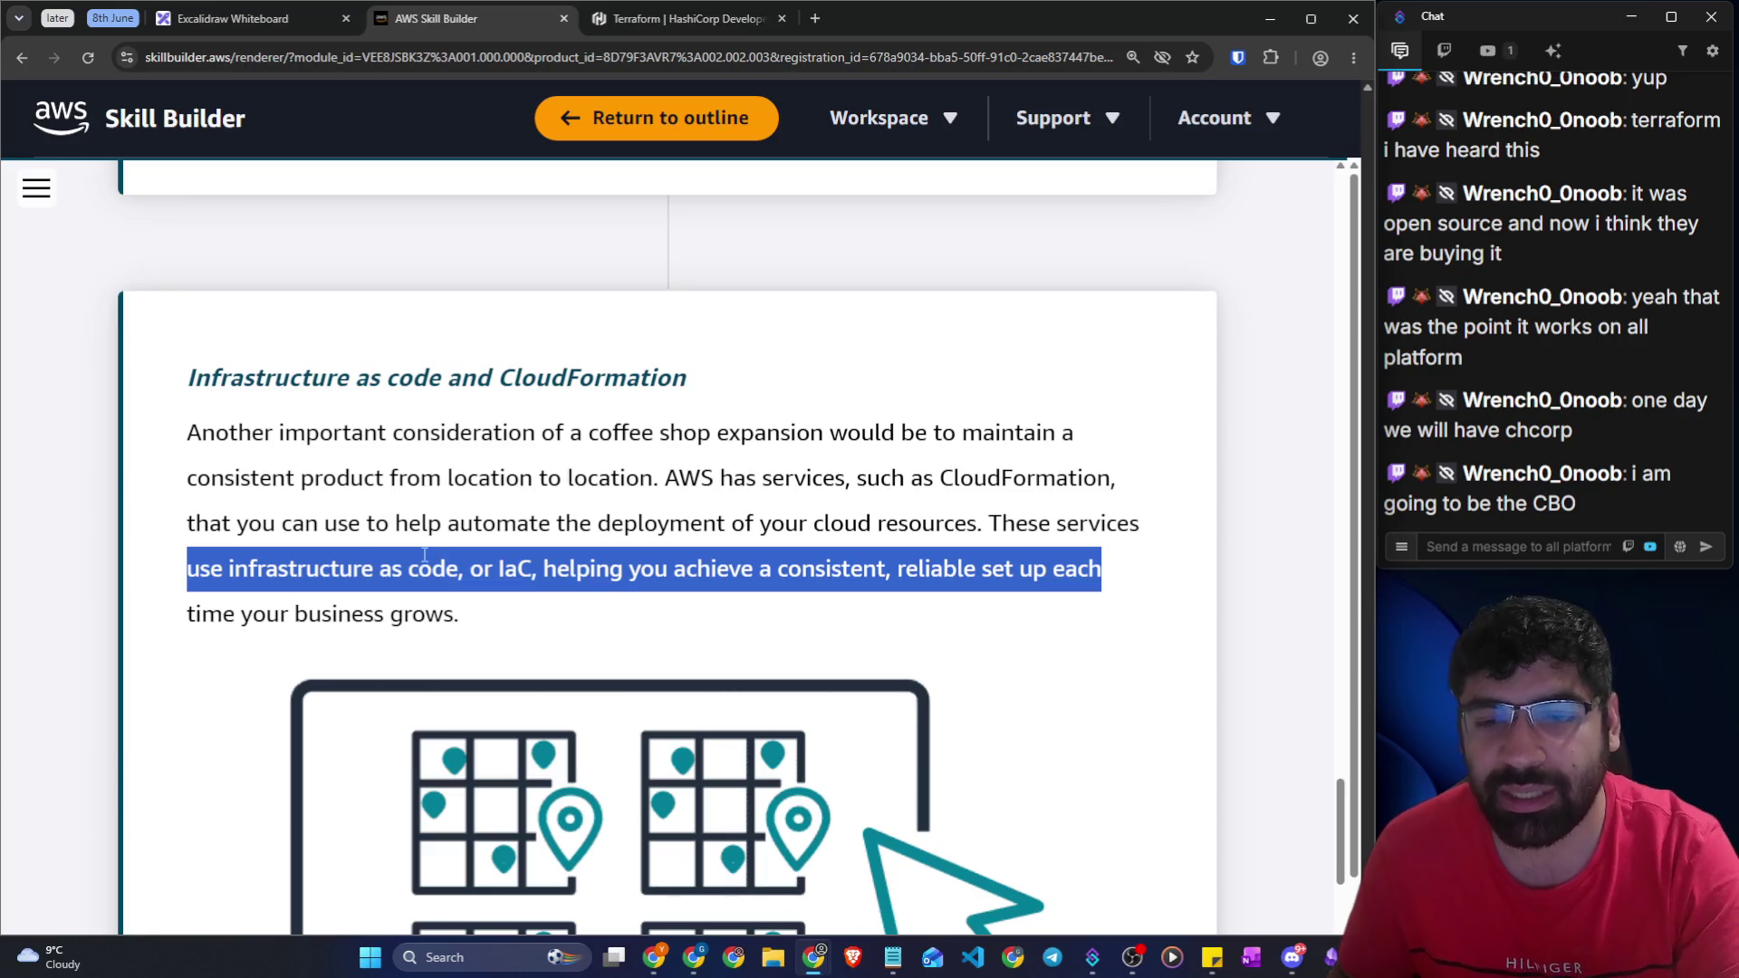
{"action": "scroll", "coordinate": [425, 556], "scroll_direction": "down", "scroll_amount": 1}
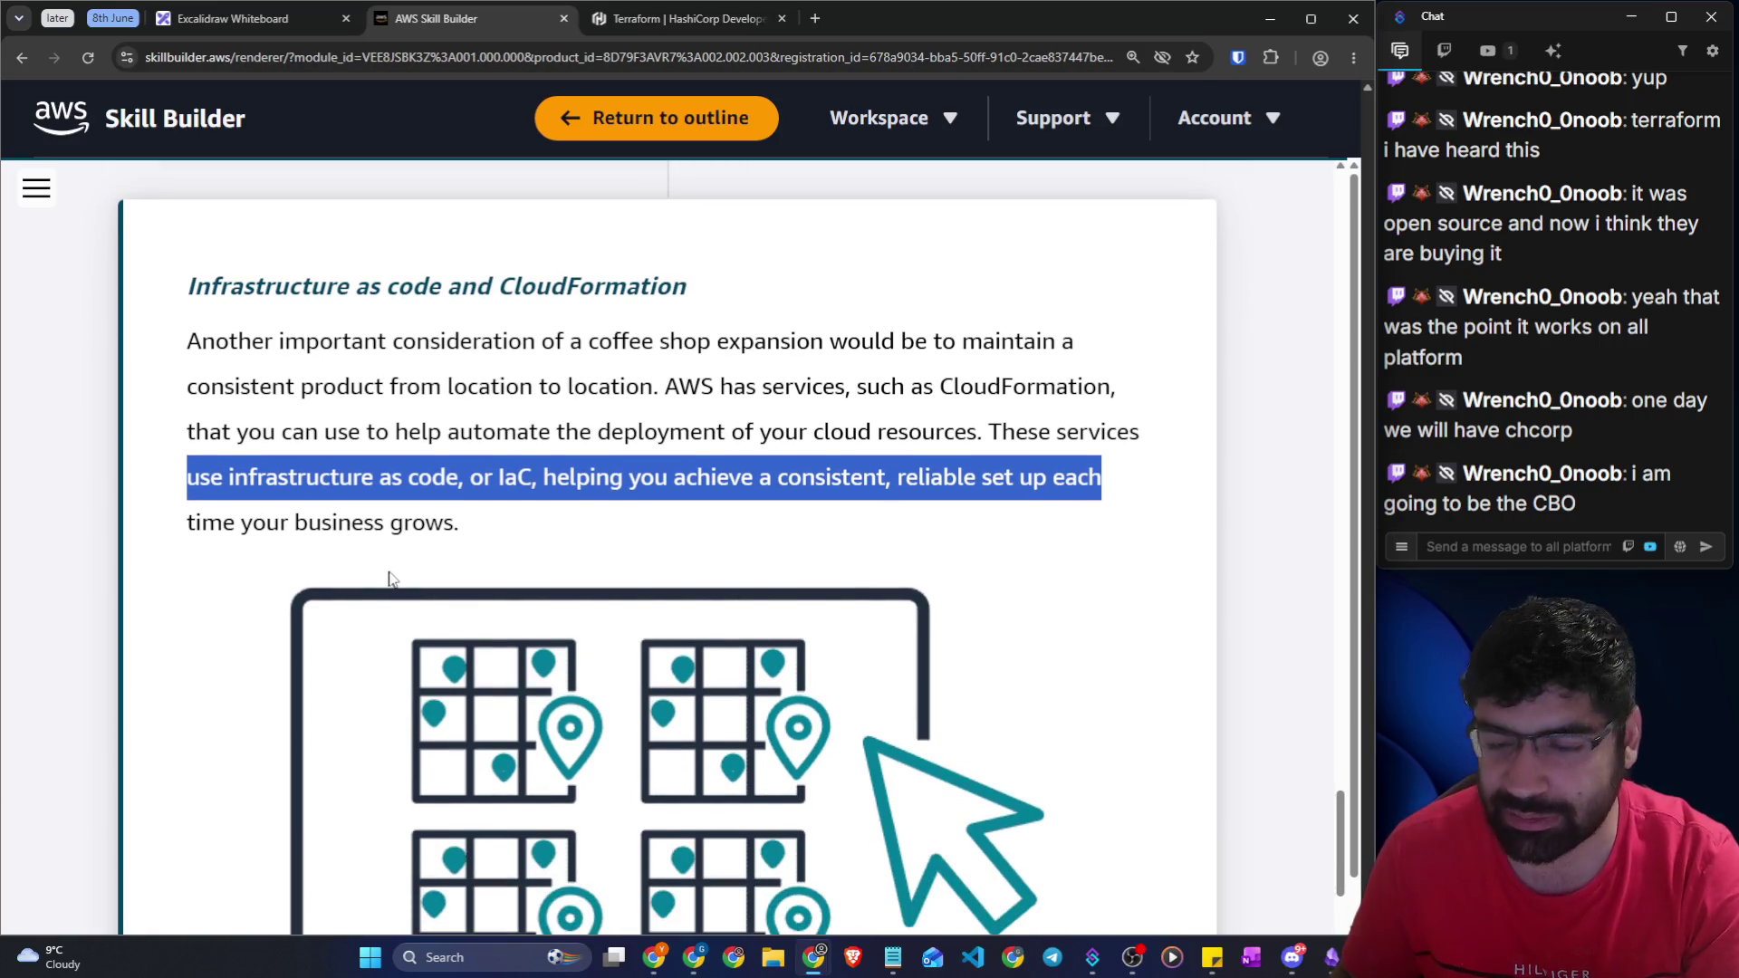
{"action": "scroll", "coordinate": [389, 575], "scroll_direction": "down", "scroll_amount": 2}
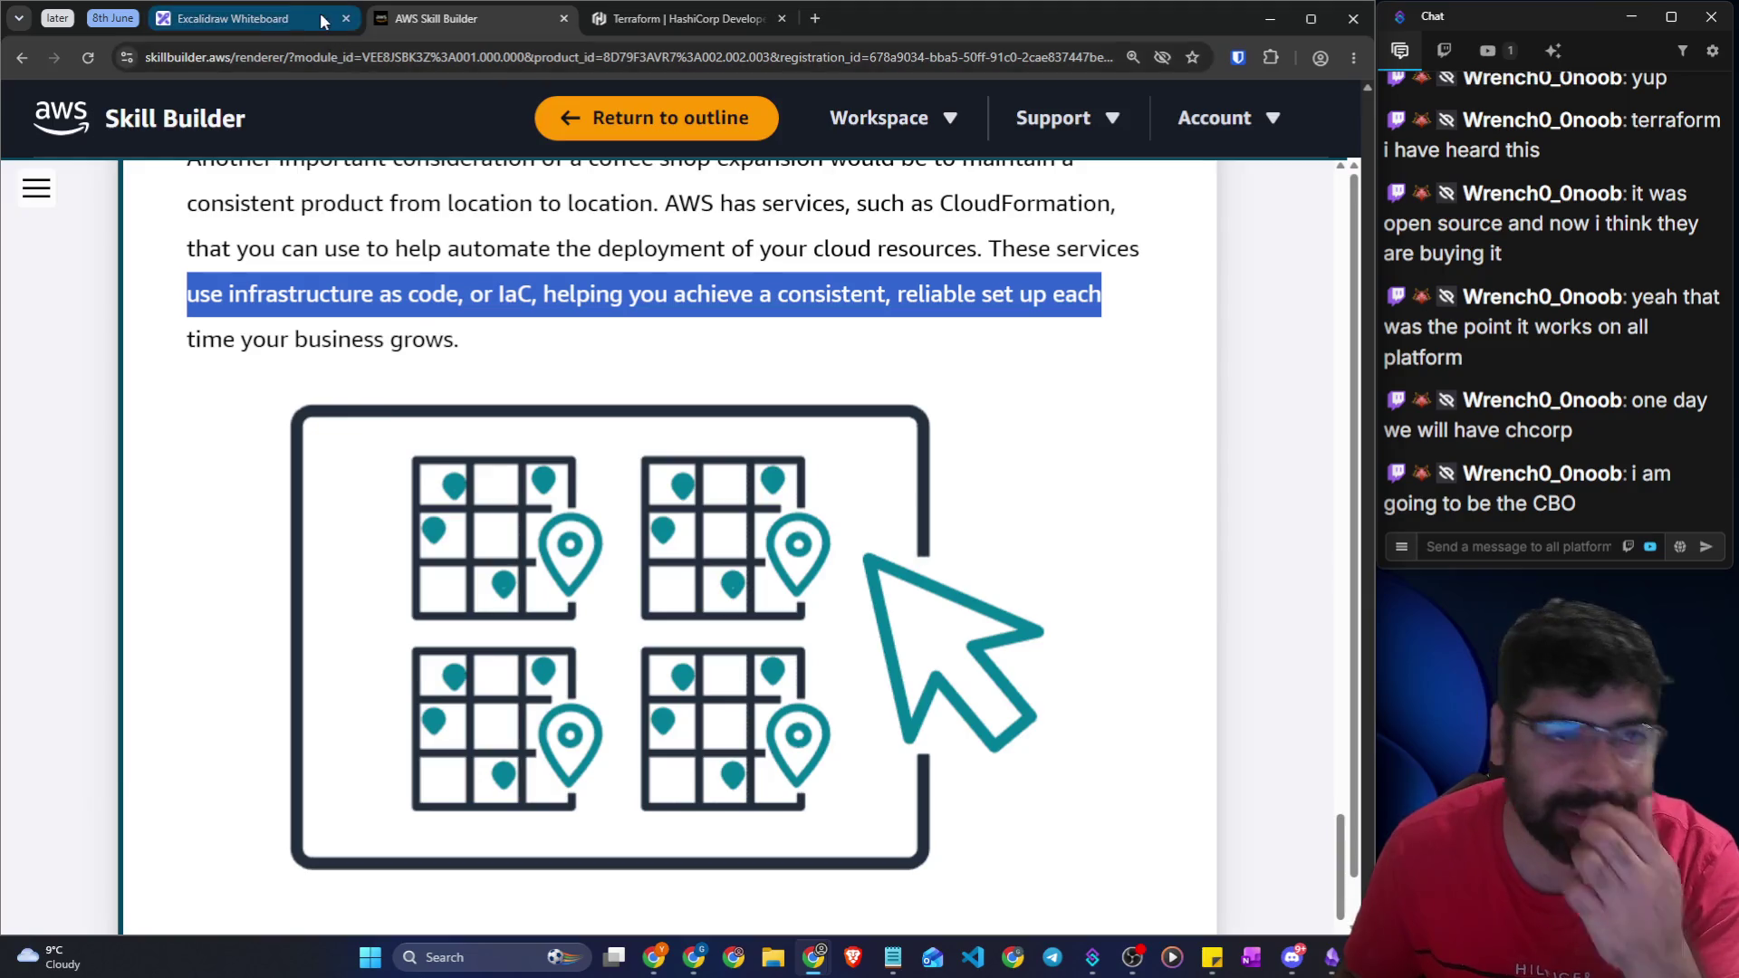
{"action": "left_click", "coordinate": [236, 18]}
Draw a green freehand box and write Coca Cola above it, undoing a stray DC
{"action": "mouse_move", "coordinate": [487, 358]}
{"action": "left_mouse_down"}
{"action": "mouse_move", "coordinate": [404, 362]}
{"action": "mouse_move", "coordinate": [671, 559]}
{"action": "mouse_move", "coordinate": [524, 349]}
{"action": "mouse_move", "coordinate": [486, 354]}
{"action": "left_mouse_up"}
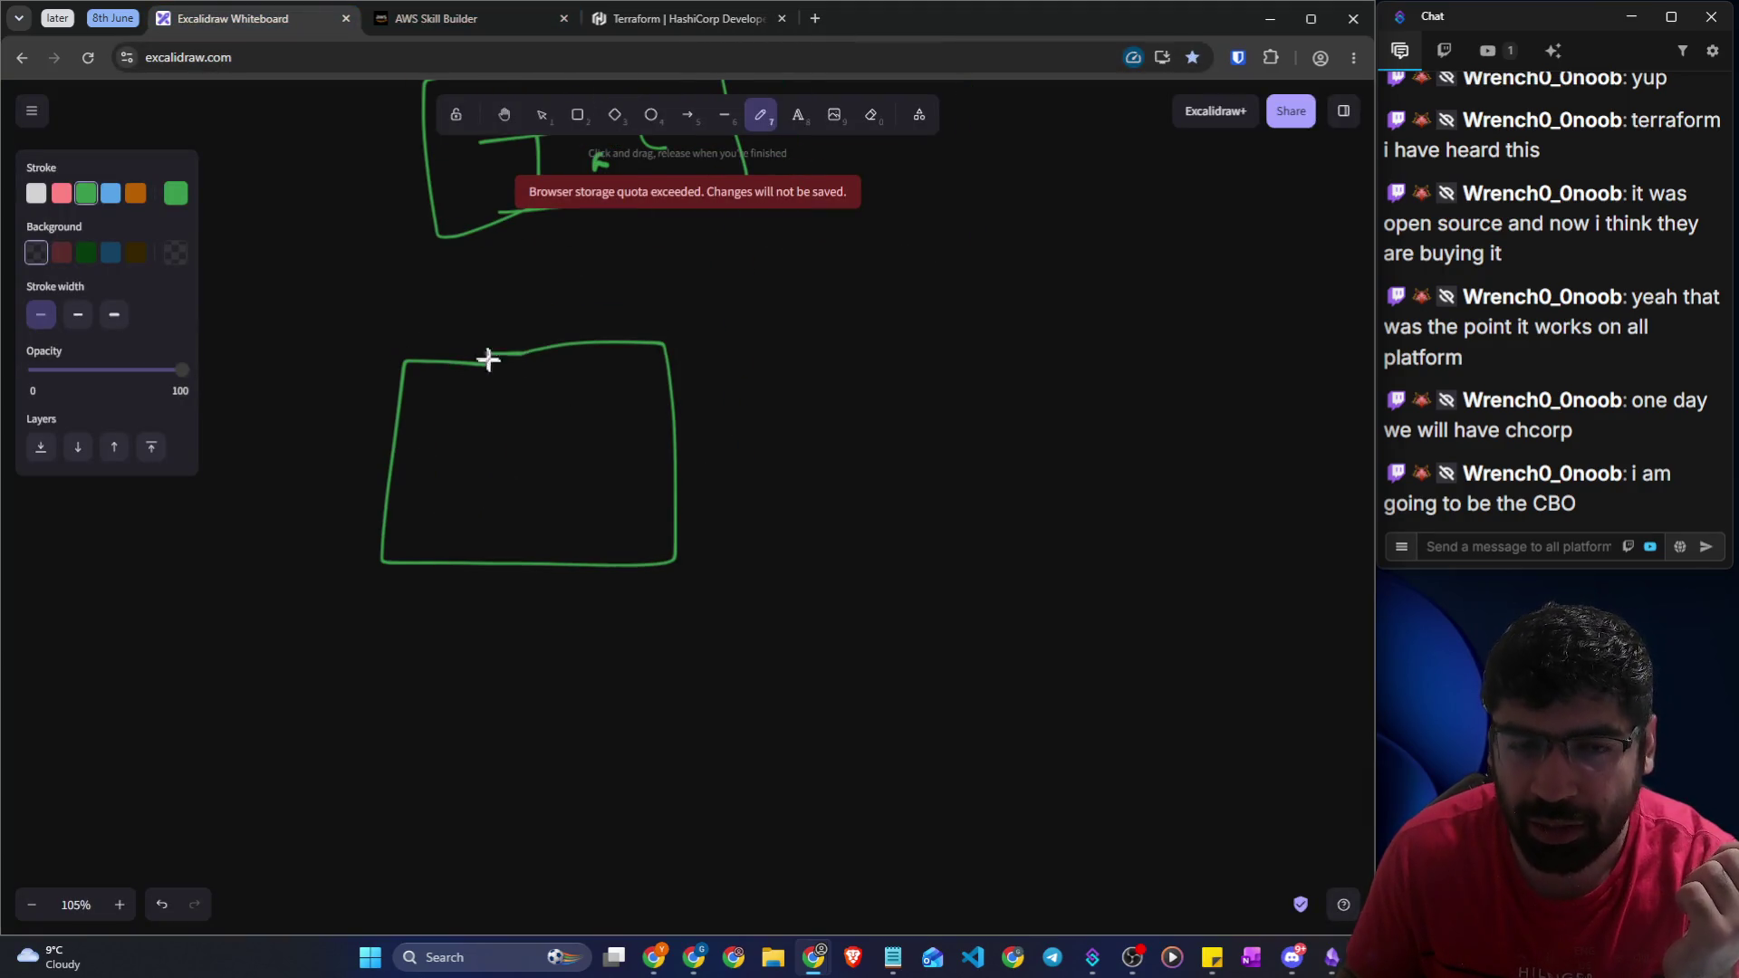
{"action": "mouse_move", "coordinate": [505, 243]}
{"action": "left_mouse_down"}
{"action": "mouse_move", "coordinate": [521, 272]}
{"action": "mouse_move", "coordinate": [563, 285]}
{"action": "left_mouse_up"}
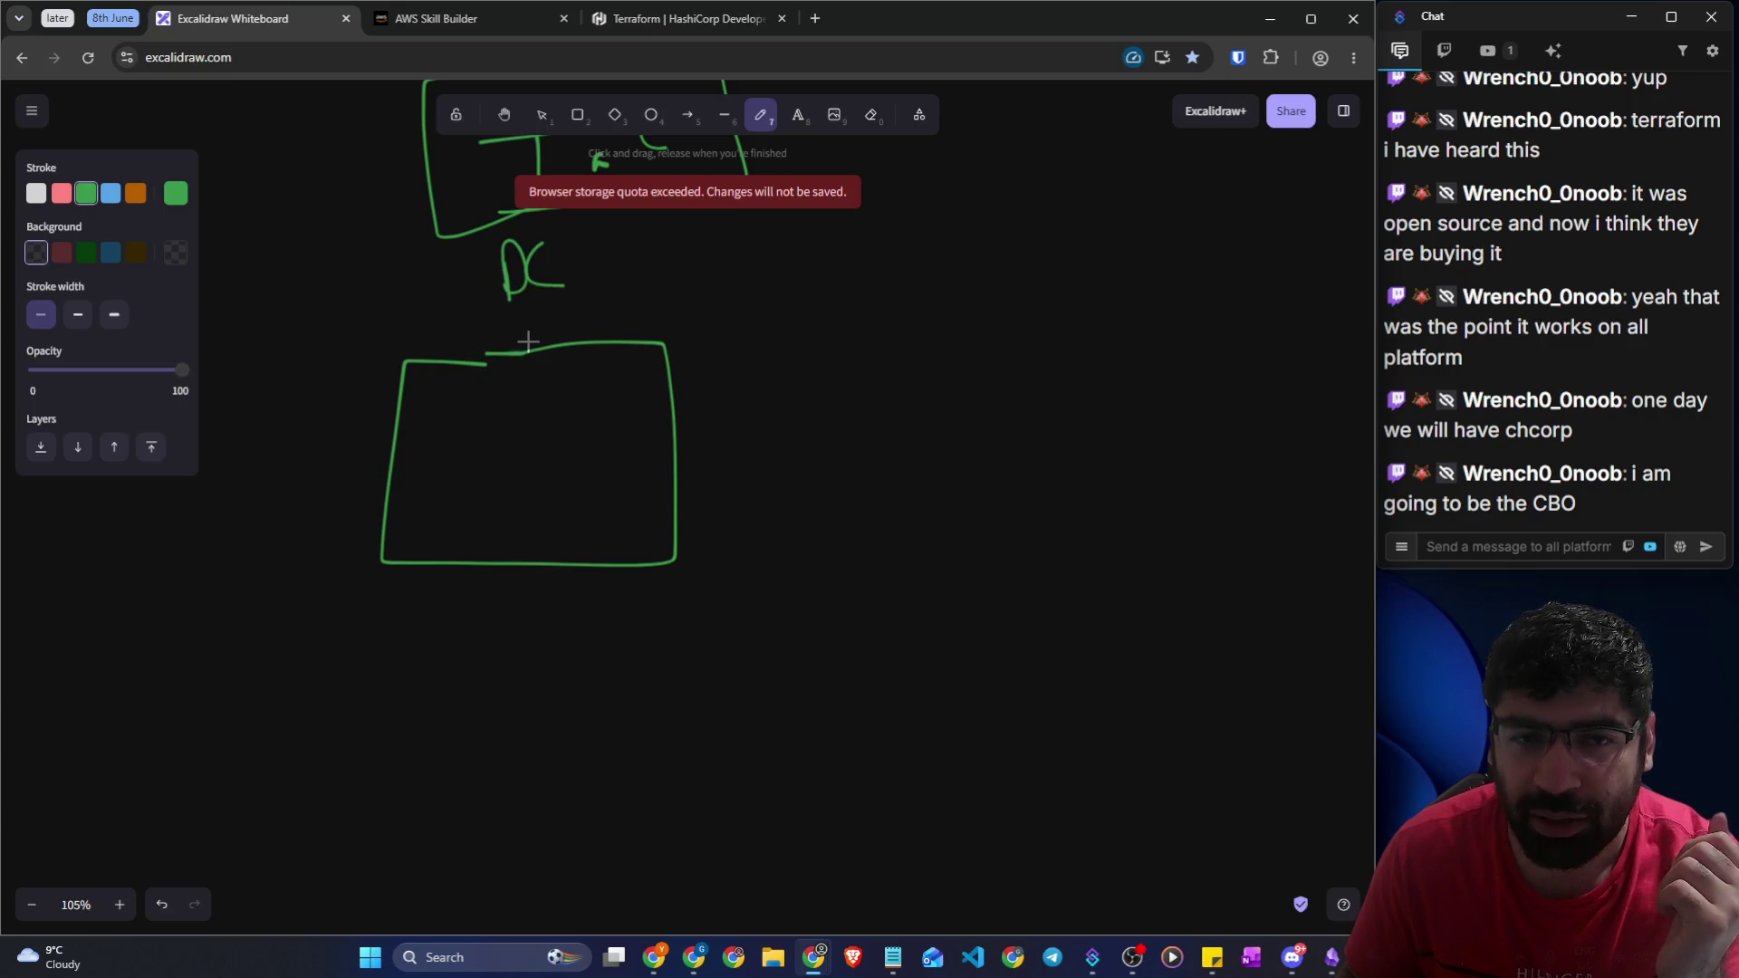
{"action": "key", "text": "ctrl+z"}
{"action": "key", "text": "ctrl+z"}
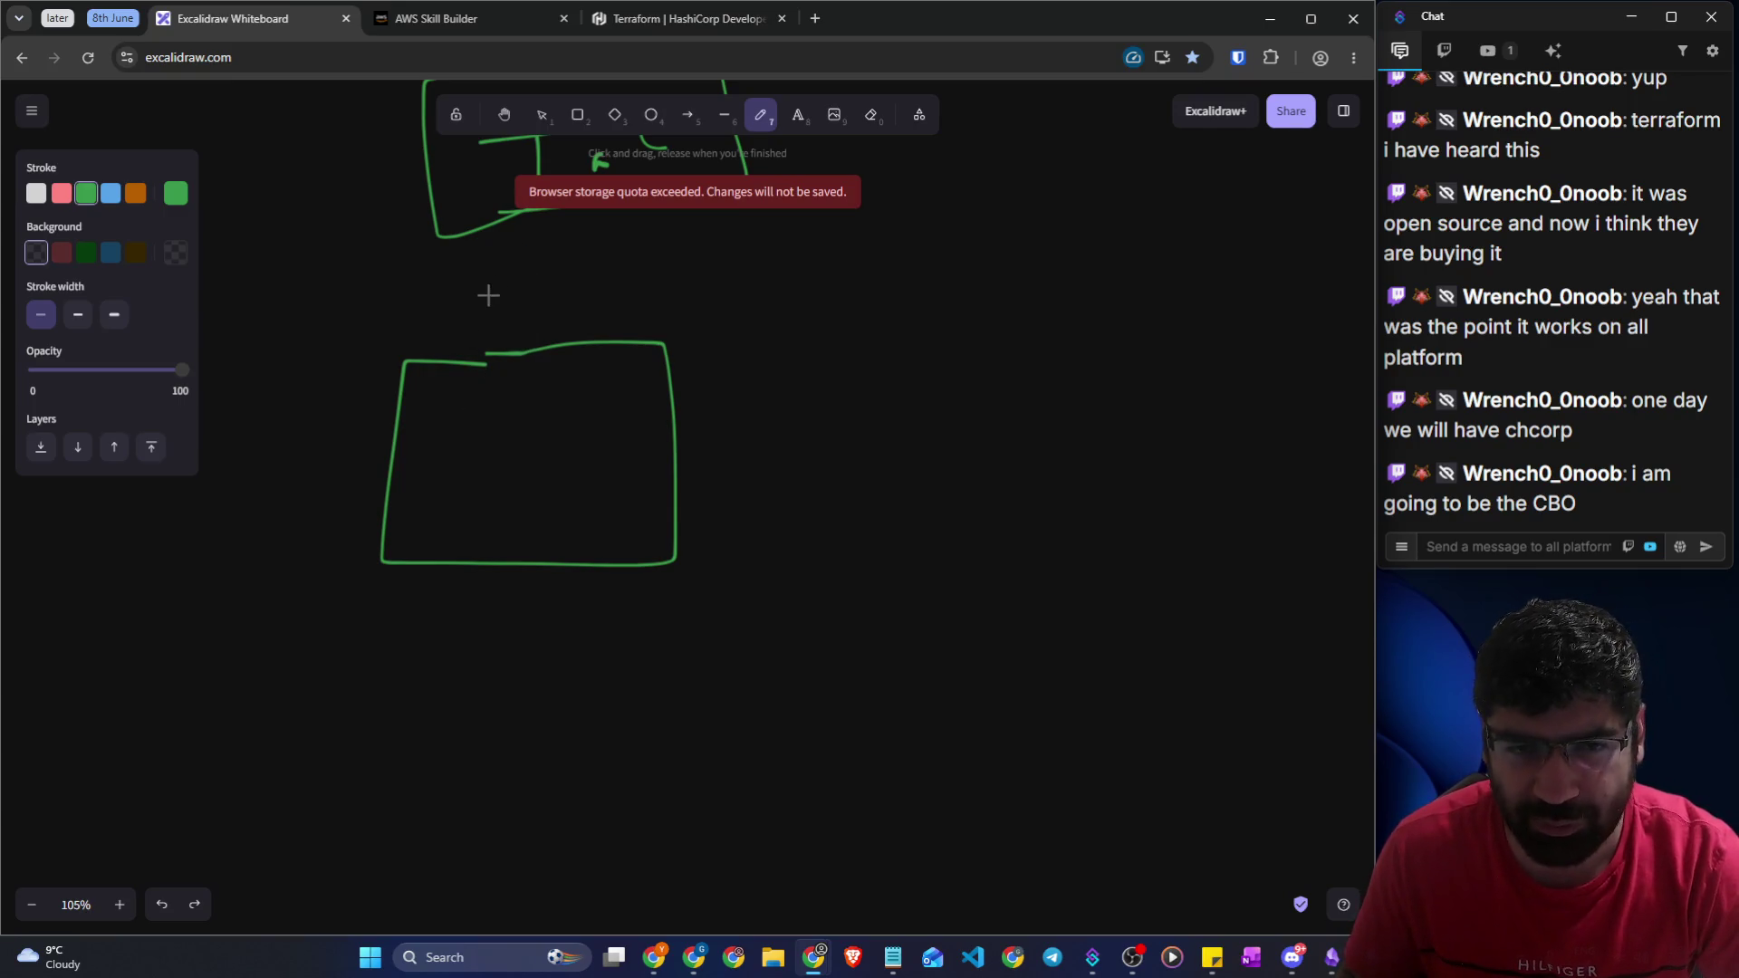
{"action": "left_click_drag", "start_coordinate": [478, 354], "coordinate": [495, 352]}
{"action": "left_click_drag", "start_coordinate": [489, 268], "coordinate": [487, 313]}
{"action": "mouse_move", "coordinate": [496, 288]}
{"action": "left_mouse_down"}
{"action": "mouse_move", "coordinate": [601, 286]}
{"action": "mouse_move", "coordinate": [613, 257]}
{"action": "mouse_move", "coordinate": [677, 279]}
{"action": "left_mouse_up"}
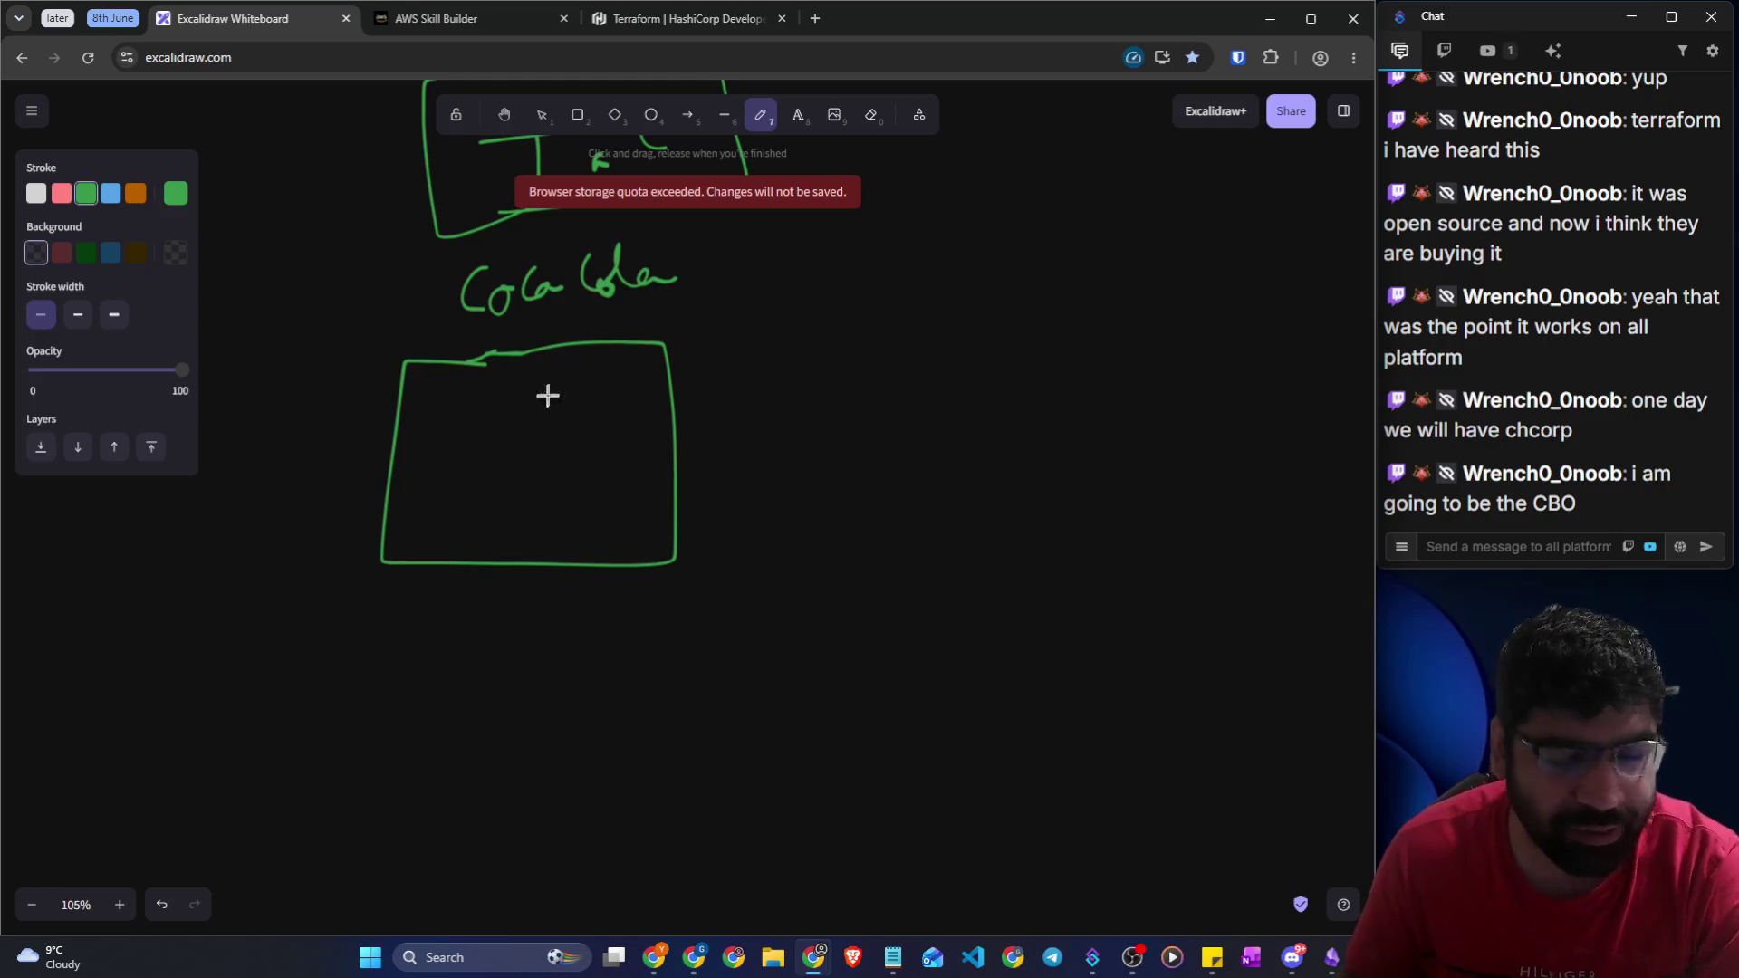
Write Delhi in the box and draw an arrow to a boxed NY USA label
{"action": "mouse_move", "coordinate": [606, 438]}
{"action": "left_mouse_down"}
{"action": "mouse_move", "coordinate": [917, 300]}
{"action": "mouse_move", "coordinate": [905, 343]}
{"action": "left_mouse_up"}
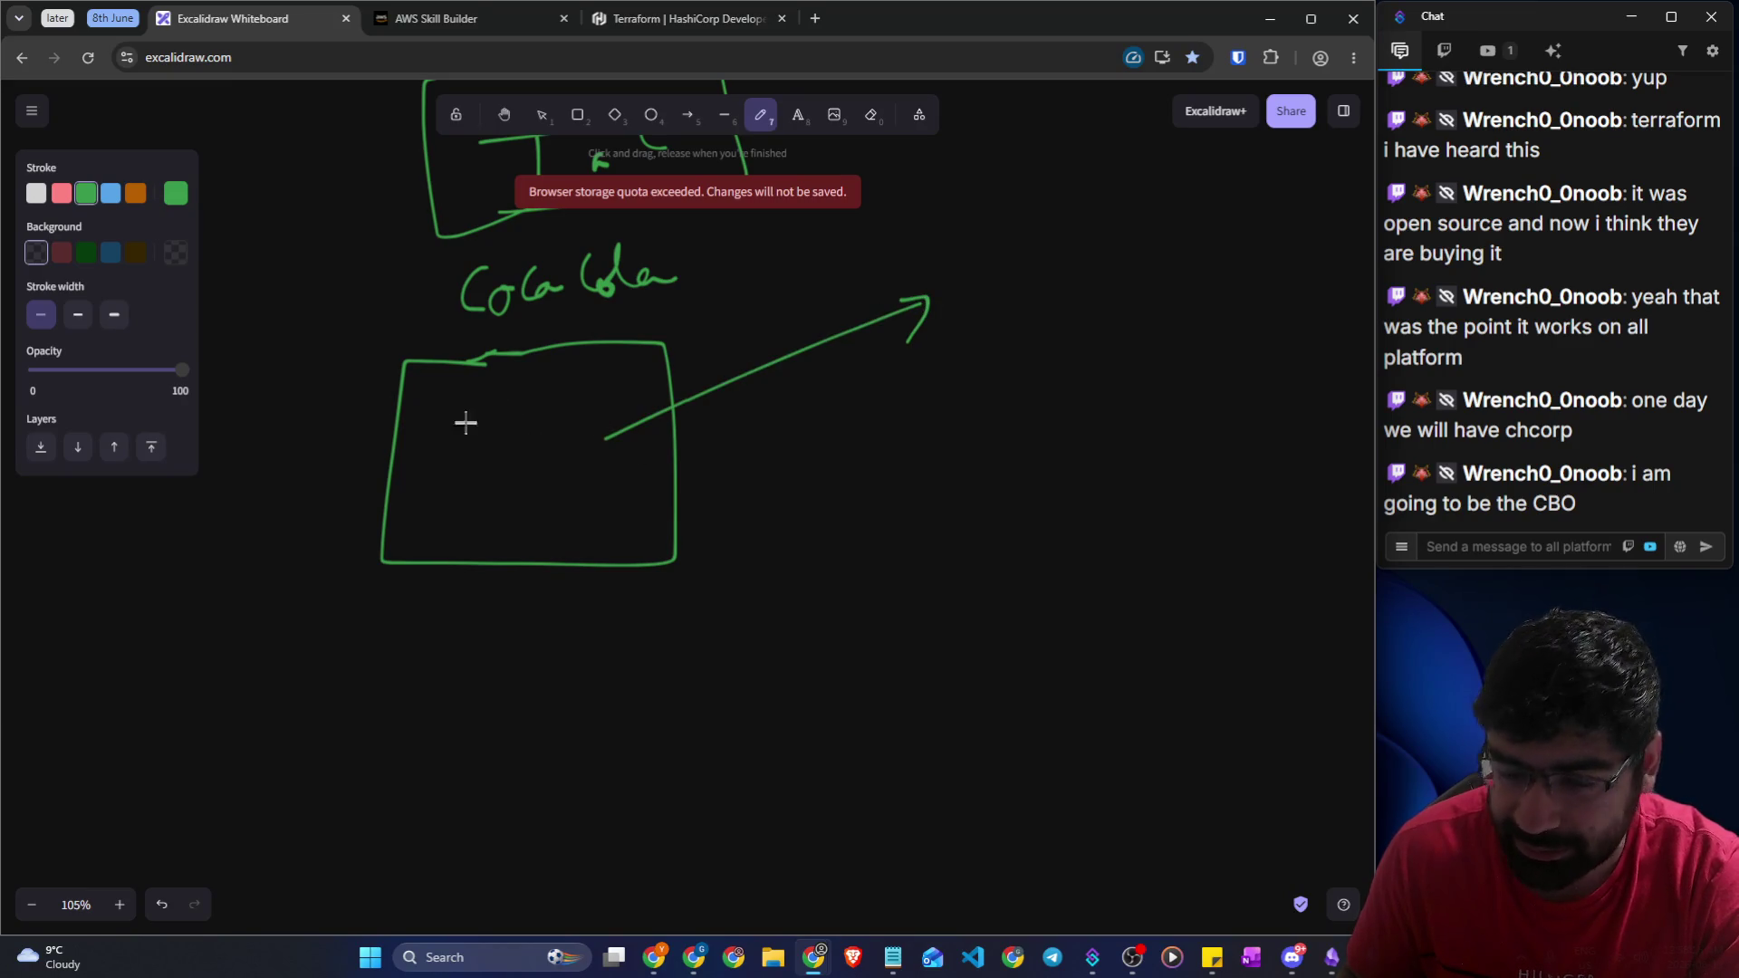
{"action": "mouse_move", "coordinate": [451, 414]}
{"action": "left_mouse_down"}
{"action": "mouse_move", "coordinate": [451, 485]}
{"action": "mouse_move", "coordinate": [590, 435]}
{"action": "left_mouse_up"}
{"action": "mouse_move", "coordinate": [994, 254]}
{"action": "left_mouse_down"}
{"action": "mouse_move", "coordinate": [1005, 318]}
{"action": "mouse_move", "coordinate": [1037, 204]}
{"action": "mouse_move", "coordinate": [1089, 287]}
{"action": "left_mouse_up"}
{"action": "mouse_move", "coordinate": [1030, 342]}
{"action": "left_mouse_down"}
{"action": "mouse_move", "coordinate": [1044, 377]}
{"action": "mouse_move", "coordinate": [1048, 337]}
{"action": "left_mouse_up"}
{"action": "left_click_drag", "start_coordinate": [1098, 319], "coordinate": [1083, 391]}
{"action": "mouse_move", "coordinate": [1121, 374]}
{"action": "left_mouse_down"}
{"action": "mouse_move", "coordinate": [1122, 318]}
{"action": "mouse_move", "coordinate": [1144, 352]}
{"action": "left_mouse_up"}
{"action": "mouse_move", "coordinate": [1052, 406]}
{"action": "left_mouse_down"}
{"action": "mouse_move", "coordinate": [1157, 329]}
{"action": "mouse_move", "coordinate": [960, 307]}
{"action": "mouse_move", "coordinate": [1095, 415]}
{"action": "left_mouse_up"}
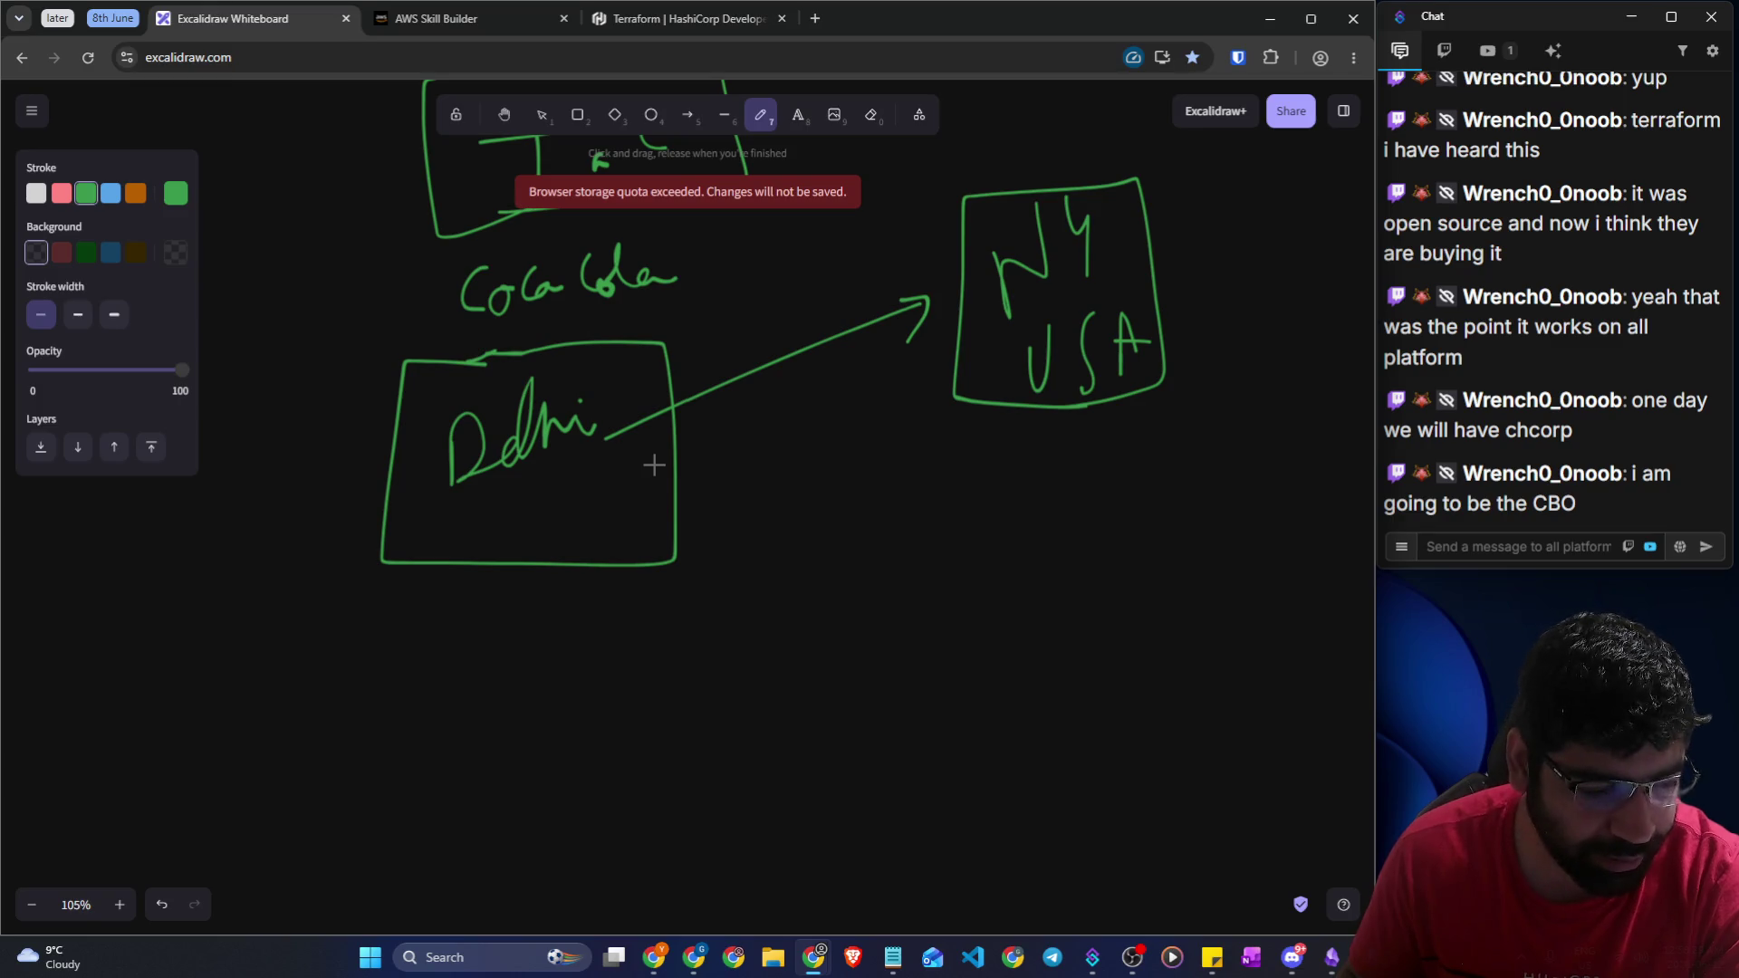
{"action": "left_click", "coordinate": [440, 24]}
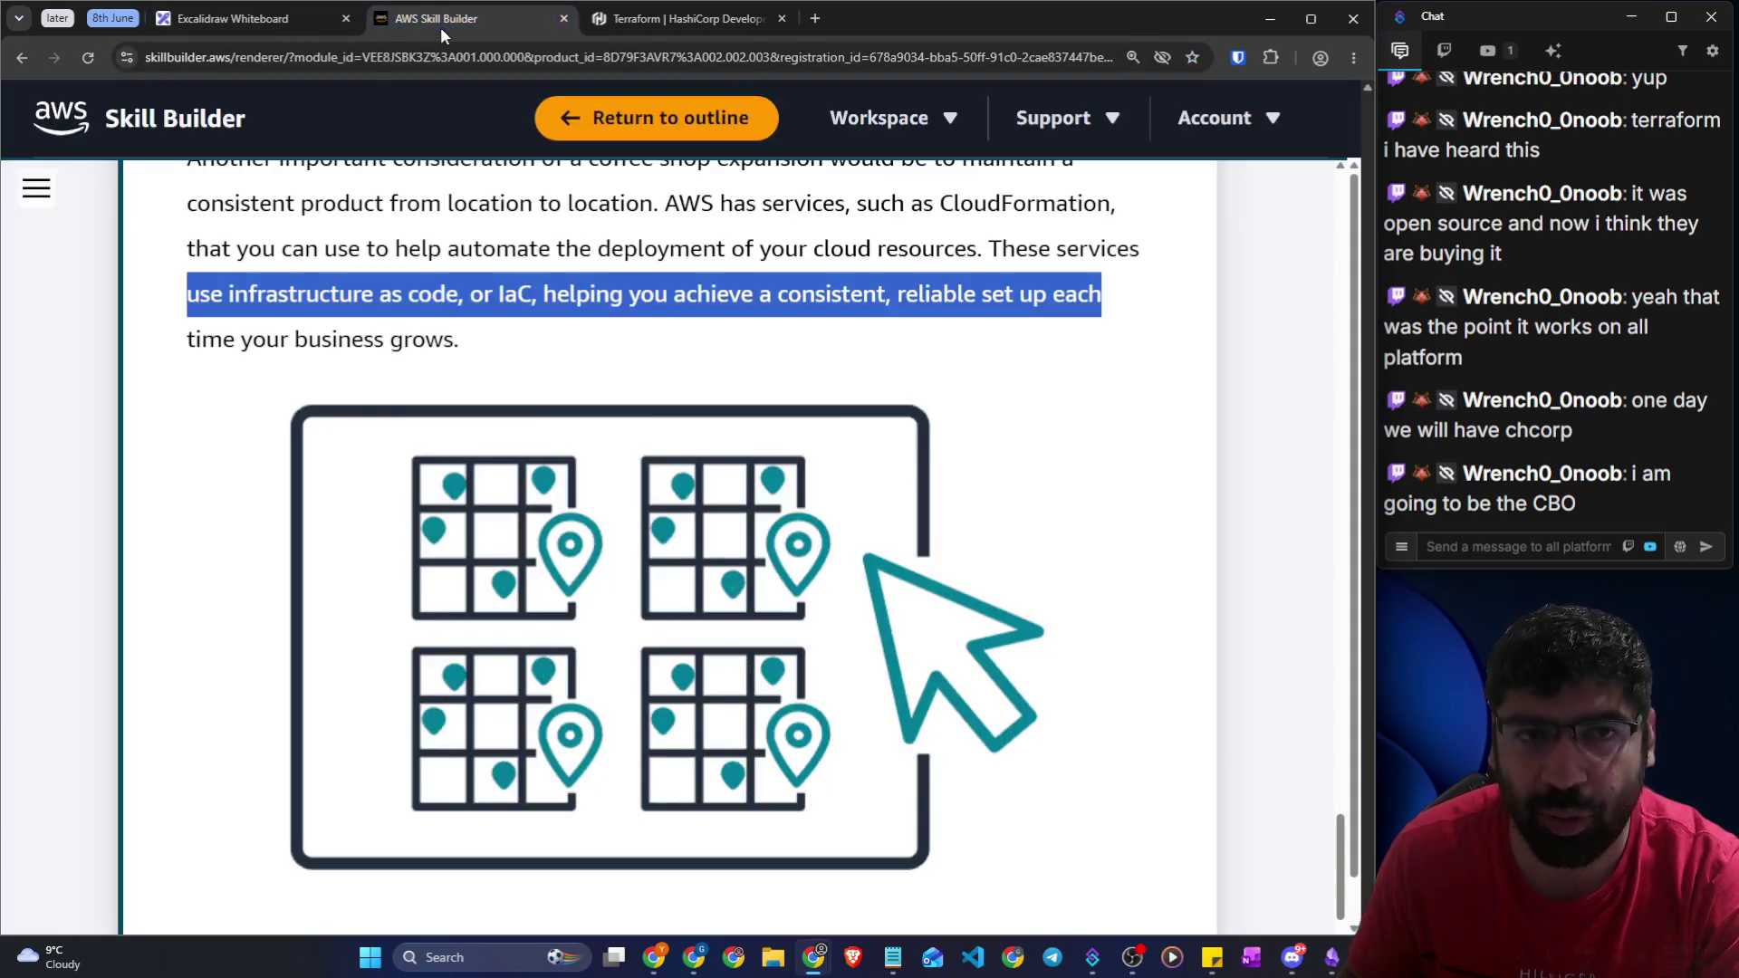
Scroll to the Choosing AWS Regions lesson and highlight its objective about choosing a Region
{"action": "scroll", "coordinate": [272, 415], "scroll_direction": "down", "scroll_amount": 5}
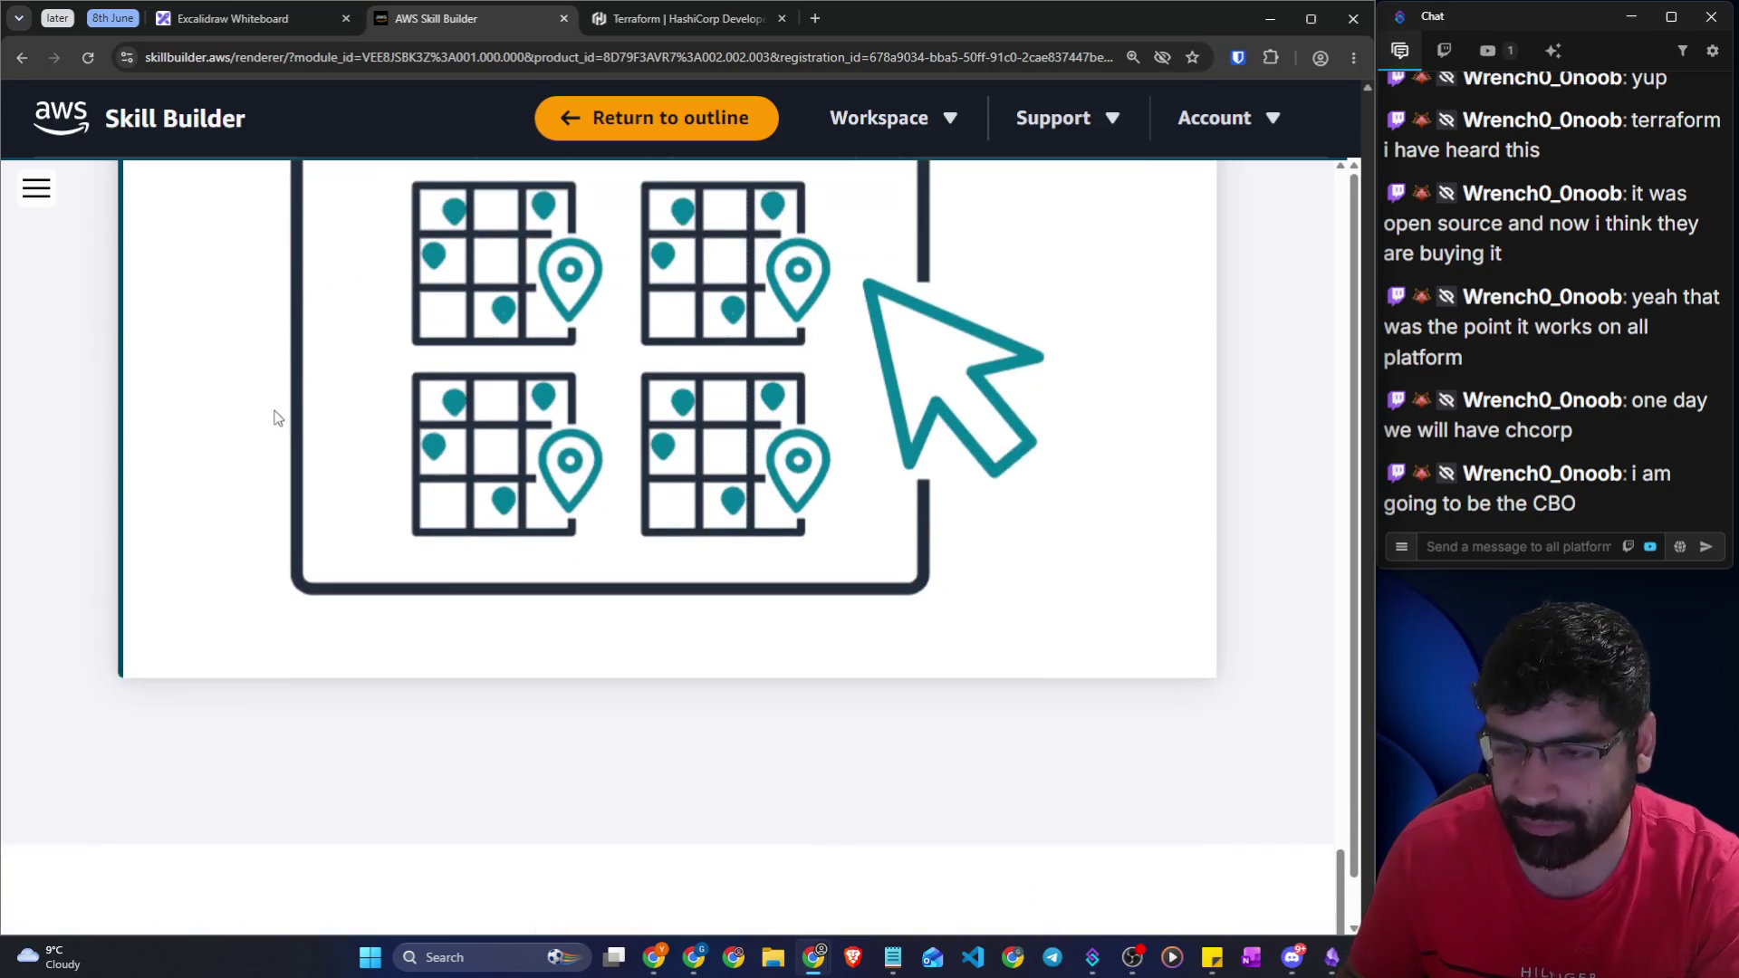
{"action": "scroll", "coordinate": [443, 587], "scroll_direction": "down", "scroll_amount": 5}
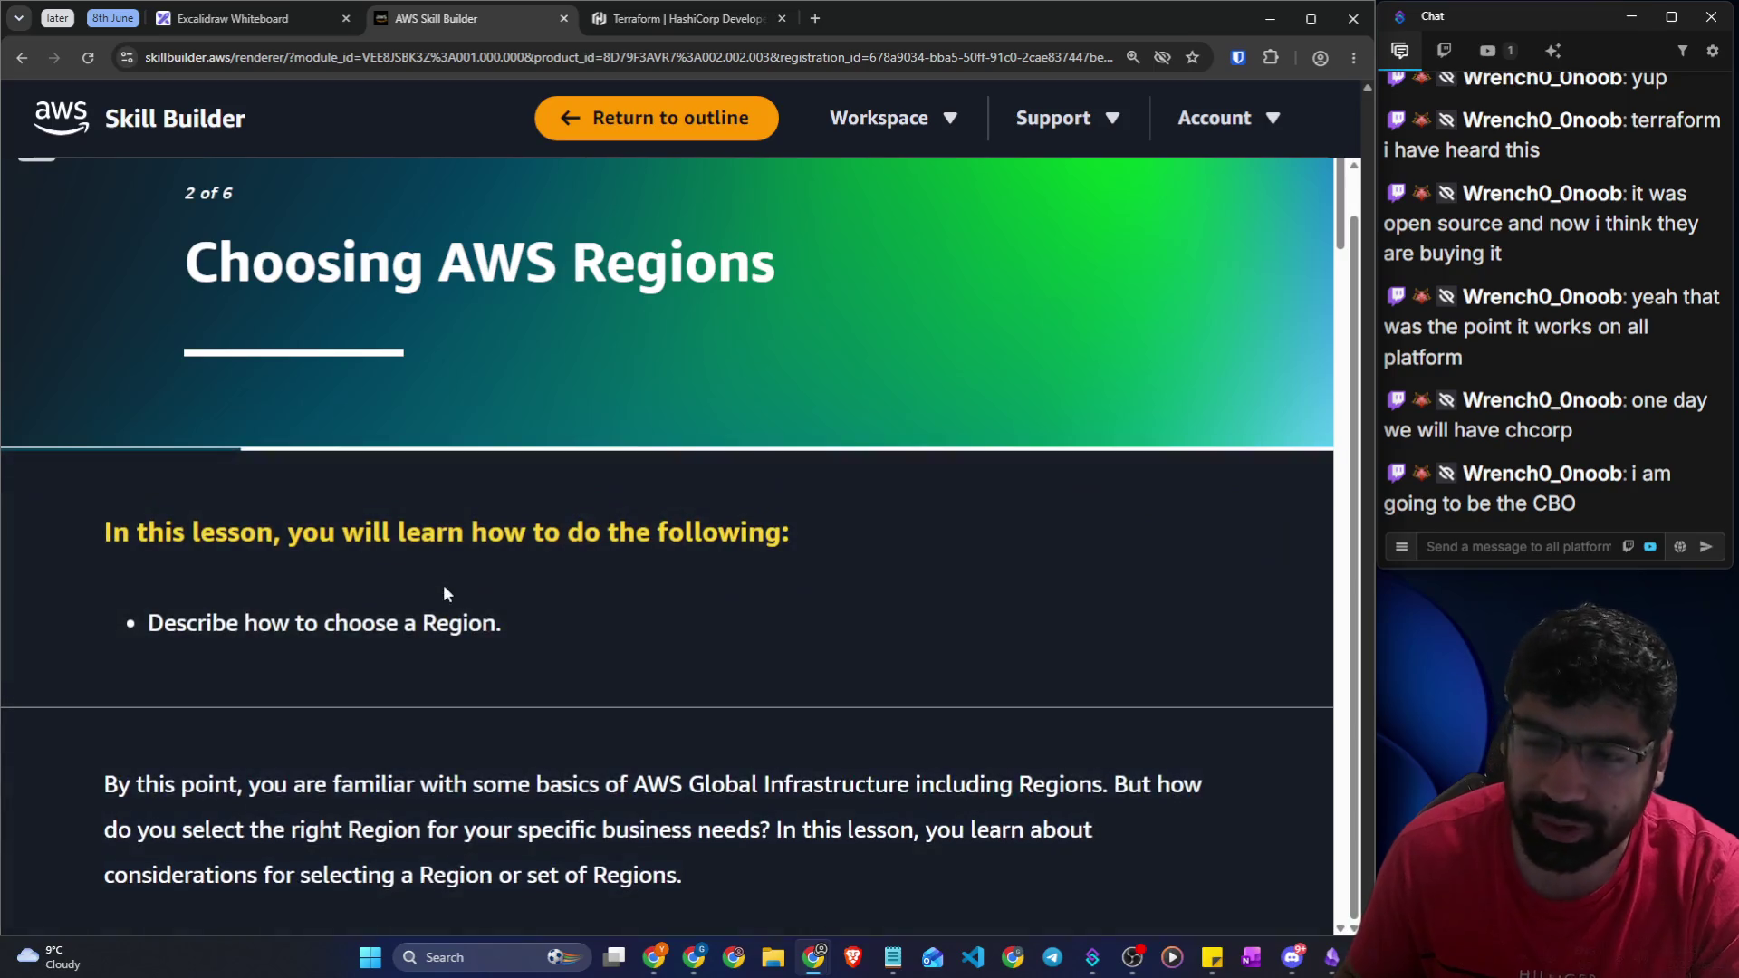
{"action": "scroll", "coordinate": [511, 536], "scroll_direction": "down", "scroll_amount": 4}
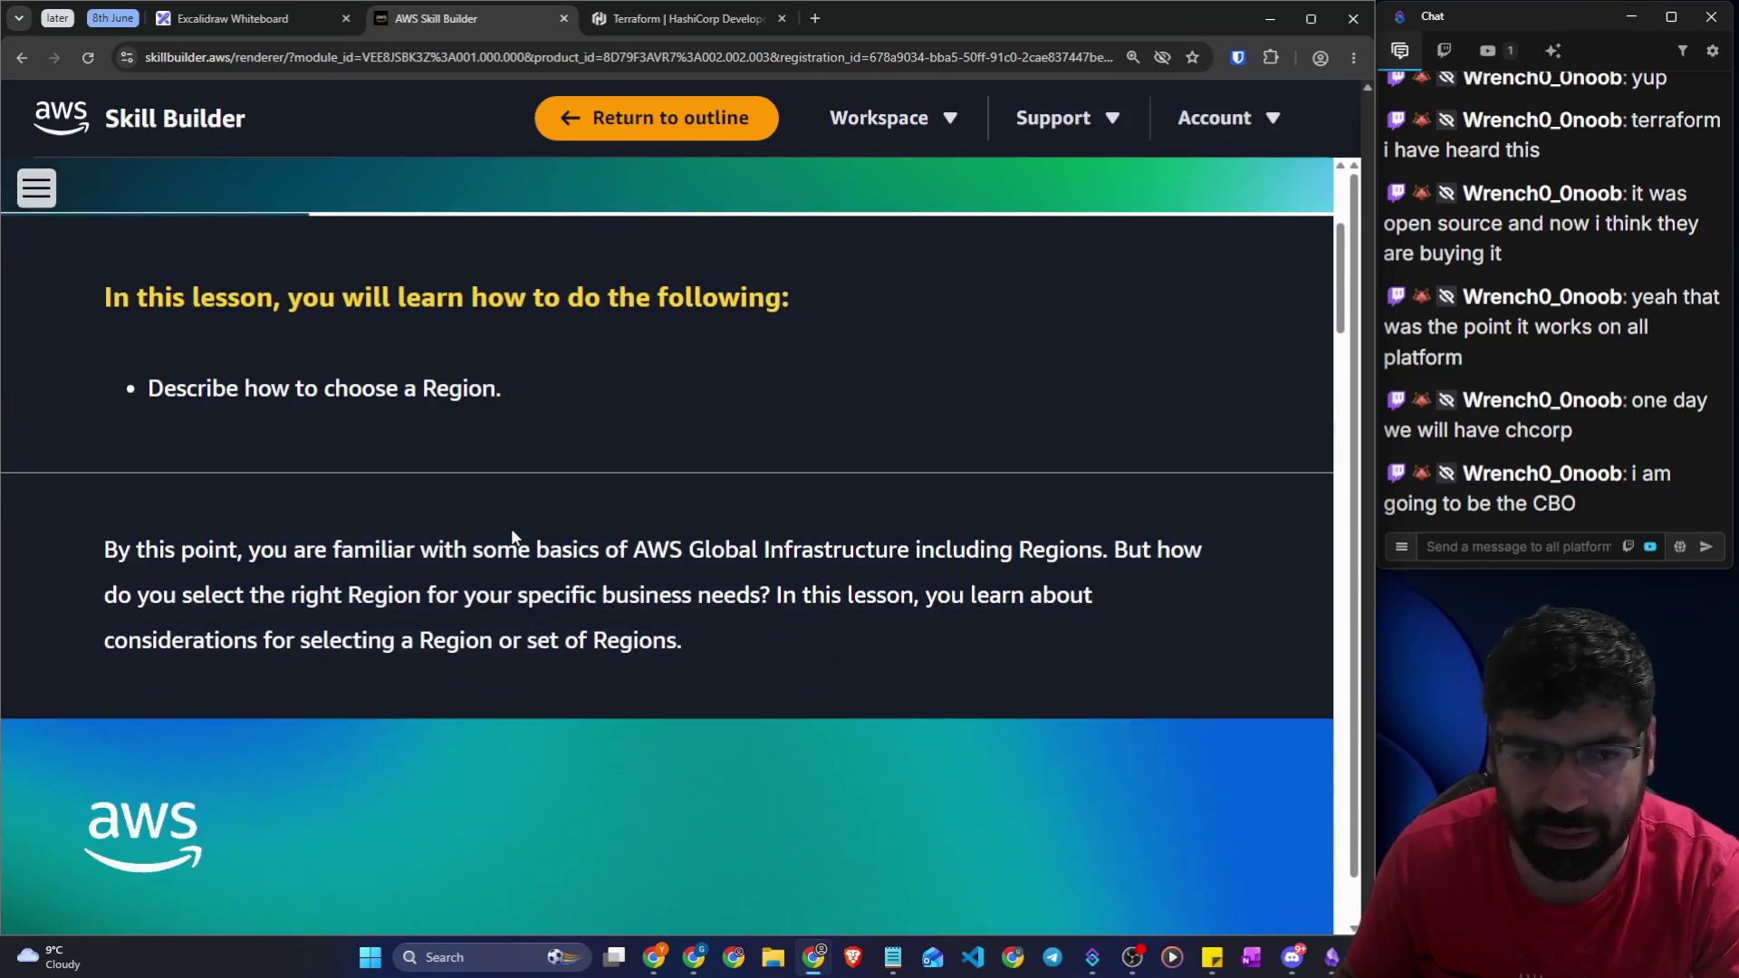
{"action": "scroll", "coordinate": [509, 529], "scroll_direction": "up", "scroll_amount": 3}
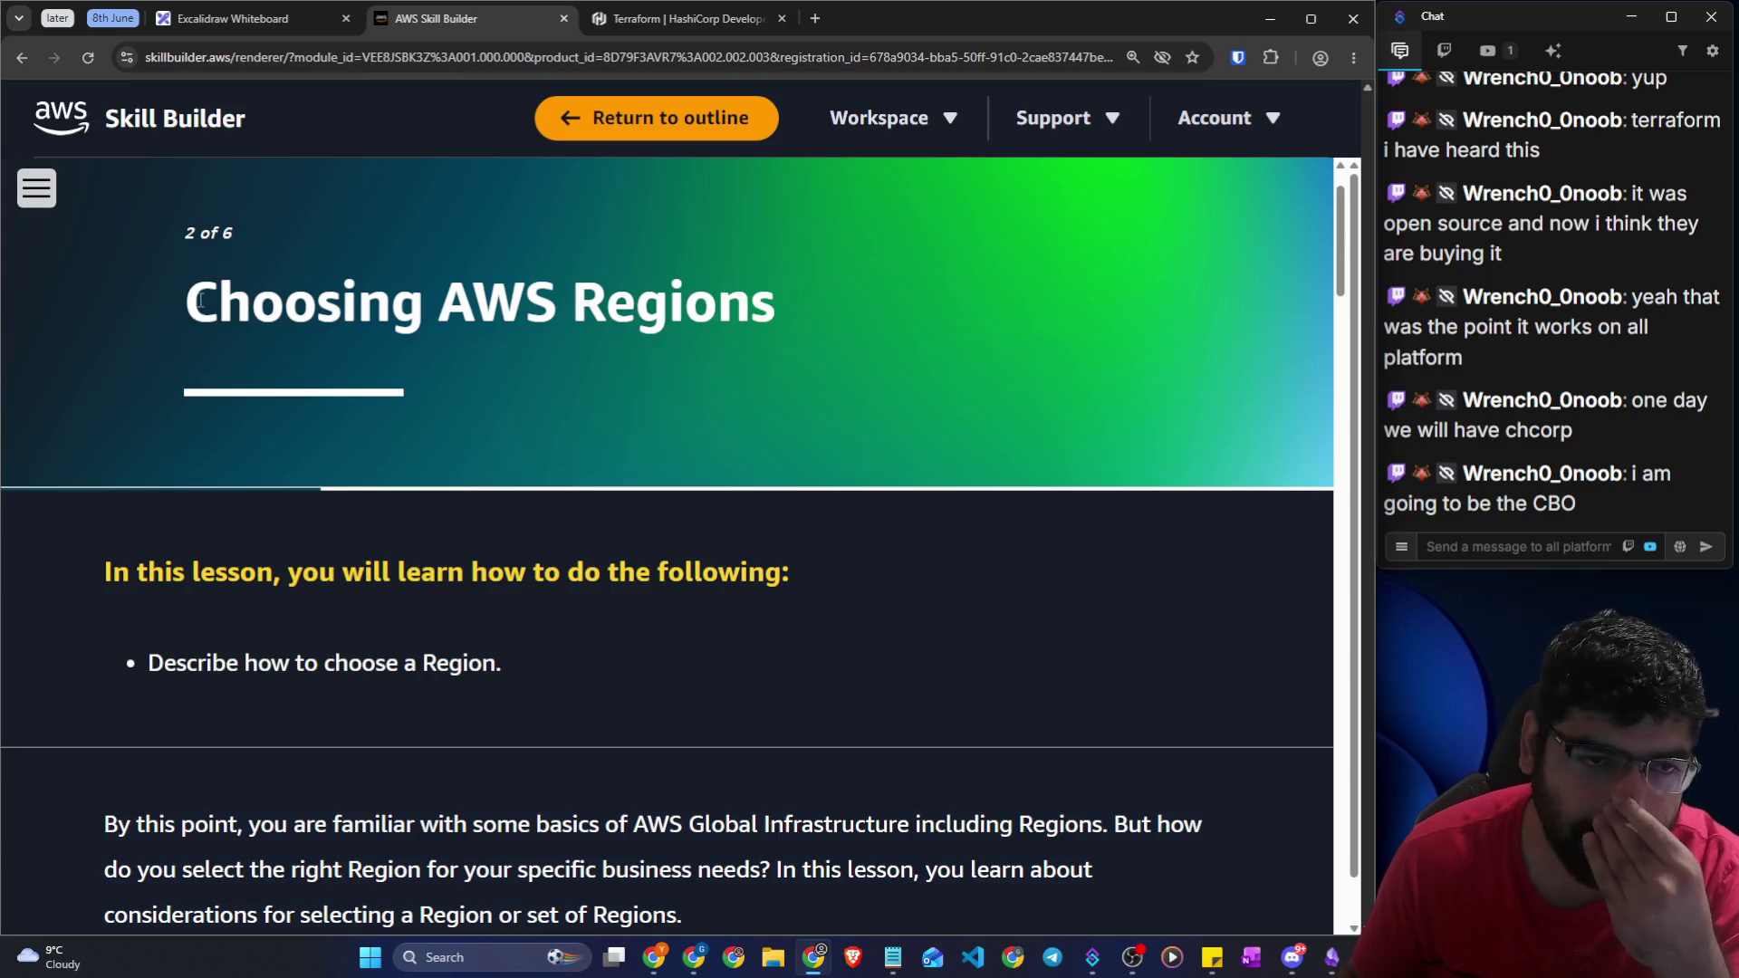
{"action": "left_click_drag", "start_coordinate": [200, 301], "coordinate": [775, 313]}
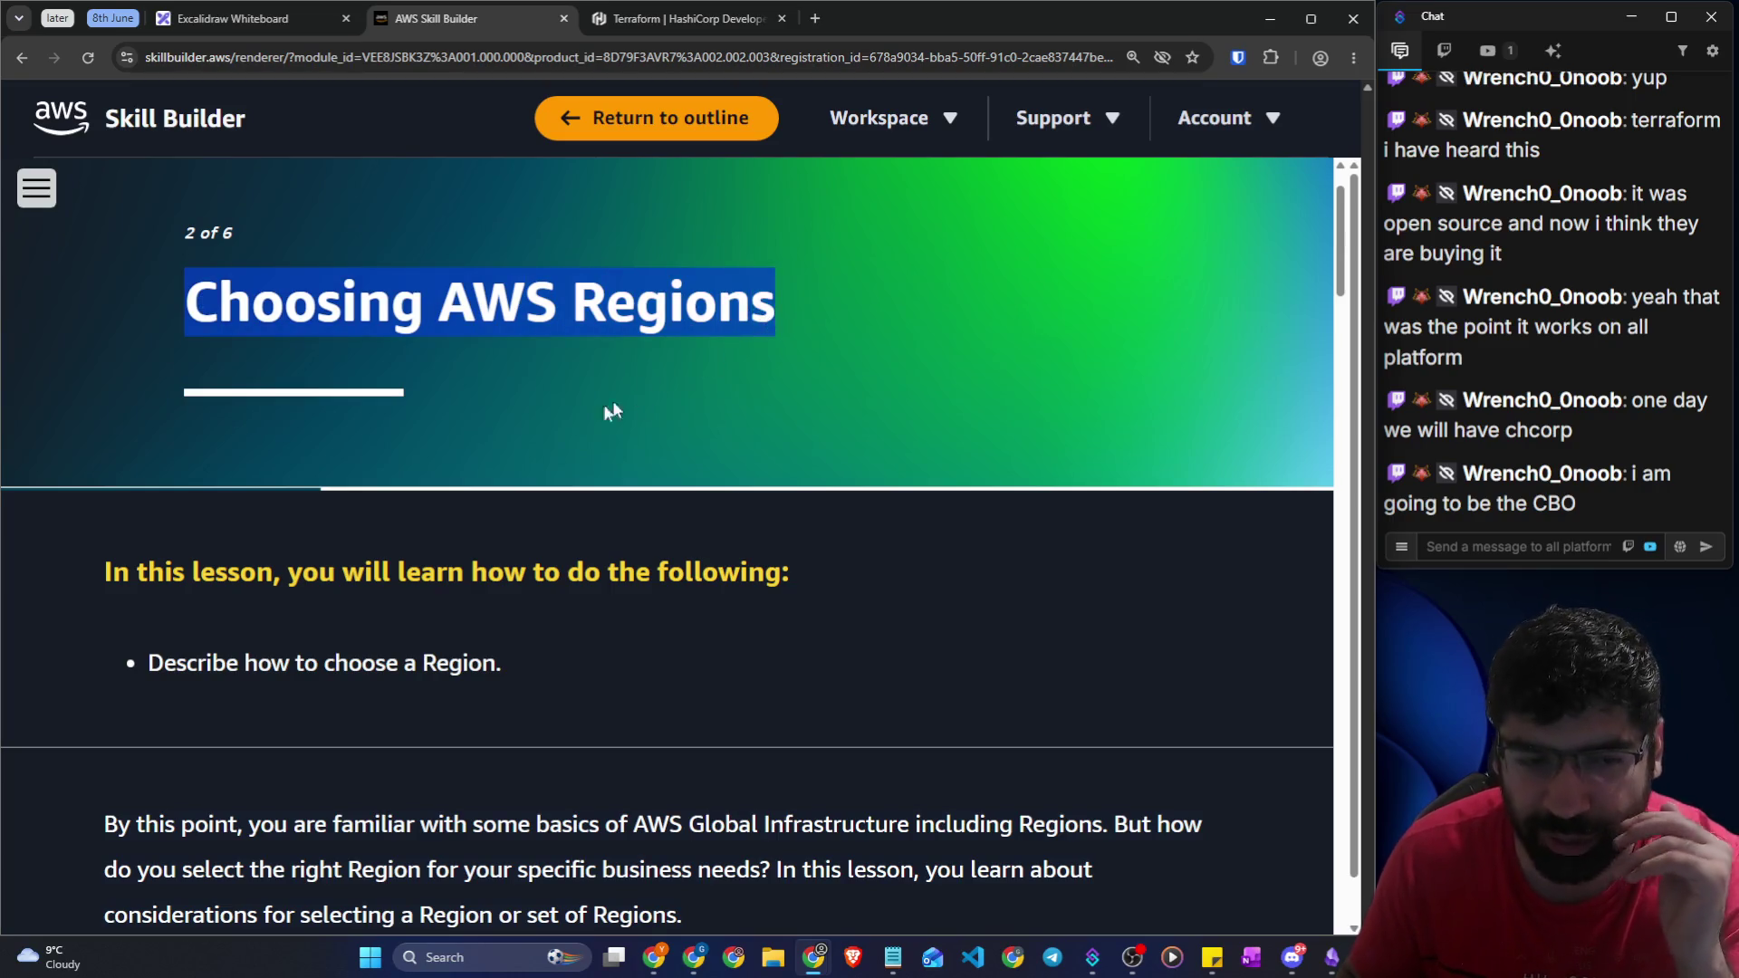
{"action": "scroll", "coordinate": [398, 468], "scroll_direction": "down", "scroll_amount": 3}
{"action": "left_click_drag", "start_coordinate": [193, 391], "coordinate": [484, 390]}
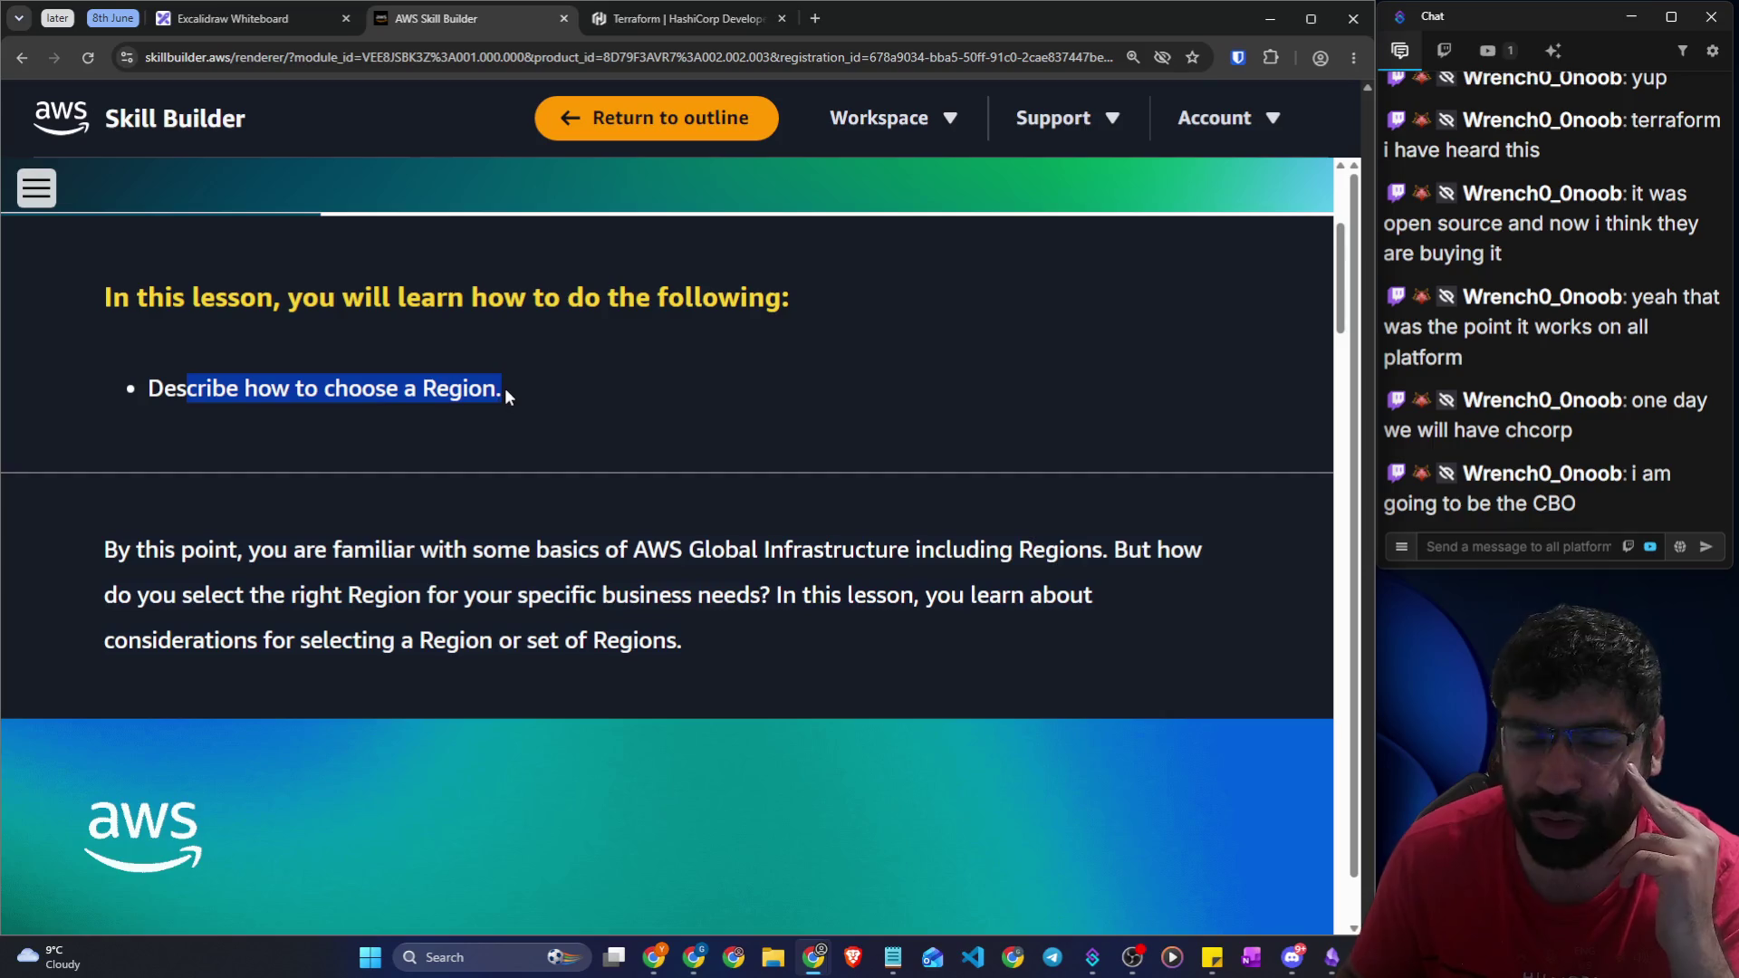
{"action": "scroll", "coordinate": [514, 391], "scroll_direction": "down", "scroll_amount": 1}
Highlight the introduction's lines on picking the right Region for specific business needs
{"action": "mouse_move", "coordinate": [106, 458]}
{"action": "left_mouse_down"}
{"action": "mouse_move", "coordinate": [325, 480]}
{"action": "mouse_move", "coordinate": [1198, 455]}
{"action": "left_mouse_up"}
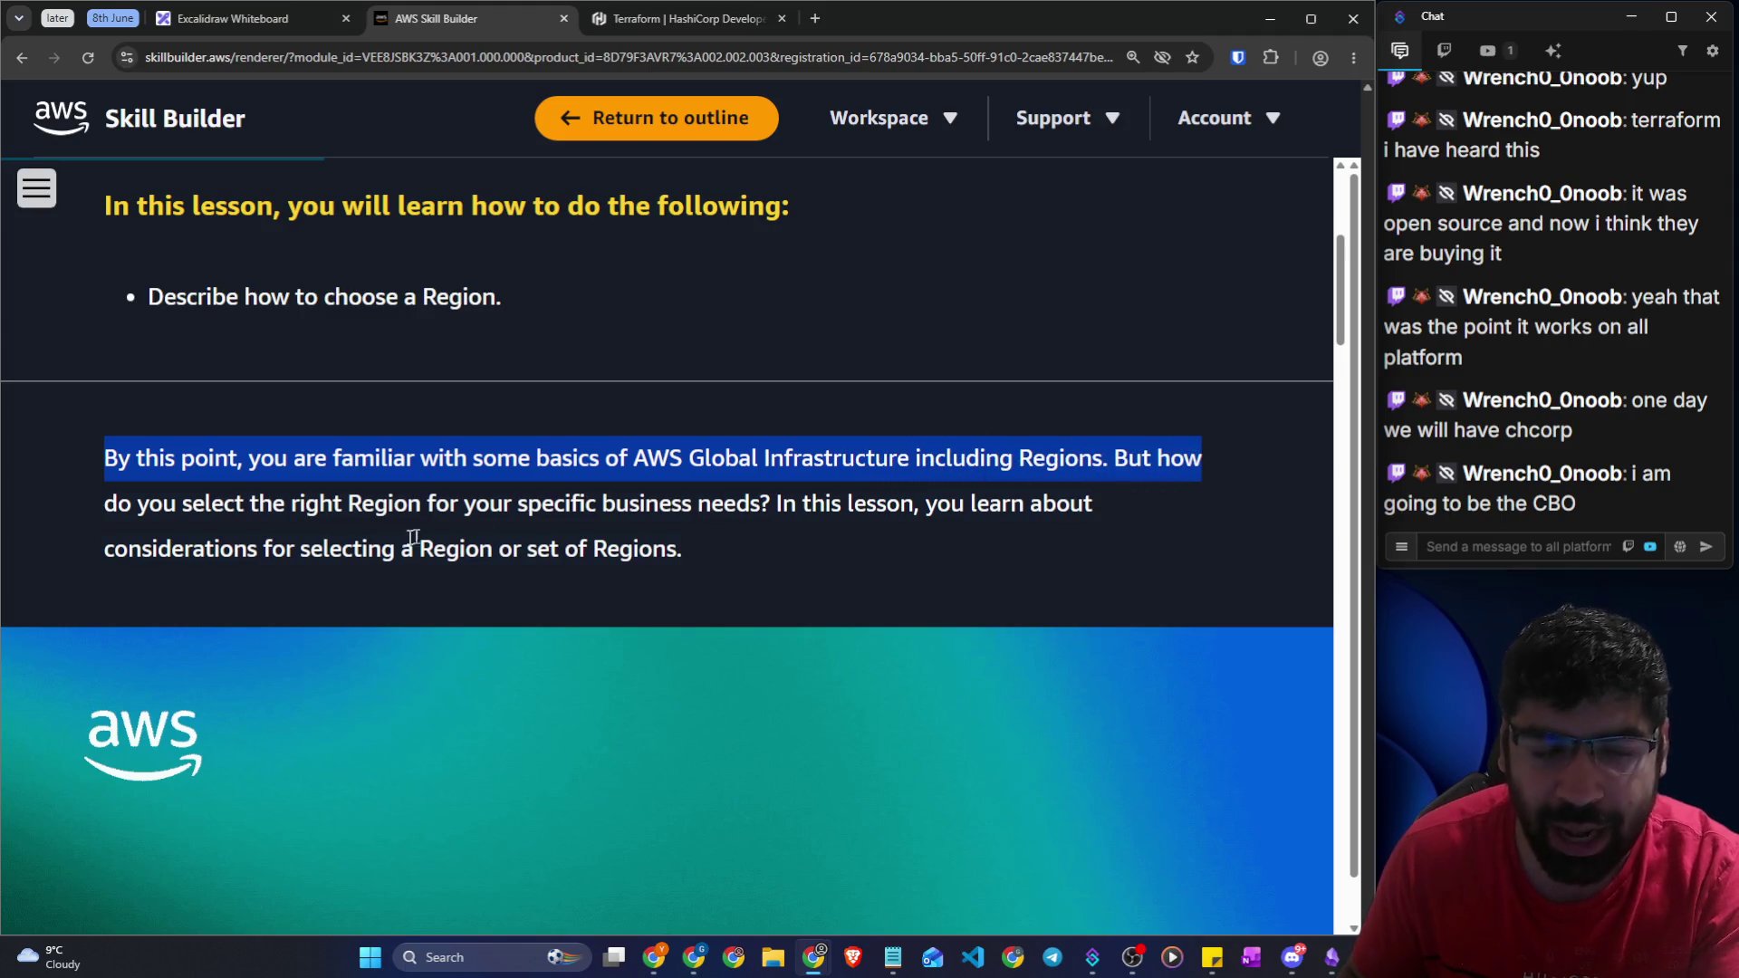
{"action": "left_click_drag", "start_coordinate": [272, 504], "coordinate": [1098, 509]}
{"action": "left_click_drag", "start_coordinate": [296, 549], "coordinate": [686, 540]}
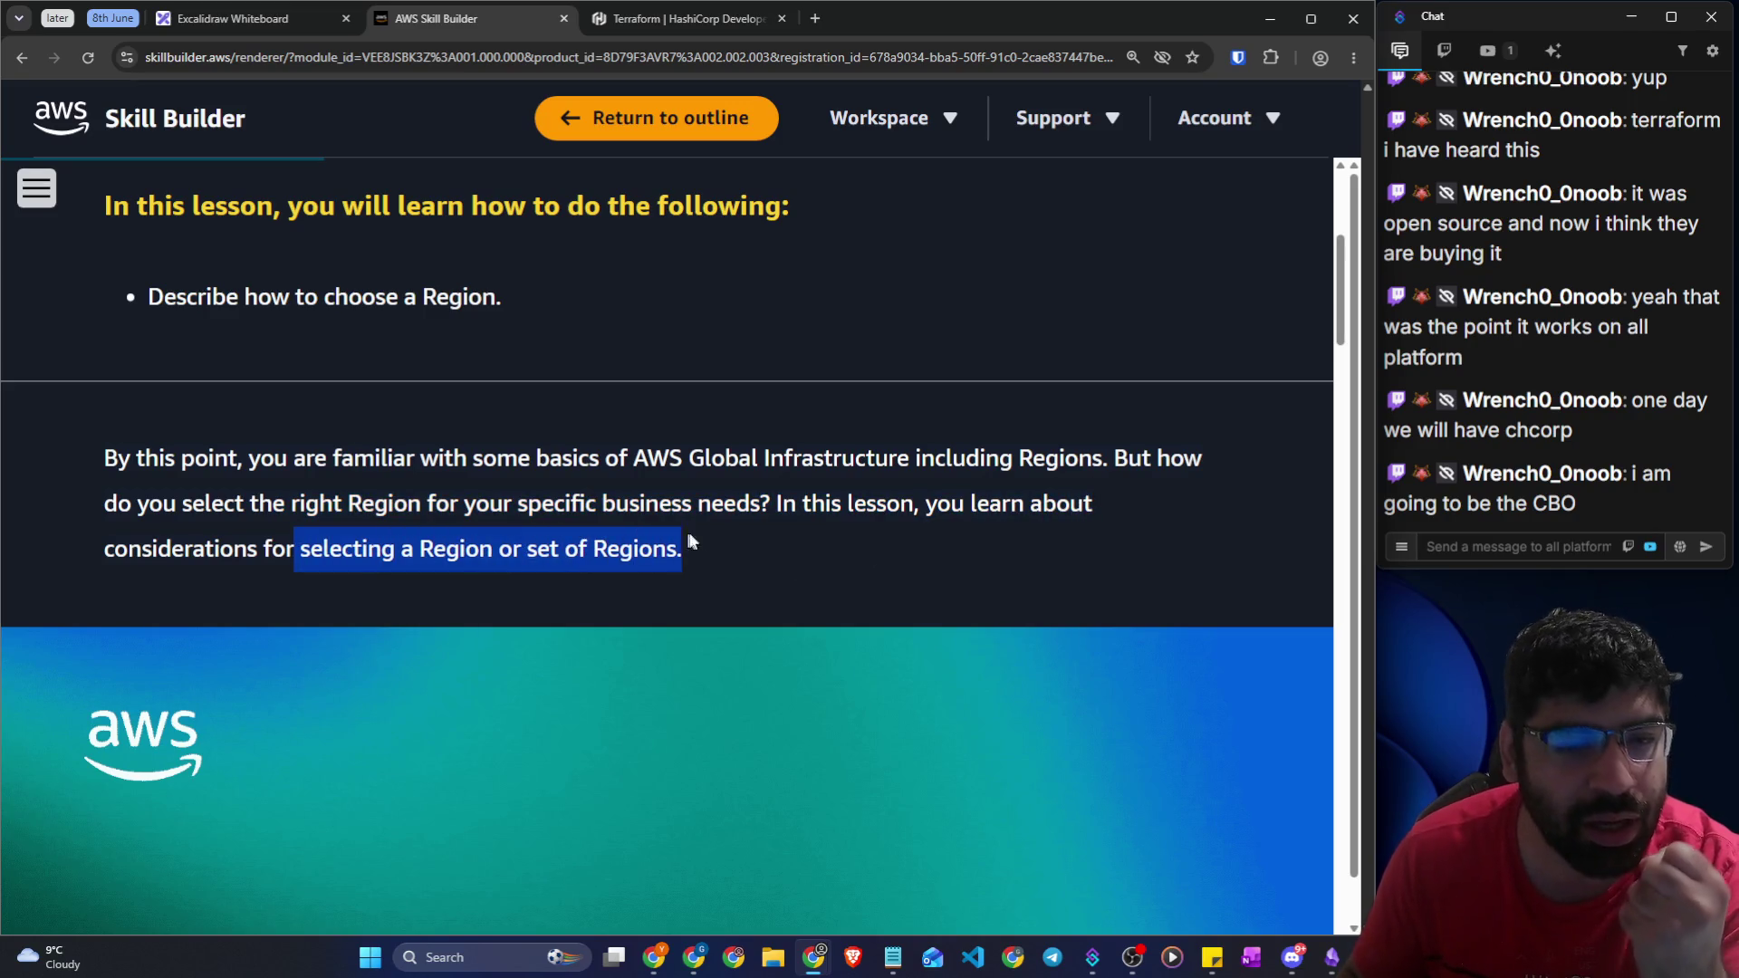
{"action": "scroll", "coordinate": [724, 541], "scroll_direction": "down", "scroll_amount": 7}
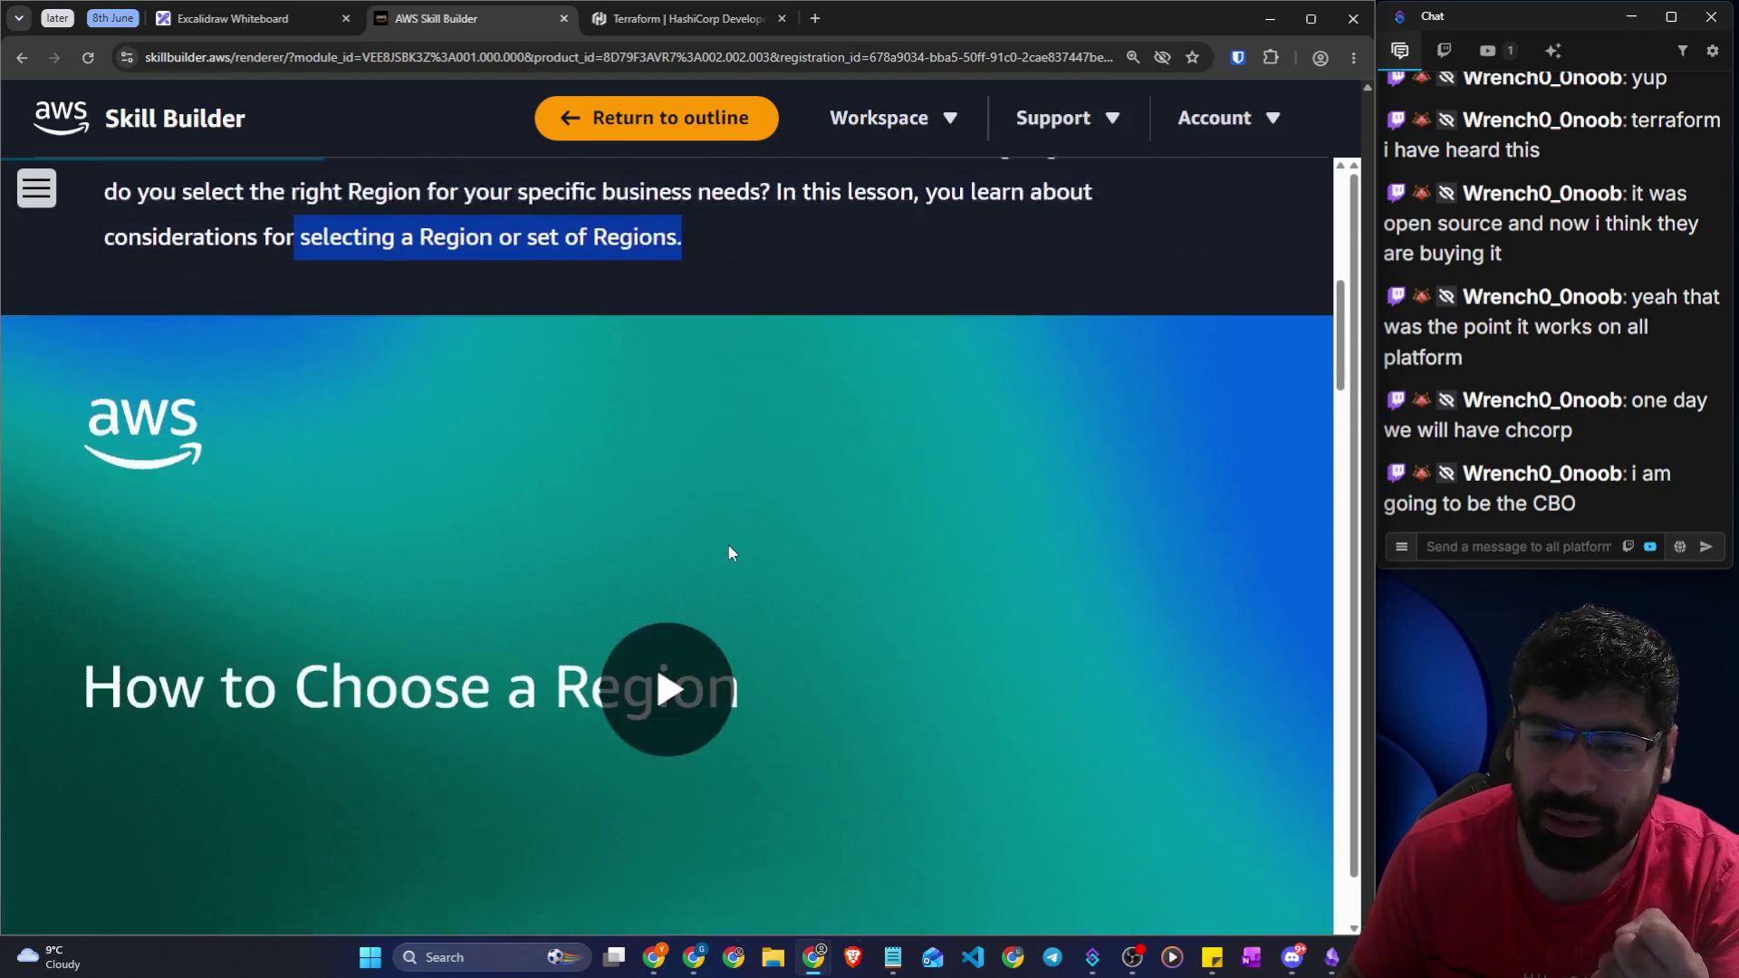
{"action": "scroll", "coordinate": [686, 579], "scroll_direction": "down", "scroll_amount": 5}
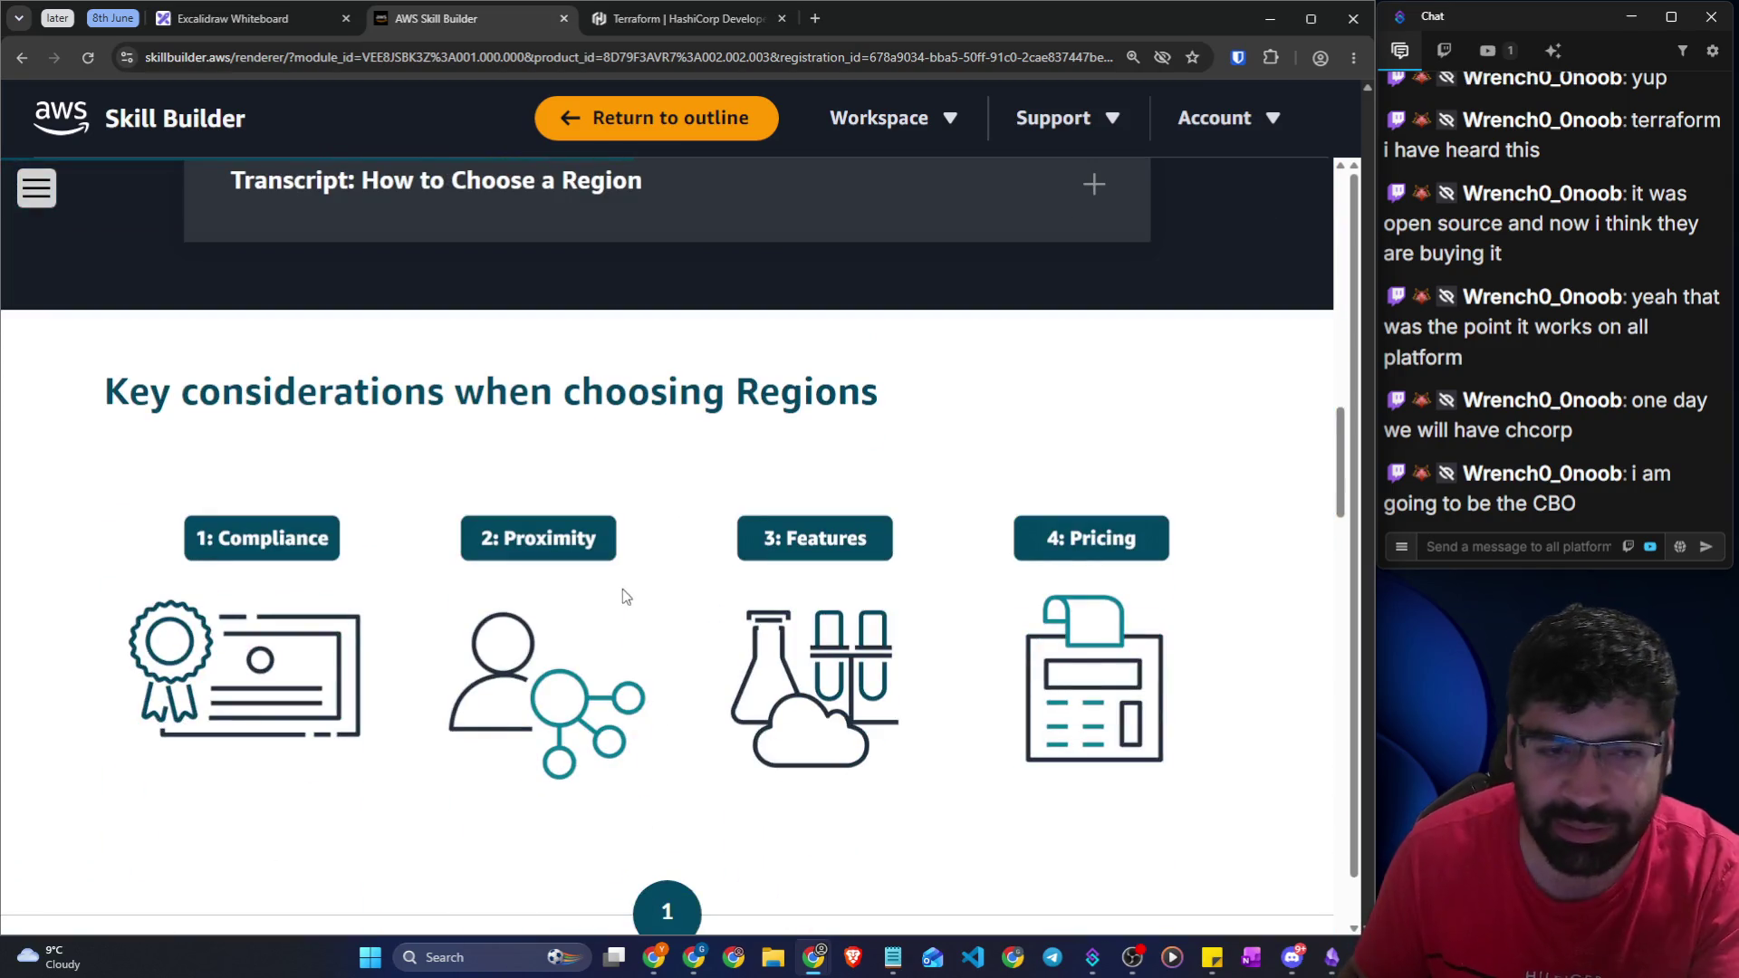
{"action": "scroll", "coordinate": [601, 594], "scroll_direction": "up", "scroll_amount": 15}
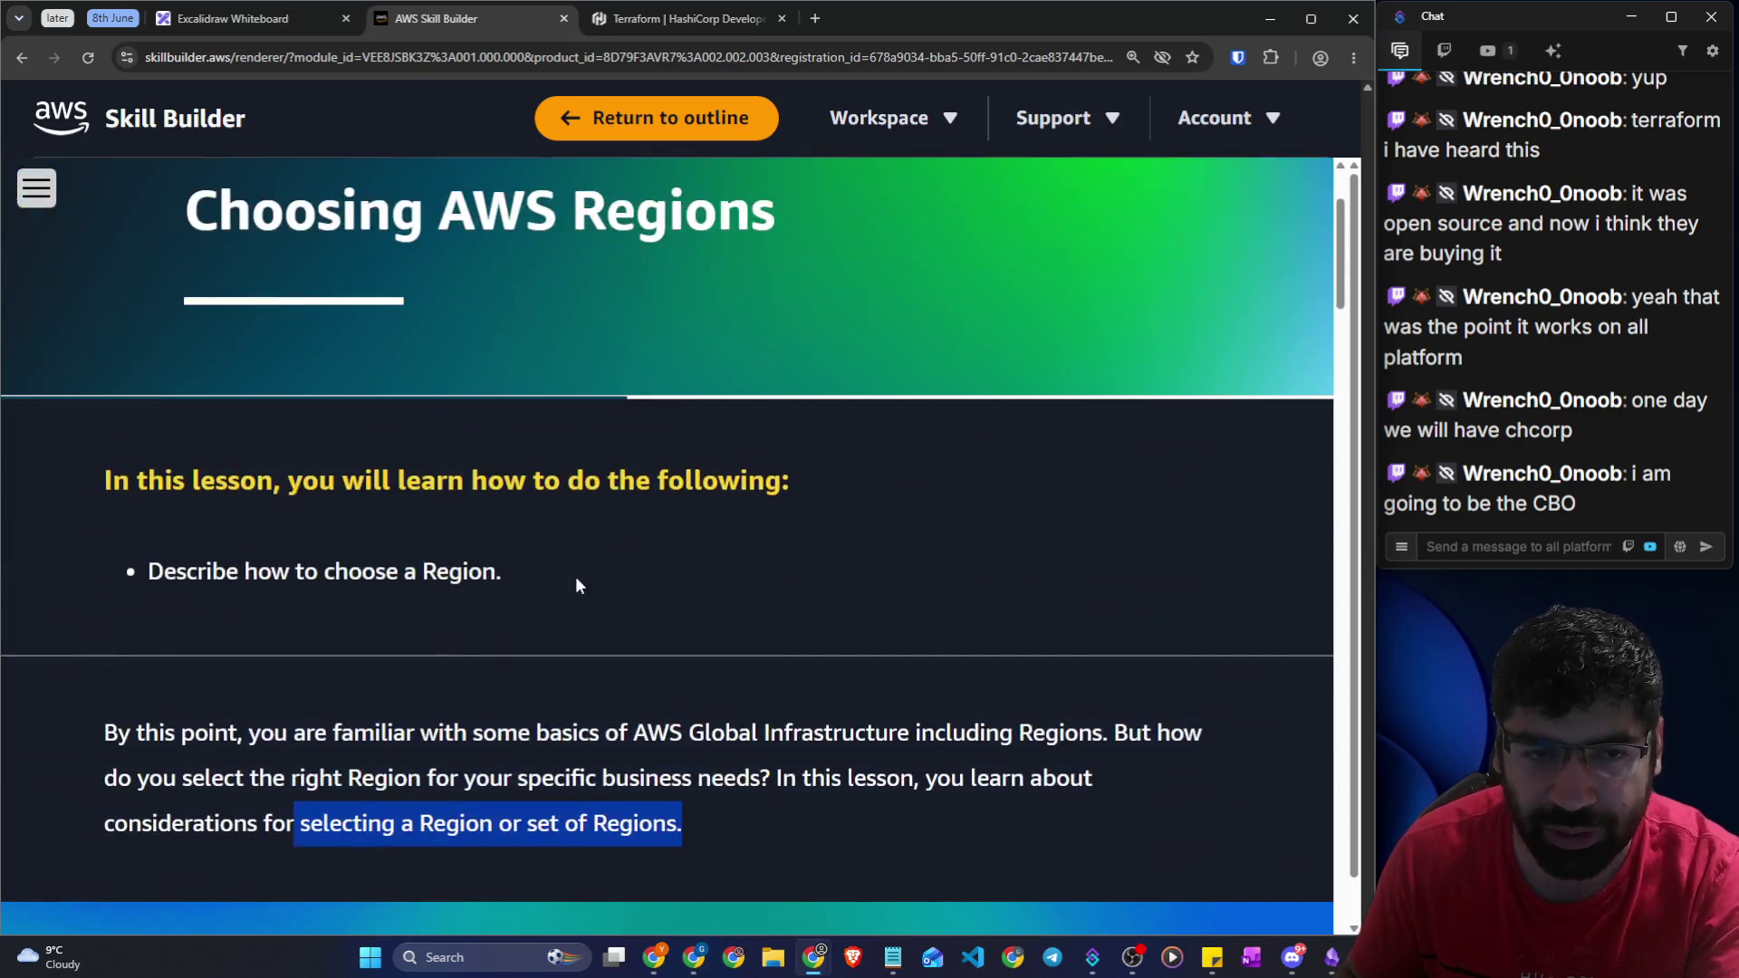
{"action": "left_click_drag", "start_coordinate": [514, 772], "coordinate": [737, 764]}
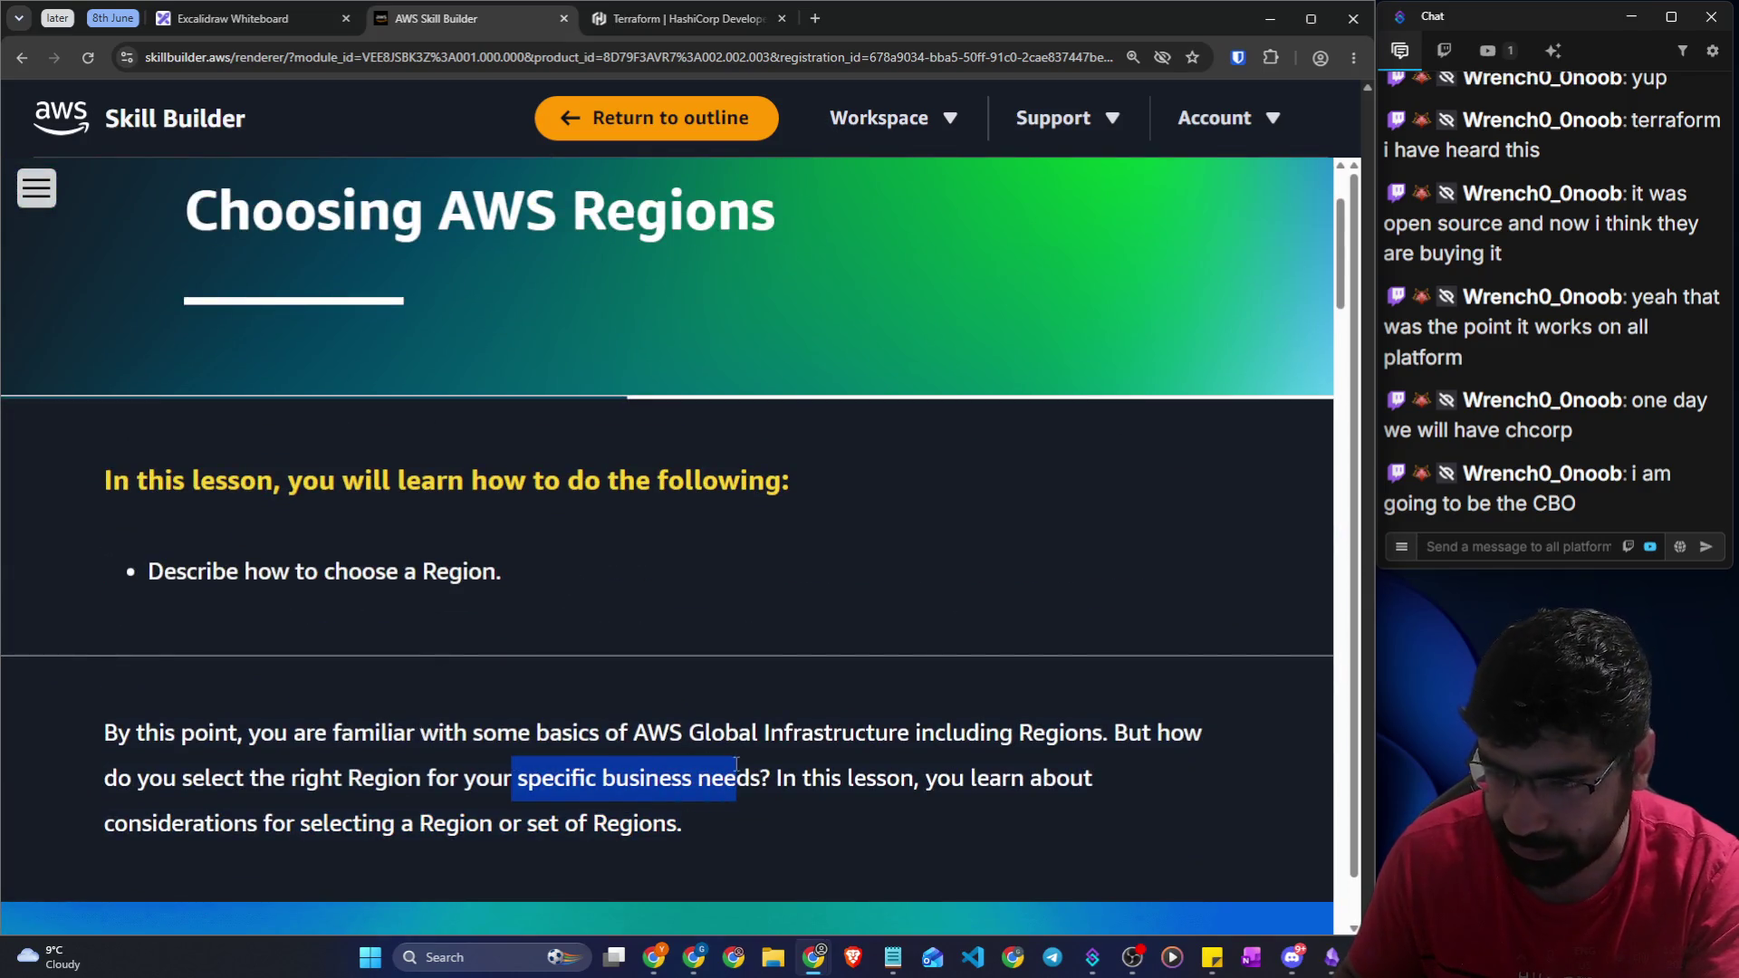
{"action": "scroll", "coordinate": [736, 763], "scroll_direction": "down", "scroll_amount": 10}
{"action": "left_click", "coordinate": [714, 29]}
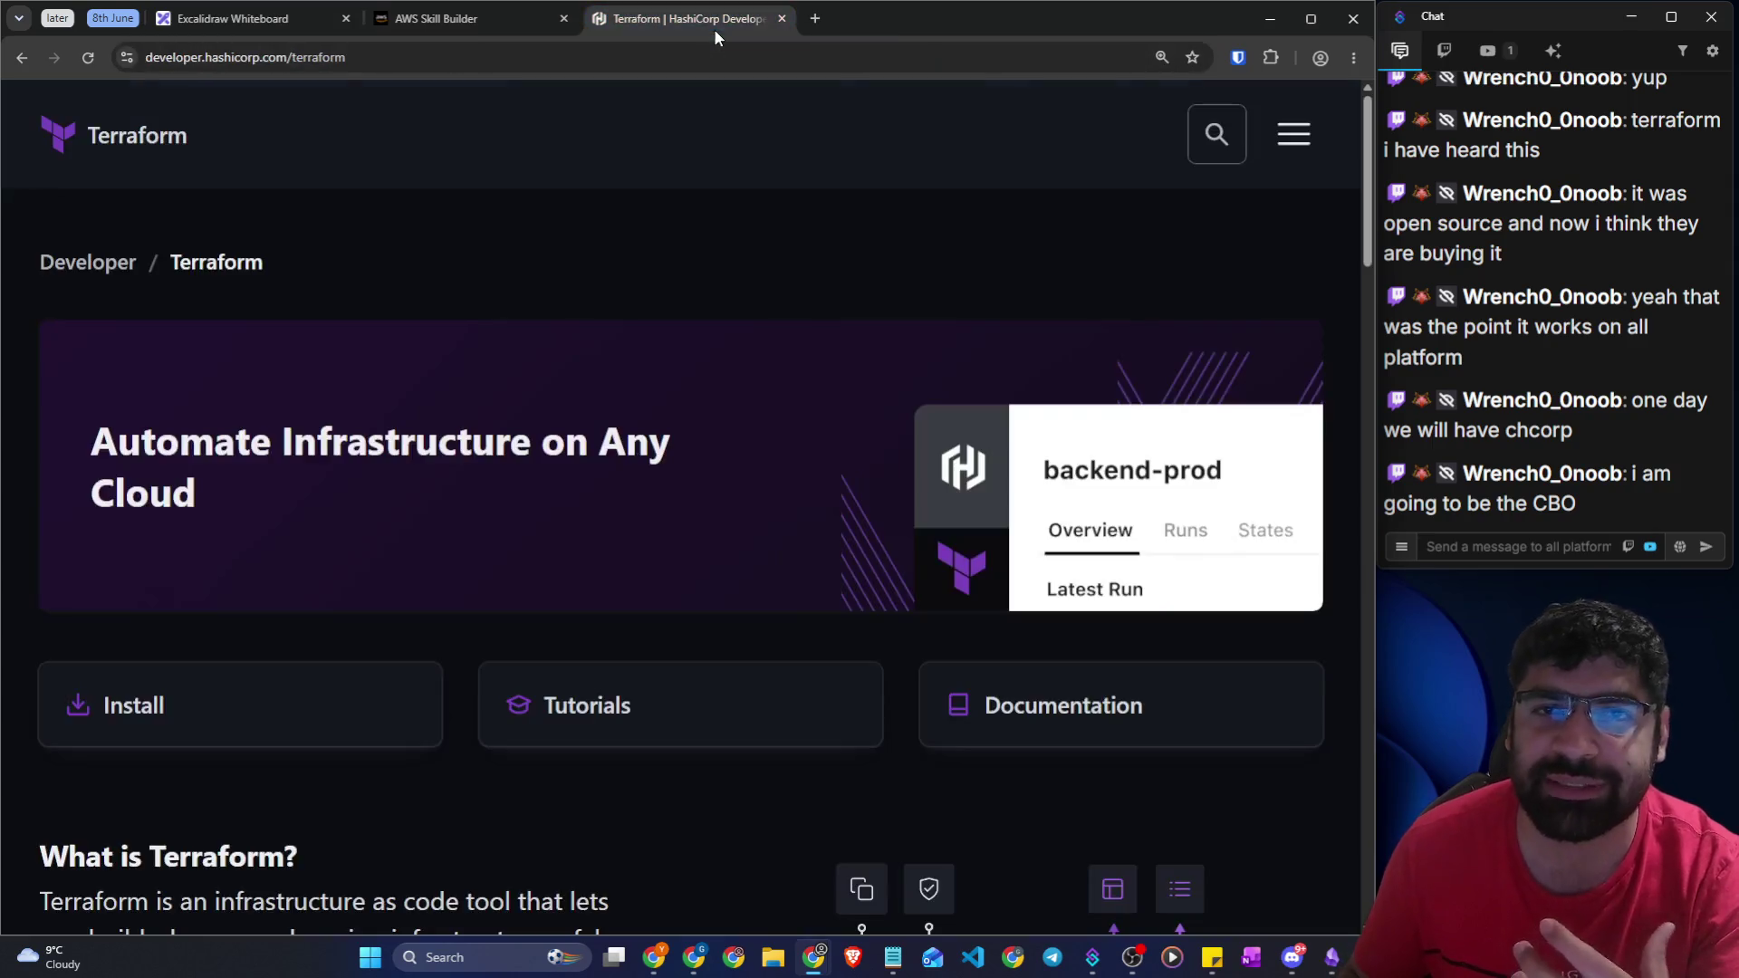
Write and underline Quant on the Excalidraw canvas with two-way arrows beside it
{"action": "left_click", "coordinate": [272, 18]}
{"action": "scroll", "coordinate": [507, 544], "scroll_direction": "down", "scroll_amount": 5}
{"action": "mouse_move", "coordinate": [426, 259]}
{"action": "left_mouse_down"}
{"action": "mouse_move", "coordinate": [384, 346]}
{"action": "mouse_move", "coordinate": [409, 390]}
{"action": "left_mouse_up"}
{"action": "left_click_drag", "start_coordinate": [471, 288], "coordinate": [631, 319]}
{"action": "left_click_drag", "start_coordinate": [622, 256], "coordinate": [627, 321]}
{"action": "left_click_drag", "start_coordinate": [611, 296], "coordinate": [637, 292]}
{"action": "mouse_move", "coordinate": [352, 418]}
{"action": "left_mouse_down"}
{"action": "mouse_move", "coordinate": [615, 377]}
{"action": "mouse_move", "coordinate": [736, 332]}
{"action": "mouse_move", "coordinate": [747, 366]}
{"action": "left_mouse_up"}
{"action": "mouse_move", "coordinate": [750, 392]}
{"action": "left_mouse_down"}
{"action": "mouse_move", "coordinate": [631, 397]}
{"action": "mouse_move", "coordinate": [662, 405]}
{"action": "left_mouse_up"}
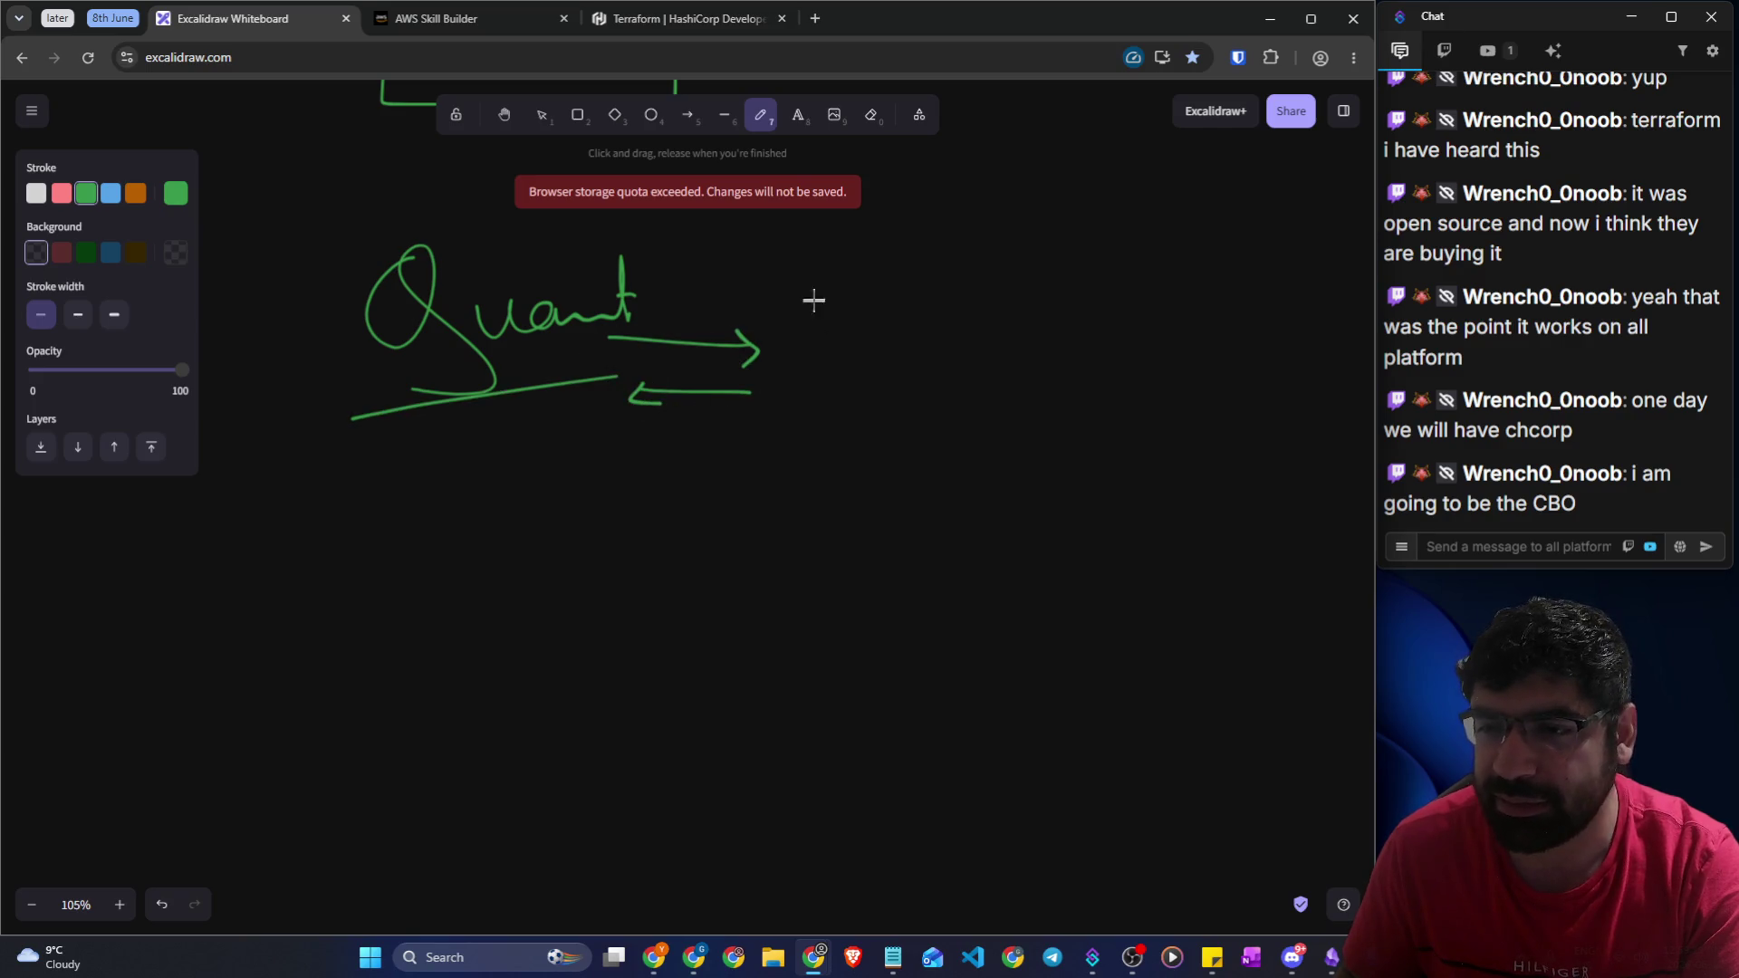
Write and underline stock Trade to the right of the arrows
{"action": "left_click_drag", "start_coordinate": [797, 293], "coordinate": [813, 340]}
{"action": "left_click_drag", "start_coordinate": [829, 277], "coordinate": [824, 342]}
{"action": "mouse_move", "coordinate": [815, 304]}
{"action": "left_mouse_down"}
{"action": "mouse_move", "coordinate": [860, 313]}
{"action": "mouse_move", "coordinate": [917, 285]}
{"action": "mouse_move", "coordinate": [917, 319]}
{"action": "left_mouse_up"}
{"action": "left_click_drag", "start_coordinate": [917, 303], "coordinate": [962, 305]}
{"action": "mouse_move", "coordinate": [976, 246]}
{"action": "left_mouse_down"}
{"action": "mouse_move", "coordinate": [1006, 243]}
{"action": "mouse_move", "coordinate": [995, 299]}
{"action": "left_mouse_up"}
{"action": "mouse_move", "coordinate": [1007, 299]}
{"action": "left_mouse_down"}
{"action": "mouse_move", "coordinate": [1096, 207]}
{"action": "mouse_move", "coordinate": [1072, 290]}
{"action": "left_mouse_up"}
{"action": "left_click_drag", "start_coordinate": [892, 351], "coordinate": [1112, 272]}
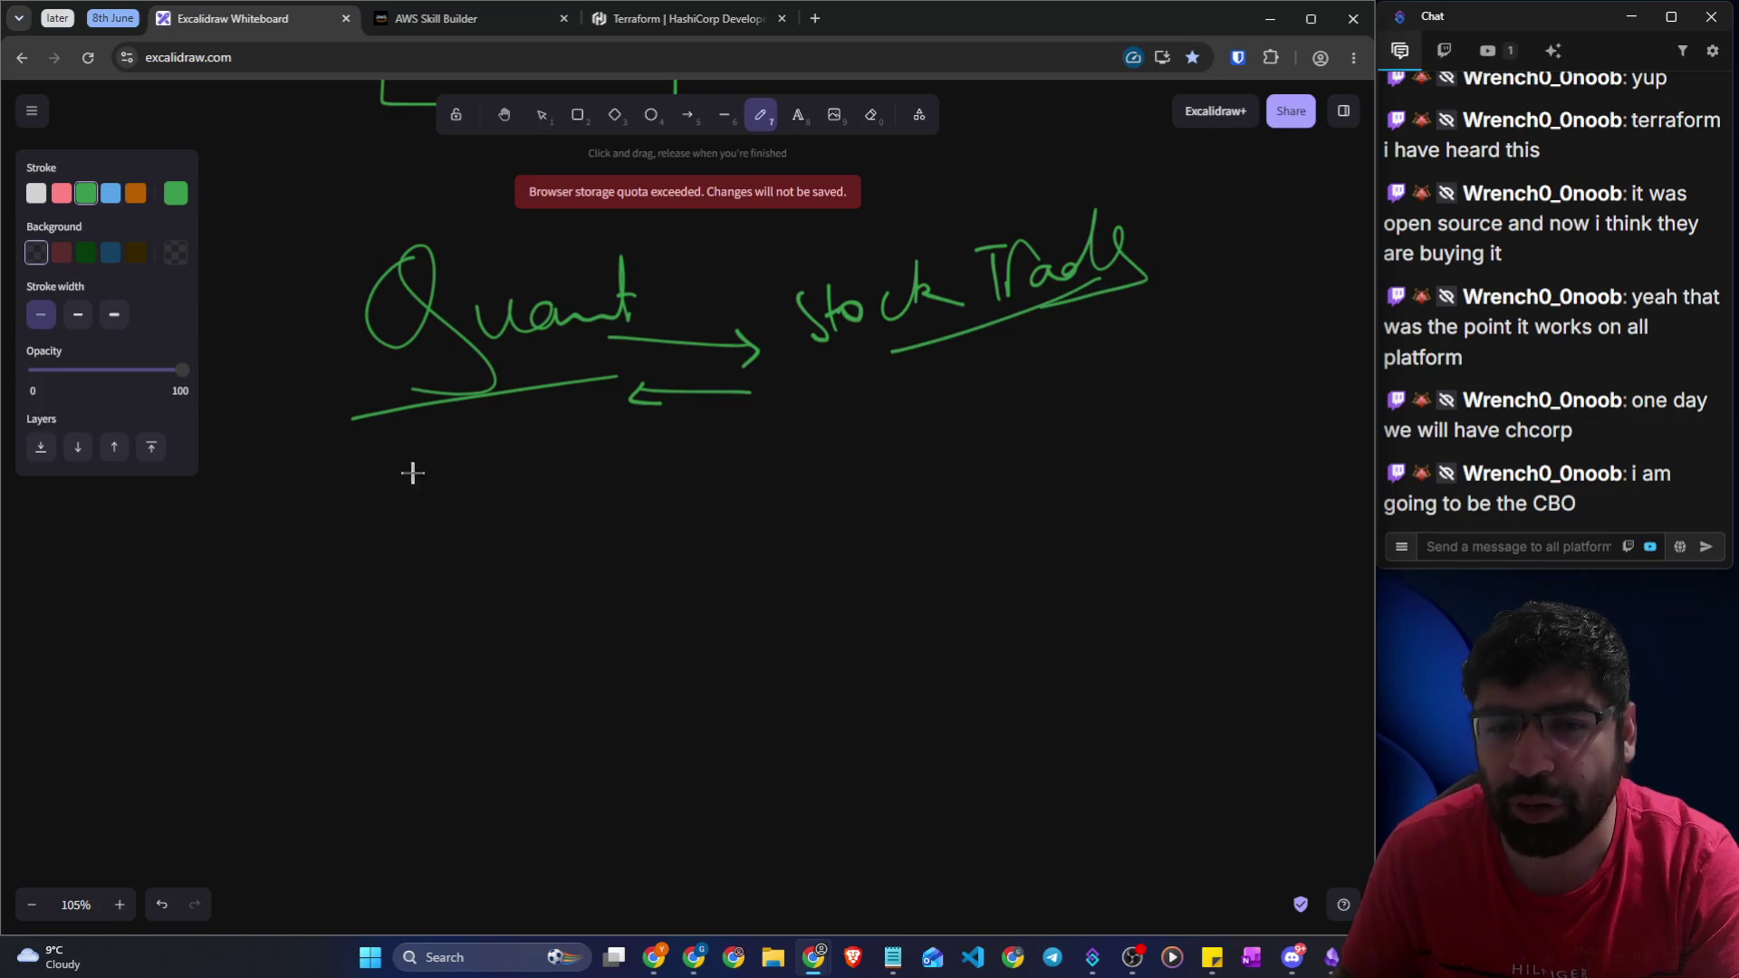
Draw arrows from Quant down to Toronto TSX and right to an underlined BSE
{"action": "mouse_move", "coordinate": [580, 450]}
{"action": "left_mouse_down"}
{"action": "mouse_move", "coordinate": [413, 546]}
{"action": "mouse_move", "coordinate": [416, 576]}
{"action": "mouse_move", "coordinate": [427, 560]}
{"action": "mouse_move", "coordinate": [404, 648]}
{"action": "mouse_move", "coordinate": [481, 597]}
{"action": "mouse_move", "coordinate": [550, 586]}
{"action": "left_mouse_up"}
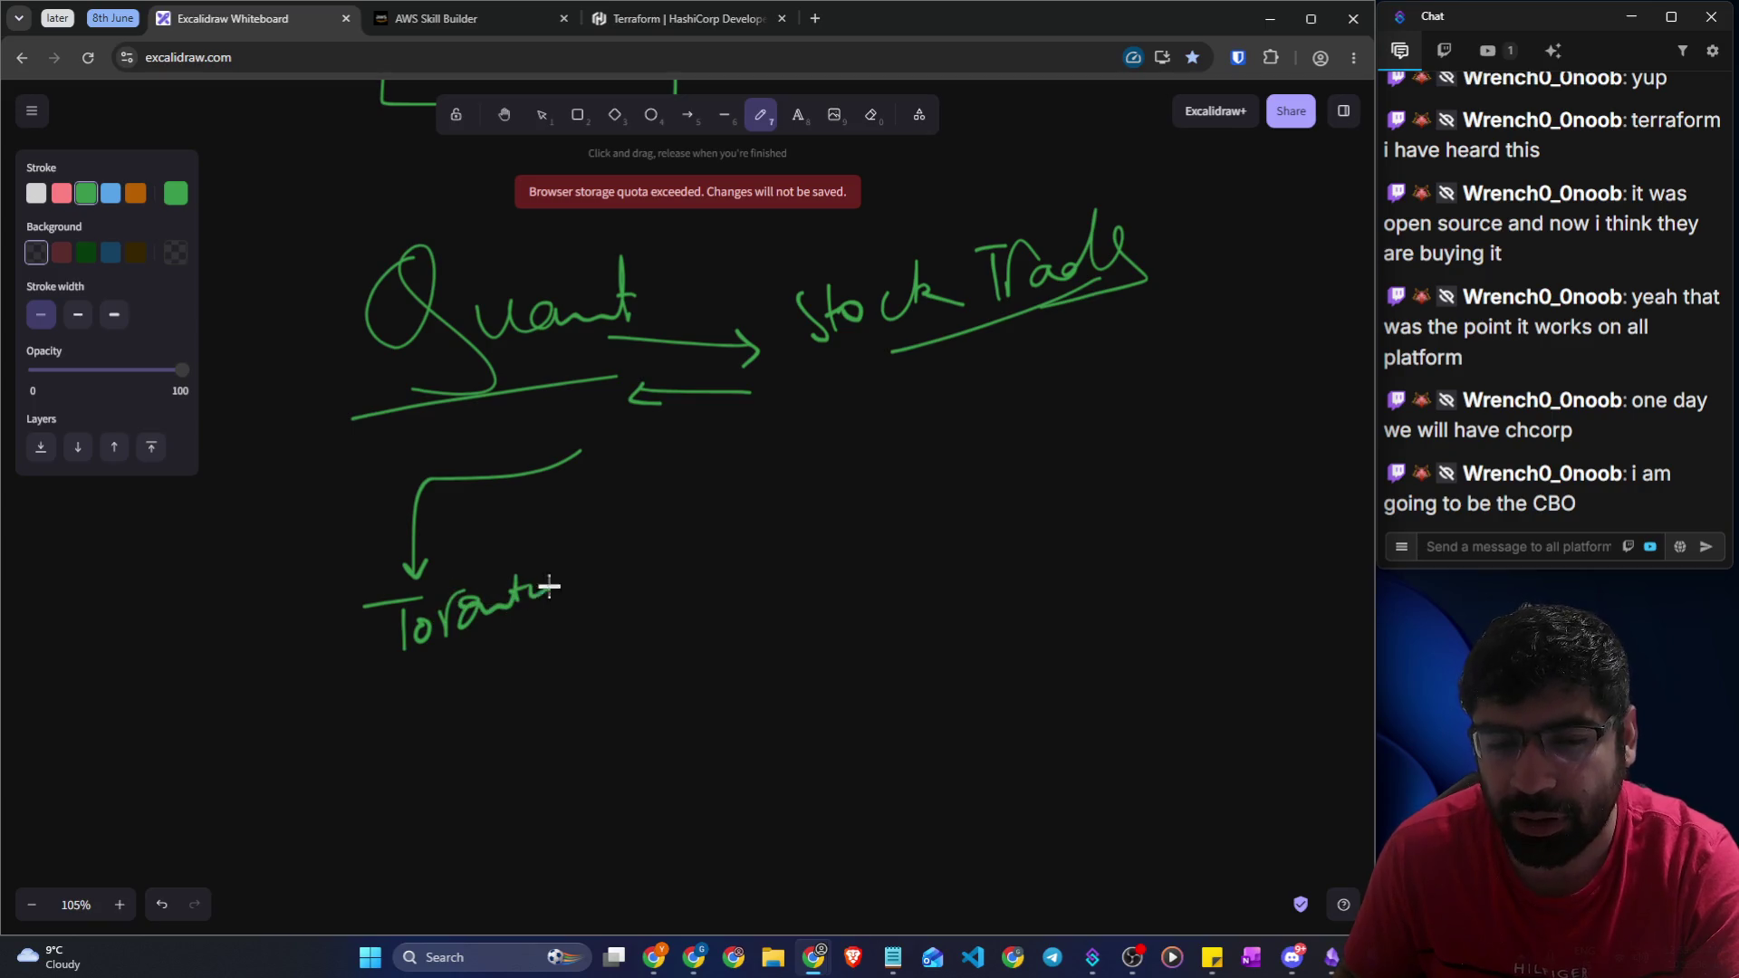
{"action": "mouse_move", "coordinate": [436, 668]}
{"action": "left_mouse_down"}
{"action": "mouse_move", "coordinate": [494, 662]}
{"action": "mouse_move", "coordinate": [463, 712]}
{"action": "left_mouse_up"}
{"action": "mouse_move", "coordinate": [530, 654]}
{"action": "left_mouse_down"}
{"action": "mouse_move", "coordinate": [508, 704]}
{"action": "mouse_move", "coordinate": [596, 679]}
{"action": "left_mouse_up"}
{"action": "left_click_drag", "start_coordinate": [598, 636], "coordinate": [567, 691]}
{"action": "left_click_drag", "start_coordinate": [654, 469], "coordinate": [1143, 489]}
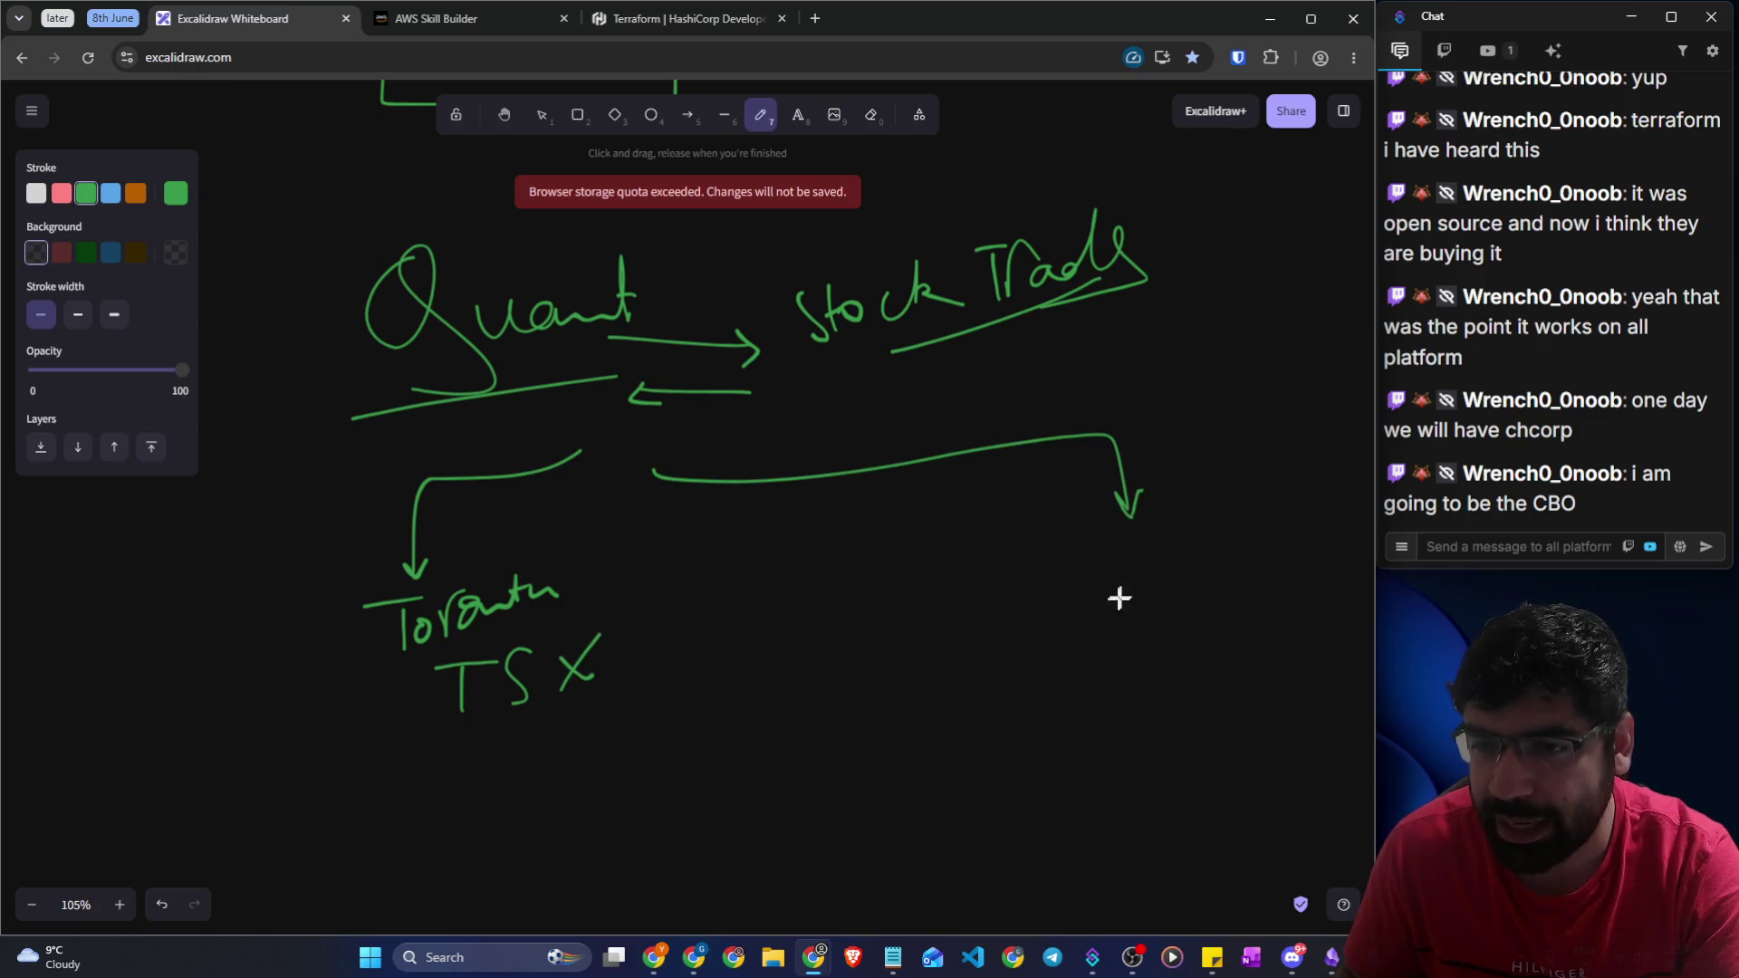
{"action": "left_click_drag", "start_coordinate": [1087, 553], "coordinate": [1085, 605]}
{"action": "left_click_drag", "start_coordinate": [1089, 551], "coordinate": [1126, 598]}
{"action": "mouse_move", "coordinate": [1182, 547]}
{"action": "left_mouse_down"}
{"action": "mouse_move", "coordinate": [1157, 563]}
{"action": "mouse_move", "coordinate": [1192, 596]}
{"action": "left_mouse_up"}
{"action": "left_click_drag", "start_coordinate": [1079, 625], "coordinate": [1204, 602]}
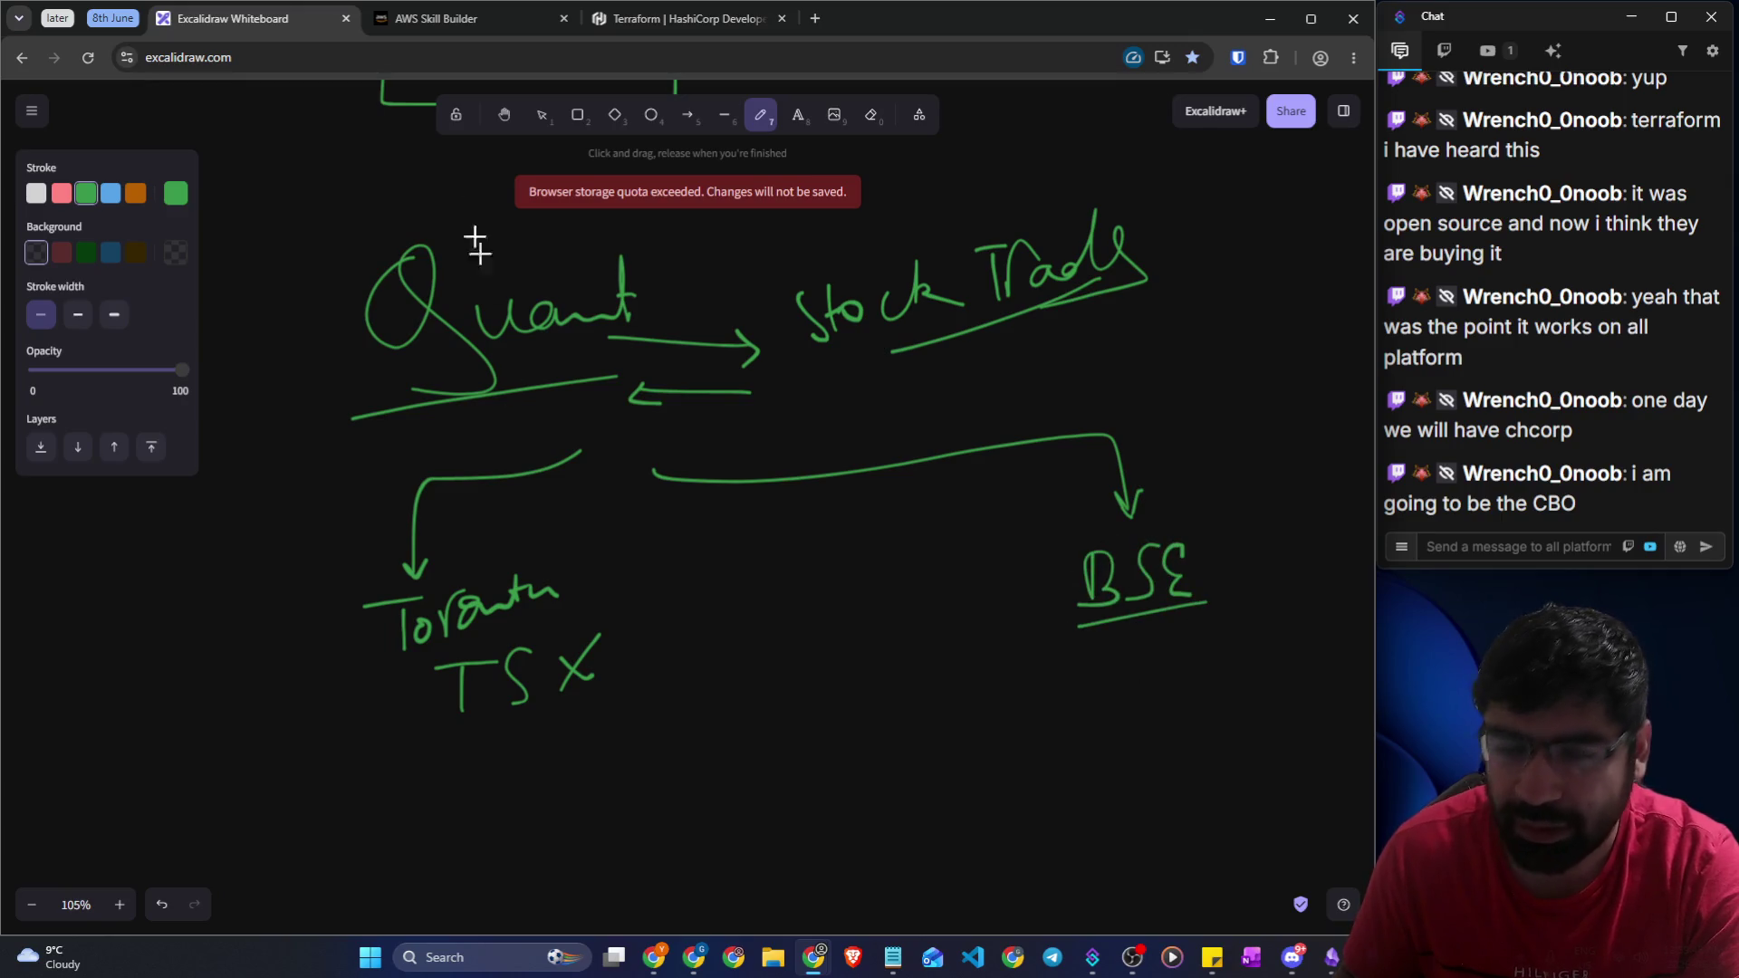
{"action": "left_click", "coordinate": [420, 26]}
{"action": "scroll", "coordinate": [480, 349], "scroll_direction": "down", "scroll_amount": 1}
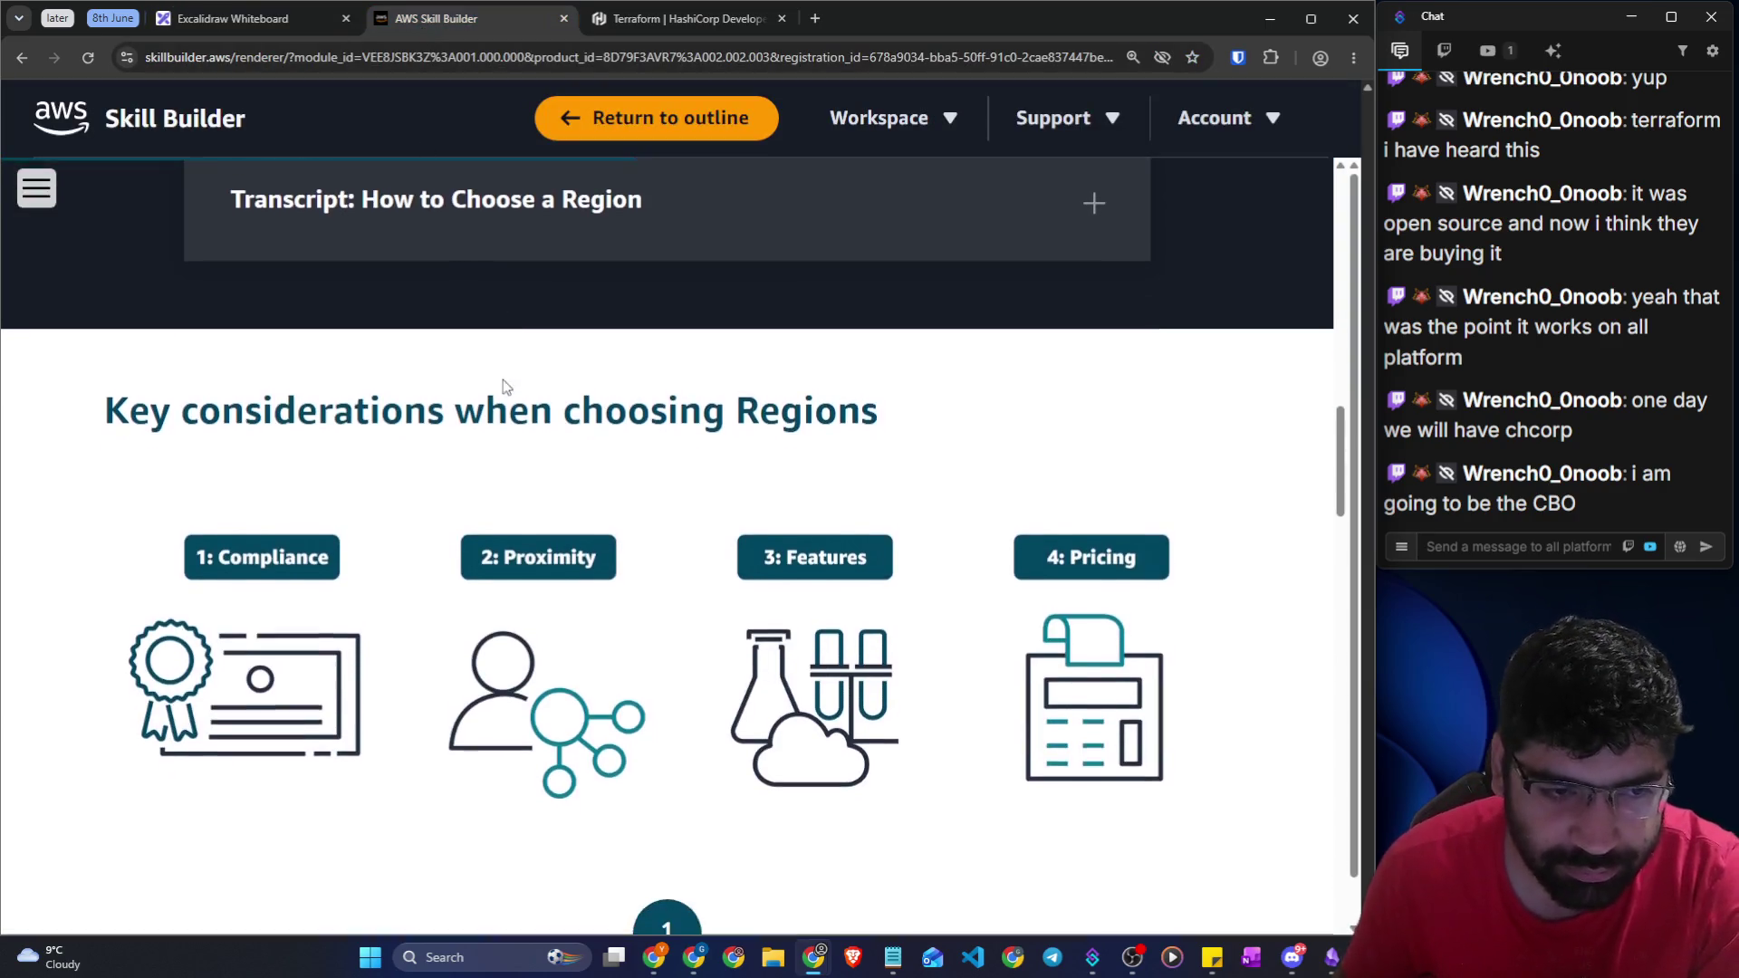
{"action": "mouse_move", "coordinate": [103, 391]}
{"action": "left_mouse_down"}
{"action": "mouse_move", "coordinate": [784, 393]}
{"action": "mouse_move", "coordinate": [895, 411]}
{"action": "left_mouse_up"}
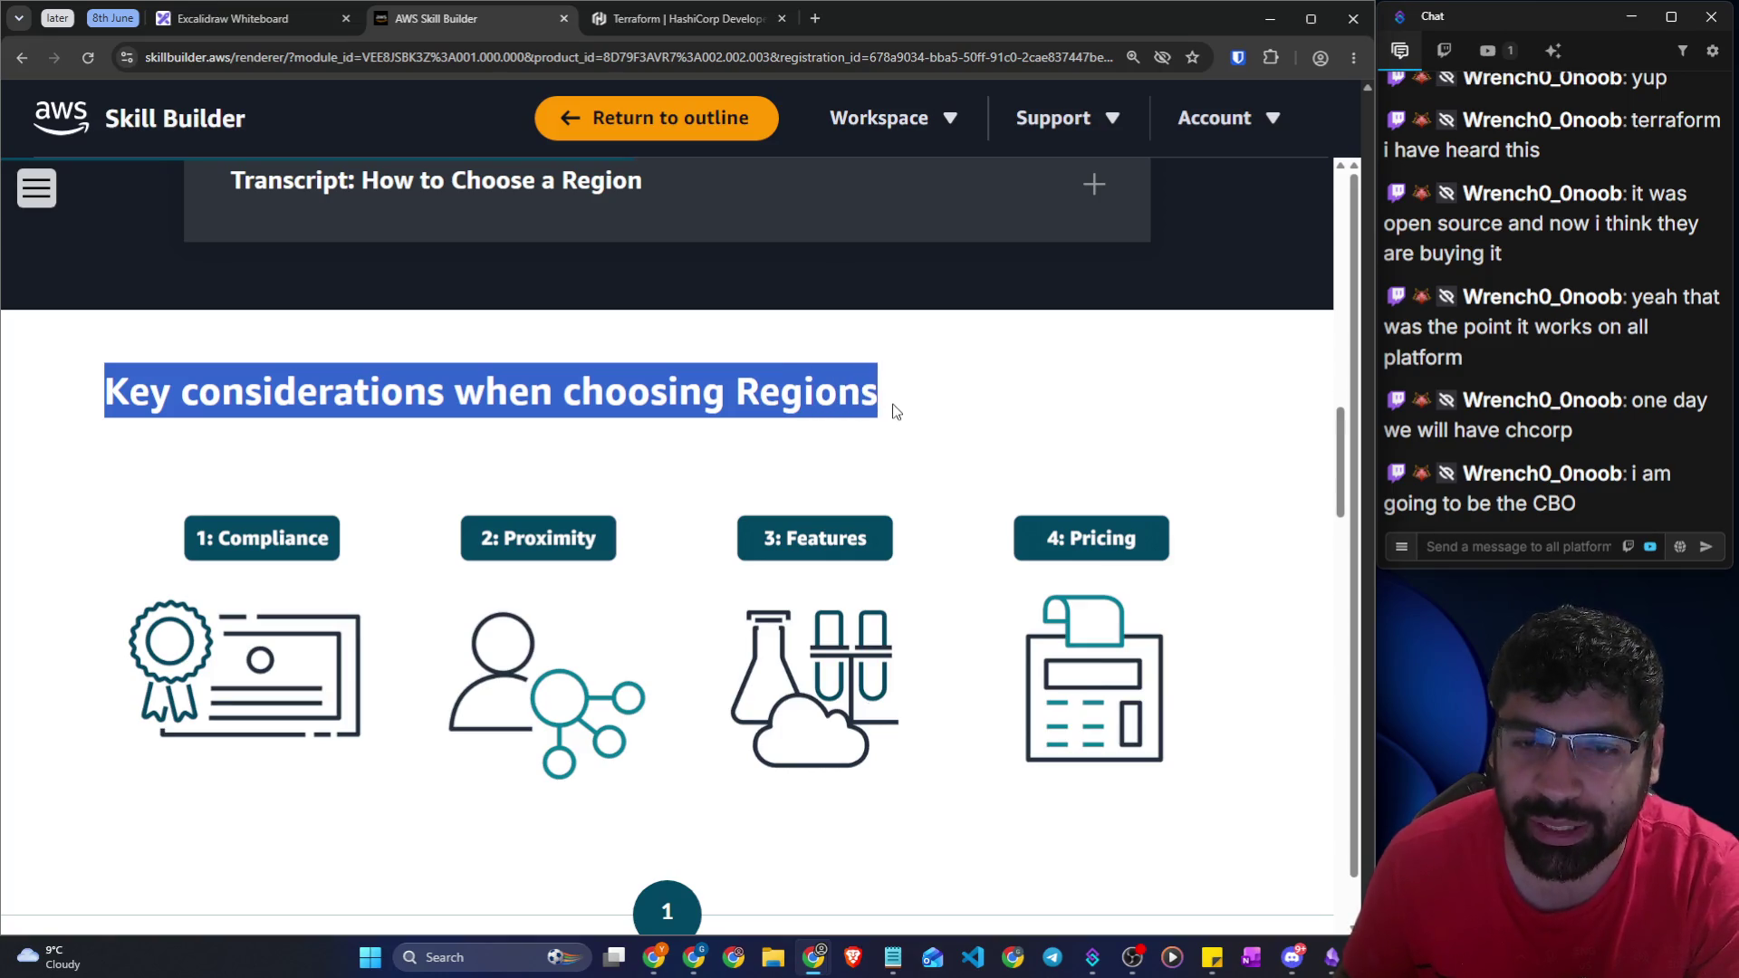
{"action": "scroll", "coordinate": [222, 380], "scroll_direction": "down", "scroll_amount": 2}
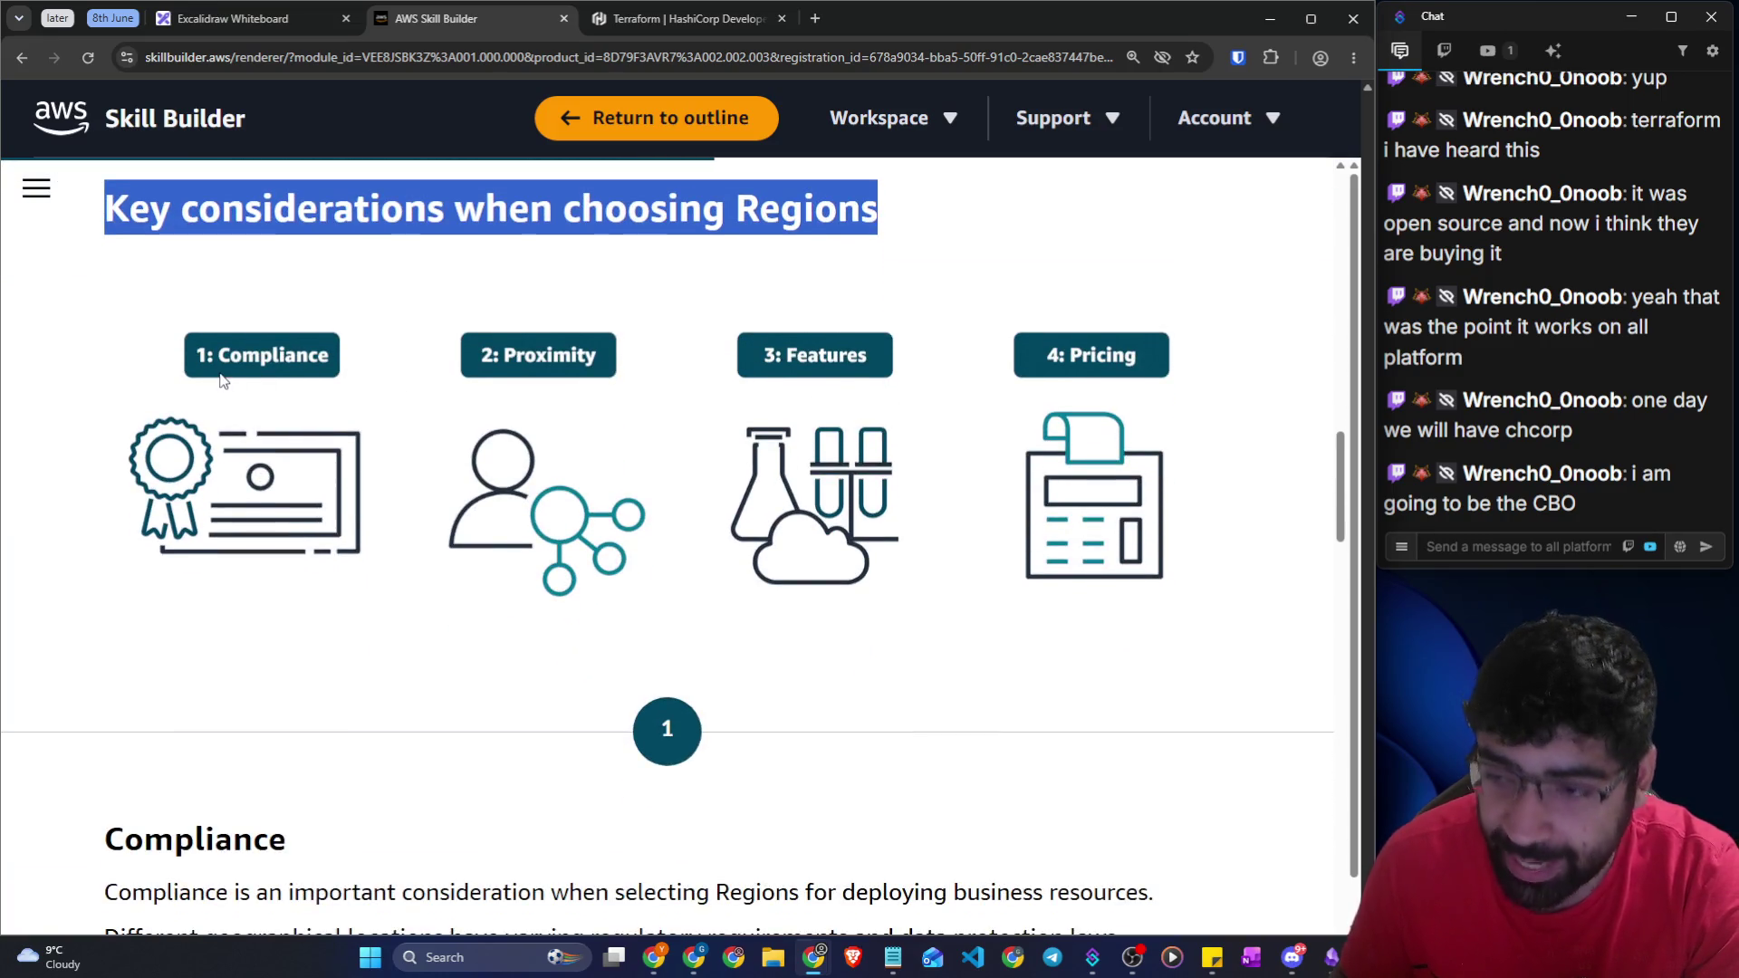
{"action": "left_click", "coordinate": [262, 18]}
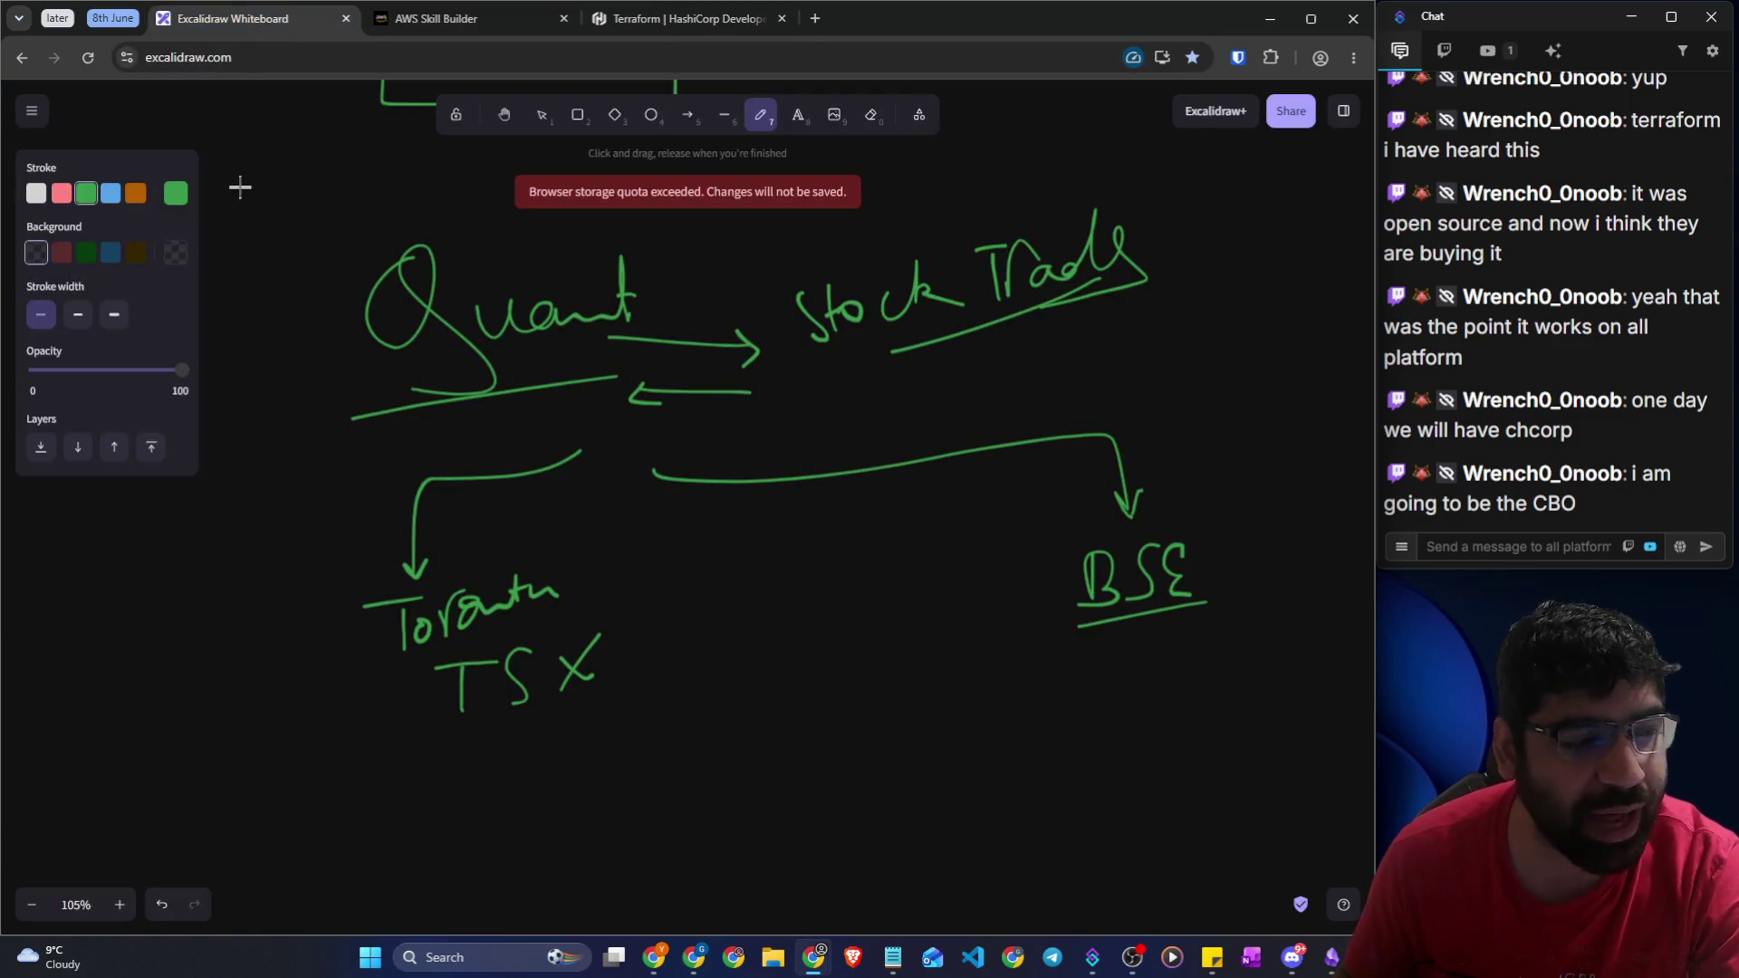
Write a boxed G-Lond label tagged EU below the exchanges, and box Toronto TSX and BSE
{"action": "scroll", "coordinate": [743, 489], "scroll_direction": "down", "scroll_amount": 3}
{"action": "mouse_move", "coordinate": [784, 468]}
{"action": "left_mouse_down"}
{"action": "mouse_move", "coordinate": [730, 563]}
{"action": "mouse_move", "coordinate": [729, 614]}
{"action": "left_mouse_up"}
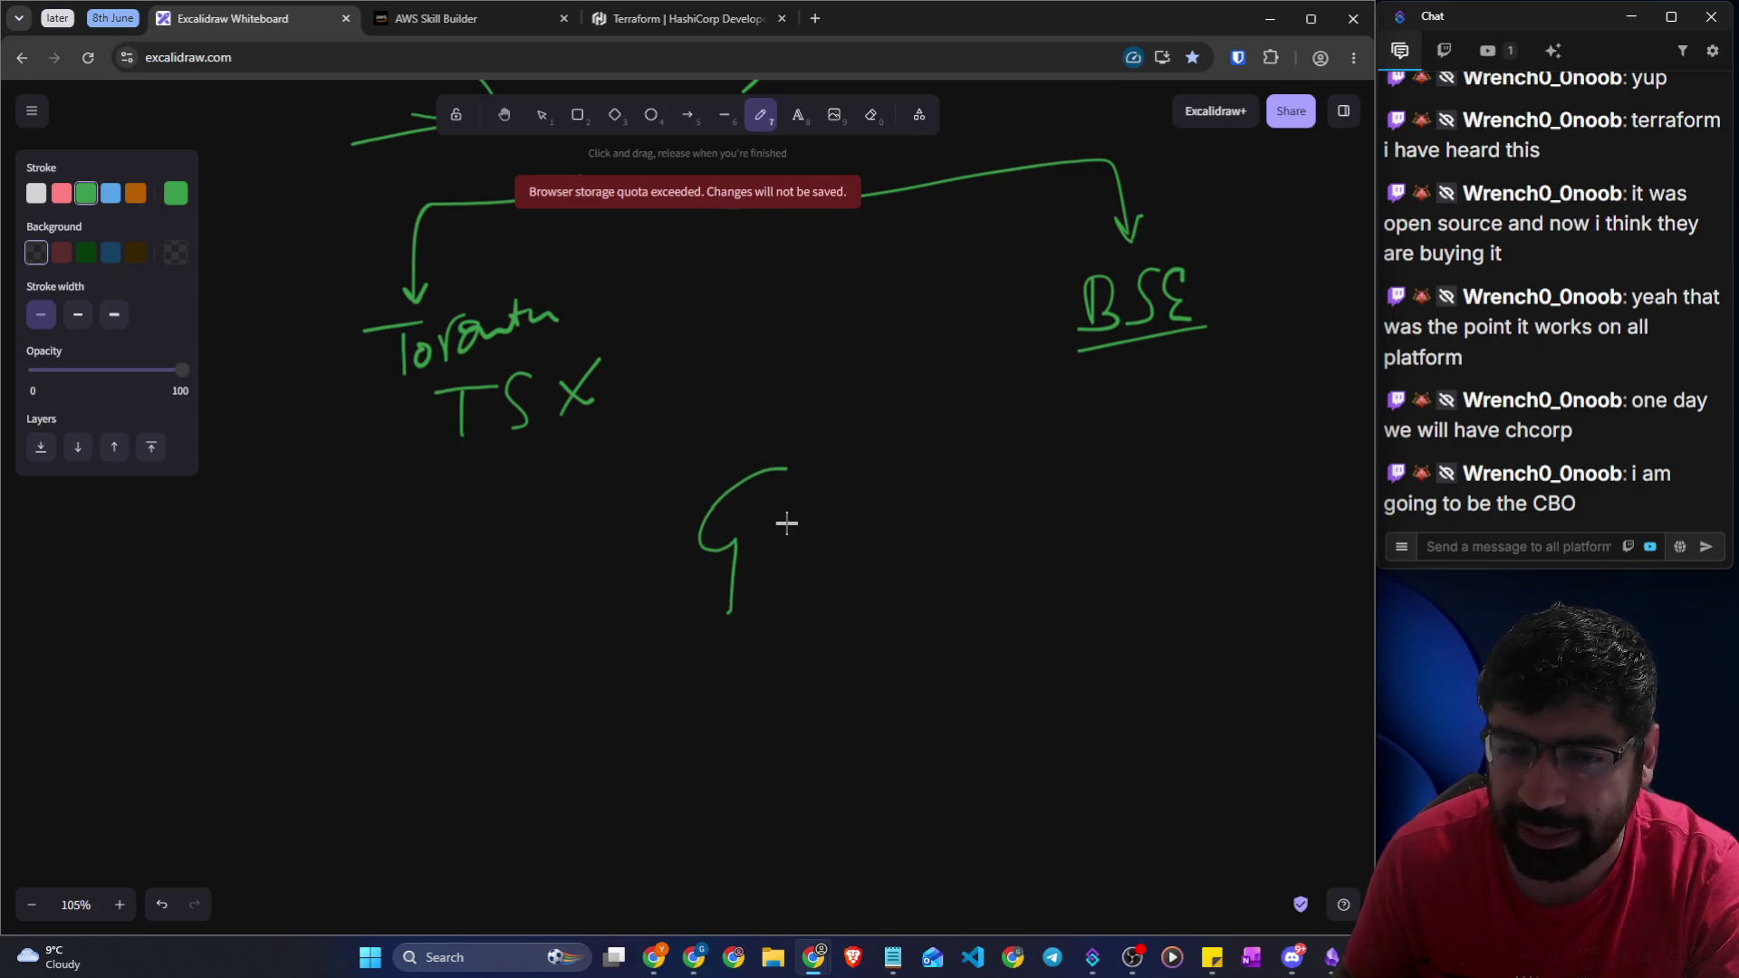
{"action": "mouse_move", "coordinate": [796, 528]}
{"action": "left_mouse_down"}
{"action": "mouse_move", "coordinate": [856, 522]}
{"action": "mouse_move", "coordinate": [943, 547]}
{"action": "mouse_move", "coordinate": [961, 523]}
{"action": "left_mouse_up"}
{"action": "mouse_move", "coordinate": [956, 534]}
{"action": "left_mouse_down"}
{"action": "mouse_move", "coordinate": [1029, 520]}
{"action": "mouse_move", "coordinate": [1031, 541]}
{"action": "left_mouse_up"}
{"action": "mouse_move", "coordinate": [1035, 450]}
{"action": "left_mouse_down"}
{"action": "mouse_move", "coordinate": [1043, 647]}
{"action": "mouse_move", "coordinate": [990, 458]}
{"action": "mouse_move", "coordinate": [1022, 469]}
{"action": "left_mouse_up"}
{"action": "mouse_move", "coordinate": [1153, 491]}
{"action": "left_mouse_down"}
{"action": "mouse_move", "coordinate": [1147, 564]}
{"action": "mouse_move", "coordinate": [1219, 503]}
{"action": "left_mouse_up"}
{"action": "mouse_move", "coordinate": [363, 469]}
{"action": "left_mouse_down"}
{"action": "mouse_move", "coordinate": [575, 369]}
{"action": "mouse_move", "coordinate": [358, 311]}
{"action": "left_mouse_up"}
{"action": "mouse_move", "coordinate": [1160, 253]}
{"action": "left_mouse_down"}
{"action": "mouse_move", "coordinate": [1227, 330]}
{"action": "mouse_move", "coordinate": [1182, 249]}
{"action": "left_mouse_up"}
{"action": "left_click", "coordinate": [454, 24]}
Return to the Skill Builder lesson and scroll down to the Compliance section
{"action": "scroll", "coordinate": [435, 493], "scroll_direction": "down", "scroll_amount": 4}
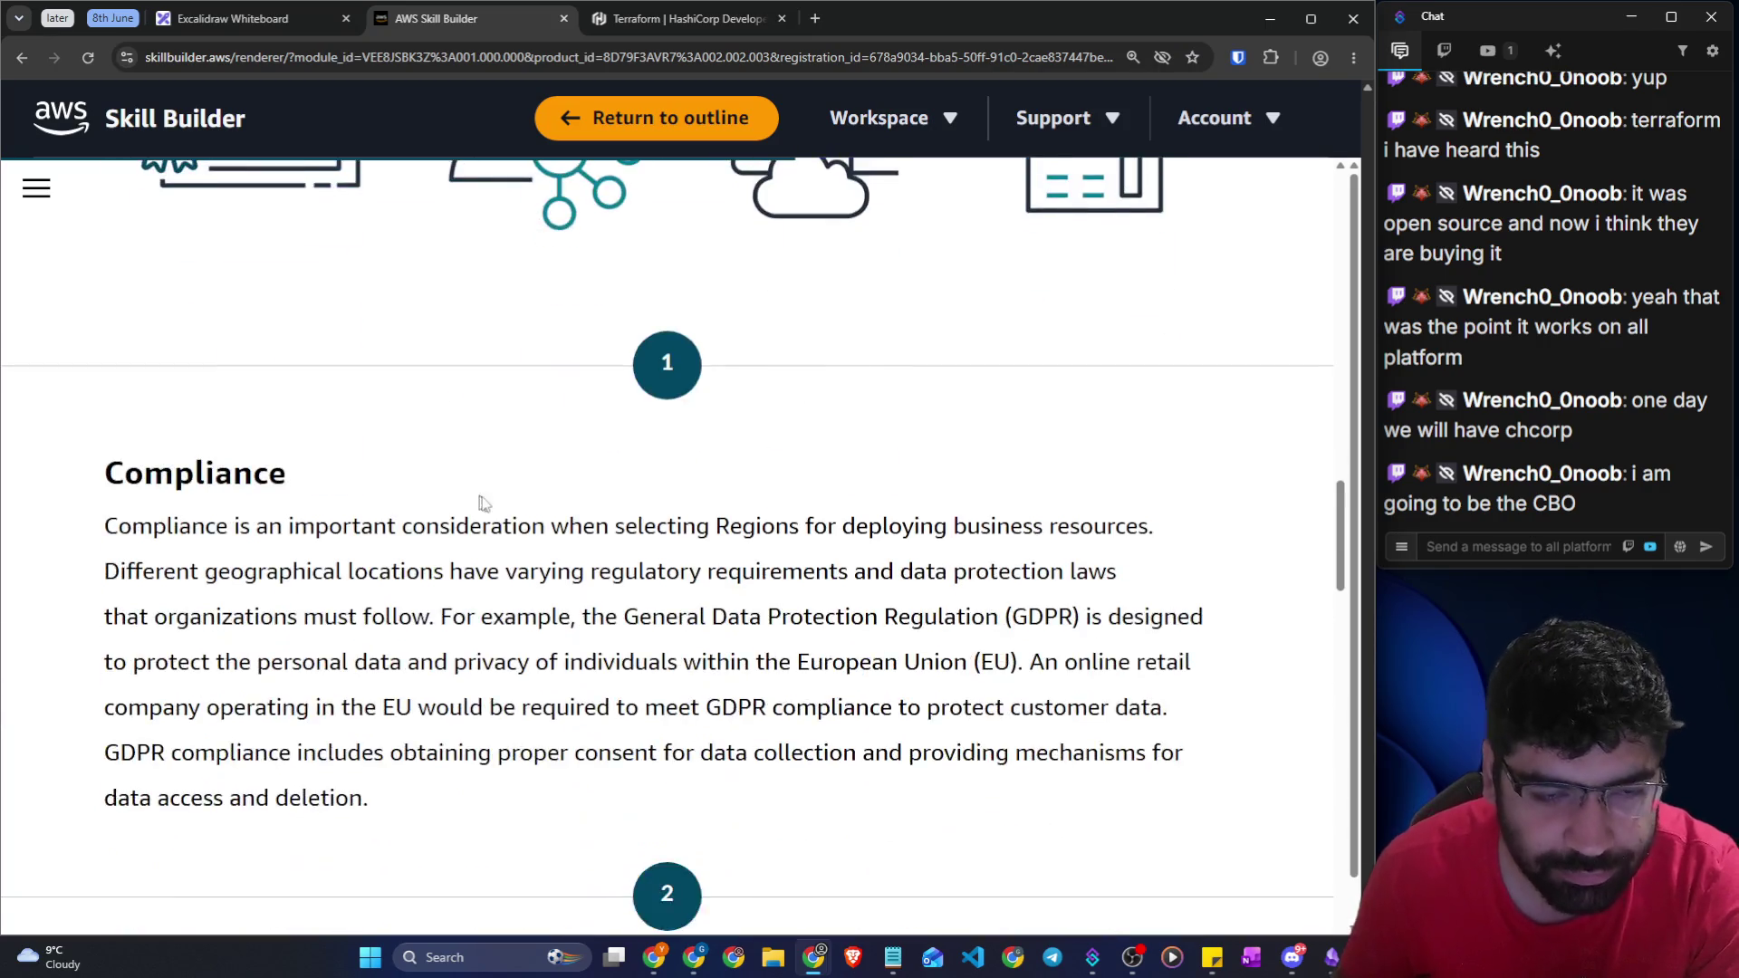
{"action": "scroll", "coordinate": [490, 507], "scroll_direction": "up", "scroll_amount": 5}
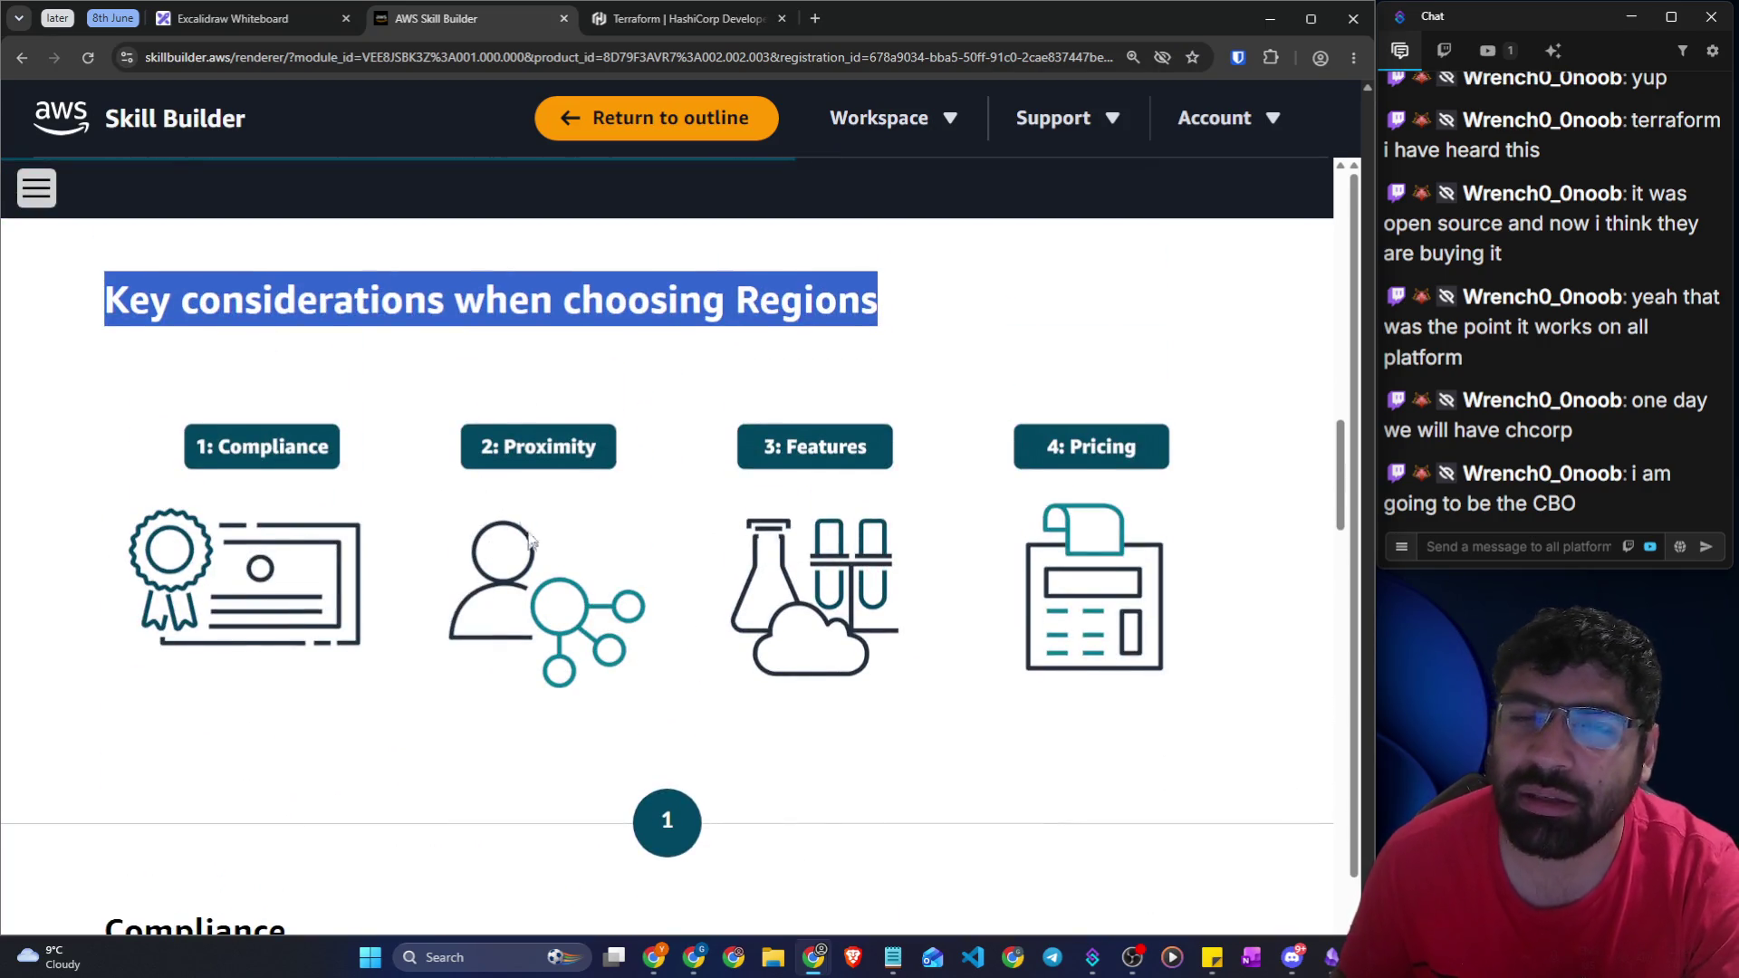
{"action": "left_click", "coordinate": [247, 20]}
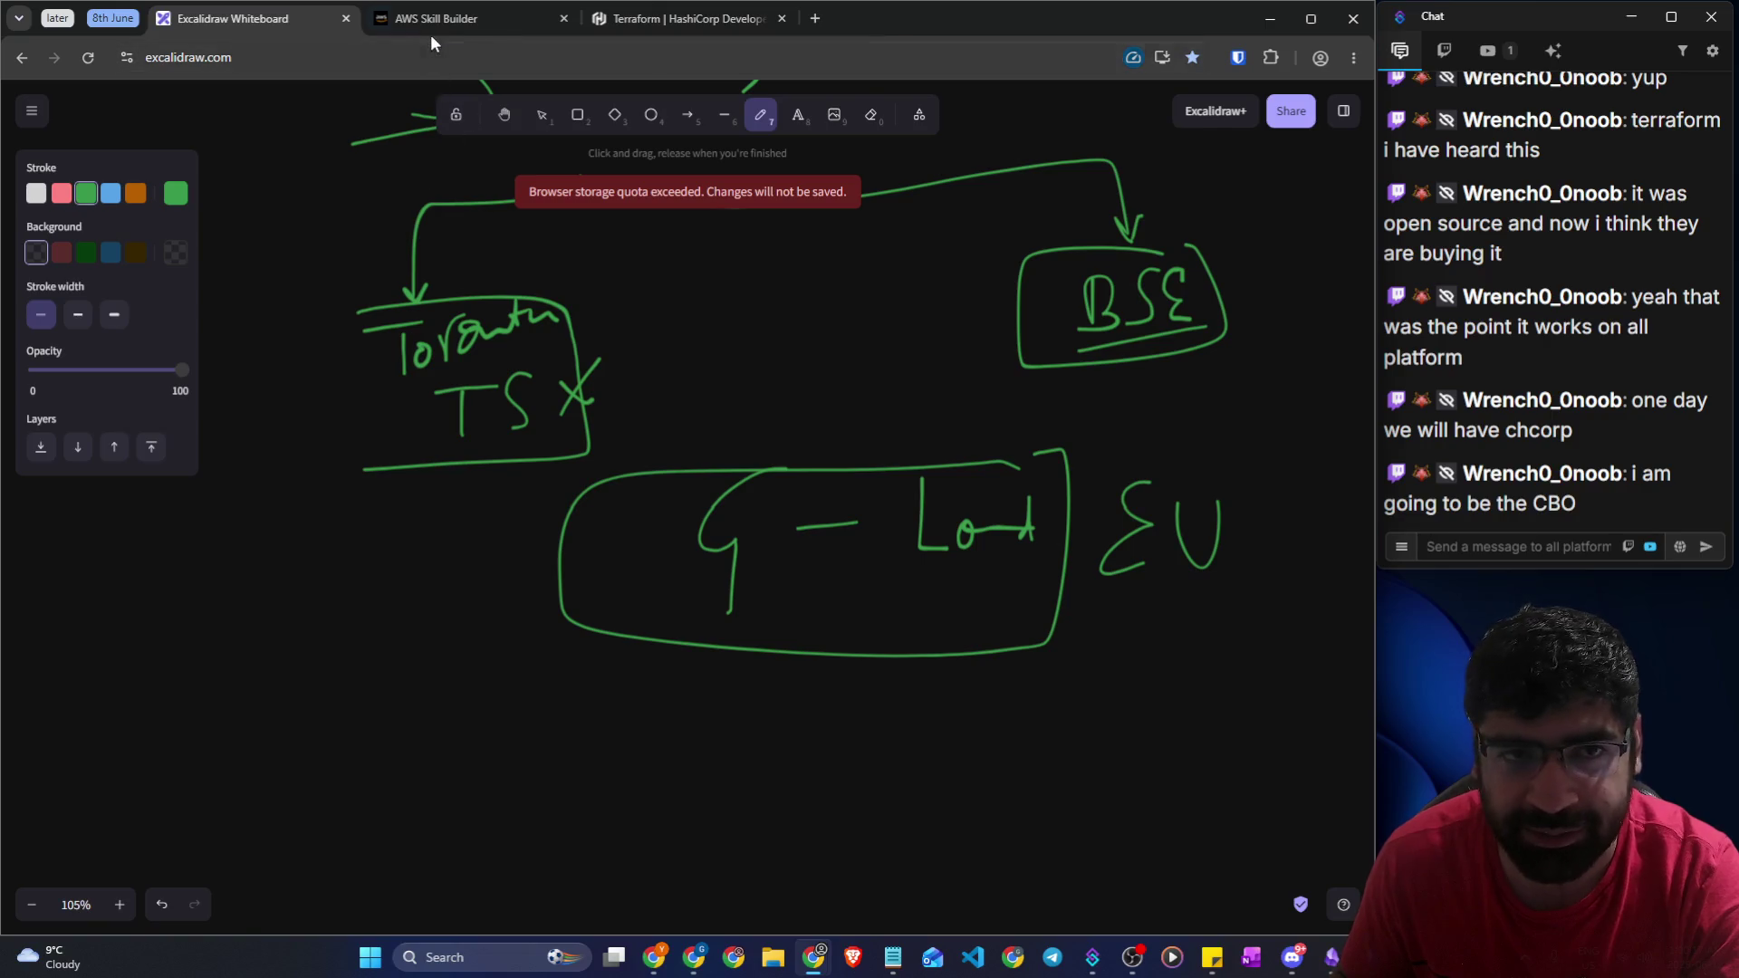
{"action": "left_click", "coordinate": [431, 32]}
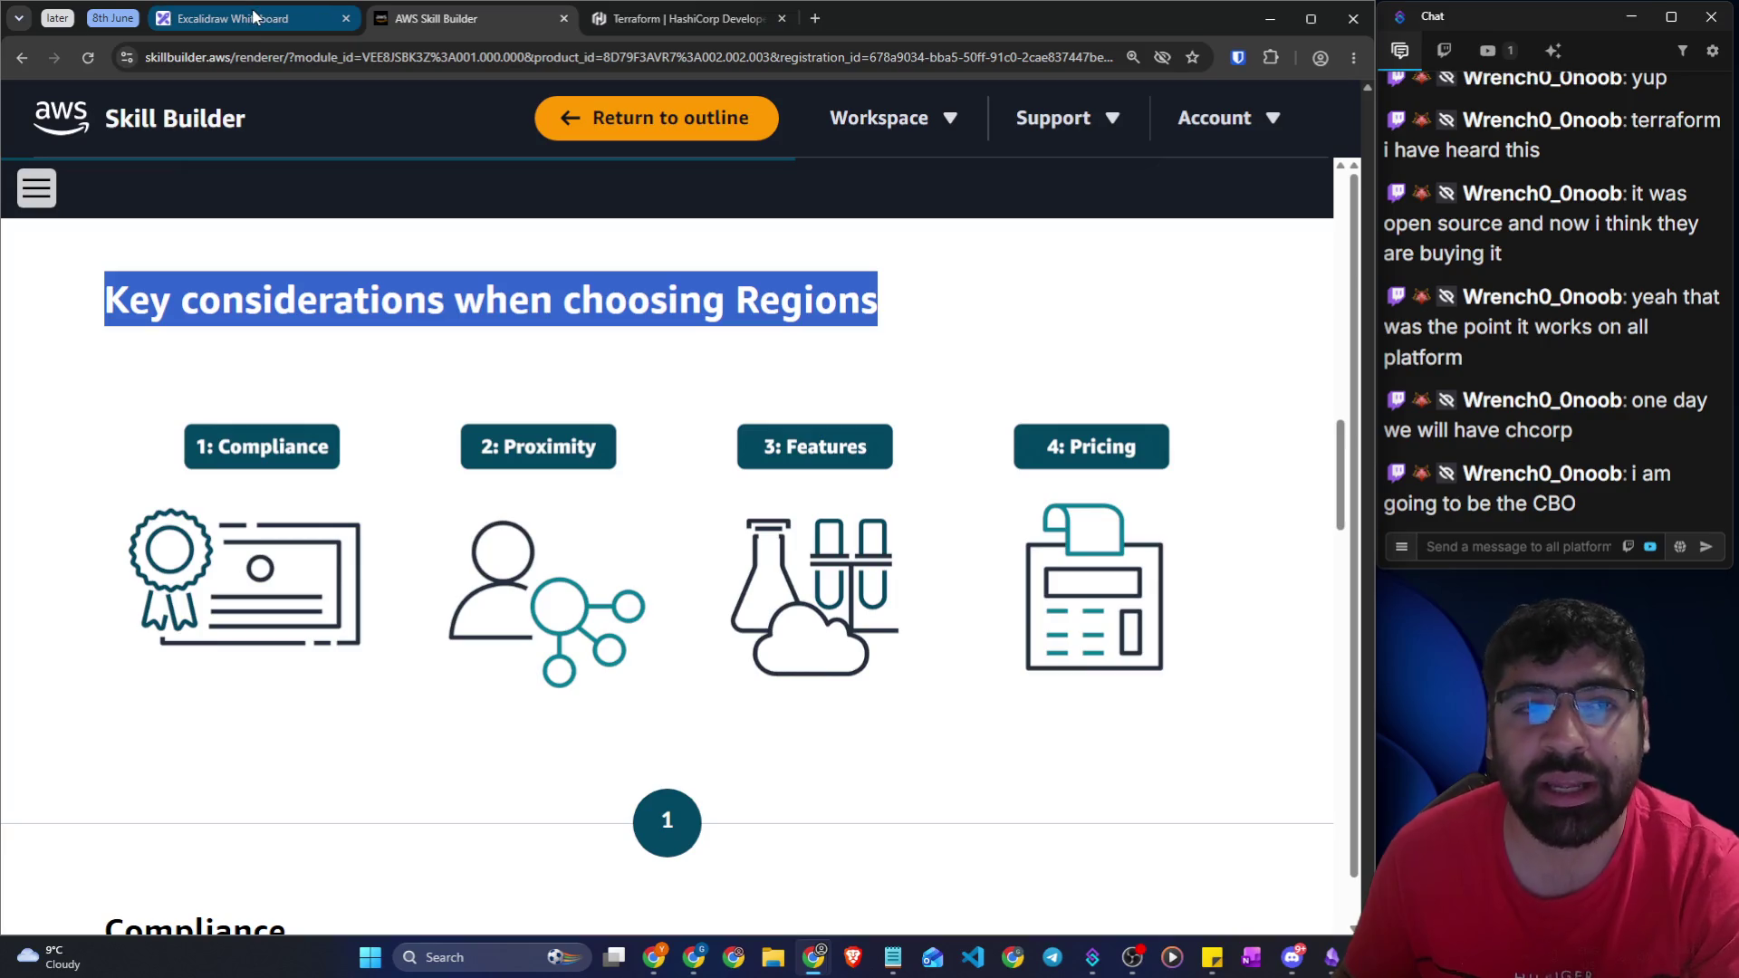
{"action": "mouse_move", "coordinate": [254, 17]}
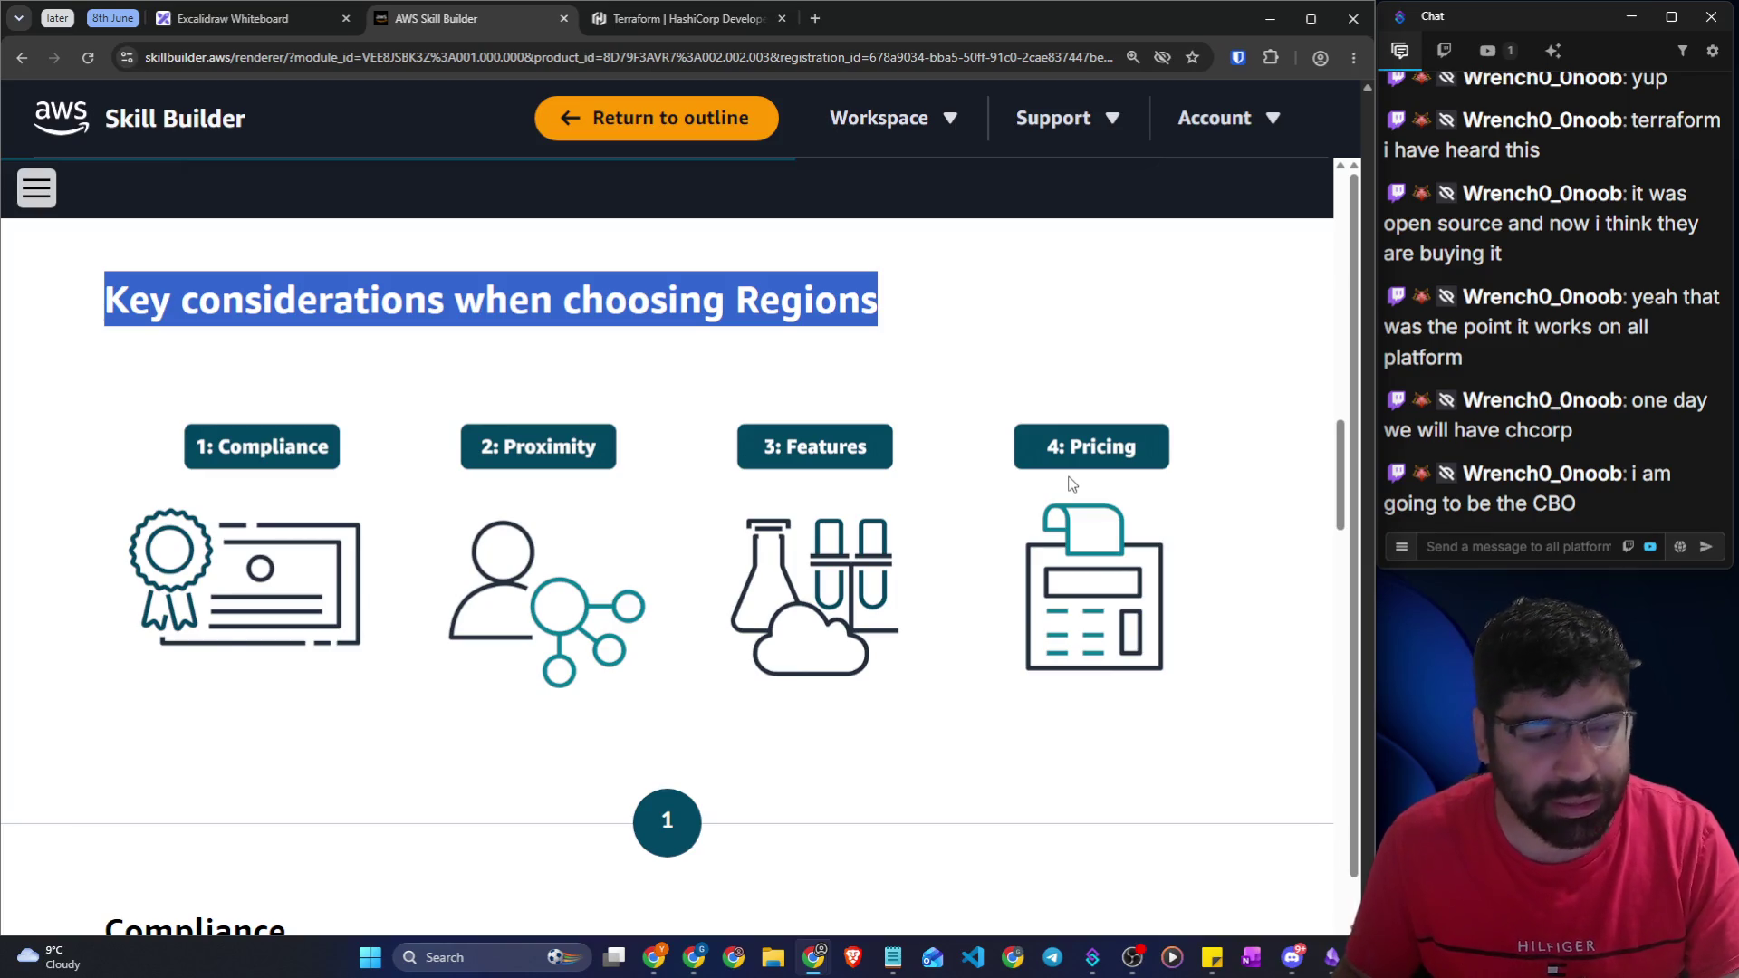
{"action": "scroll", "coordinate": [658, 601], "scroll_direction": "down", "scroll_amount": 5}
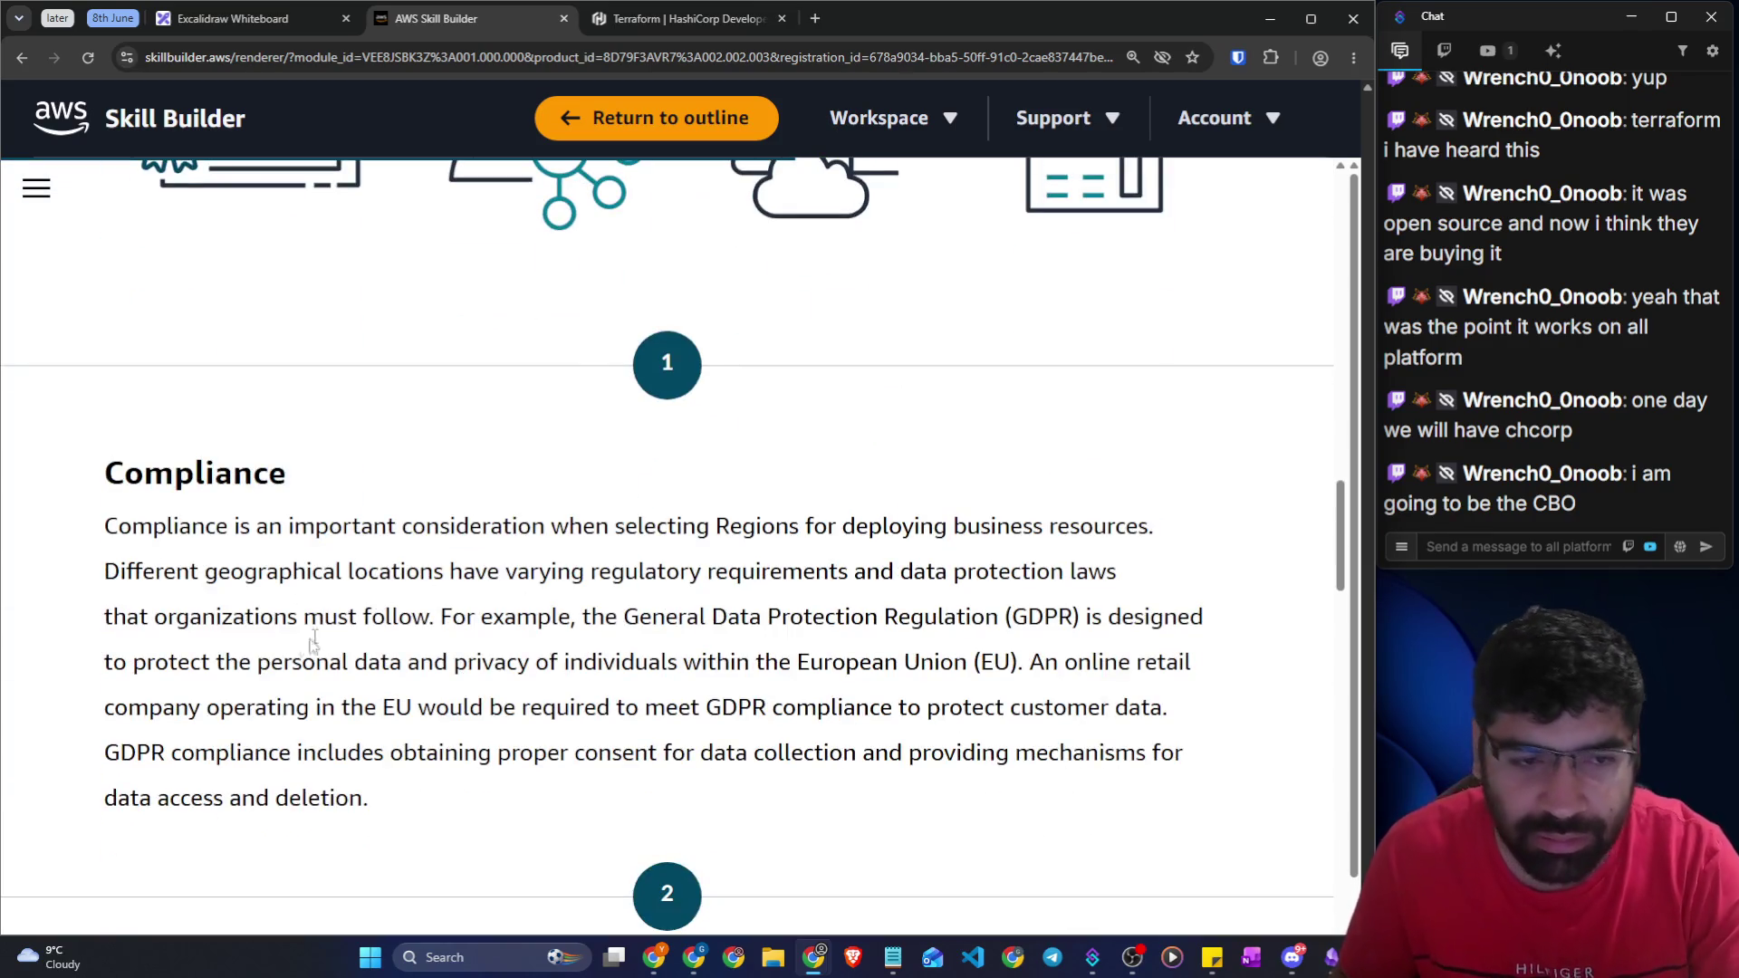
{"action": "scroll", "coordinate": [287, 523], "scroll_direction": "up", "scroll_amount": 4}
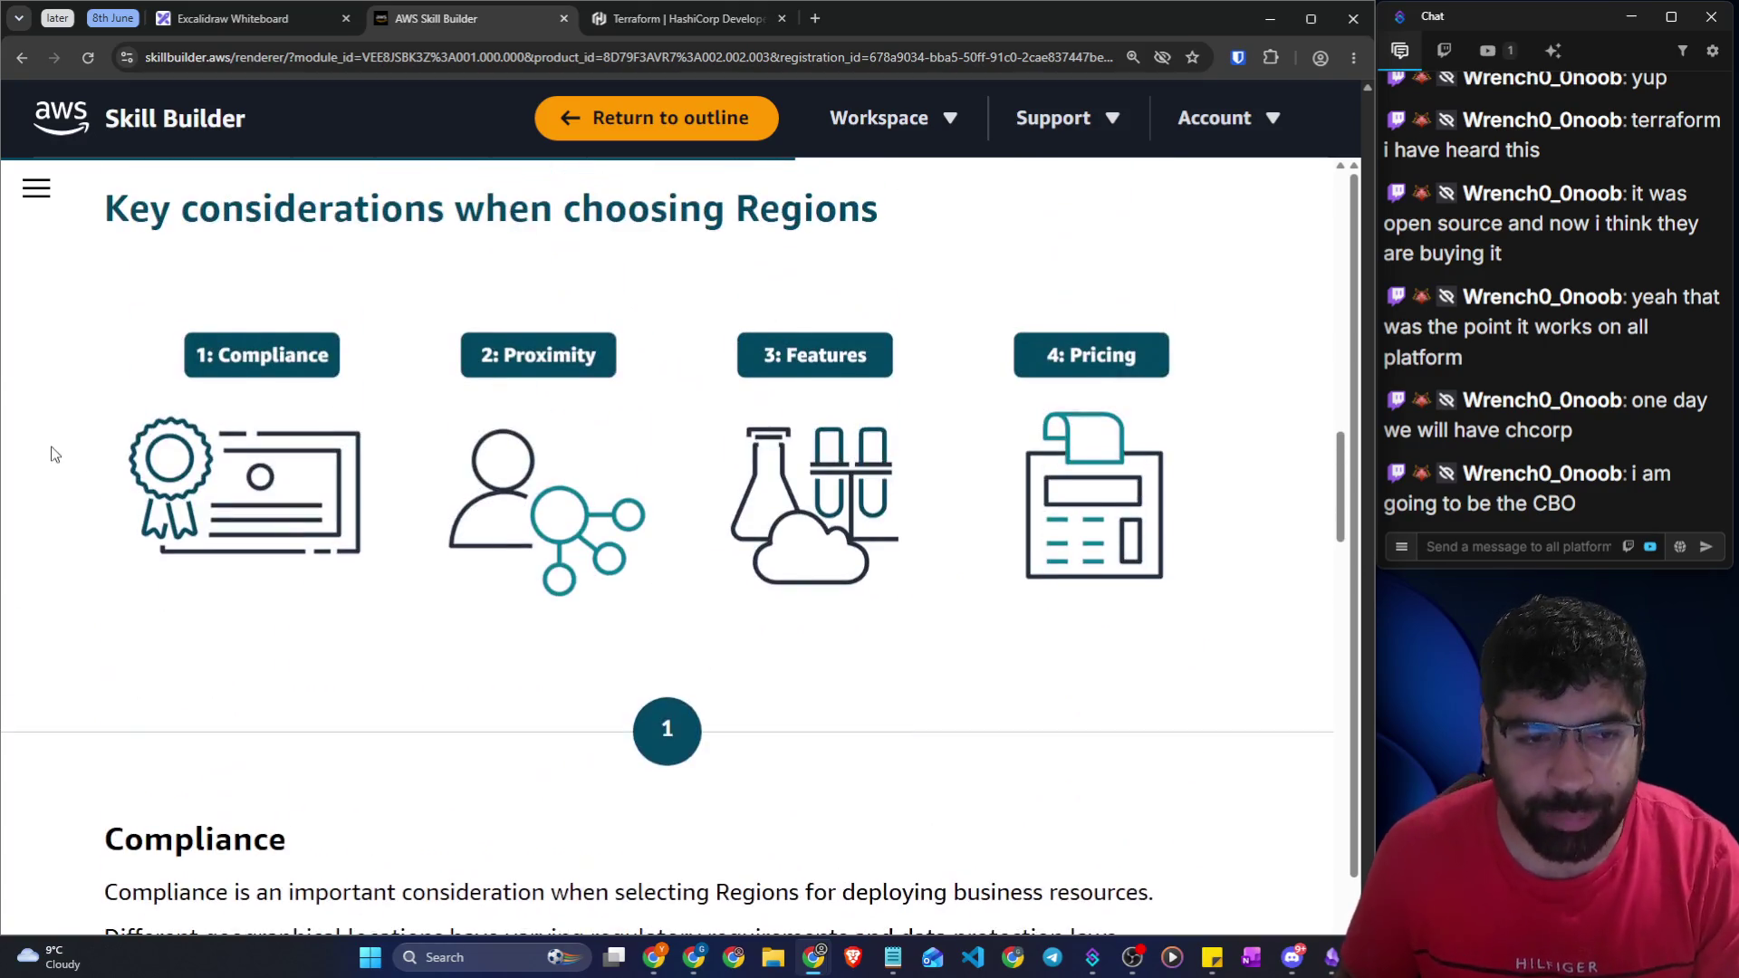
{"action": "scroll", "coordinate": [693, 420], "scroll_direction": "down", "scroll_amount": 2}
{"action": "scroll", "coordinate": [602, 387], "scroll_direction": "down", "scroll_amount": 3}
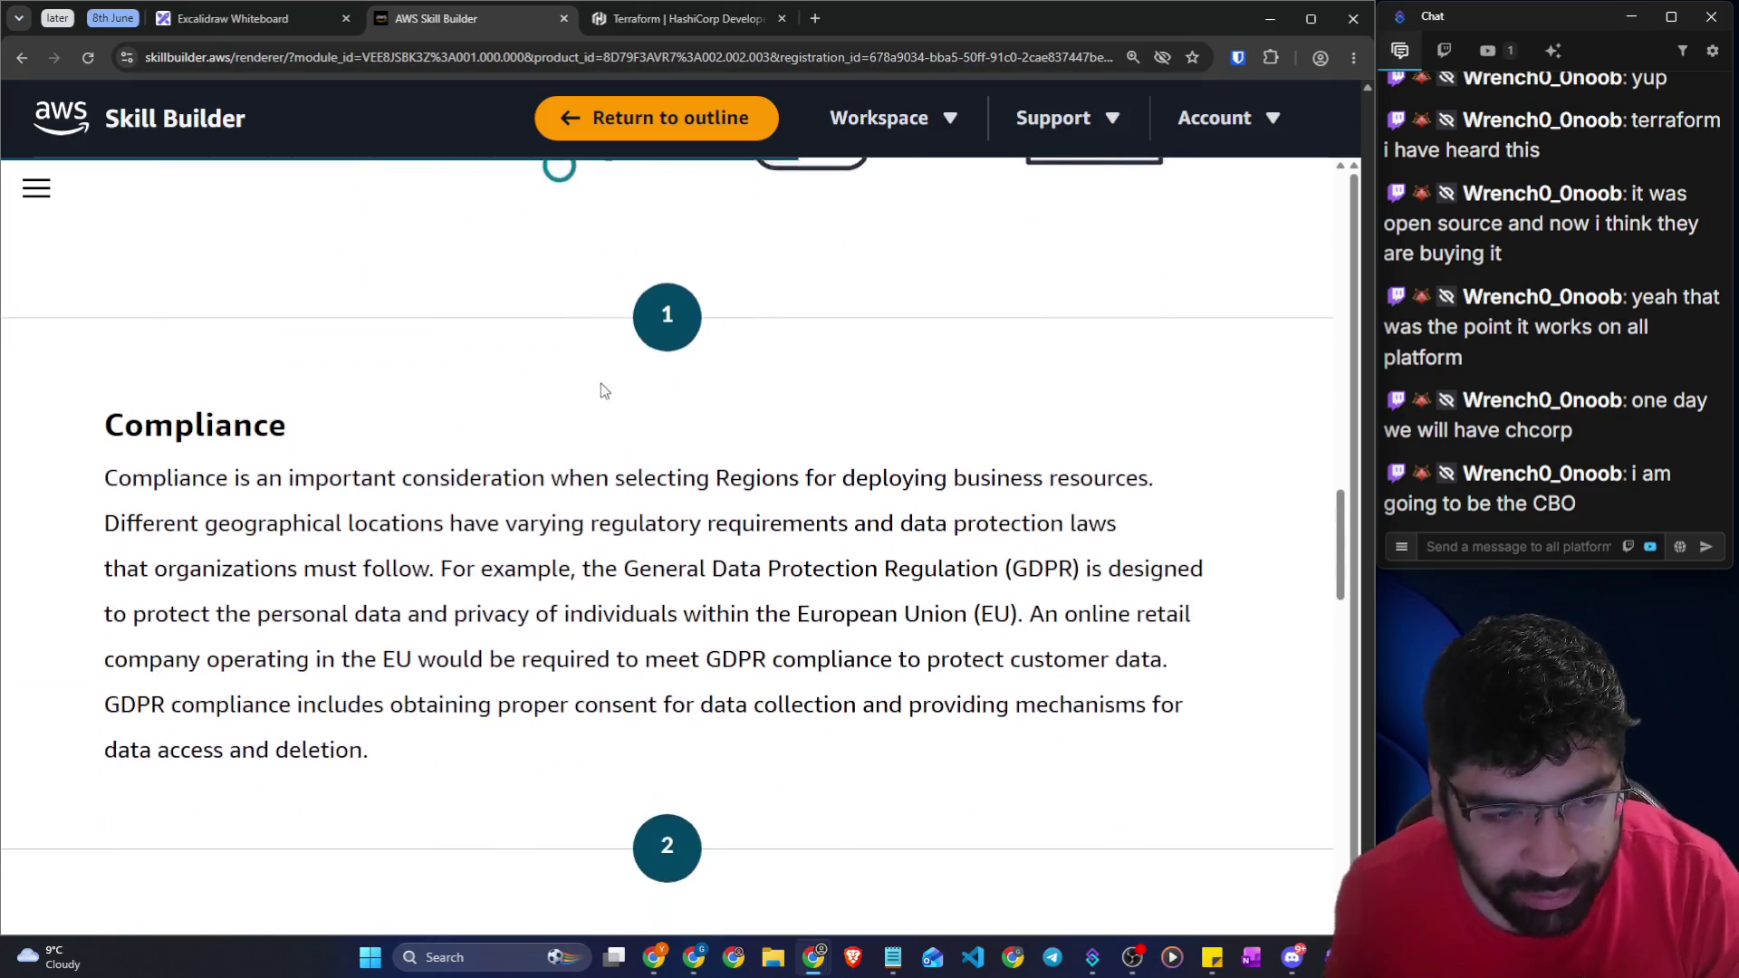
Highlight the Compliance sentences on differing regulations and the EU retail GDPR example
{"action": "left_click_drag", "start_coordinate": [128, 381], "coordinate": [319, 378]}
{"action": "left_click_drag", "start_coordinate": [152, 435], "coordinate": [1162, 442]}
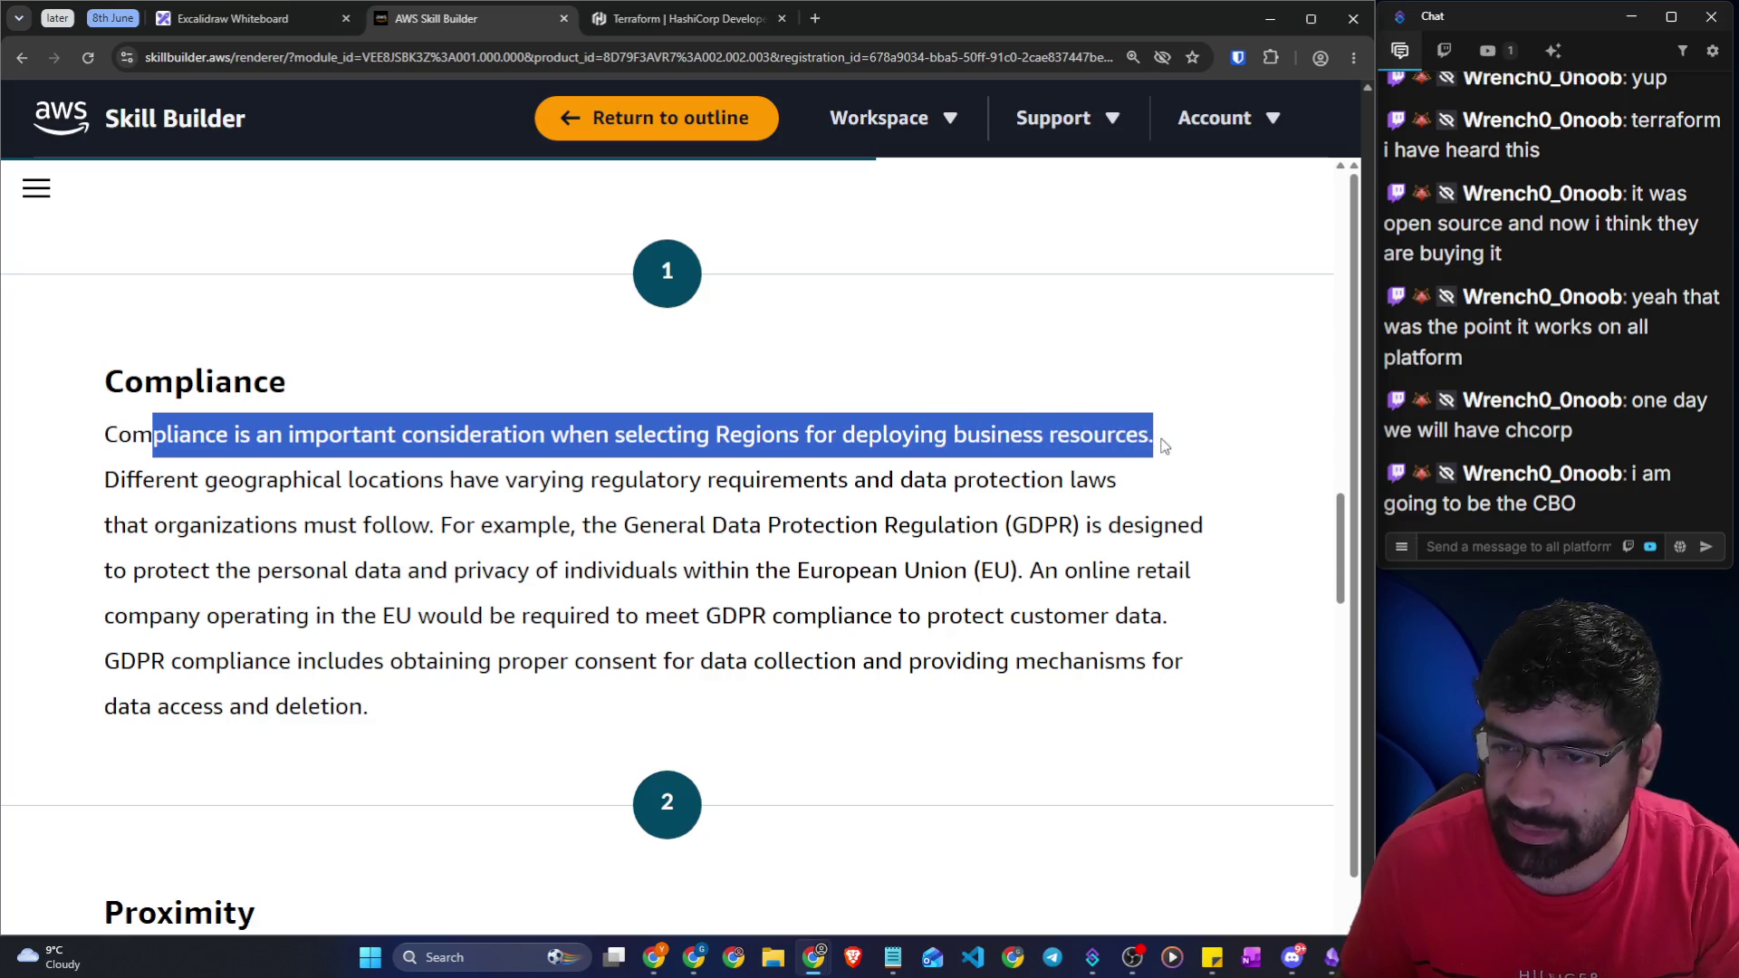
{"action": "left_click_drag", "start_coordinate": [104, 480], "coordinate": [1107, 489]}
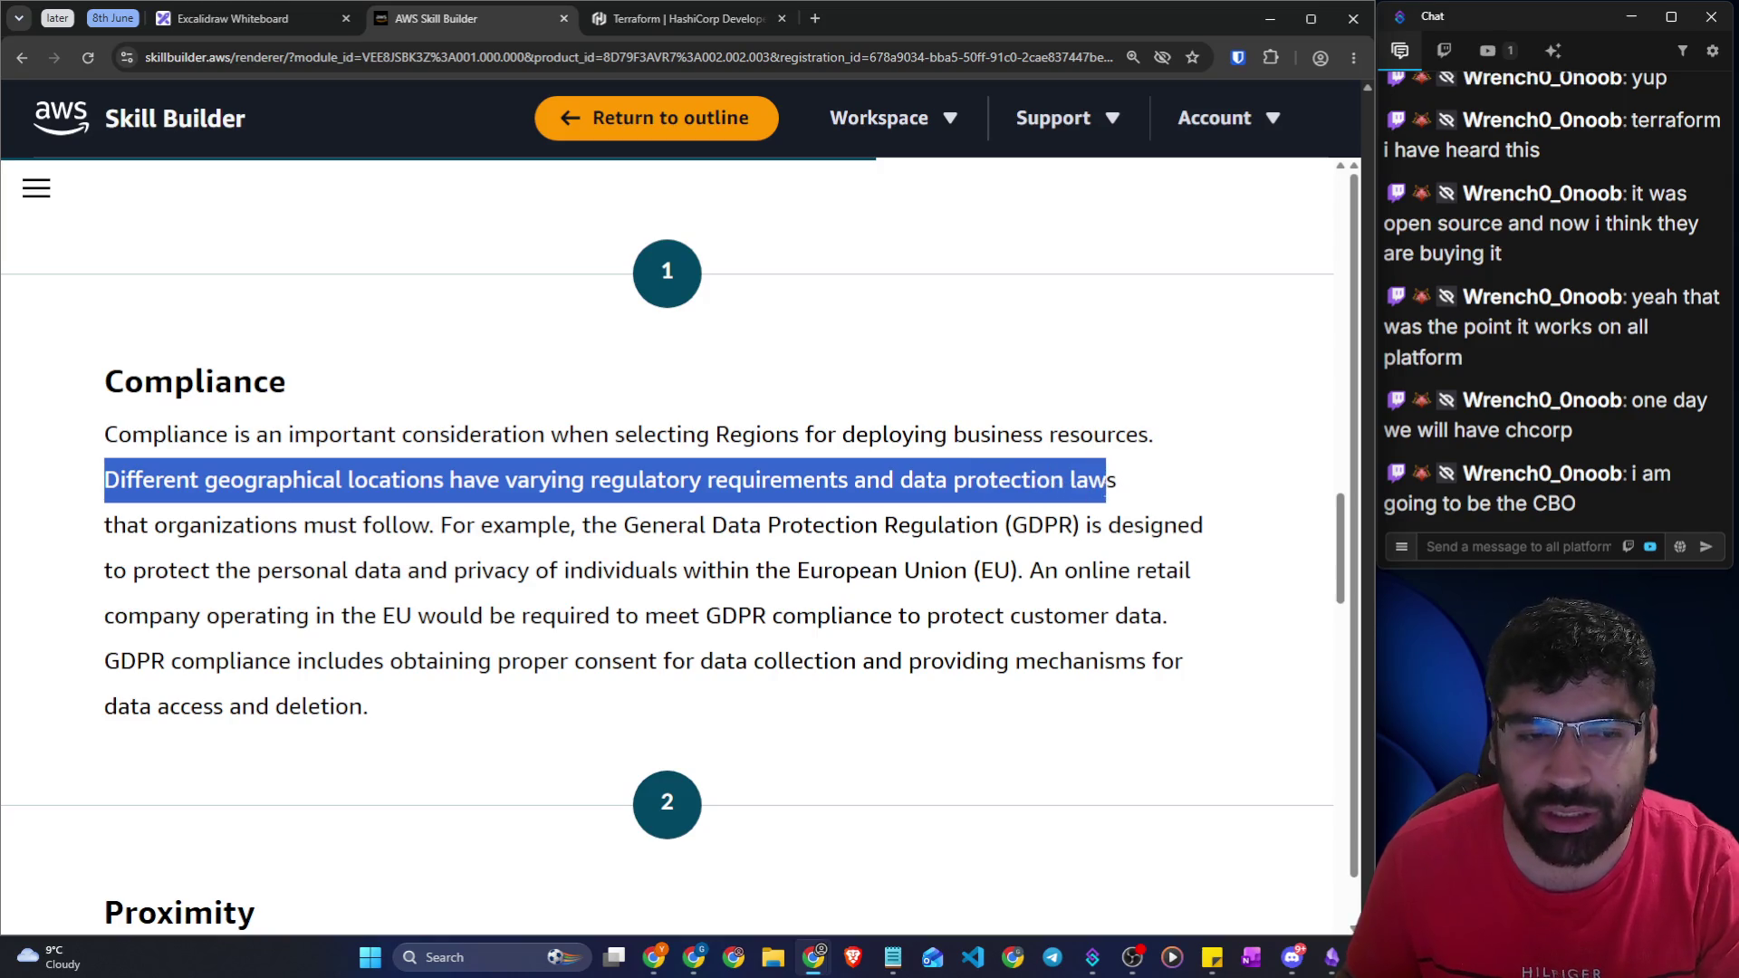
{"action": "left_click_drag", "start_coordinate": [171, 526], "coordinate": [1190, 526]}
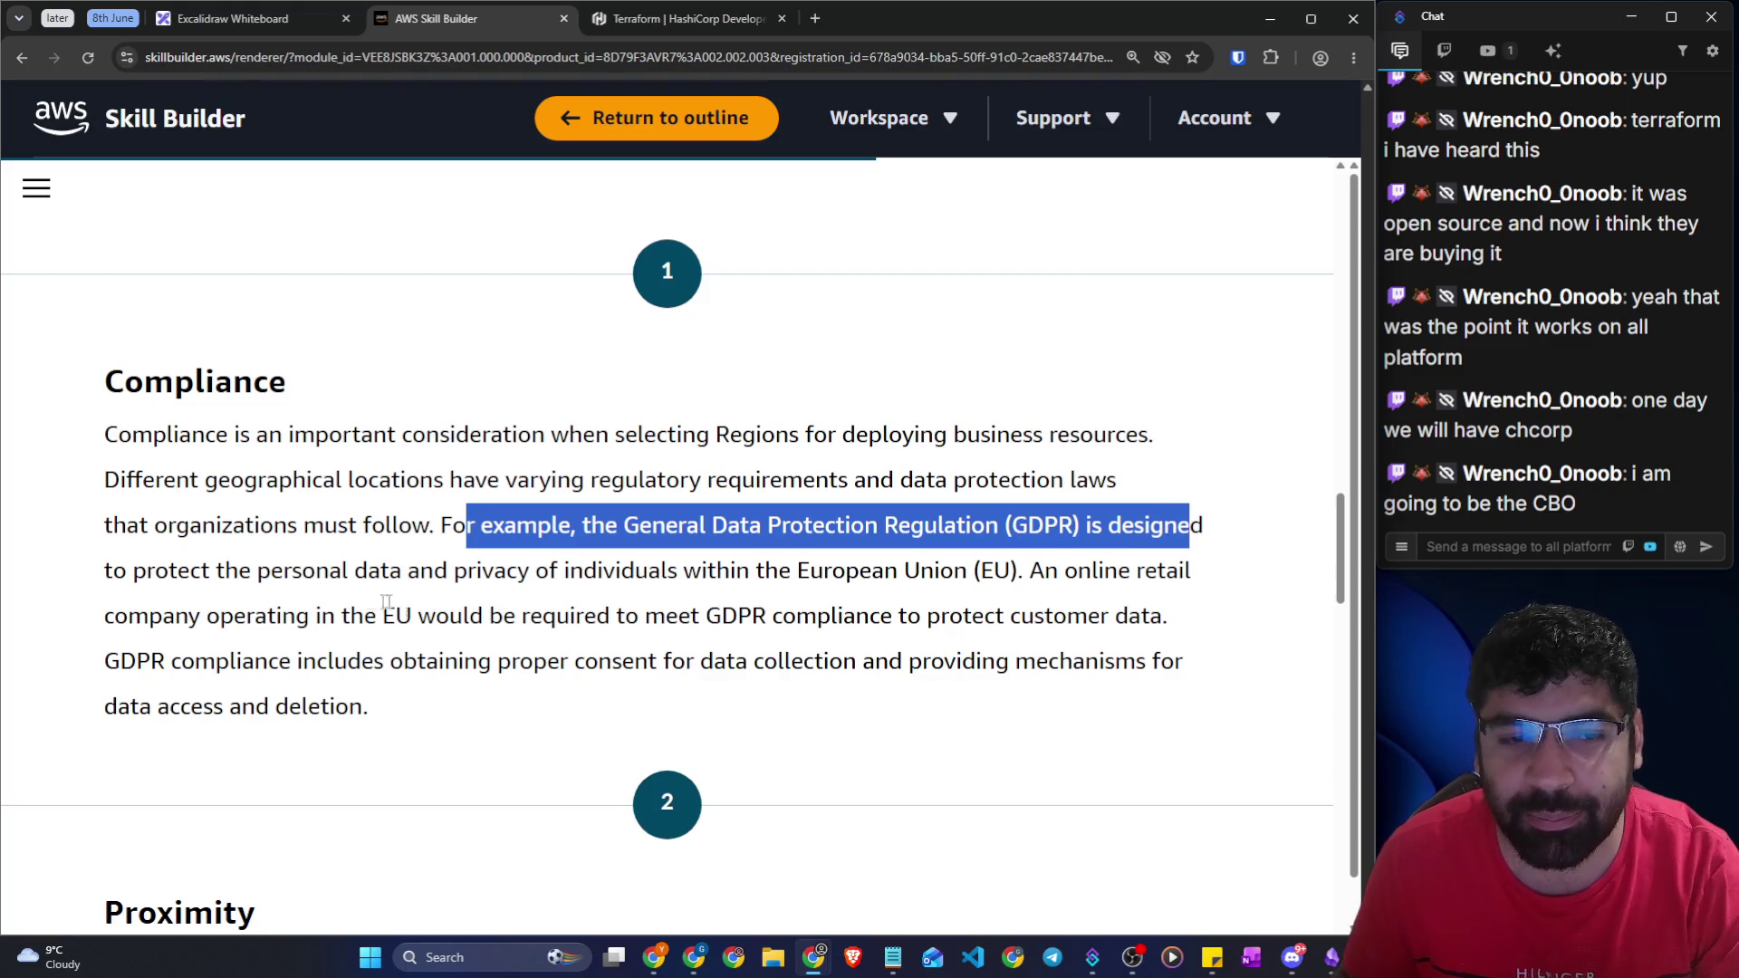
{"action": "mouse_move", "coordinate": [251, 571]}
{"action": "left_mouse_down"}
{"action": "mouse_move", "coordinate": [752, 571]}
{"action": "mouse_move", "coordinate": [910, 525]}
{"action": "mouse_move", "coordinate": [1007, 584]}
{"action": "left_mouse_up"}
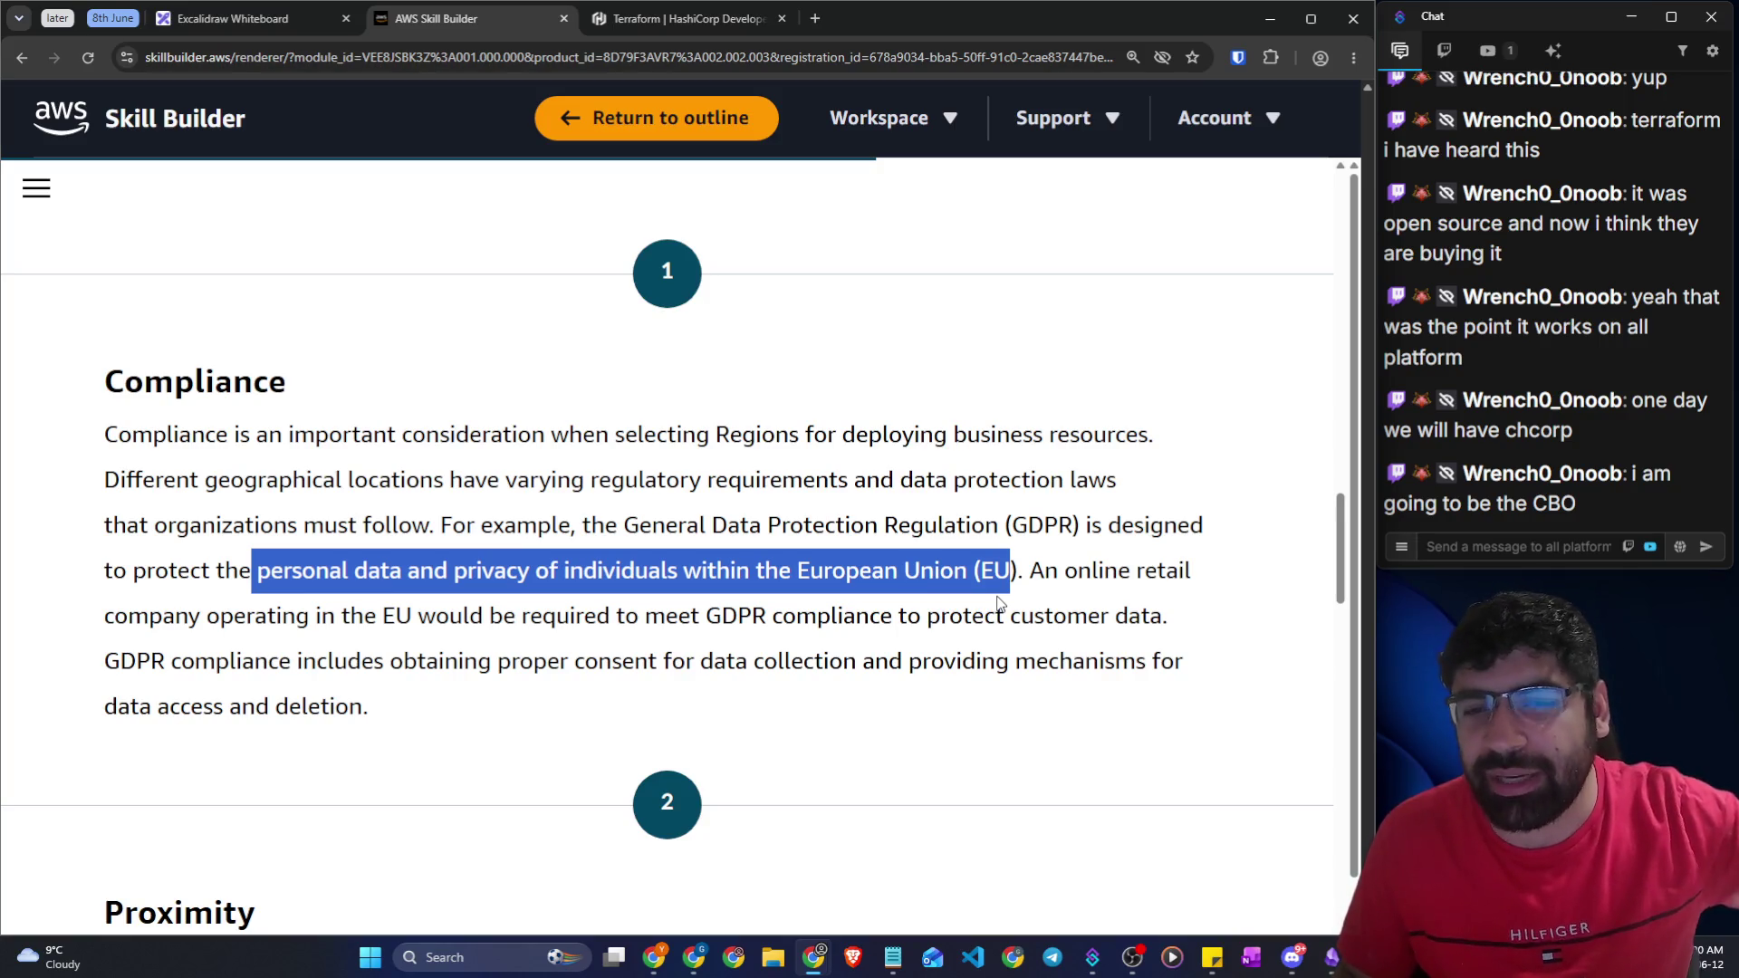
{"action": "mouse_move", "coordinate": [992, 570]}
{"action": "left_mouse_down"}
{"action": "mouse_move", "coordinate": [822, 580]}
{"action": "mouse_move", "coordinate": [801, 598]}
{"action": "left_mouse_up"}
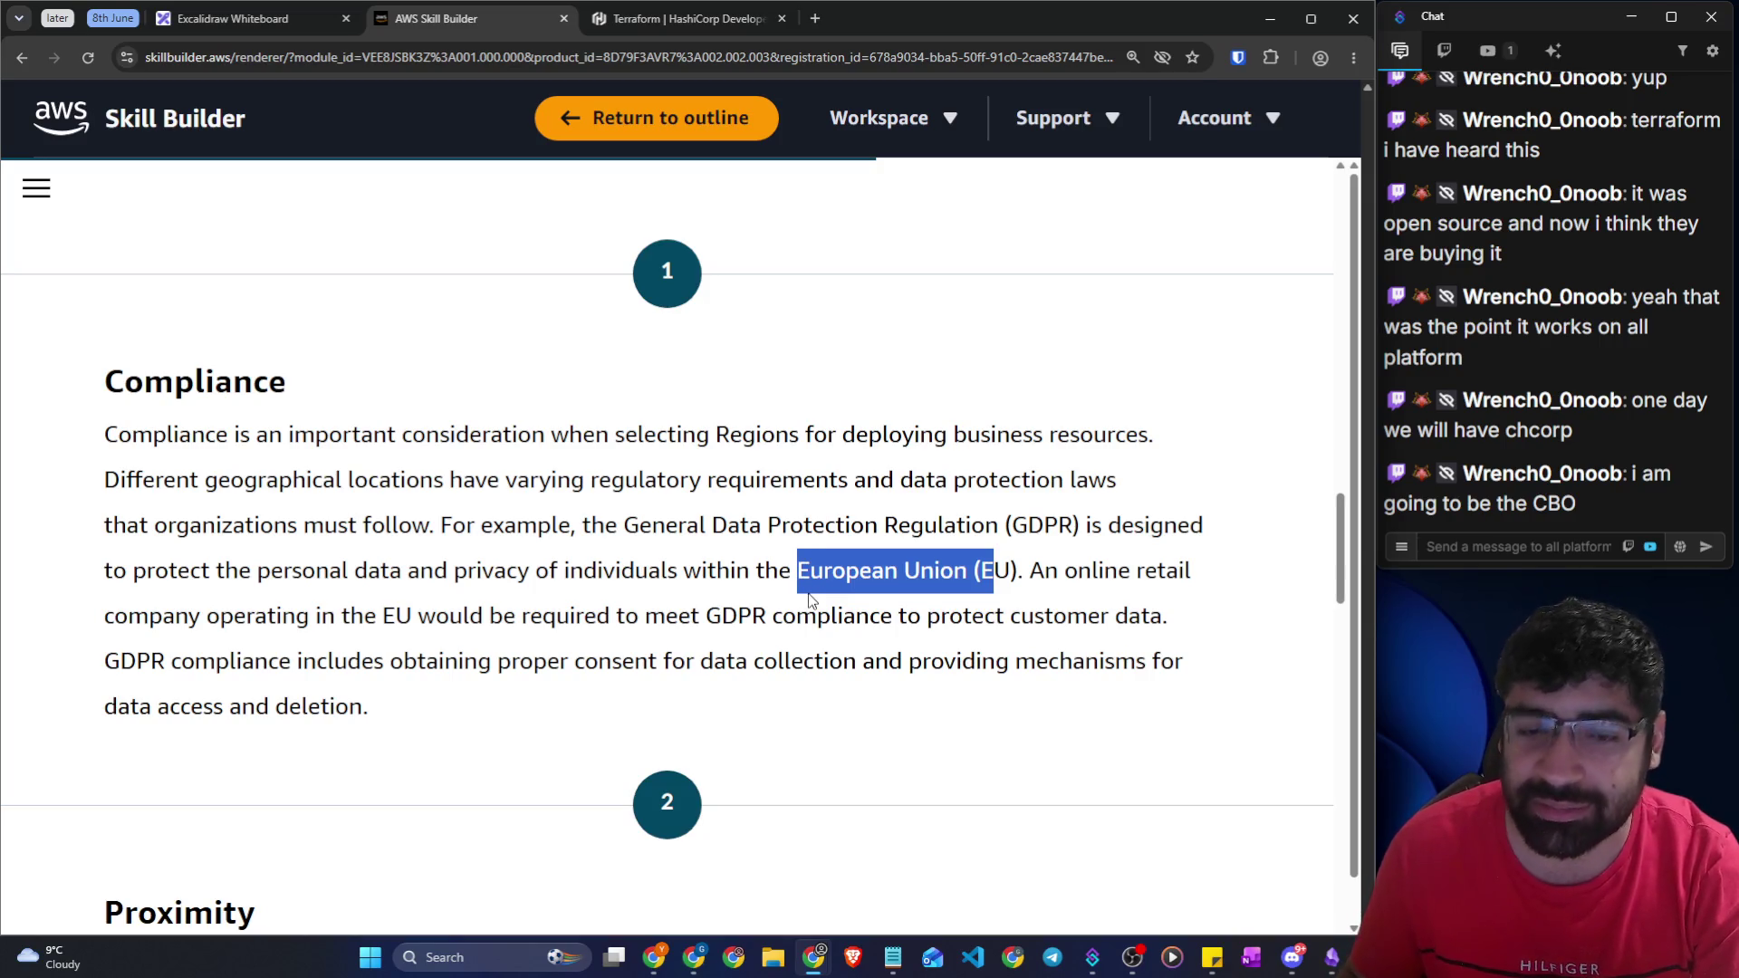
{"action": "left_click_drag", "start_coordinate": [1030, 576], "coordinate": [1213, 580]}
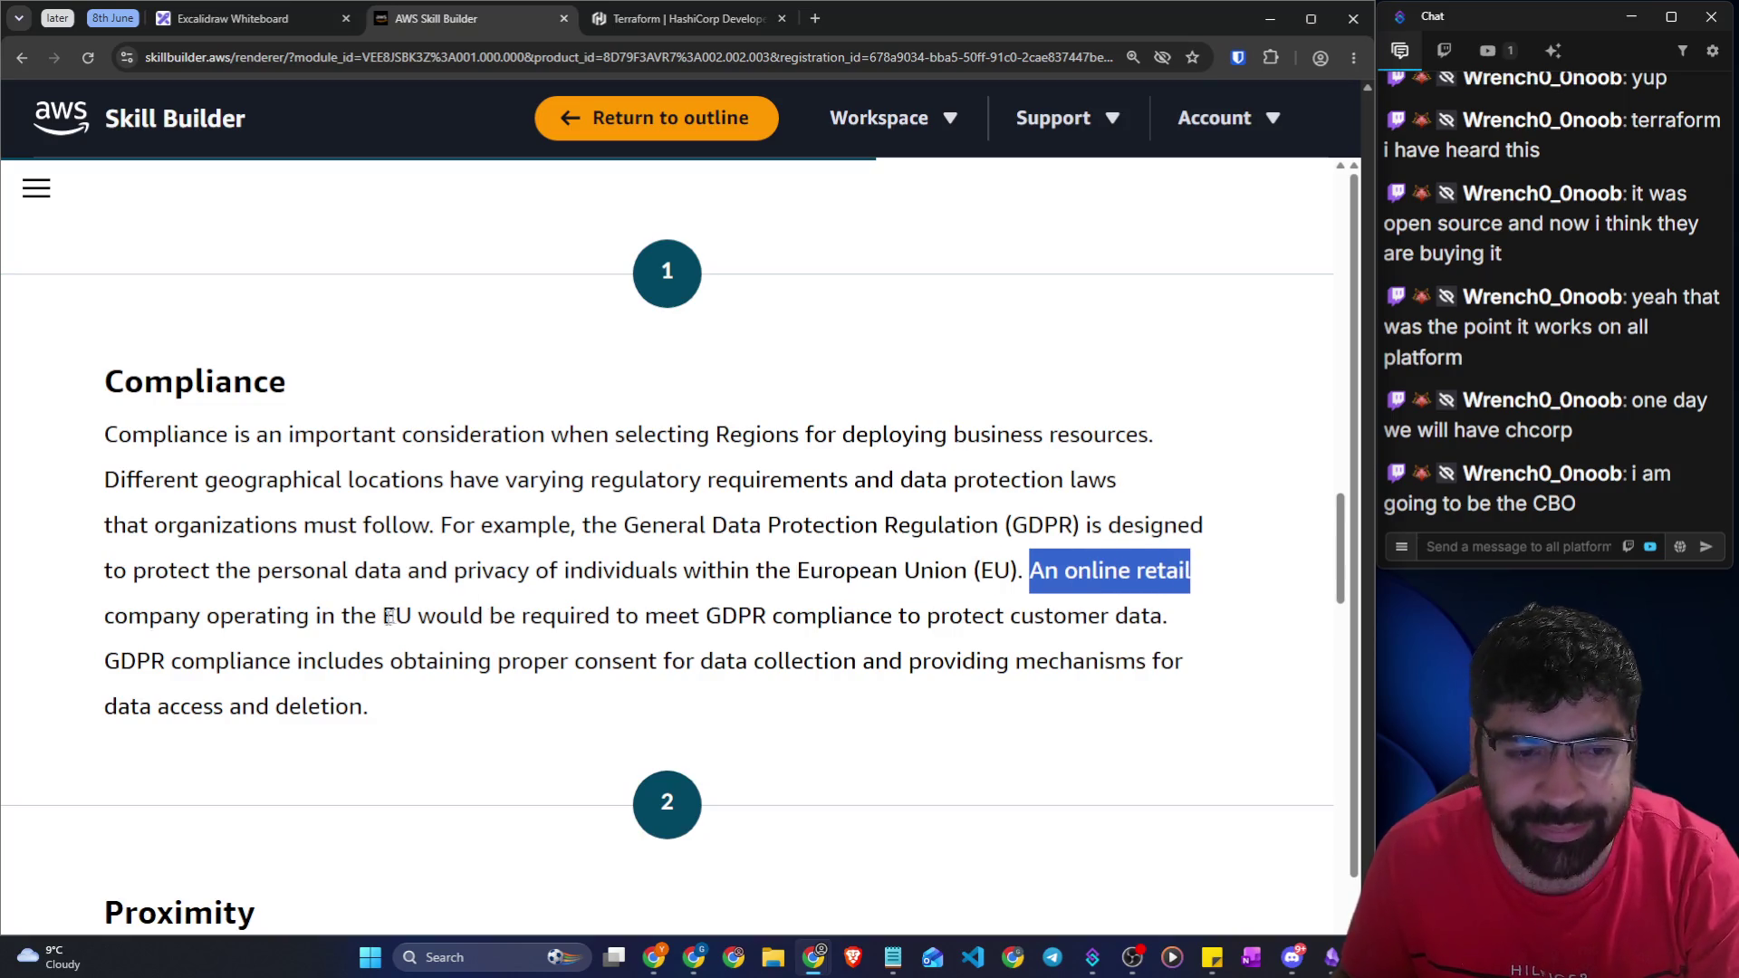
{"action": "mouse_move", "coordinate": [206, 618]}
{"action": "left_mouse_down"}
{"action": "mouse_move", "coordinate": [858, 616]}
{"action": "mouse_move", "coordinate": [1114, 639]}
{"action": "mouse_move", "coordinate": [1162, 625]}
{"action": "left_mouse_up"}
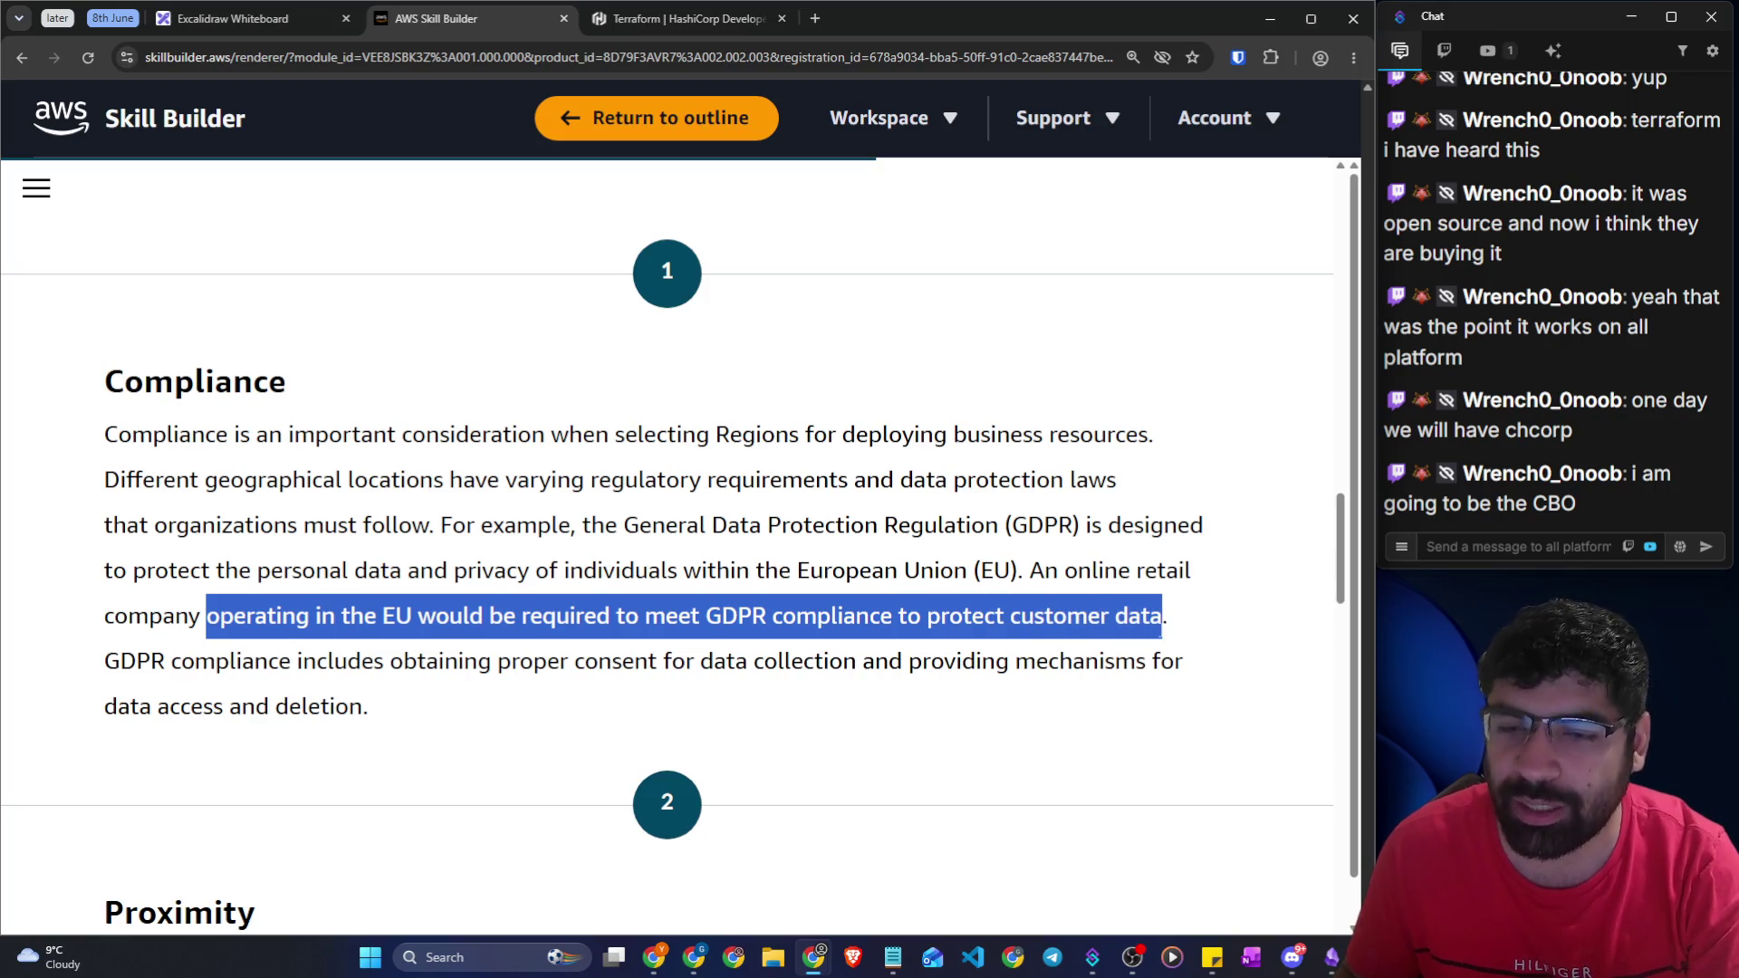
{"action": "left_click", "coordinate": [558, 691]}
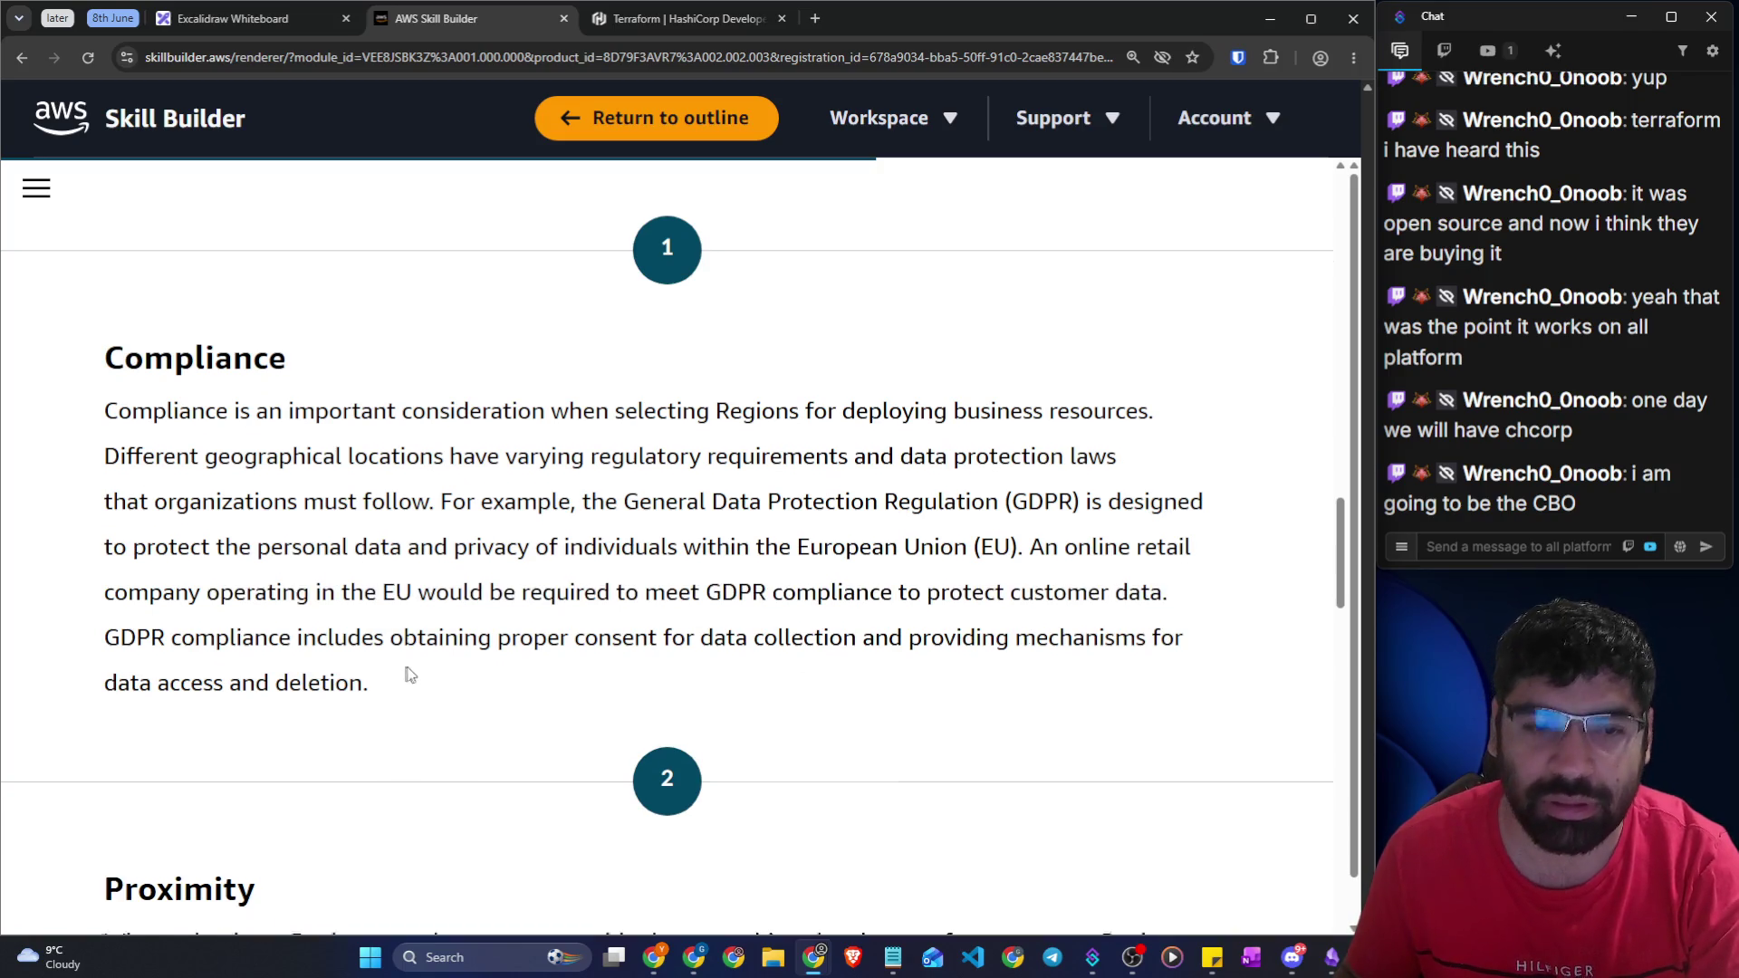
Highlight GDPR's requirements for consent to data collection and for data access and deletion
{"action": "scroll", "coordinate": [453, 684], "scroll_direction": "down", "scroll_amount": 1}
{"action": "left_click_drag", "start_coordinate": [102, 570], "coordinate": [1187, 572]}
{"action": "left_click_drag", "start_coordinate": [138, 614], "coordinate": [363, 614]}
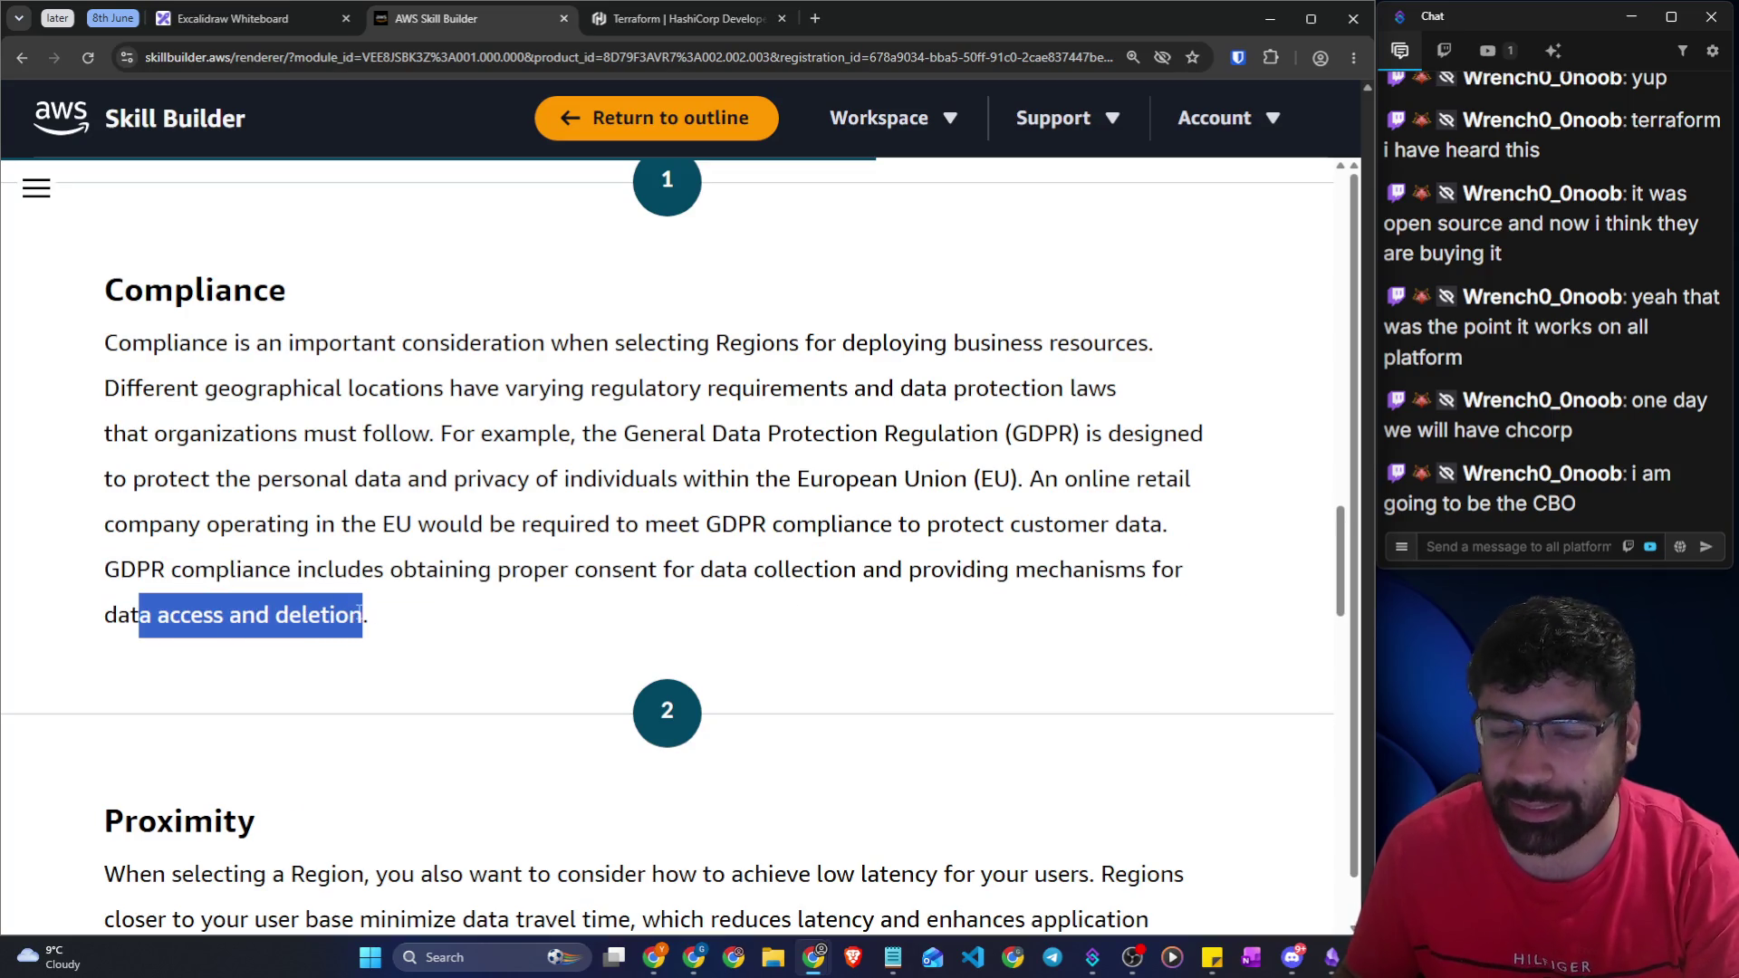
{"action": "left_click", "coordinate": [468, 593]}
{"action": "left_click_drag", "start_coordinate": [104, 571], "coordinate": [151, 570]}
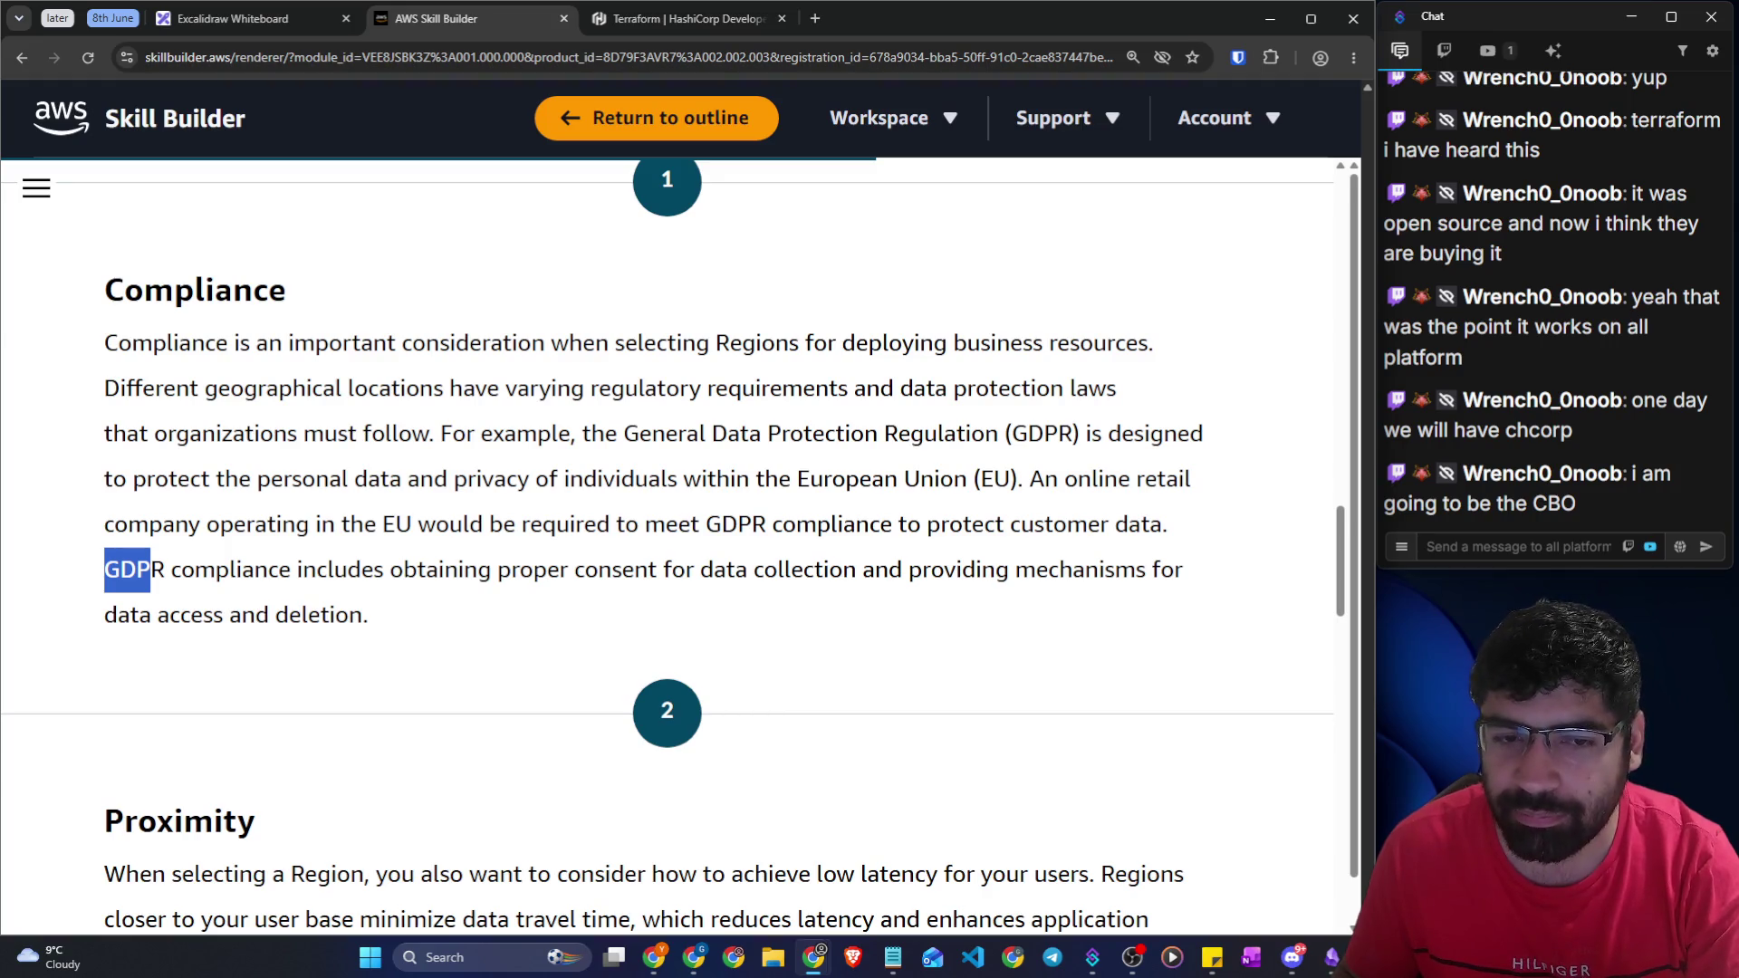
{"action": "left_click_drag", "start_coordinate": [686, 571], "coordinate": [765, 571]}
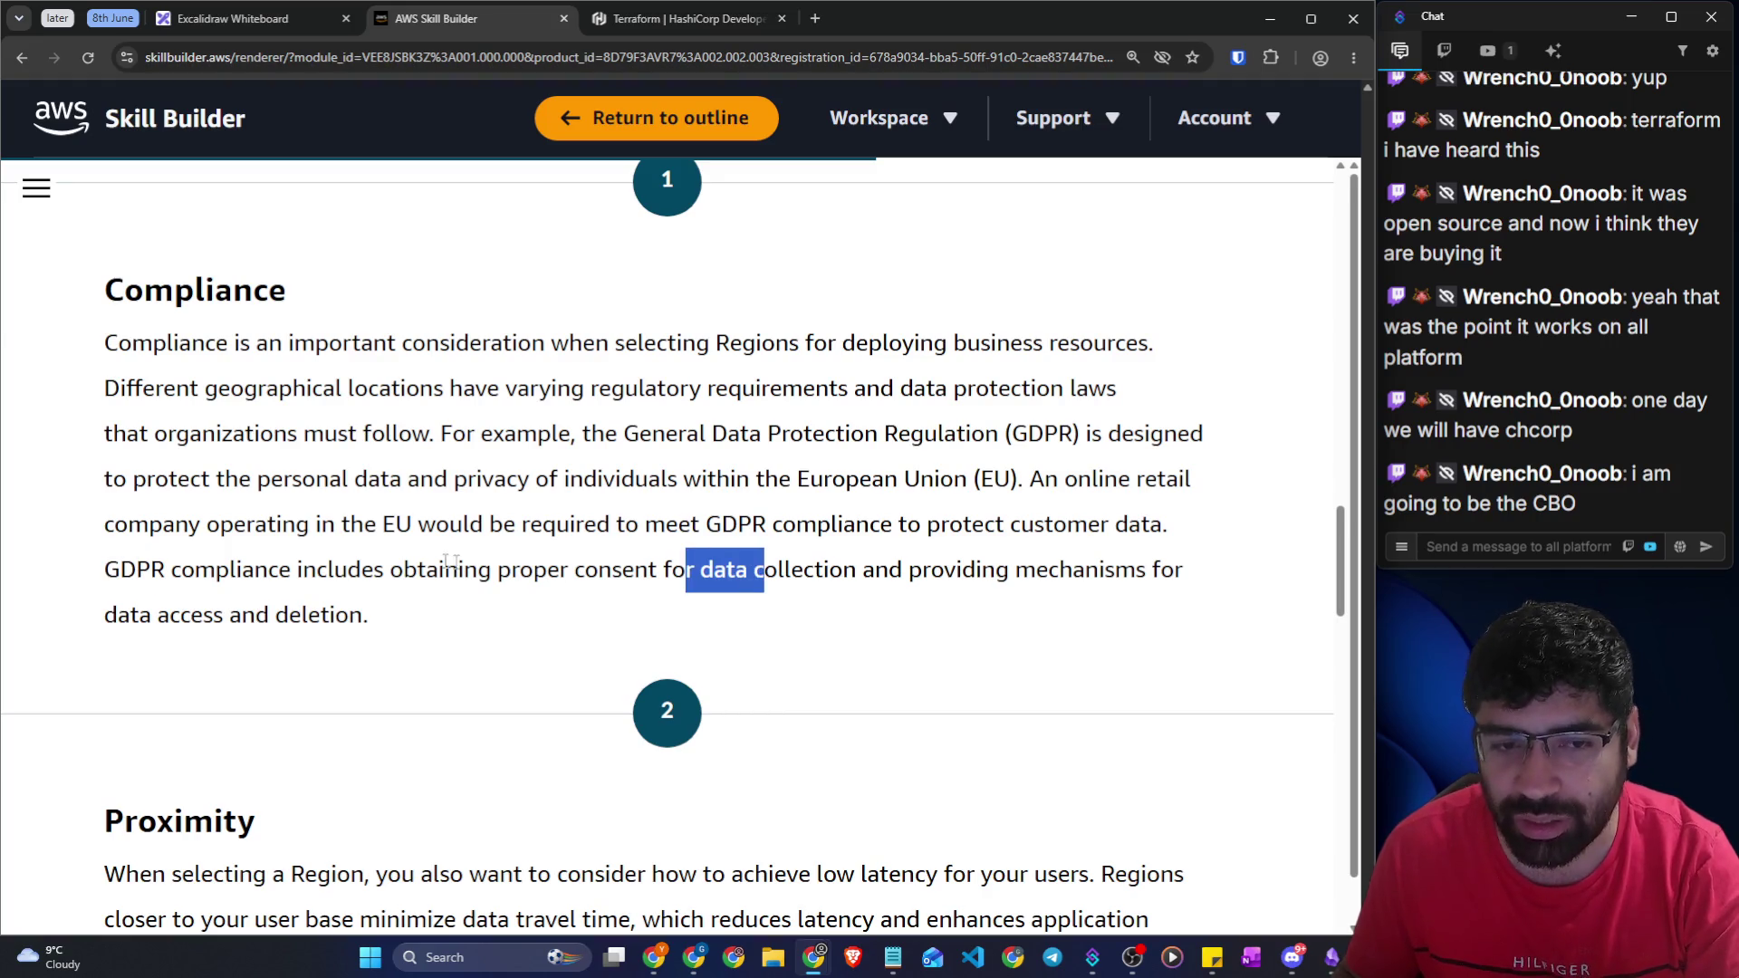
{"action": "left_click_drag", "start_coordinate": [404, 569], "coordinate": [1152, 571]}
{"action": "left_click_drag", "start_coordinate": [95, 625], "coordinate": [377, 614]}
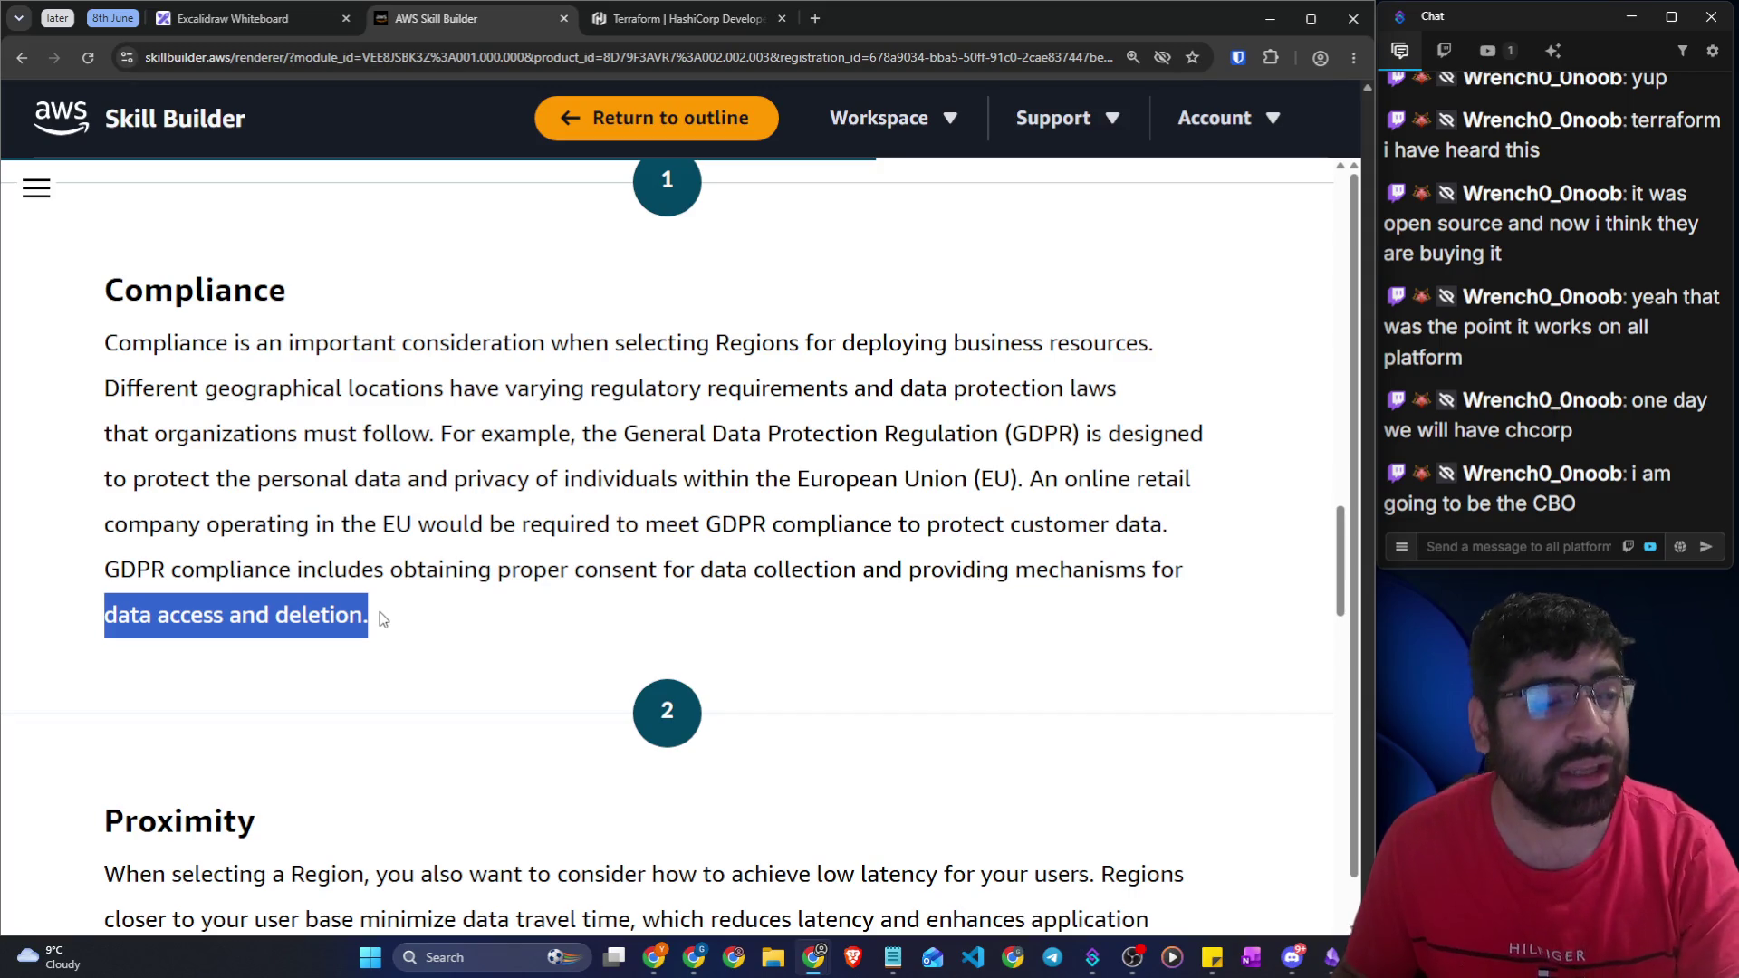
{"action": "left_click", "coordinate": [353, 638]}
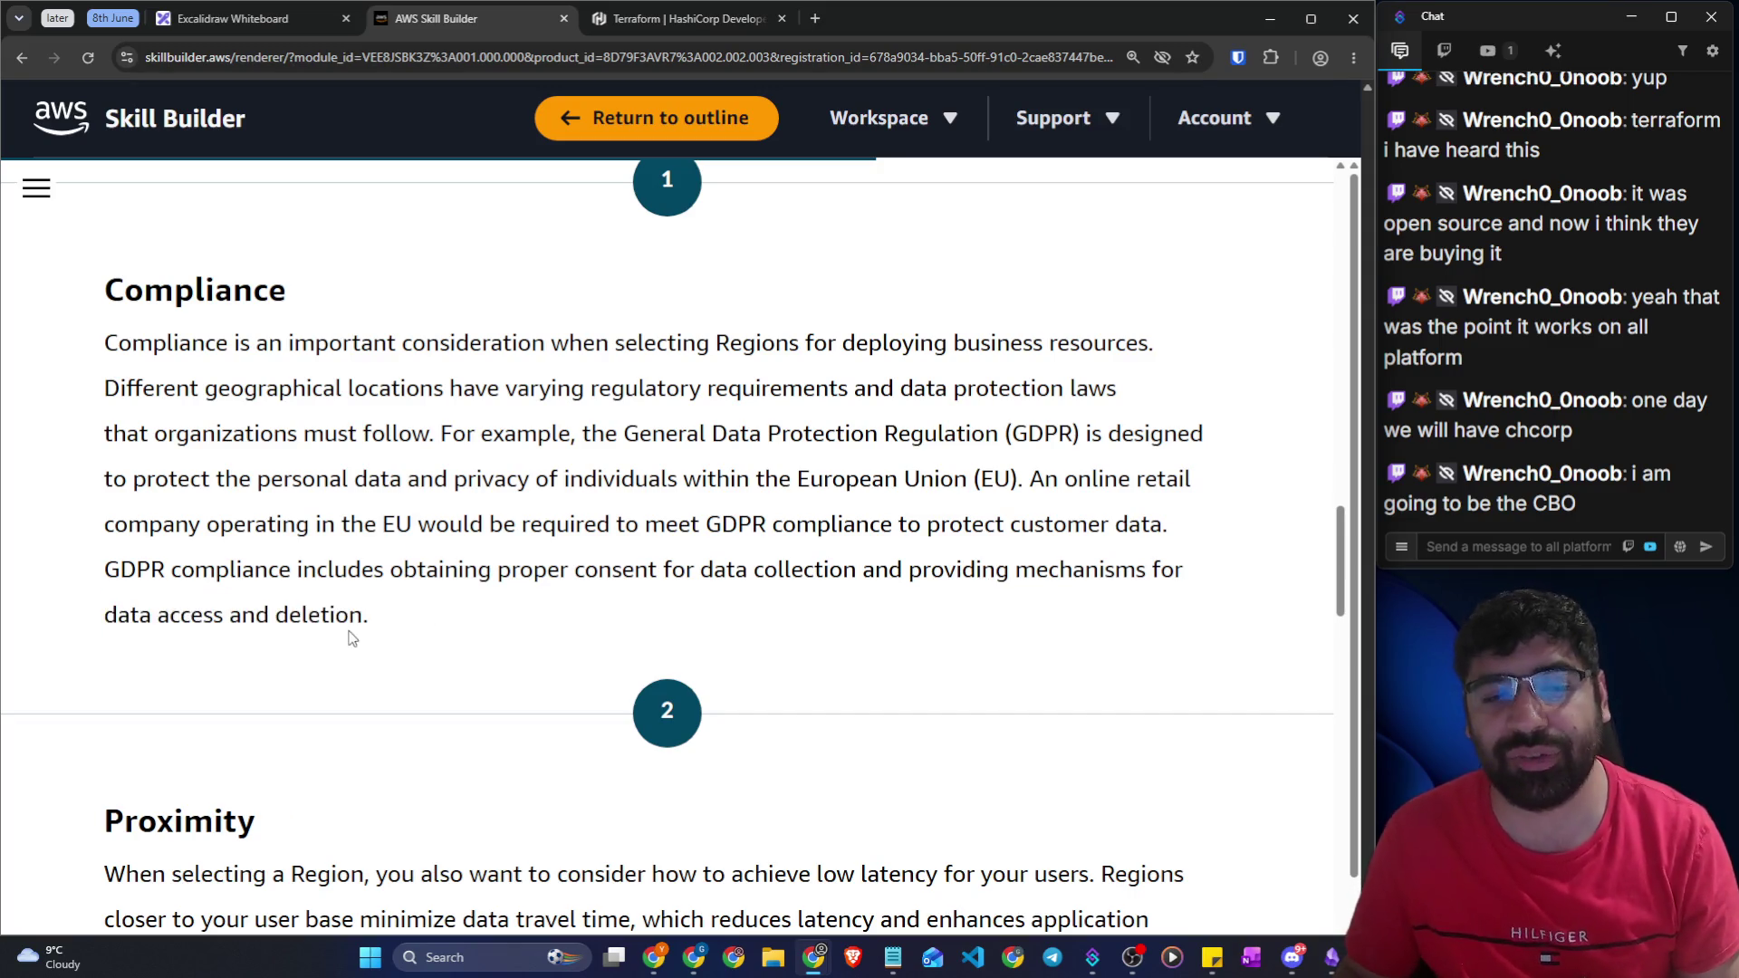
{"action": "left_click_drag", "start_coordinate": [376, 617], "coordinate": [276, 616]}
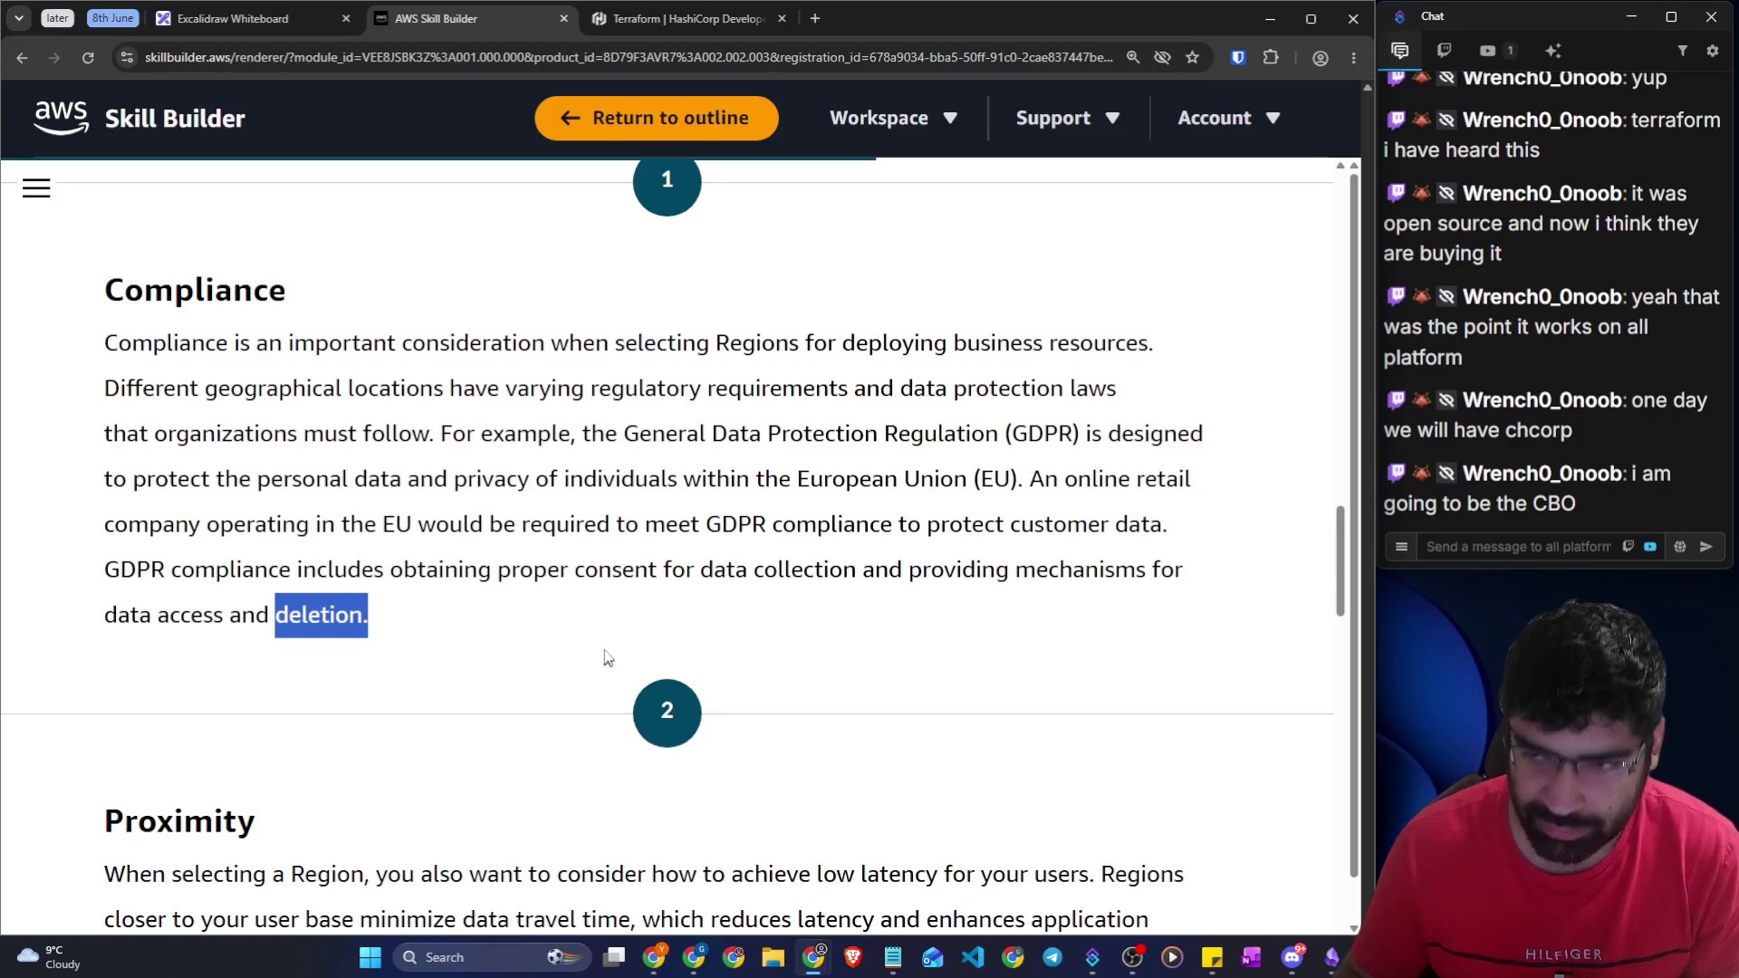
Highlight the Proximity sentences on low latency, closer Regions, distant-Region delays and user satisfaction
{"action": "scroll", "coordinate": [605, 654], "scroll_direction": "down", "scroll_amount": 7}
{"action": "scroll", "coordinate": [422, 593], "scroll_direction": "up", "scroll_amount": 1}
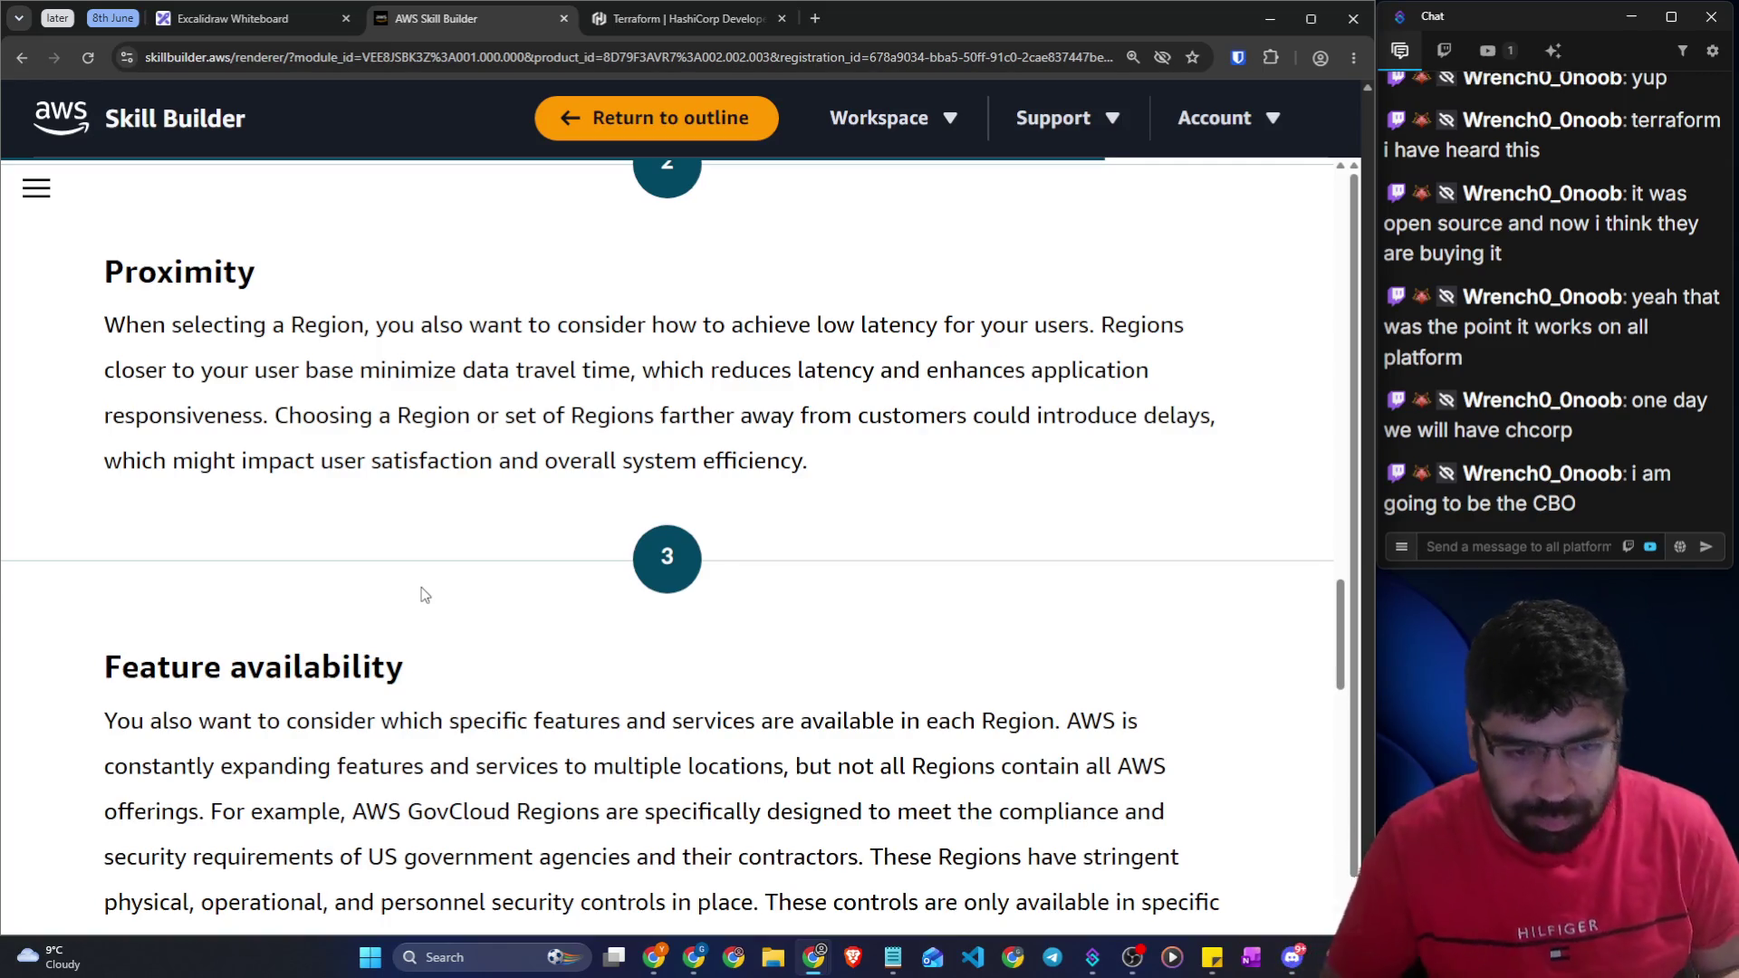
{"action": "scroll", "coordinate": [421, 594], "scroll_direction": "down", "scroll_amount": 4}
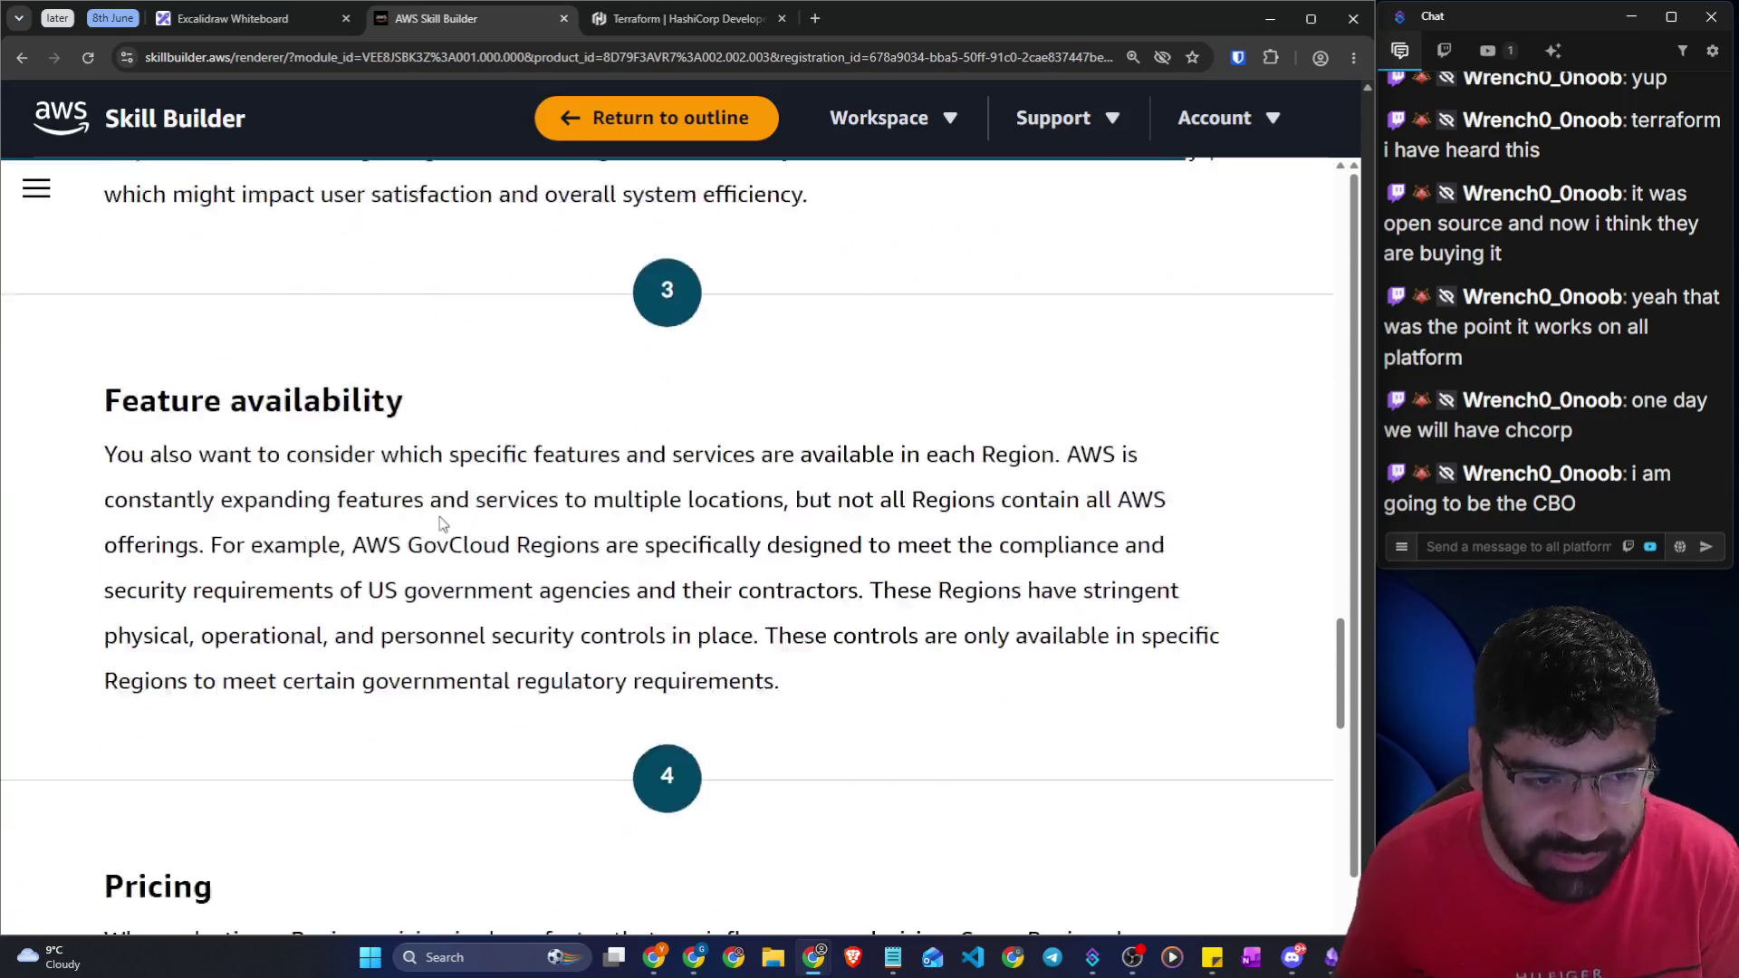
{"action": "scroll", "coordinate": [353, 475], "scroll_direction": "up", "scroll_amount": 5}
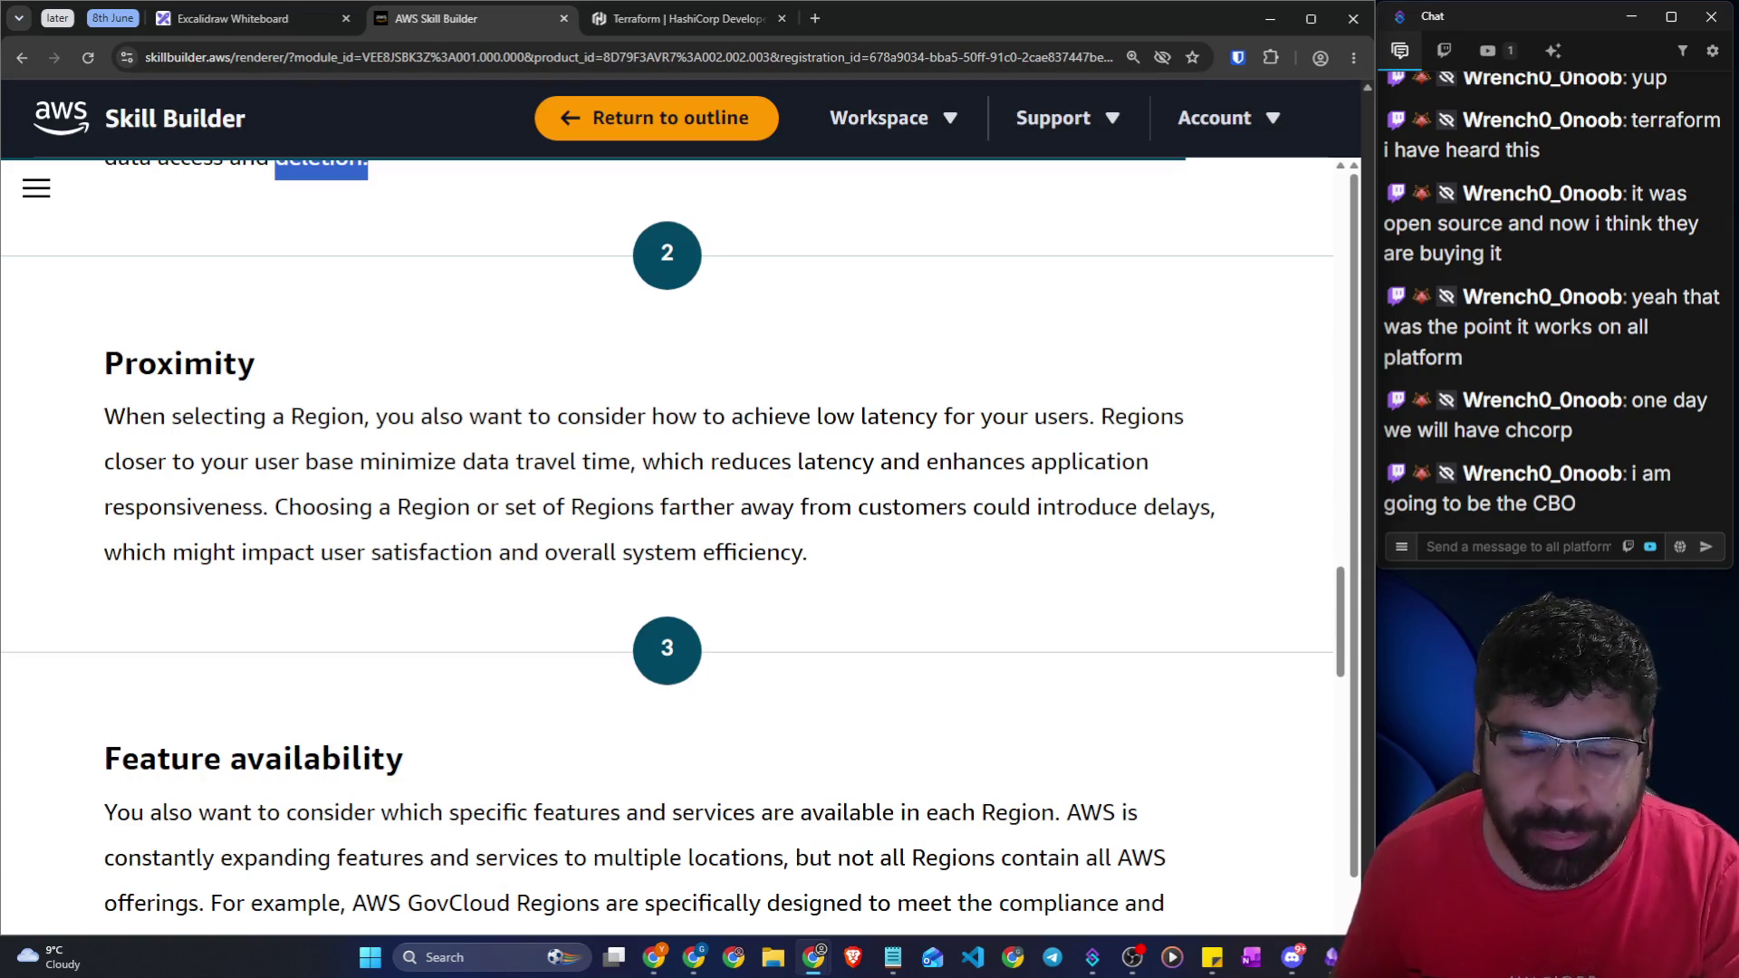
{"action": "left_click_drag", "start_coordinate": [451, 417], "coordinate": [1160, 430]}
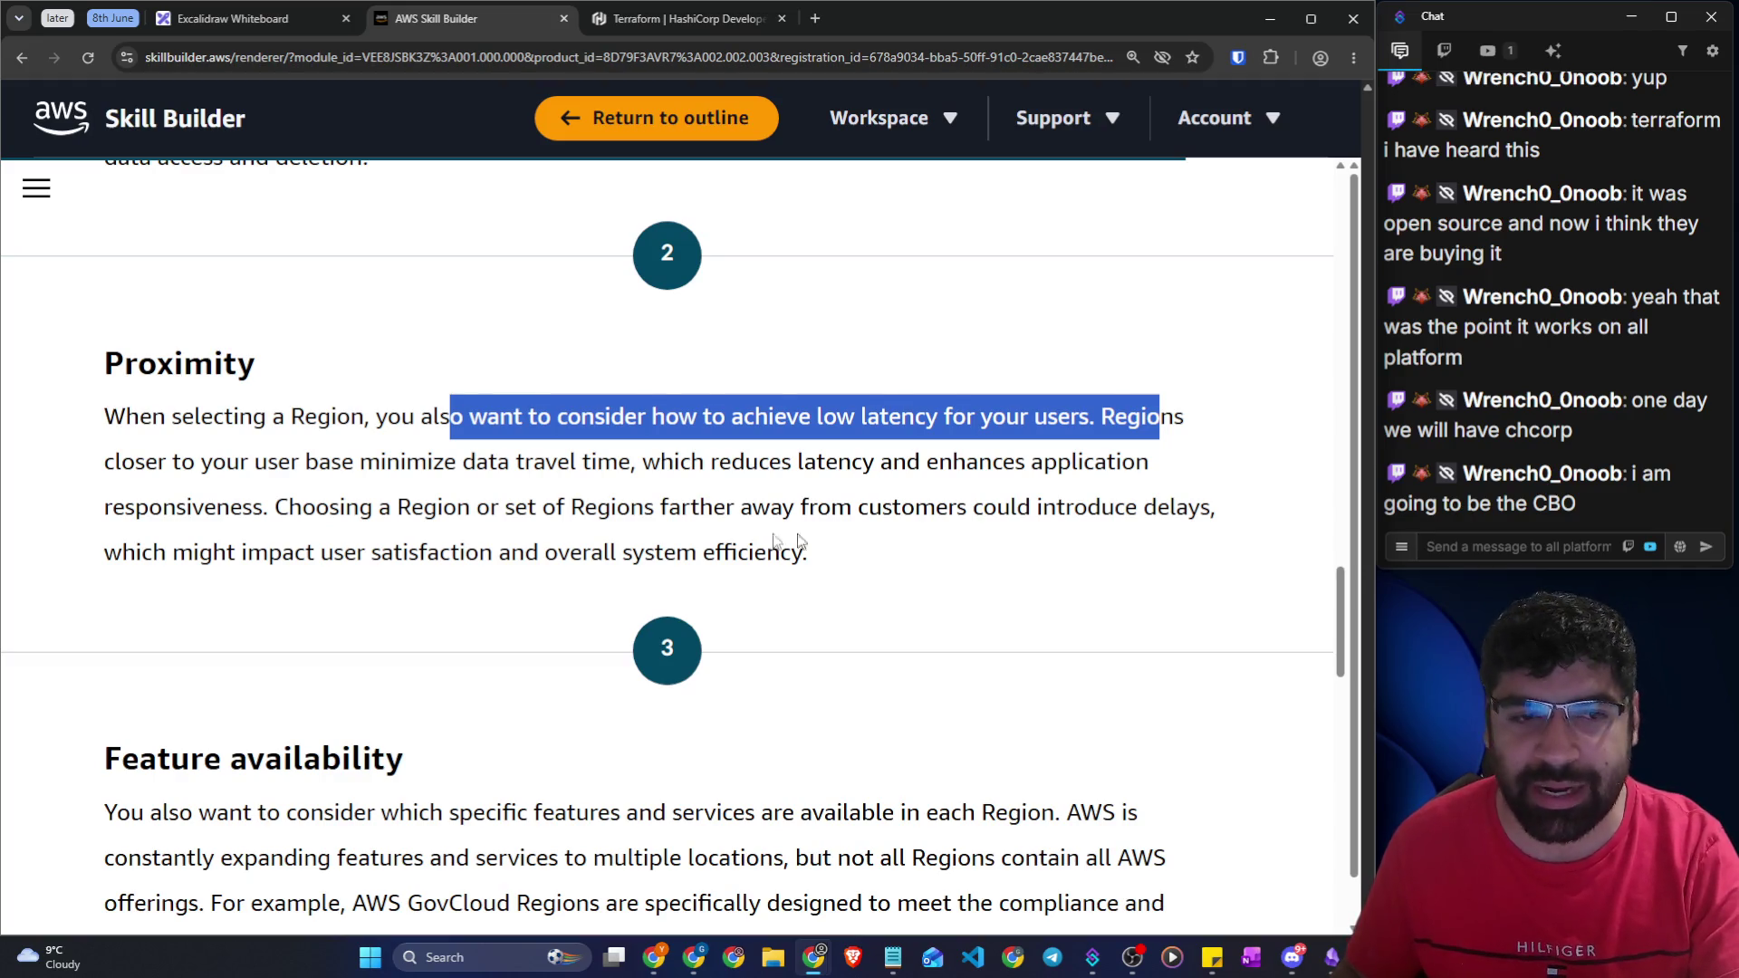
{"action": "mouse_move", "coordinate": [87, 473]}
{"action": "left_mouse_down"}
{"action": "mouse_move", "coordinate": [618, 464]}
{"action": "mouse_move", "coordinate": [1180, 485]}
{"action": "left_mouse_up"}
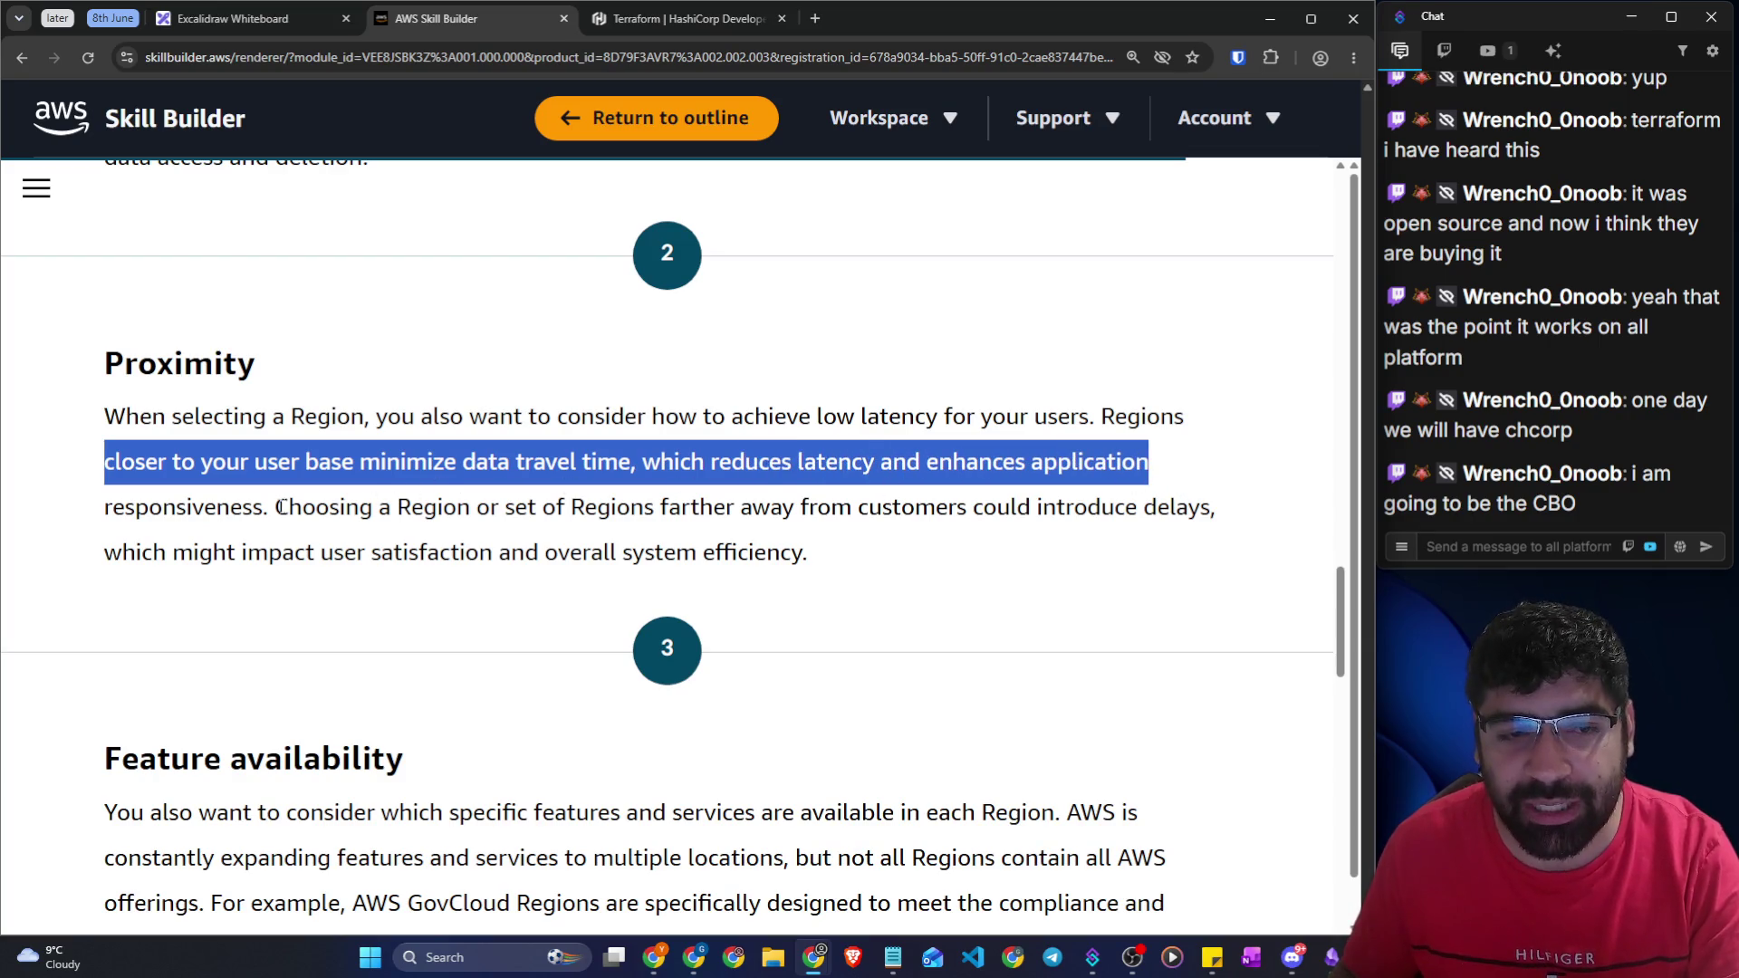
{"action": "mouse_move", "coordinate": [274, 507]}
{"action": "left_mouse_down"}
{"action": "mouse_move", "coordinate": [1078, 510]}
{"action": "mouse_move", "coordinate": [1215, 533]}
{"action": "left_mouse_up"}
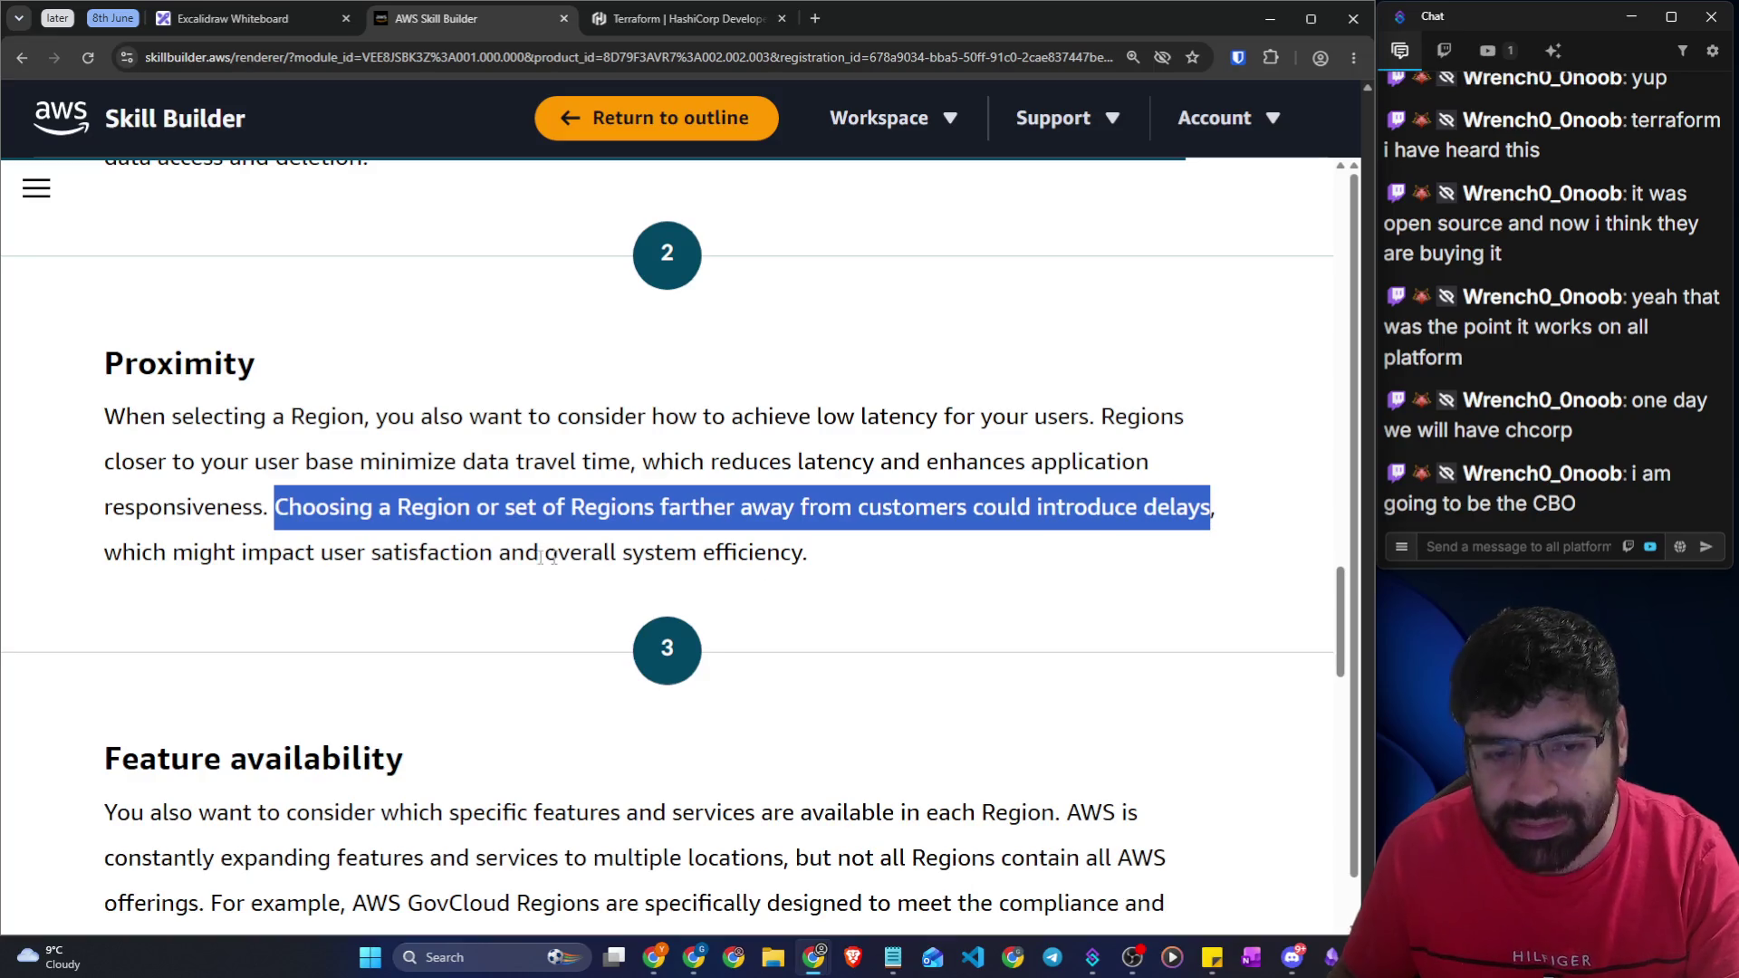
{"action": "left_click_drag", "start_coordinate": [193, 553], "coordinate": [811, 556]}
{"action": "scroll", "coordinate": [811, 556], "scroll_direction": "down", "scroll_amount": 4}
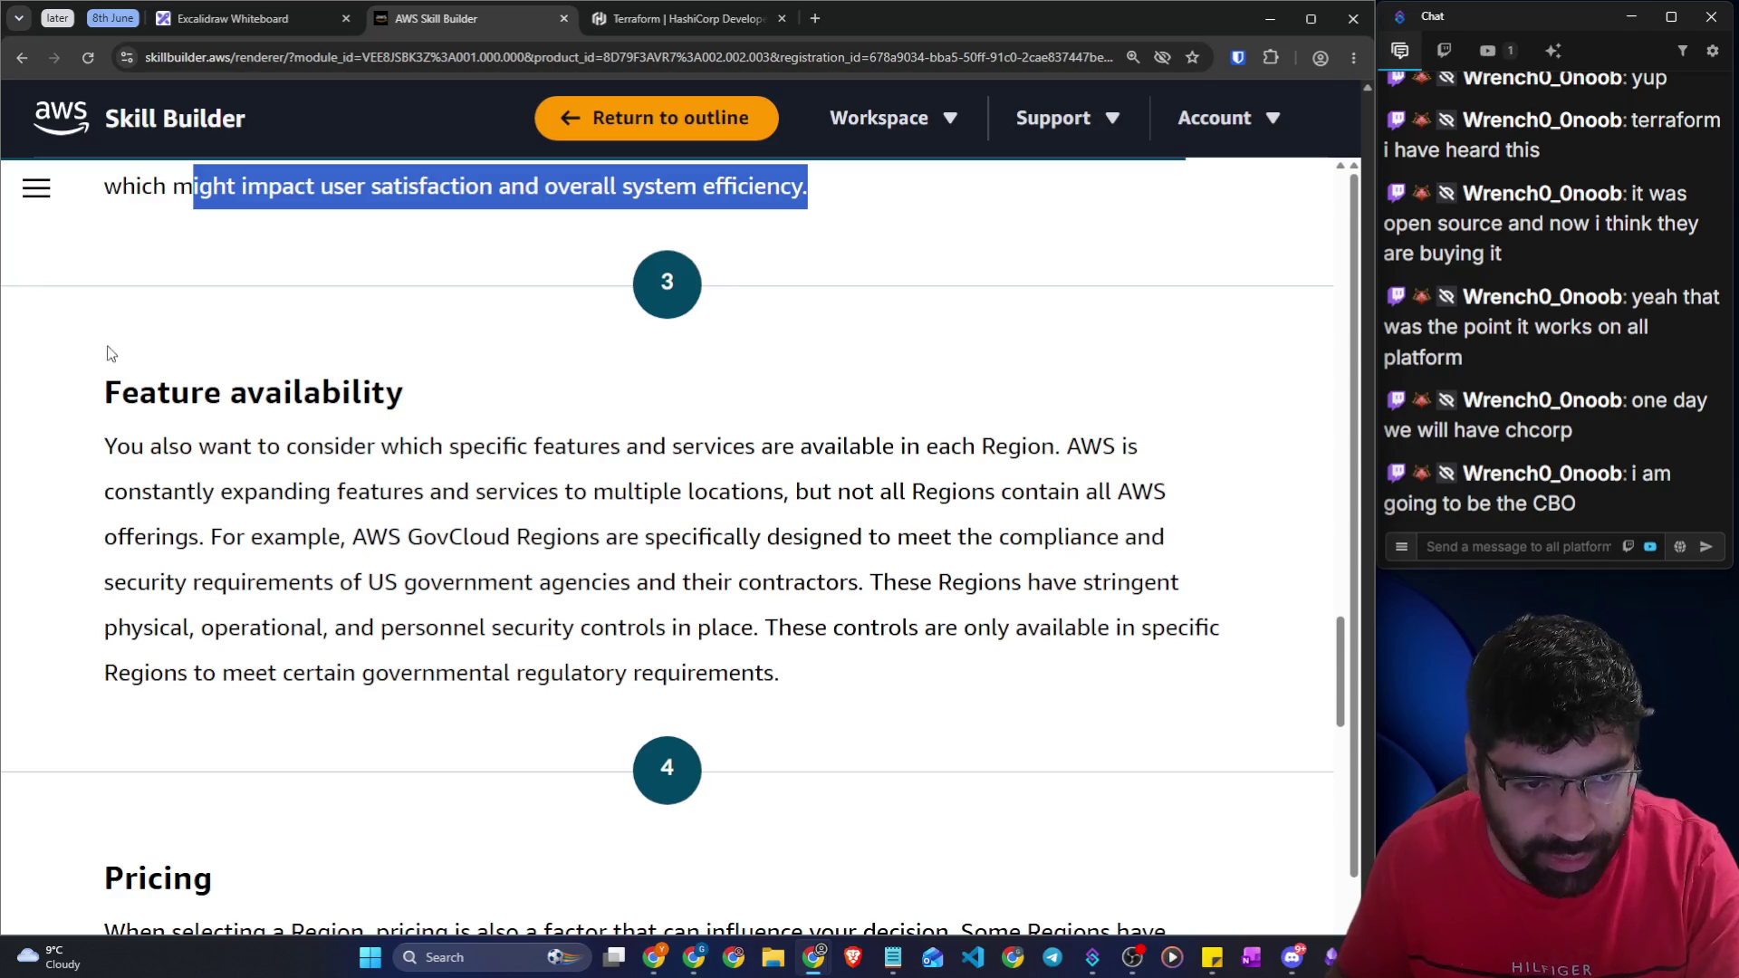
{"action": "left_click", "coordinate": [73, 393]}
{"action": "left_click_drag", "start_coordinate": [76, 393], "coordinate": [413, 405]}
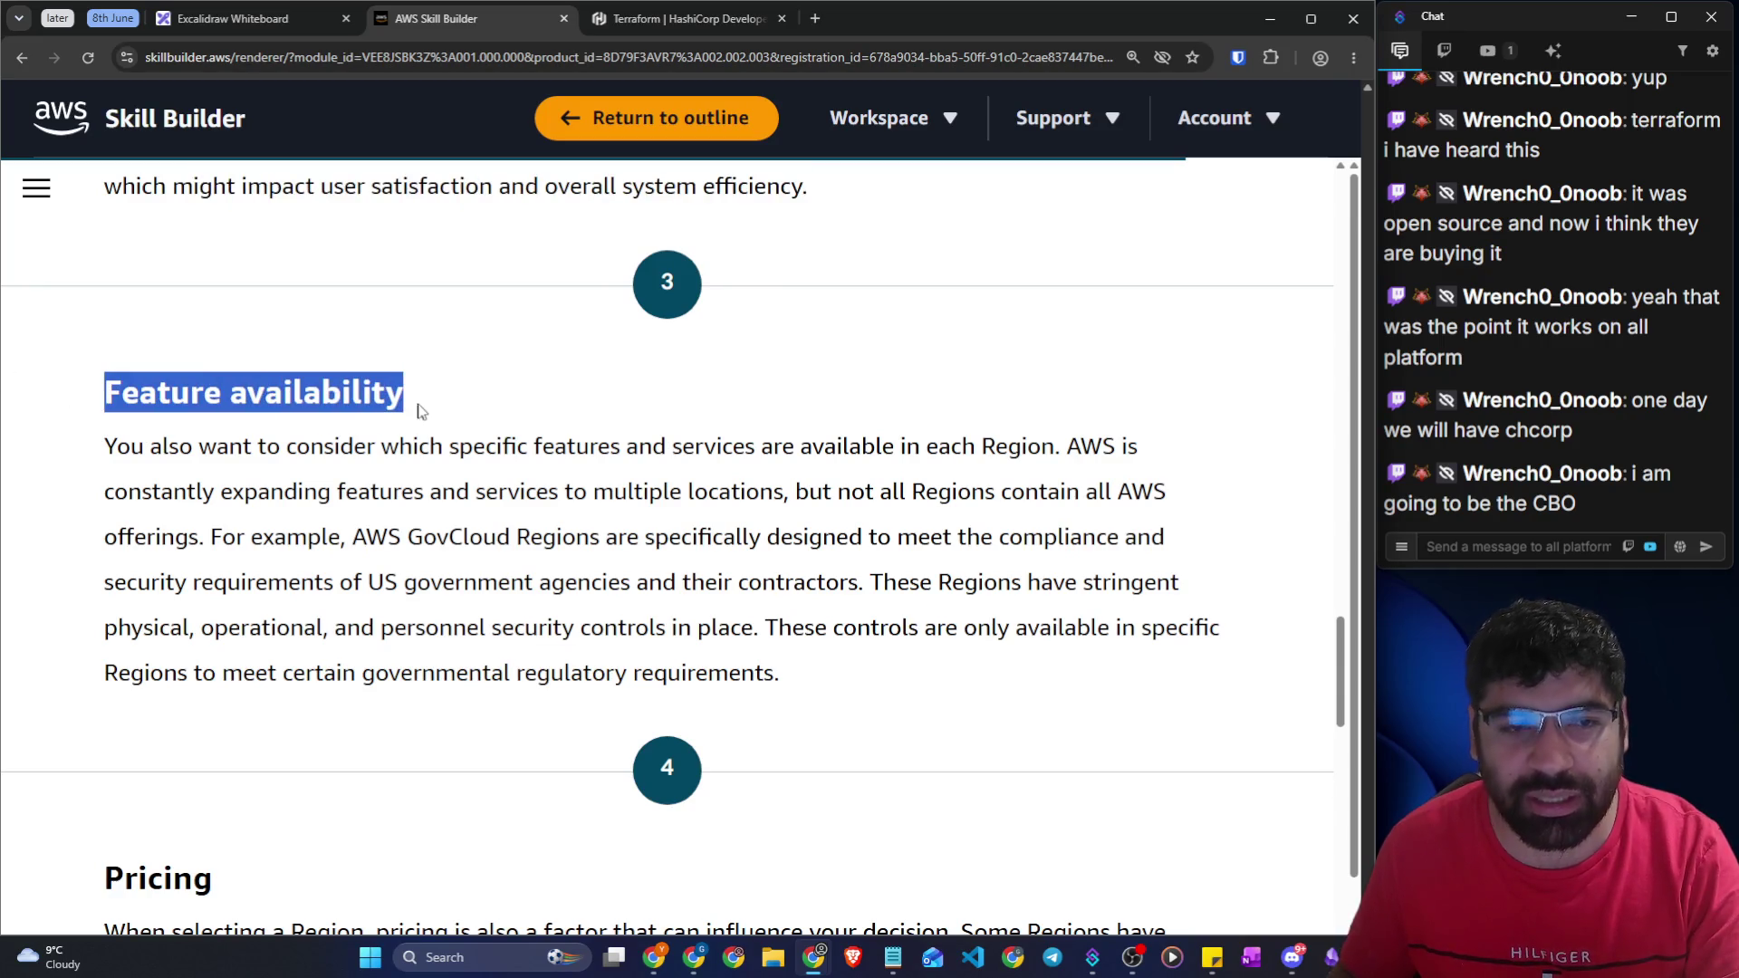
{"action": "left_click_drag", "start_coordinate": [103, 446], "coordinate": [1138, 448]}
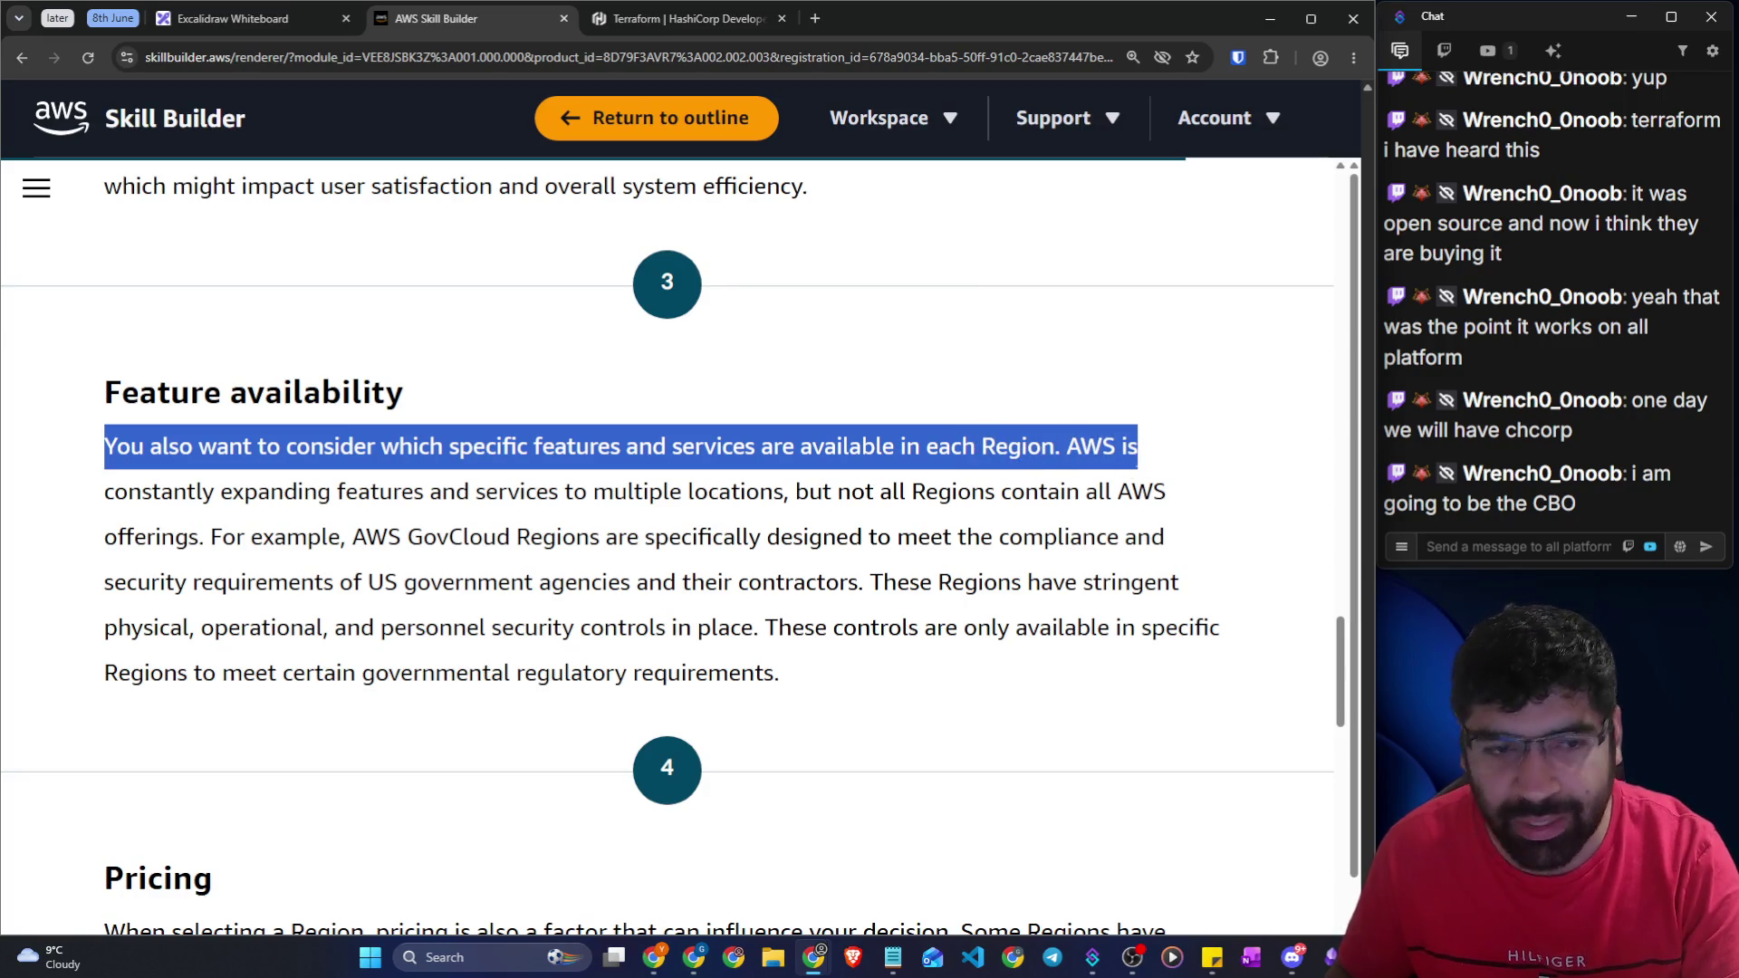
{"action": "mouse_move", "coordinate": [105, 492]}
{"action": "left_mouse_down"}
{"action": "mouse_move", "coordinate": [1134, 494]}
{"action": "mouse_move", "coordinate": [1178, 512]}
{"action": "mouse_move", "coordinate": [317, 541]}
{"action": "mouse_move", "coordinate": [500, 539]}
{"action": "left_mouse_up"}
{"action": "left_click_drag", "start_coordinate": [520, 537], "coordinate": [575, 535]}
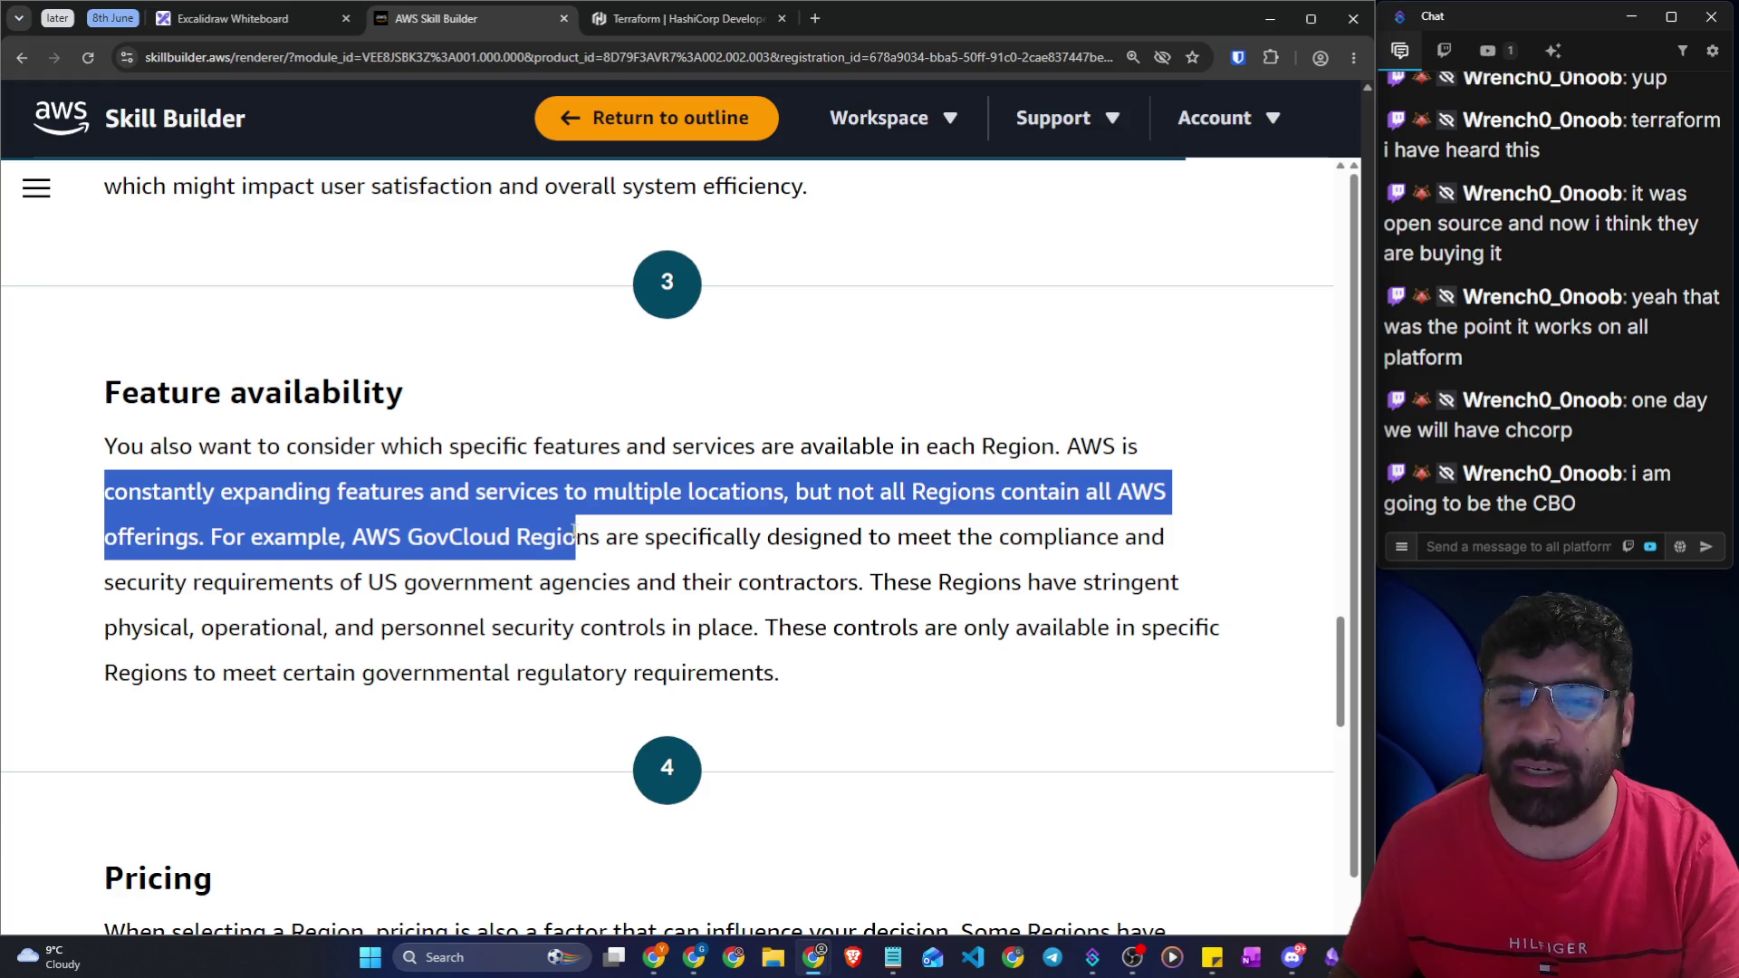
{"action": "double_click", "coordinate": [463, 547]}
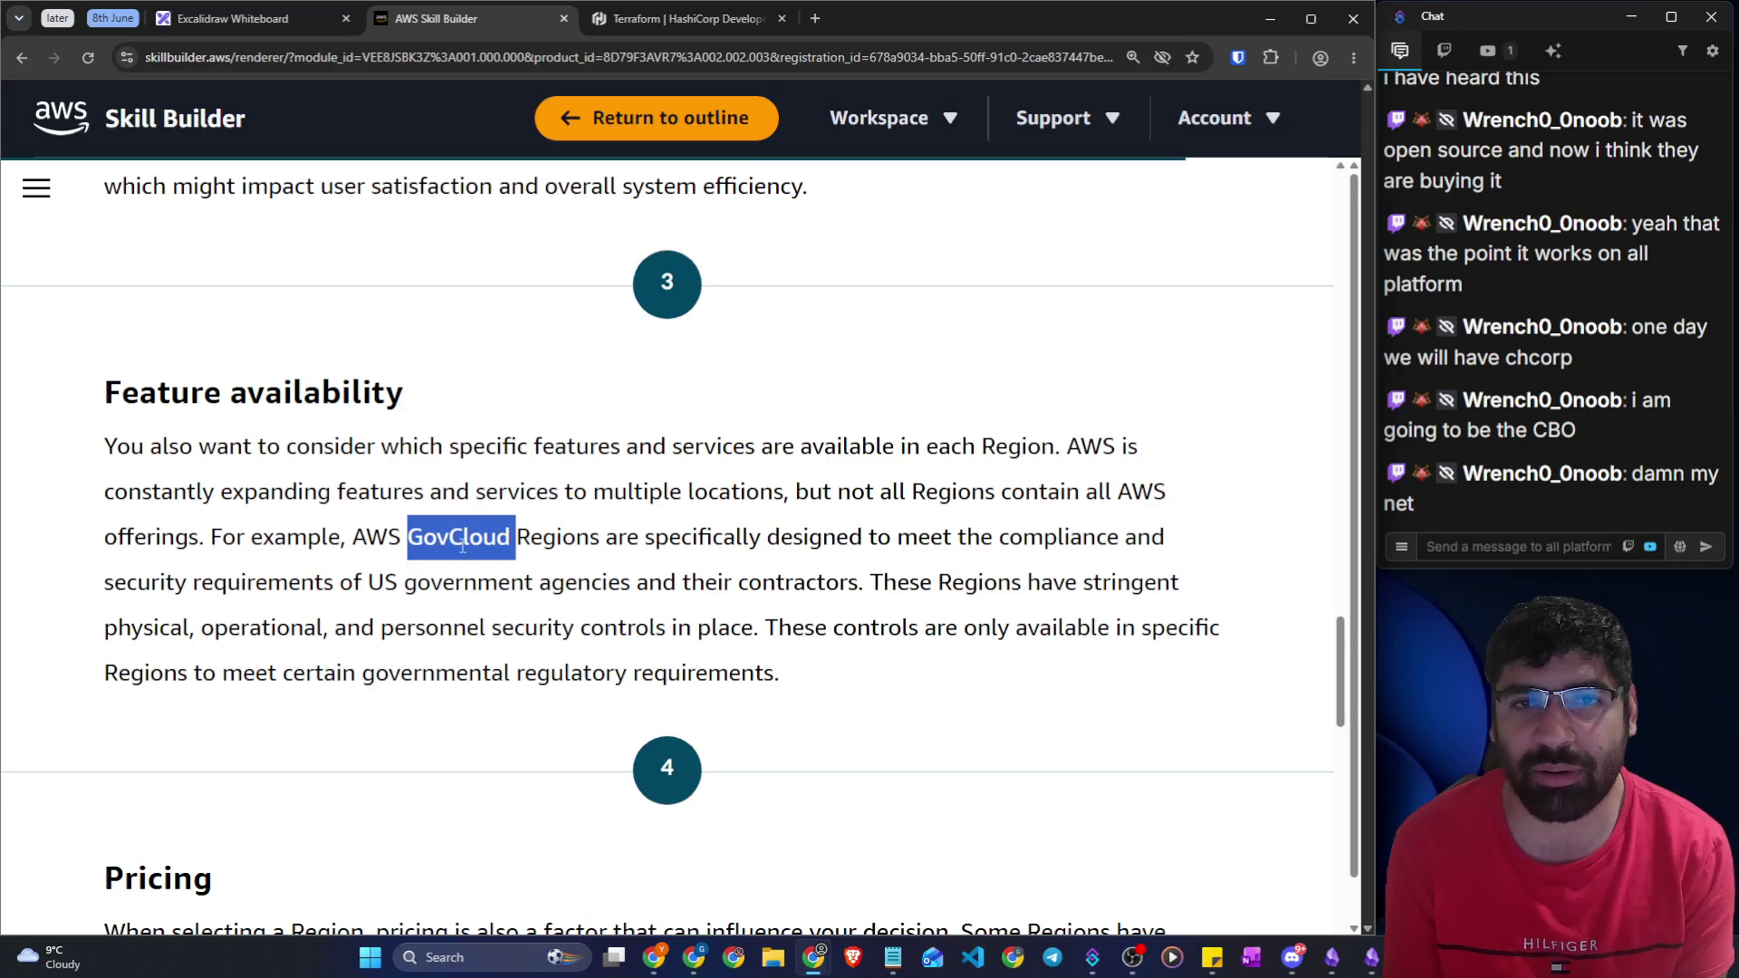
{"action": "left_click", "coordinate": [468, 544]}
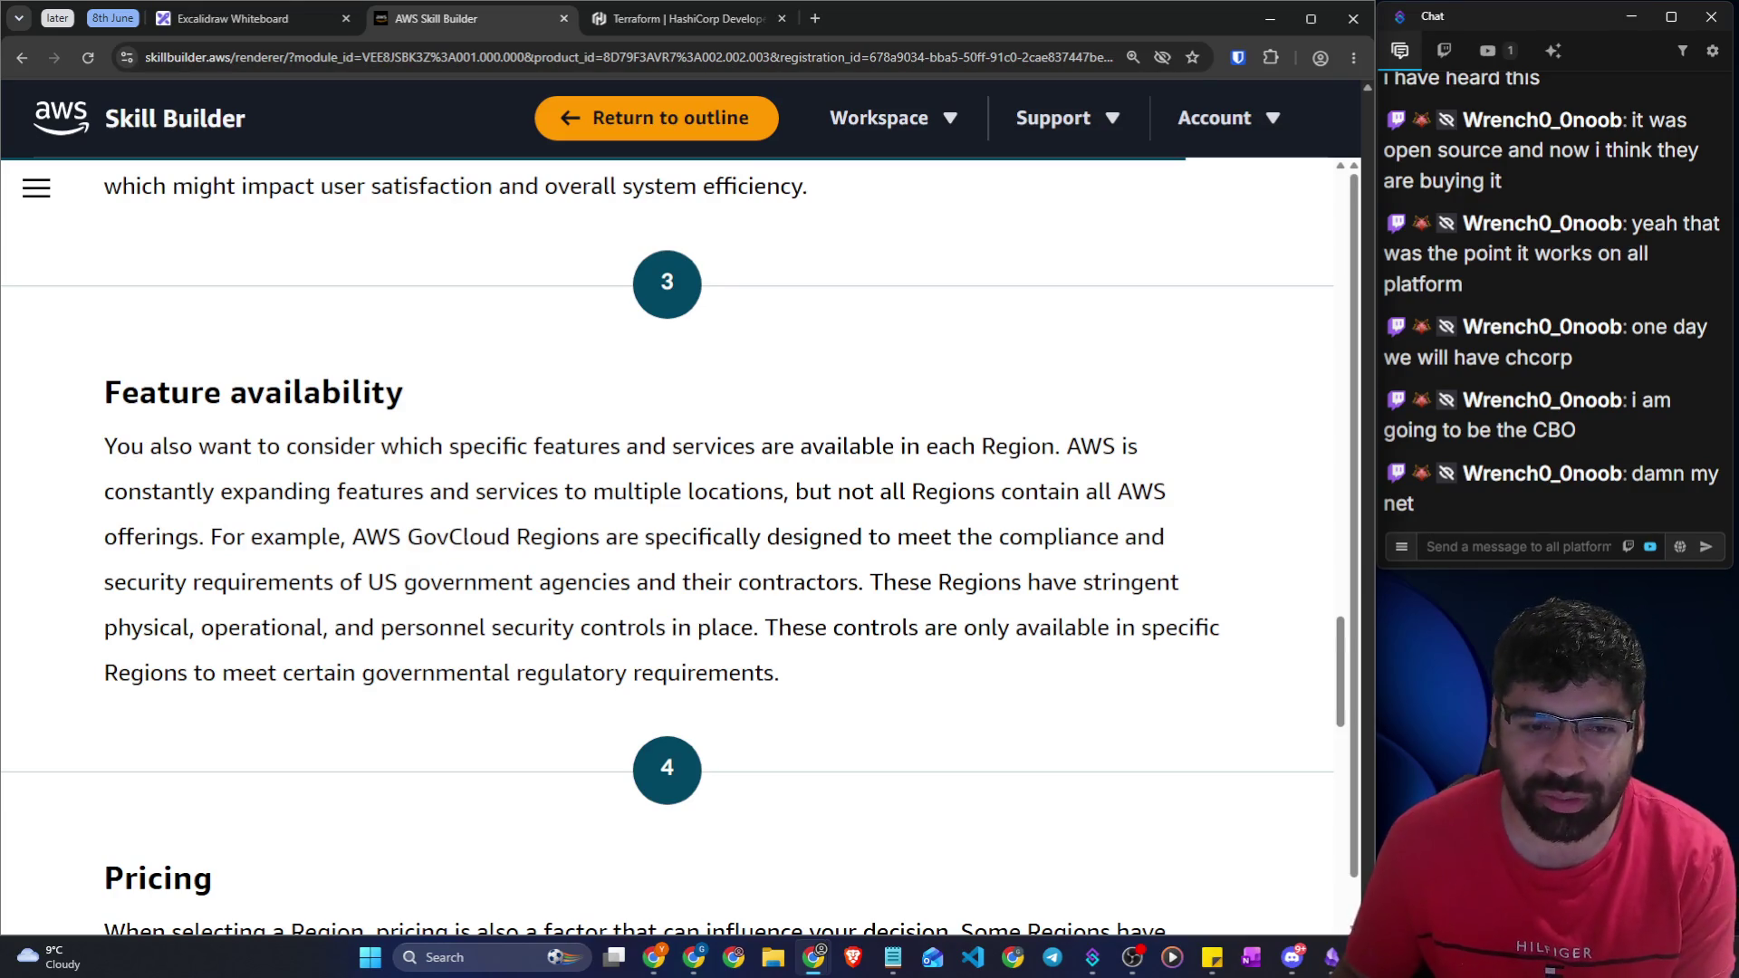
{"action": "mouse_move", "coordinate": [465, 538]}
{"action": "left_mouse_down"}
{"action": "mouse_move", "coordinate": [997, 539]}
{"action": "mouse_move", "coordinate": [1176, 584]}
{"action": "mouse_move", "coordinate": [376, 628]}
{"action": "mouse_move", "coordinate": [407, 585]}
{"action": "mouse_move", "coordinate": [859, 587]}
{"action": "left_mouse_up"}
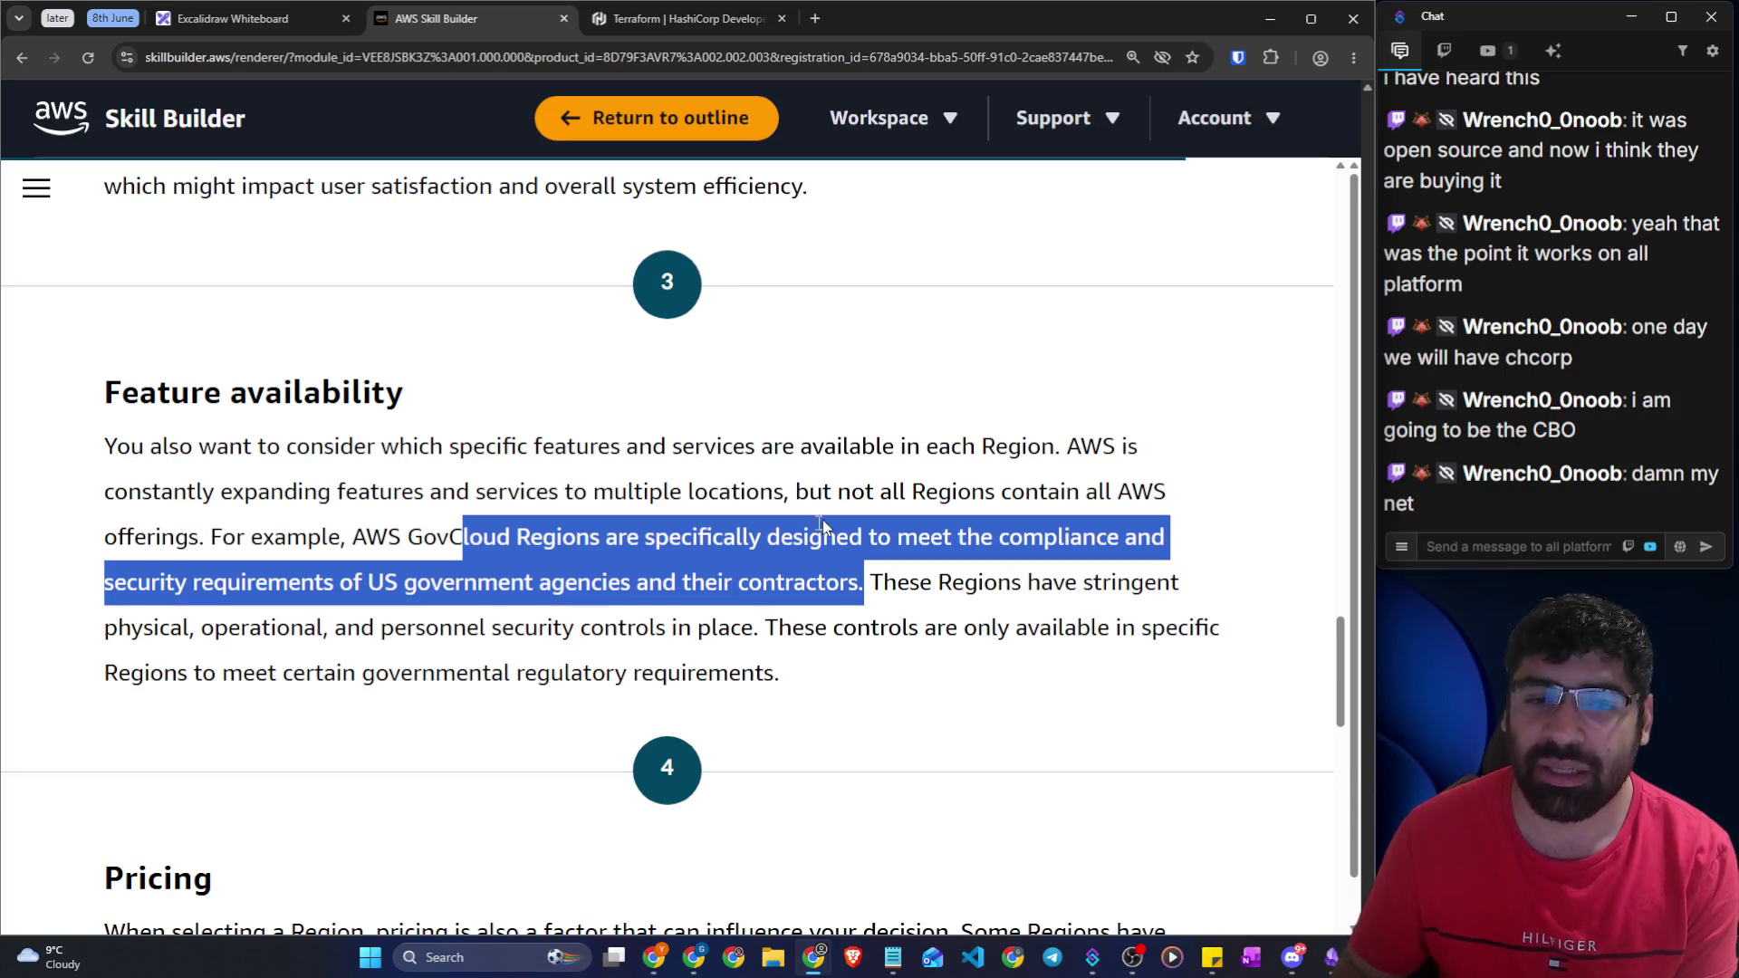
{"action": "left_click_drag", "start_coordinate": [424, 542], "coordinate": [569, 541]}
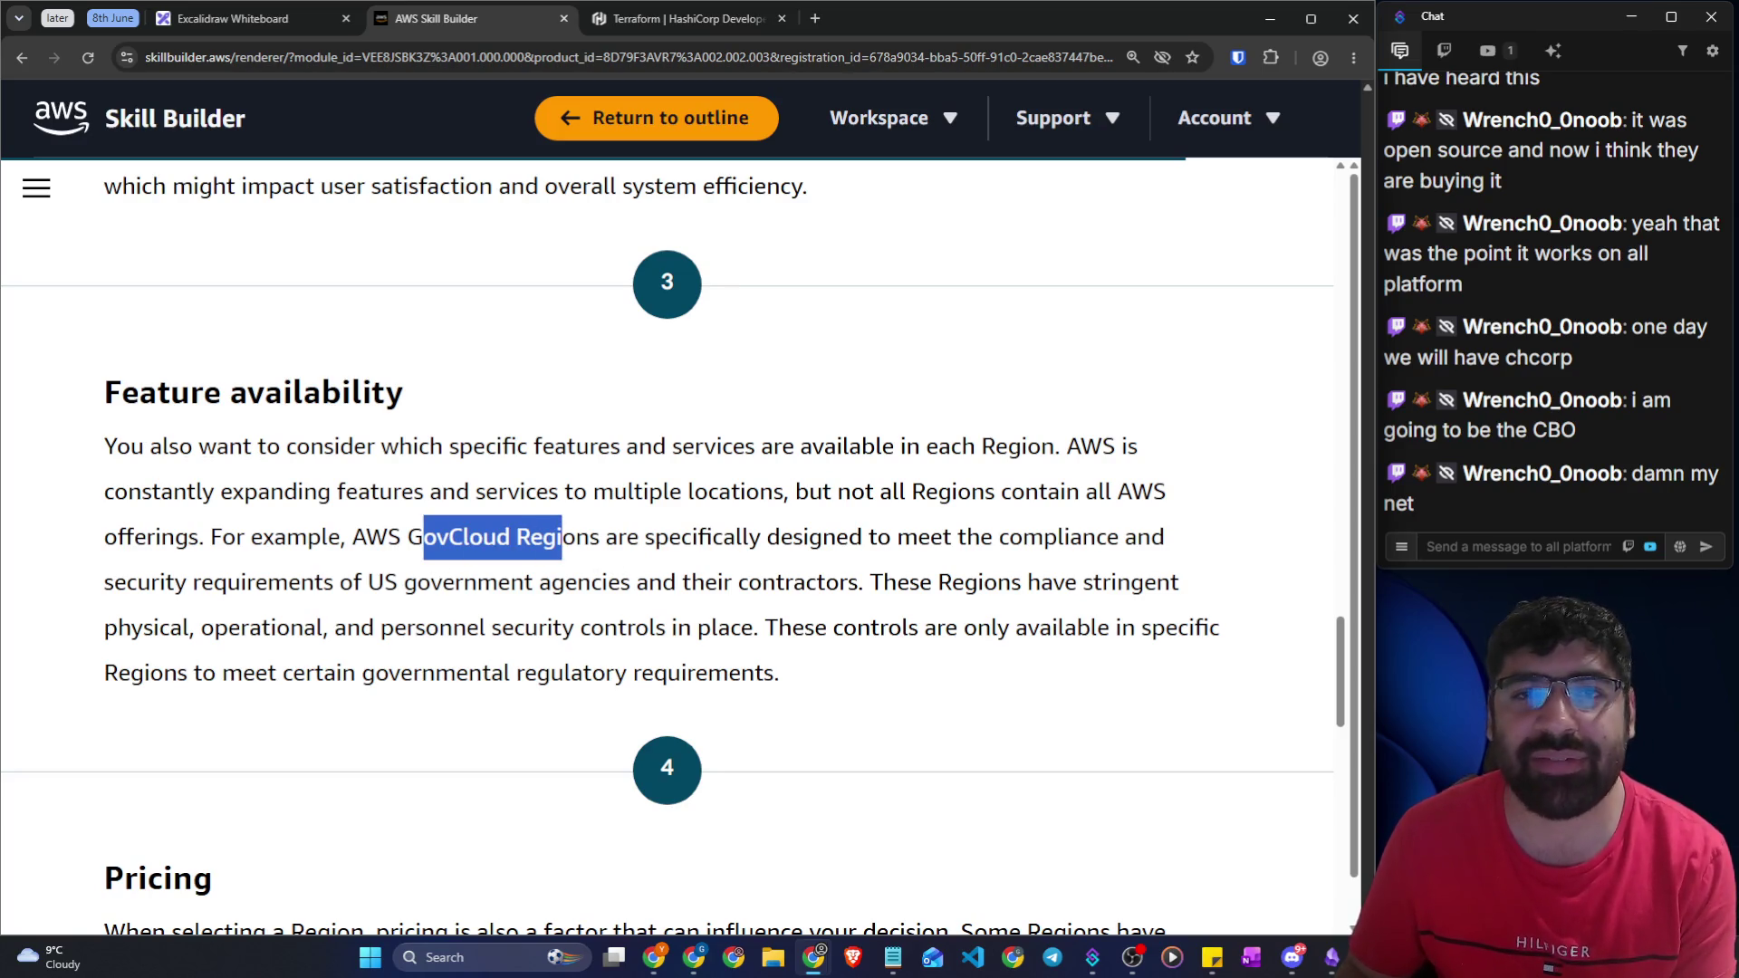
{"action": "left_click_drag", "start_coordinate": [883, 582], "coordinate": [1179, 582]}
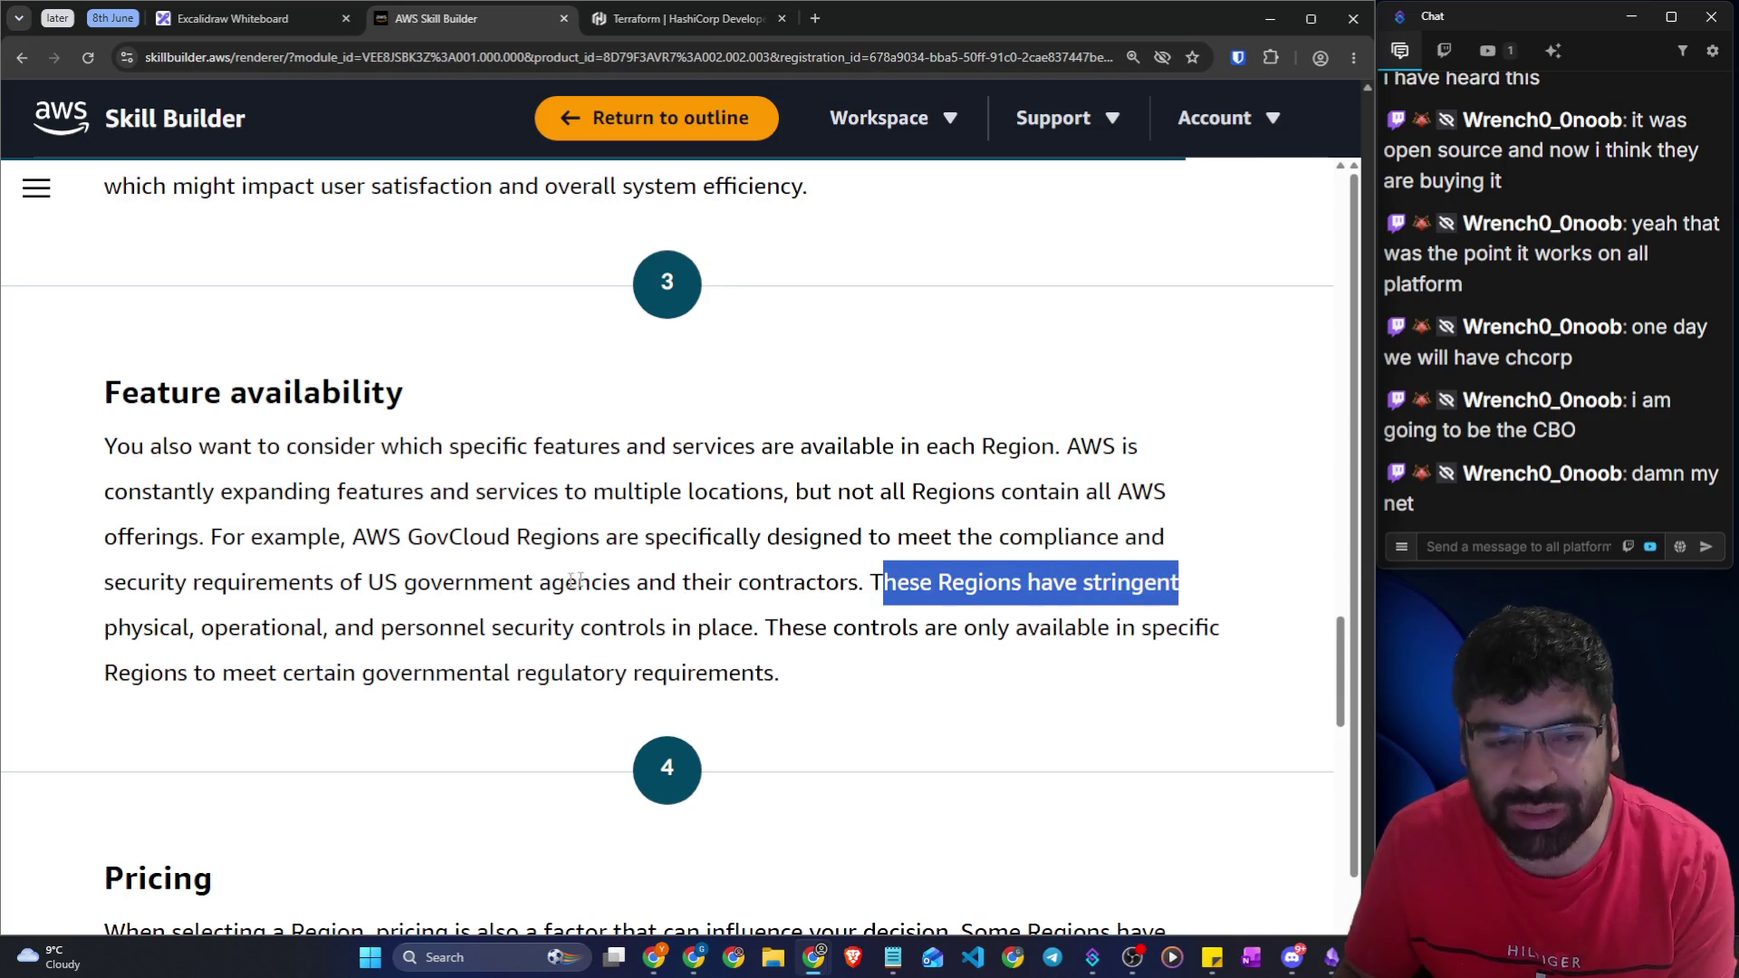
{"action": "left_click_drag", "start_coordinate": [170, 626], "coordinate": [753, 627]}
{"action": "left_click", "coordinate": [753, 627]}
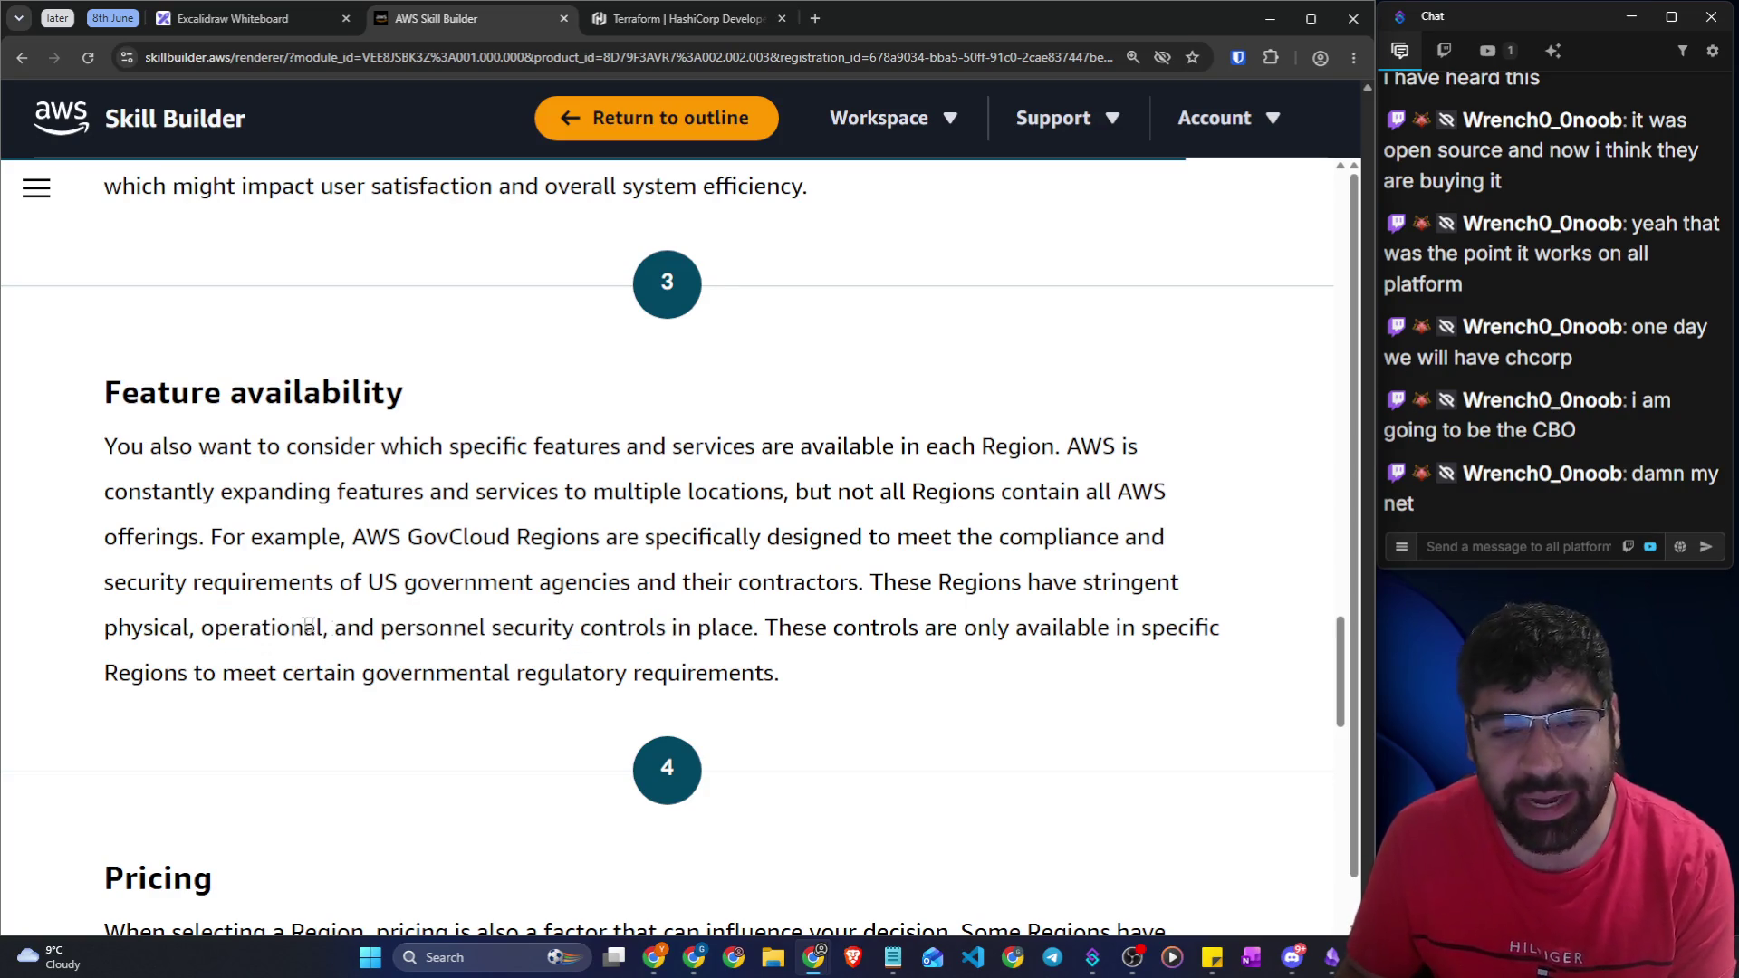
{"action": "left_click_drag", "start_coordinate": [374, 627], "coordinate": [561, 627]}
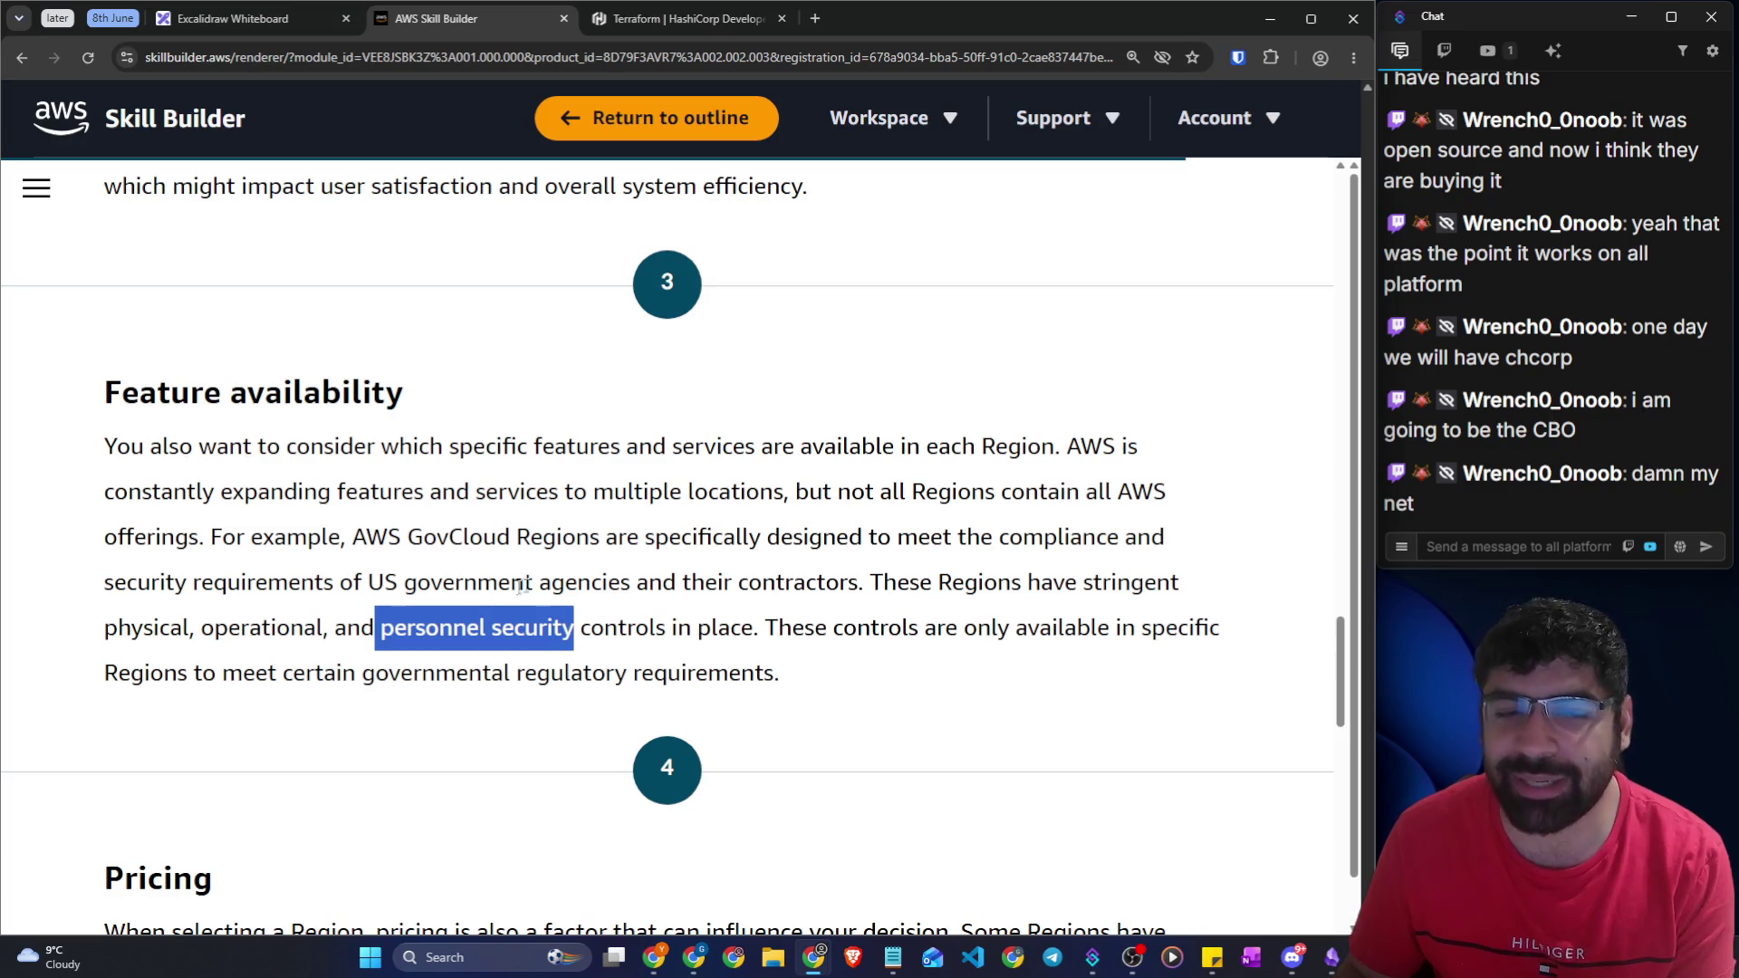
{"action": "left_click_drag", "start_coordinate": [777, 626], "coordinate": [1242, 627]}
{"action": "scroll", "coordinate": [608, 573], "scroll_direction": "down", "scroll_amount": 1}
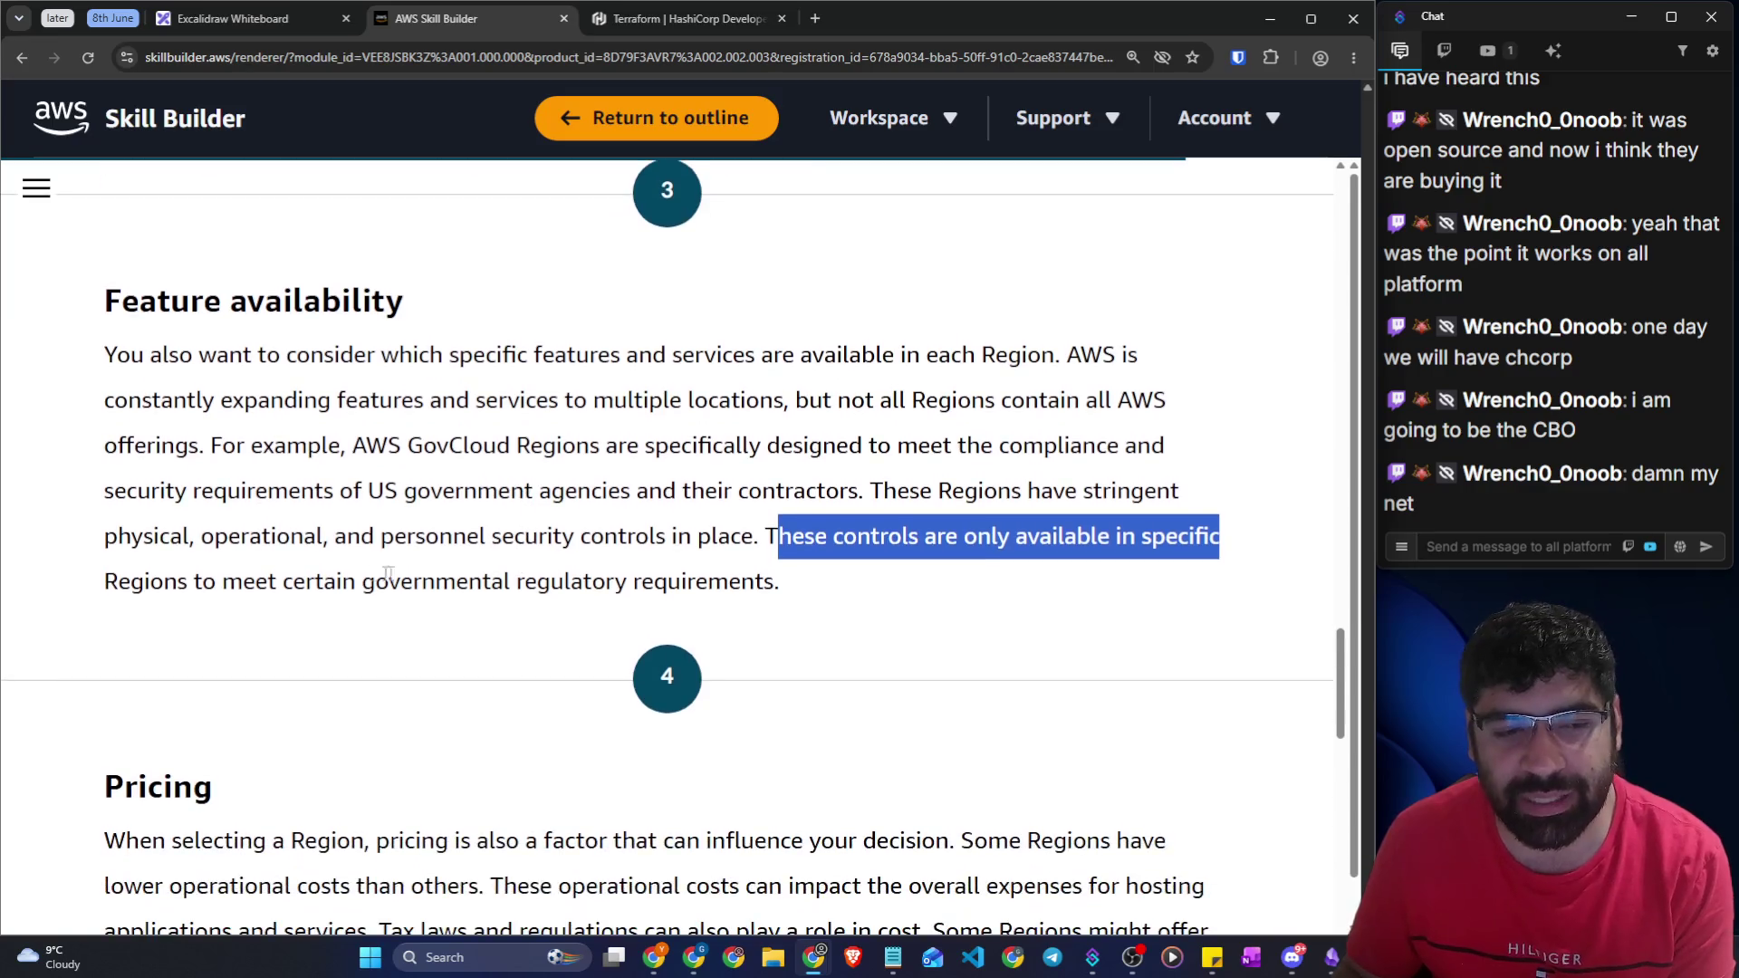
{"action": "left_click_drag", "start_coordinate": [149, 581], "coordinate": [754, 581]}
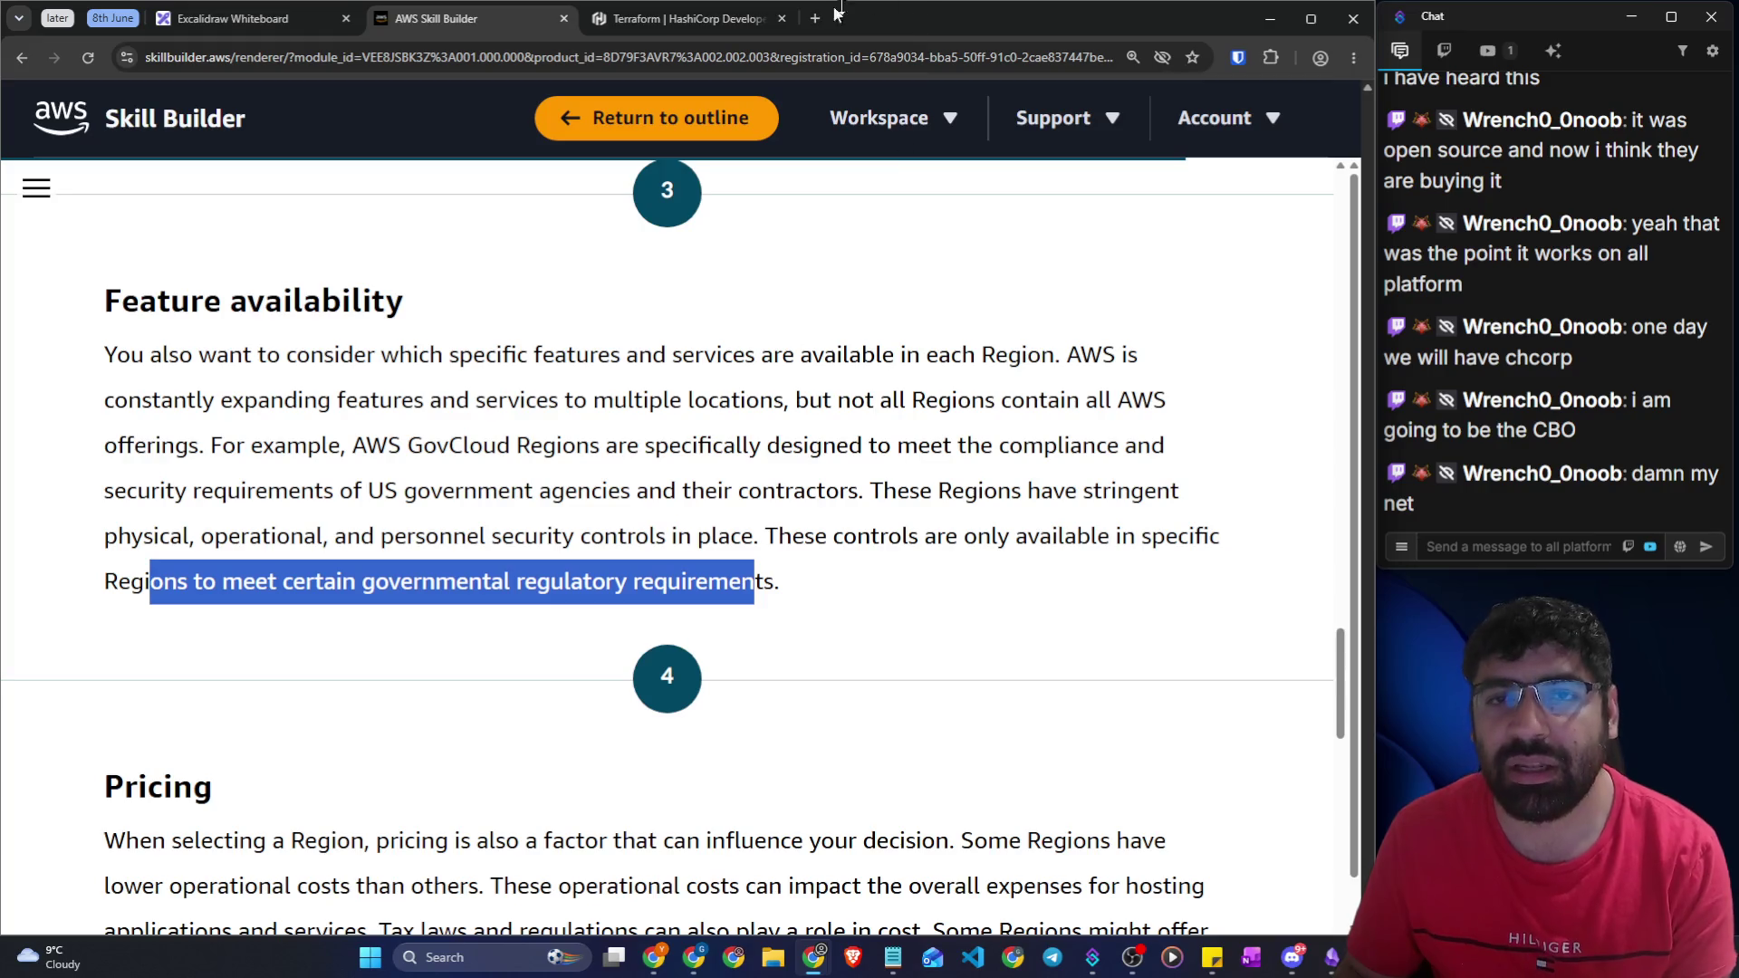
{"action": "left_click", "coordinate": [756, 19]}
Search Google for 'aws region and service map'
{"action": "left_click", "coordinate": [745, 52]}
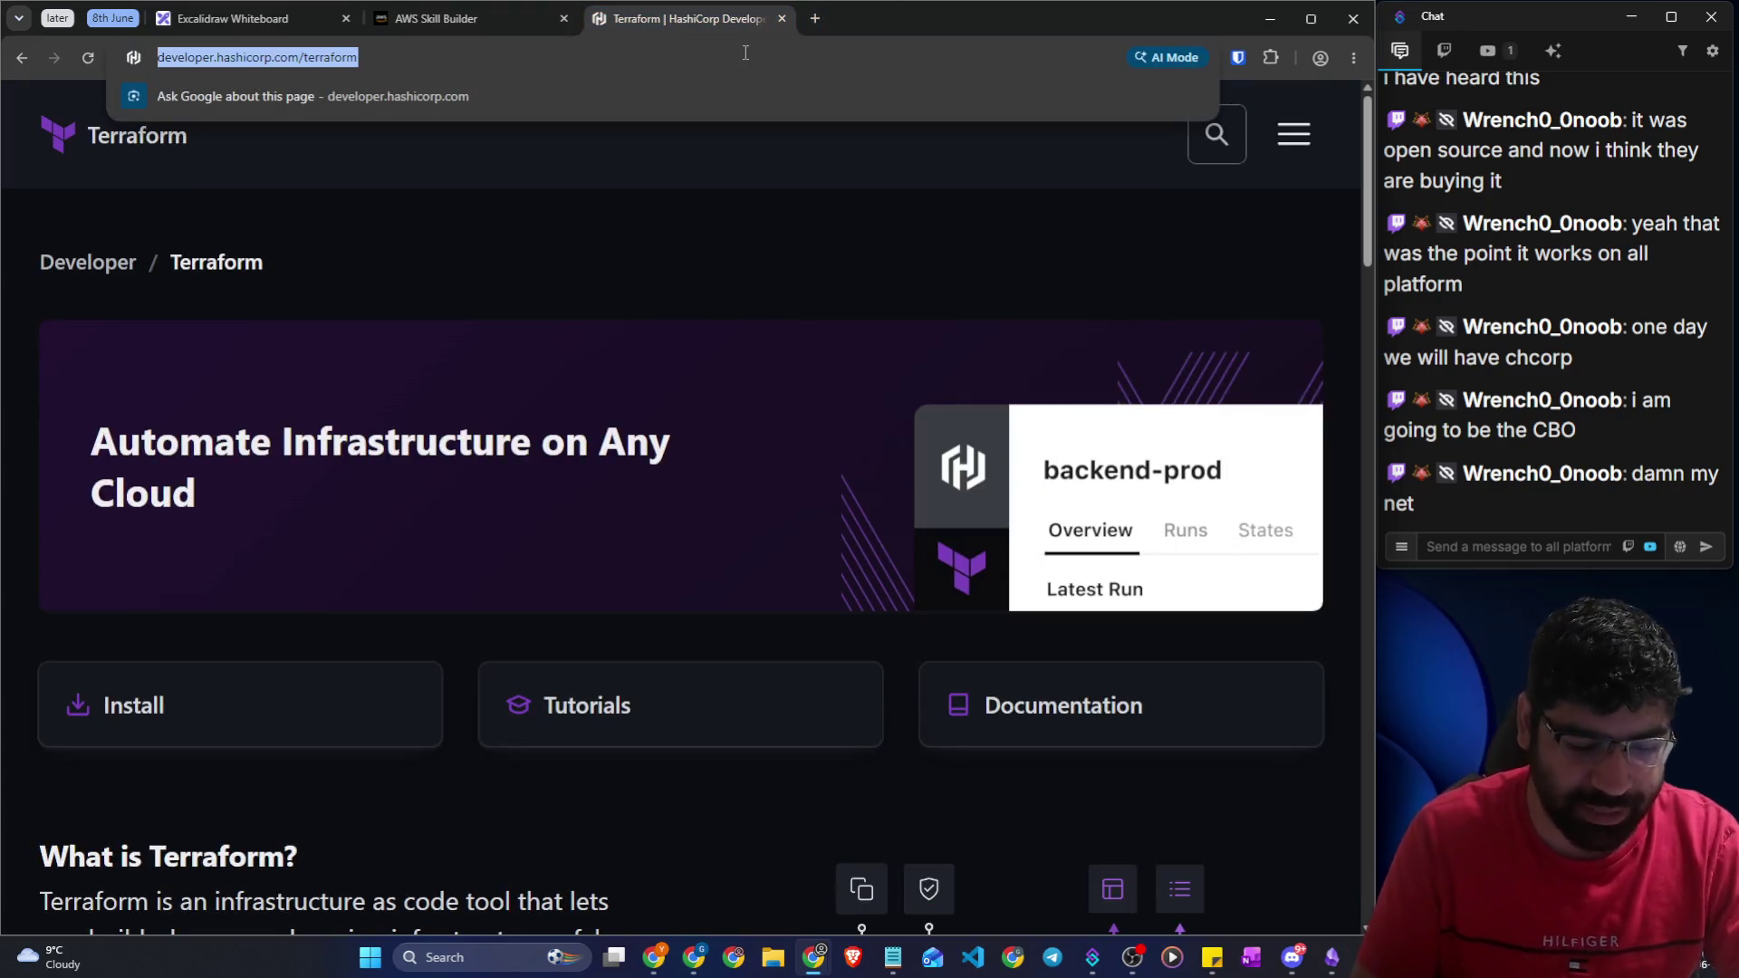
{"action": "type", "text": "aws"}
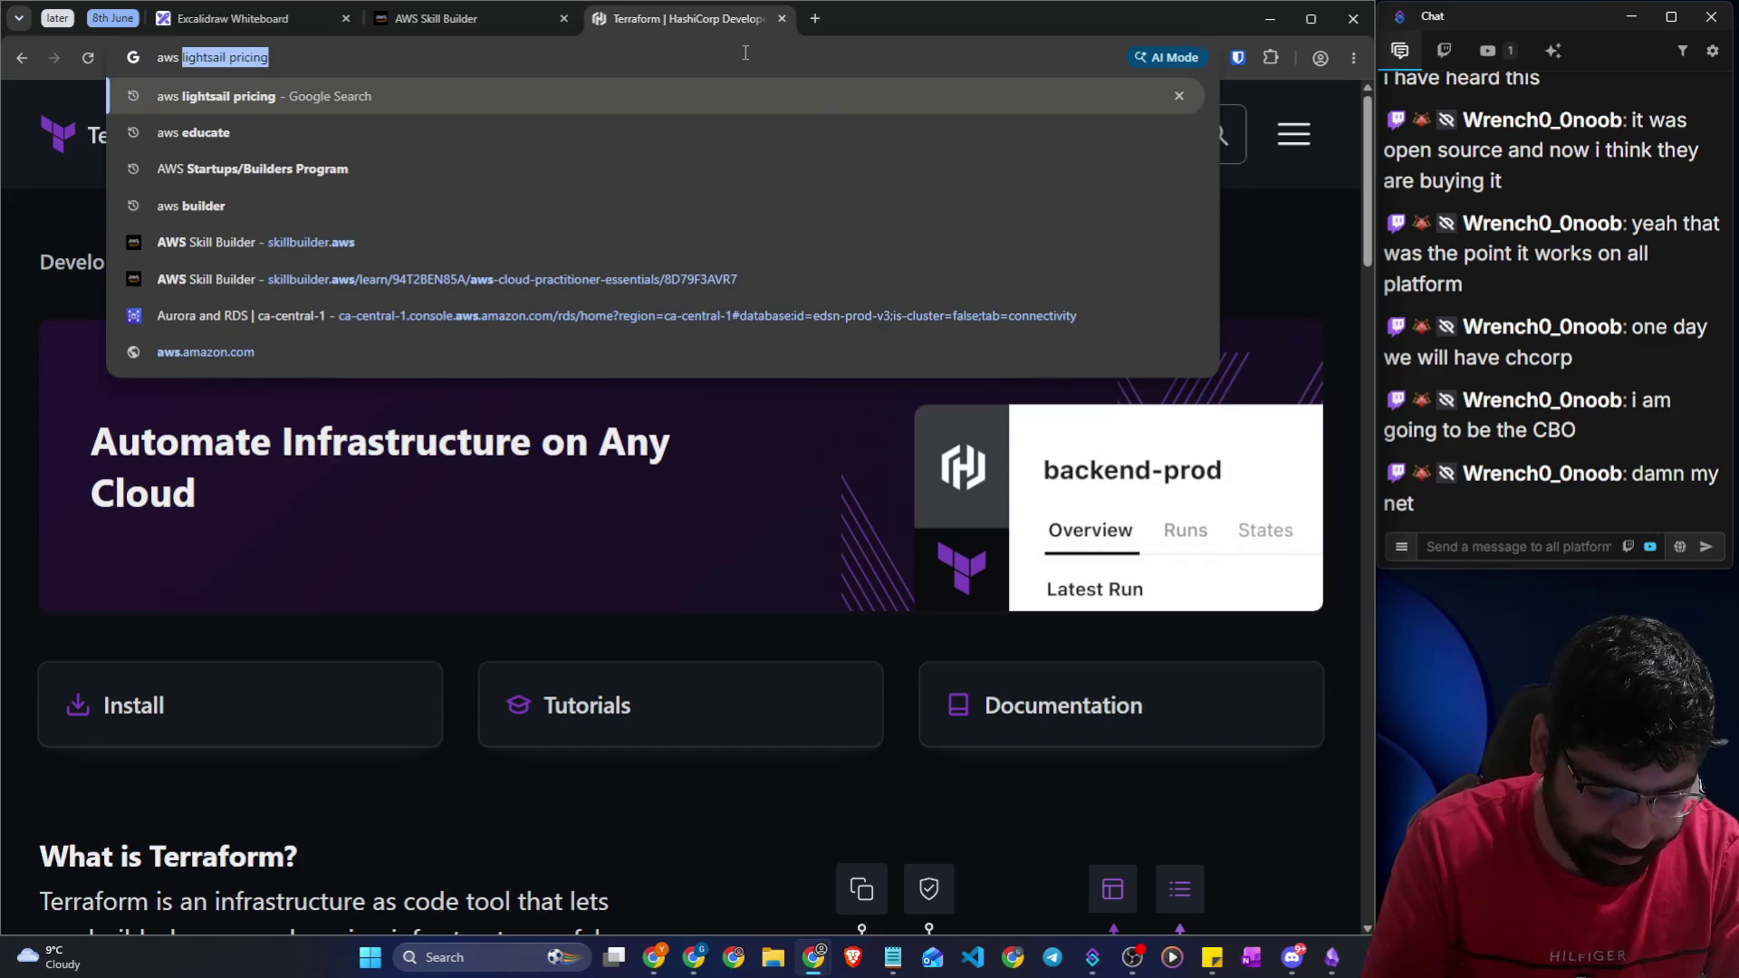
{"action": "type", "text": " region"}
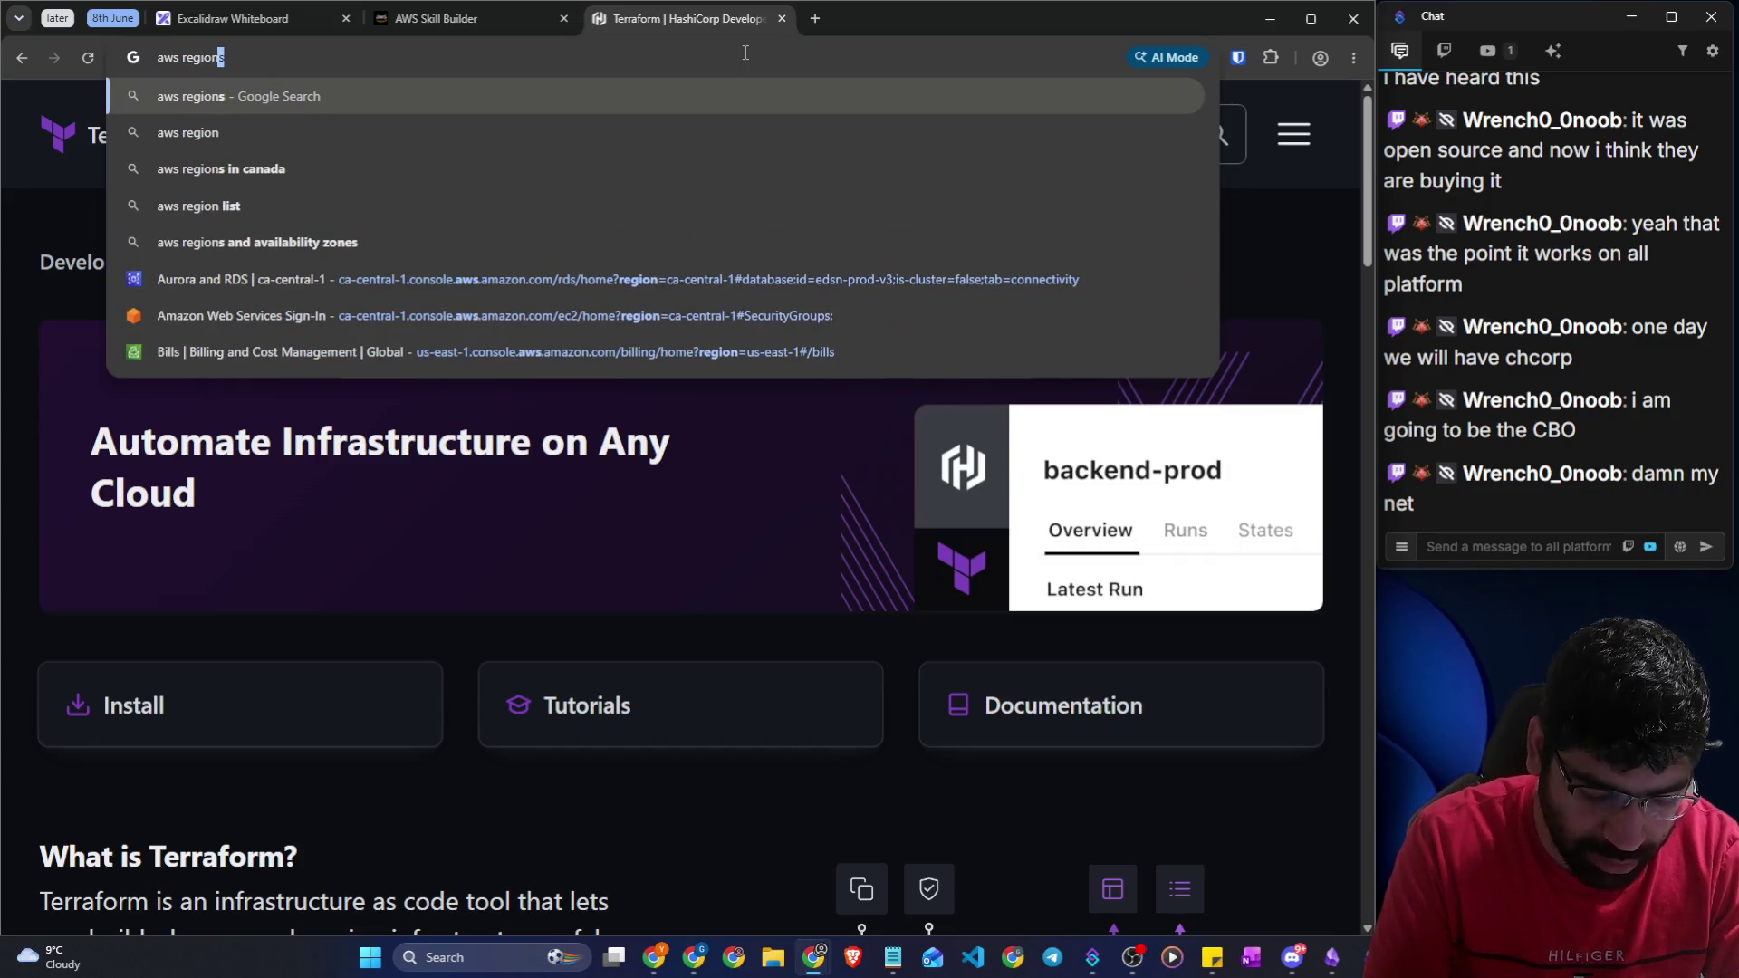
{"action": "type", "text": " and servic"}
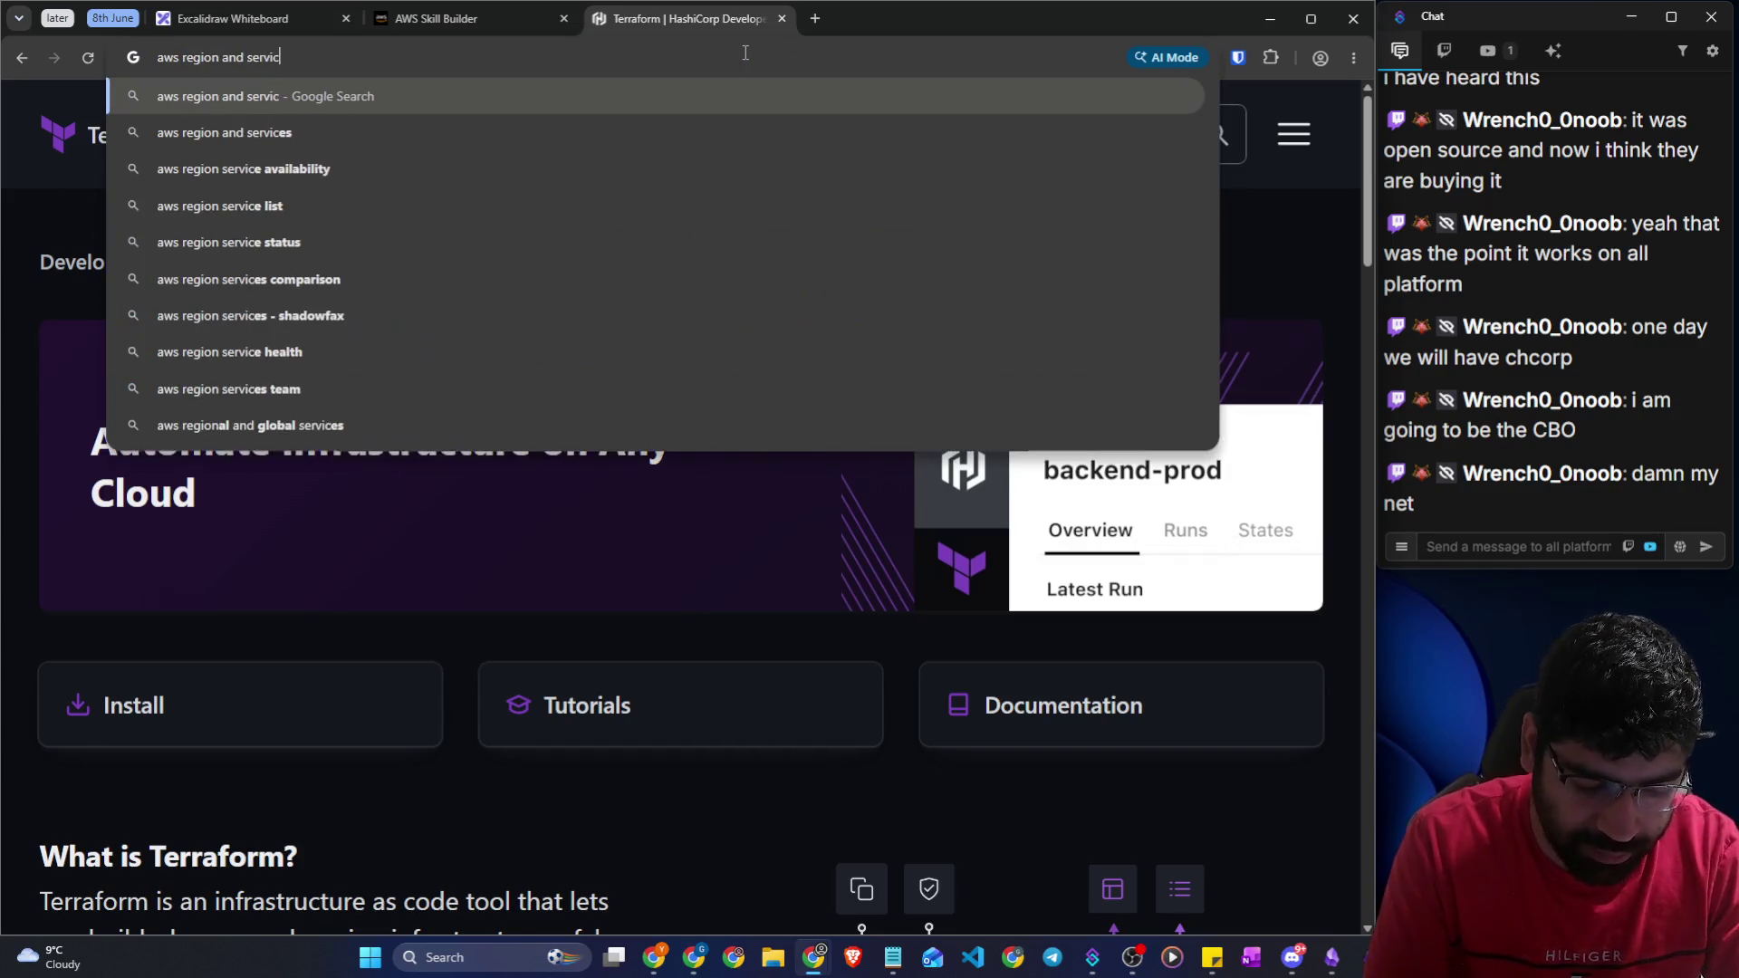
{"action": "type", "text": "e map"}
{"action": "key", "text": "Return"}
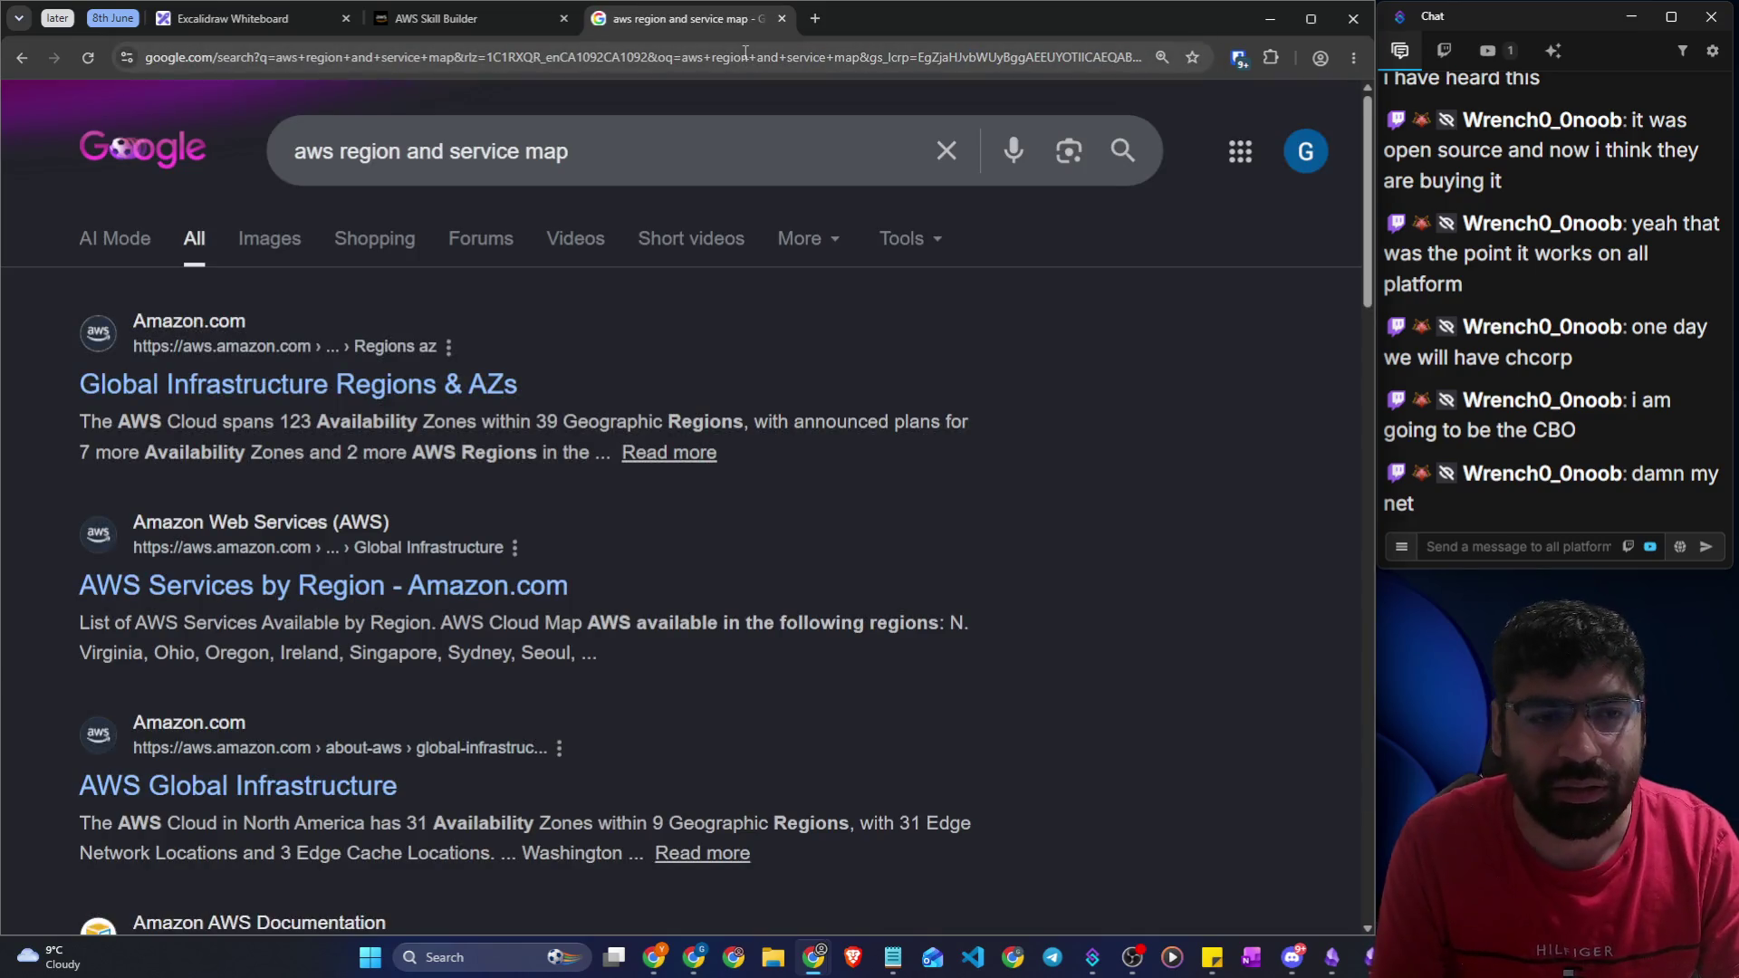
Change the search to 'aws which services are not available at all the regions'
{"action": "left_click_drag", "start_coordinate": [535, 159], "coordinate": [344, 151]}
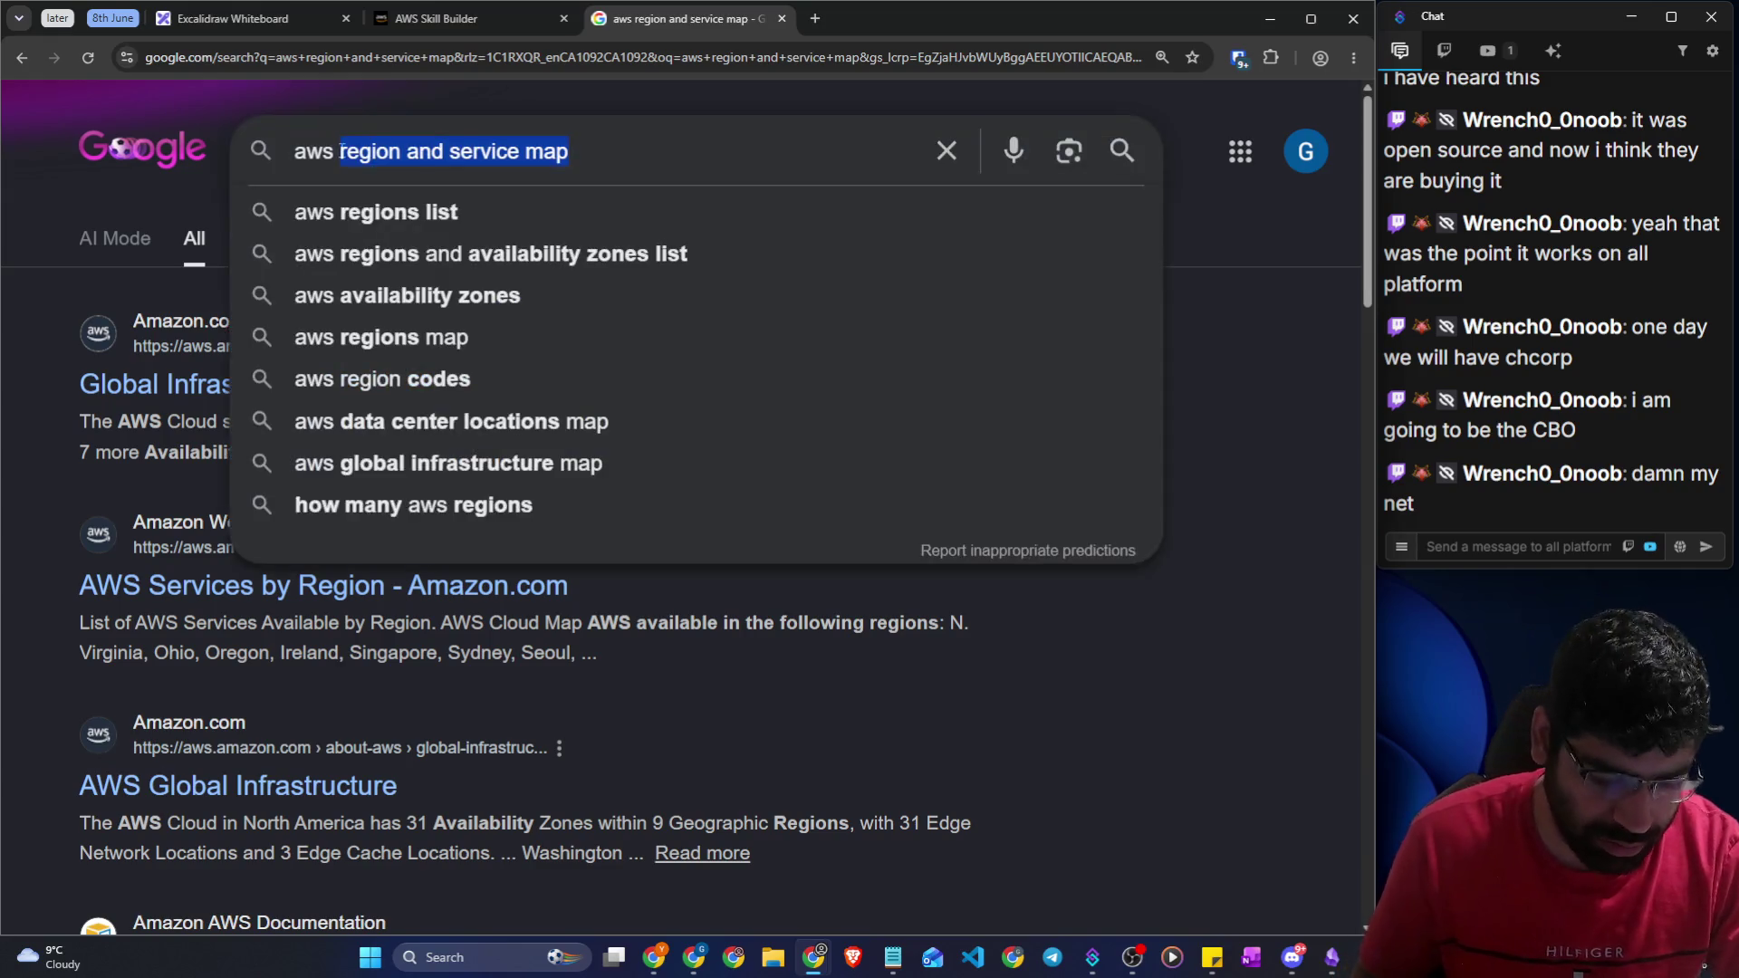
{"action": "type", "text": "which sr"}
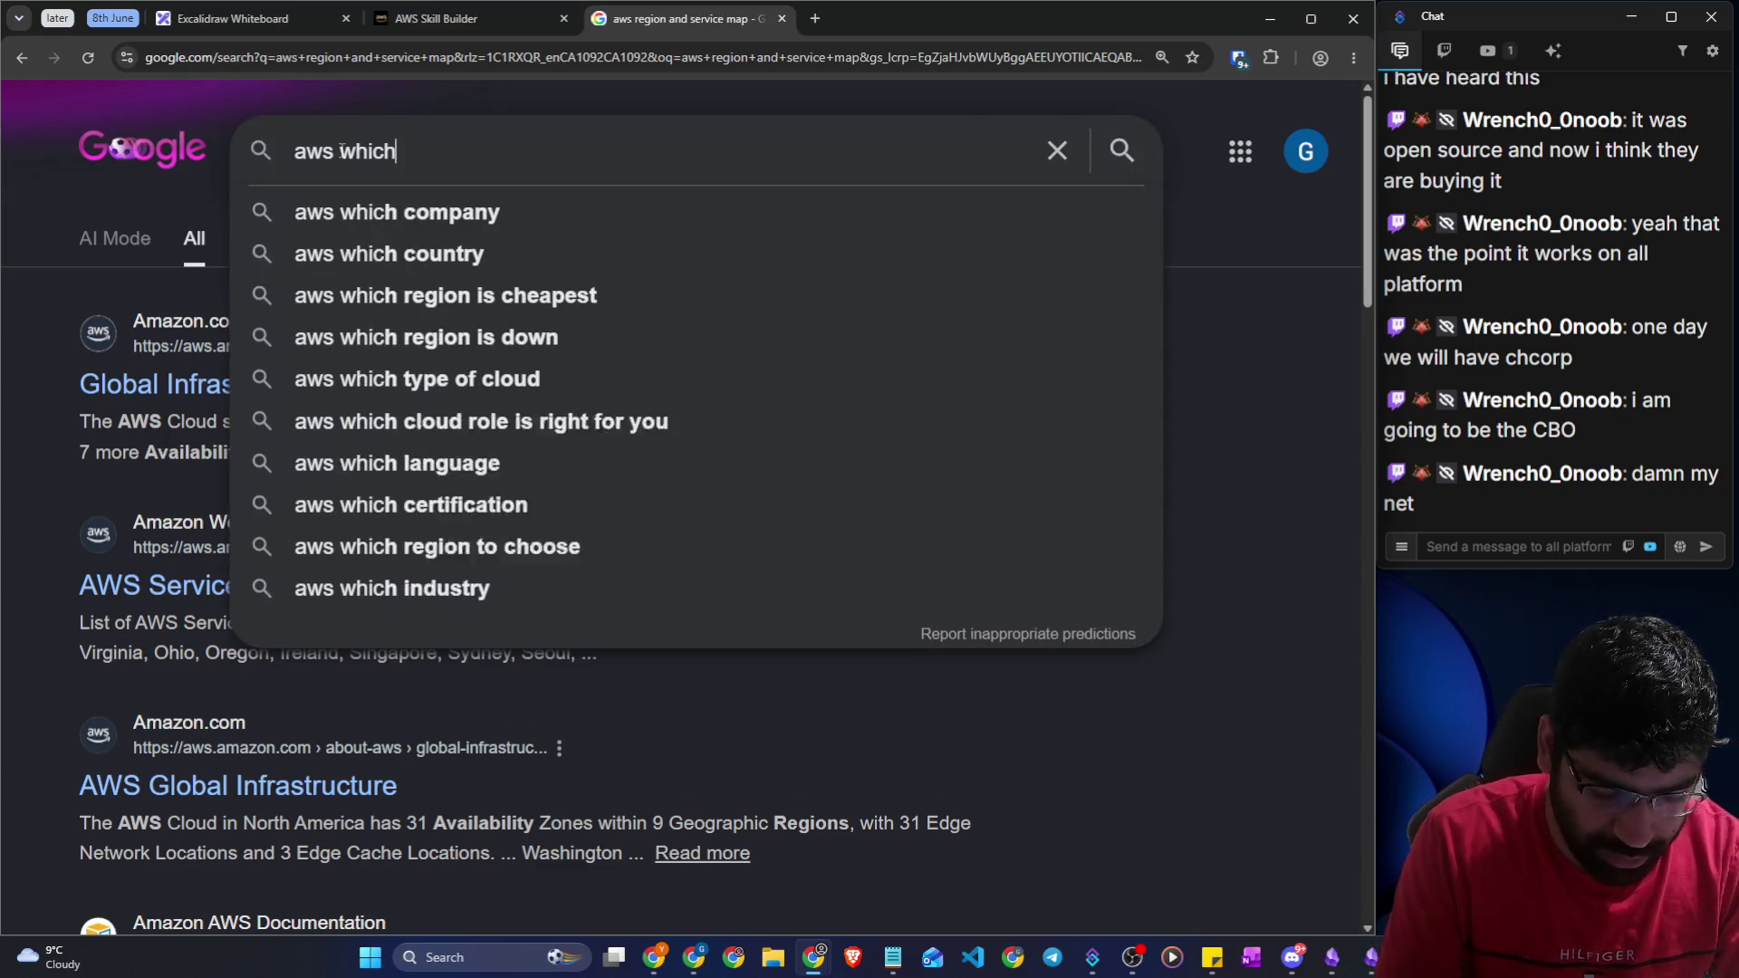
{"action": "key", "text": "BackSpace"}
{"action": "key", "text": "BackSpace"}
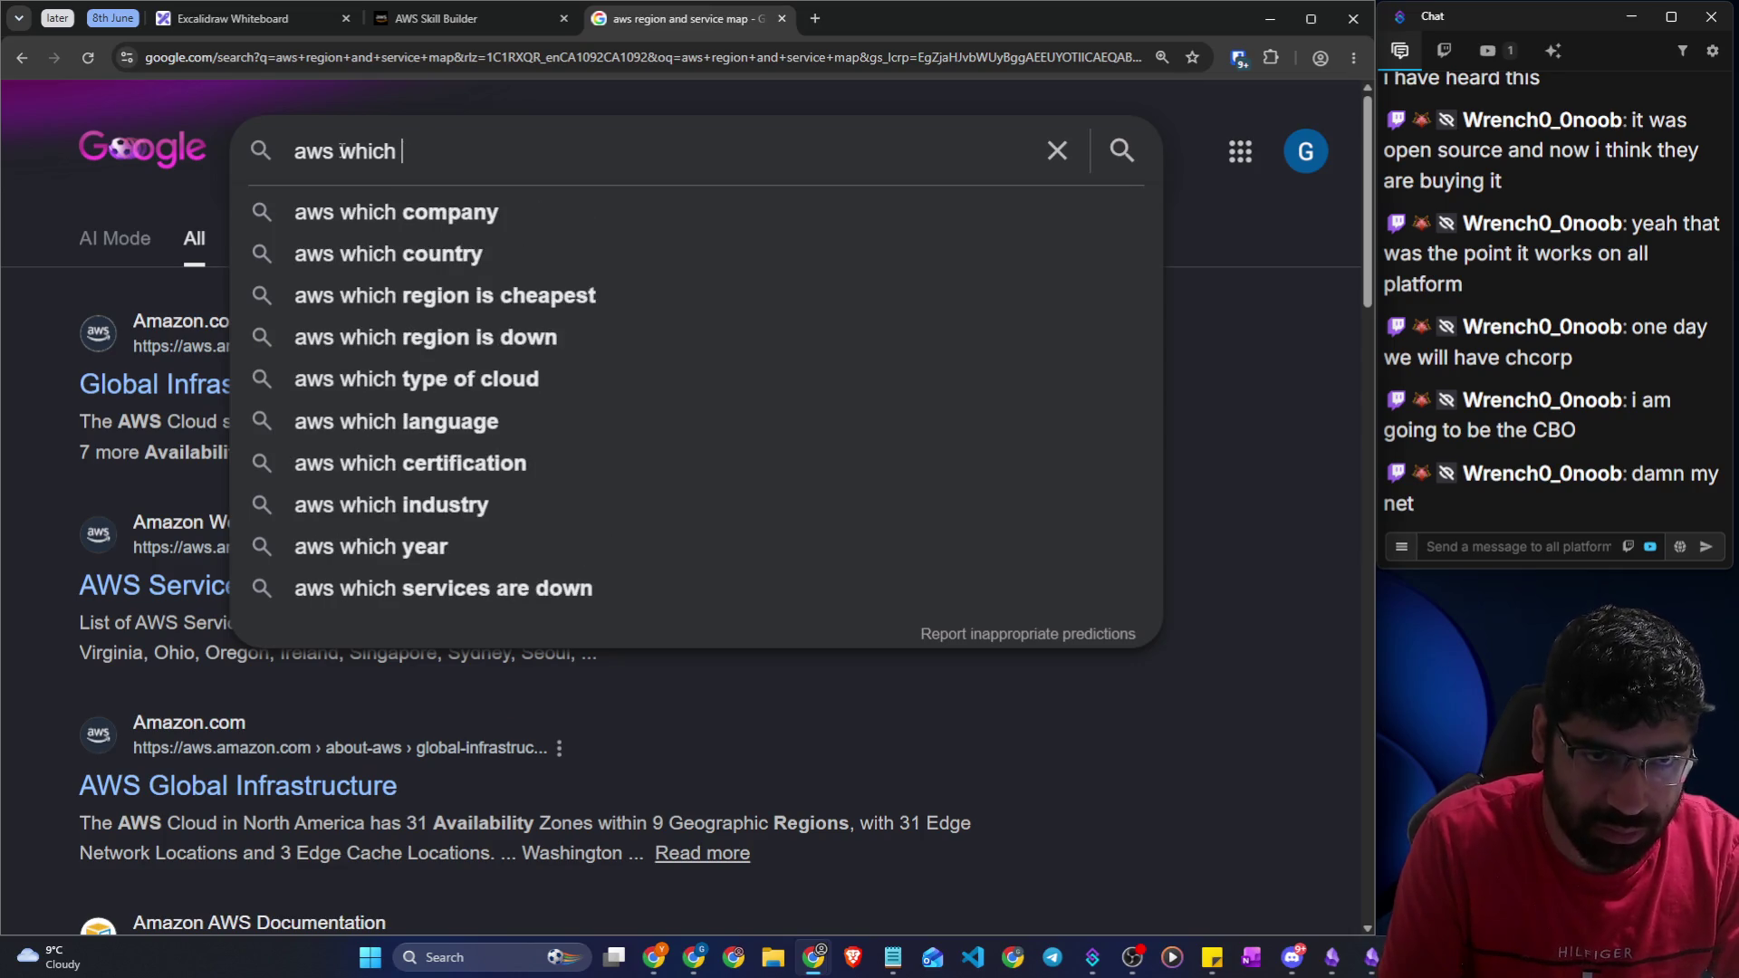
{"action": "type", "text": "service"}
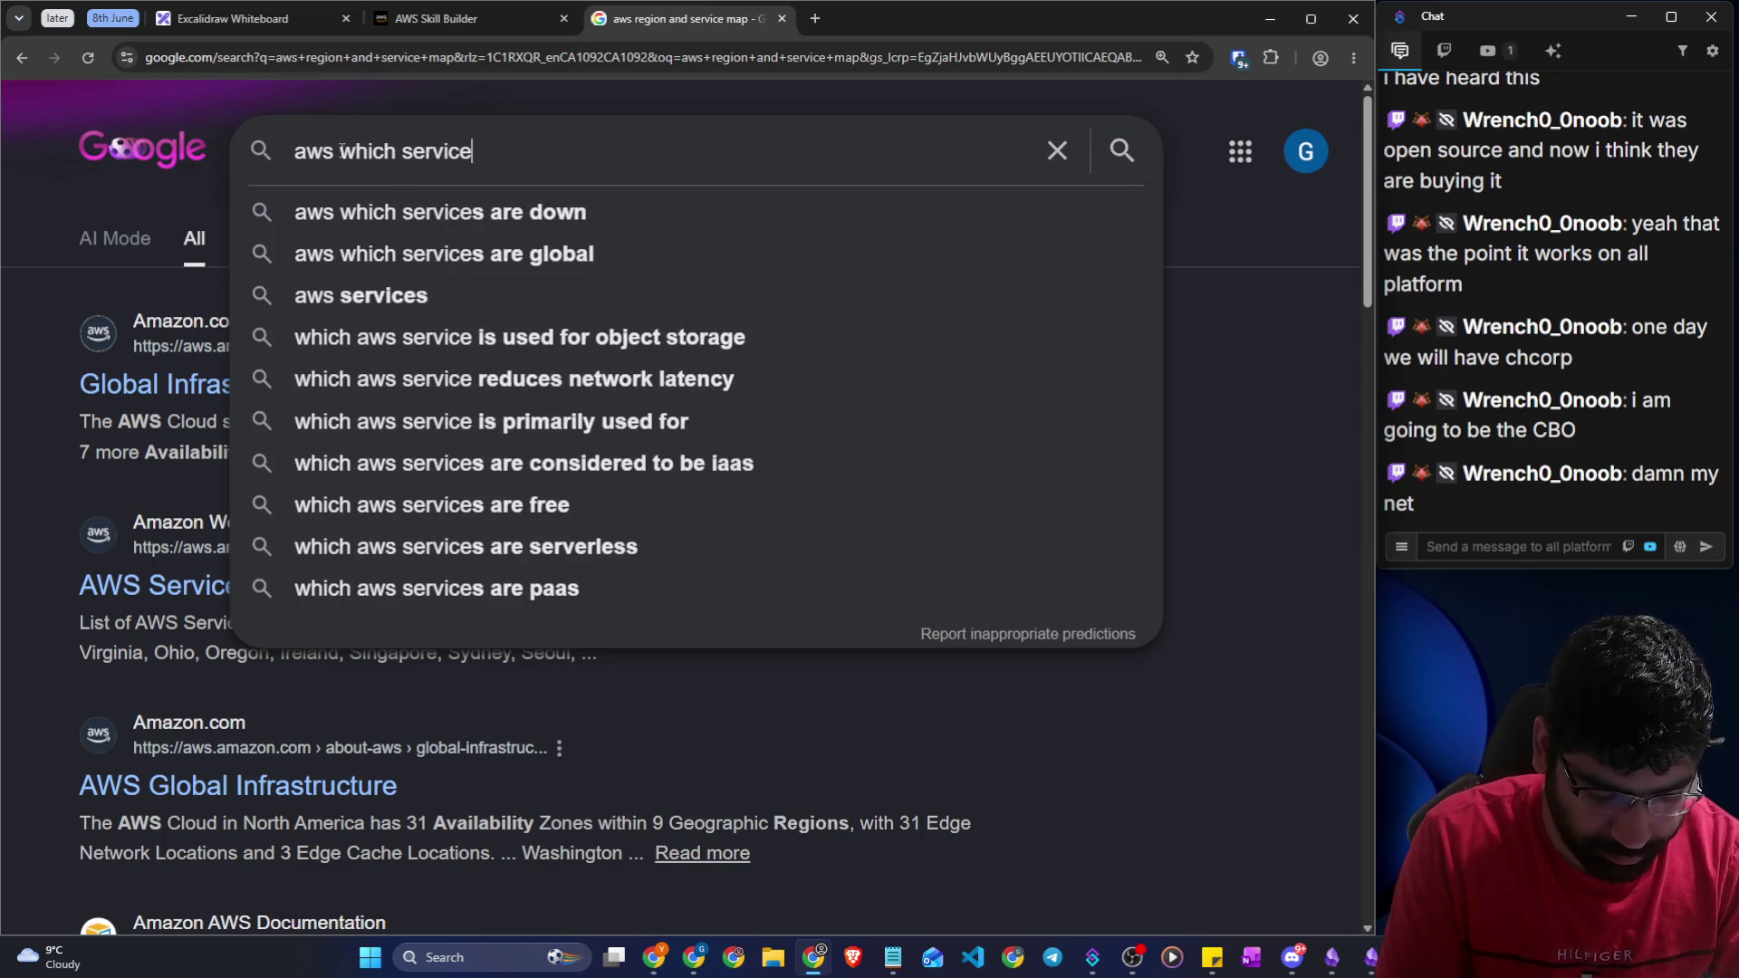
{"action": "type", "text": "s are not "}
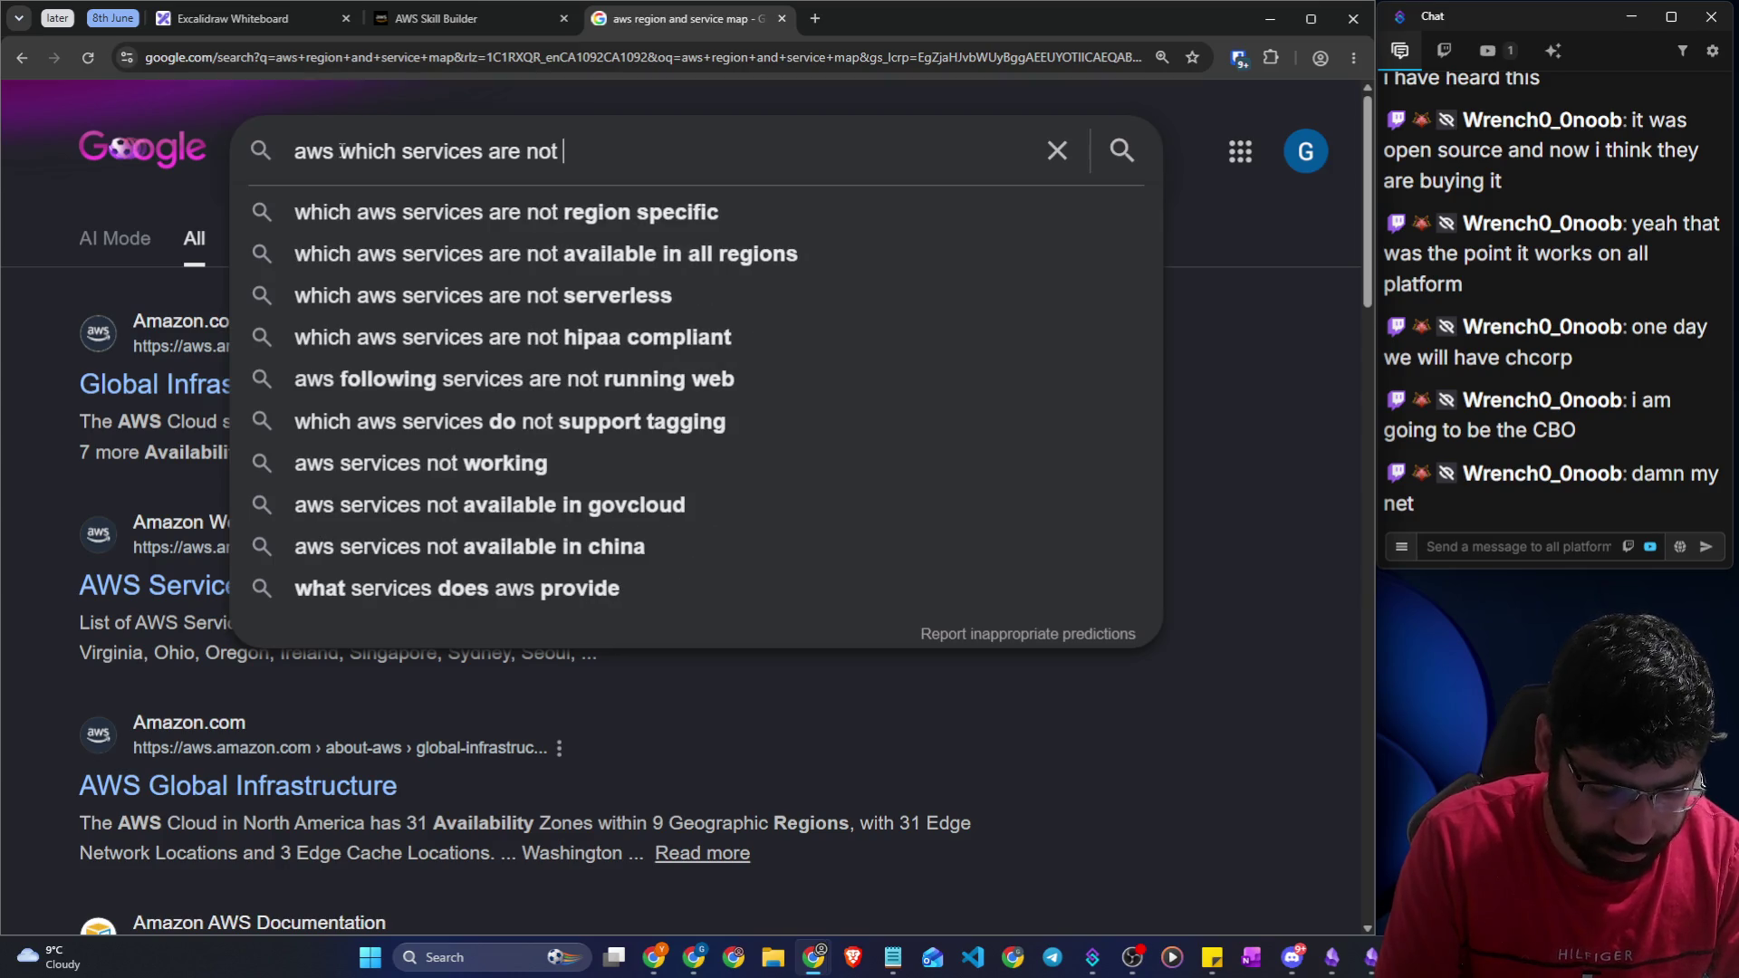
{"action": "type", "text": "avaibl"}
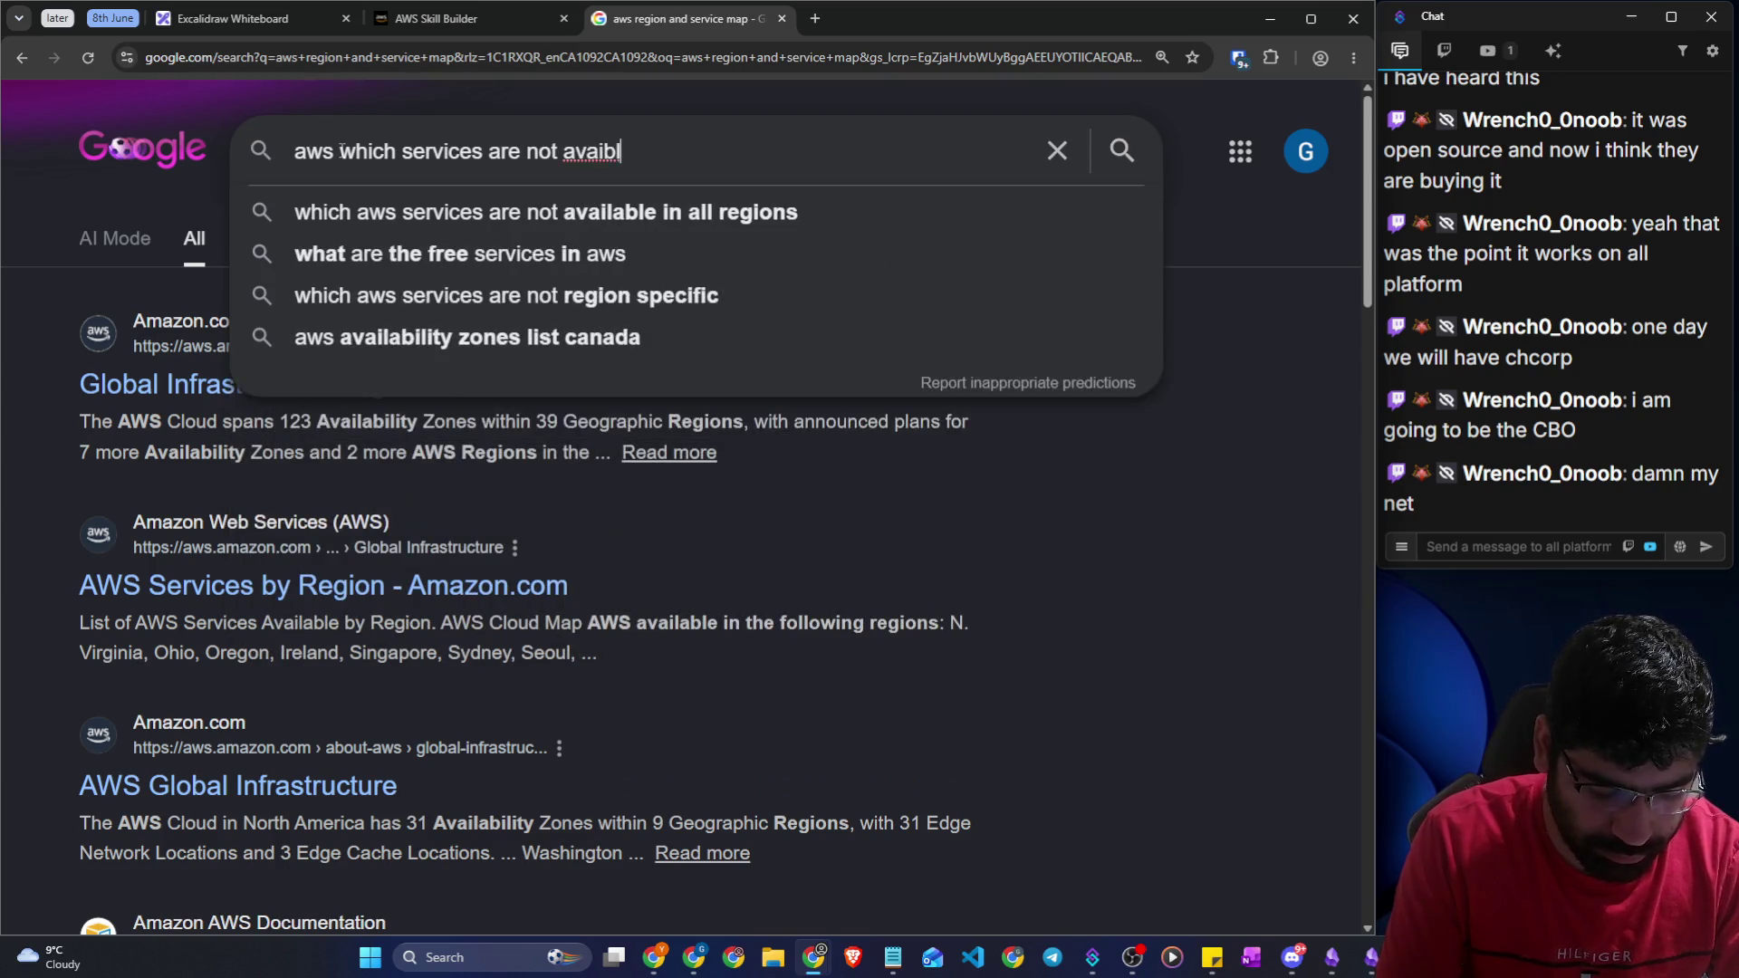
{"action": "type", "text": "e at all th"}
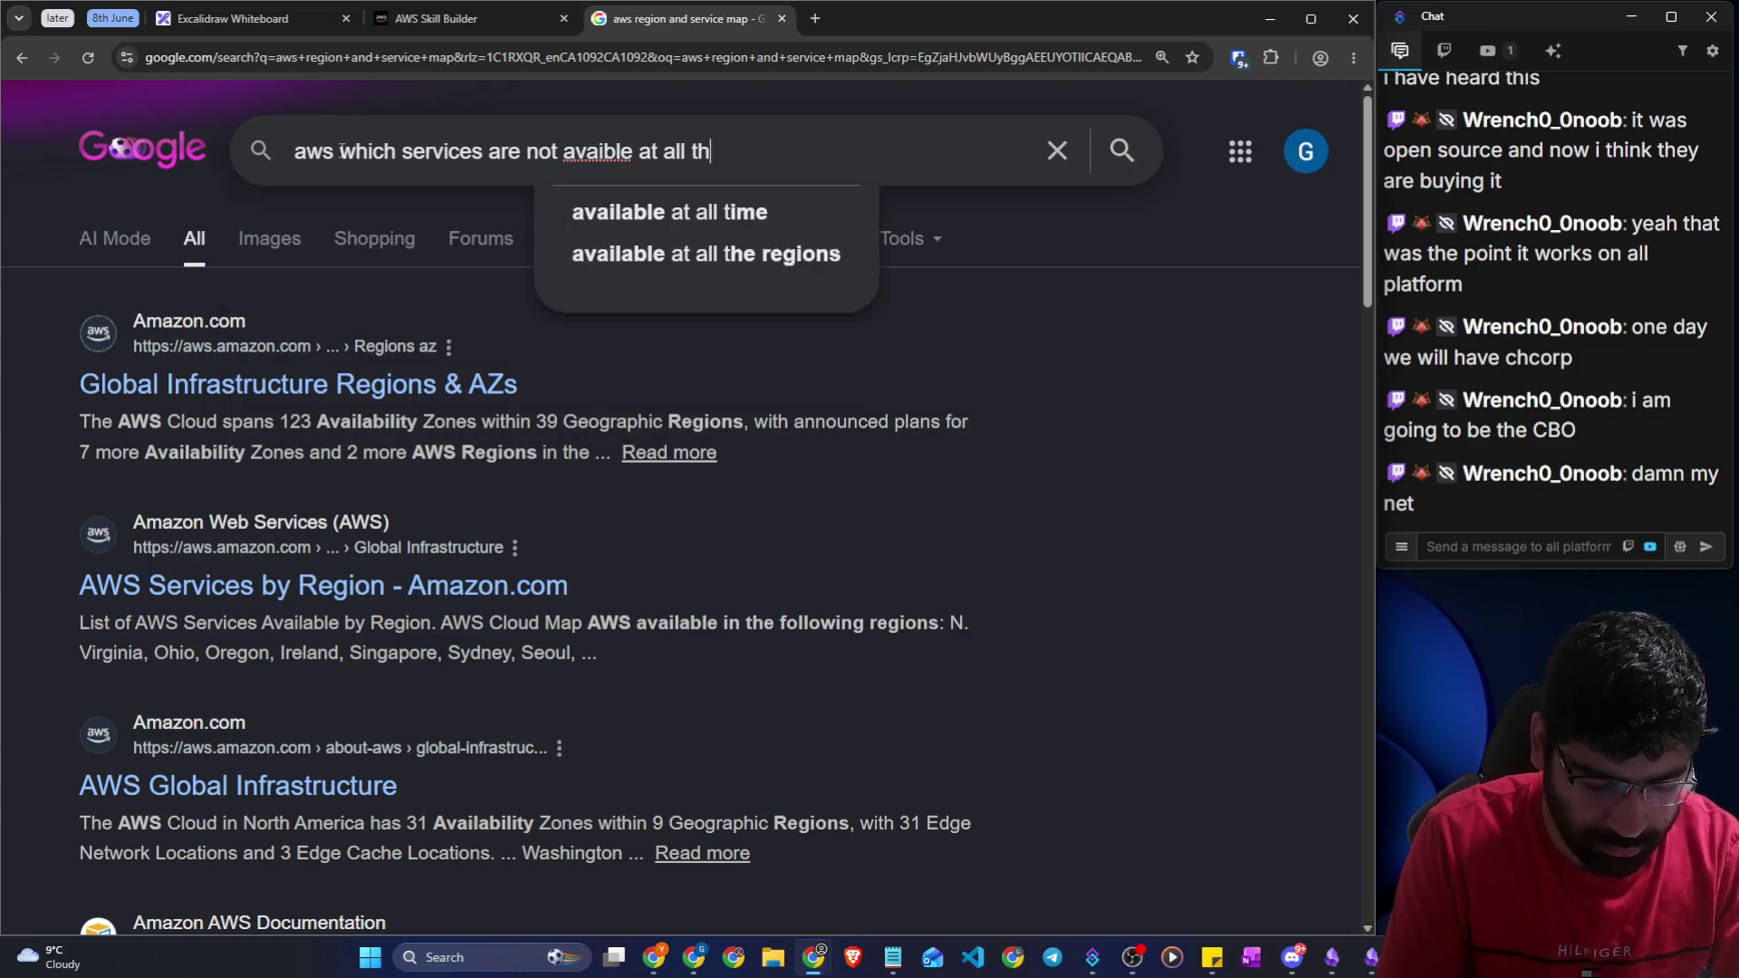
{"action": "type", "text": "e regions"}
{"action": "key", "text": "Return"}
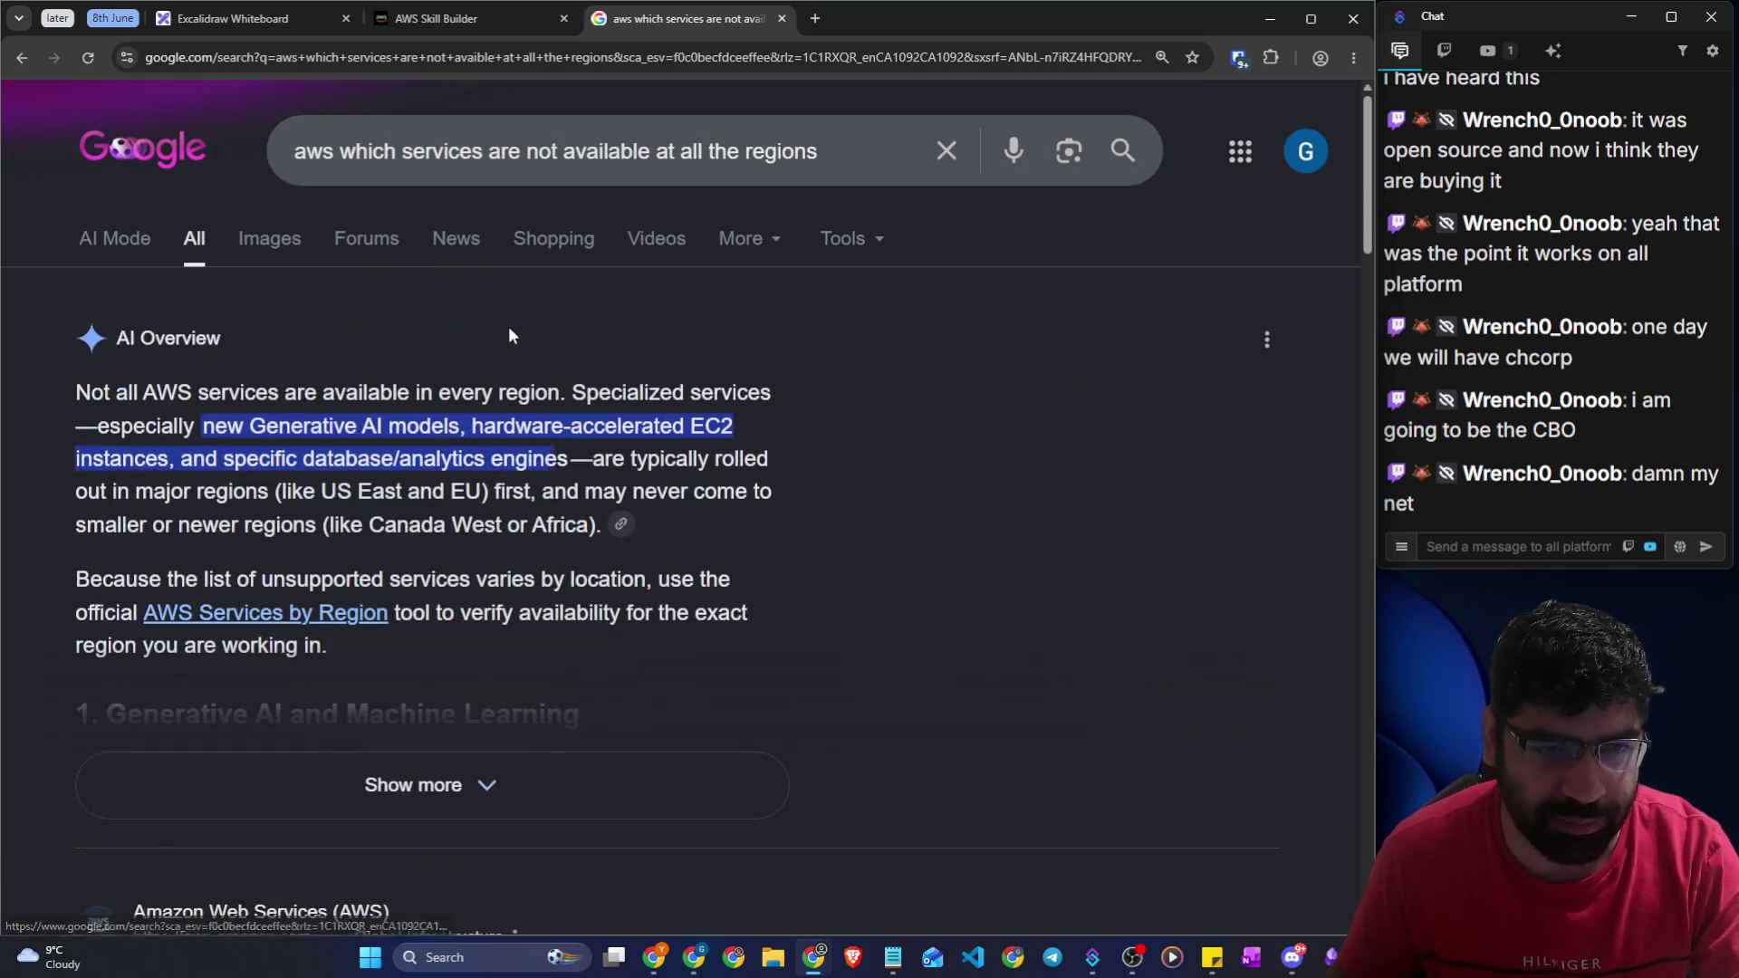
Open the 'AWS Services by Region' search result
{"action": "scroll", "coordinate": [407, 421], "scroll_direction": "down", "scroll_amount": 3}
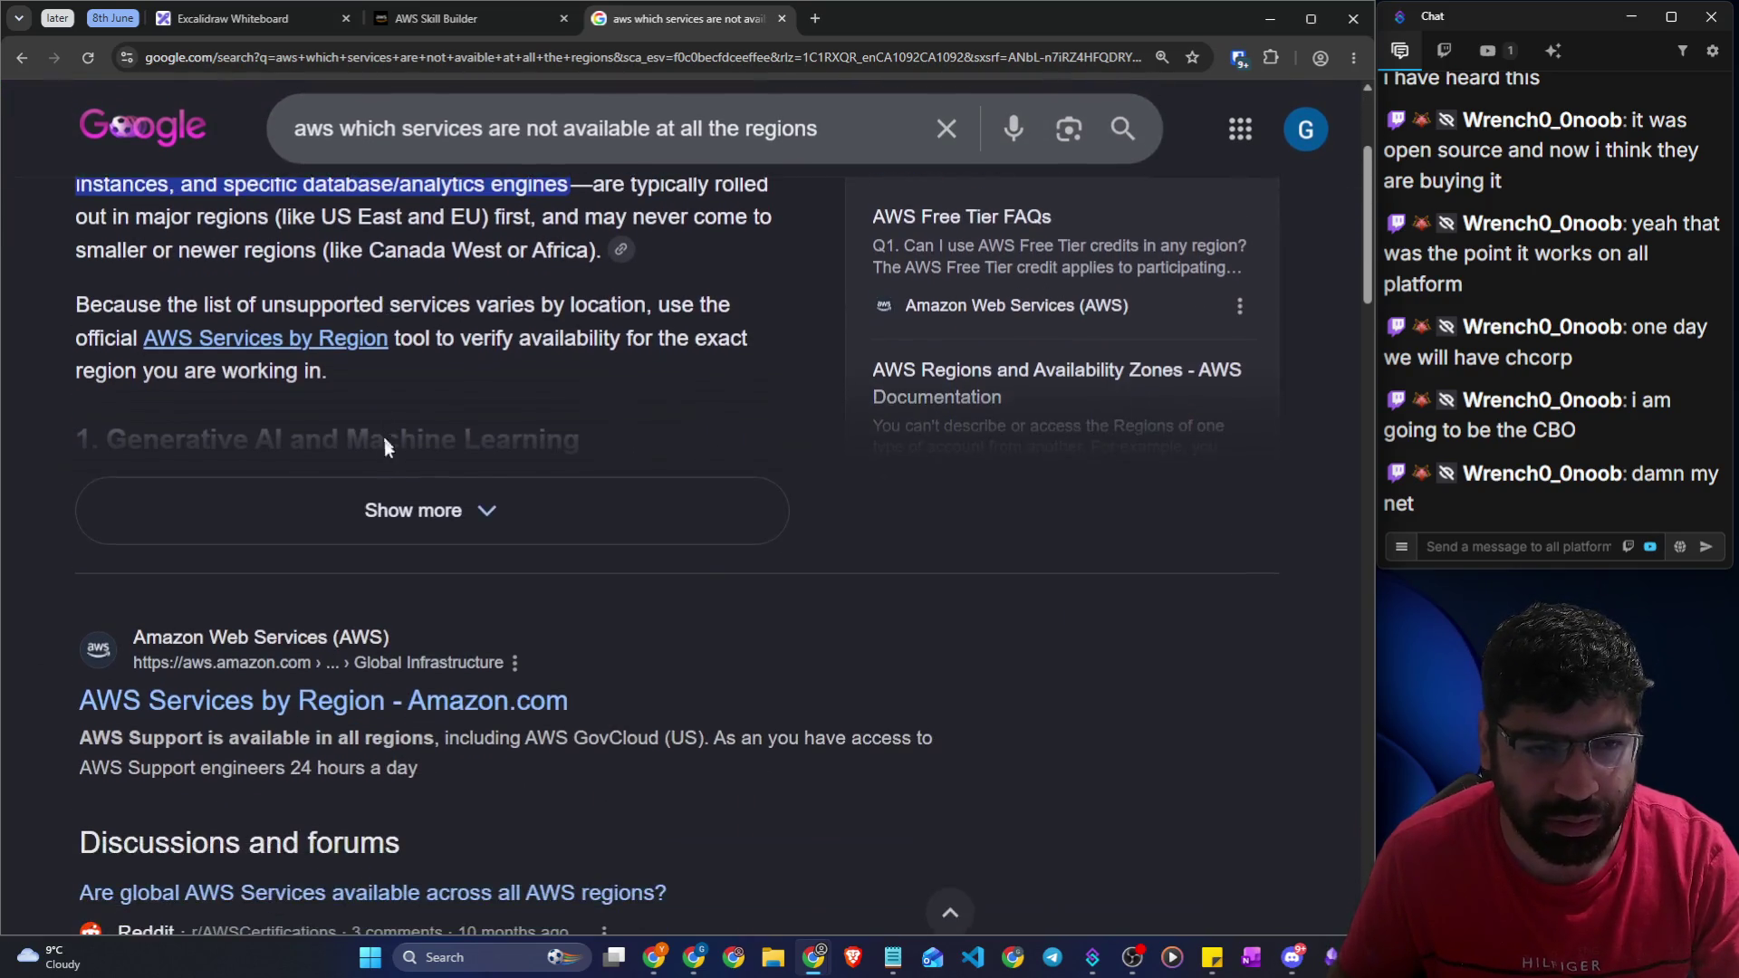
{"action": "scroll", "coordinate": [226, 356], "scroll_direction": "up", "scroll_amount": 2}
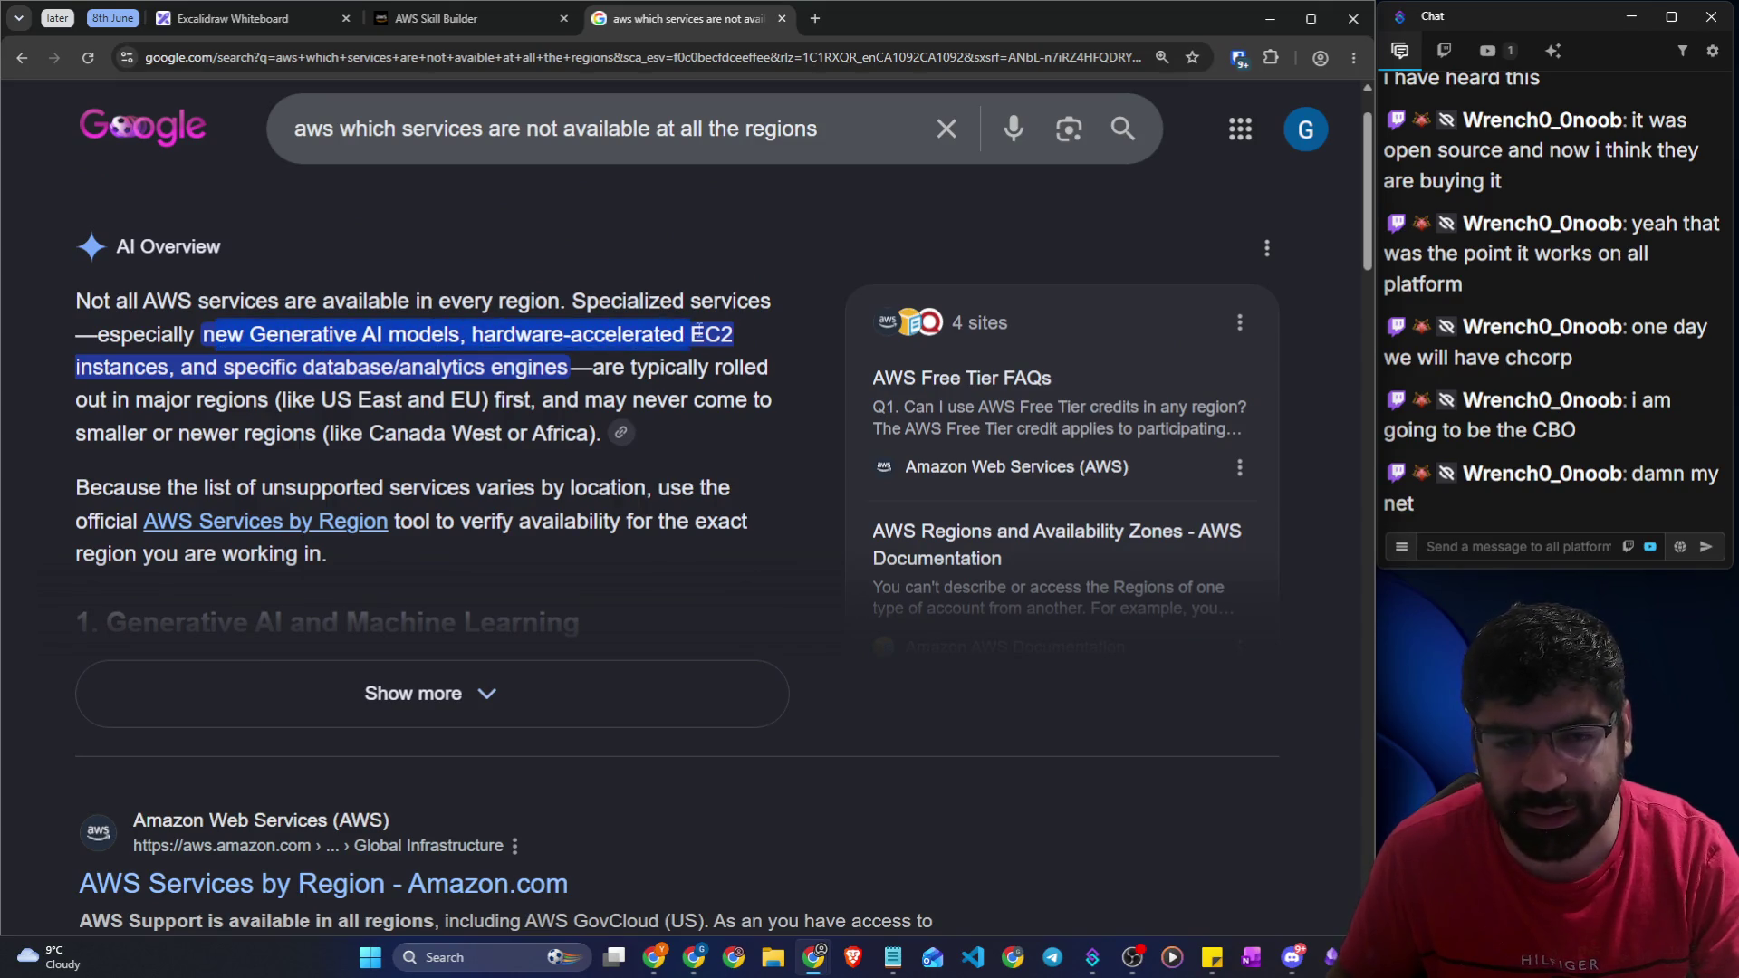
{"action": "scroll", "coordinate": [699, 332], "scroll_direction": "down", "scroll_amount": 3}
{"action": "left_click", "coordinate": [424, 616]}
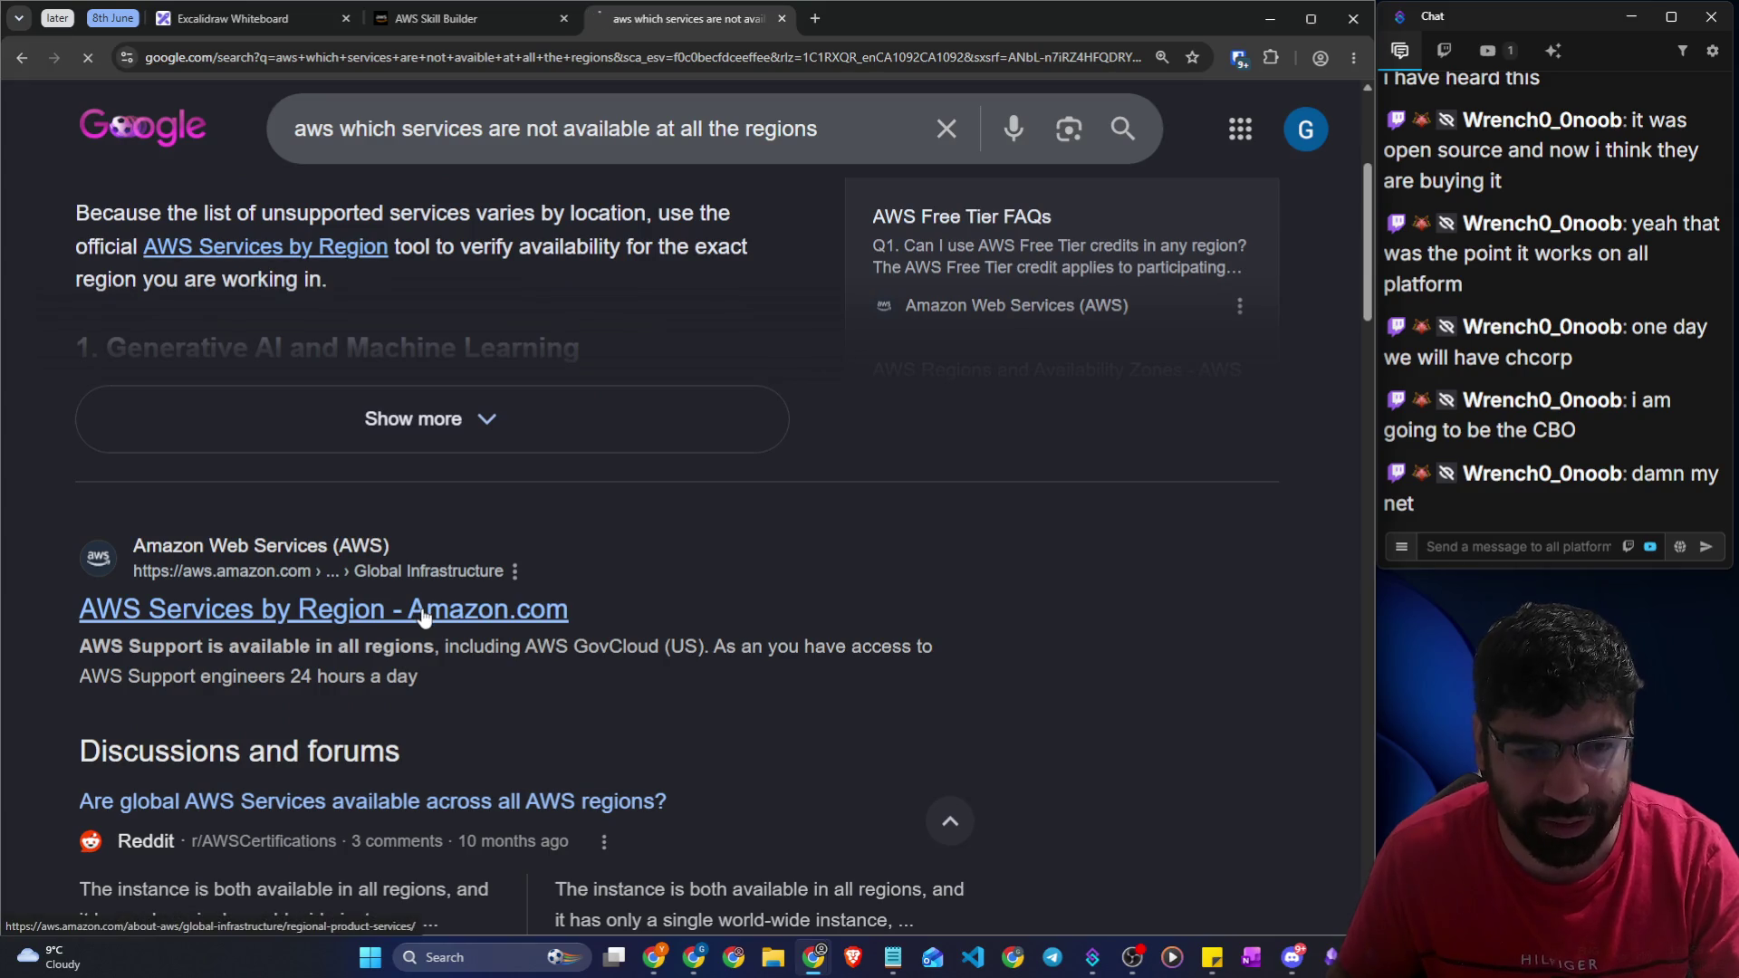
Scroll the AWS Services by Region page and highlight the China Regions paragraph
{"action": "scroll", "coordinate": [475, 482], "scroll_direction": "down", "scroll_amount": 10}
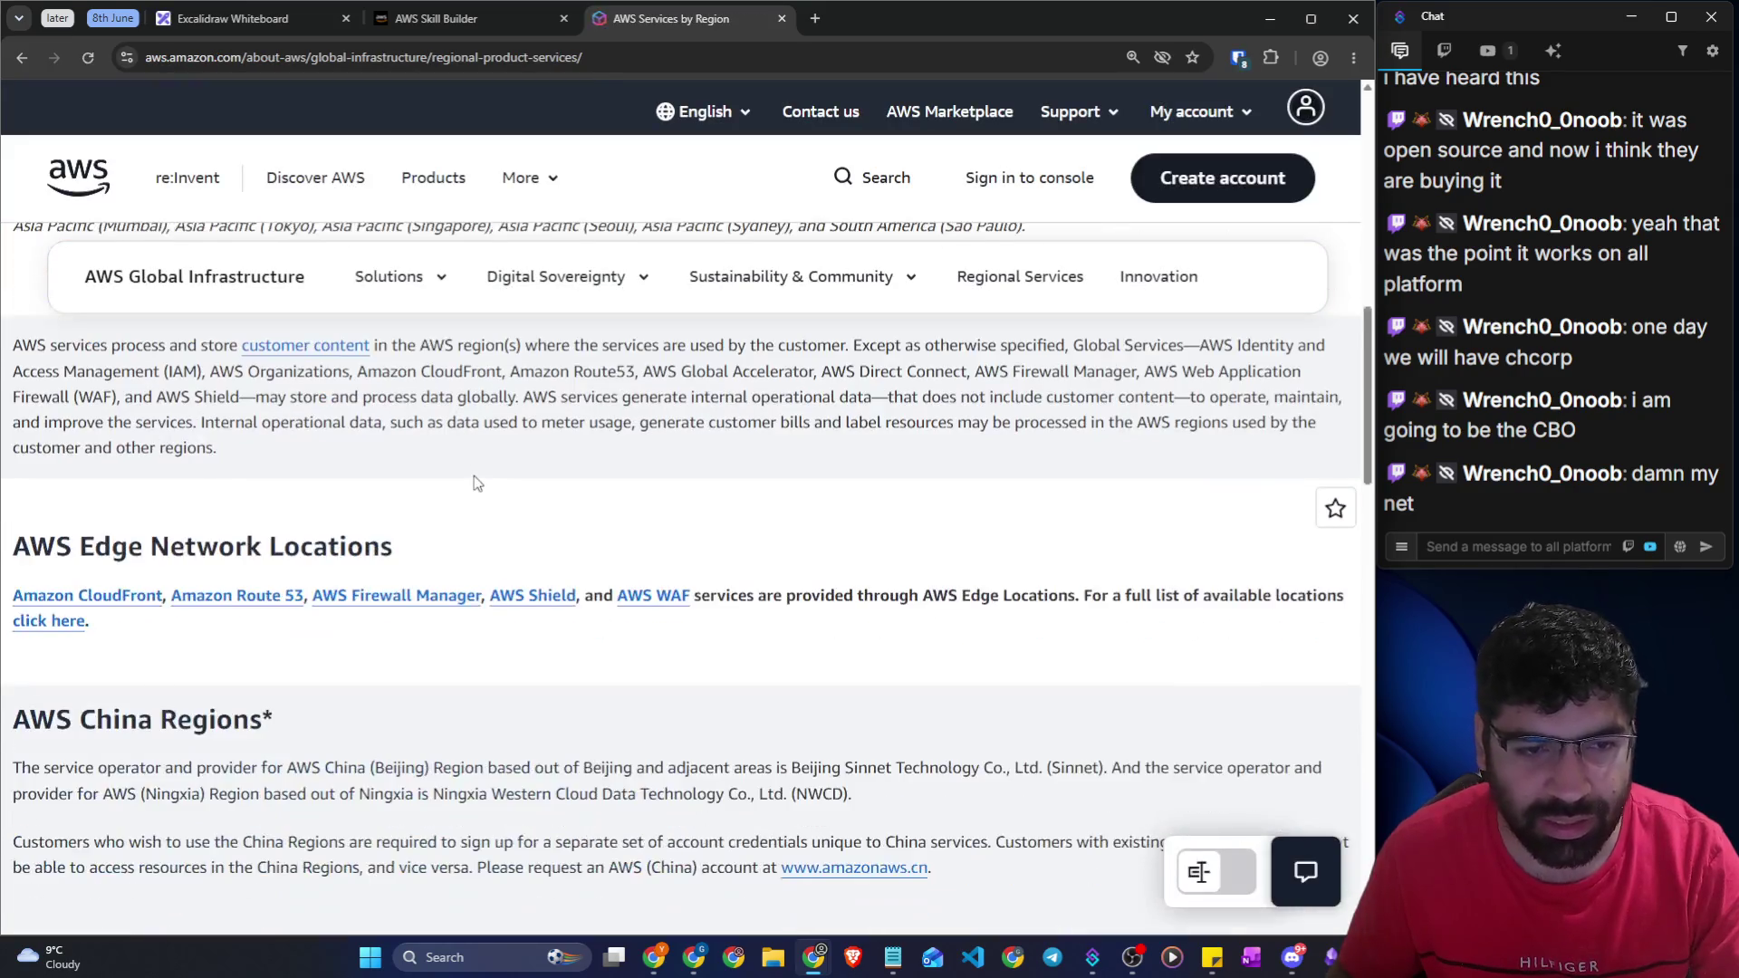
{"action": "scroll", "coordinate": [476, 480], "scroll_direction": "up", "scroll_amount": 5}
{"action": "scroll", "coordinate": [260, 539], "scroll_direction": "down", "scroll_amount": 8}
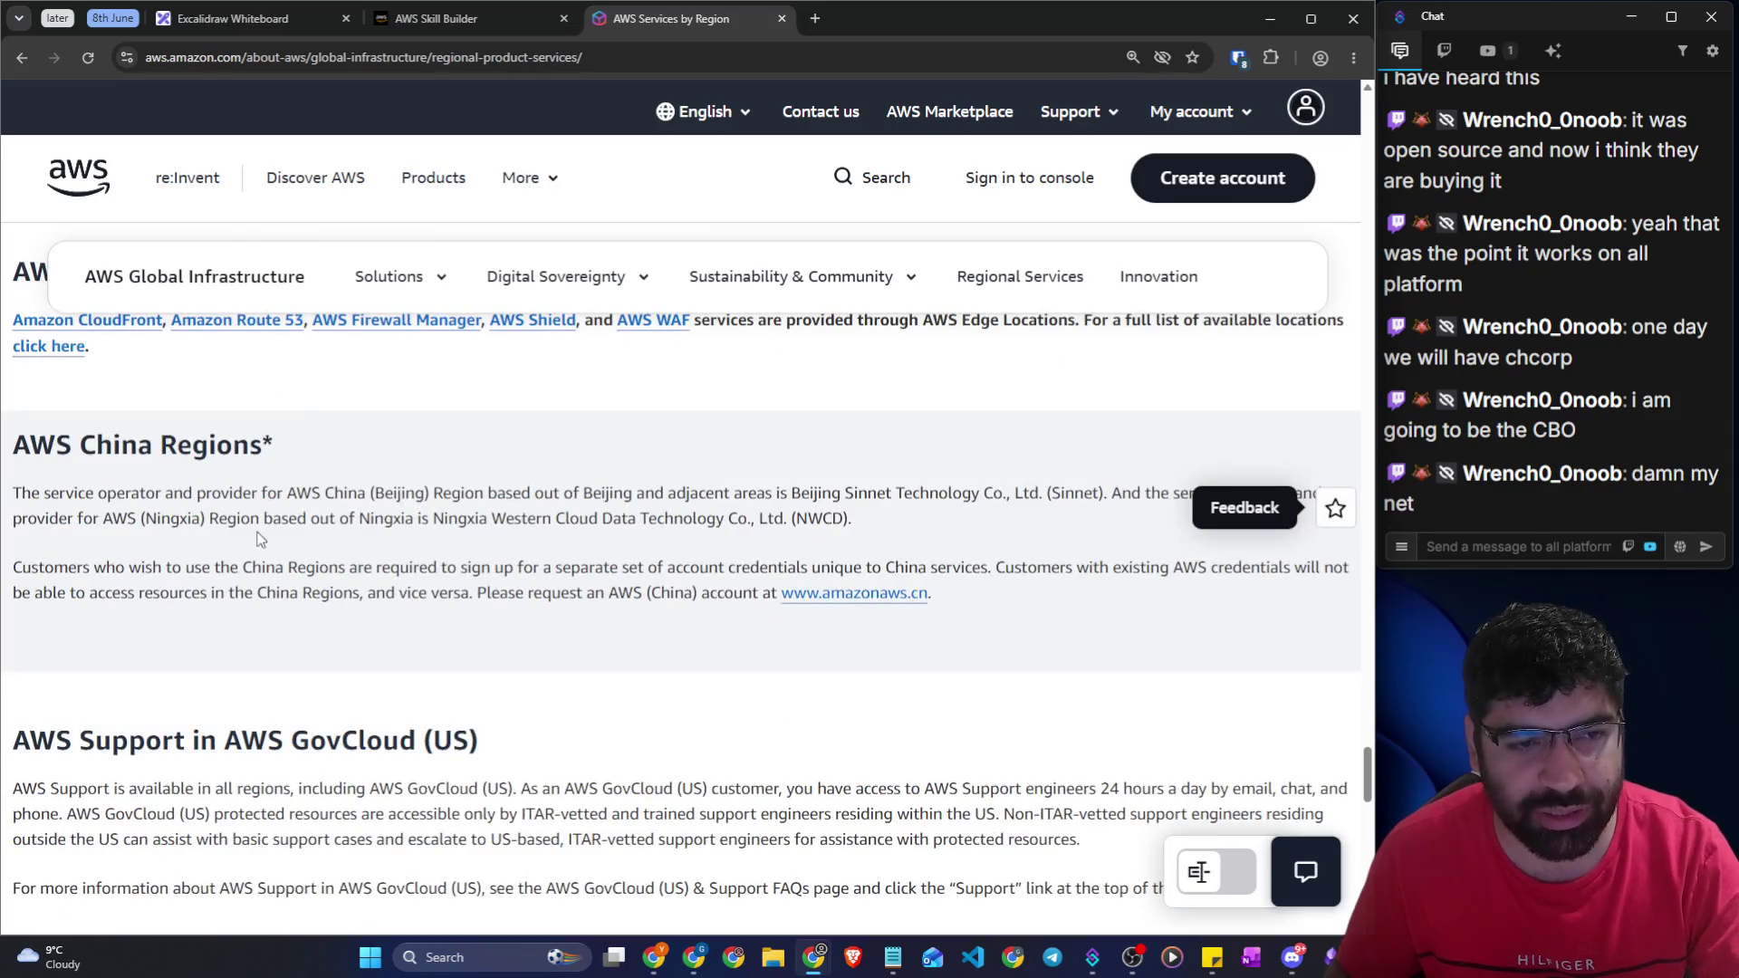
{"action": "scroll", "coordinate": [260, 539], "scroll_direction": "down", "scroll_amount": 3}
{"action": "scroll", "coordinate": [260, 539], "scroll_direction": "up", "scroll_amount": 3}
{"action": "mouse_move", "coordinate": [78, 493]}
{"action": "left_mouse_down"}
{"action": "mouse_move", "coordinate": [373, 493]}
{"action": "mouse_move", "coordinate": [969, 598]}
{"action": "left_mouse_up"}
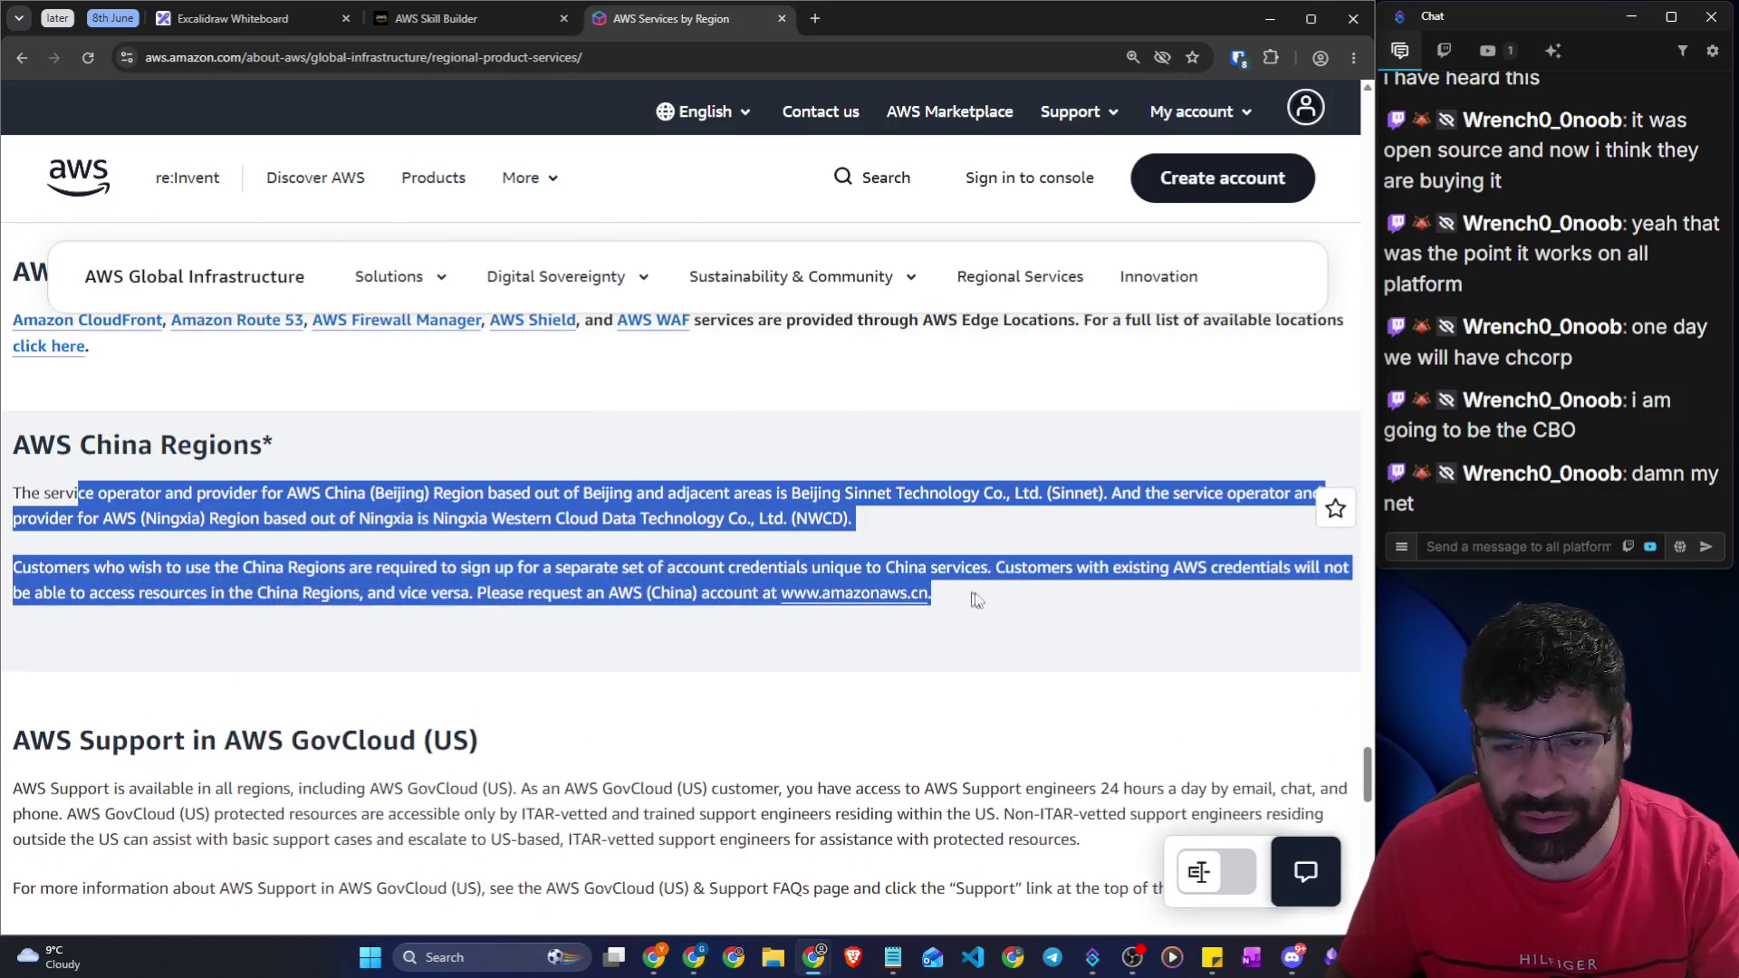
{"action": "scroll", "coordinate": [764, 574], "scroll_direction": "down", "scroll_amount": 11}
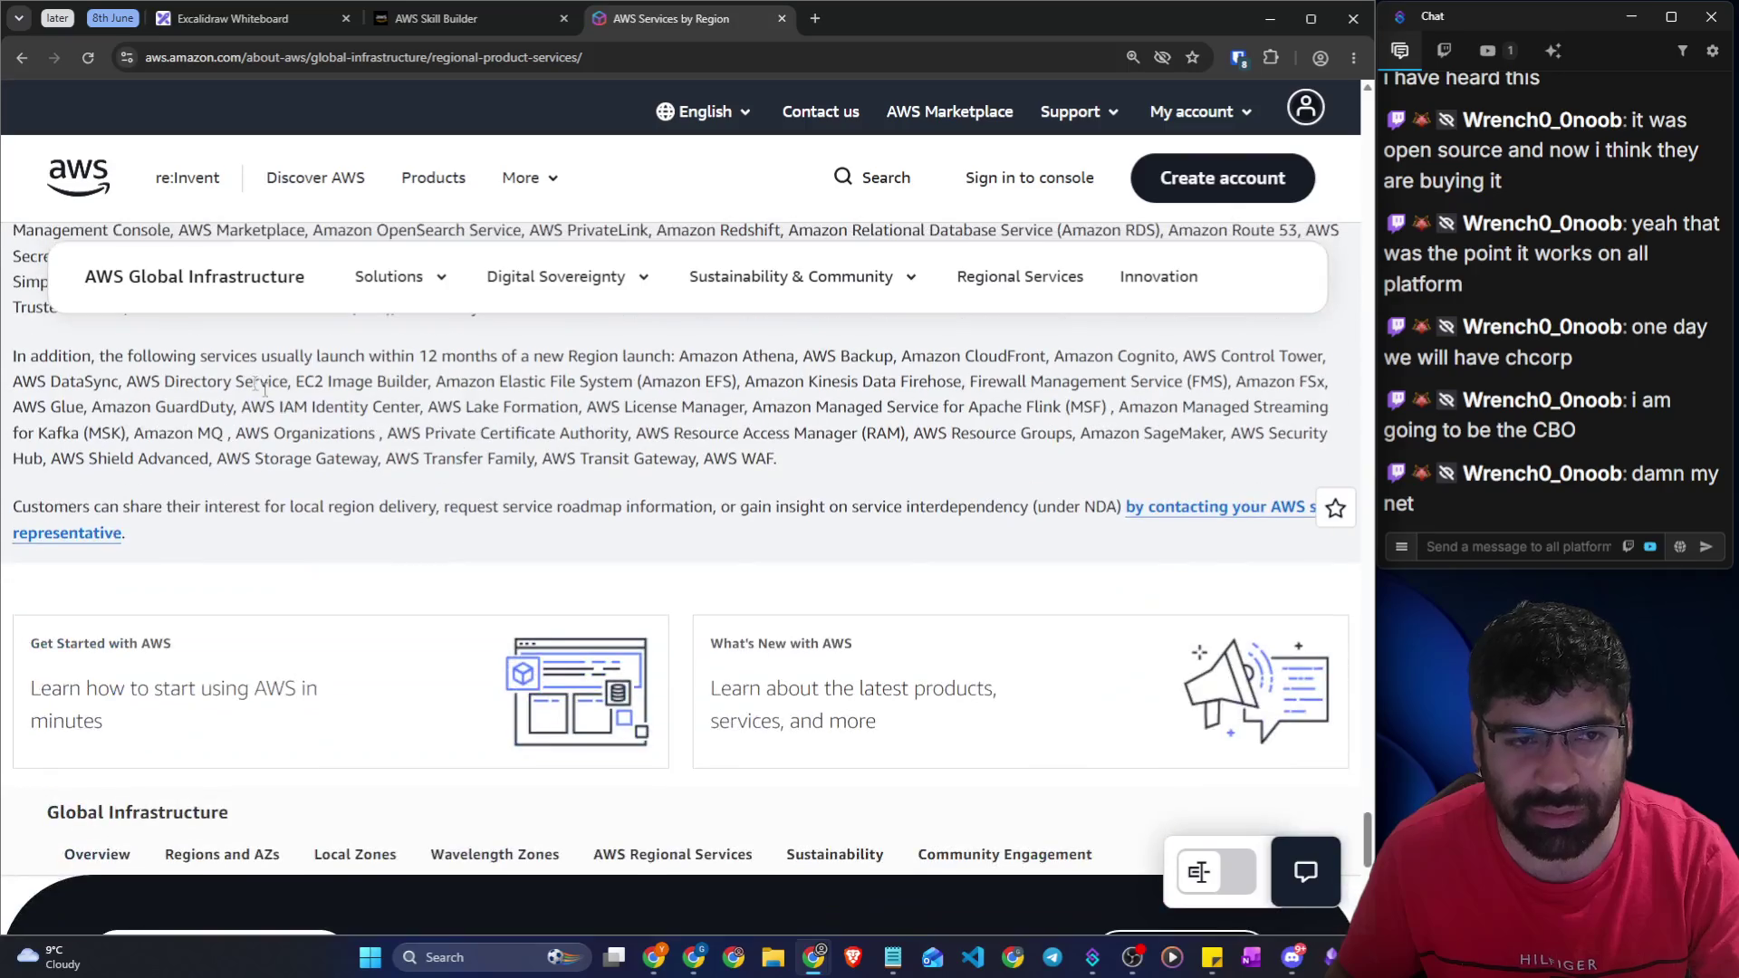
{"action": "scroll", "coordinate": [493, 516], "scroll_direction": "down", "scroll_amount": 4}
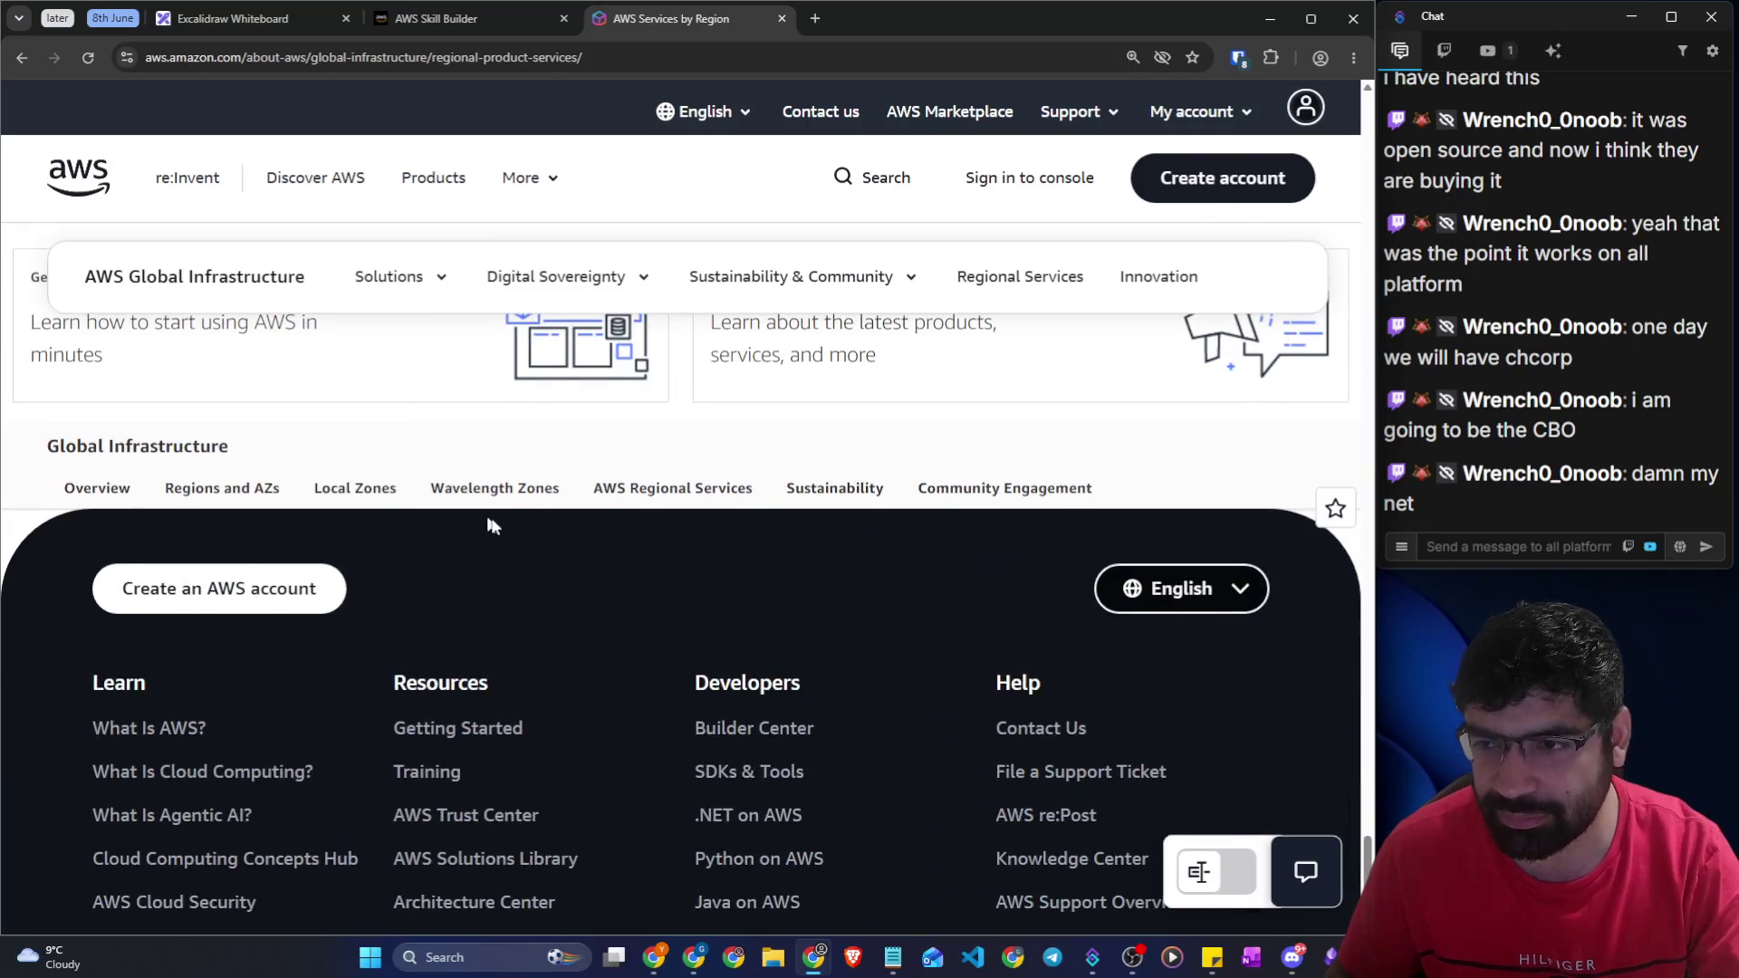
Share the page link in chat, highlight the Edge Network Locations note, and open the edge locations list
{"action": "left_click", "coordinate": [545, 66]}
{"action": "left_click", "coordinate": [1576, 557]}
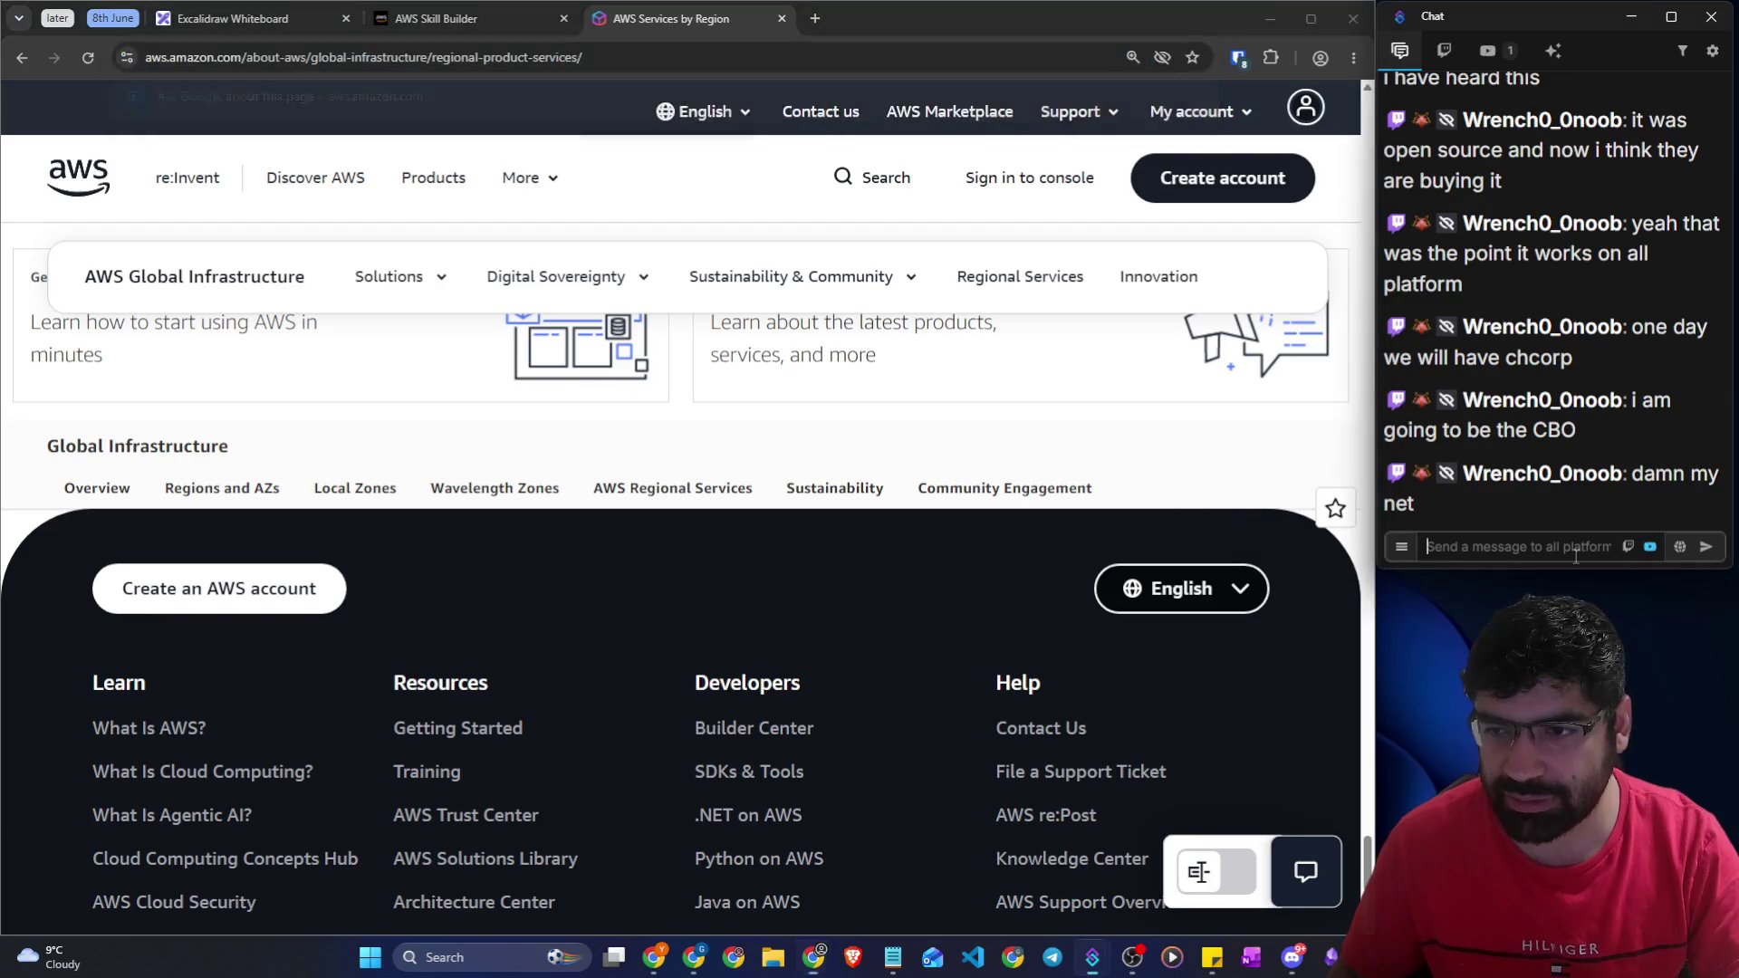
{"action": "scroll", "coordinate": [716, 562], "scroll_direction": "up", "scroll_amount": 1}
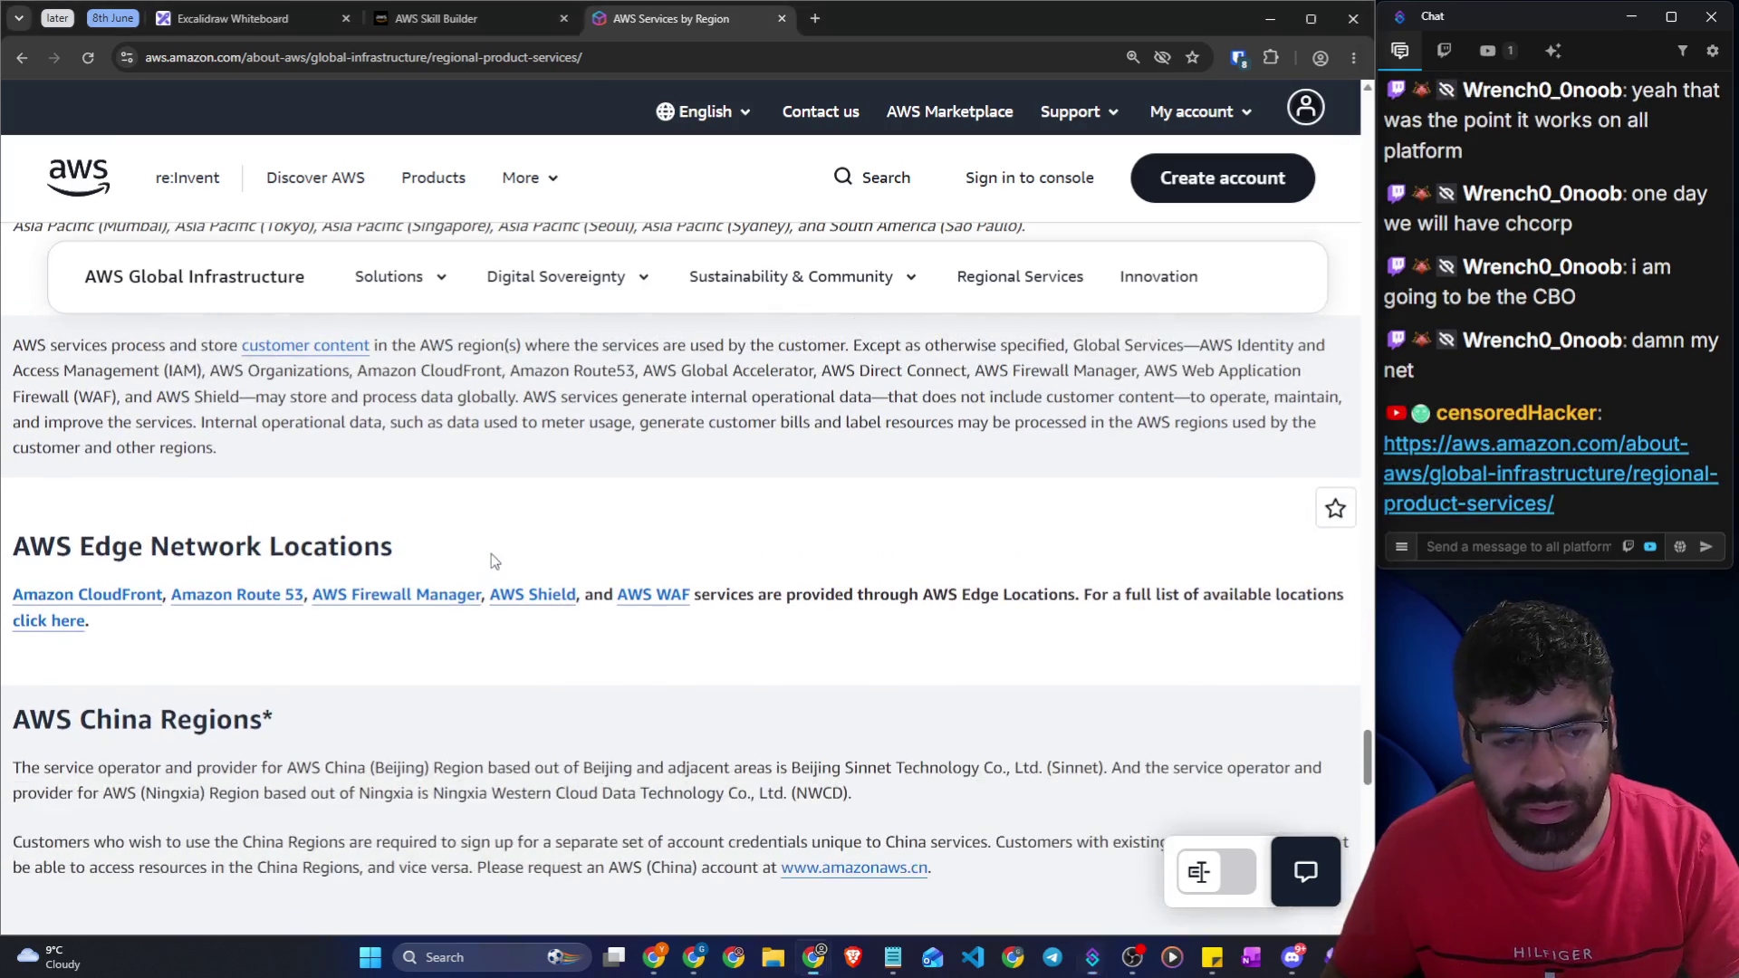
{"action": "left_click_drag", "start_coordinate": [143, 546], "coordinate": [363, 546]}
{"action": "left_click_drag", "start_coordinate": [758, 594], "coordinate": [1311, 597]}
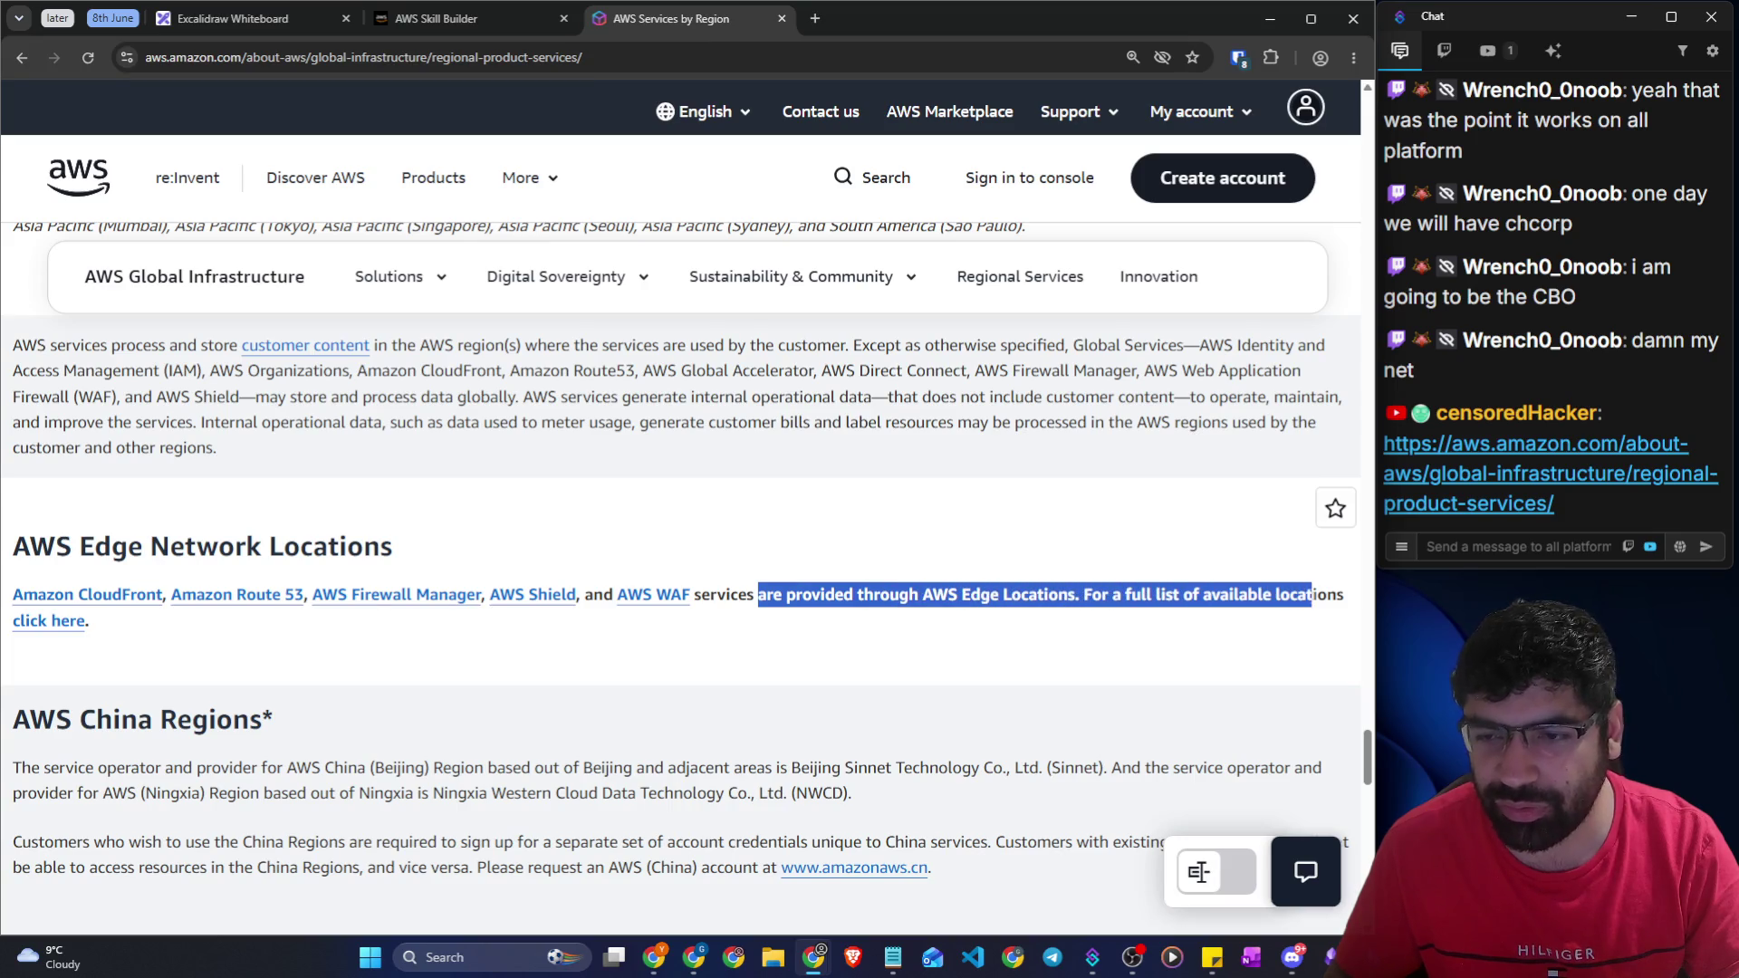
{"action": "left_click", "coordinate": [45, 622]}
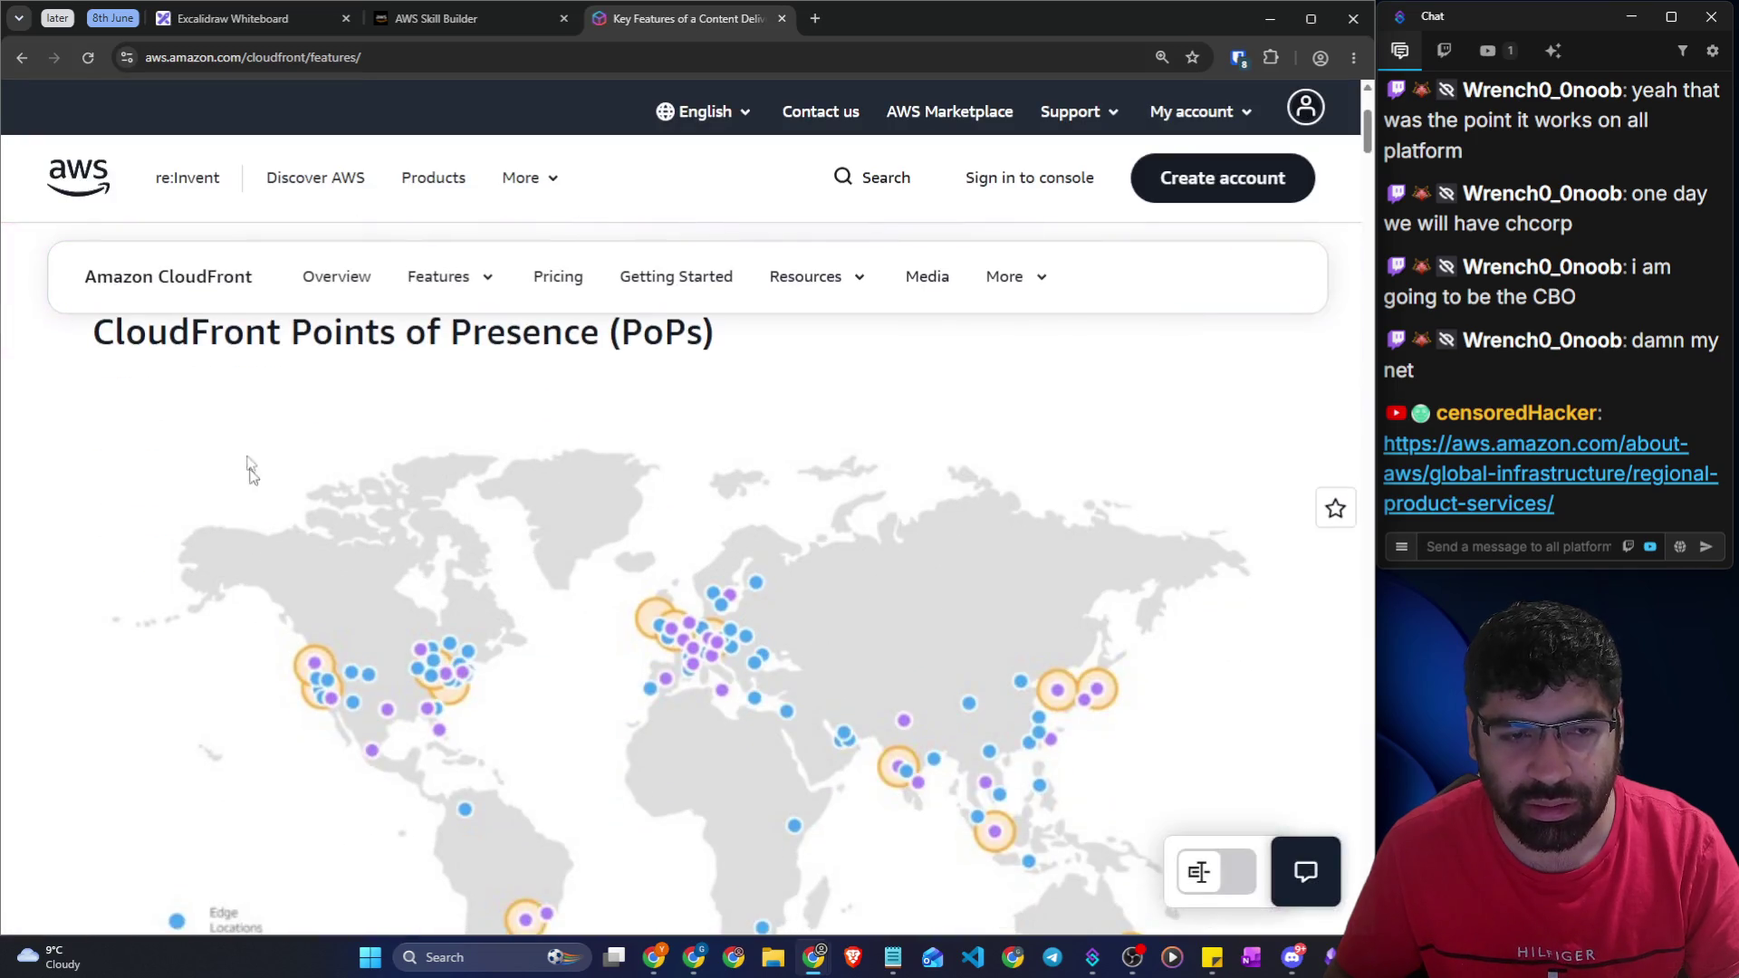
Review the CloudFront PoP map and highlight the Switzerland through United Kingdom entries
{"action": "left_click_drag", "start_coordinate": [192, 363], "coordinate": [804, 583]}
{"action": "scroll", "coordinate": [804, 583], "scroll_direction": "down", "scroll_amount": 5}
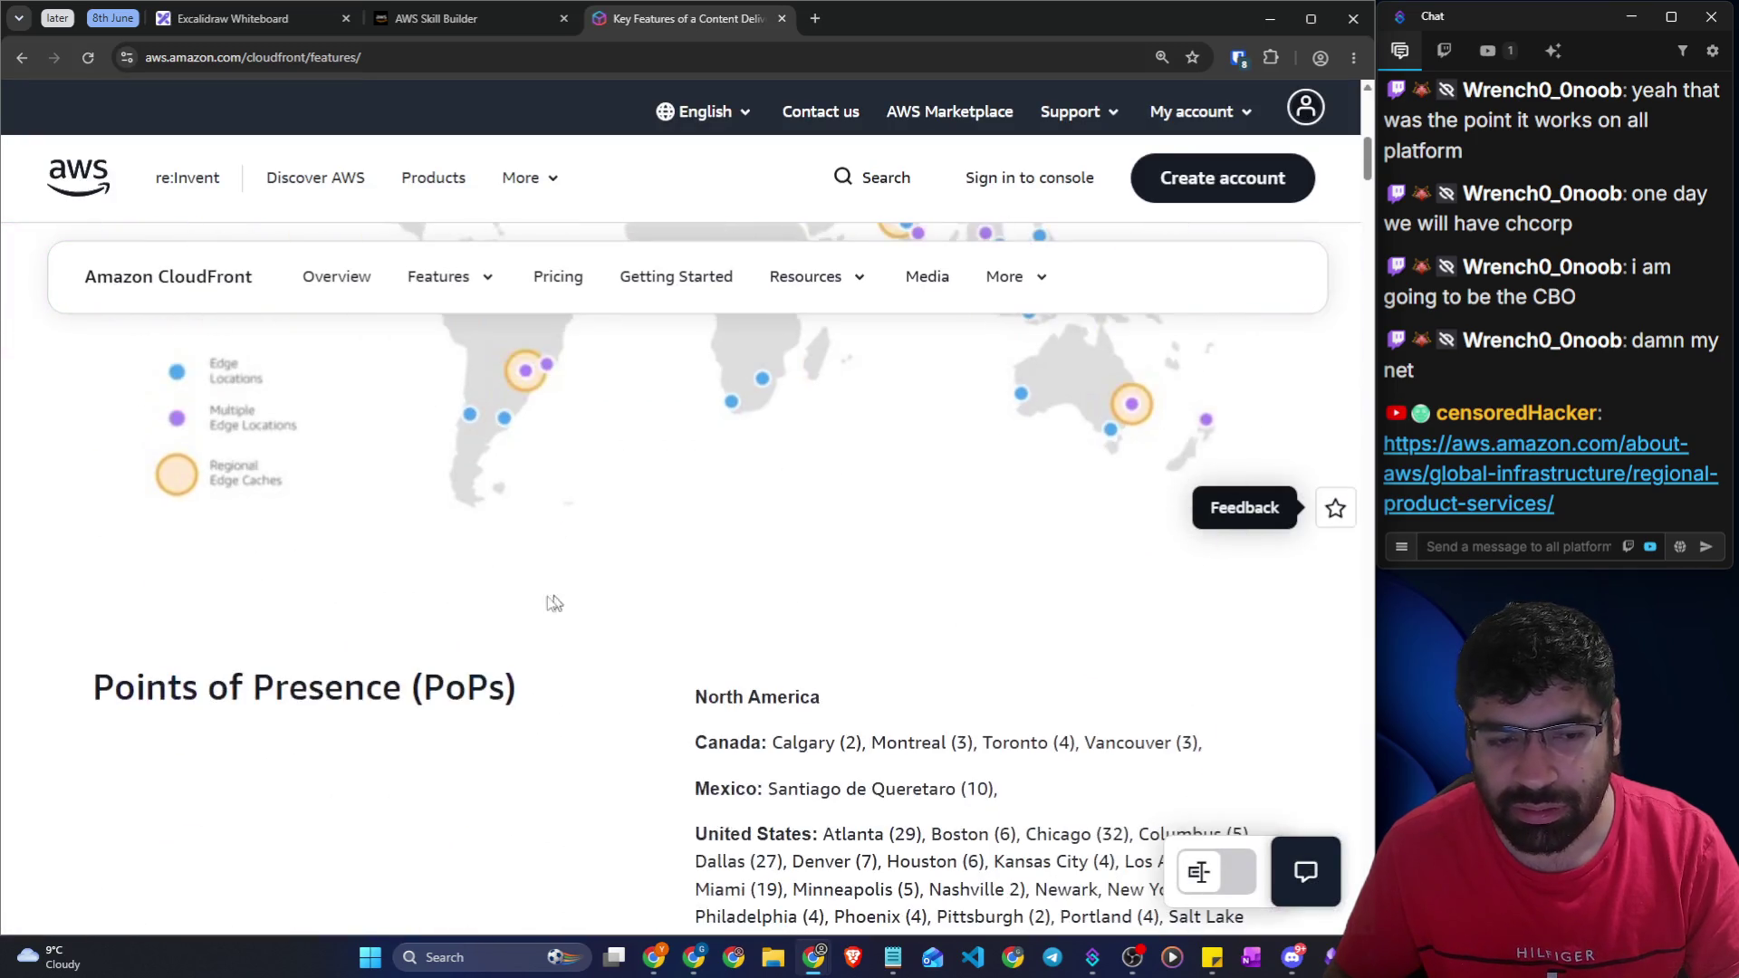
{"action": "scroll", "coordinate": [264, 502], "scroll_direction": "up", "scroll_amount": 1}
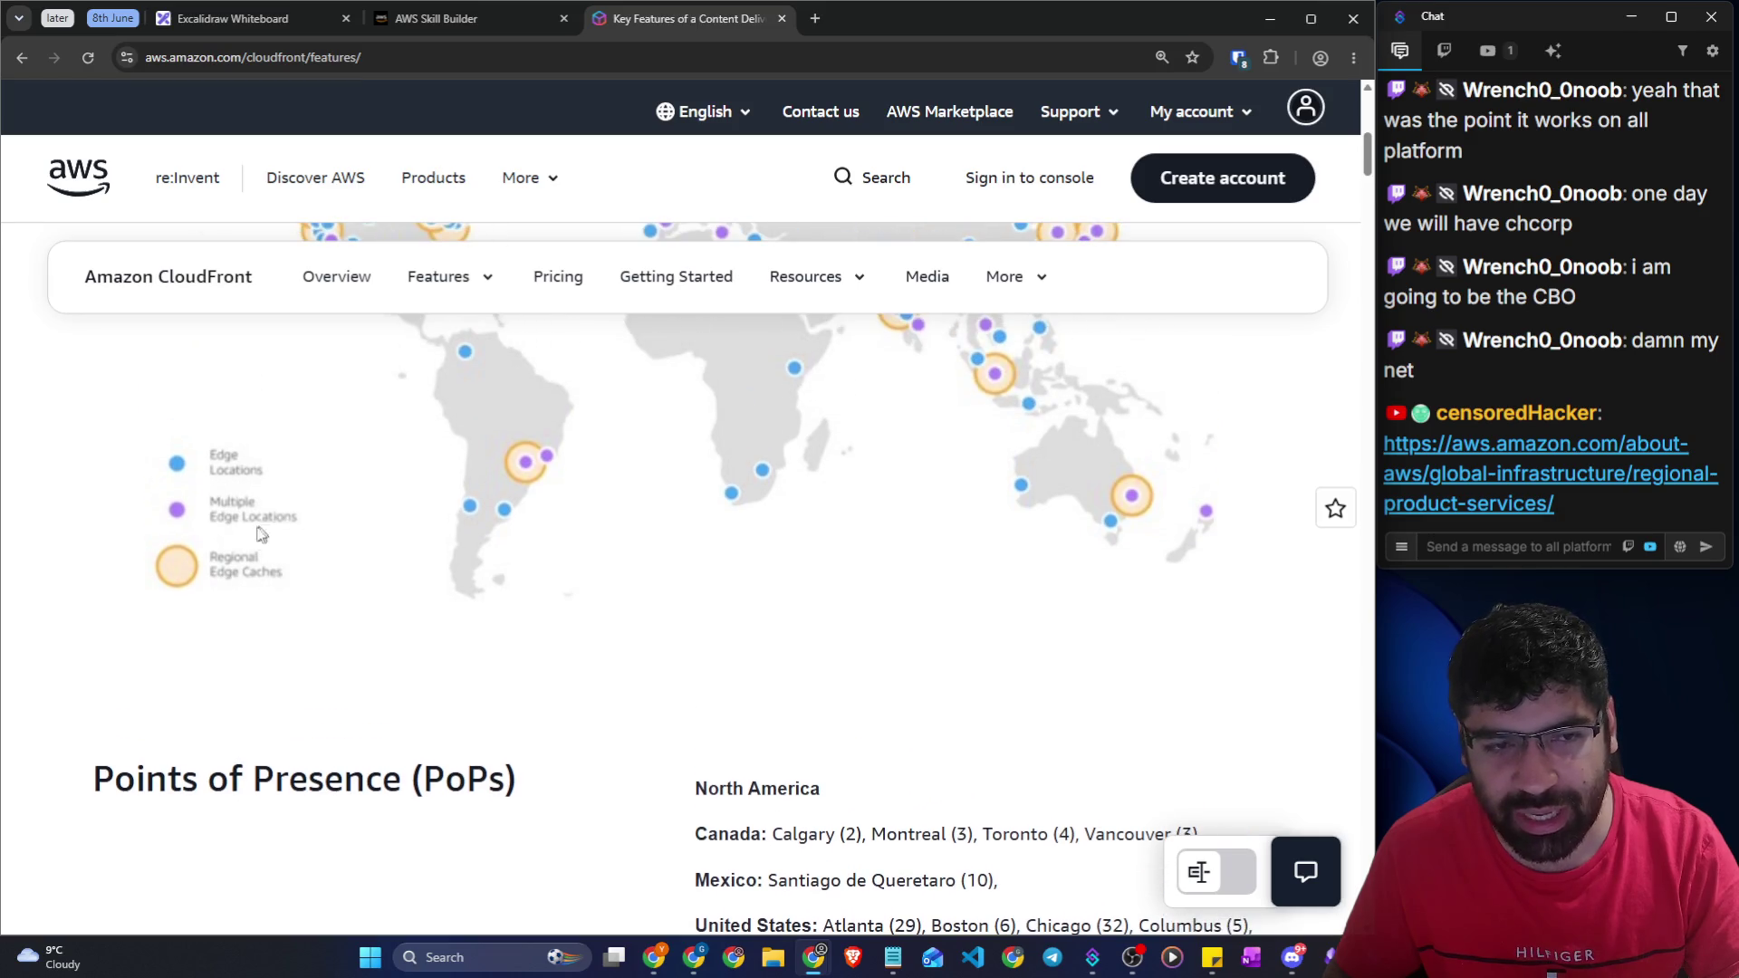
{"action": "scroll", "coordinate": [233, 520], "scroll_direction": "up", "scroll_amount": 2}
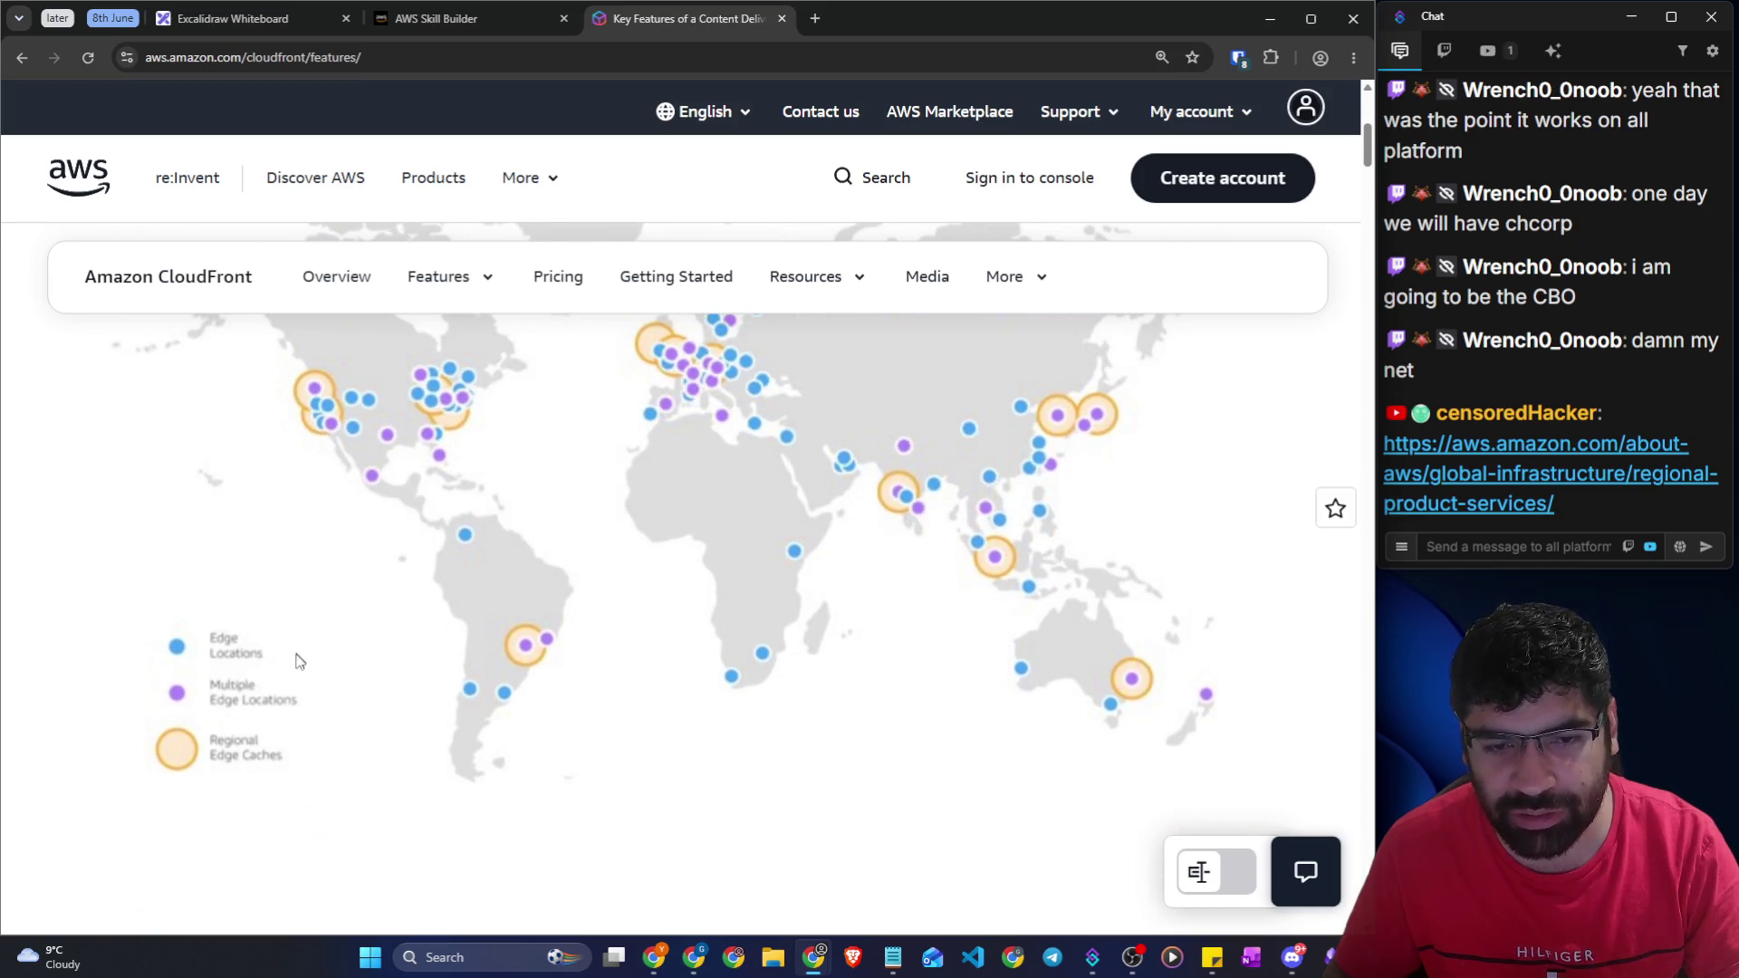
{"action": "scroll", "coordinate": [1035, 520], "scroll_direction": "up", "scroll_amount": 2}
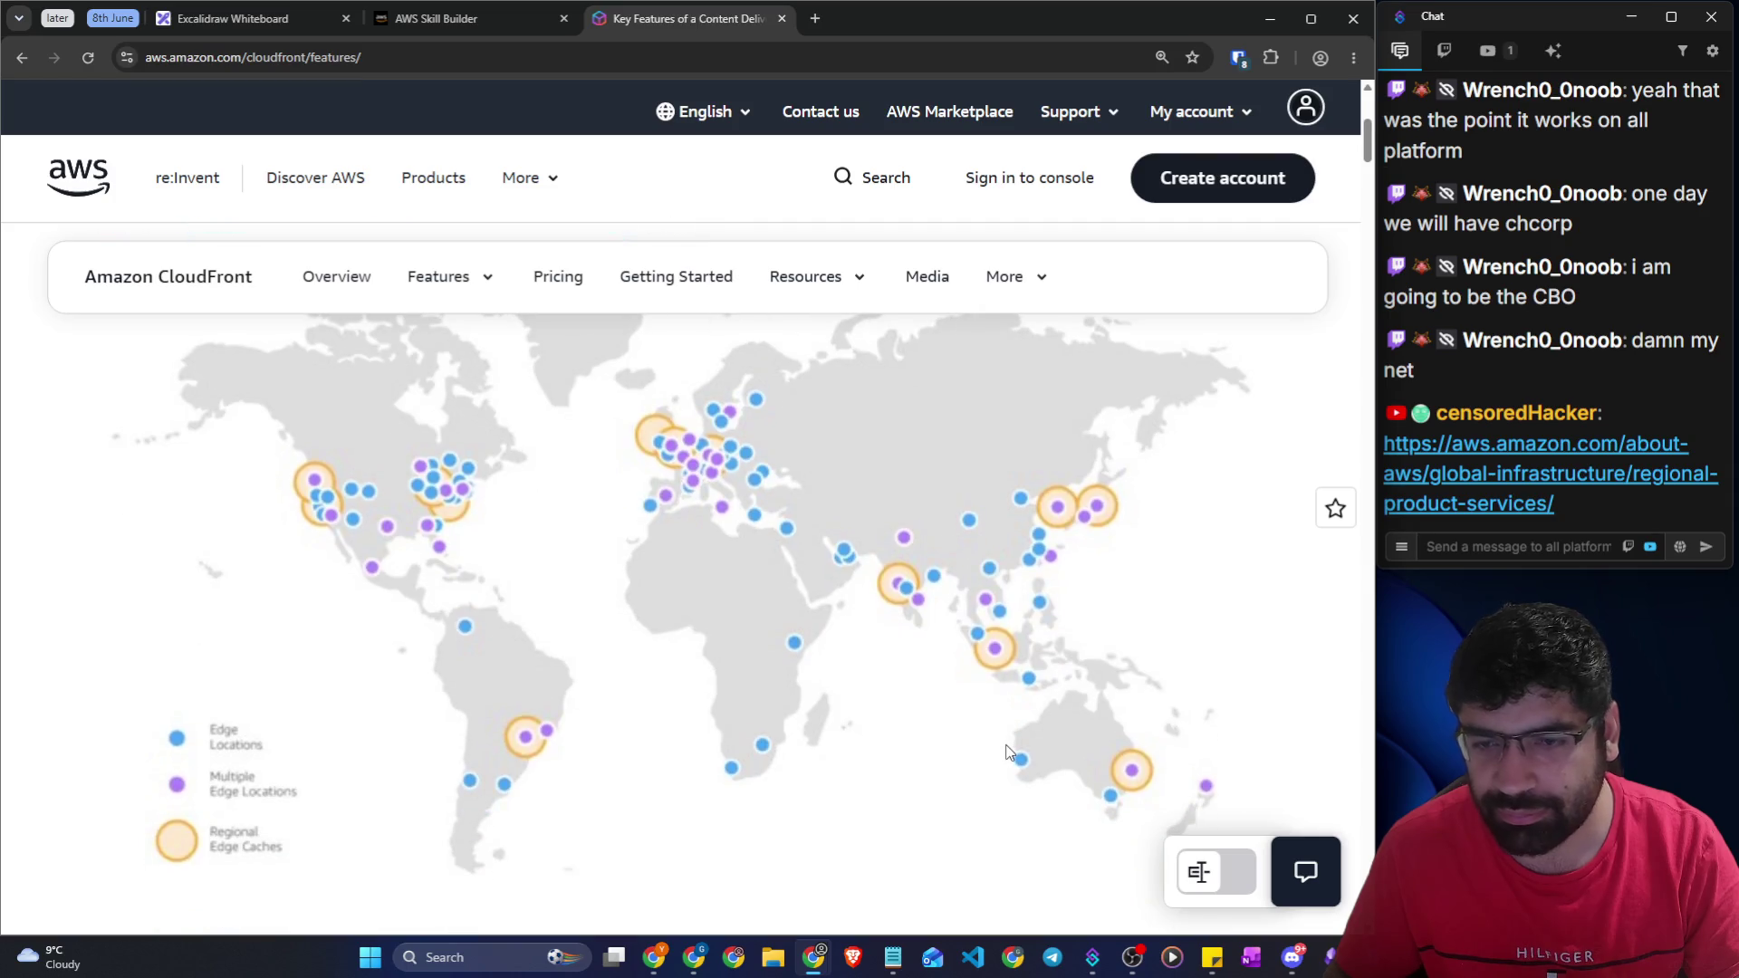
{"action": "scroll", "coordinate": [671, 706], "scroll_direction": "down", "scroll_amount": 10}
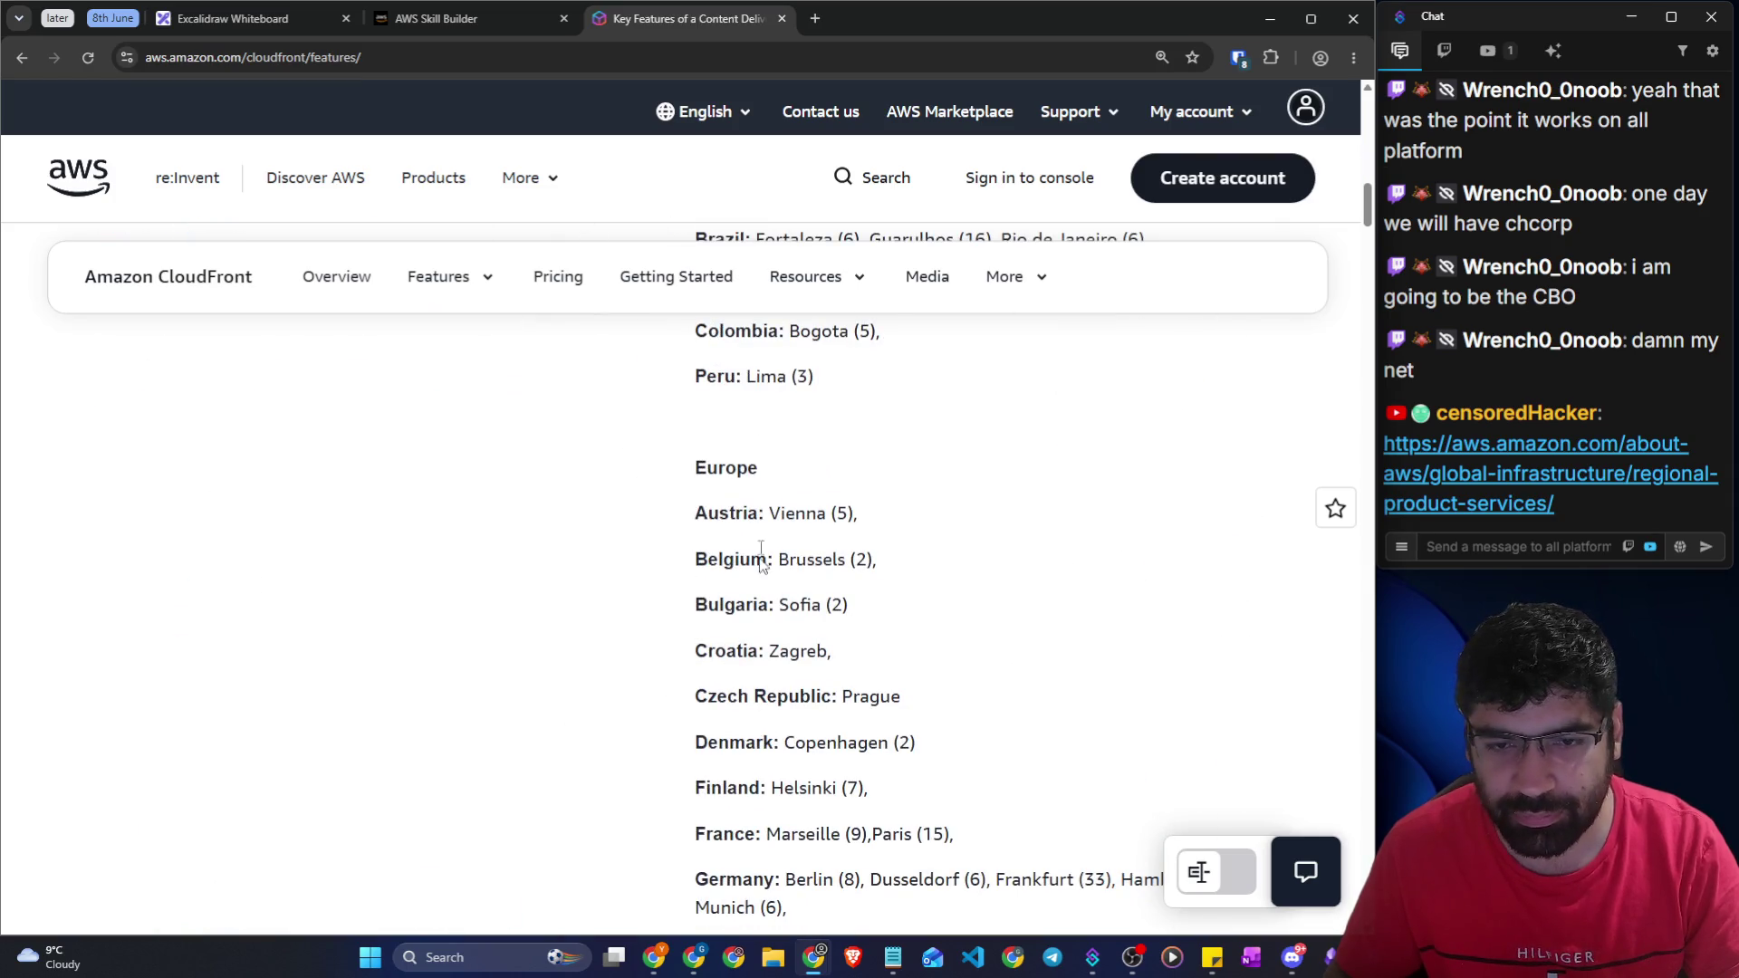
{"action": "scroll", "coordinate": [755, 541], "scroll_direction": "down", "scroll_amount": 8}
{"action": "scroll", "coordinate": [756, 541], "scroll_direction": "down", "scroll_amount": 1}
{"action": "left_click_drag", "start_coordinate": [806, 586], "coordinate": [891, 588]}
{"action": "left_click_drag", "start_coordinate": [714, 605], "coordinate": [858, 631]}
{"action": "scroll", "coordinate": [858, 634], "scroll_direction": "down", "scroll_amount": 13}
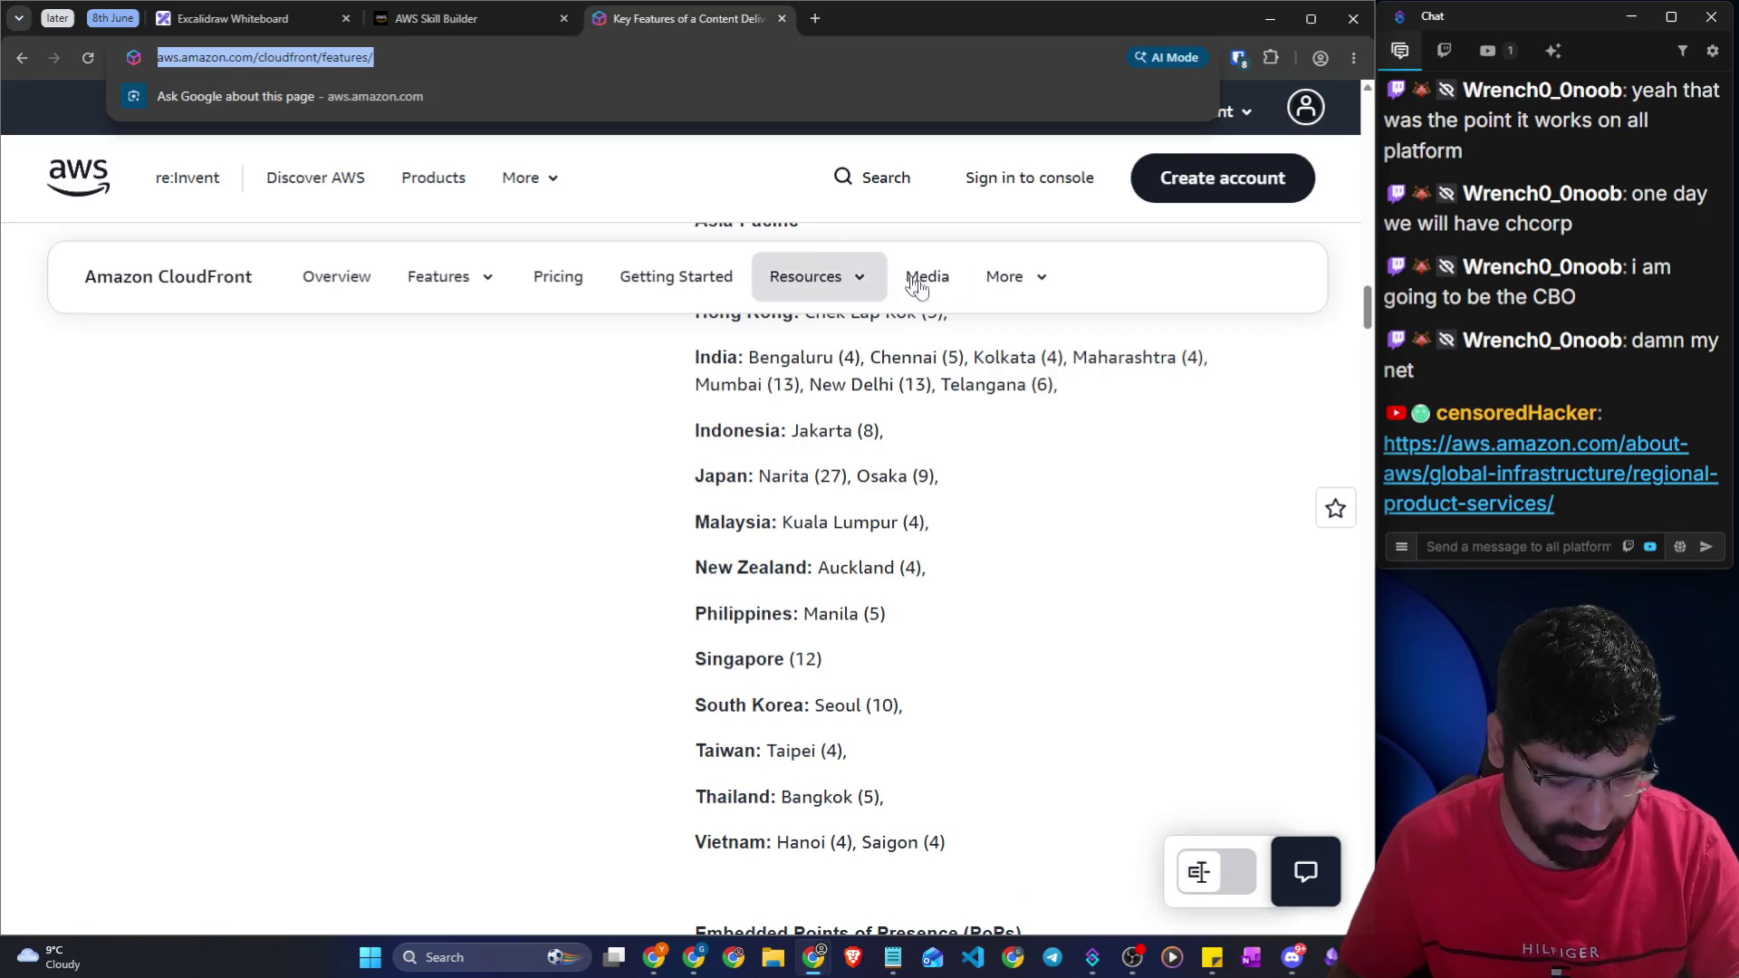
Post the CloudFront features link in chat and go back to the Skill Builder lesson
{"action": "left_click", "coordinate": [1450, 553]}
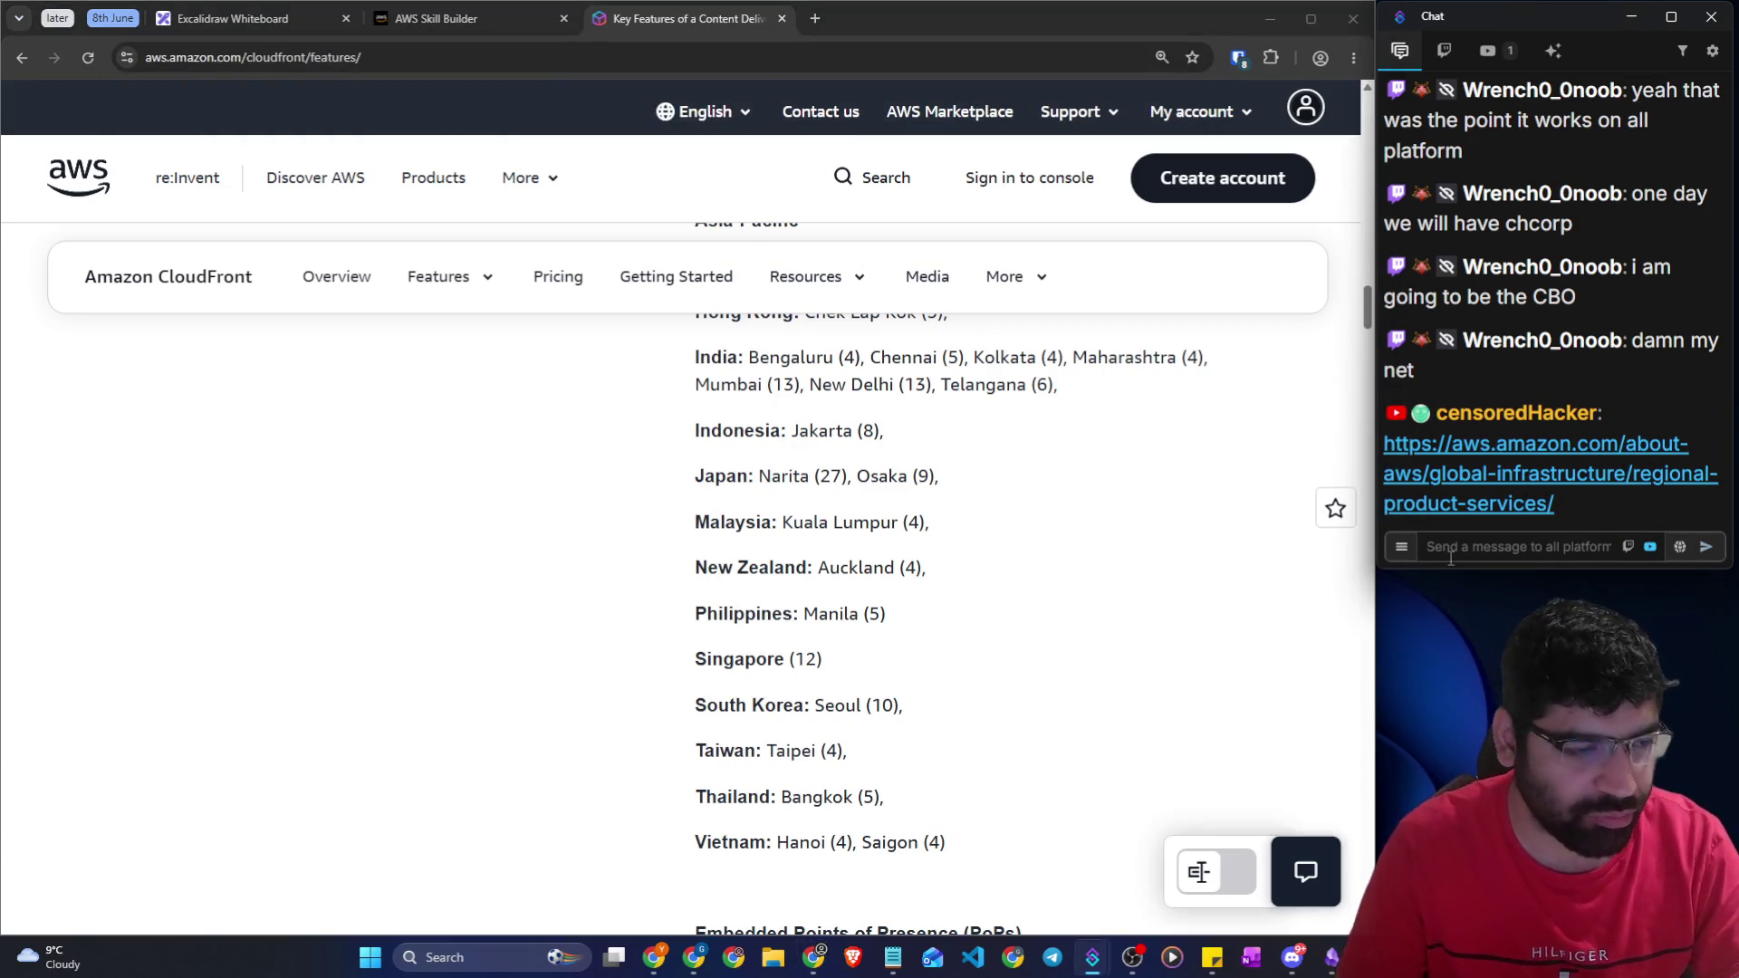
{"action": "left_click", "coordinate": [471, 19]}
{"action": "left_click", "coordinate": [544, 384]}
{"action": "scroll", "coordinate": [543, 384], "scroll_direction": "down", "scroll_amount": 1}
Switch between the open windows and chat, then refocus the Skill Builder browser
{"action": "scroll", "coordinate": [319, 478], "scroll_direction": "down", "scroll_amount": 3}
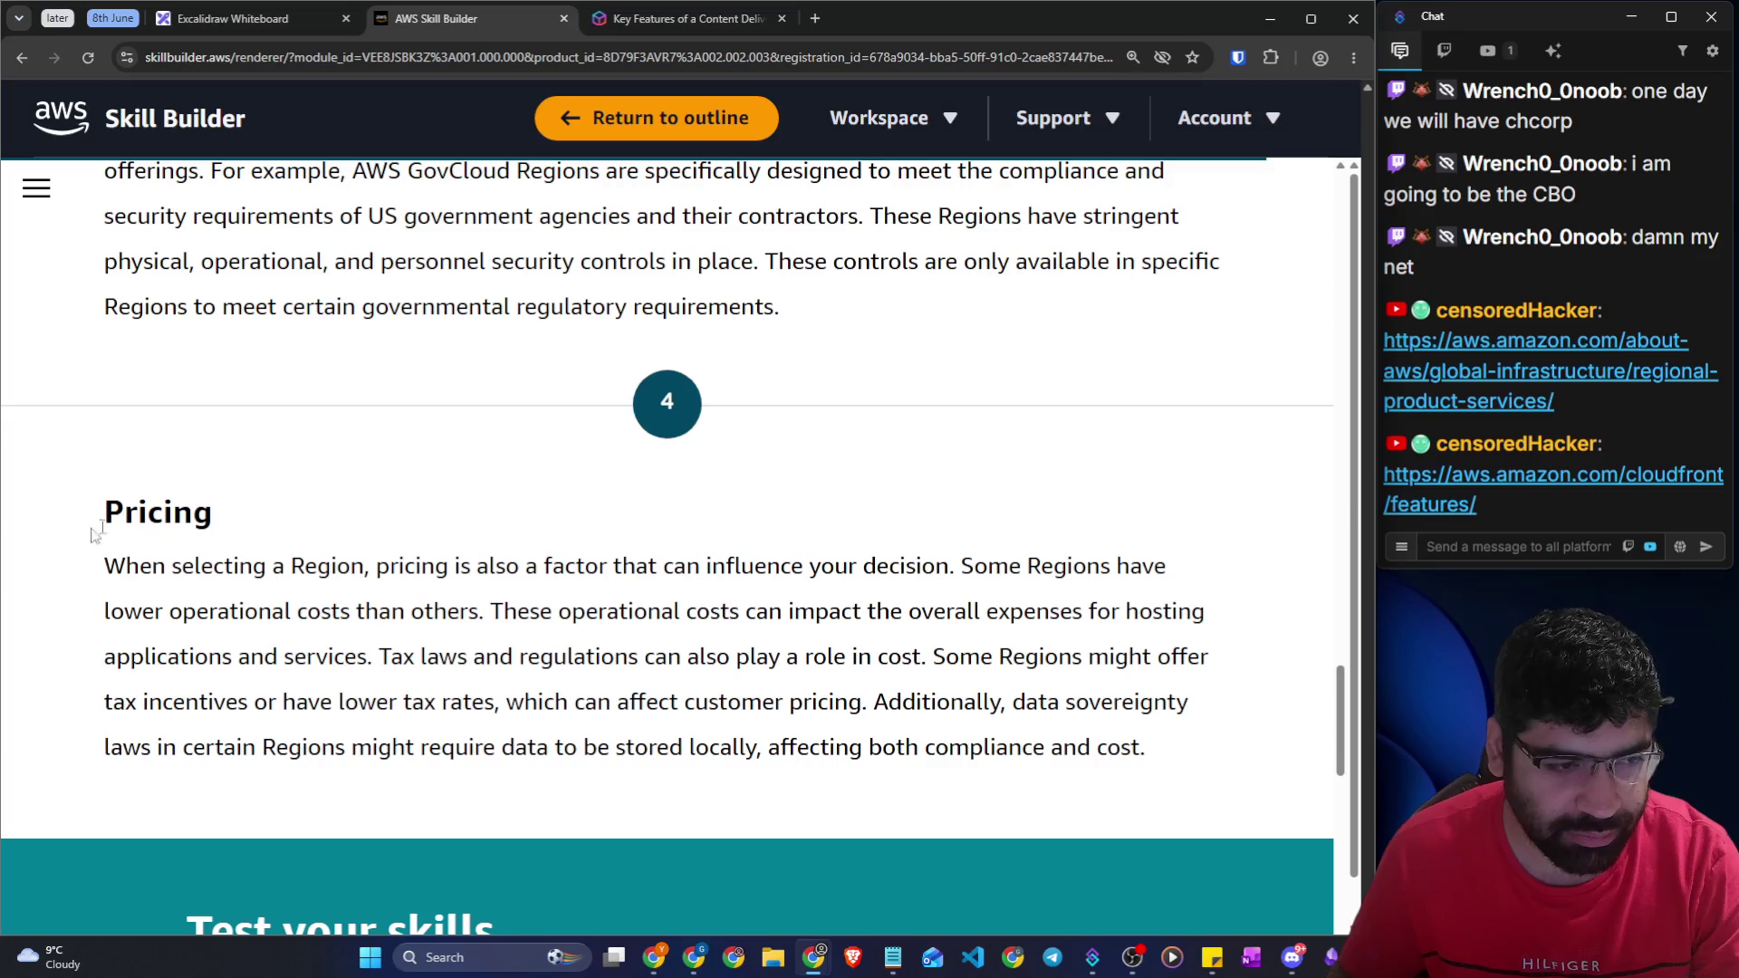
{"action": "key", "text": "alt+Tab"}
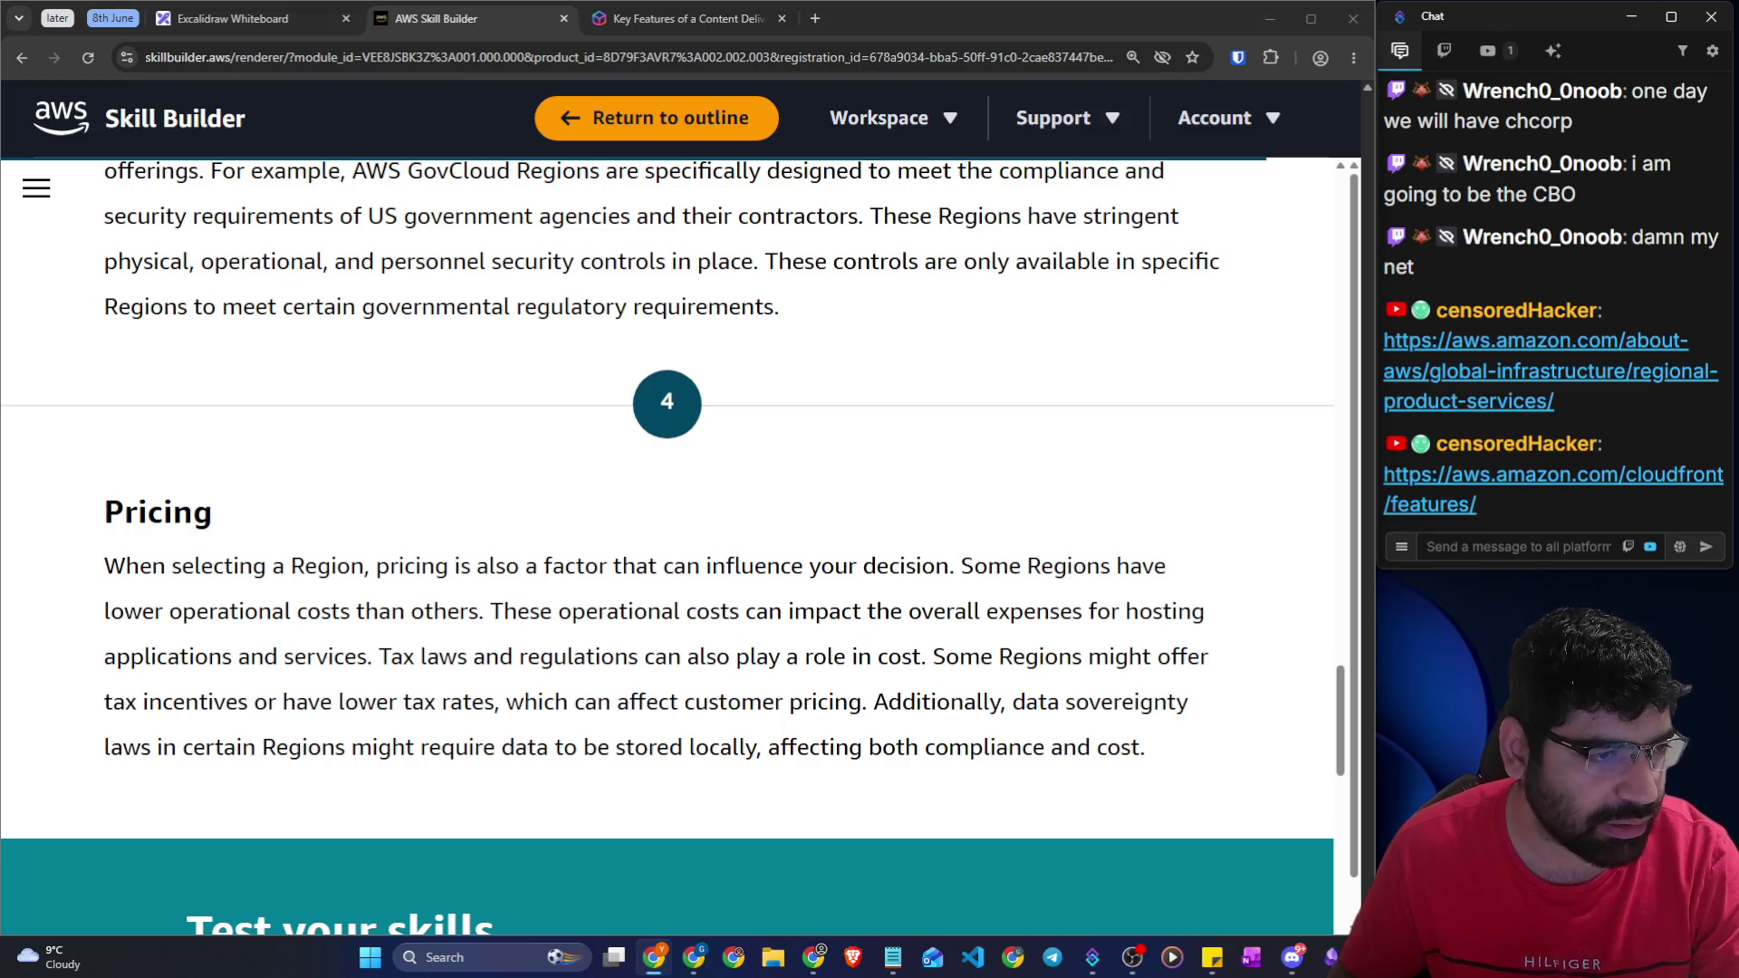
{"action": "key", "text": "alt+Tab"}
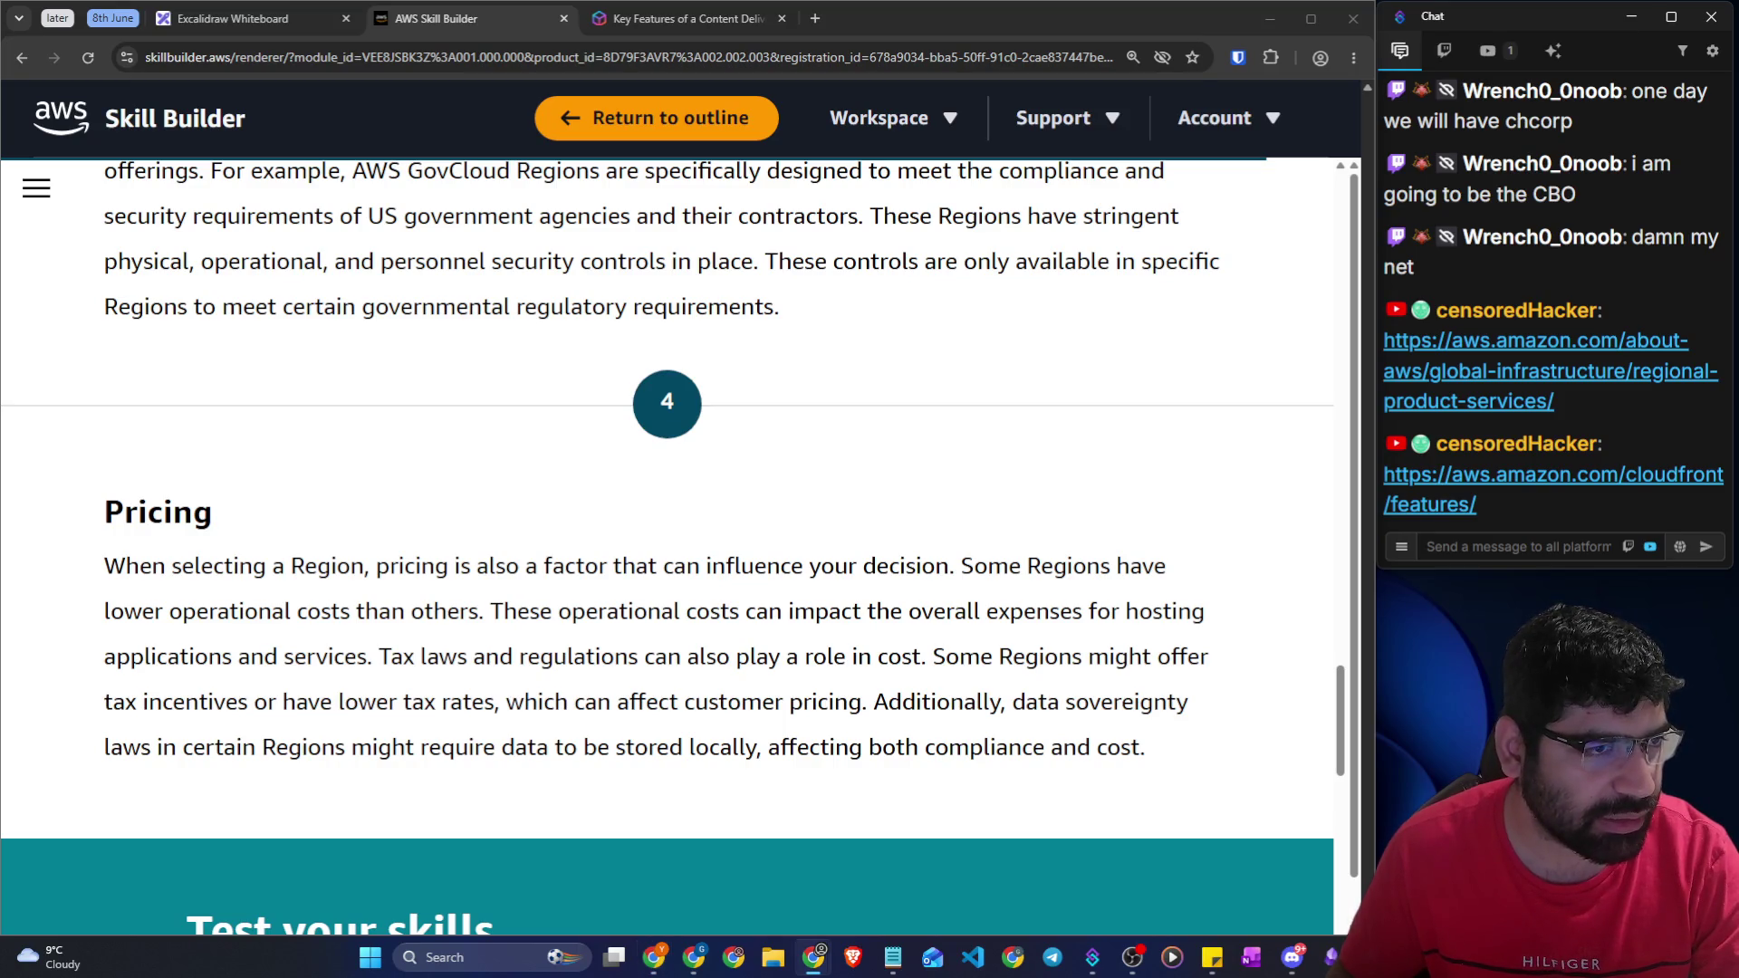
{"action": "key", "text": "alt+Tab"}
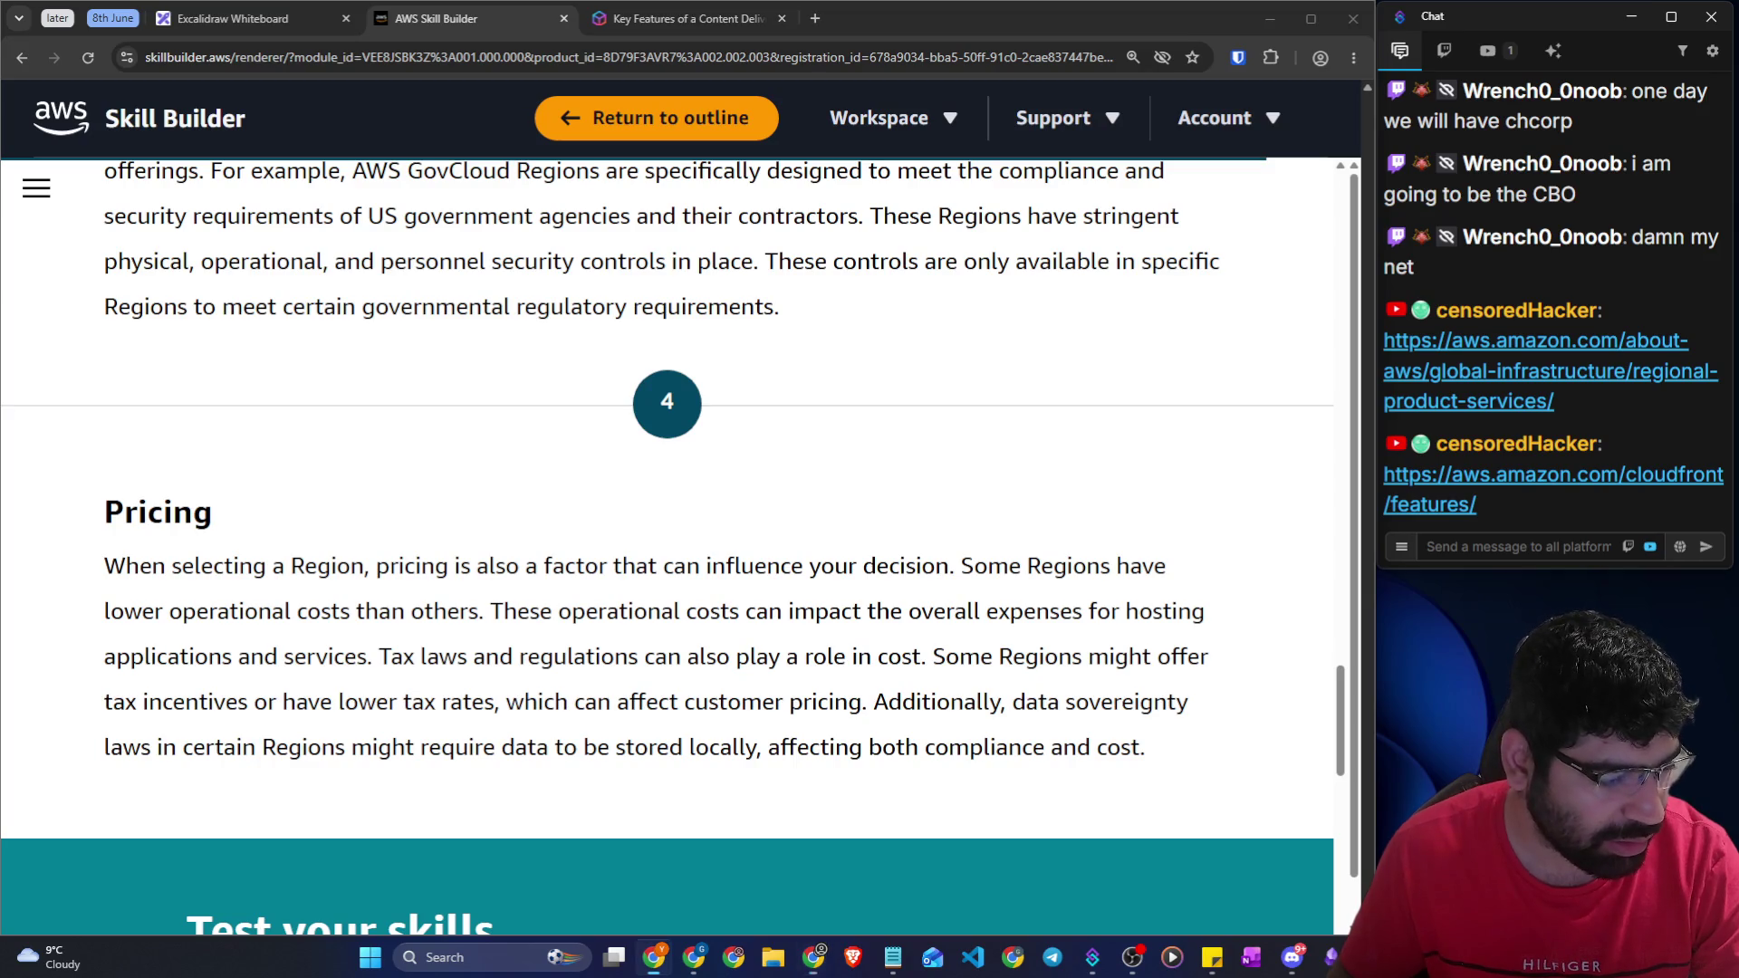
{"action": "key", "text": "alt+Tab"}
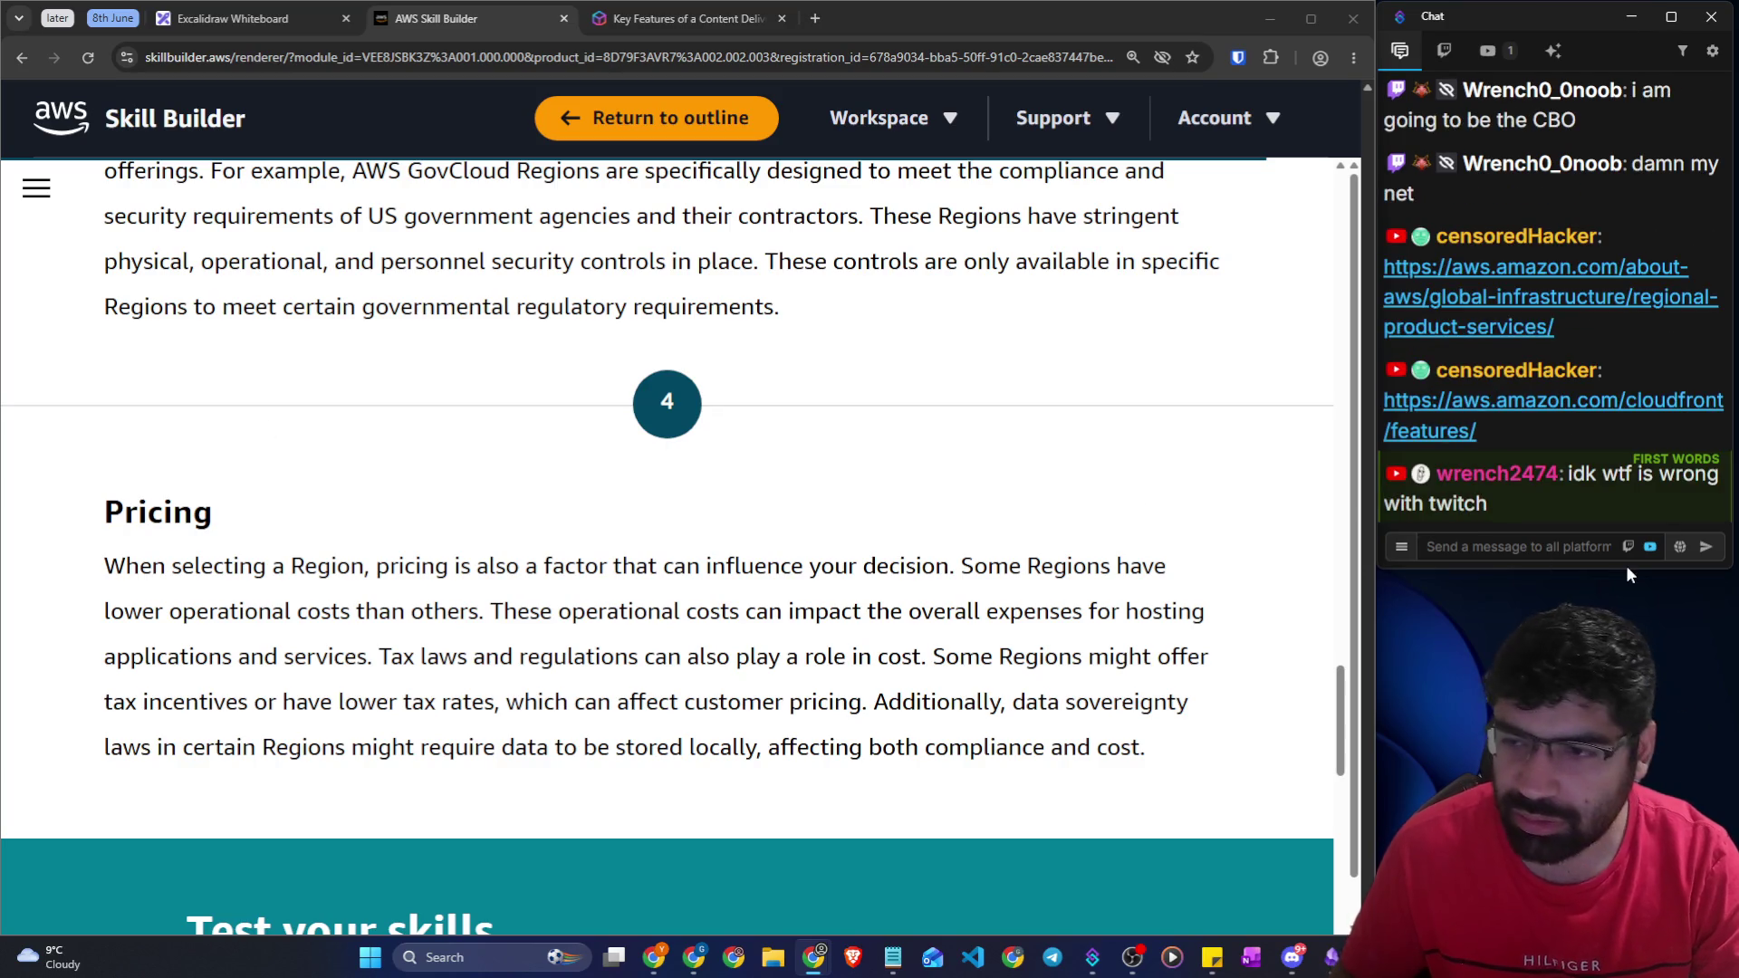
{"action": "left_click", "coordinate": [1508, 538]}
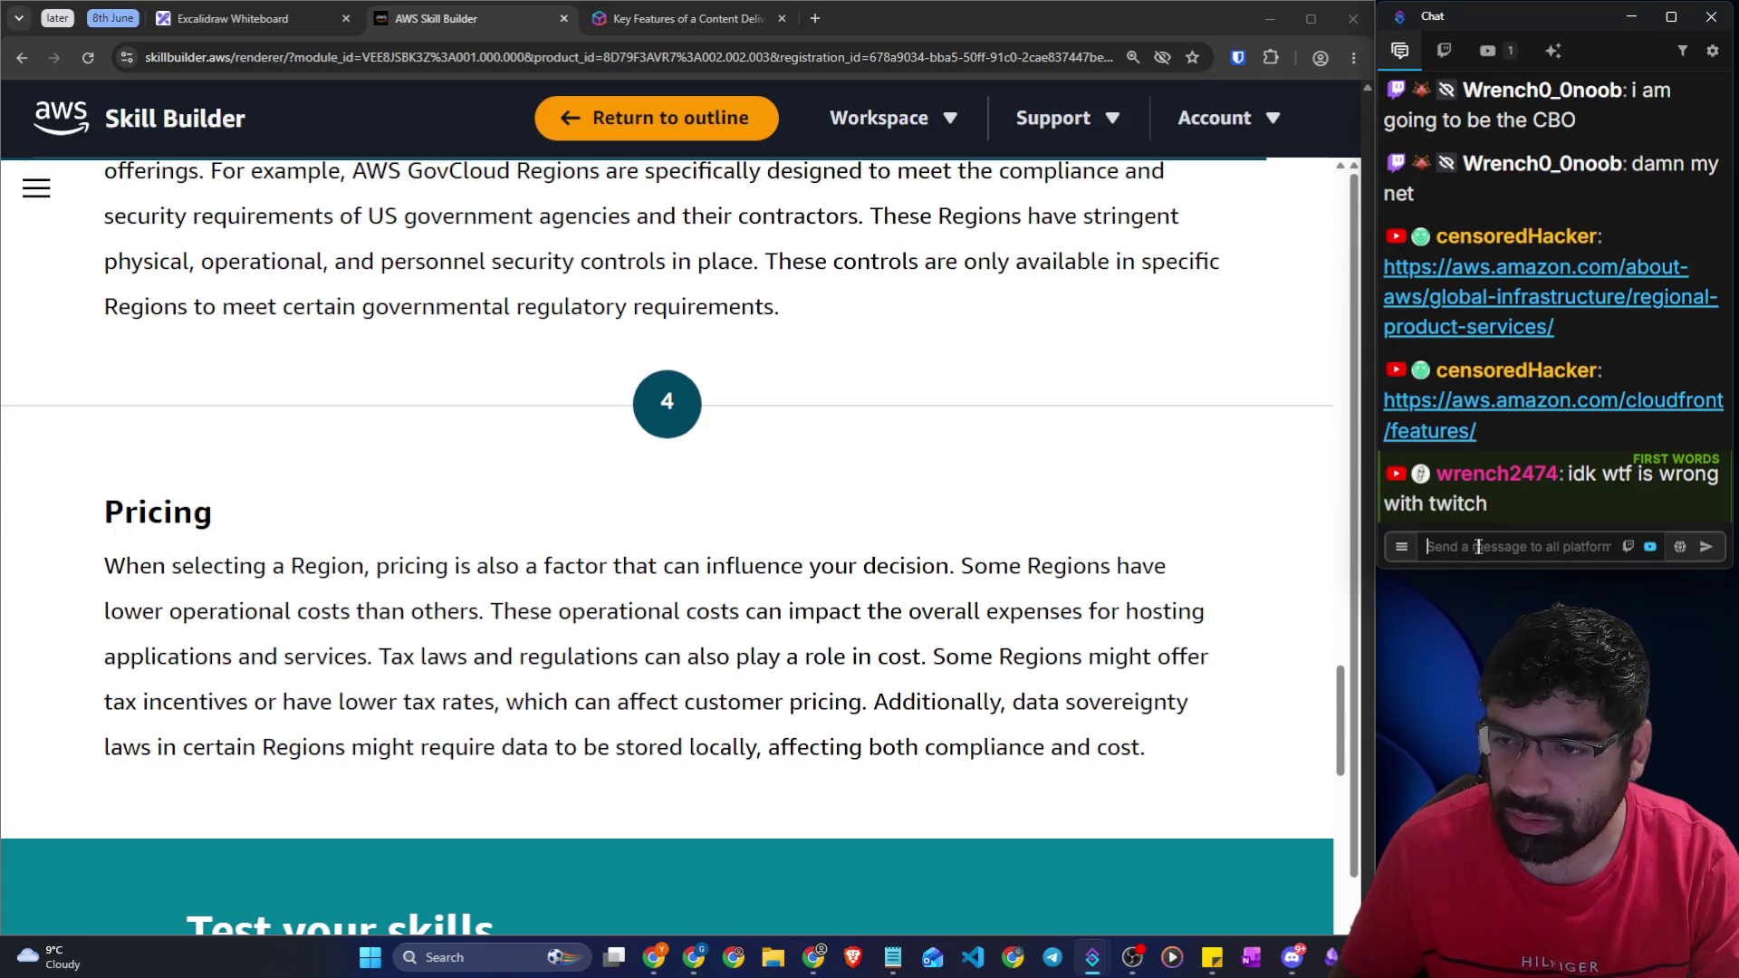
{"action": "left_click", "coordinate": [567, 517]}
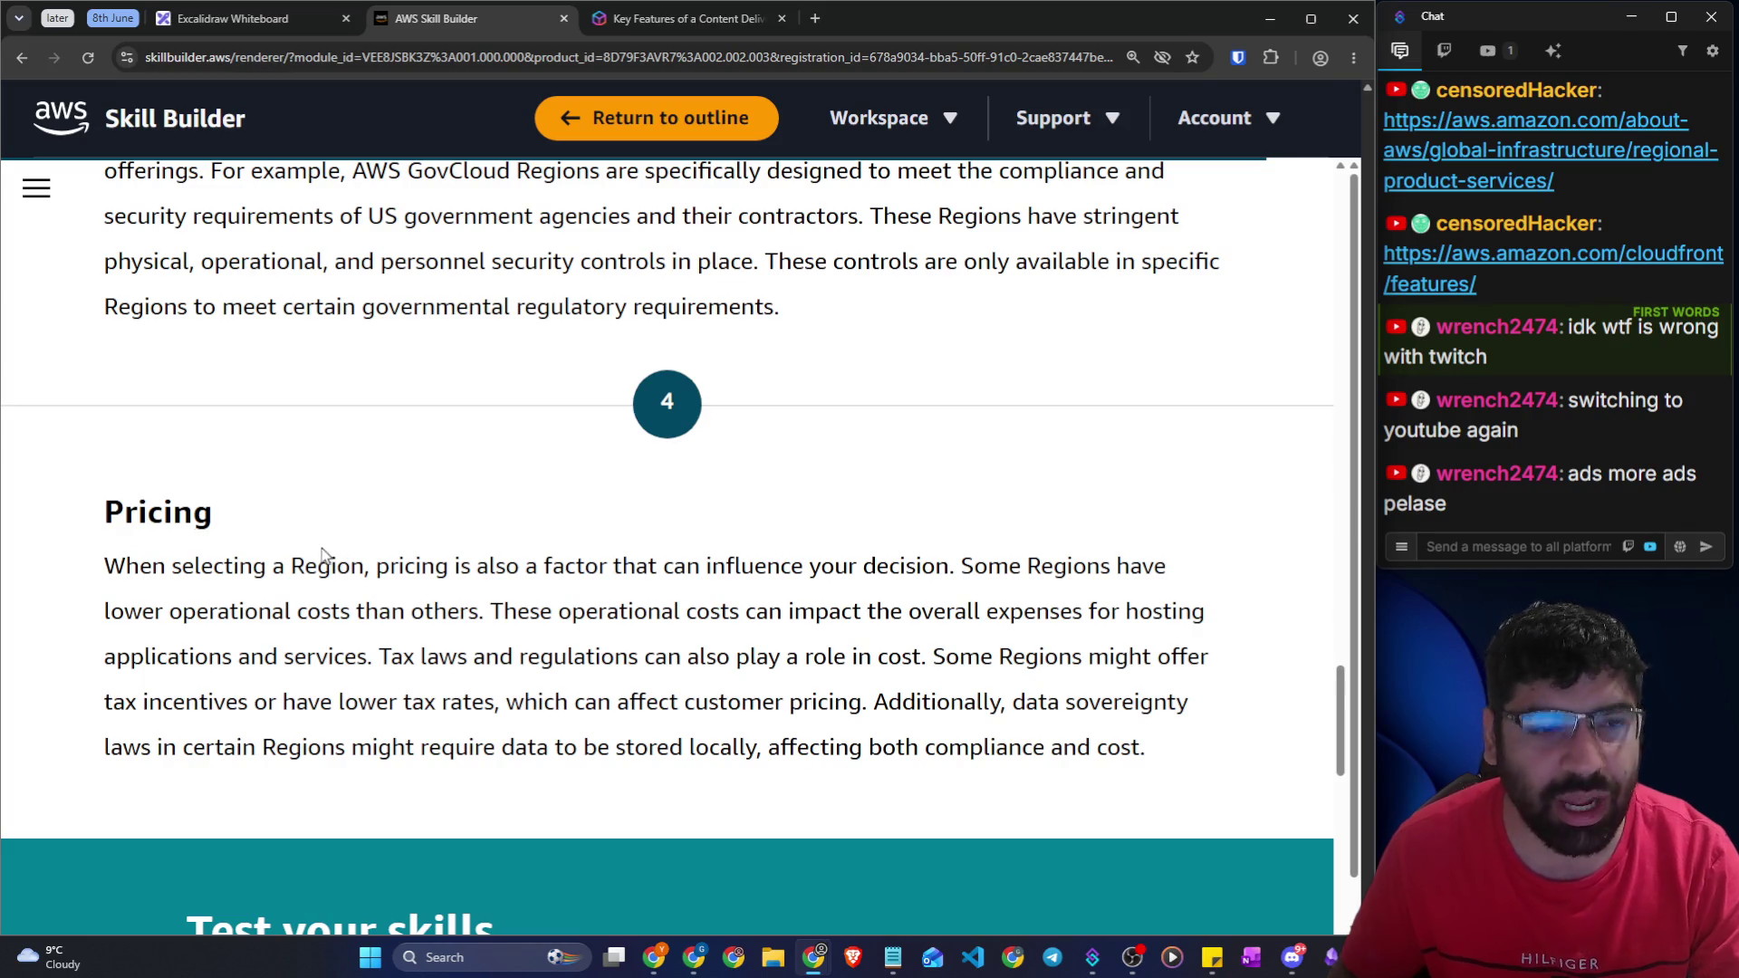
Highlight the Pricing lines on lower operational costs and on tax laws and regulations
{"action": "scroll", "coordinate": [543, 526], "scroll_direction": "down", "scroll_amount": 2}
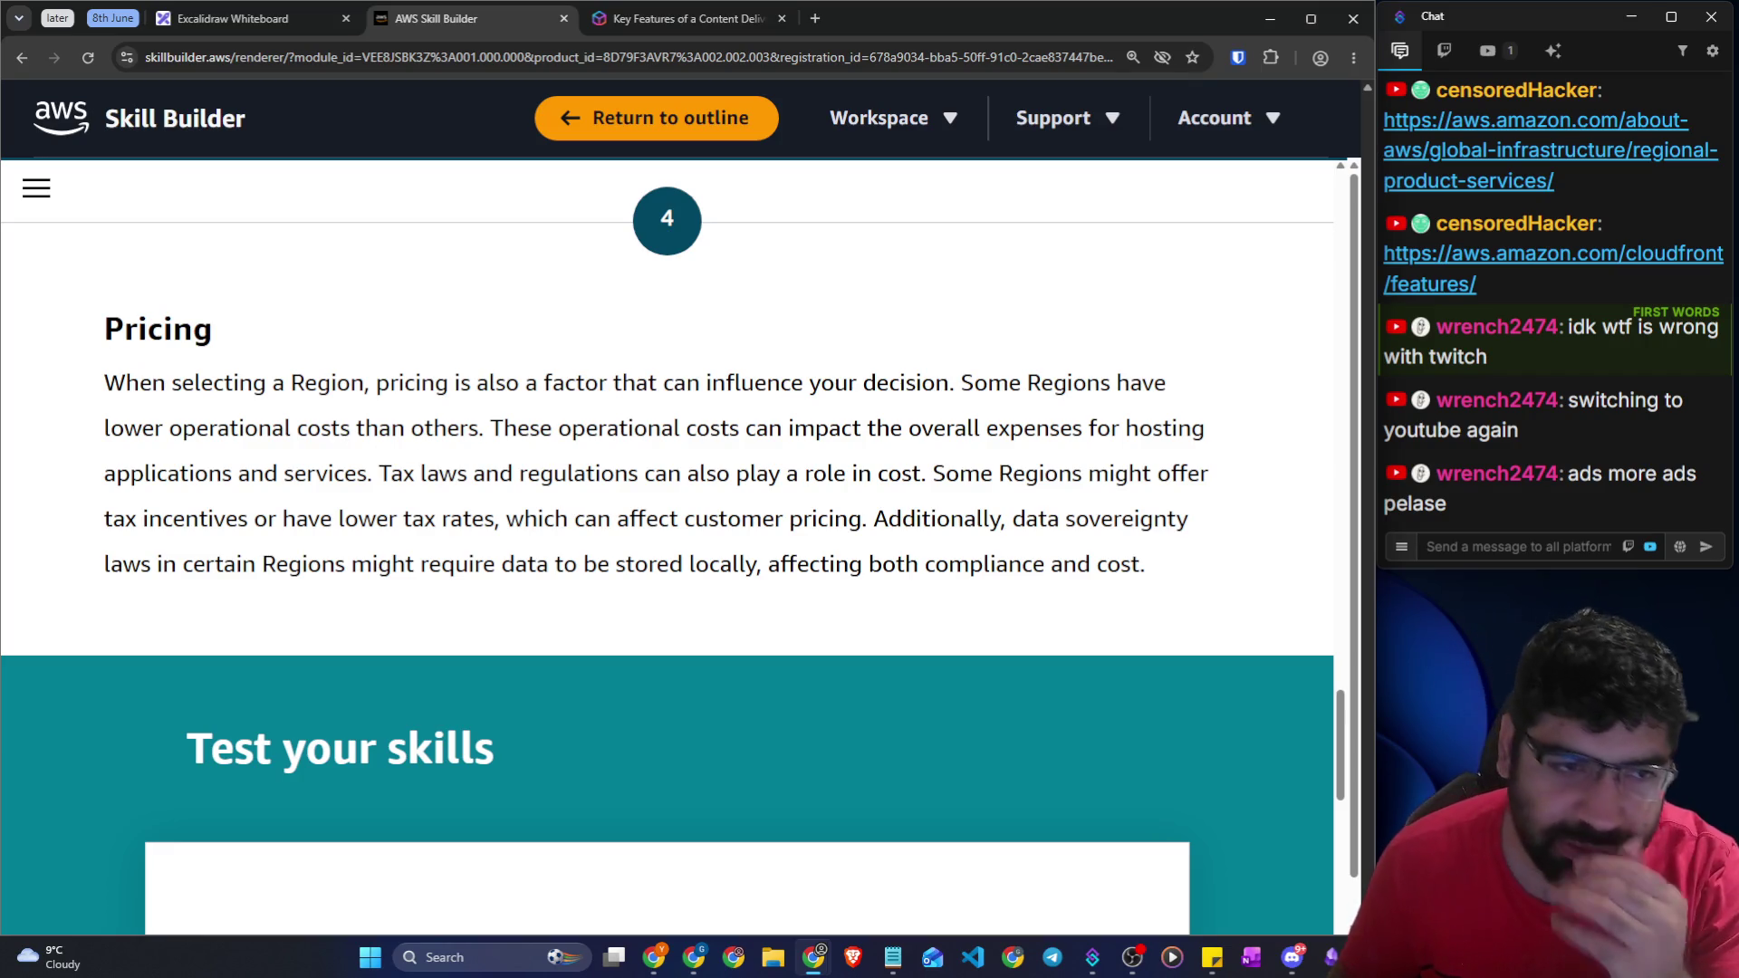
{"action": "left_click_drag", "start_coordinate": [151, 371], "coordinate": [1156, 384]}
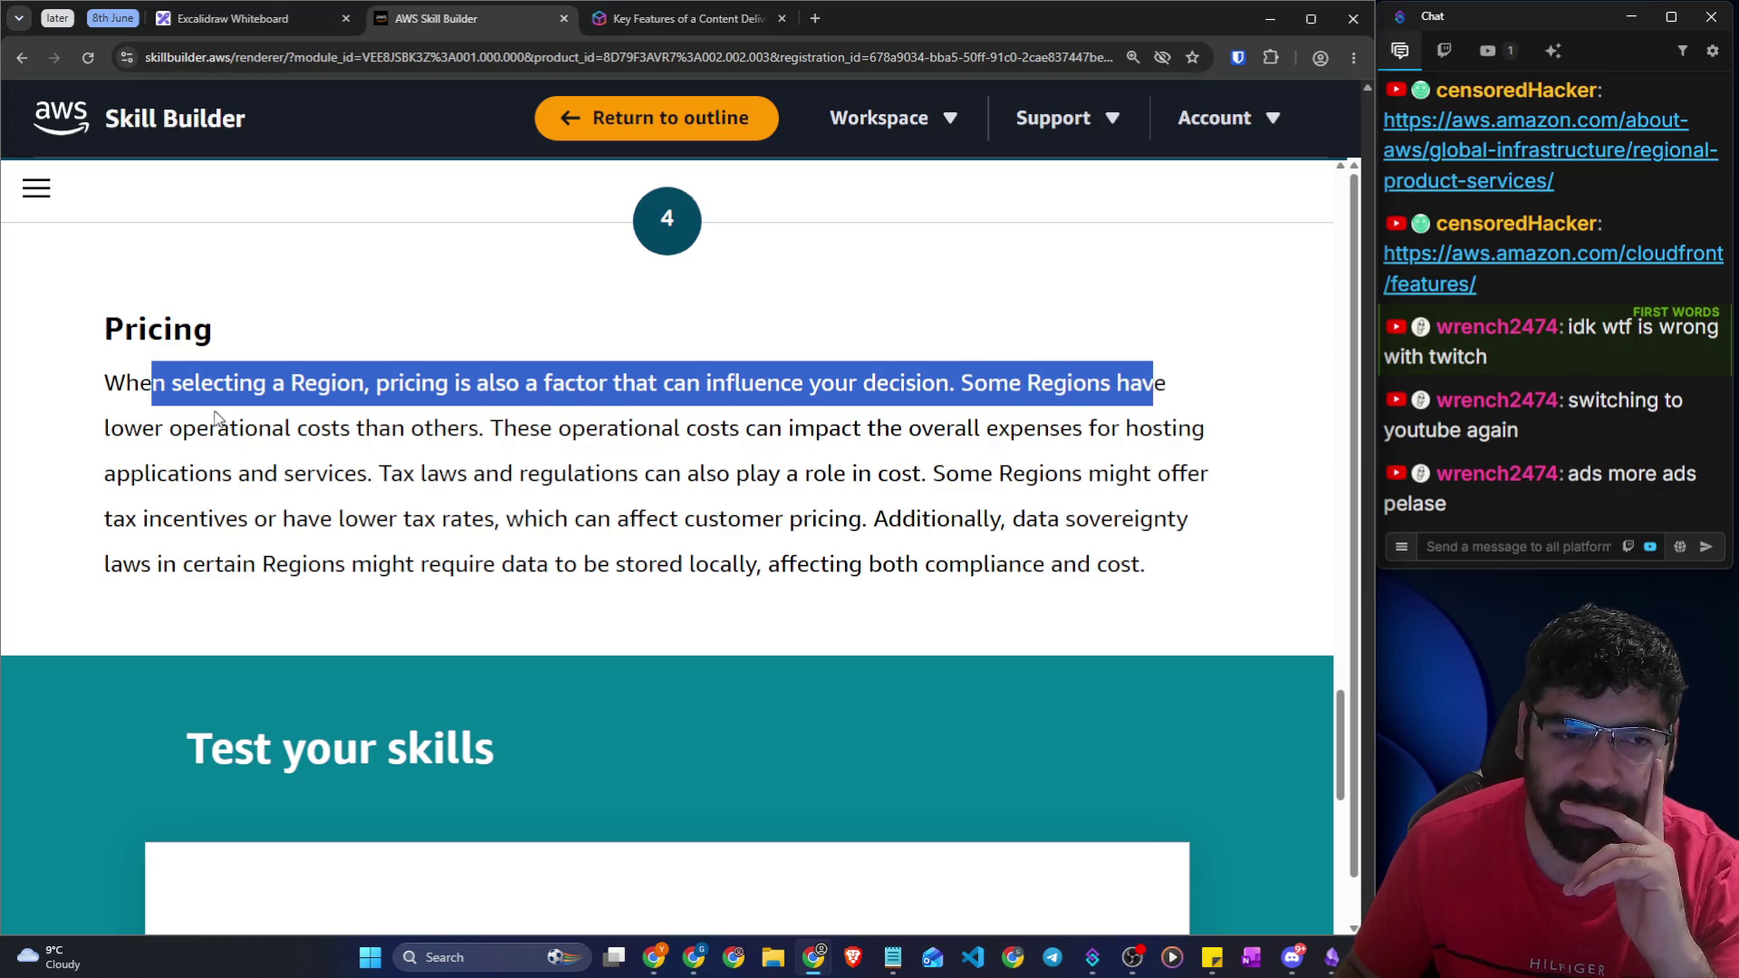
{"action": "left_click", "coordinate": [185, 431]}
{"action": "left_click_drag", "start_coordinate": [185, 432], "coordinate": [1192, 431]}
{"action": "left_click_drag", "start_coordinate": [369, 472], "coordinate": [687, 473]}
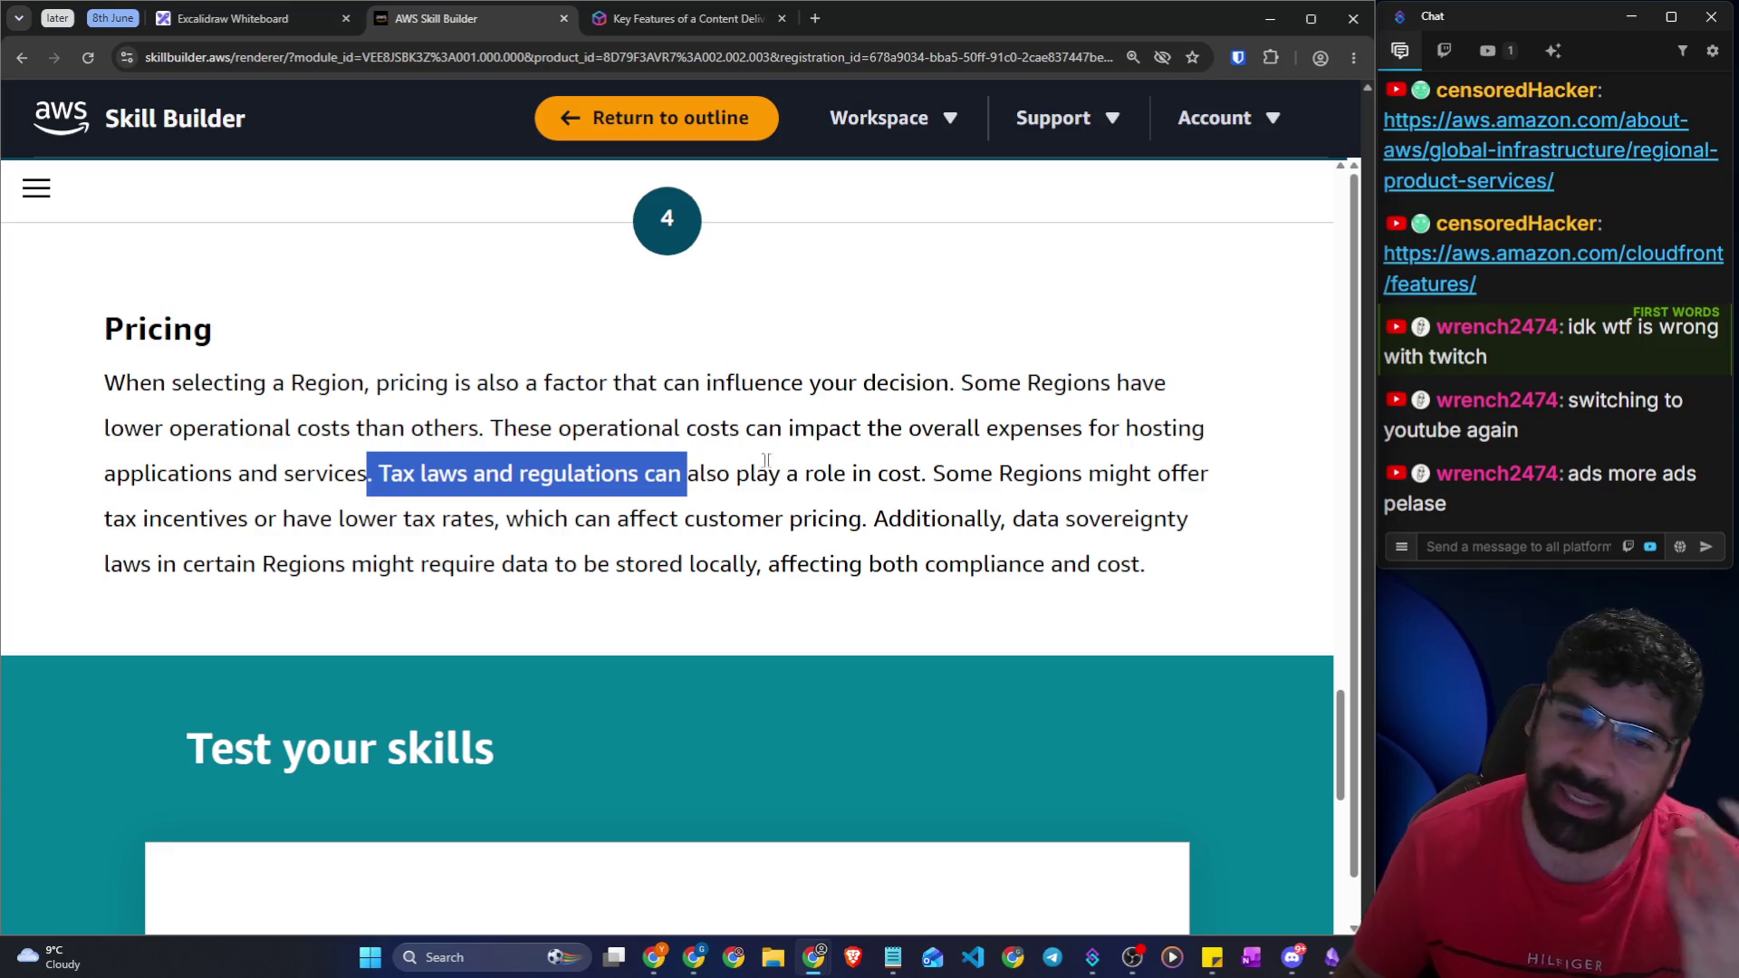
{"action": "scroll", "coordinate": [806, 463], "scroll_direction": "down", "scroll_amount": 1}
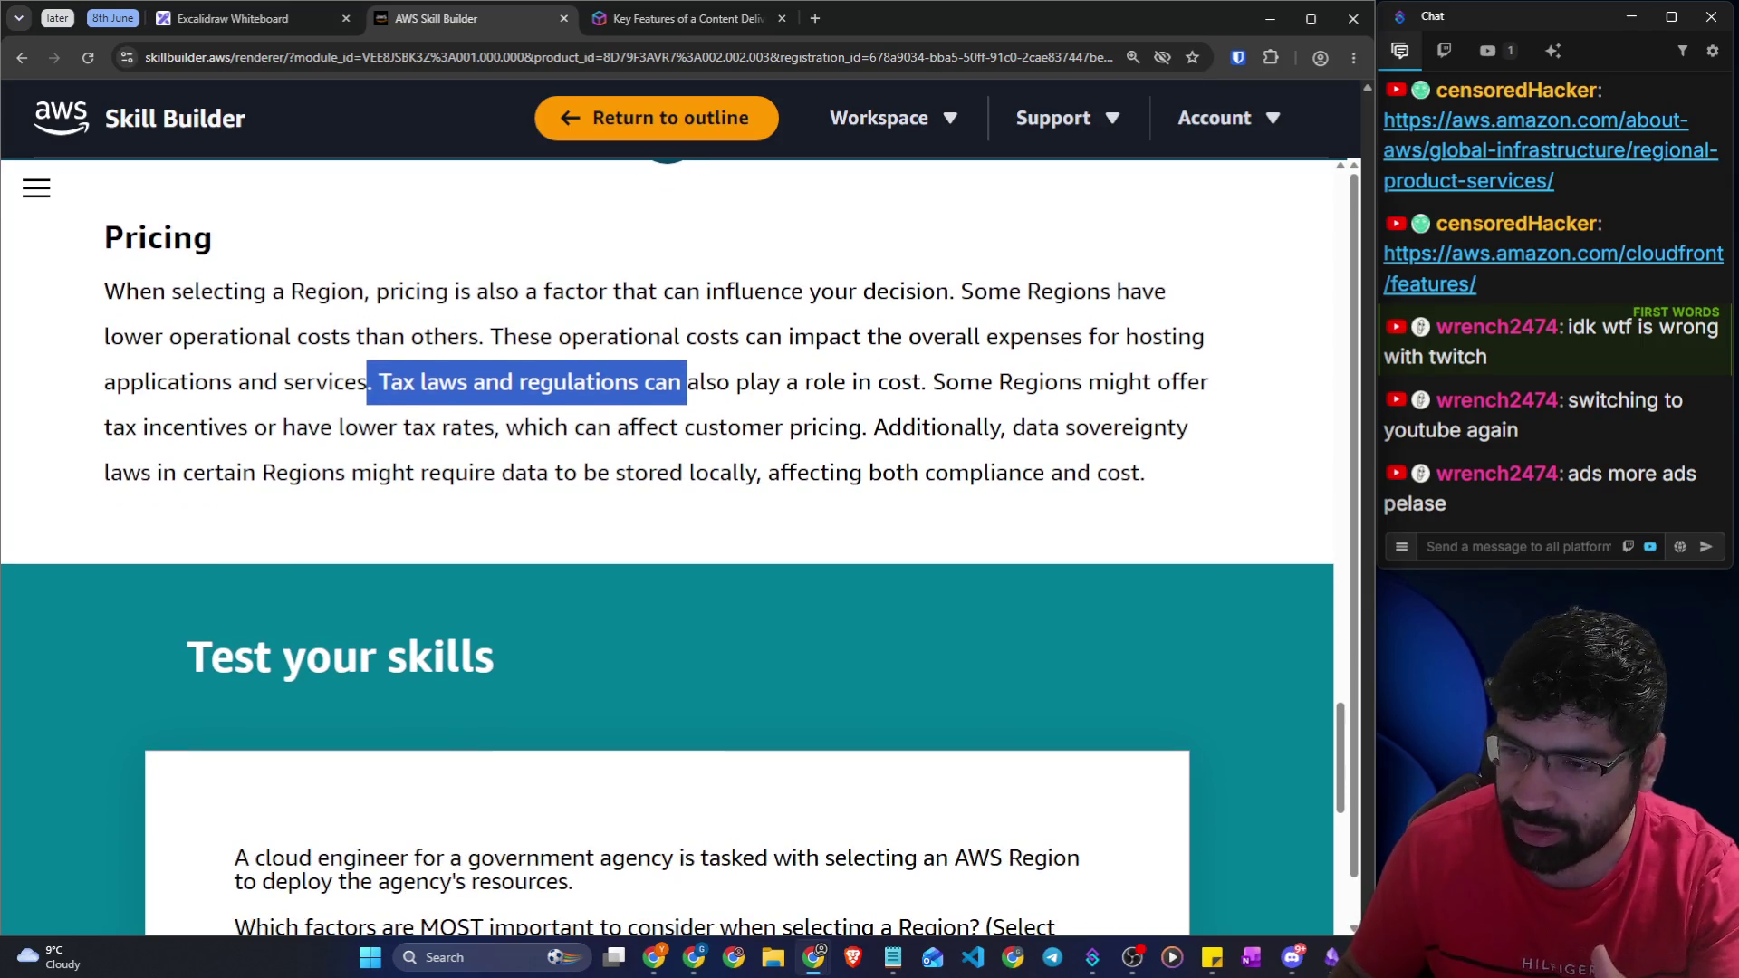
{"action": "left_click", "coordinate": [867, 430]}
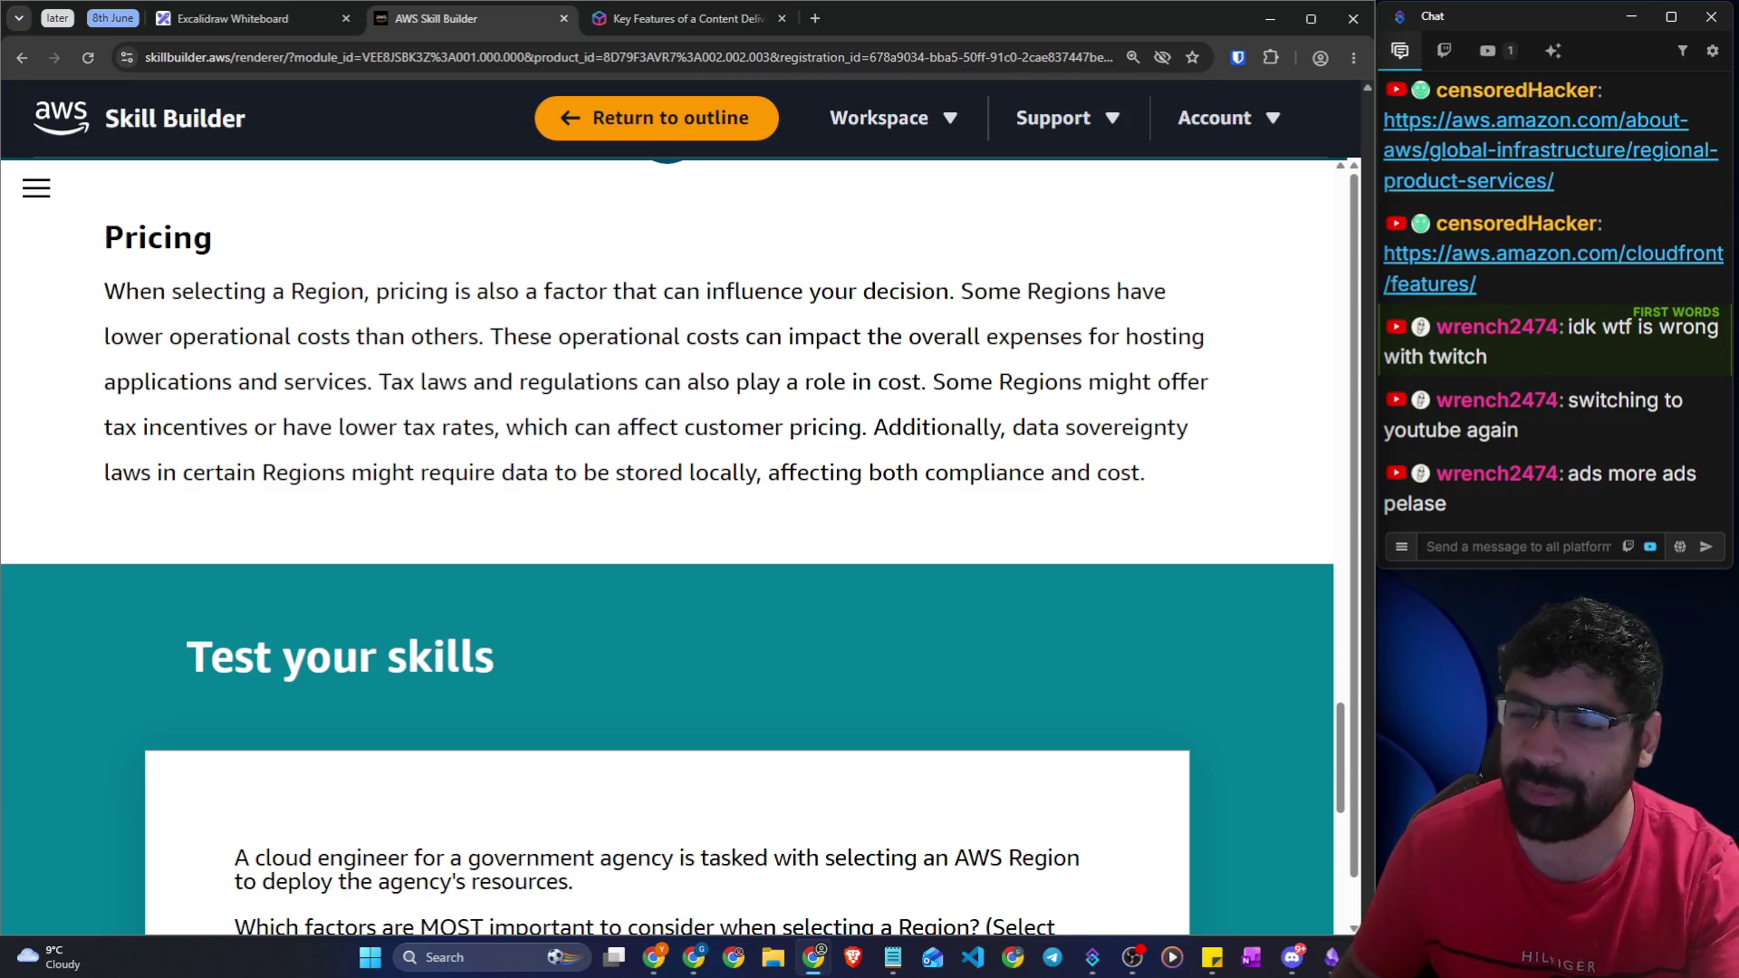
Highlight the quiz scenario and the question about the two most important Region factors
{"action": "scroll", "coordinate": [408, 328], "scroll_direction": "down", "scroll_amount": 4}
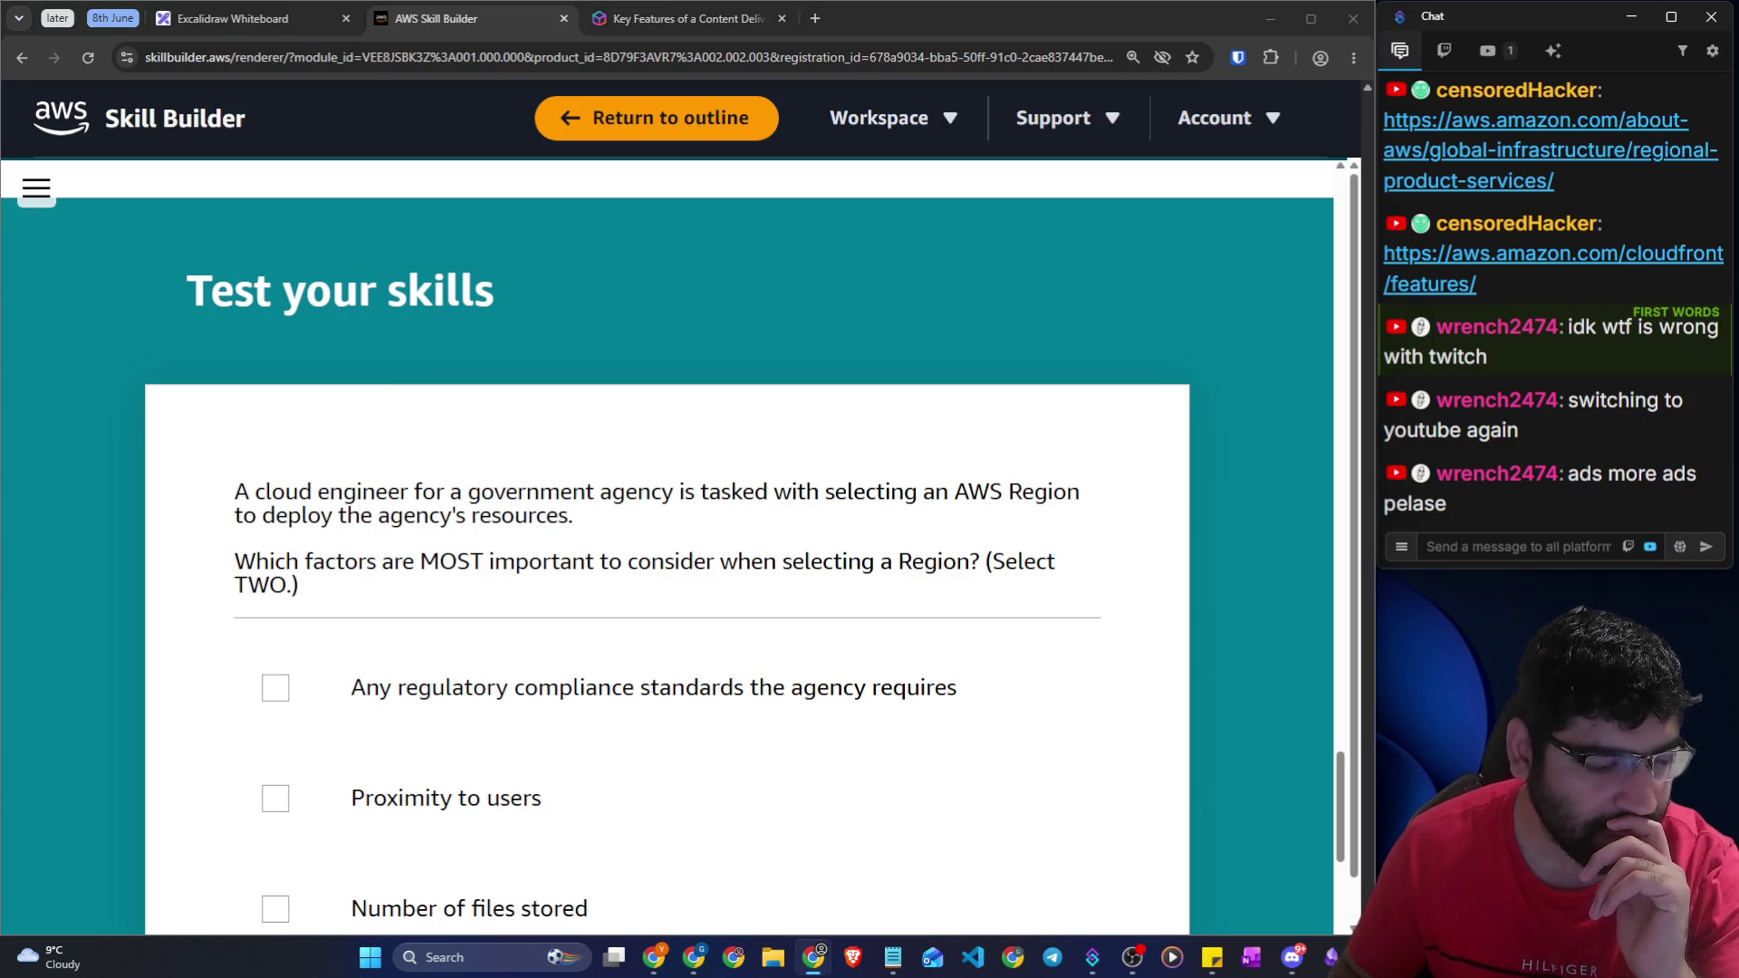
{"action": "left_click", "coordinate": [323, 571]}
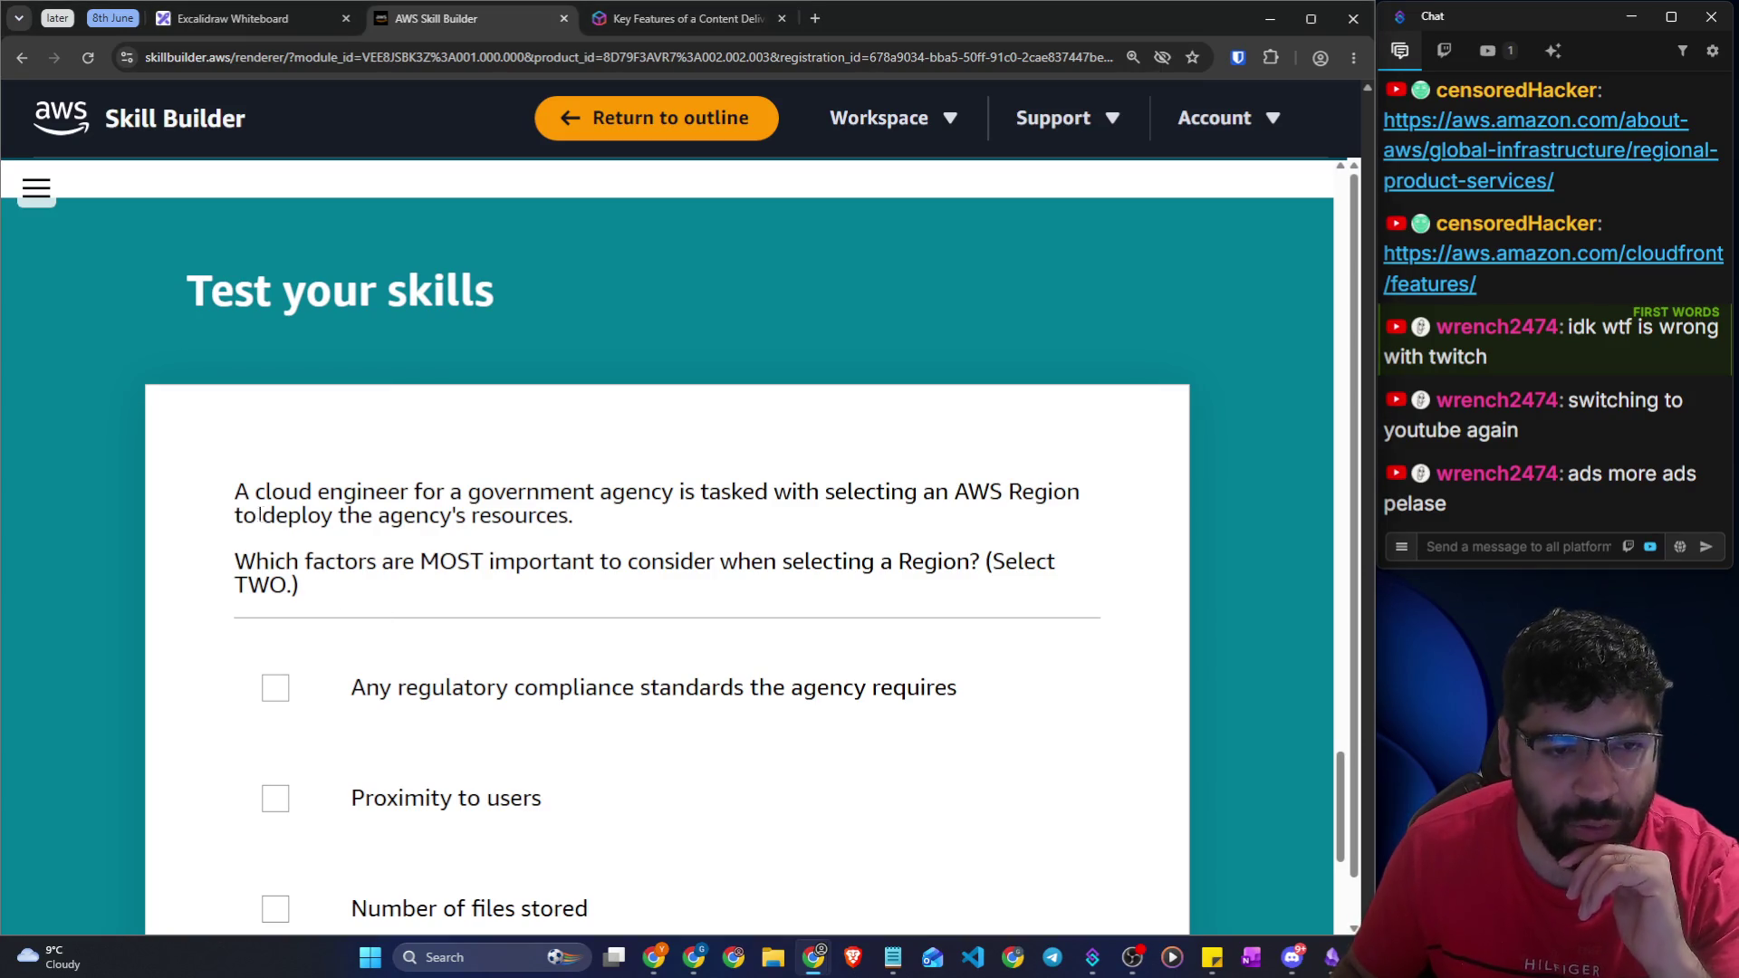
{"action": "scroll", "coordinate": [264, 515], "scroll_direction": "down", "scroll_amount": 1}
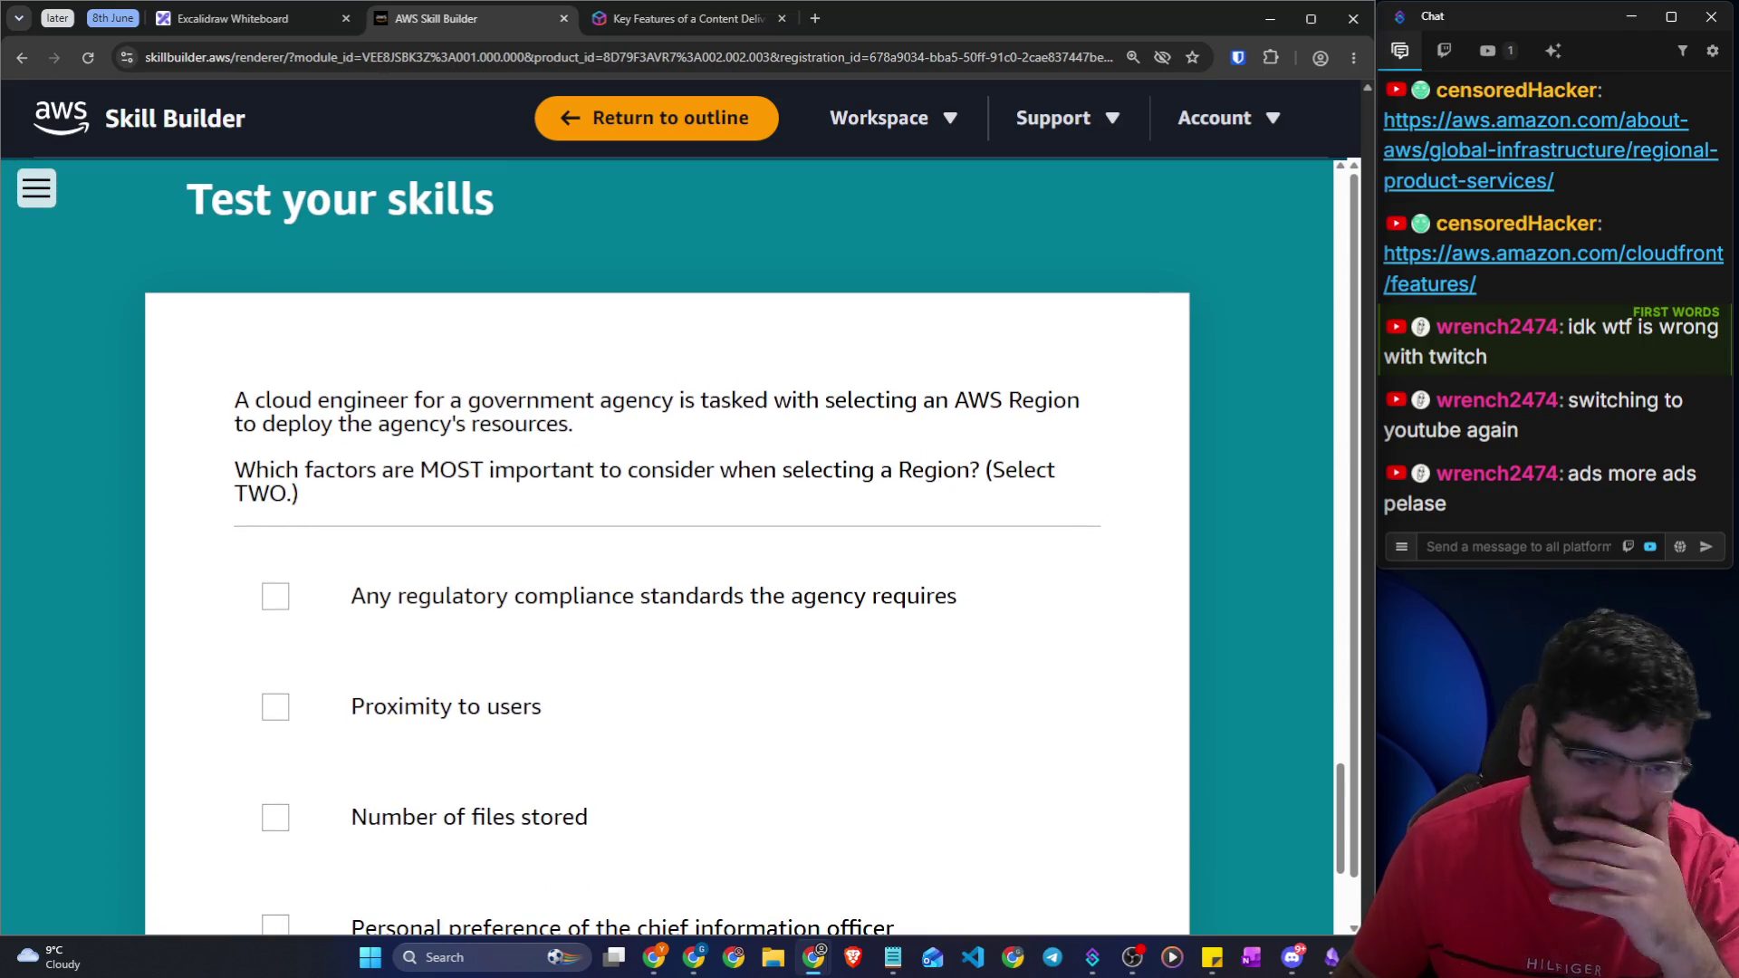
{"action": "left_click_drag", "start_coordinate": [215, 414], "coordinate": [1072, 401]}
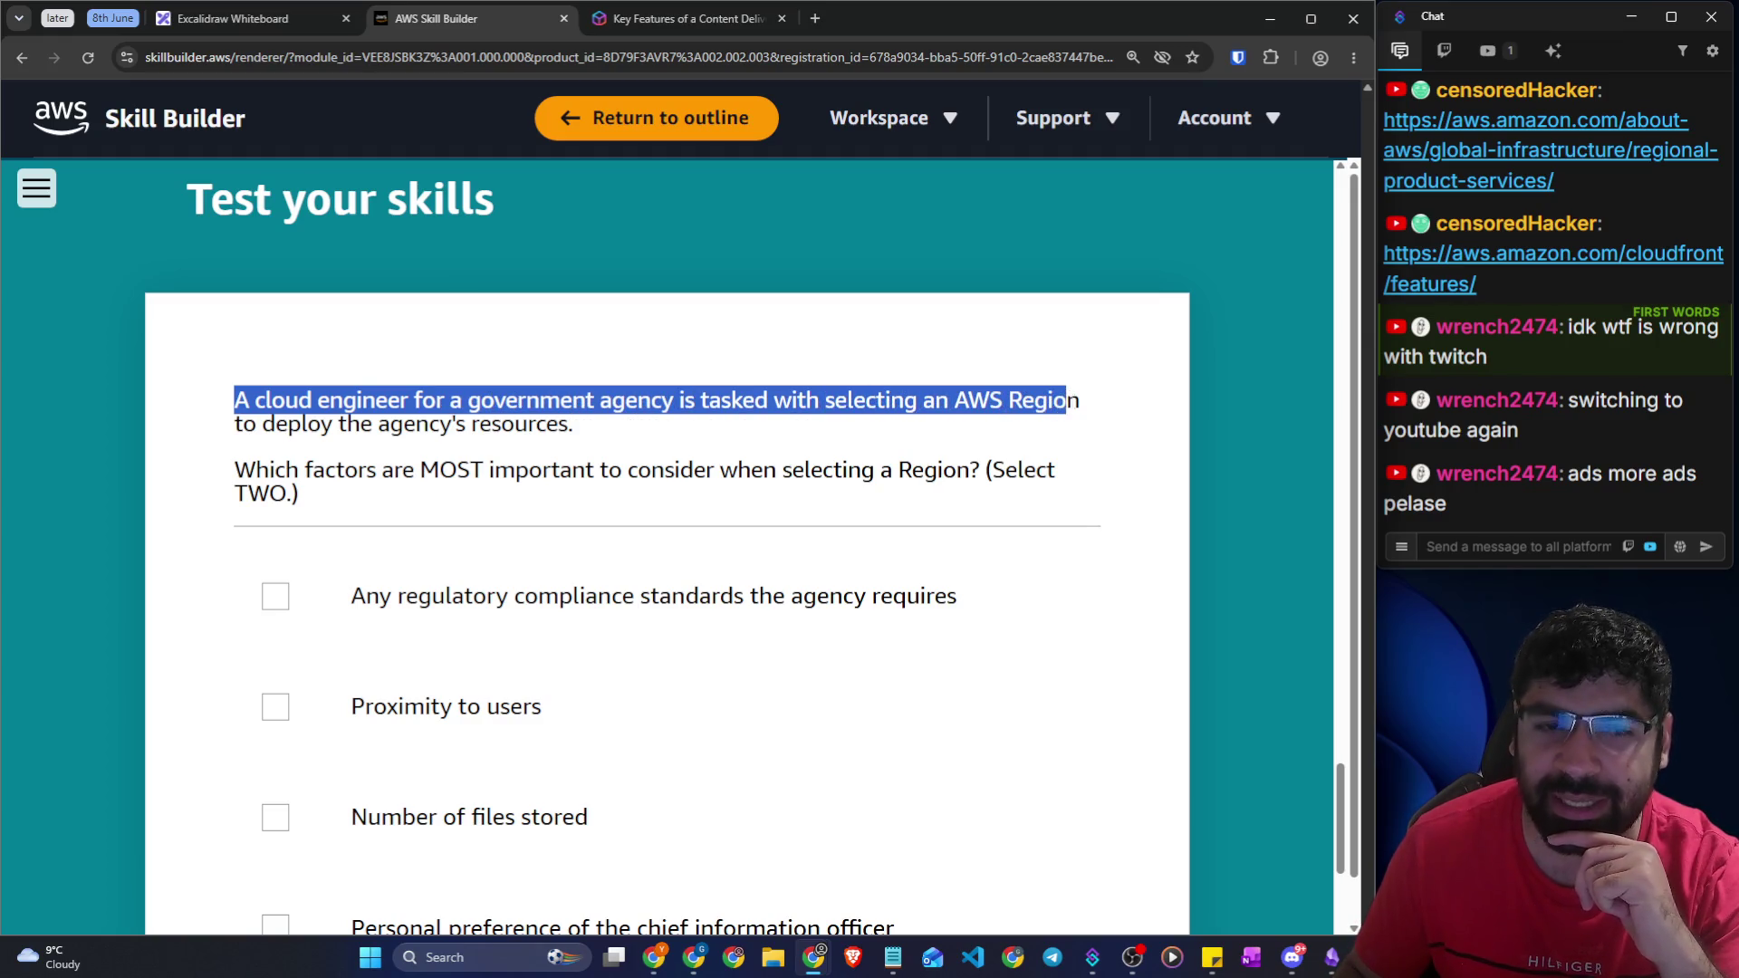
{"action": "left_click_drag", "start_coordinate": [416, 424], "coordinate": [633, 426]}
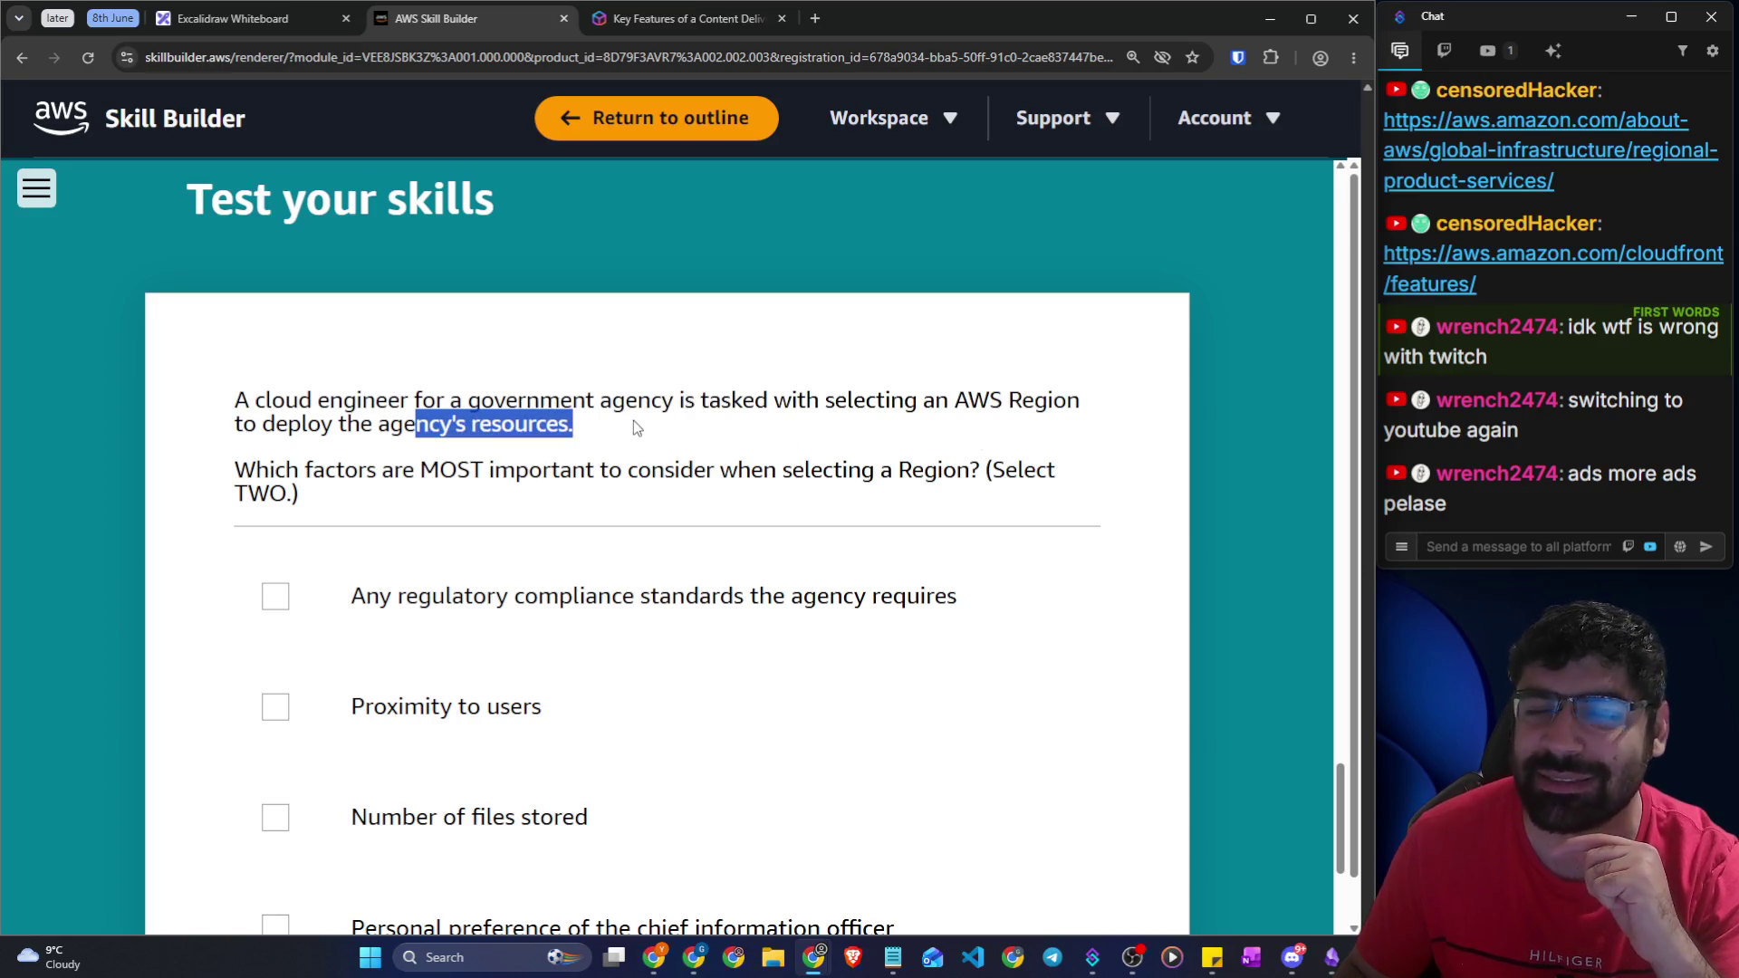
{"action": "left_click", "coordinate": [681, 429]}
{"action": "left_click_drag", "start_coordinate": [274, 471], "coordinate": [573, 471]}
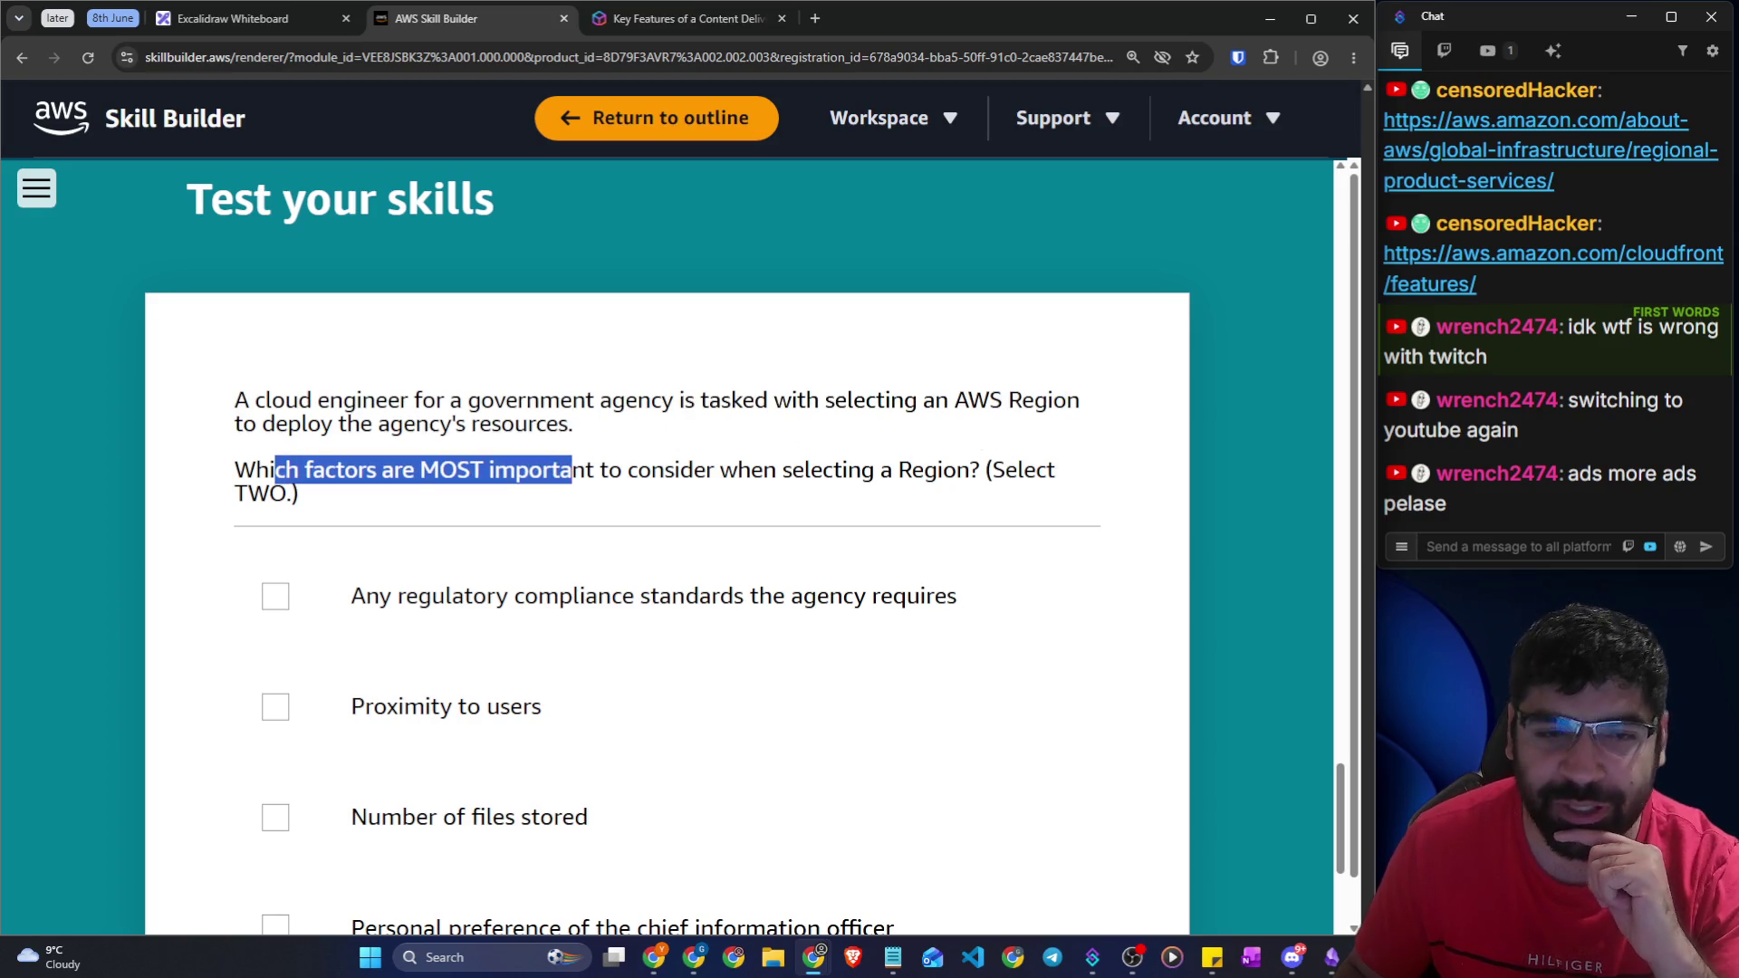
Highlight 'government agency' and look over the five answer options
{"action": "scroll", "coordinate": [1126, 493], "scroll_direction": "down", "scroll_amount": 2}
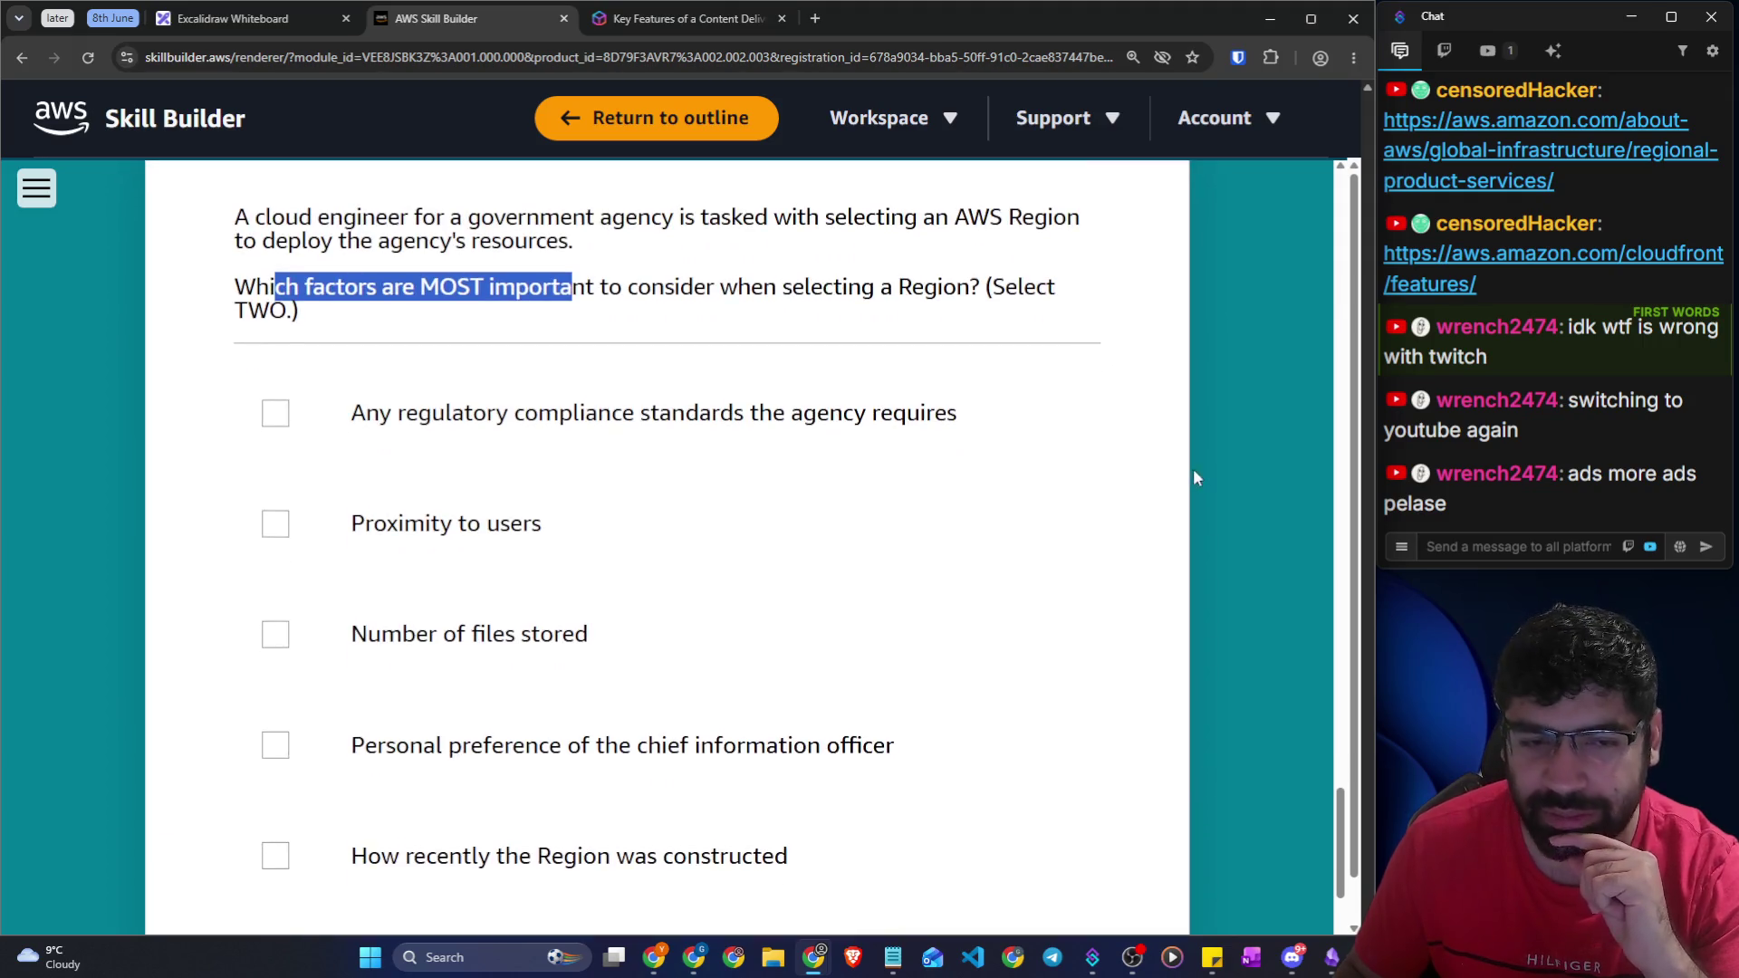
{"action": "left_click", "coordinate": [1216, 484]}
{"action": "left_click_drag", "start_coordinate": [480, 217], "coordinate": [650, 217]}
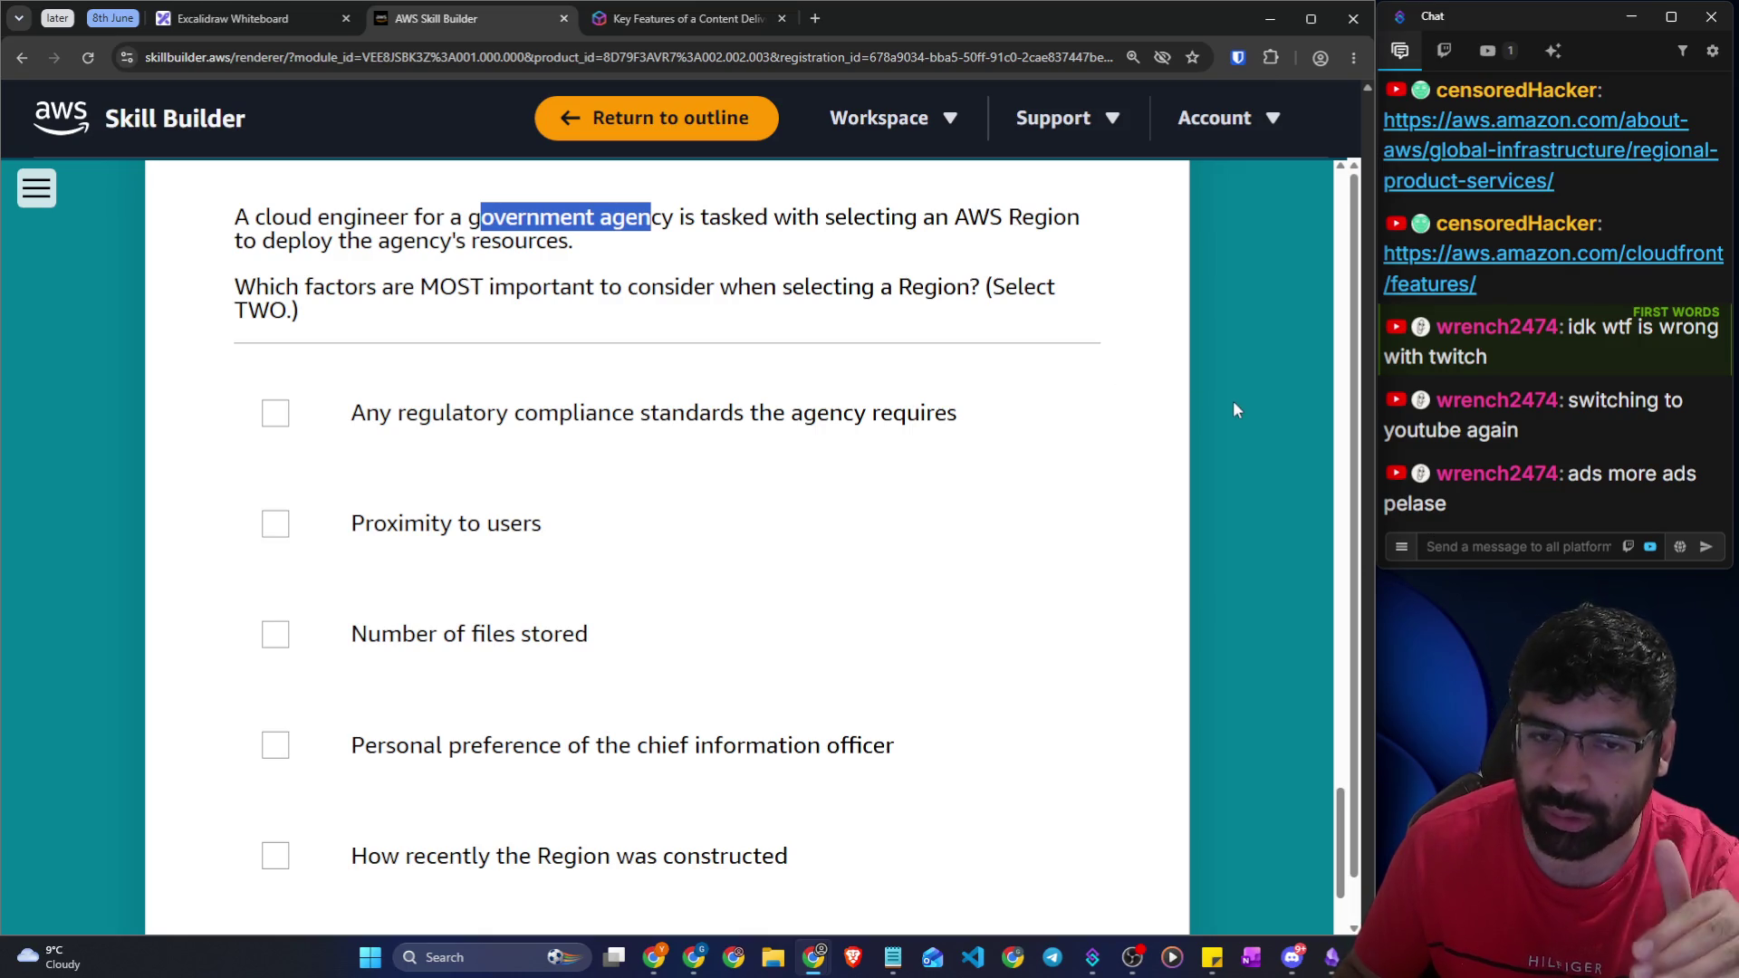
{"action": "scroll", "coordinate": [1234, 404], "scroll_direction": "down", "scroll_amount": 1}
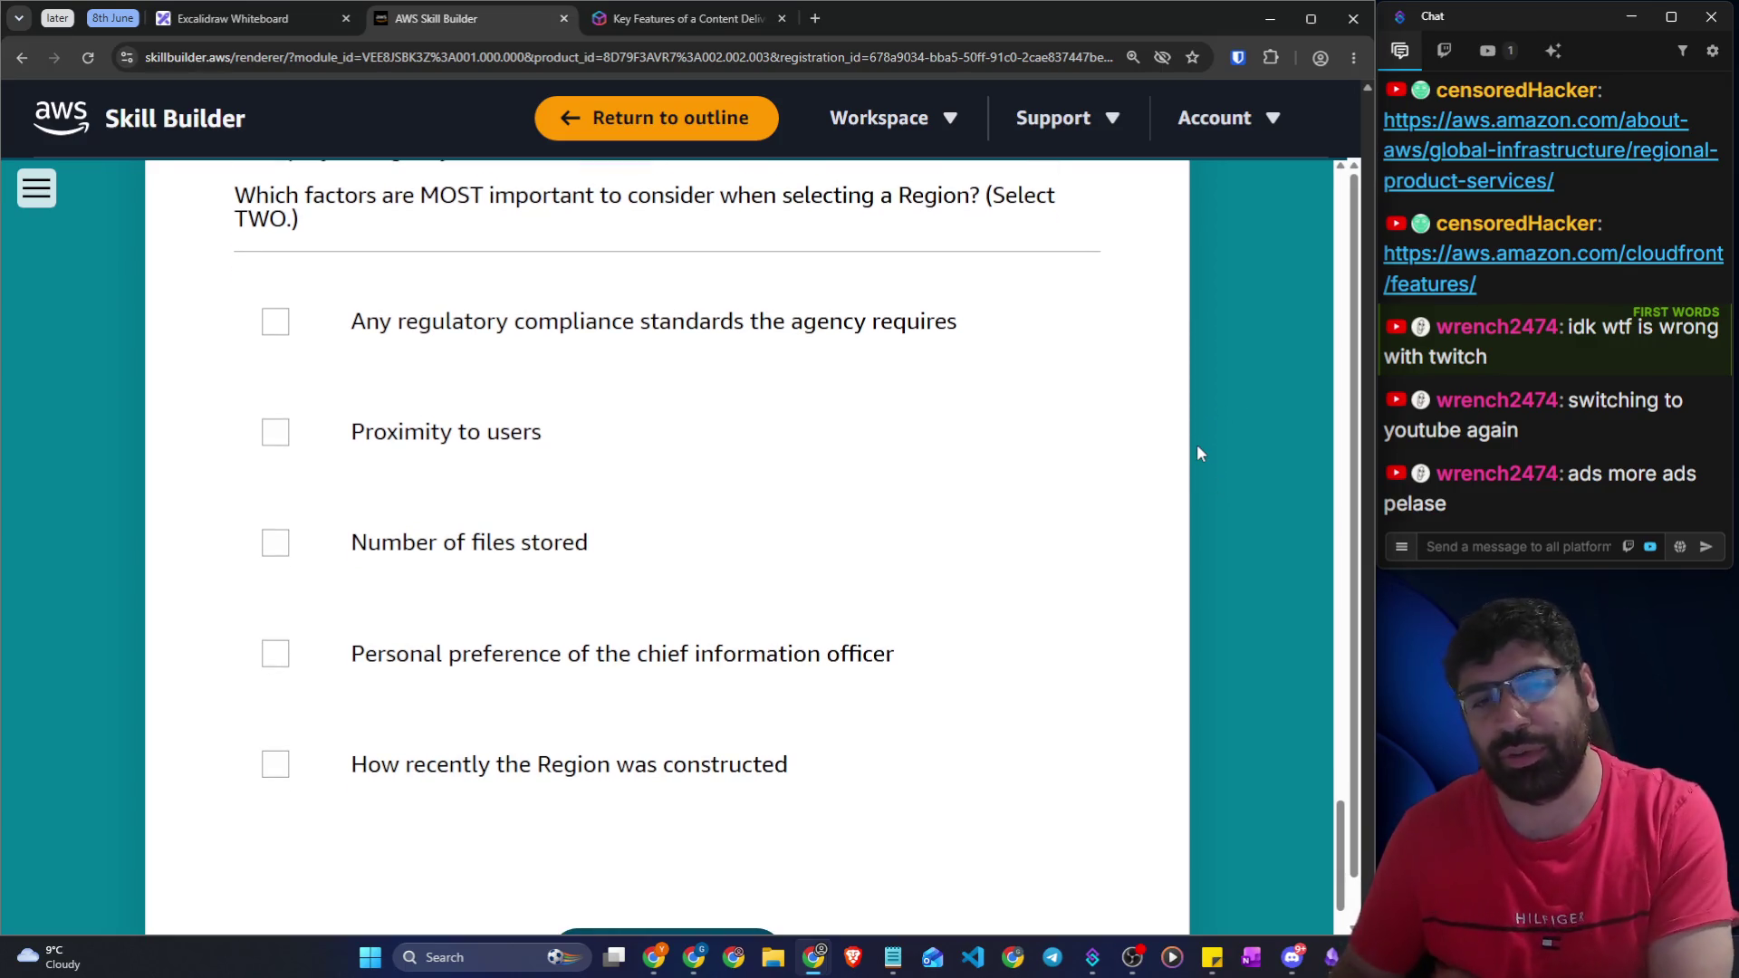
{"action": "scroll", "coordinate": [1197, 447], "scroll_direction": "up", "scroll_amount": 1}
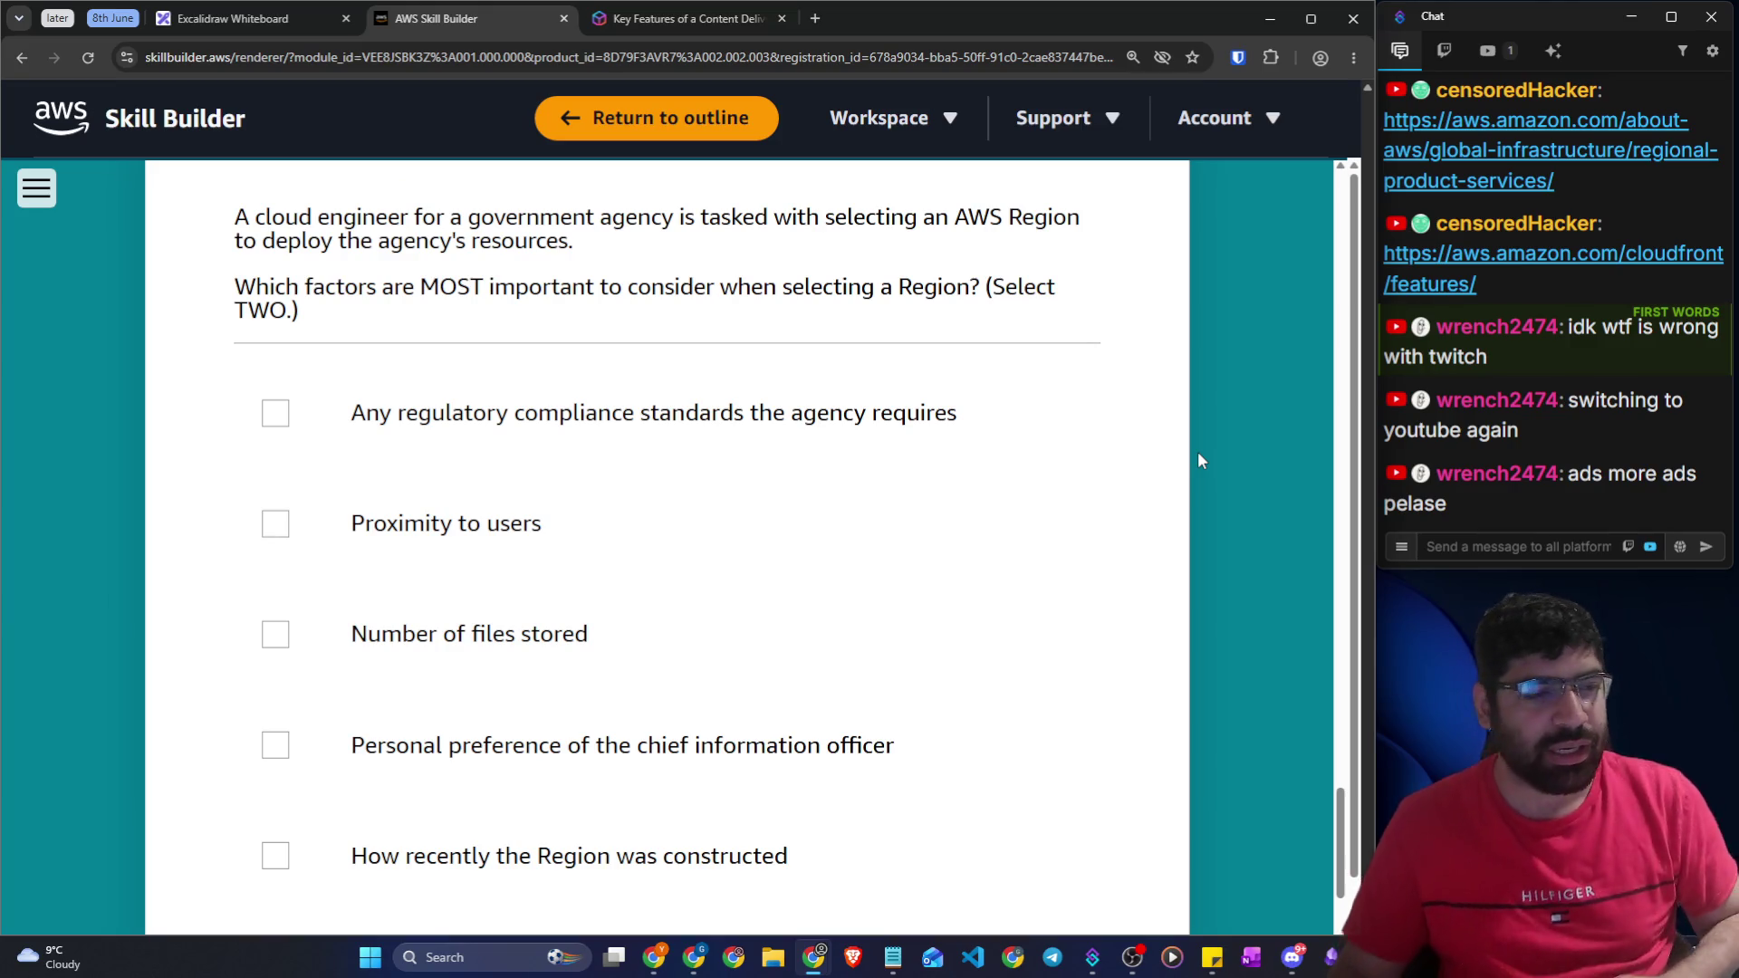
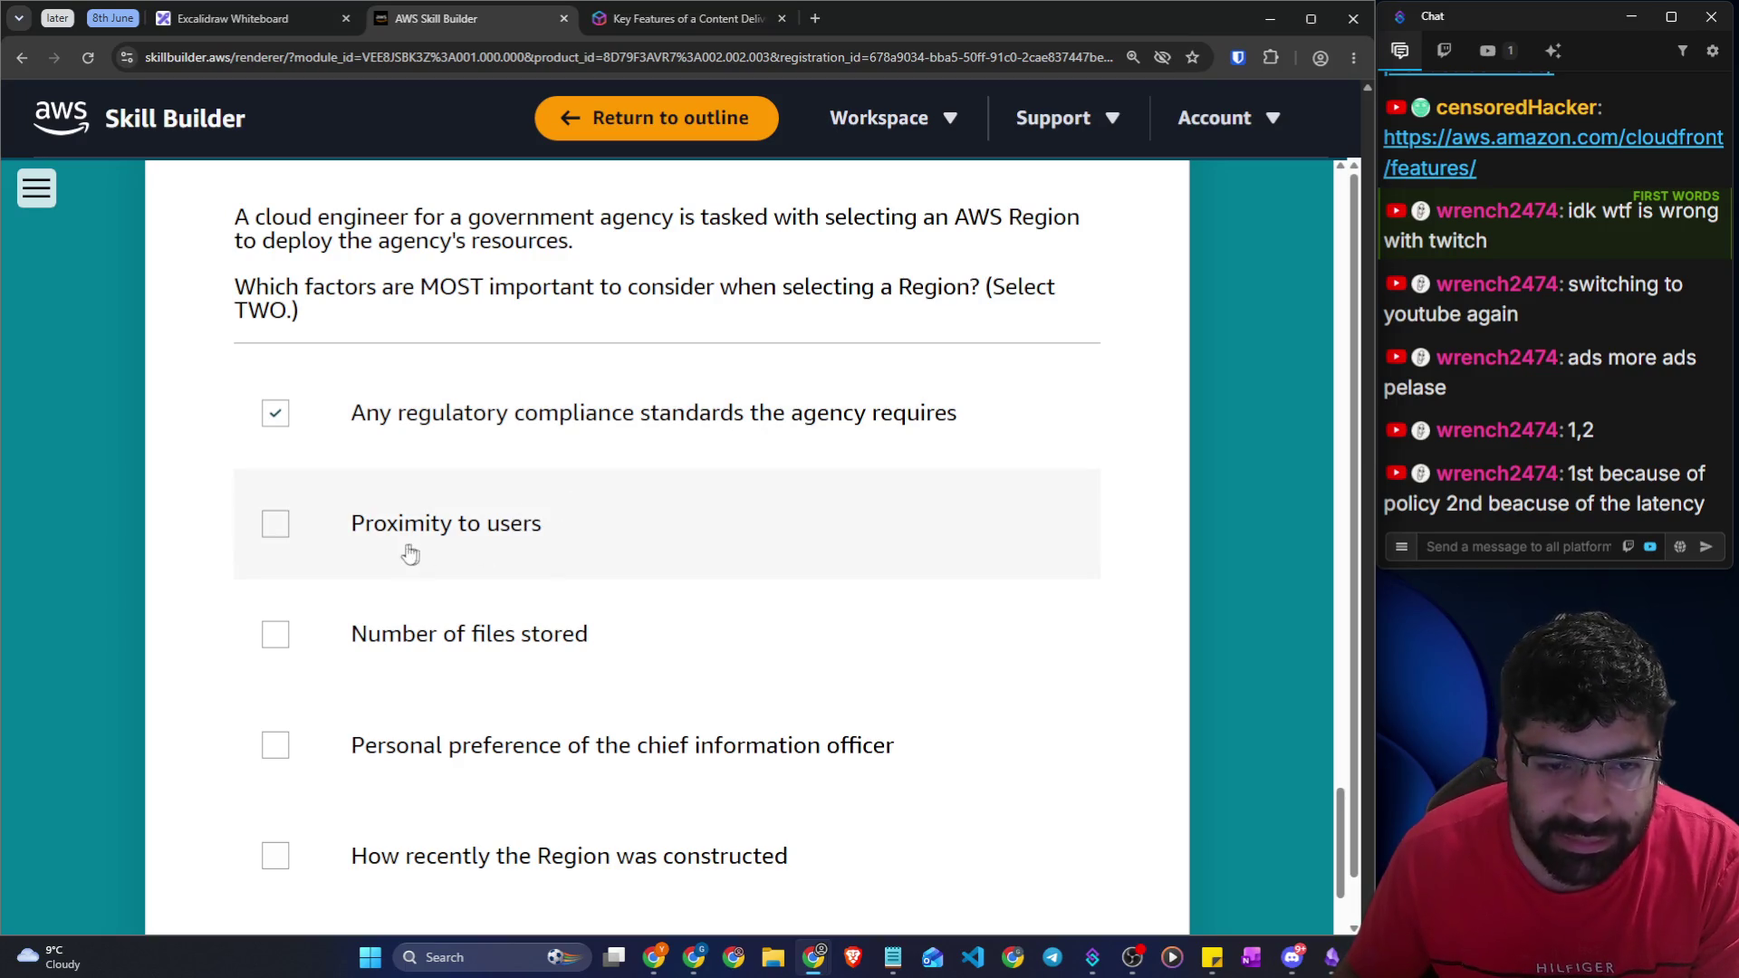
Tick 'Proximity to users' alongside the compliance standards option in the Region question
{"action": "scroll", "coordinate": [441, 529], "scroll_direction": "down", "scroll_amount": 2}
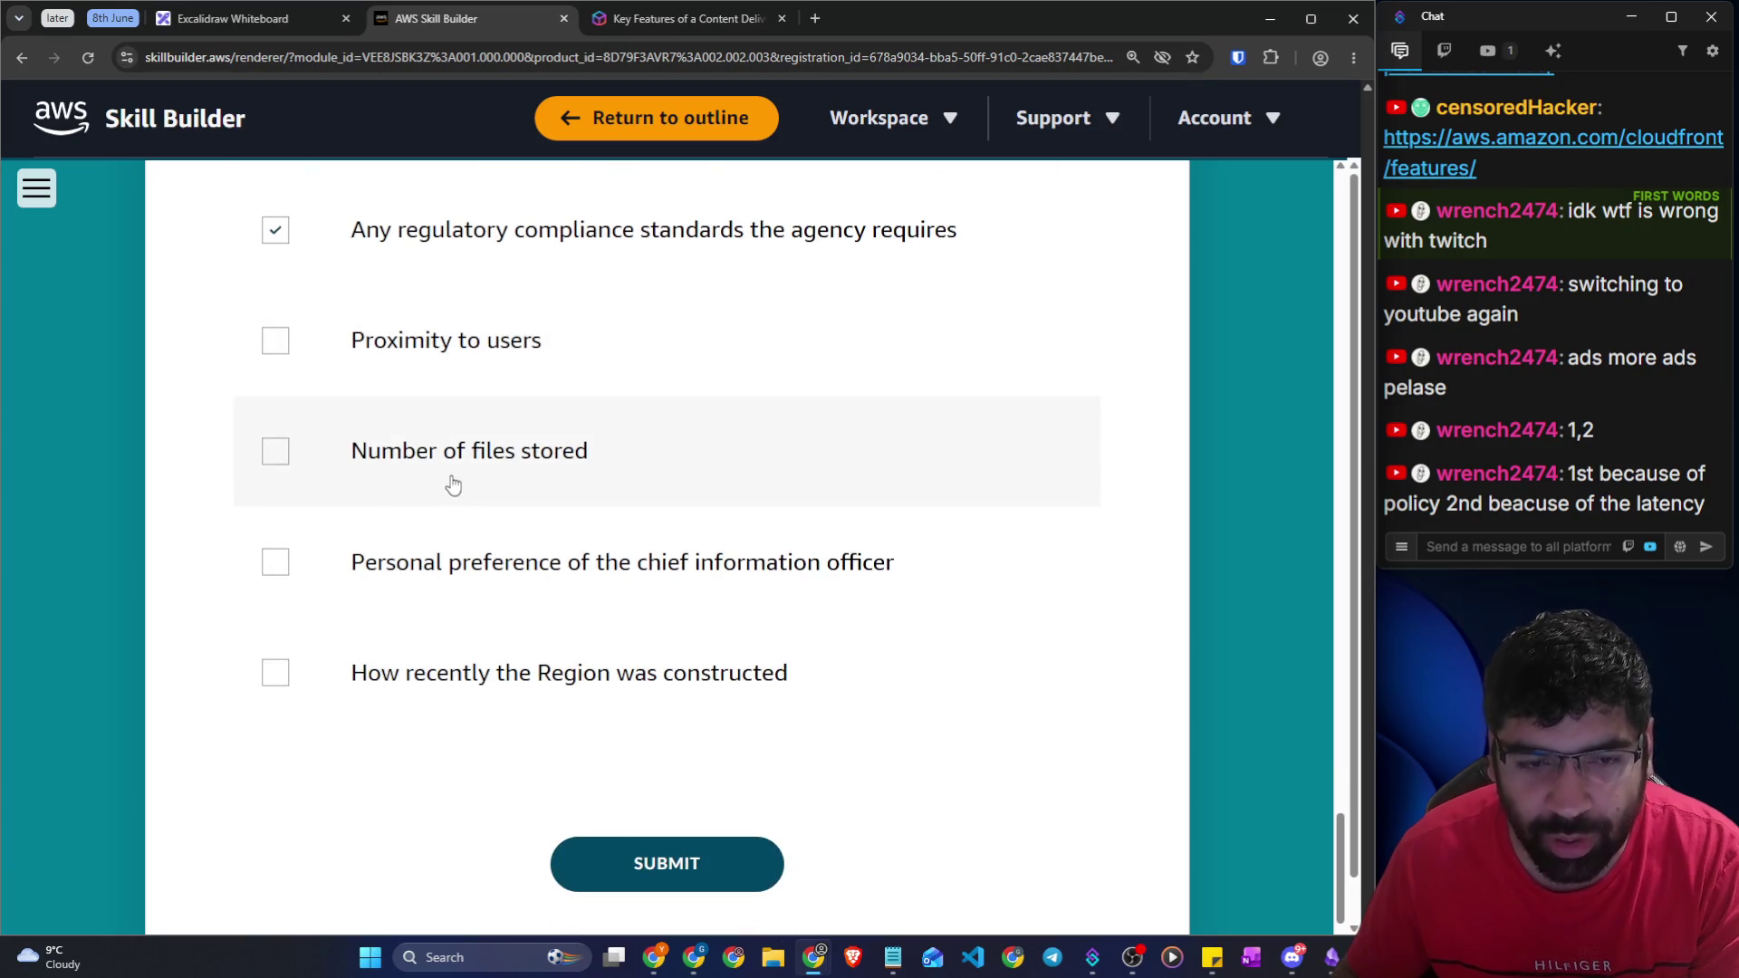
{"action": "left_click", "coordinate": [277, 341]}
{"action": "left_click_drag", "start_coordinate": [401, 450], "coordinate": [587, 451]}
{"action": "left_click_drag", "start_coordinate": [409, 562], "coordinate": [885, 549]}
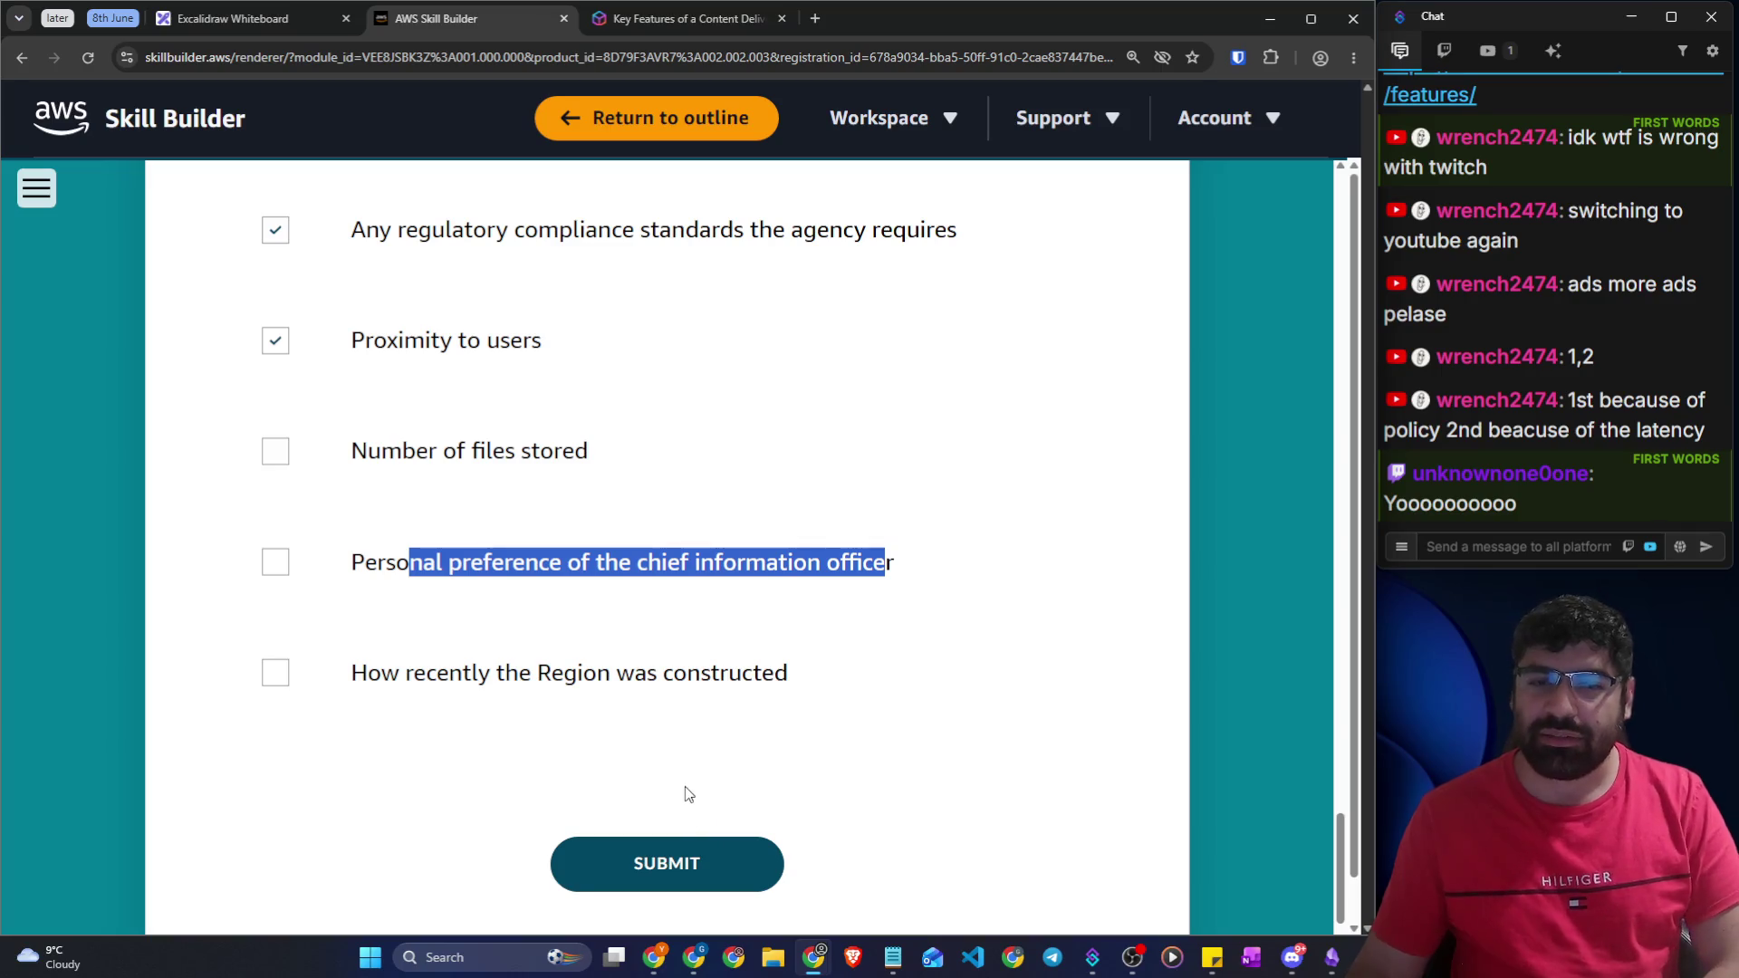
Submit both answers, read the Correct feedback, and continue to lesson 3
{"action": "left_click", "coordinate": [671, 862]}
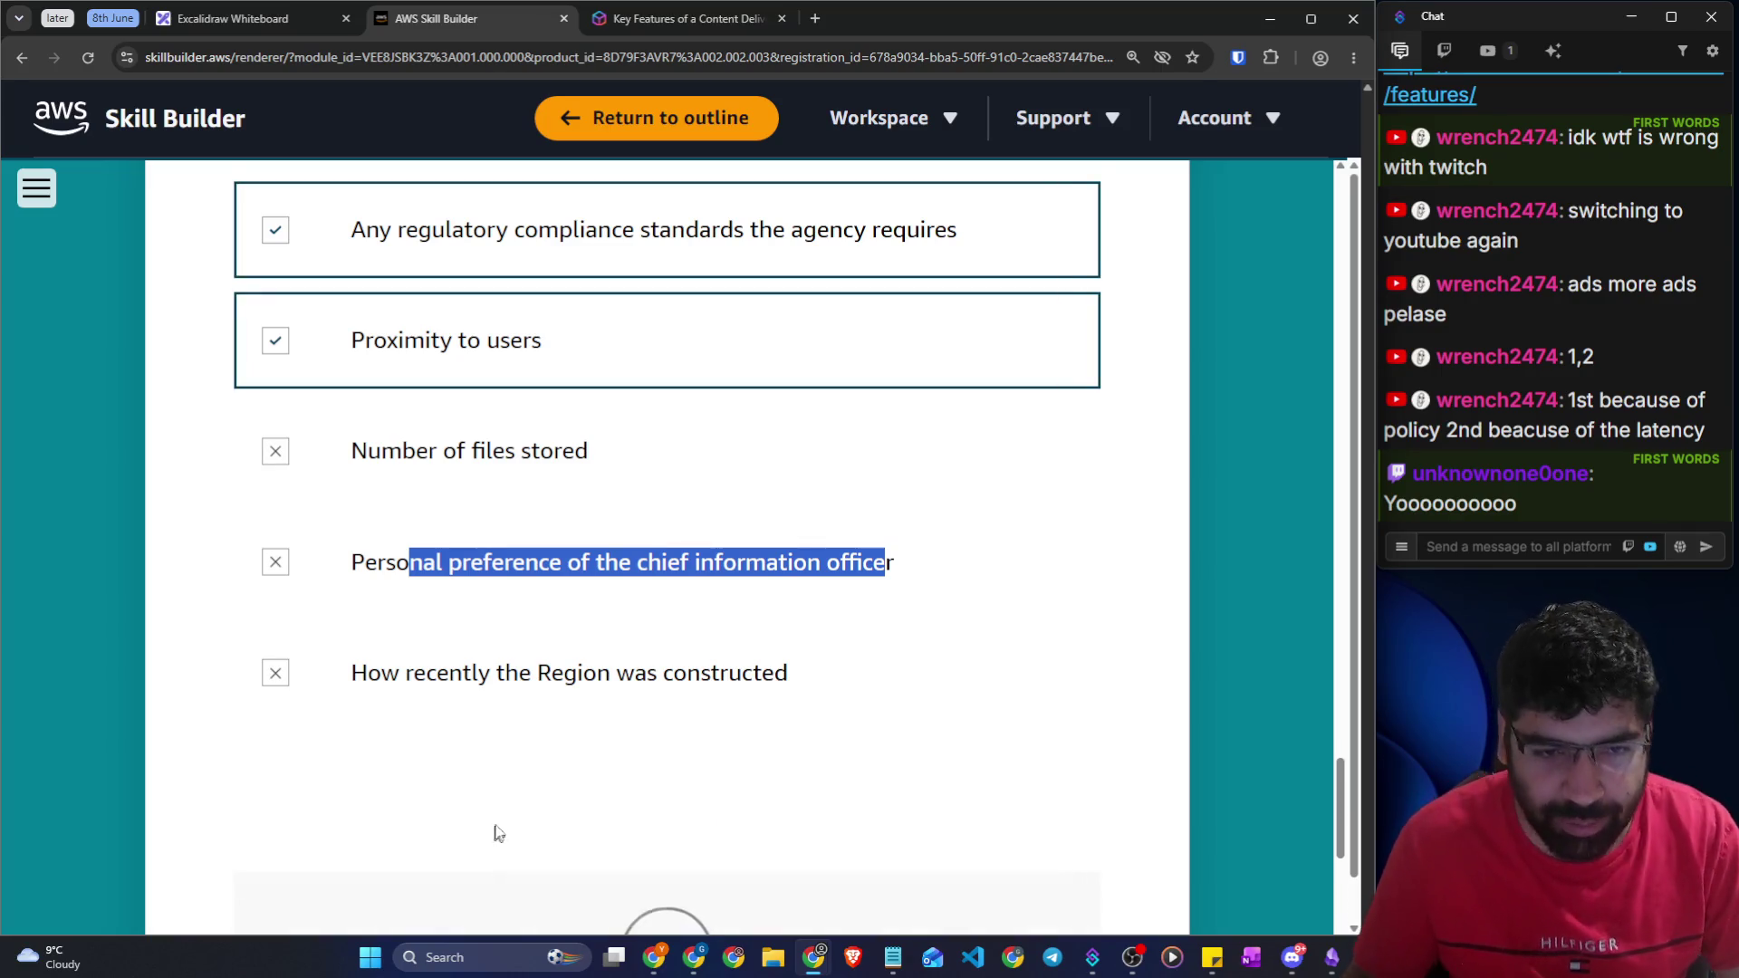
{"action": "scroll", "coordinate": [489, 831], "scroll_direction": "down", "scroll_amount": 5}
{"action": "scroll", "coordinate": [489, 830], "scroll_direction": "down", "scroll_amount": 2}
{"action": "scroll", "coordinate": [523, 736], "scroll_direction": "down", "scroll_amount": 1}
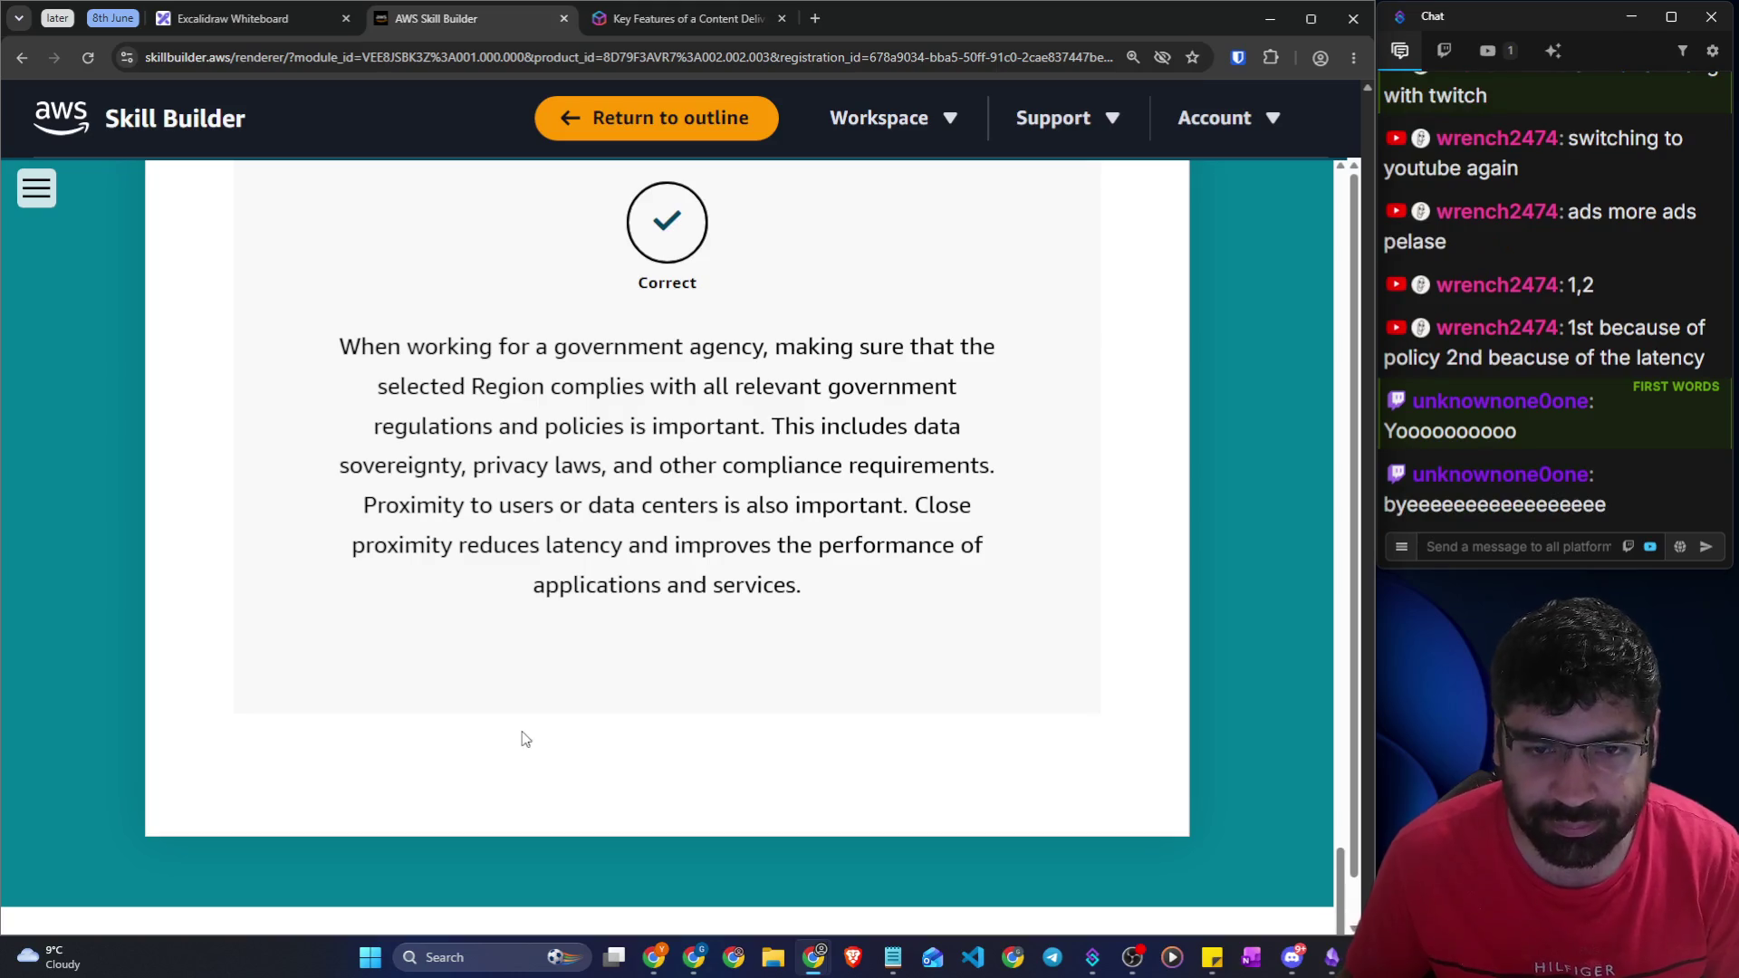
{"action": "scroll", "coordinate": [522, 729], "scroll_direction": "down", "scroll_amount": 2}
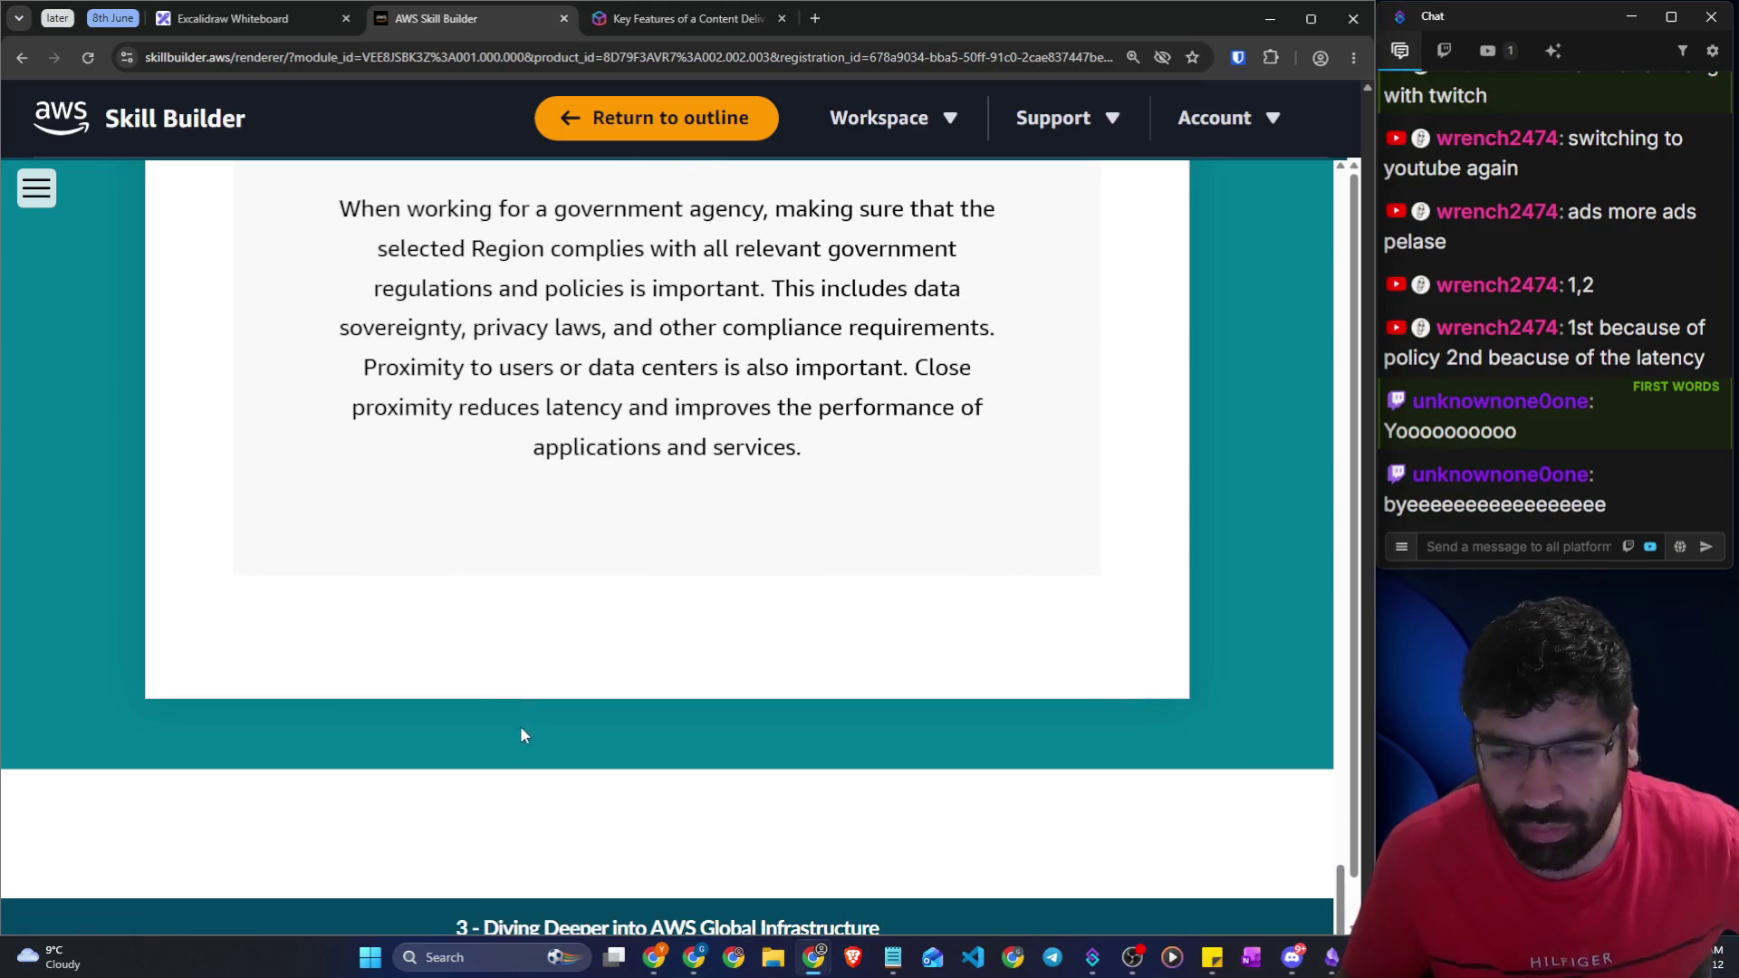
{"action": "left_click", "coordinate": [602, 877]}
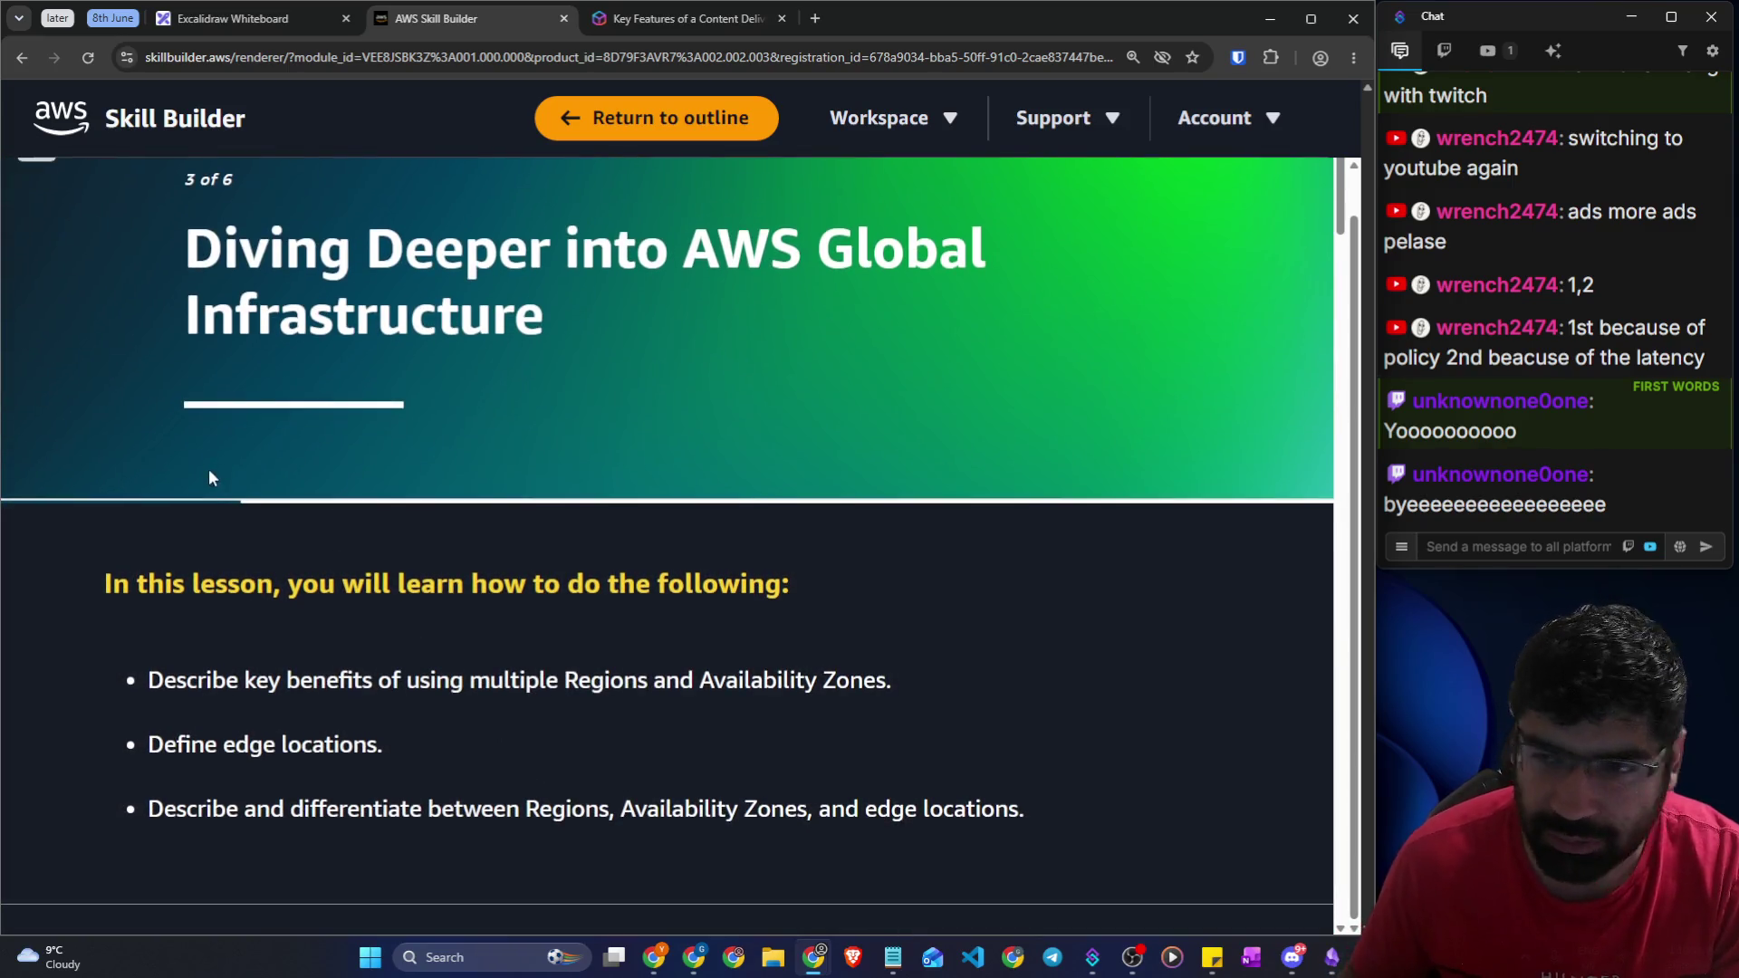
Highlight parts of a chat message shown beside the course page
{"action": "scroll", "coordinate": [207, 459], "scroll_direction": "down", "scroll_amount": 1}
{"action": "scroll", "coordinate": [205, 449], "scroll_direction": "up", "scroll_amount": 2}
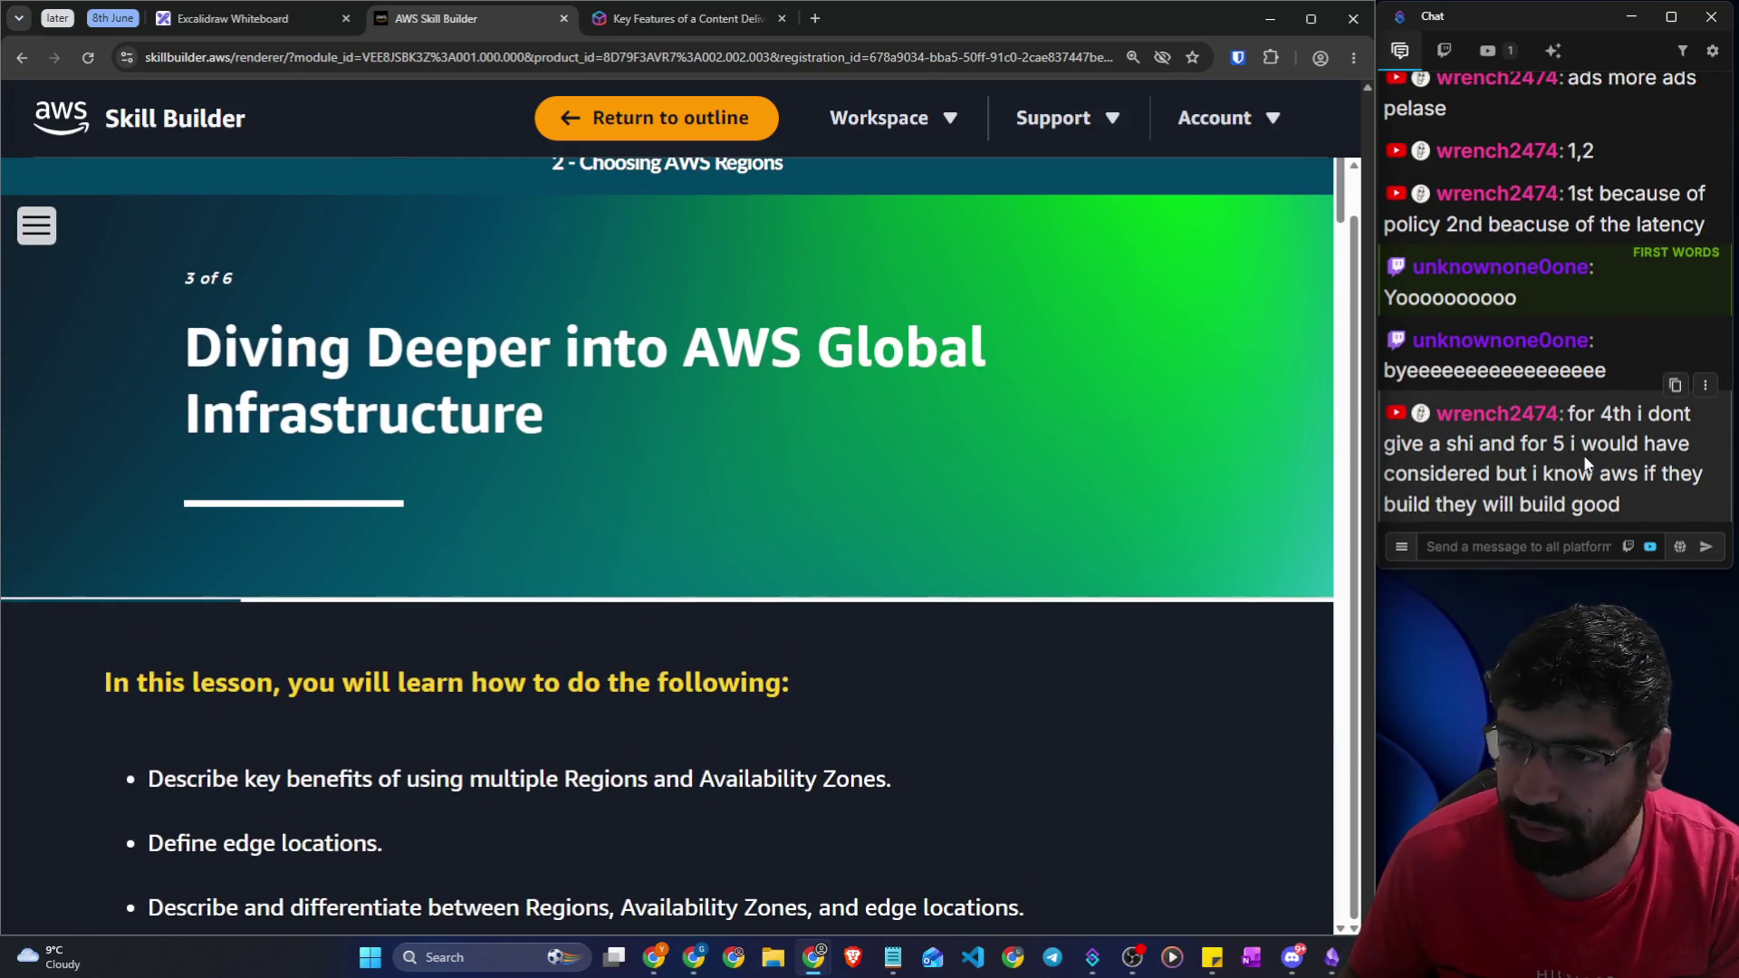
{"action": "left_click_drag", "start_coordinate": [1448, 443], "coordinate": [1691, 446]}
{"action": "left_click", "coordinate": [1515, 494]}
{"action": "left_click_drag", "start_coordinate": [1515, 493], "coordinate": [1701, 473]}
{"action": "left_click_drag", "start_coordinate": [1509, 505], "coordinate": [1622, 505]}
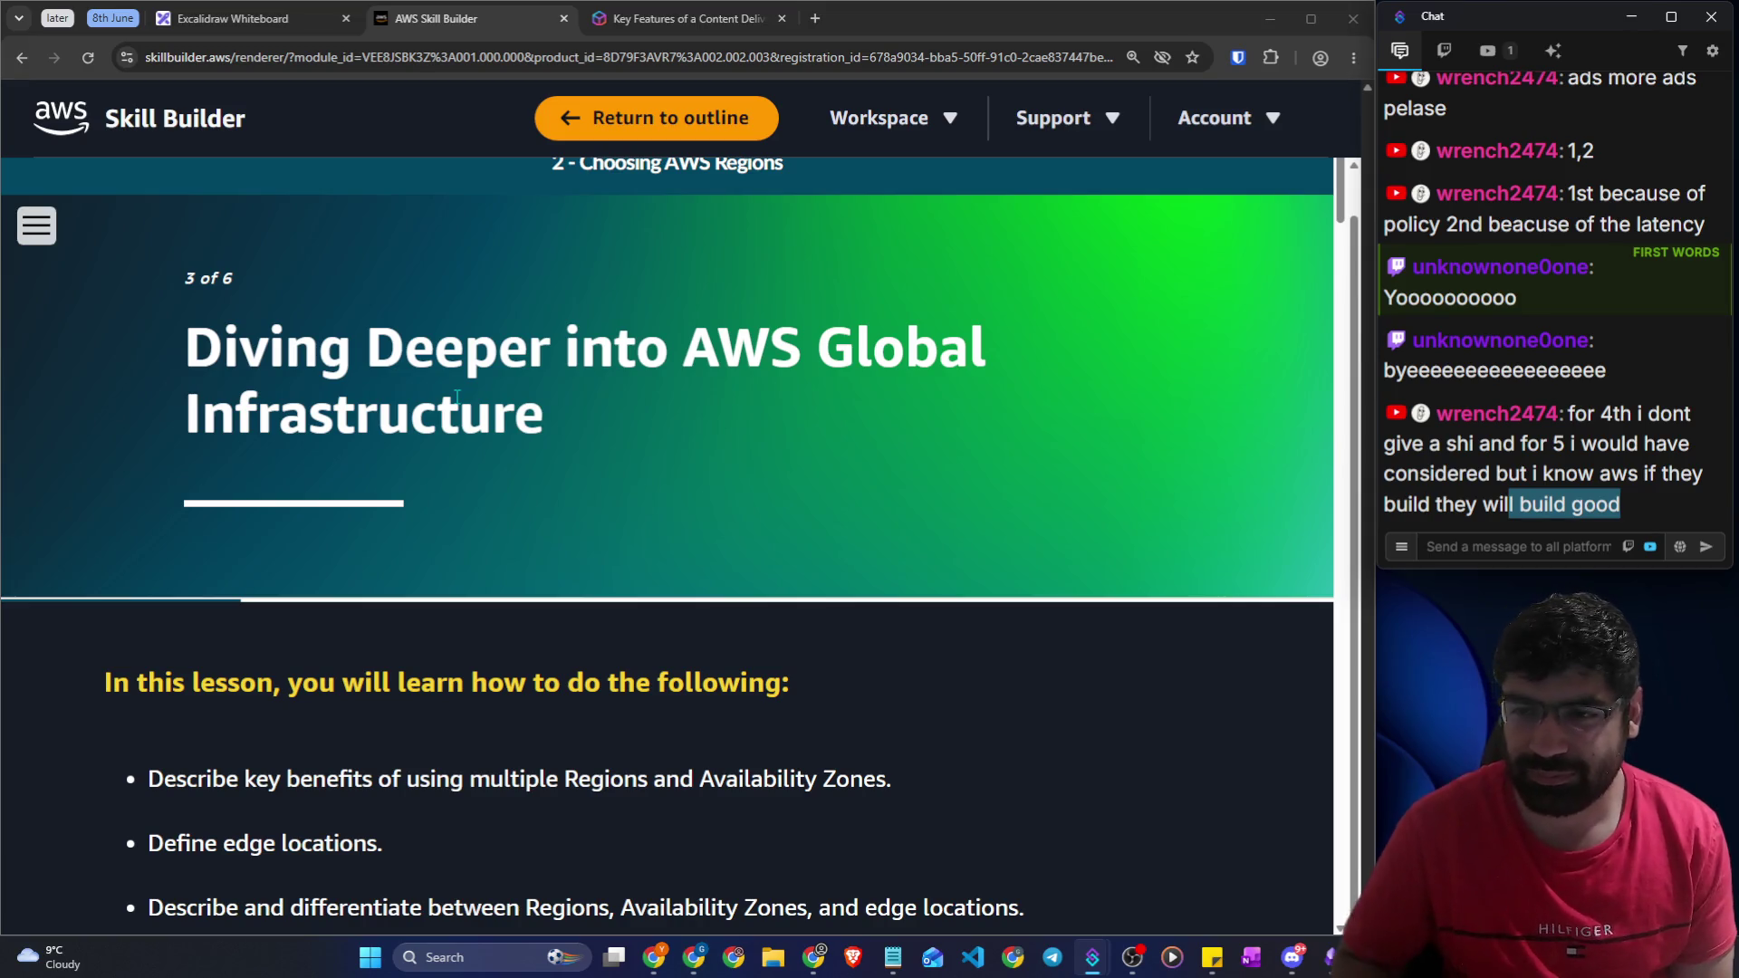
Highlight lesson 3's objectives on multiple Regions, Availability Zones and edge locations
{"action": "left_click", "coordinate": [173, 421]}
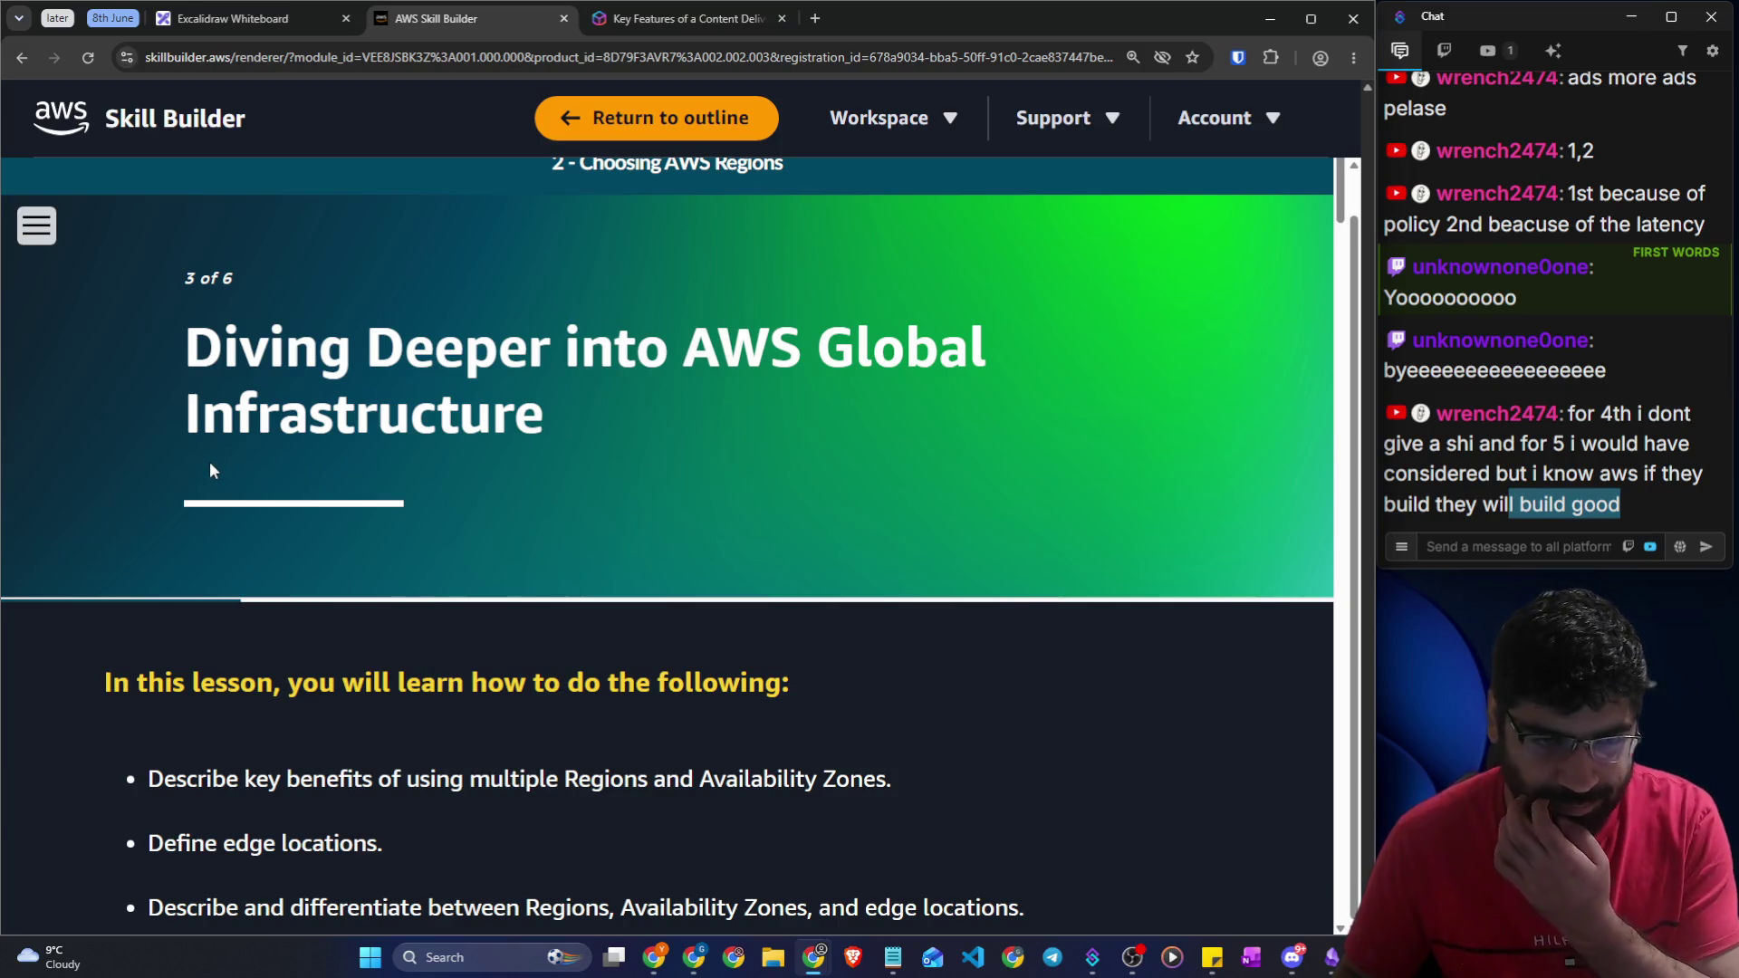
{"action": "scroll", "coordinate": [353, 539], "scroll_direction": "up", "scroll_amount": 1}
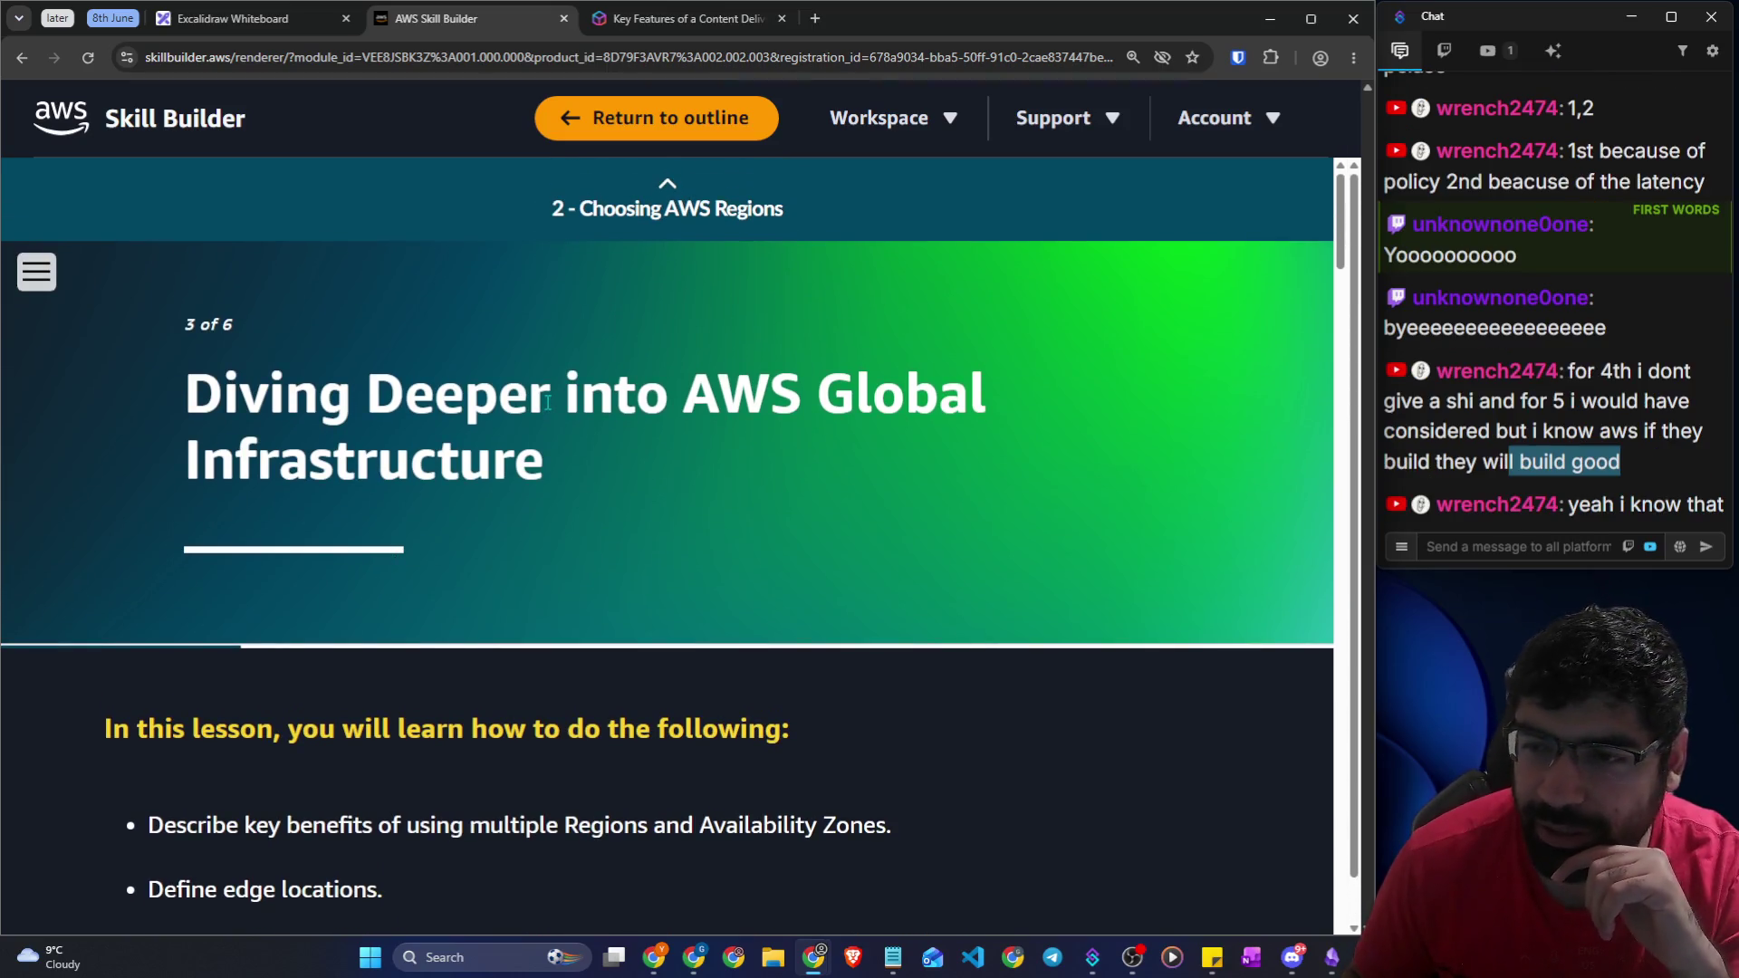
{"action": "left_click", "coordinate": [1536, 546]}
{"action": "left_click", "coordinate": [299, 422]}
{"action": "left_click", "coordinate": [176, 404]}
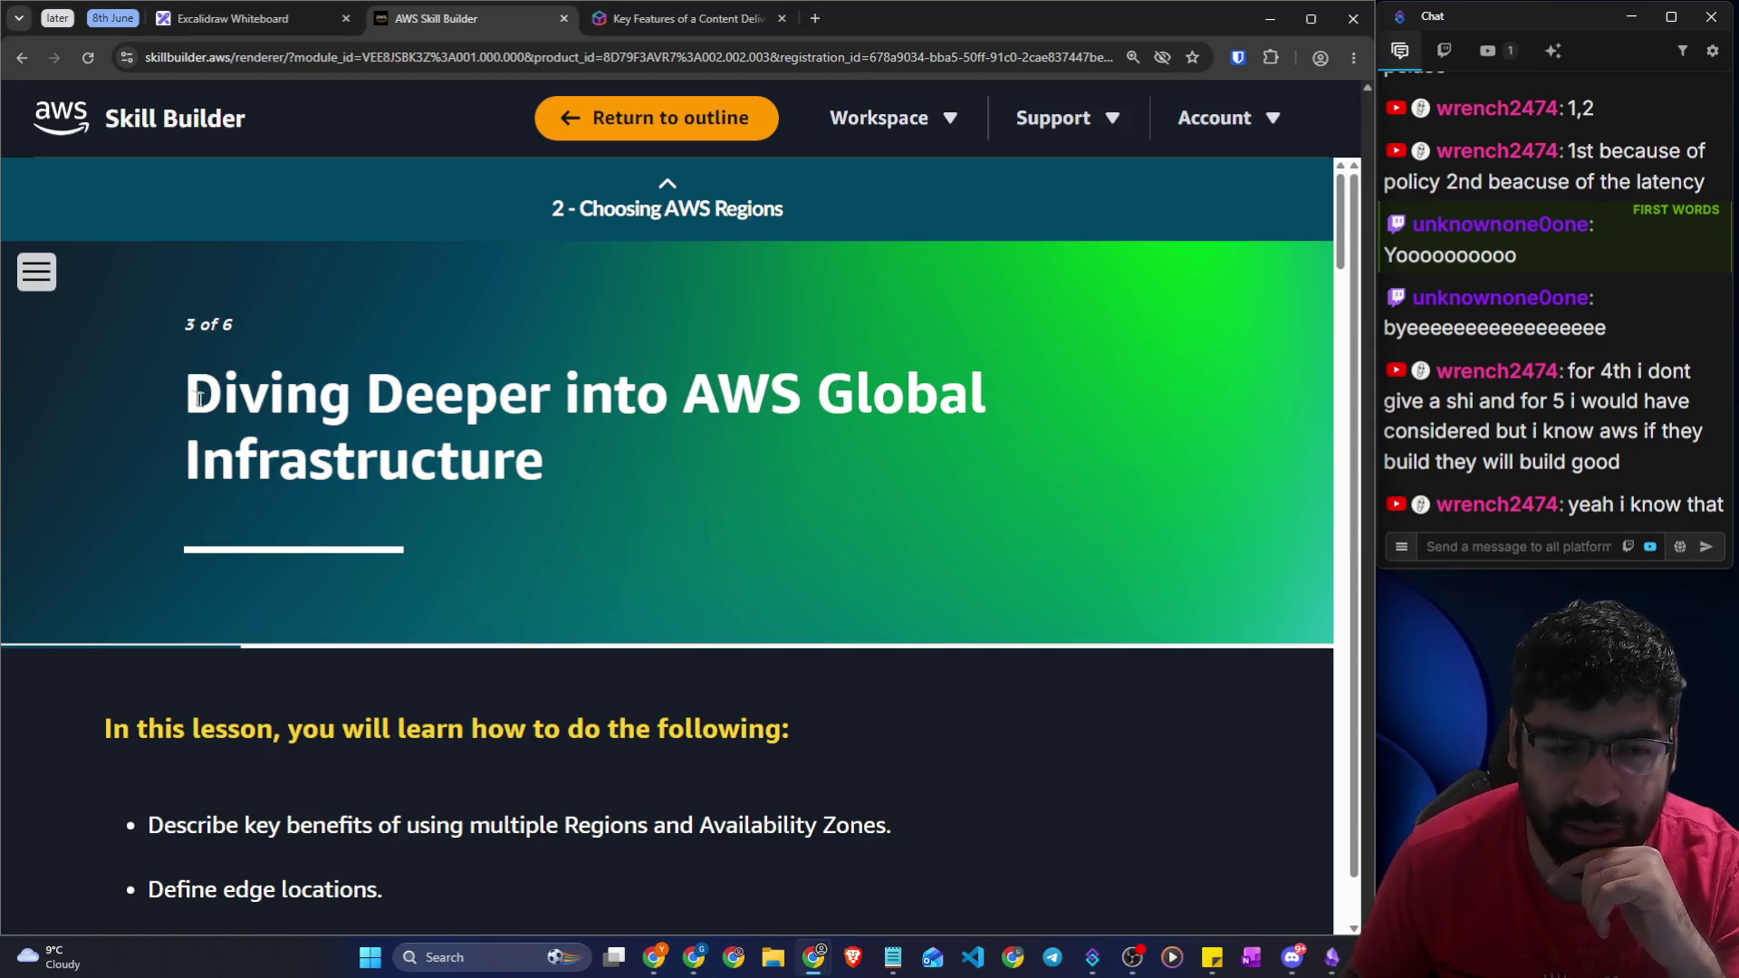
{"action": "scroll", "coordinate": [200, 435], "scroll_direction": "down", "scroll_amount": 4}
{"action": "left_click_drag", "start_coordinate": [177, 467], "coordinate": [866, 466]}
{"action": "left_click_drag", "start_coordinate": [217, 523], "coordinate": [390, 518]}
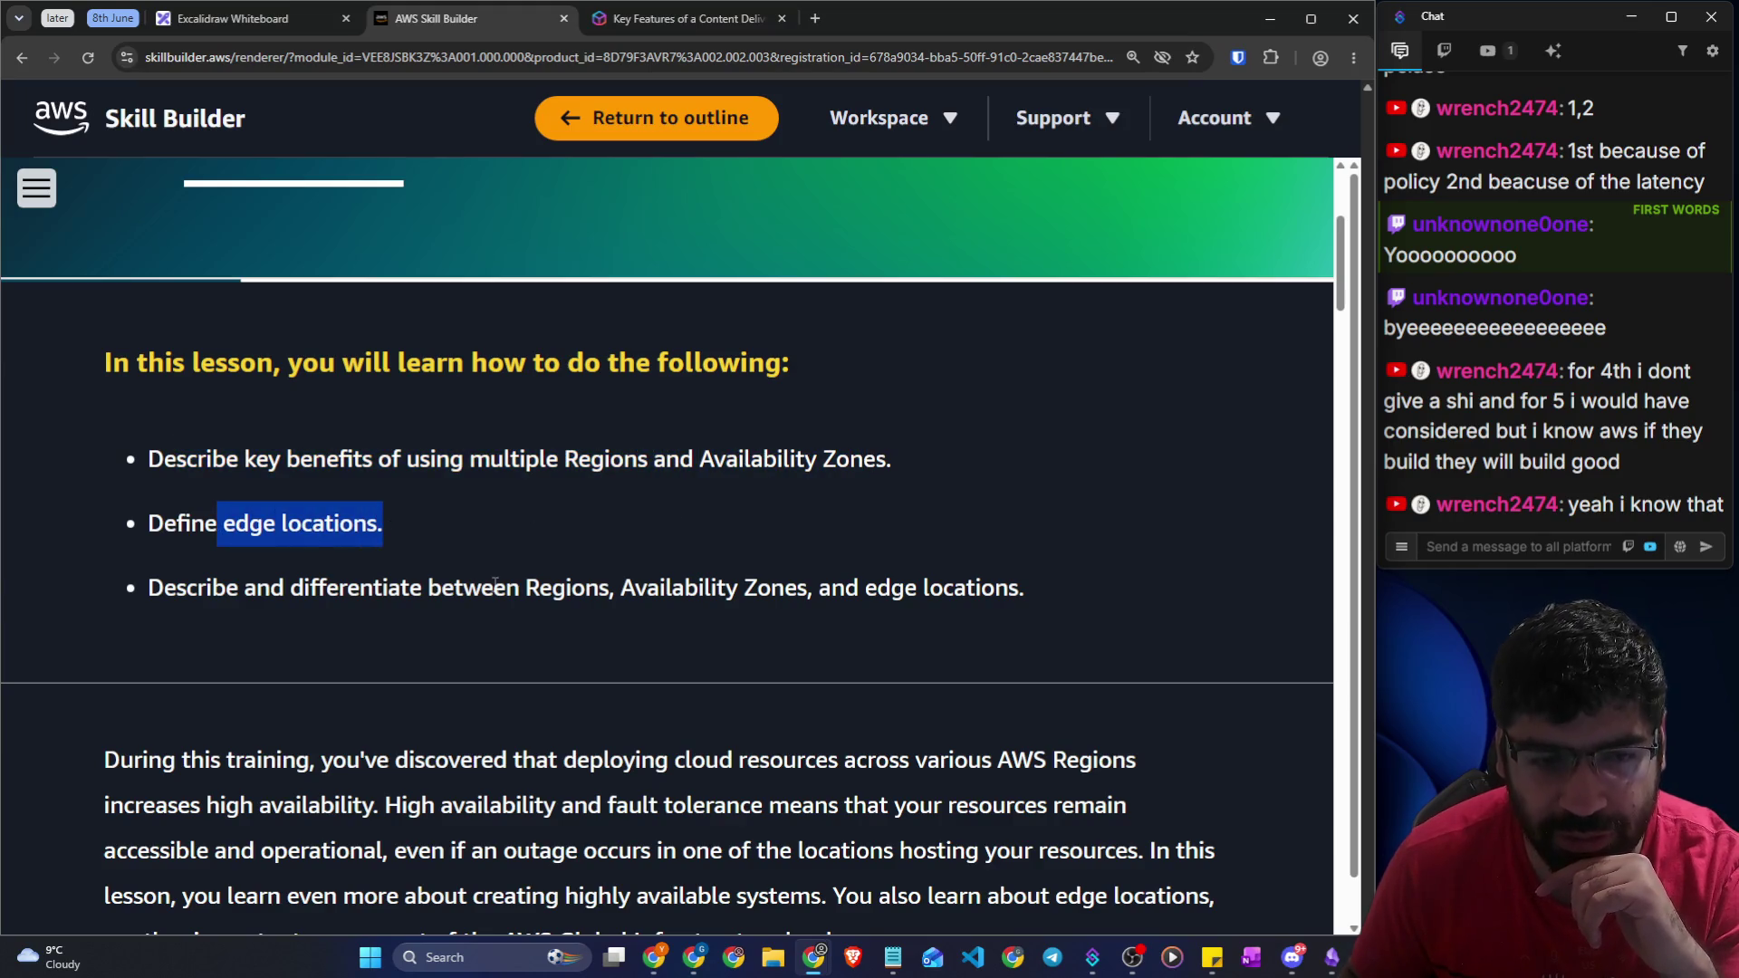
{"action": "left_click_drag", "start_coordinate": [148, 589], "coordinate": [994, 591]}
{"action": "scroll", "coordinate": [322, 518], "scroll_direction": "down", "scroll_amount": 4}
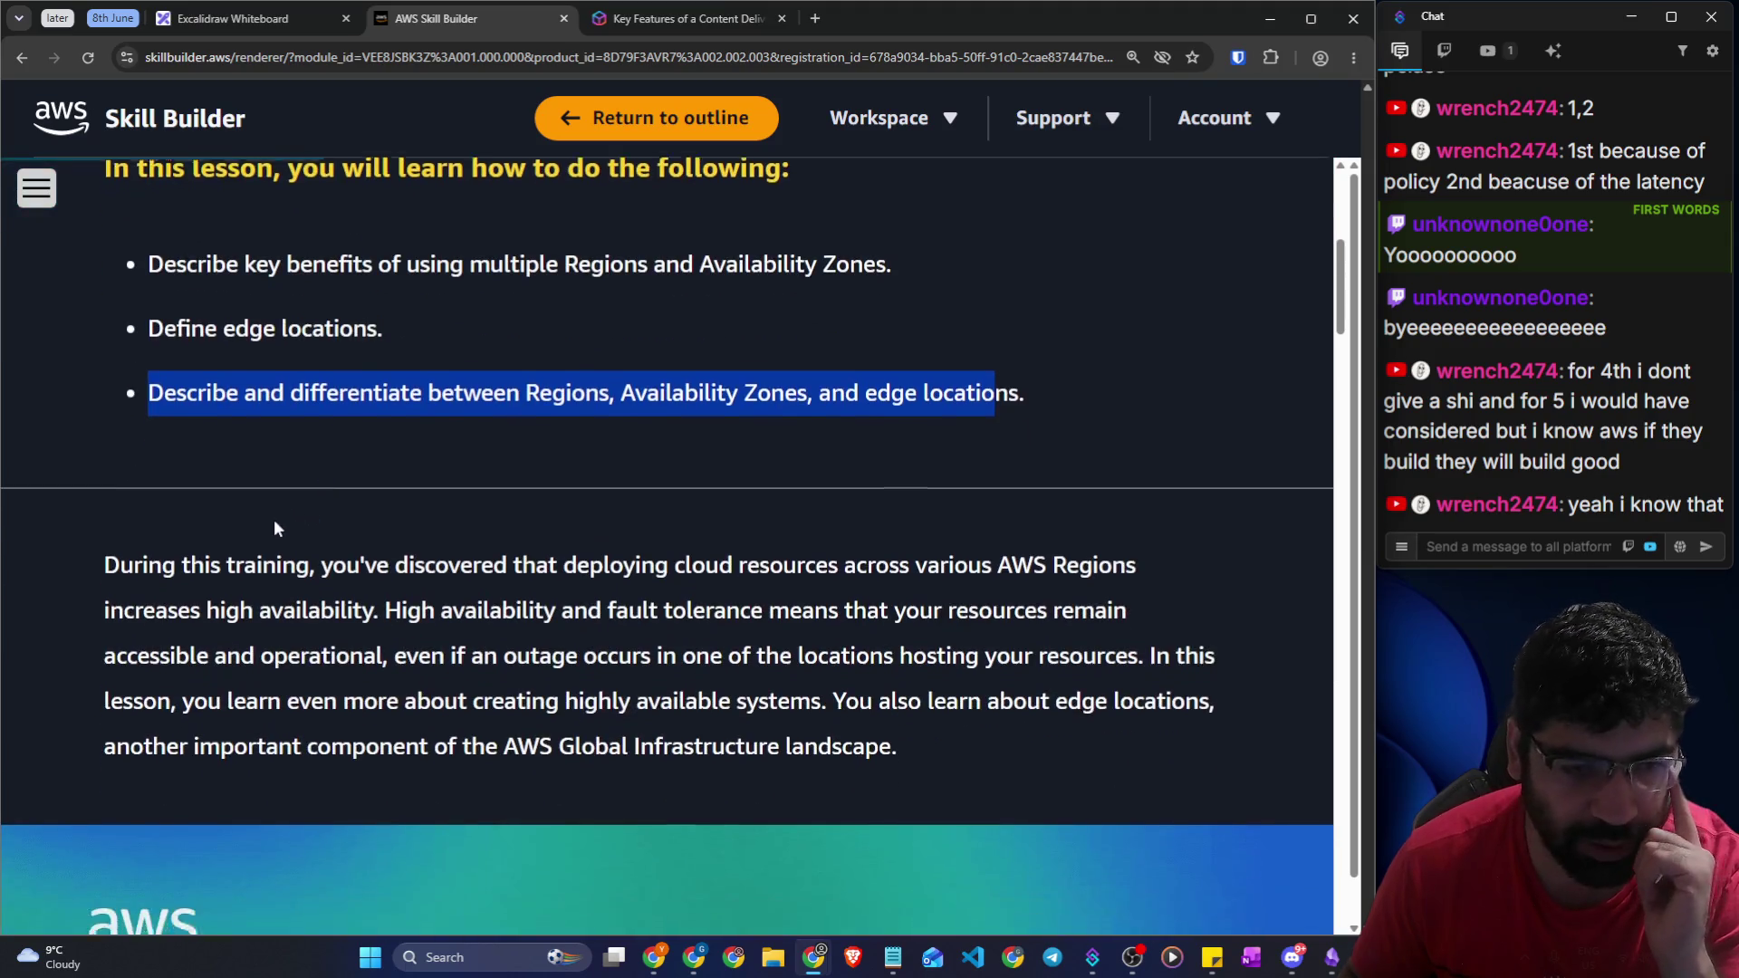
{"action": "left_click", "coordinate": [210, 388]}
{"action": "left_click_drag", "start_coordinate": [210, 387], "coordinate": [1144, 418]}
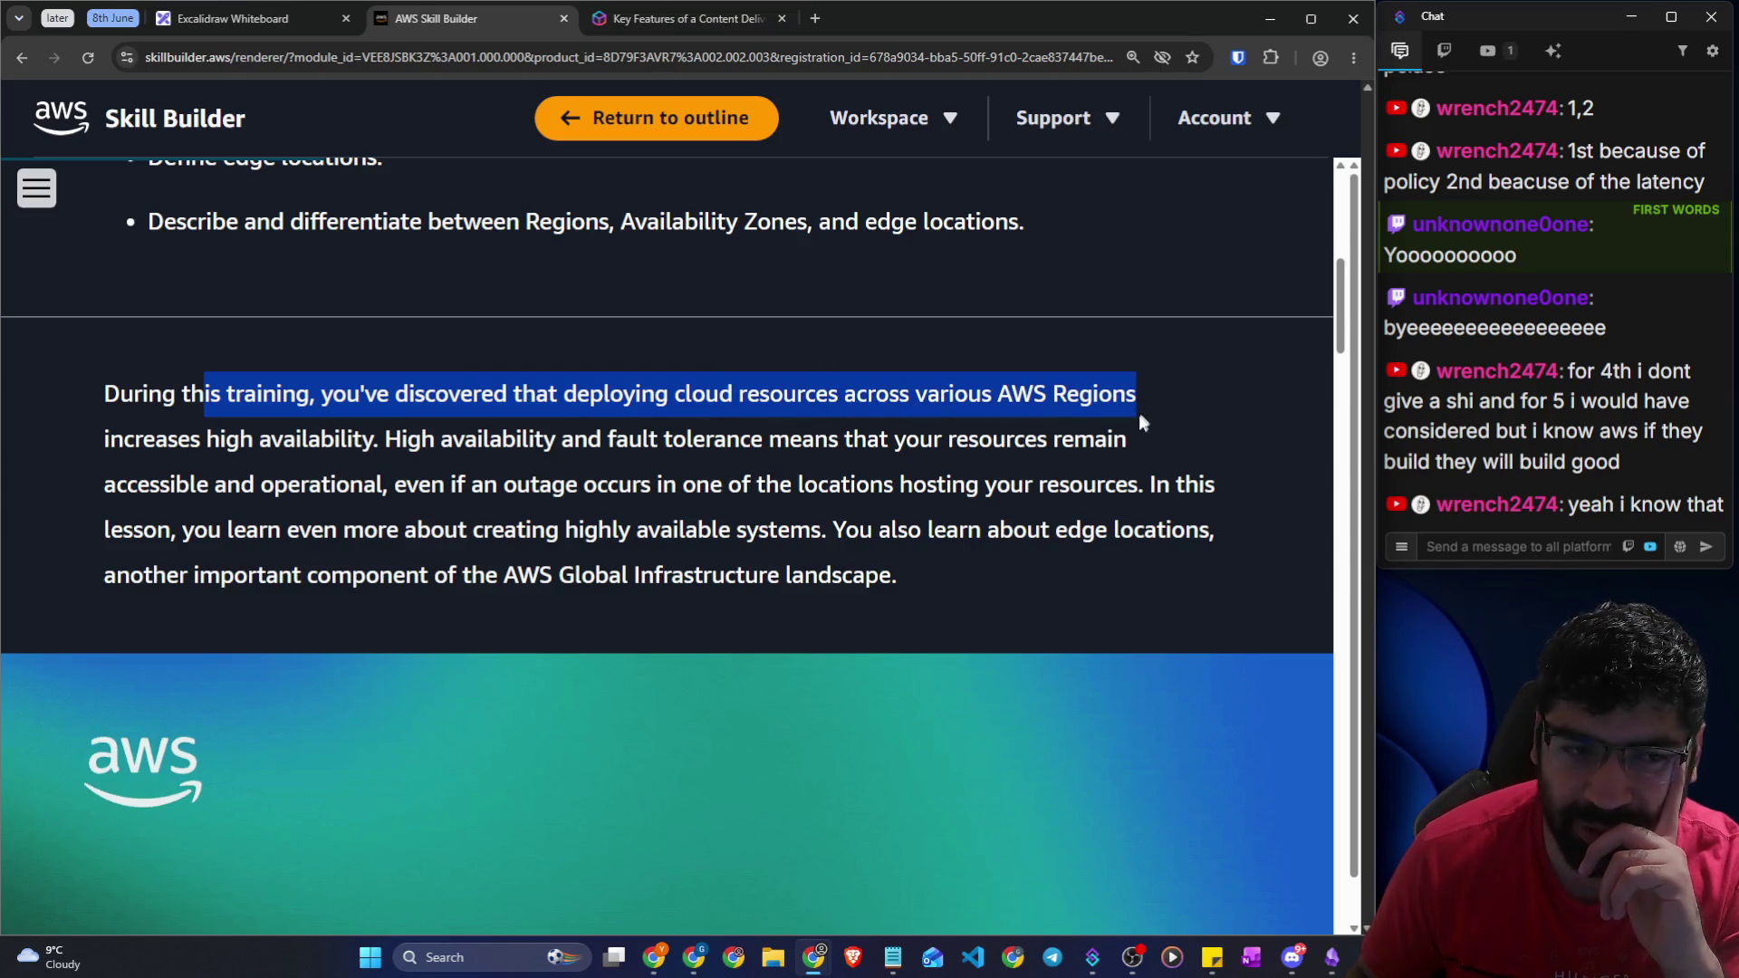
{"action": "left_click", "coordinate": [258, 433]}
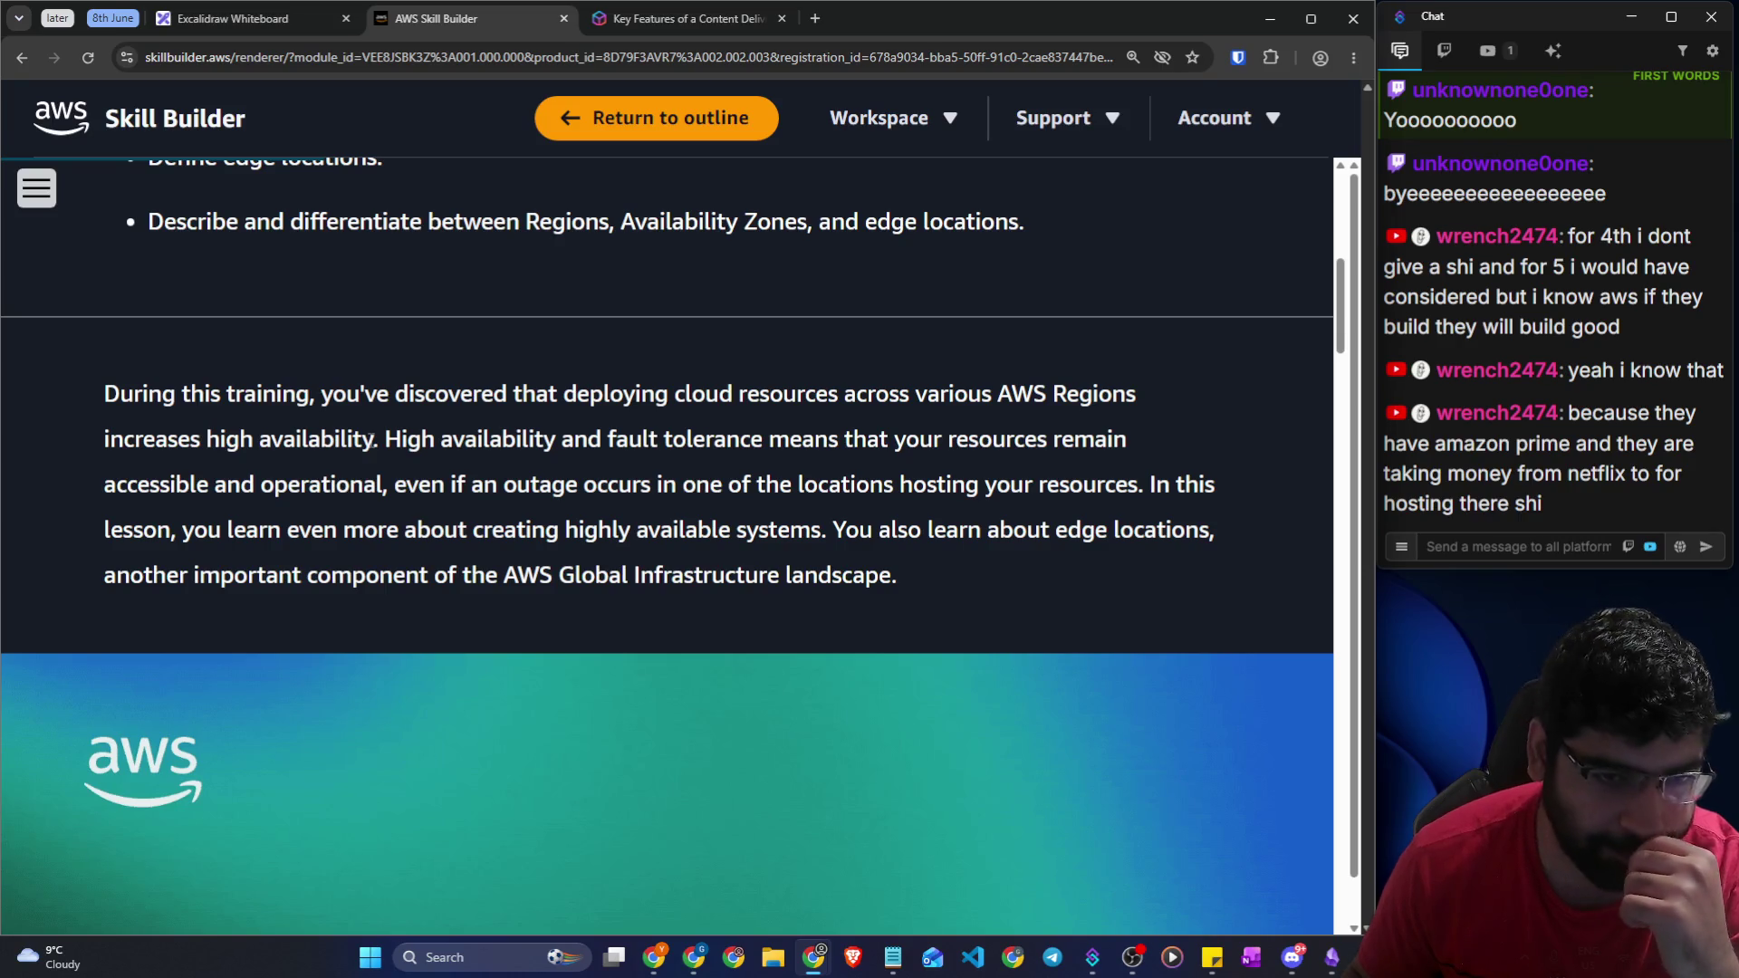
{"action": "left_click_drag", "start_coordinate": [392, 442], "coordinate": [617, 444]}
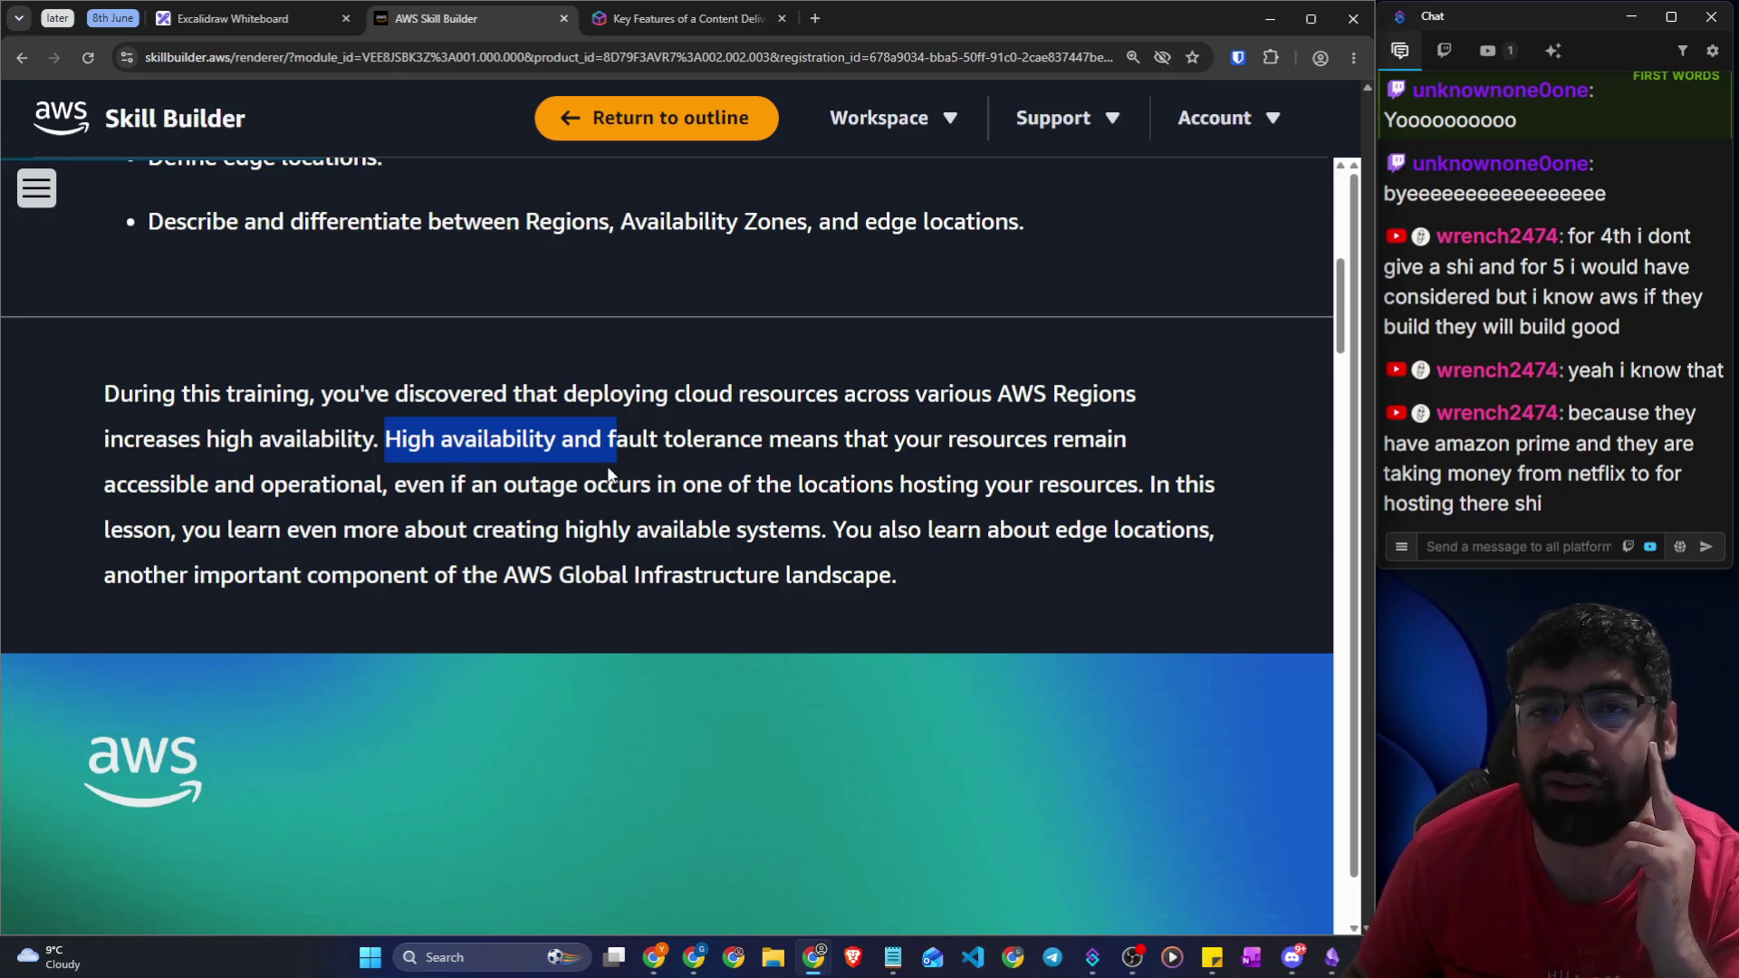
{"action": "left_click", "coordinate": [522, 481]}
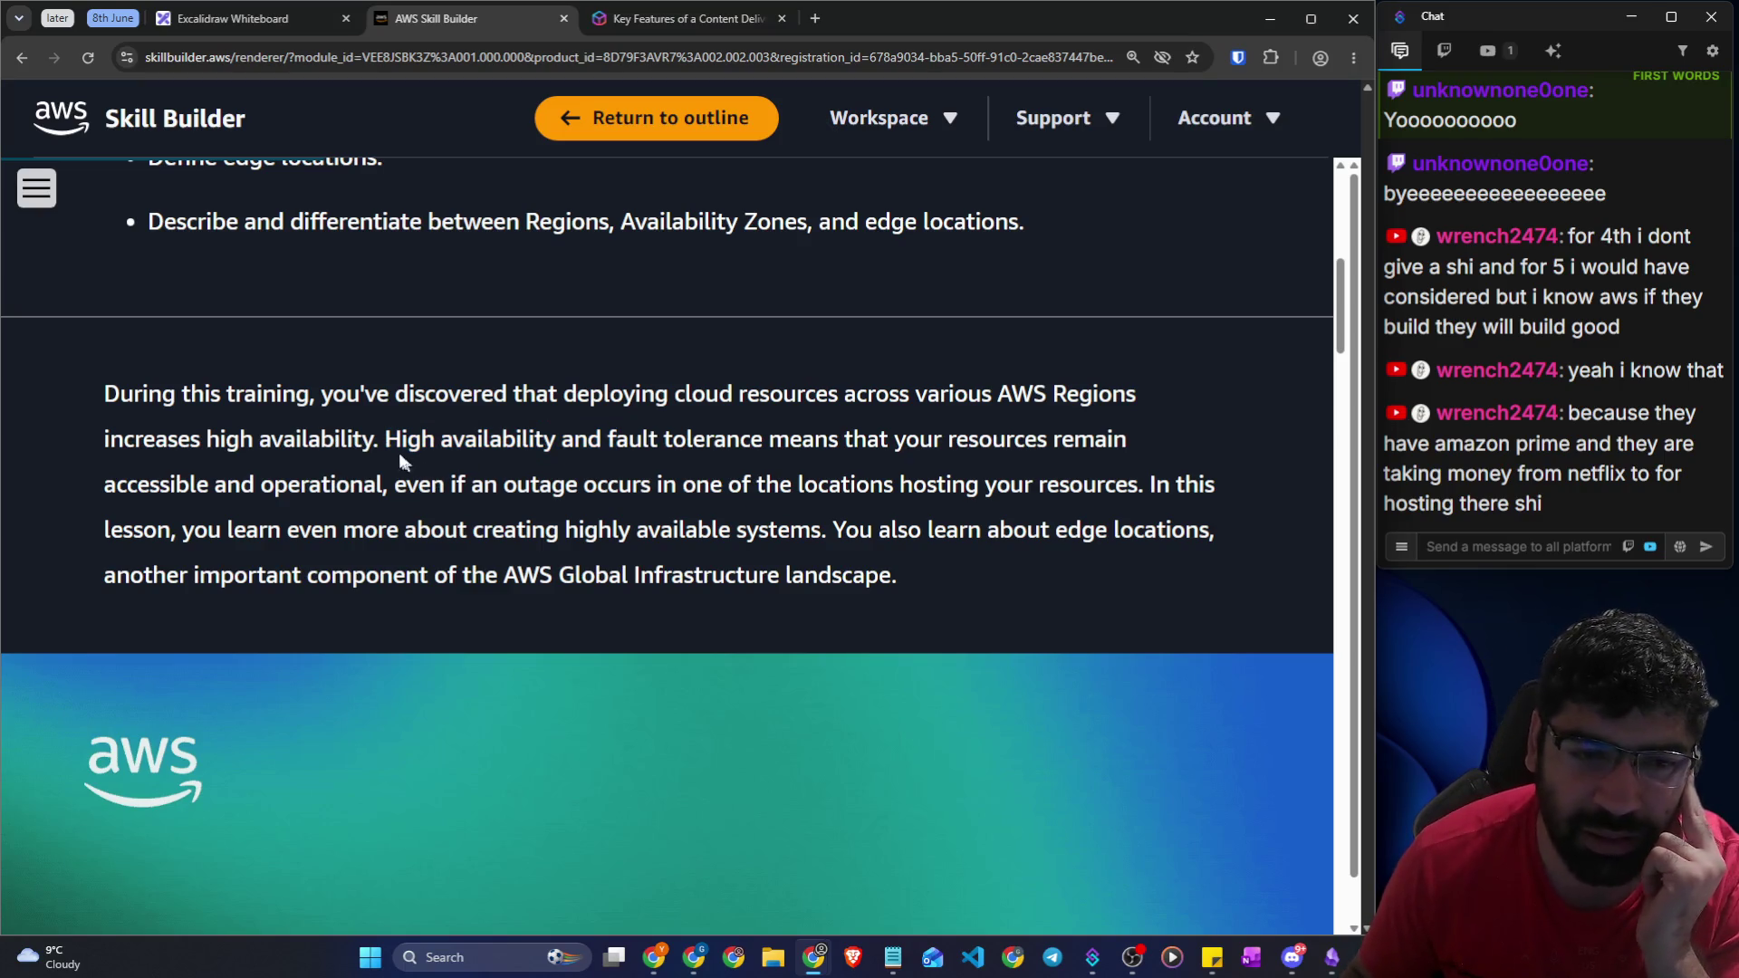
{"action": "left_click_drag", "start_coordinate": [380, 442], "coordinate": [1096, 444]}
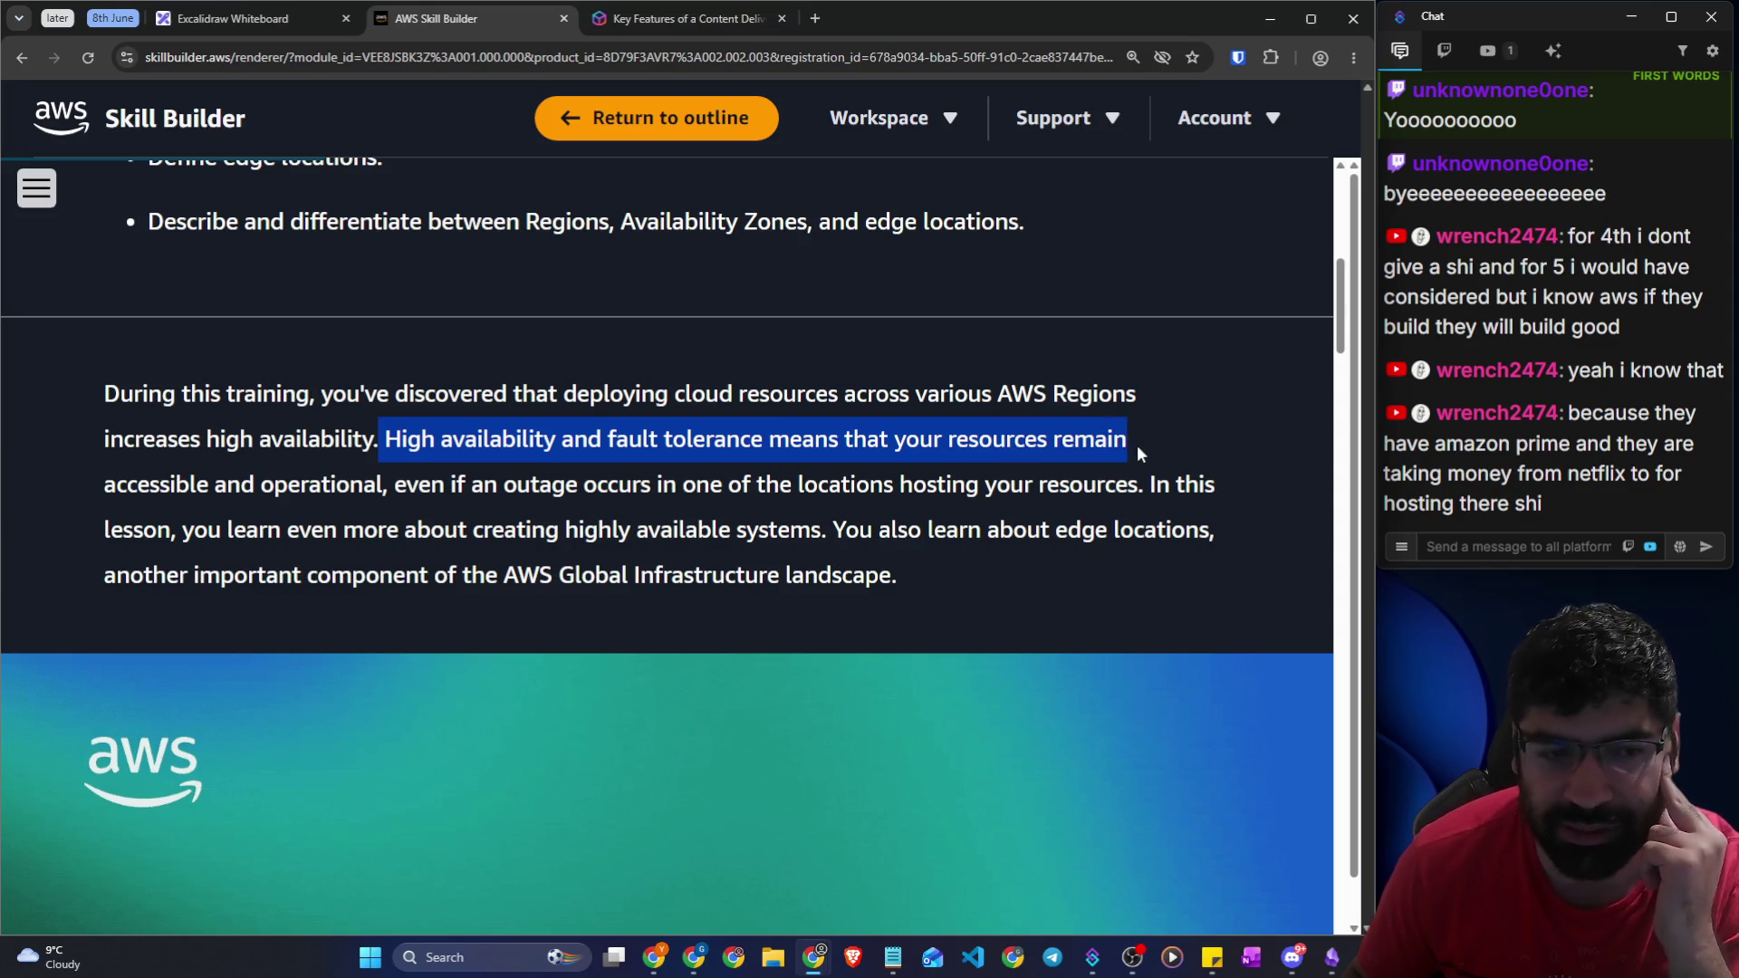
{"action": "left_click_drag", "start_coordinate": [383, 484], "coordinate": [265, 496]}
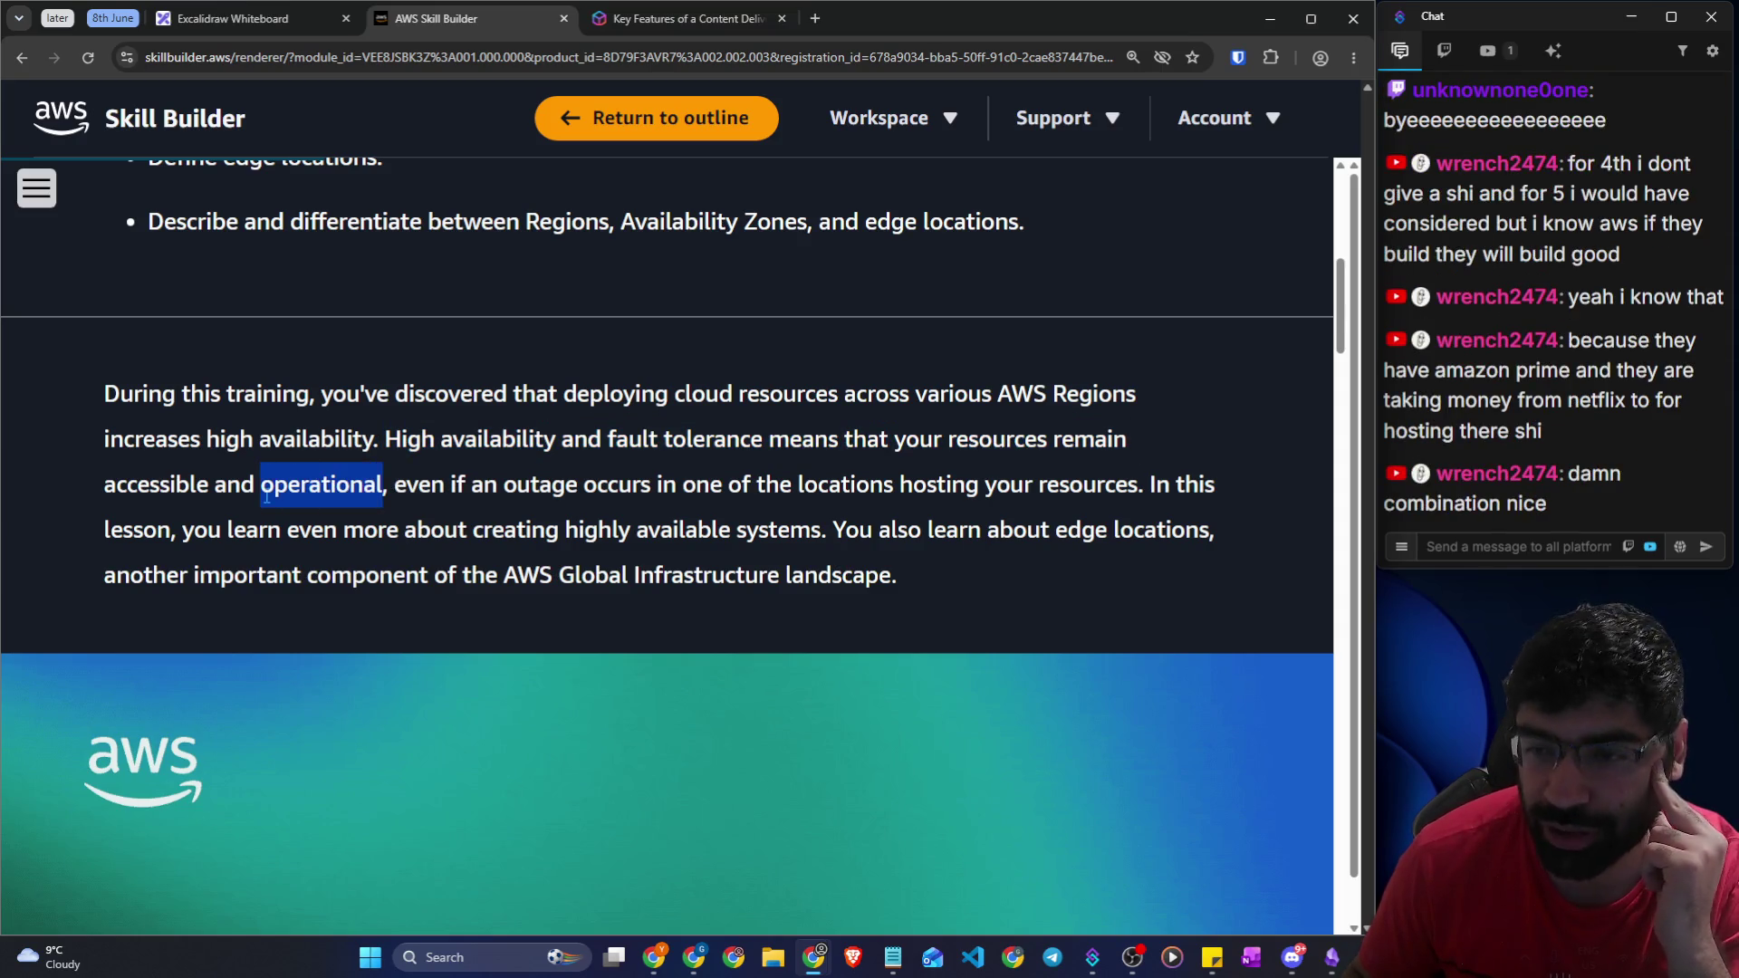
{"action": "left_click_drag", "start_coordinate": [383, 484], "coordinate": [1210, 480]}
{"action": "left_click_drag", "start_coordinate": [223, 530], "coordinate": [1201, 539]}
{"action": "left_click_drag", "start_coordinate": [220, 574], "coordinate": [855, 579]}
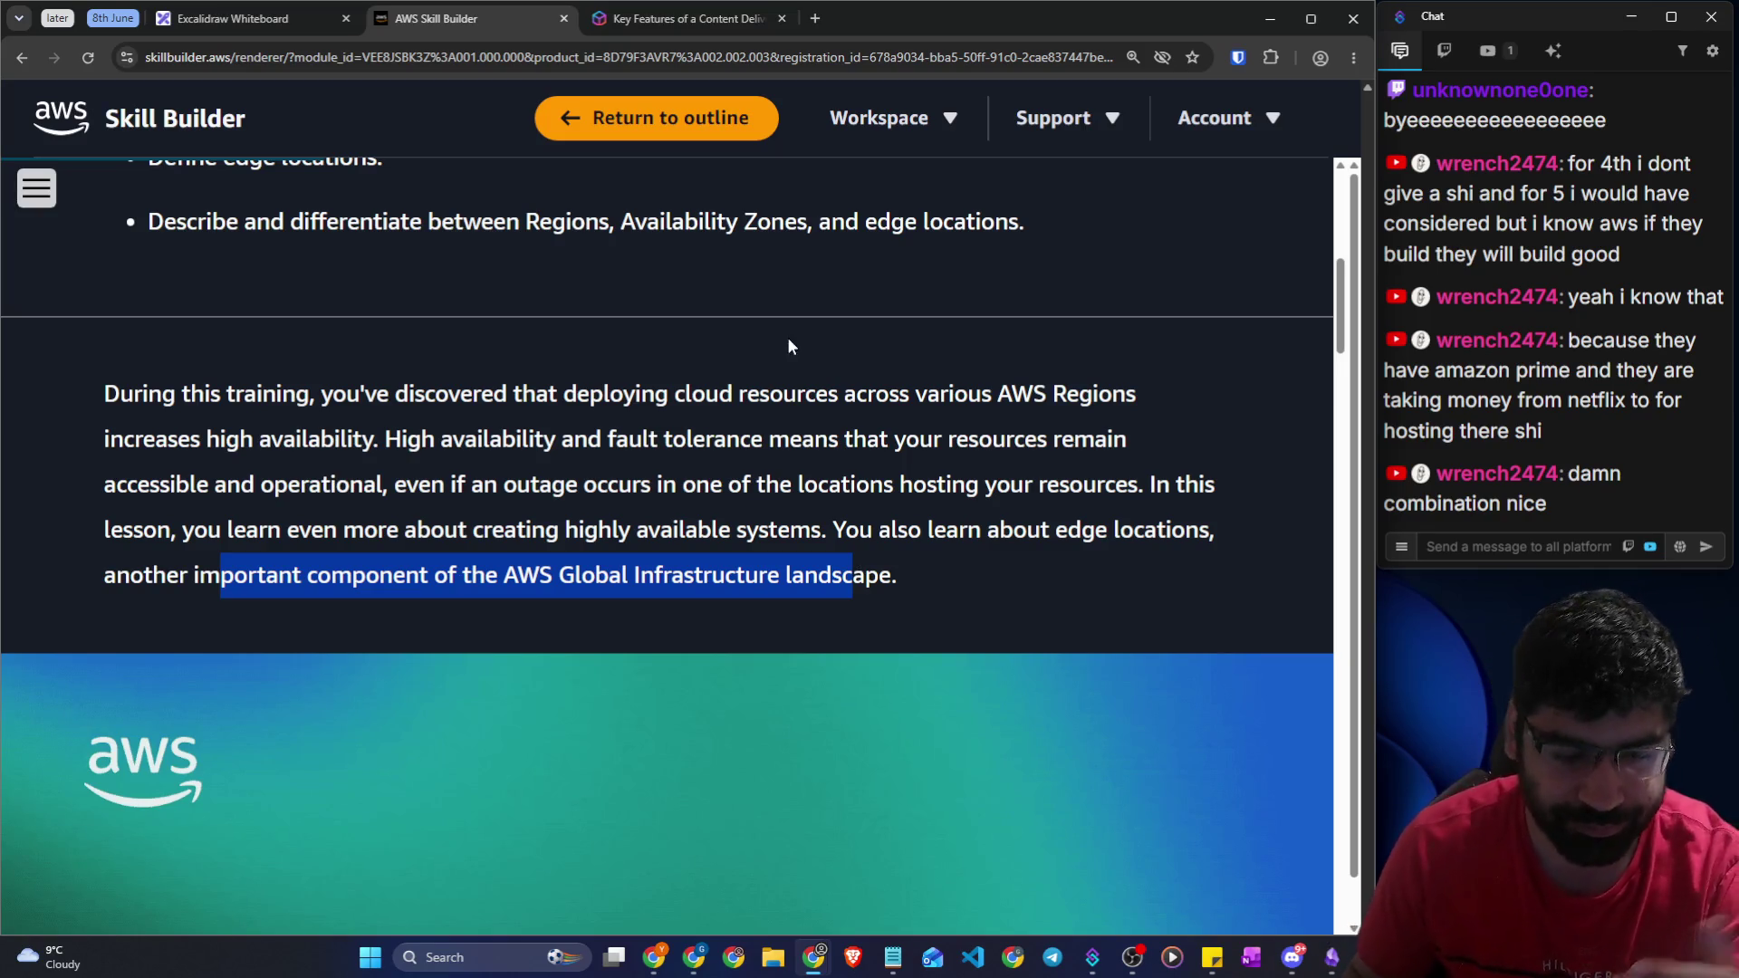
{"action": "left_click", "coordinate": [624, 512]}
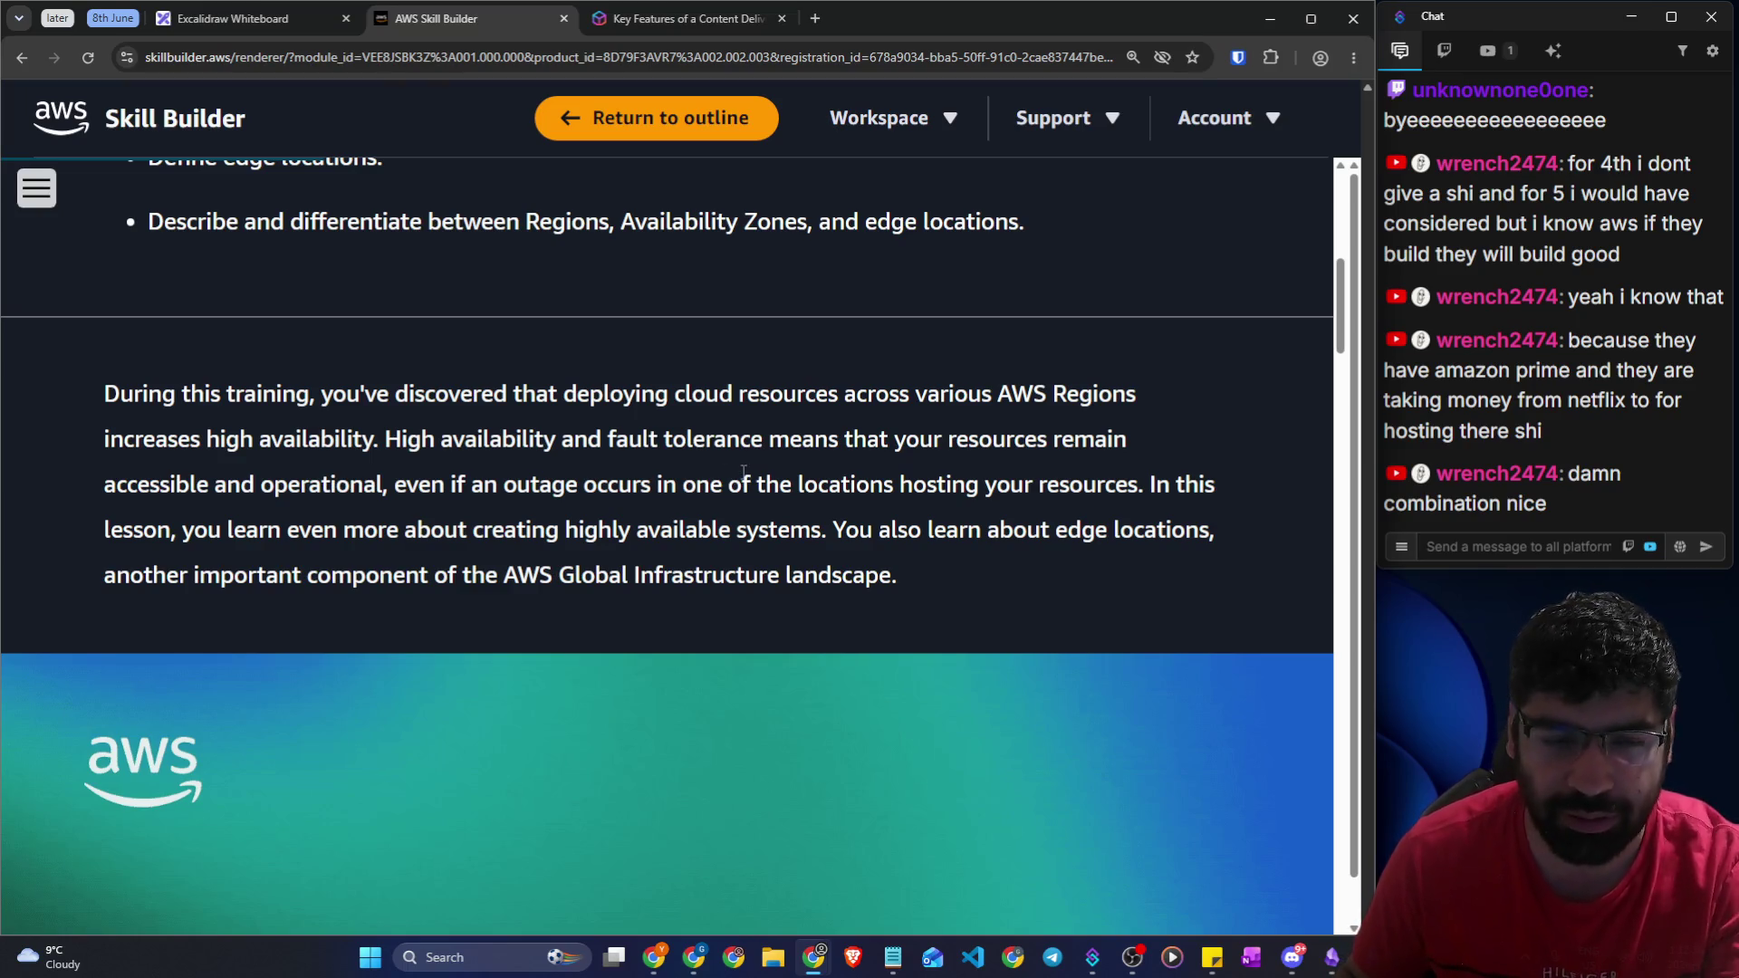
{"action": "left_click_drag", "start_coordinate": [382, 438], "coordinate": [1130, 451]}
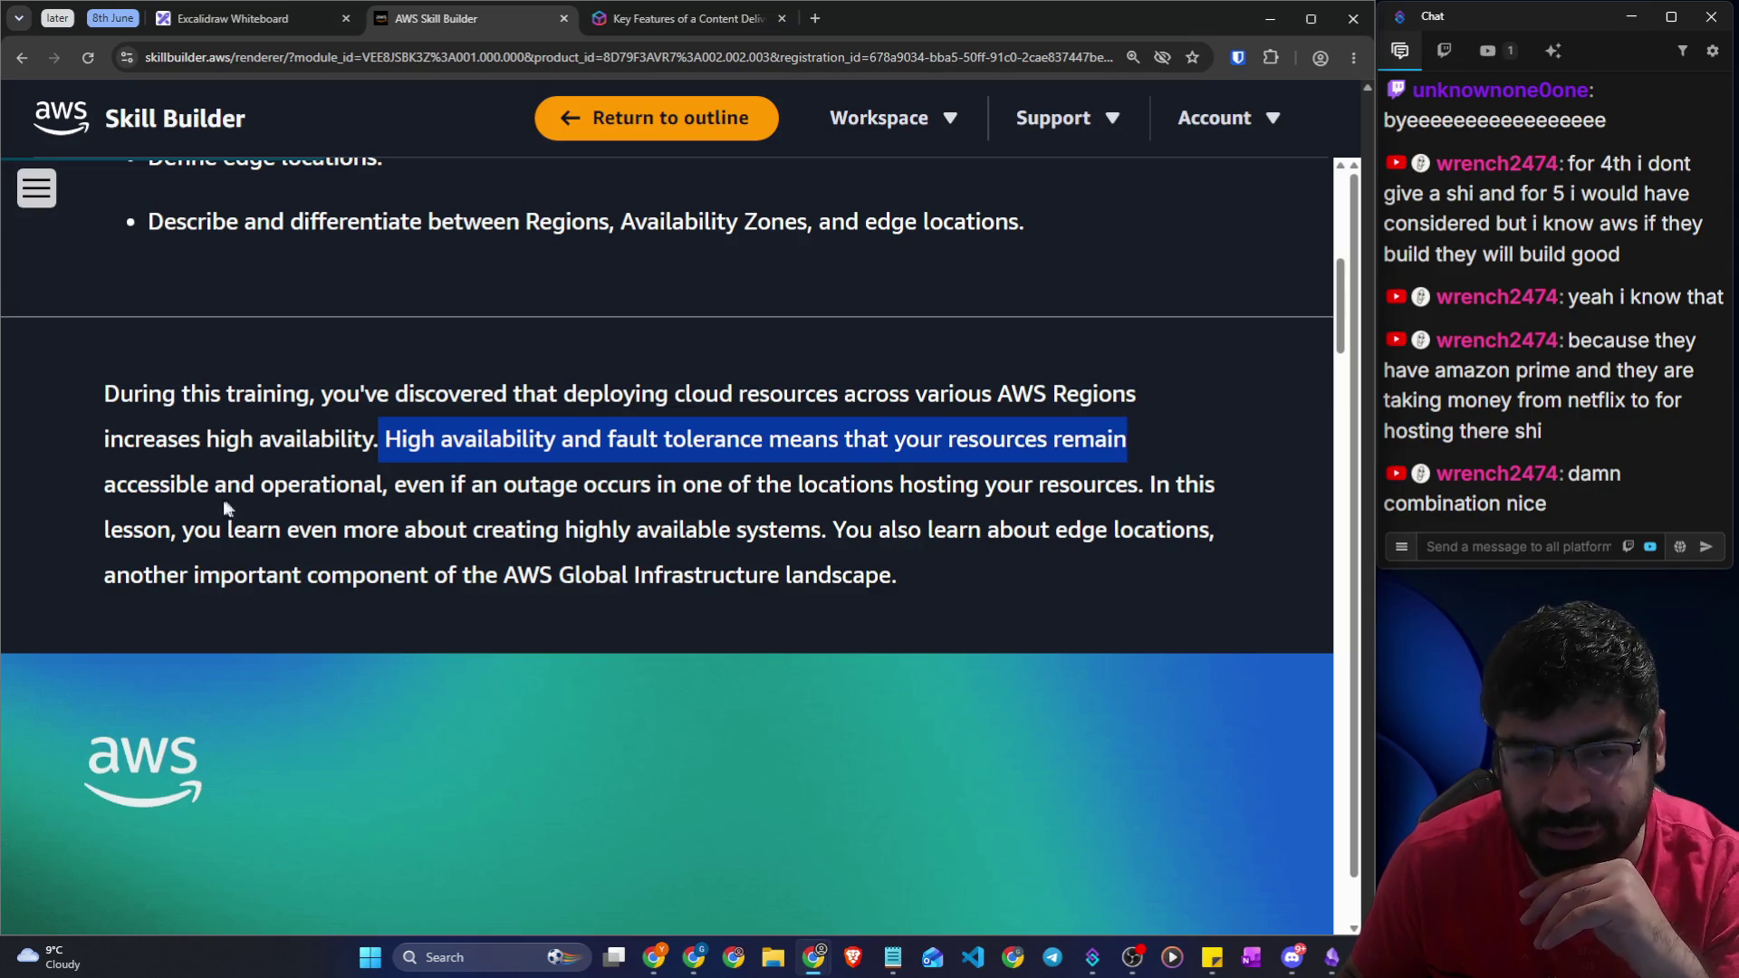
{"action": "left_click_drag", "start_coordinate": [116, 486], "coordinate": [366, 489]}
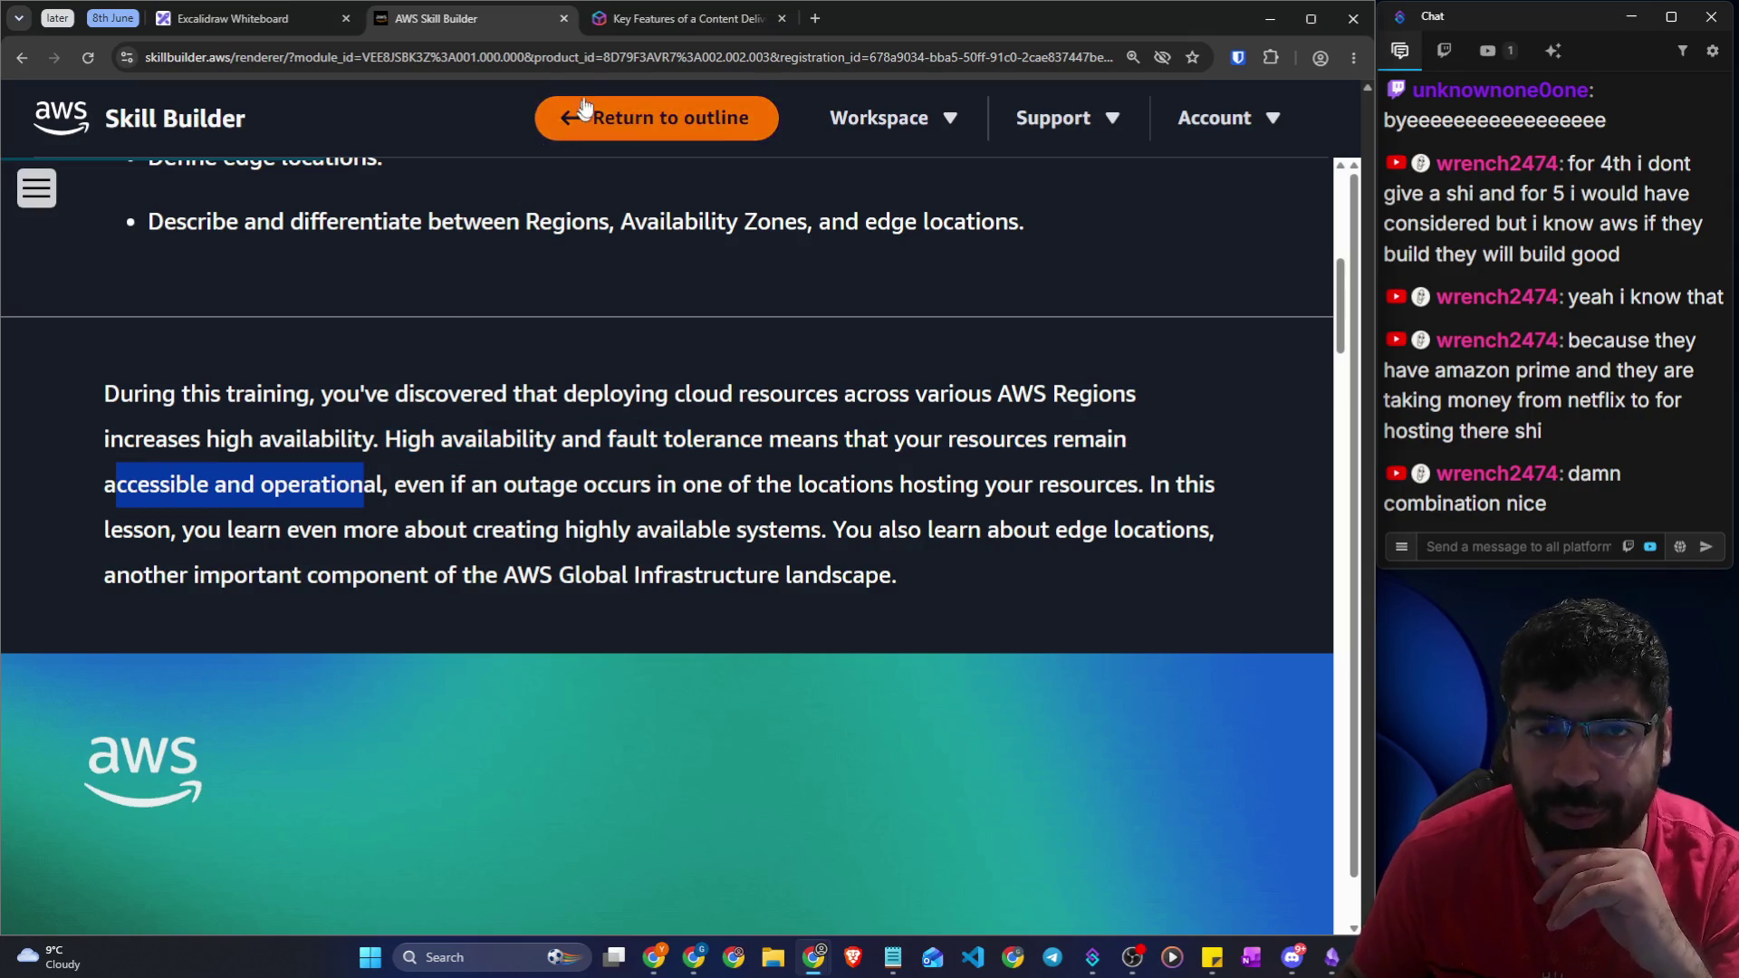
{"action": "left_click", "coordinate": [665, 21]}
Search the web for 'SLA aws', then go back to the Excalidraw whiteboard tab
{"action": "left_click", "coordinate": [667, 57]}
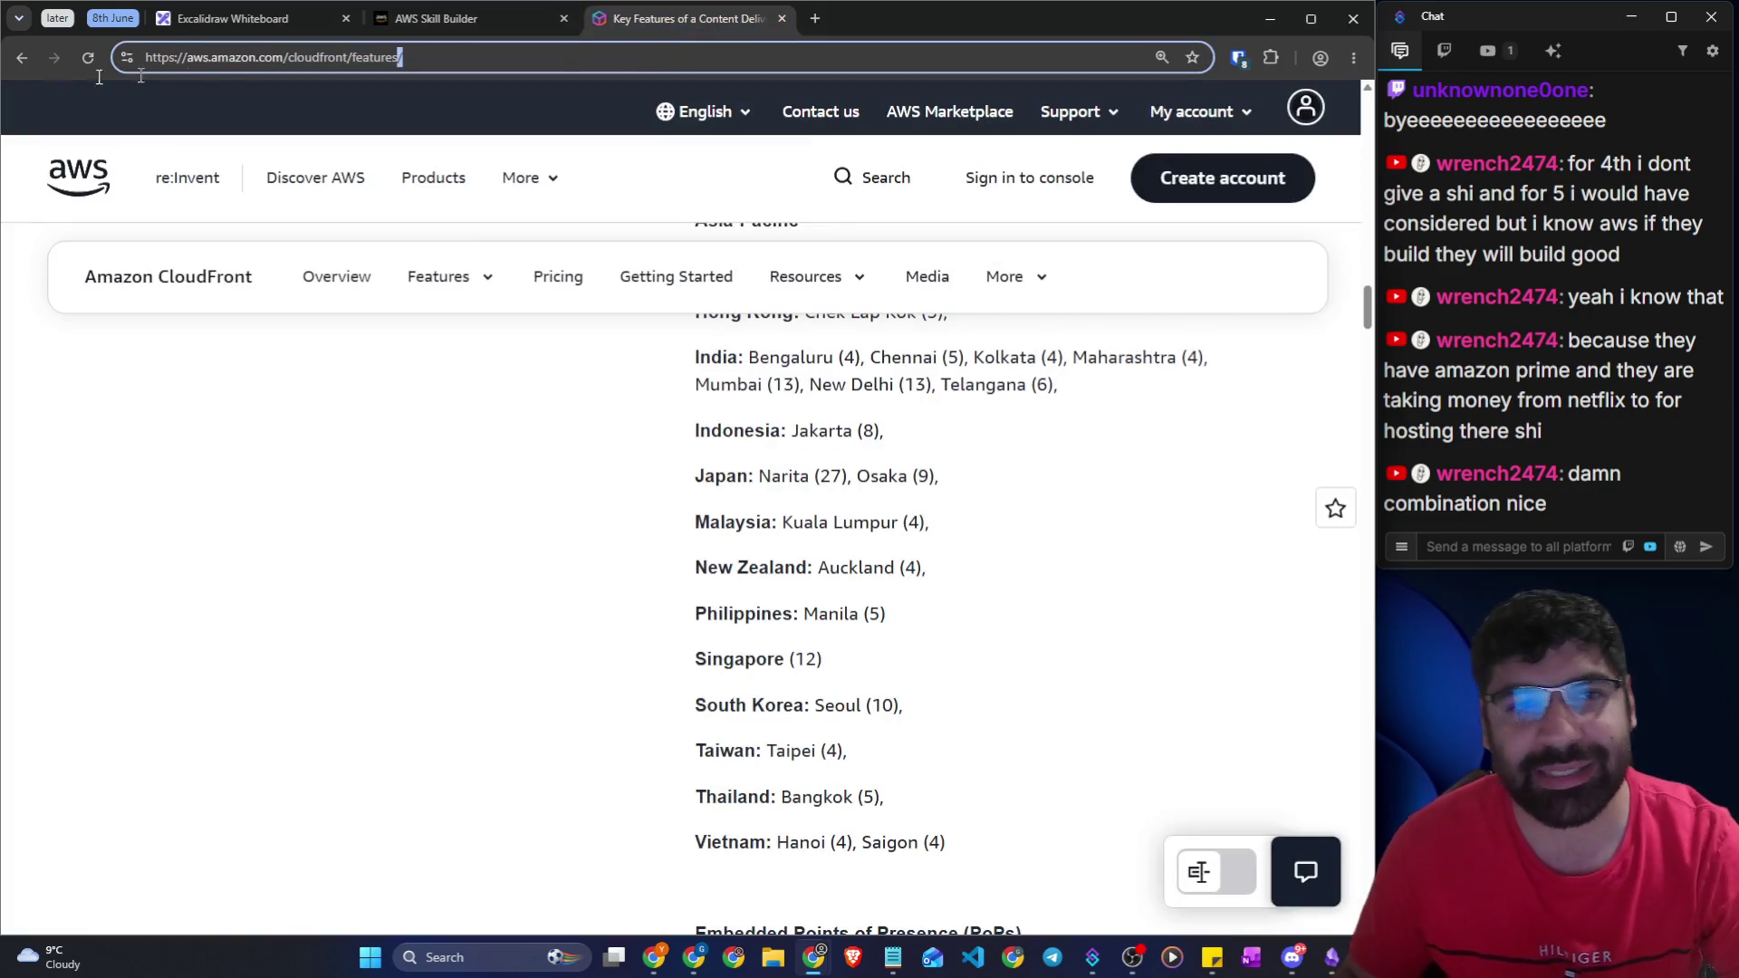
{"action": "key", "text": "ctrl+a"}
{"action": "type", "text": "SLA"}
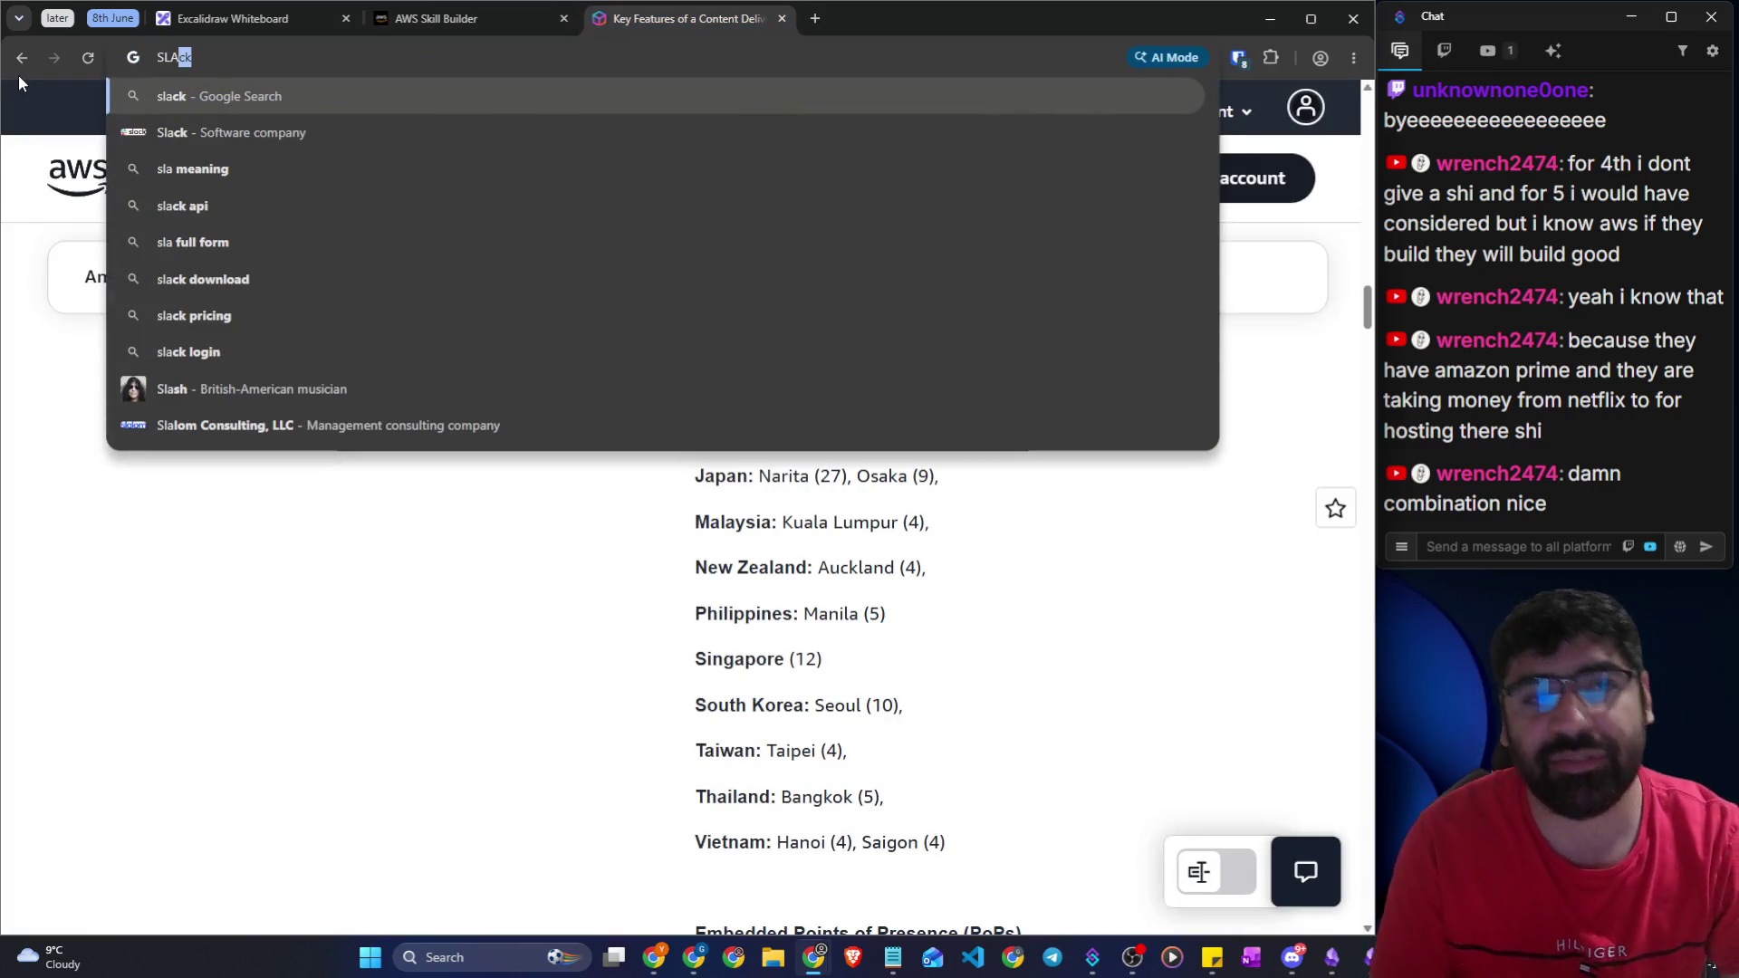
{"action": "type", "text": " aws"}
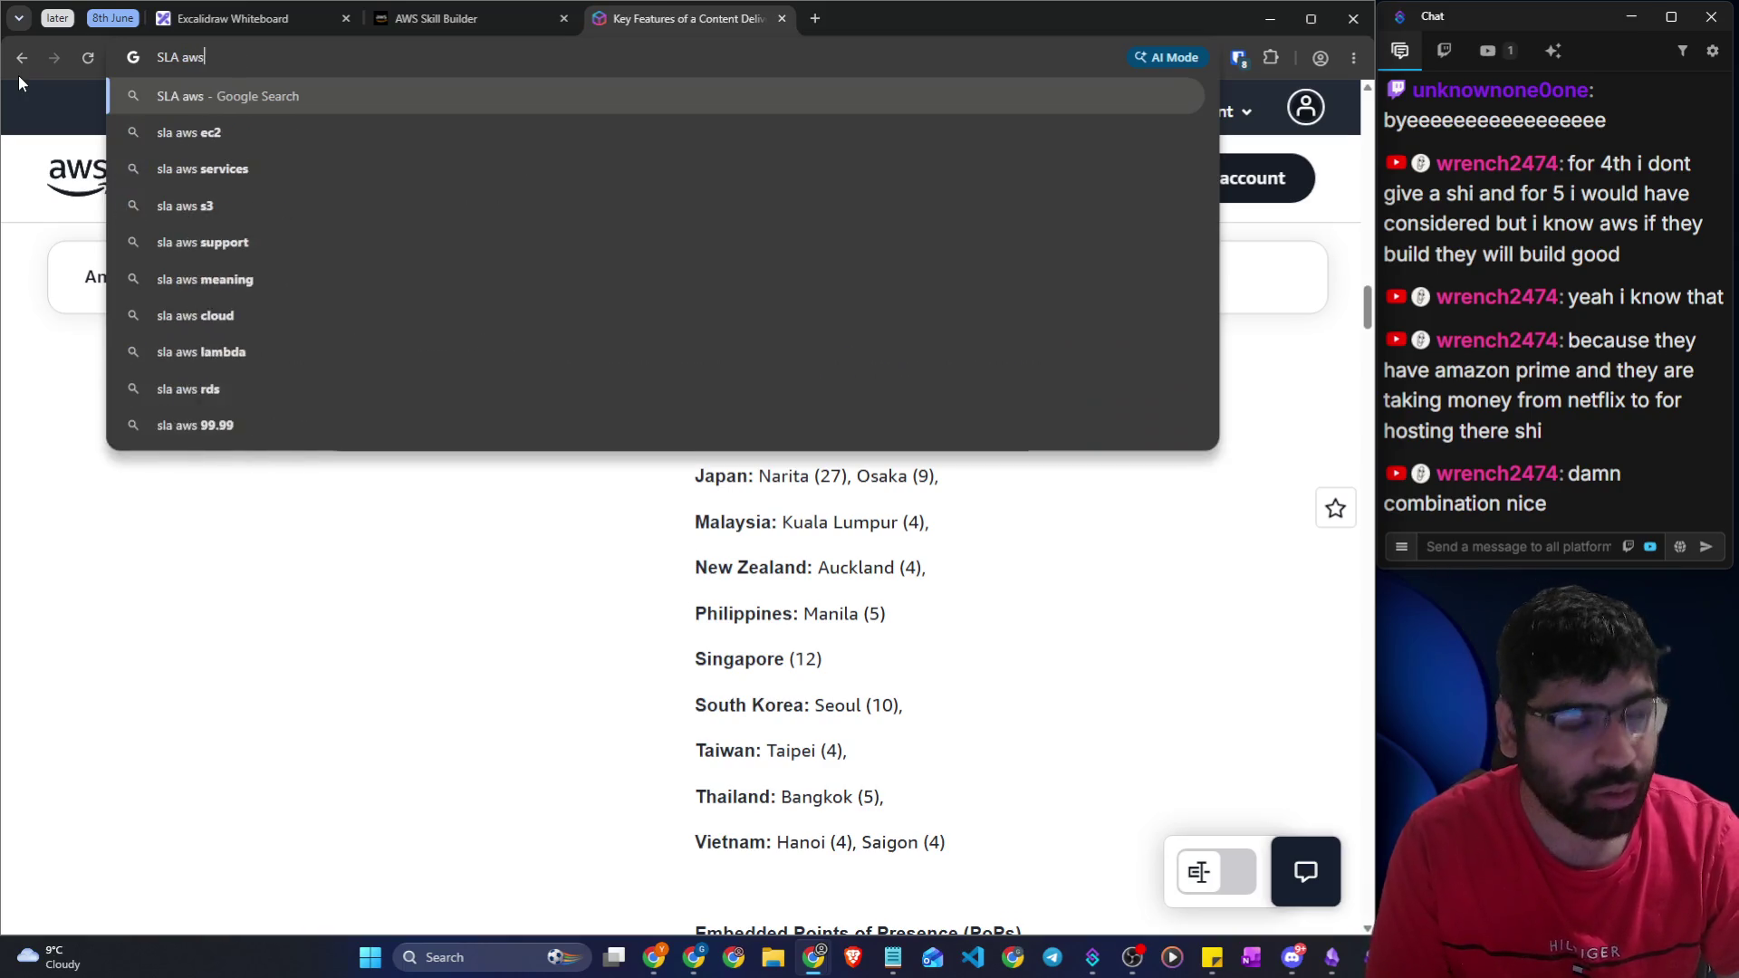
{"action": "key", "text": "Return"}
{"action": "left_click", "coordinate": [233, 18]}
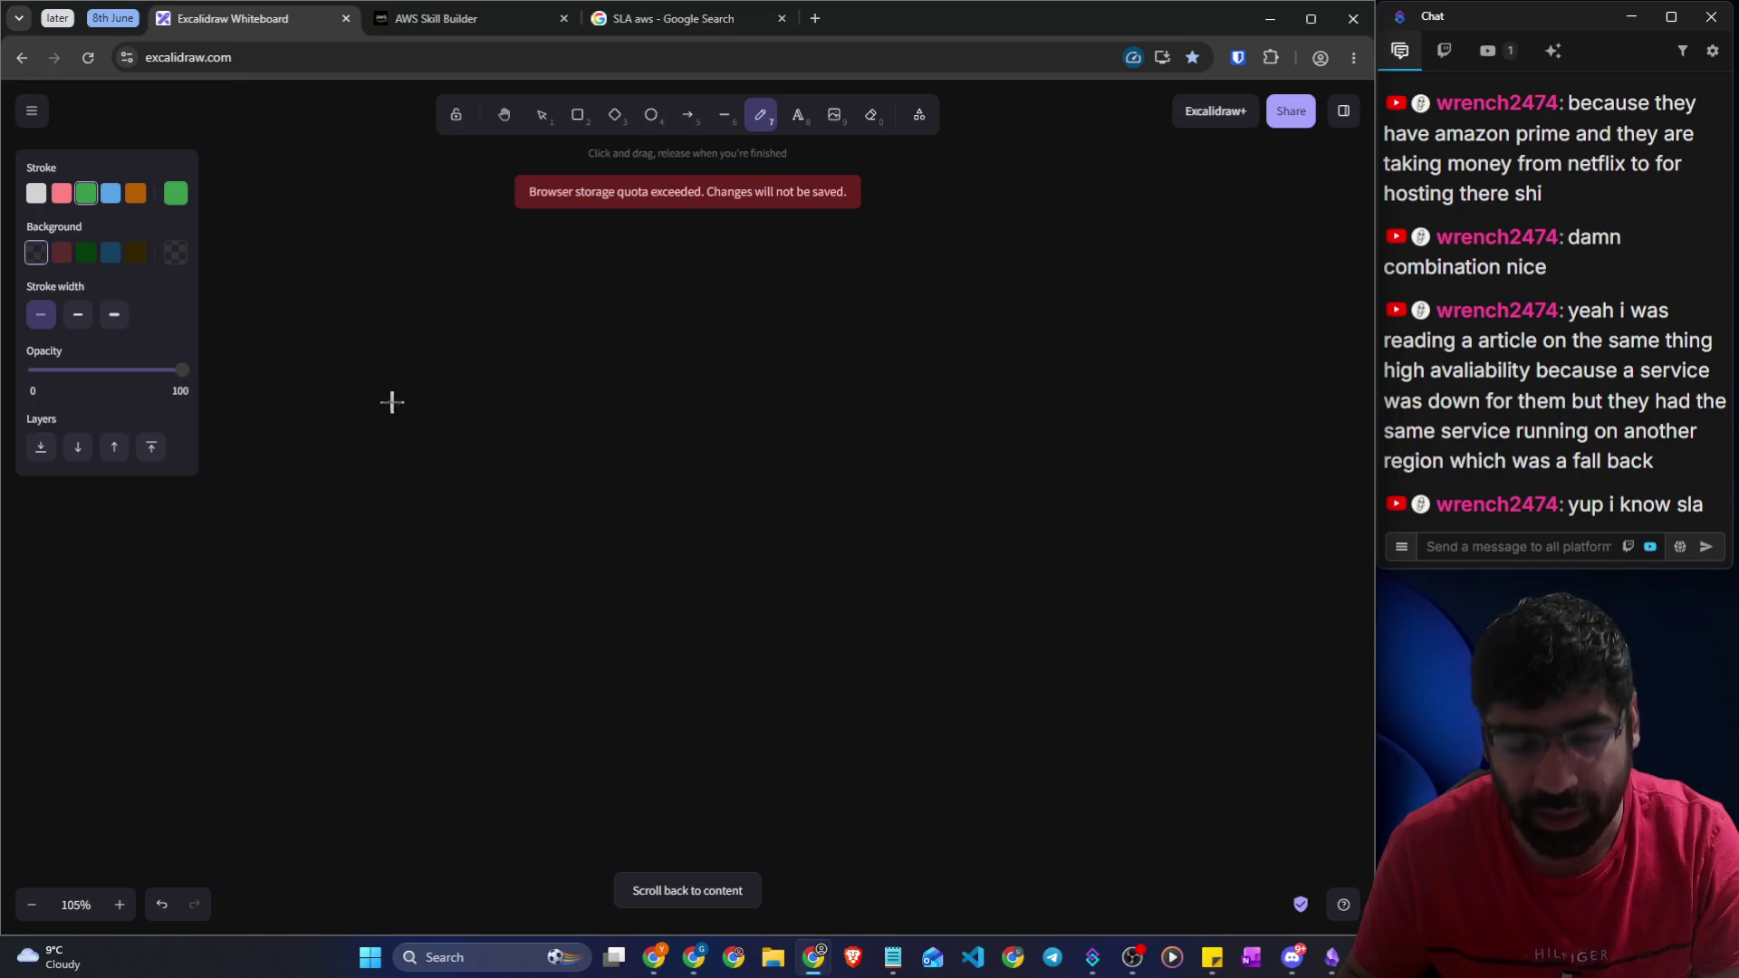
Handwrite 99.999 with '5 Nine's' beneath it
{"action": "mouse_move", "coordinate": [404, 474]}
{"action": "left_mouse_down"}
{"action": "mouse_move", "coordinate": [372, 439]}
{"action": "mouse_move", "coordinate": [416, 567]}
{"action": "mouse_move", "coordinate": [366, 556]}
{"action": "left_mouse_up"}
{"action": "mouse_move", "coordinate": [473, 465]}
{"action": "left_mouse_down"}
{"action": "mouse_move", "coordinate": [458, 461]}
{"action": "mouse_move", "coordinate": [477, 567]}
{"action": "mouse_move", "coordinate": [459, 571]}
{"action": "left_mouse_up"}
{"action": "left_click", "coordinate": [507, 520]}
{"action": "left_click_drag", "start_coordinate": [577, 450], "coordinate": [534, 557]}
{"action": "left_click_drag", "start_coordinate": [625, 431], "coordinate": [619, 524]}
{"action": "mouse_move", "coordinate": [690, 428]}
{"action": "left_mouse_down"}
{"action": "mouse_move", "coordinate": [664, 470]}
{"action": "mouse_move", "coordinate": [685, 485]}
{"action": "mouse_move", "coordinate": [639, 554]}
{"action": "left_mouse_up"}
{"action": "mouse_move", "coordinate": [486, 659]}
{"action": "left_mouse_down"}
{"action": "mouse_move", "coordinate": [426, 659]}
{"action": "mouse_move", "coordinate": [415, 723]}
{"action": "left_mouse_up"}
{"action": "mouse_move", "coordinate": [565, 723]}
{"action": "left_mouse_down"}
{"action": "mouse_move", "coordinate": [609, 649]}
{"action": "mouse_move", "coordinate": [633, 705]}
{"action": "mouse_move", "coordinate": [664, 672]}
{"action": "mouse_move", "coordinate": [721, 694]}
{"action": "left_mouse_up"}
{"action": "left_click", "coordinate": [646, 675]}
{"action": "left_click_drag", "start_coordinate": [730, 613], "coordinate": [746, 692]}
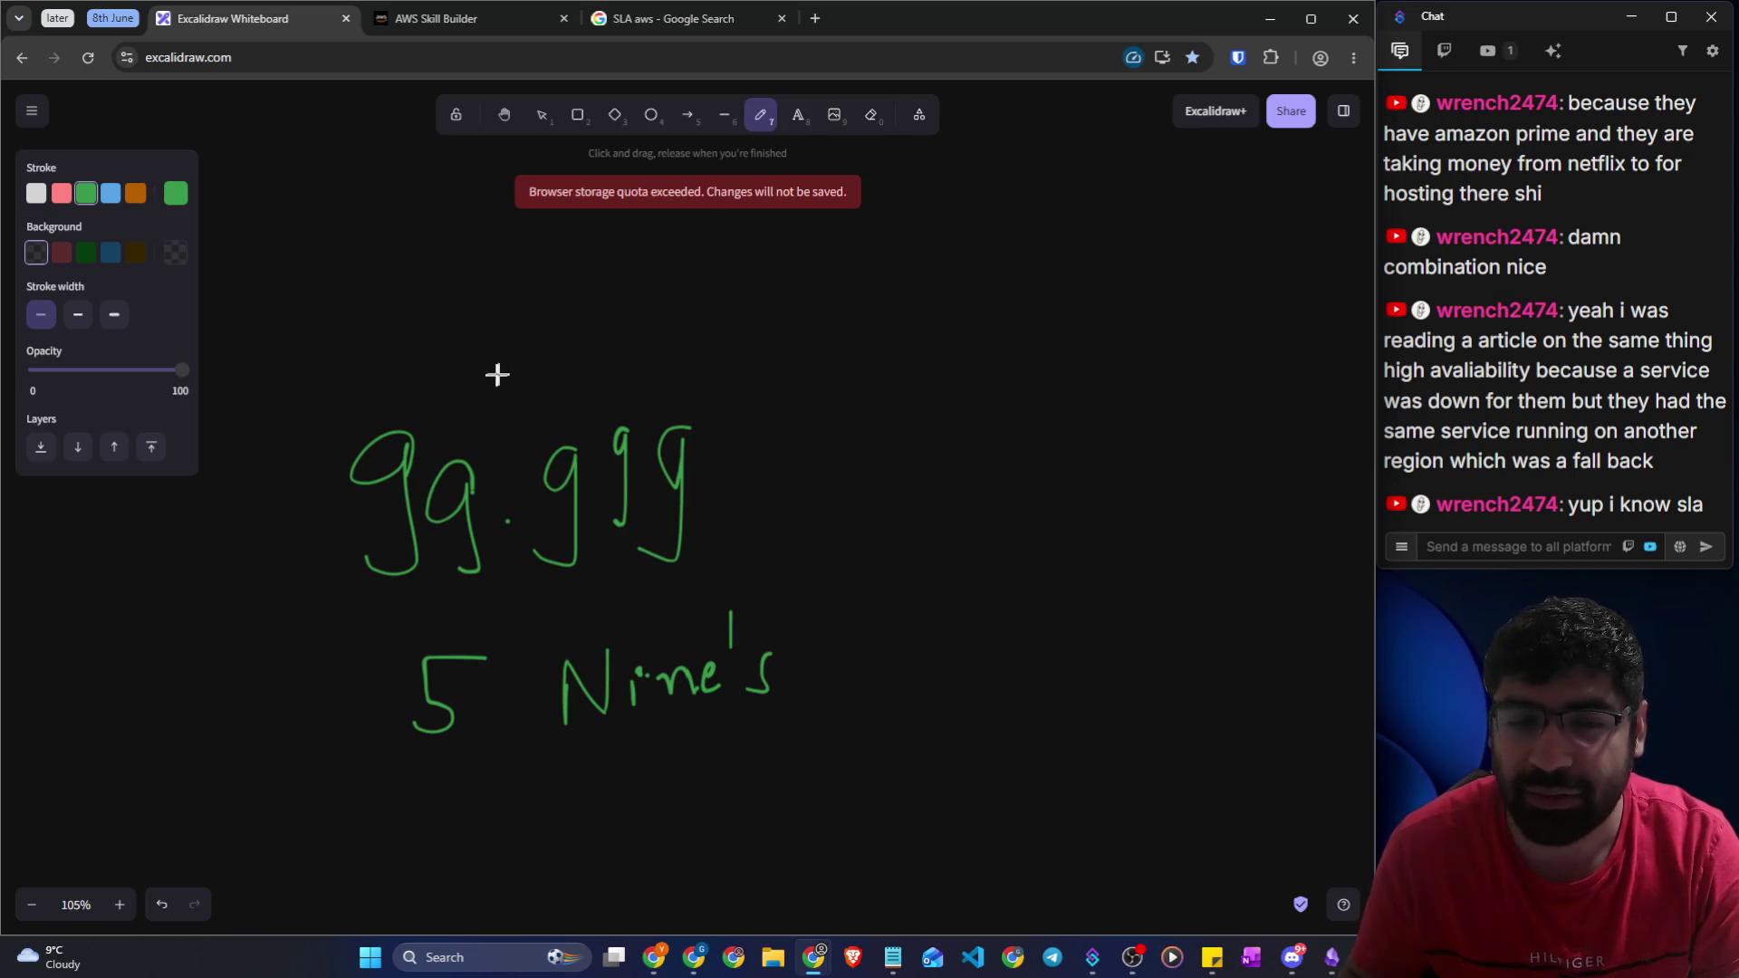
Write EC2 above 99.999 and draw a long vertical stroke down the canvas
{"action": "scroll", "coordinate": [474, 365], "scroll_direction": "up", "scroll_amount": 2}
{"action": "left_click_drag", "start_coordinate": [490, 347], "coordinate": [468, 461]}
{"action": "mouse_move", "coordinate": [554, 367]}
{"action": "left_mouse_down"}
{"action": "mouse_move", "coordinate": [584, 448]}
{"action": "mouse_move", "coordinate": [624, 428]}
{"action": "left_mouse_up"}
{"action": "scroll", "coordinate": [783, 390], "scroll_direction": "down", "scroll_amount": 1}
{"action": "left_click_drag", "start_coordinate": [806, 250], "coordinate": [831, 905]}
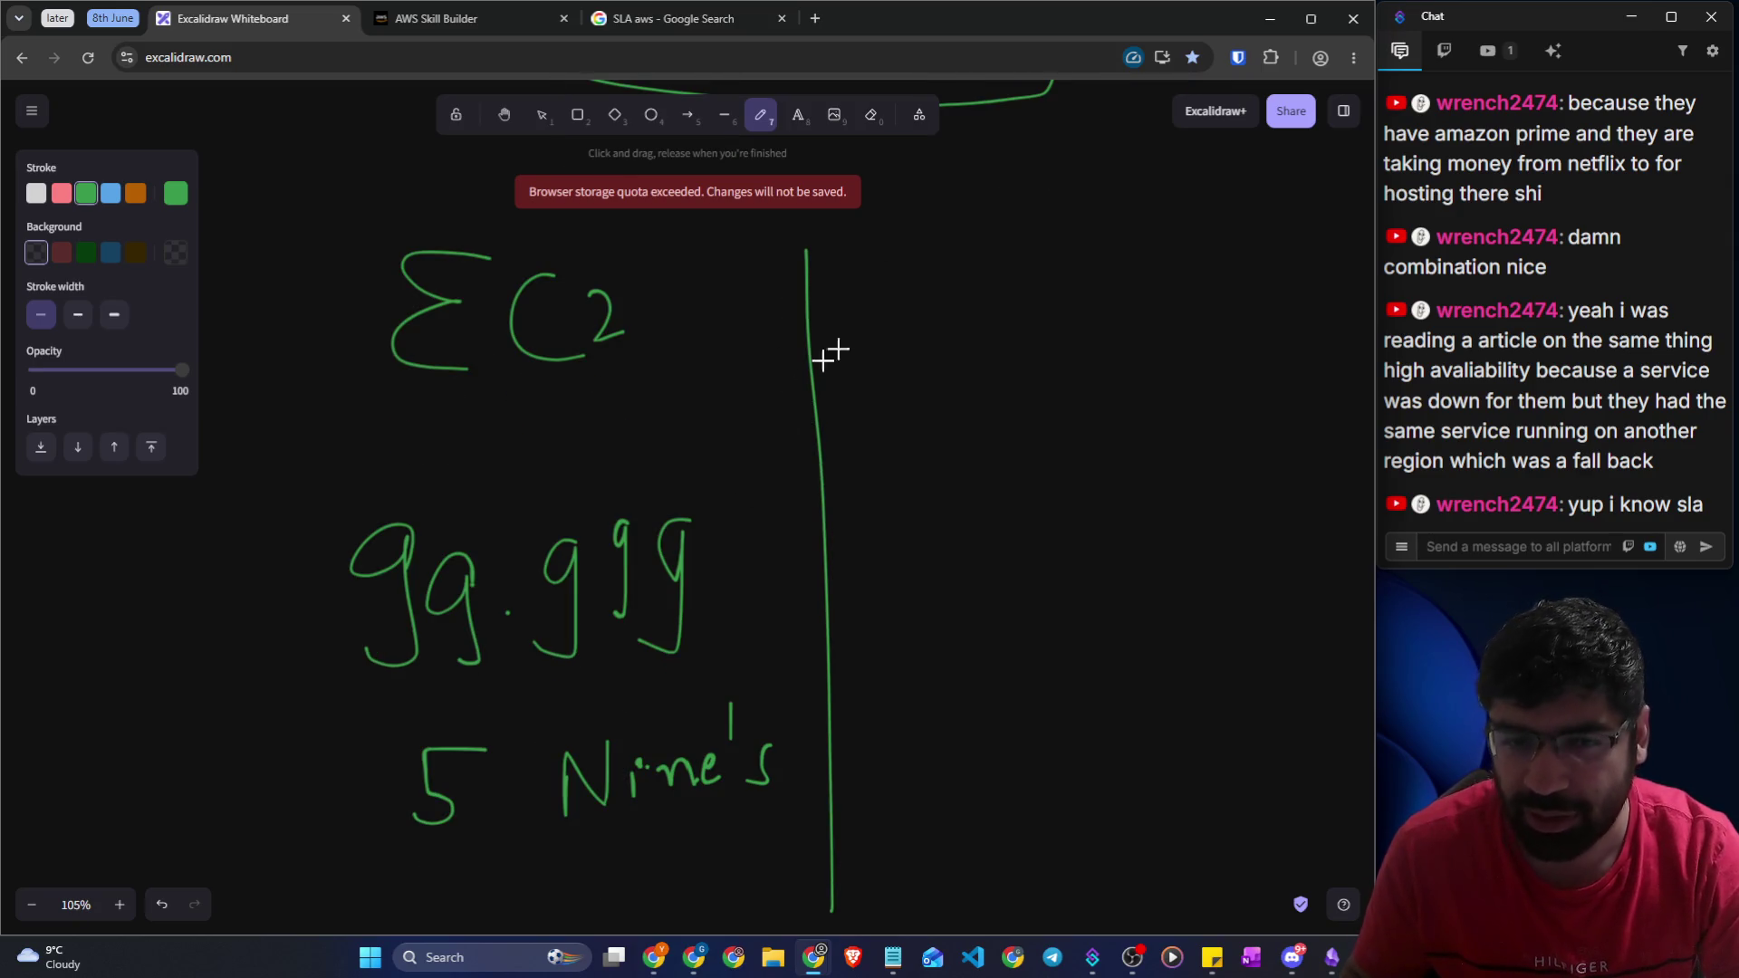
Write '4 Nines' and 99.99 in the right column
{"action": "mouse_move", "coordinate": [1029, 706]}
{"action": "left_mouse_down"}
{"action": "mouse_move", "coordinate": [1072, 769]}
{"action": "mouse_move", "coordinate": [1067, 815]}
{"action": "mouse_move", "coordinate": [1164, 735]}
{"action": "mouse_move", "coordinate": [1183, 770]}
{"action": "mouse_move", "coordinate": [1255, 725]}
{"action": "mouse_move", "coordinate": [1250, 752]}
{"action": "mouse_move", "coordinate": [1307, 735]}
{"action": "left_mouse_up"}
{"action": "mouse_move", "coordinate": [1001, 487]}
{"action": "left_mouse_down"}
{"action": "mouse_move", "coordinate": [973, 522]}
{"action": "mouse_move", "coordinate": [983, 576]}
{"action": "left_mouse_up"}
{"action": "left_click_drag", "start_coordinate": [1055, 474], "coordinate": [1028, 566]}
{"action": "left_click", "coordinate": [1085, 516]}
{"action": "mouse_move", "coordinate": [1157, 466]}
{"action": "left_mouse_down"}
{"action": "mouse_move", "coordinate": [1116, 550]}
{"action": "mouse_move", "coordinate": [1203, 500]}
{"action": "mouse_move", "coordinate": [1150, 521]}
{"action": "left_mouse_up"}
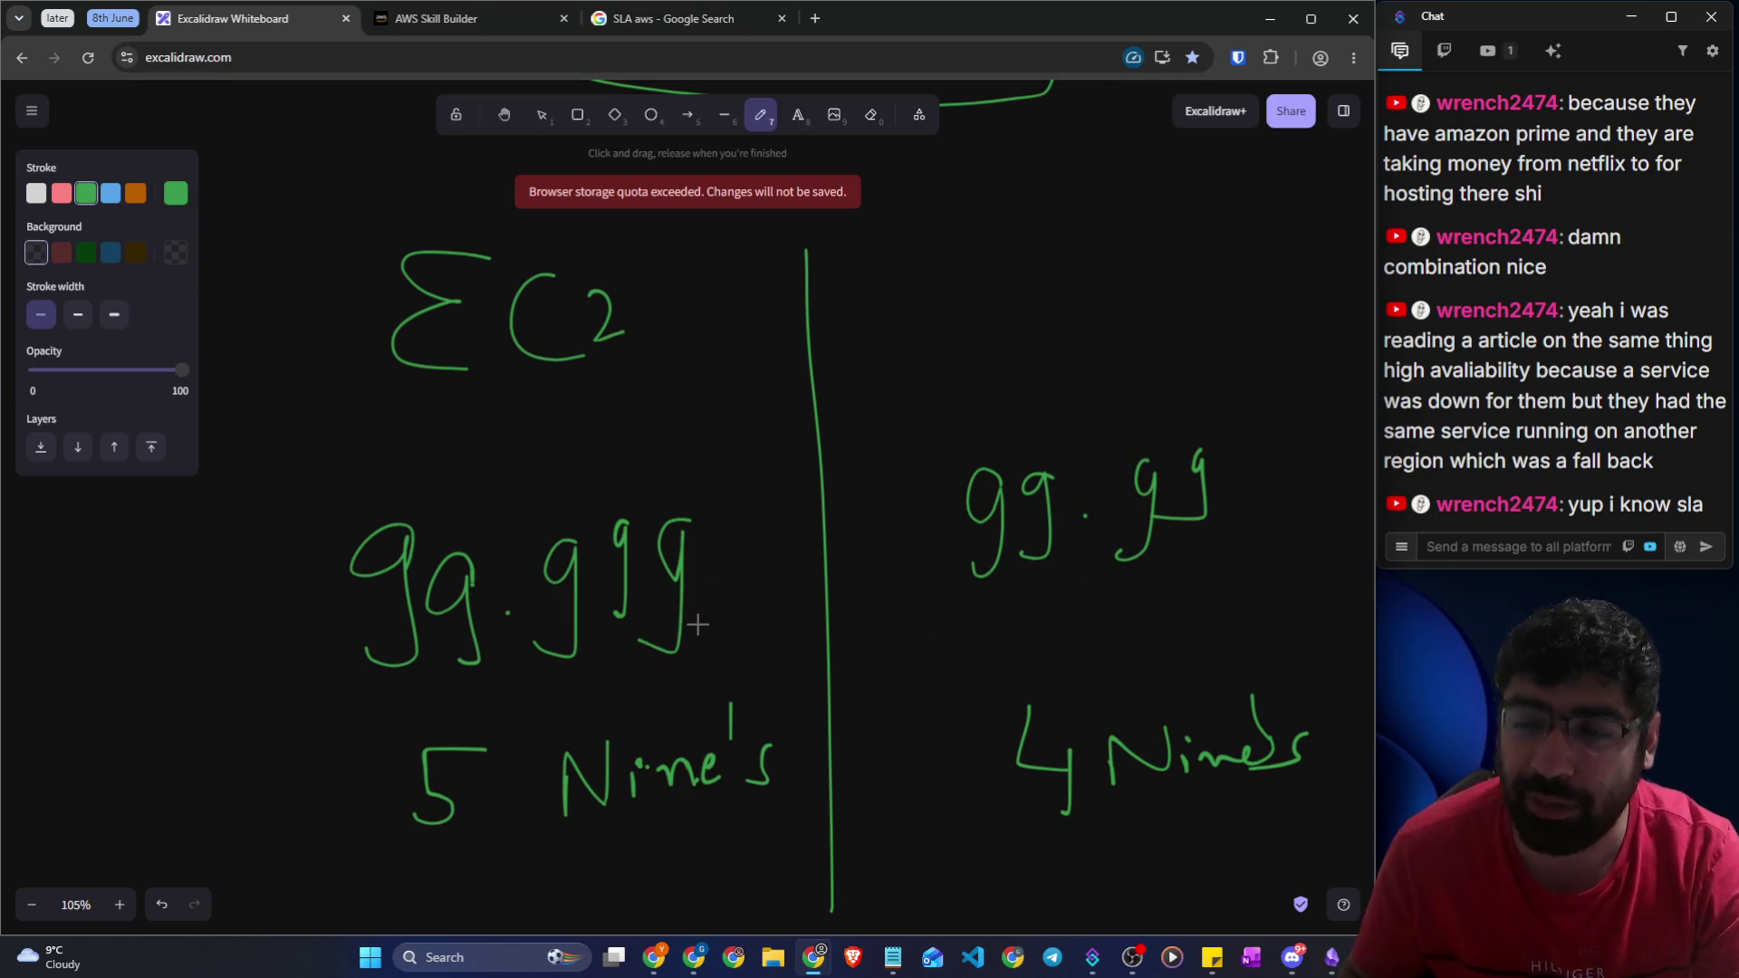
Write 'Cloud' above 99.99, undoing a stray A and 3 first
{"action": "scroll", "coordinate": [625, 643], "scroll_direction": "up", "scroll_amount": 4}
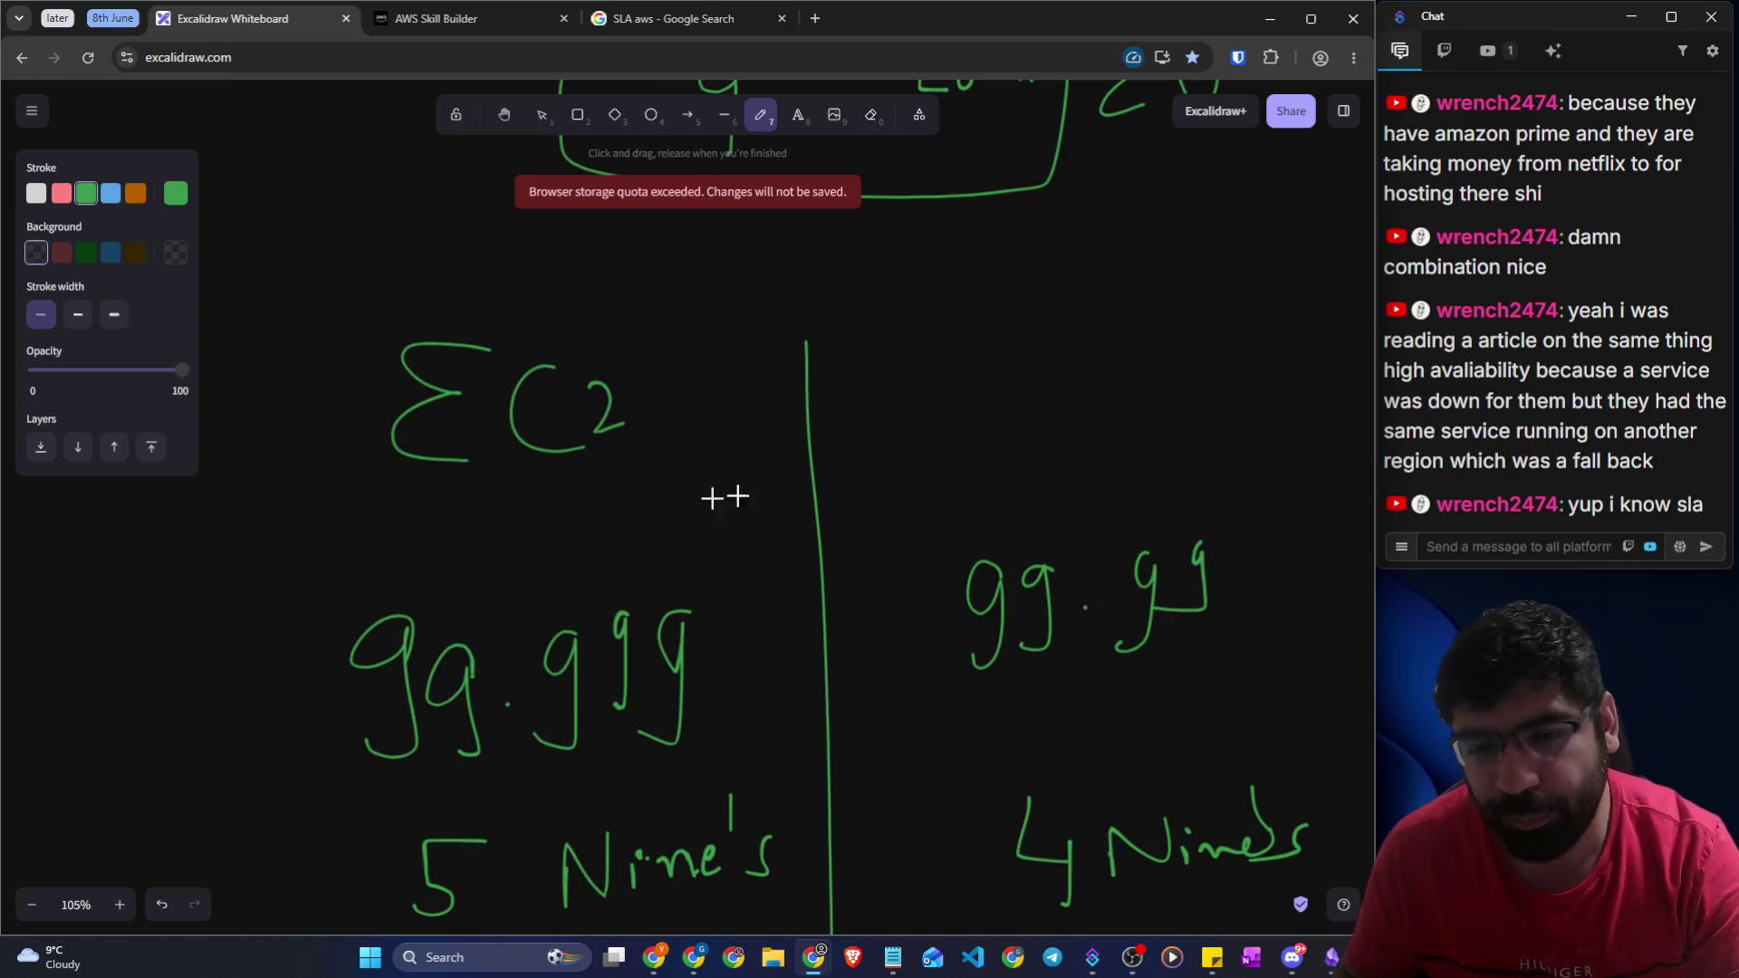
{"action": "mouse_move", "coordinate": [1005, 680]}
{"action": "left_mouse_down"}
{"action": "mouse_move", "coordinate": [1017, 601]}
{"action": "mouse_move", "coordinate": [1045, 654]}
{"action": "left_mouse_up"}
{"action": "left_click_drag", "start_coordinate": [1019, 631], "coordinate": [985, 640]}
{"action": "key", "text": "ctrl+z"}
{"action": "key", "text": "ctrl+z"}
{"action": "left_click_drag", "start_coordinate": [1008, 575], "coordinate": [1010, 675]}
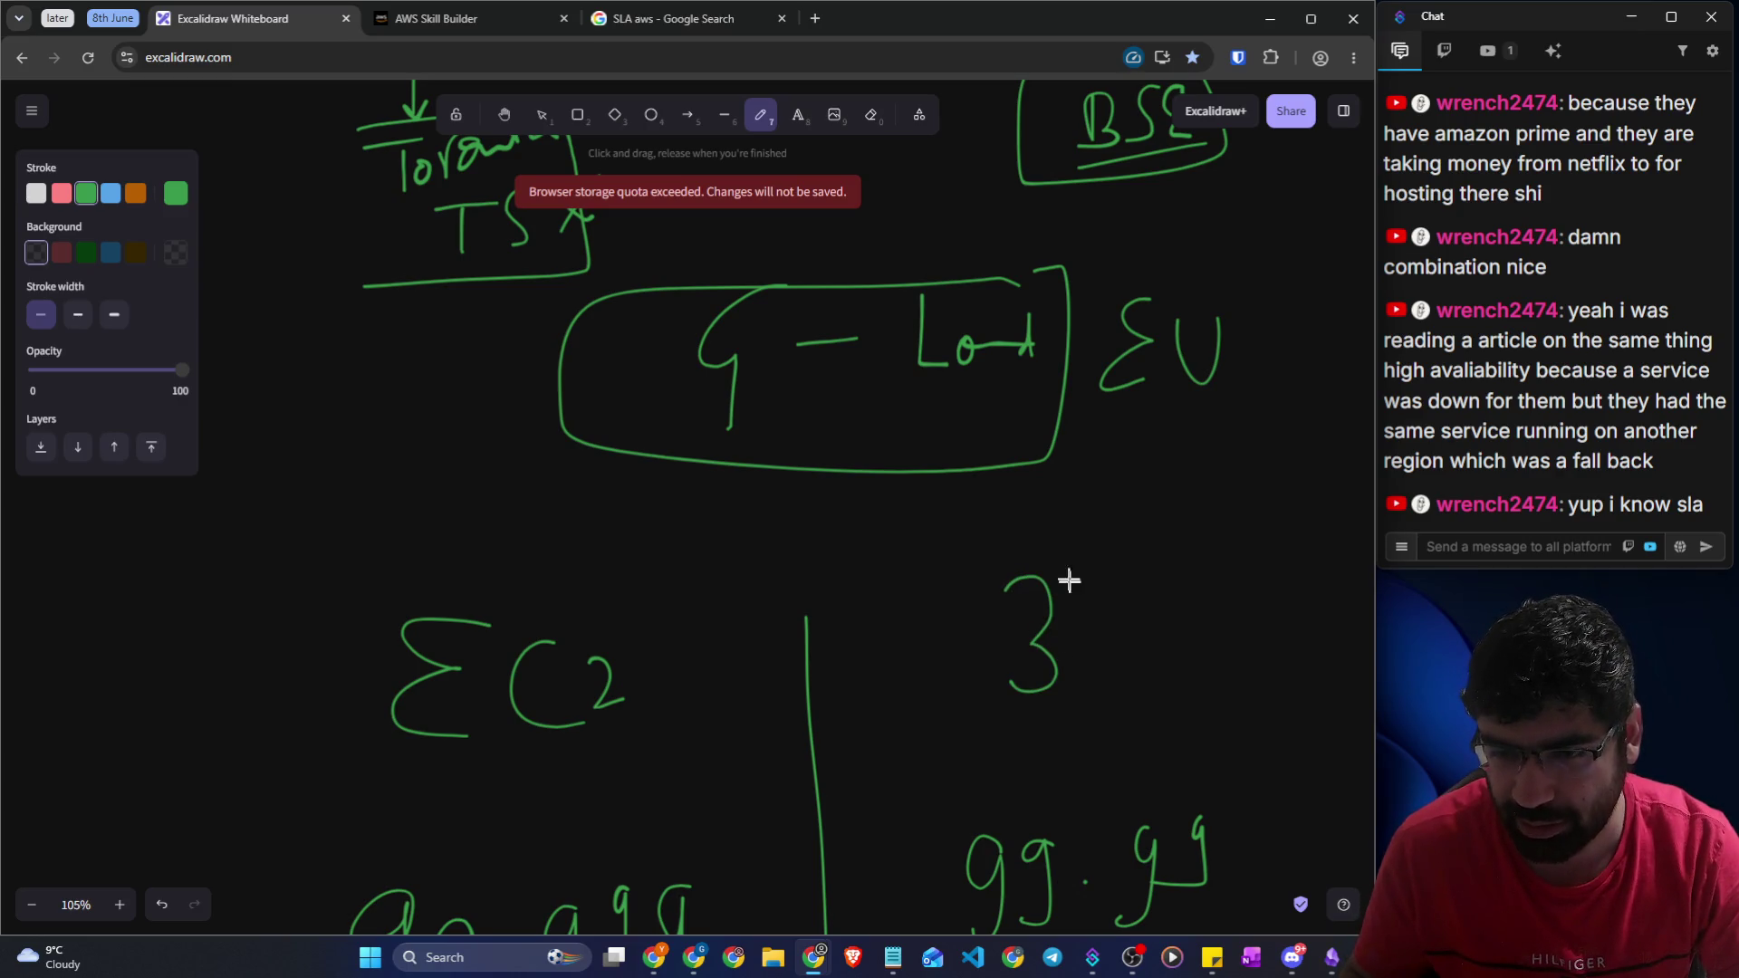
{"action": "key", "text": "ctrl+z"}
{"action": "left_click_drag", "start_coordinate": [1039, 614], "coordinate": [1032, 717]}
{"action": "mouse_move", "coordinate": [1078, 609]}
{"action": "left_mouse_down"}
{"action": "mouse_move", "coordinate": [1117, 680]}
{"action": "mouse_move", "coordinate": [1229, 634]}
{"action": "mouse_move", "coordinate": [1243, 579]}
{"action": "left_mouse_up"}
Underline the 99.999 and 99.99 figures and circle the EC2 label
{"action": "scroll", "coordinate": [952, 668], "scroll_direction": "down", "scroll_amount": 1}
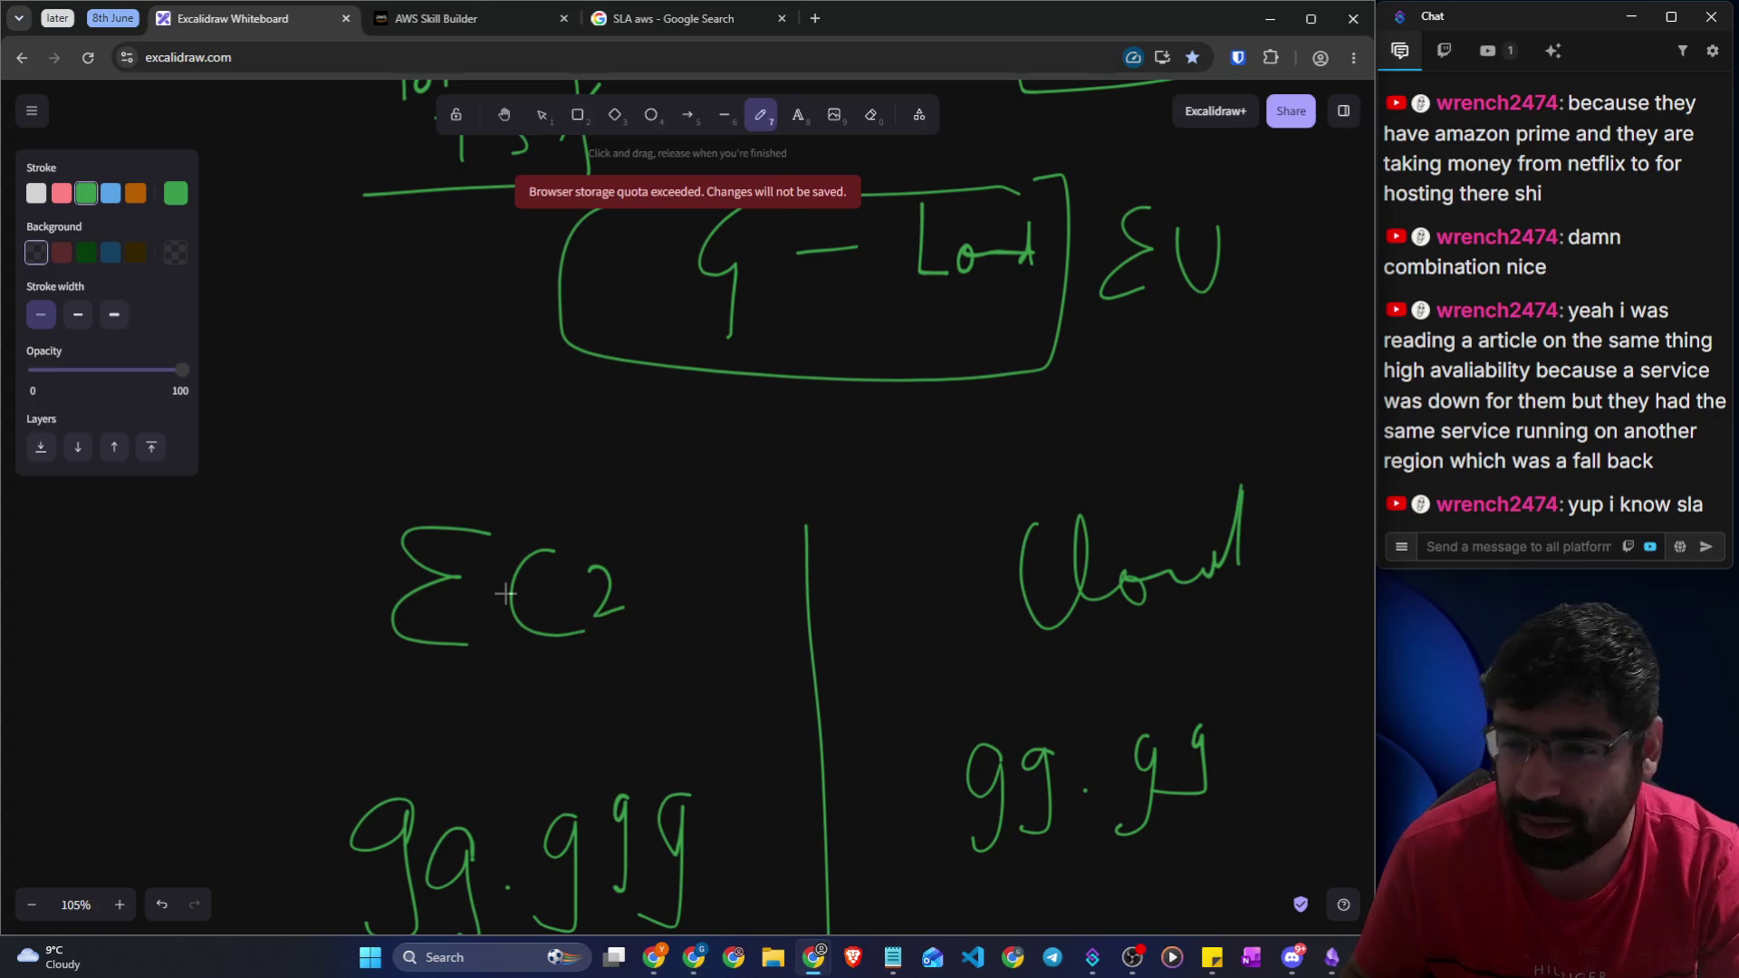
{"action": "scroll", "coordinate": [516, 616], "scroll_direction": "down", "scroll_amount": 2}
{"action": "scroll", "coordinate": [588, 530], "scroll_direction": "down", "scroll_amount": 1}
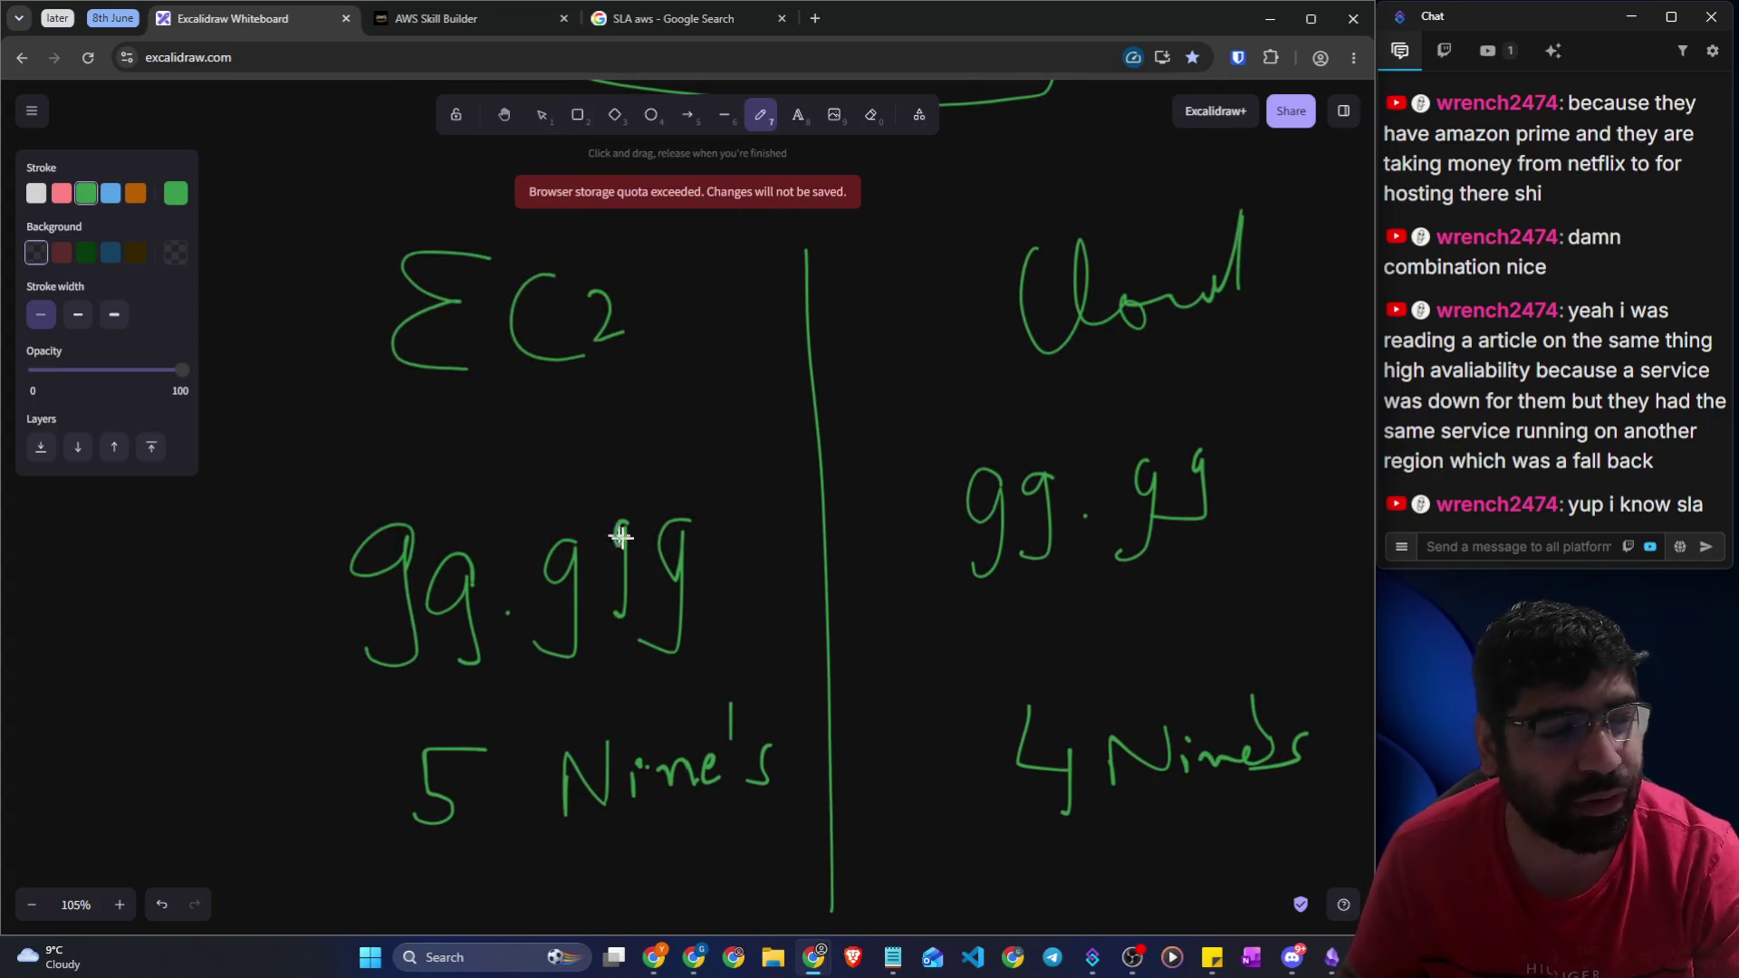
{"action": "left_click_drag", "start_coordinate": [431, 693], "coordinate": [706, 692]}
{"action": "left_click_drag", "start_coordinate": [966, 598], "coordinate": [1347, 565]}
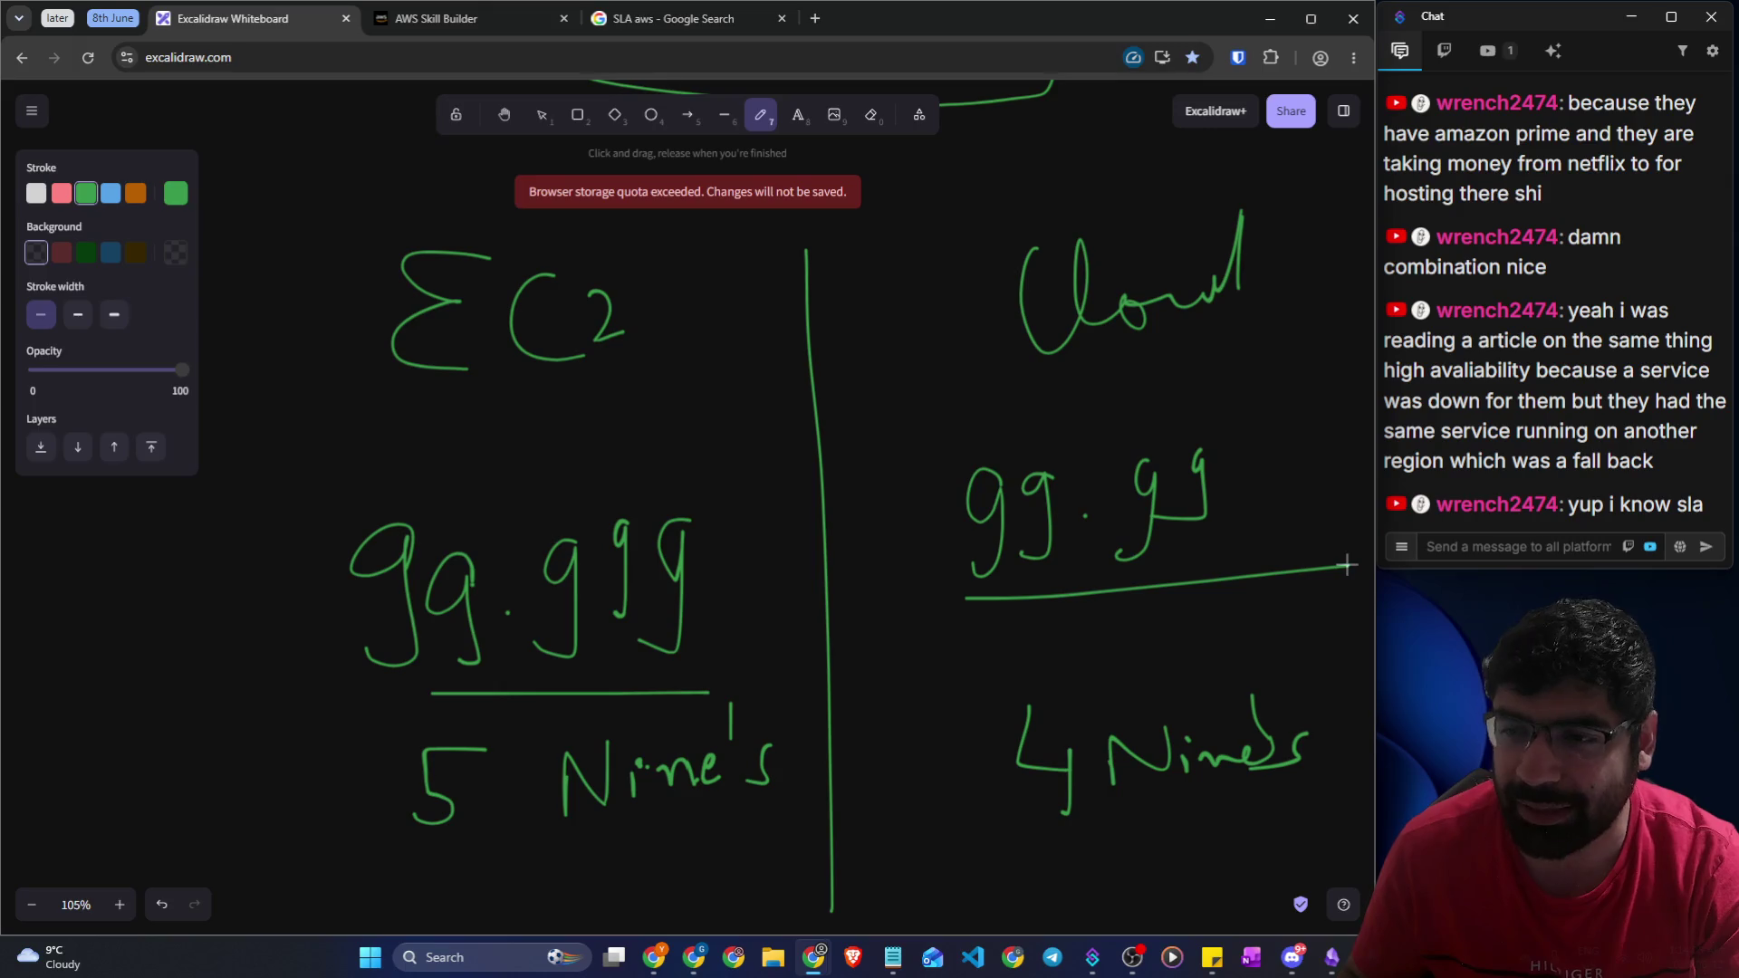
{"action": "mouse_move", "coordinate": [558, 383]}
{"action": "left_mouse_down"}
{"action": "mouse_move", "coordinate": [404, 244]}
{"action": "mouse_move", "coordinate": [564, 388]}
{"action": "left_mouse_up"}
Add a percent sign after 99.999 and write an underlined 'uptime' beside it
{"action": "left_click_drag", "start_coordinate": [774, 532], "coordinate": [730, 634]}
{"action": "left_click_drag", "start_coordinate": [722, 572], "coordinate": [726, 579]}
{"action": "left_click_drag", "start_coordinate": [761, 599], "coordinate": [764, 605]}
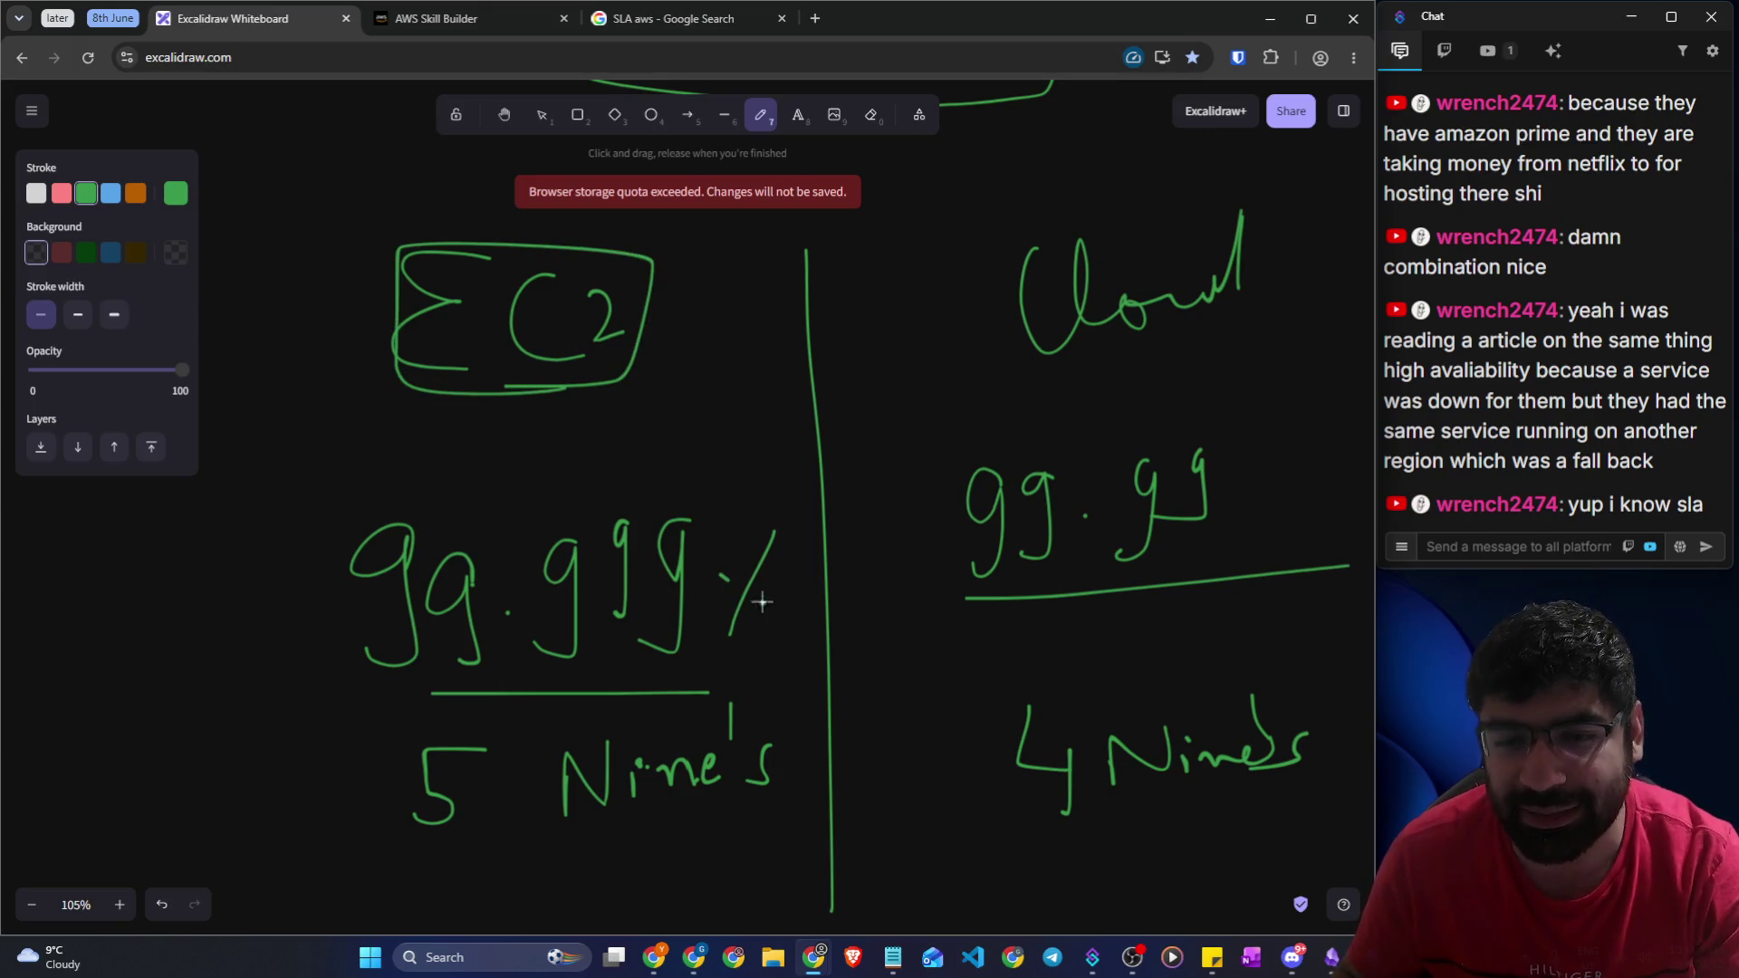
{"action": "mouse_move", "coordinate": [107, 555]}
{"action": "left_mouse_down"}
{"action": "mouse_move", "coordinate": [156, 554]}
{"action": "mouse_move", "coordinate": [187, 625]}
{"action": "mouse_move", "coordinate": [222, 544]}
{"action": "mouse_move", "coordinate": [228, 583]}
{"action": "mouse_move", "coordinate": [241, 567]}
{"action": "mouse_move", "coordinate": [280, 583]}
{"action": "left_mouse_up"}
{"action": "left_click_drag", "start_coordinate": [18, 660], "coordinate": [246, 597]}
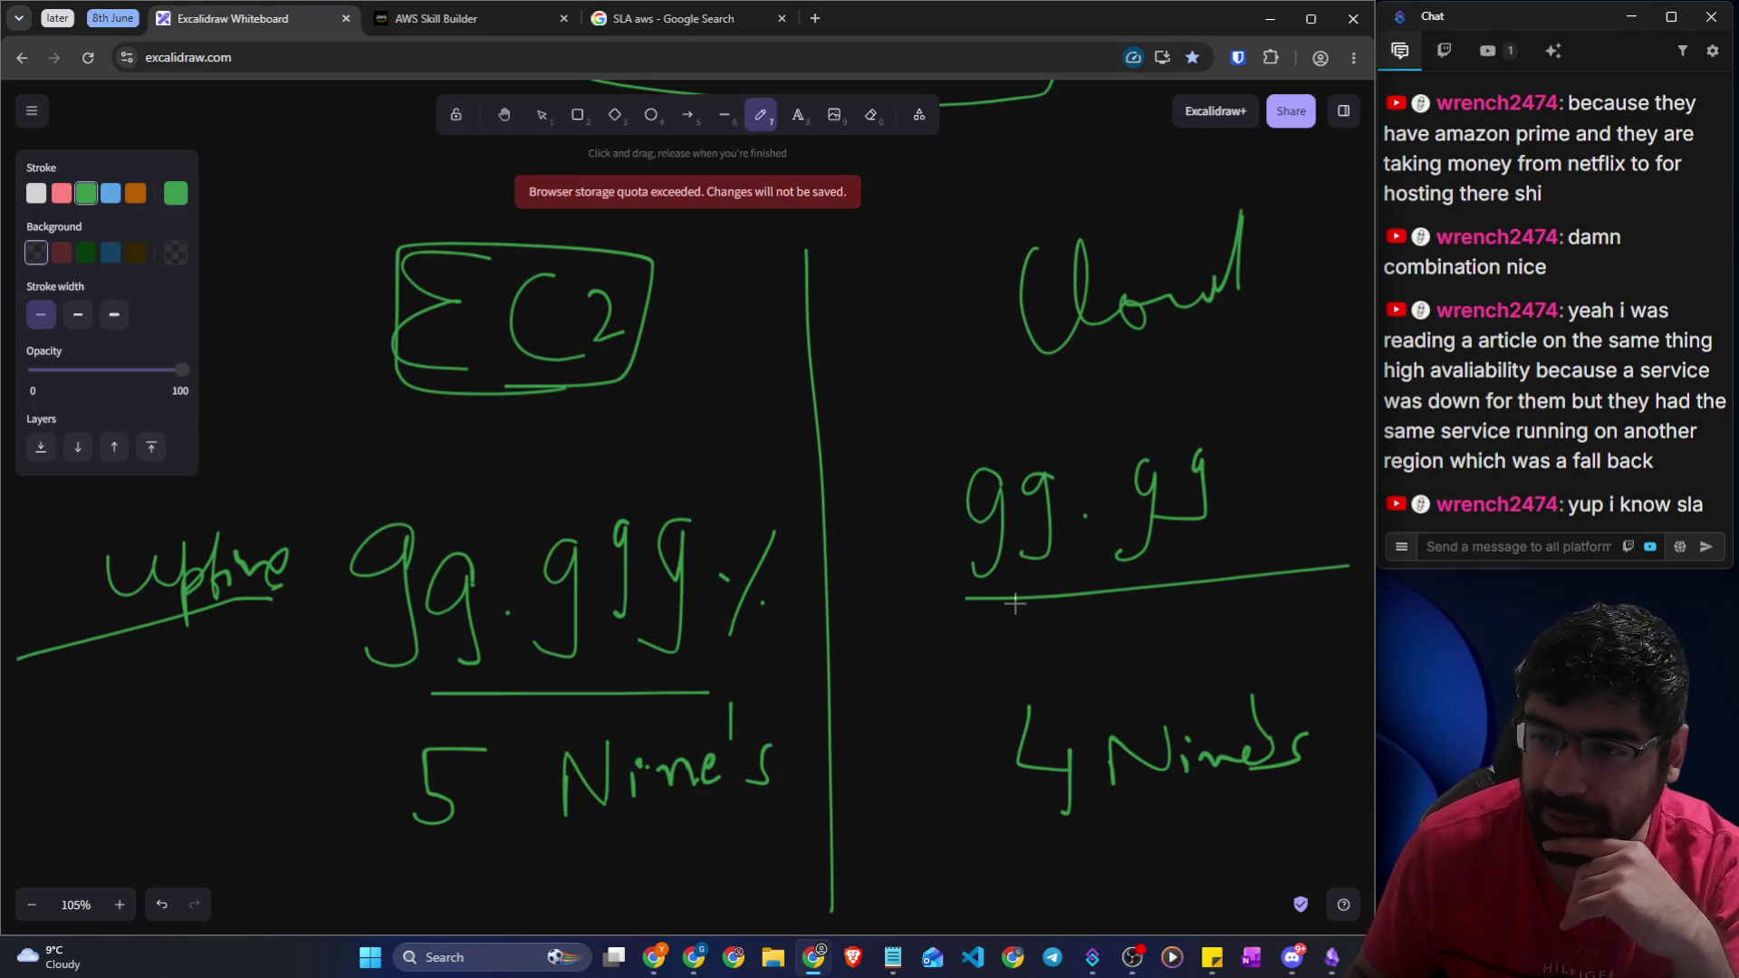
Scroll the canvas to review the five-nines versus four-nines notes
{"action": "scroll", "coordinate": [538, 540], "scroll_direction": "down", "scroll_amount": 2}
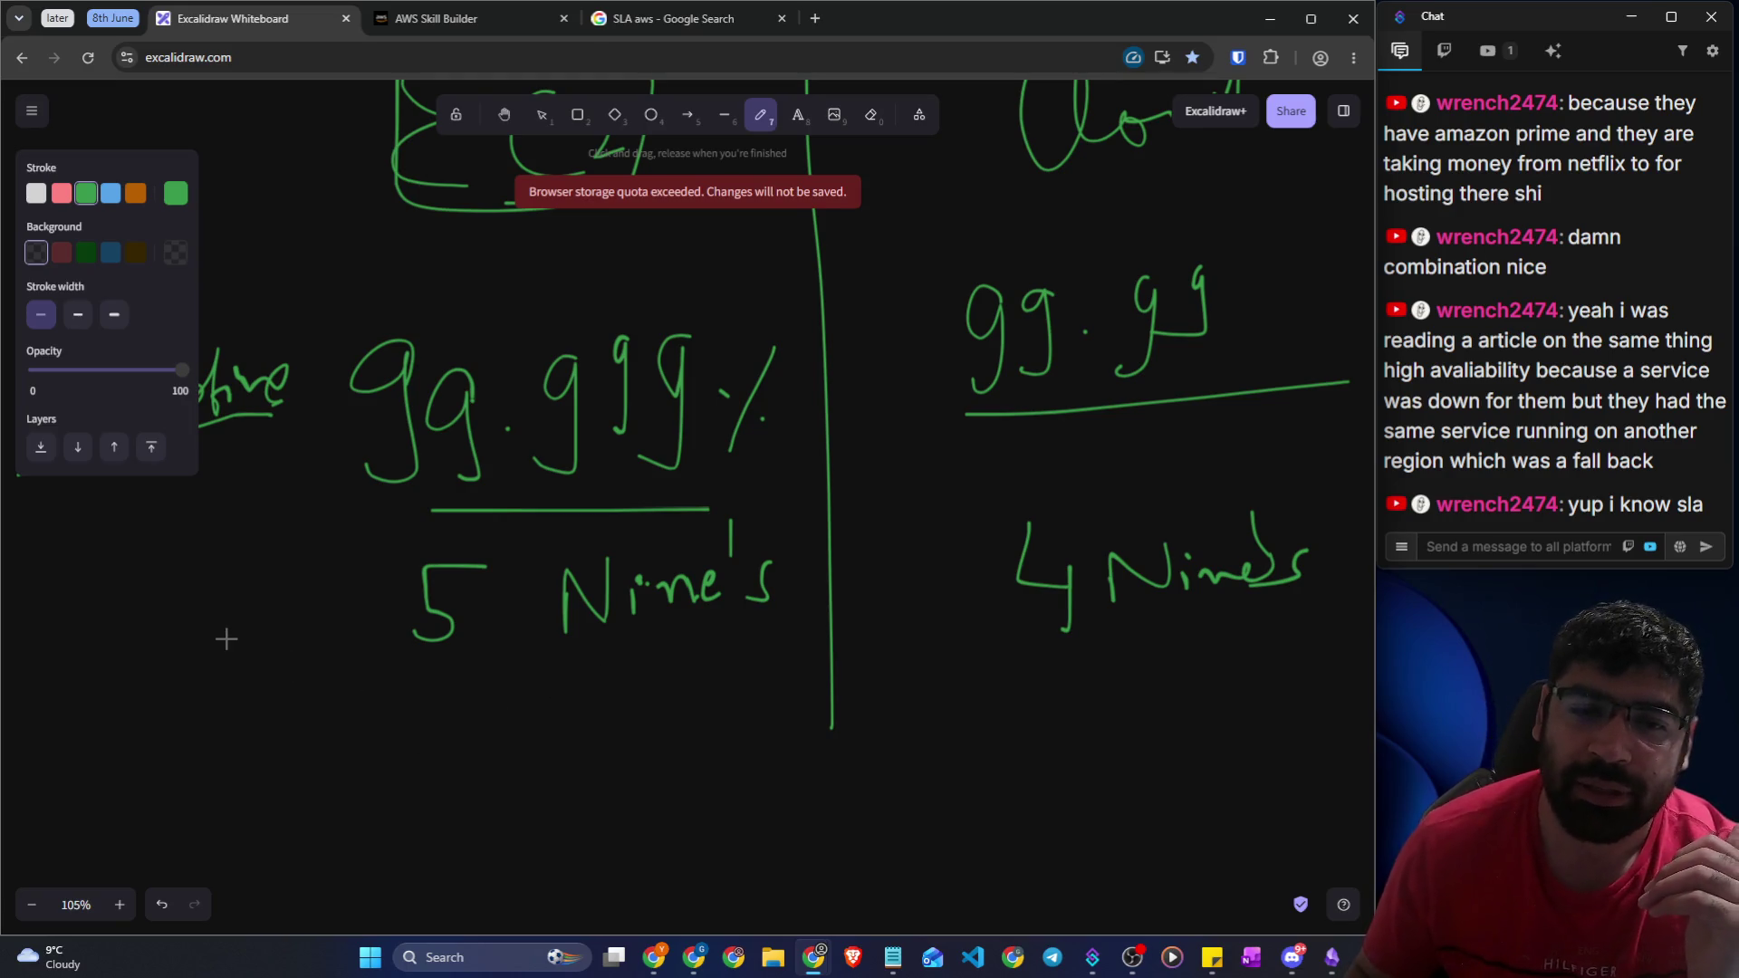
{"action": "scroll", "coordinate": [226, 640], "scroll_direction": "down", "scroll_amount": 3}
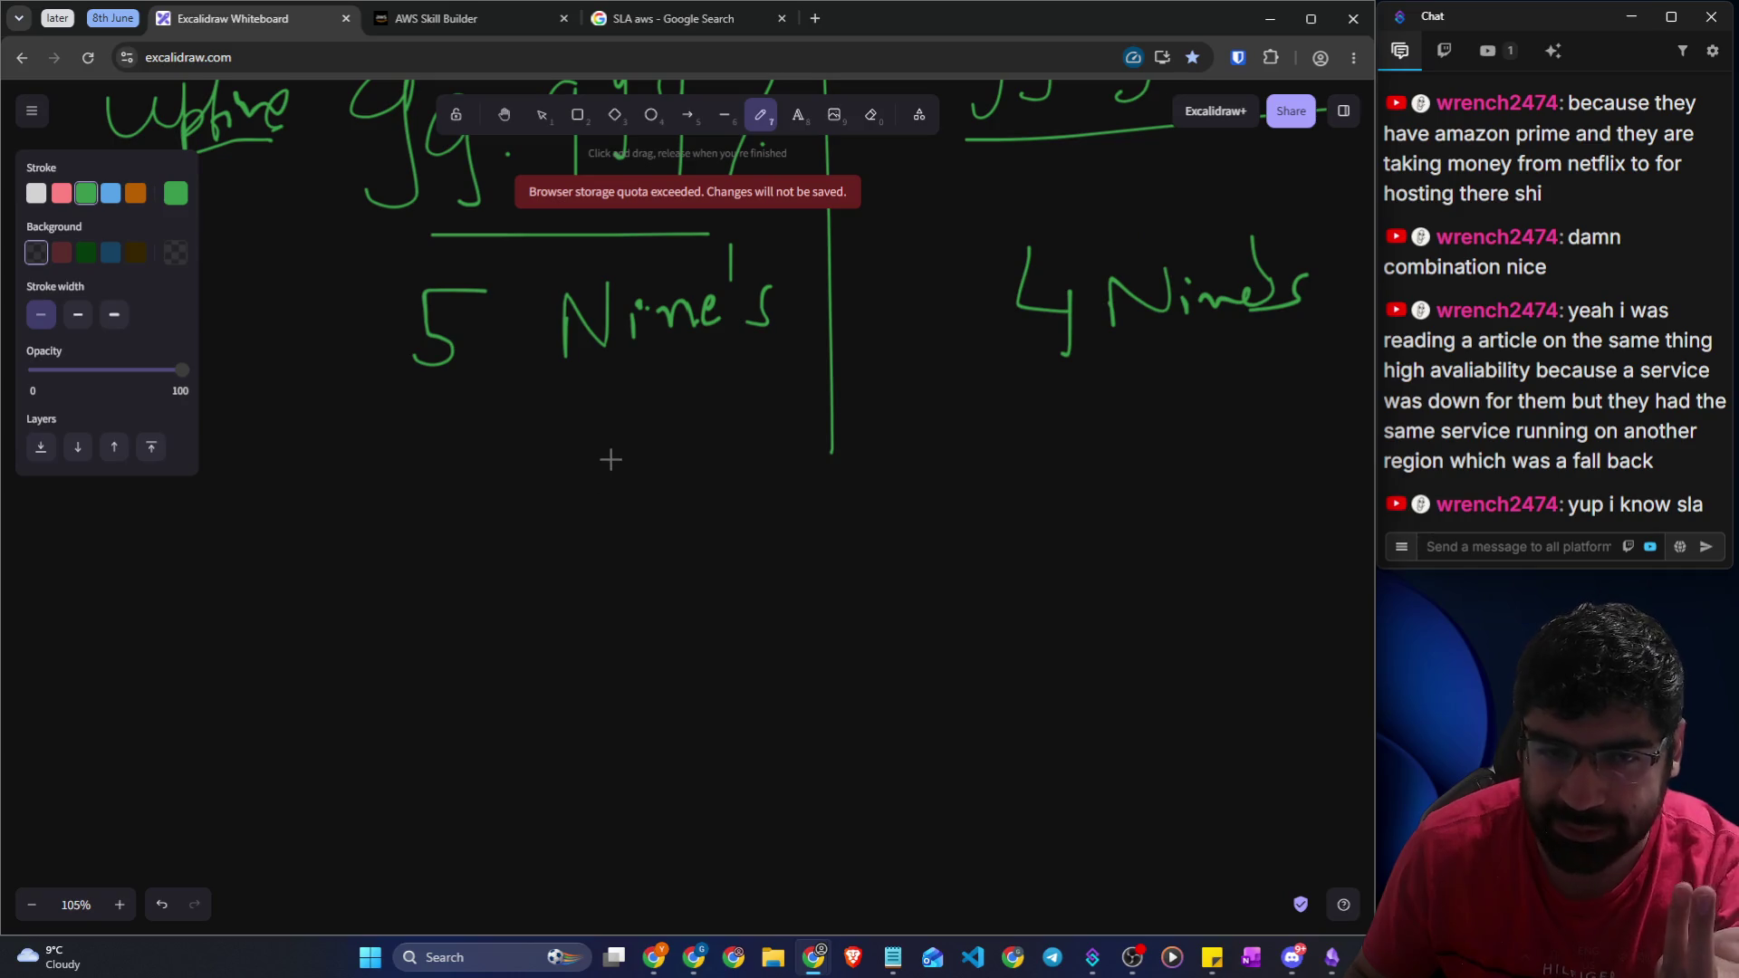
{"action": "scroll", "coordinate": [589, 507], "scroll_direction": "up", "scroll_amount": 3}
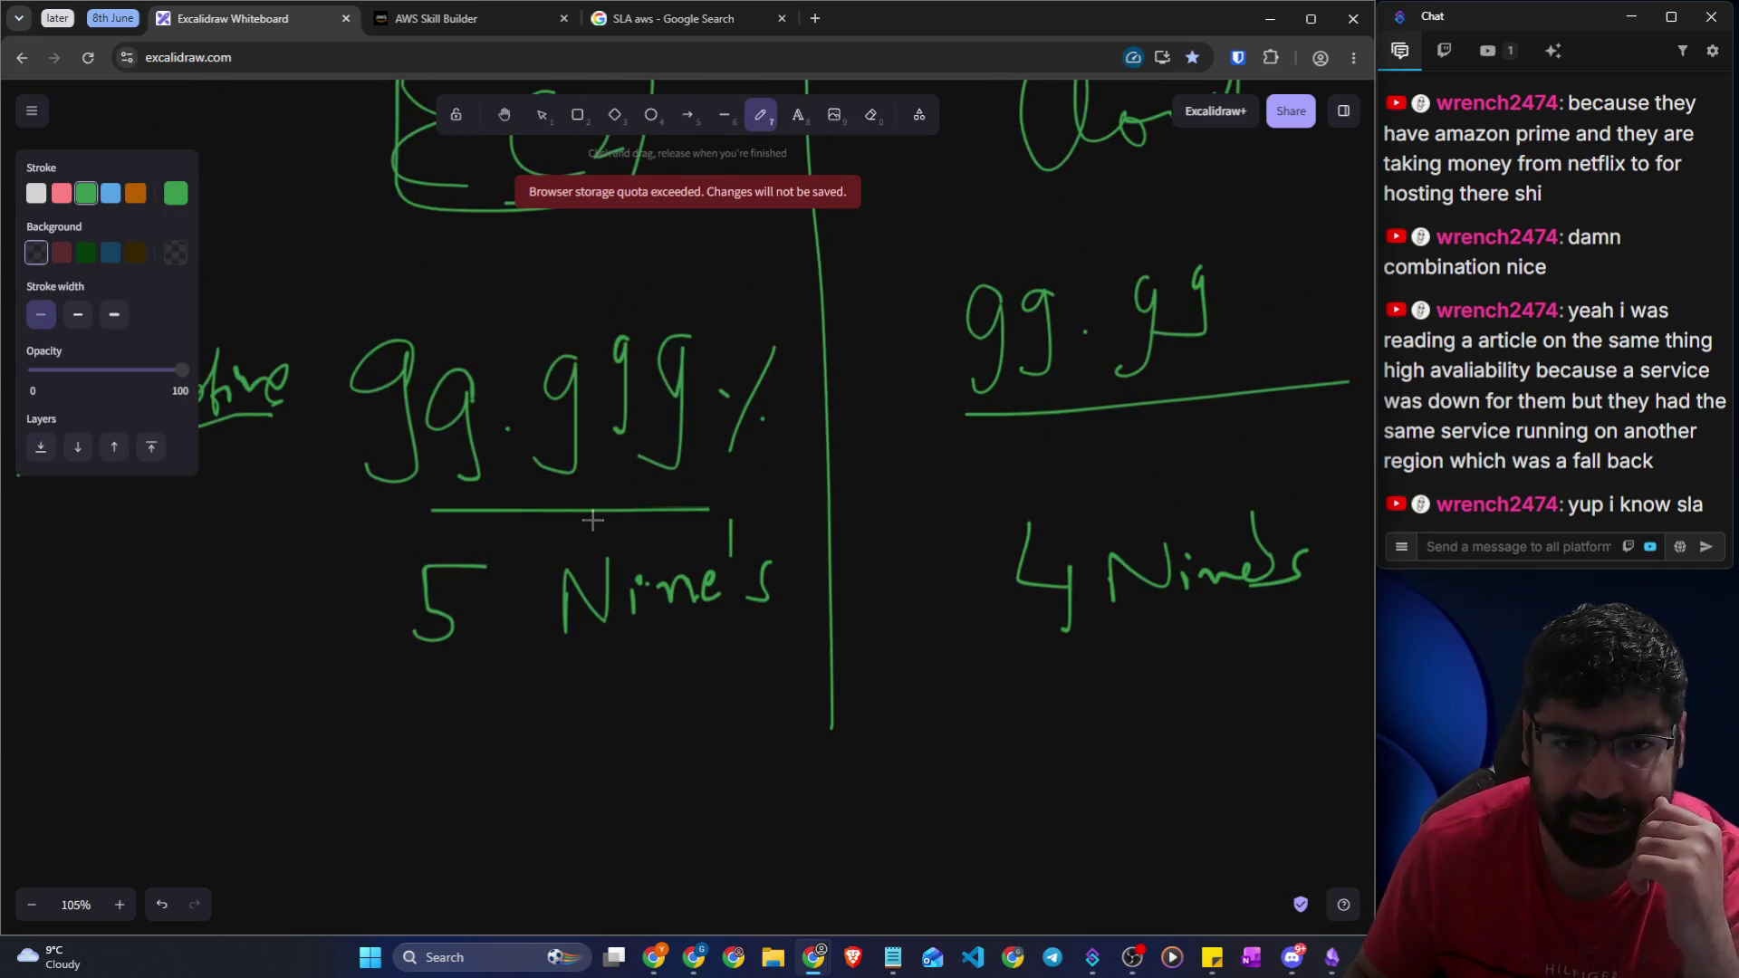
{"action": "scroll", "coordinate": [571, 458], "scroll_direction": "up", "scroll_amount": 1}
{"action": "scroll", "coordinate": [533, 619], "scroll_direction": "down", "scroll_amount": 4}
Write a new EC2 label lower on the canvas, undoing a mistaken stroke
{"action": "mouse_move", "coordinate": [650, 490]}
{"action": "left_mouse_down"}
{"action": "mouse_move", "coordinate": [563, 590]}
{"action": "mouse_move", "coordinate": [649, 595]}
{"action": "left_mouse_up"}
{"action": "left_click_drag", "start_coordinate": [709, 498], "coordinate": [763, 577]}
{"action": "left_click_drag", "start_coordinate": [745, 521], "coordinate": [829, 570]}
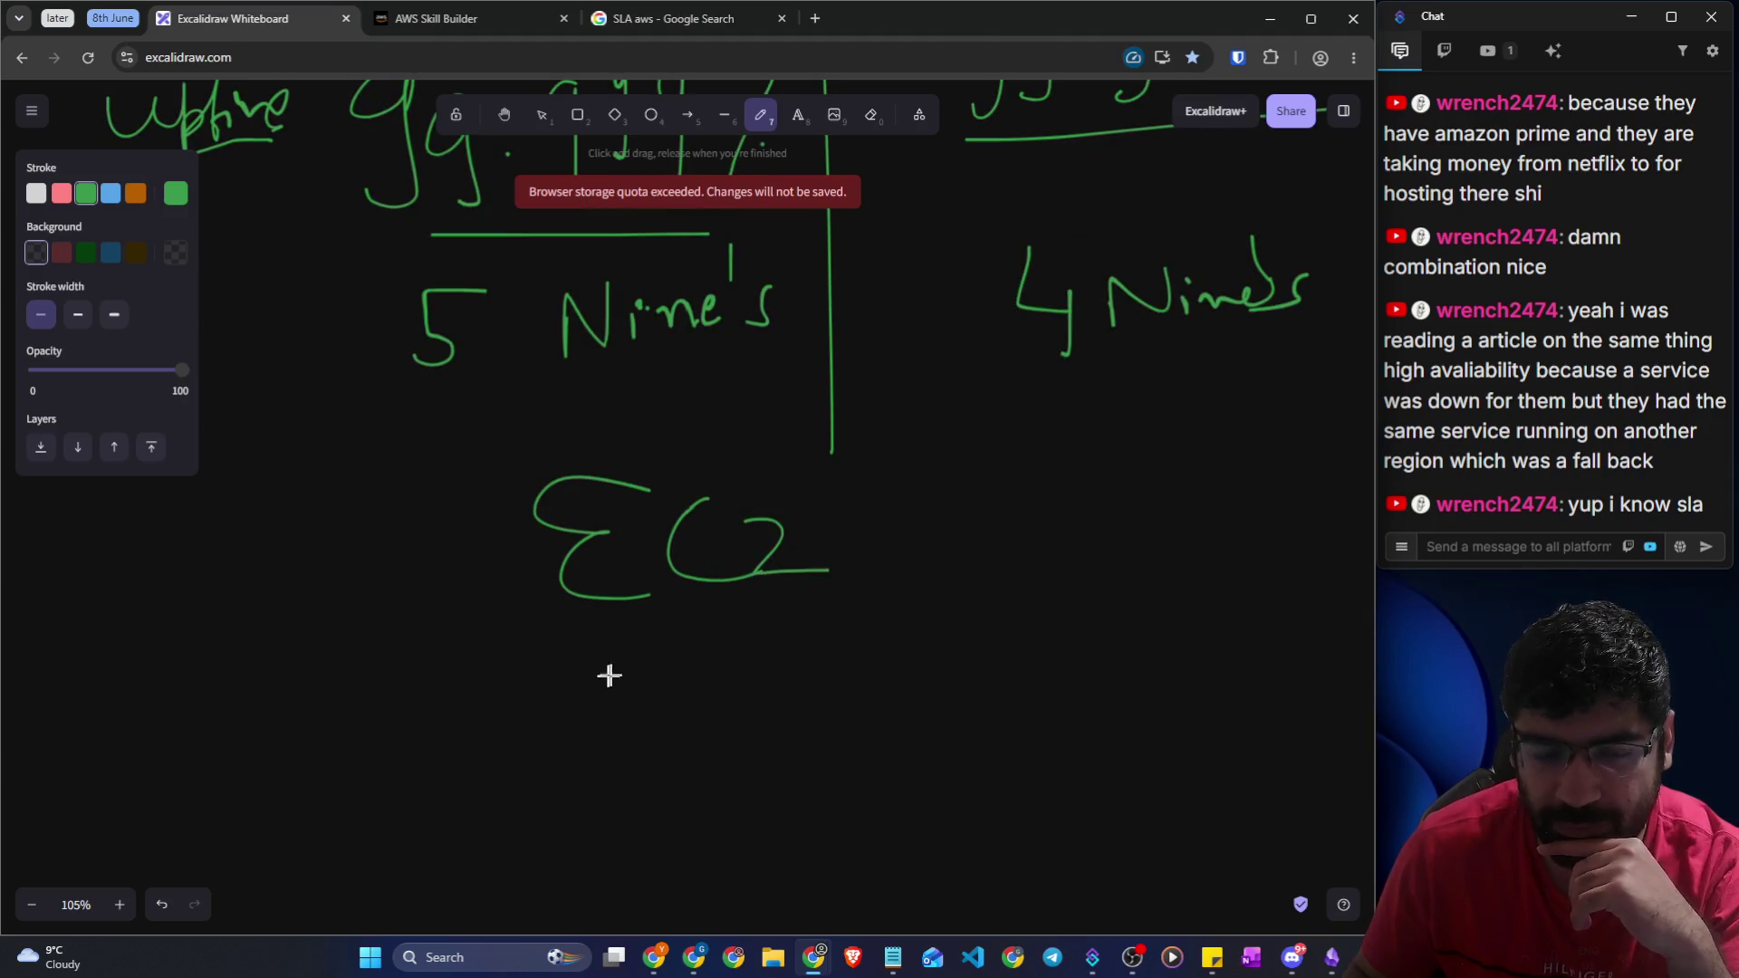
{"action": "scroll", "coordinate": [544, 597], "scroll_direction": "down", "scroll_amount": 2}
{"action": "mouse_move", "coordinate": [451, 477]}
{"action": "left_mouse_down"}
{"action": "mouse_move", "coordinate": [524, 467]}
{"action": "mouse_move", "coordinate": [489, 550]}
{"action": "left_mouse_up"}
{"action": "mouse_move", "coordinate": [529, 494]}
{"action": "left_mouse_down"}
{"action": "mouse_move", "coordinate": [659, 500]}
{"action": "mouse_move", "coordinate": [703, 477]}
{"action": "mouse_move", "coordinate": [714, 501]}
{"action": "left_mouse_up"}
{"action": "key", "text": "ctrl+z"}
{"action": "key", "text": "ctrl+z"}
{"action": "key", "text": "ctrl+z"}
{"action": "key", "text": "ctrl+z"}
Label Region A with underlined US and Region B with UK beneath EC2
{"action": "mouse_move", "coordinate": [461, 492]}
{"action": "left_mouse_down"}
{"action": "mouse_move", "coordinate": [450, 580]}
{"action": "mouse_move", "coordinate": [497, 544]}
{"action": "mouse_move", "coordinate": [698, 546]}
{"action": "mouse_move", "coordinate": [699, 519]}
{"action": "left_mouse_up"}
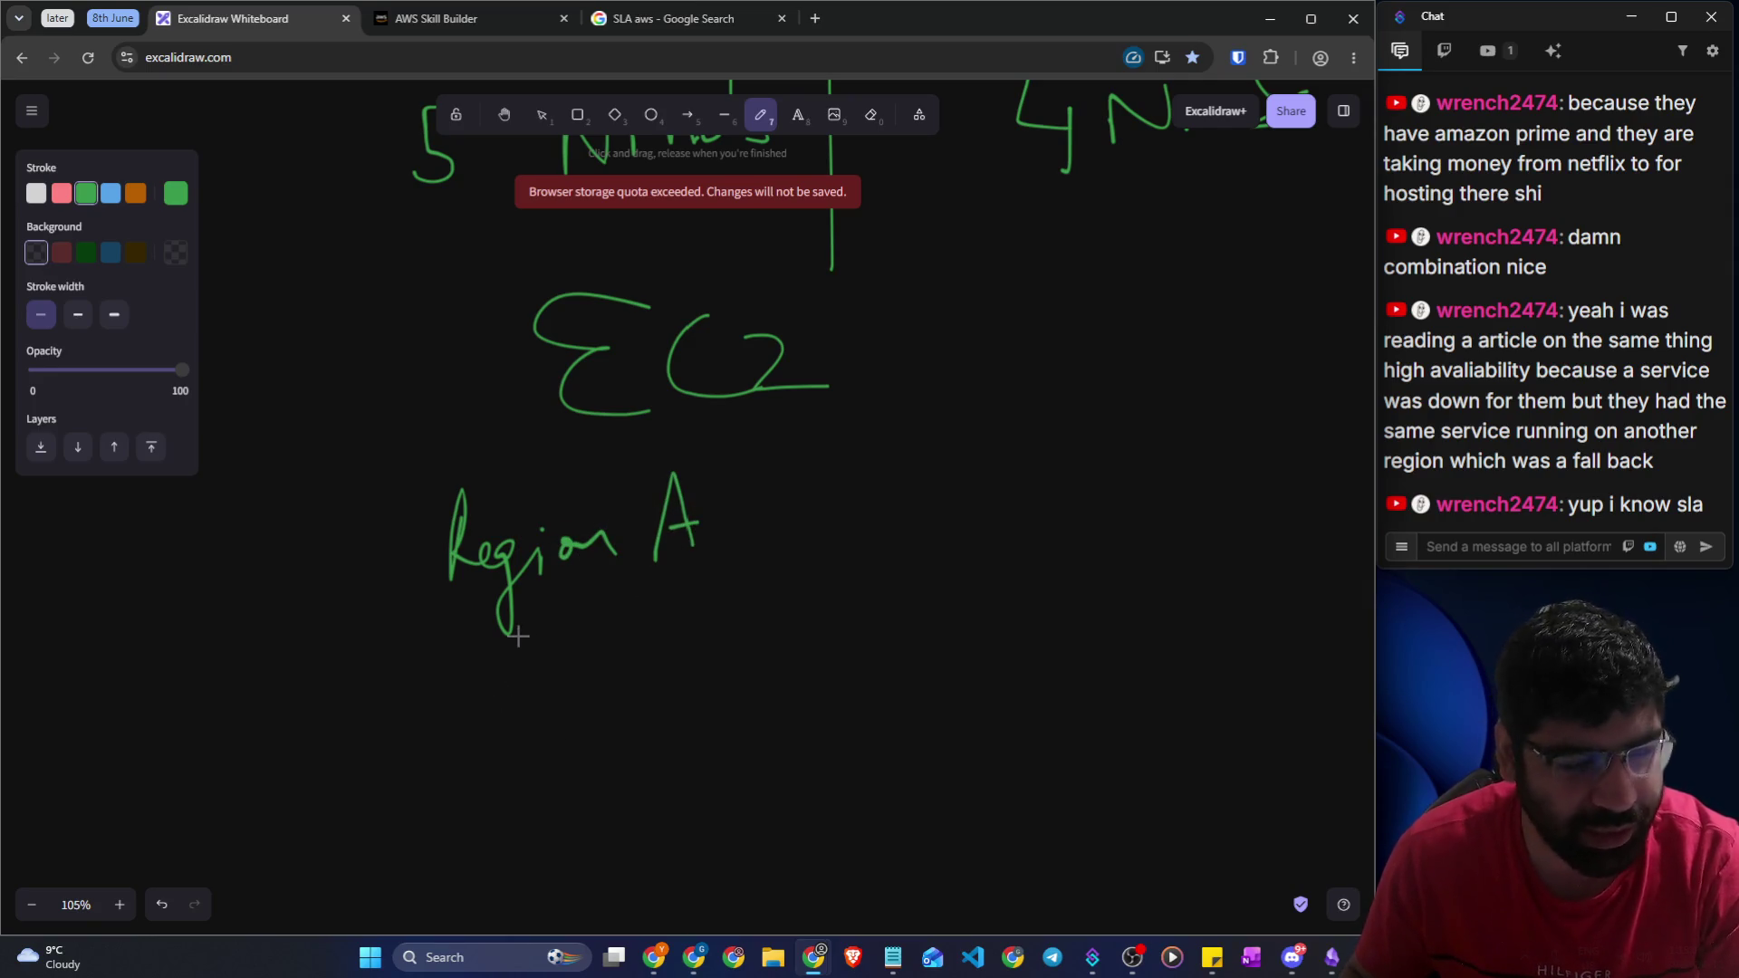
{"action": "mouse_move", "coordinate": [525, 644]}
{"action": "left_mouse_down"}
{"action": "mouse_move", "coordinate": [568, 638]}
{"action": "mouse_move", "coordinate": [589, 700]}
{"action": "left_mouse_up"}
{"action": "left_click_drag", "start_coordinate": [489, 706], "coordinate": [660, 718]}
{"action": "mouse_move", "coordinate": [949, 545]}
{"action": "left_mouse_down"}
{"action": "mouse_move", "coordinate": [987, 508]}
{"action": "mouse_move", "coordinate": [1127, 499]}
{"action": "left_mouse_up"}
{"action": "left_click_drag", "start_coordinate": [1153, 416], "coordinate": [1147, 480]}
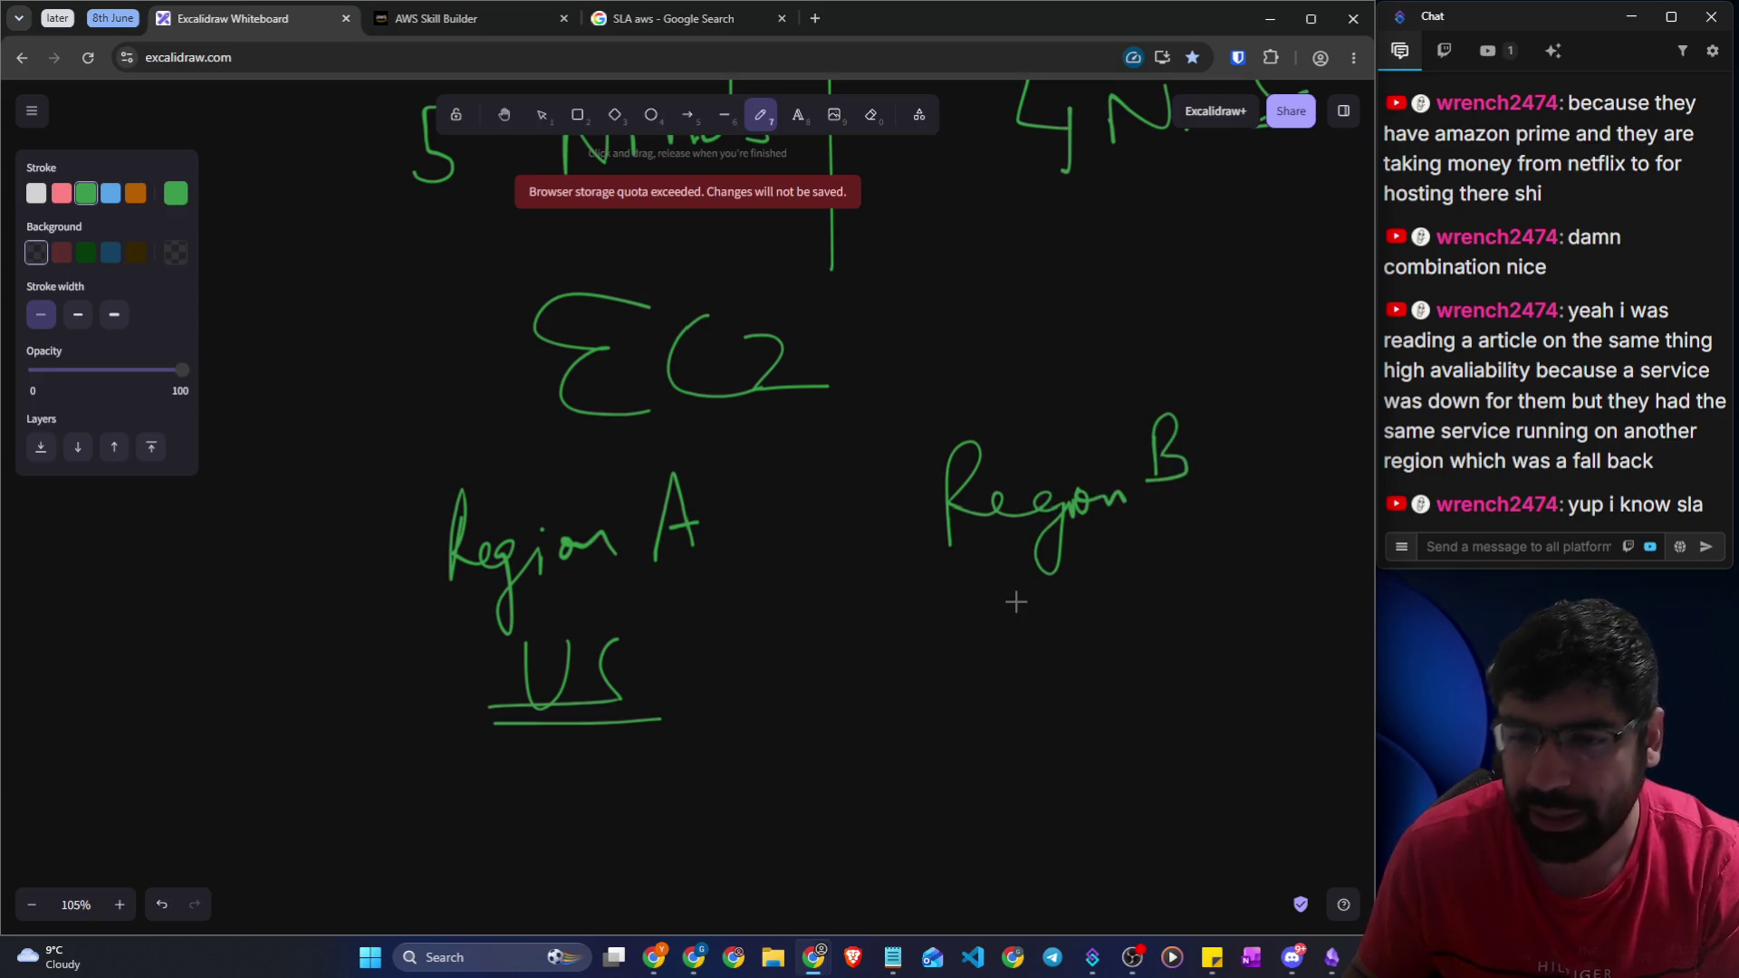
{"action": "mouse_move", "coordinate": [1011, 582]}
{"action": "left_mouse_down"}
{"action": "mouse_move", "coordinate": [1036, 588]}
{"action": "mouse_move", "coordinate": [1055, 638]}
{"action": "mouse_move", "coordinate": [1059, 616]}
{"action": "mouse_move", "coordinate": [1095, 639]}
{"action": "mouse_move", "coordinate": [1130, 631]}
{"action": "left_mouse_up"}
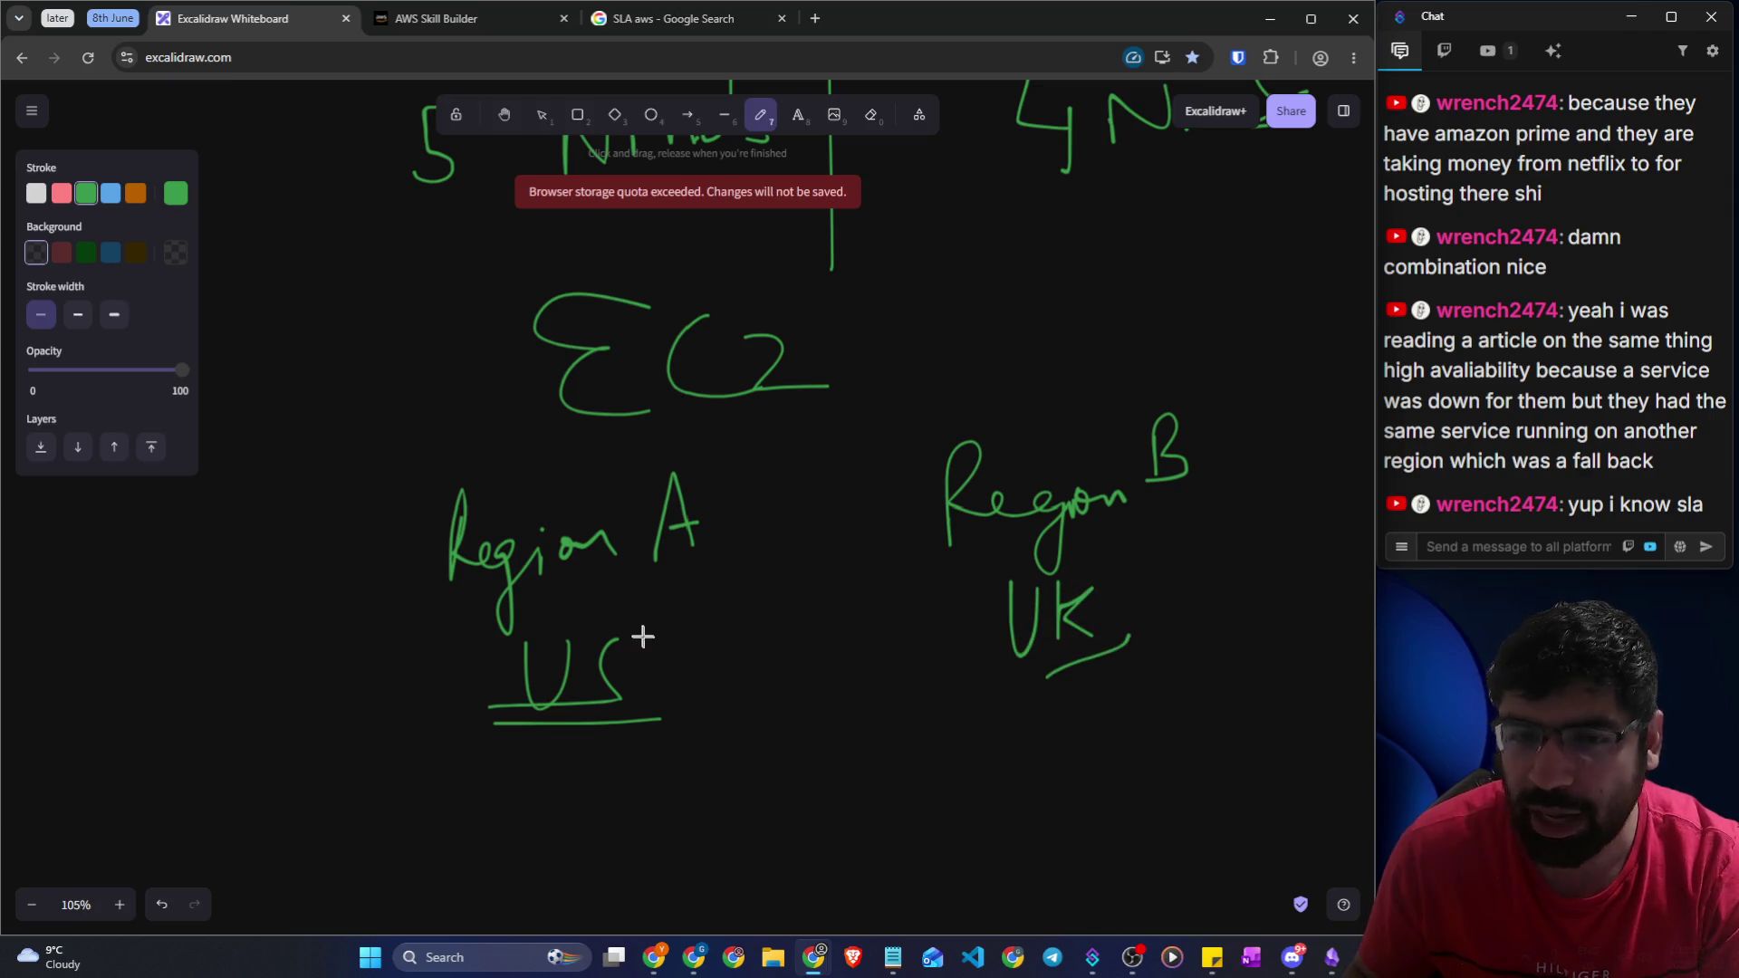
Write 99.999 under US
{"action": "scroll", "coordinate": [670, 561], "scroll_direction": "up", "scroll_amount": 3}
{"action": "scroll", "coordinate": [681, 517], "scroll_direction": "down", "scroll_amount": 5}
{"action": "left_click_drag", "start_coordinate": [389, 590], "coordinate": [357, 656]}
{"action": "left_click_drag", "start_coordinate": [448, 593], "coordinate": [399, 652]}
{"action": "left_click_drag", "start_coordinate": [519, 594], "coordinate": [496, 648]}
{"action": "left_click_drag", "start_coordinate": [557, 584], "coordinate": [555, 641]}
{"action": "left_click_drag", "start_coordinate": [605, 579], "coordinate": [593, 645]}
Write 99.999 under UK and draw arrows merging both figures downward
{"action": "mouse_move", "coordinate": [983, 542]}
{"action": "left_mouse_down"}
{"action": "mouse_move", "coordinate": [966, 617]}
{"action": "mouse_move", "coordinate": [1032, 546]}
{"action": "mouse_move", "coordinate": [1013, 614]}
{"action": "mouse_move", "coordinate": [1078, 575]}
{"action": "left_mouse_up"}
{"action": "left_click_drag", "start_coordinate": [1101, 535], "coordinate": [1078, 614]}
{"action": "mouse_move", "coordinate": [1134, 542]}
{"action": "left_mouse_down"}
{"action": "mouse_move", "coordinate": [1116, 612]}
{"action": "mouse_move", "coordinate": [1164, 609]}
{"action": "left_mouse_up"}
{"action": "mouse_move", "coordinate": [453, 675]}
{"action": "left_mouse_down"}
{"action": "mouse_move", "coordinate": [508, 708]}
{"action": "mouse_move", "coordinate": [781, 772]}
{"action": "mouse_move", "coordinate": [1029, 698]}
{"action": "mouse_move", "coordinate": [1064, 639]}
{"action": "left_mouse_up"}
{"action": "mouse_move", "coordinate": [766, 791]}
{"action": "left_mouse_down"}
{"action": "mouse_move", "coordinate": [793, 805]}
{"action": "mouse_move", "coordinate": [832, 758]}
{"action": "left_mouse_up"}
{"action": "scroll", "coordinate": [829, 771], "scroll_direction": "down", "scroll_amount": 3}
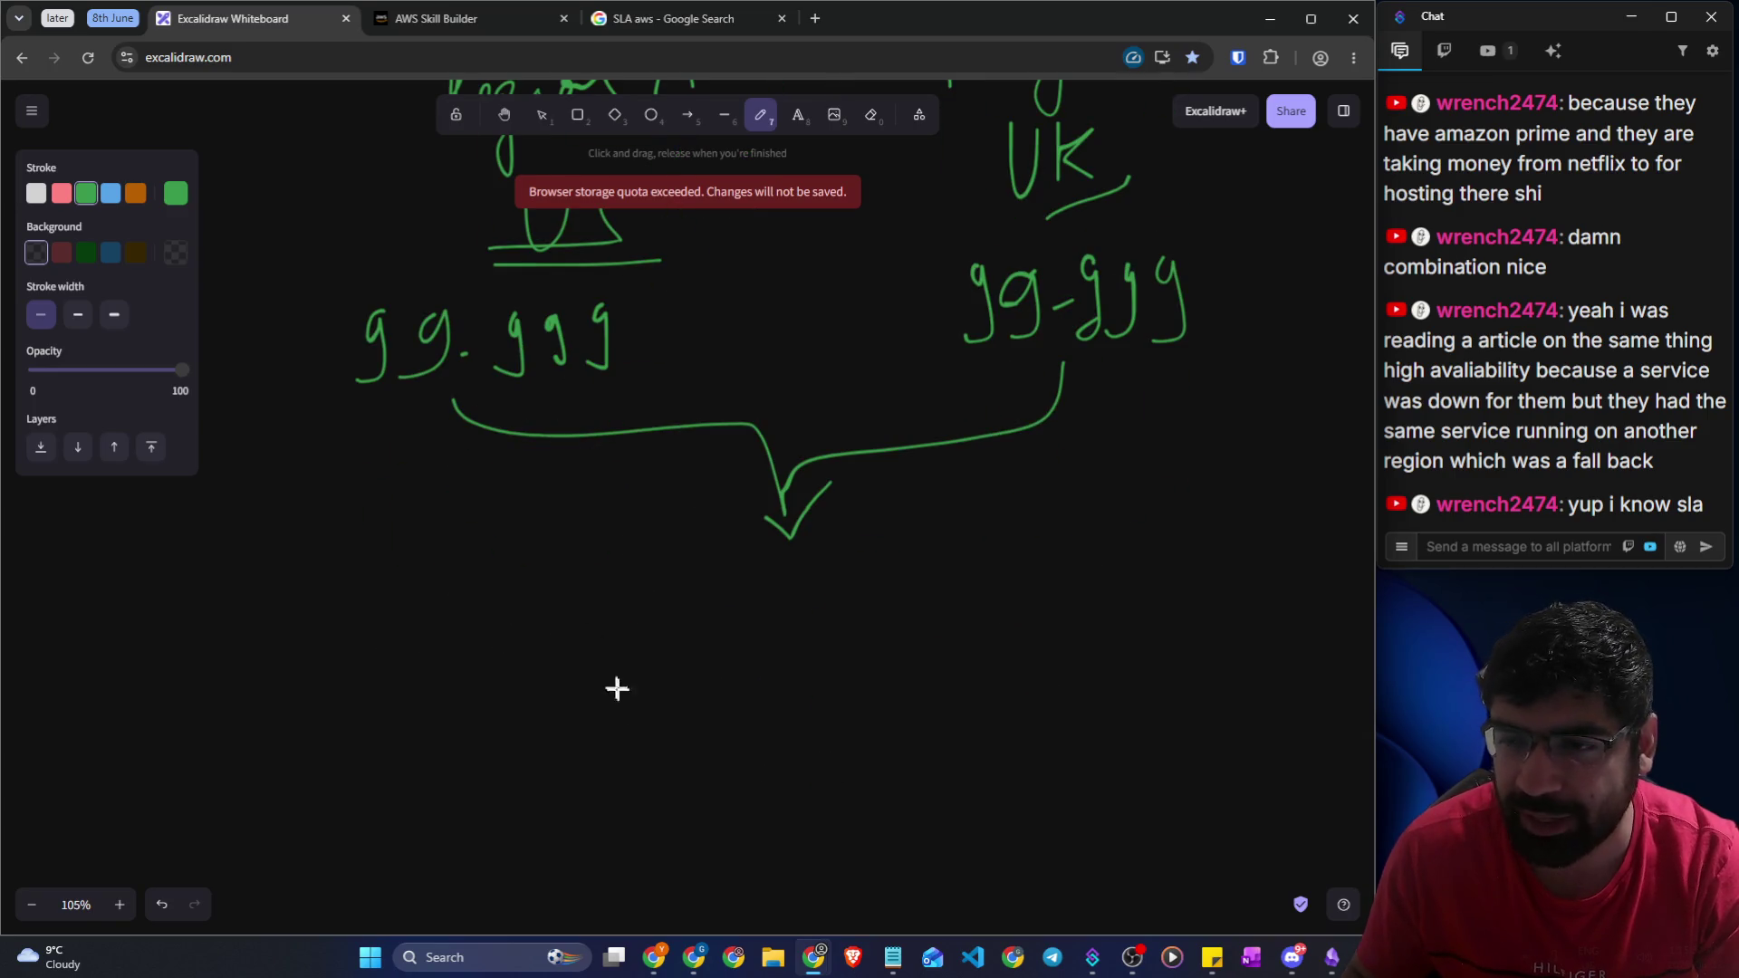
Write the combined 99.99999% figure with an underlined '7 Nine's' label
{"action": "mouse_move", "coordinate": [604, 666]}
{"action": "left_mouse_down"}
{"action": "mouse_move", "coordinate": [642, 715]}
{"action": "mouse_move", "coordinate": [724, 670]}
{"action": "mouse_move", "coordinate": [818, 677]}
{"action": "mouse_move", "coordinate": [831, 639]}
{"action": "mouse_move", "coordinate": [842, 685]}
{"action": "mouse_move", "coordinate": [796, 653]}
{"action": "mouse_move", "coordinate": [818, 681]}
{"action": "left_mouse_up"}
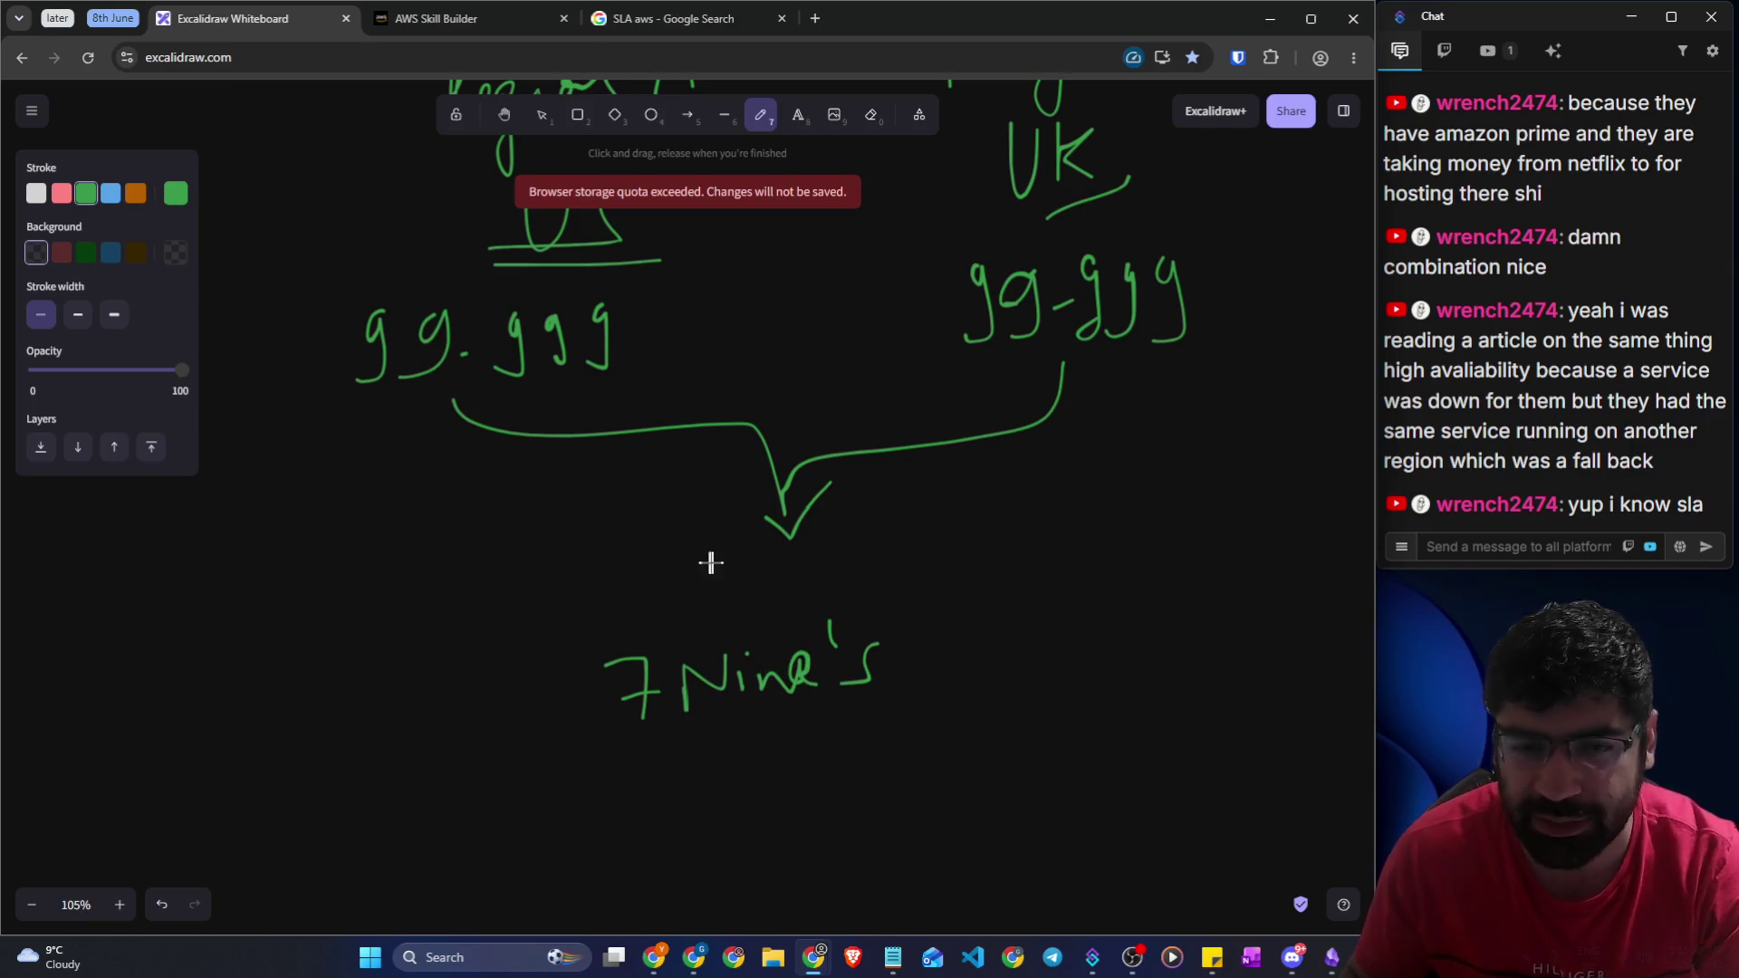
{"action": "mouse_move", "coordinate": [637, 560]}
{"action": "left_mouse_down"}
{"action": "mouse_move", "coordinate": [590, 622]}
{"action": "mouse_move", "coordinate": [657, 579]}
{"action": "mouse_move", "coordinate": [634, 624]}
{"action": "left_mouse_up"}
{"action": "mouse_move", "coordinate": [706, 585]}
{"action": "left_mouse_down"}
{"action": "mouse_move", "coordinate": [769, 590]}
{"action": "mouse_move", "coordinate": [747, 613]}
{"action": "left_mouse_up"}
{"action": "left_click_drag", "start_coordinate": [815, 564], "coordinate": [802, 596]}
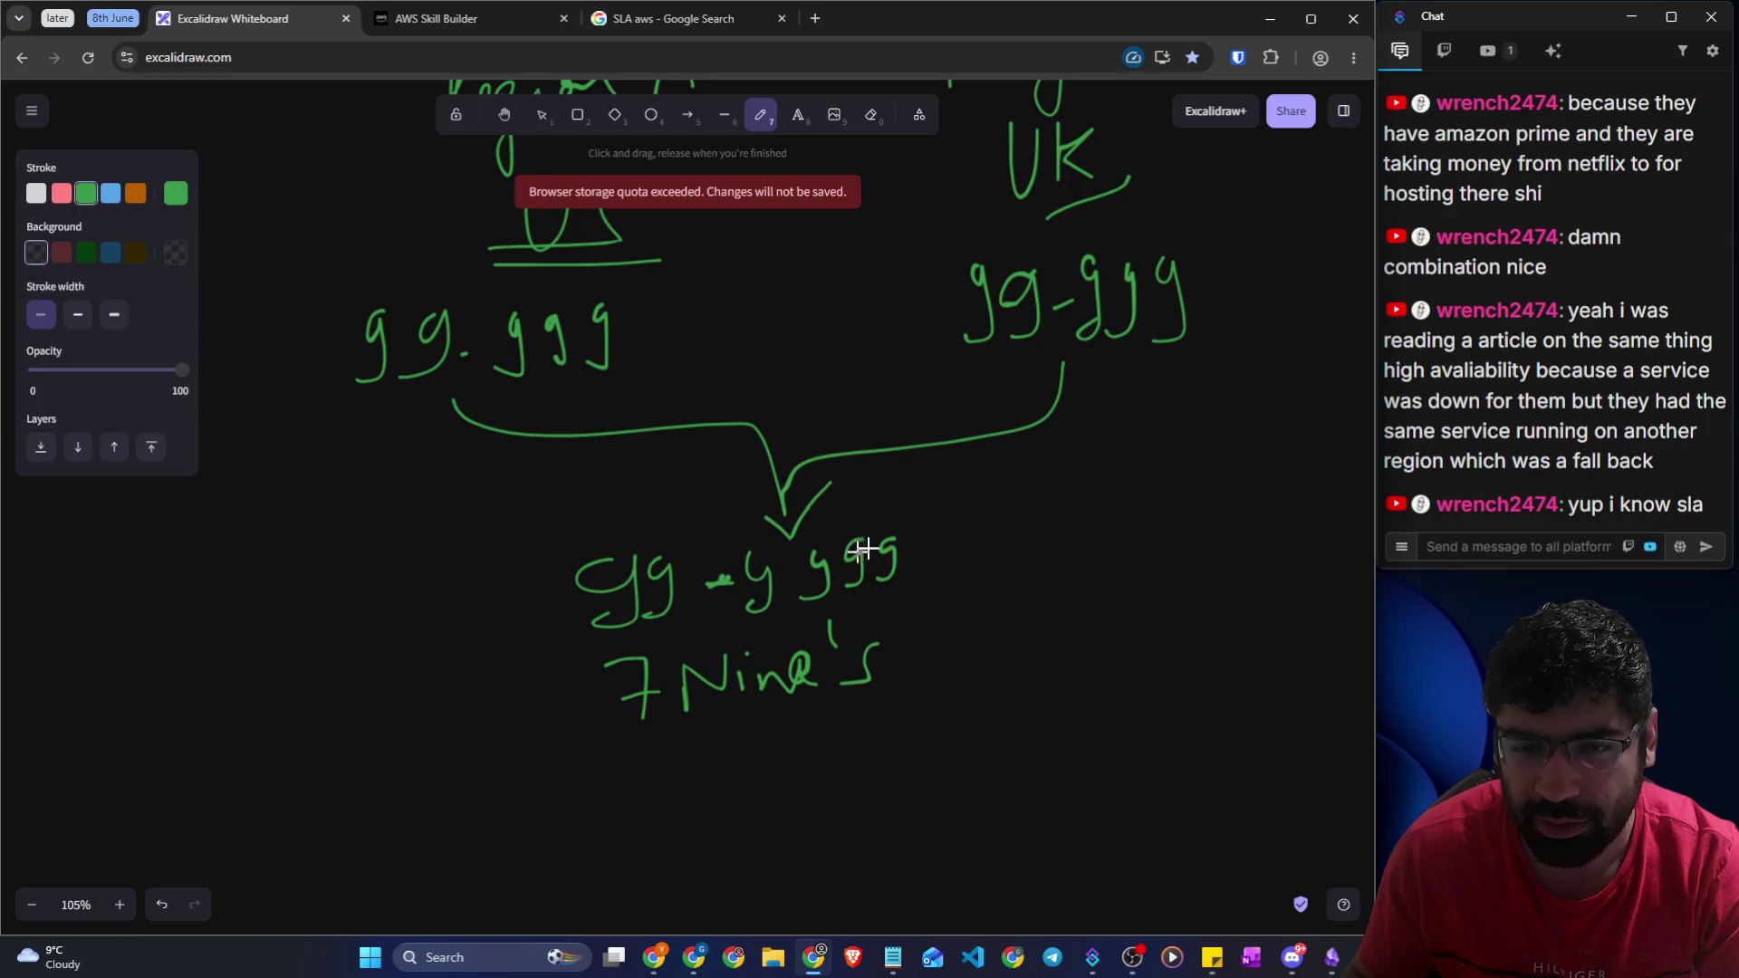
{"action": "mouse_move", "coordinate": [929, 524]}
{"action": "left_mouse_down"}
{"action": "mouse_move", "coordinate": [902, 580]}
{"action": "mouse_move", "coordinate": [960, 563]}
{"action": "mouse_move", "coordinate": [950, 536]}
{"action": "left_mouse_up"}
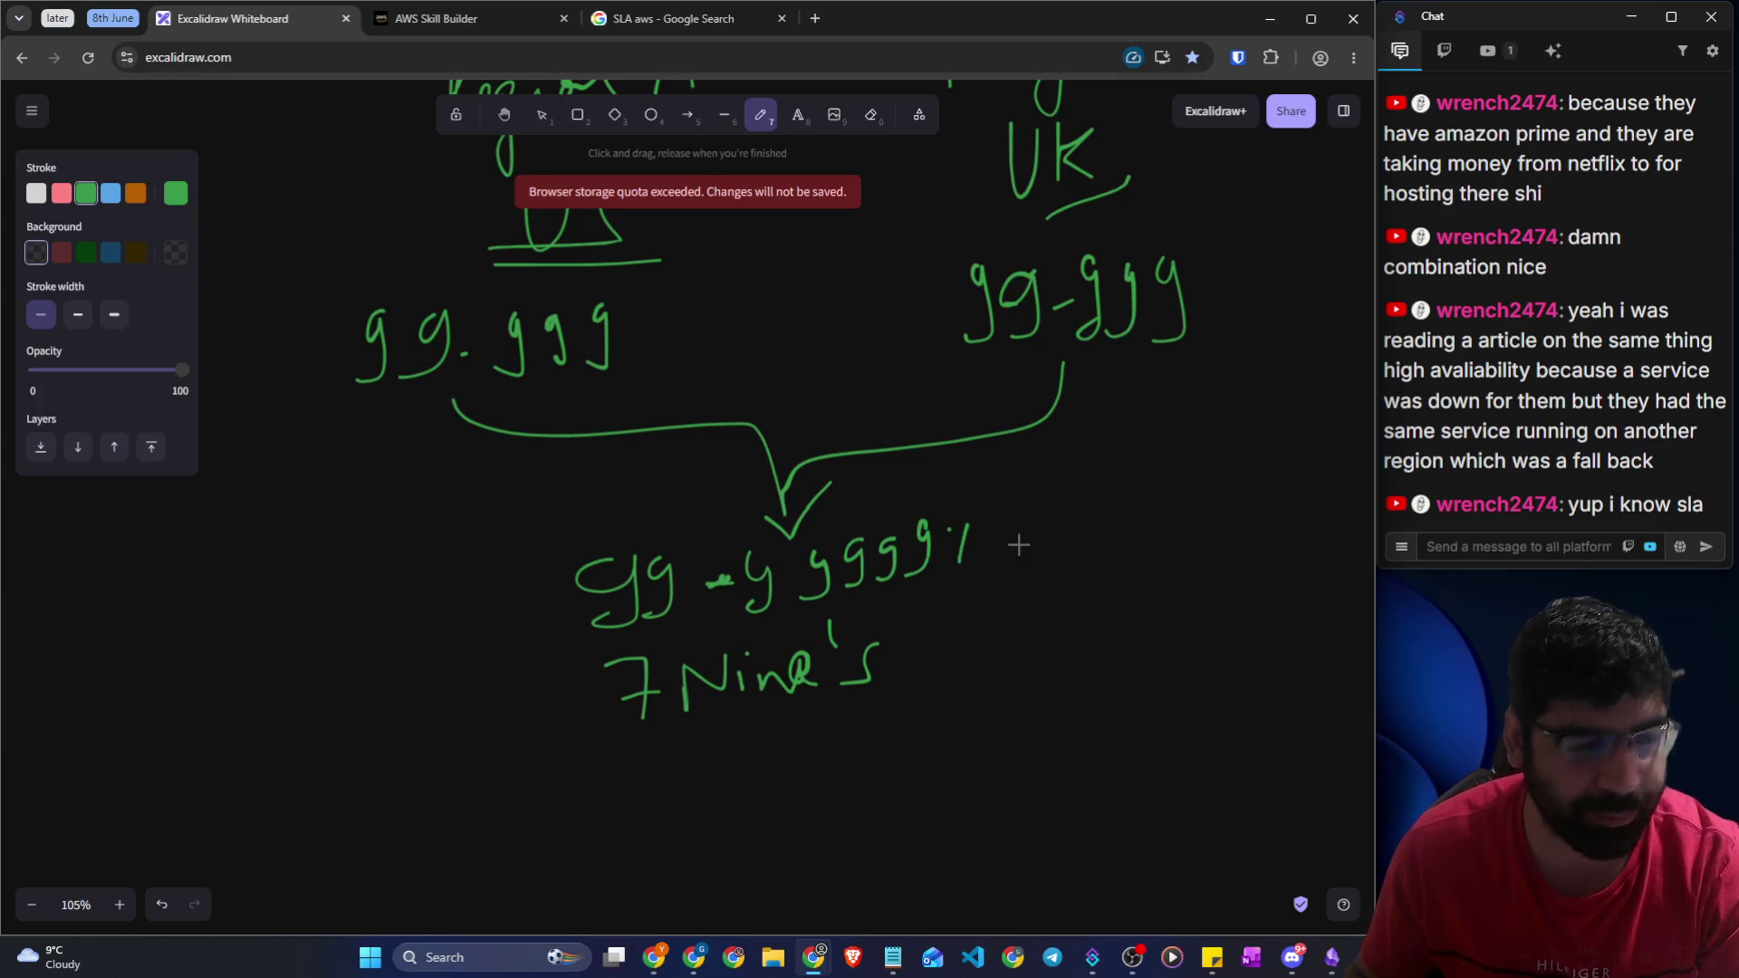
{"action": "left_click_drag", "start_coordinate": [575, 755], "coordinate": [924, 731]}
{"action": "scroll", "coordinate": [871, 589], "scroll_direction": "up", "scroll_amount": 2}
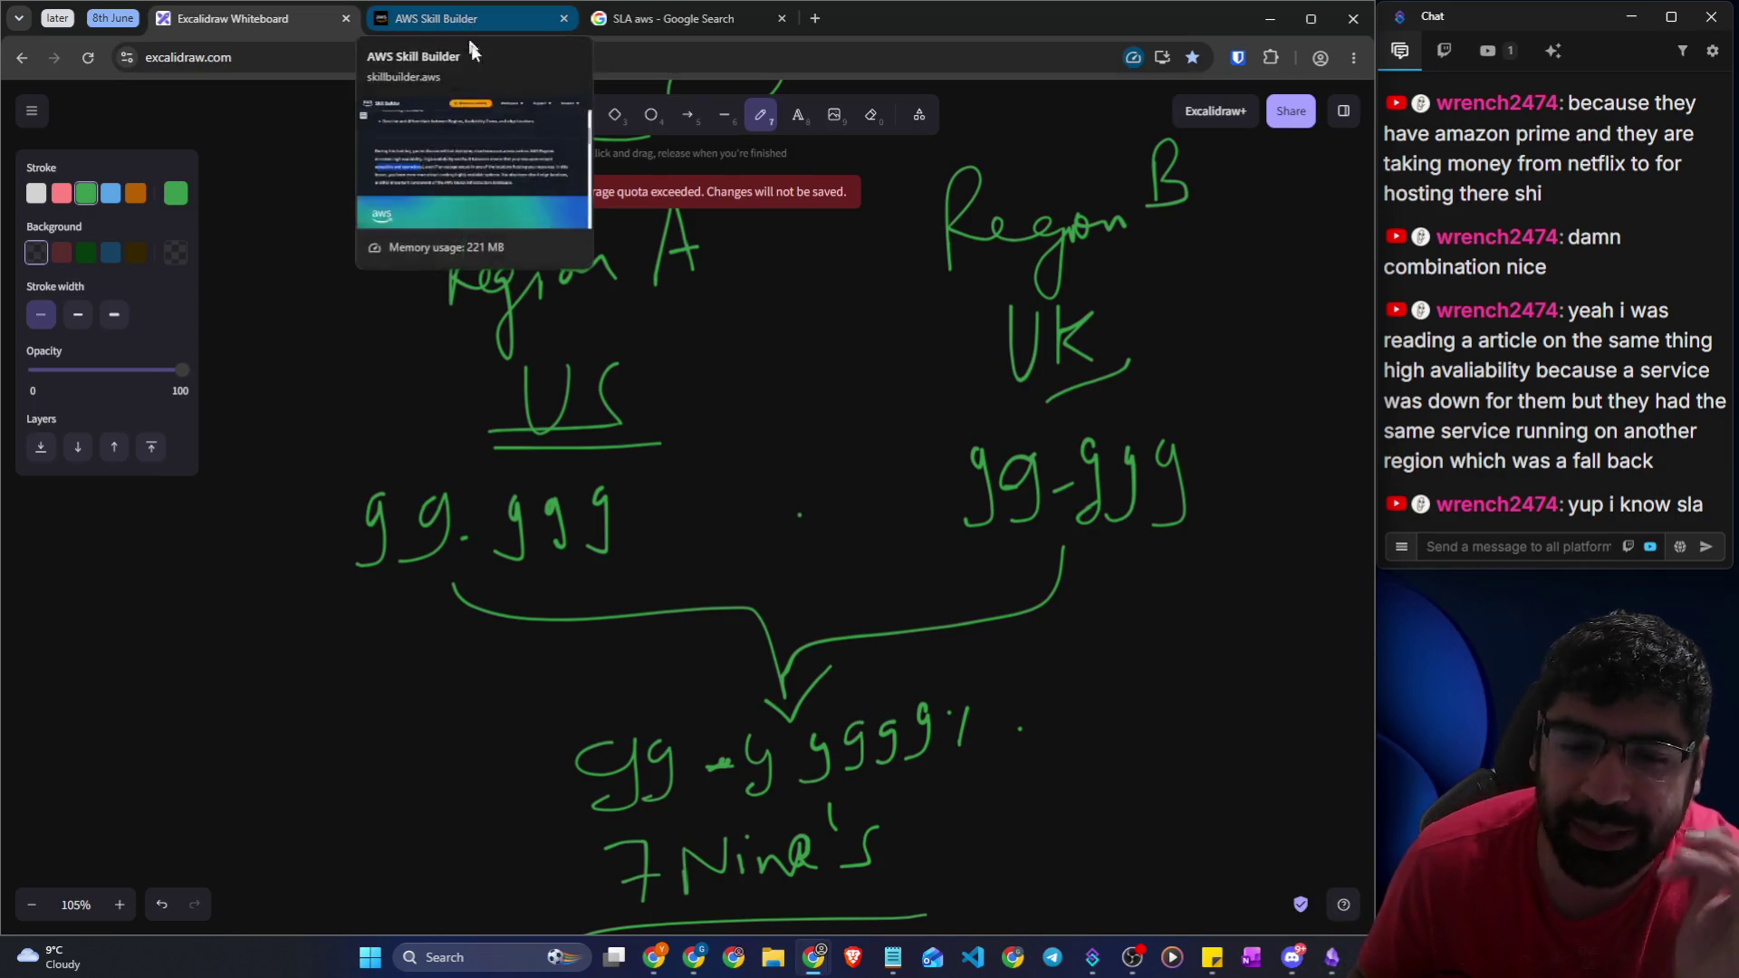
{"action": "scroll", "coordinate": [904, 399], "scroll_direction": "down", "scroll_amount": 2}
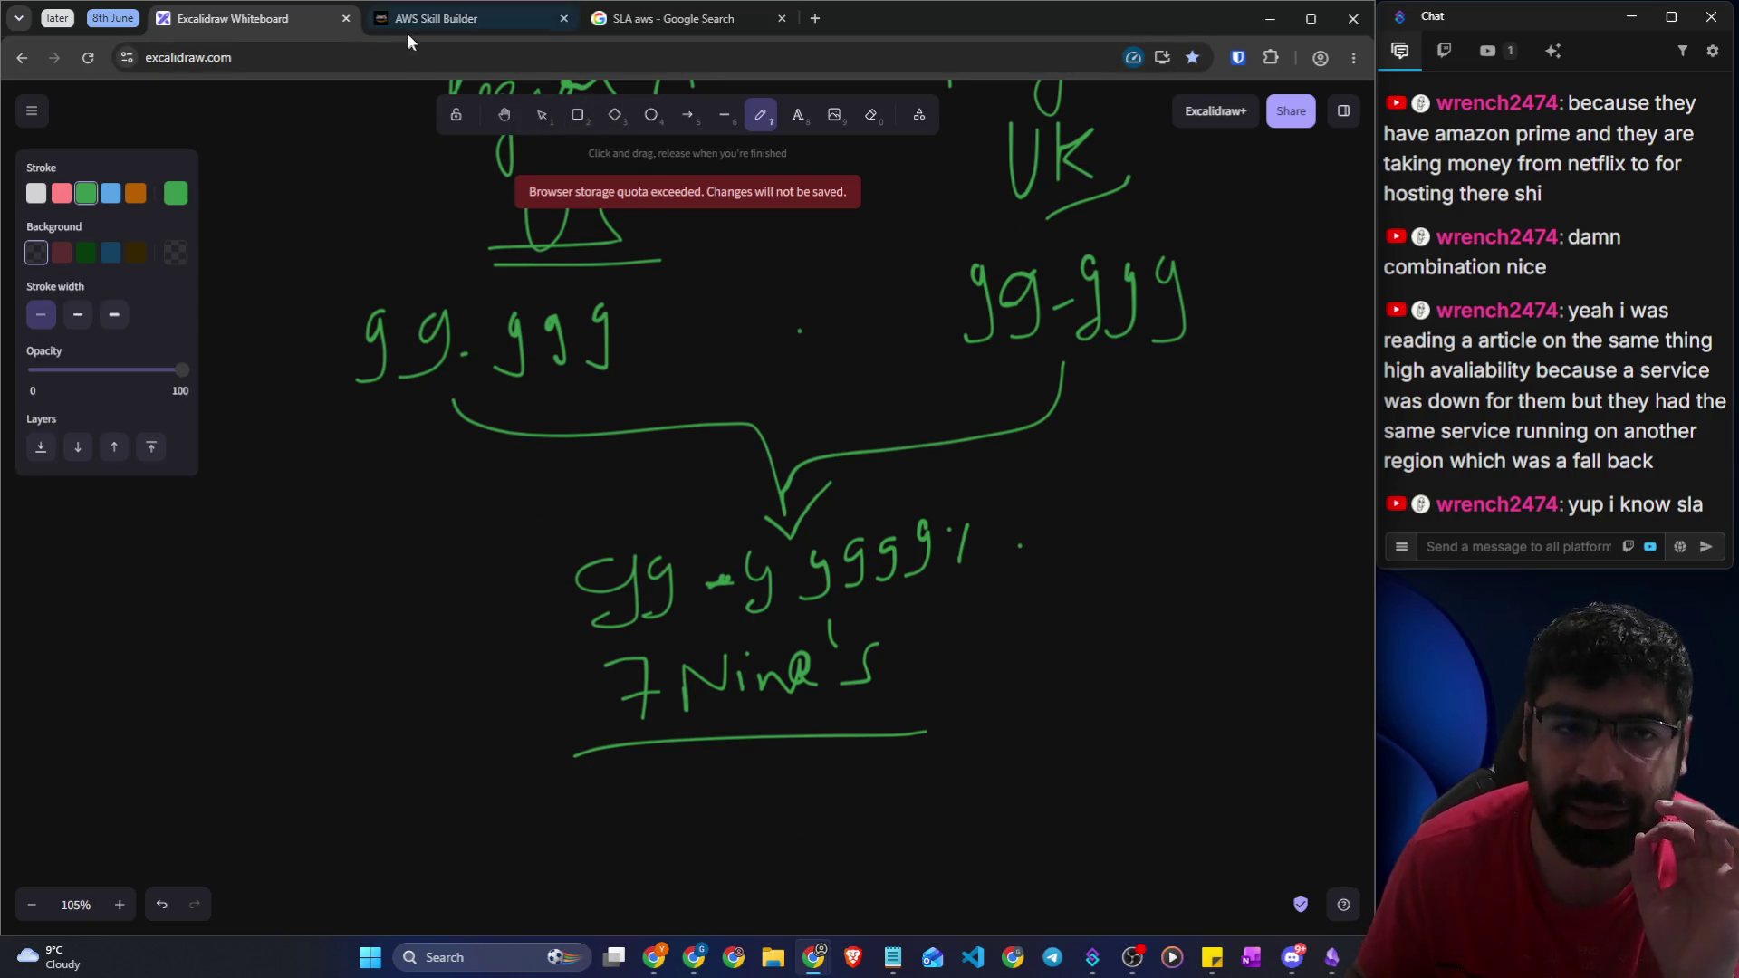
{"action": "left_click", "coordinate": [432, 22]}
Open the AWS Service Level Agreements page from the 'SLA aws' results and copy its URL
{"action": "left_click", "coordinate": [621, 19]}
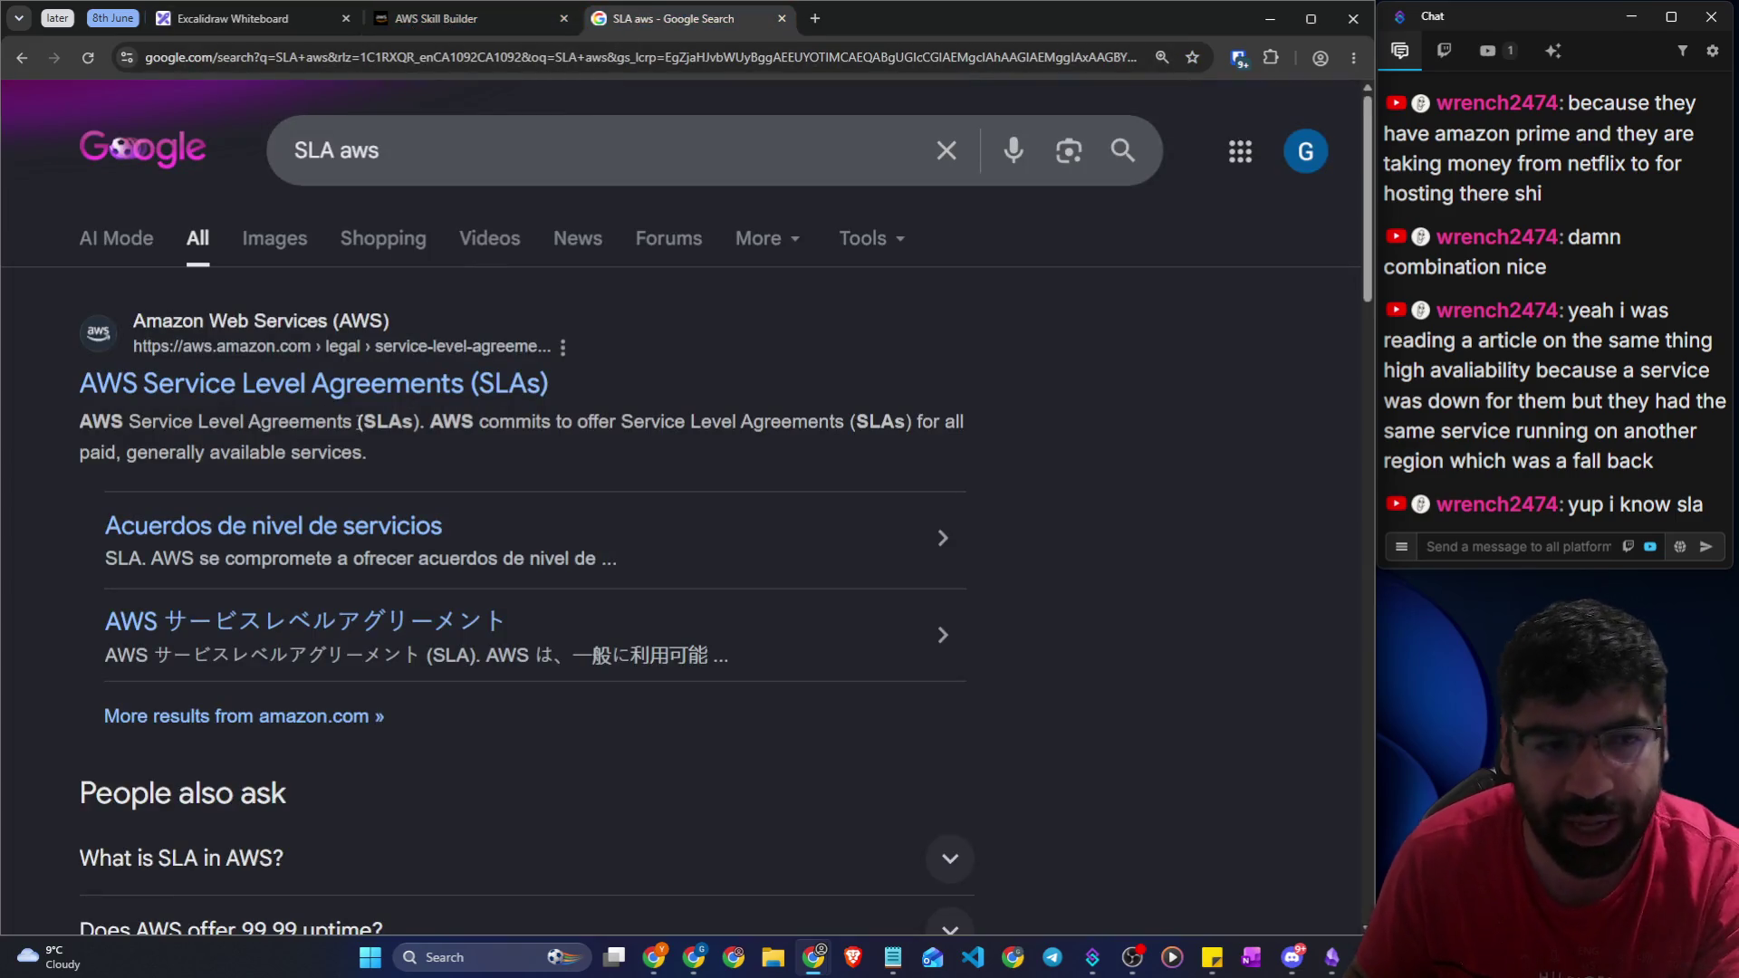
{"action": "left_click", "coordinate": [363, 387]}
{"action": "scroll", "coordinate": [489, 341], "scroll_direction": "down", "scroll_amount": 2}
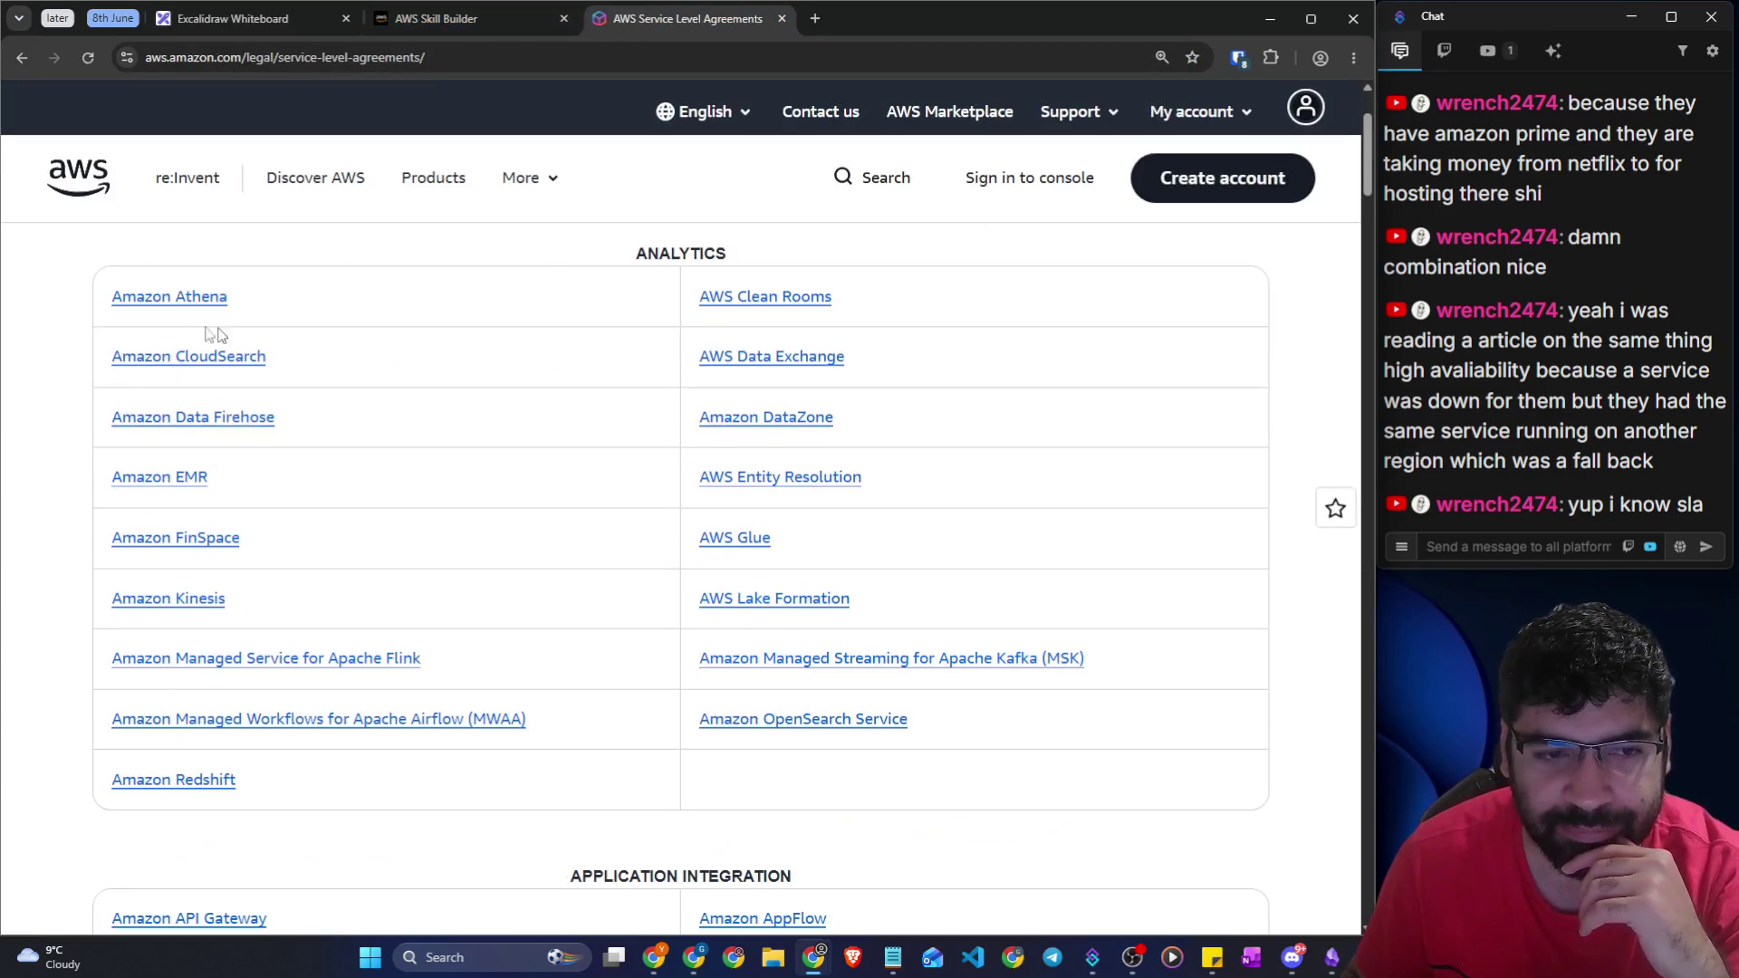
{"action": "left_click", "coordinate": [496, 65]}
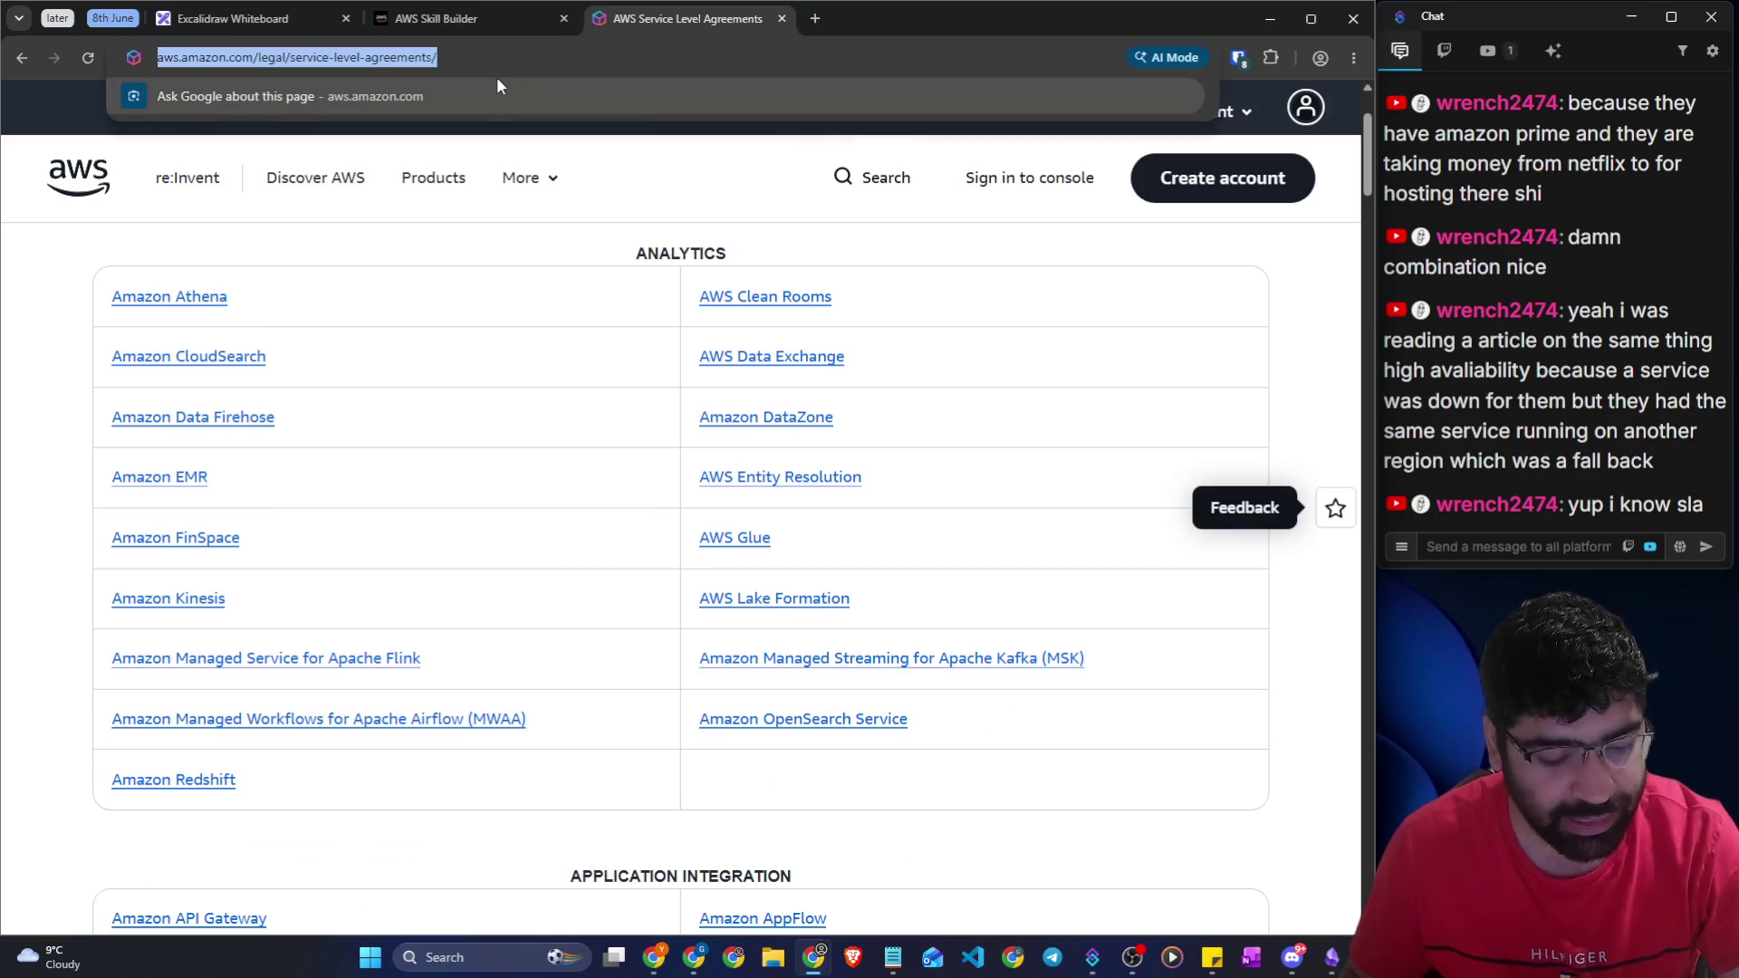
{"action": "left_click", "coordinate": [1537, 543]}
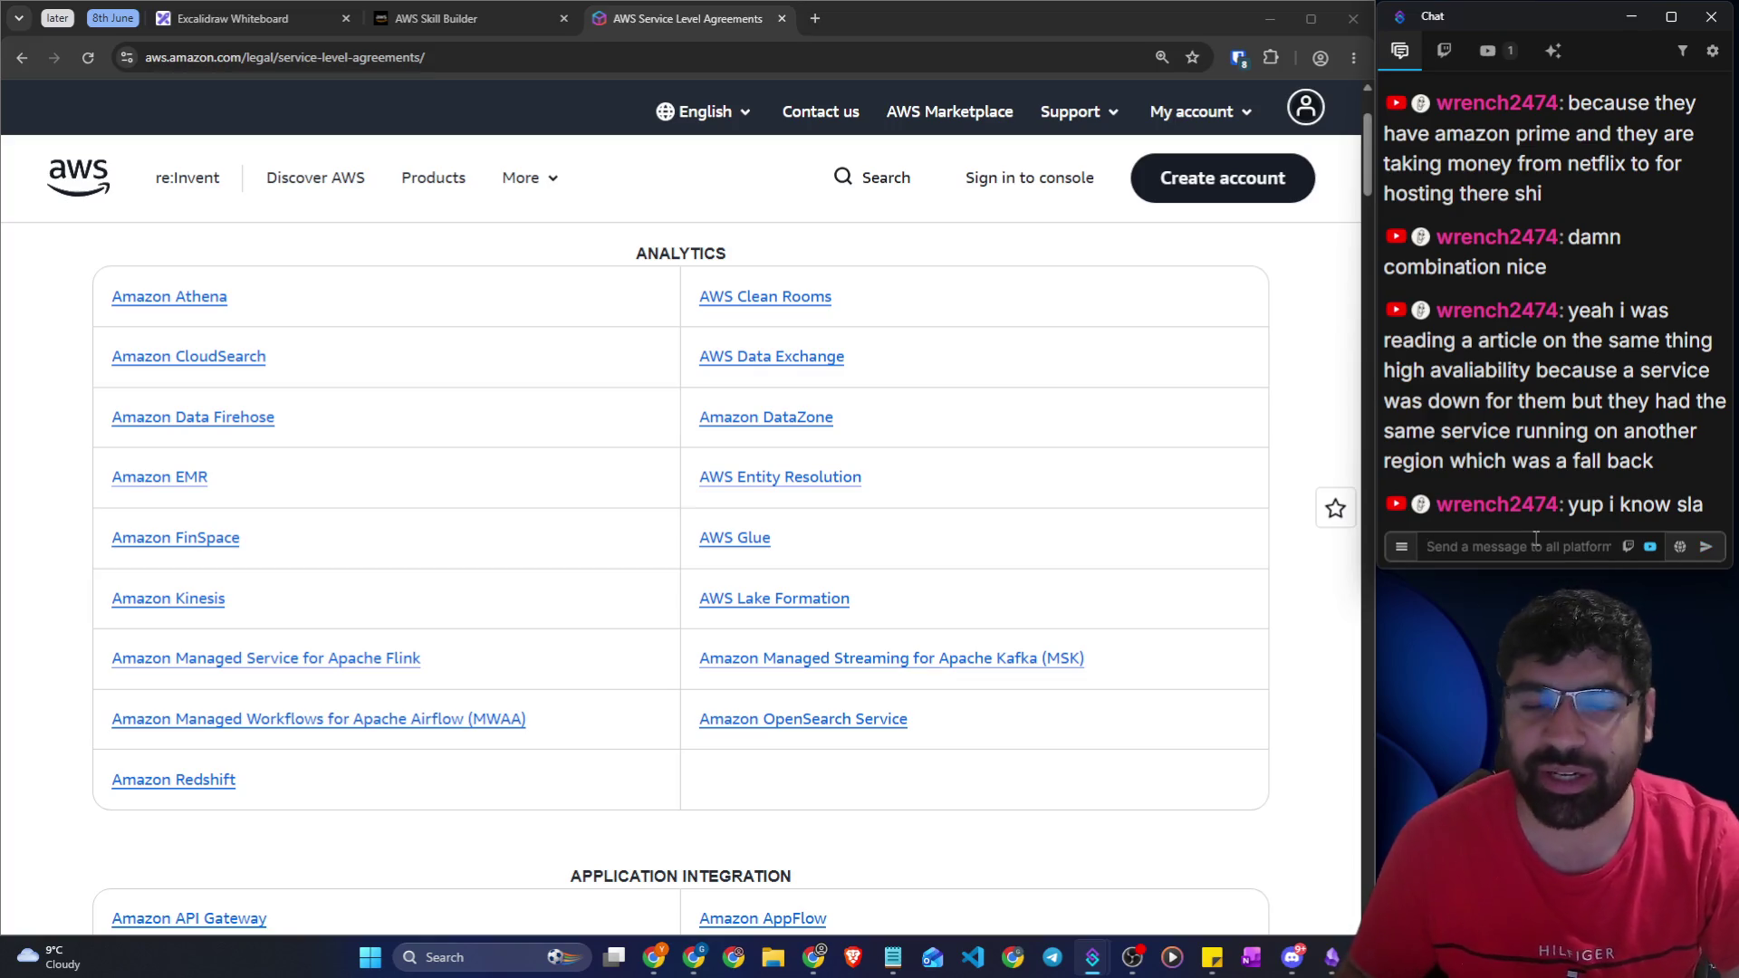
{"action": "scroll", "coordinate": [621, 554], "scroll_direction": "down", "scroll_amount": 2}
{"action": "left_click", "coordinate": [1293, 958]}
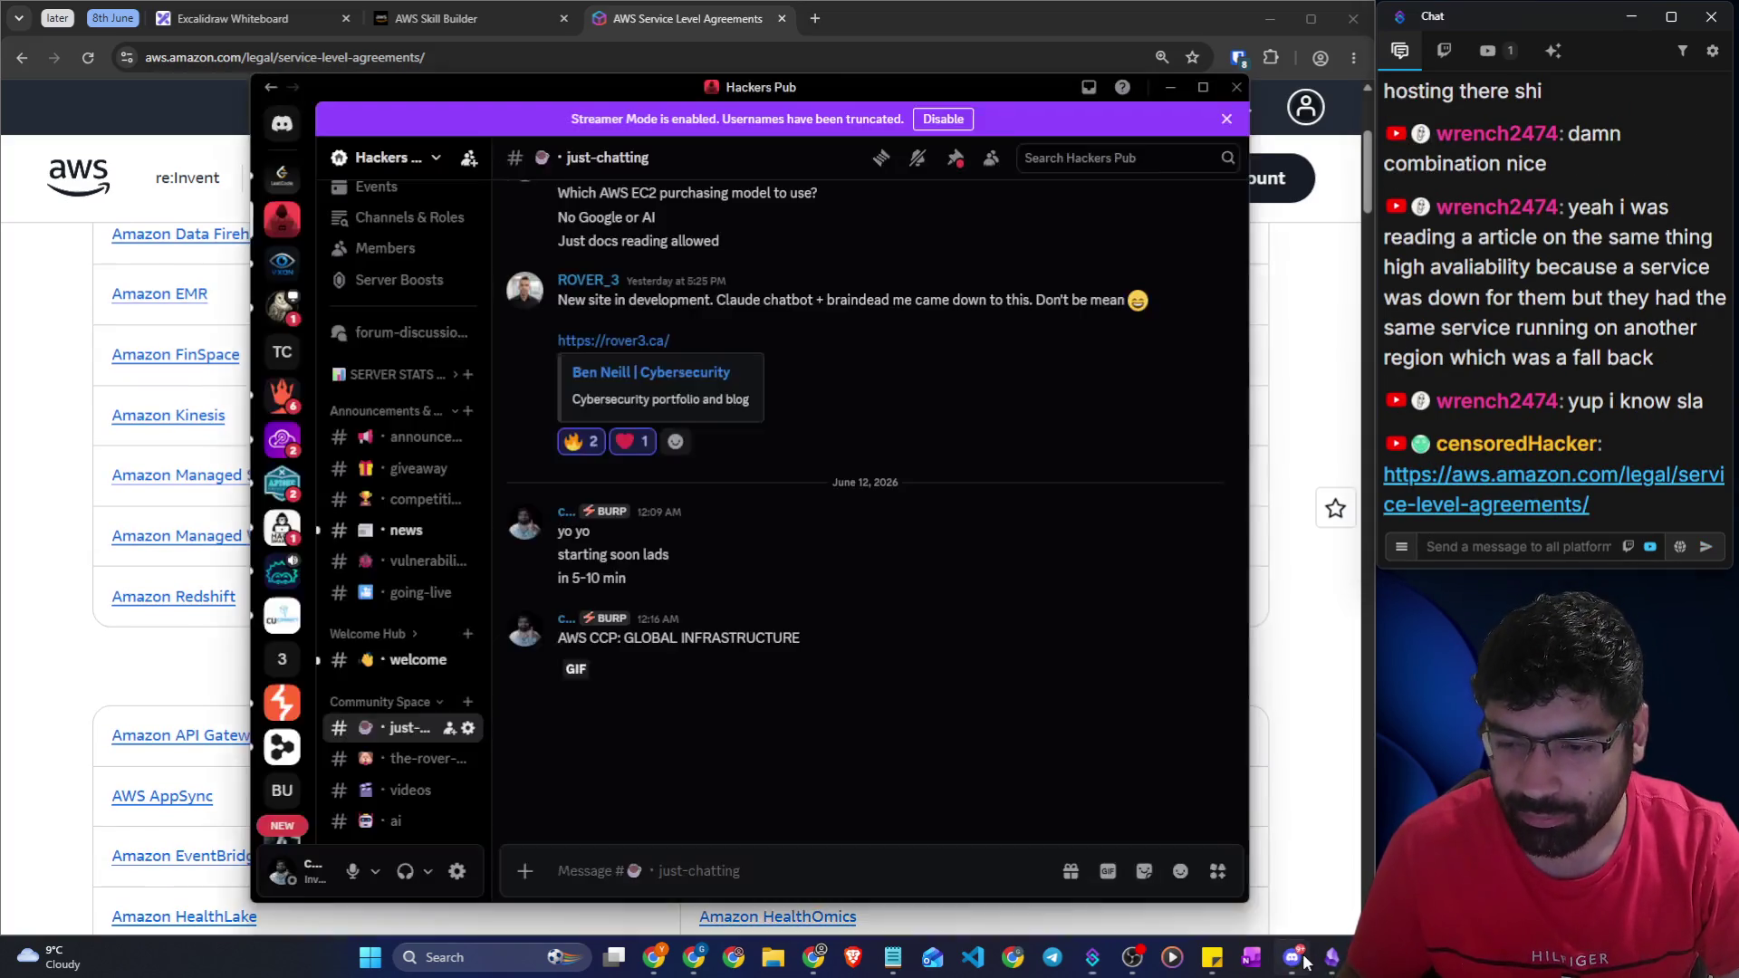
Paste and send the AWS SLA link in Discord's 'AWS CCP links for help' thread
{"action": "scroll", "coordinate": [400, 769], "scroll_direction": "down", "scroll_amount": 3}
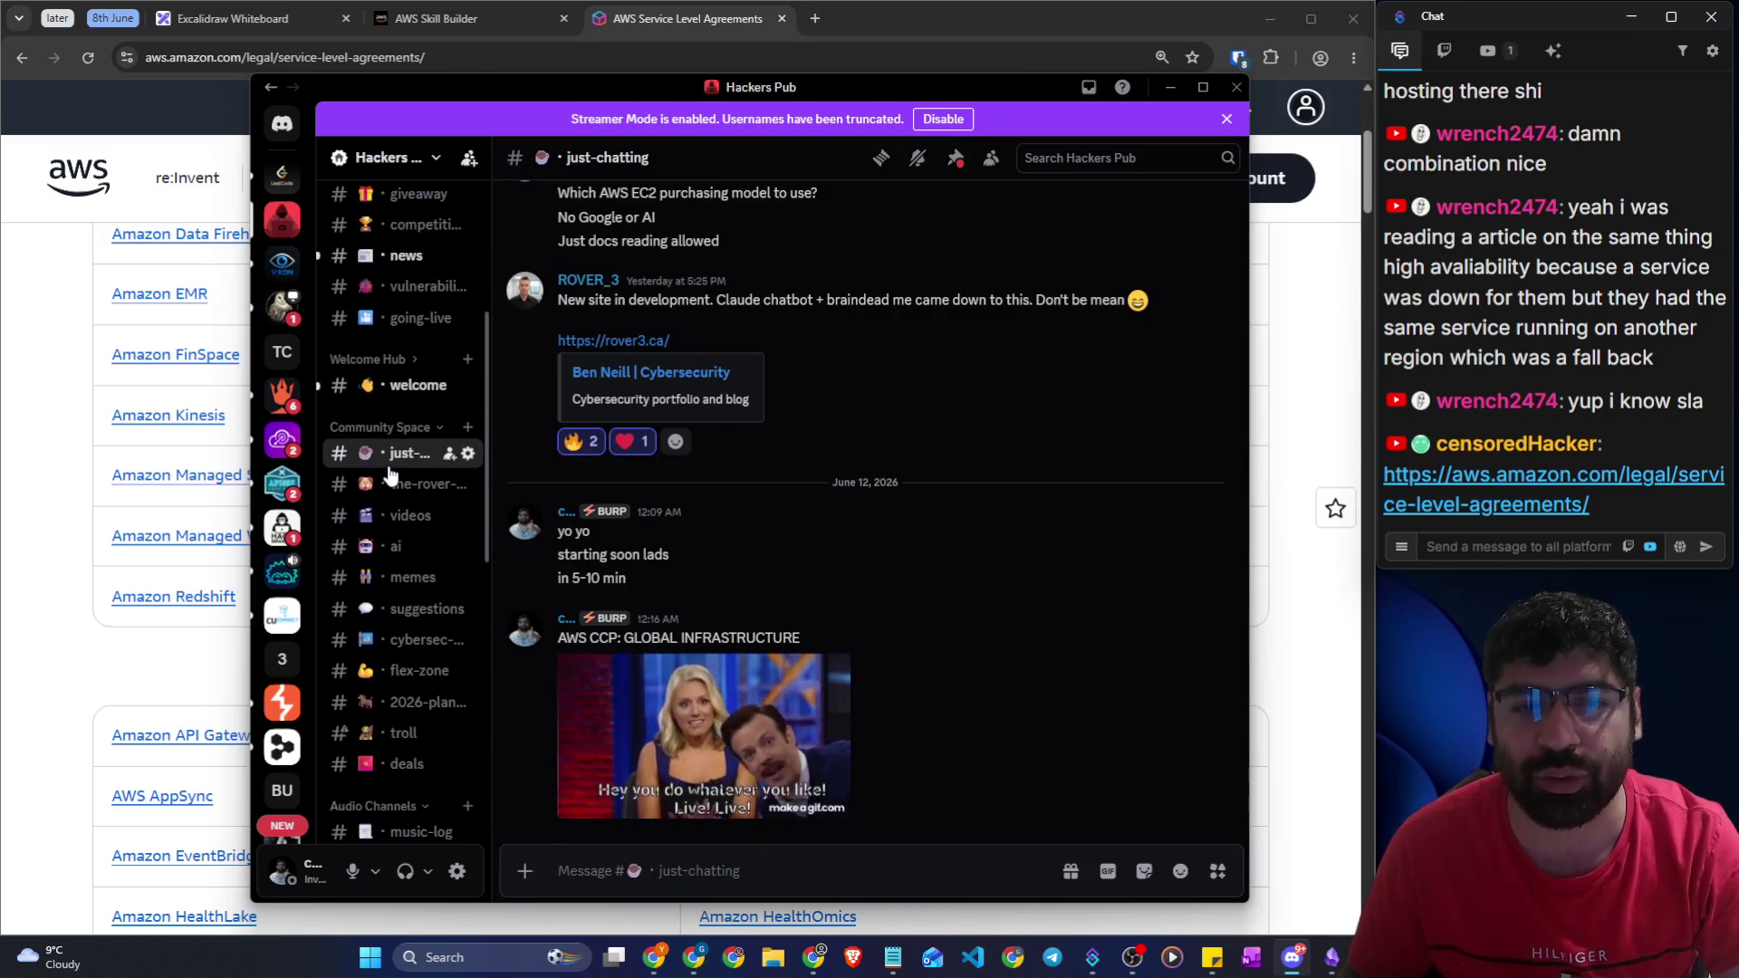
{"action": "scroll", "coordinate": [390, 473], "scroll_direction": "down", "scroll_amount": 2}
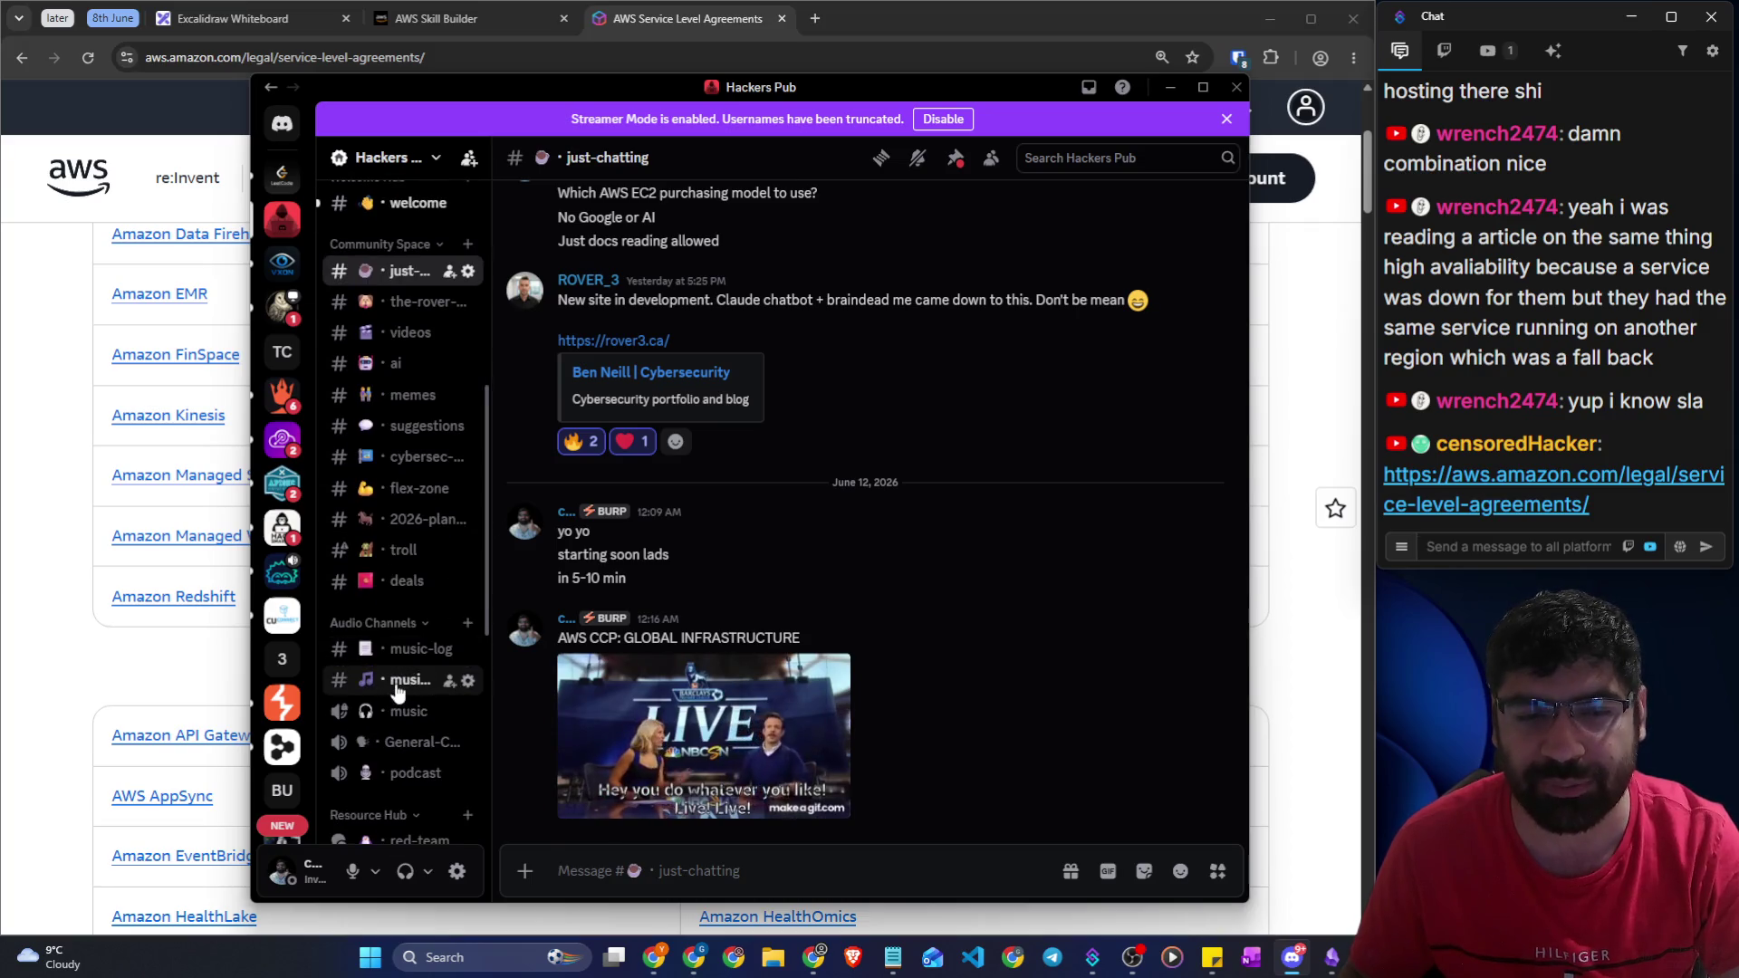
{"action": "scroll", "coordinate": [396, 523], "scroll_direction": "down", "scroll_amount": 5}
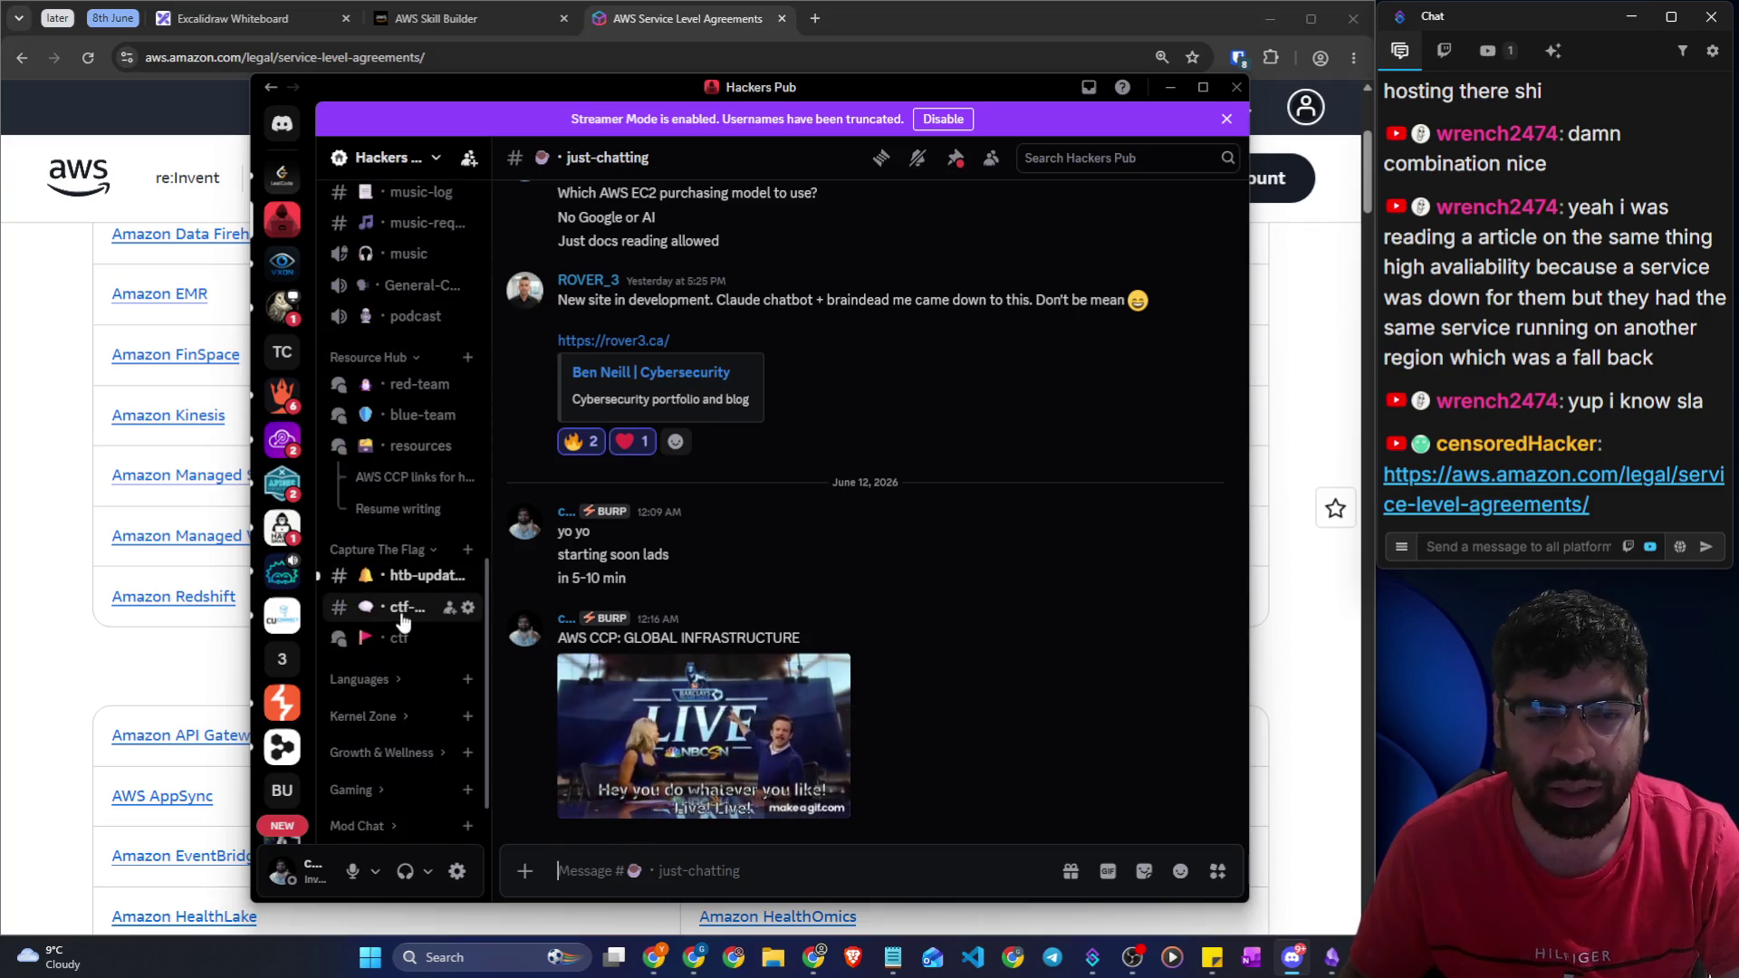
{"action": "left_click", "coordinate": [395, 489]}
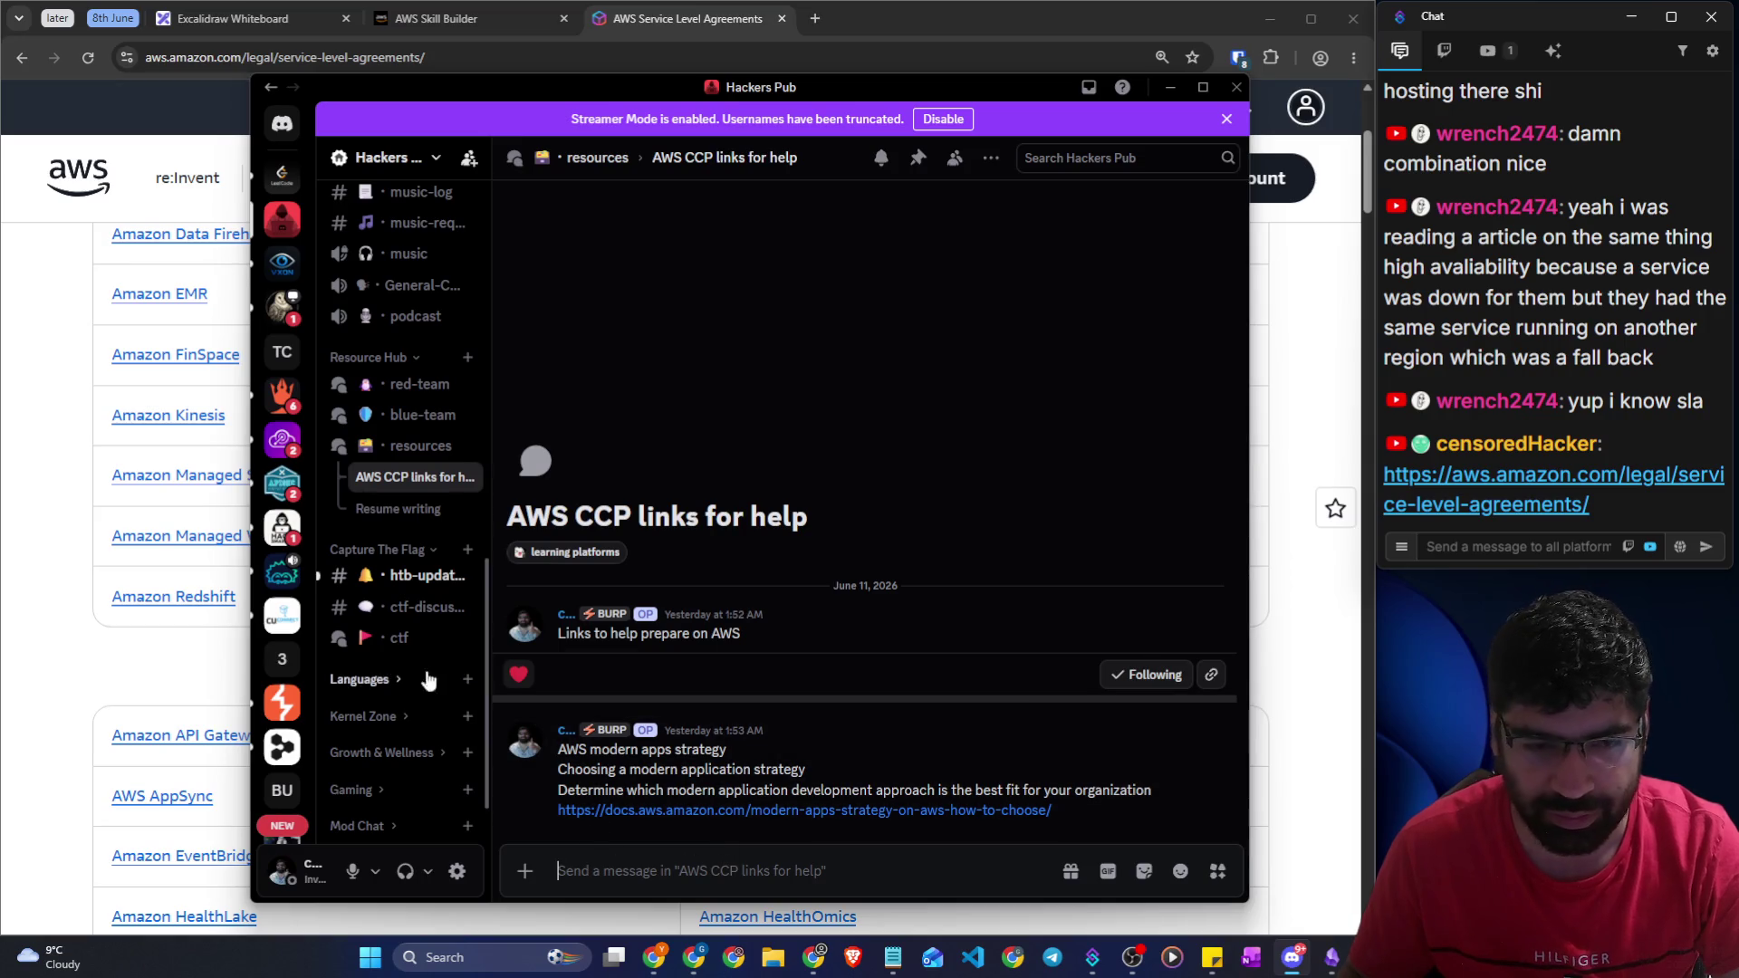
{"action": "left_click", "coordinate": [726, 874]}
{"action": "type", "text": "https://aws.amazon.com/legal/service-level-agreements/"}
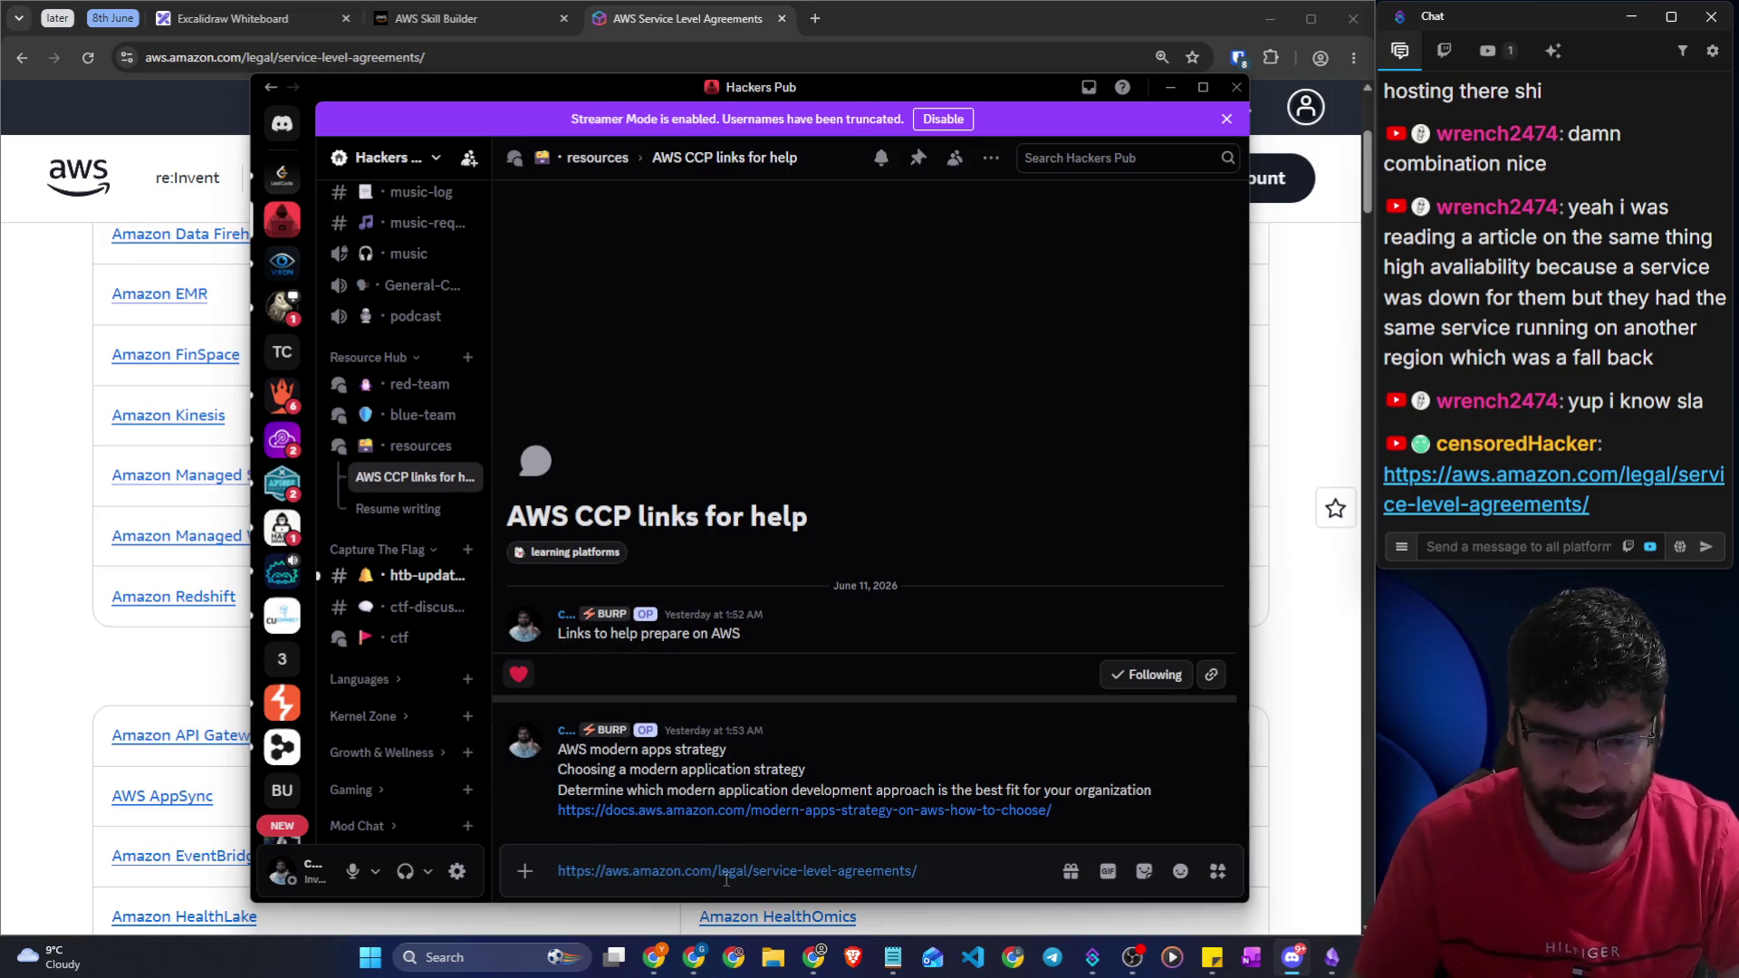
{"action": "key", "text": "Return"}
{"action": "left_click", "coordinate": [67, 684]}
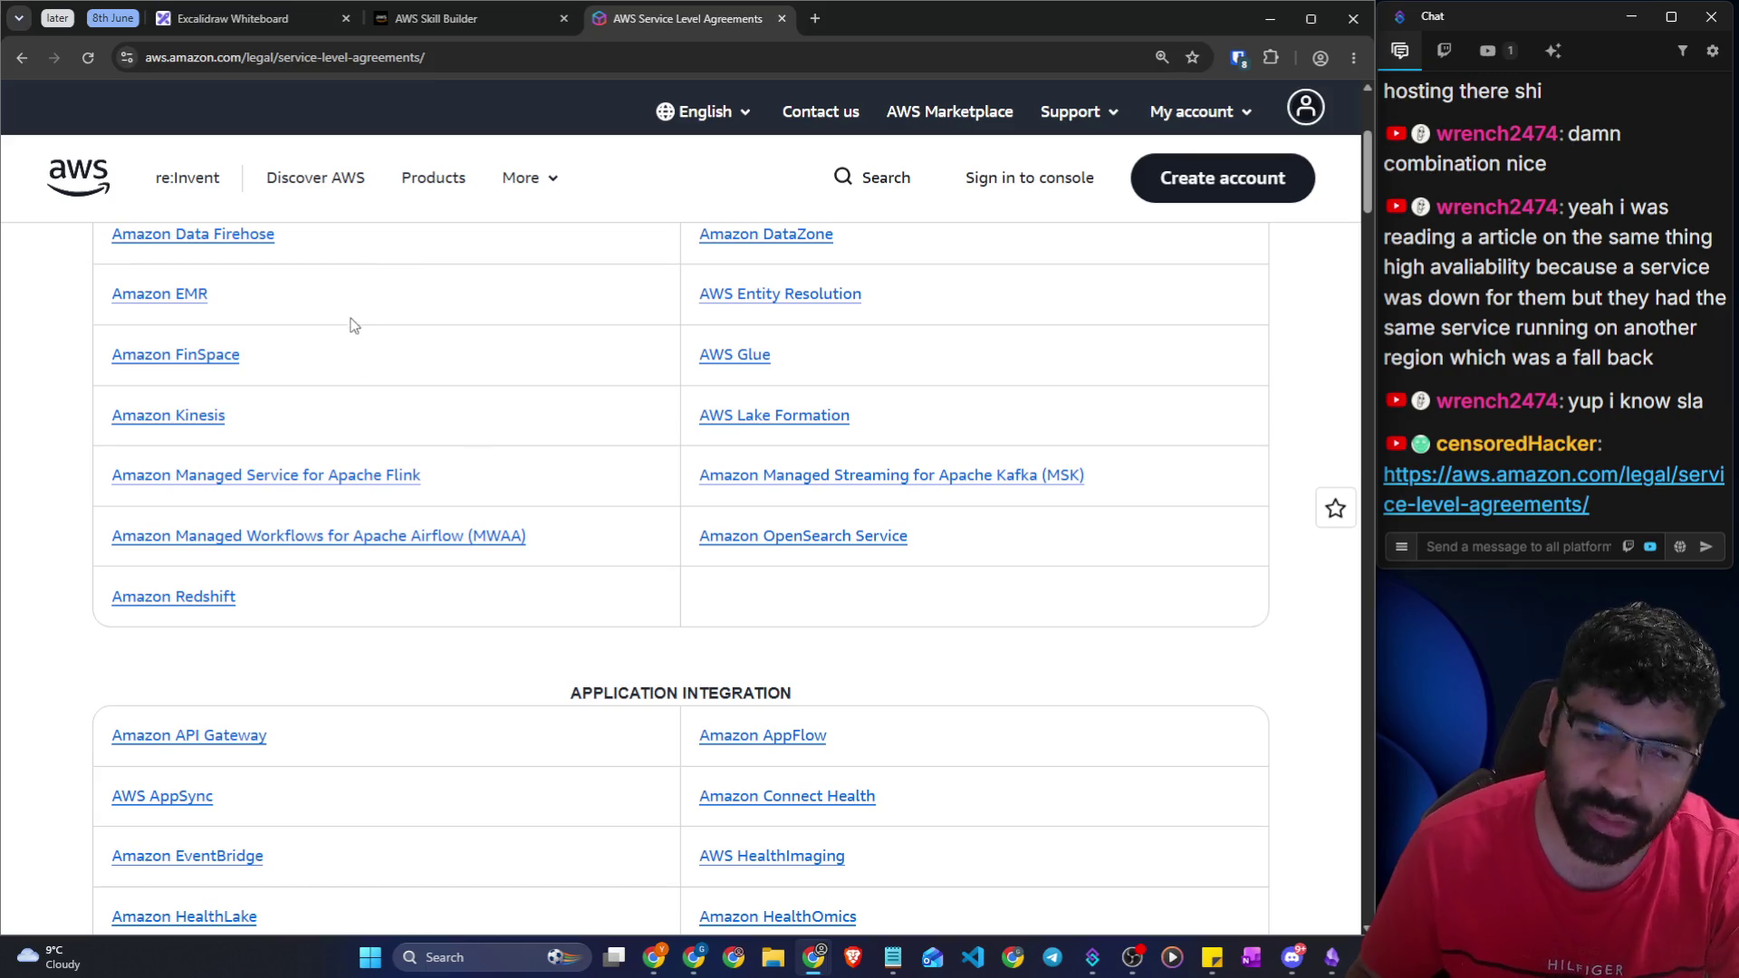
Pass through the Skill Builder and SLA tabs back to the Excalidraw seven-nines notes
{"action": "scroll", "coordinate": [372, 330], "scroll_direction": "up", "scroll_amount": 4}
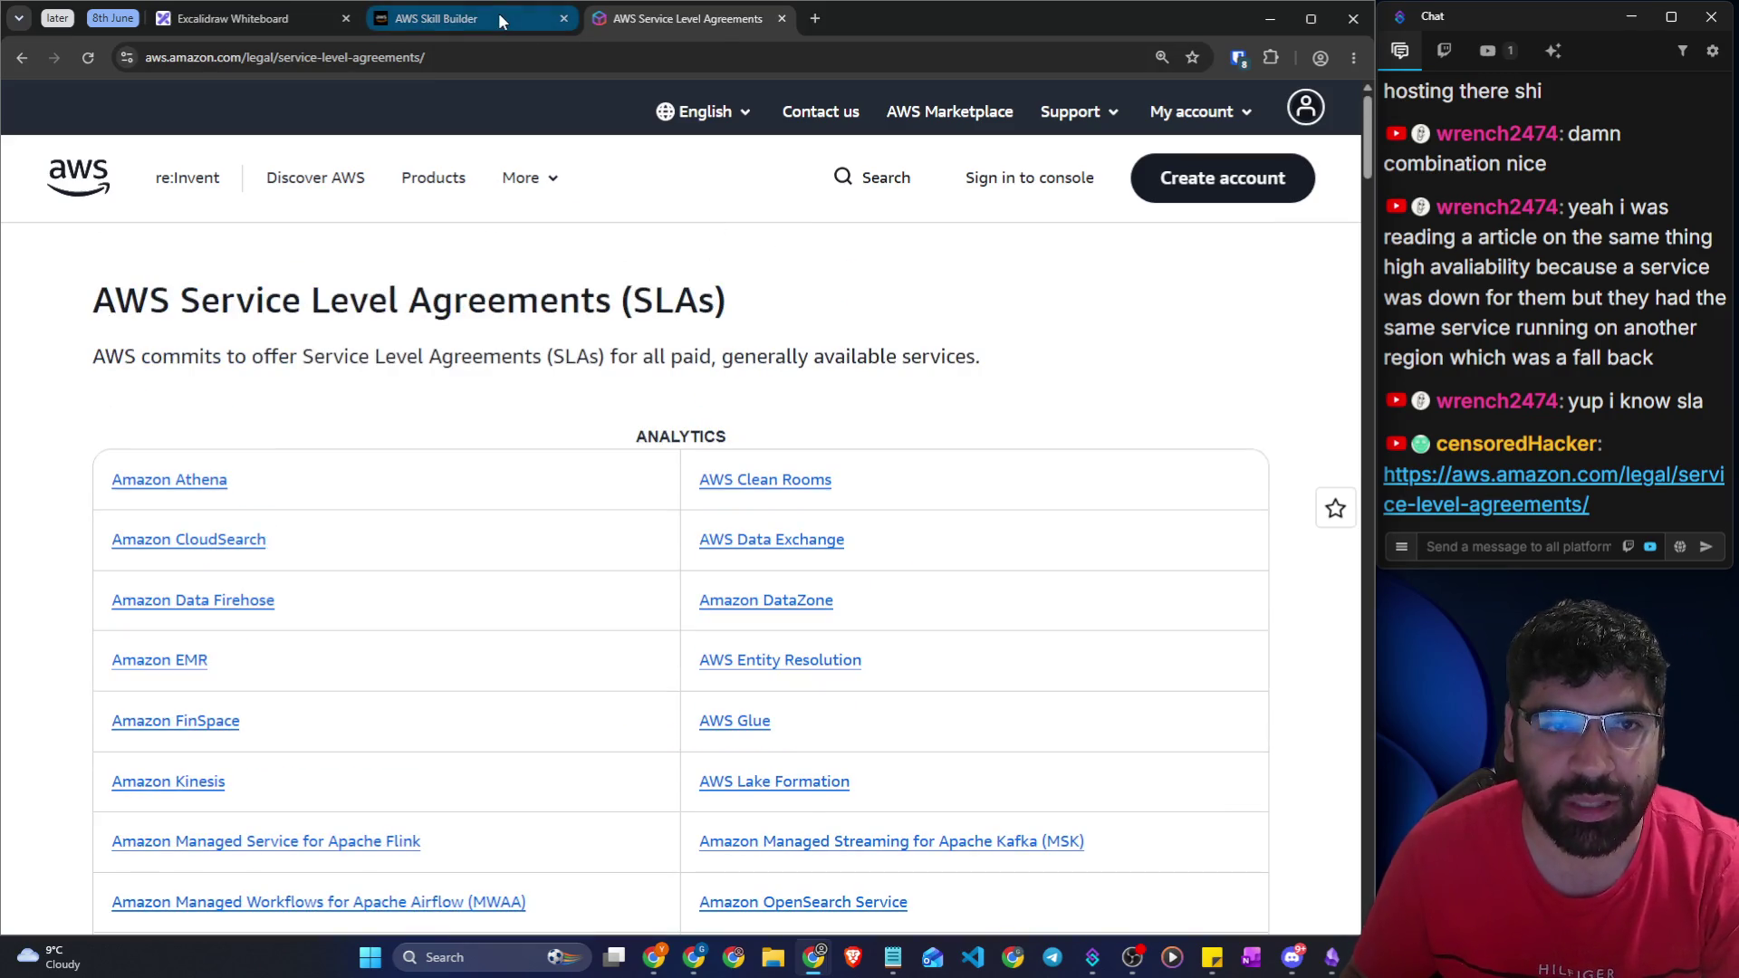
{"action": "left_click", "coordinate": [498, 13]}
{"action": "left_click", "coordinate": [435, 516]}
{"action": "scroll", "coordinate": [423, 519], "scroll_direction": "down", "scroll_amount": 5}
{"action": "scroll", "coordinate": [426, 526], "scroll_direction": "down", "scroll_amount": 10}
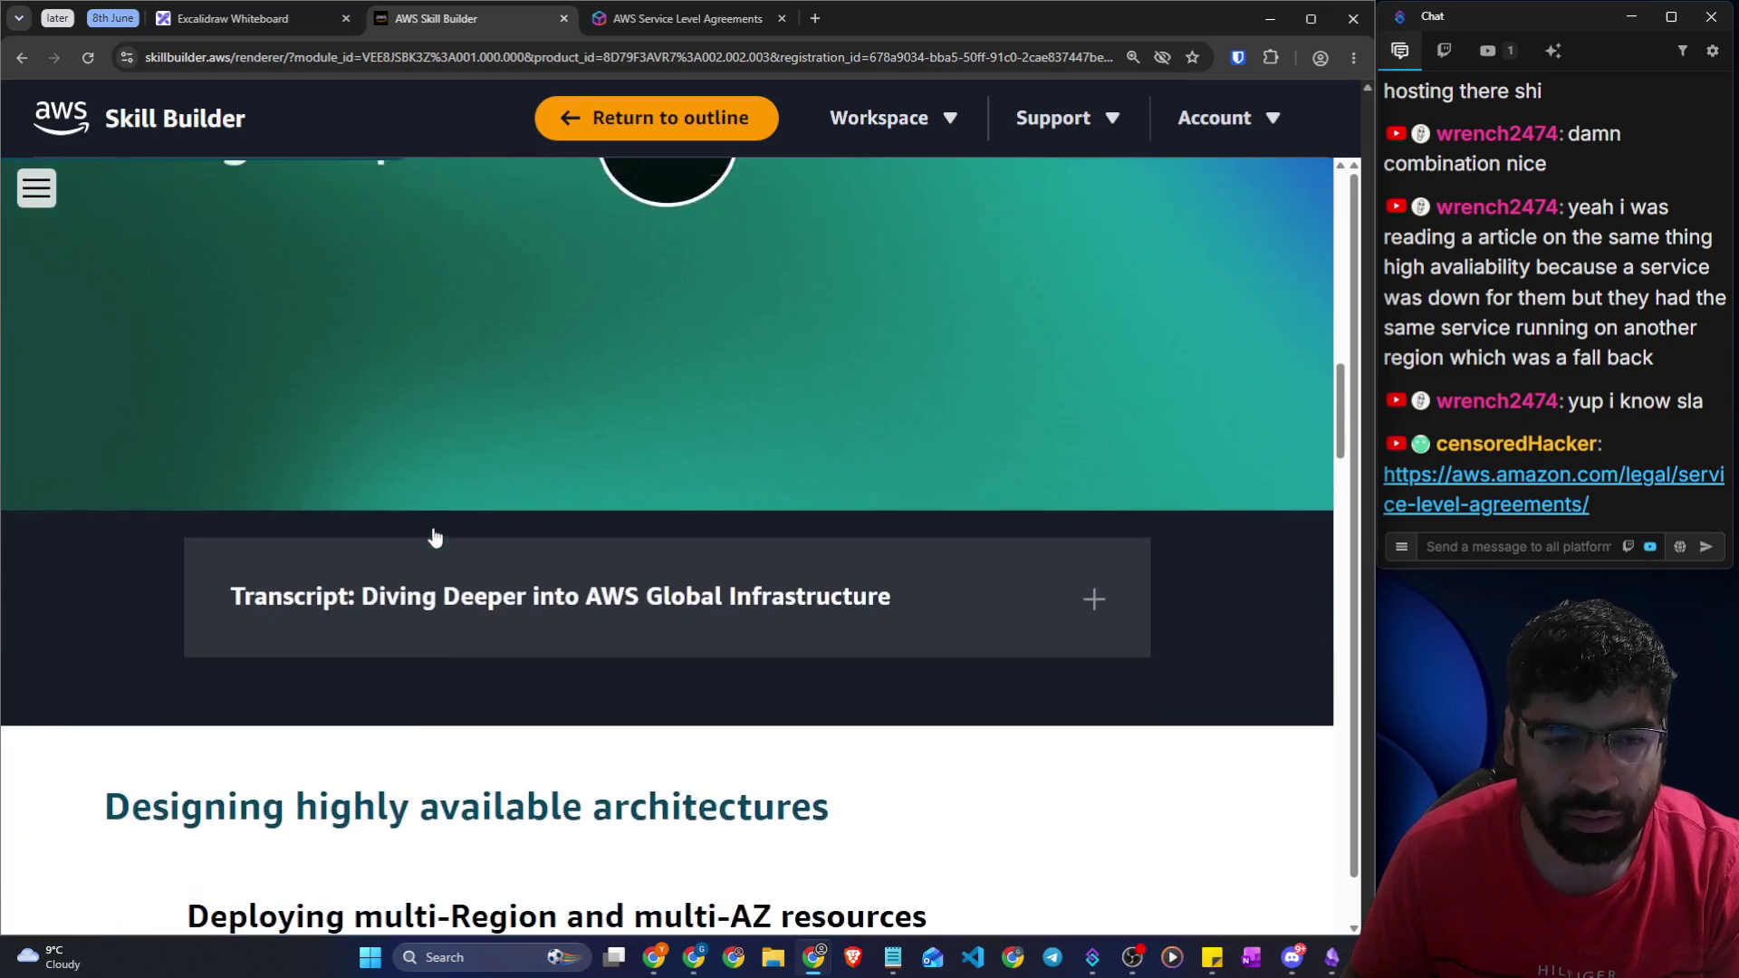
{"action": "left_click", "coordinate": [686, 19]}
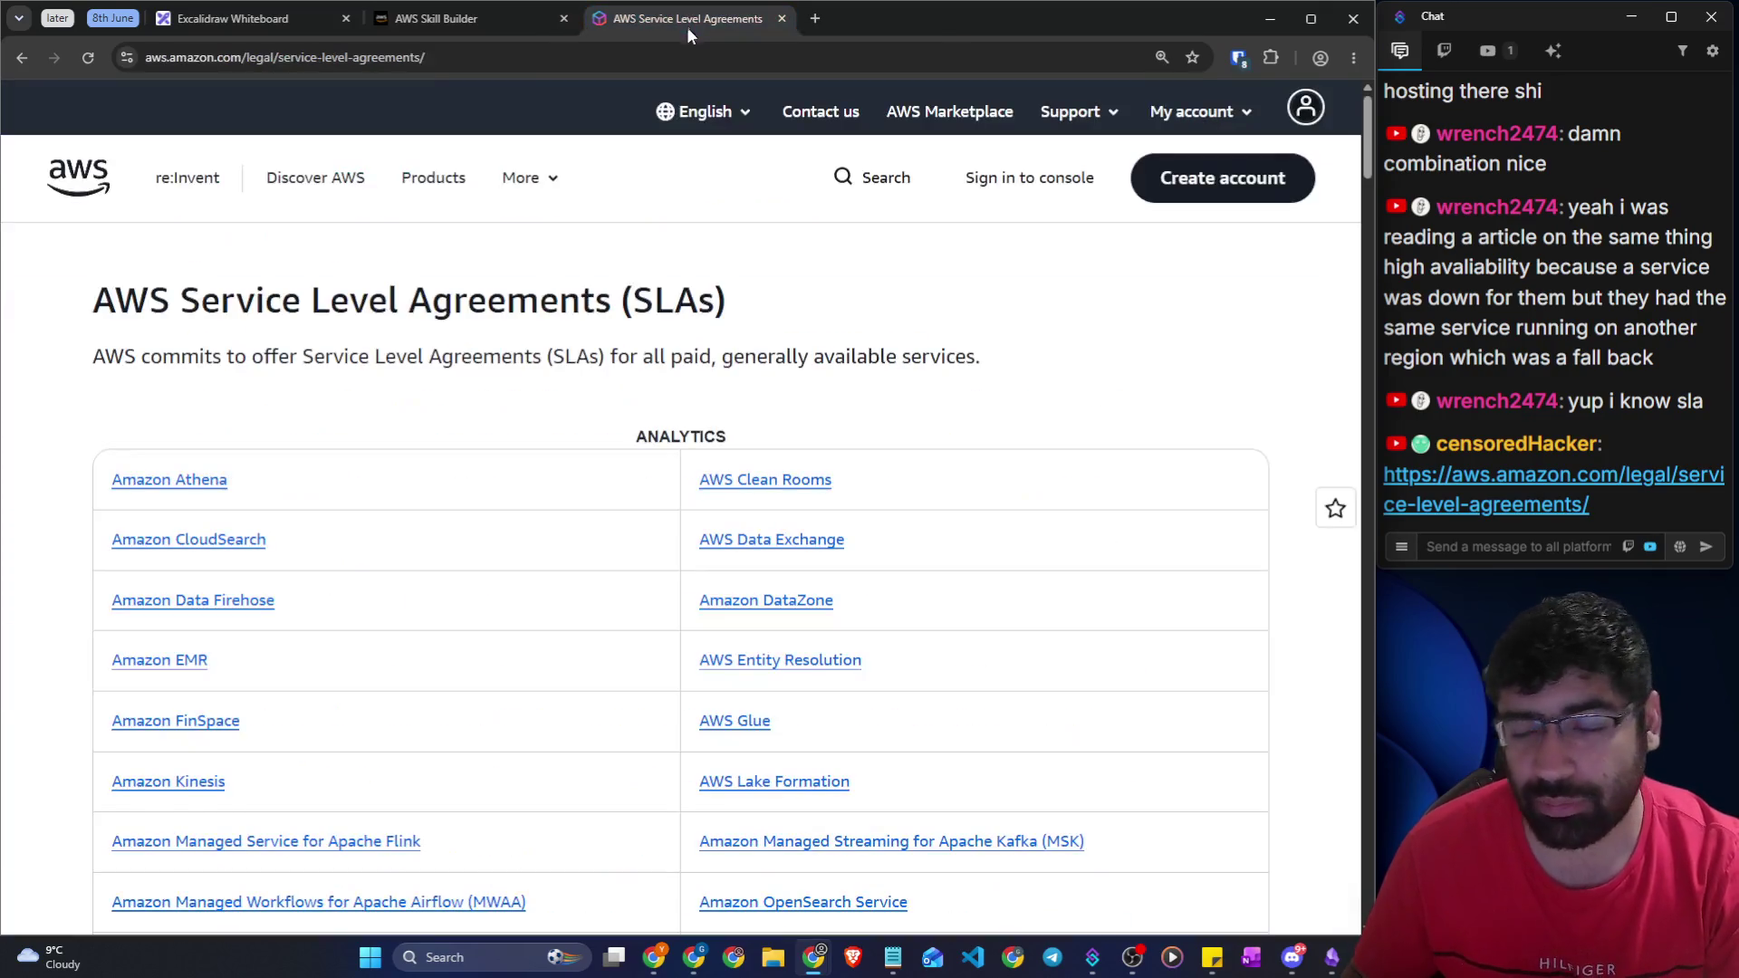
{"action": "left_click", "coordinate": [250, 18]}
{"action": "scroll", "coordinate": [504, 496], "scroll_direction": "down", "scroll_amount": 6}
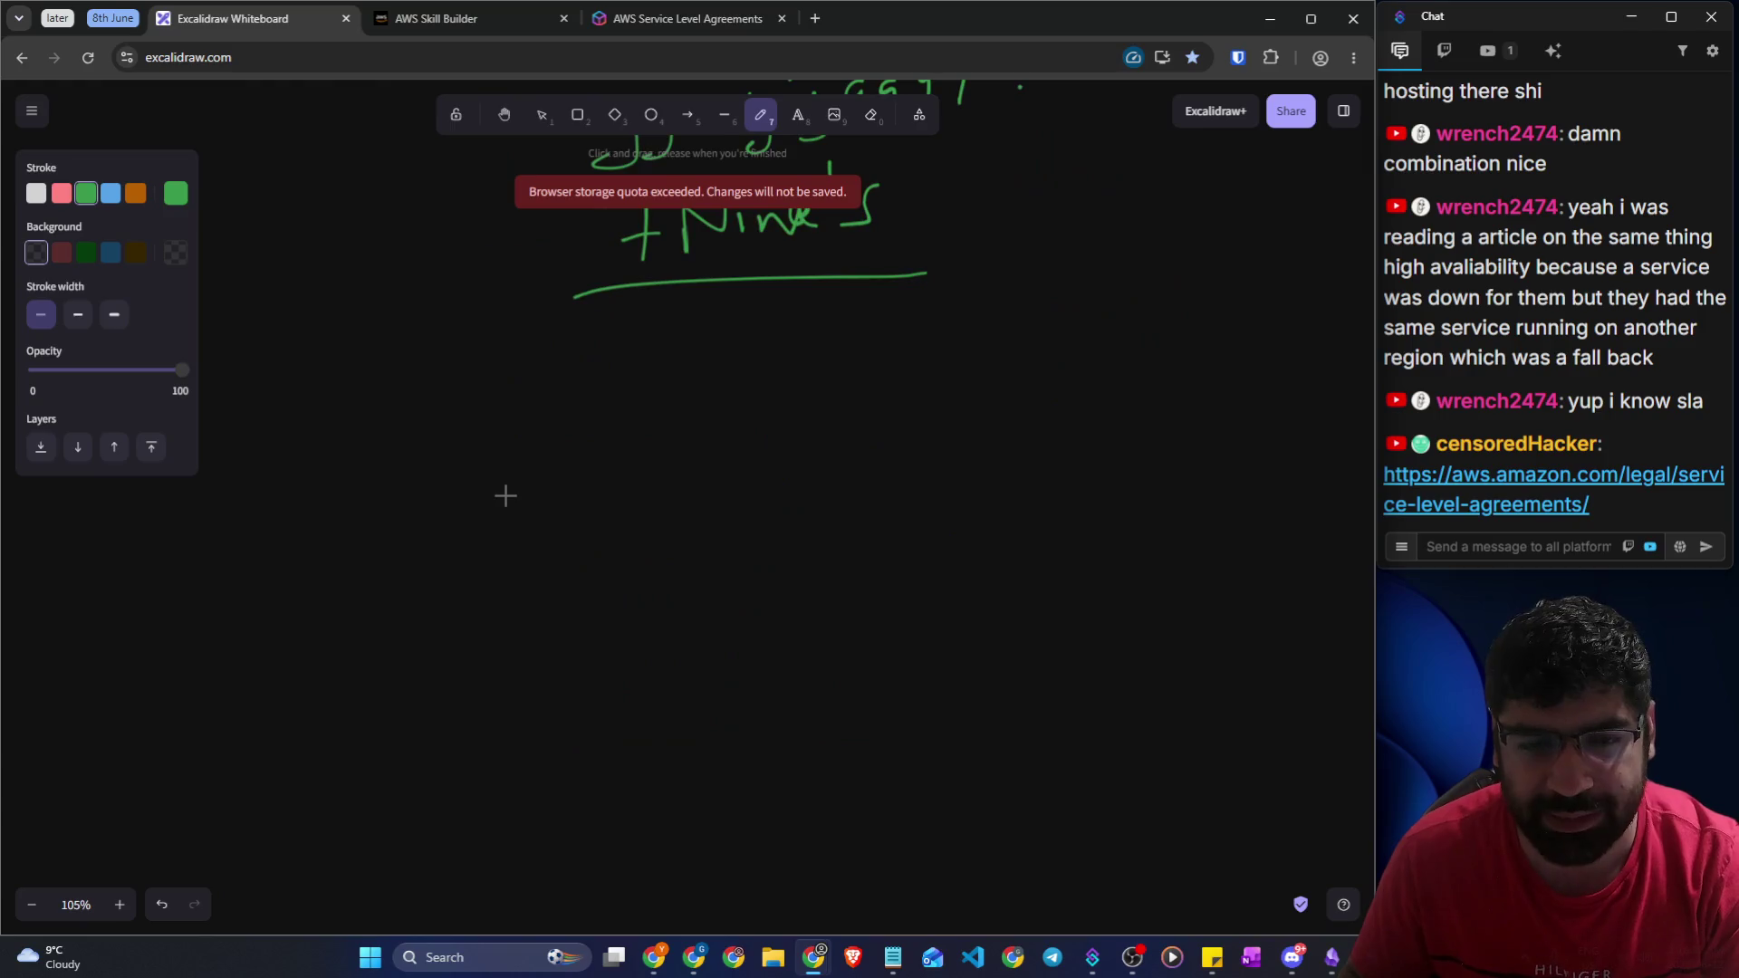
Handwrite 'AWS' on the canvas and underline it, undoing a stray stroke
{"action": "left_click_drag", "start_coordinate": [466, 382], "coordinate": [444, 453]}
{"action": "left_click_drag", "start_coordinate": [512, 398], "coordinate": [540, 441]}
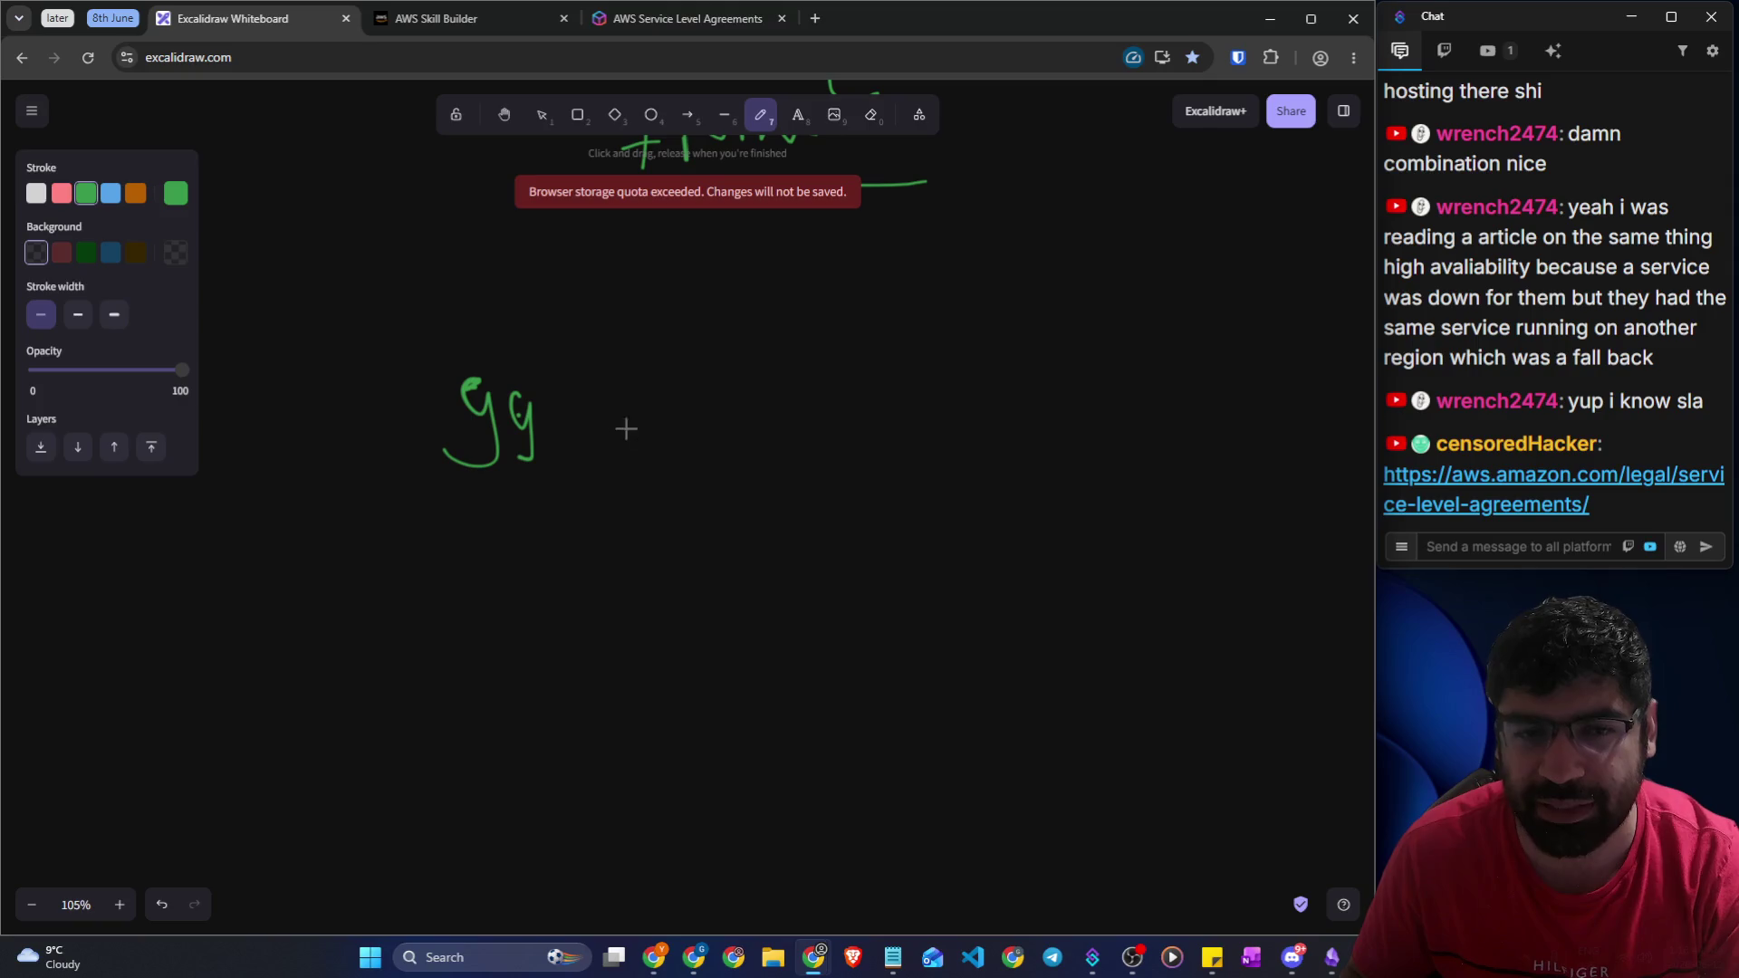
{"action": "key", "text": "ctrl+z"}
{"action": "key", "text": "ctrl+z"}
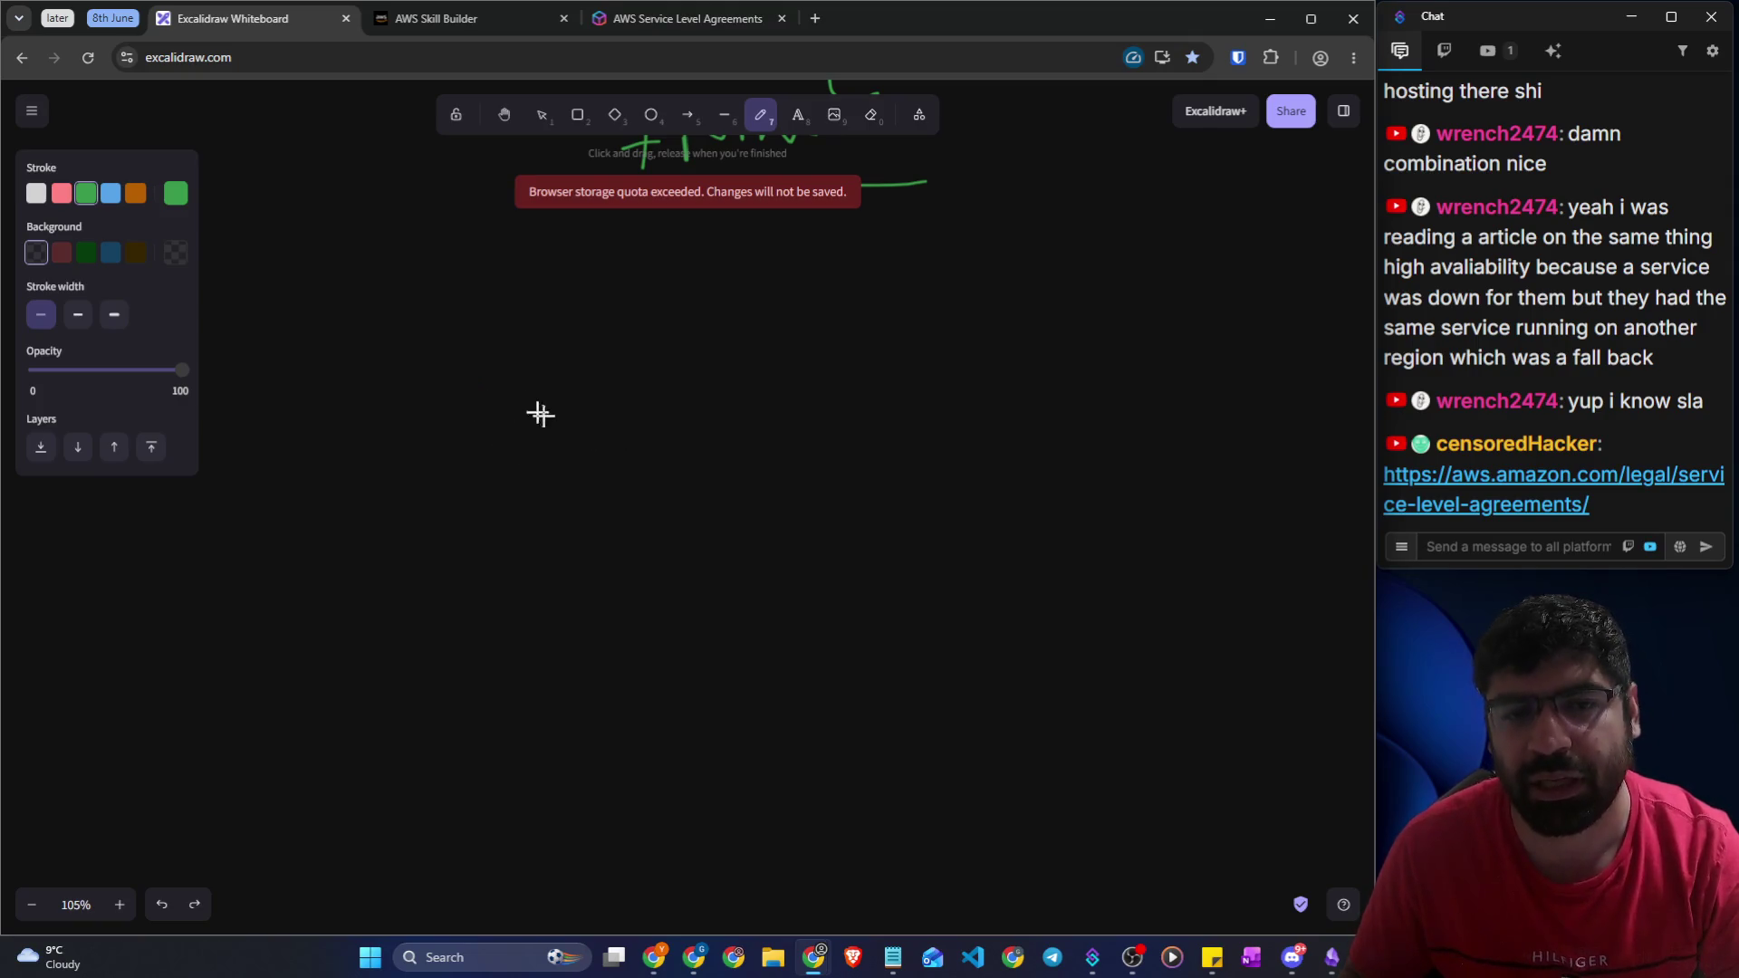
{"action": "mouse_move", "coordinate": [480, 439]}
{"action": "left_mouse_down"}
{"action": "mouse_move", "coordinate": [485, 389]}
{"action": "mouse_move", "coordinate": [538, 436]}
{"action": "mouse_move", "coordinate": [538, 375]}
{"action": "mouse_move", "coordinate": [598, 399]}
{"action": "mouse_move", "coordinate": [609, 363]}
{"action": "mouse_move", "coordinate": [624, 392]}
{"action": "left_mouse_up"}
{"action": "left_click_drag", "start_coordinate": [476, 470], "coordinate": [646, 434]}
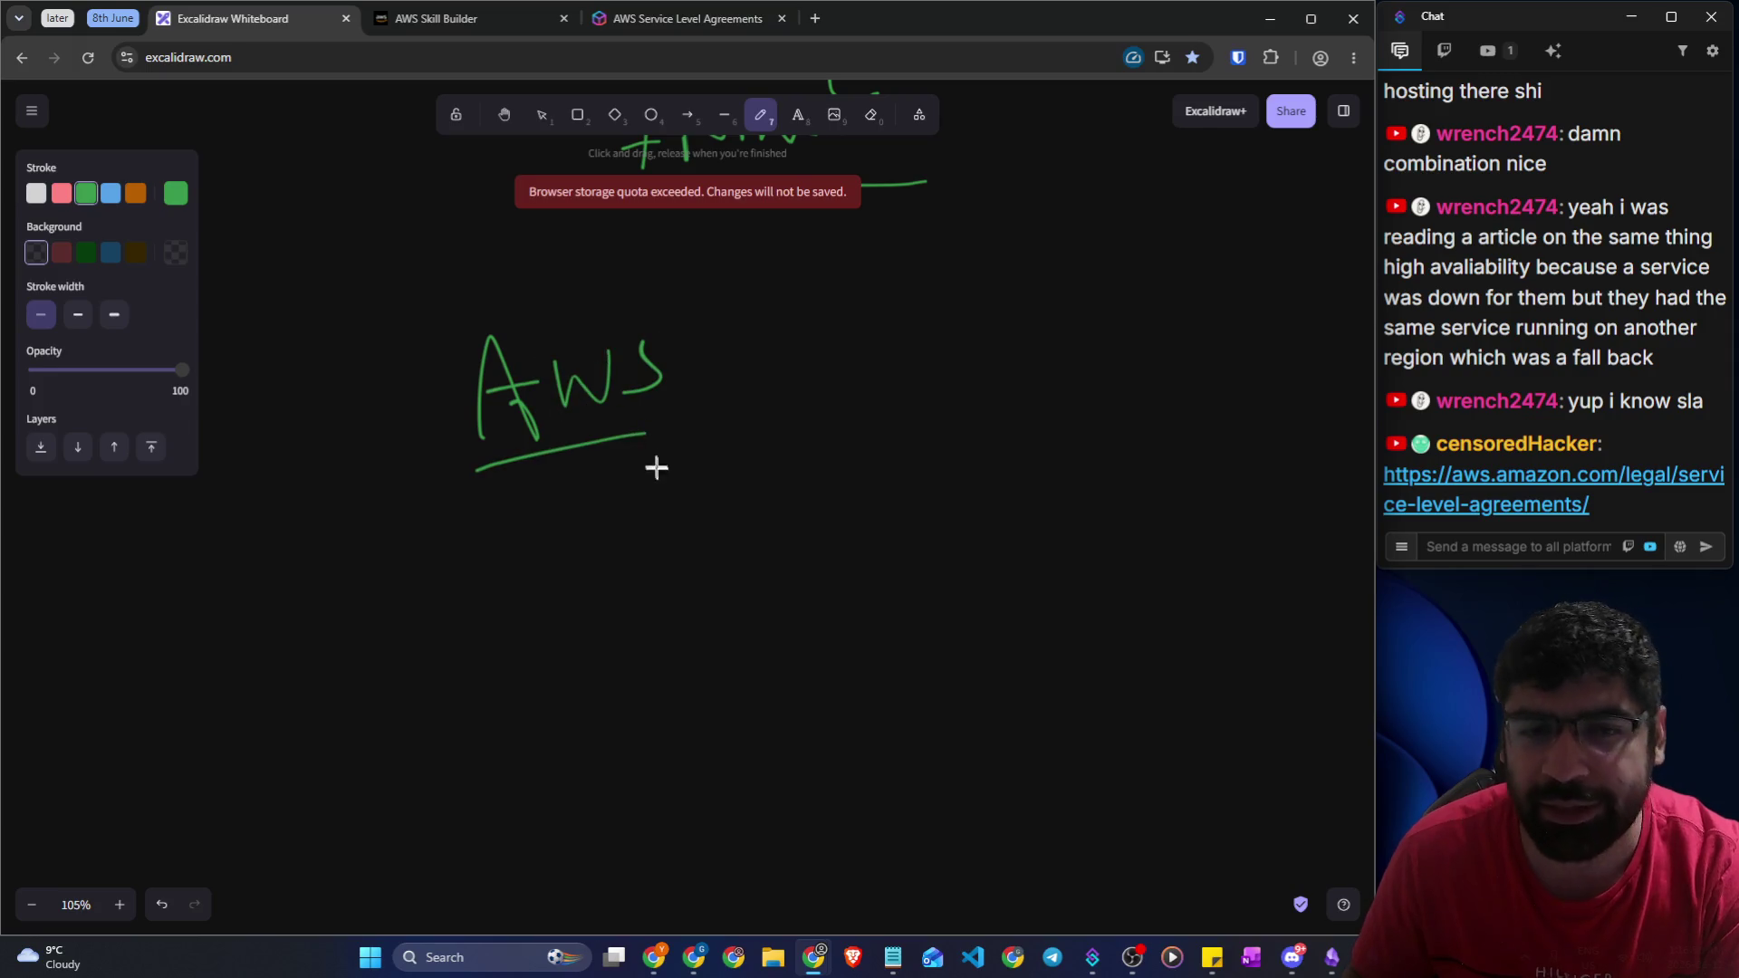
Write 99.999 beside AWS and a boxed 0.1 below, underlining the last nines with an arrow
{"action": "left_click_drag", "start_coordinate": [749, 528], "coordinate": [729, 541]}
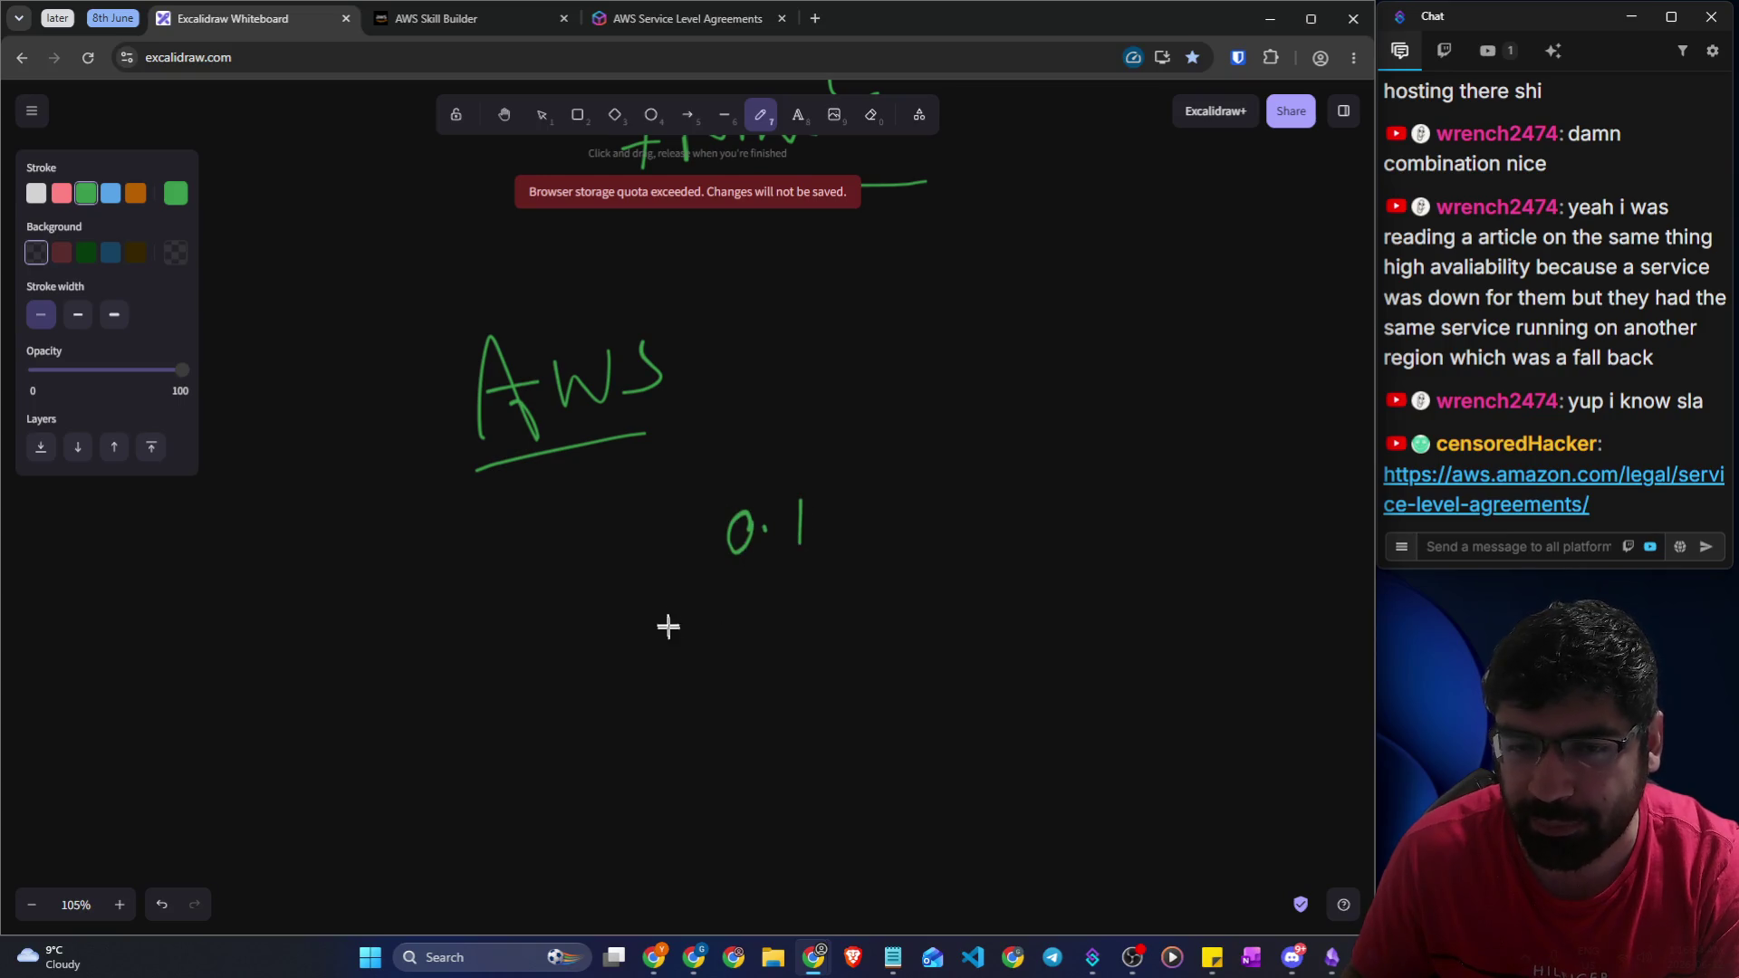
{"action": "mouse_move", "coordinate": [755, 334]}
{"action": "left_mouse_down"}
{"action": "mouse_move", "coordinate": [691, 428]}
{"action": "mouse_move", "coordinate": [777, 389]}
{"action": "mouse_move", "coordinate": [766, 421]}
{"action": "left_mouse_up"}
{"action": "left_click_drag", "start_coordinate": [801, 376], "coordinate": [828, 403]}
{"action": "left_click_drag", "start_coordinate": [892, 322], "coordinate": [875, 391]}
{"action": "left_click_drag", "start_coordinate": [933, 328], "coordinate": [920, 385]}
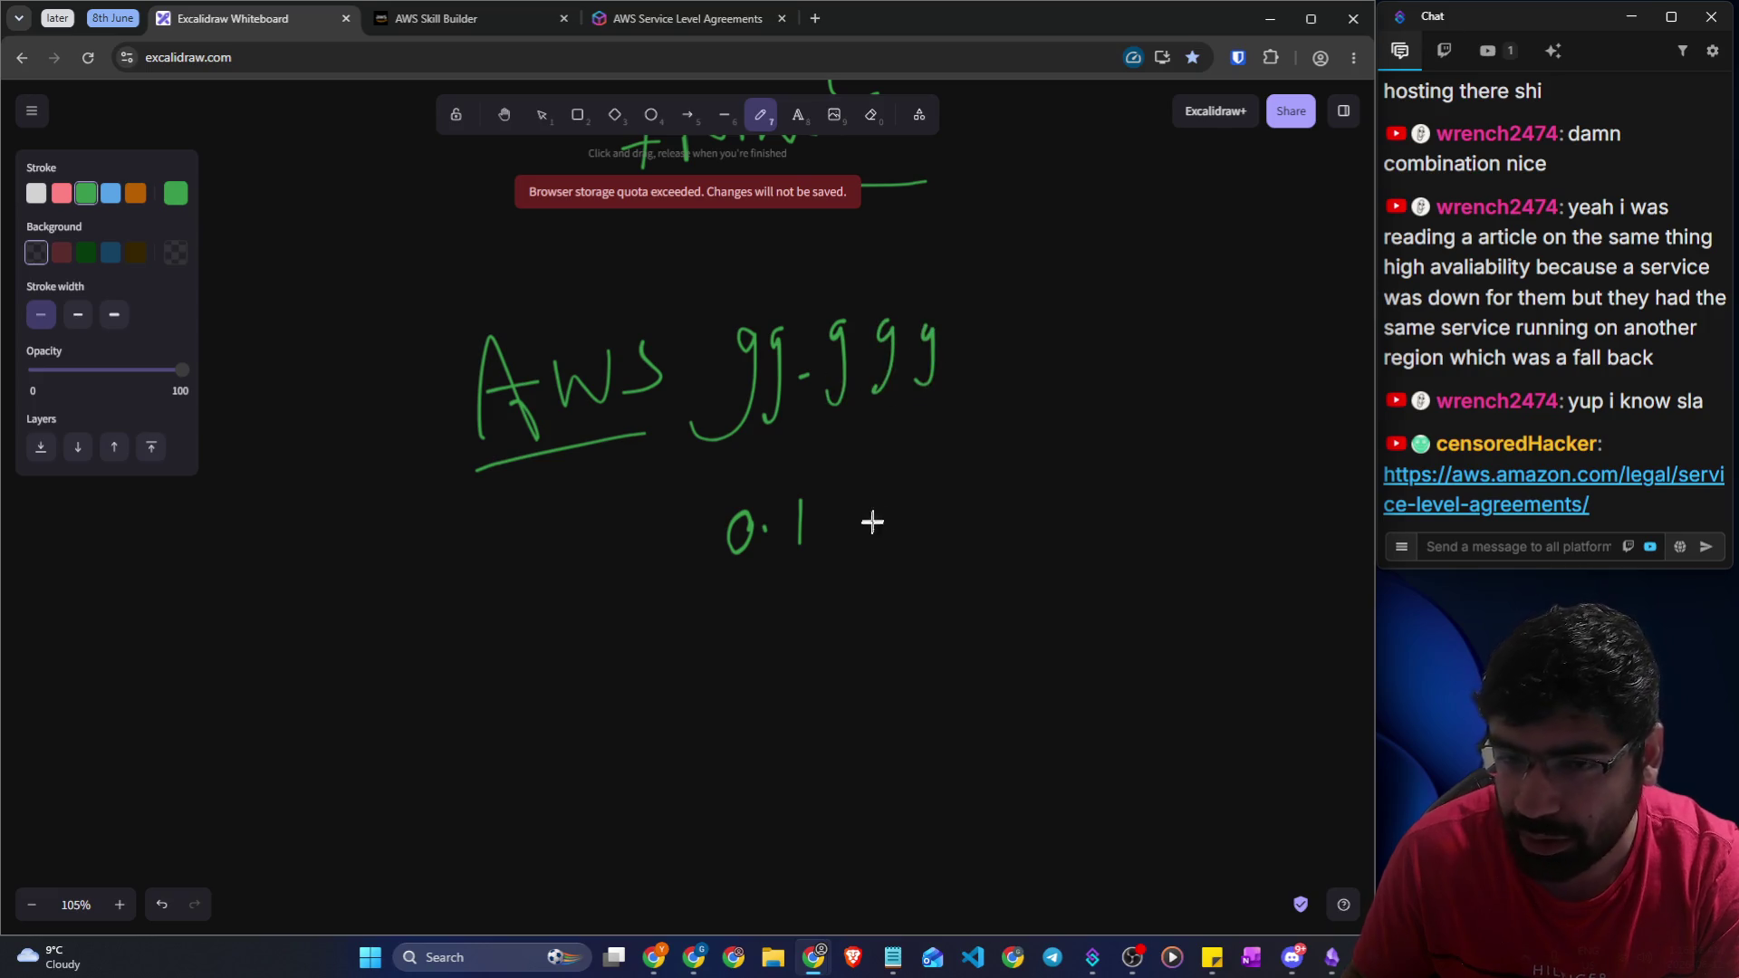
{"action": "mouse_move", "coordinate": [711, 585]}
{"action": "left_mouse_down"}
{"action": "mouse_move", "coordinate": [815, 556]}
{"action": "mouse_move", "coordinate": [714, 493]}
{"action": "mouse_move", "coordinate": [711, 585]}
{"action": "left_mouse_up"}
{"action": "mouse_move", "coordinate": [939, 396]}
{"action": "left_mouse_down"}
{"action": "mouse_move", "coordinate": [812, 418]}
{"action": "mouse_move", "coordinate": [836, 430]}
{"action": "left_mouse_up"}
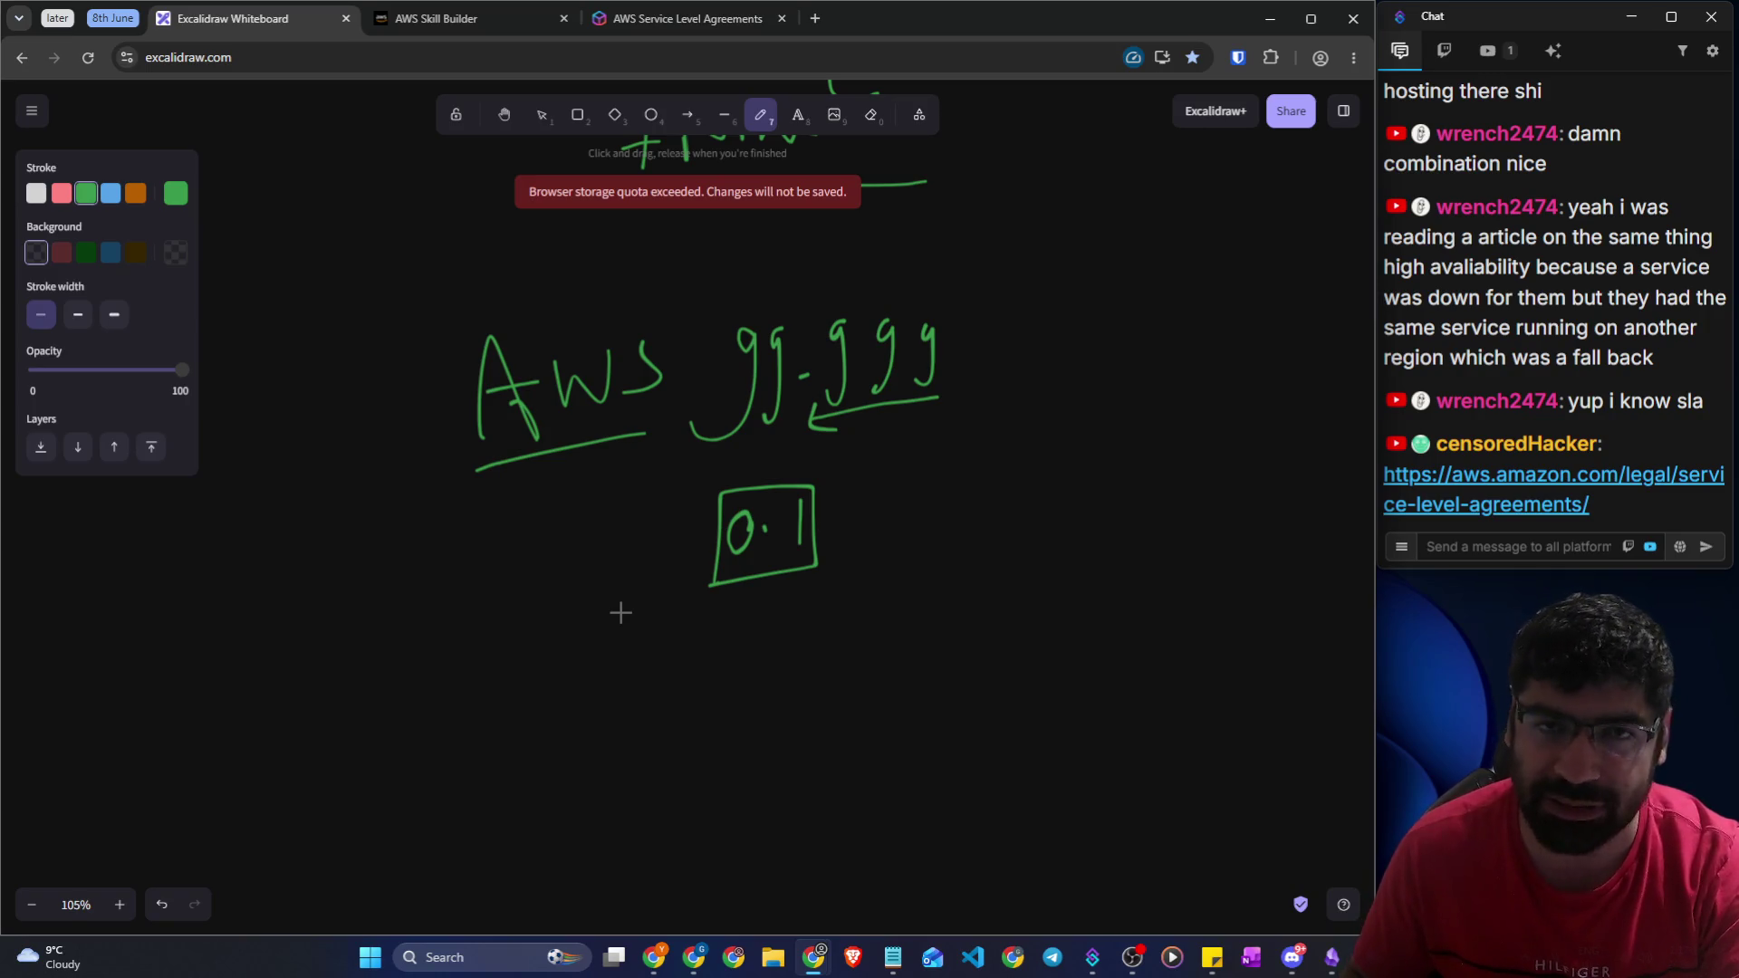
{"action": "left_click", "coordinate": [650, 20]}
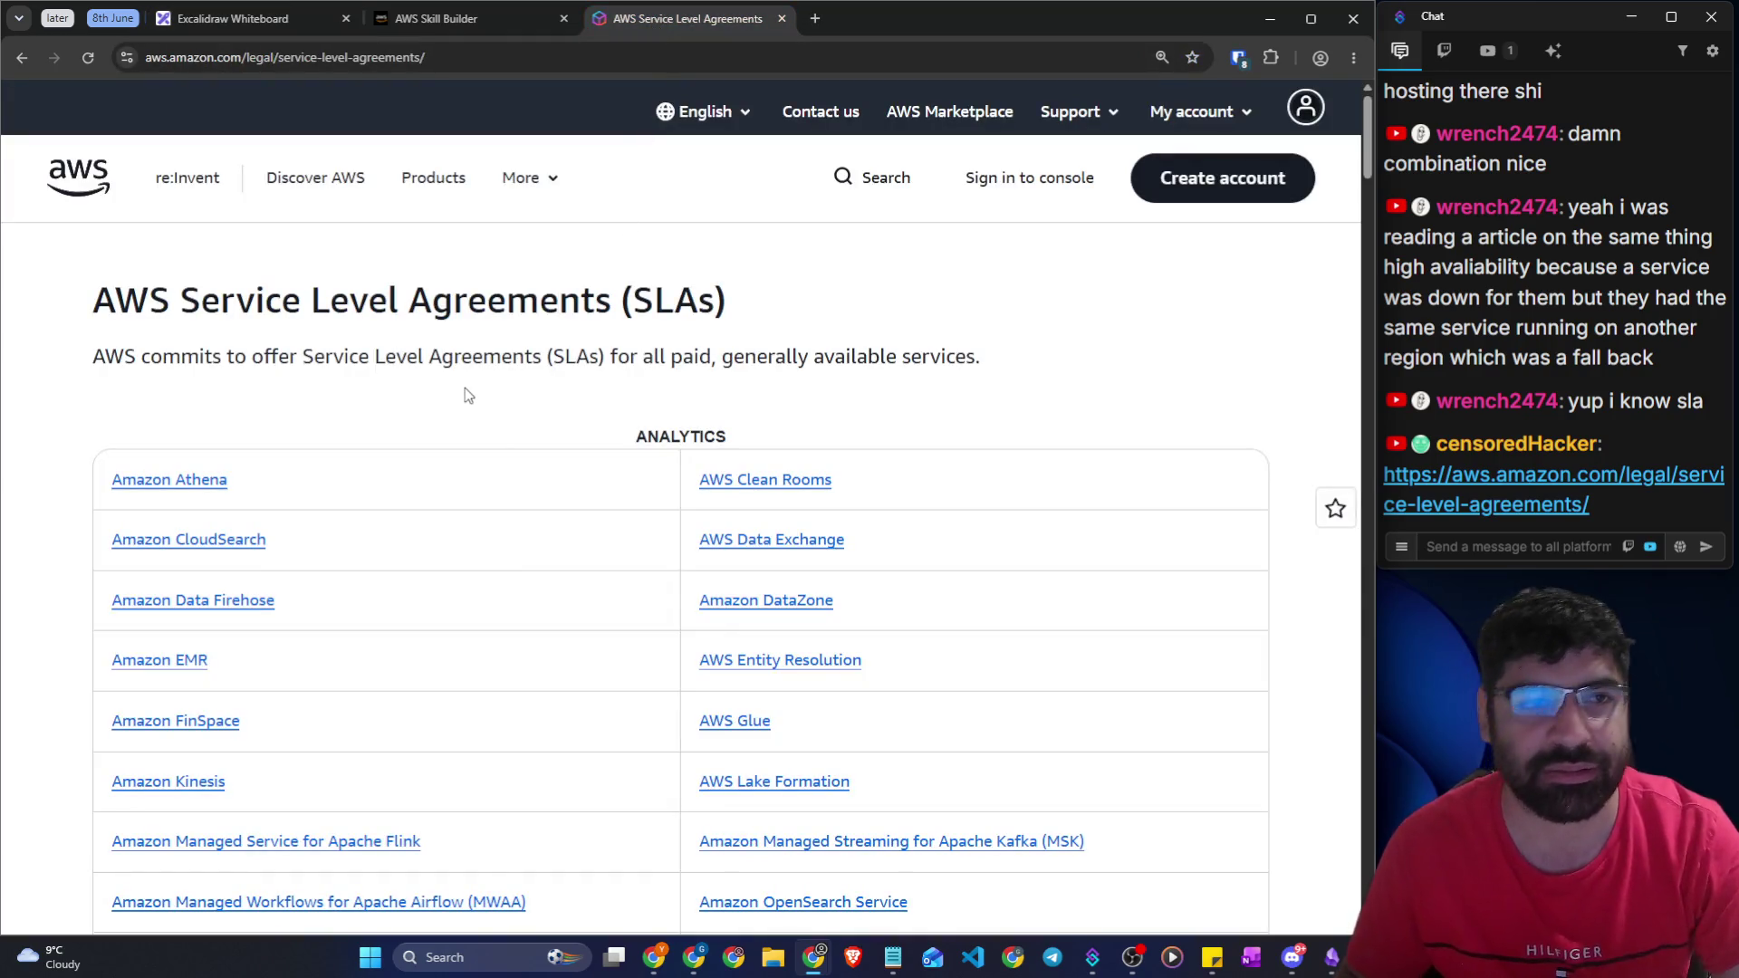
{"action": "left_click", "coordinate": [253, 27]}
{"action": "left_click", "coordinate": [450, 25]}
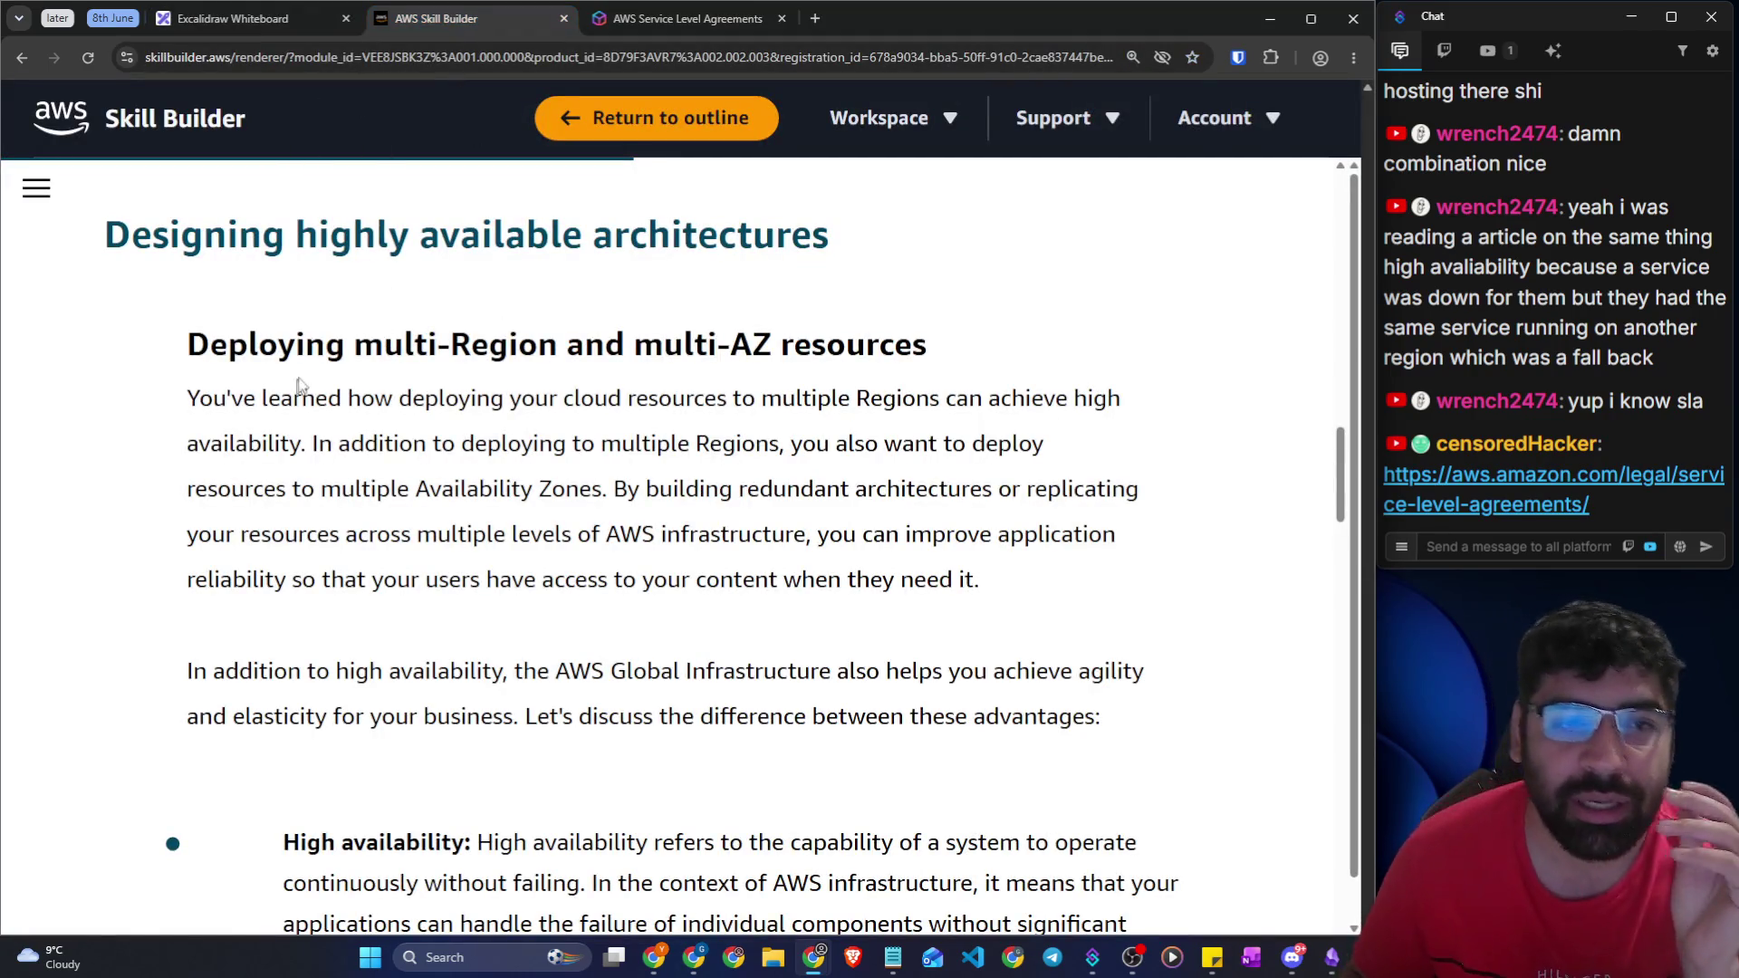
{"action": "left_click_drag", "start_coordinate": [376, 235], "coordinate": [890, 245]}
{"action": "left_click_drag", "start_coordinate": [210, 349], "coordinate": [944, 373]}
{"action": "left_click", "coordinate": [482, 407]}
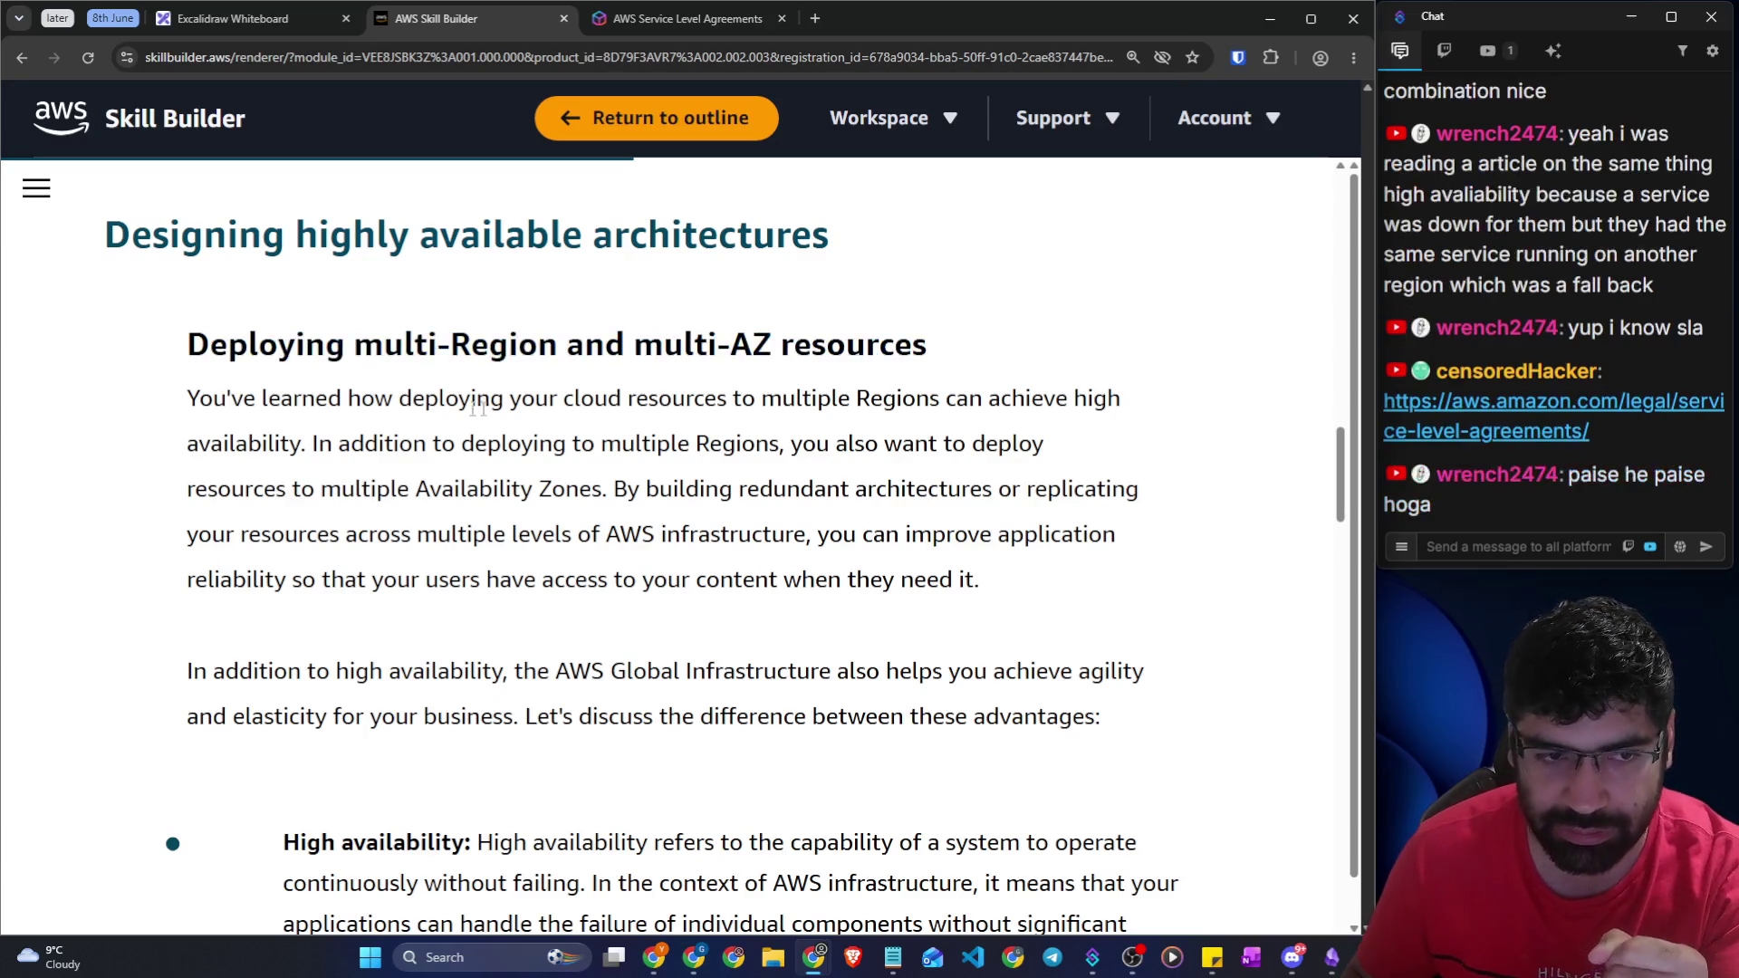
{"action": "left_click_drag", "start_coordinate": [186, 398], "coordinate": [1076, 396]}
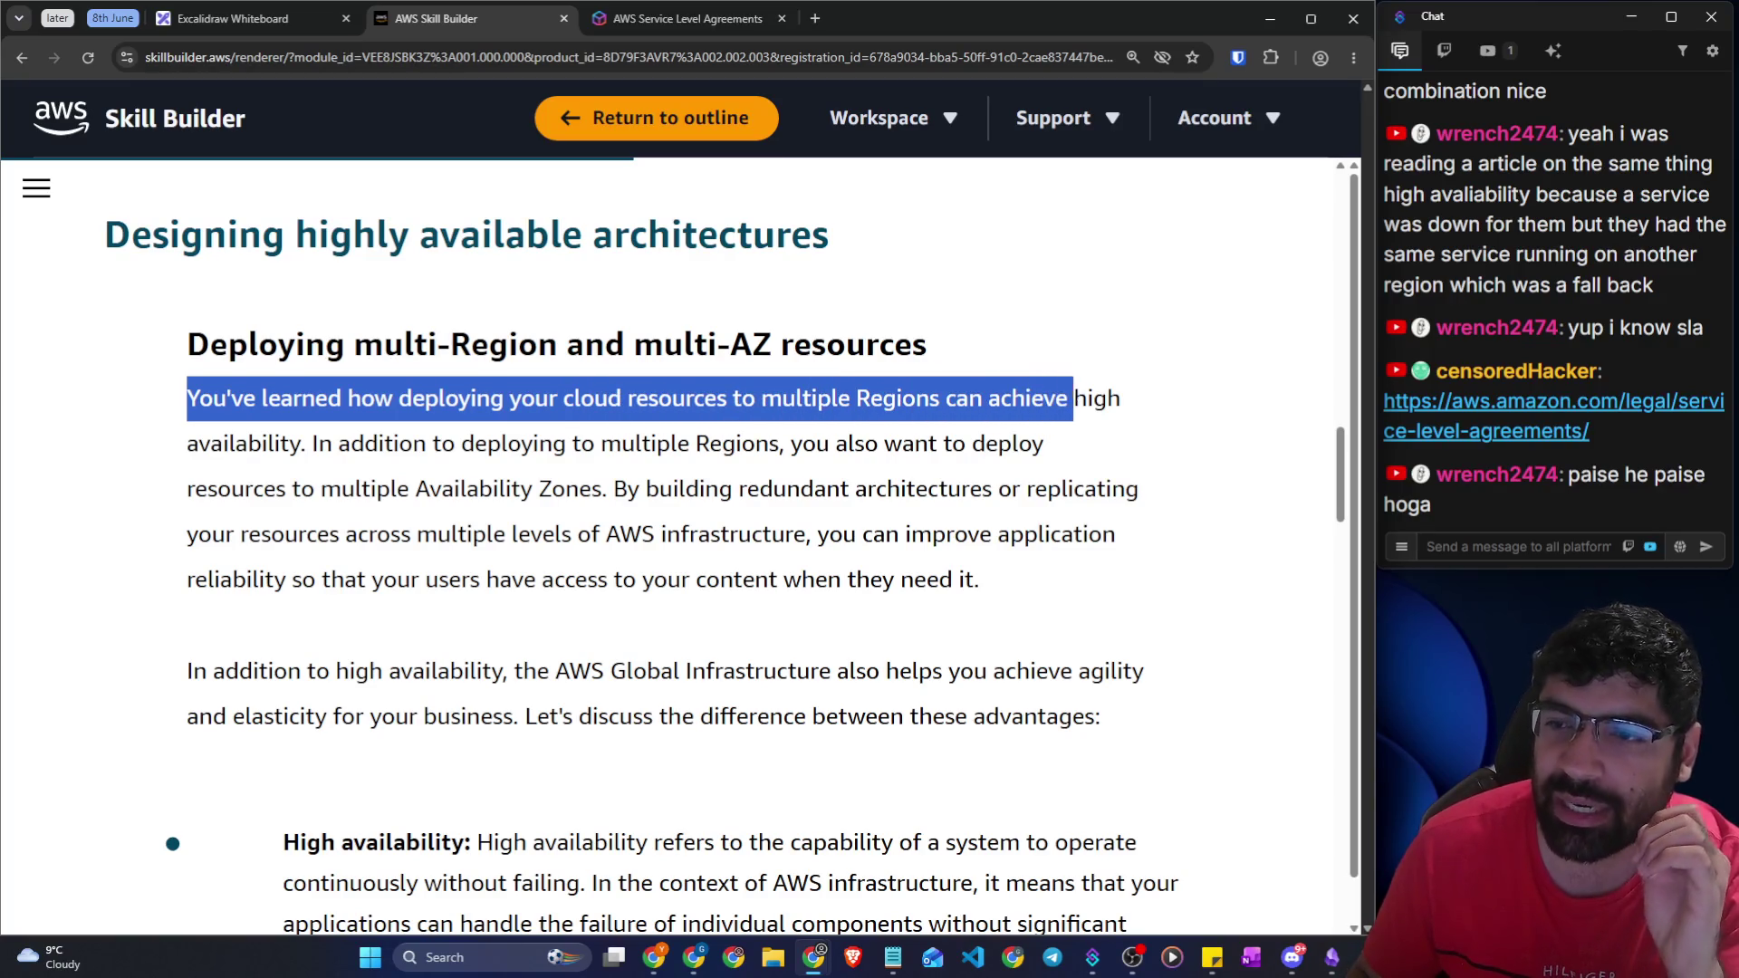
{"action": "left_click_drag", "start_coordinate": [946, 404], "coordinate": [1111, 424]}
{"action": "mouse_move", "coordinate": [307, 444]}
{"action": "left_mouse_down"}
{"action": "mouse_move", "coordinate": [998, 444]}
{"action": "mouse_move", "coordinate": [1061, 464]}
{"action": "left_mouse_up"}
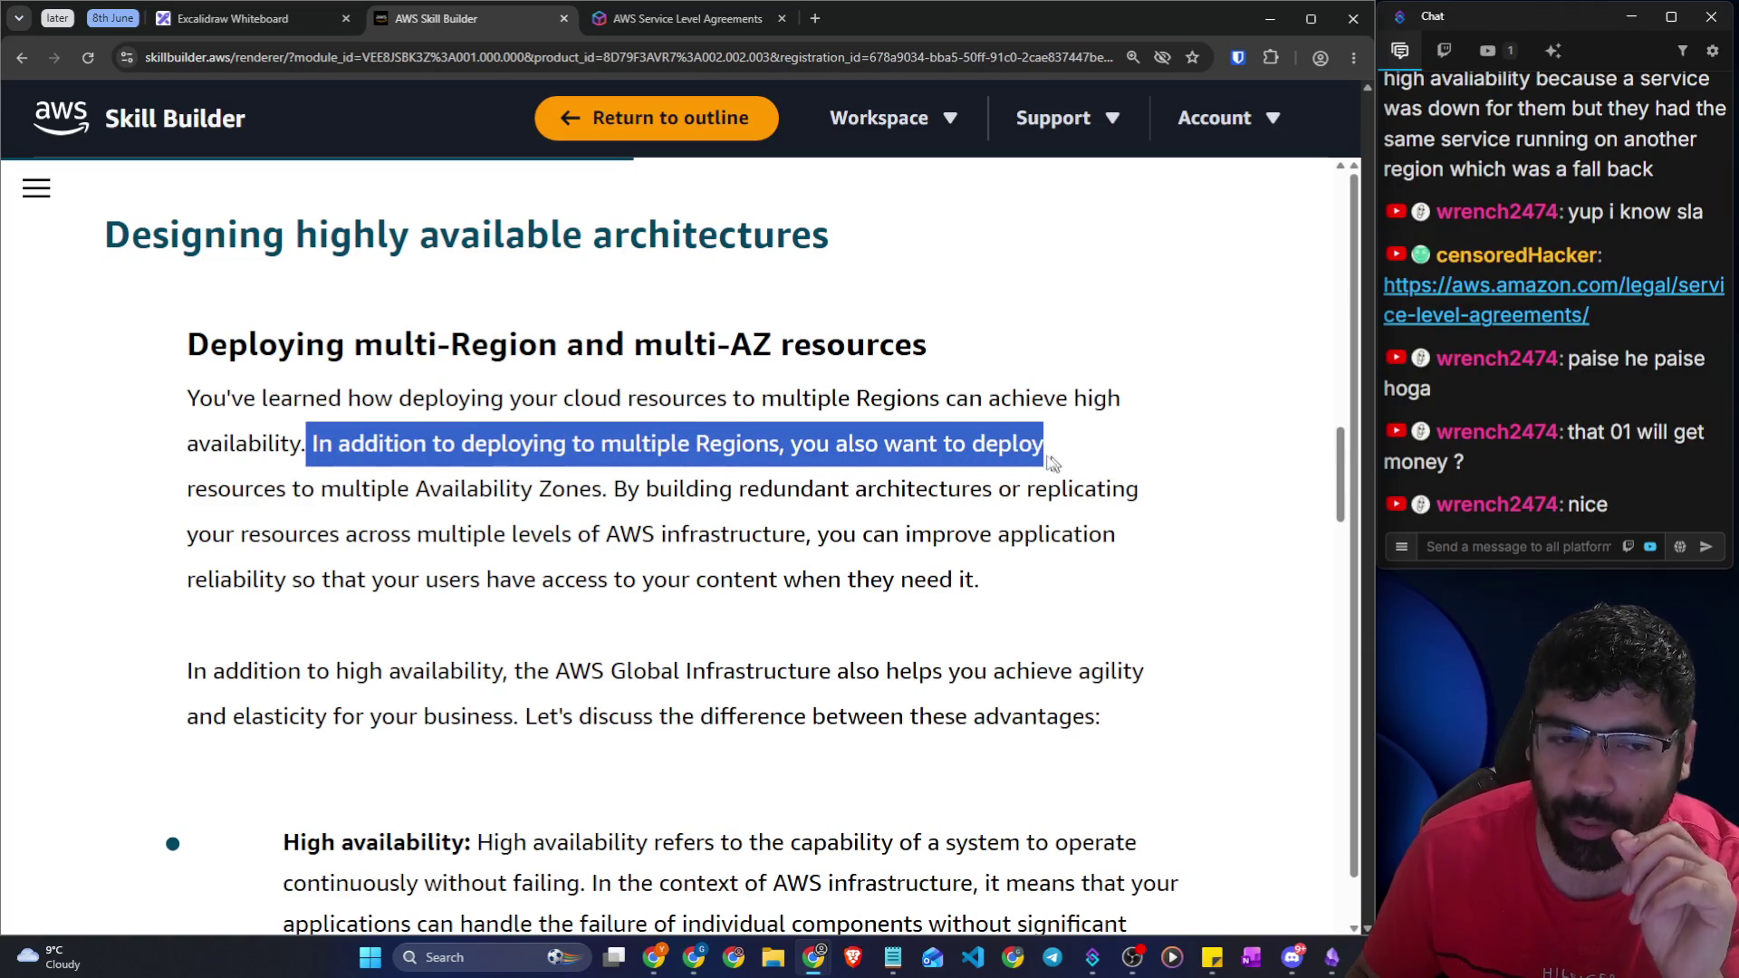
{"action": "left_click_drag", "start_coordinate": [321, 489], "coordinate": [601, 489]}
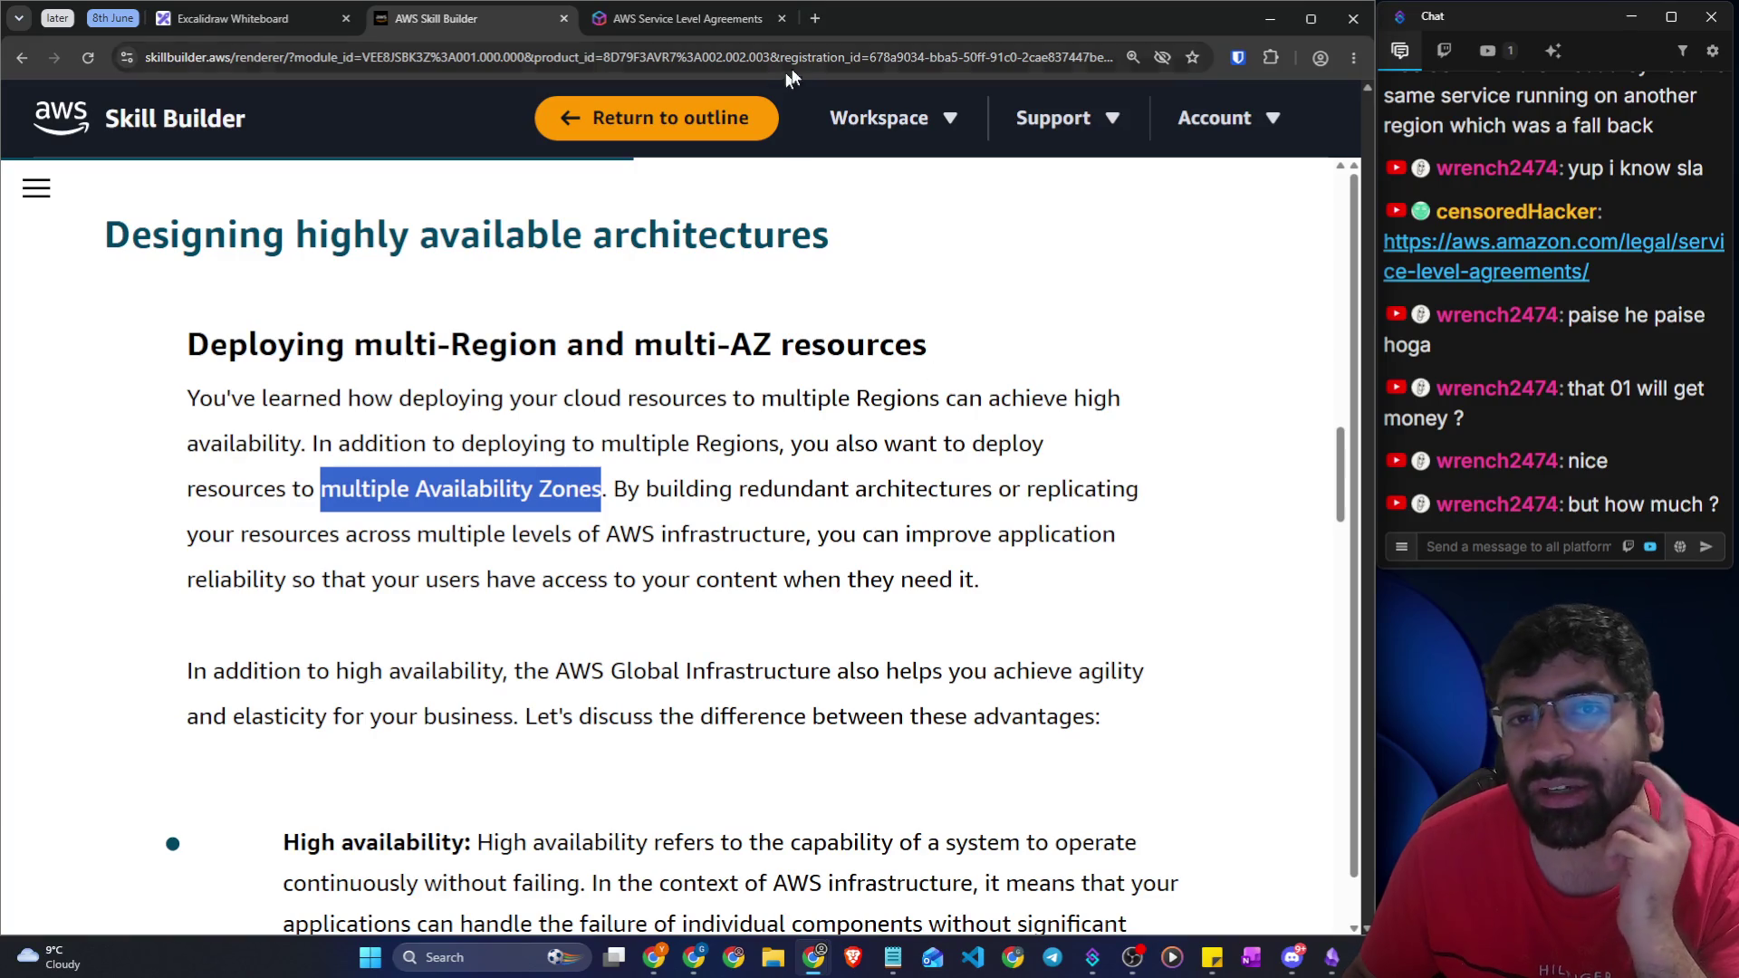
{"action": "left_click", "coordinate": [706, 19]}
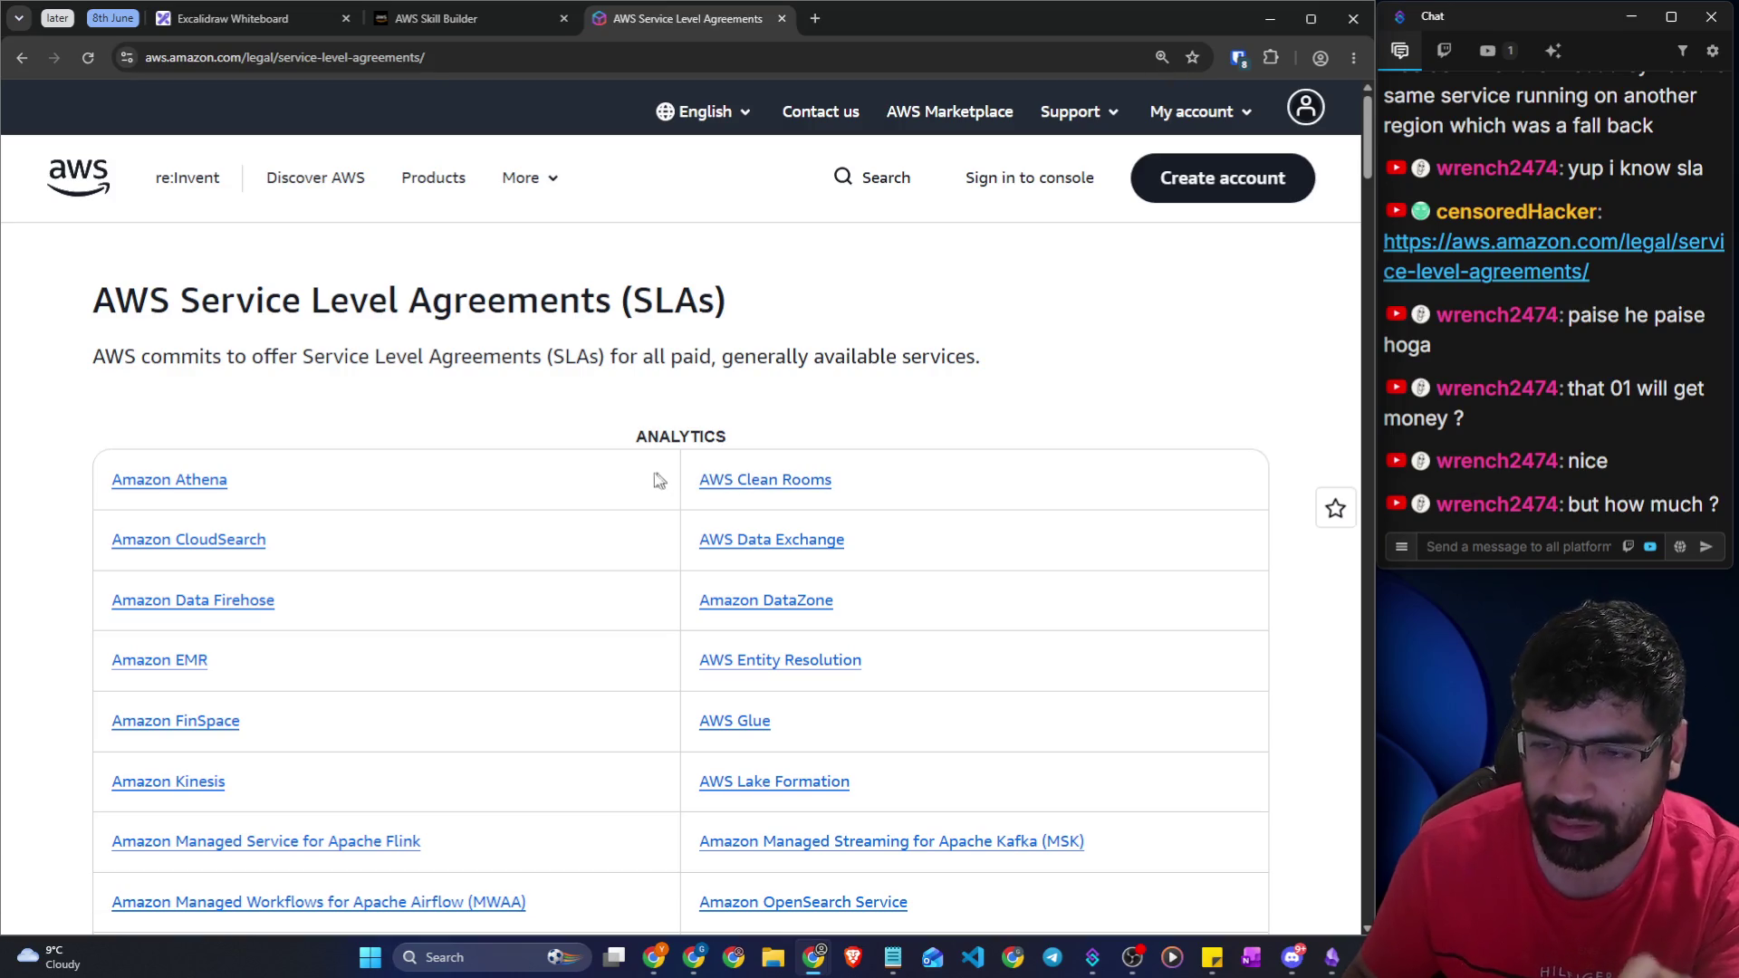
{"action": "left_click", "coordinate": [437, 27]}
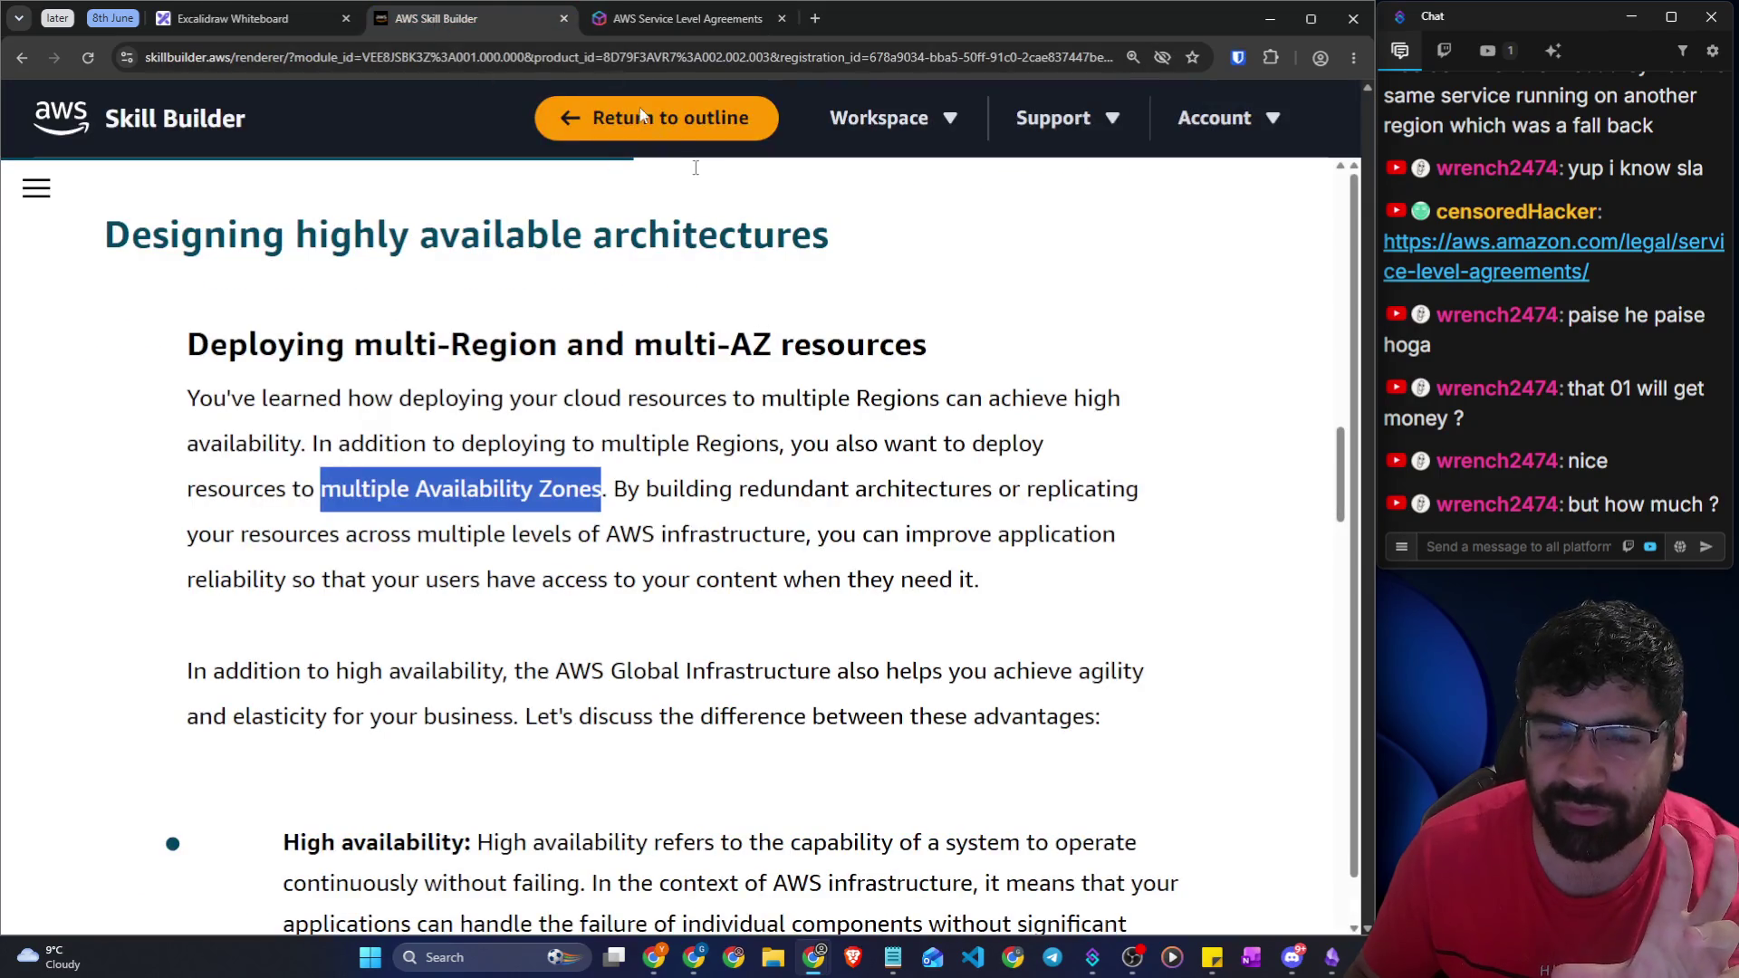
{"action": "left_click", "coordinate": [244, 18]}
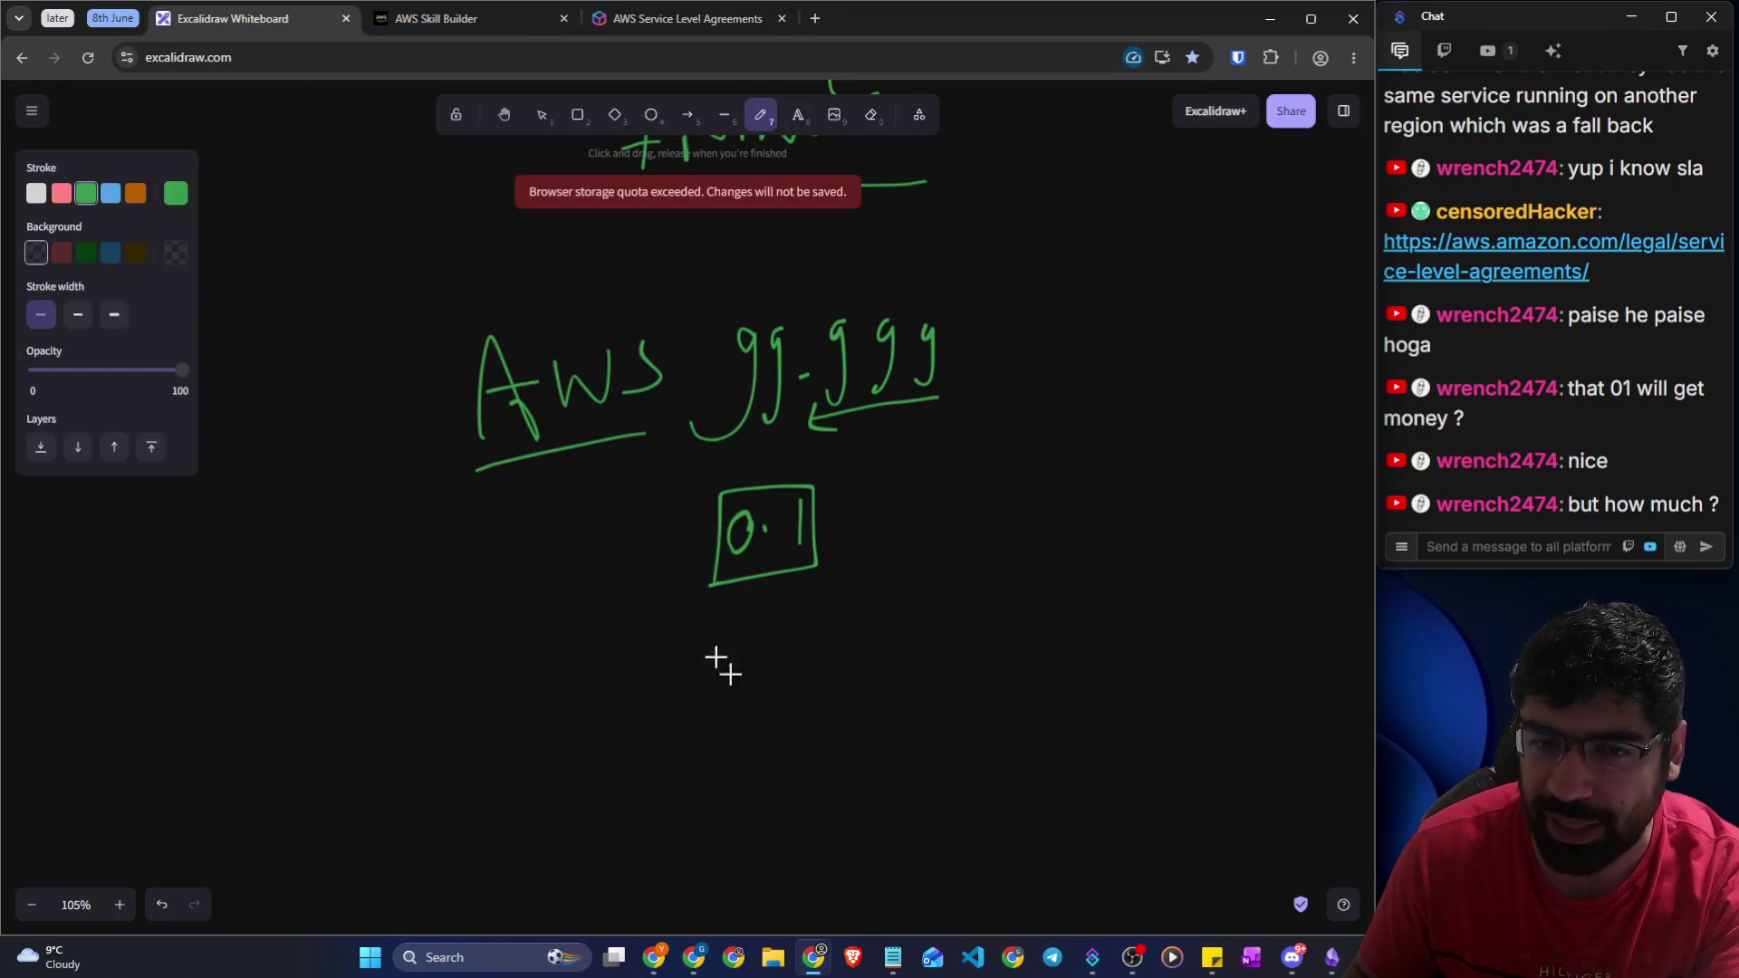
Handwrite 99% and a boxed 1% with a callout tail, then return to Skill Builder
{"action": "left_click_drag", "start_coordinate": [725, 668], "coordinate": [664, 722]}
{"action": "mouse_move", "coordinate": [757, 642]}
{"action": "left_mouse_down"}
{"action": "mouse_move", "coordinate": [738, 653]}
{"action": "mouse_move", "coordinate": [759, 725]}
{"action": "left_mouse_up"}
{"action": "left_click_drag", "start_coordinate": [816, 628], "coordinate": [802, 680]}
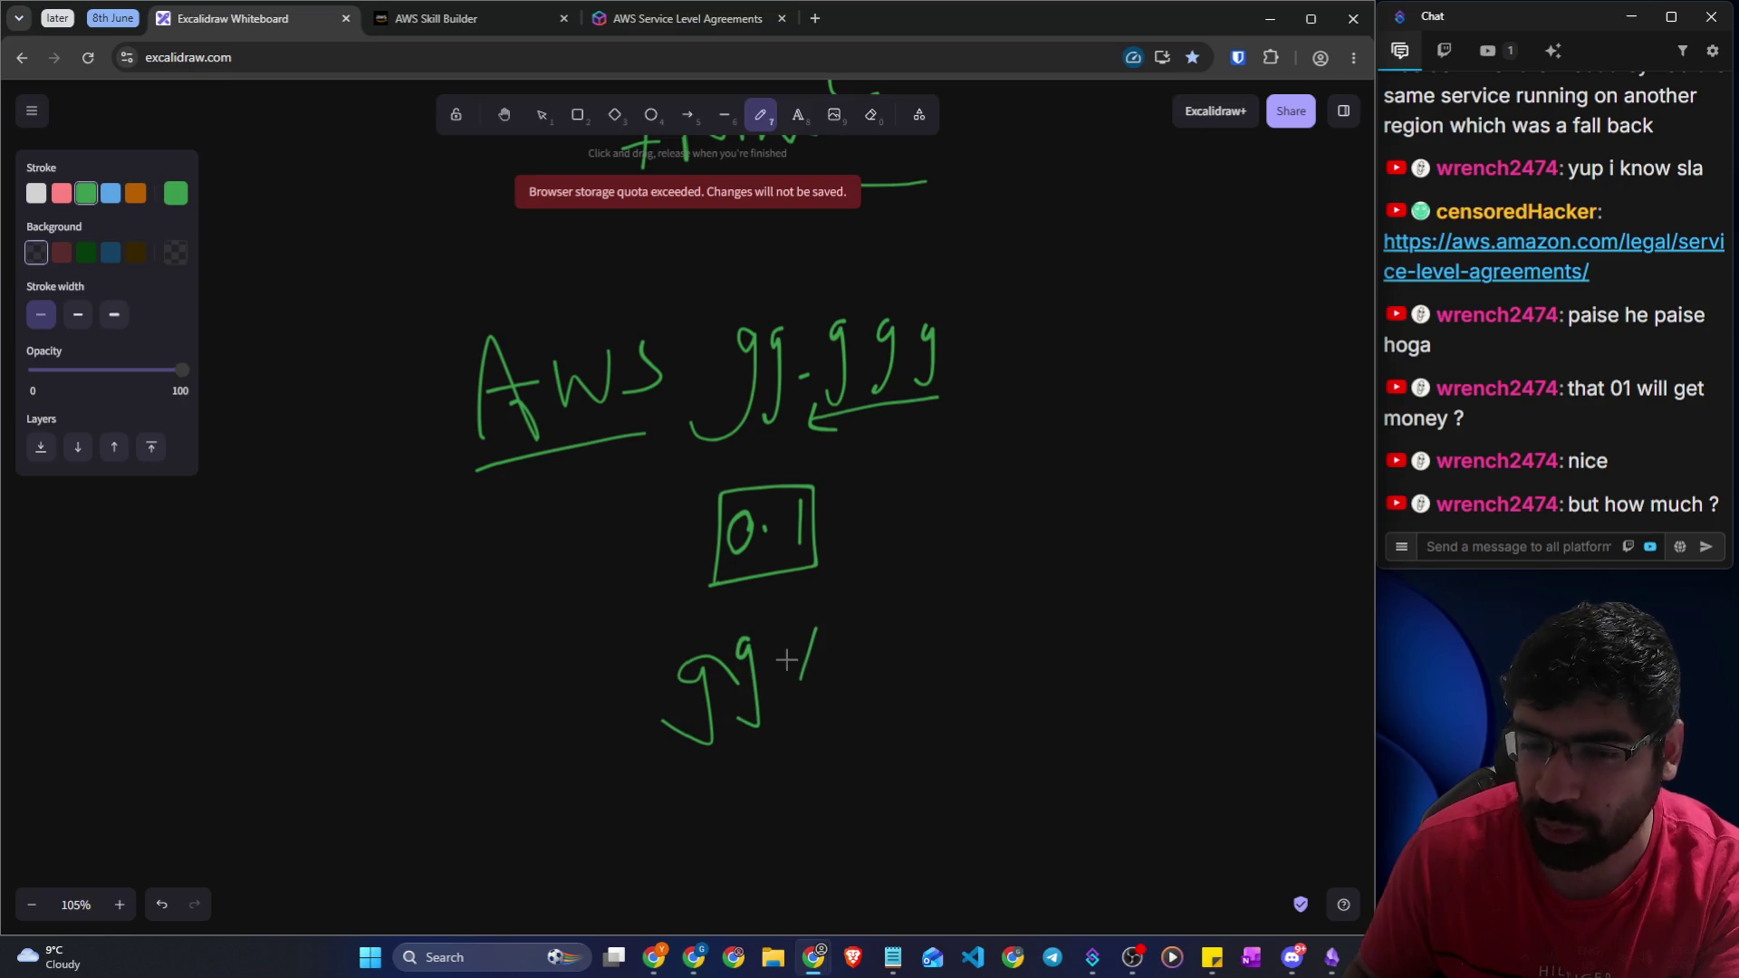
{"action": "left_click_drag", "start_coordinate": [968, 627], "coordinate": [962, 696]}
{"action": "mouse_move", "coordinate": [1064, 609]}
{"action": "left_mouse_down"}
{"action": "mouse_move", "coordinate": [1051, 675]}
{"action": "mouse_move", "coordinate": [1090, 547]}
{"action": "mouse_move", "coordinate": [953, 750]}
{"action": "left_mouse_up"}
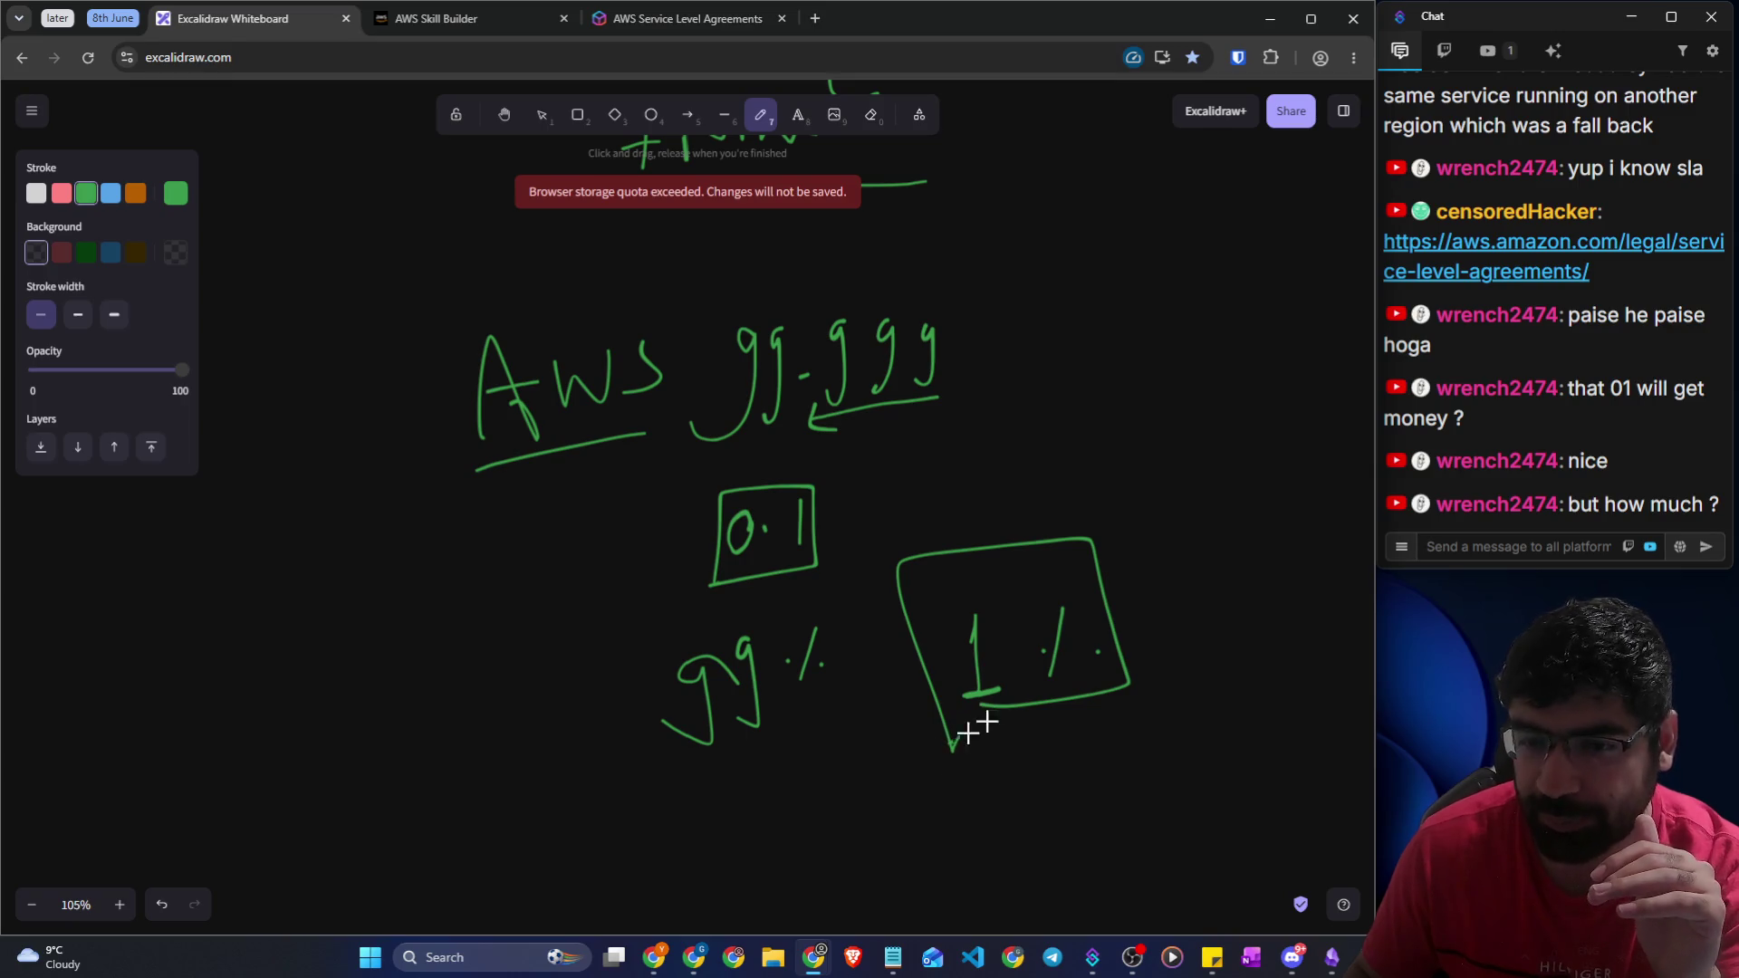
{"action": "left_click_drag", "start_coordinate": [953, 750], "coordinate": [1022, 708]}
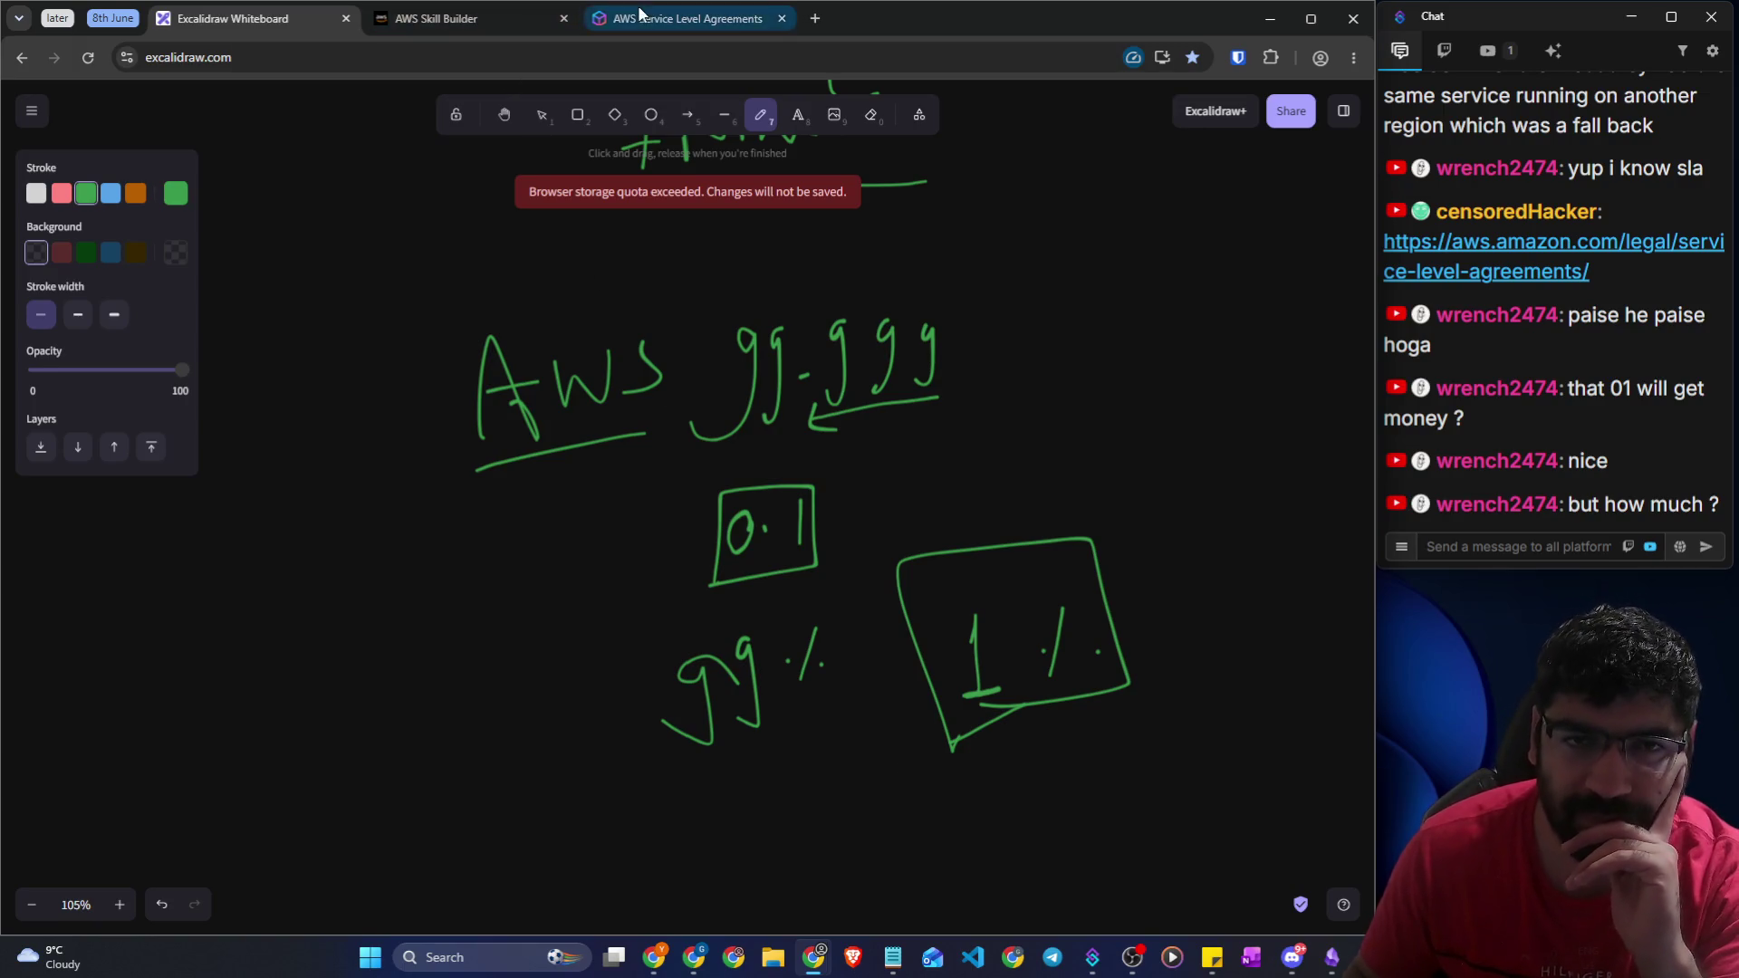
{"action": "left_click", "coordinate": [500, 21]}
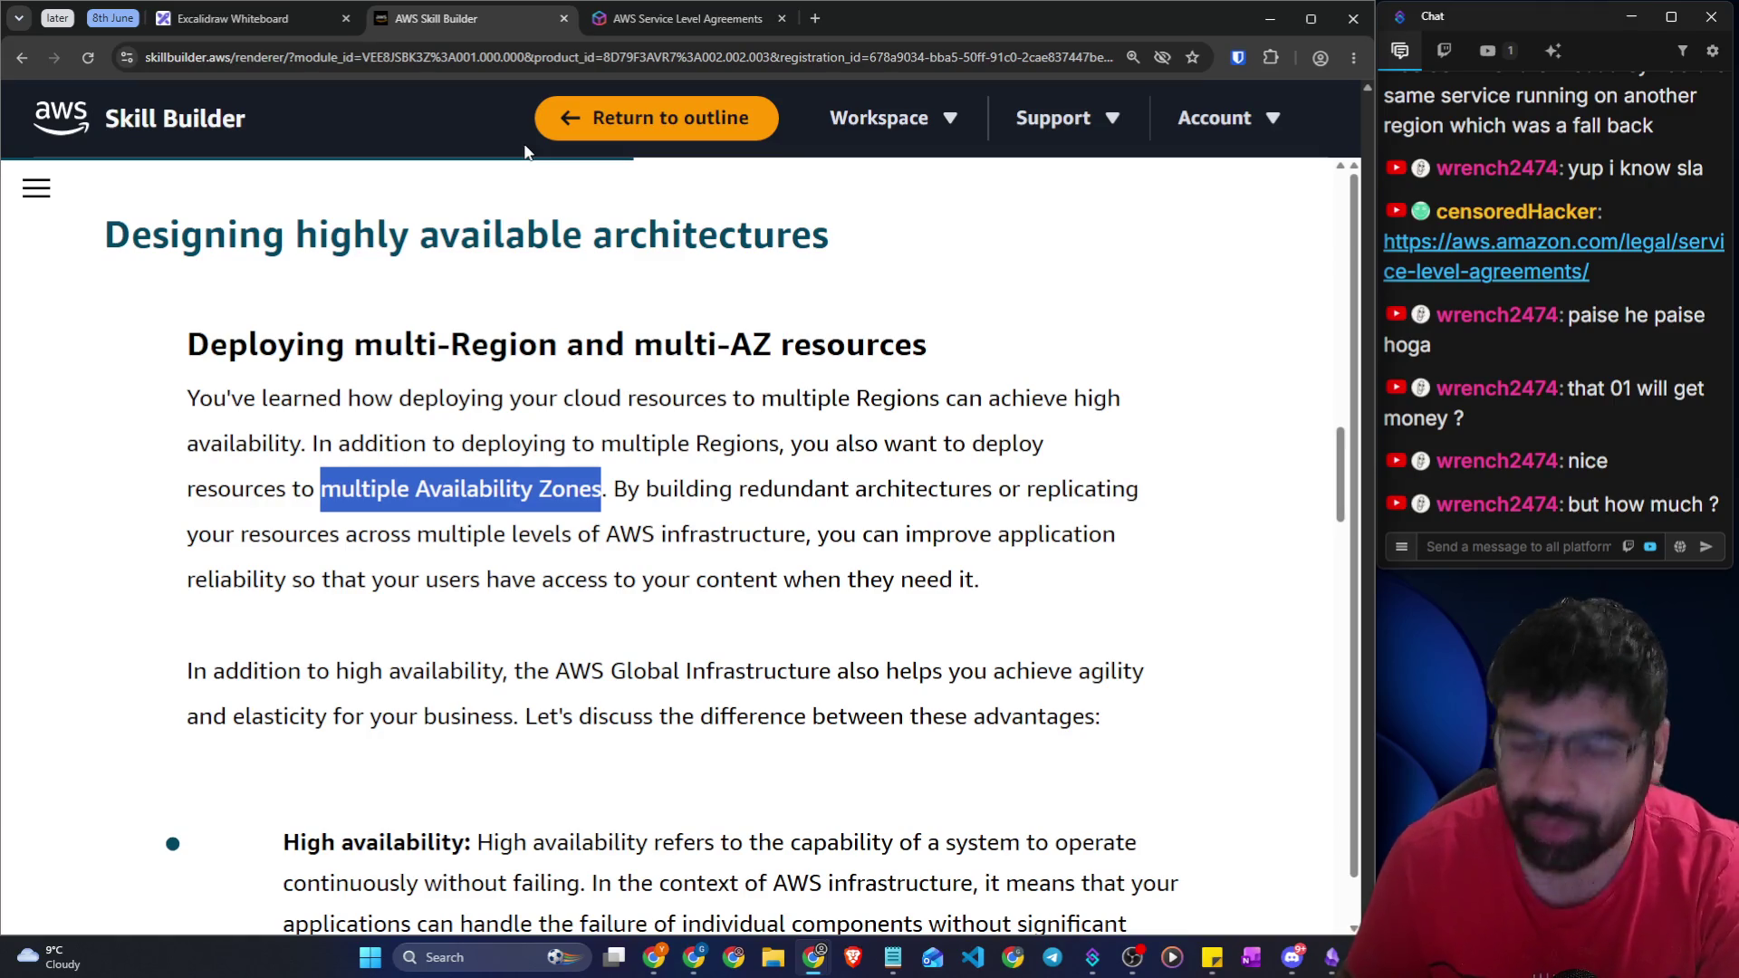
Clear the lesson highlights and go via the SLA tab back to the Excalidraw whiteboard
{"action": "left_click", "coordinate": [489, 312]}
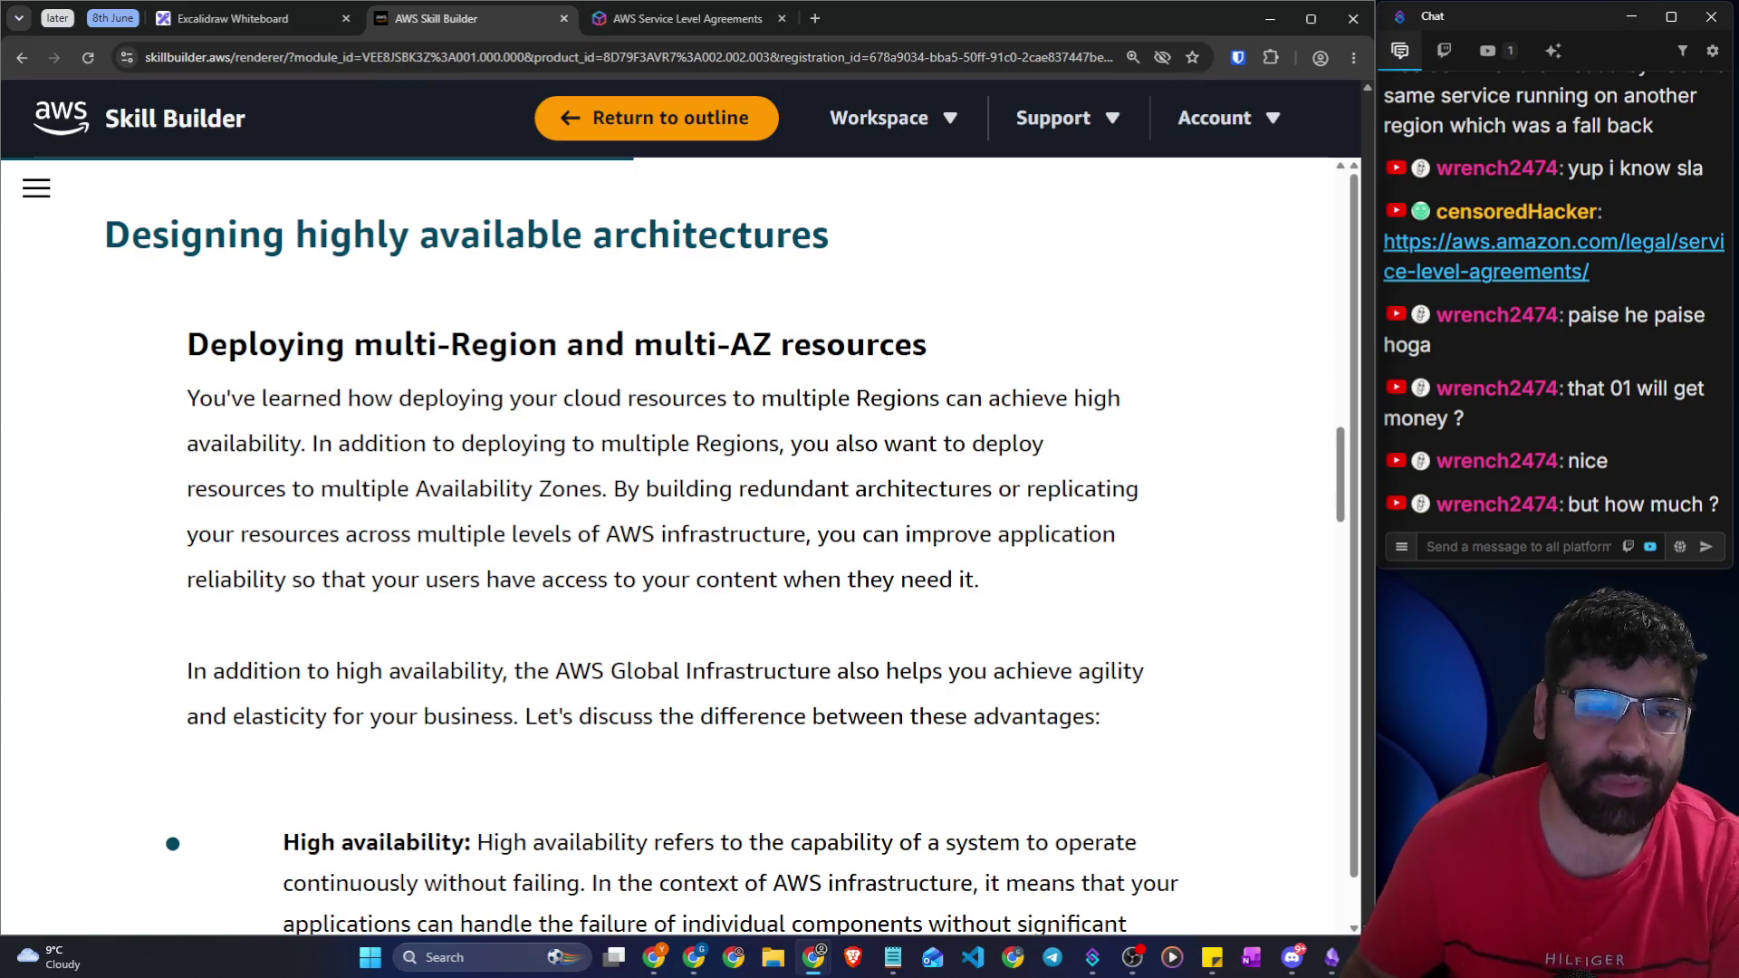
{"action": "left_click_drag", "start_coordinate": [188, 345], "coordinate": [584, 345]}
{"action": "left_click", "coordinate": [607, 451]}
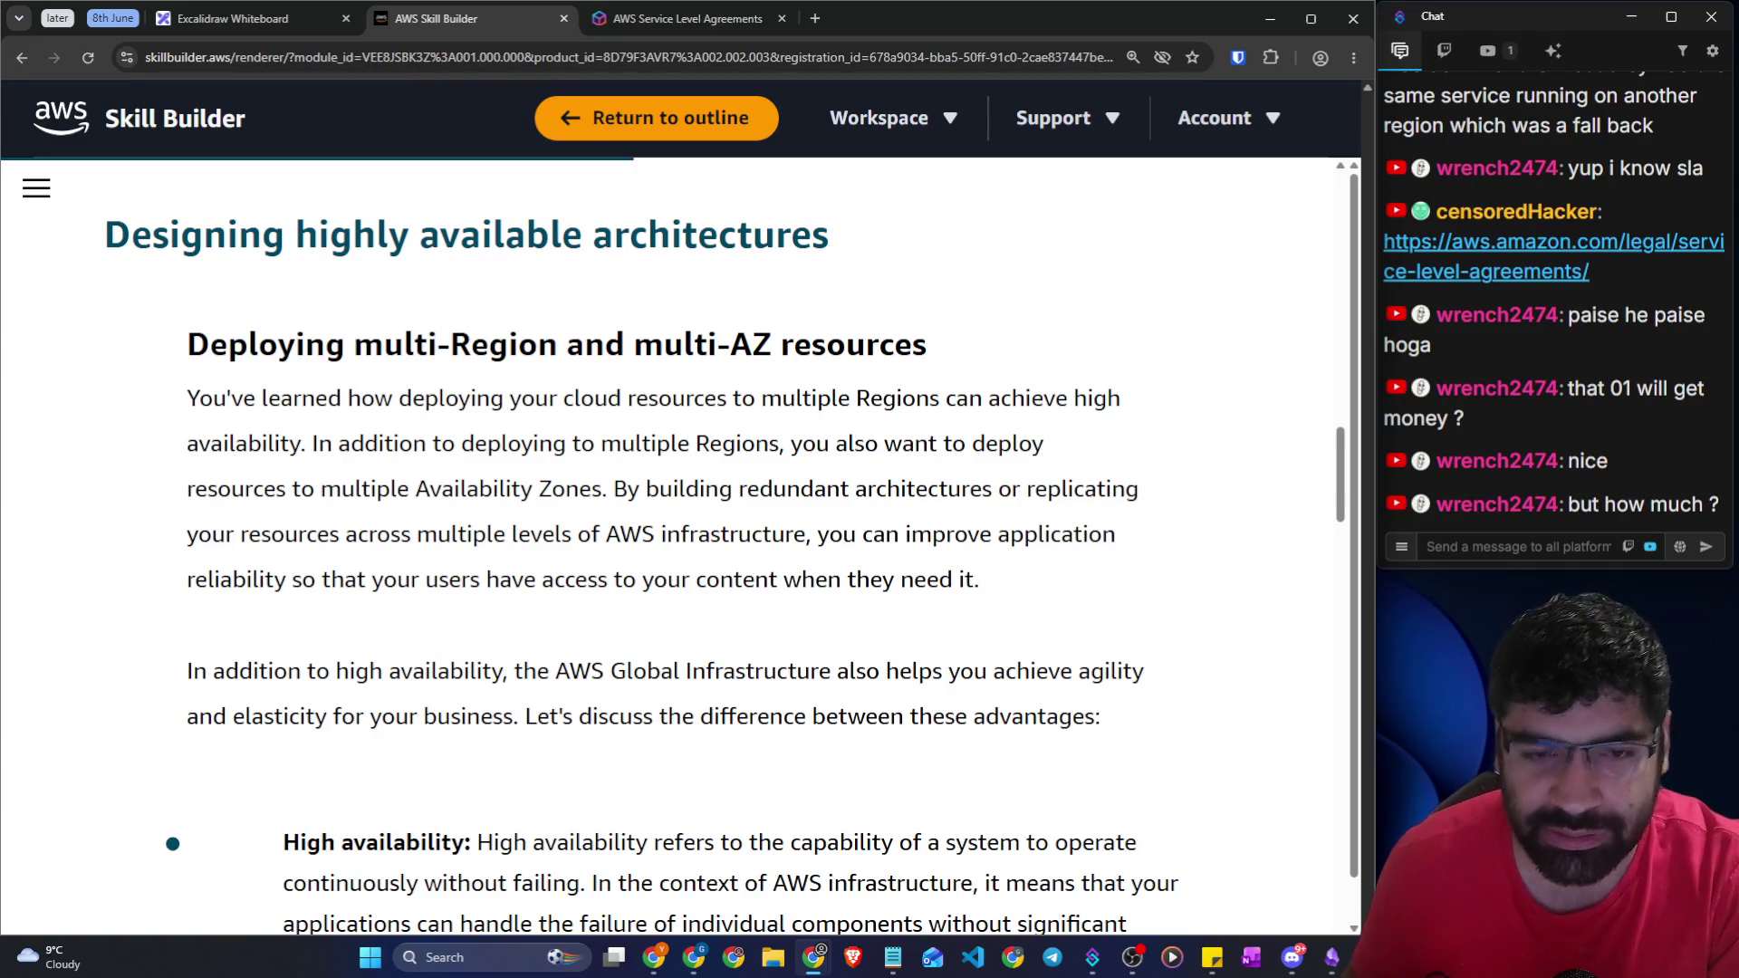
{"action": "key", "text": "ctrl+Tab"}
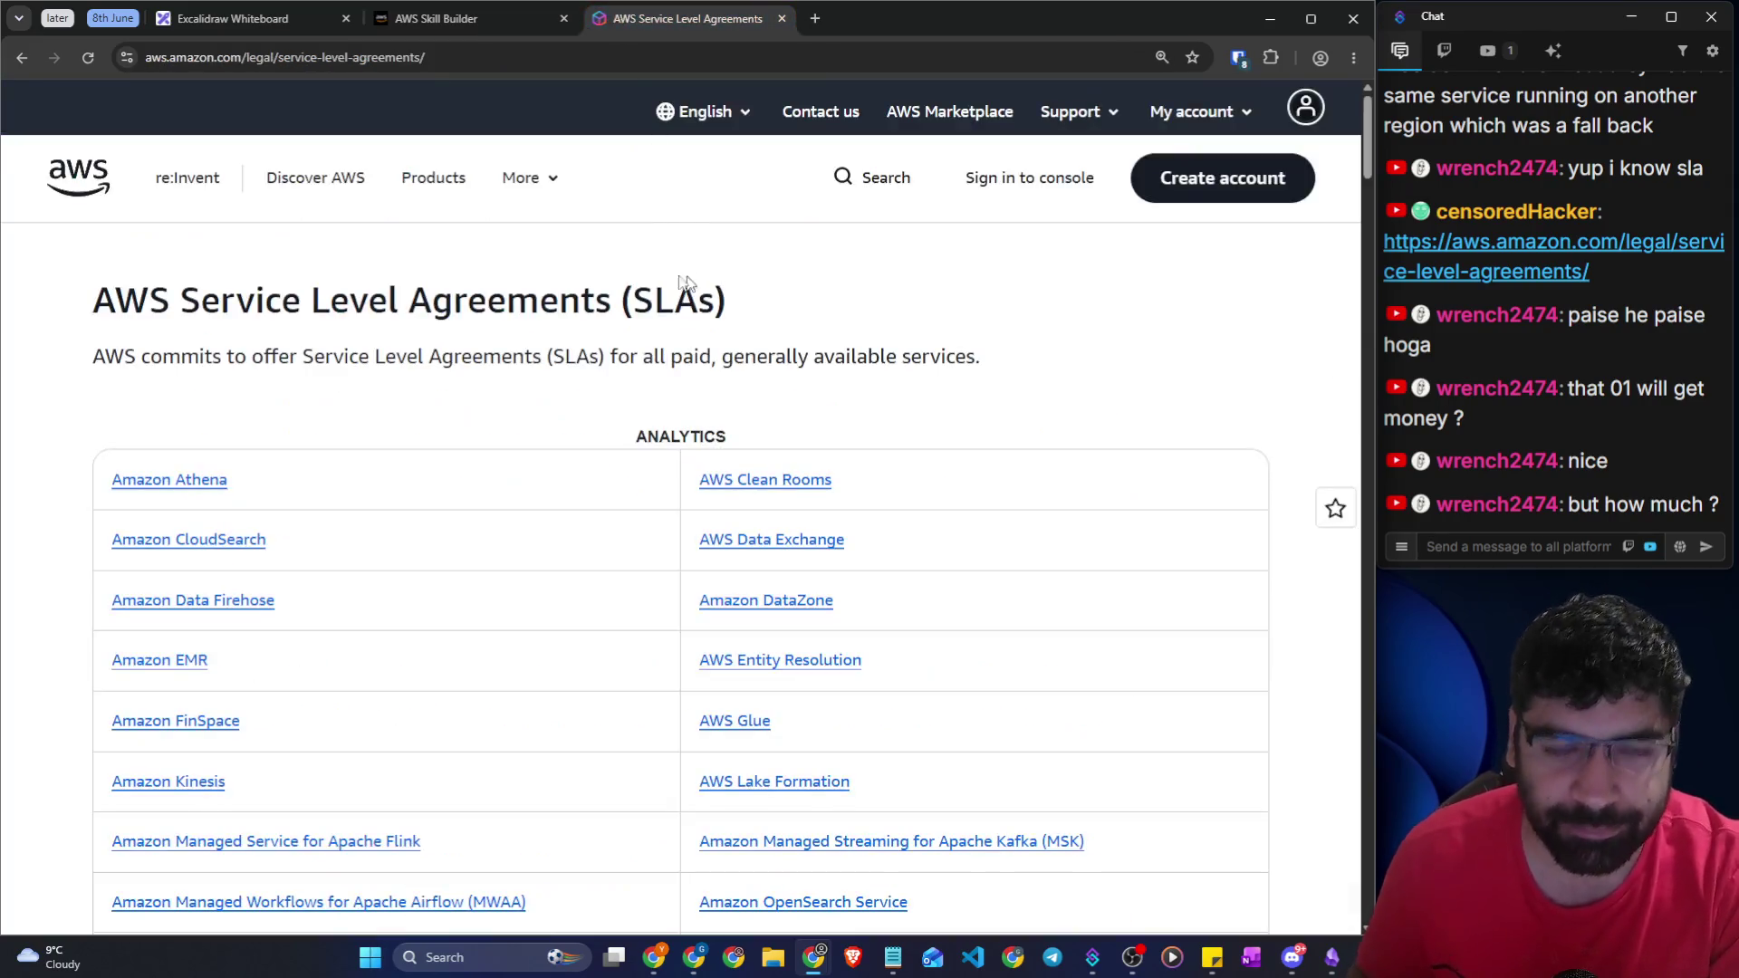
{"action": "left_click", "coordinate": [299, 20]}
{"action": "scroll", "coordinate": [670, 281], "scroll_direction": "down", "scroll_amount": 5}
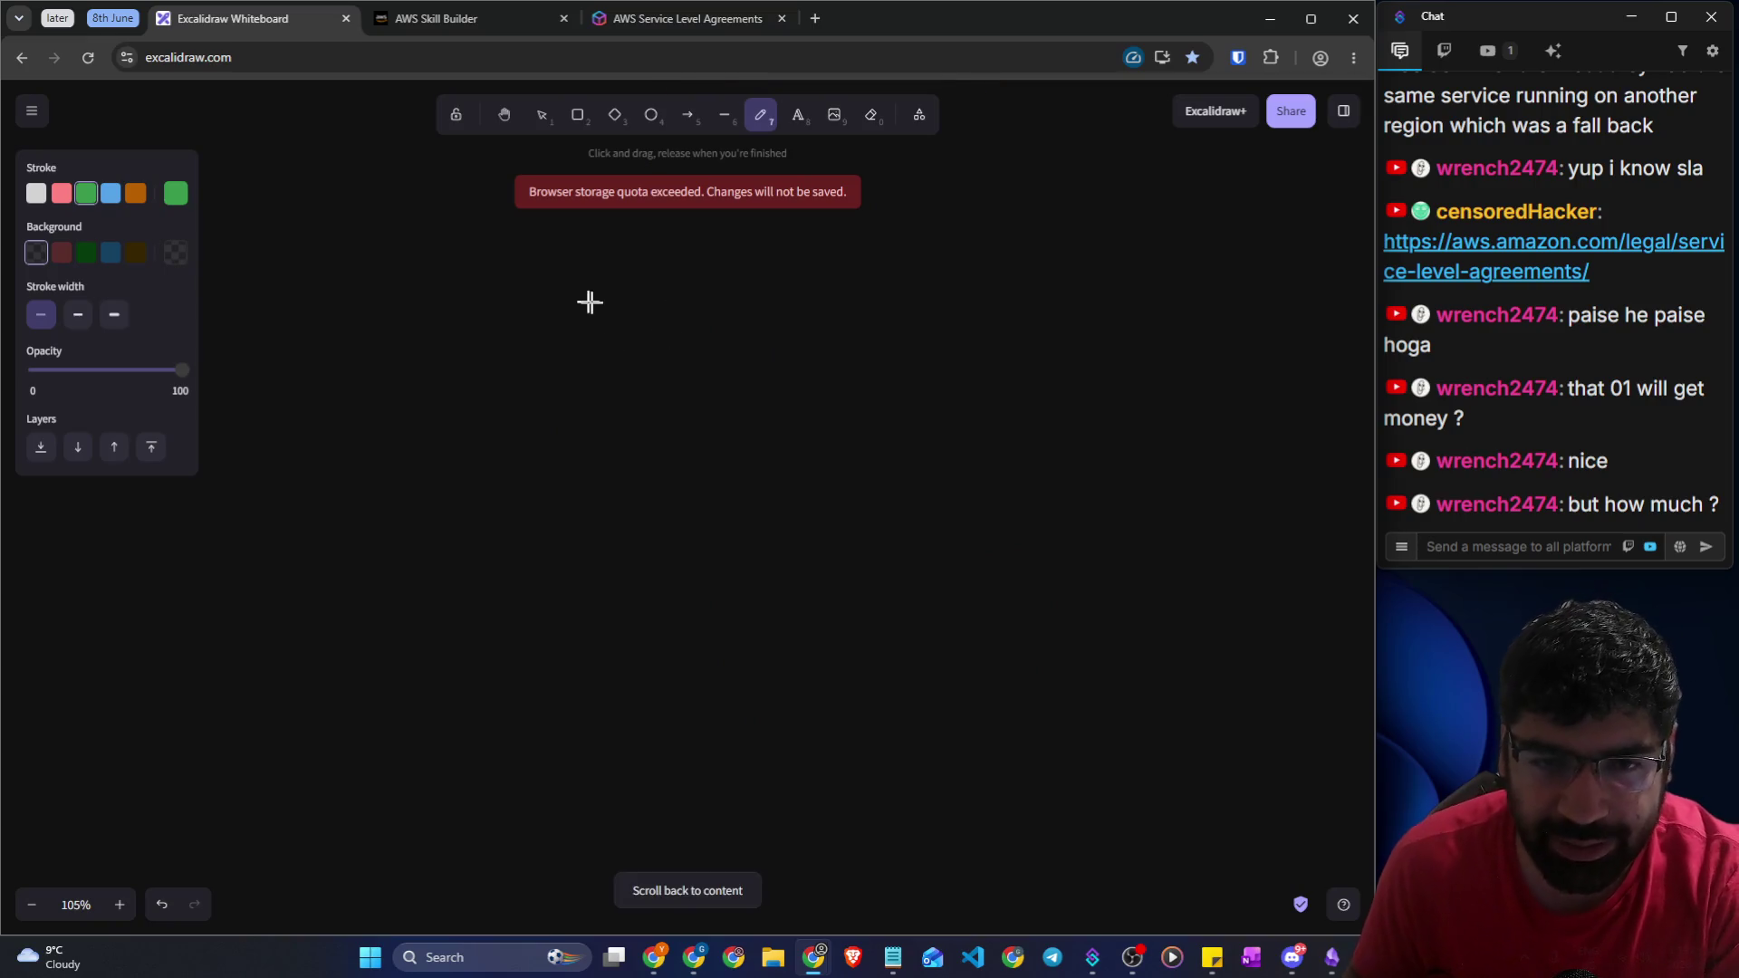
Sketch a boxed 'New York' labelled Region with three branching arrows, the left one marked AZ
{"action": "mouse_move", "coordinate": [608, 380]}
{"action": "left_mouse_down"}
{"action": "mouse_move", "coordinate": [613, 334]}
{"action": "mouse_move", "coordinate": [877, 324]}
{"action": "left_mouse_up"}
{"action": "mouse_move", "coordinate": [625, 410]}
{"action": "left_mouse_down"}
{"action": "mouse_move", "coordinate": [874, 365]}
{"action": "mouse_move", "coordinate": [621, 269]}
{"action": "mouse_move", "coordinate": [671, 417]}
{"action": "left_mouse_up"}
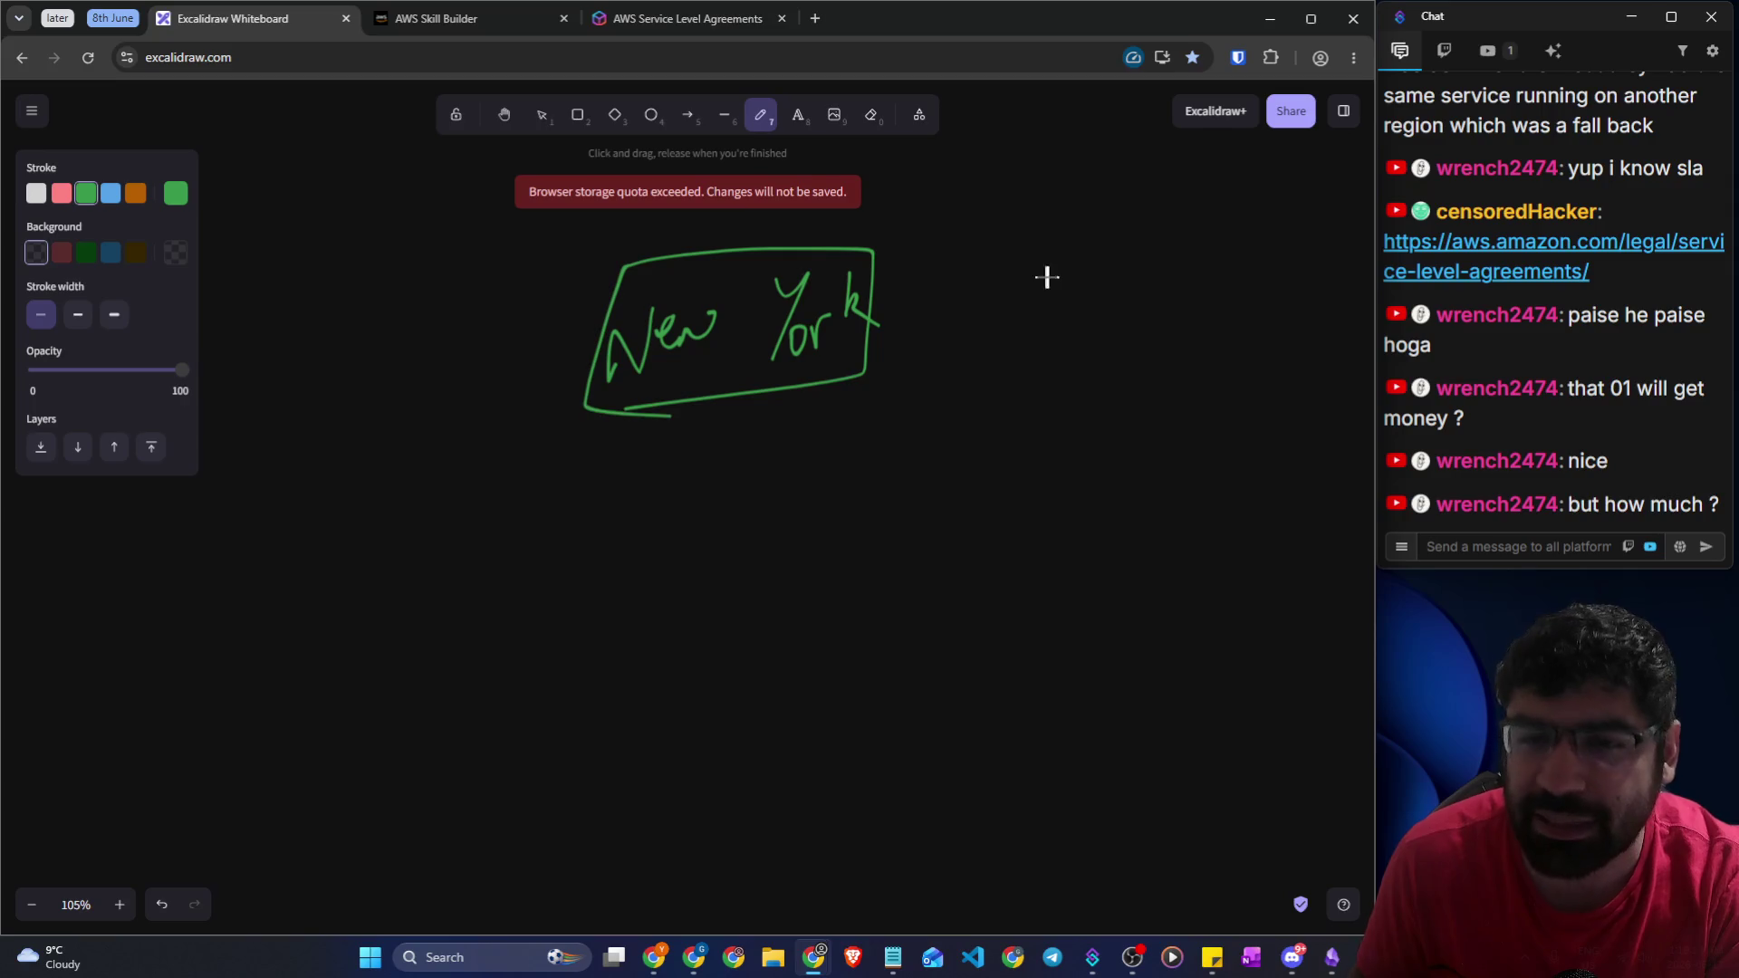
{"action": "left_click_drag", "start_coordinate": [939, 279], "coordinate": [1102, 268]}
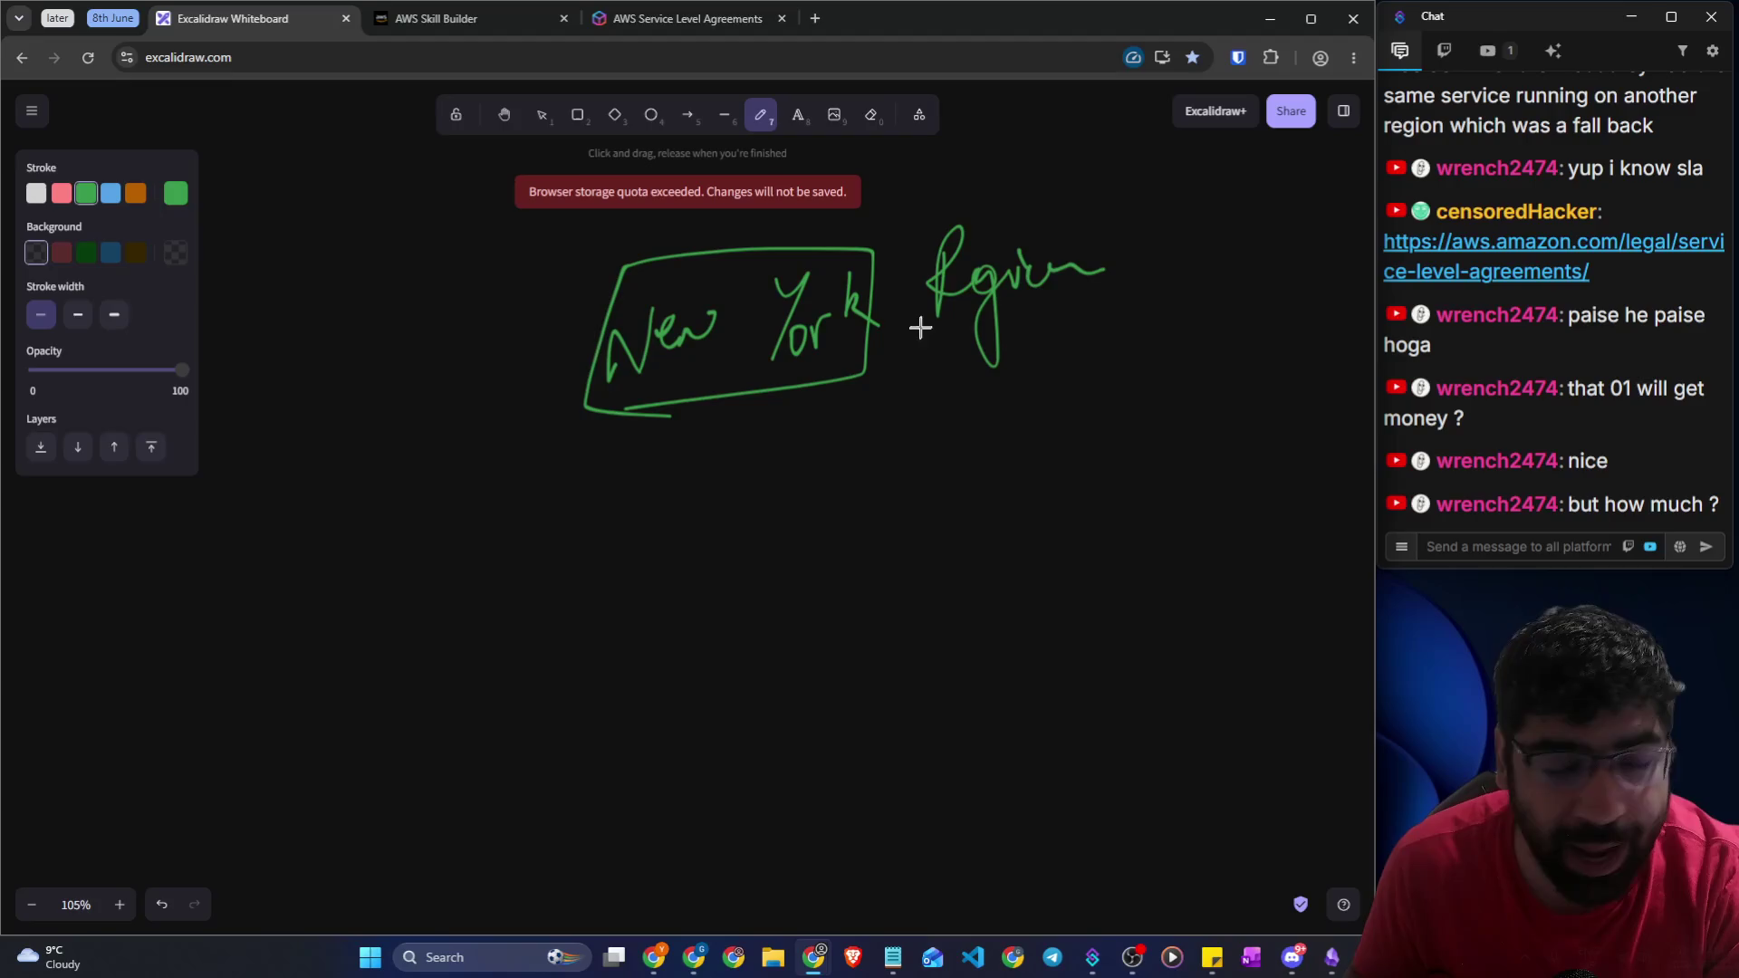
{"action": "mouse_move", "coordinate": [715, 409]}
{"action": "left_mouse_down"}
{"action": "mouse_move", "coordinate": [272, 446]}
{"action": "mouse_move", "coordinate": [237, 531]}
{"action": "mouse_move", "coordinate": [268, 535]}
{"action": "left_mouse_up"}
{"action": "mouse_move", "coordinate": [697, 445]}
{"action": "left_mouse_down"}
{"action": "mouse_move", "coordinate": [695, 489]}
{"action": "mouse_move", "coordinate": [713, 494]}
{"action": "mouse_move", "coordinate": [1174, 462]}
{"action": "left_mouse_up"}
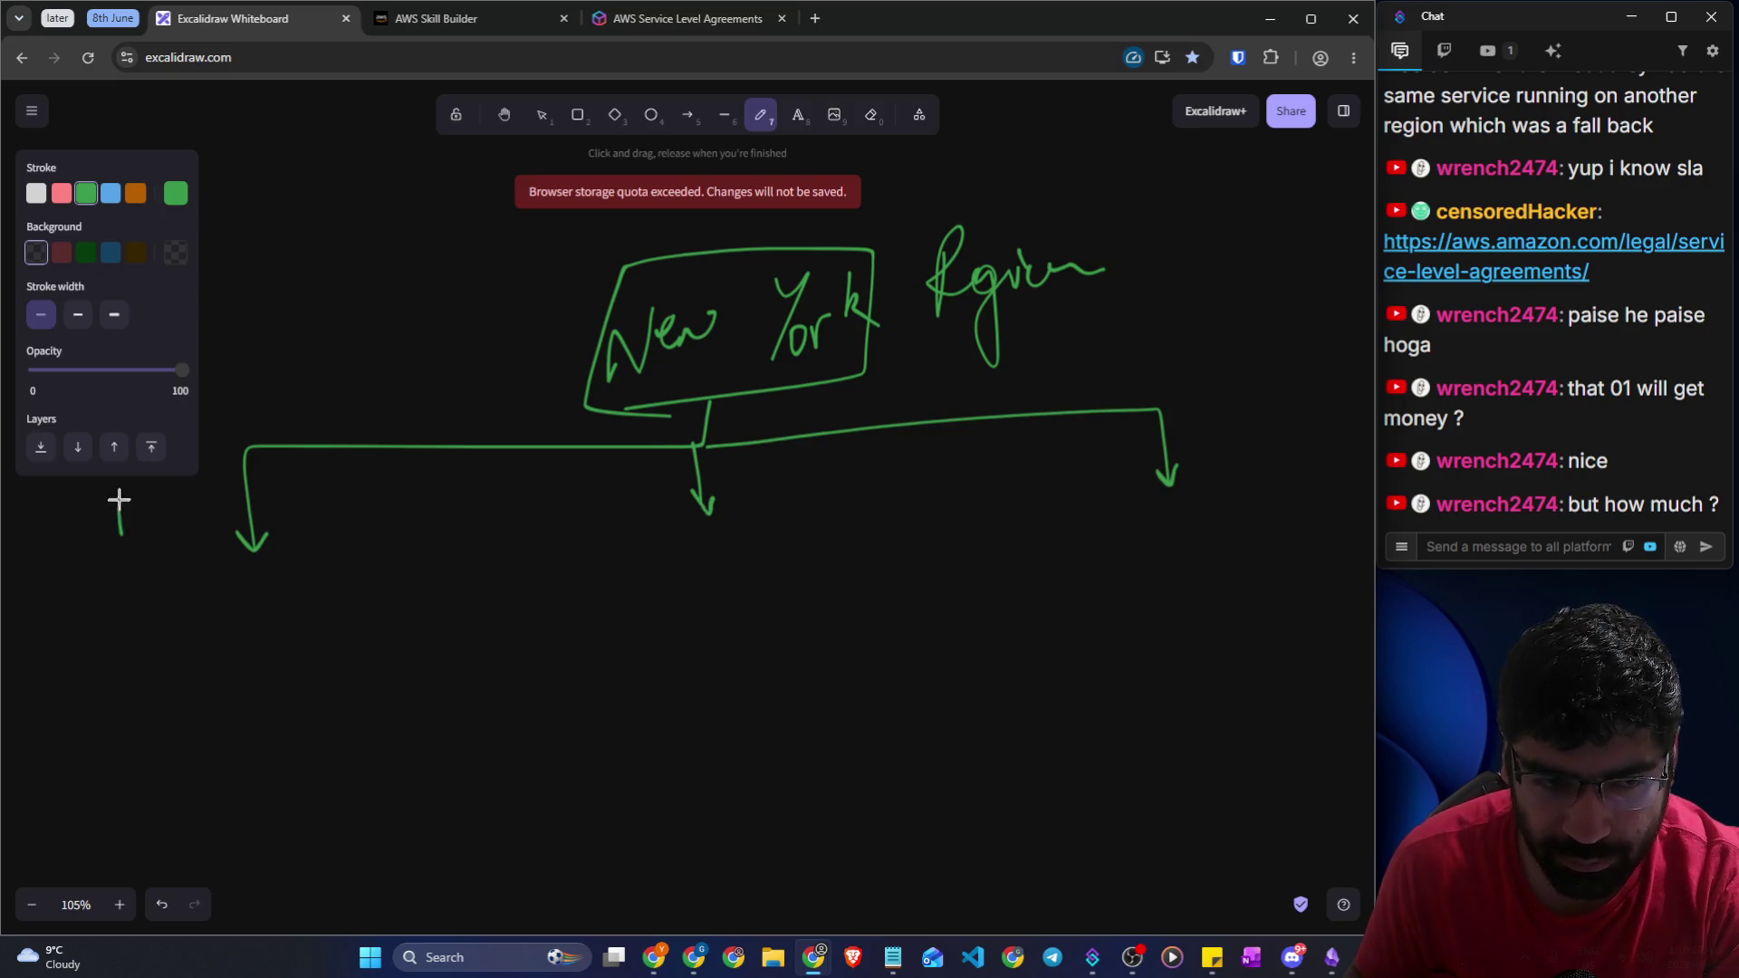
{"action": "left_click_drag", "start_coordinate": [148, 515], "coordinate": [181, 512]}
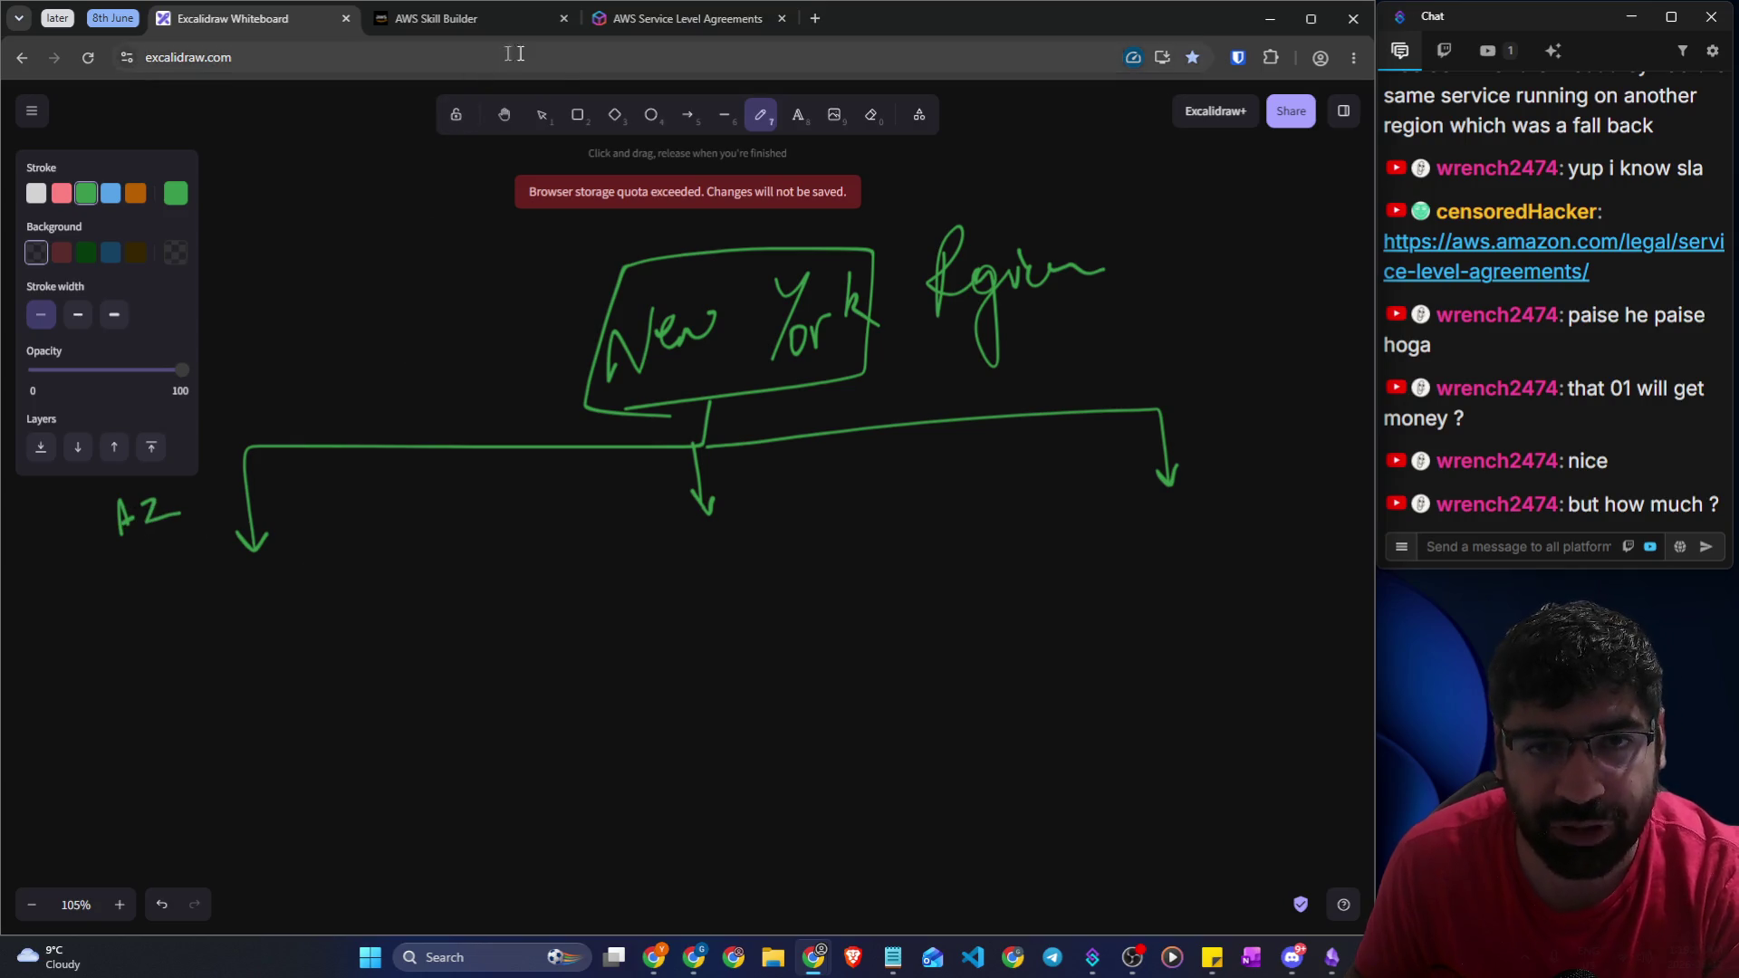
Bring the Chrome window with the EC2 'Launch an instance' page to the front
{"action": "key", "text": "alt+Tab"}
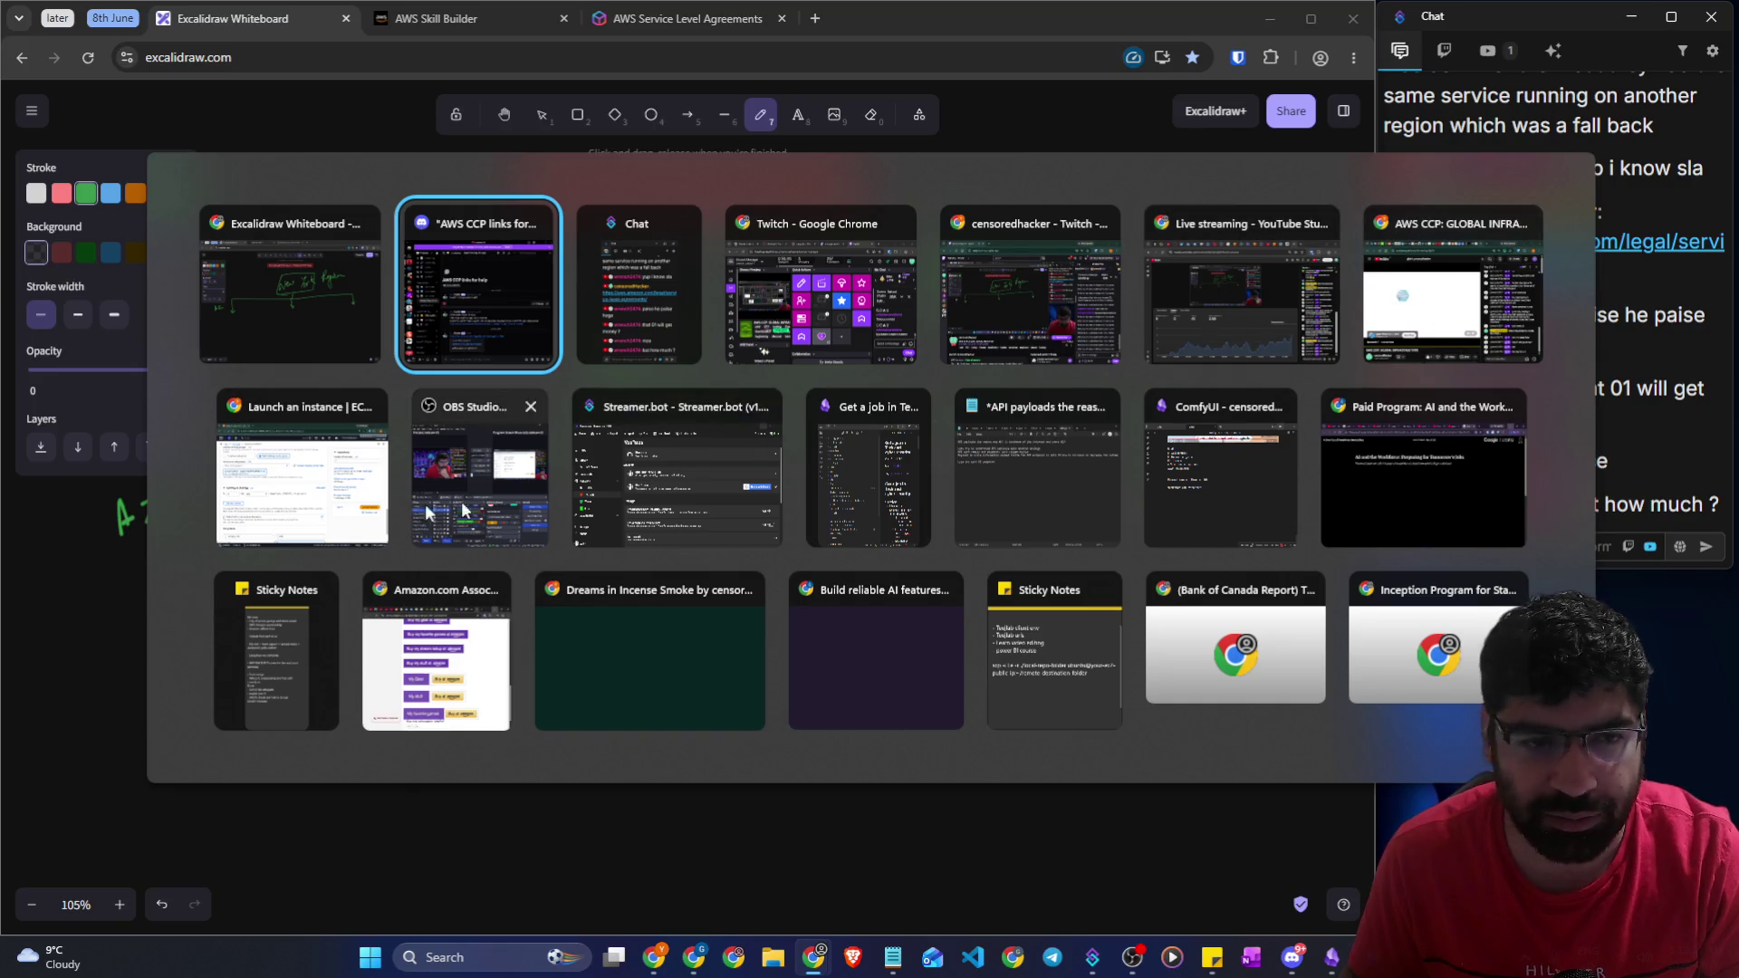
{"action": "left_click", "coordinate": [380, 433]}
{"action": "scroll", "coordinate": [409, 433], "scroll_direction": "up", "scroll_amount": 4}
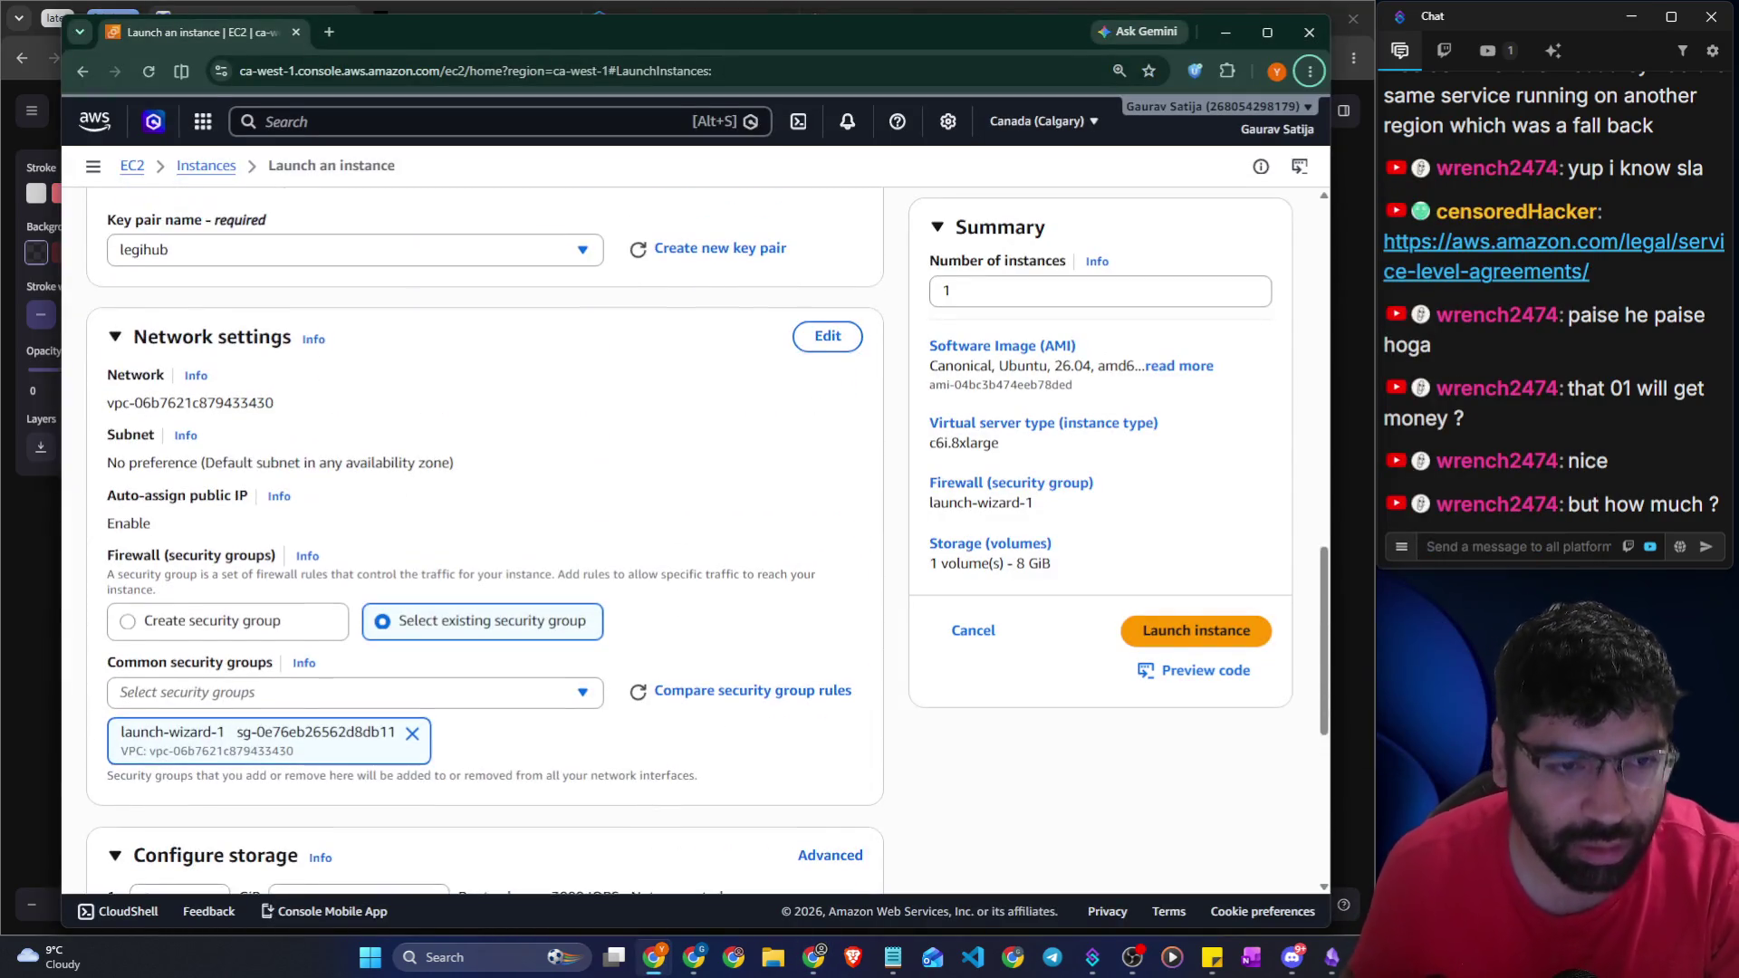
Search 'rds' in the console and open the Aurora and RDS Databases list
{"action": "scroll", "coordinate": [409, 433], "scroll_direction": "up", "scroll_amount": 2}
{"action": "left_click", "coordinate": [322, 122]}
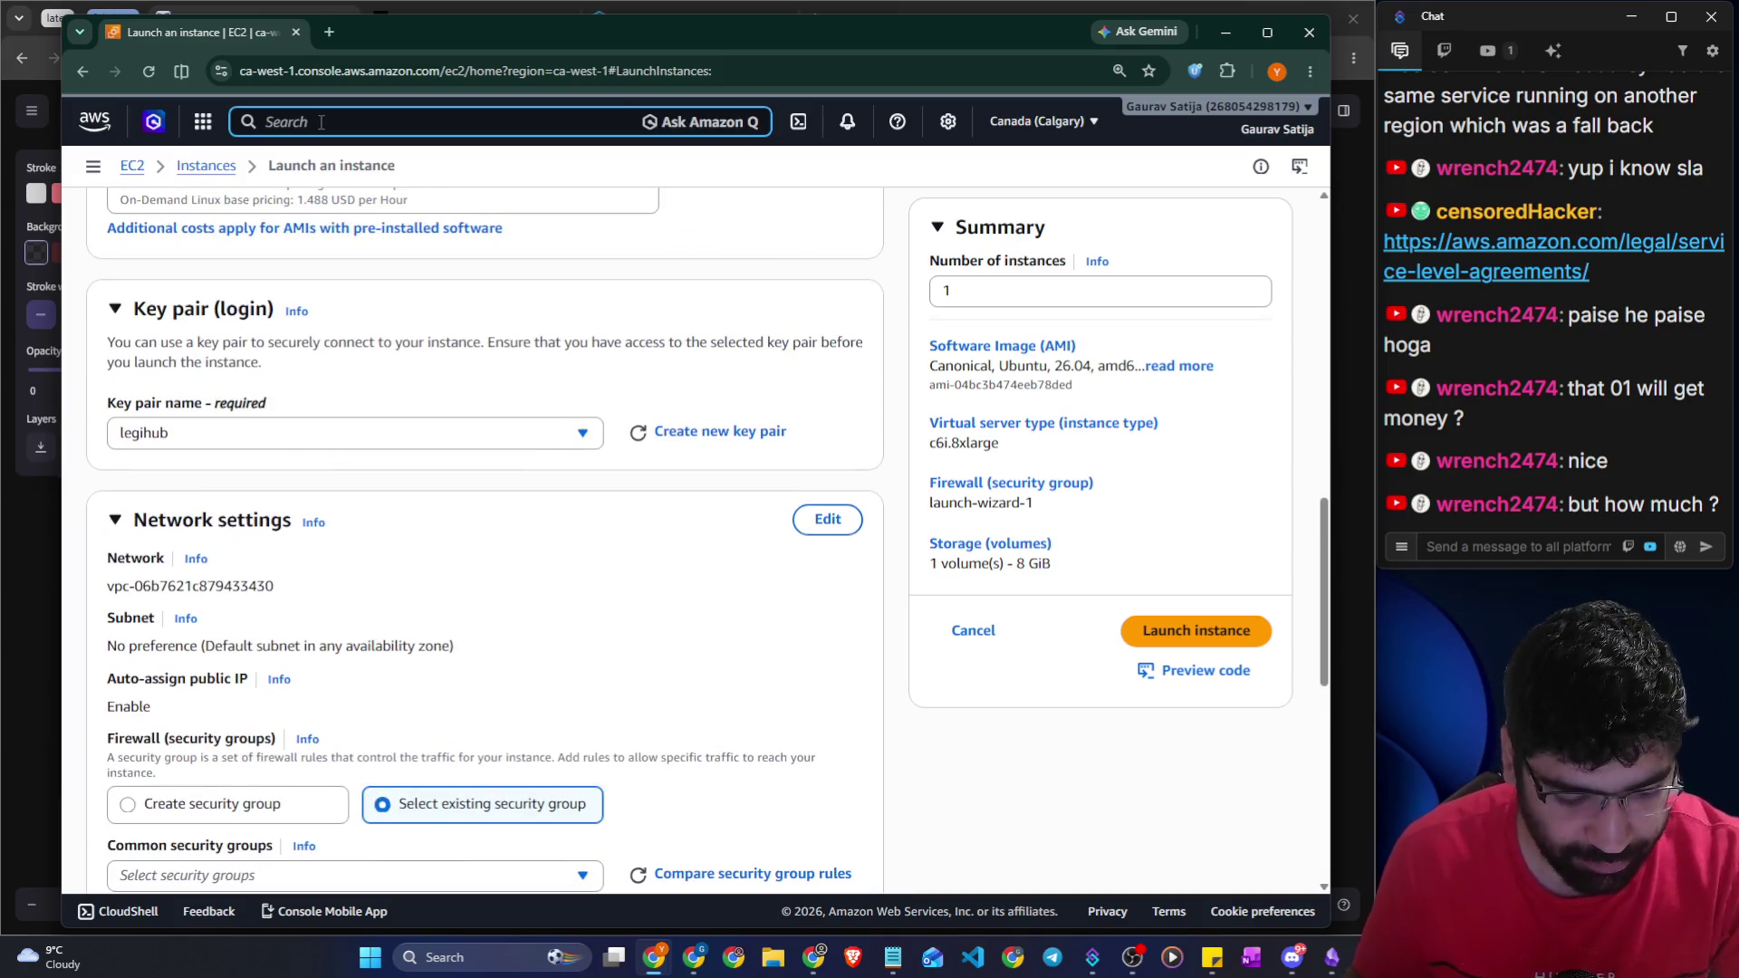
{"action": "type", "text": "rds"}
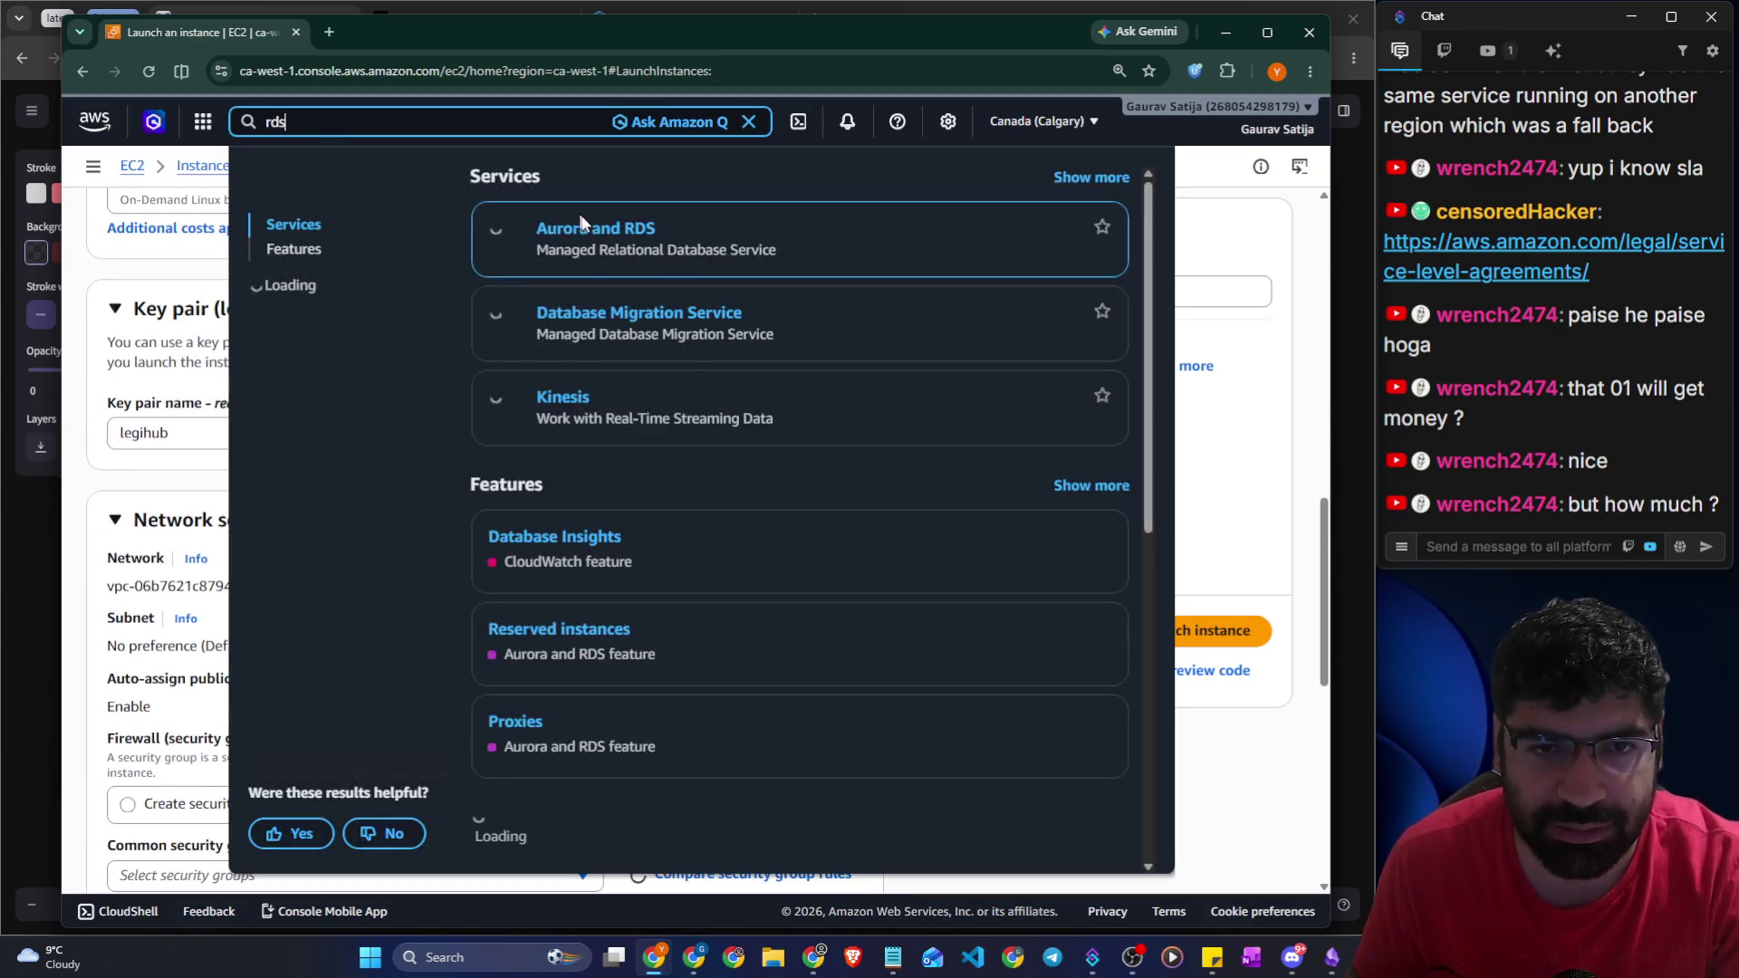
{"action": "left_click", "coordinate": [587, 234]}
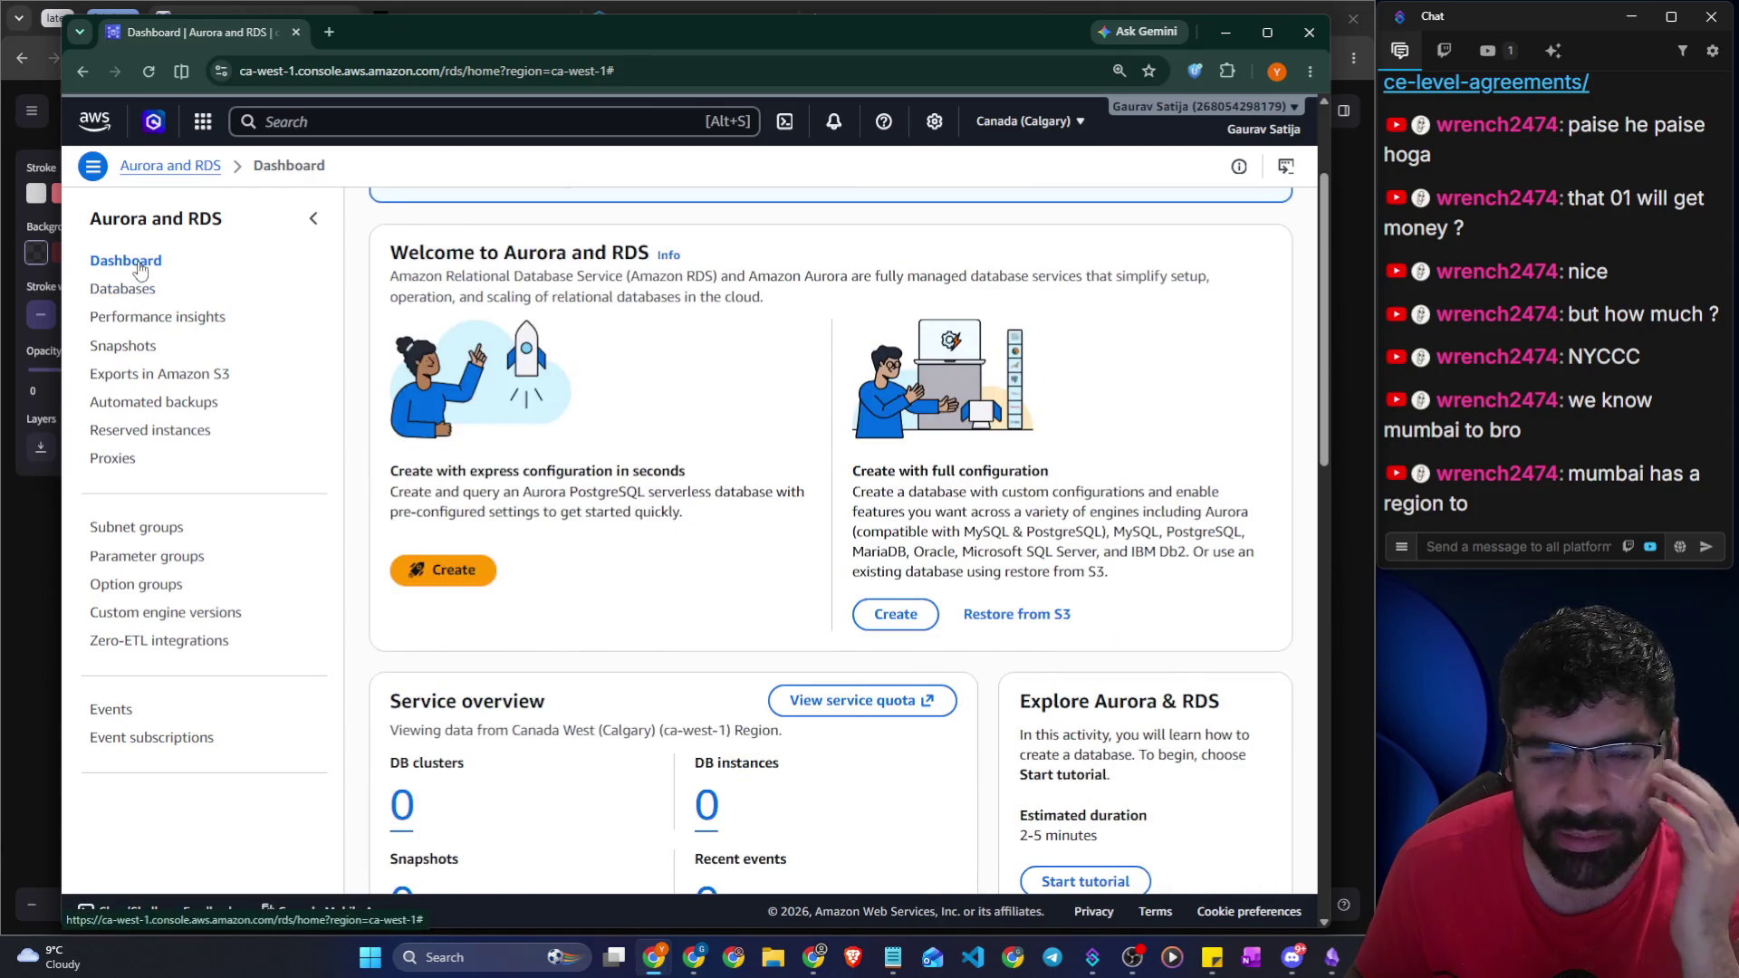
{"action": "left_click", "coordinate": [134, 288]}
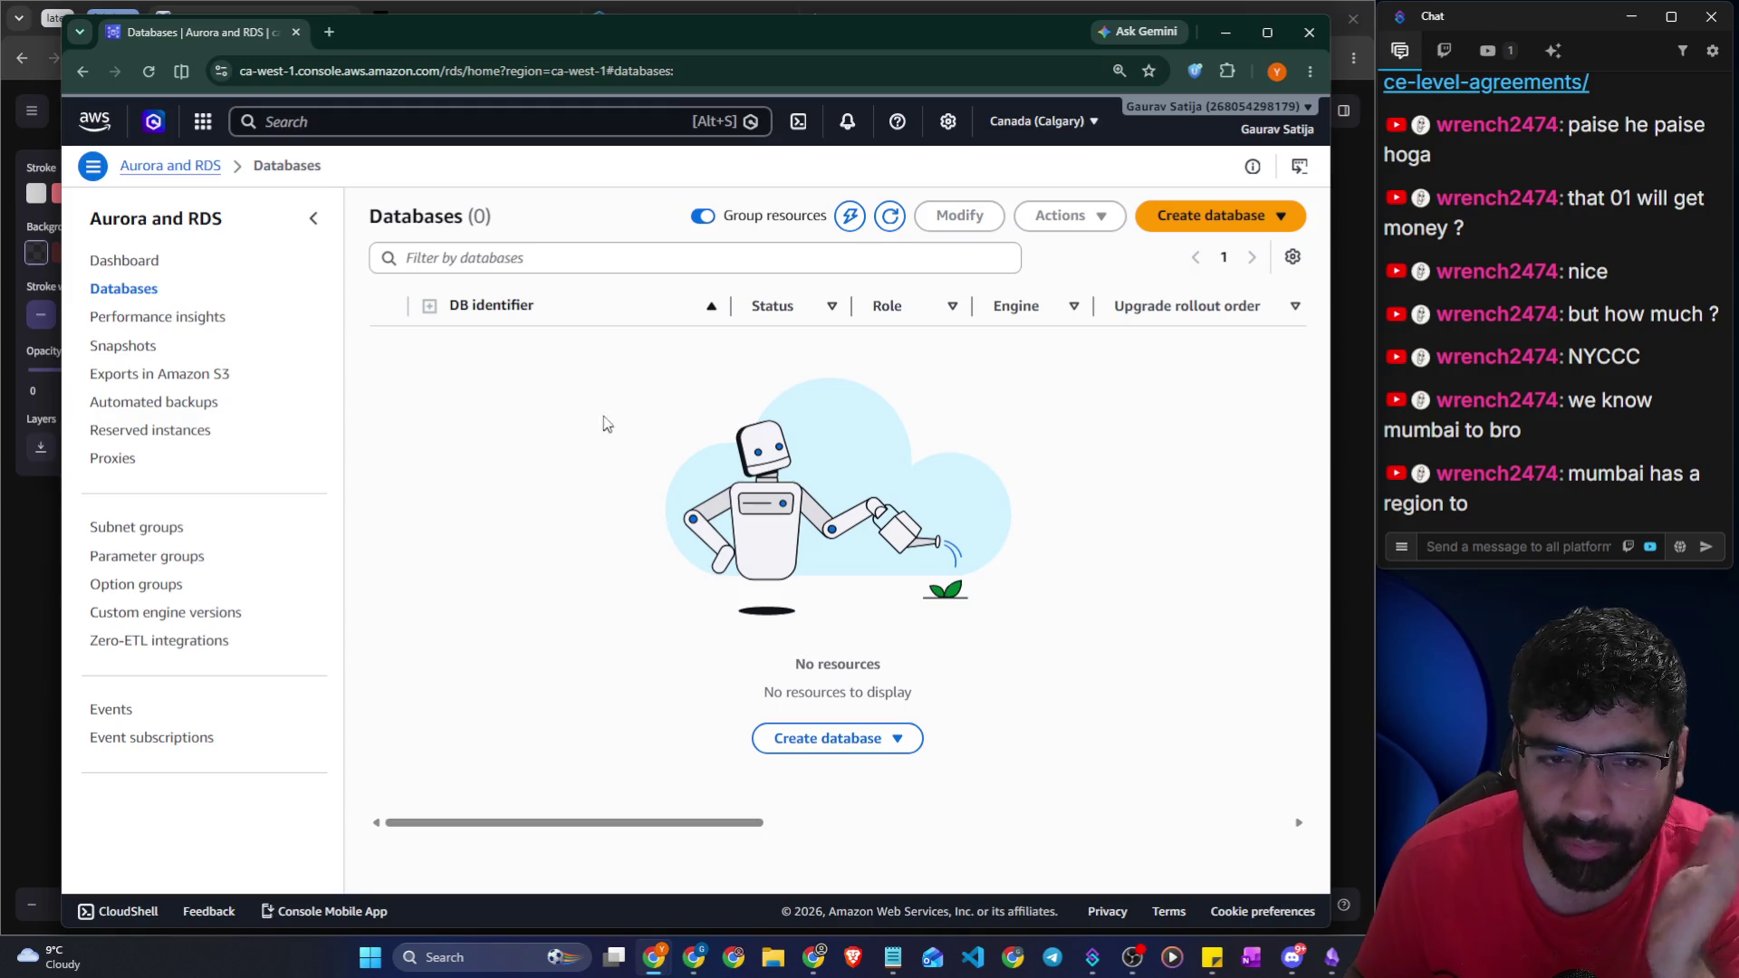
Start a new database through Create database > Full configuration, with PostgreSQL as the engine
{"action": "left_click", "coordinate": [1163, 222]}
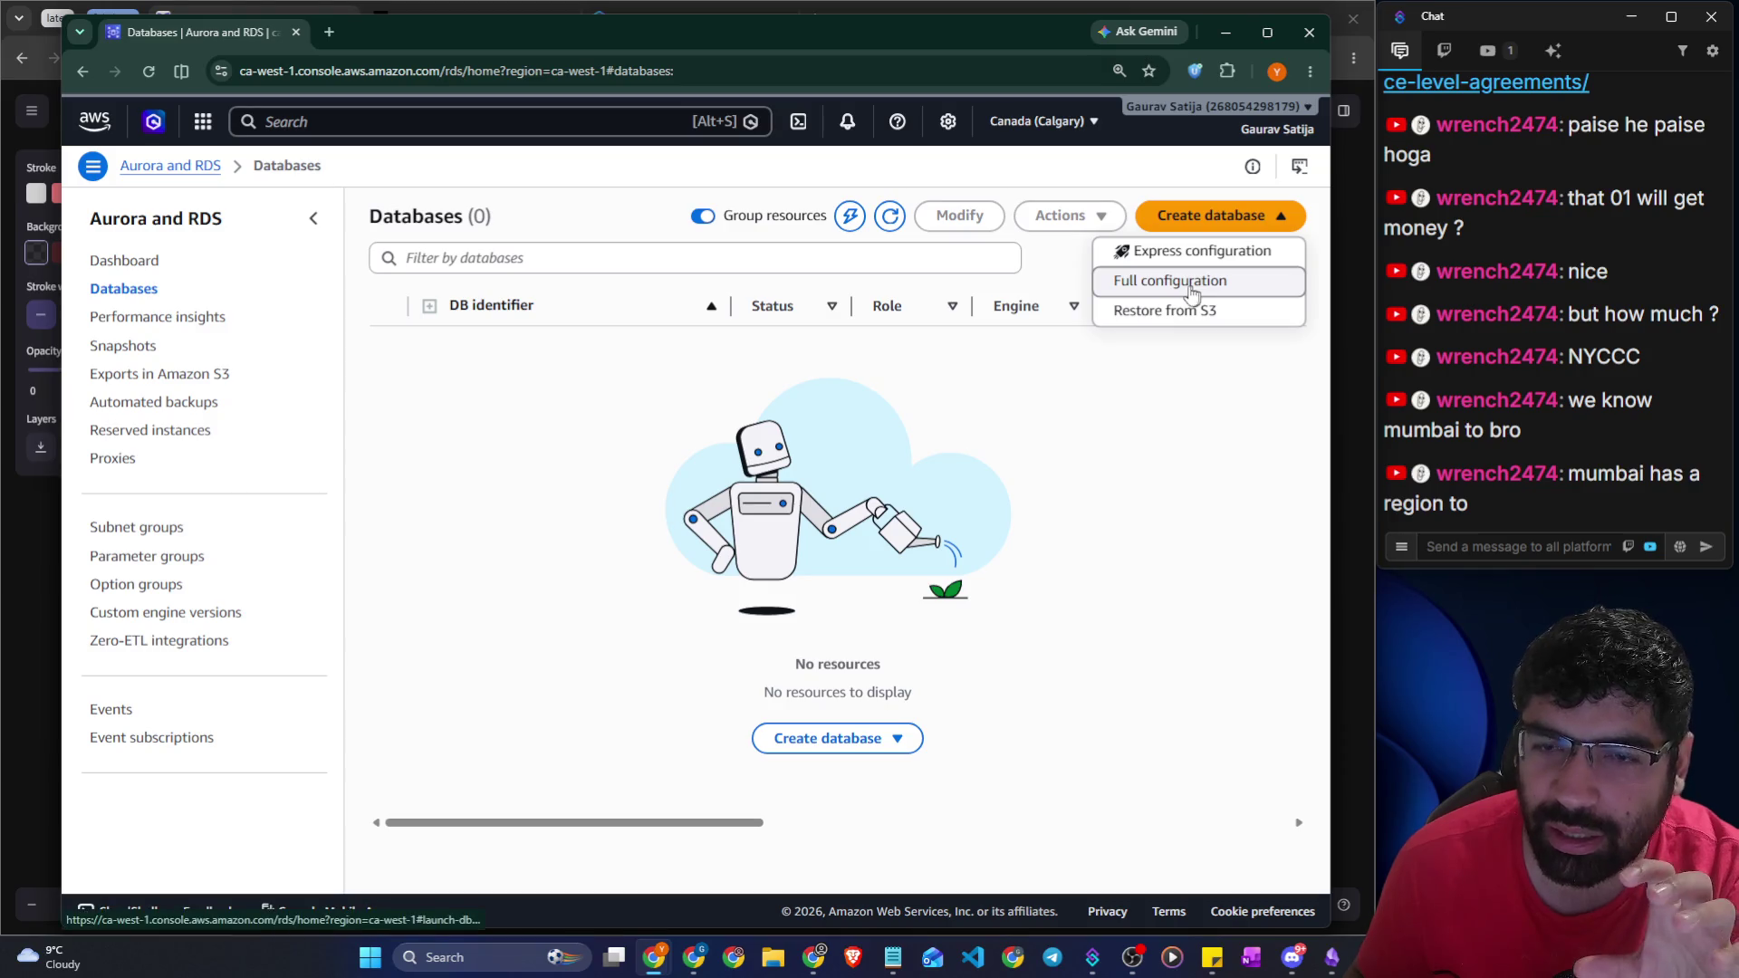
{"action": "left_click", "coordinate": [463, 381]}
{"action": "left_click", "coordinate": [1155, 222]}
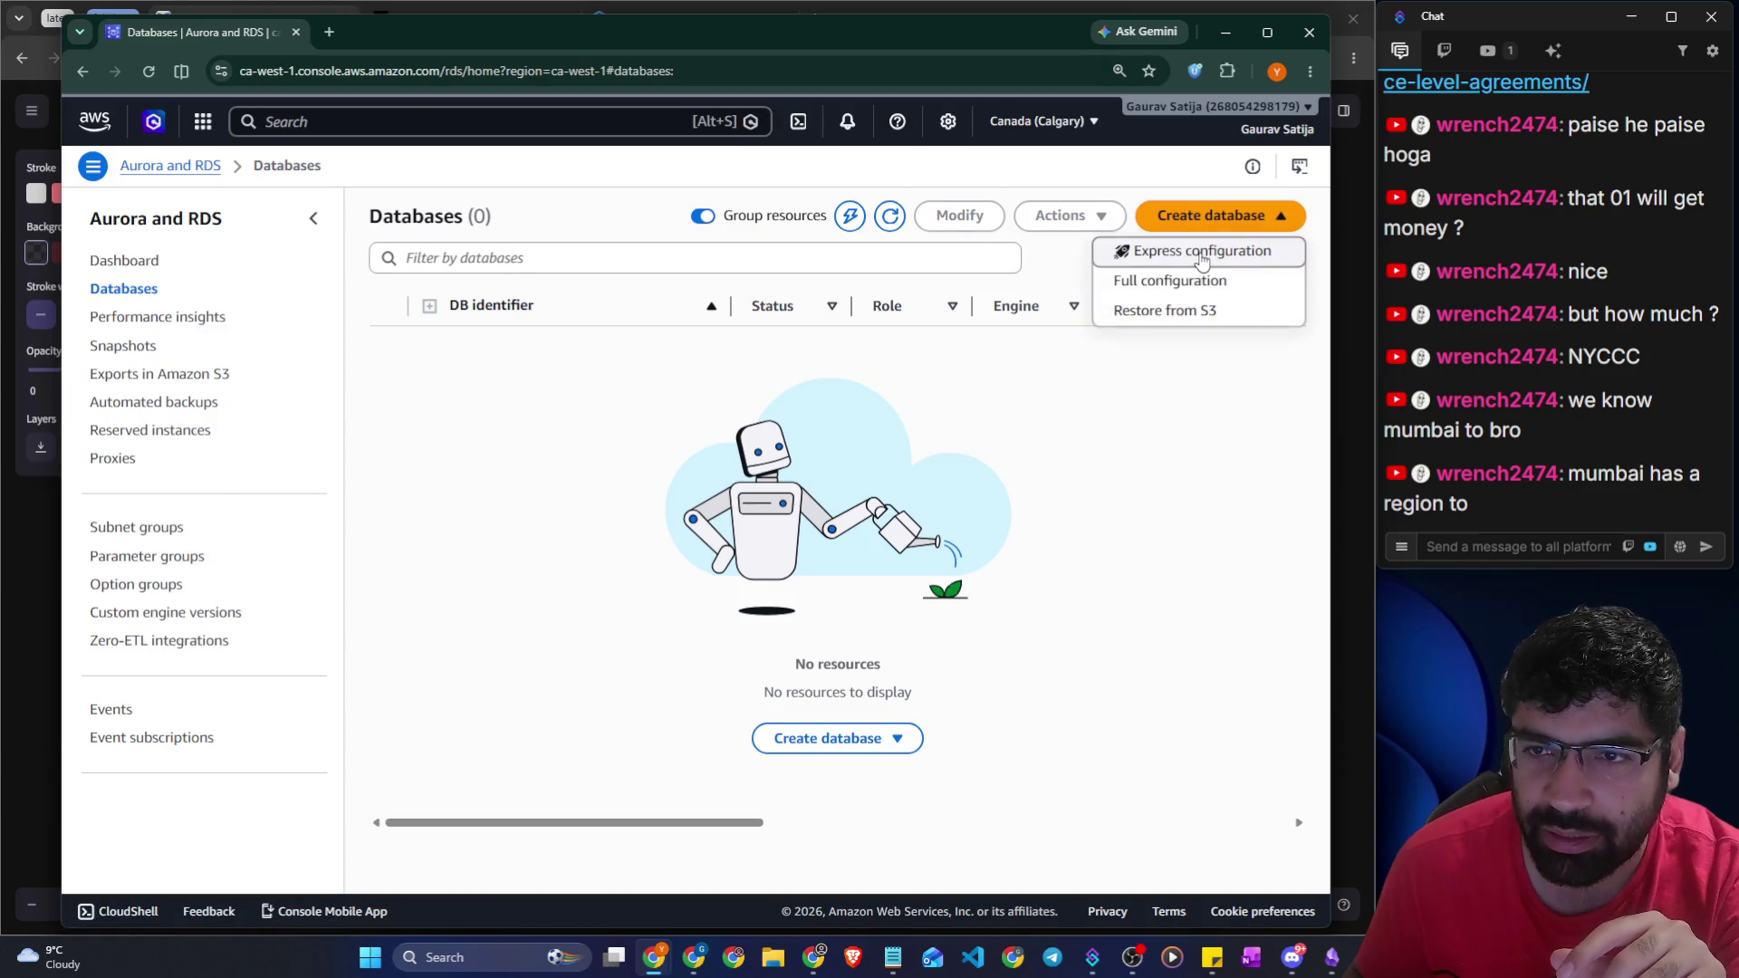
{"action": "left_click", "coordinate": [1202, 258]}
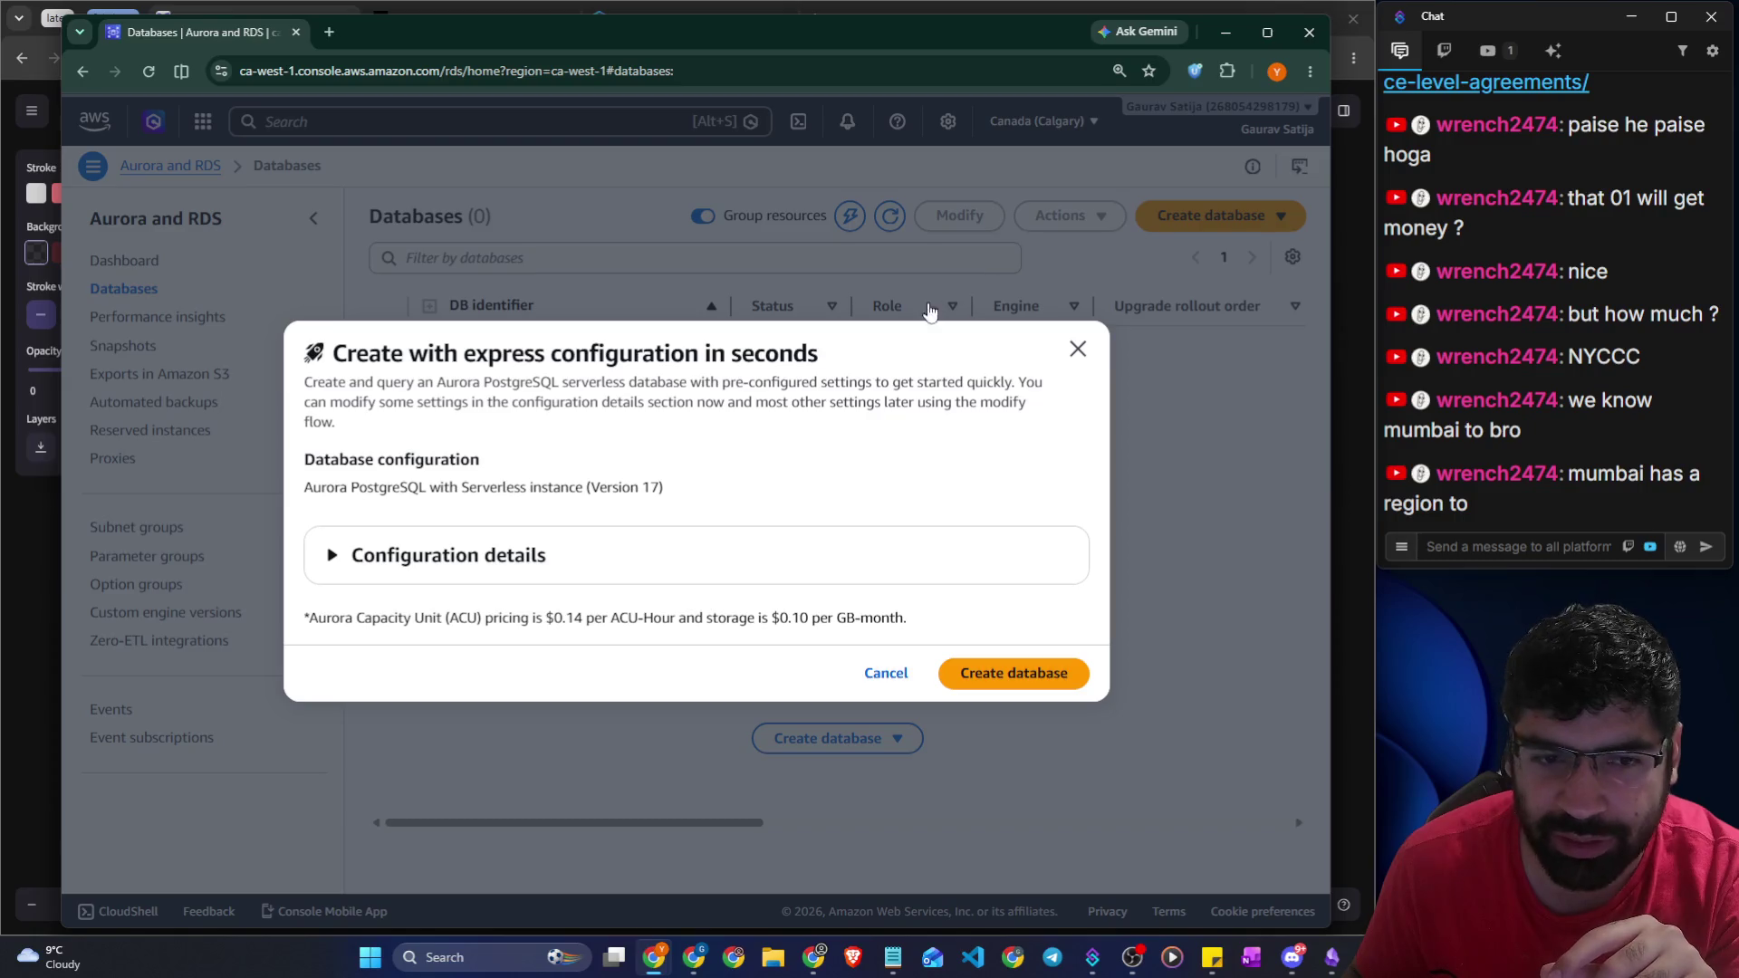
{"action": "left_click", "coordinate": [1077, 350]}
{"action": "left_click", "coordinate": [1212, 222]}
{"action": "left_click", "coordinate": [1224, 283]}
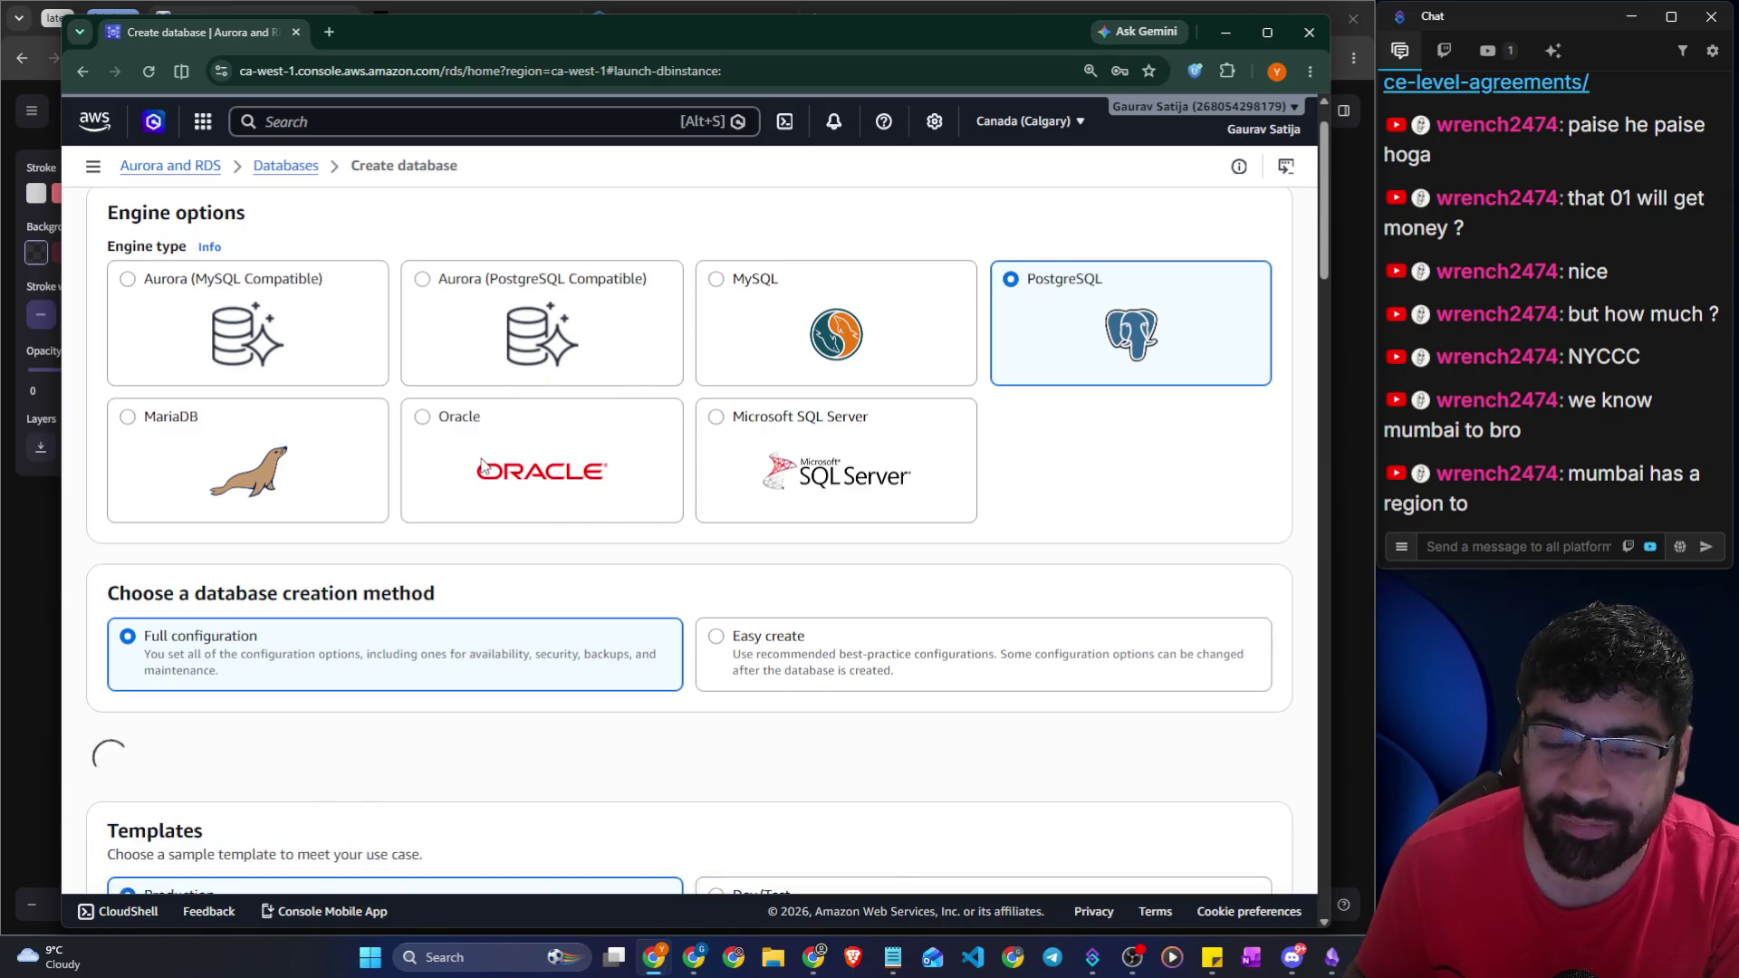
Scroll to Availability & durability and highlight the Multi-AZ deployment label
{"action": "scroll", "coordinate": [480, 462], "scroll_direction": "down", "scroll_amount": 5}
{"action": "scroll", "coordinate": [481, 467], "scroll_direction": "down", "scroll_amount": 4}
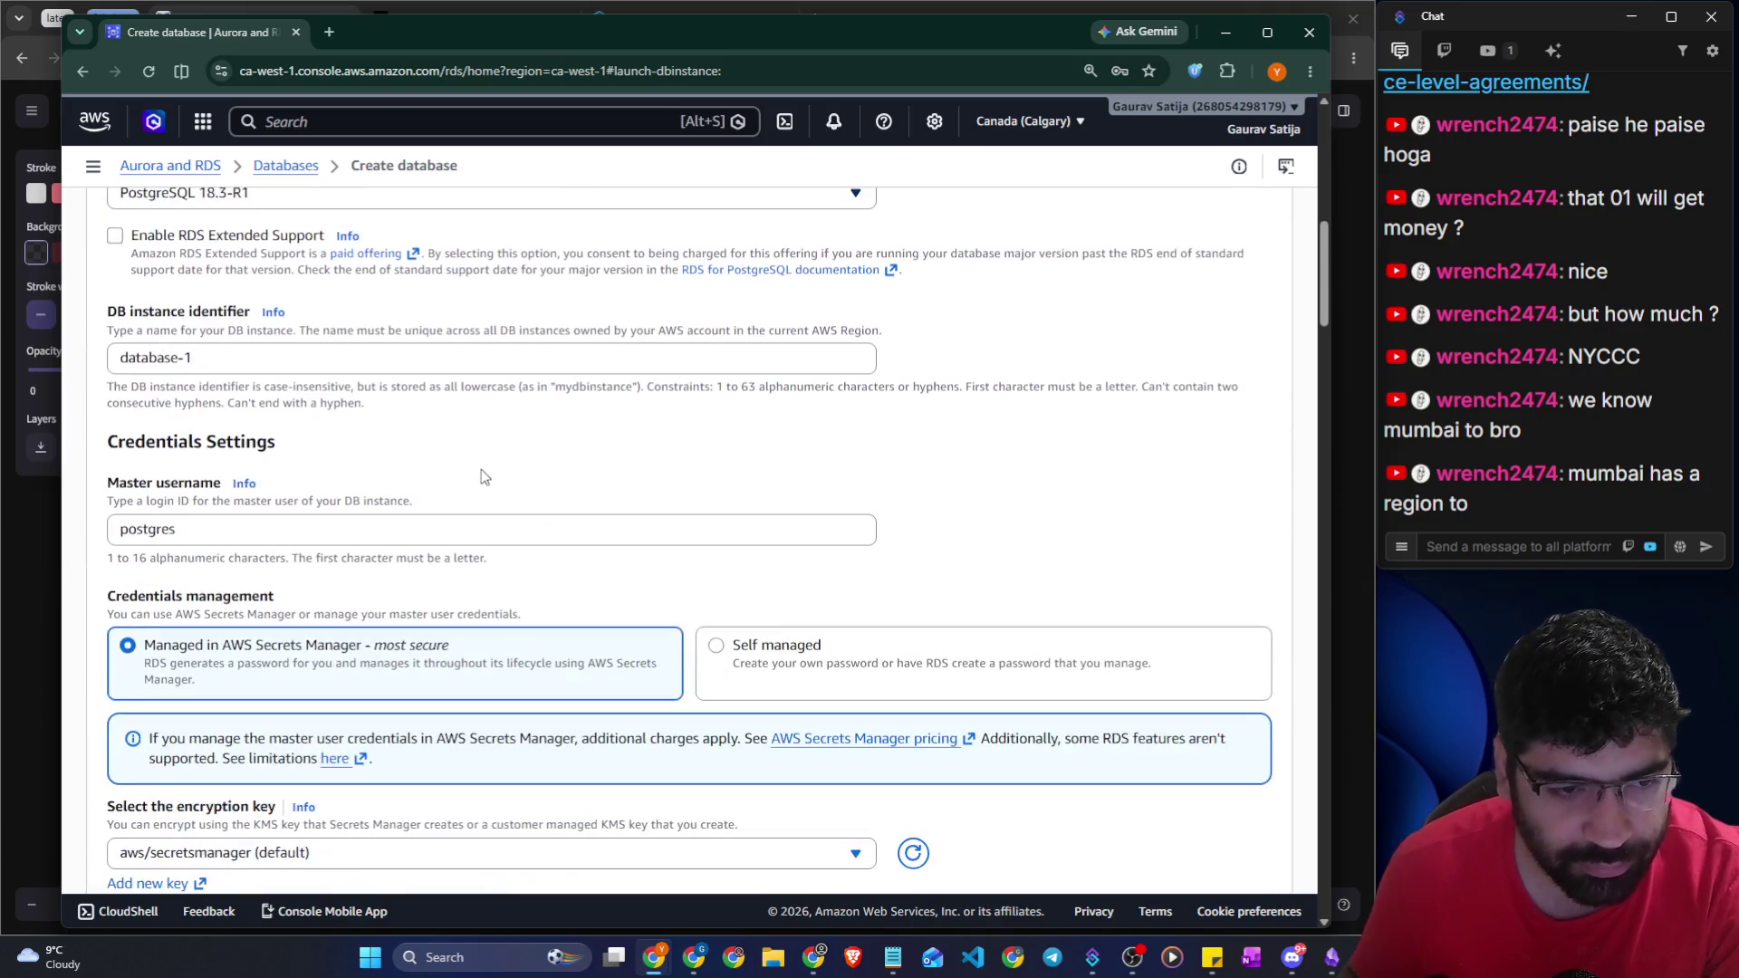
{"action": "scroll", "coordinate": [190, 356], "scroll_direction": "up", "scroll_amount": 2}
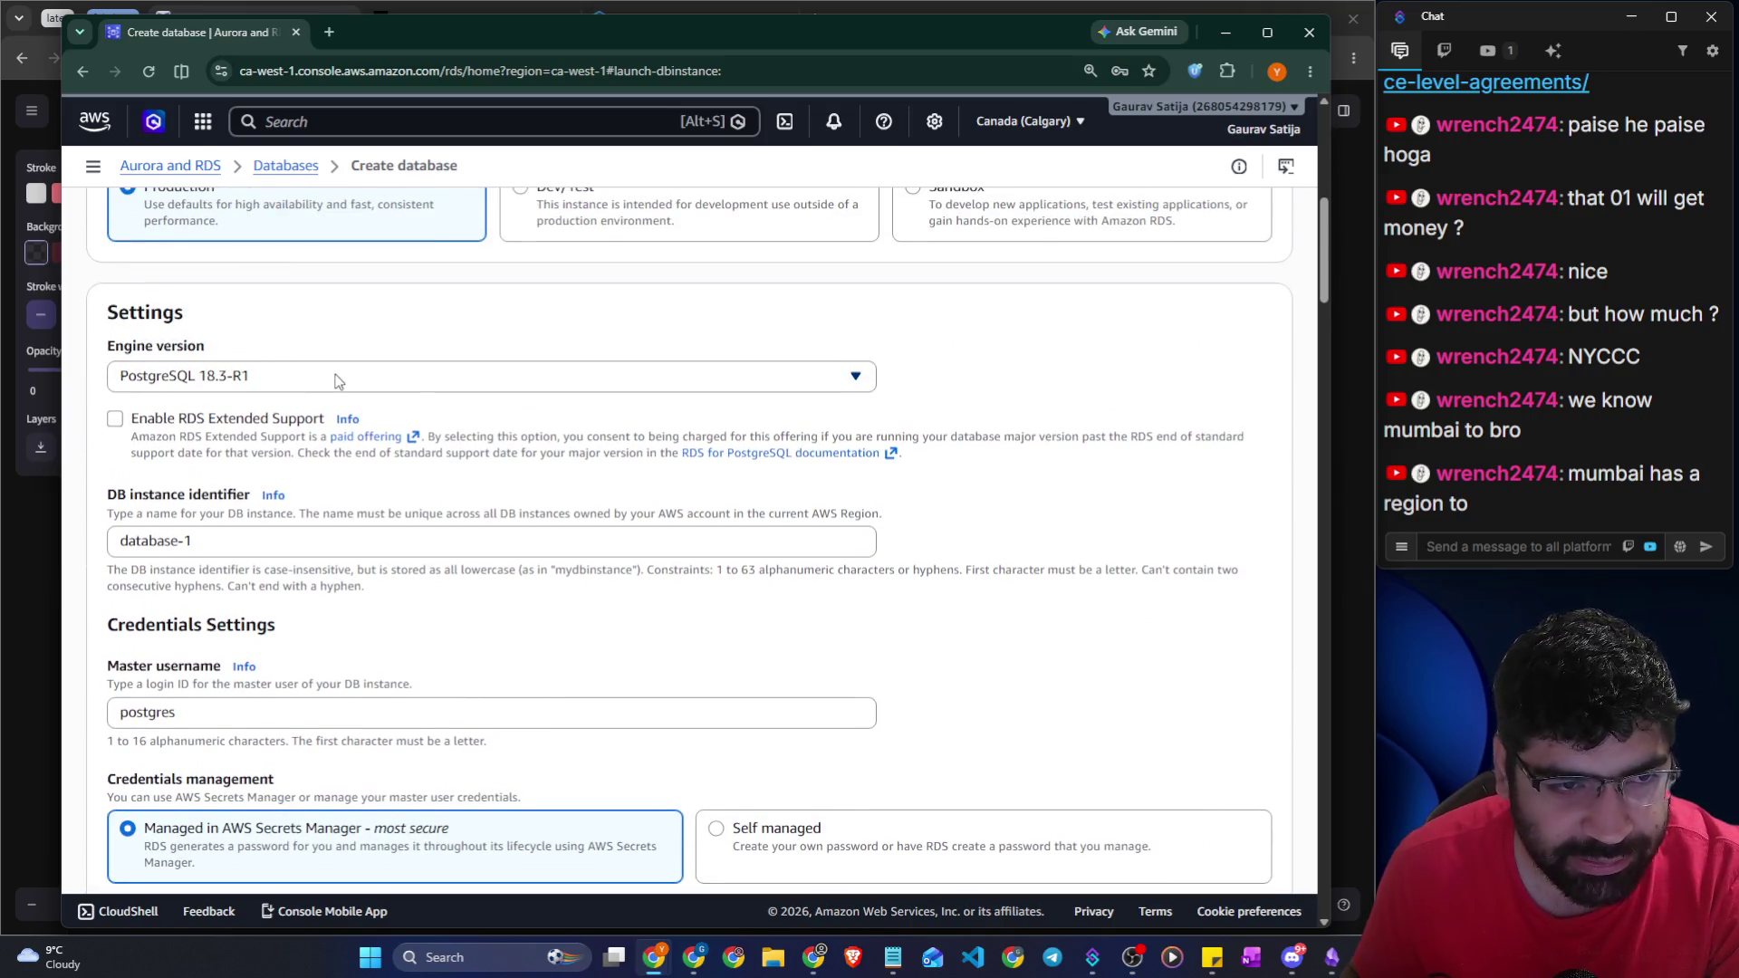
{"action": "scroll", "coordinate": [487, 417], "scroll_direction": "down", "scroll_amount": 6}
{"action": "scroll", "coordinate": [487, 424], "scroll_direction": "down", "scroll_amount": 10}
{"action": "scroll", "coordinate": [489, 424], "scroll_direction": "down", "scroll_amount": 6}
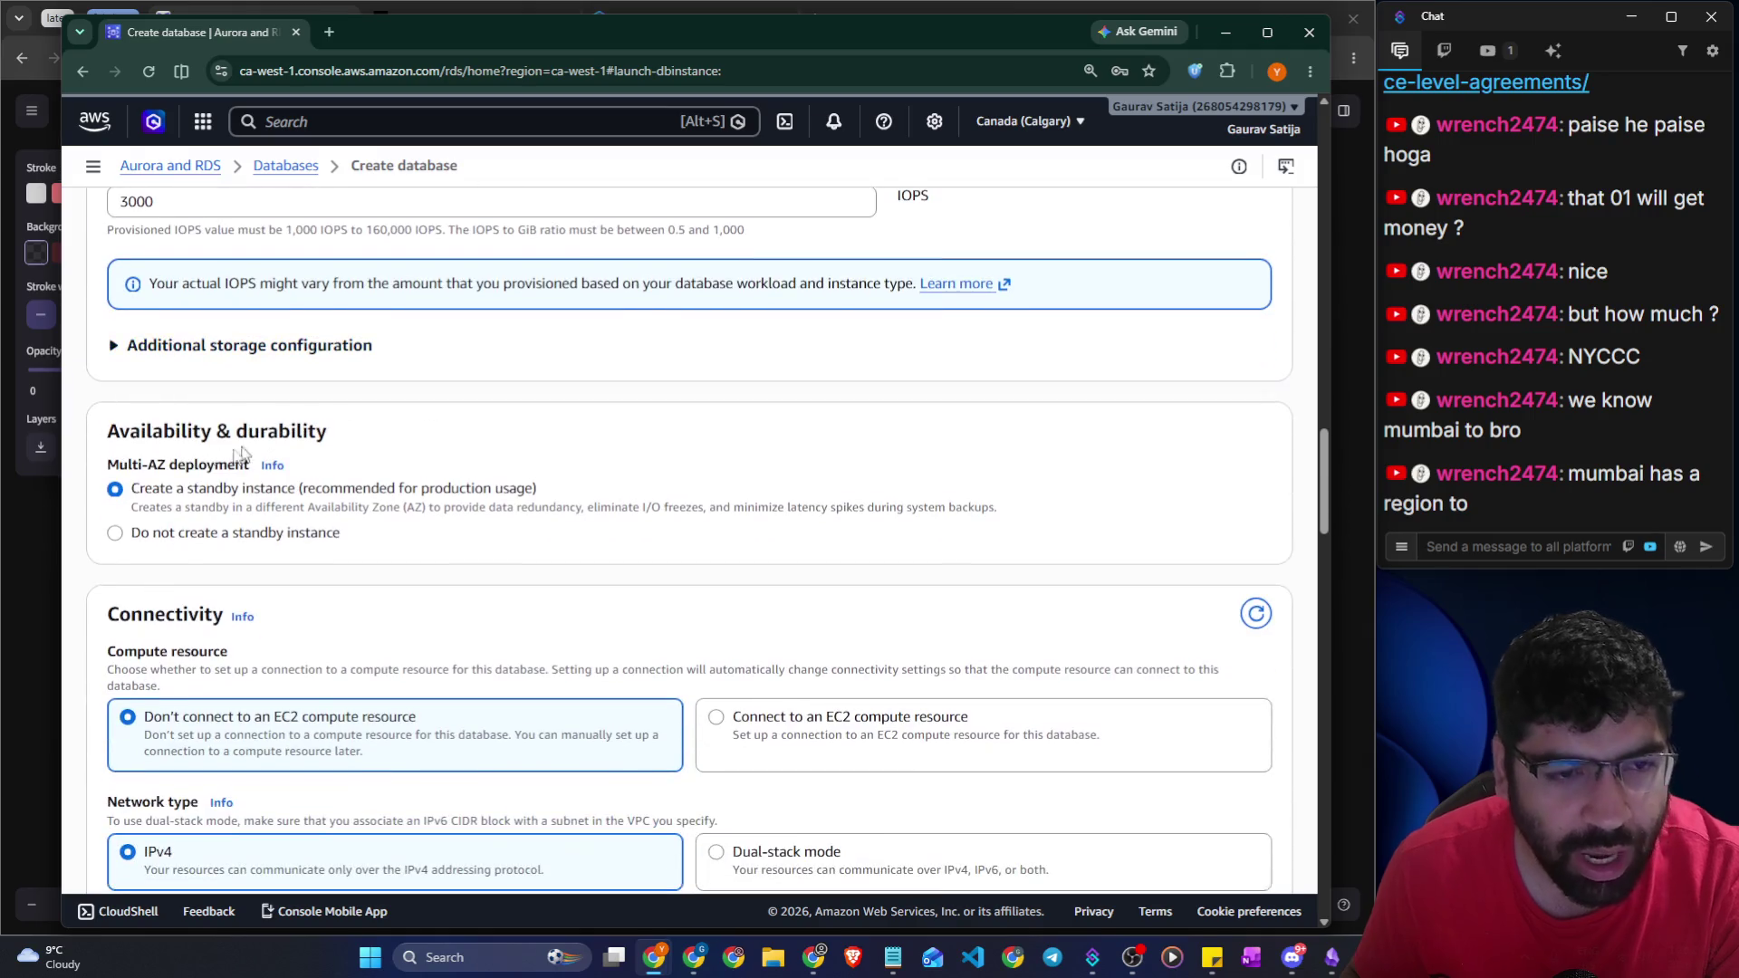
{"action": "left_click_drag", "start_coordinate": [127, 442], "coordinate": [344, 444]}
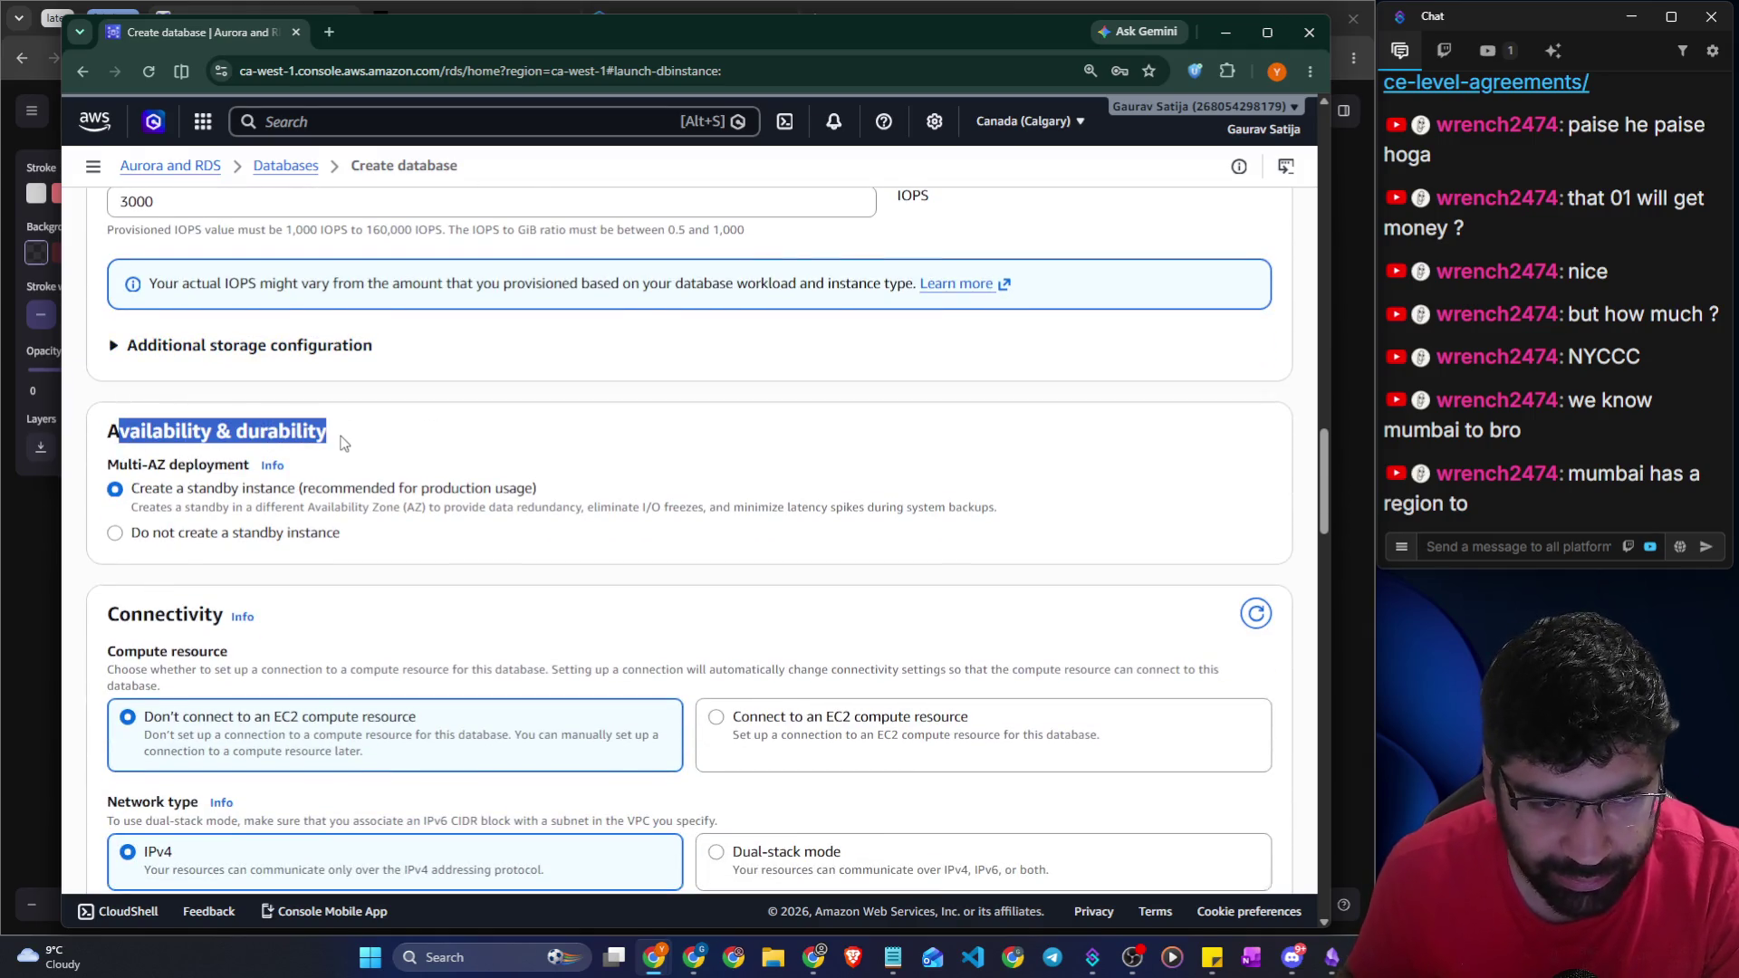
{"action": "left_click_drag", "start_coordinate": [109, 466], "coordinate": [247, 468]}
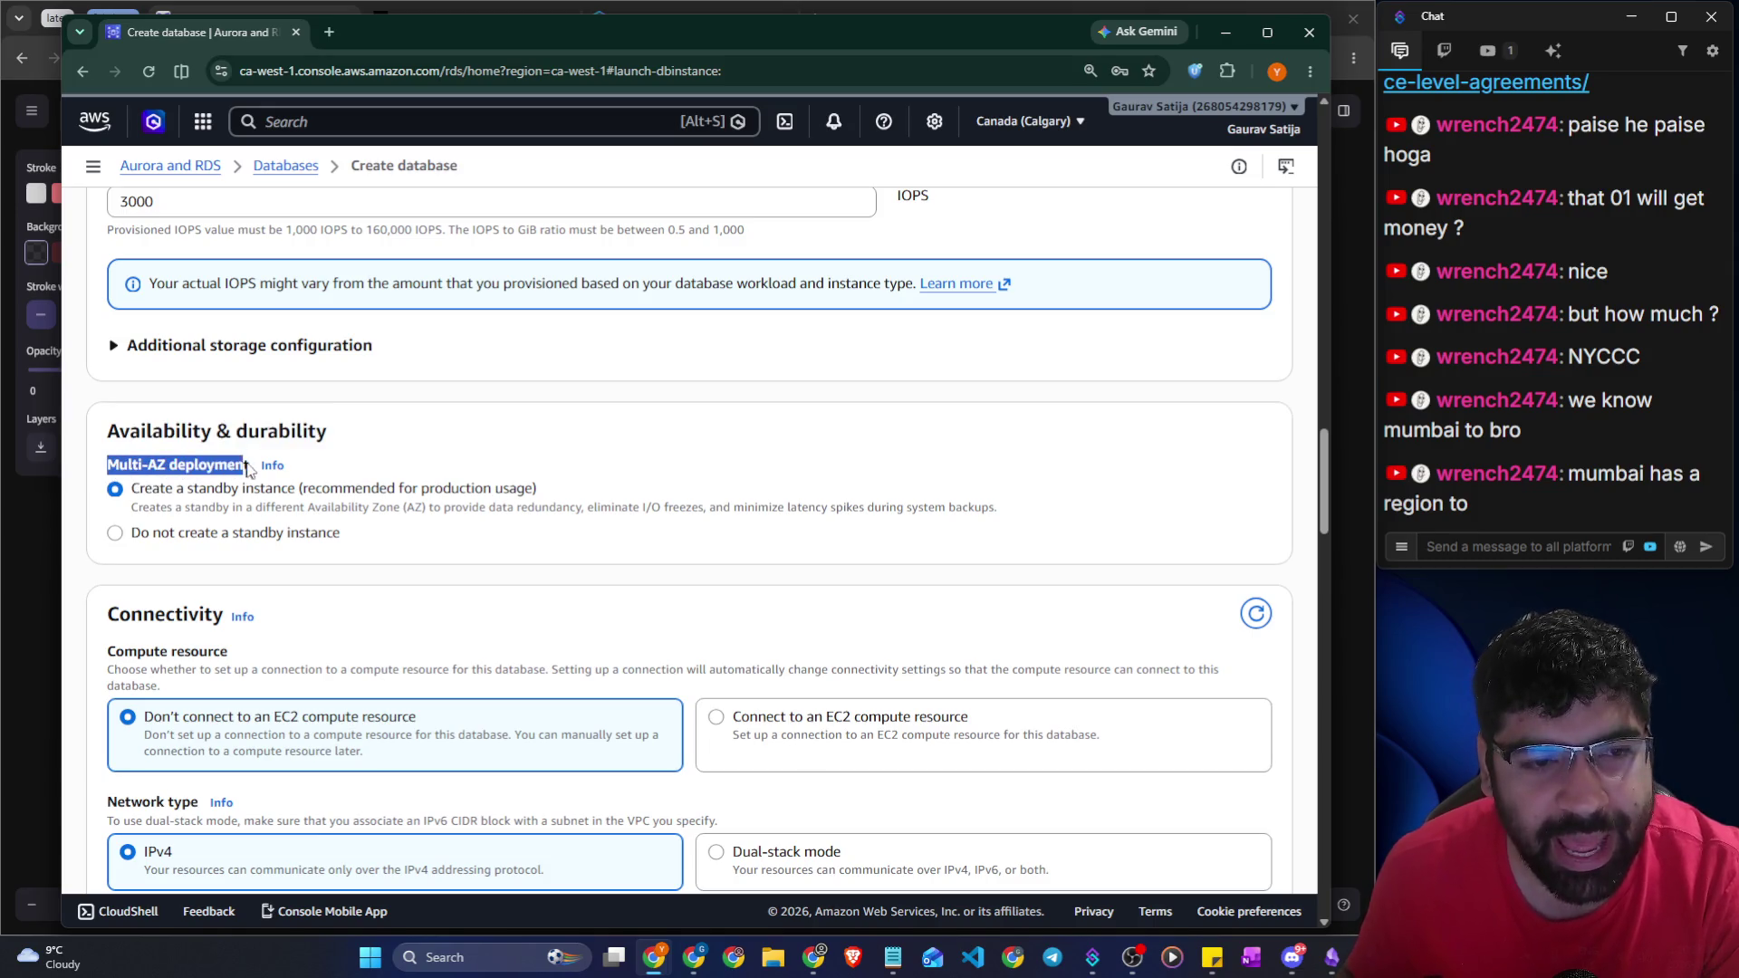
Read the Multi-AZ deployment help panel, then return to the Excalidraw whiteboard
{"action": "left_click", "coordinate": [271, 466]}
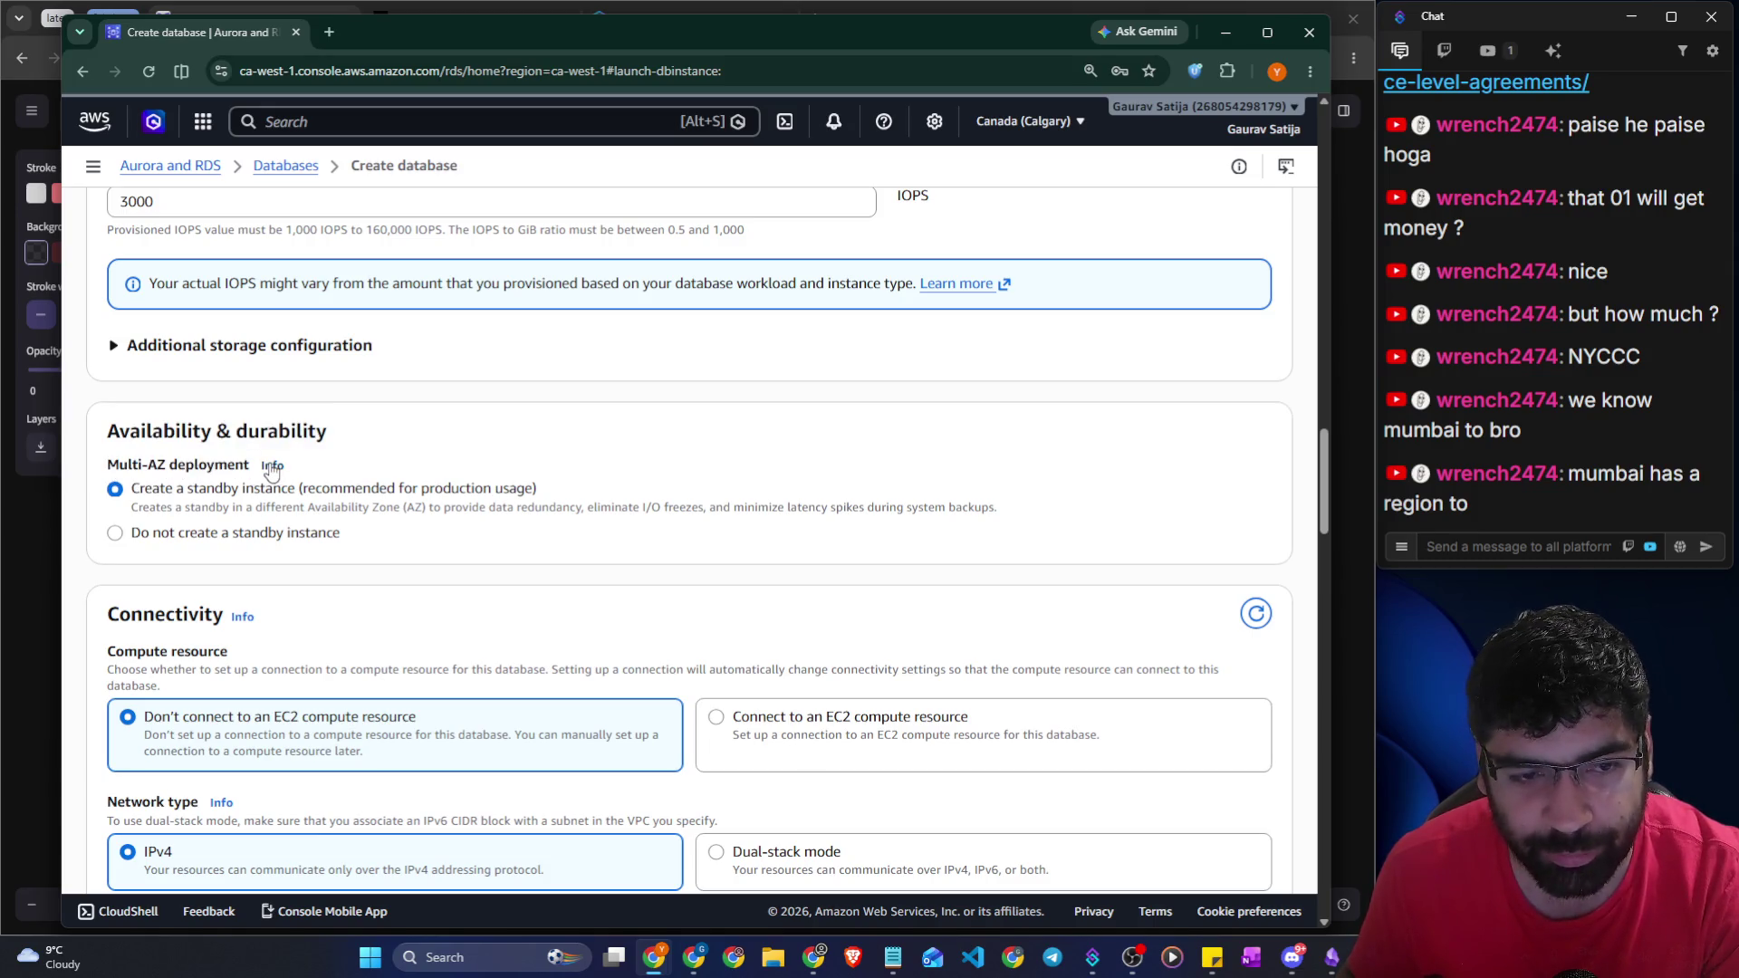
{"action": "left_click_drag", "start_coordinate": [1050, 323], "coordinate": [1251, 324]}
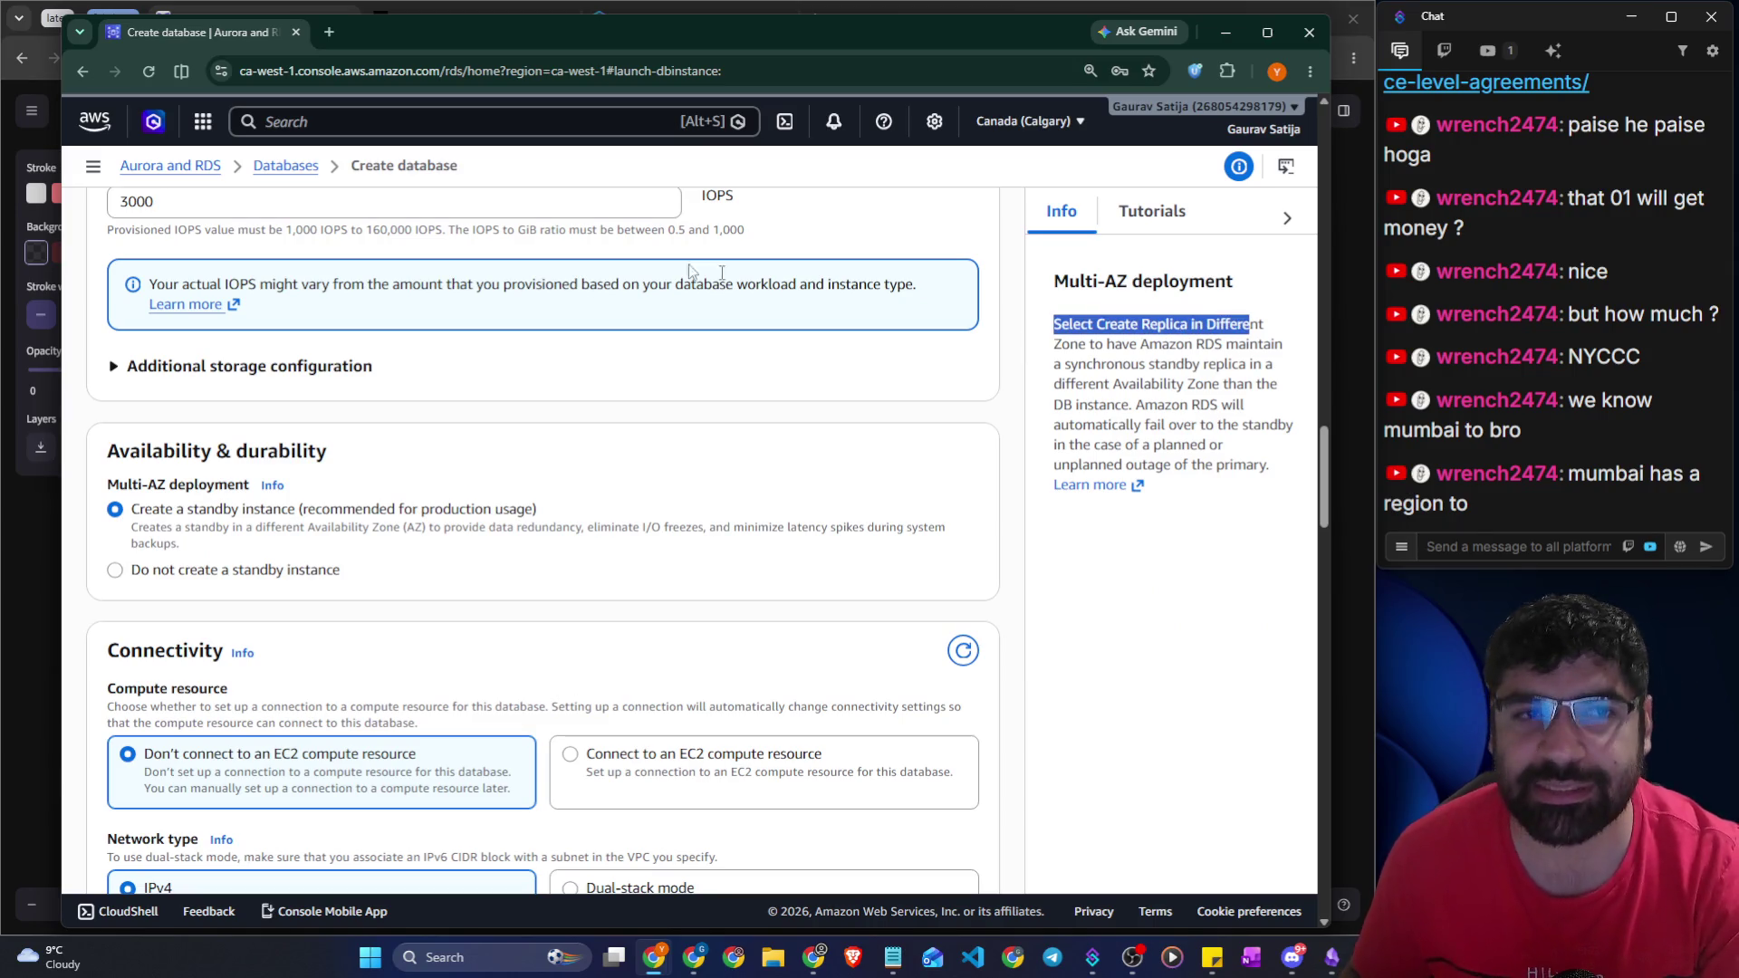
{"action": "left_click_drag", "start_coordinate": [148, 489], "coordinate": [173, 493]}
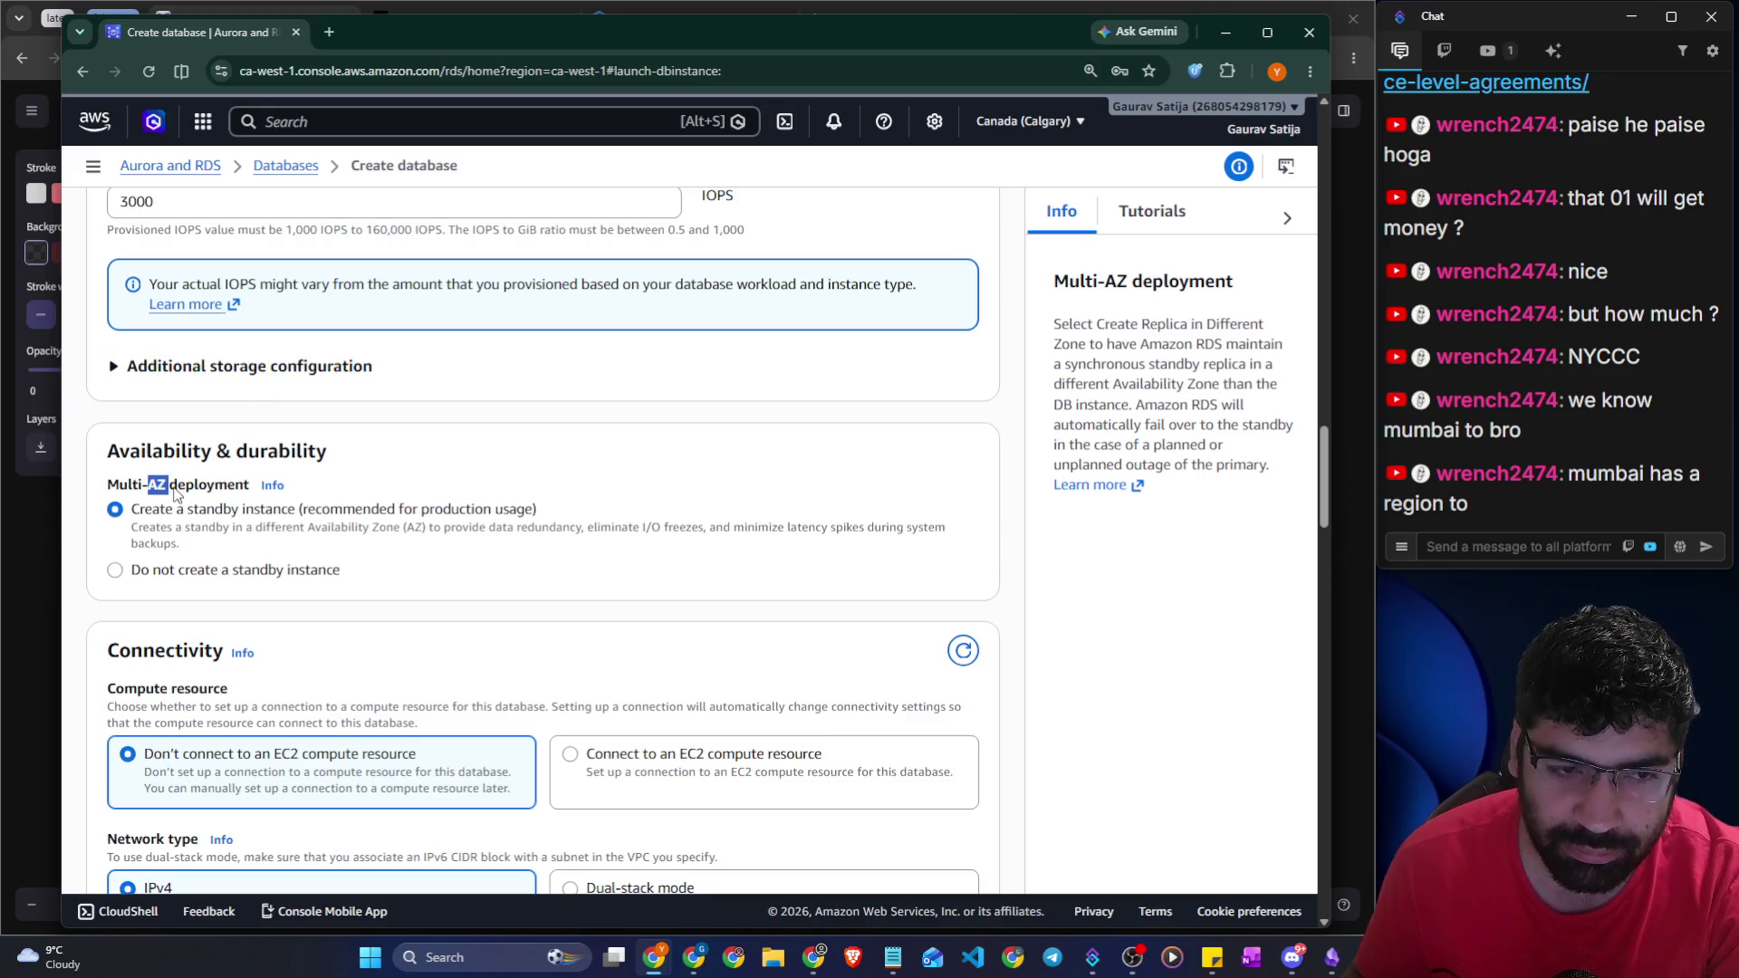
{"action": "left_click", "coordinate": [42, 551]}
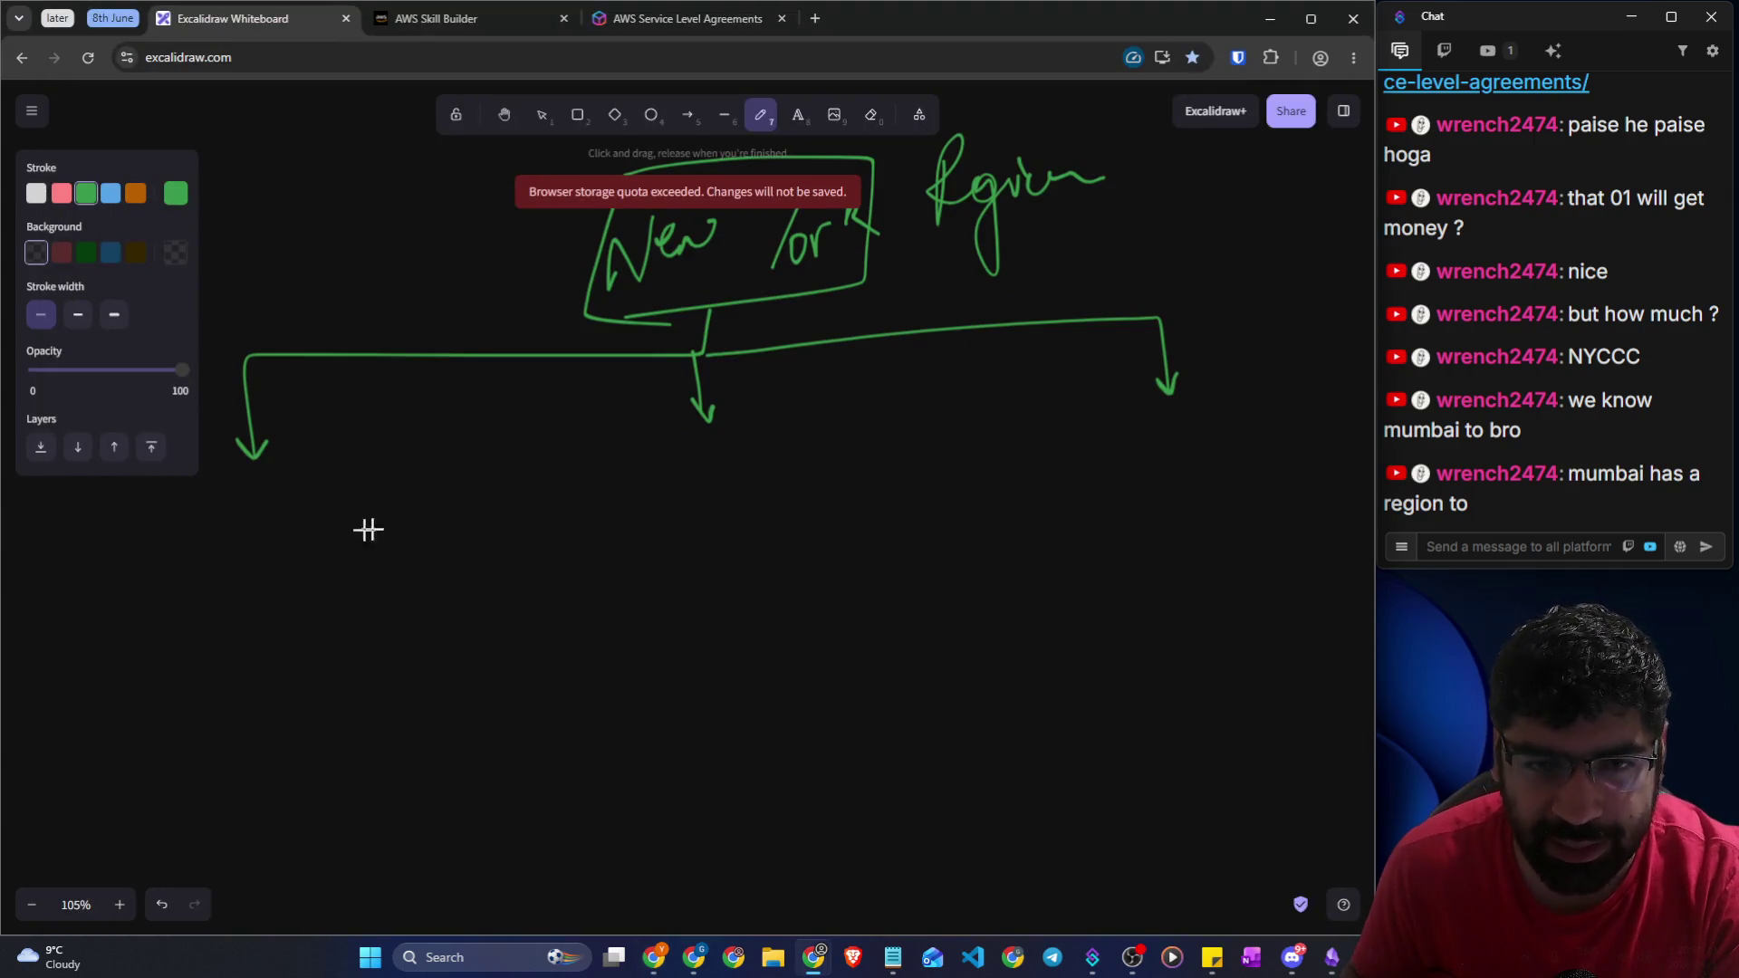
Write RDS under the left and middle arrows, joined by double-headed arrows
{"action": "mouse_move", "coordinate": [236, 524]}
{"action": "left_mouse_down"}
{"action": "mouse_move", "coordinate": [287, 554]}
{"action": "mouse_move", "coordinate": [338, 540]}
{"action": "mouse_move", "coordinate": [324, 563]}
{"action": "left_mouse_up"}
{"action": "mouse_move", "coordinate": [432, 519]}
{"action": "left_mouse_down"}
{"action": "mouse_move", "coordinate": [594, 508]}
{"action": "mouse_move", "coordinate": [545, 529]}
{"action": "left_mouse_up"}
{"action": "left_click_drag", "start_coordinate": [417, 519], "coordinate": [448, 530]}
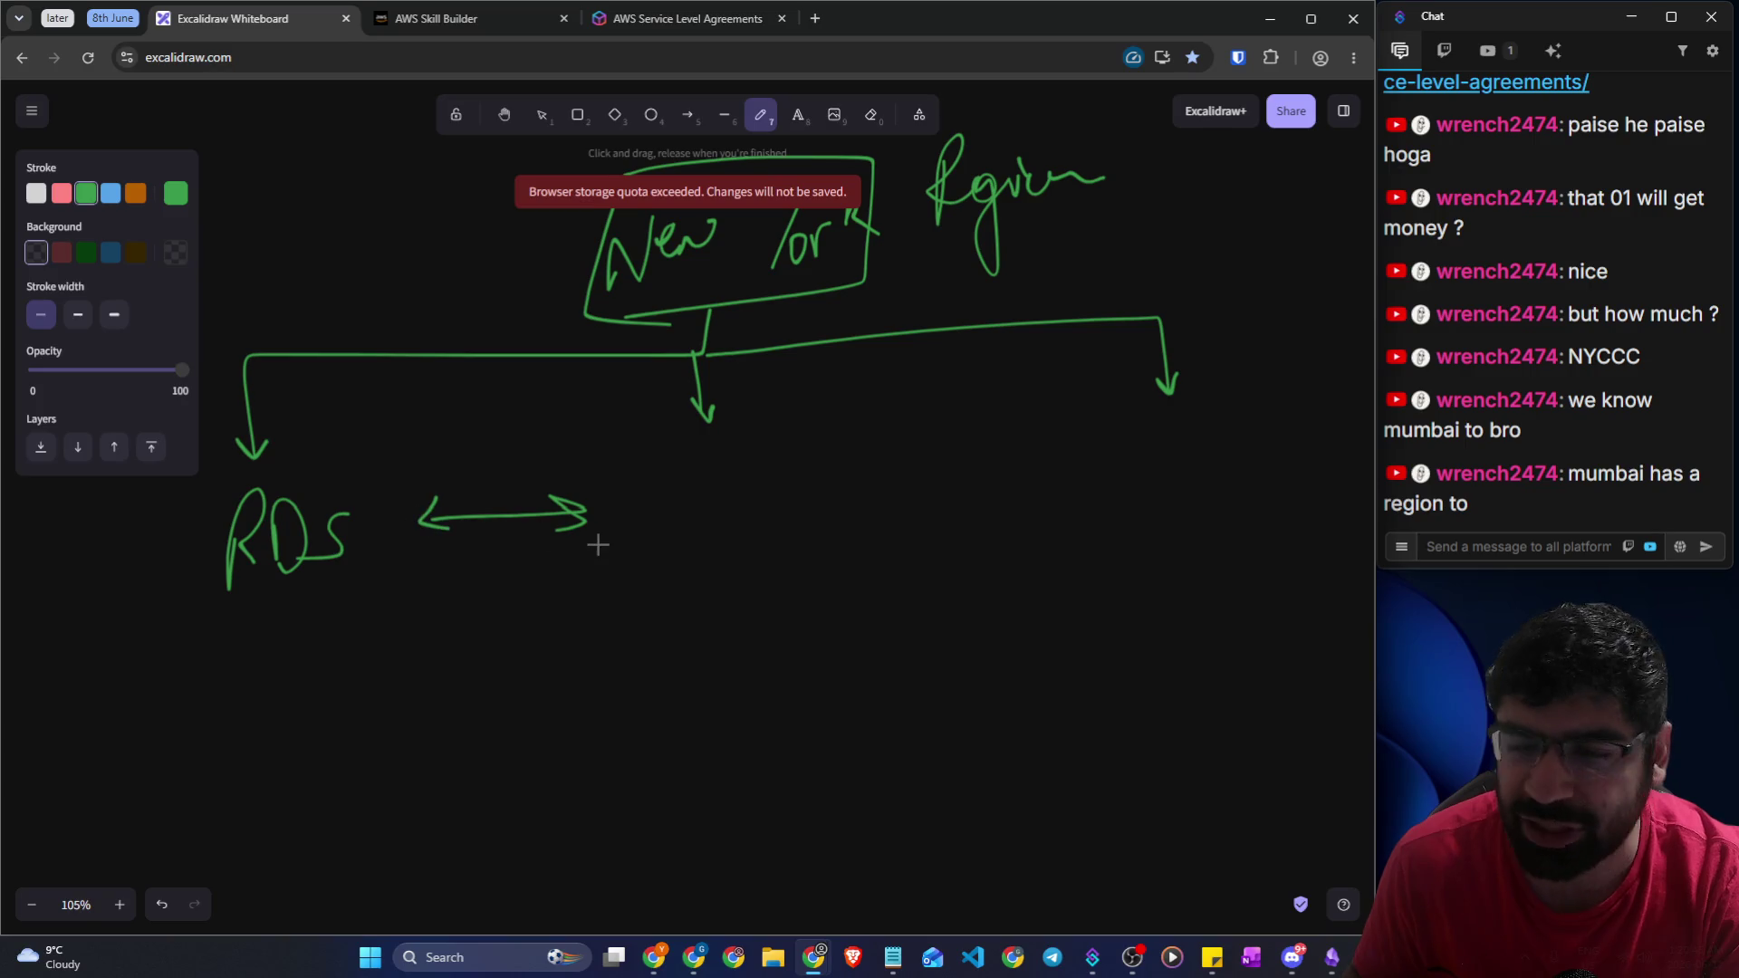
{"action": "left_click_drag", "start_coordinate": [676, 526], "coordinate": [741, 510]}
{"action": "left_click_drag", "start_coordinate": [797, 458], "coordinate": [759, 515]}
{"action": "mouse_move", "coordinate": [984, 482]}
{"action": "left_mouse_down"}
{"action": "mouse_move", "coordinate": [1082, 462]}
{"action": "mouse_move", "coordinate": [1068, 496]}
{"action": "mouse_move", "coordinate": [971, 486]}
{"action": "left_mouse_up"}
{"action": "left_click_drag", "start_coordinate": [972, 485], "coordinate": [1036, 495]}
Write the third RDS label under the right arrow and move to the Service Level Agreements tab
{"action": "mouse_move", "coordinate": [1138, 433]}
{"action": "left_mouse_down"}
{"action": "mouse_move", "coordinate": [1138, 474]}
{"action": "mouse_move", "coordinate": [1176, 489]}
{"action": "mouse_move", "coordinate": [1186, 430]}
{"action": "mouse_move", "coordinate": [1194, 490]}
{"action": "left_mouse_up"}
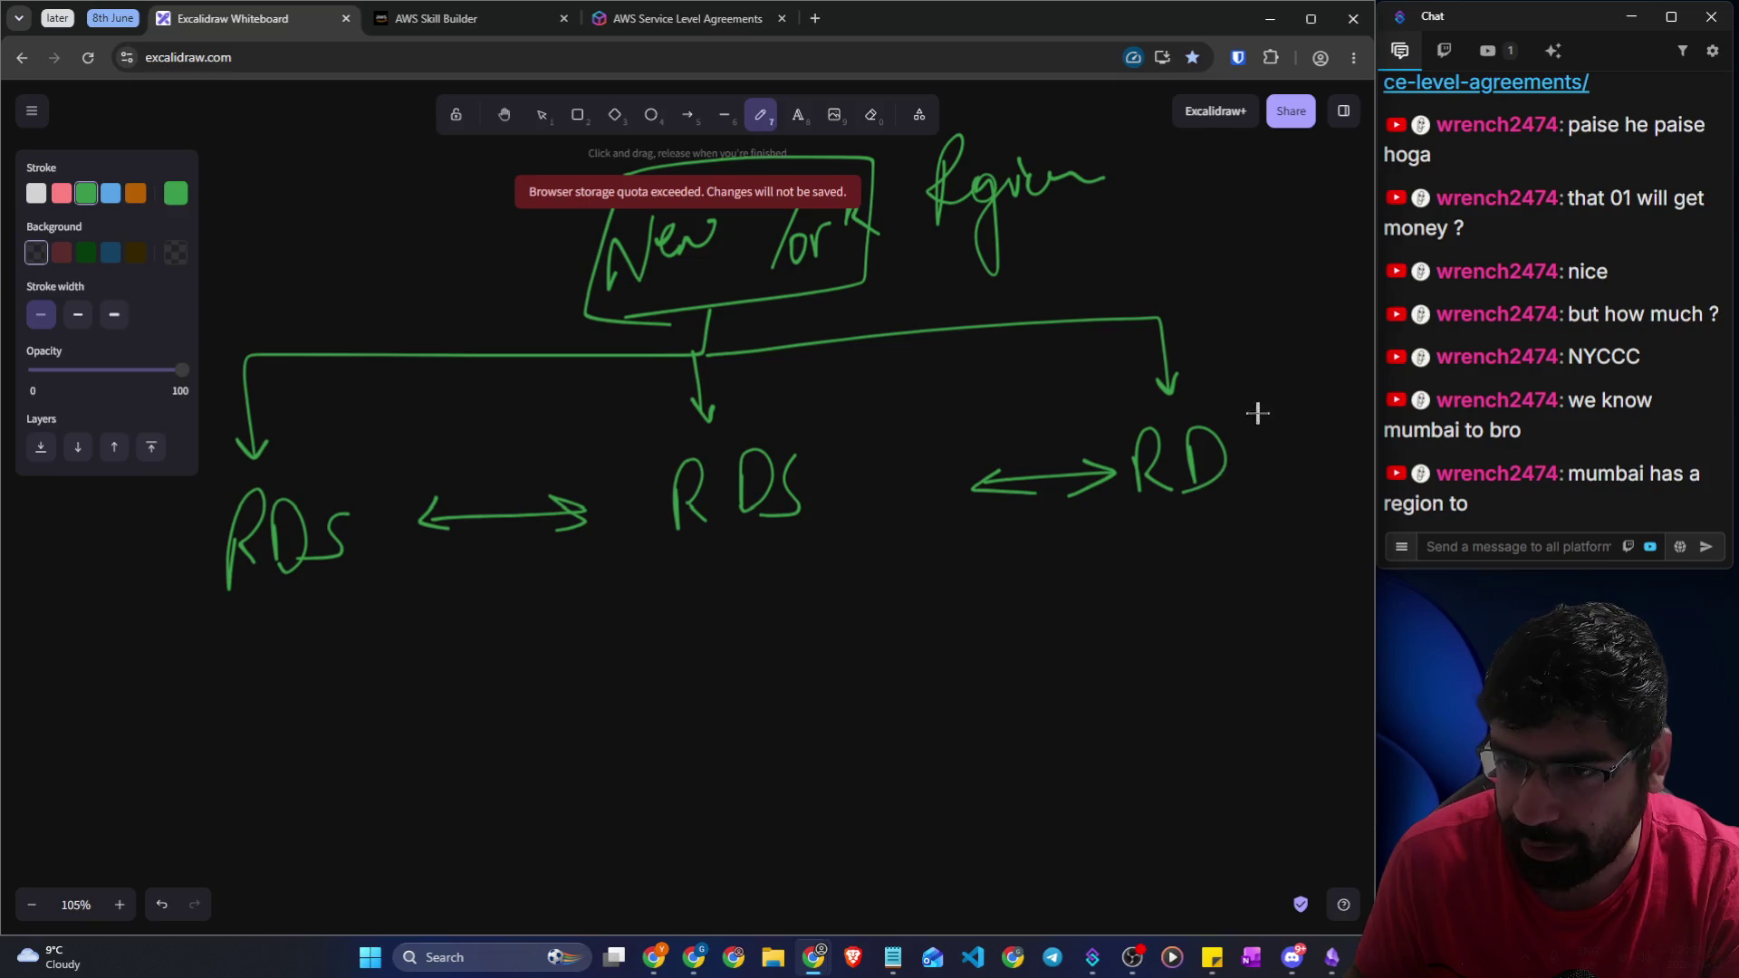
{"action": "left_click_drag", "start_coordinate": [1258, 404], "coordinate": [1233, 473]}
{"action": "scroll", "coordinate": [487, 562], "scroll_direction": "up", "scroll_amount": 1}
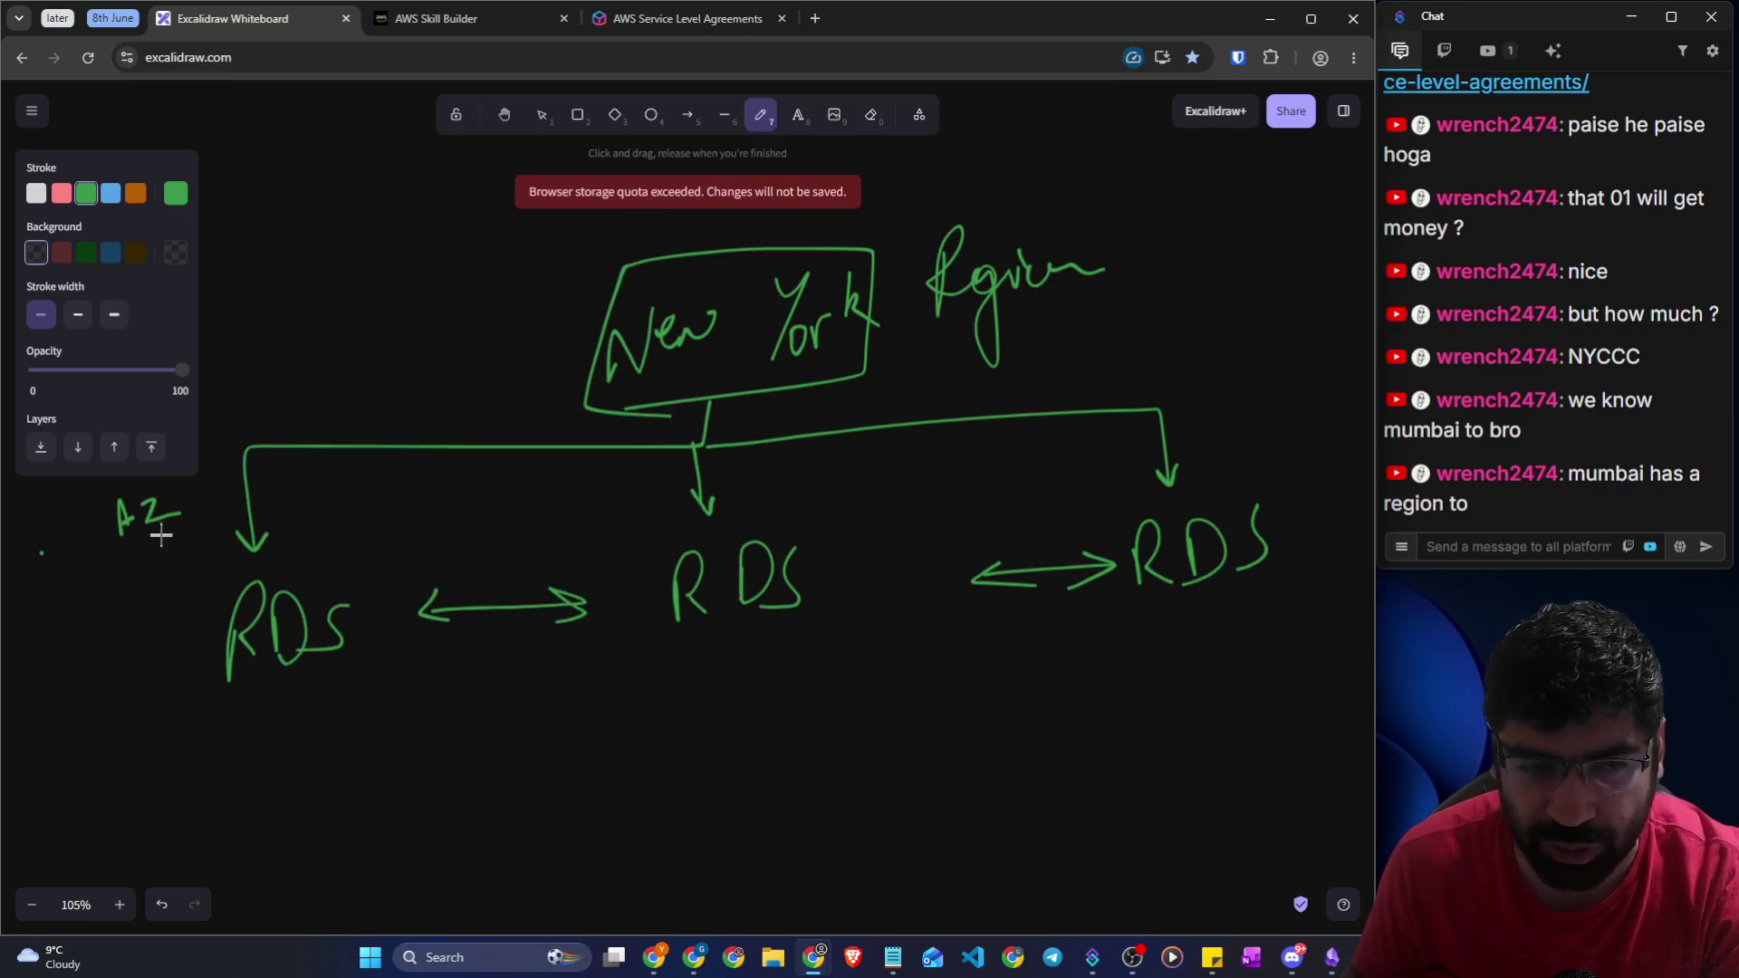
{"action": "left_click", "coordinate": [437, 16]}
{"action": "key", "text": "ctrl+Tab"}
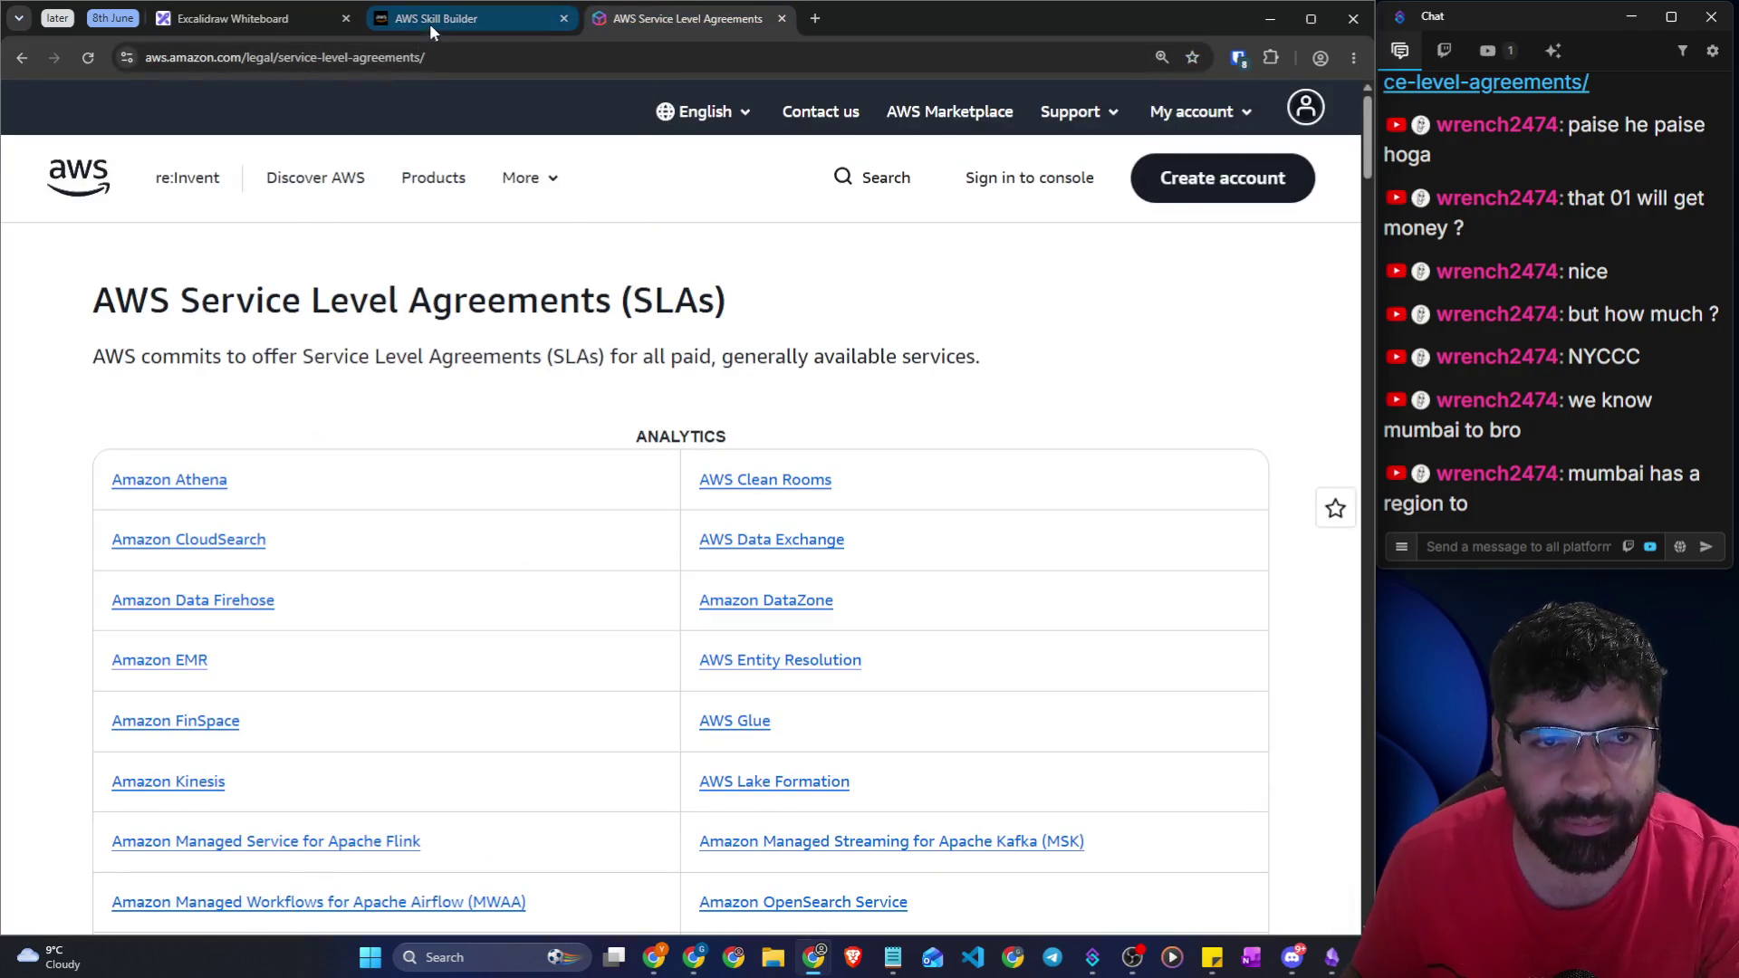
Choose not to create a Multi-AZ standby instance and circle the AZ label on the whiteboard
{"action": "left_click", "coordinate": [427, 20]}
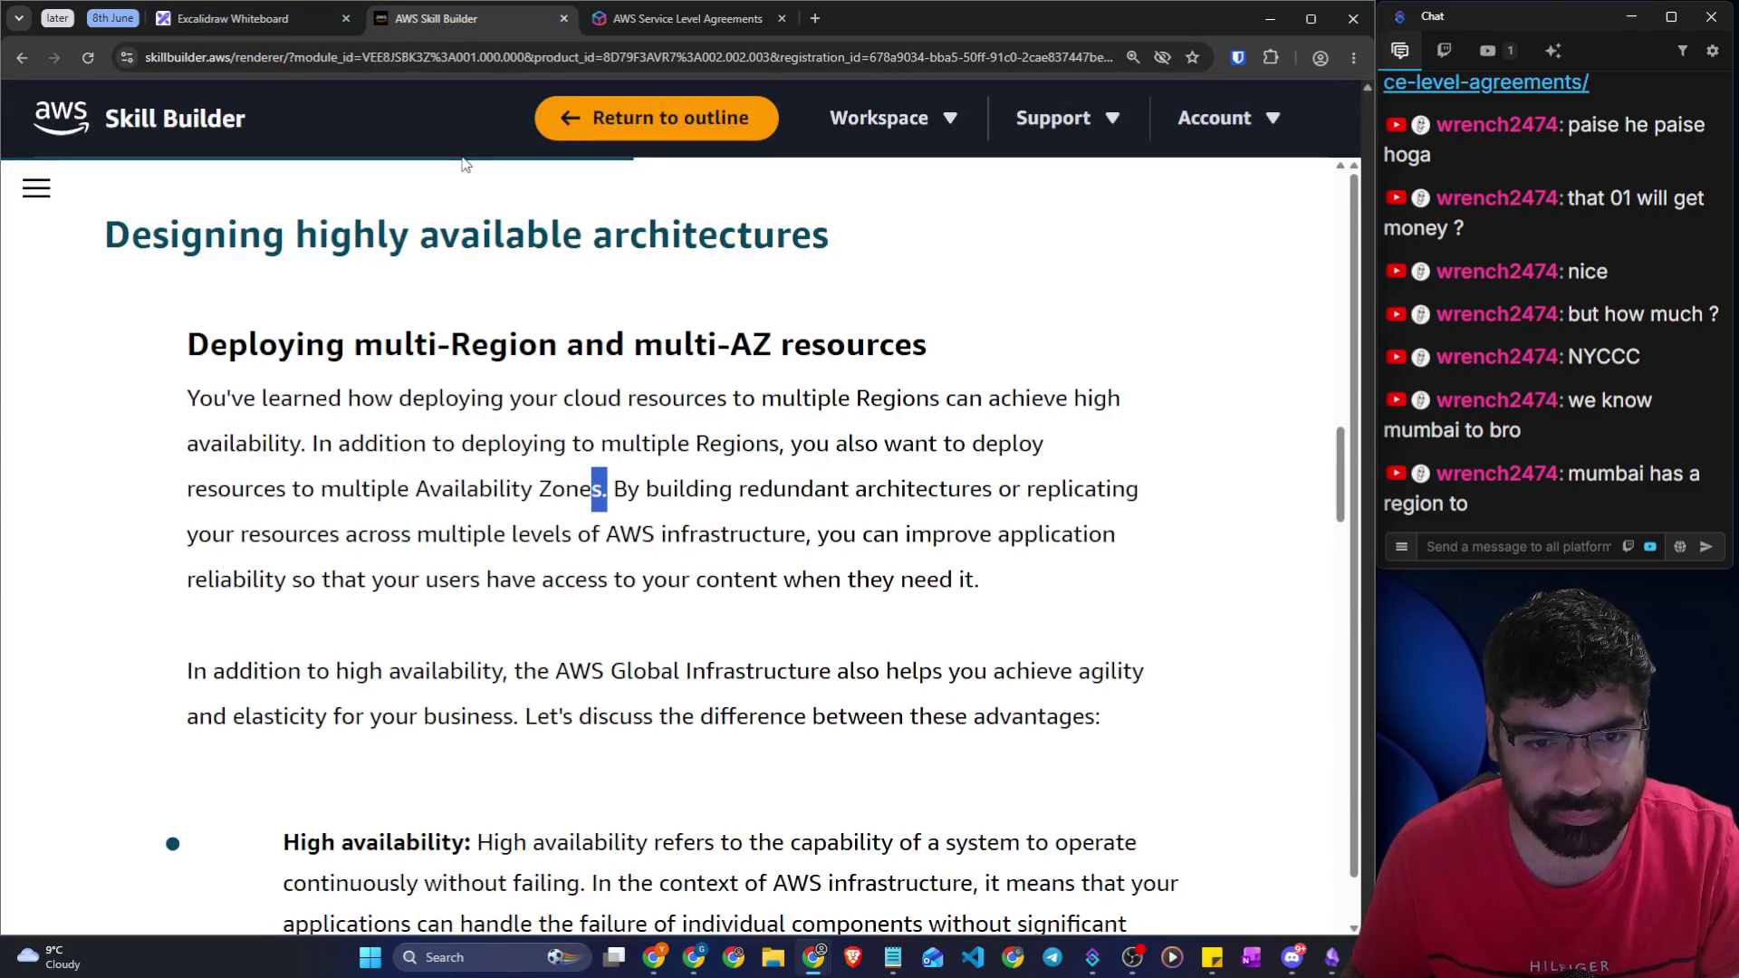
{"action": "key", "text": "alt+Tab"}
{"action": "left_click", "coordinate": [276, 546]}
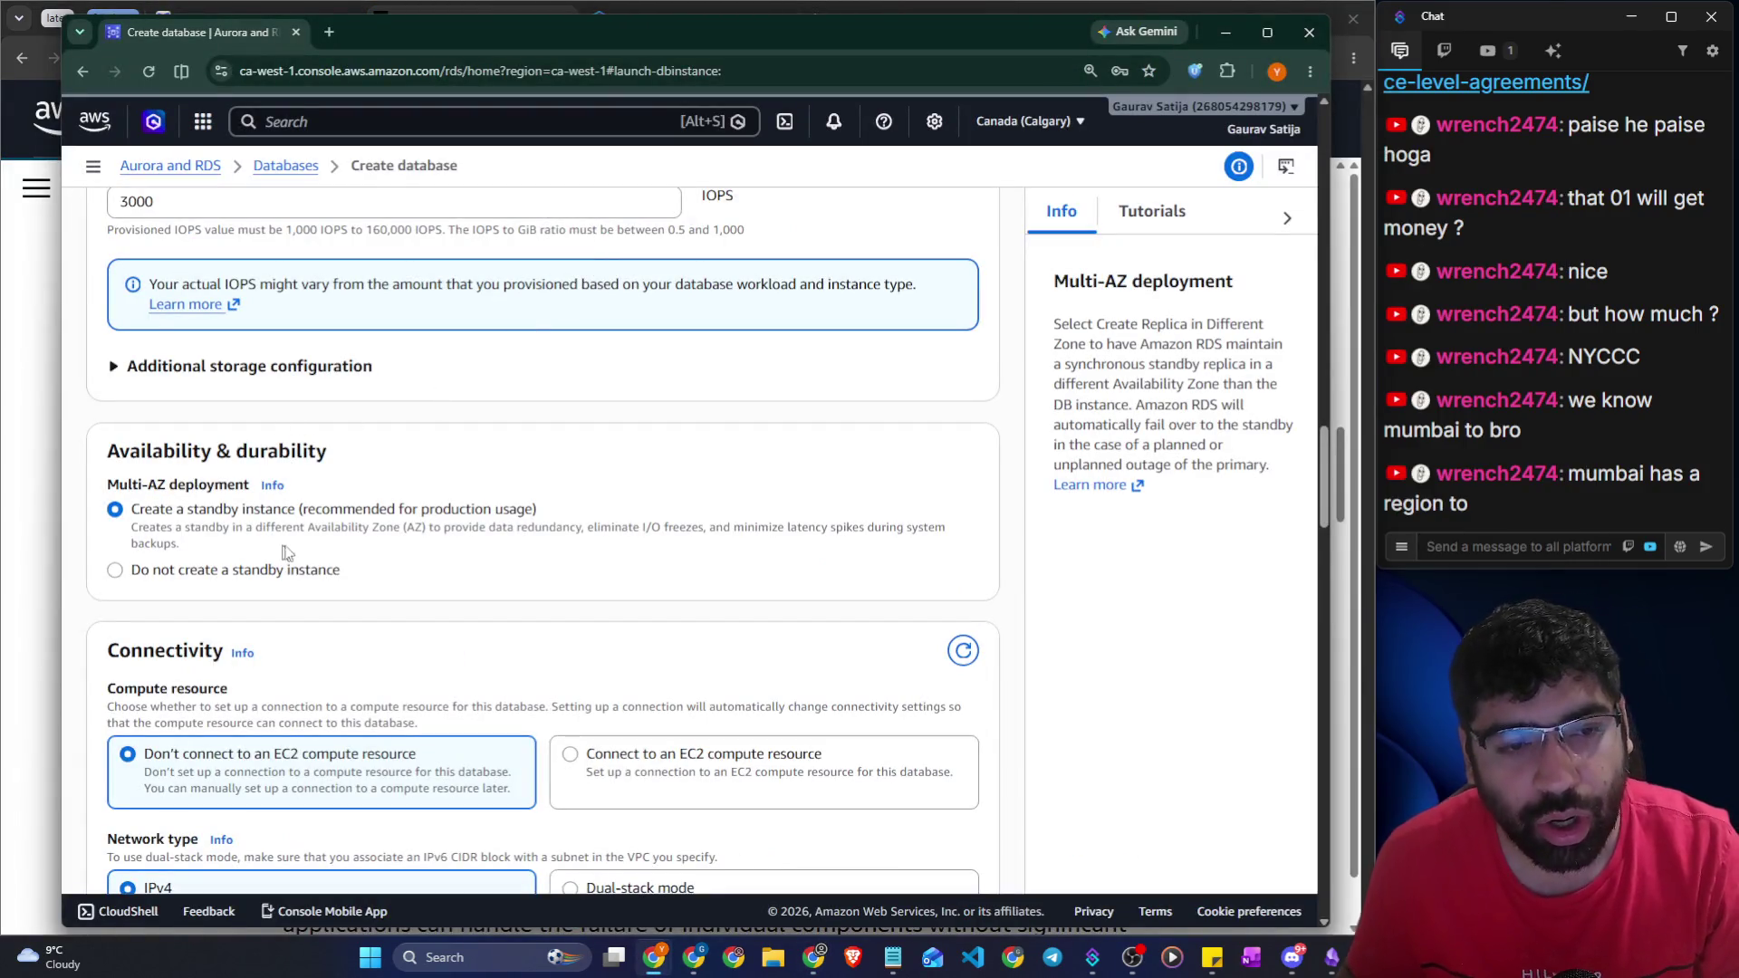
{"action": "left_click", "coordinate": [264, 573]}
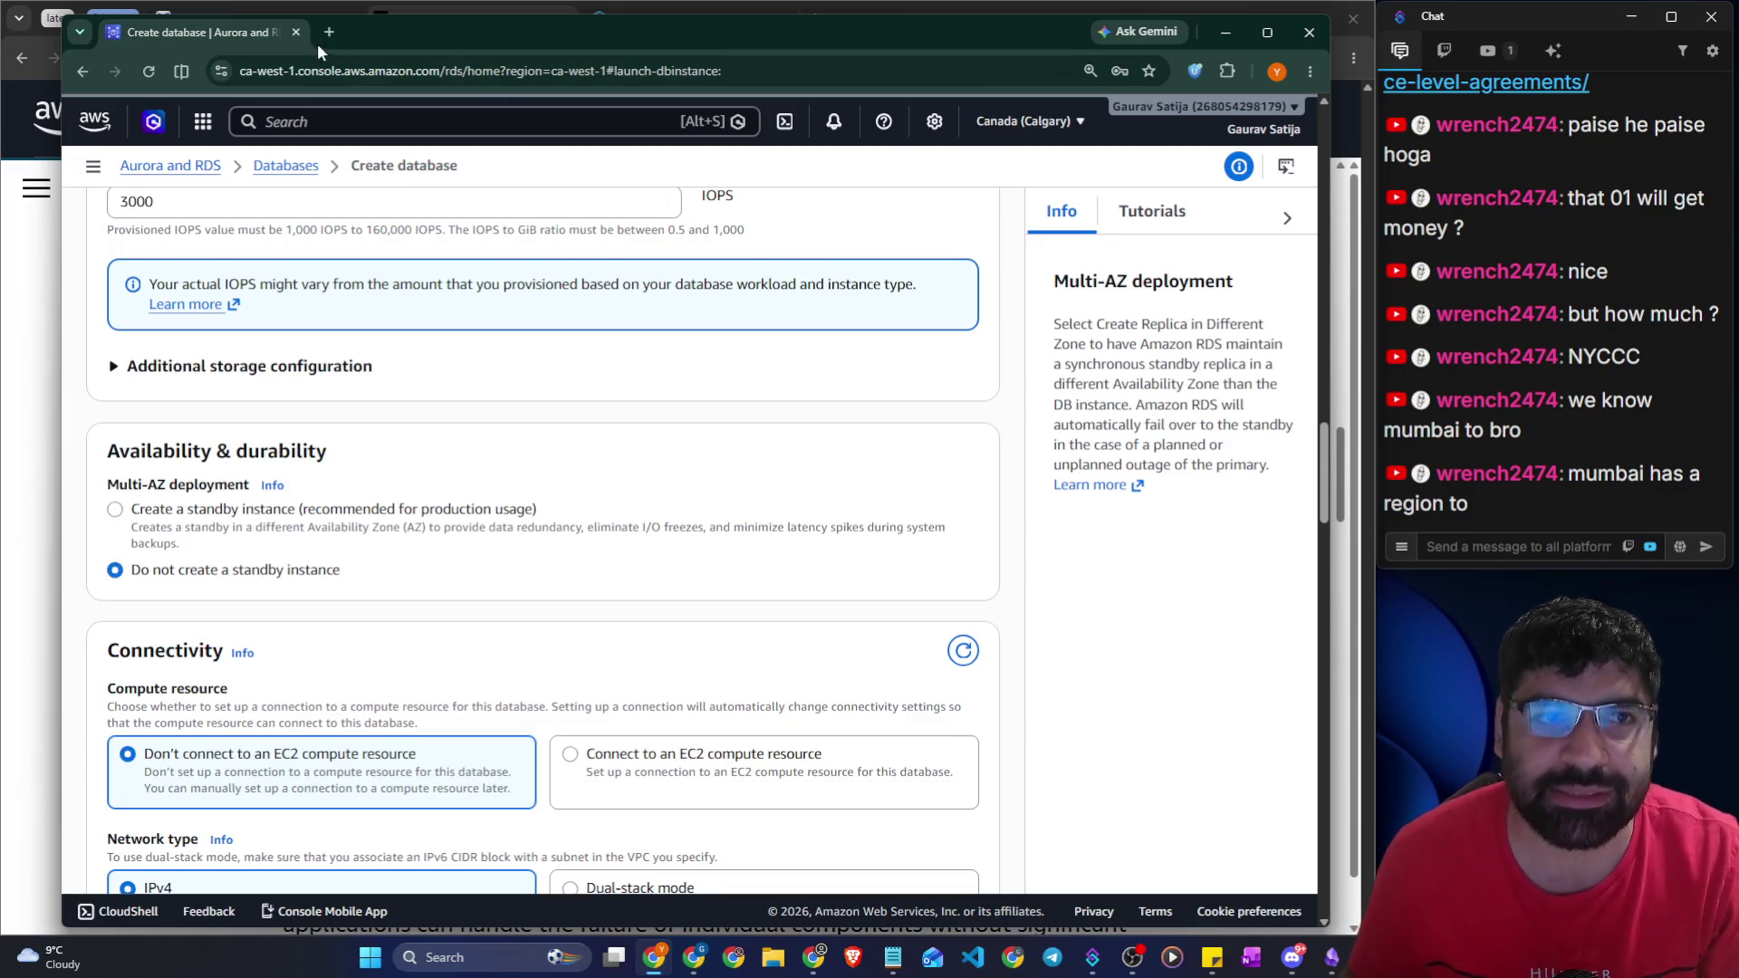
{"action": "left_click", "coordinate": [266, 6]}
{"action": "left_click", "coordinate": [265, 6]}
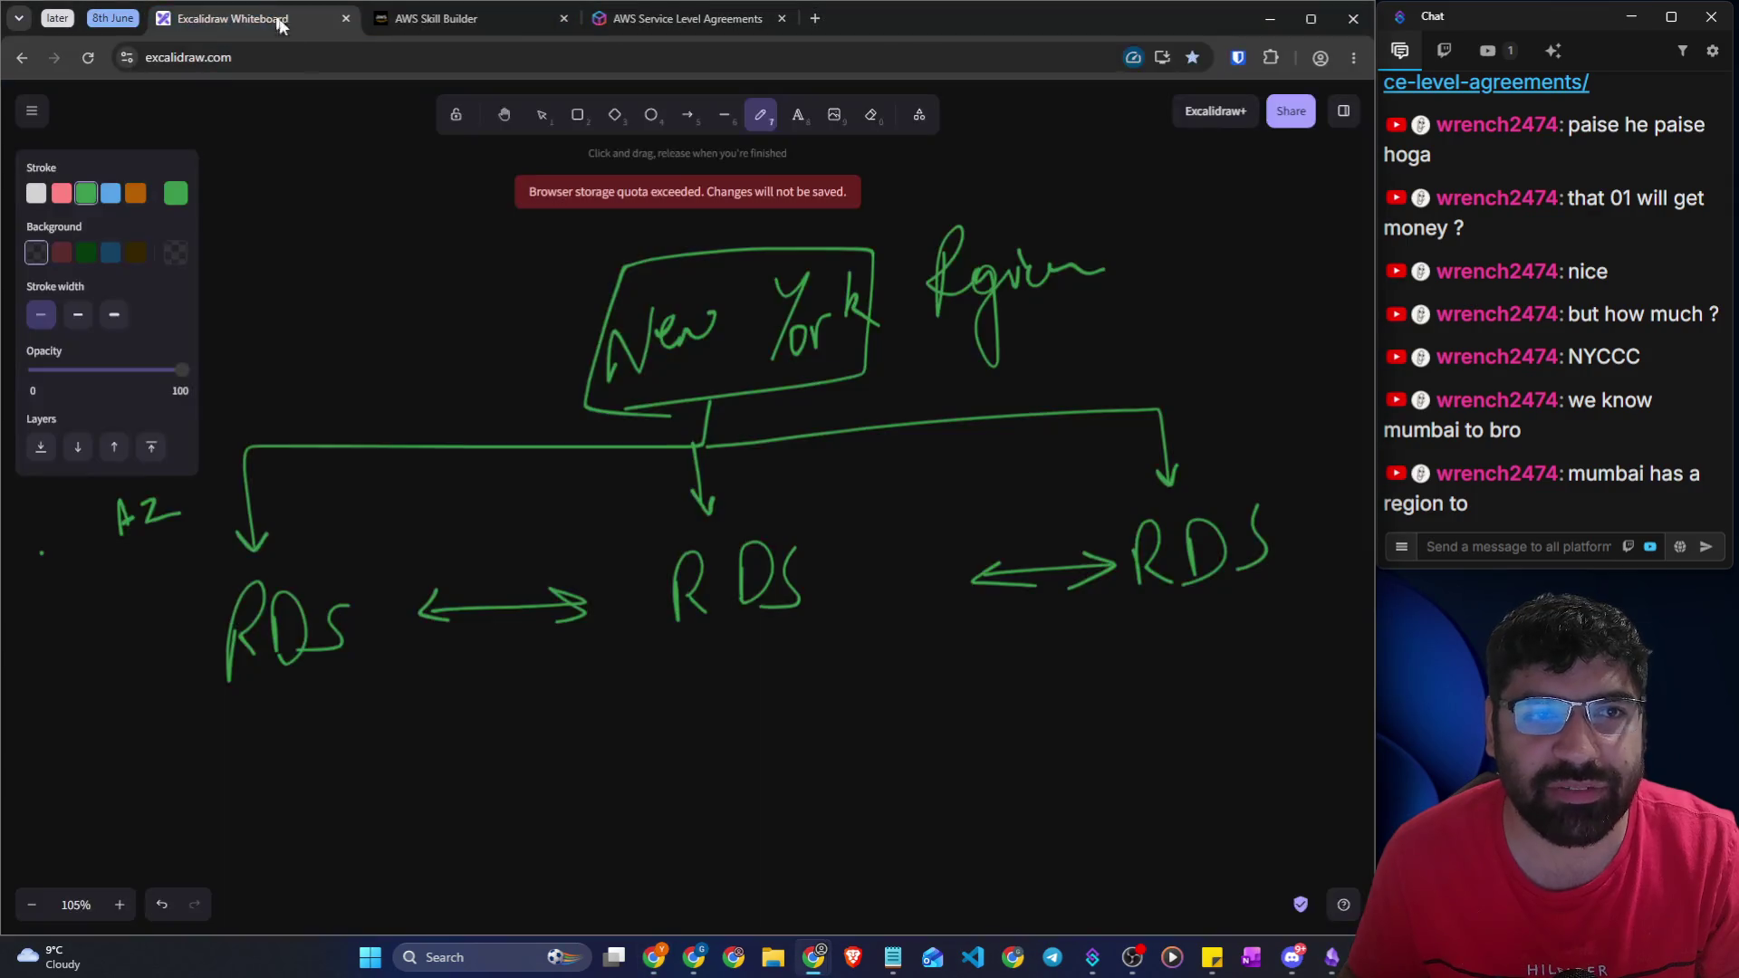
{"action": "mouse_move", "coordinate": [135, 548]}
{"action": "left_mouse_down"}
{"action": "mouse_move", "coordinate": [214, 486]}
{"action": "mouse_move", "coordinate": [161, 543]}
{"action": "left_mouse_up"}
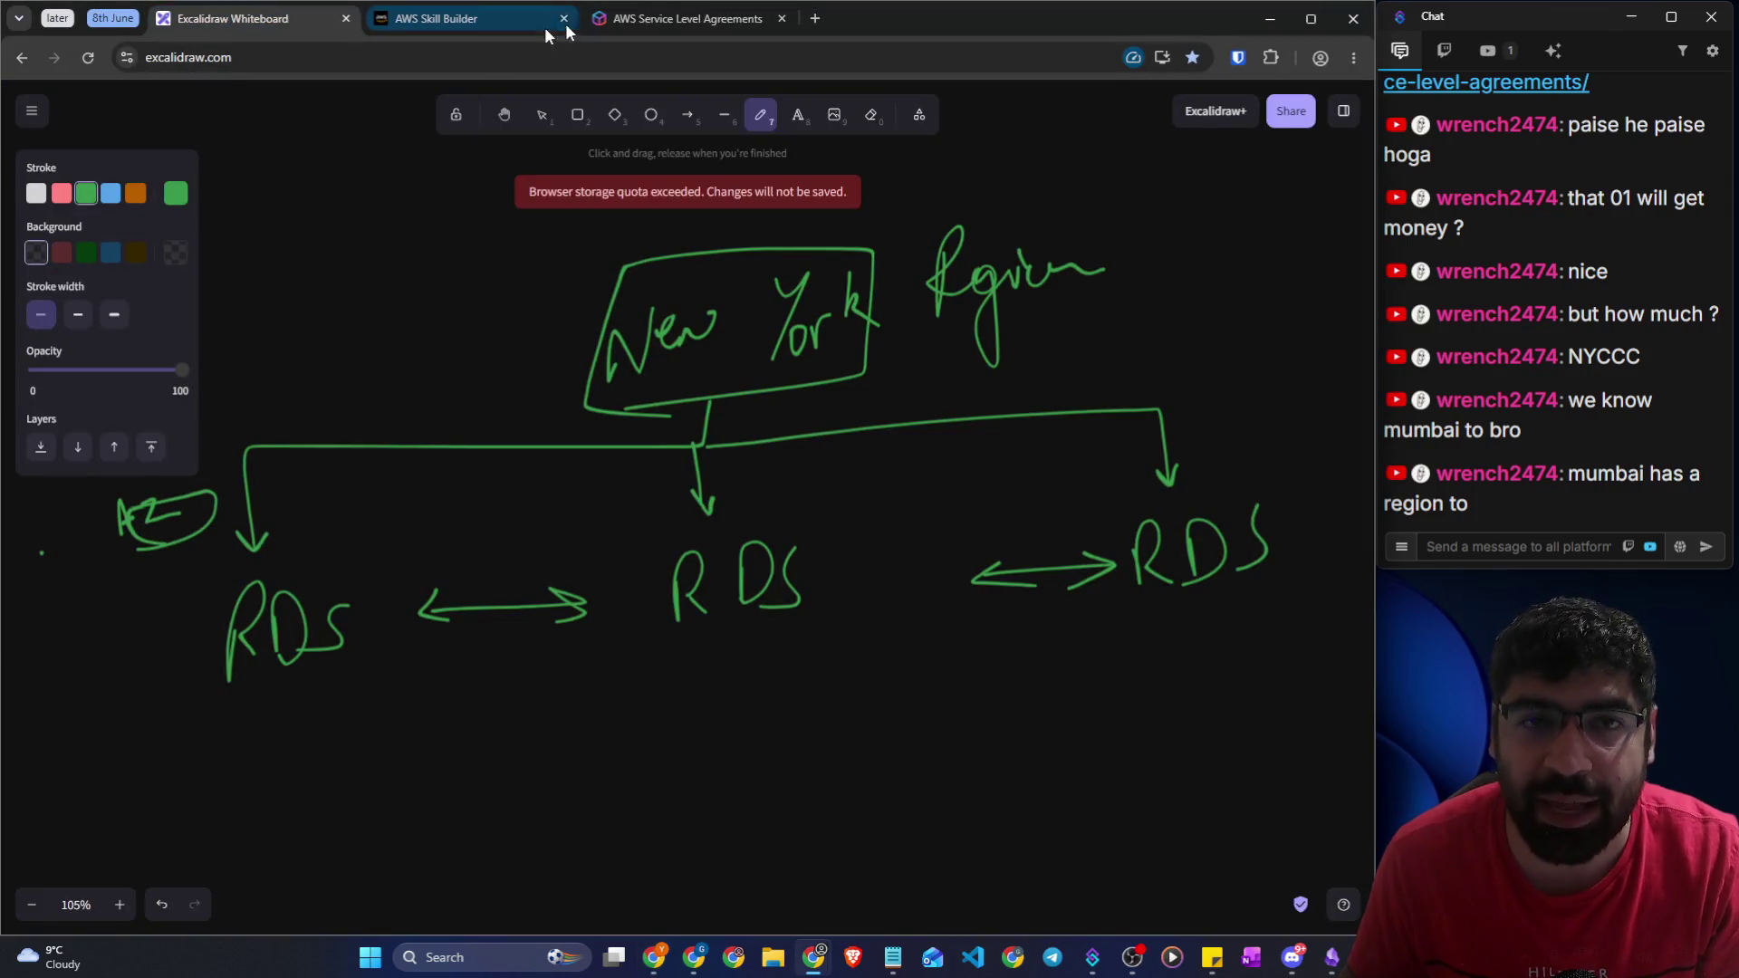
{"action": "key", "text": "alt+Tab"}
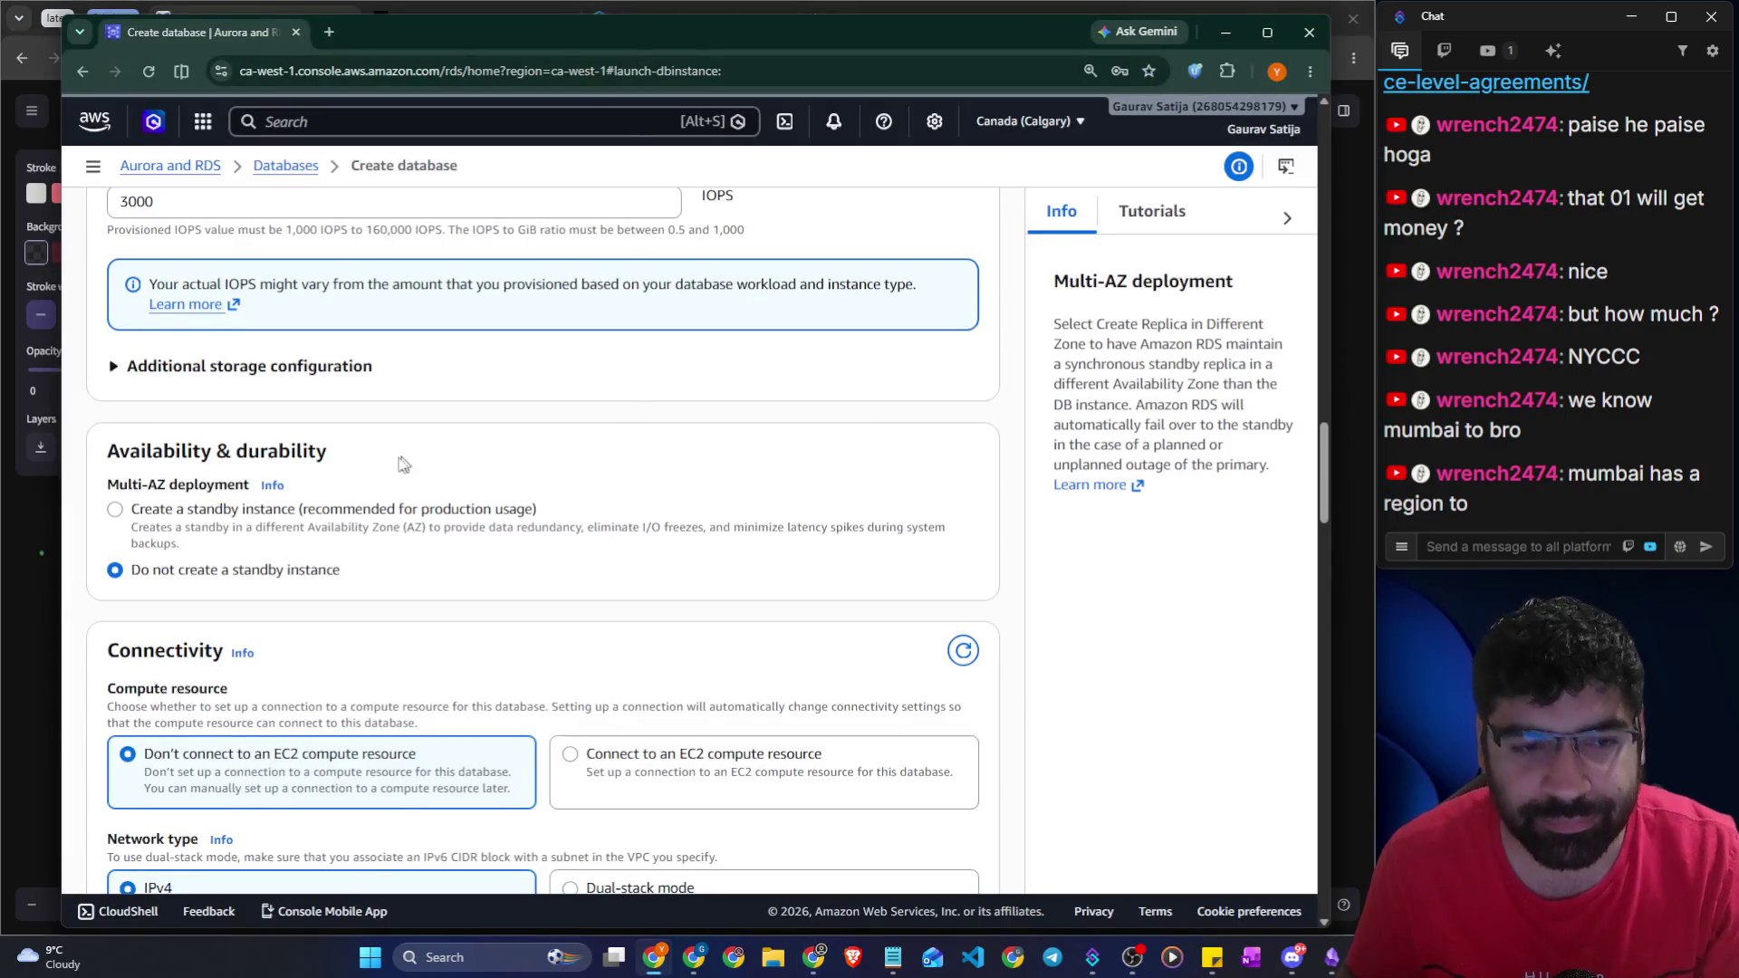
Review the form and set the storage type to General Purpose SSD (gp2)
{"action": "scroll", "coordinate": [396, 473], "scroll_direction": "down", "scroll_amount": 9}
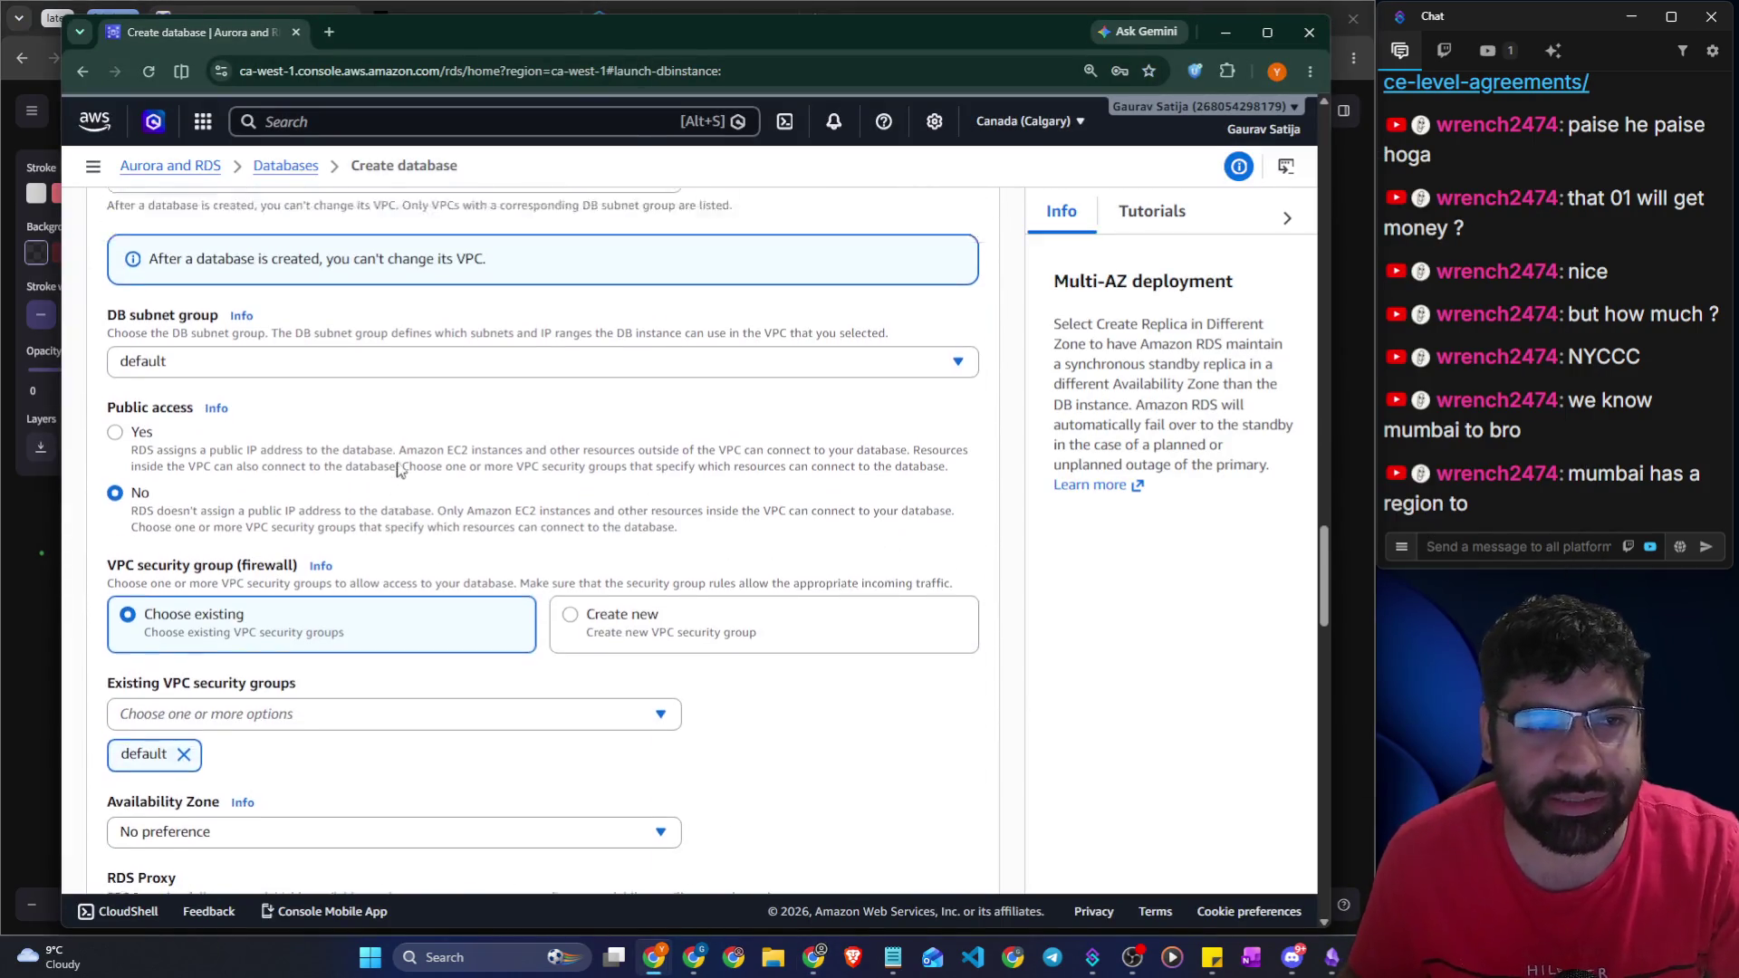
{"action": "scroll", "coordinate": [389, 408], "scroll_direction": "up", "scroll_amount": 2}
{"action": "left_click", "coordinate": [374, 291]}
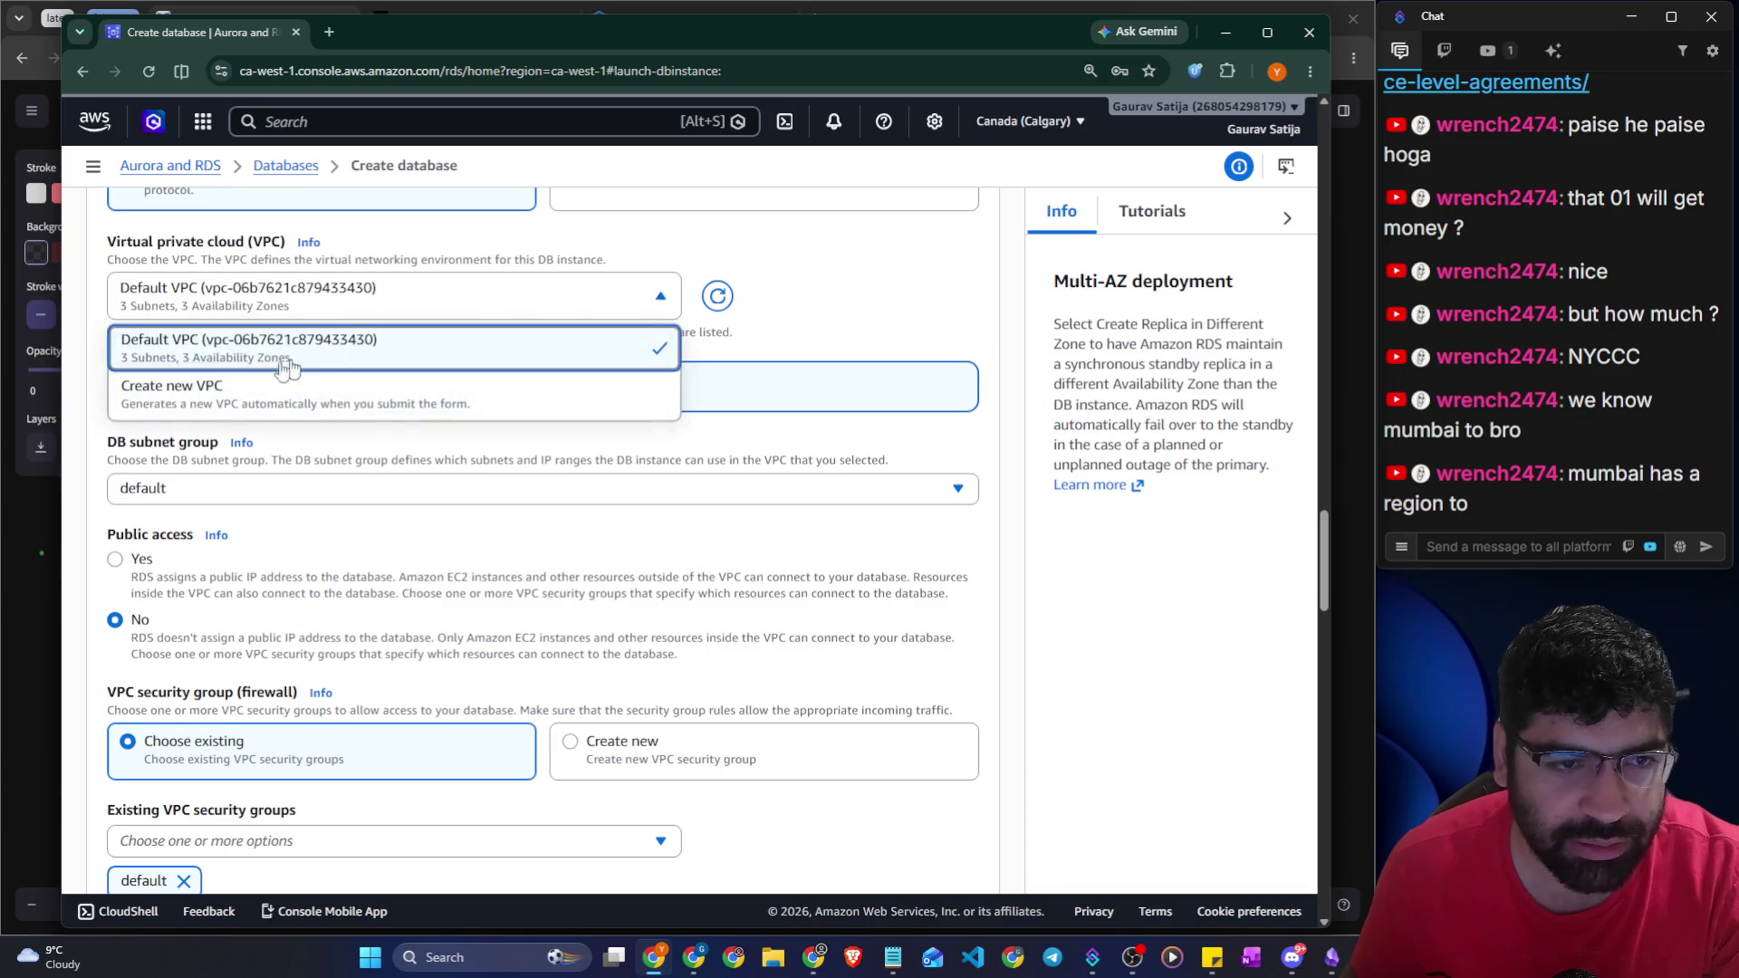
{"action": "scroll", "coordinate": [362, 591], "scroll_direction": "down", "scroll_amount": 1}
{"action": "scroll", "coordinate": [363, 591], "scroll_direction": "down", "scroll_amount": 6}
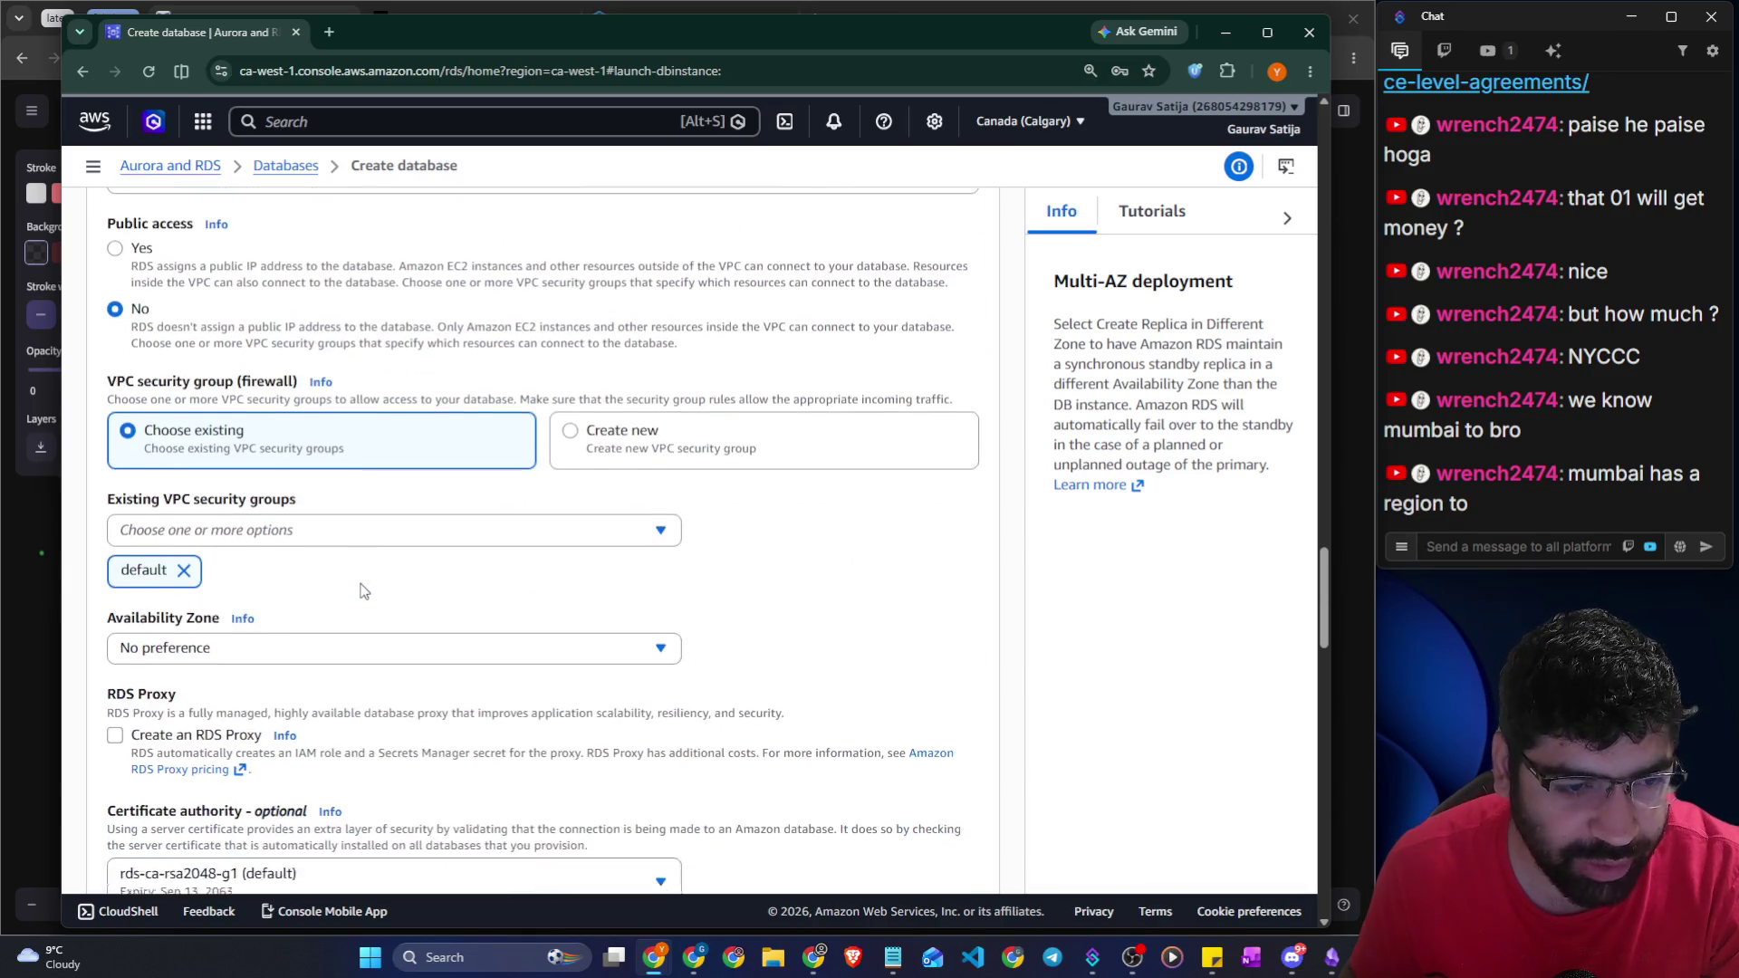
{"action": "scroll", "coordinate": [362, 590], "scroll_direction": "down", "scroll_amount": 3}
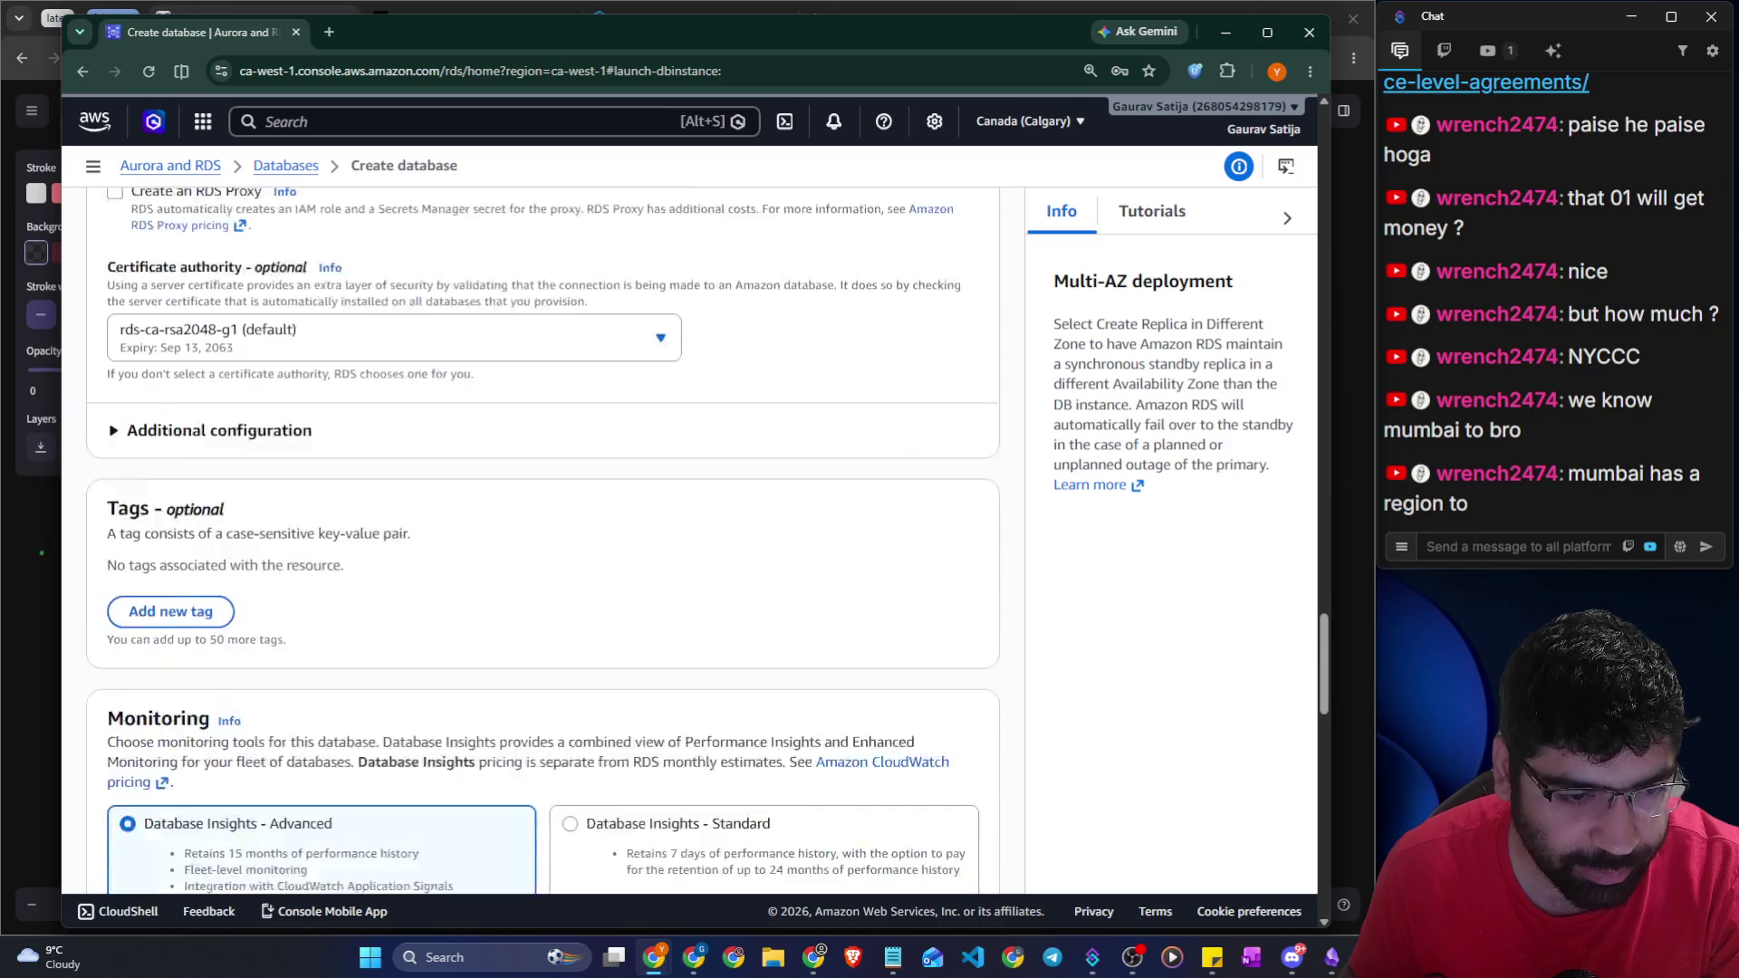
{"action": "scroll", "coordinate": [349, 574], "scroll_direction": "up", "scroll_amount": 15}
{"action": "scroll", "coordinate": [279, 510], "scroll_direction": "up", "scroll_amount": 3}
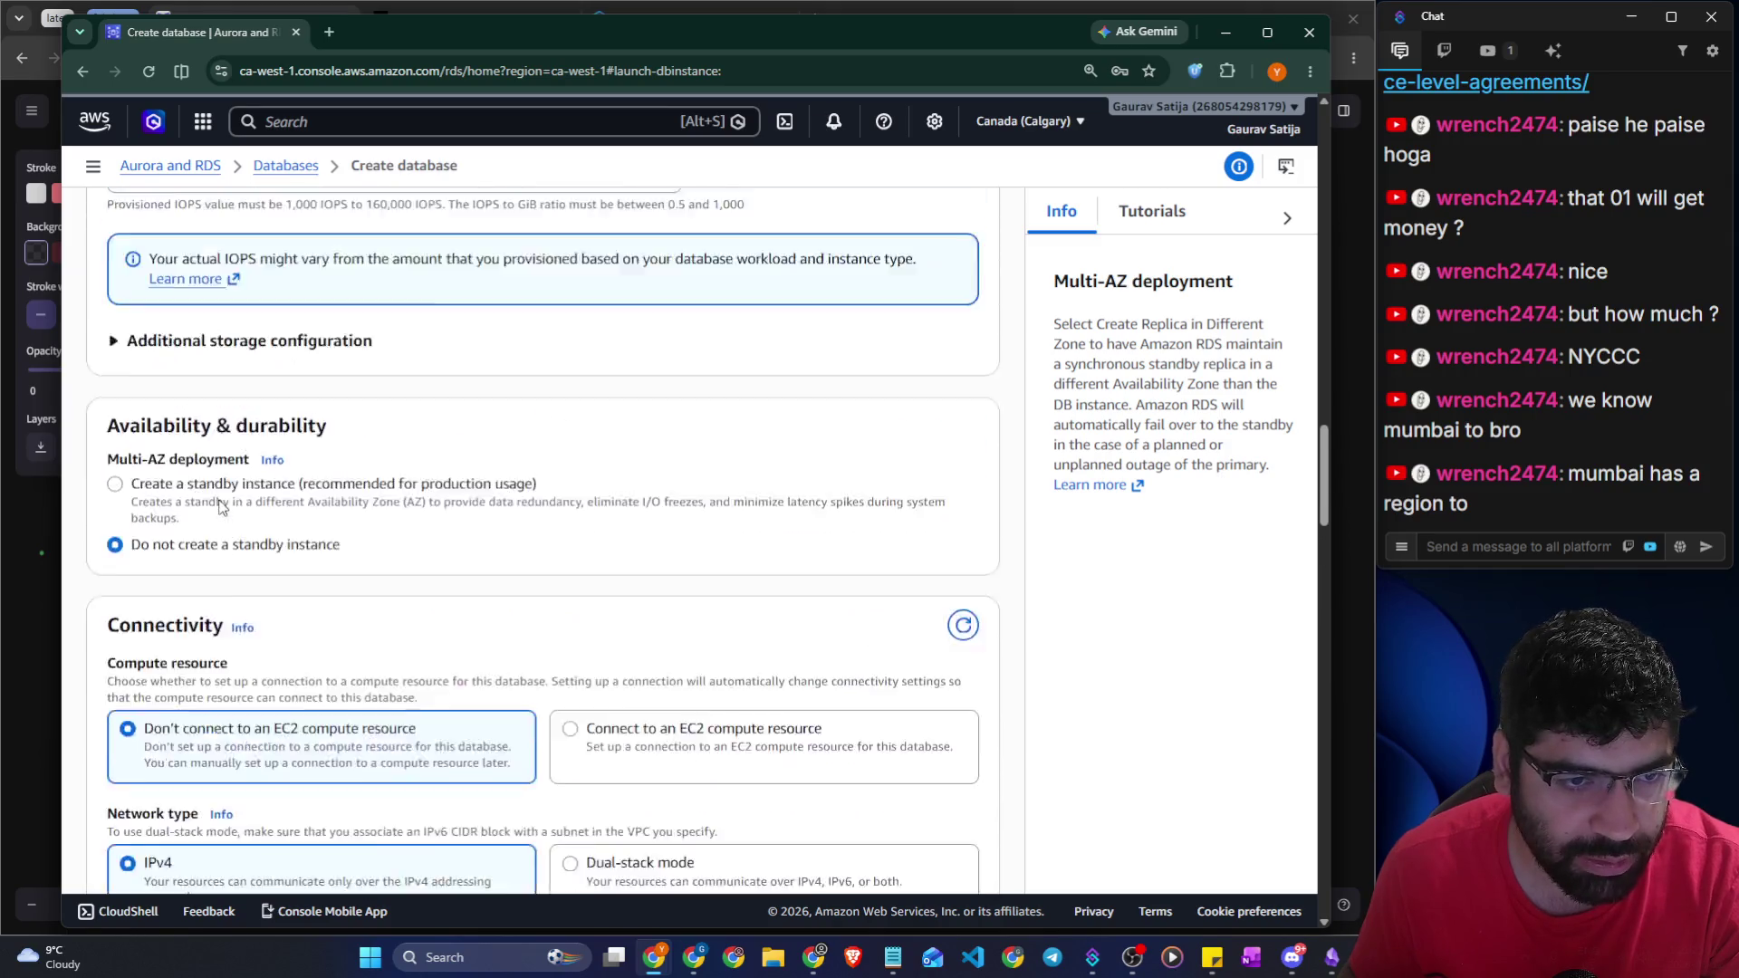
{"action": "scroll", "coordinate": [238, 459], "scroll_direction": "down", "scroll_amount": 18}
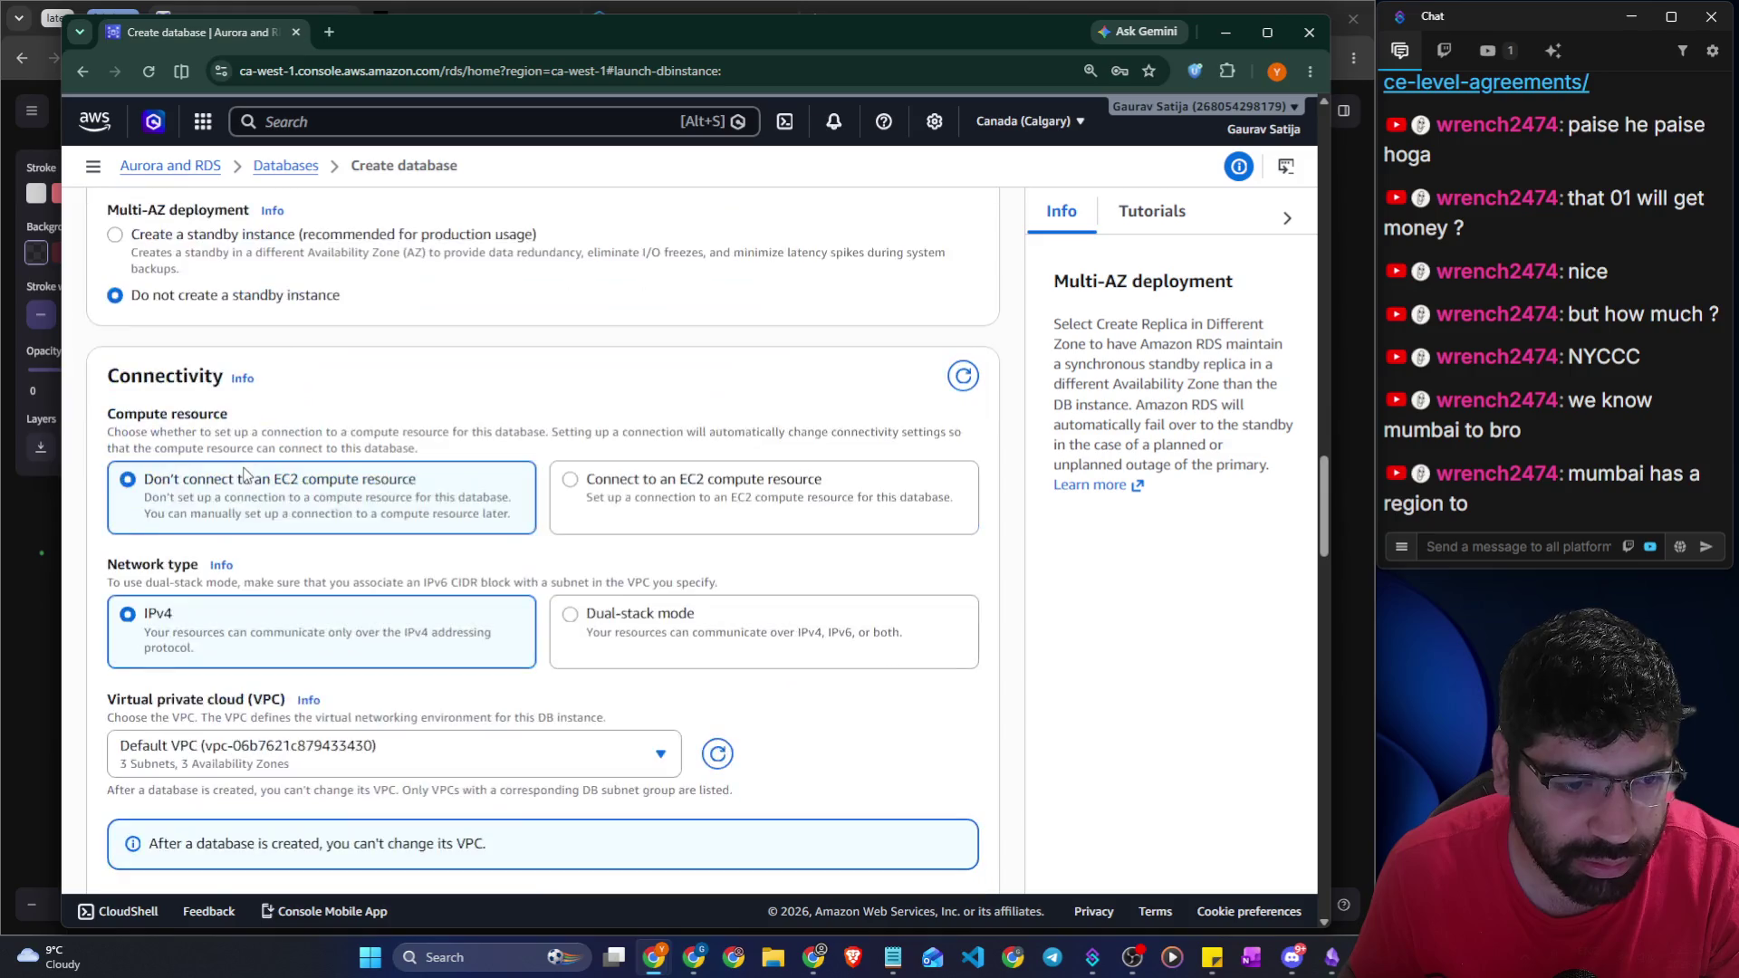
{"action": "scroll", "coordinate": [246, 482], "scroll_direction": "down", "scroll_amount": 14}
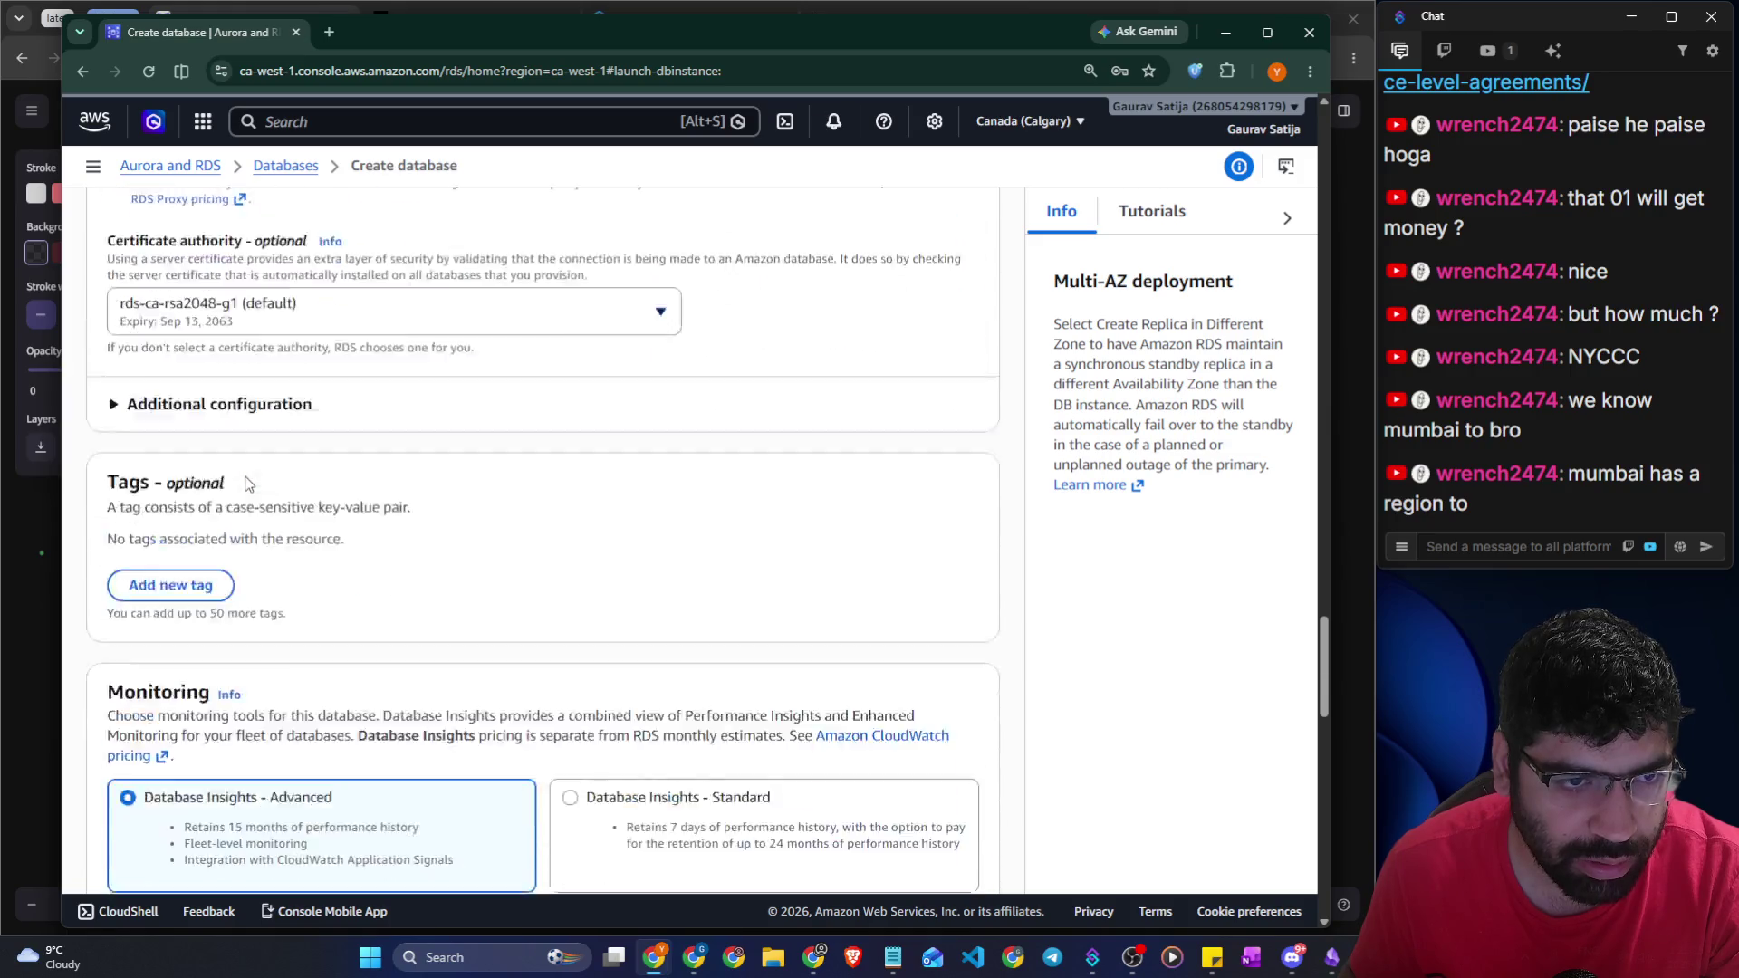
{"action": "scroll", "coordinate": [247, 482], "scroll_direction": "down", "scroll_amount": 7}
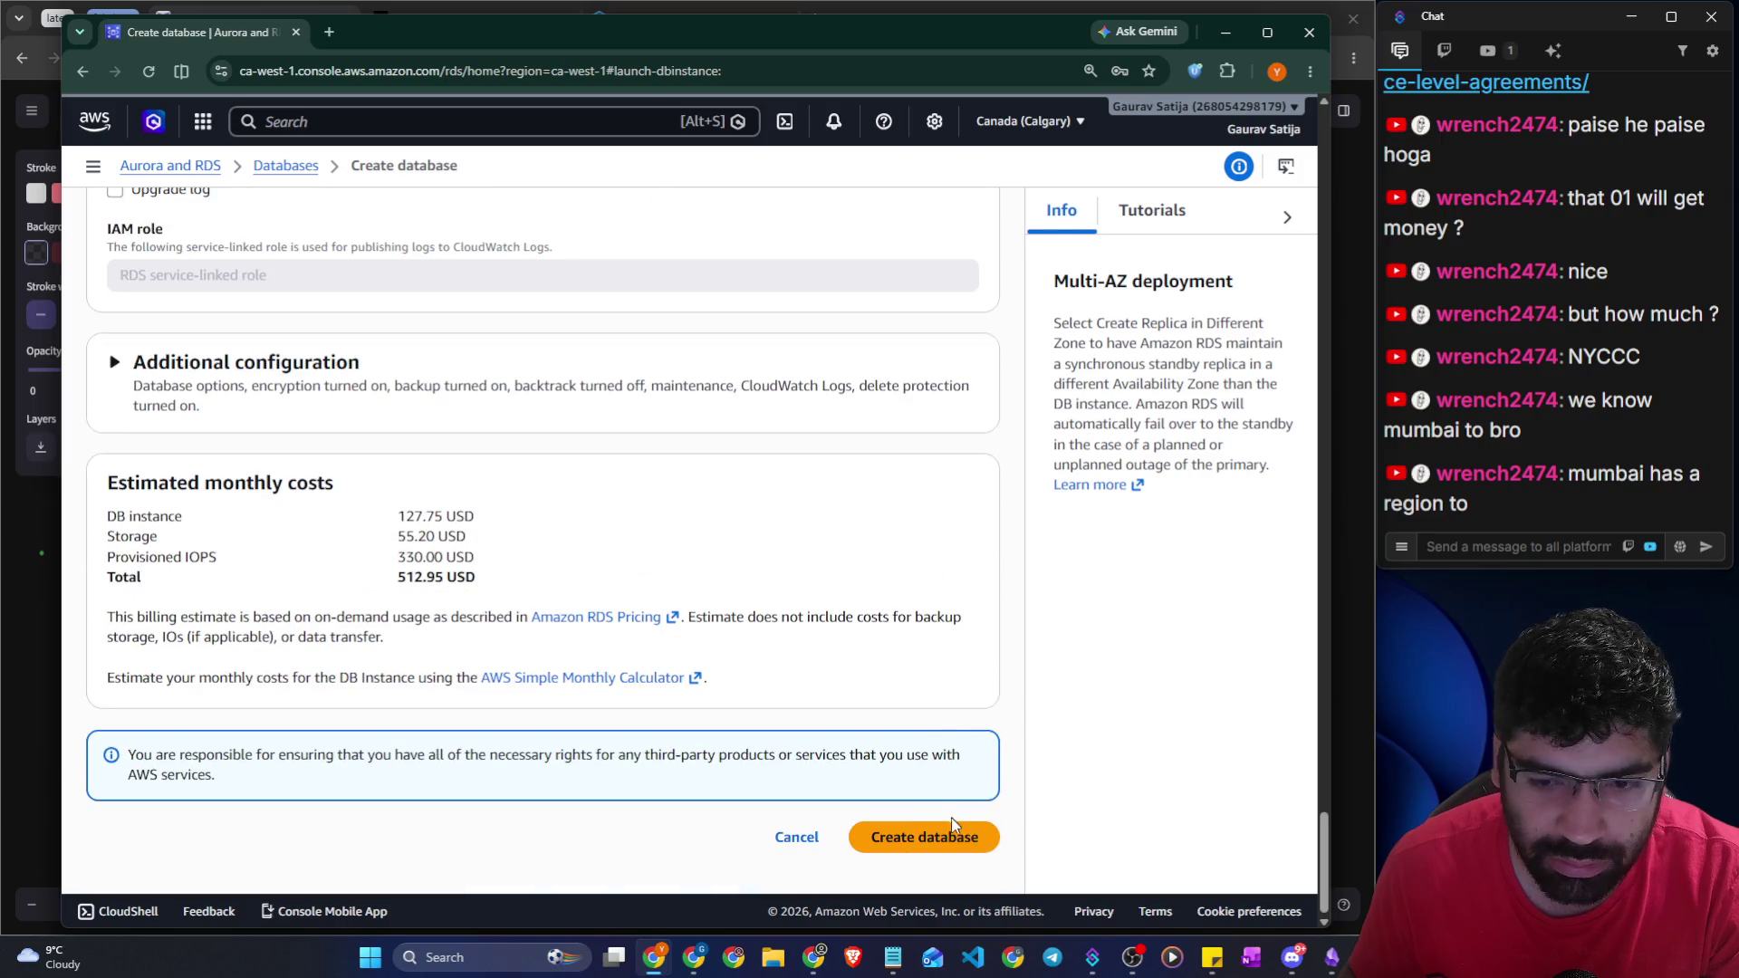
{"action": "scroll", "coordinate": [558, 567], "scroll_direction": "up", "scroll_amount": 1}
{"action": "scroll", "coordinate": [558, 567], "scroll_direction": "up", "scroll_amount": 20}
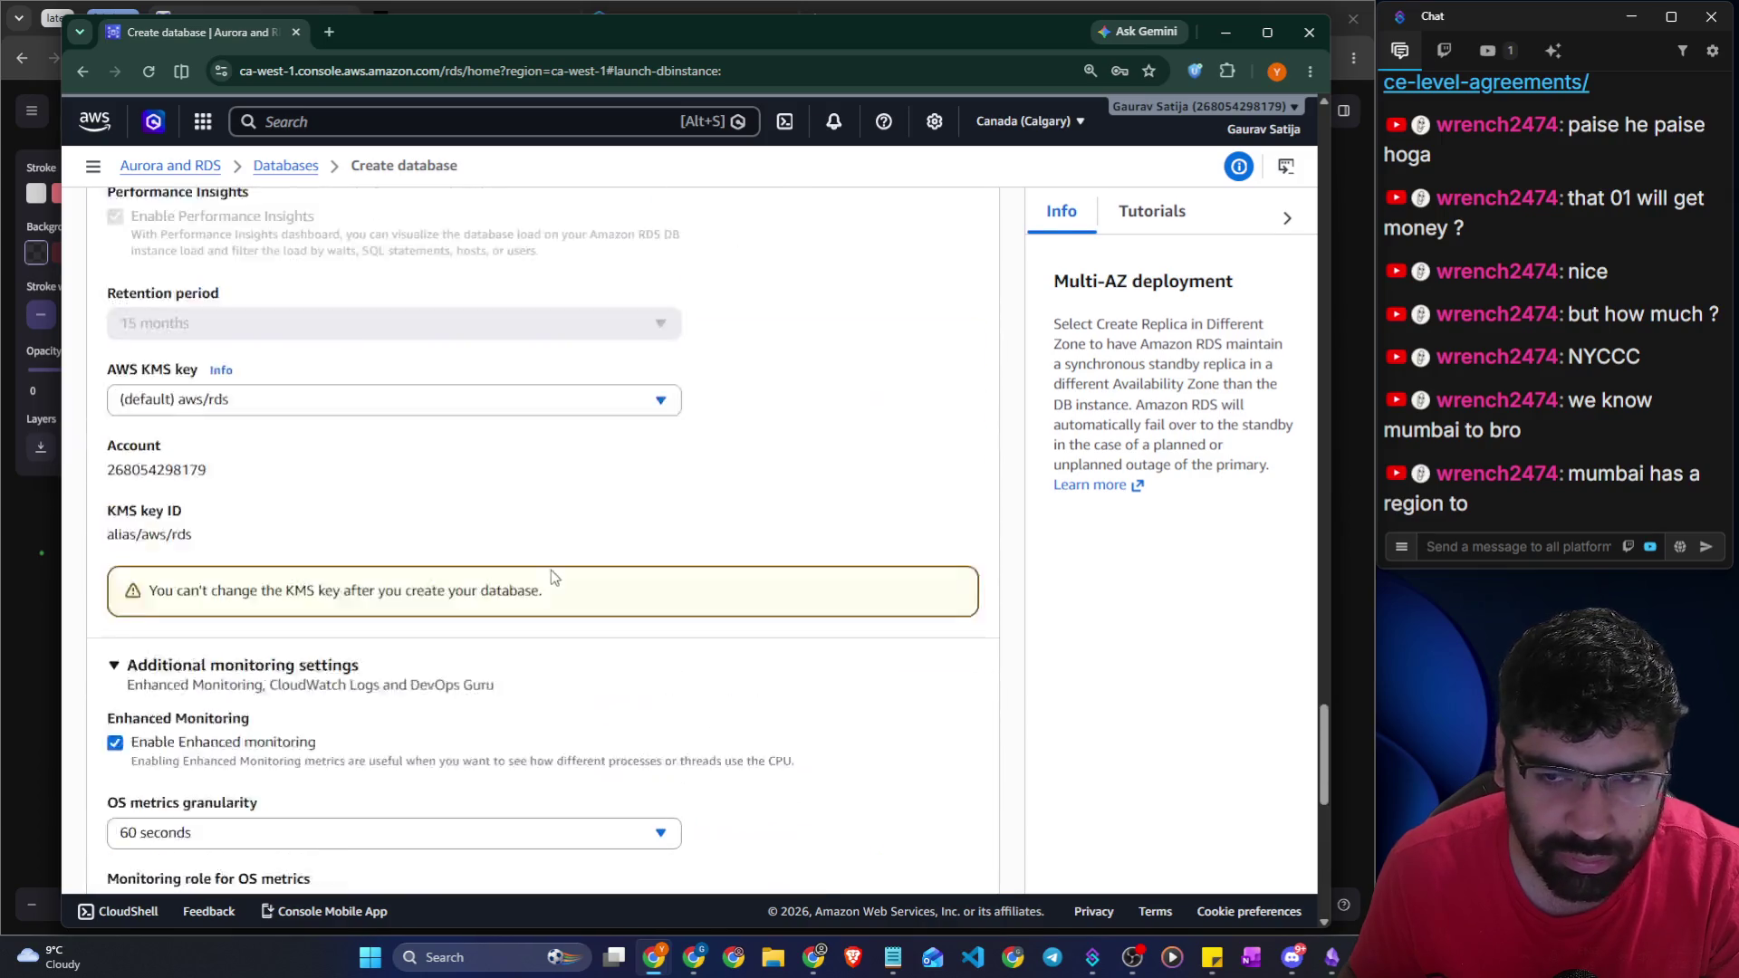
{"action": "scroll", "coordinate": [388, 585], "scroll_direction": "up", "scroll_amount": 4}
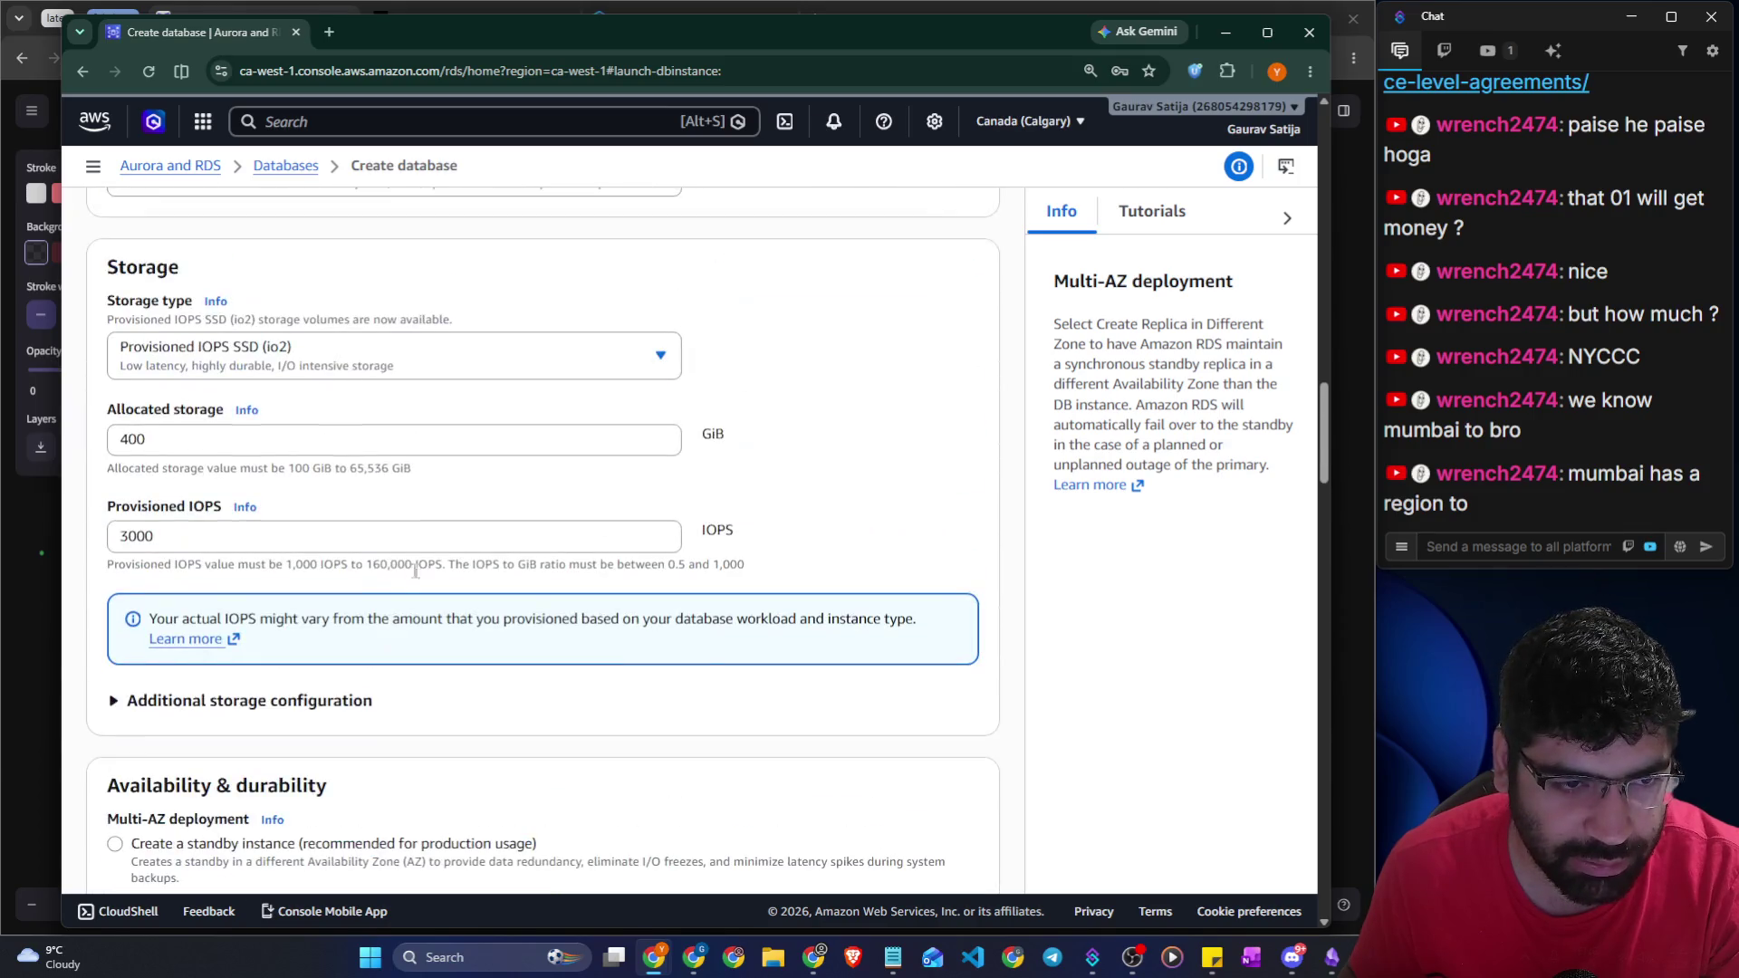
{"action": "left_click", "coordinate": [482, 364]}
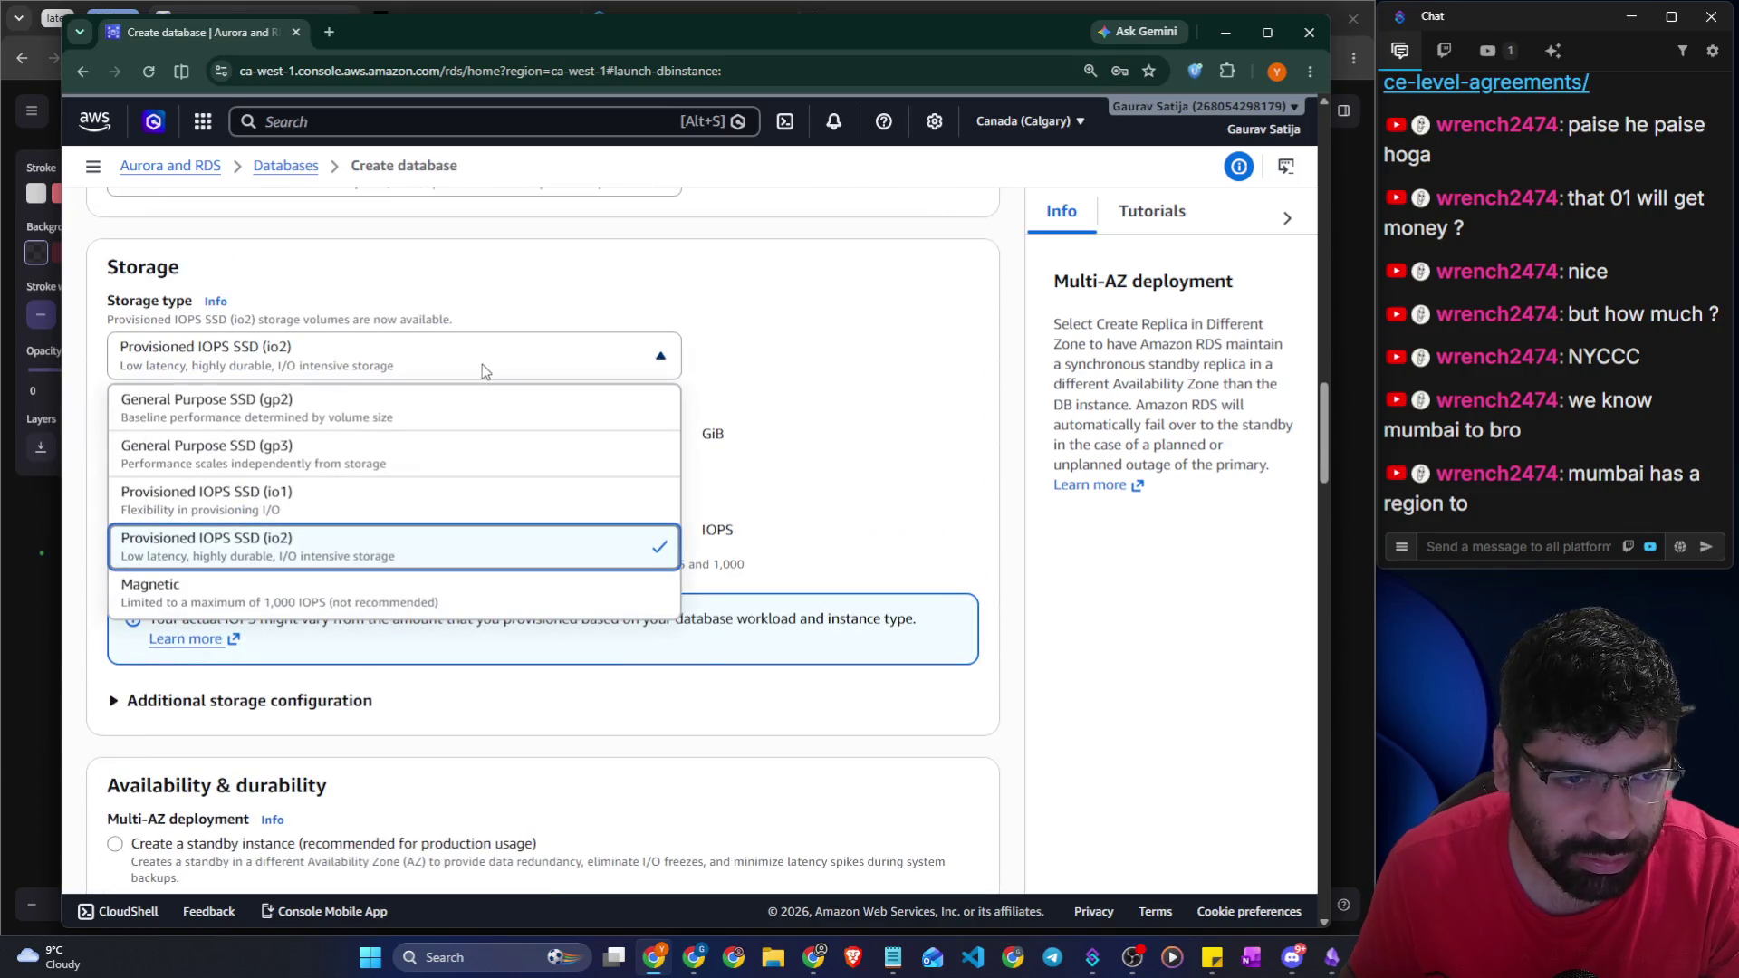
{"action": "left_click", "coordinate": [450, 404]}
Create a new VPC, keep the default DB subnet group, and make the database publicly accessible
{"action": "scroll", "coordinate": [453, 411], "scroll_direction": "down", "scroll_amount": 7}
{"action": "left_click", "coordinate": [404, 550]}
{"action": "left_click", "coordinate": [381, 617]}
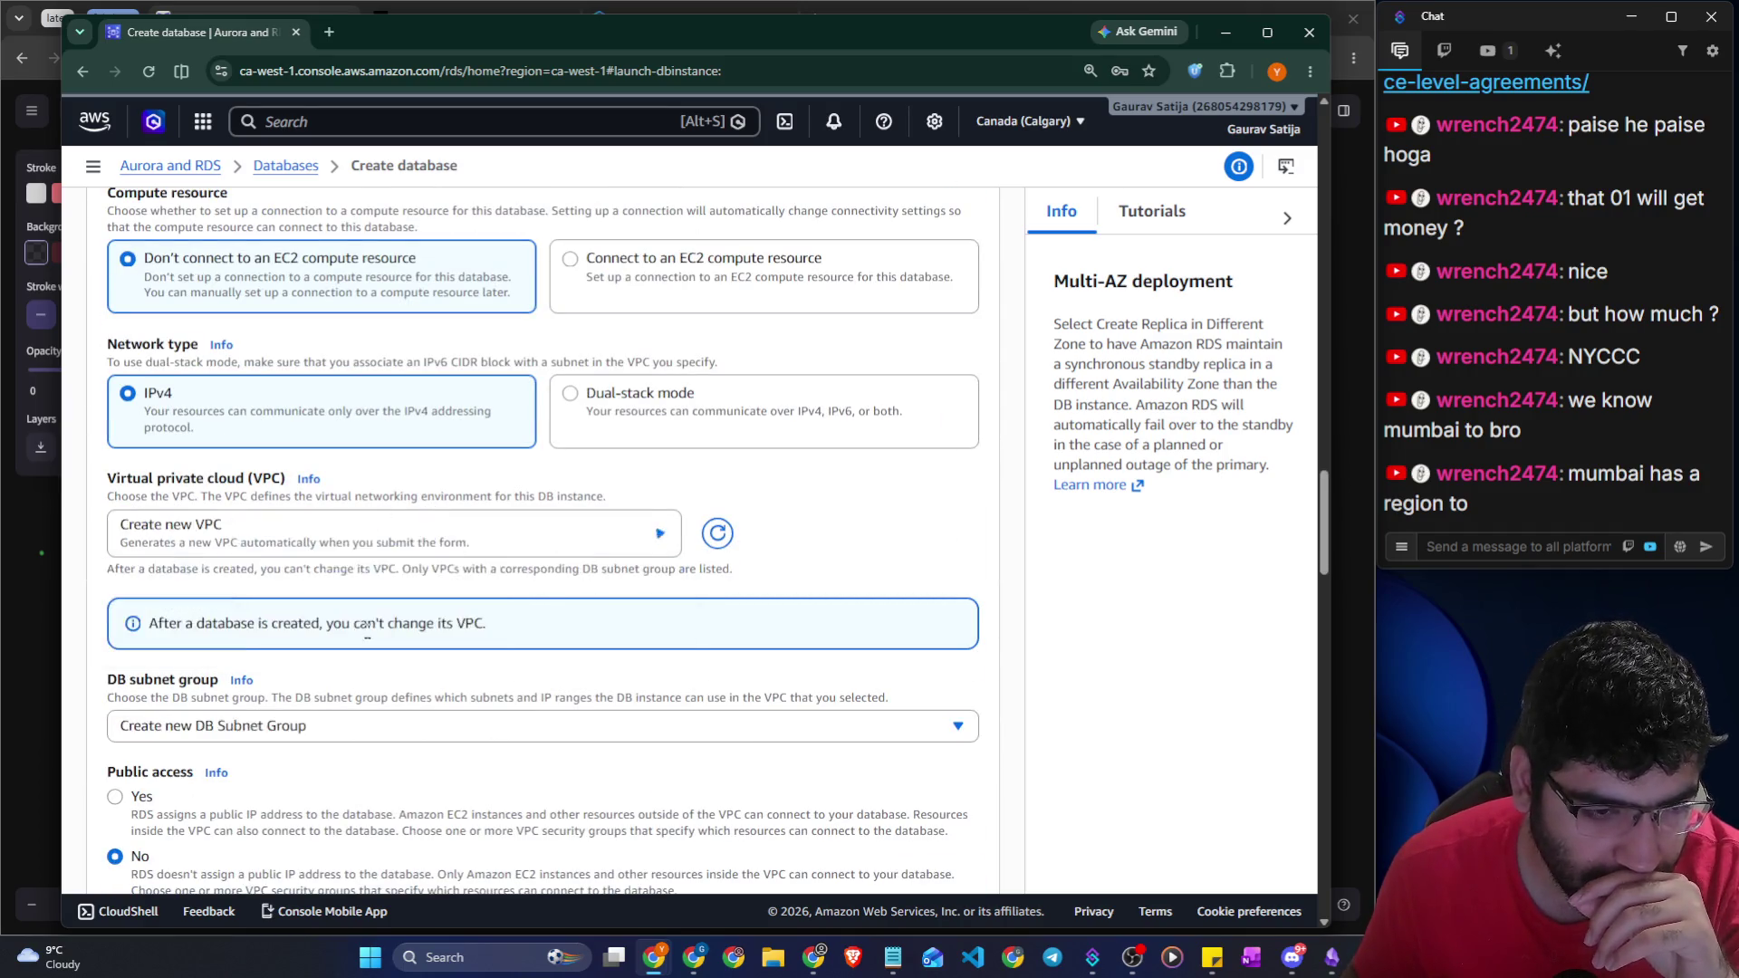
{"action": "scroll", "coordinate": [405, 615], "scroll_direction": "down", "scroll_amount": 2}
{"action": "left_click", "coordinate": [319, 546]}
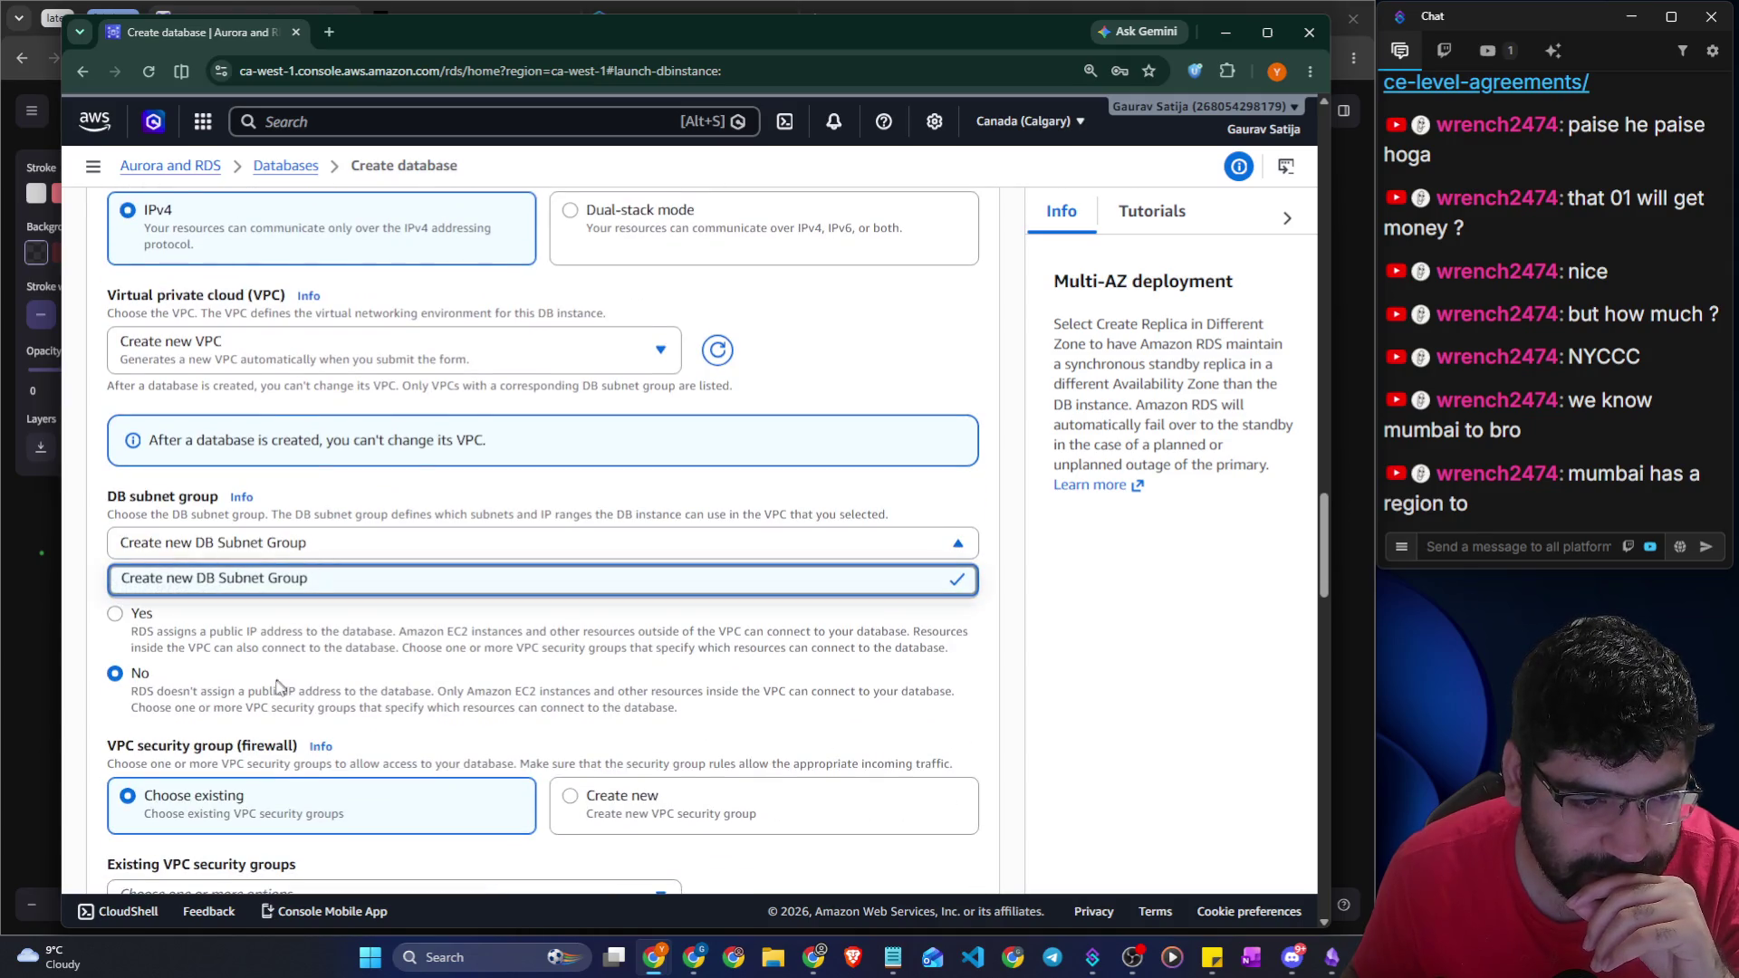
{"action": "left_click", "coordinate": [279, 686]}
{"action": "left_click", "coordinate": [142, 614]}
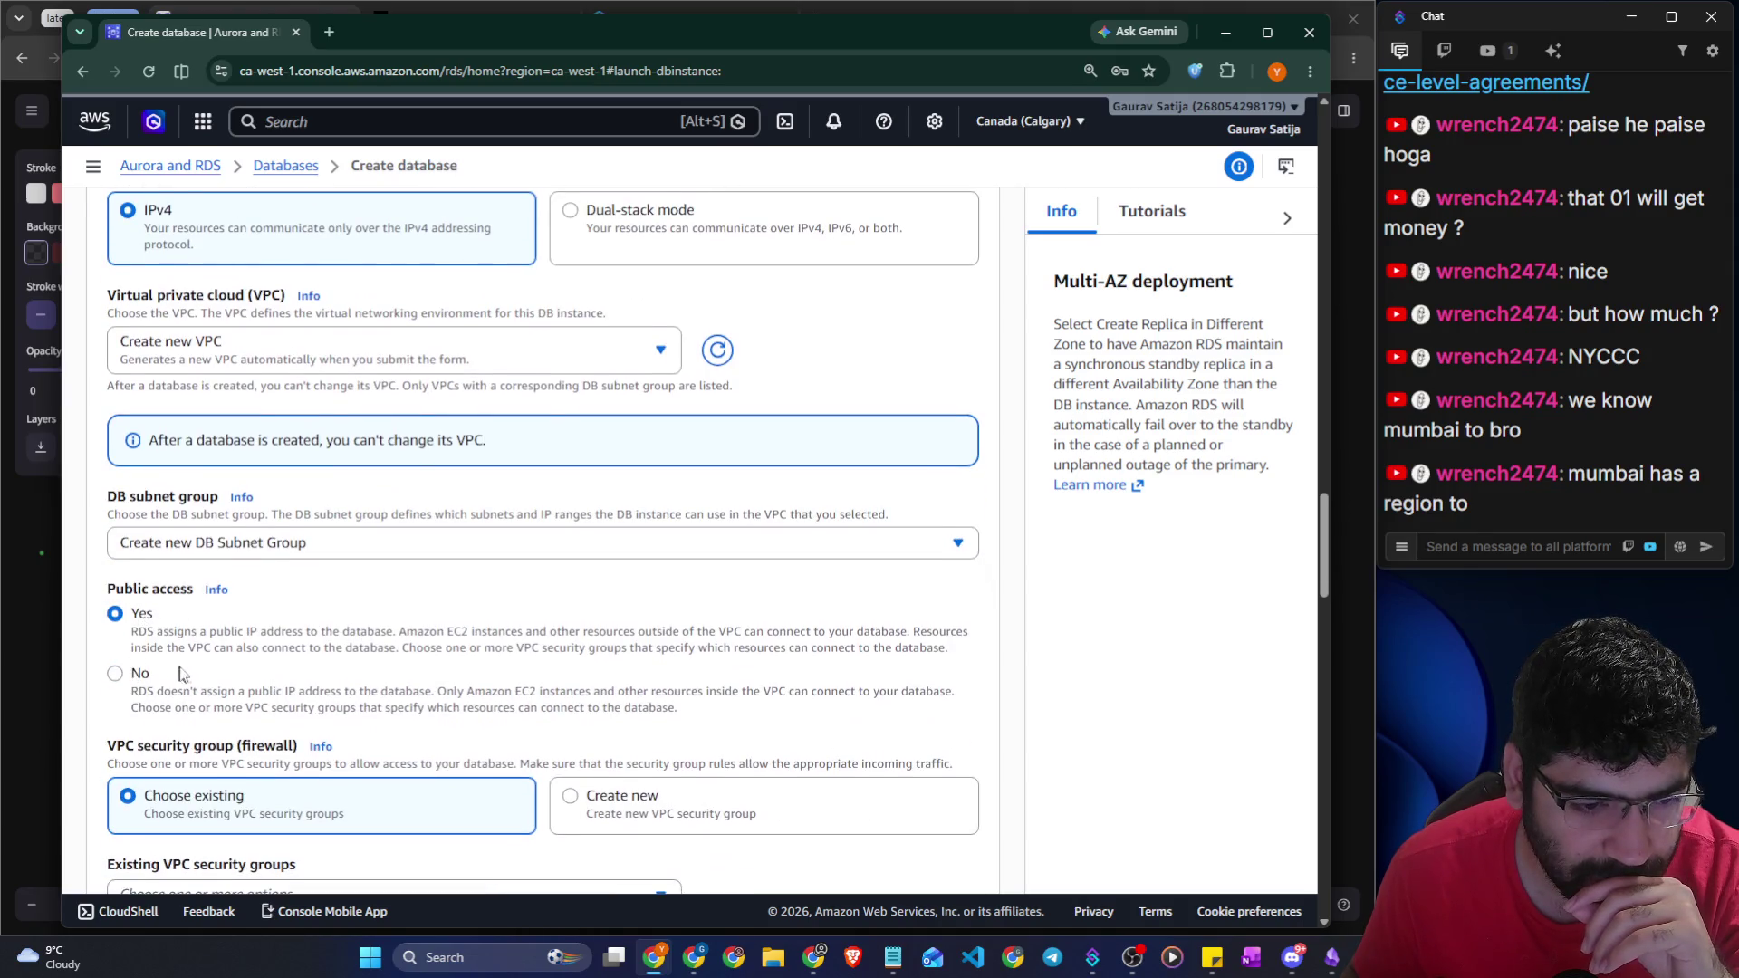
Keep the existing default security group, check the Availability Zone list, and return to the whiteboard
{"action": "scroll", "coordinate": [217, 634], "scroll_direction": "down", "scroll_amount": 3}
{"action": "left_click", "coordinate": [581, 526]}
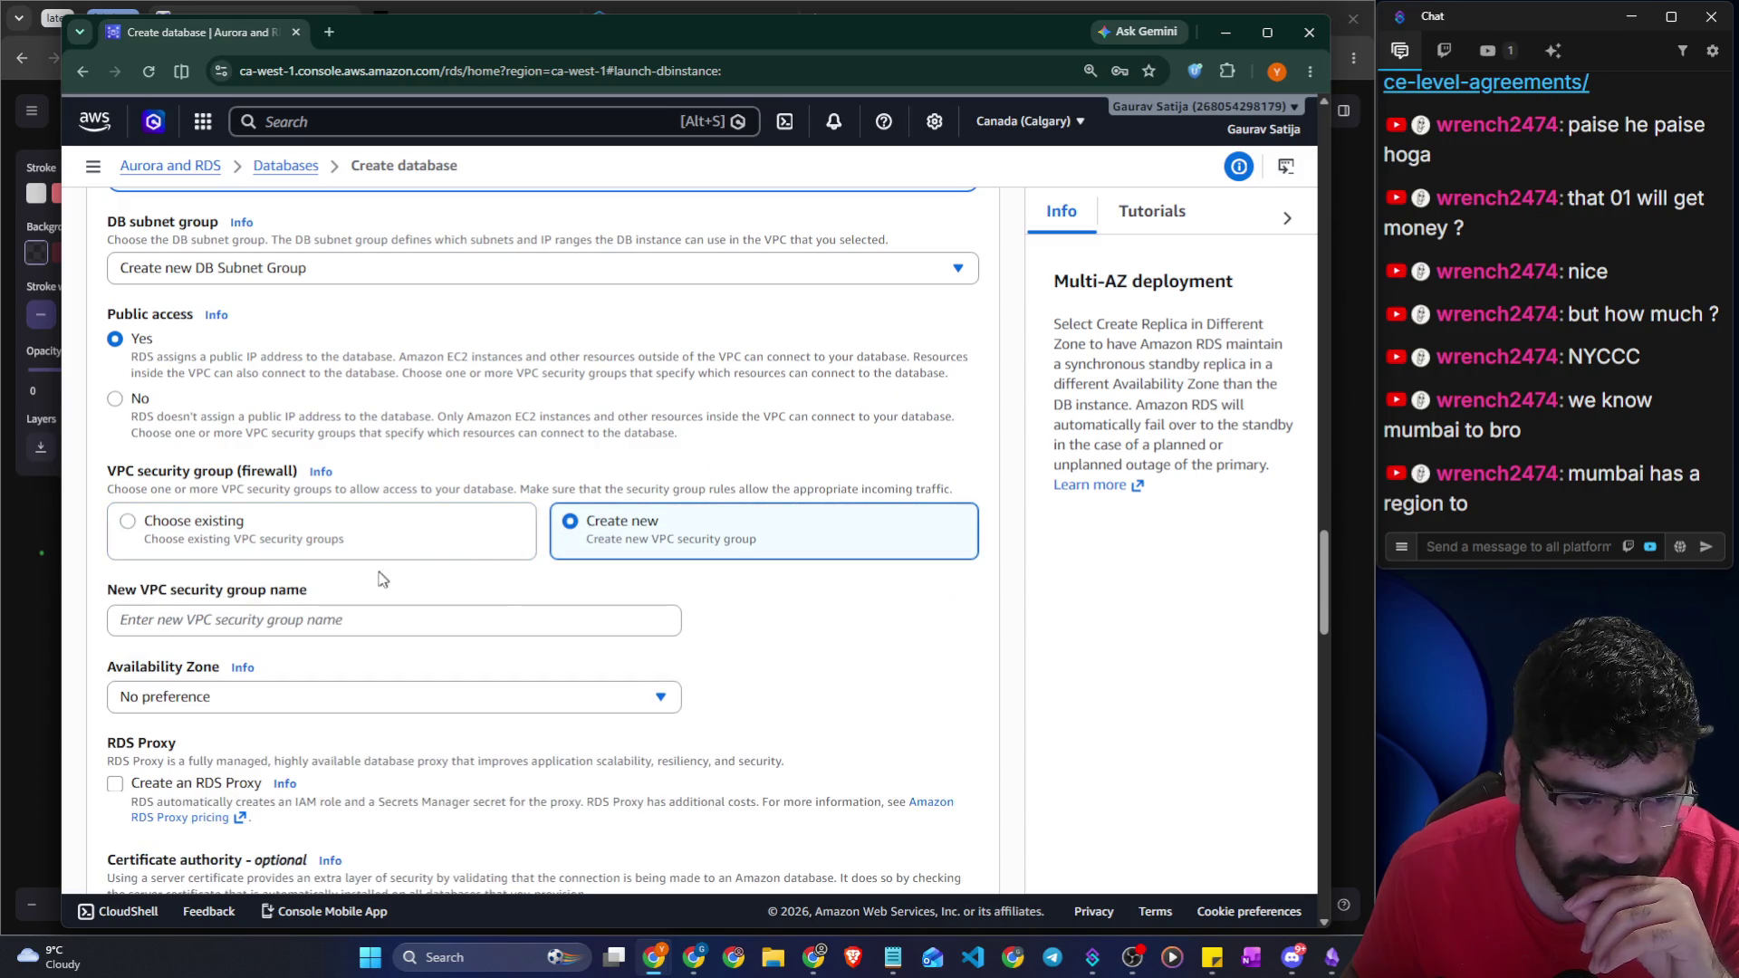
{"action": "left_click", "coordinate": [292, 551]}
{"action": "scroll", "coordinate": [365, 622], "scroll_direction": "down", "scroll_amount": 4}
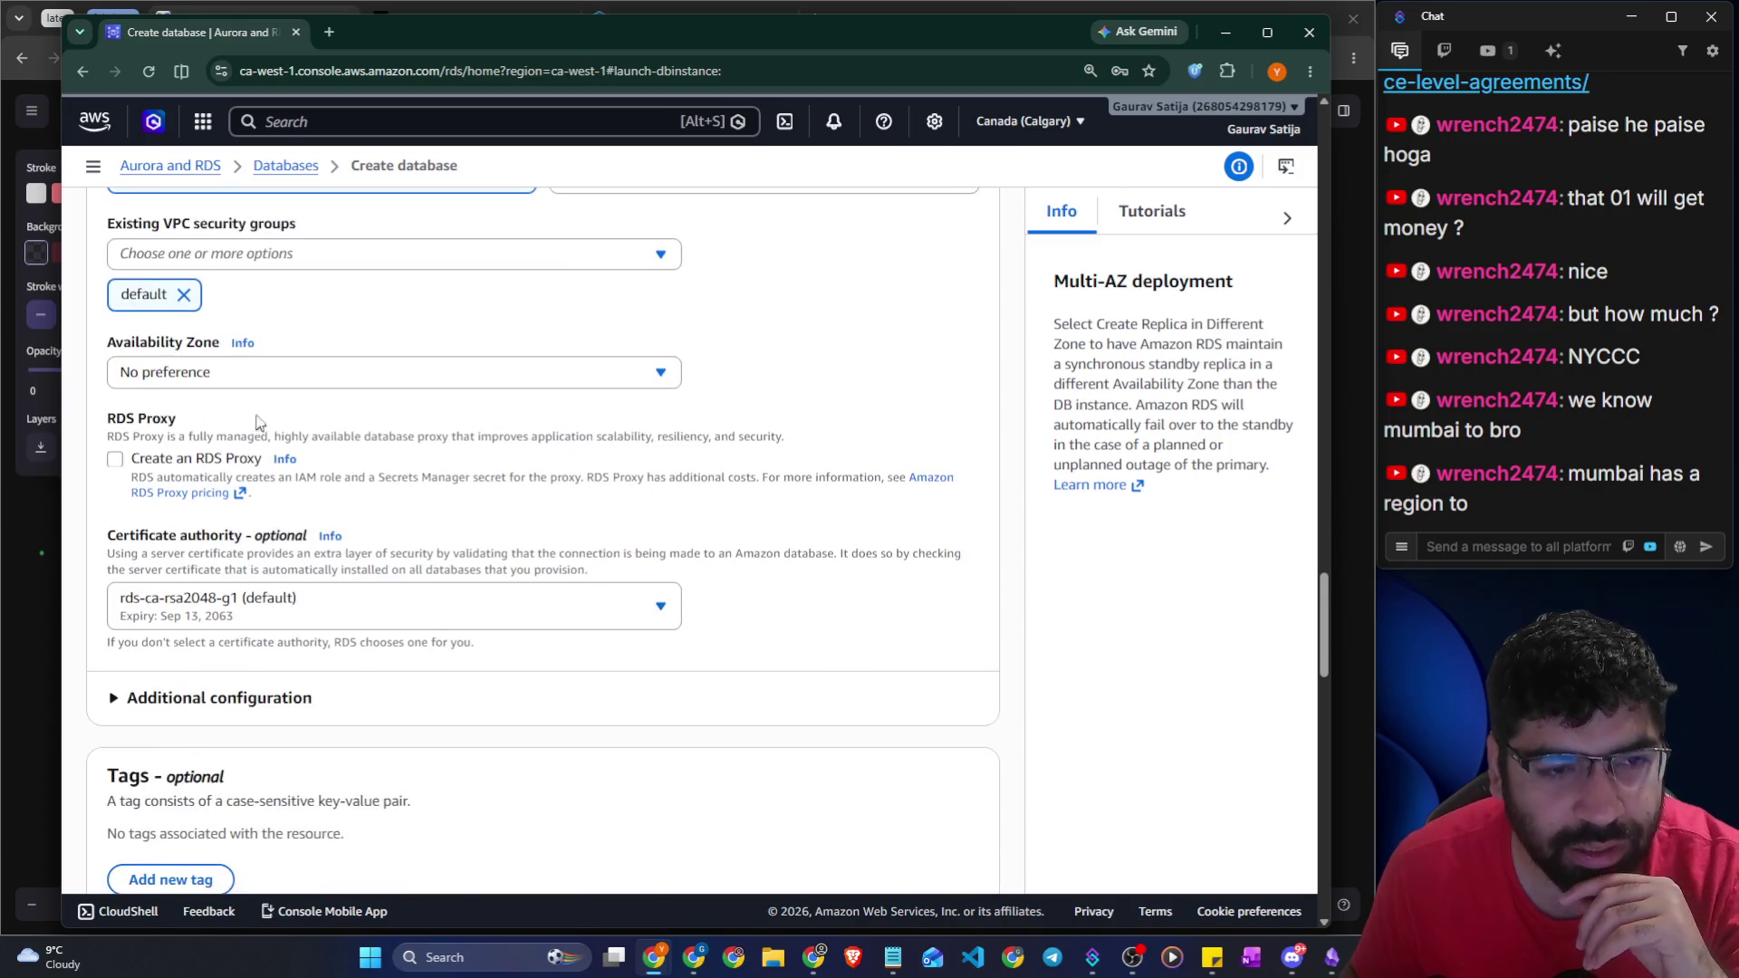
{"action": "left_click", "coordinate": [270, 383]}
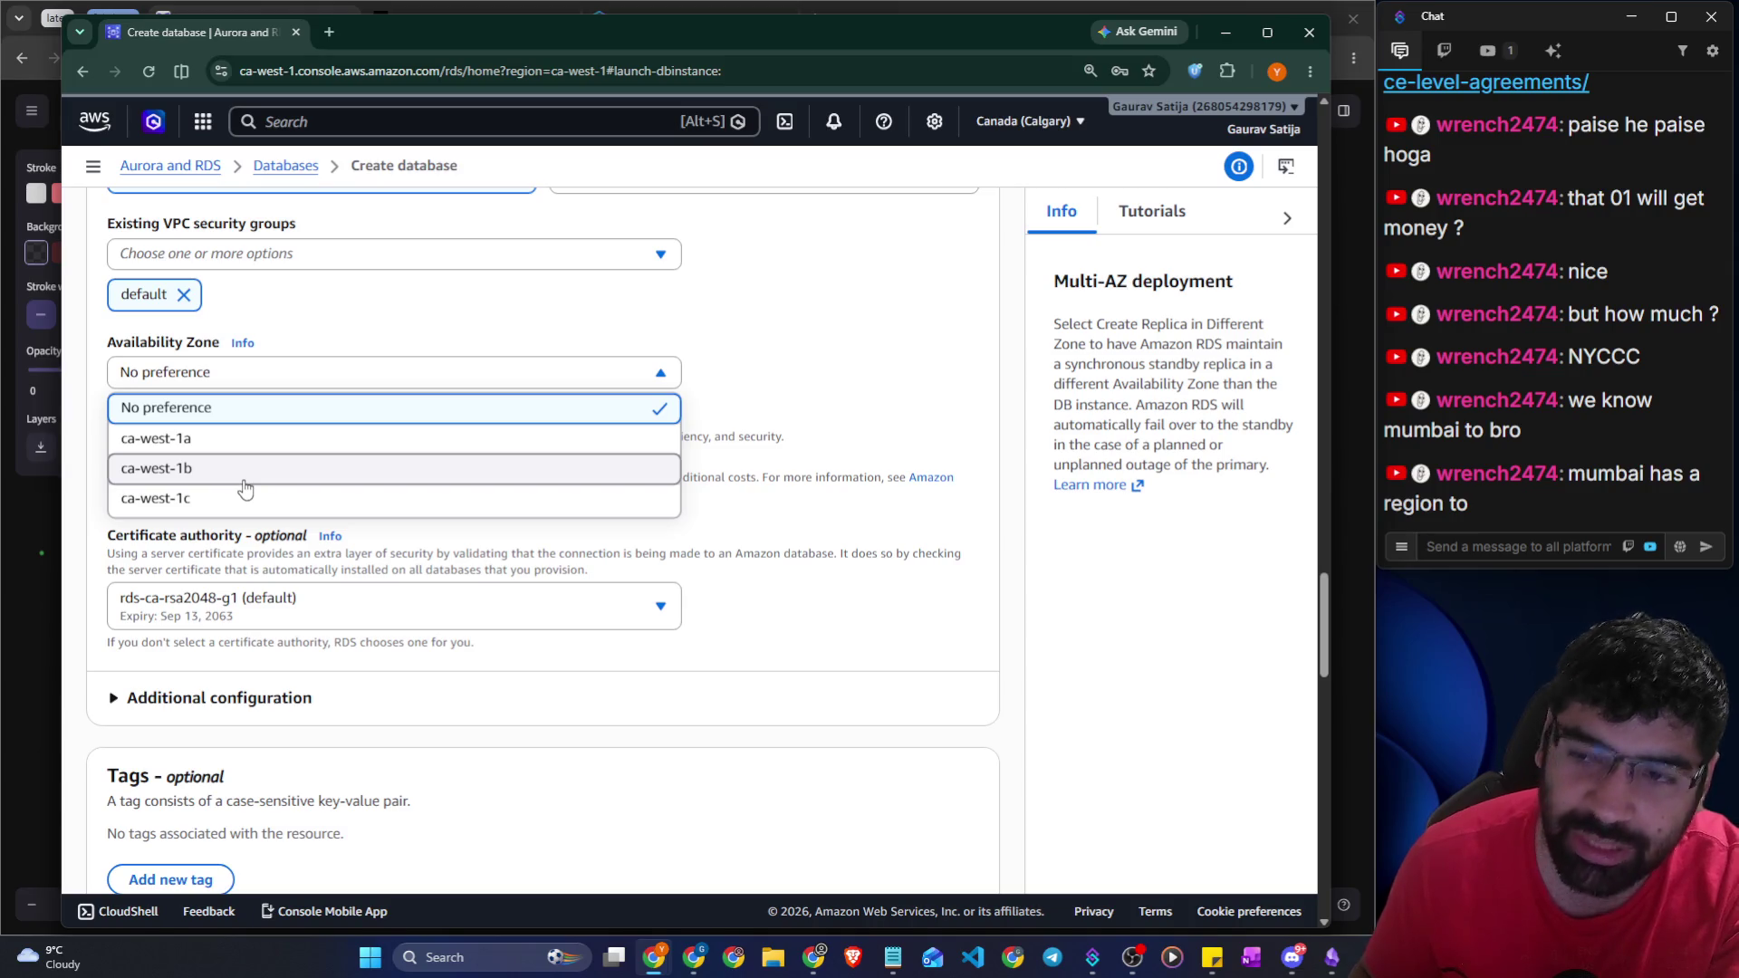
{"action": "left_click", "coordinate": [833, 401]}
{"action": "key", "text": "alt+Tab"}
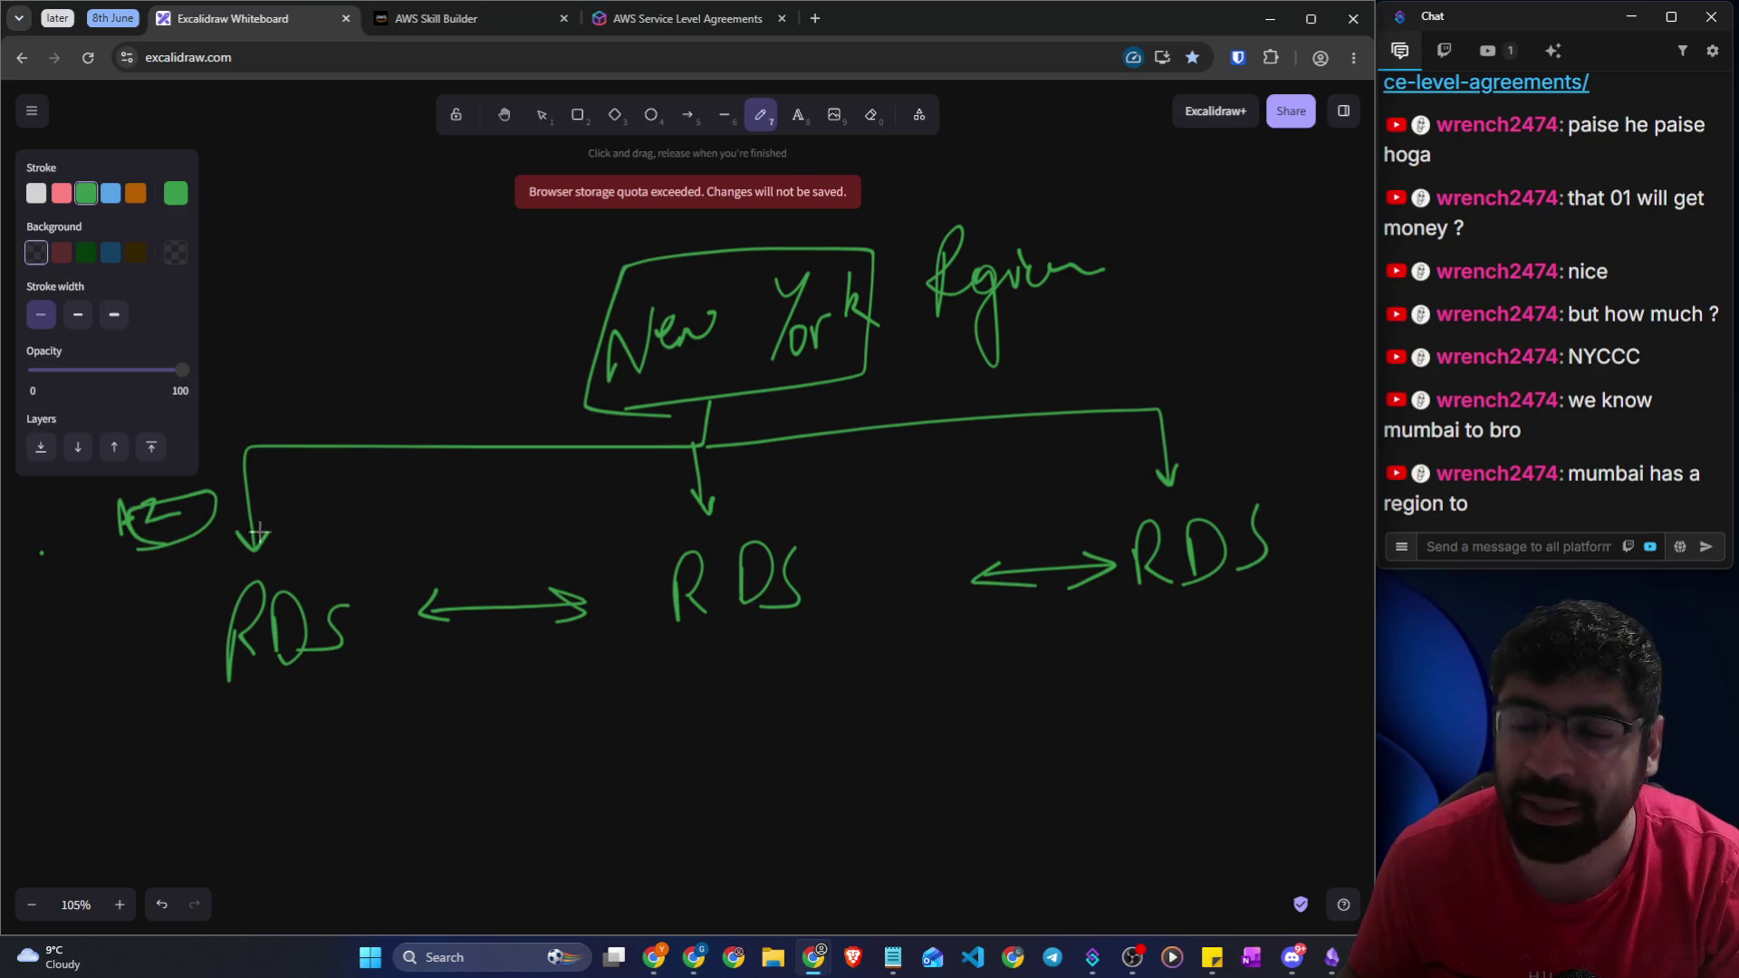
Label the three RDS copies with zones 1a, 1b and 1c
{"action": "mouse_move", "coordinate": [279, 524]}
{"action": "left_mouse_down"}
{"action": "mouse_move", "coordinate": [291, 555]}
{"action": "mouse_move", "coordinate": [343, 549]}
{"action": "left_mouse_up"}
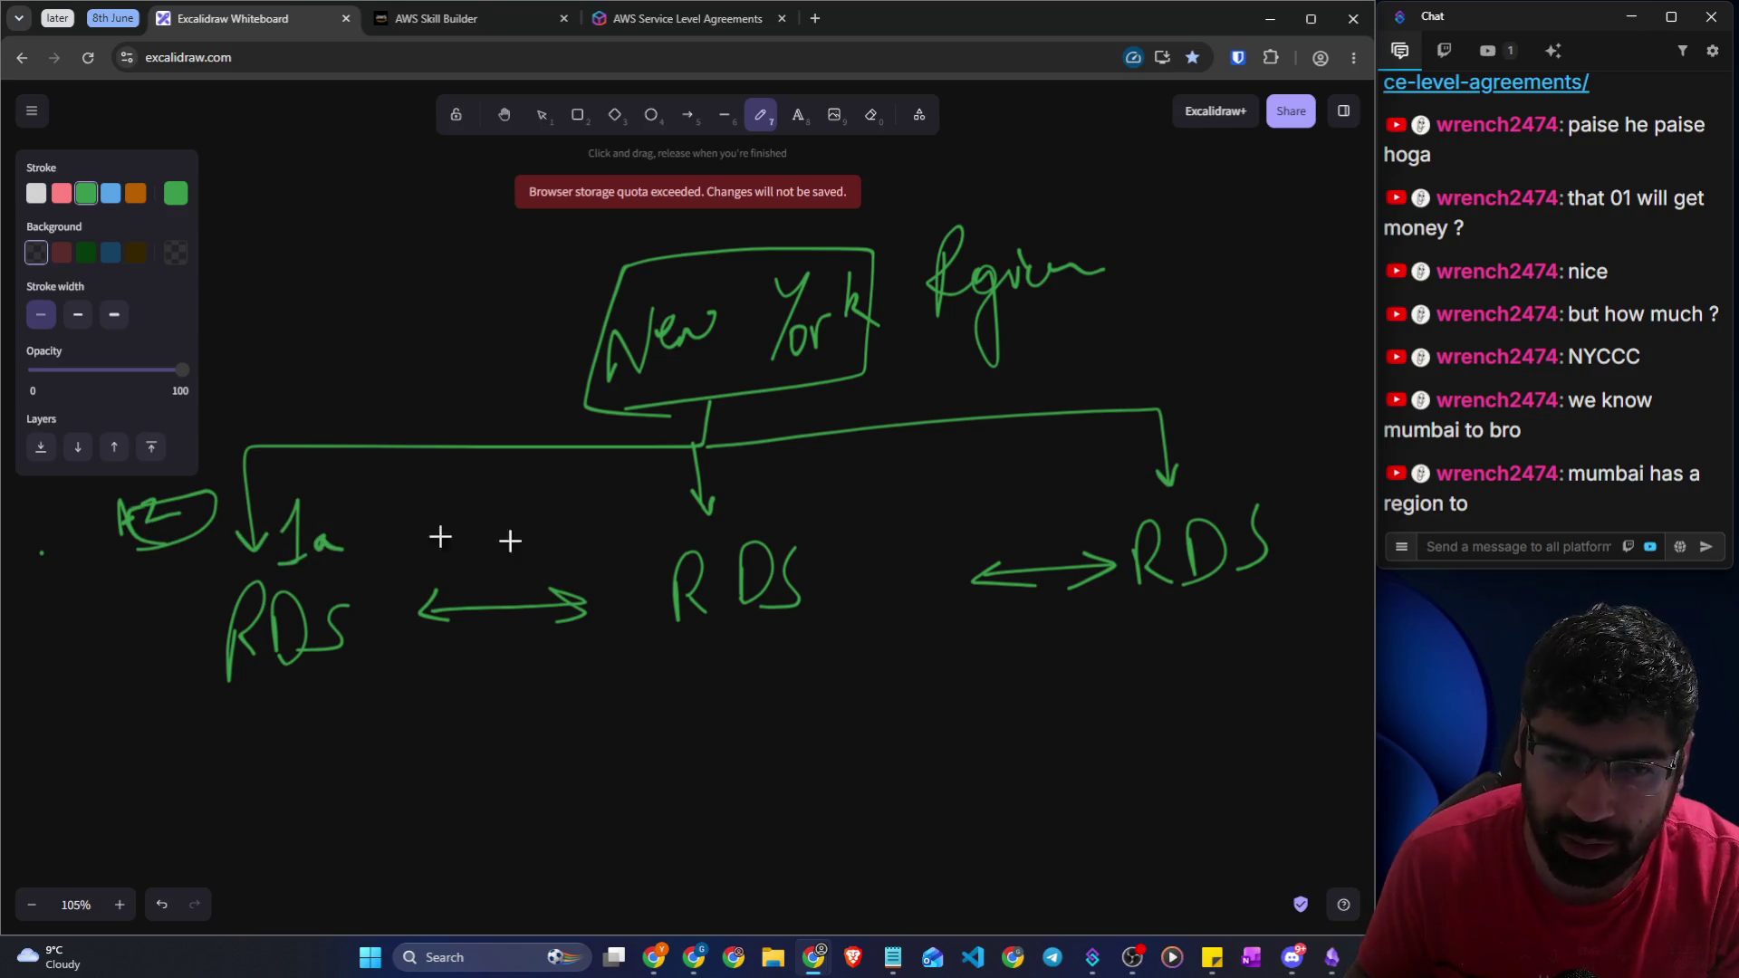
{"action": "mouse_move", "coordinate": [741, 480]}
{"action": "left_mouse_down"}
{"action": "mouse_move", "coordinate": [784, 518]}
{"action": "mouse_move", "coordinate": [791, 494]}
{"action": "mouse_move", "coordinate": [779, 518]}
{"action": "left_mouse_up"}
{"action": "mouse_move", "coordinate": [1174, 437]}
{"action": "left_mouse_down"}
{"action": "mouse_move", "coordinate": [1192, 420]}
{"action": "mouse_move", "coordinate": [1197, 450]}
{"action": "mouse_move", "coordinate": [1254, 446]}
{"action": "left_mouse_up"}
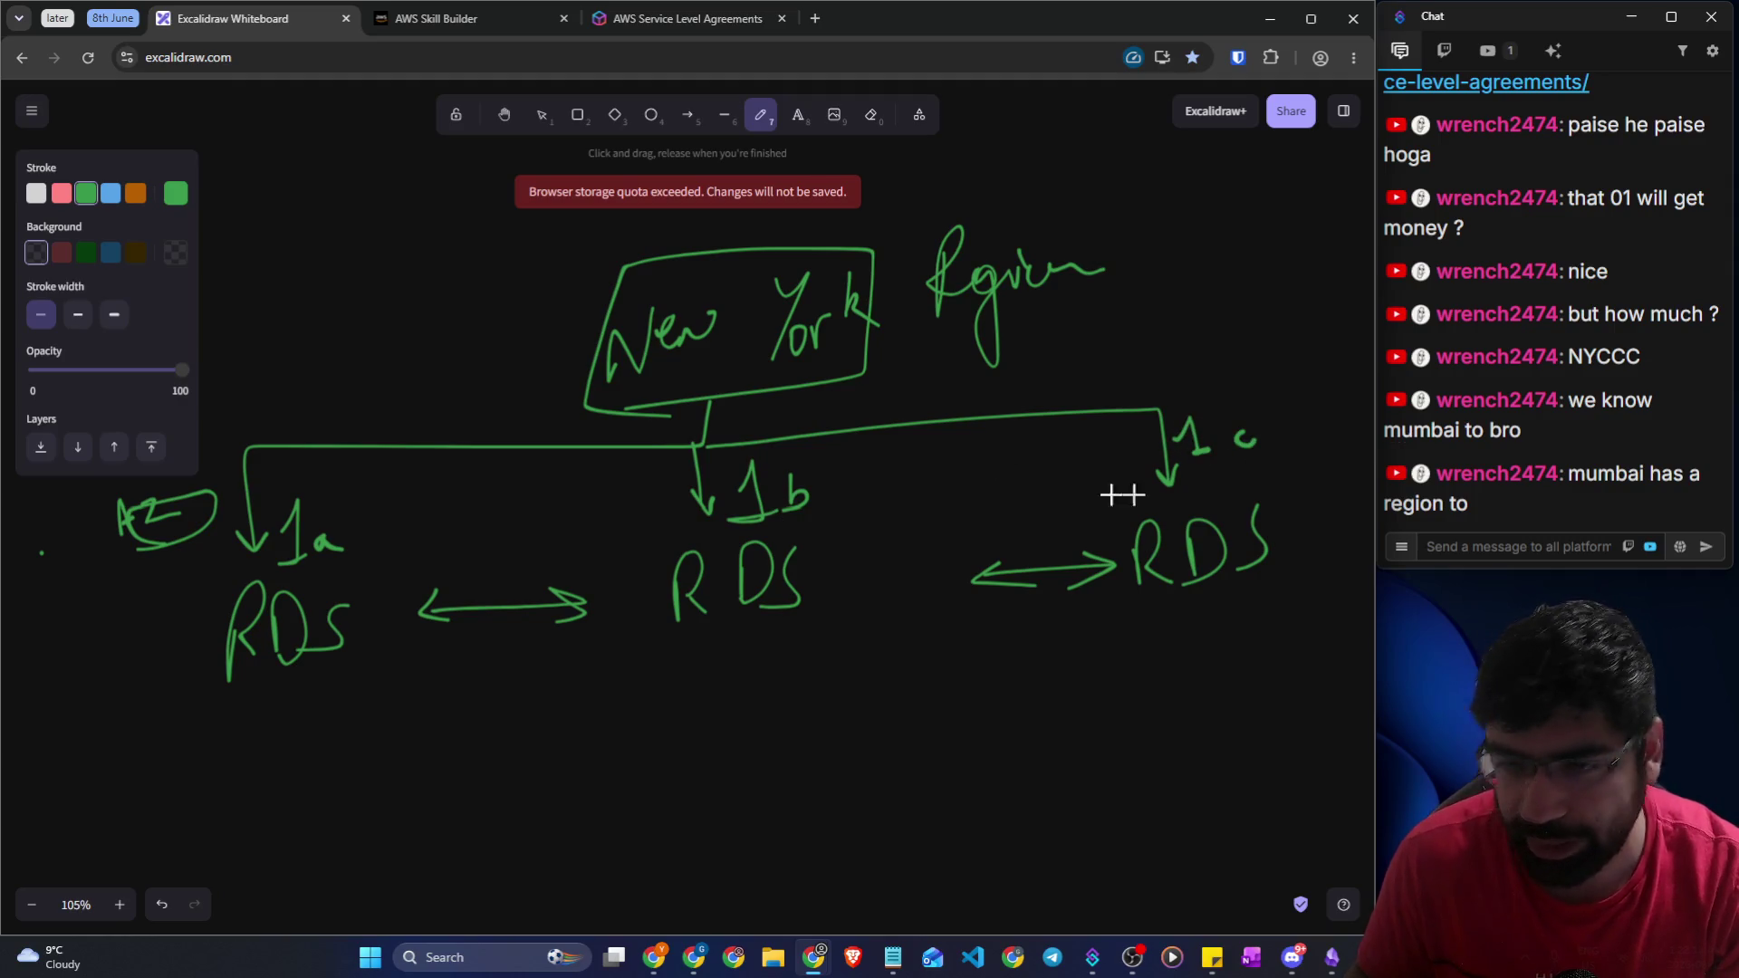
{"action": "scroll", "coordinate": [593, 536], "scroll_direction": "down", "scroll_amount": 2}
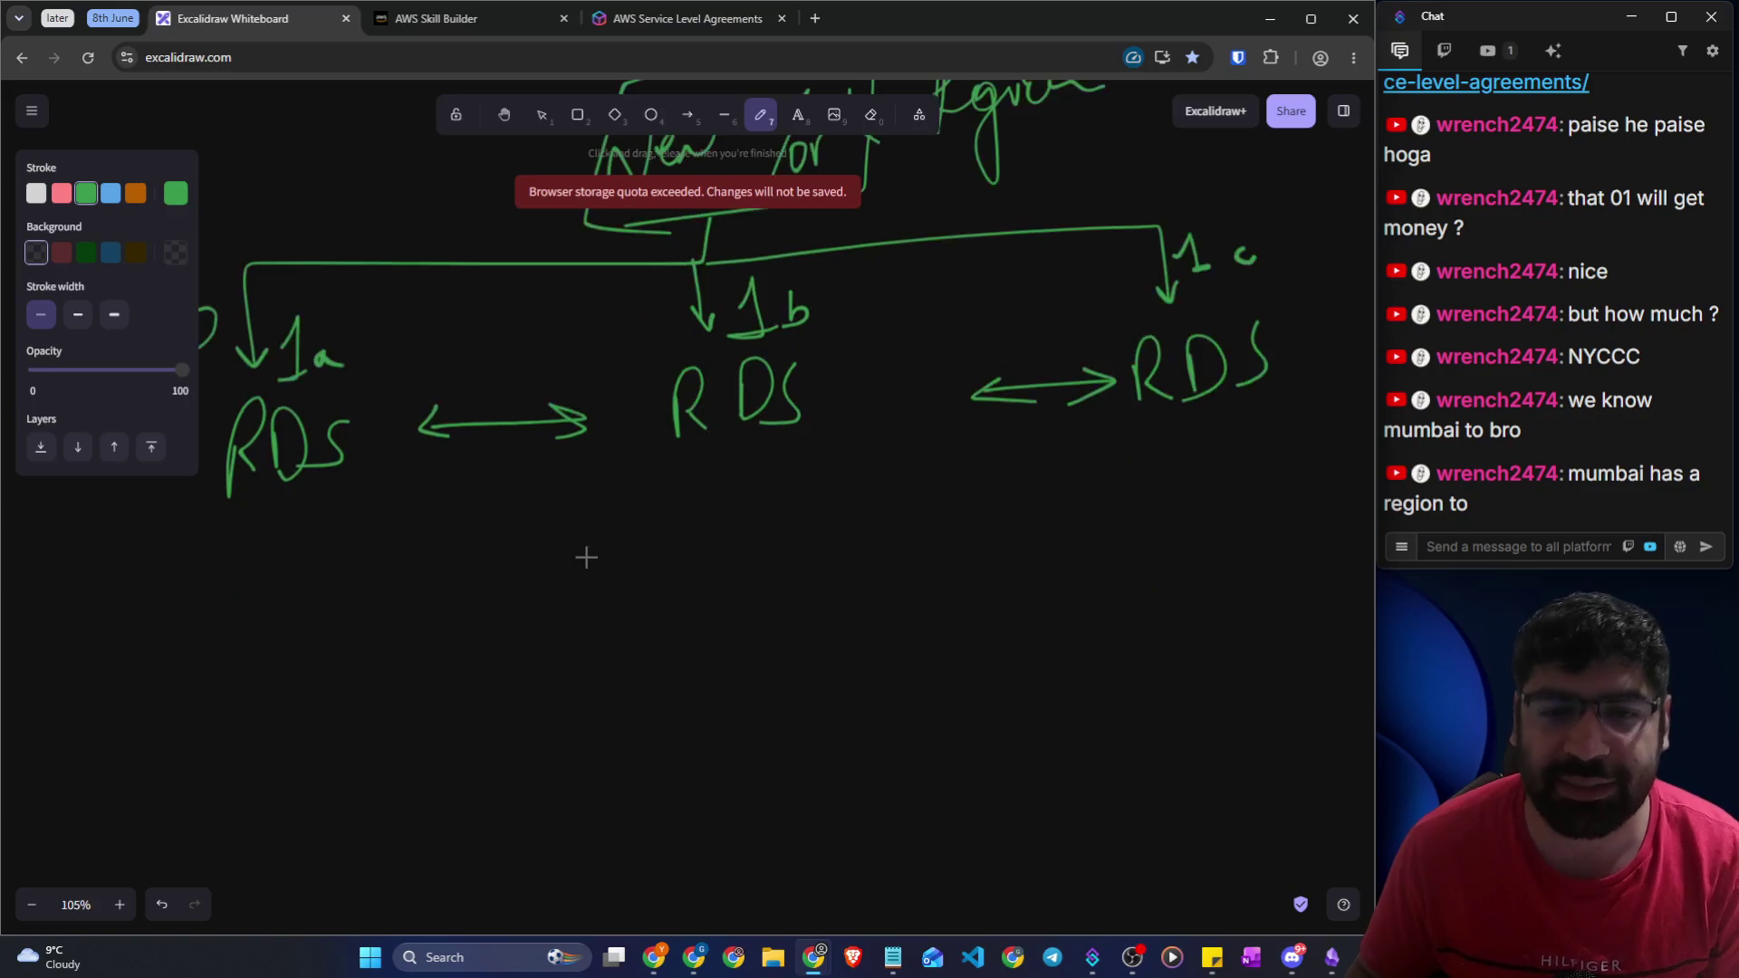
Write EC2 in zone 1a below, with an arrow linking it to the left RDS
{"action": "mouse_move", "coordinate": [676, 612]}
{"action": "left_mouse_down"}
{"action": "mouse_move", "coordinate": [606, 613]}
{"action": "mouse_move", "coordinate": [681, 685]}
{"action": "left_mouse_up"}
{"action": "mouse_move", "coordinate": [744, 624]}
{"action": "left_mouse_down"}
{"action": "mouse_move", "coordinate": [744, 667]}
{"action": "mouse_move", "coordinate": [821, 649]}
{"action": "left_mouse_up"}
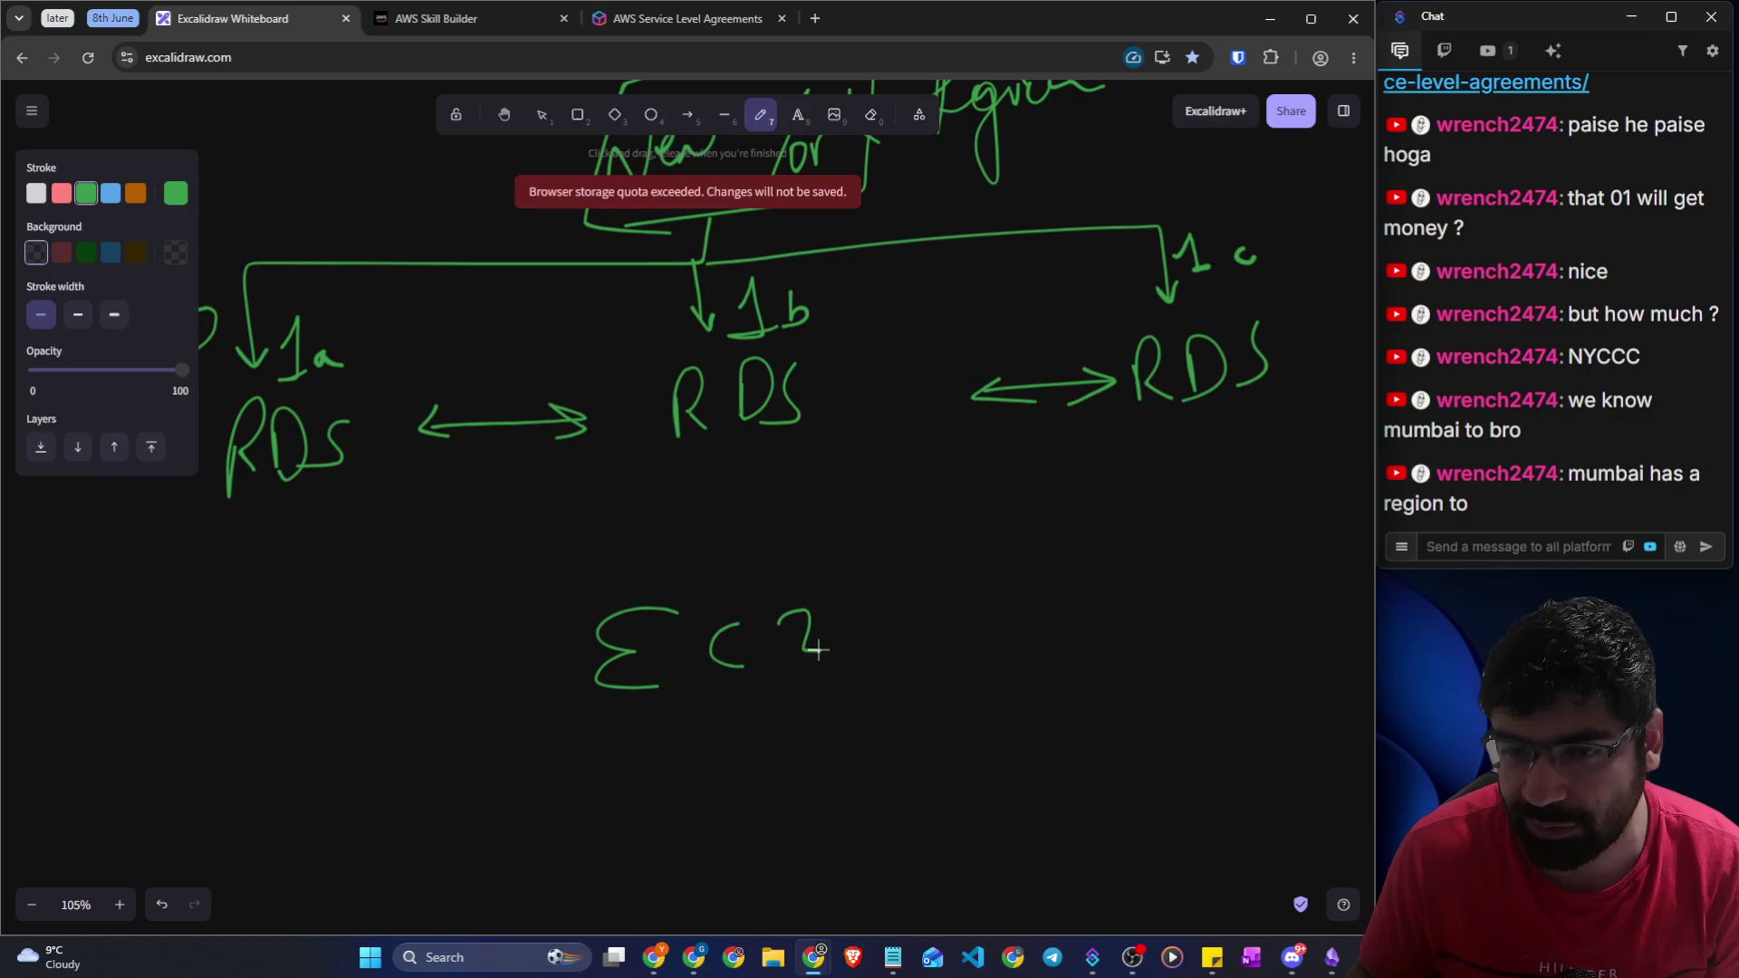
{"action": "mouse_move", "coordinate": [688, 749]}
{"action": "left_mouse_down"}
{"action": "mouse_move", "coordinate": [726, 773]}
{"action": "mouse_move", "coordinate": [812, 767]}
{"action": "left_mouse_up"}
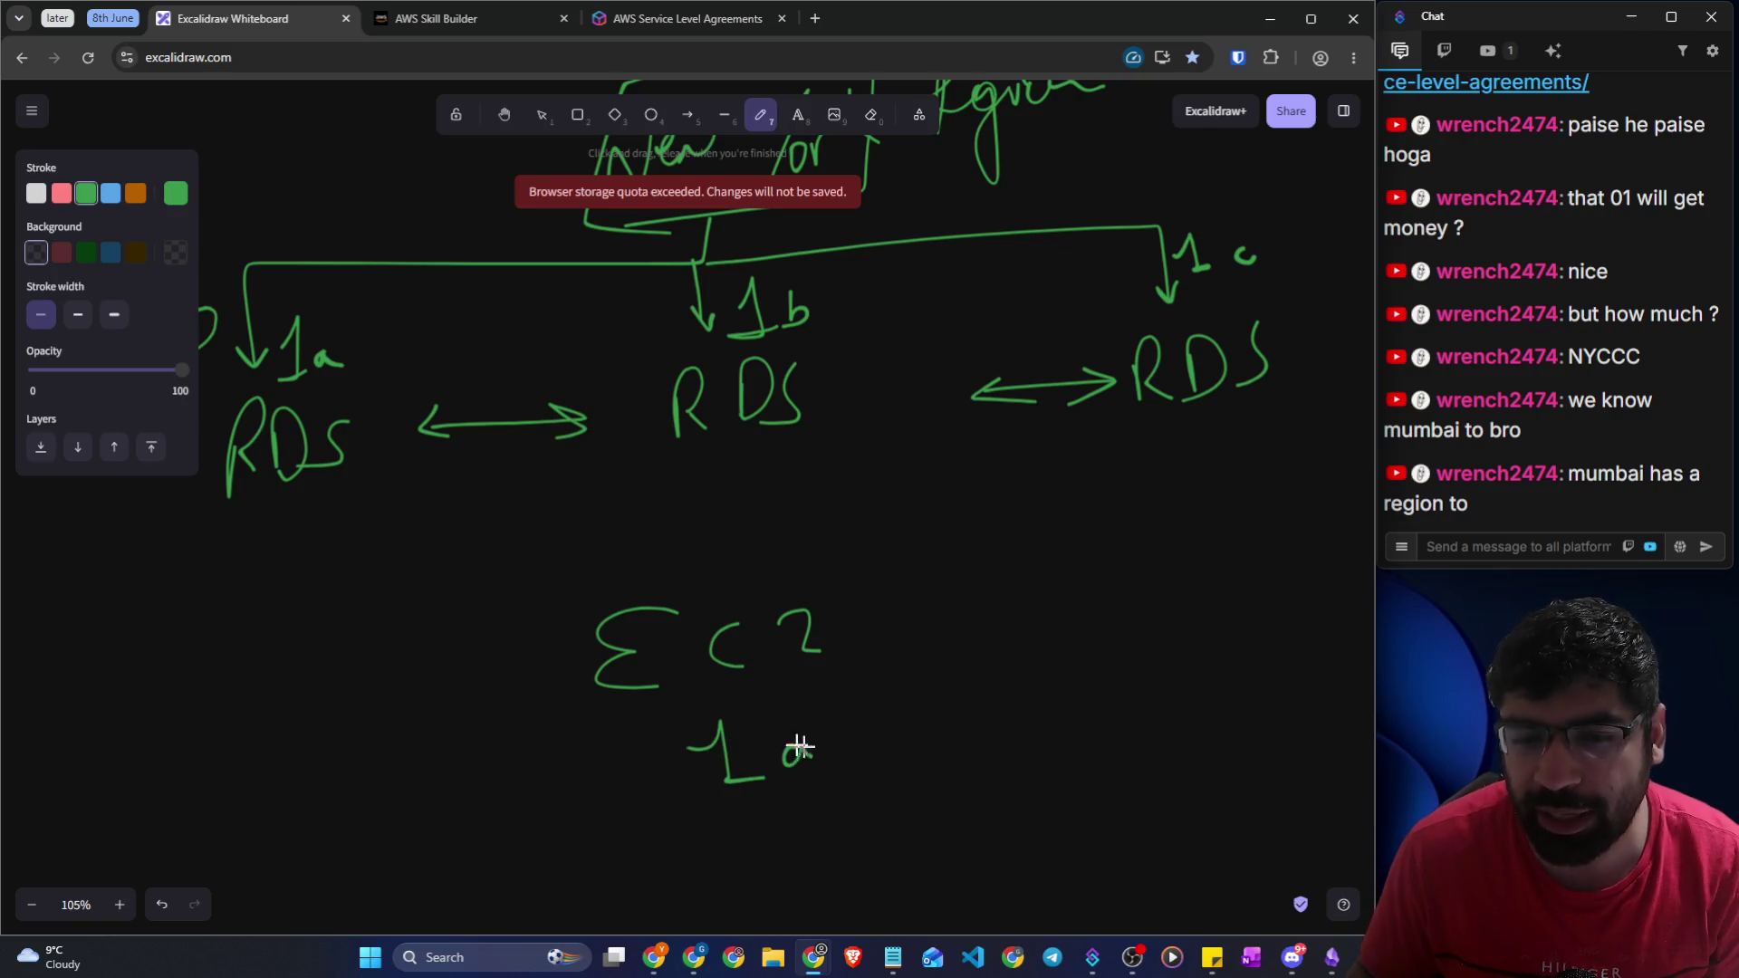
{"action": "mouse_move", "coordinate": [578, 608]}
{"action": "left_mouse_down"}
{"action": "mouse_move", "coordinate": [357, 474]}
{"action": "mouse_move", "coordinate": [379, 469]}
{"action": "left_mouse_up"}
{"action": "left_click_drag", "start_coordinate": [559, 567], "coordinate": [584, 605]}
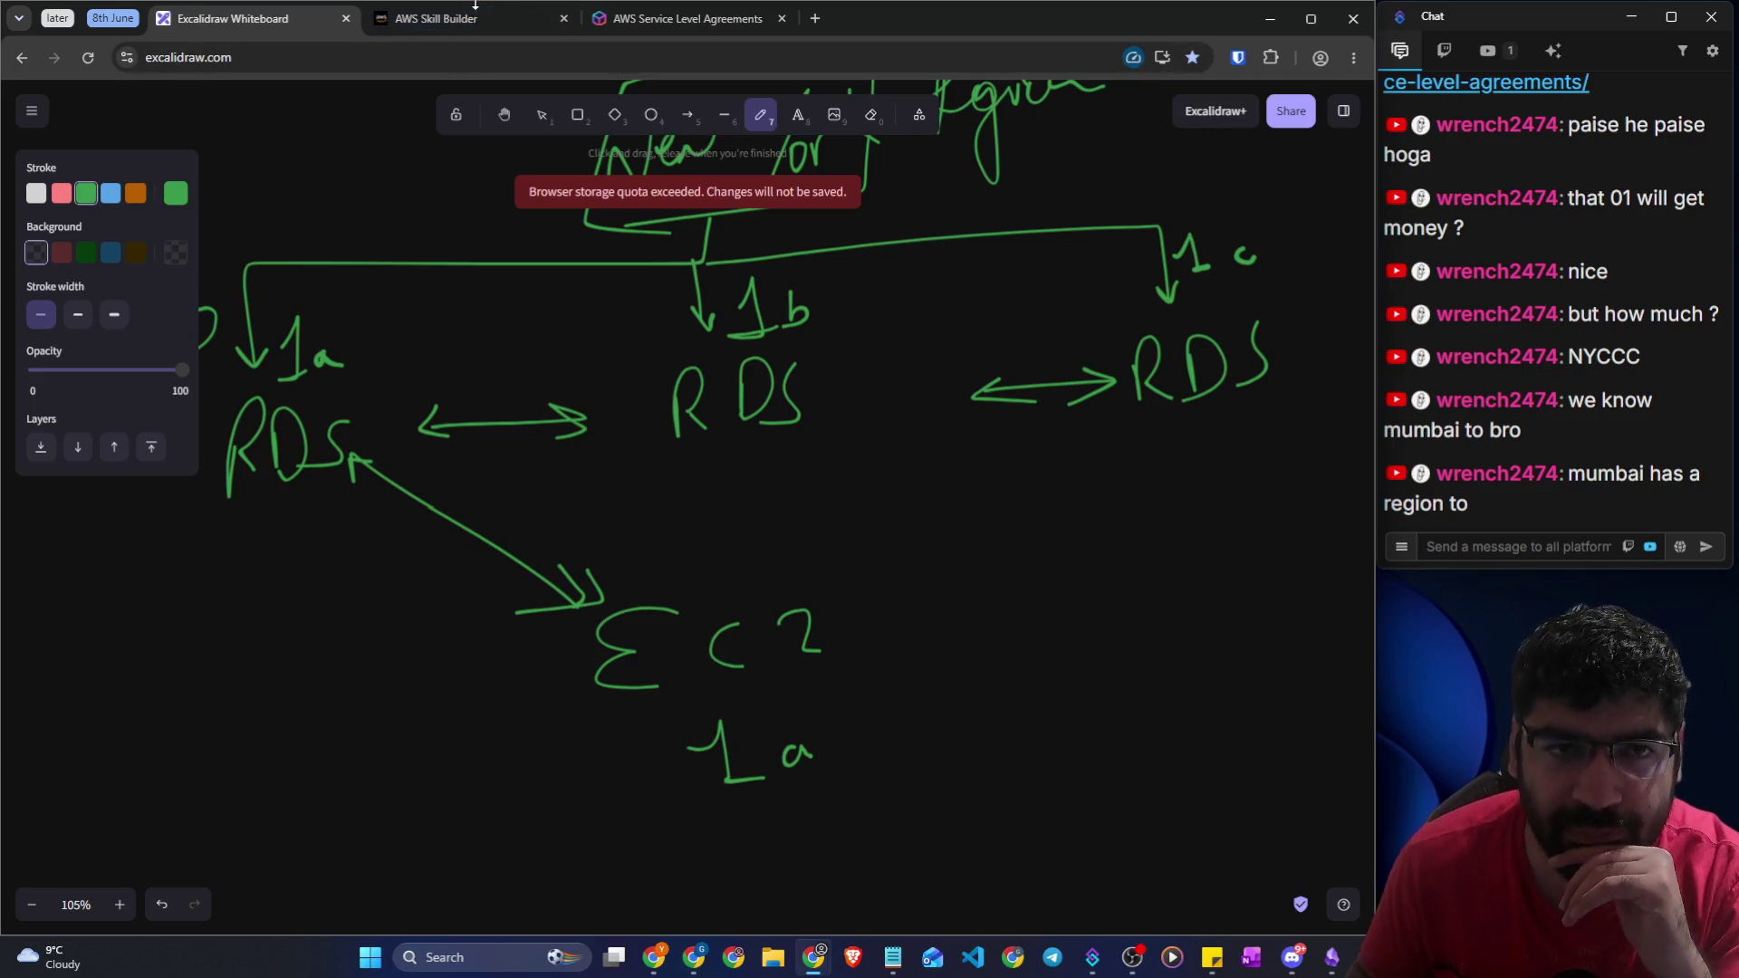
Underline both 1a labels and return to the Skill Builder lesson
{"action": "mouse_move", "coordinate": [480, 16]}
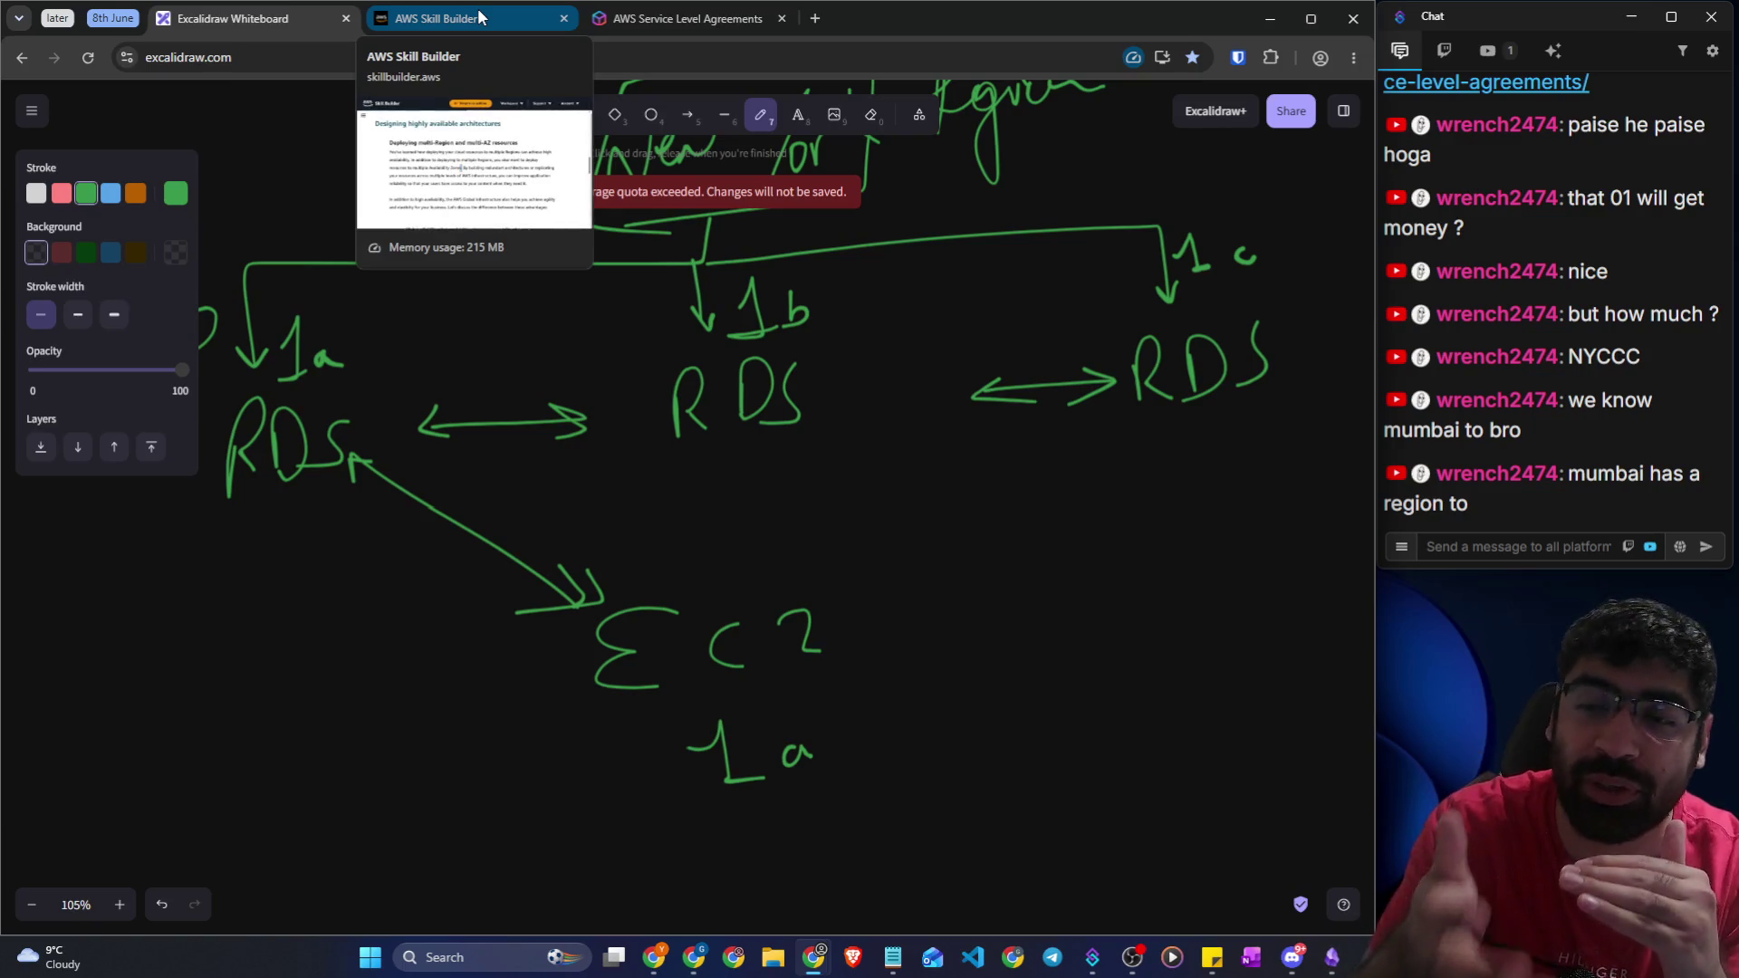
{"action": "left_click_drag", "start_coordinate": [294, 397], "coordinate": [352, 381]}
{"action": "left_click_drag", "start_coordinate": [700, 801], "coordinate": [829, 790]}
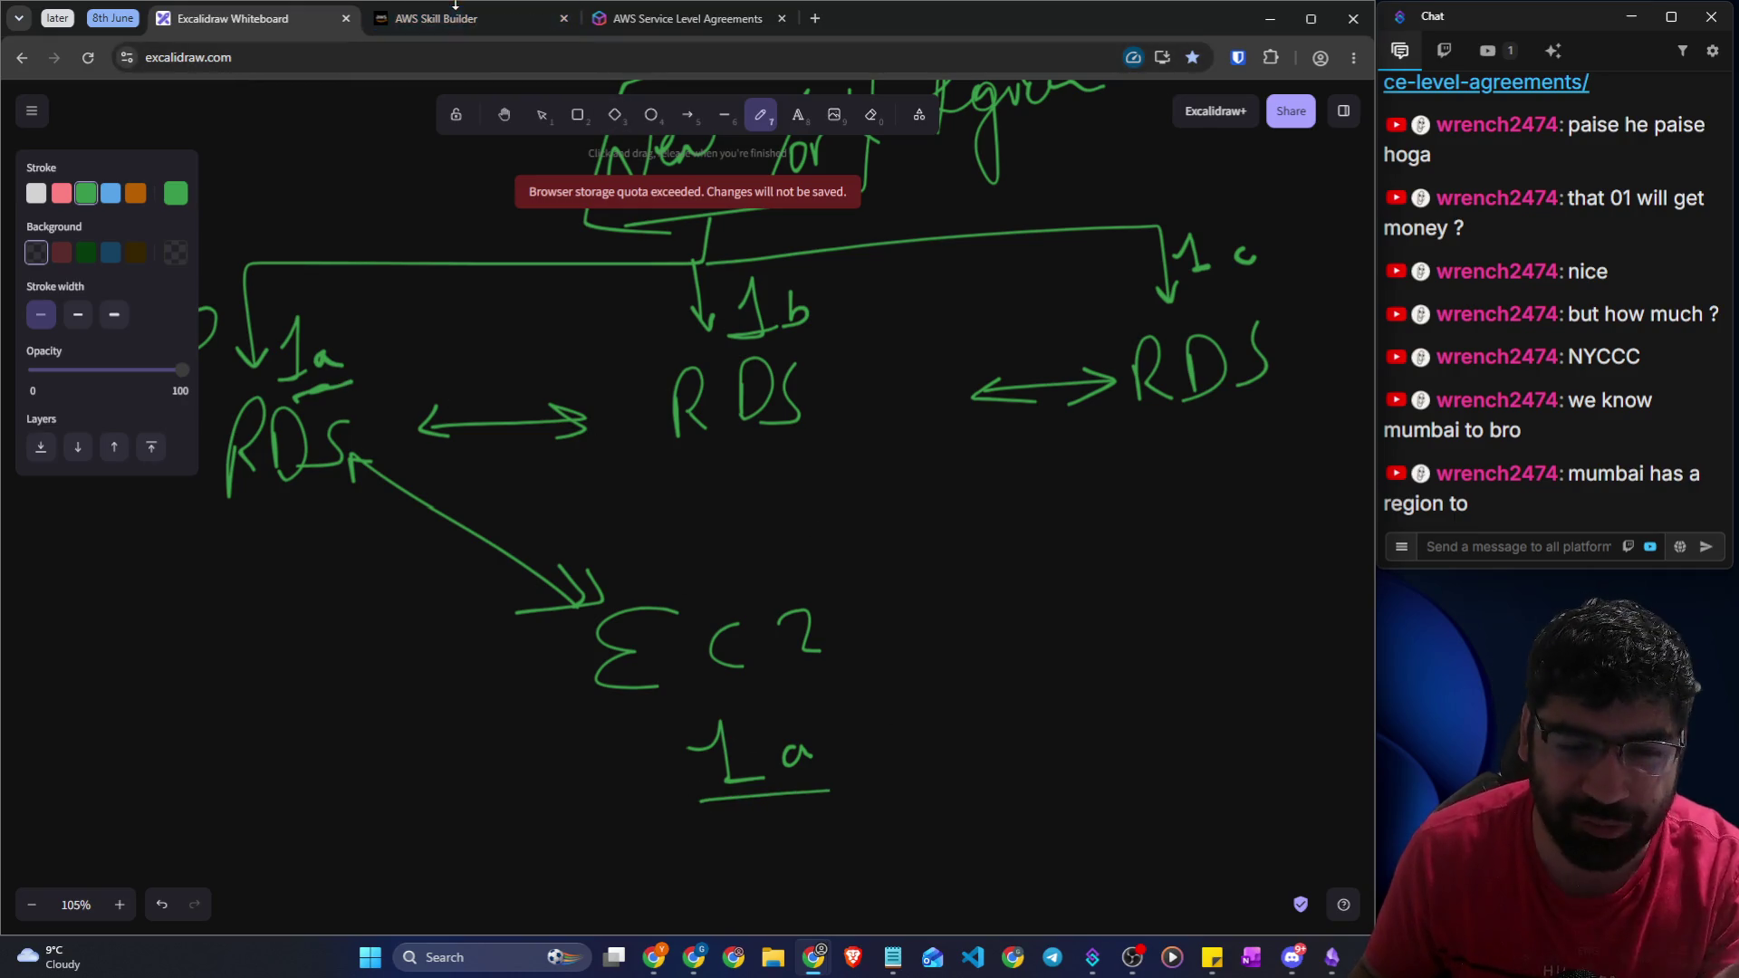
{"action": "left_click", "coordinate": [461, 33]}
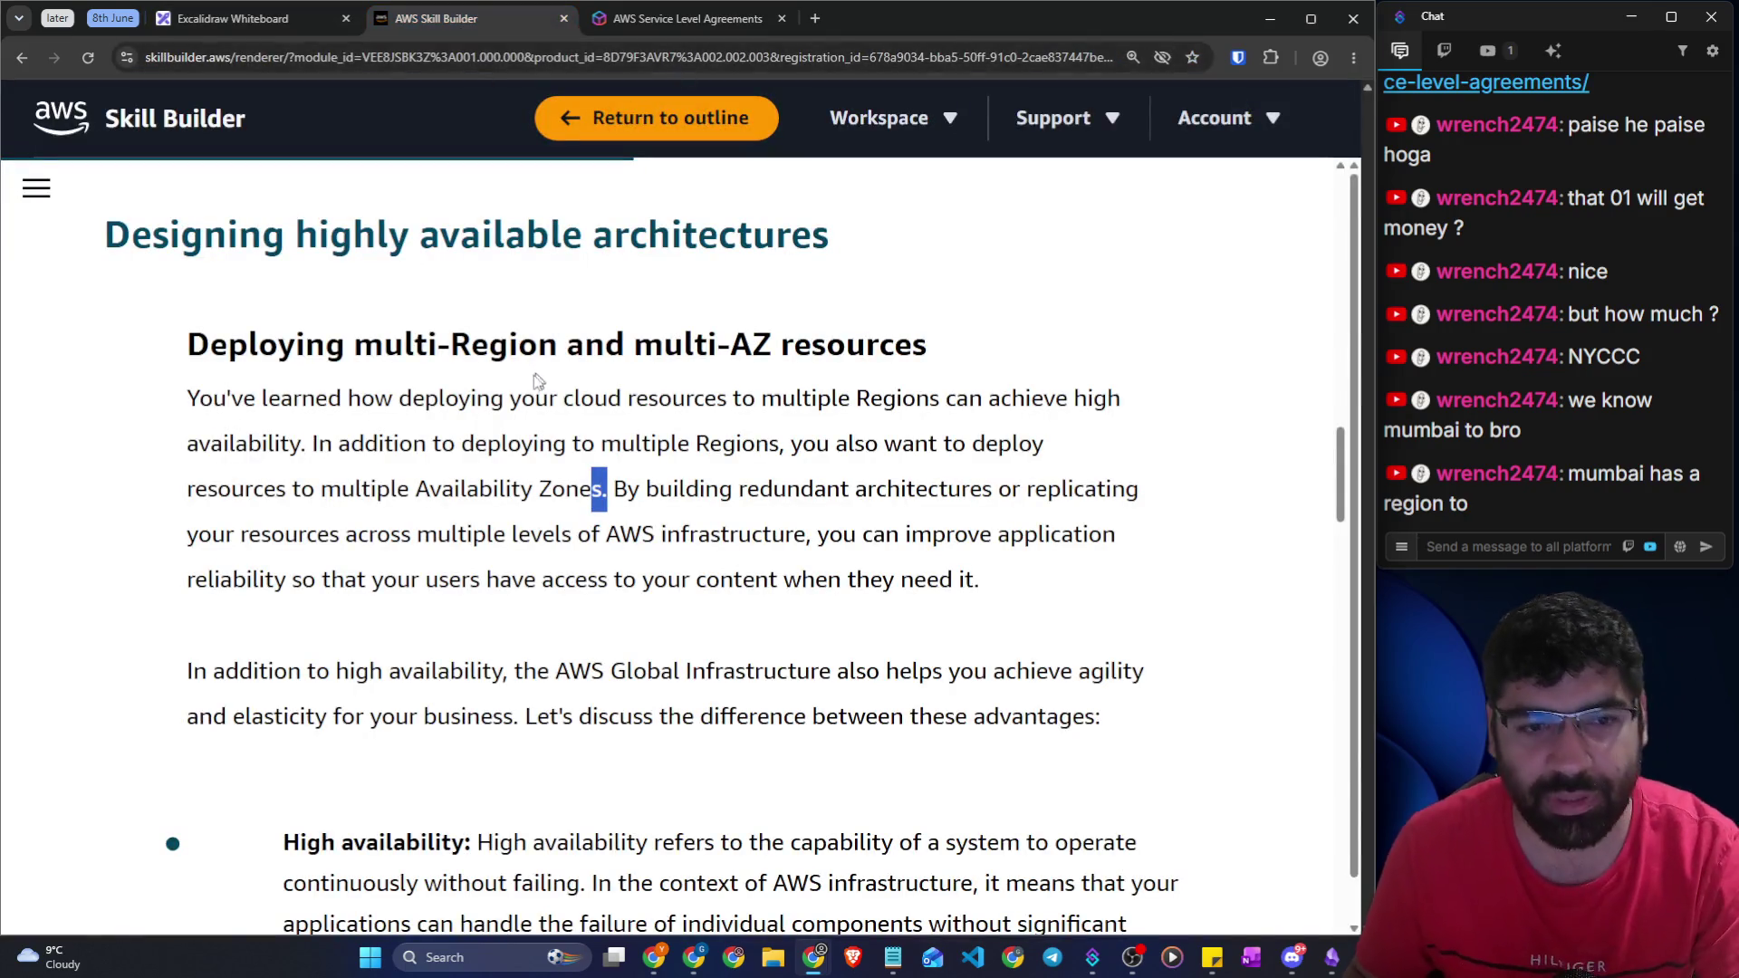
Highlight the passage on building redundant architectures across multiple levels of AWS infrastructure
{"action": "scroll", "coordinate": [658, 426], "scroll_direction": "down", "scroll_amount": 1}
{"action": "left_click", "coordinate": [688, 421]}
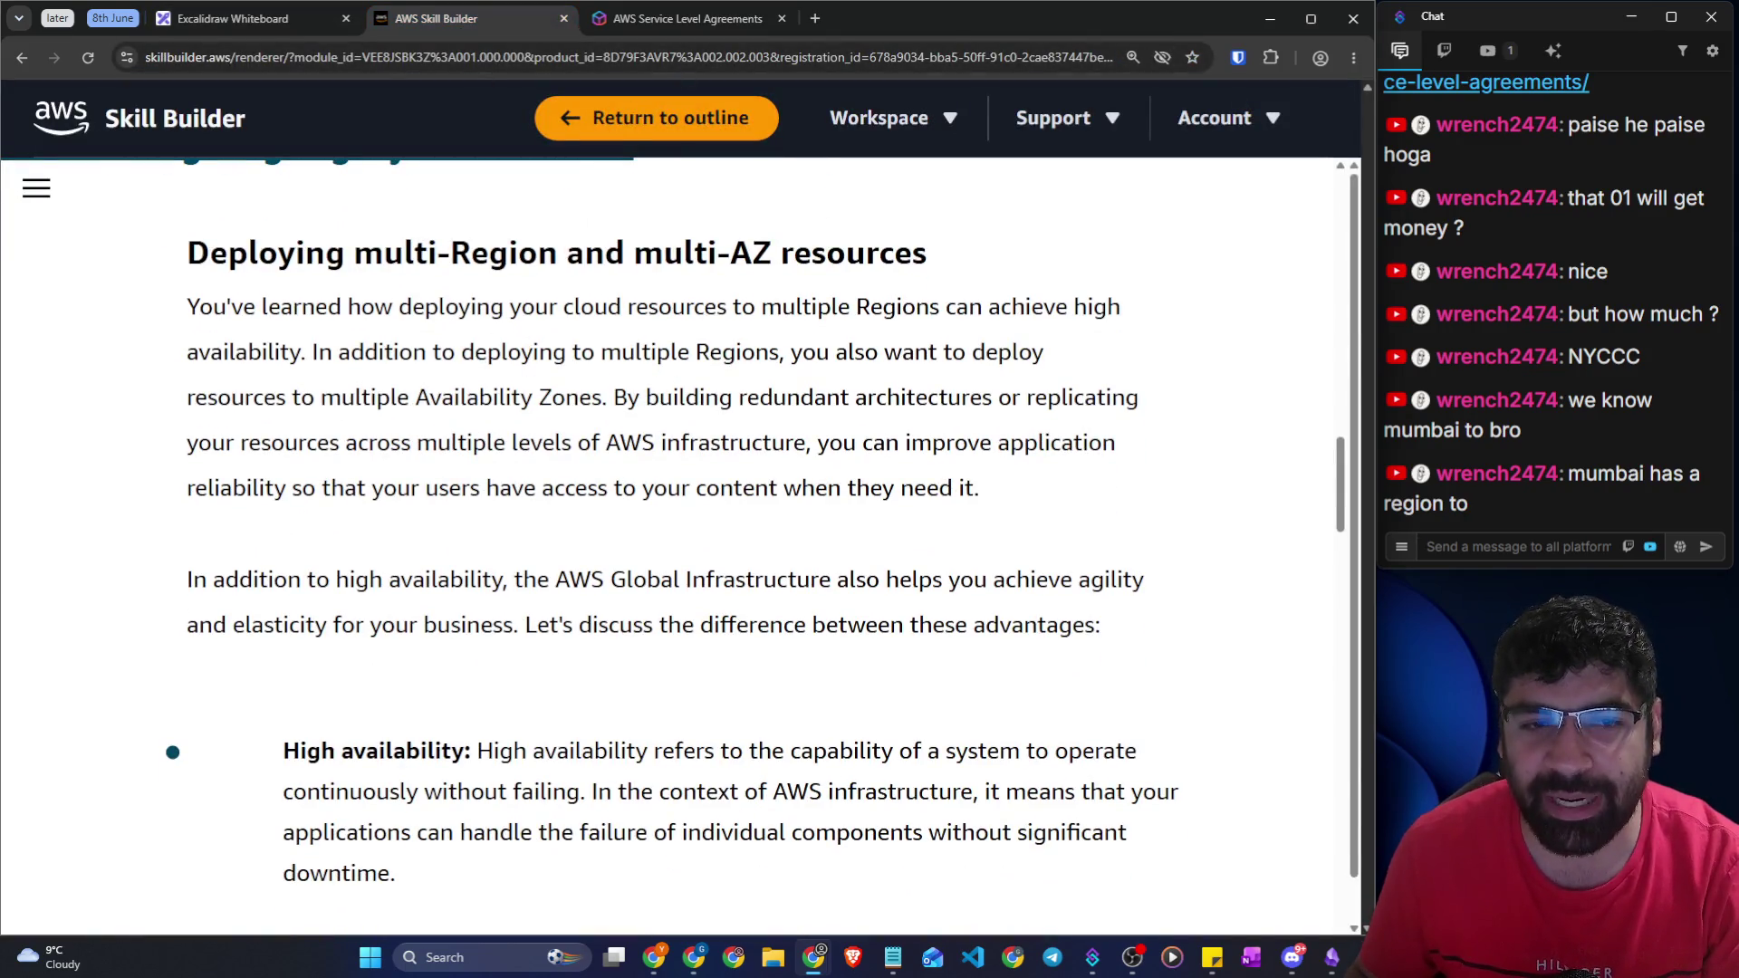
{"action": "left_click_drag", "start_coordinate": [616, 398], "coordinate": [1139, 398]}
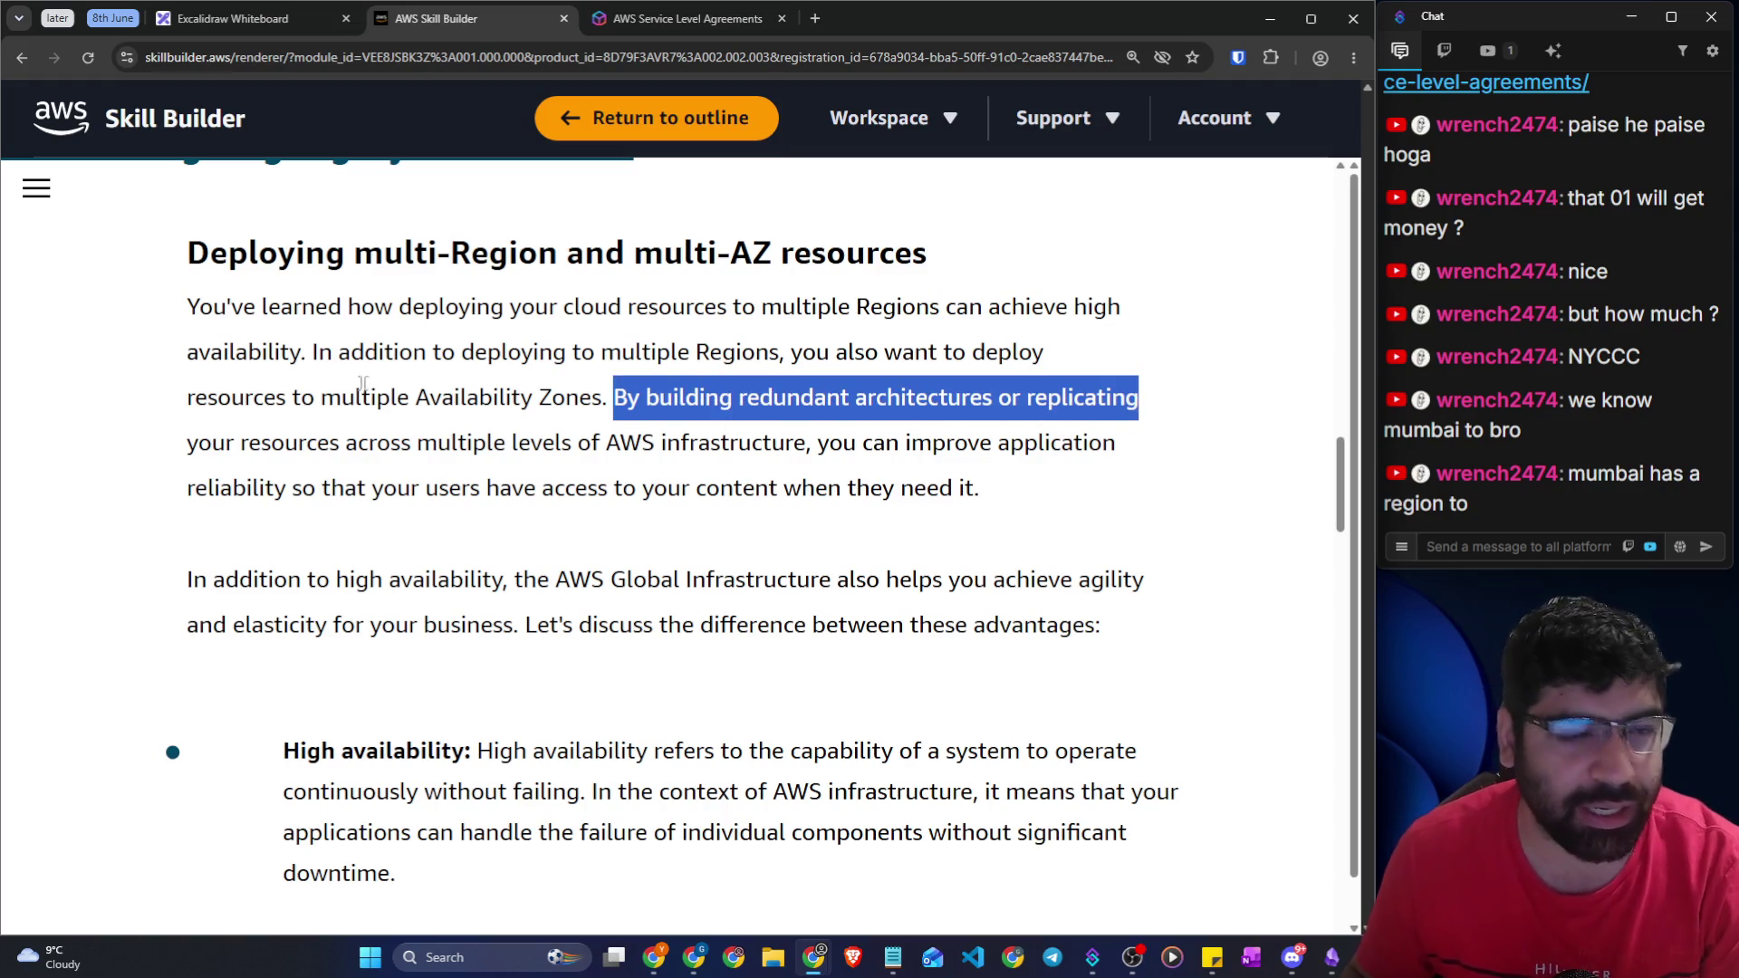
{"action": "left_click_drag", "start_coordinate": [299, 443], "coordinate": [1101, 443]}
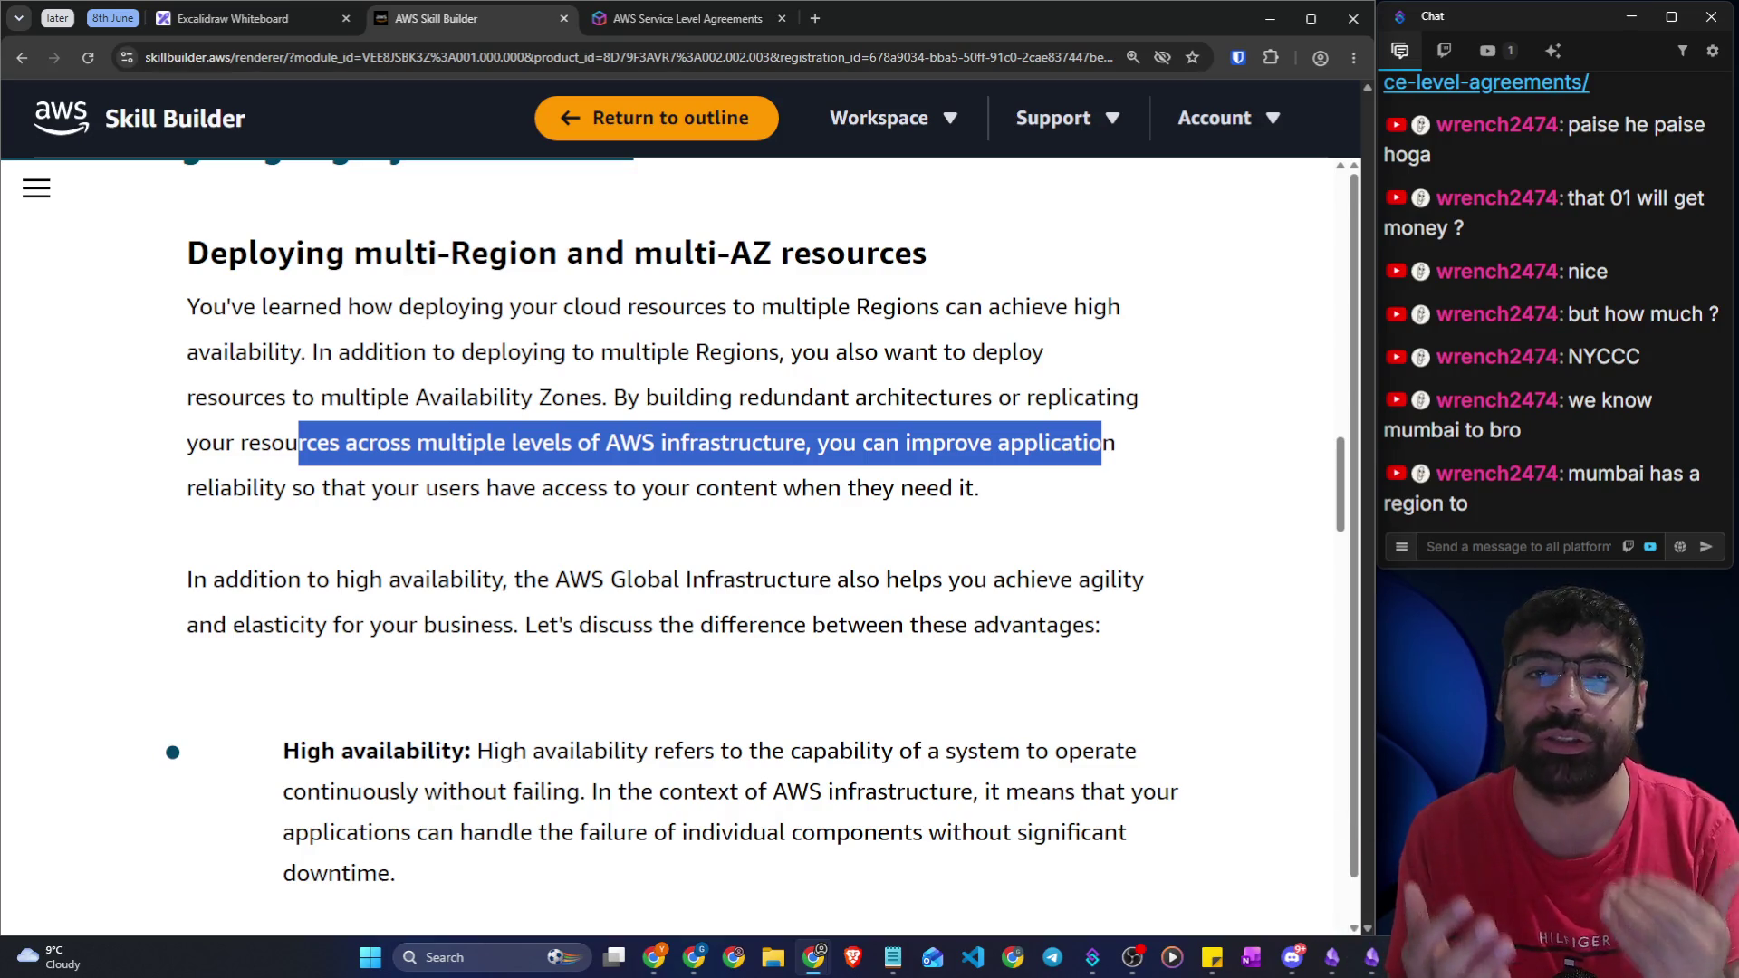
{"action": "key", "text": "Escape"}
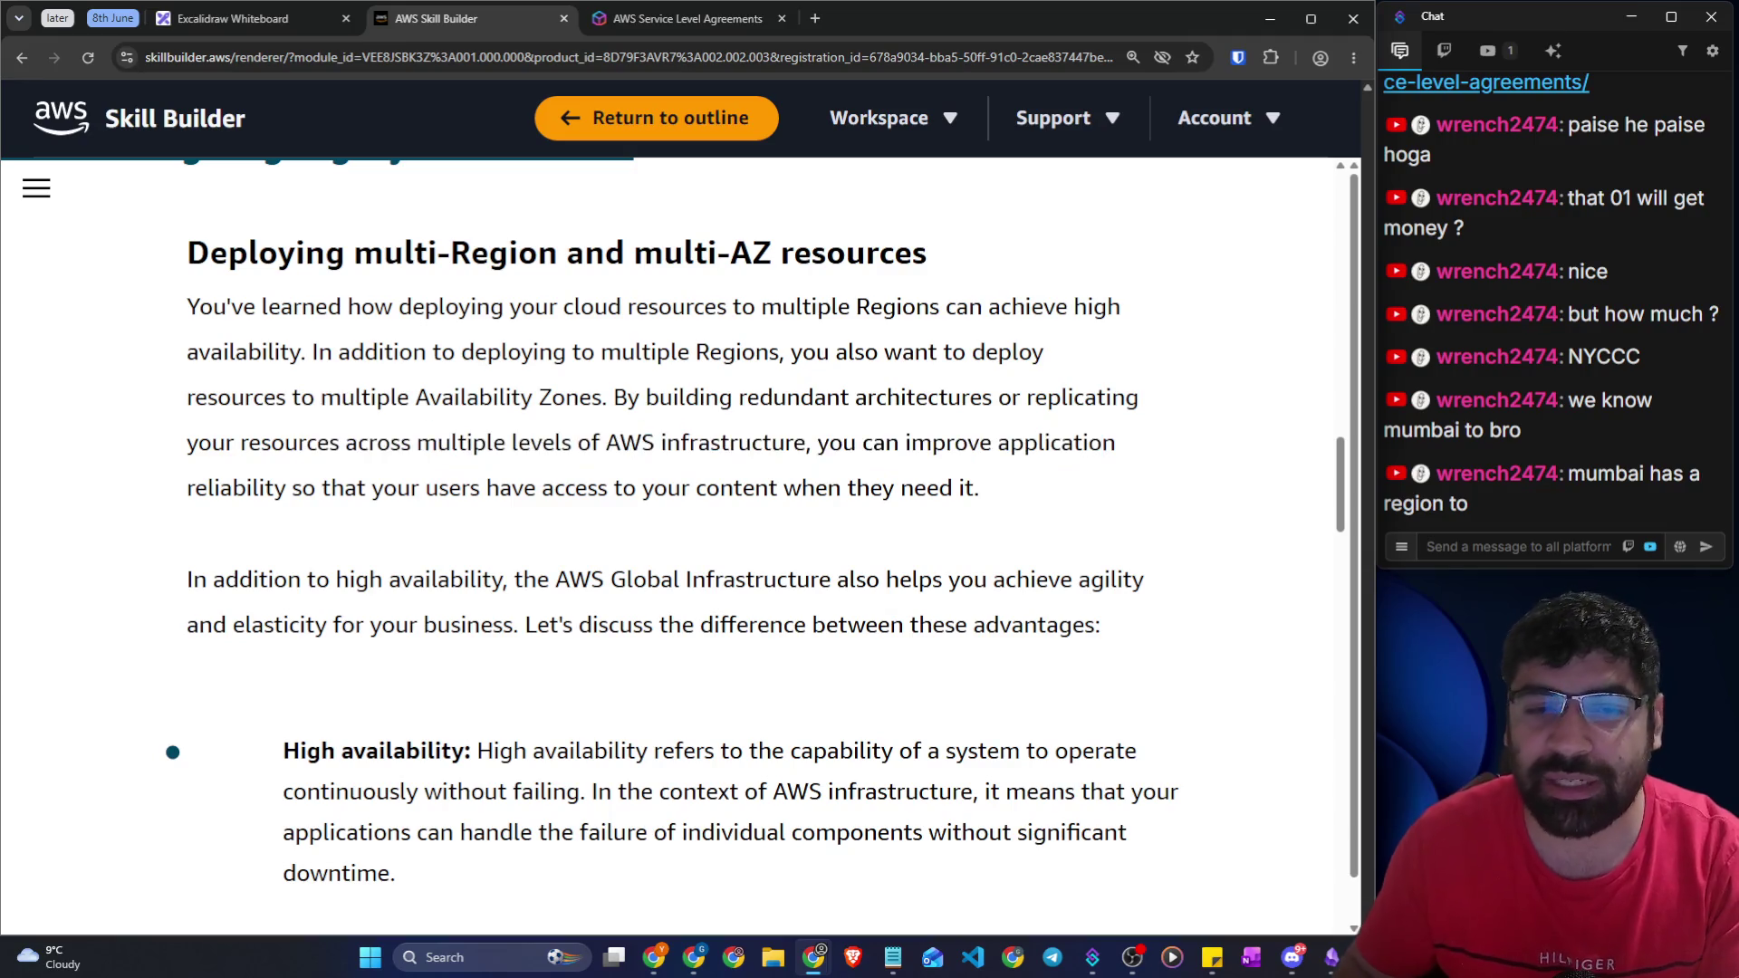
Highlight the user-access sentence and the 'Deploying multi-Region and multi-AZ resources' heading
{"action": "left_click_drag", "start_coordinate": [426, 490], "coordinate": [952, 489]}
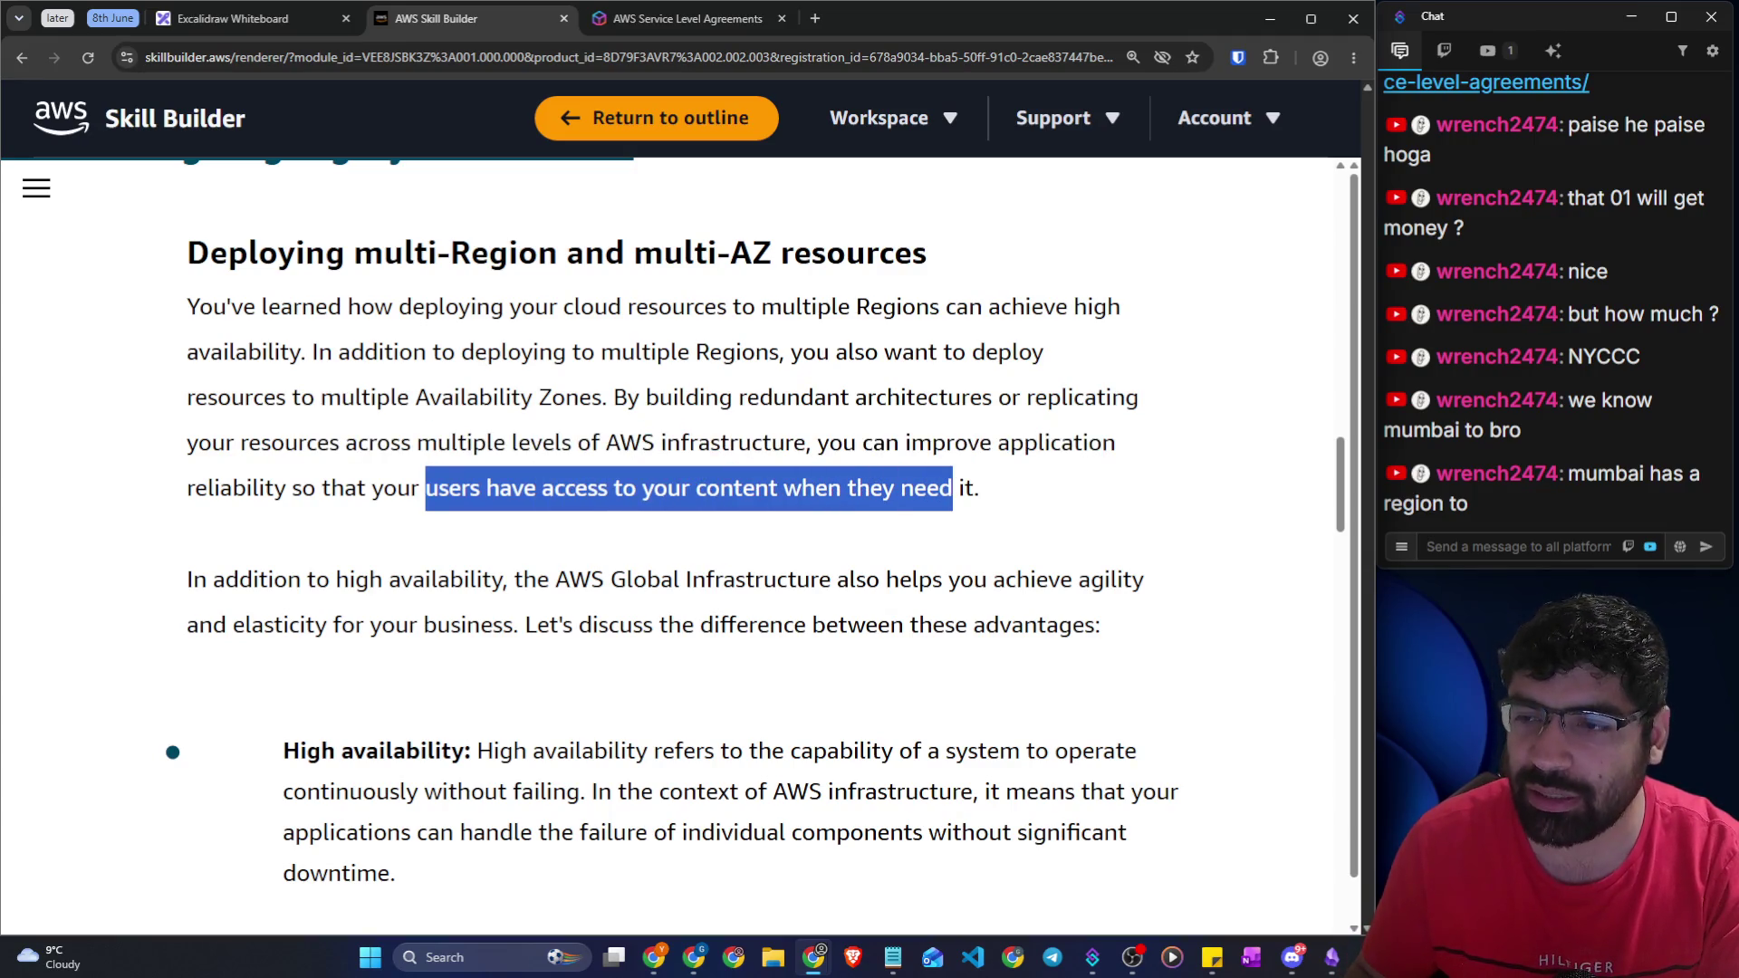
{"action": "left_click", "coordinate": [1033, 492]}
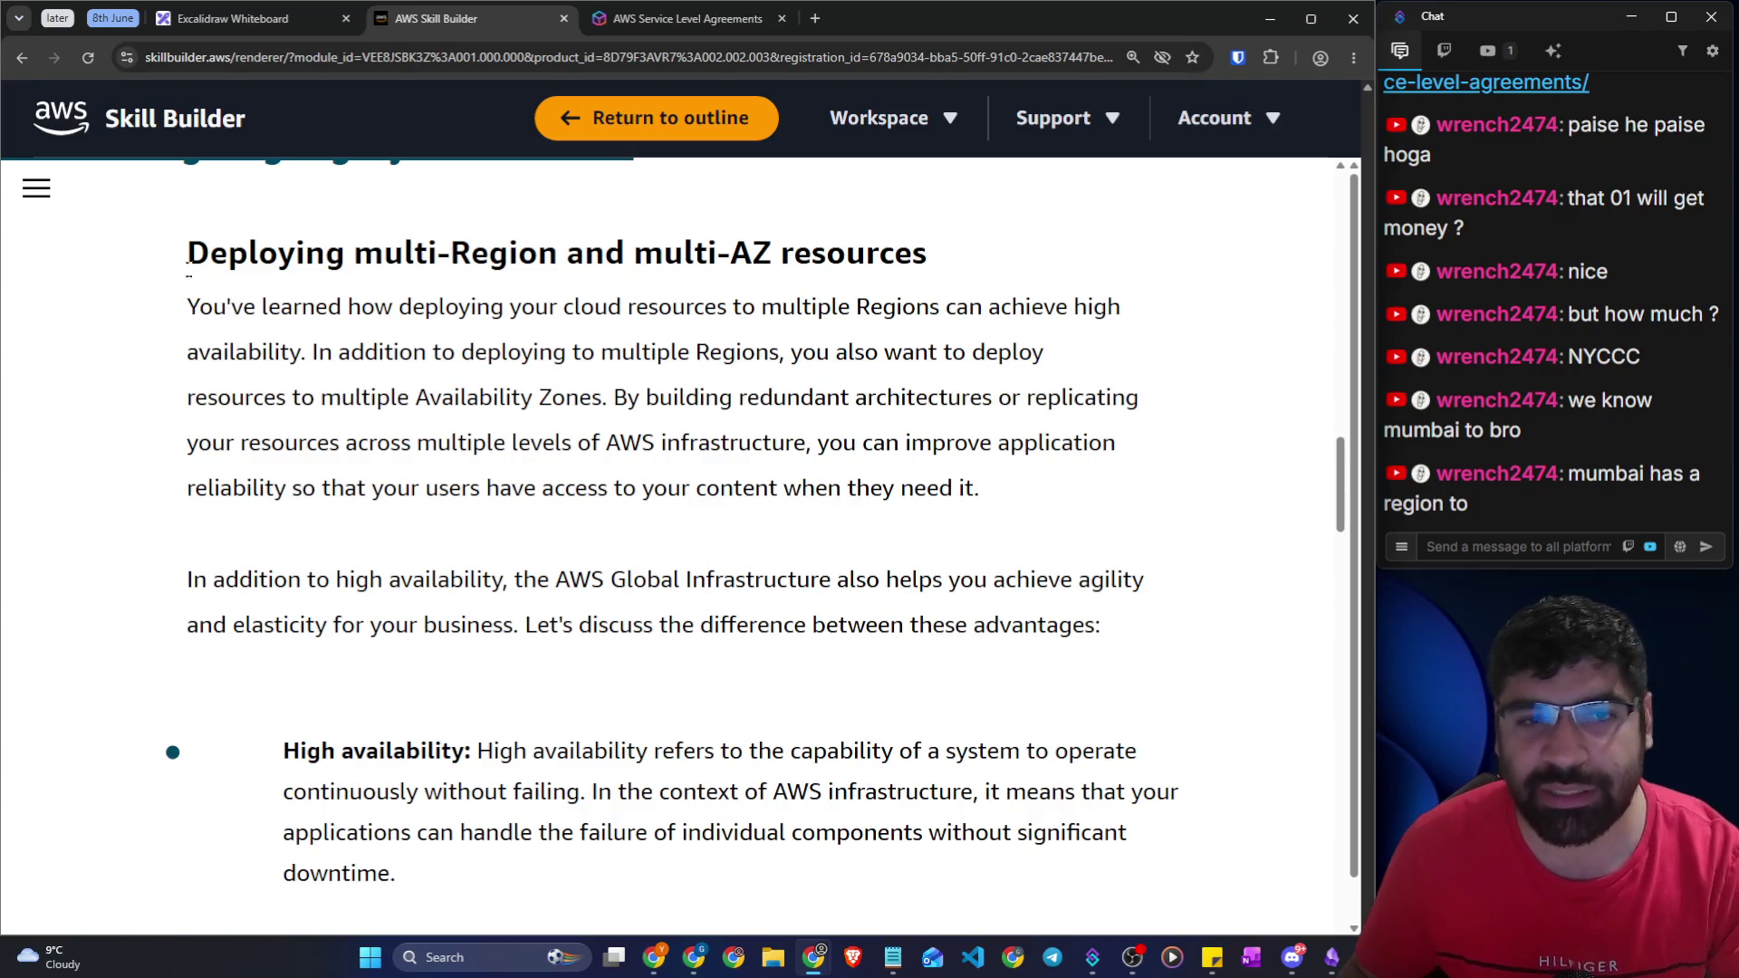
{"action": "left_click_drag", "start_coordinate": [188, 259], "coordinate": [1021, 265]}
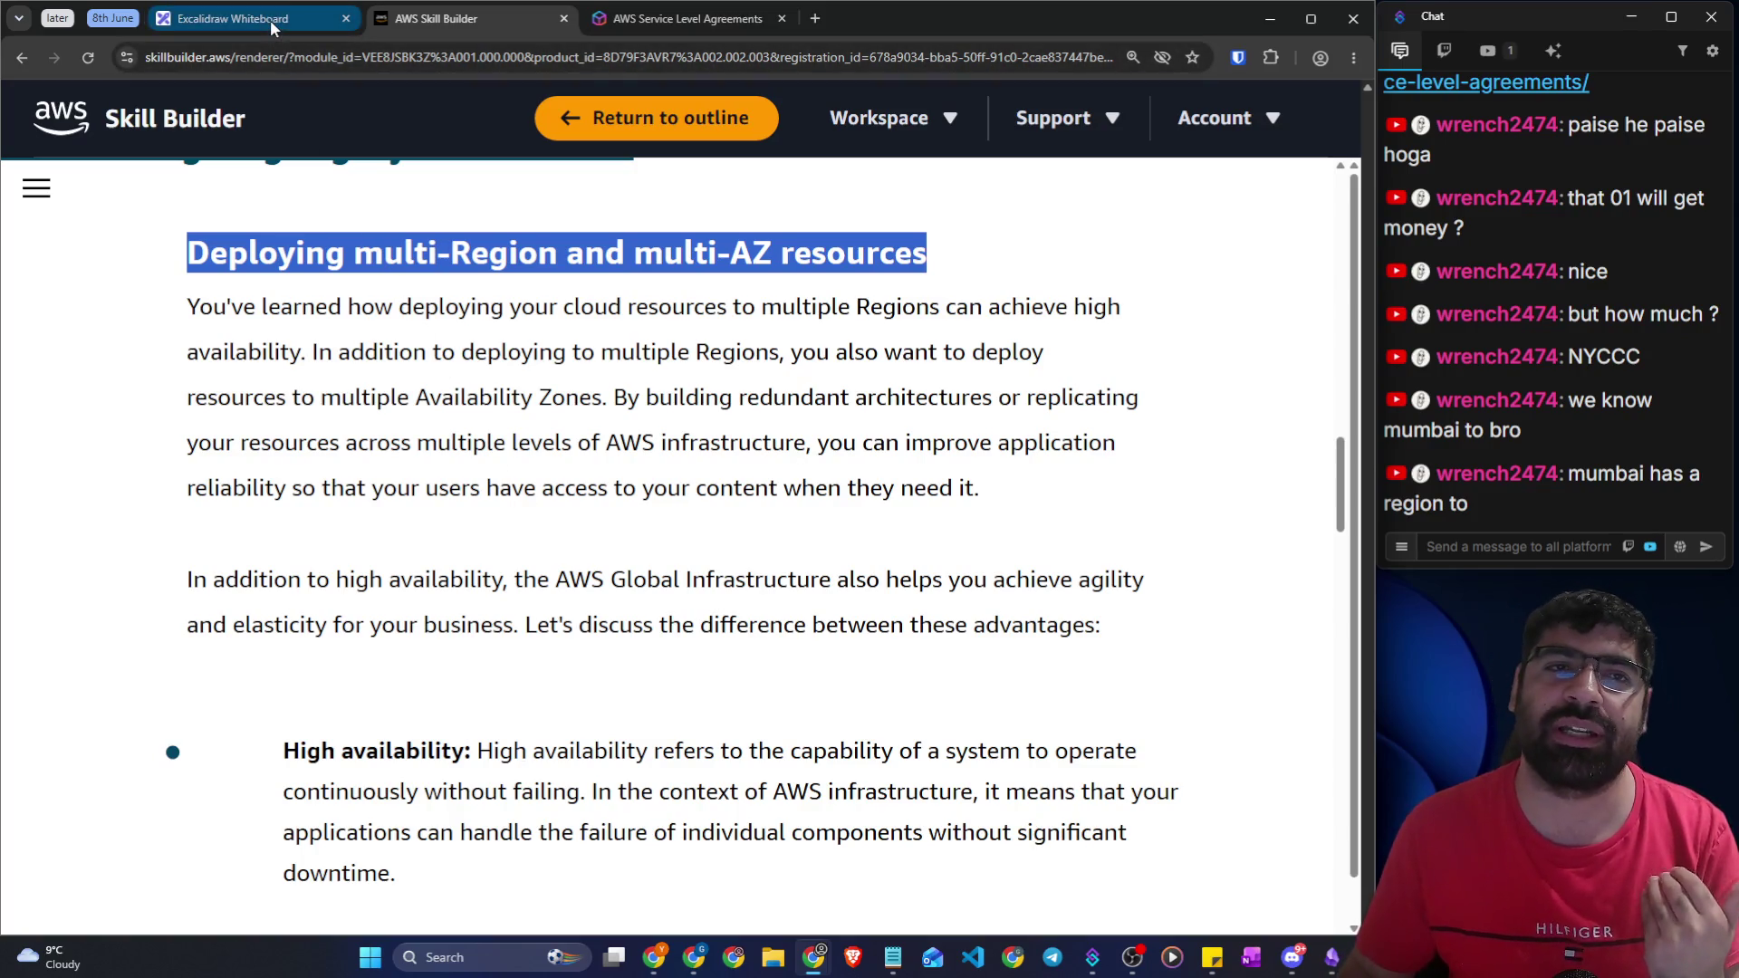
{"action": "mouse_move", "coordinate": [270, 20]}
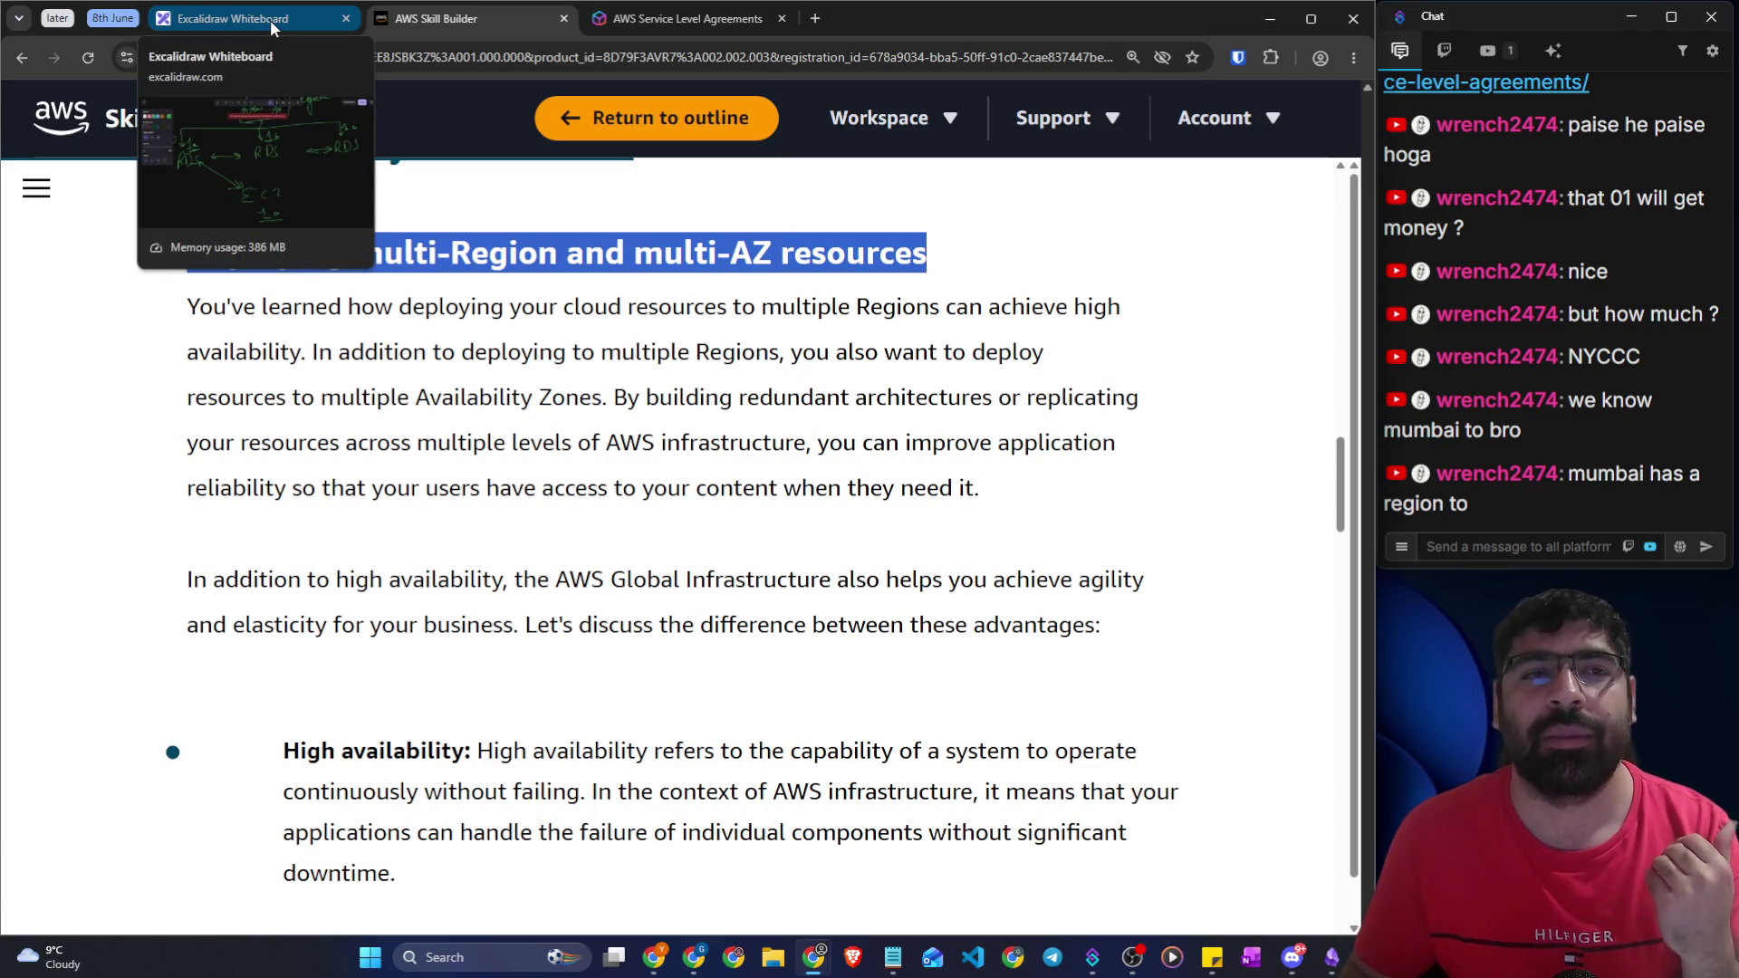
Go back to the Excalidraw whiteboard and scroll below the RDS/EC2 diagram to blank canvas
{"action": "left_click", "coordinate": [271, 25]}
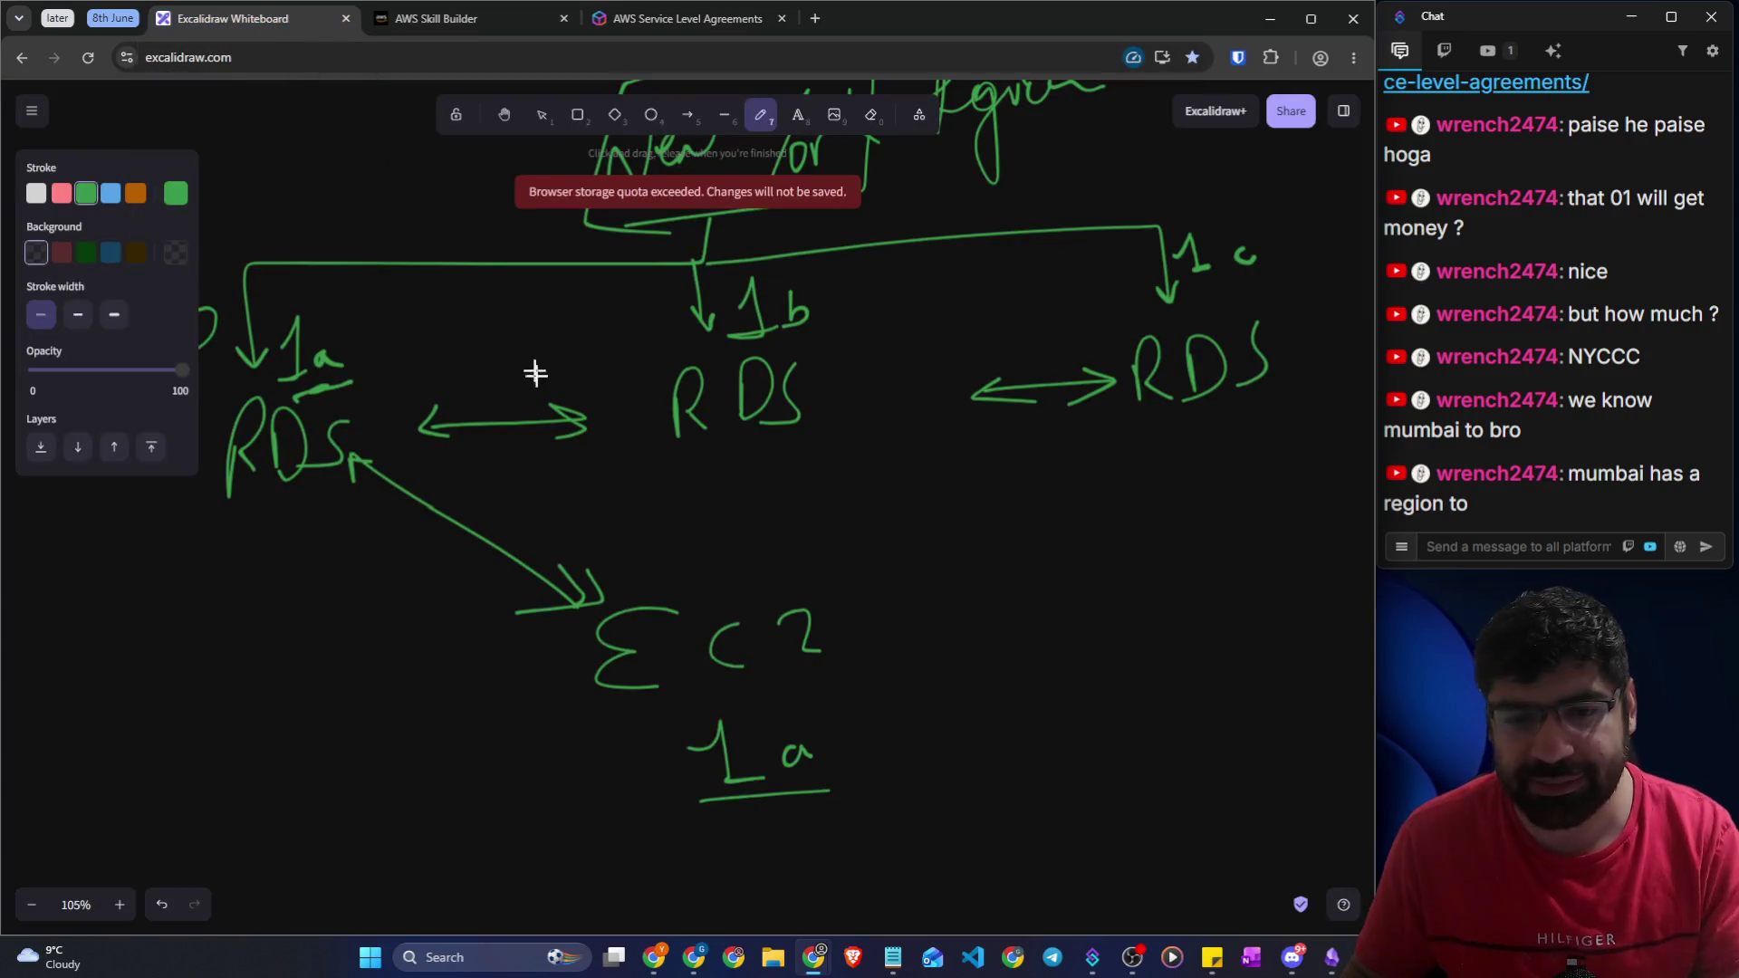
{"action": "scroll", "coordinate": [544, 380], "scroll_direction": "down", "scroll_amount": 8}
{"action": "scroll", "coordinate": [585, 396], "scroll_direction": "down", "scroll_amount": 2}
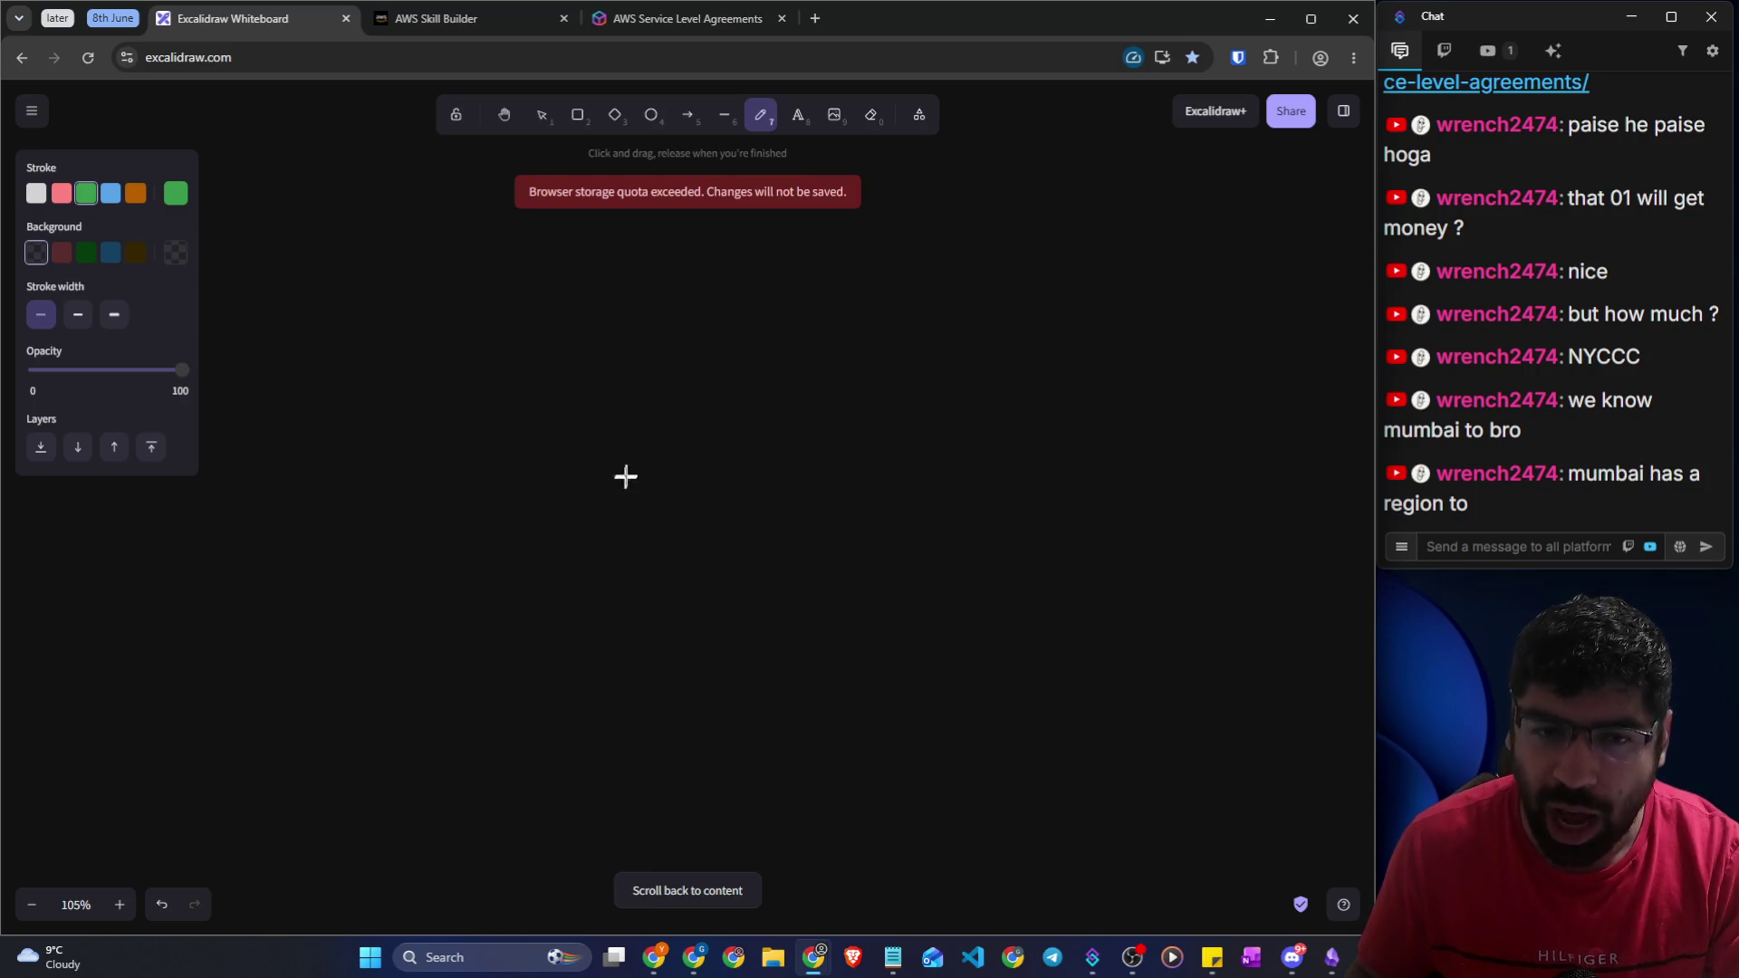
Sketch a bar branching into downward arrows, with an arrow rising to an 'AI training' label
{"action": "mouse_move", "coordinate": [664, 490]}
{"action": "left_mouse_down"}
{"action": "mouse_move", "coordinate": [361, 473]}
{"action": "mouse_move", "coordinate": [357, 544]}
{"action": "mouse_move", "coordinate": [376, 523]}
{"action": "mouse_move", "coordinate": [661, 531]}
{"action": "mouse_move", "coordinate": [1051, 458]}
{"action": "mouse_move", "coordinate": [1056, 517]}
{"action": "left_mouse_up"}
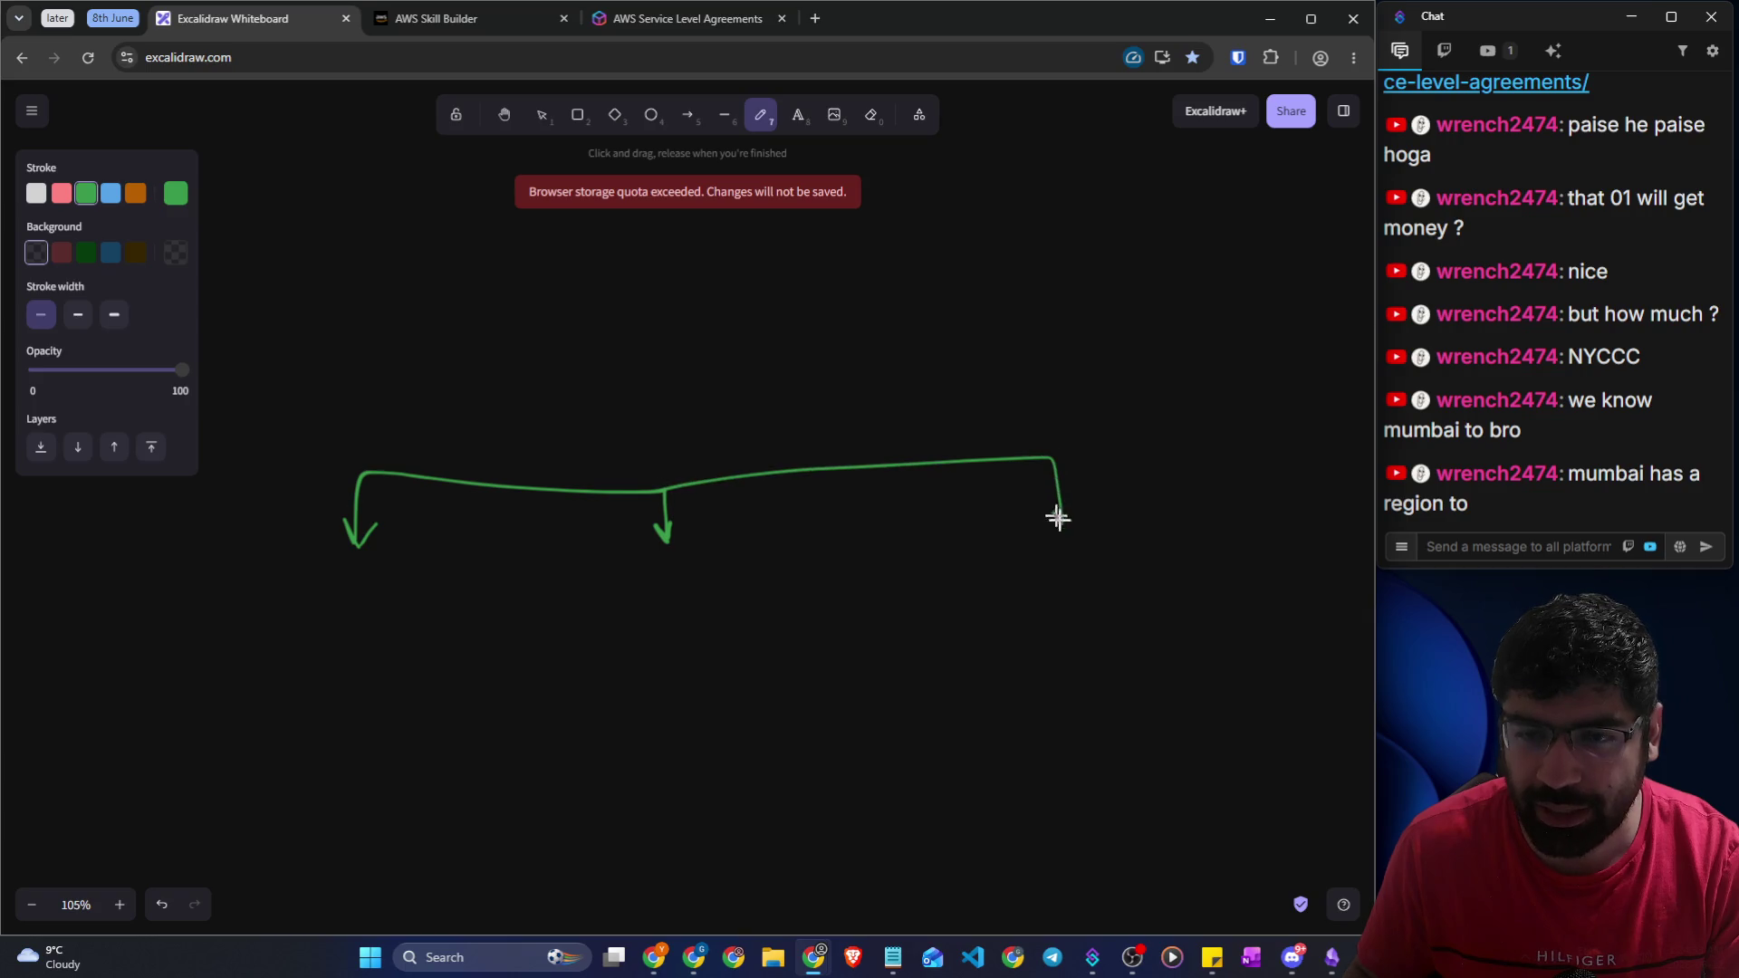
{"action": "left_click_drag", "start_coordinate": [890, 462], "coordinate": [891, 530]}
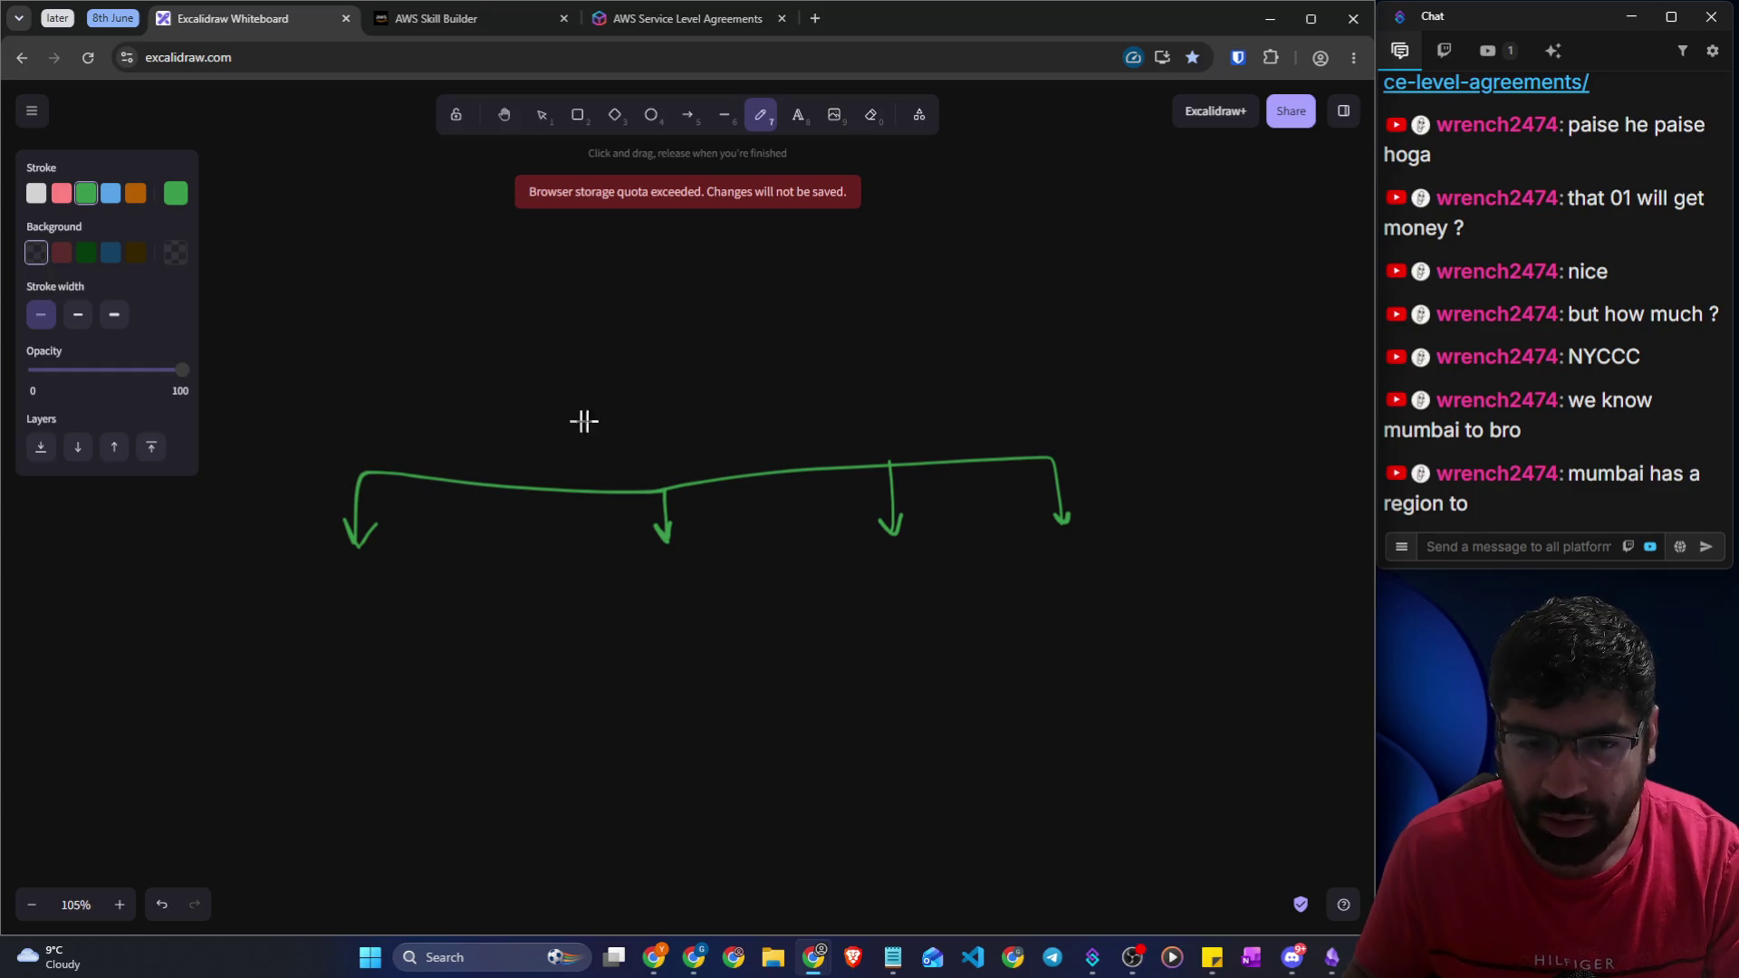
{"action": "left_click_drag", "start_coordinate": [696, 474], "coordinate": [689, 361]}
{"action": "mouse_move", "coordinate": [668, 392]}
{"action": "left_mouse_down"}
{"action": "mouse_move", "coordinate": [688, 360]}
{"action": "mouse_move", "coordinate": [712, 391]}
{"action": "left_mouse_up"}
{"action": "left_click_drag", "start_coordinate": [645, 319], "coordinate": [675, 295]}
{"action": "left_click_drag", "start_coordinate": [645, 286], "coordinate": [697, 269]}
{"action": "mouse_move", "coordinate": [707, 254]}
{"action": "left_mouse_down"}
{"action": "mouse_move", "coordinate": [736, 248]}
{"action": "mouse_move", "coordinate": [797, 304]}
{"action": "mouse_move", "coordinate": [831, 284]}
{"action": "mouse_move", "coordinate": [877, 304]}
{"action": "mouse_move", "coordinate": [983, 302]}
{"action": "left_mouse_up"}
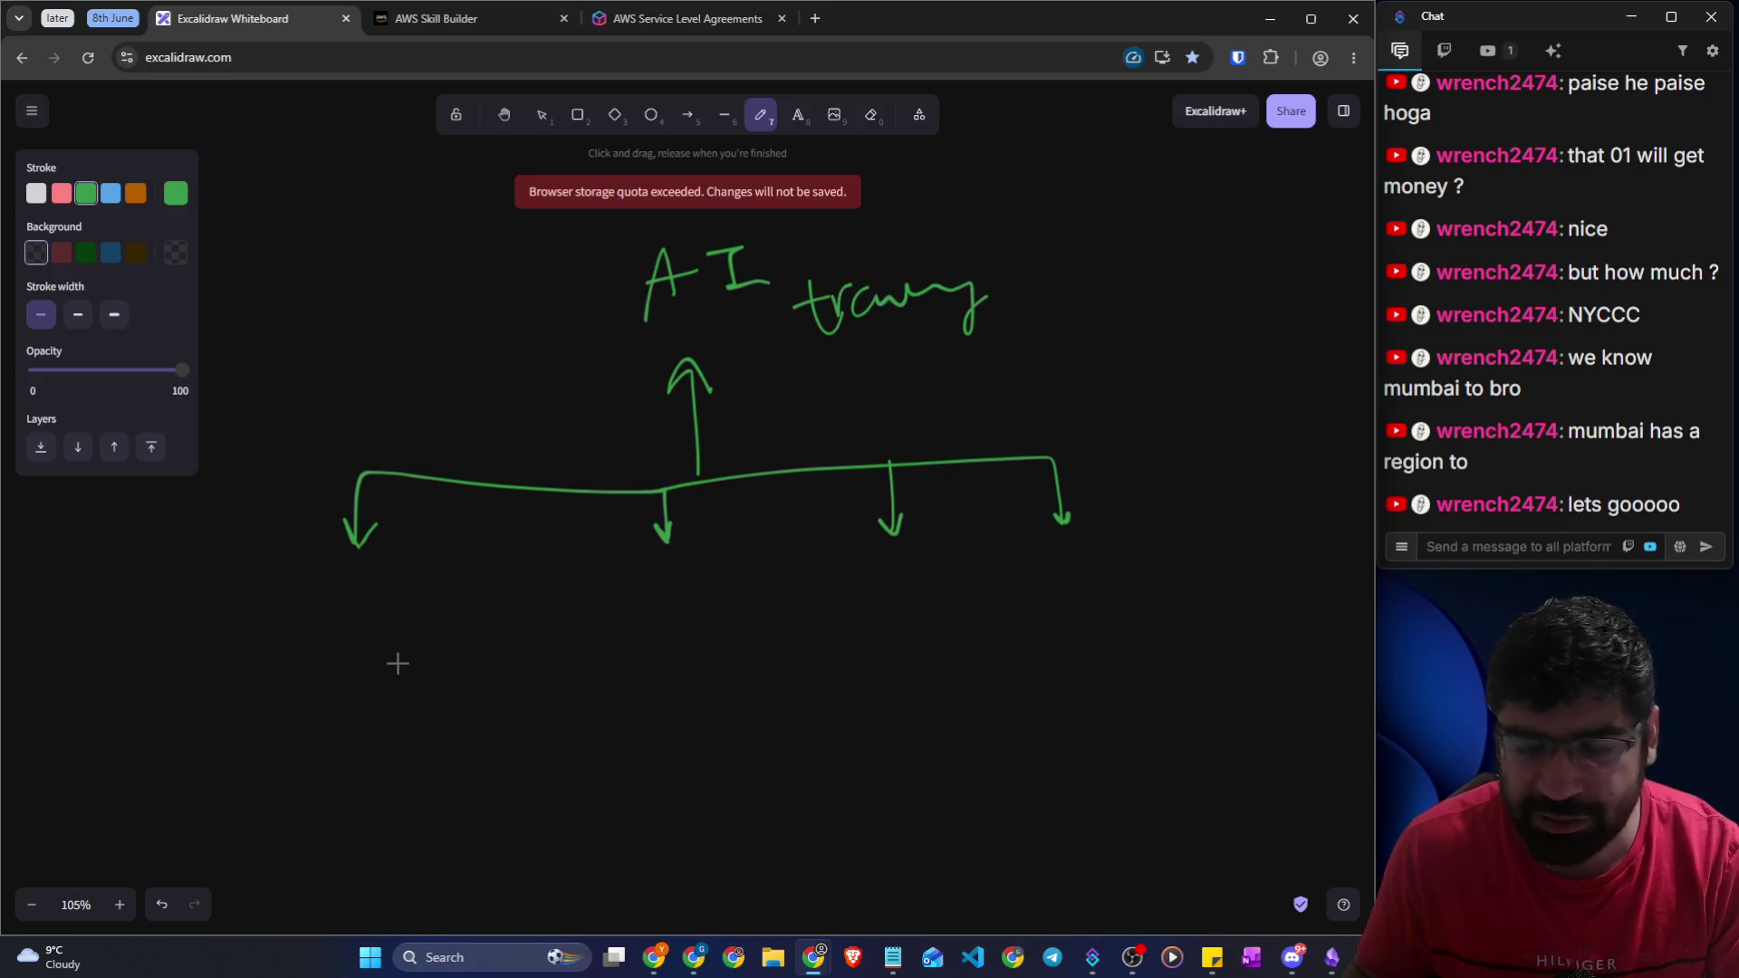
Label the four branches GPU, mark the first branch AZ, and write Region at the right
{"action": "mouse_move", "coordinate": [336, 591]}
{"action": "left_mouse_down"}
{"action": "mouse_move", "coordinate": [371, 715]}
{"action": "mouse_move", "coordinate": [414, 649]}
{"action": "mouse_move", "coordinate": [474, 615]}
{"action": "left_mouse_up"}
{"action": "left_click_drag", "start_coordinate": [668, 589], "coordinate": [684, 698]}
{"action": "mouse_move", "coordinate": [681, 637]}
{"action": "left_mouse_down"}
{"action": "mouse_move", "coordinate": [681, 713]}
{"action": "mouse_move", "coordinate": [697, 607]}
{"action": "mouse_move", "coordinate": [740, 633]}
{"action": "mouse_move", "coordinate": [757, 584]}
{"action": "left_mouse_up"}
{"action": "mouse_move", "coordinate": [877, 558]}
{"action": "left_mouse_down"}
{"action": "mouse_move", "coordinate": [874, 660]}
{"action": "mouse_move", "coordinate": [929, 564]}
{"action": "left_mouse_up"}
{"action": "mouse_move", "coordinate": [1047, 541]}
{"action": "left_mouse_down"}
{"action": "mouse_move", "coordinate": [1058, 603]}
{"action": "mouse_move", "coordinate": [1095, 520]}
{"action": "mouse_move", "coordinate": [1111, 552]}
{"action": "mouse_move", "coordinate": [1124, 521]}
{"action": "left_mouse_up"}
{"action": "mouse_move", "coordinate": [192, 548]}
{"action": "left_mouse_down"}
{"action": "mouse_move", "coordinate": [203, 496]}
{"action": "mouse_move", "coordinate": [215, 540]}
{"action": "mouse_move", "coordinate": [258, 496]}
{"action": "mouse_move", "coordinate": [273, 523]}
{"action": "left_mouse_up"}
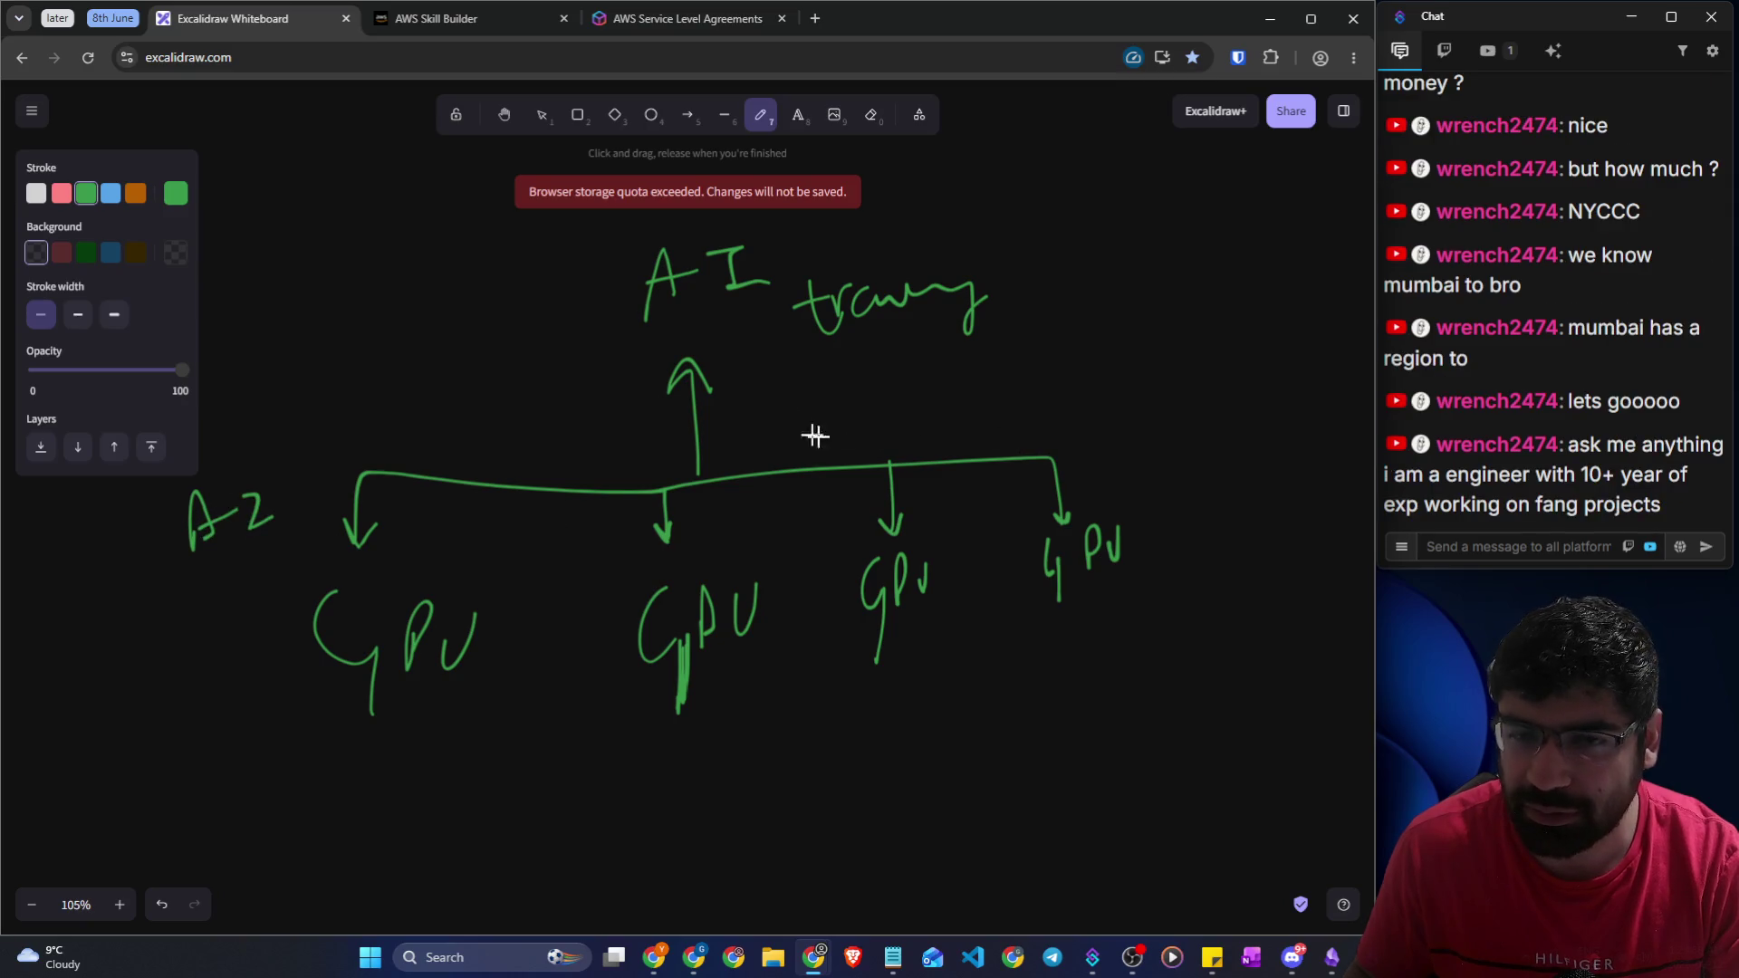
{"action": "mouse_move", "coordinate": [1042, 439]}
{"action": "left_mouse_down"}
{"action": "mouse_move", "coordinate": [1073, 424]}
{"action": "mouse_move", "coordinate": [1091, 470]}
{"action": "mouse_move", "coordinate": [1117, 416]}
{"action": "mouse_move", "coordinate": [1137, 416]}
{"action": "left_mouse_up"}
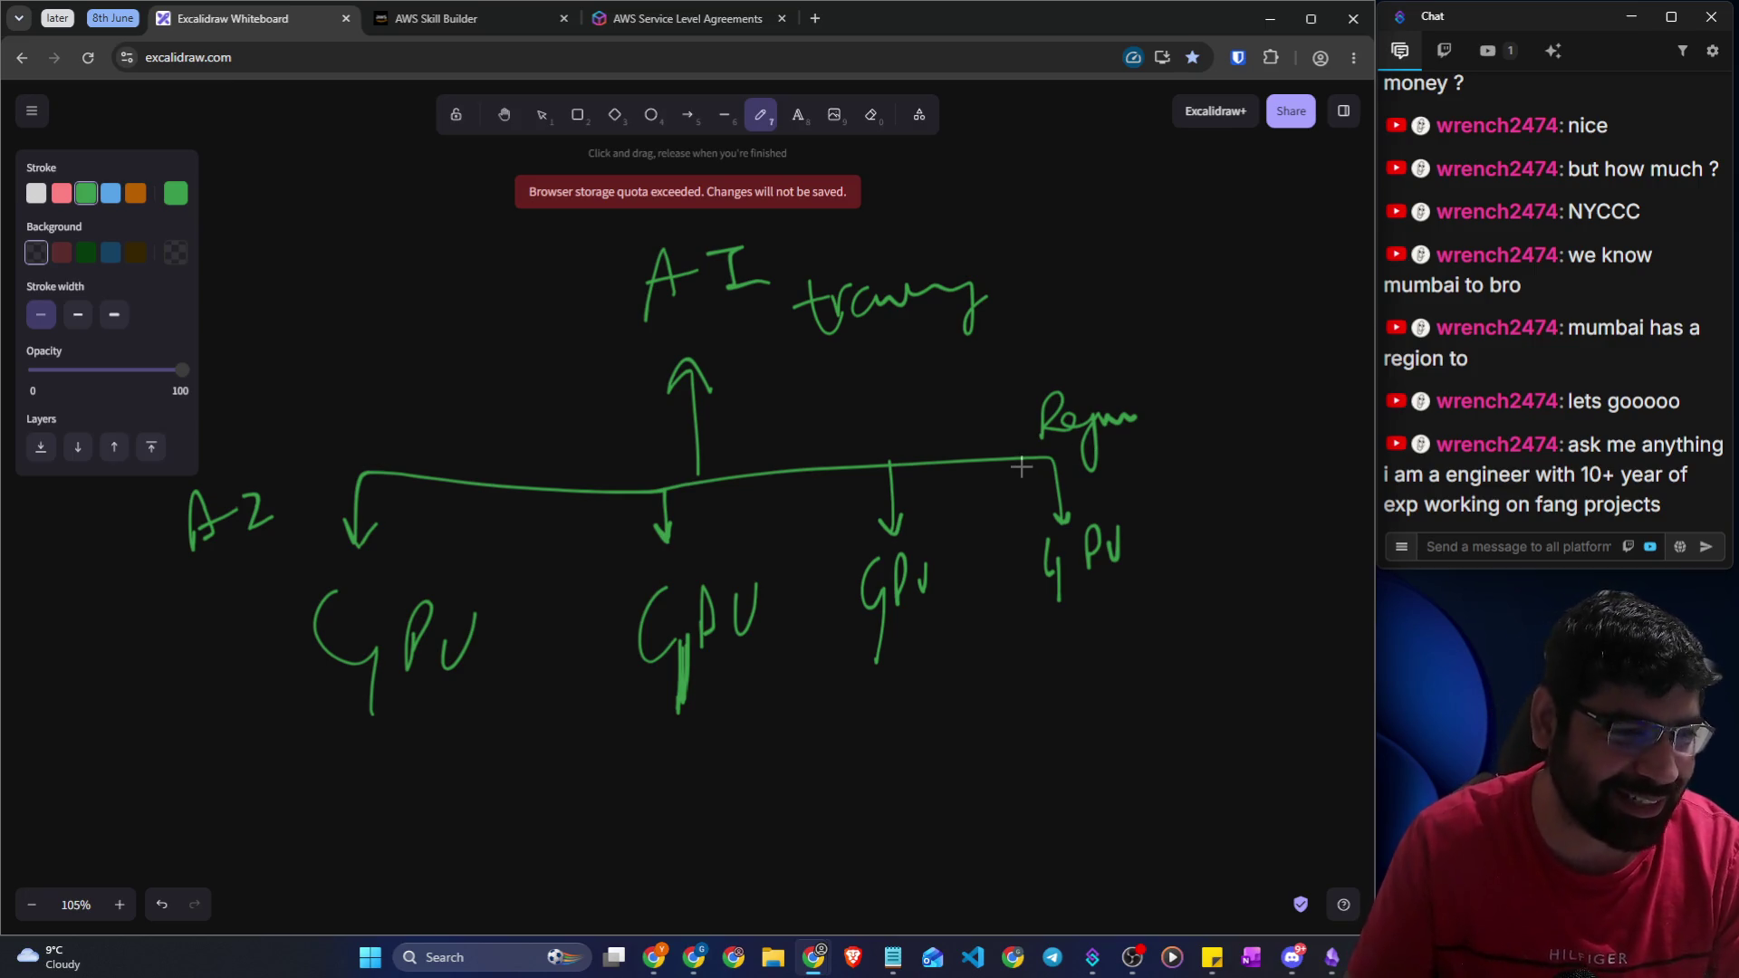
{"action": "left_click", "coordinate": [1157, 638]}
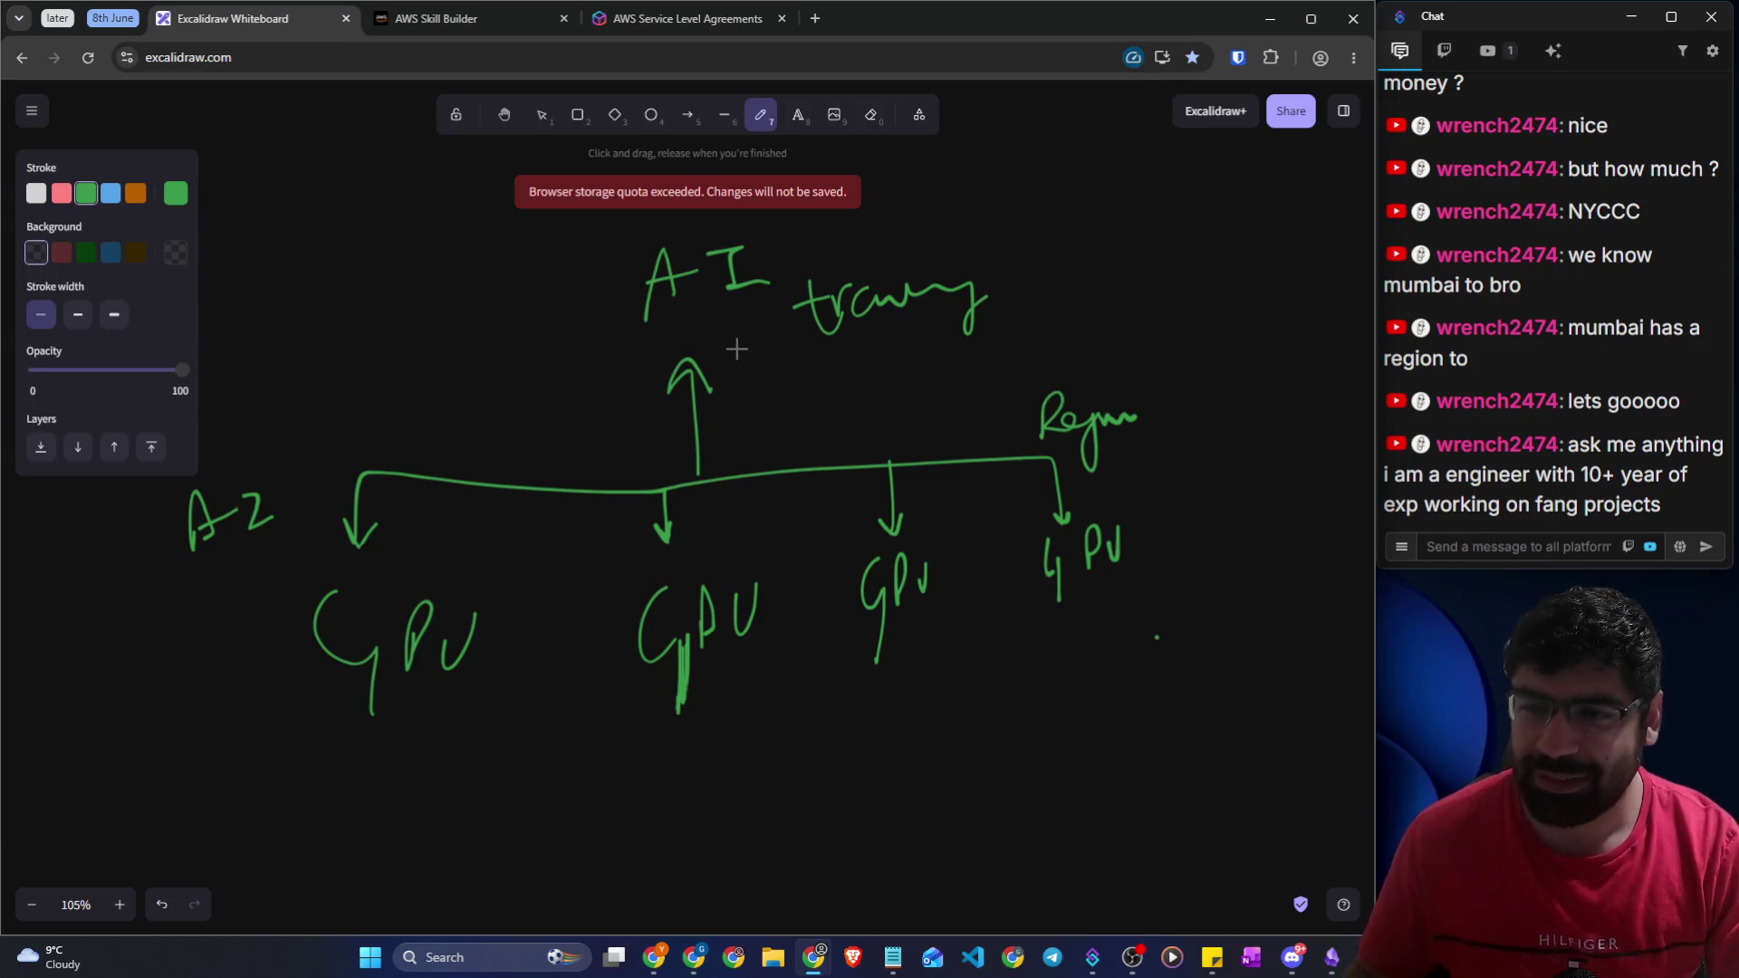
Highlight 'multi-Region' in the Skill Builder section heading, then return to the whiteboard
{"action": "left_click", "coordinate": [441, 19]}
{"action": "left_click", "coordinate": [432, 313]}
{"action": "mouse_move", "coordinate": [353, 252]}
{"action": "left_mouse_down"}
{"action": "mouse_move", "coordinate": [405, 253]}
{"action": "mouse_move", "coordinate": [458, 184]}
{"action": "left_mouse_up"}
{"action": "left_click", "coordinate": [252, 25]}
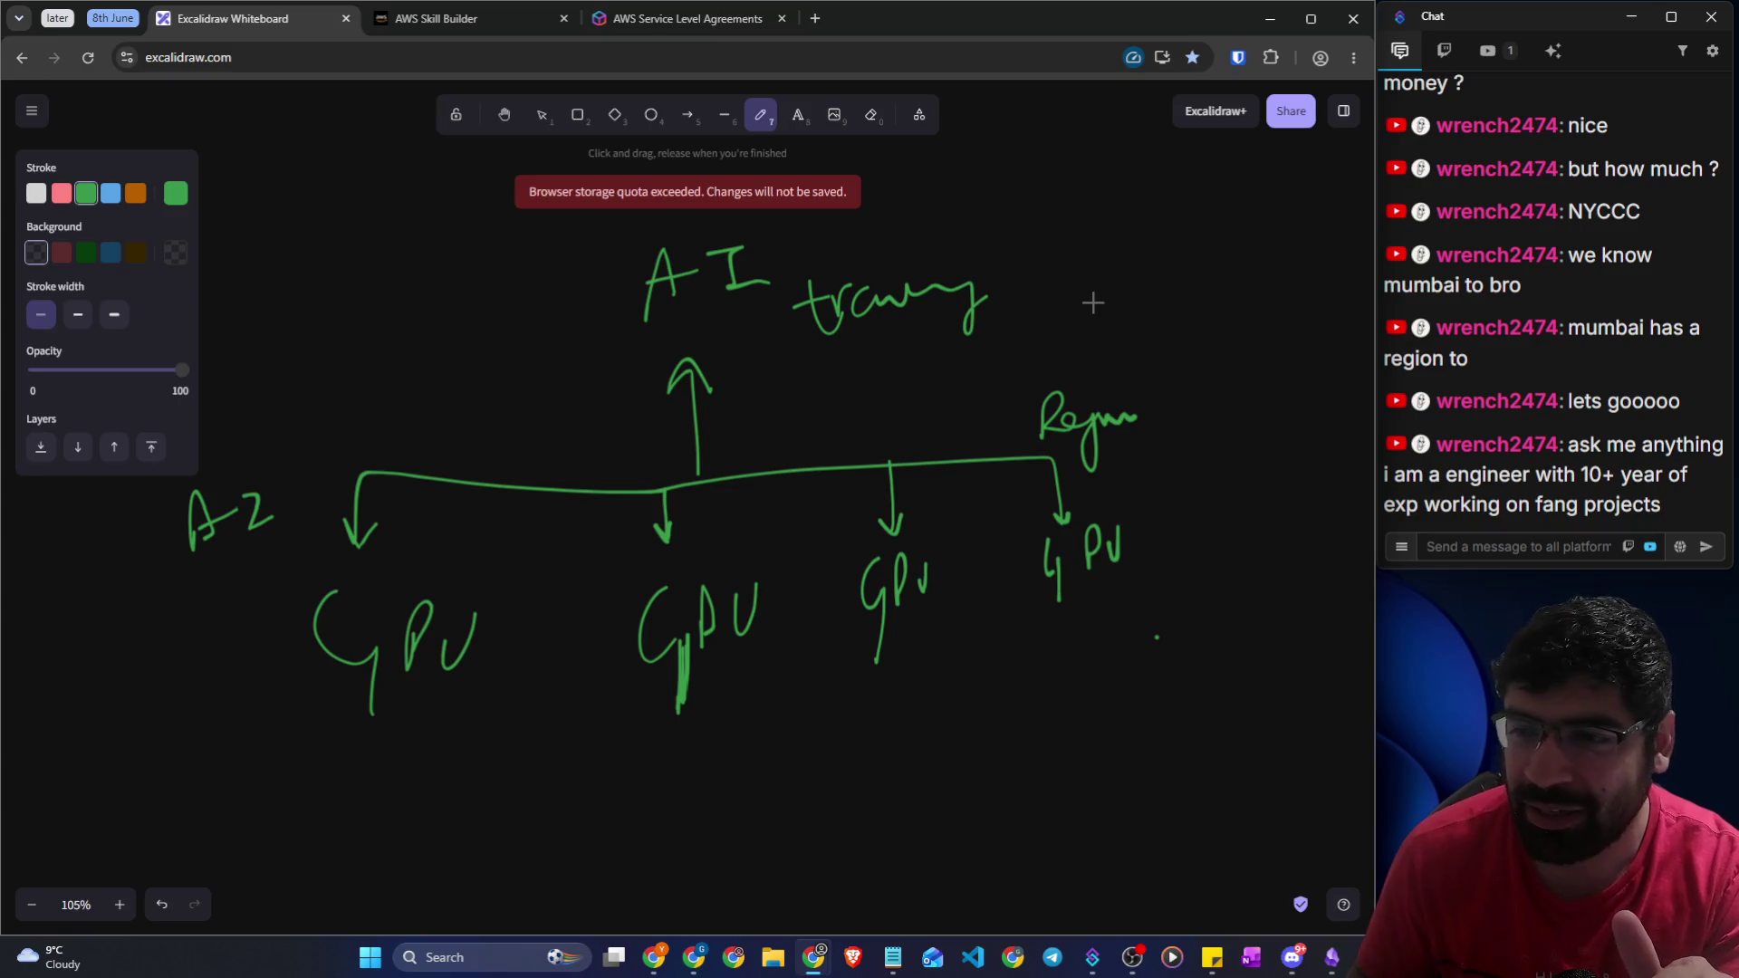
Circle the AI training label, loop the GPU row as Region, and send a stream chat message
{"action": "mouse_move", "coordinate": [675, 335]}
{"action": "left_mouse_down"}
{"action": "mouse_move", "coordinate": [749, 342]}
{"action": "mouse_move", "coordinate": [688, 205]}
{"action": "mouse_move", "coordinate": [690, 333]}
{"action": "left_mouse_up"}
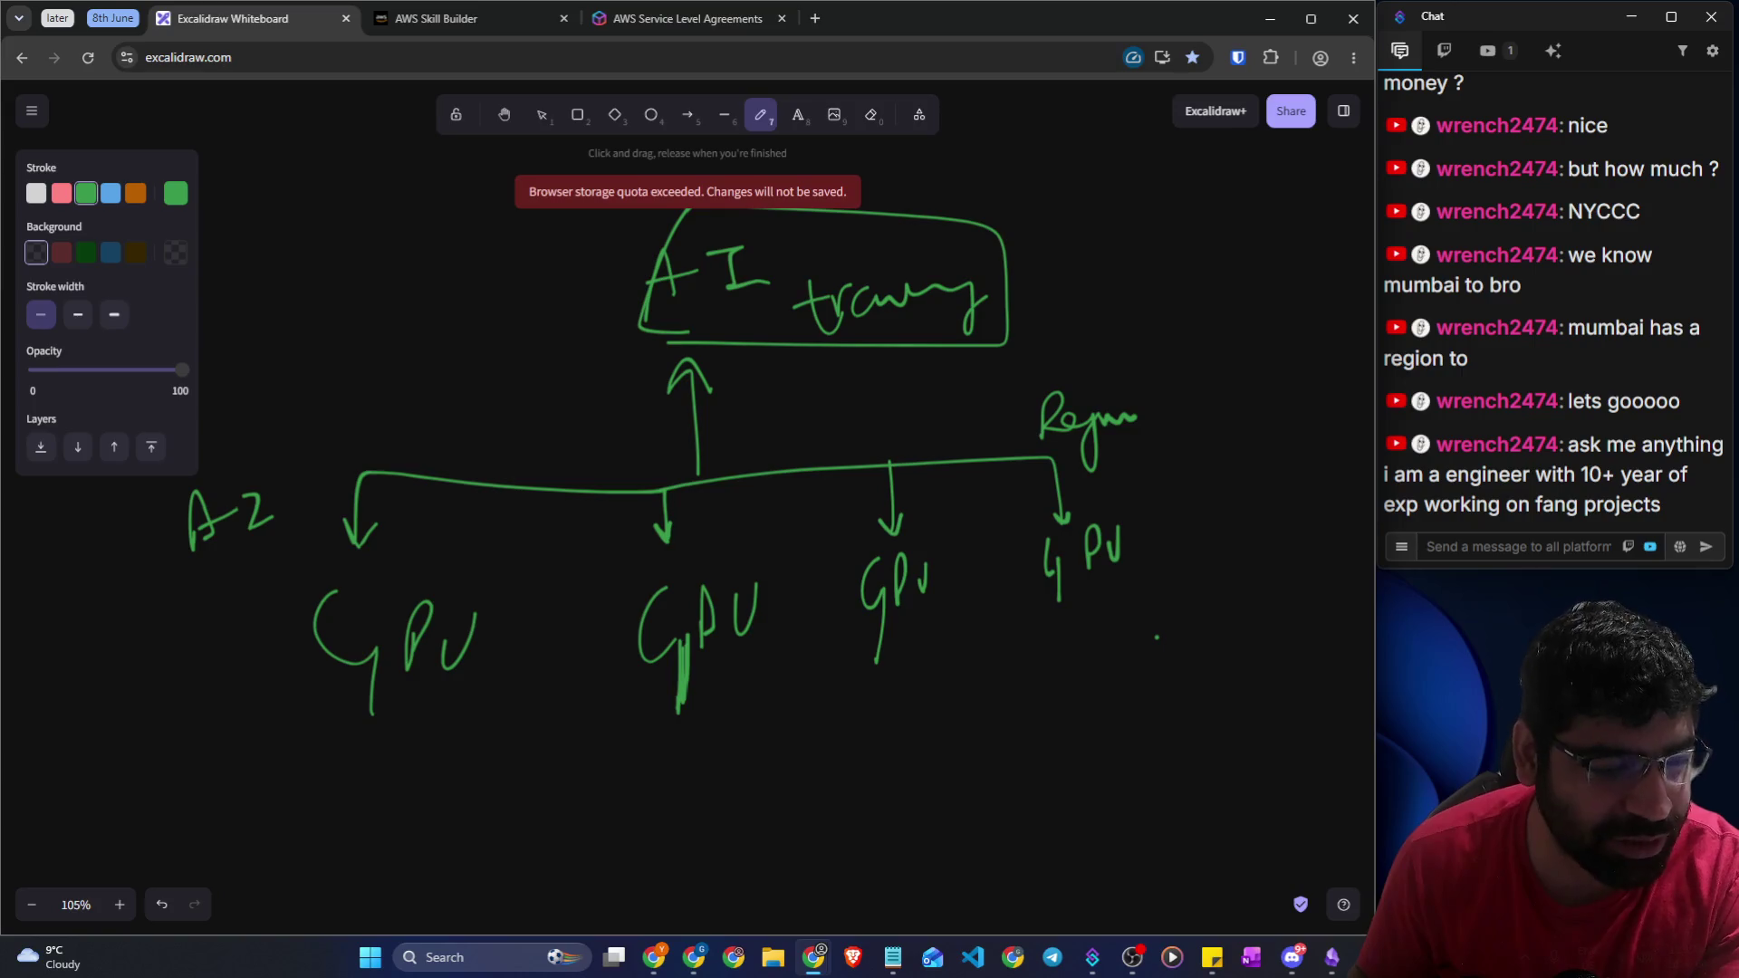
{"action": "mouse_move", "coordinate": [1230, 484]}
{"action": "left_mouse_down"}
{"action": "mouse_move", "coordinate": [2, 426]}
{"action": "mouse_move", "coordinate": [1235, 555]}
{"action": "mouse_move", "coordinate": [1180, 410]}
{"action": "left_mouse_up"}
{"action": "left_click", "coordinate": [1525, 548]}
{"action": "type", "text": "let me know if ad start i can pa"}
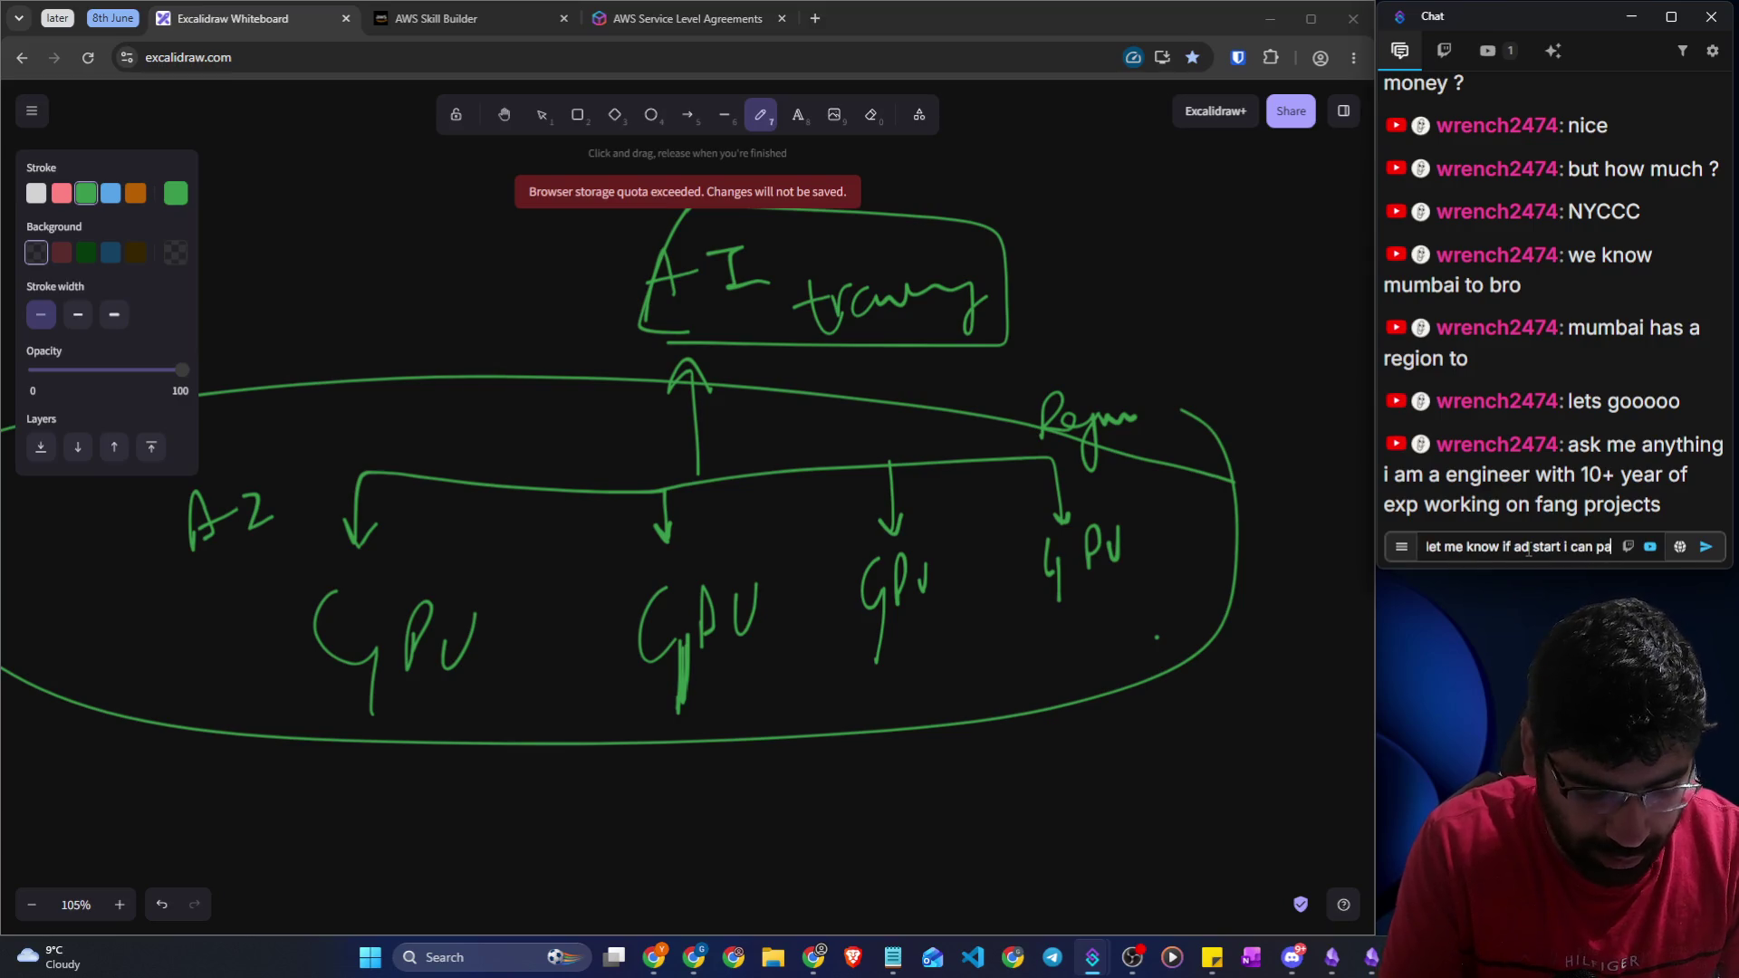
{"action": "key", "text": "Return"}
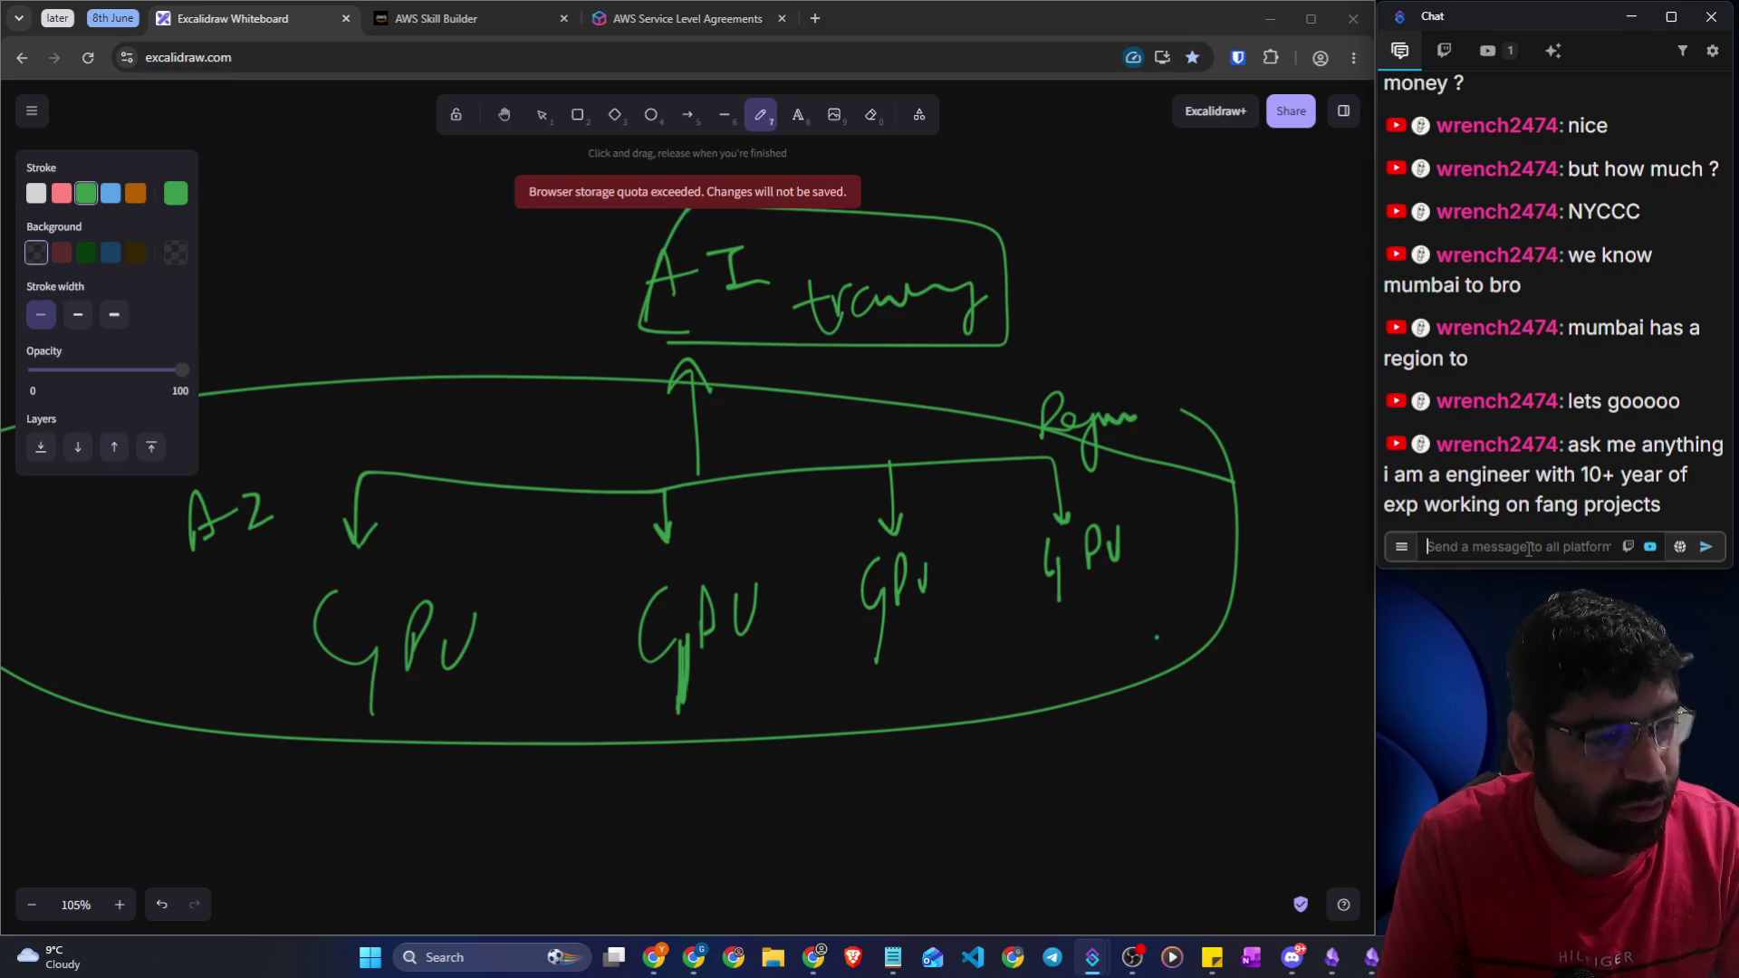
{"action": "key", "text": "alt+Tab"}
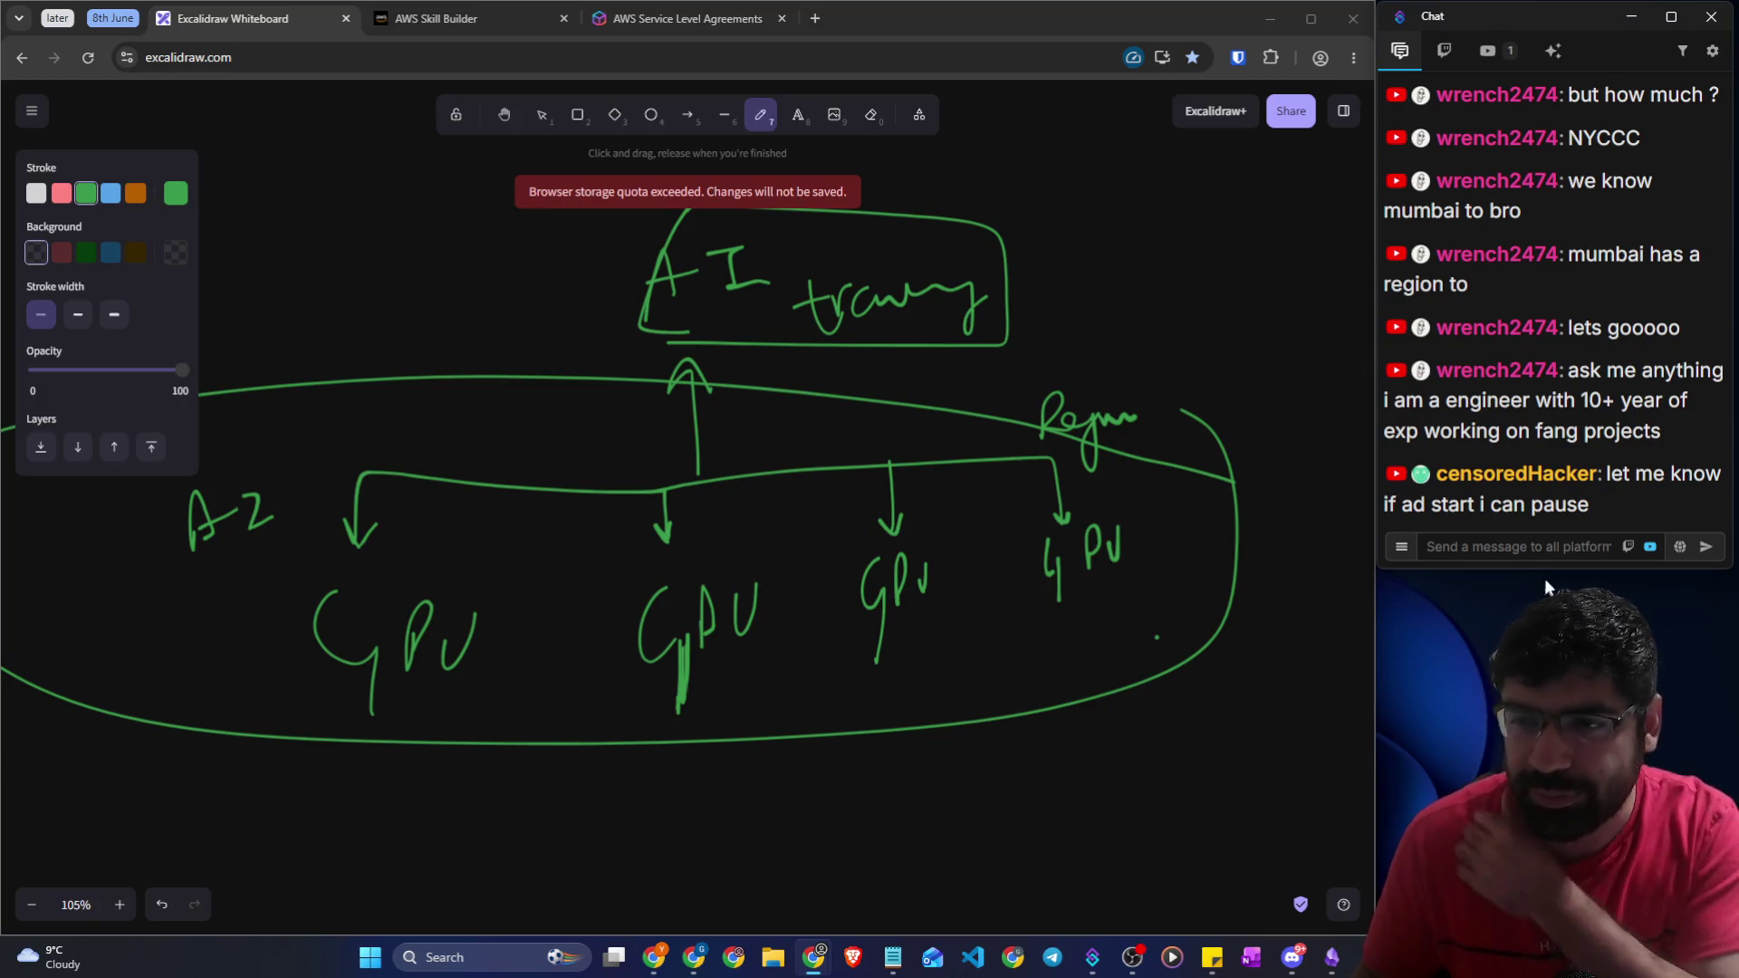
{"action": "key", "text": "alt+Tab"}
{"action": "key", "text": "alt+Tab"}
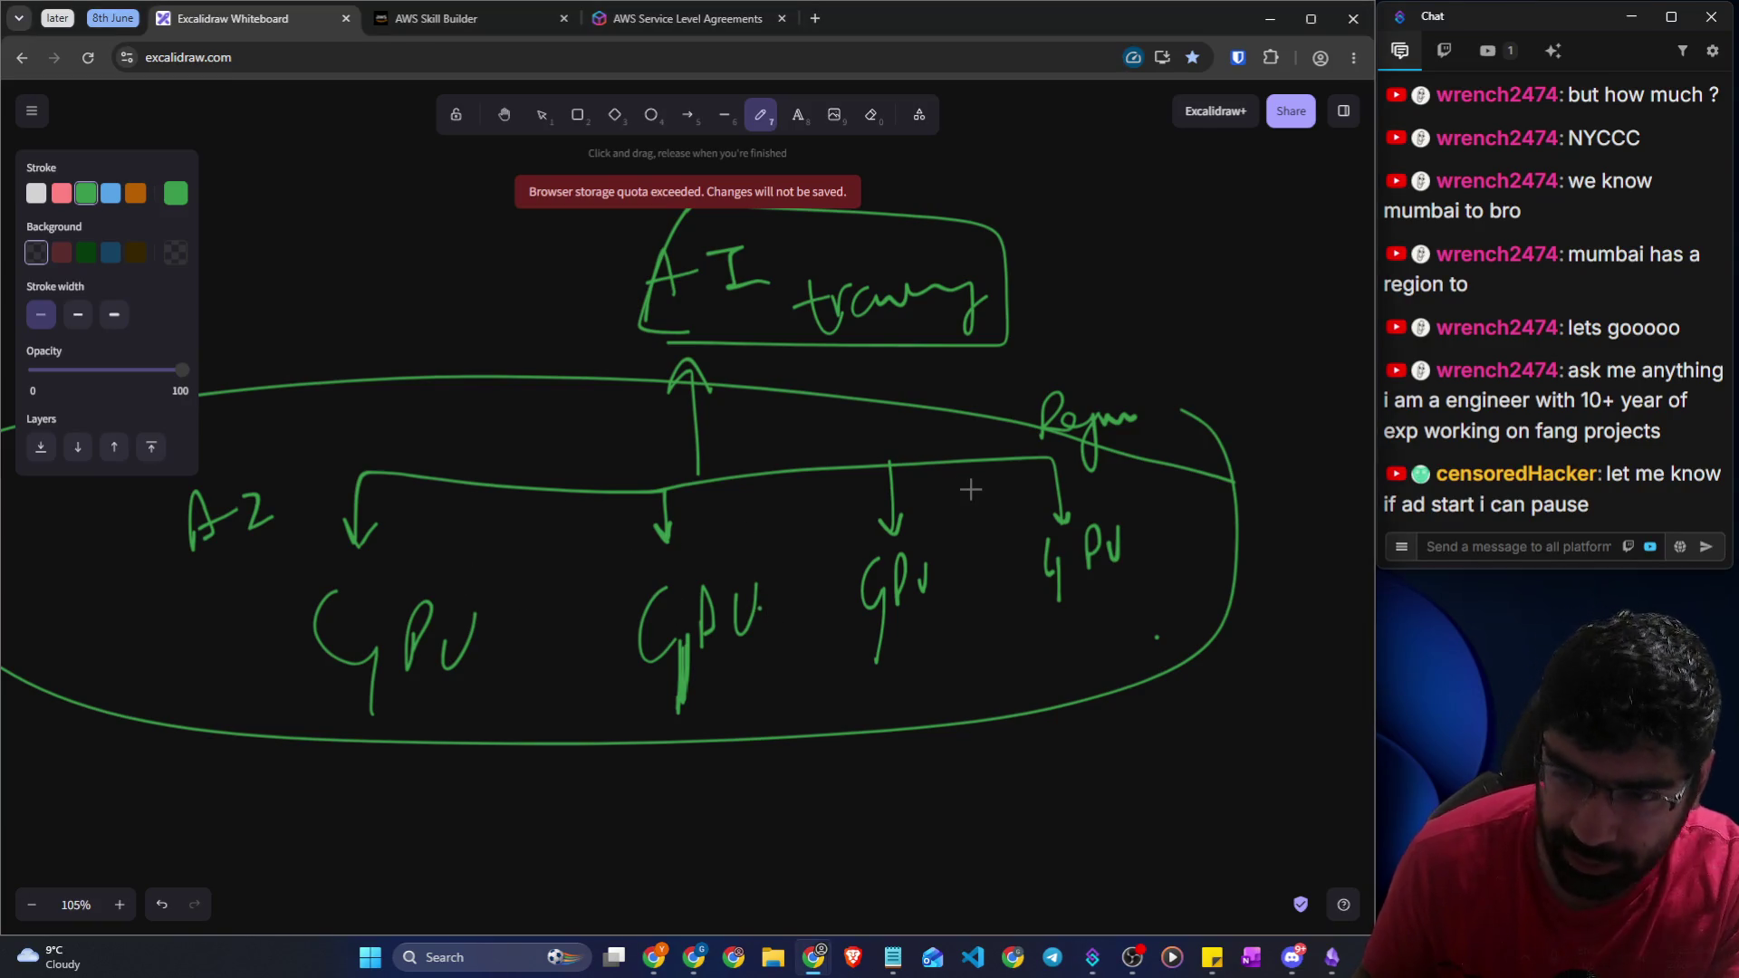
{"action": "scroll", "coordinate": [905, 495], "scroll_direction": "down", "scroll_amount": 5}
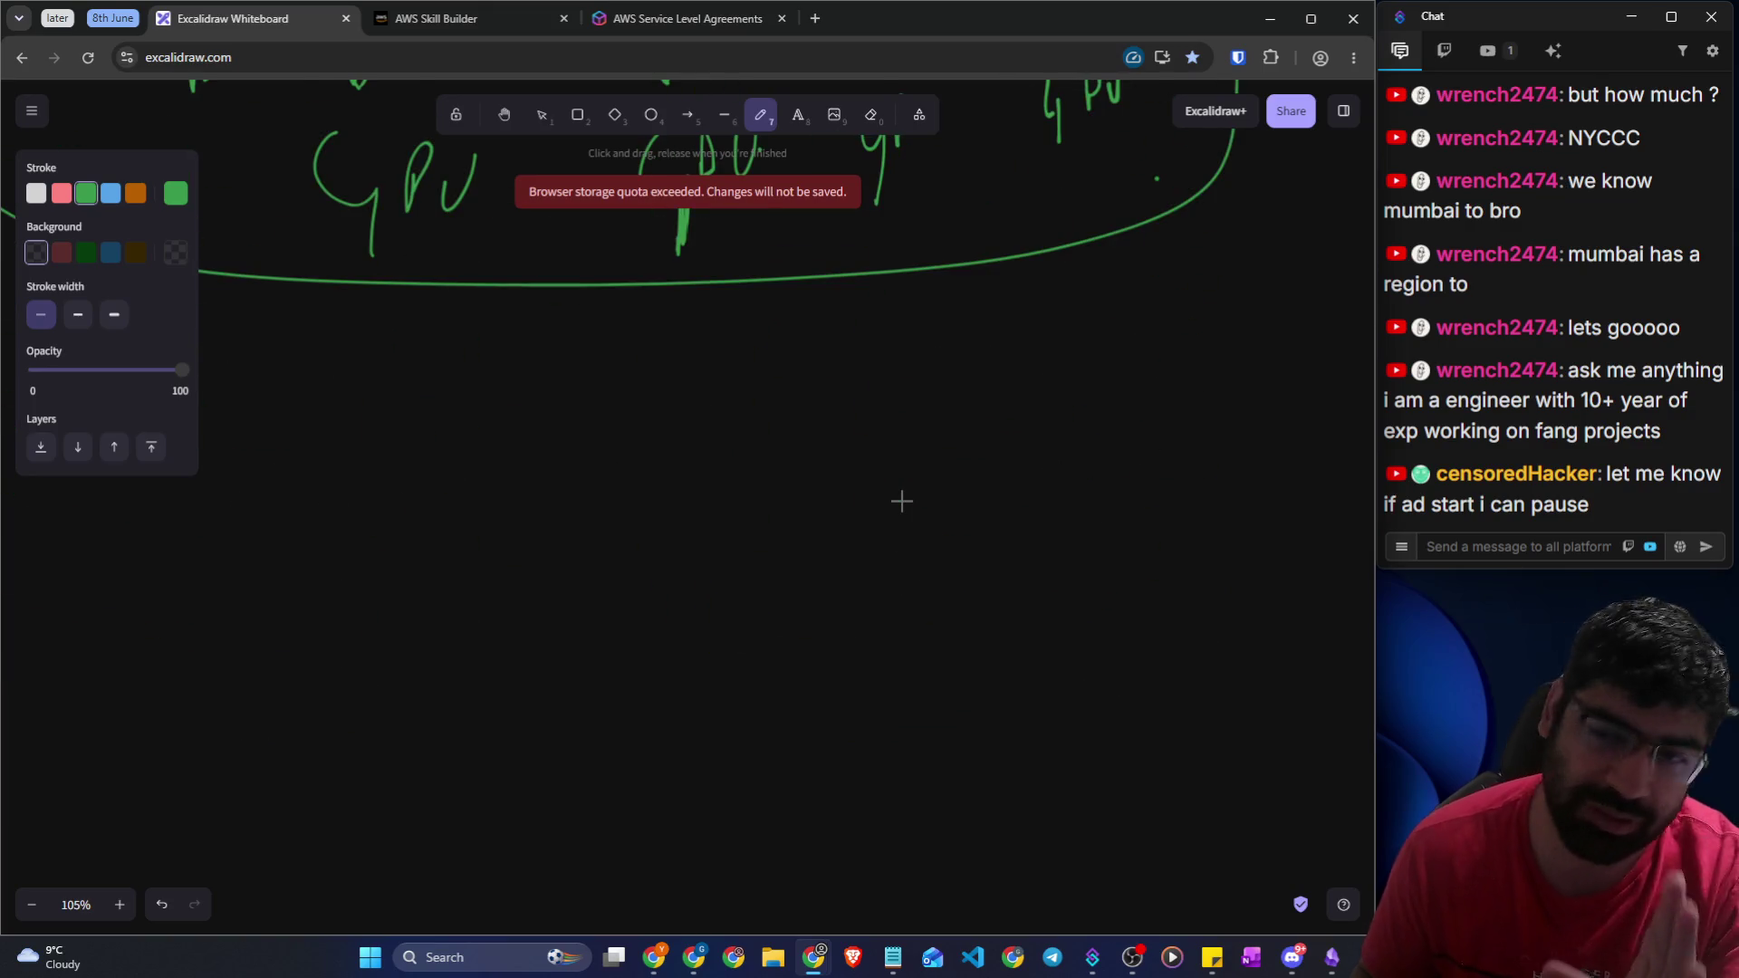
Write an underlined DB with a boxed AZ label beneath it
{"action": "scroll", "coordinate": [905, 496], "scroll_direction": "down", "scroll_amount": 1}
{"action": "left_click_drag", "start_coordinate": [660, 276], "coordinate": [668, 371]}
{"action": "mouse_move", "coordinate": [664, 263]}
{"action": "left_mouse_down"}
{"action": "mouse_move", "coordinate": [698, 356]}
{"action": "mouse_move", "coordinate": [769, 310]}
{"action": "mouse_move", "coordinate": [846, 326]}
{"action": "mouse_move", "coordinate": [765, 351]}
{"action": "left_mouse_up"}
{"action": "left_click_drag", "start_coordinate": [628, 408], "coordinate": [938, 371]}
{"action": "left_click_drag", "start_coordinate": [688, 455], "coordinate": [715, 495]}
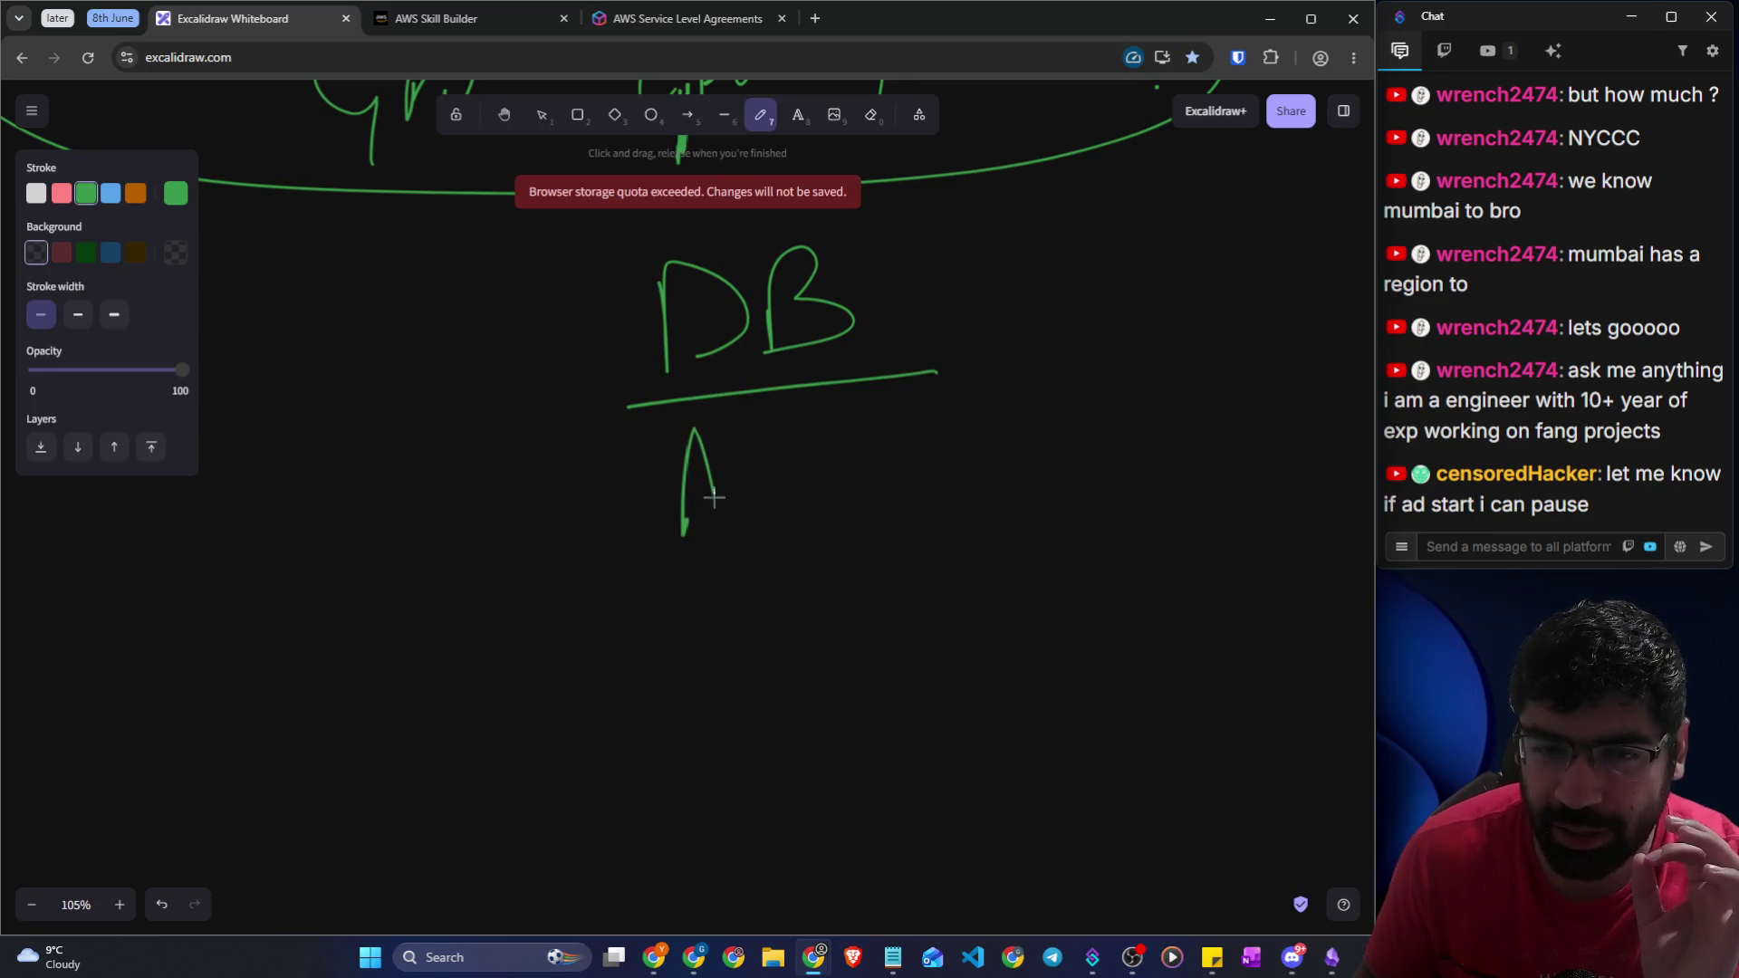
{"action": "left_click_drag", "start_coordinate": [754, 440], "coordinate": [849, 482]}
{"action": "mouse_move", "coordinate": [682, 550]}
{"action": "left_mouse_down"}
{"action": "mouse_move", "coordinate": [863, 533]}
{"action": "mouse_move", "coordinate": [555, 412]}
{"action": "mouse_move", "coordinate": [911, 527]}
{"action": "left_mouse_up"}
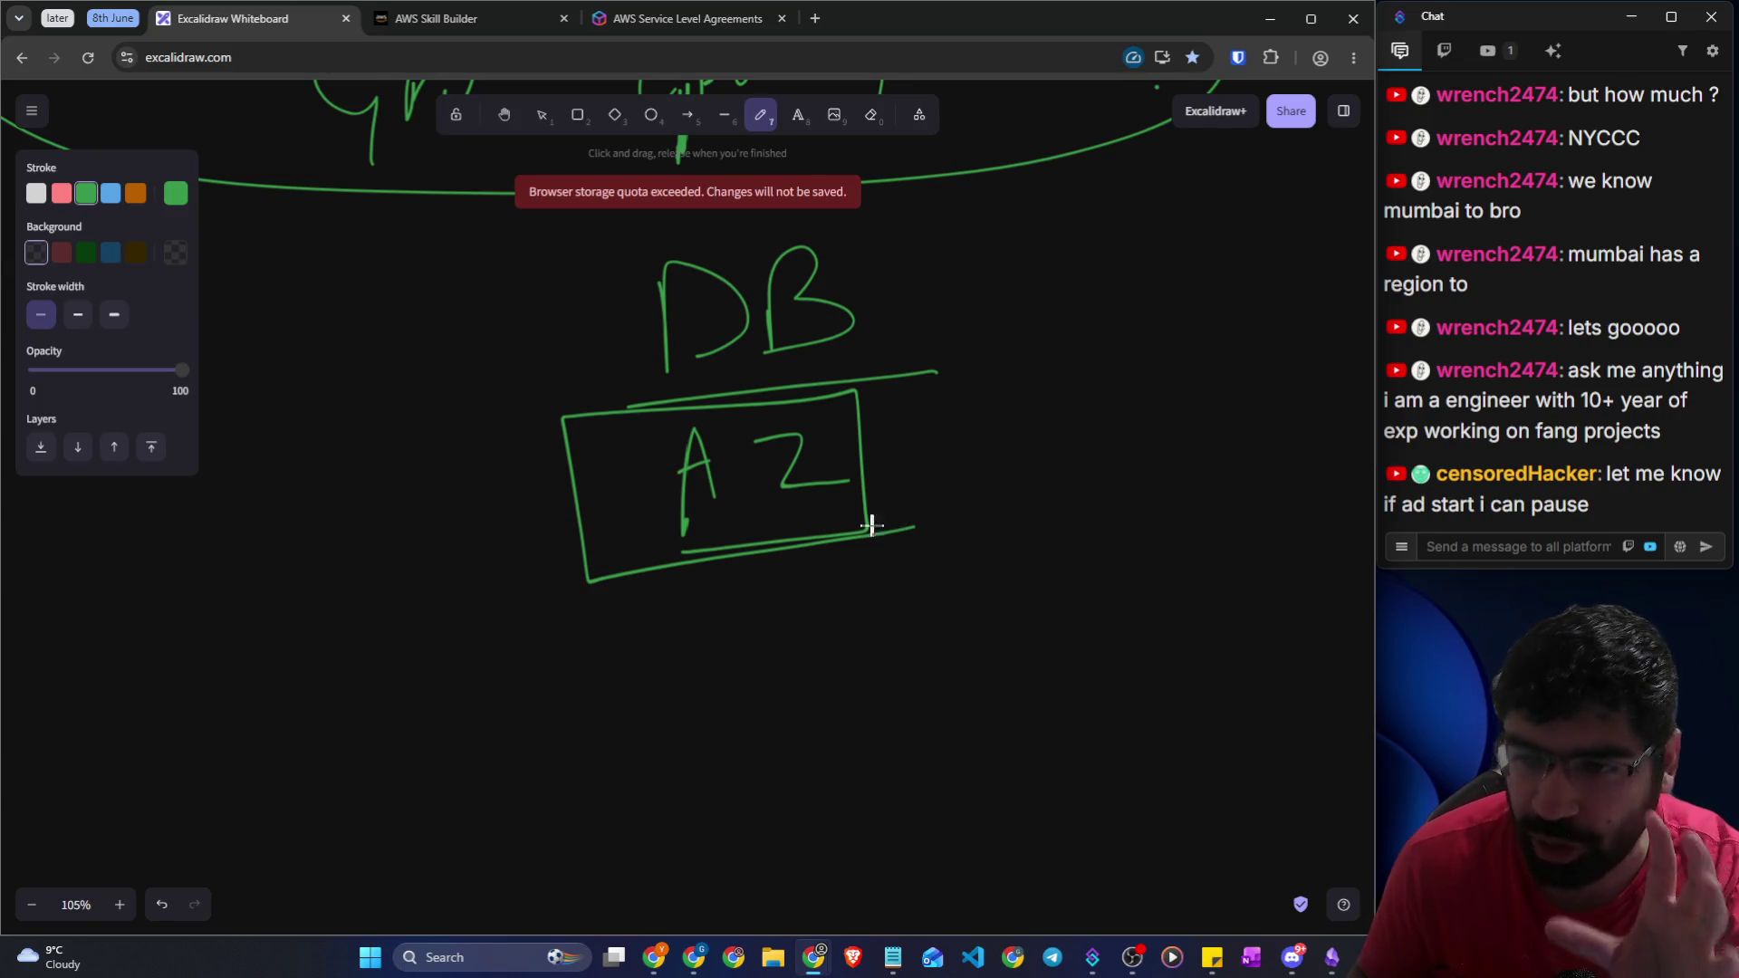
Draw a circled A branching down to DB1 on the left and DB2 on the right
{"action": "scroll", "coordinate": [753, 535], "scroll_direction": "down", "scroll_amount": 5}
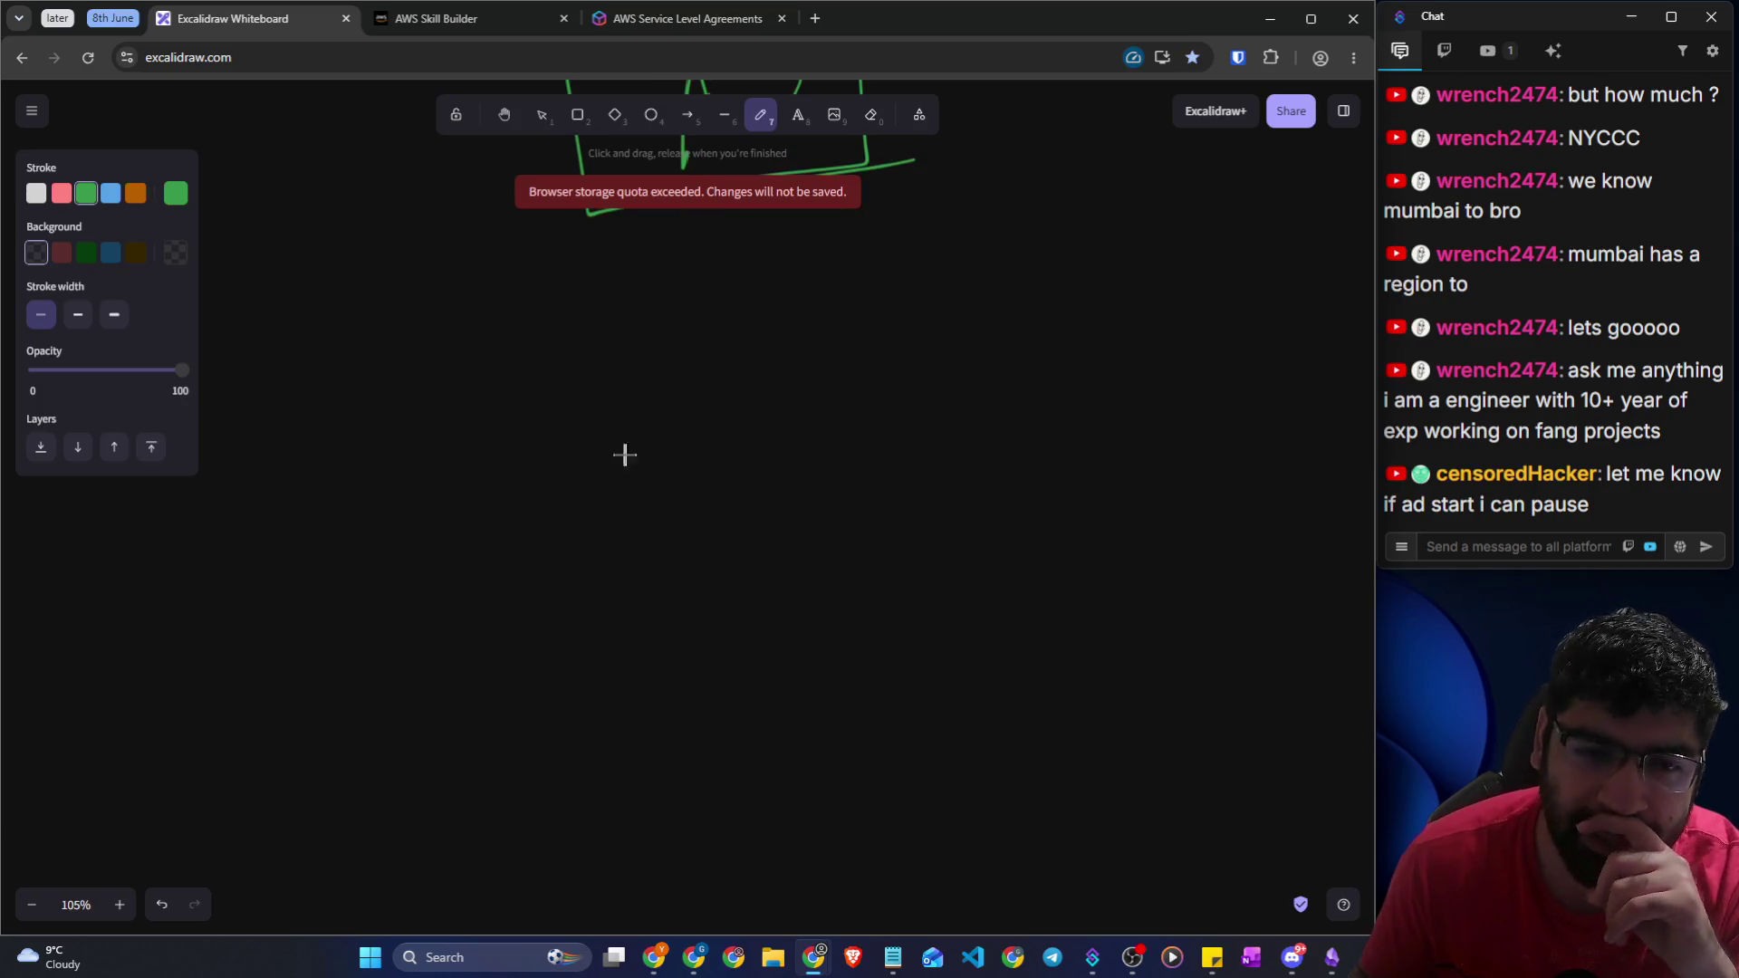
{"action": "mouse_move", "coordinate": [739, 356]}
{"action": "left_mouse_down"}
{"action": "mouse_move", "coordinate": [427, 462]}
{"action": "mouse_move", "coordinate": [419, 501]}
{"action": "mouse_move", "coordinate": [449, 498]}
{"action": "left_mouse_up"}
{"action": "left_click_drag", "start_coordinate": [750, 457], "coordinate": [1174, 480]}
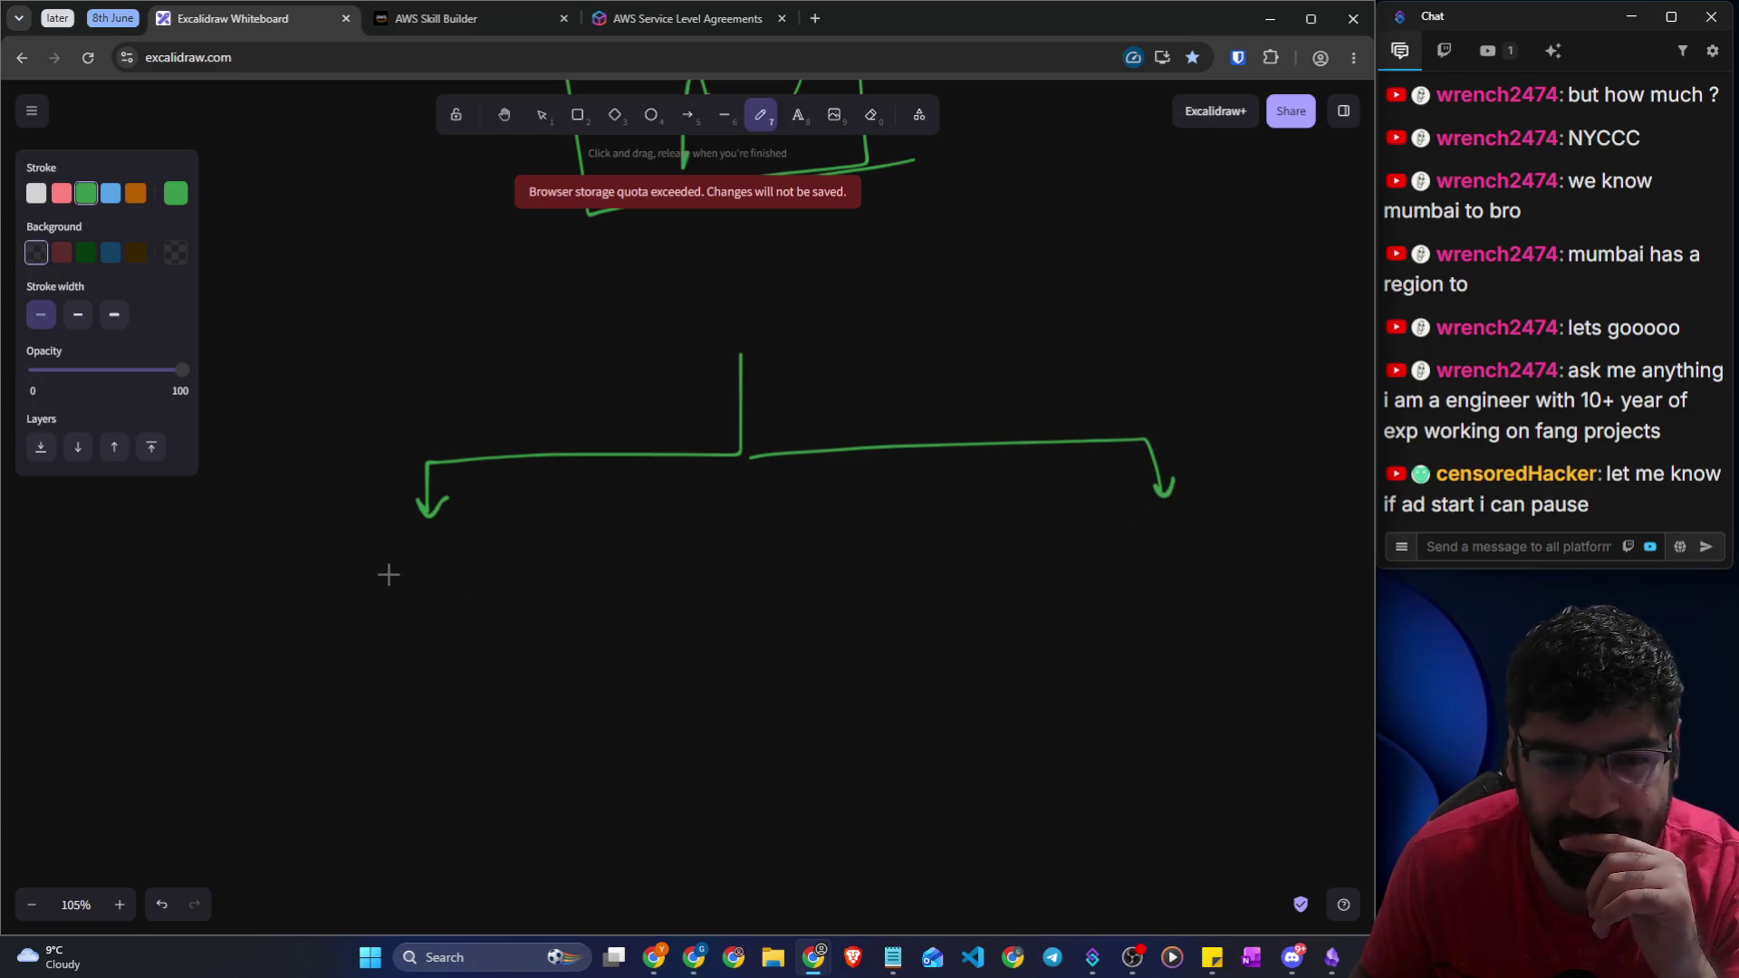
{"action": "mouse_move", "coordinate": [395, 546]}
{"action": "left_mouse_down"}
{"action": "mouse_move", "coordinate": [393, 589]}
{"action": "mouse_move", "coordinate": [462, 589]}
{"action": "mouse_move", "coordinate": [470, 567]}
{"action": "mouse_move", "coordinate": [461, 593]}
{"action": "mouse_move", "coordinate": [602, 593]}
{"action": "left_mouse_up"}
{"action": "left_click_drag", "start_coordinate": [1090, 514], "coordinate": [1203, 588]}
{"action": "left_click_drag", "start_coordinate": [710, 296], "coordinate": [750, 342]}
{"action": "mouse_move", "coordinate": [711, 323]}
{"action": "left_mouse_down"}
{"action": "mouse_move", "coordinate": [730, 318]}
{"action": "mouse_move", "coordinate": [613, 283]}
{"action": "mouse_move", "coordinate": [781, 291]}
{"action": "left_mouse_up"}
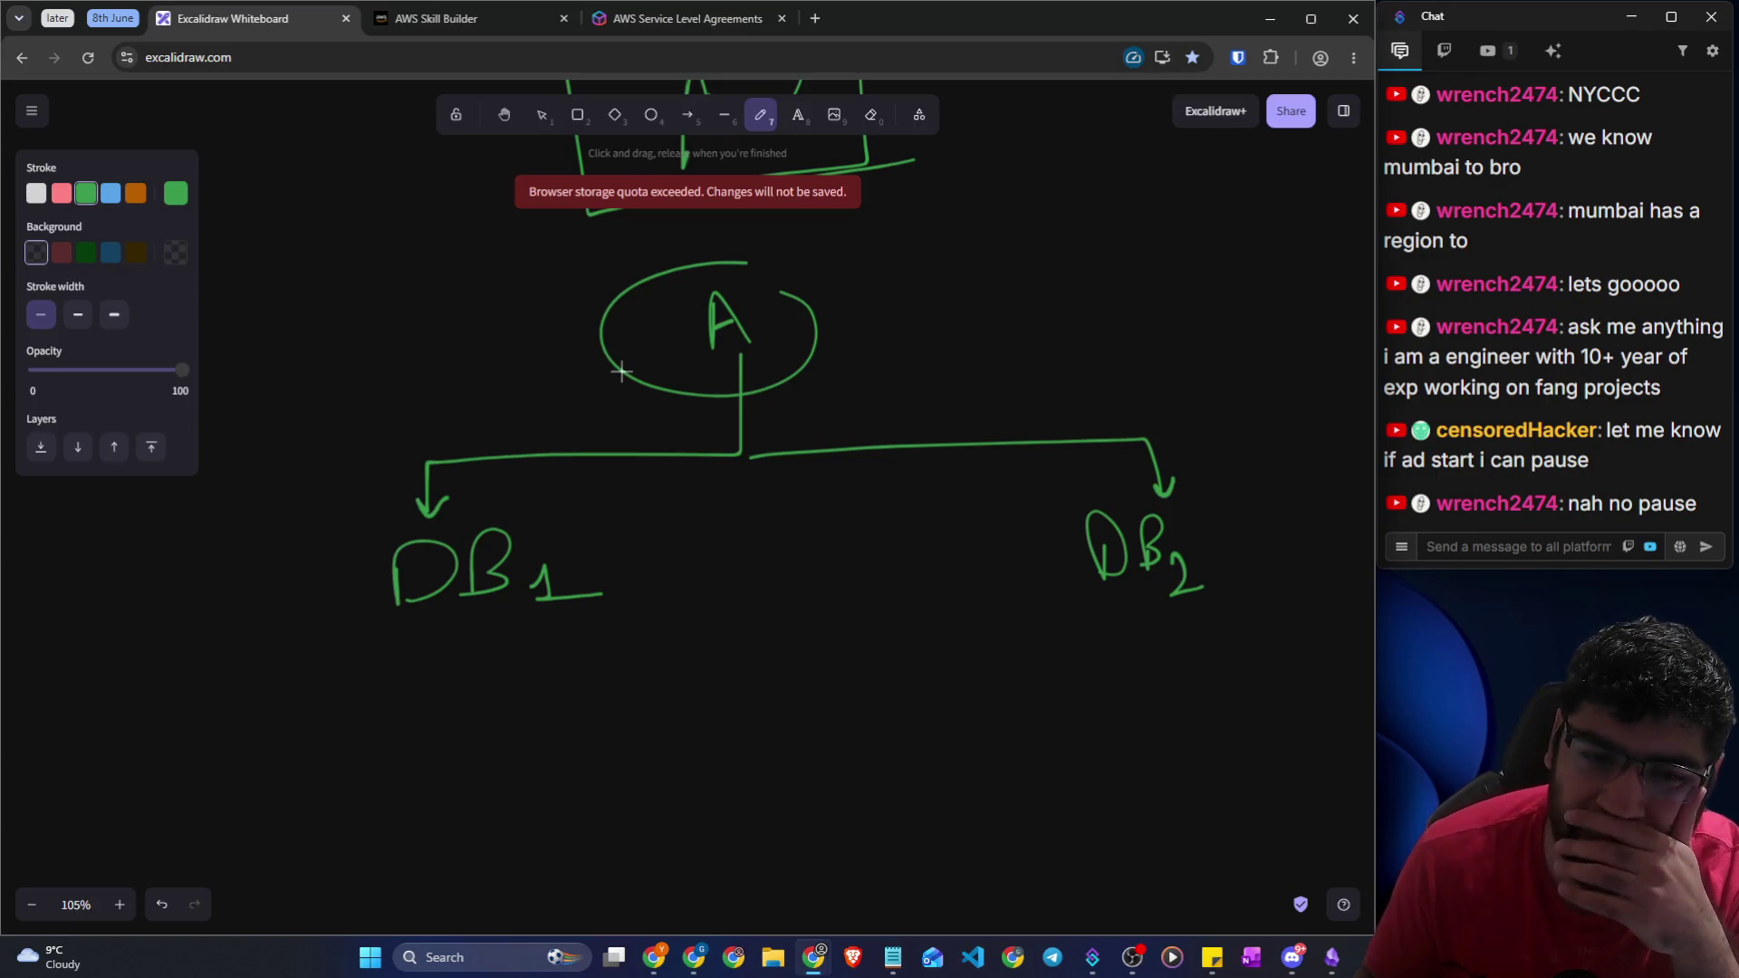
Add arrows rising from a point below into DB1 and DB2, then switch to the AWS console
{"action": "scroll", "coordinate": [621, 371], "scroll_direction": "down", "scroll_amount": 2}
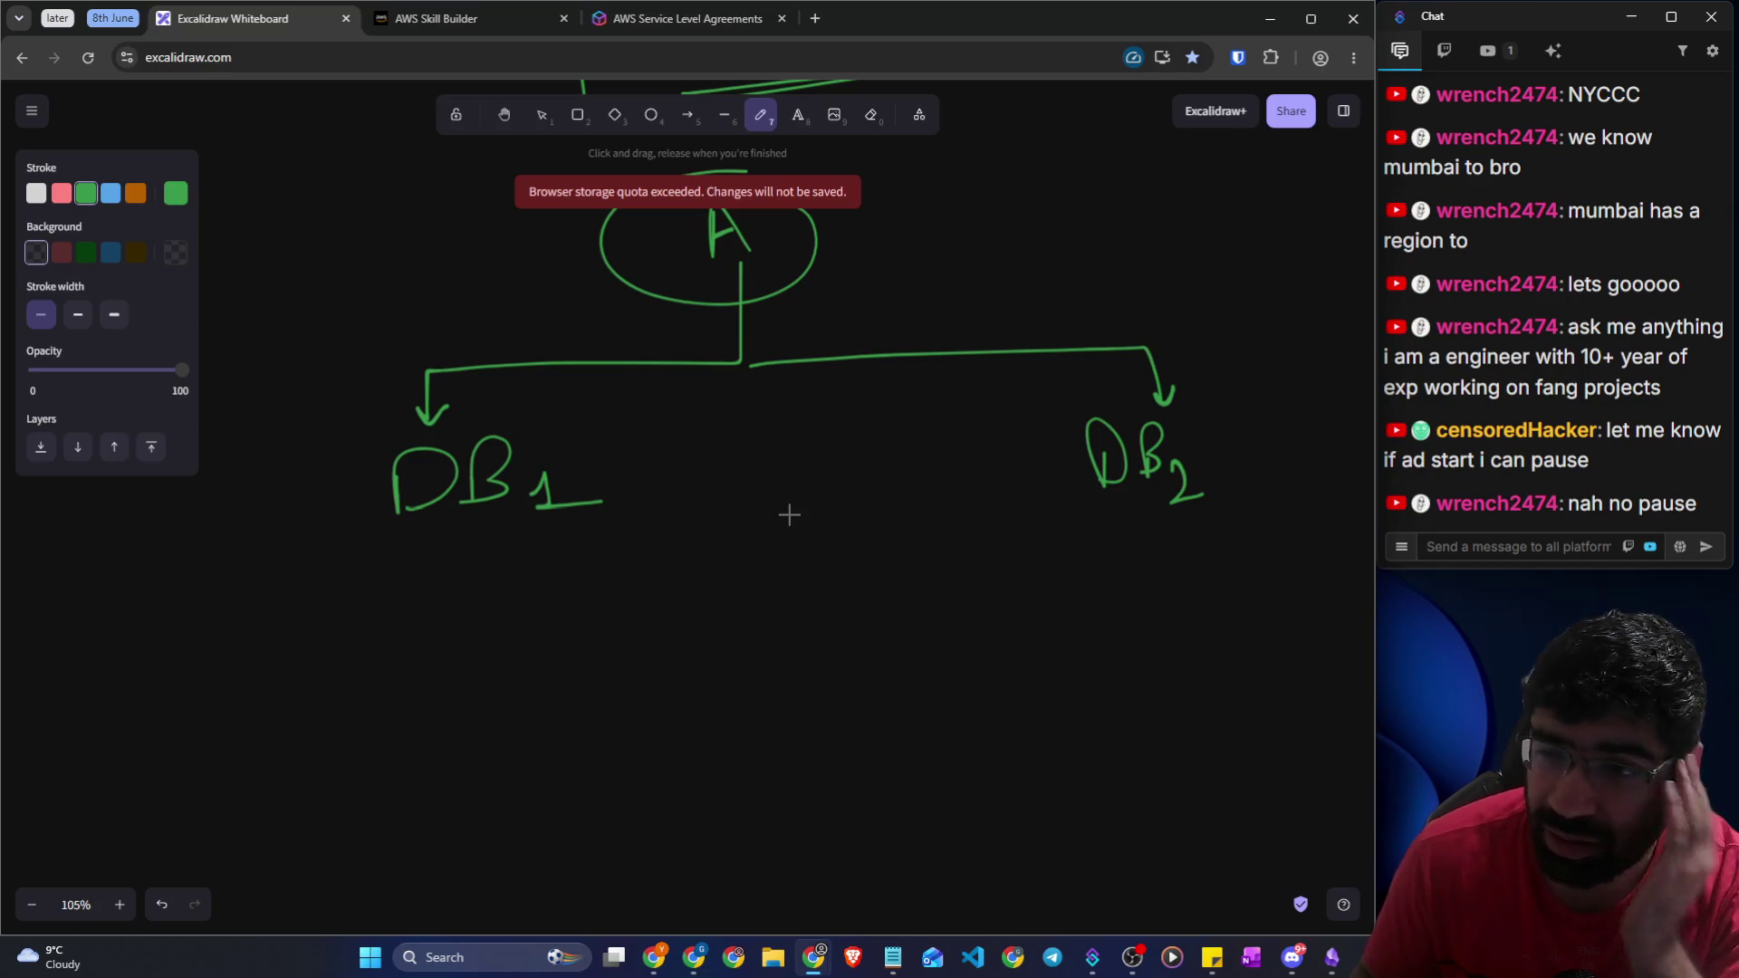
{"action": "mouse_move", "coordinate": [802, 697]}
{"action": "left_mouse_down"}
{"action": "mouse_move", "coordinate": [530, 571]}
{"action": "mouse_move", "coordinate": [560, 553]}
{"action": "left_mouse_up"}
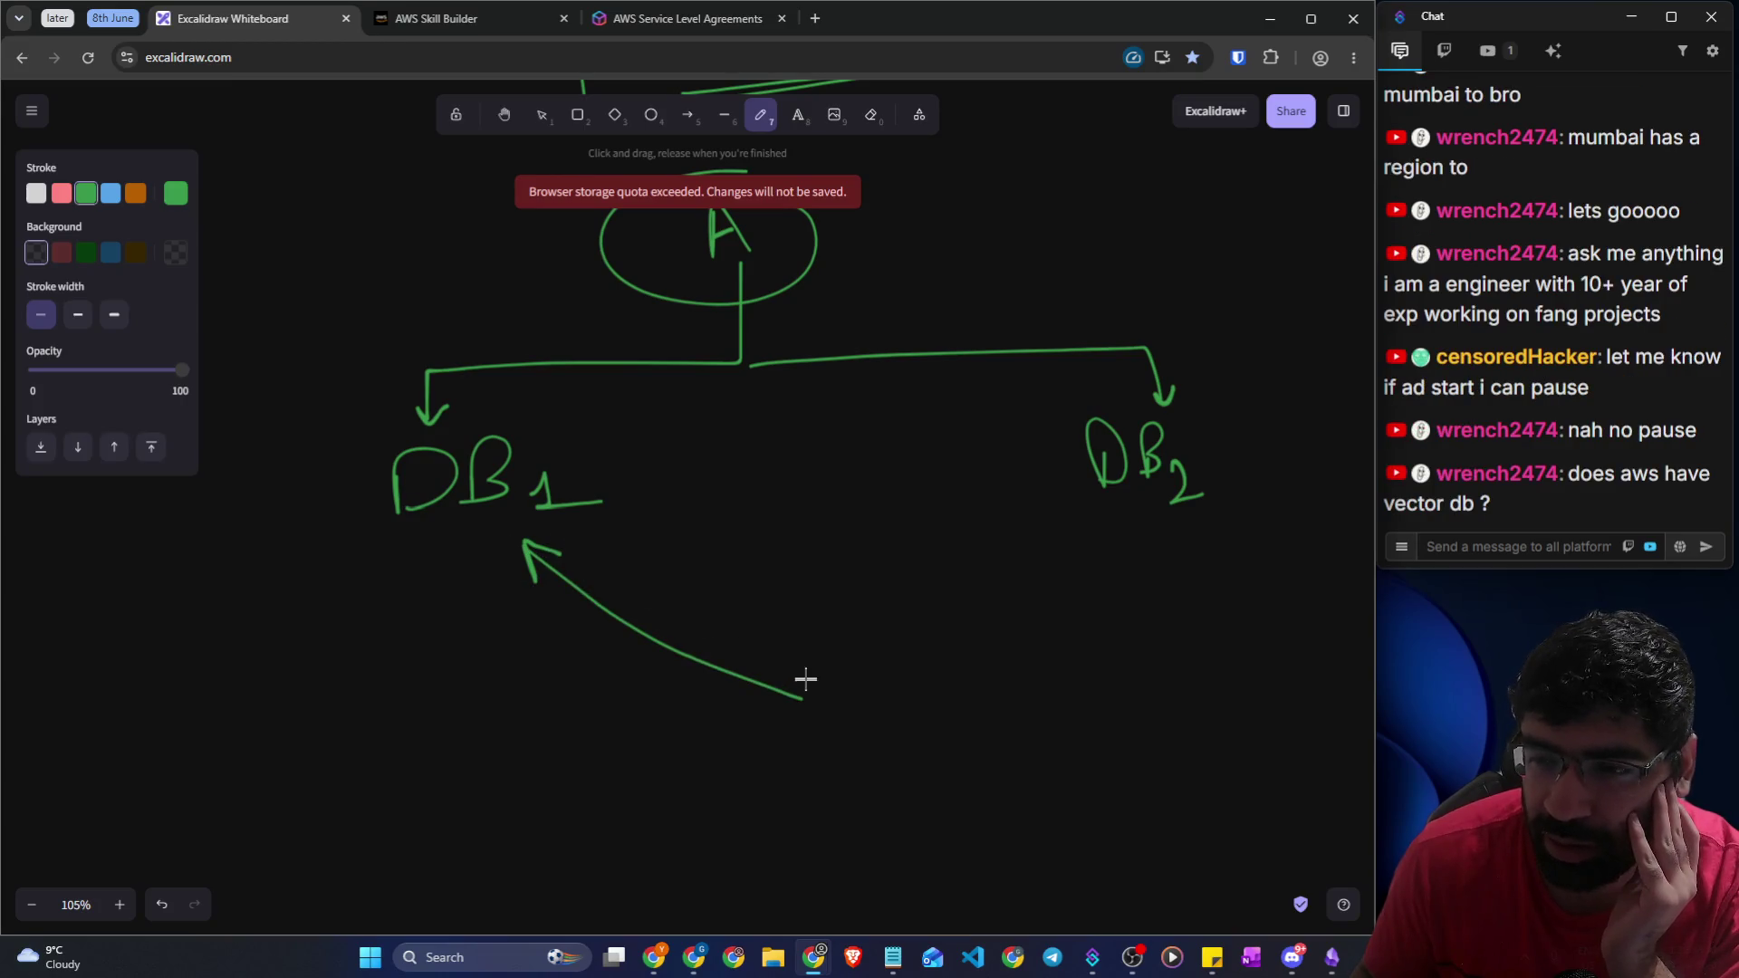
{"action": "mouse_move", "coordinate": [795, 686]}
{"action": "left_mouse_down"}
{"action": "mouse_move", "coordinate": [1035, 481]}
{"action": "mouse_move", "coordinate": [1037, 535]}
{"action": "left_mouse_up"}
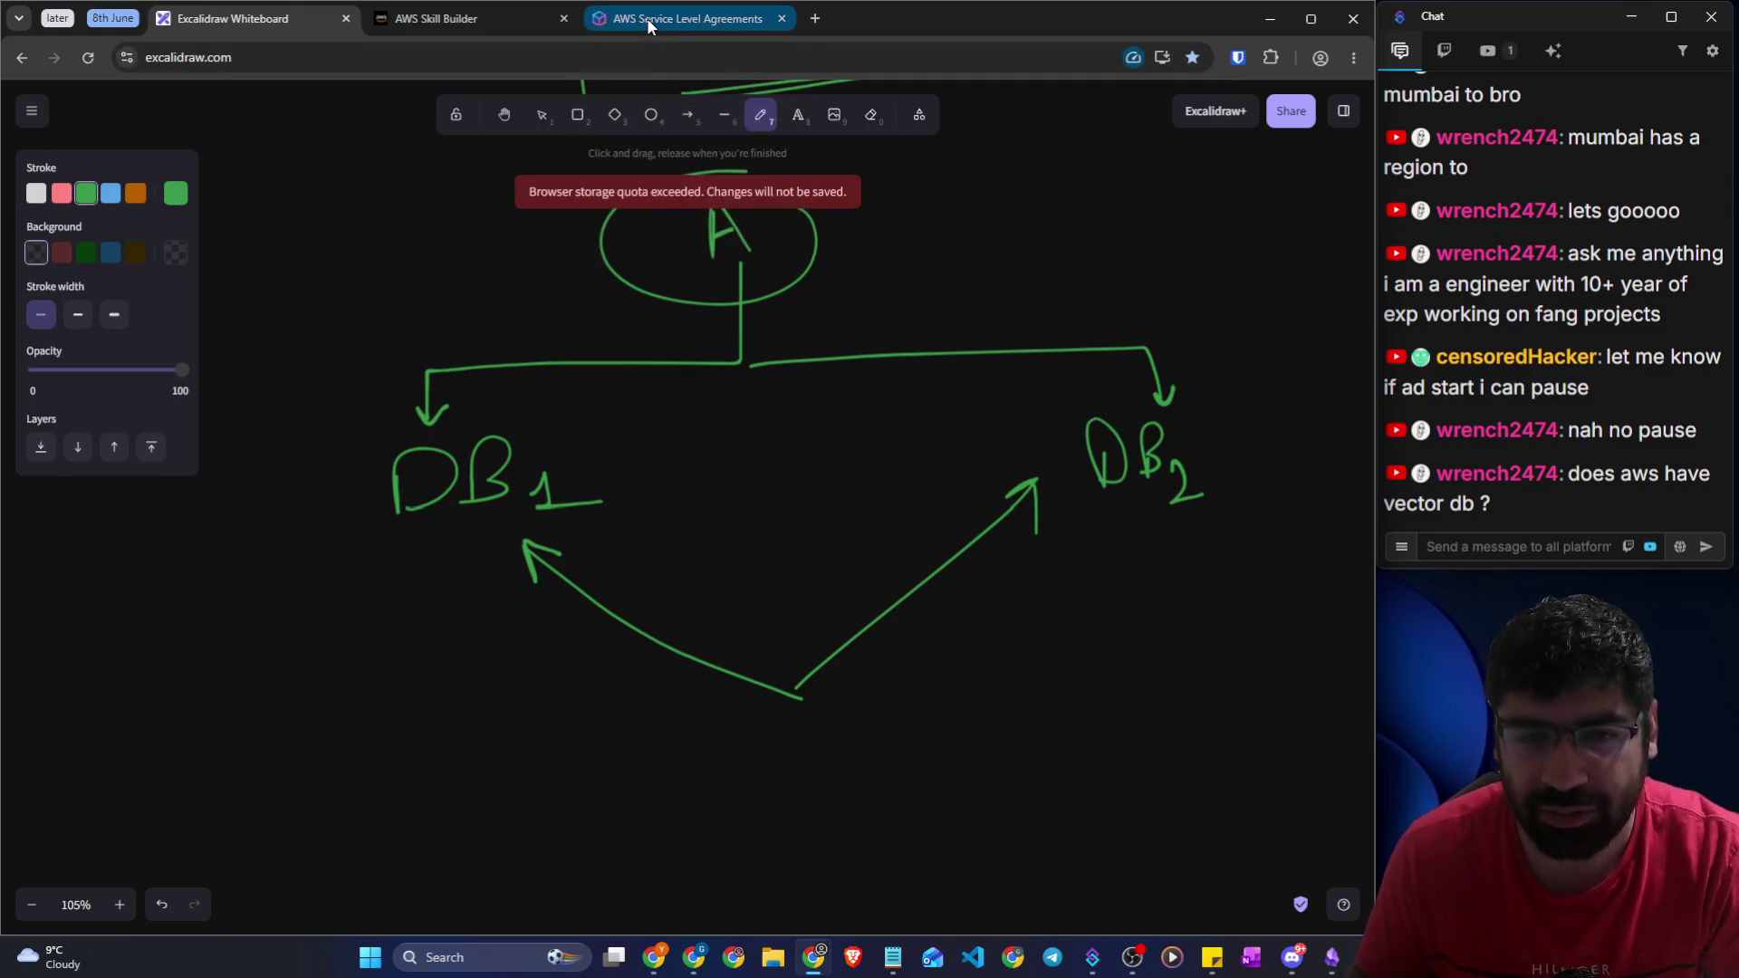
{"action": "key", "text": "alt+Tab"}
Reopen the RDS Create database form with full configuration, skipping the express option
{"action": "left_click", "coordinate": [838, 297]}
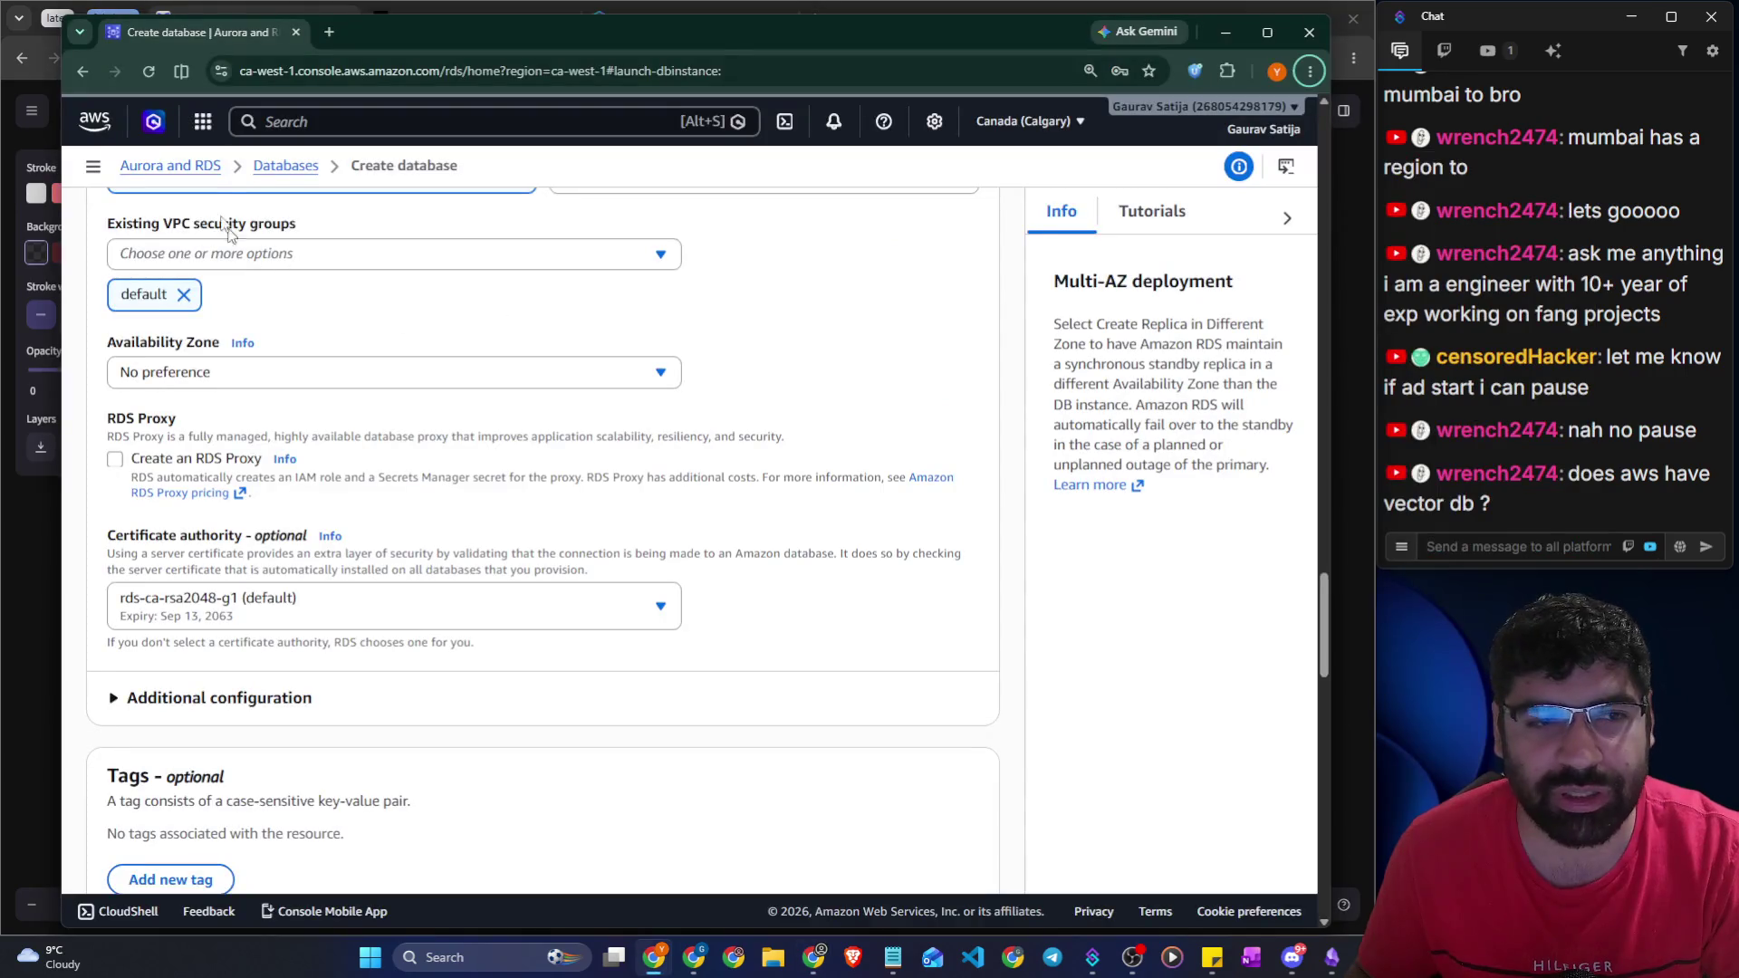
{"action": "left_click", "coordinate": [284, 167]}
{"action": "left_click", "coordinate": [218, 203]}
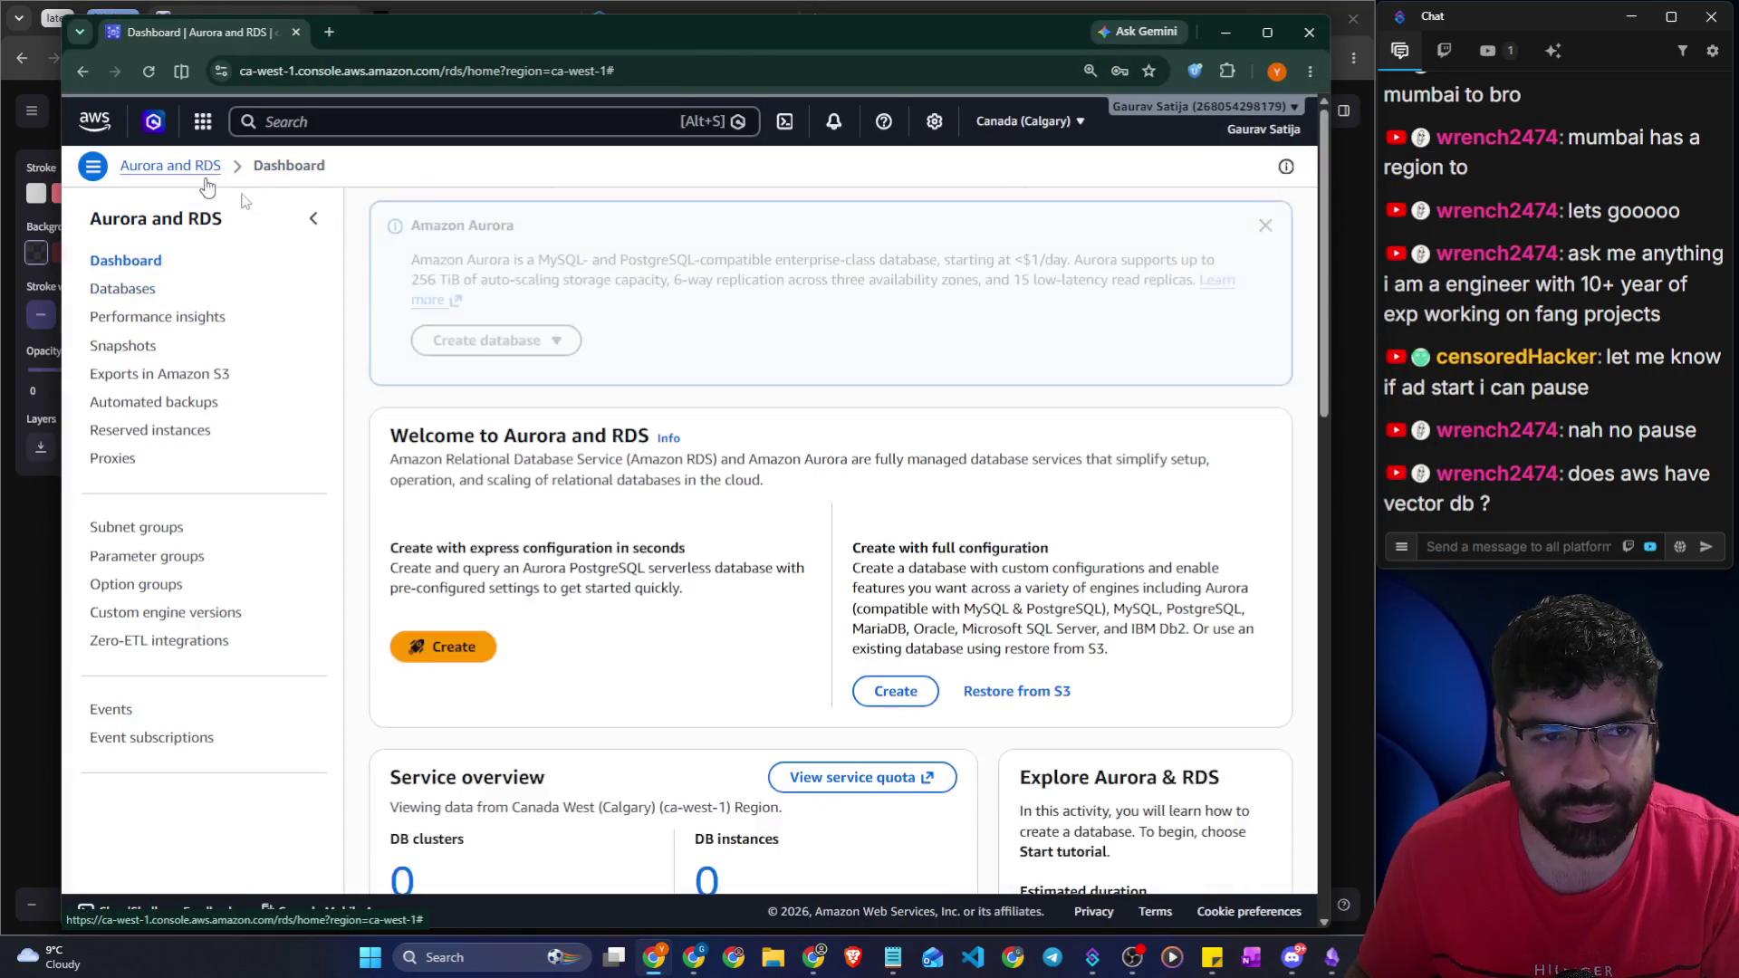
{"action": "left_click", "coordinate": [474, 761]}
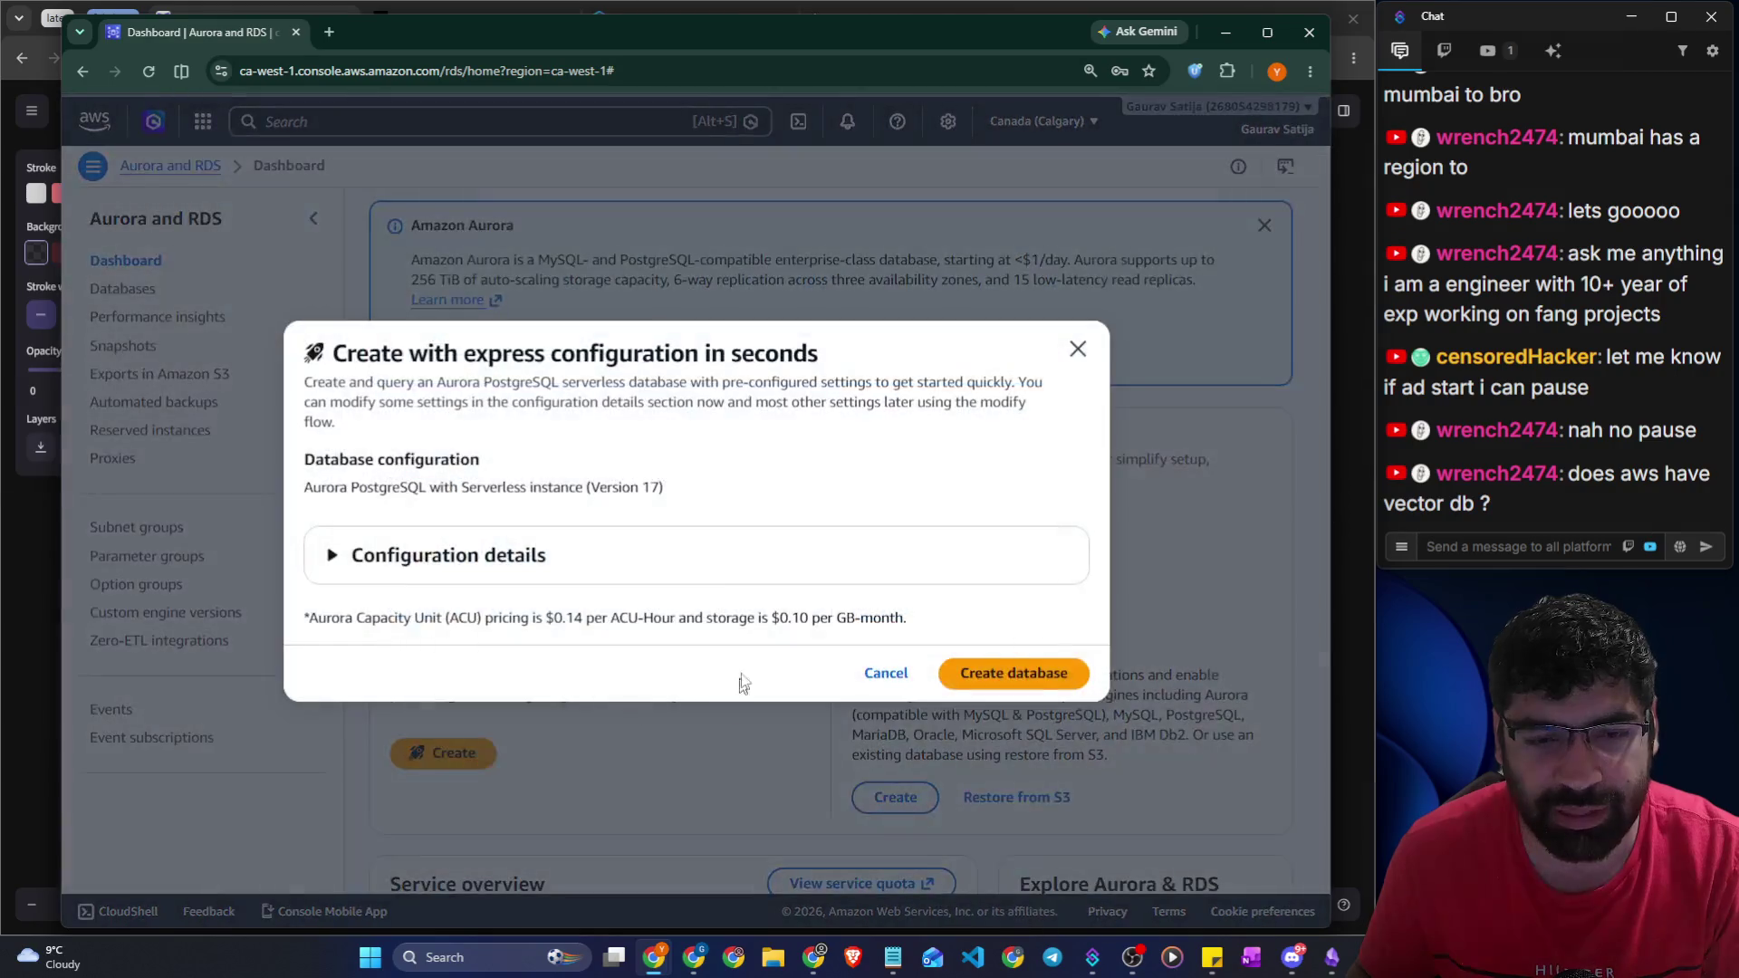
{"action": "left_click", "coordinate": [1072, 350]}
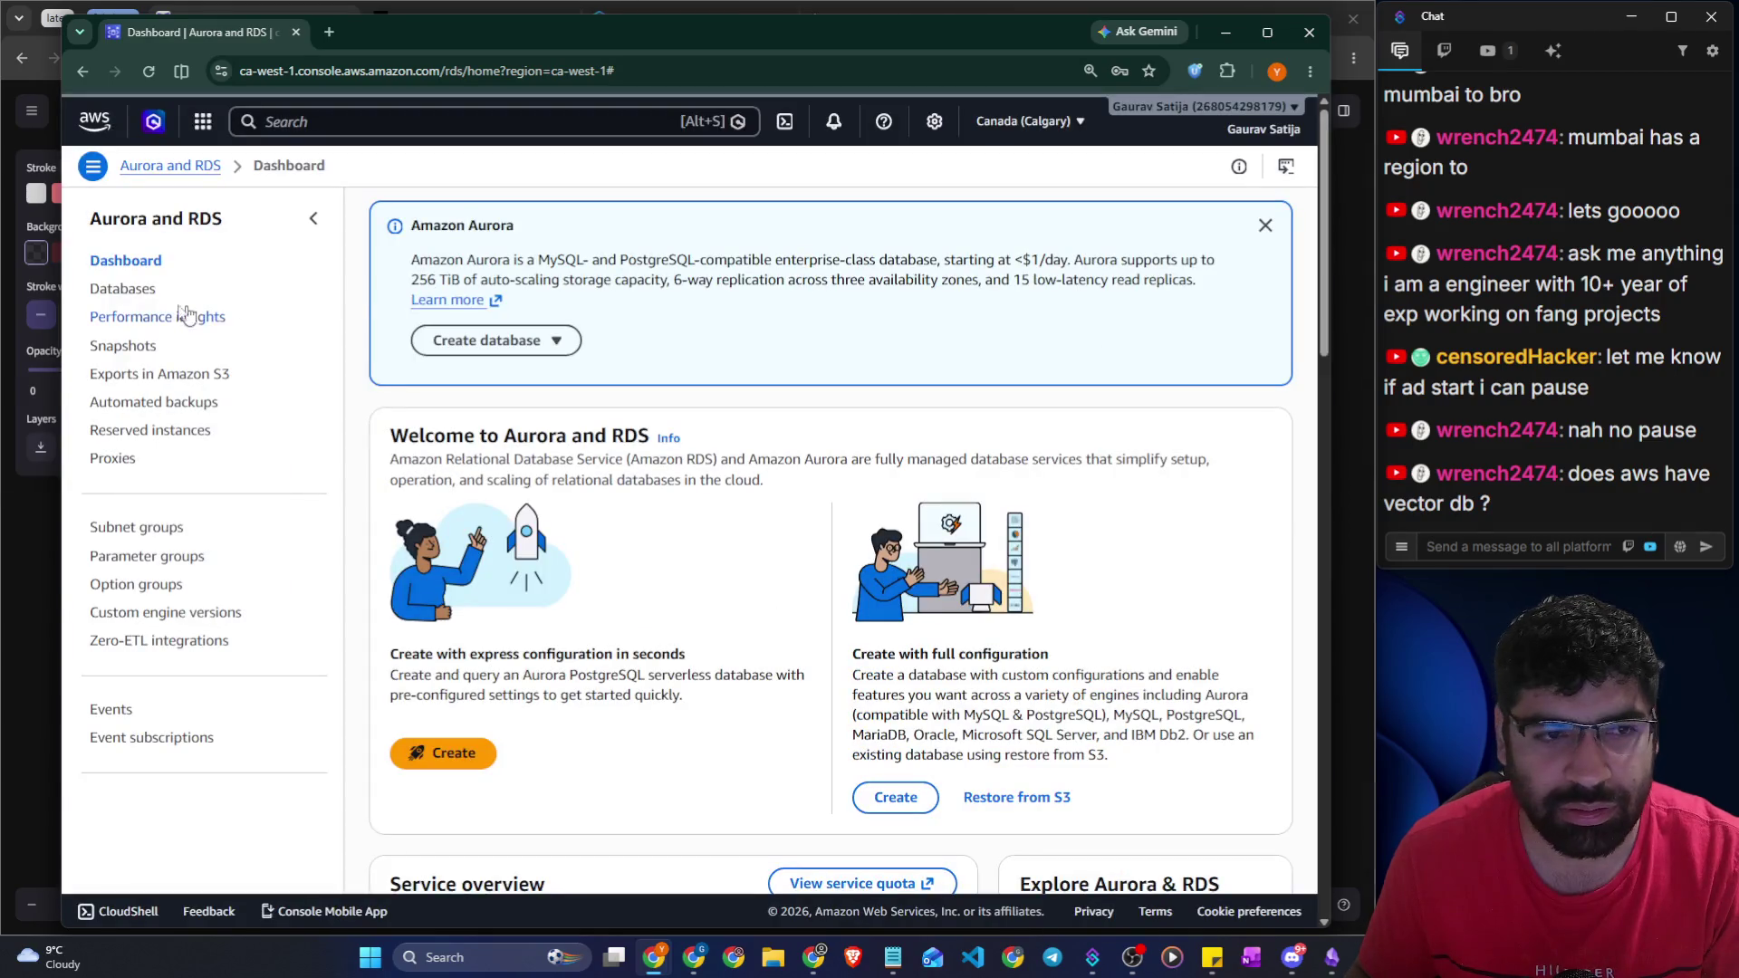
{"action": "left_click", "coordinate": [127, 292]}
{"action": "left_click", "coordinate": [1178, 218]}
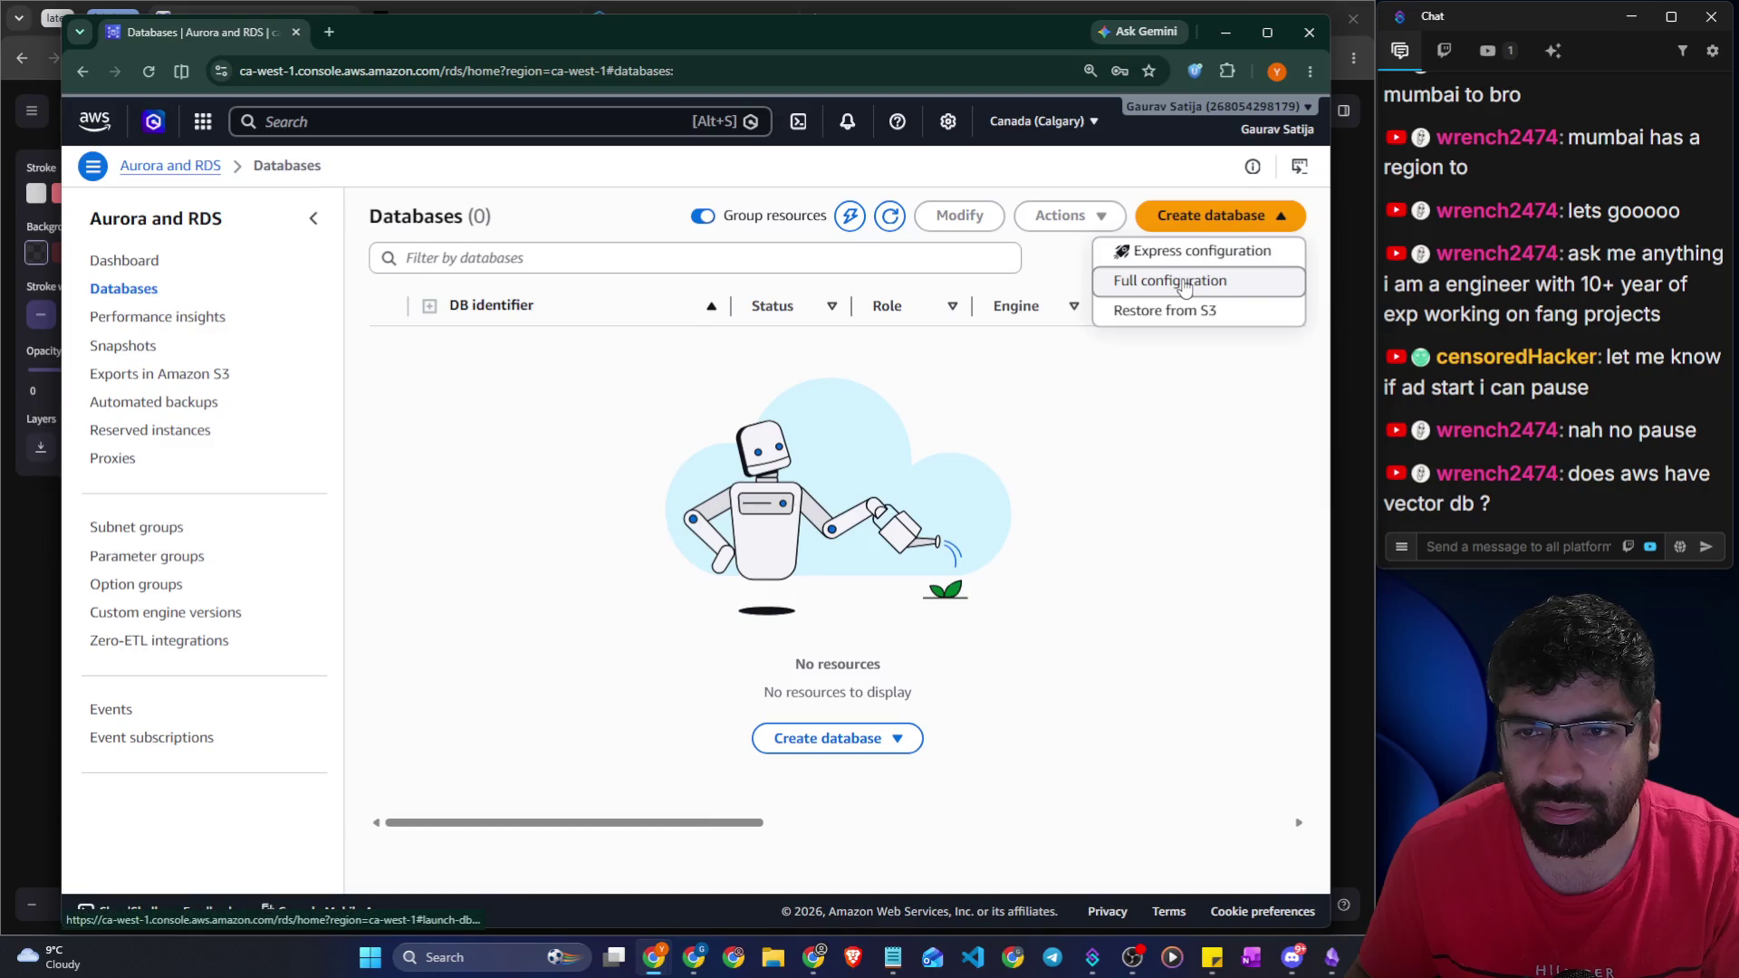
{"action": "left_click", "coordinate": [1176, 280]}
{"action": "scroll", "coordinate": [434, 380], "scroll_direction": "down", "scroll_amount": 1}
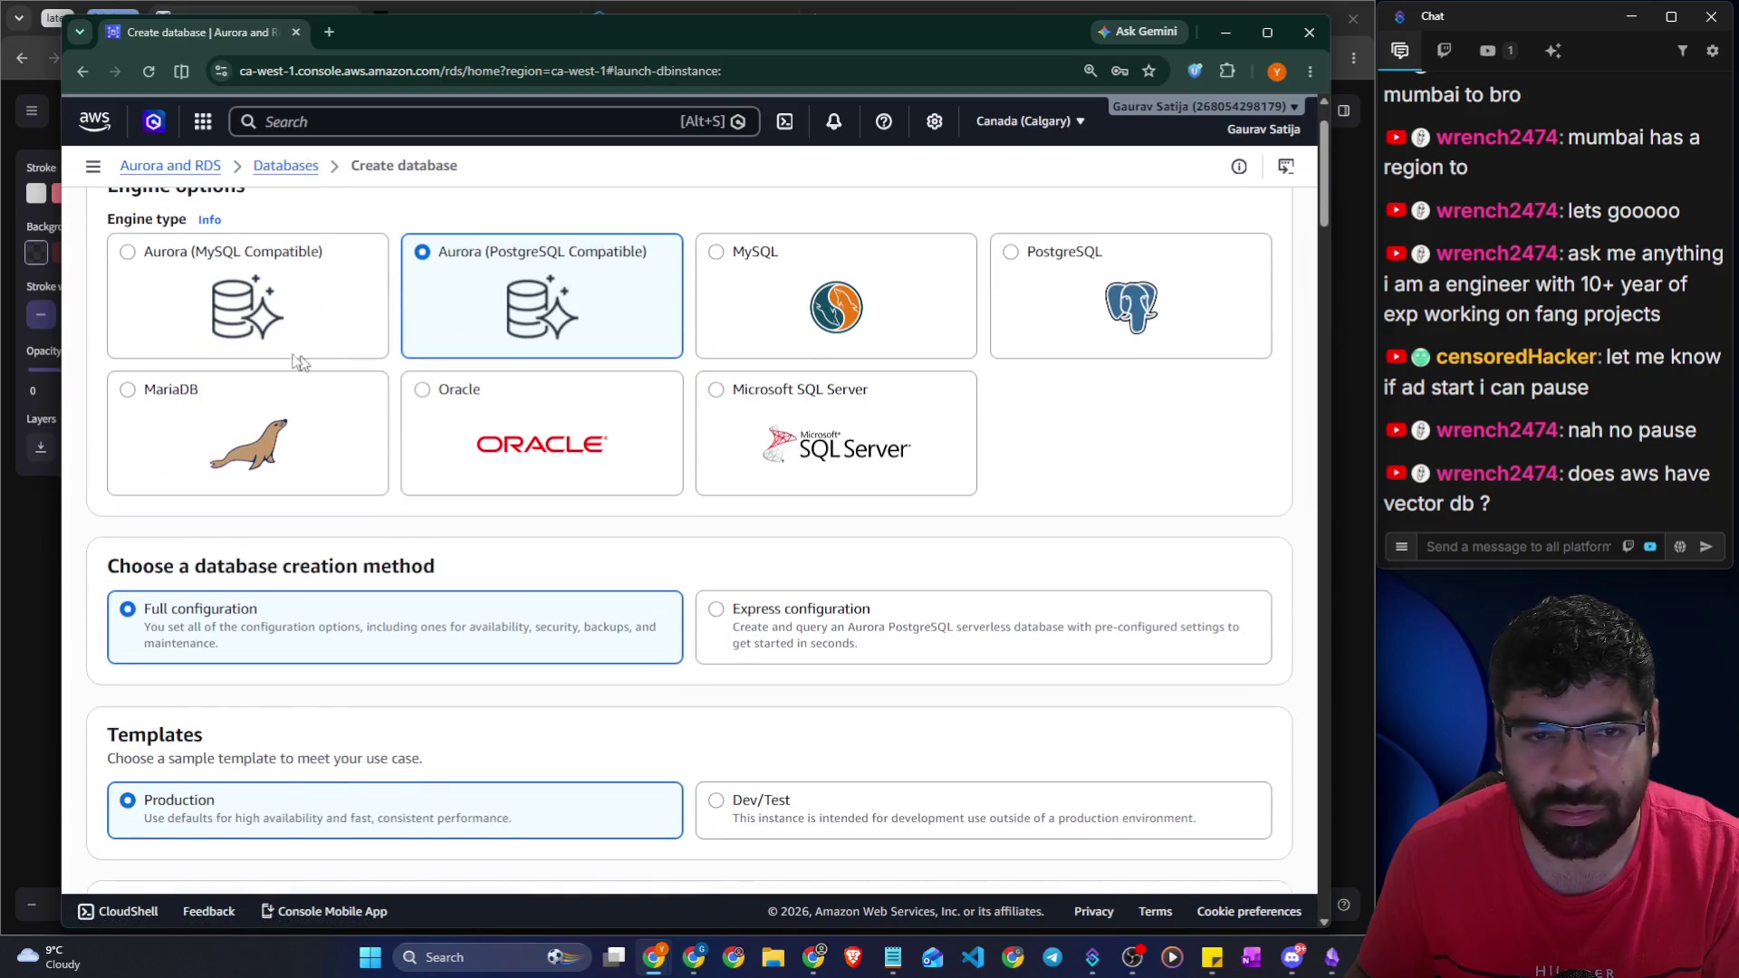
{"action": "scroll", "coordinate": [246, 341], "scroll_direction": "up", "scroll_amount": 1}
Search the console for 'vector db', browse the Neptune and OpenSearch results, then return to Excalidraw
{"action": "left_click", "coordinate": [309, 133]}
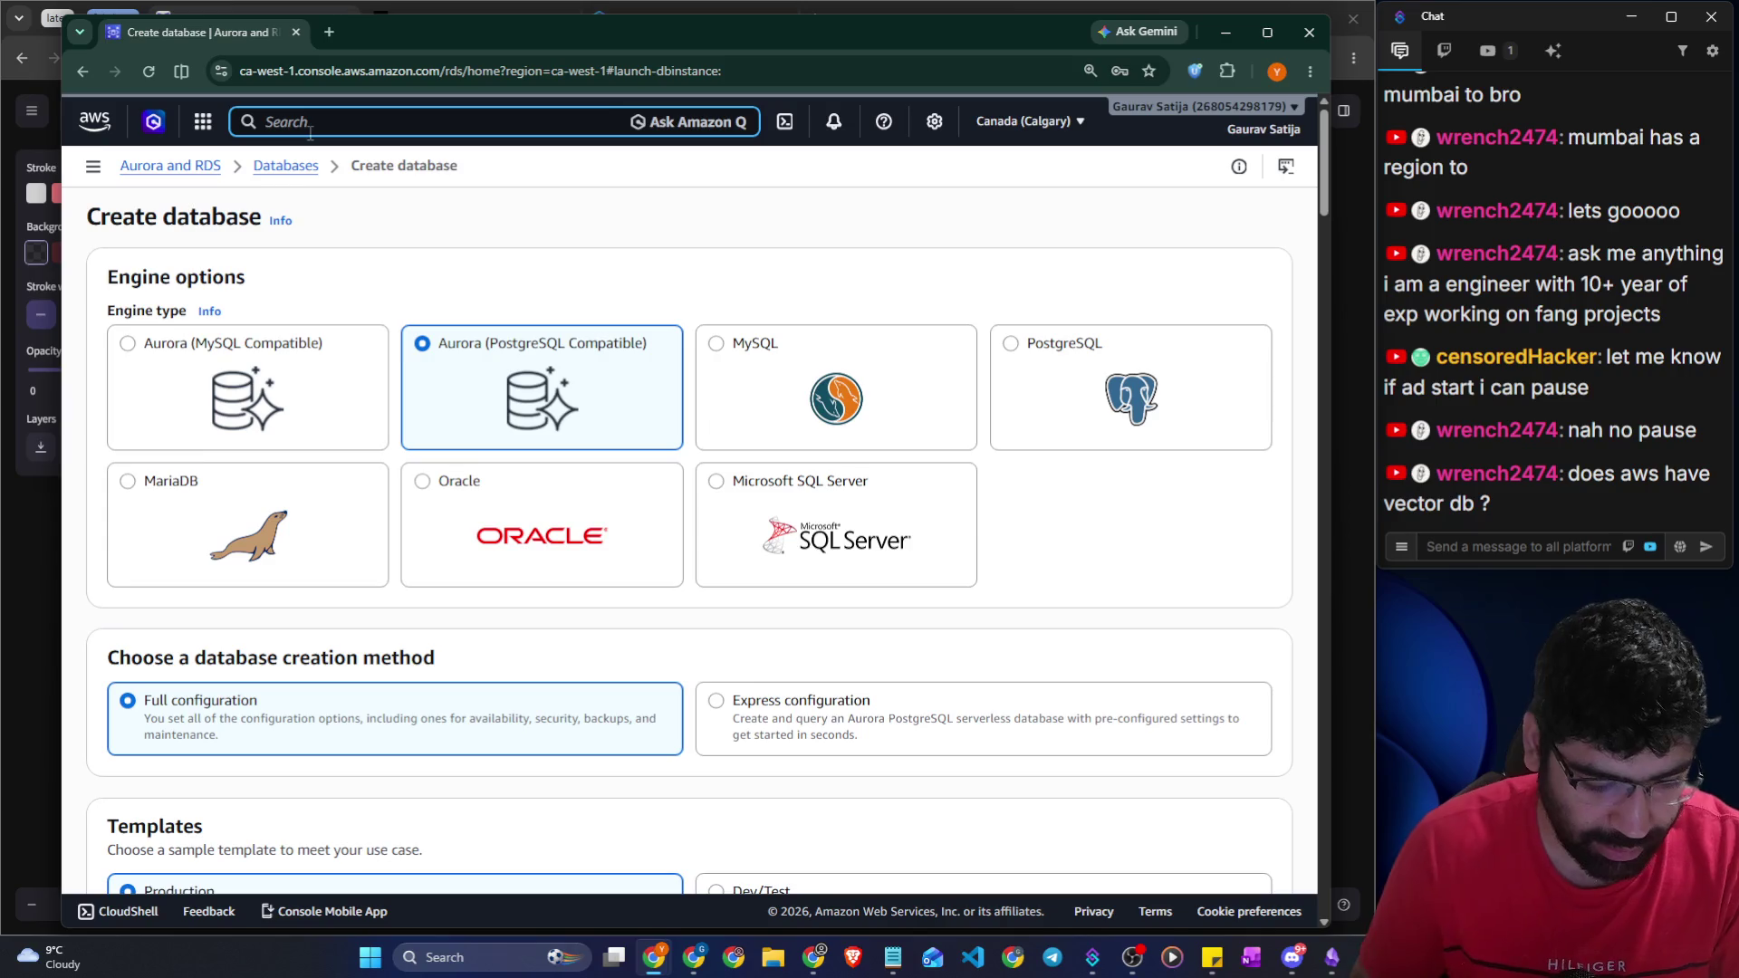
{"action": "type", "text": "vector "}
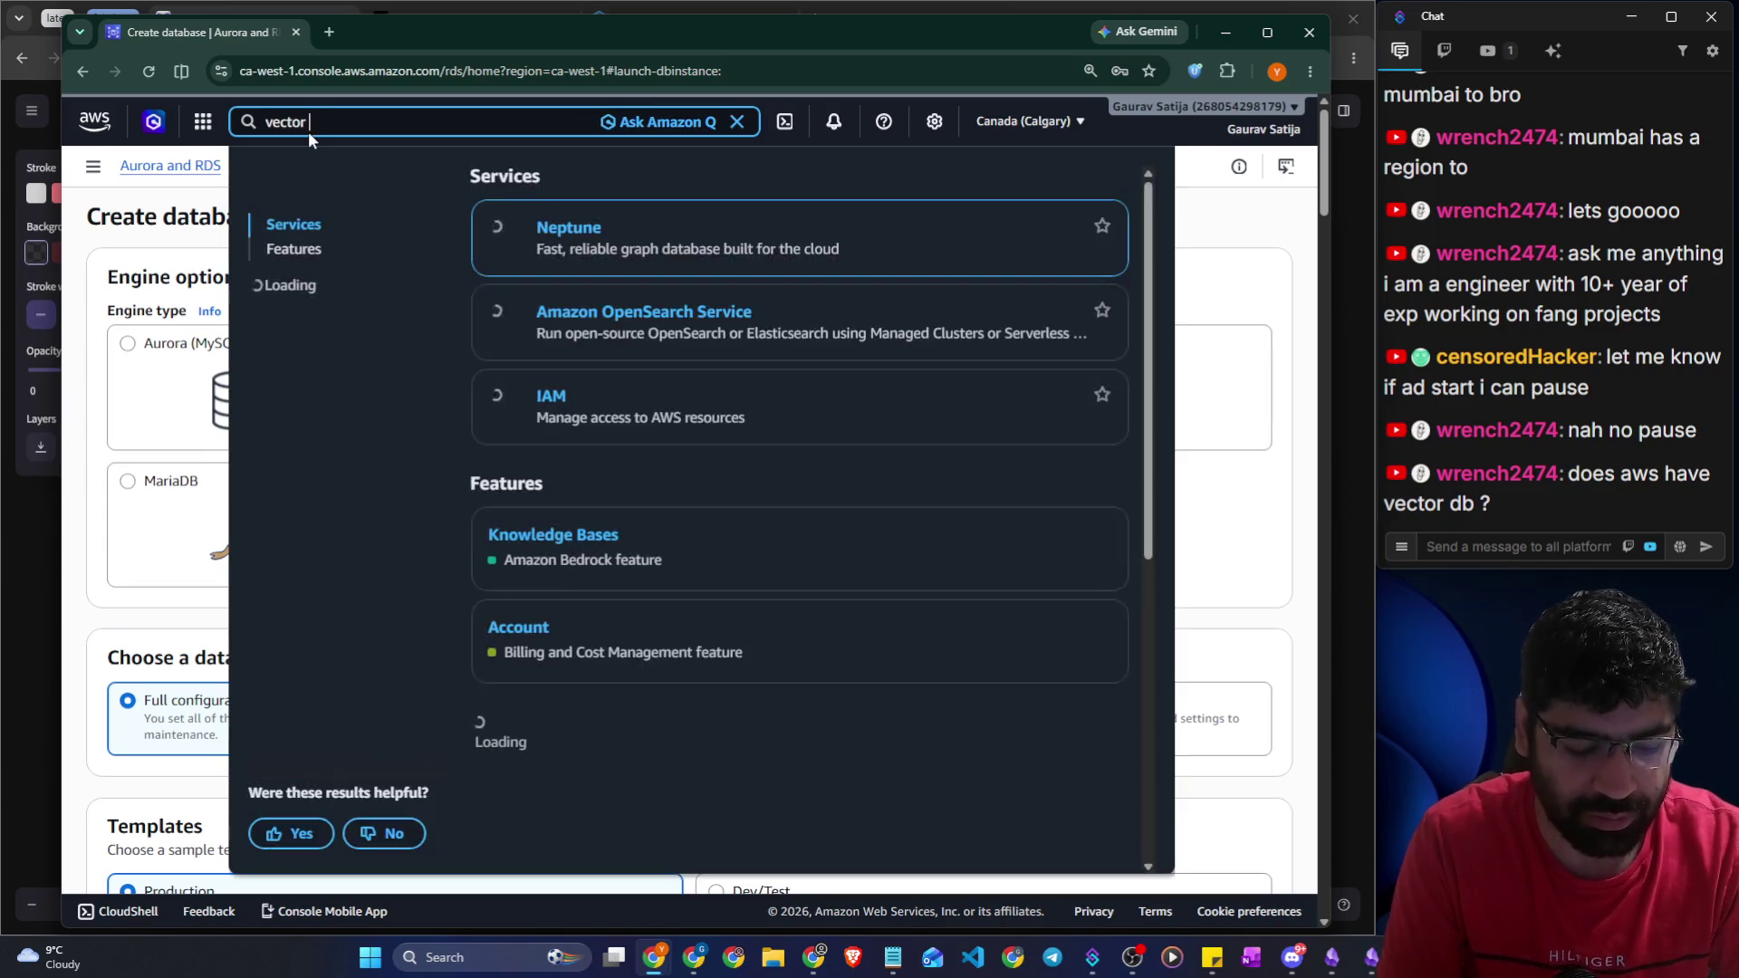
{"action": "type", "text": "db"}
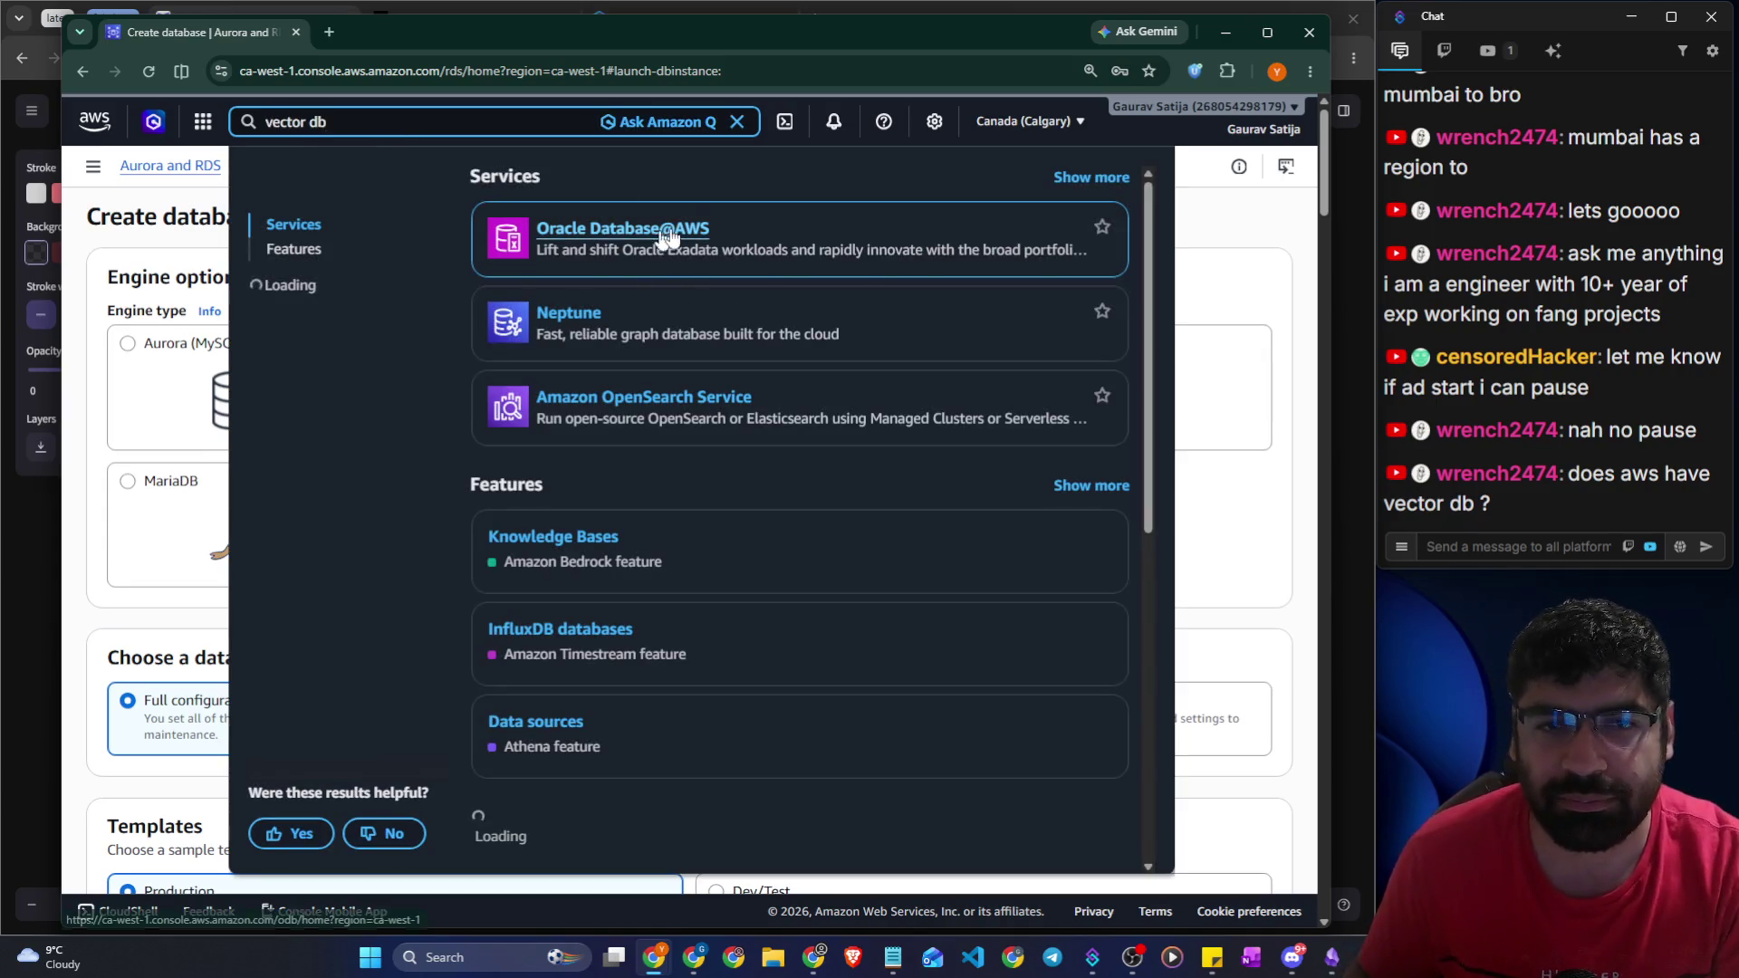
{"action": "mouse_move", "coordinate": [582, 324]}
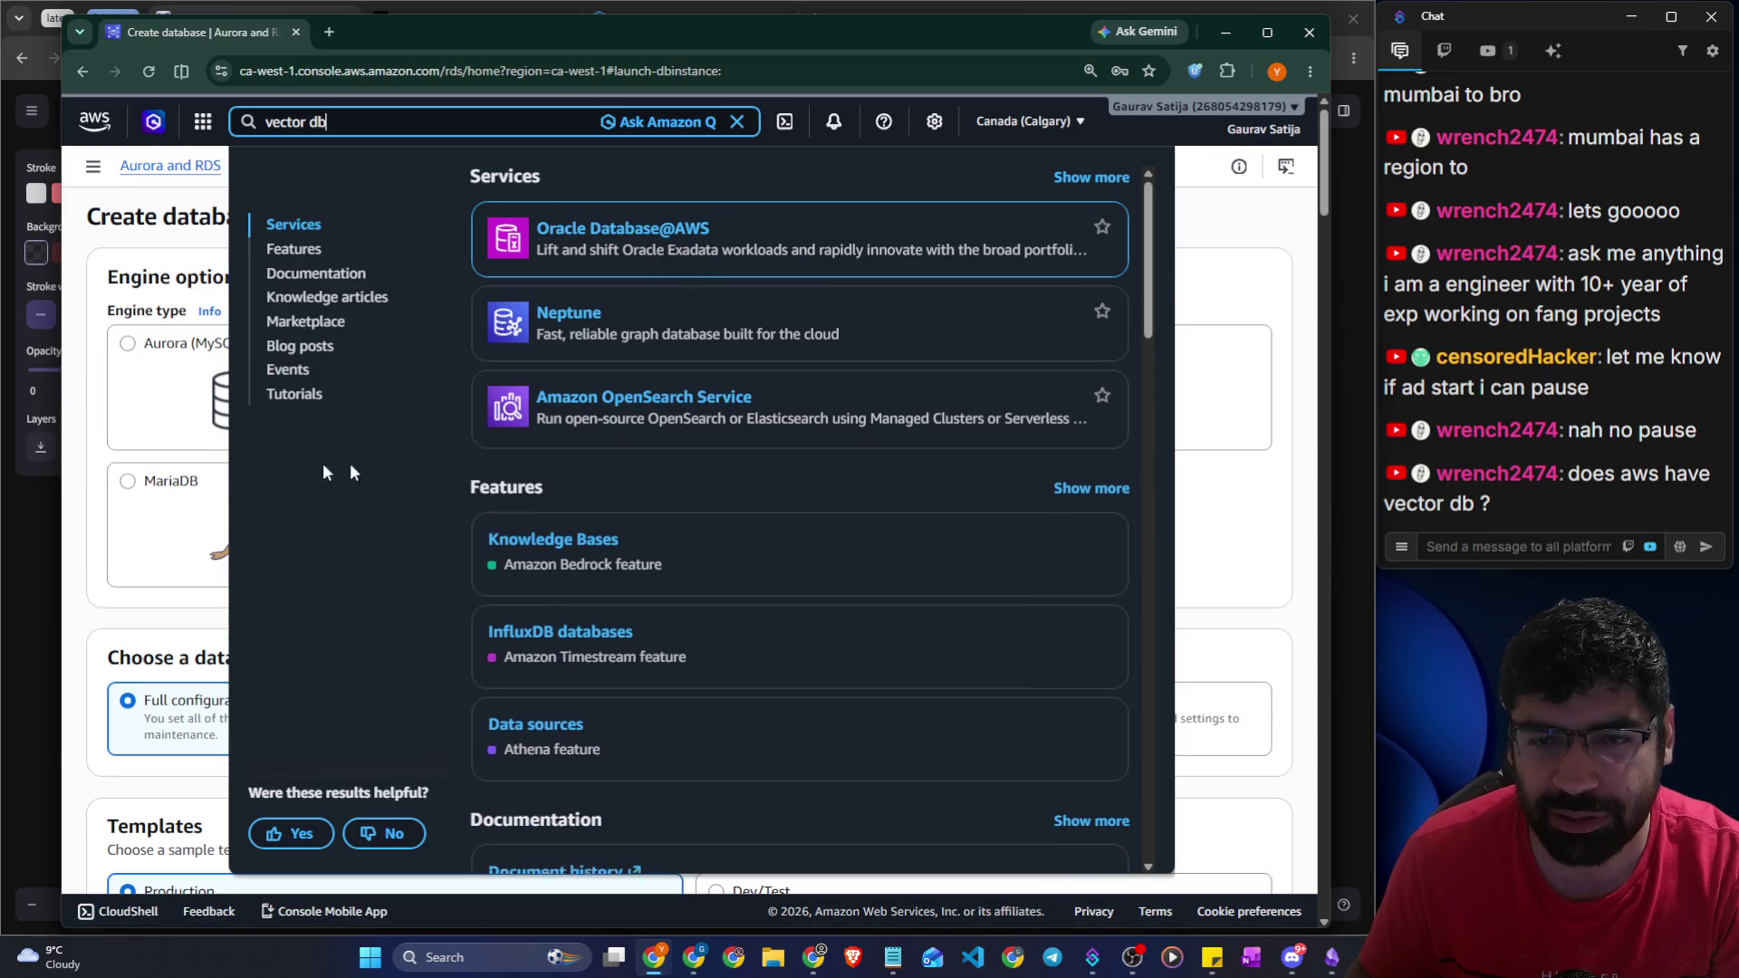
{"action": "scroll", "coordinate": [489, 523], "scroll_direction": "down", "scroll_amount": 3}
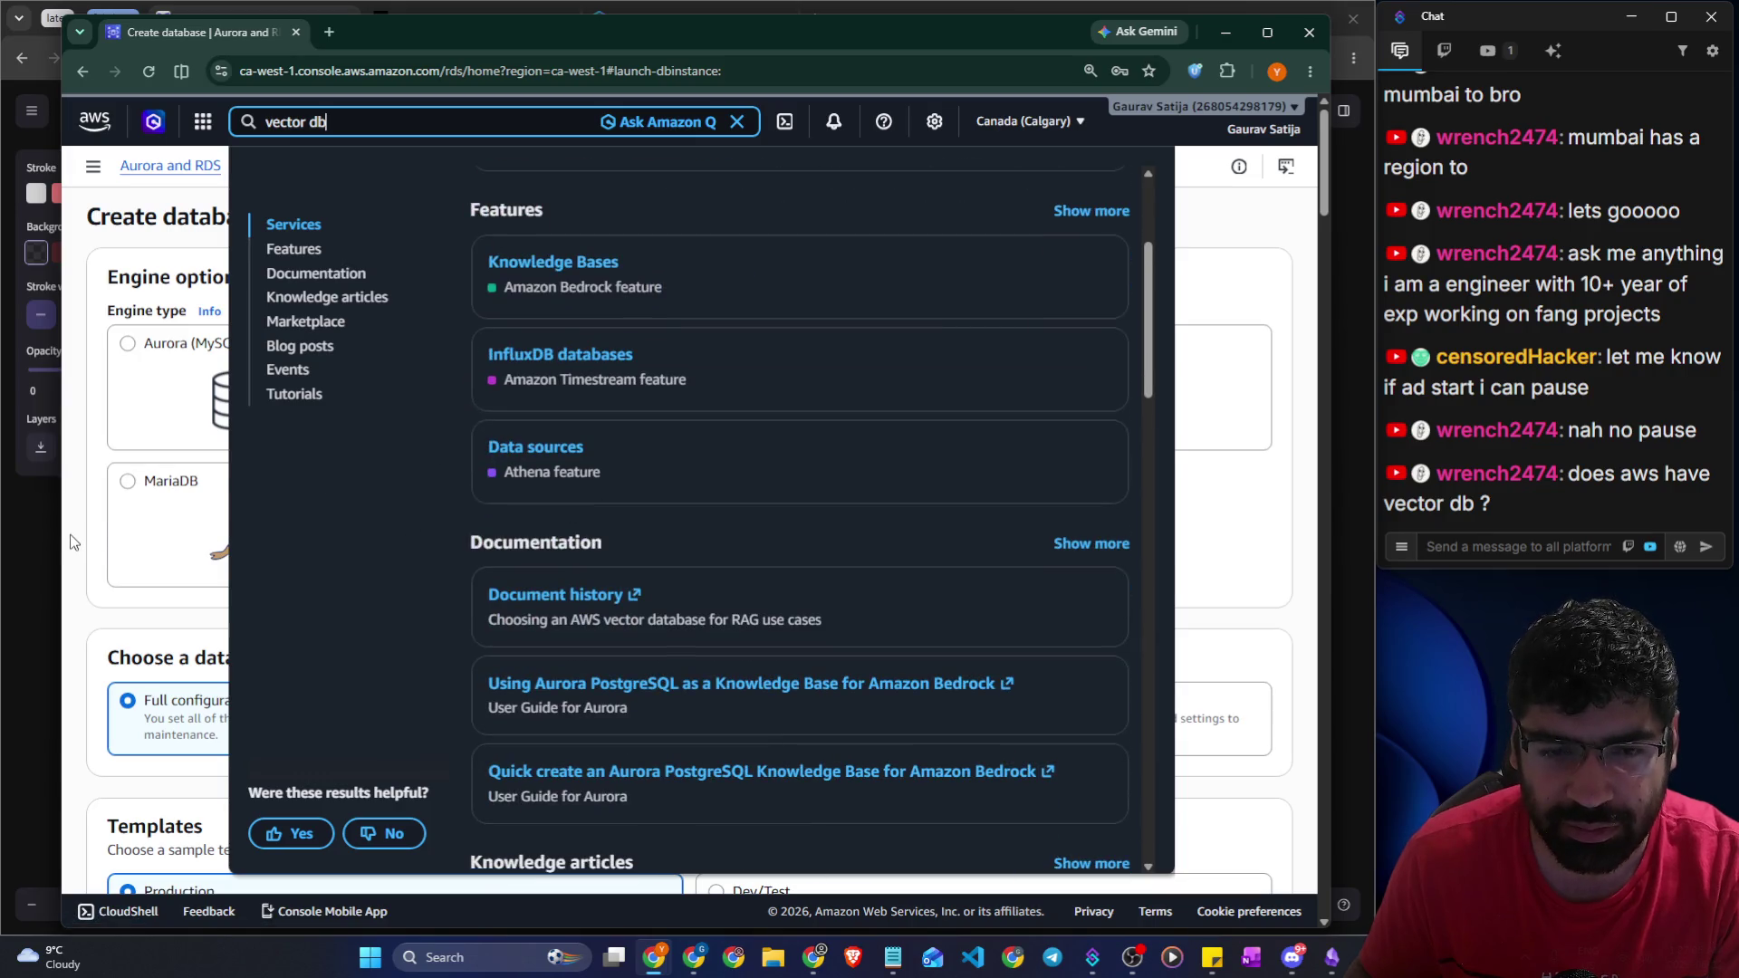
{"action": "left_click", "coordinate": [72, 542]}
{"action": "scroll", "coordinate": [532, 381], "scroll_direction": "down", "scroll_amount": 6}
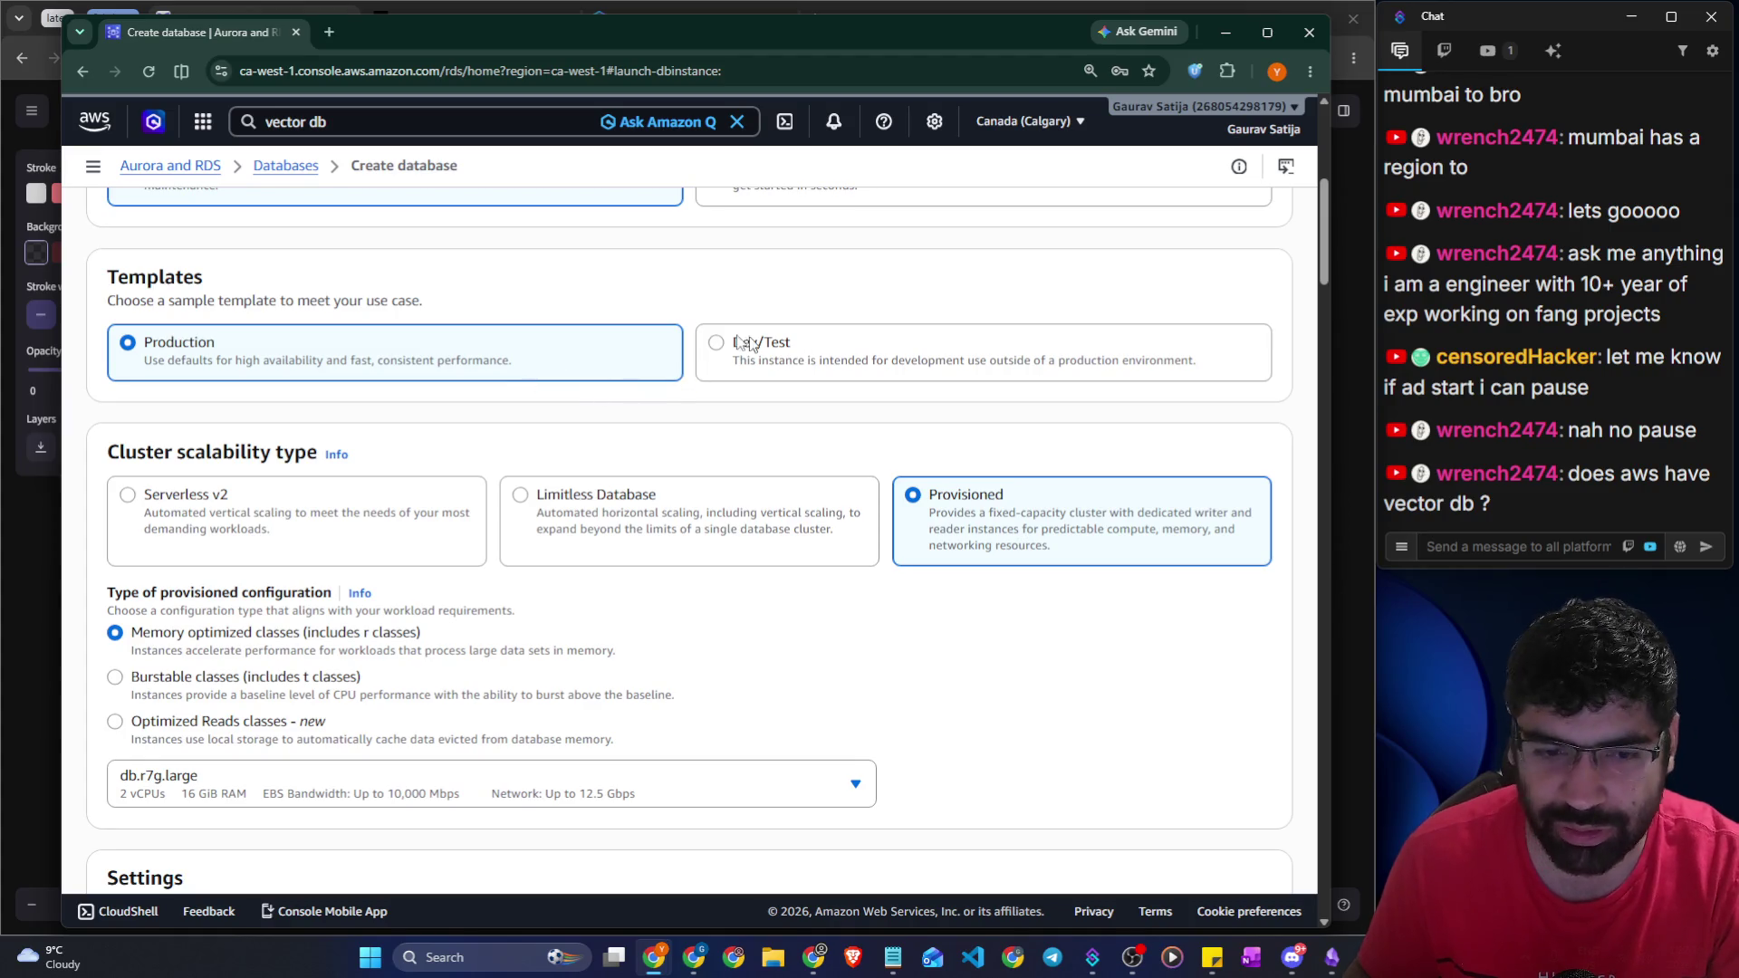
{"action": "scroll", "coordinate": [206, 339], "scroll_direction": "down", "scroll_amount": 5}
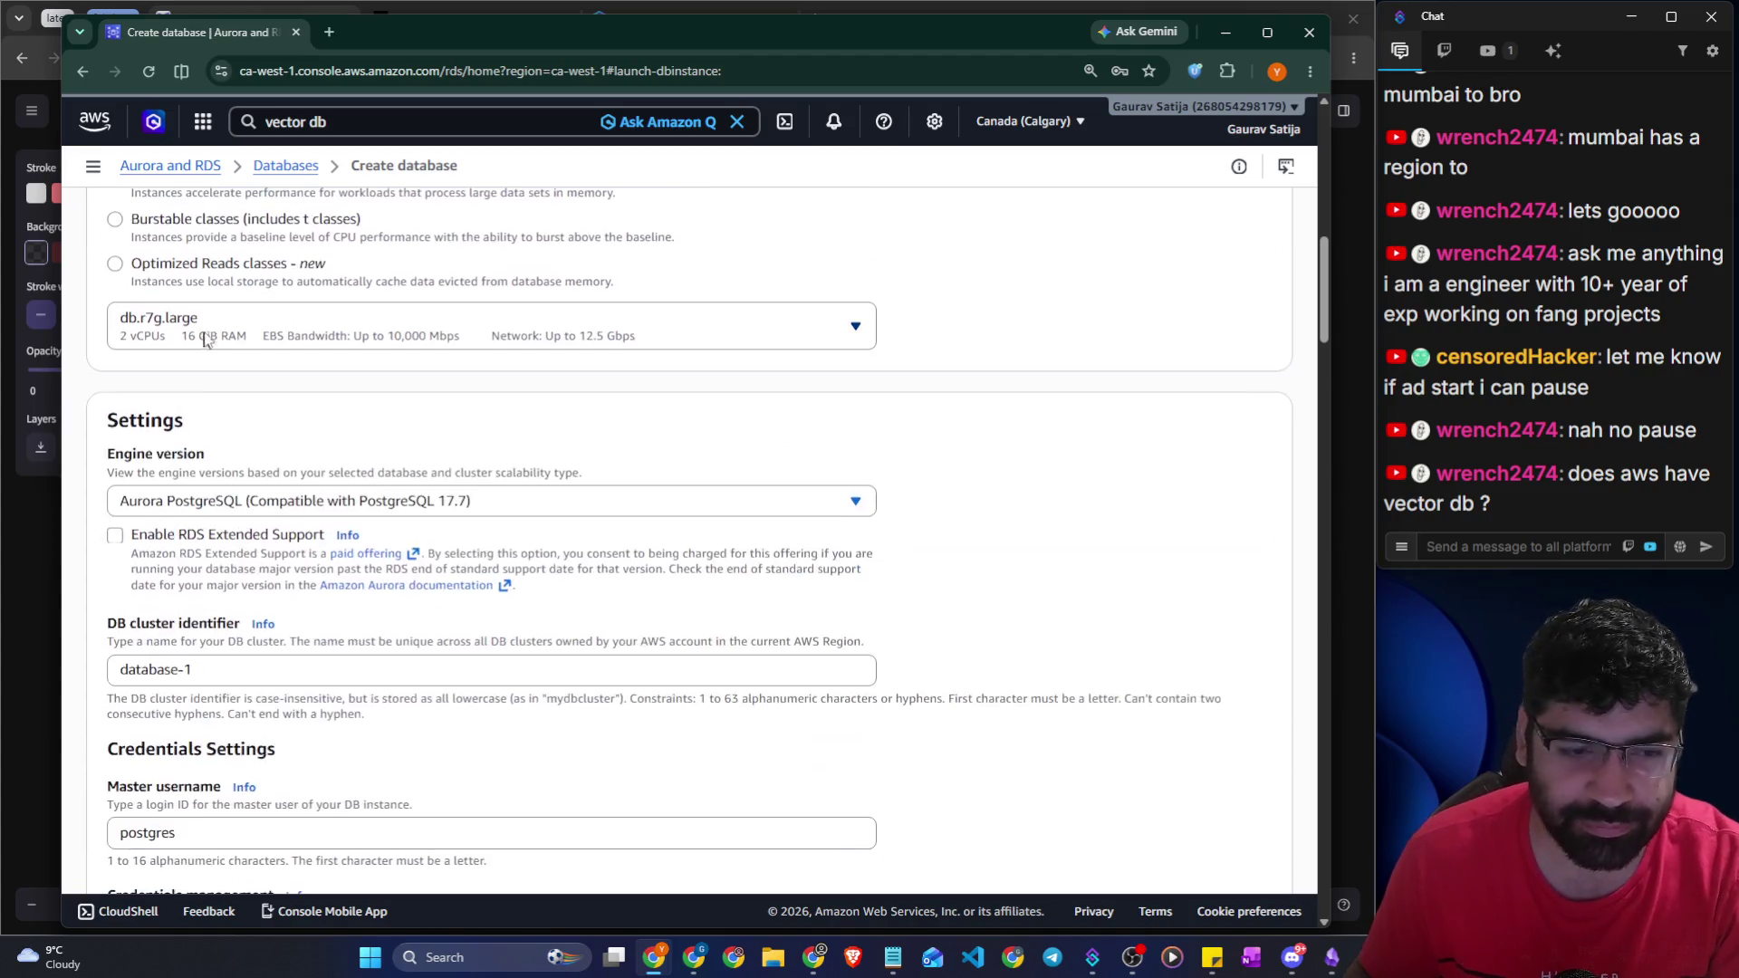
{"action": "left_click", "coordinate": [48, 547]}
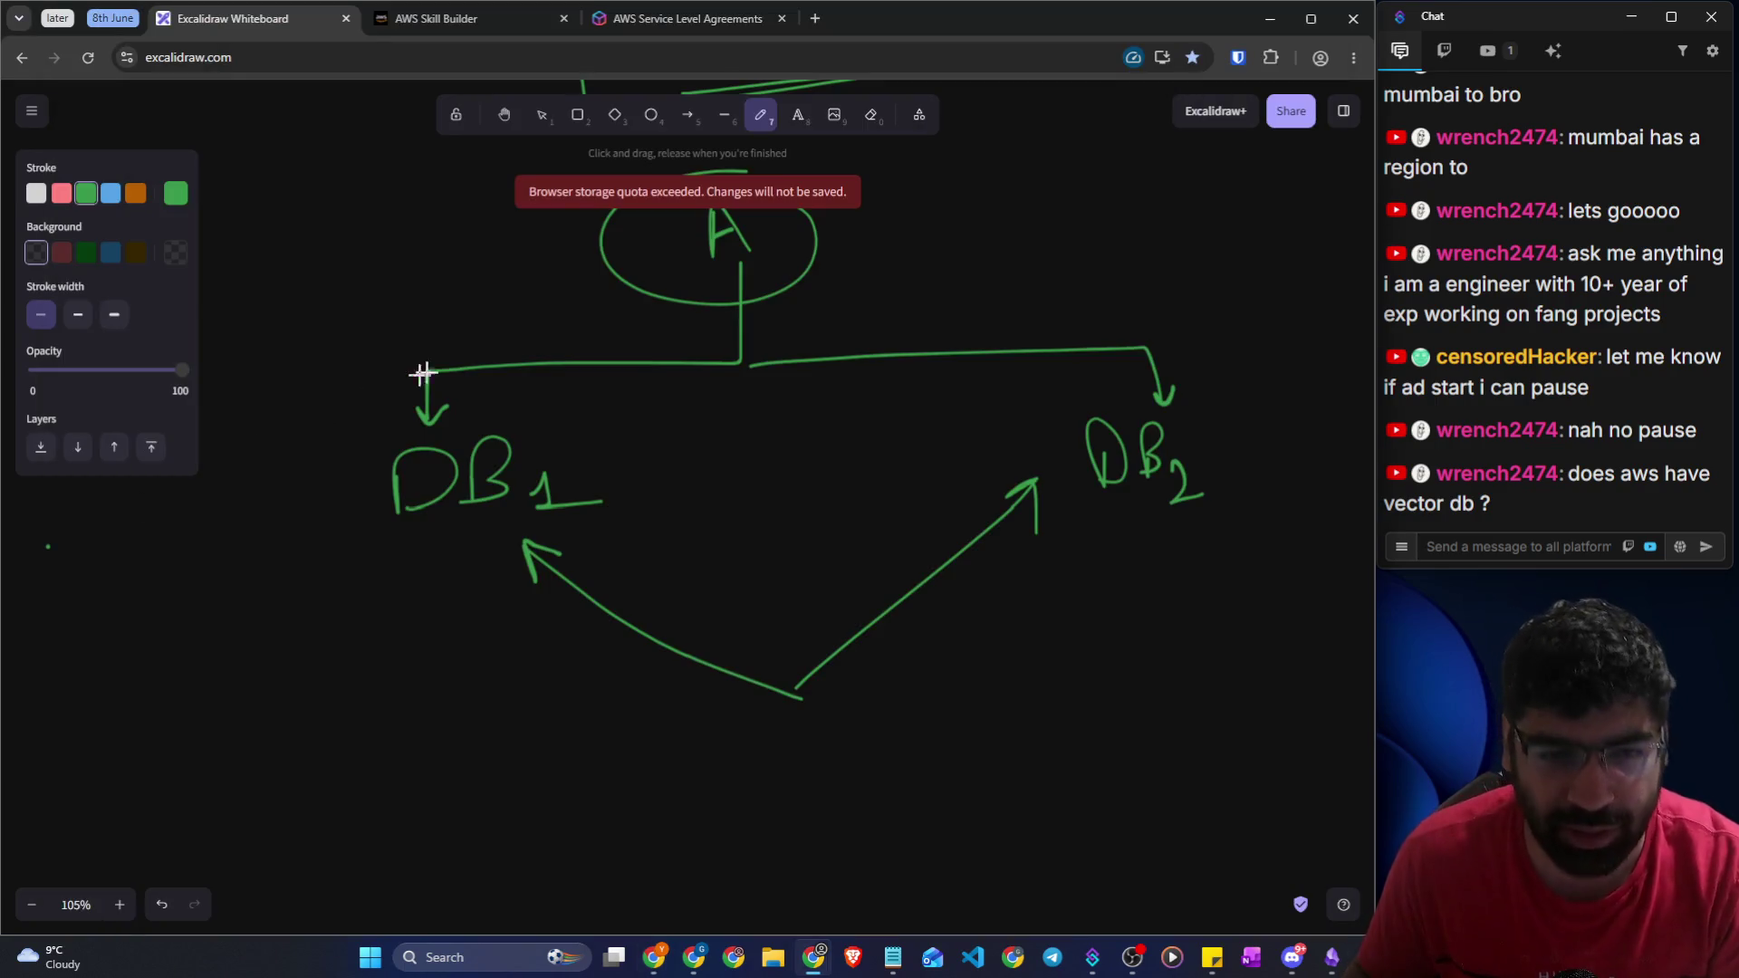
Draw an EC2 arrow pointing up into DB1 and box DB1
{"action": "scroll", "coordinate": [748, 448], "scroll_direction": "down", "scroll_amount": 1}
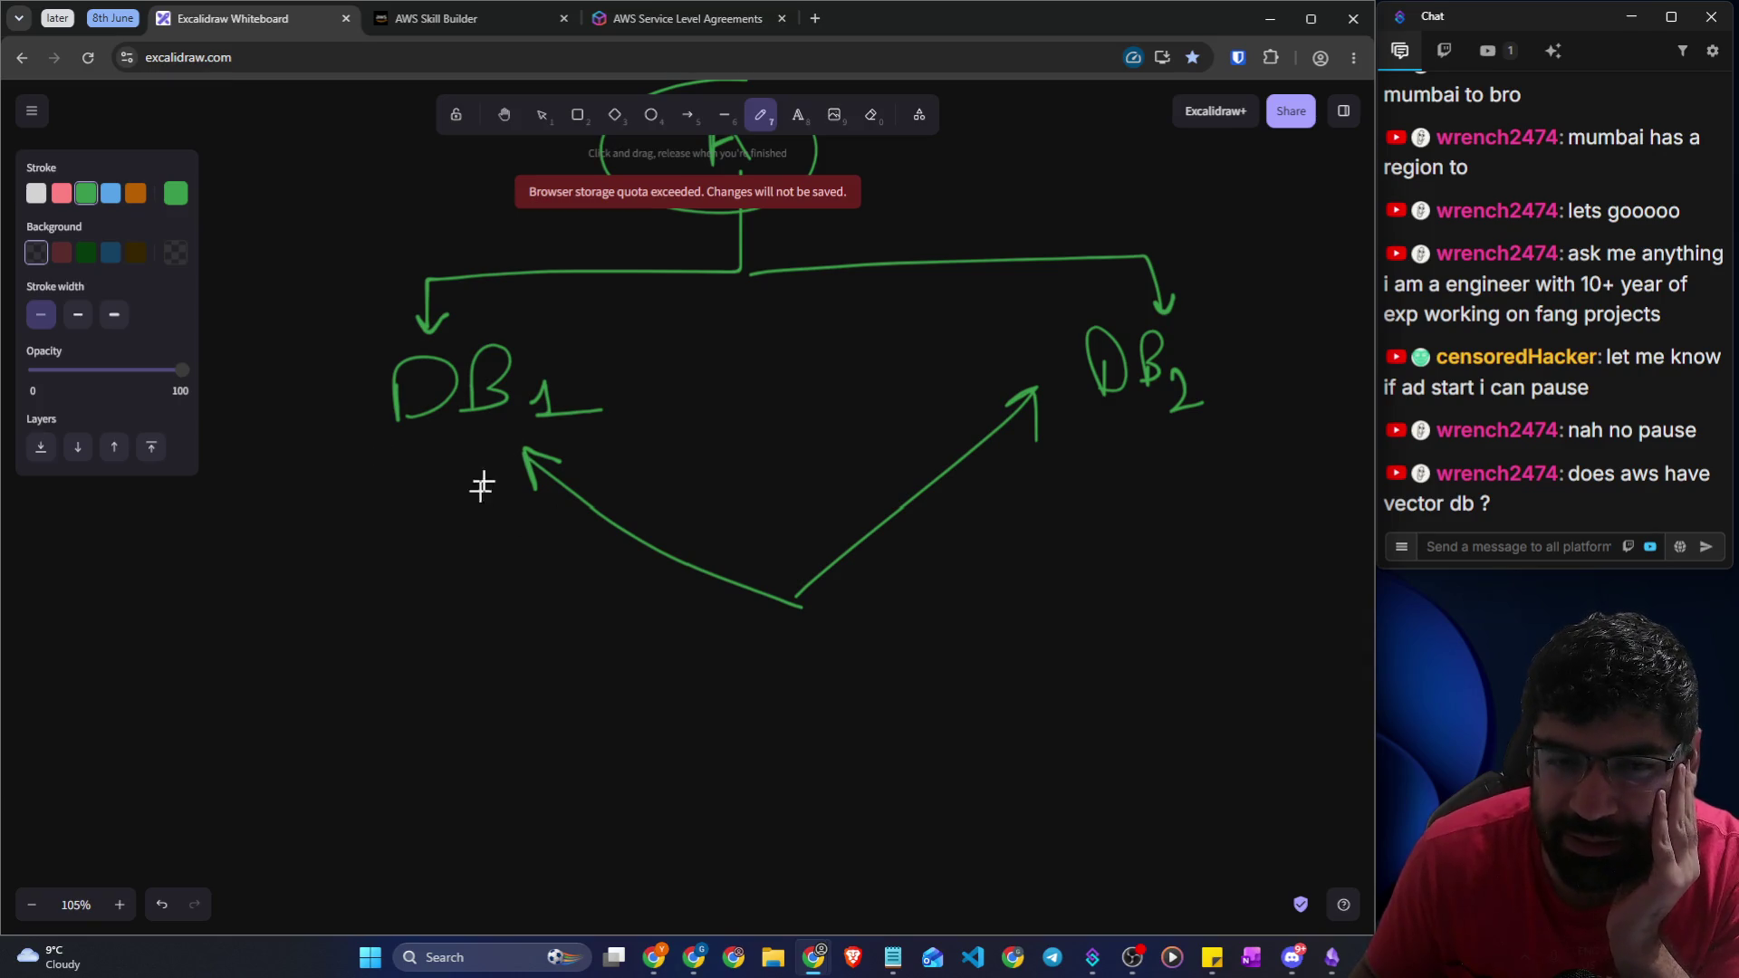
{"action": "left_click_drag", "start_coordinate": [432, 466], "coordinate": [441, 602]}
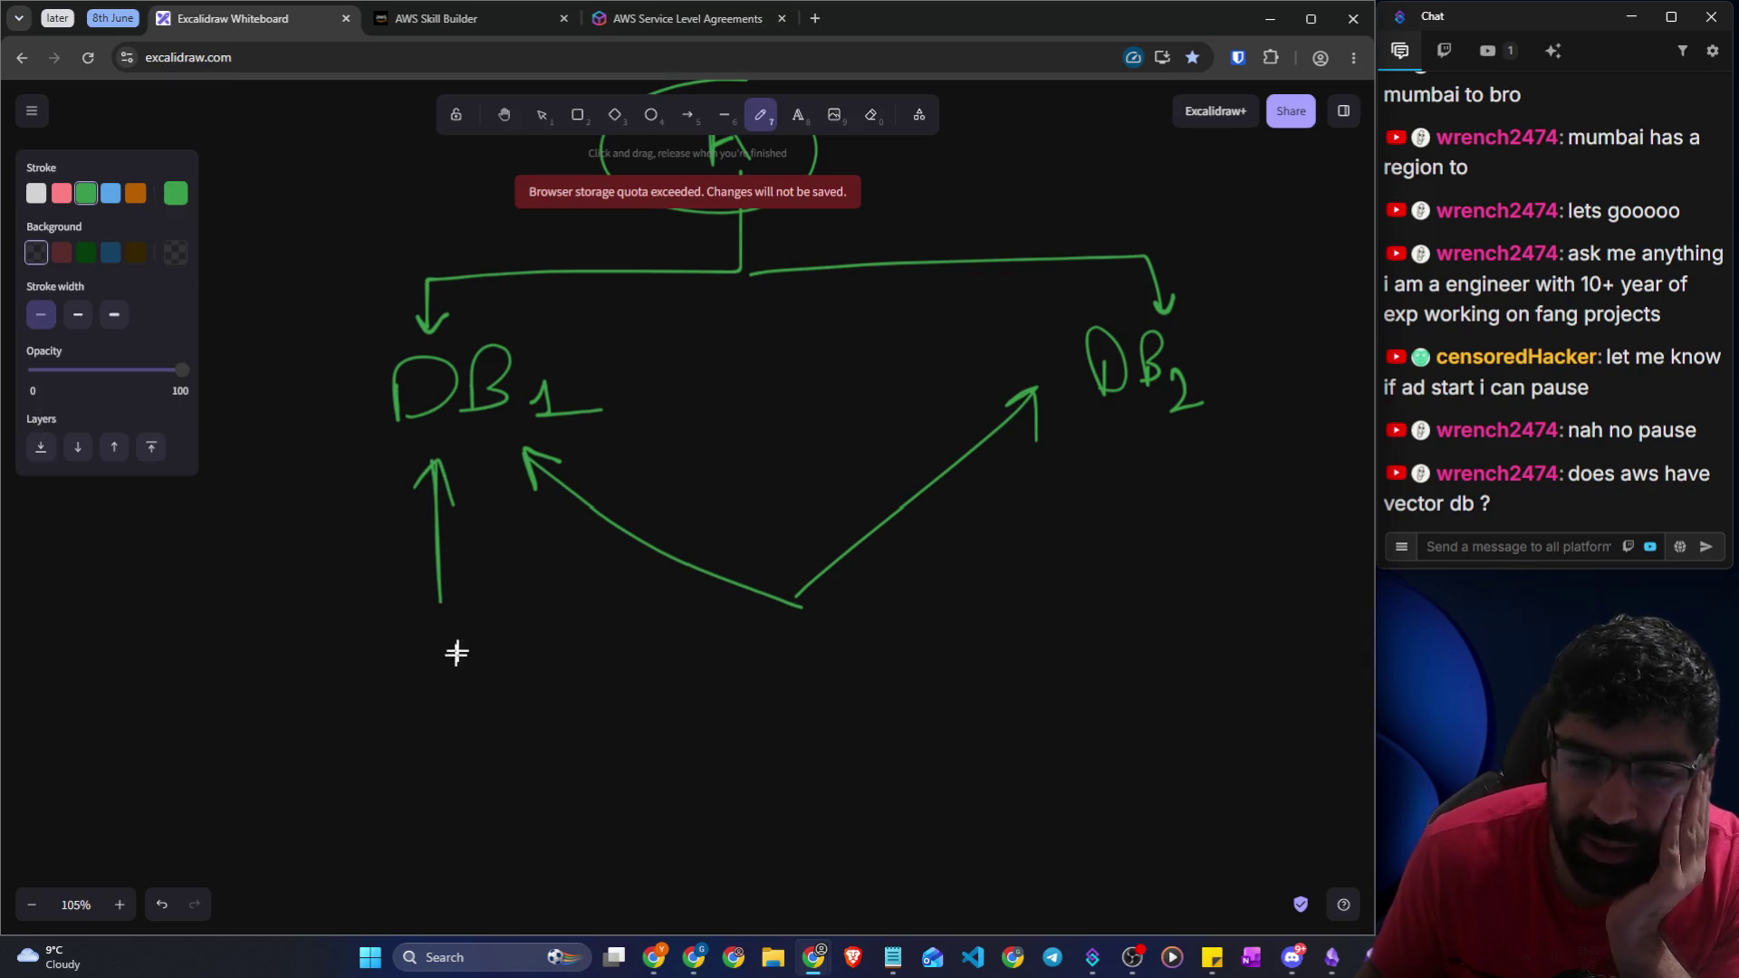
{"action": "mouse_move", "coordinate": [593, 666]}
{"action": "left_mouse_down"}
{"action": "mouse_move", "coordinate": [556, 730]}
{"action": "mouse_move", "coordinate": [645, 716]}
{"action": "mouse_move", "coordinate": [479, 618]}
{"action": "mouse_move", "coordinate": [519, 624]}
{"action": "left_mouse_up"}
{"action": "left_click_drag", "start_coordinate": [671, 669], "coordinate": [698, 705]}
{"action": "mouse_move", "coordinate": [412, 439]}
{"action": "left_mouse_down"}
{"action": "mouse_move", "coordinate": [543, 435]}
{"action": "mouse_move", "coordinate": [400, 338]}
{"action": "mouse_move", "coordinate": [384, 421]}
{"action": "left_mouse_up"}
Box DB2 and add an EC2 arrow pointing up into it
{"action": "mouse_move", "coordinate": [1113, 430]}
{"action": "left_mouse_down"}
{"action": "mouse_move", "coordinate": [1214, 400]}
{"action": "mouse_move", "coordinate": [1075, 333]}
{"action": "mouse_move", "coordinate": [1135, 426]}
{"action": "left_mouse_up"}
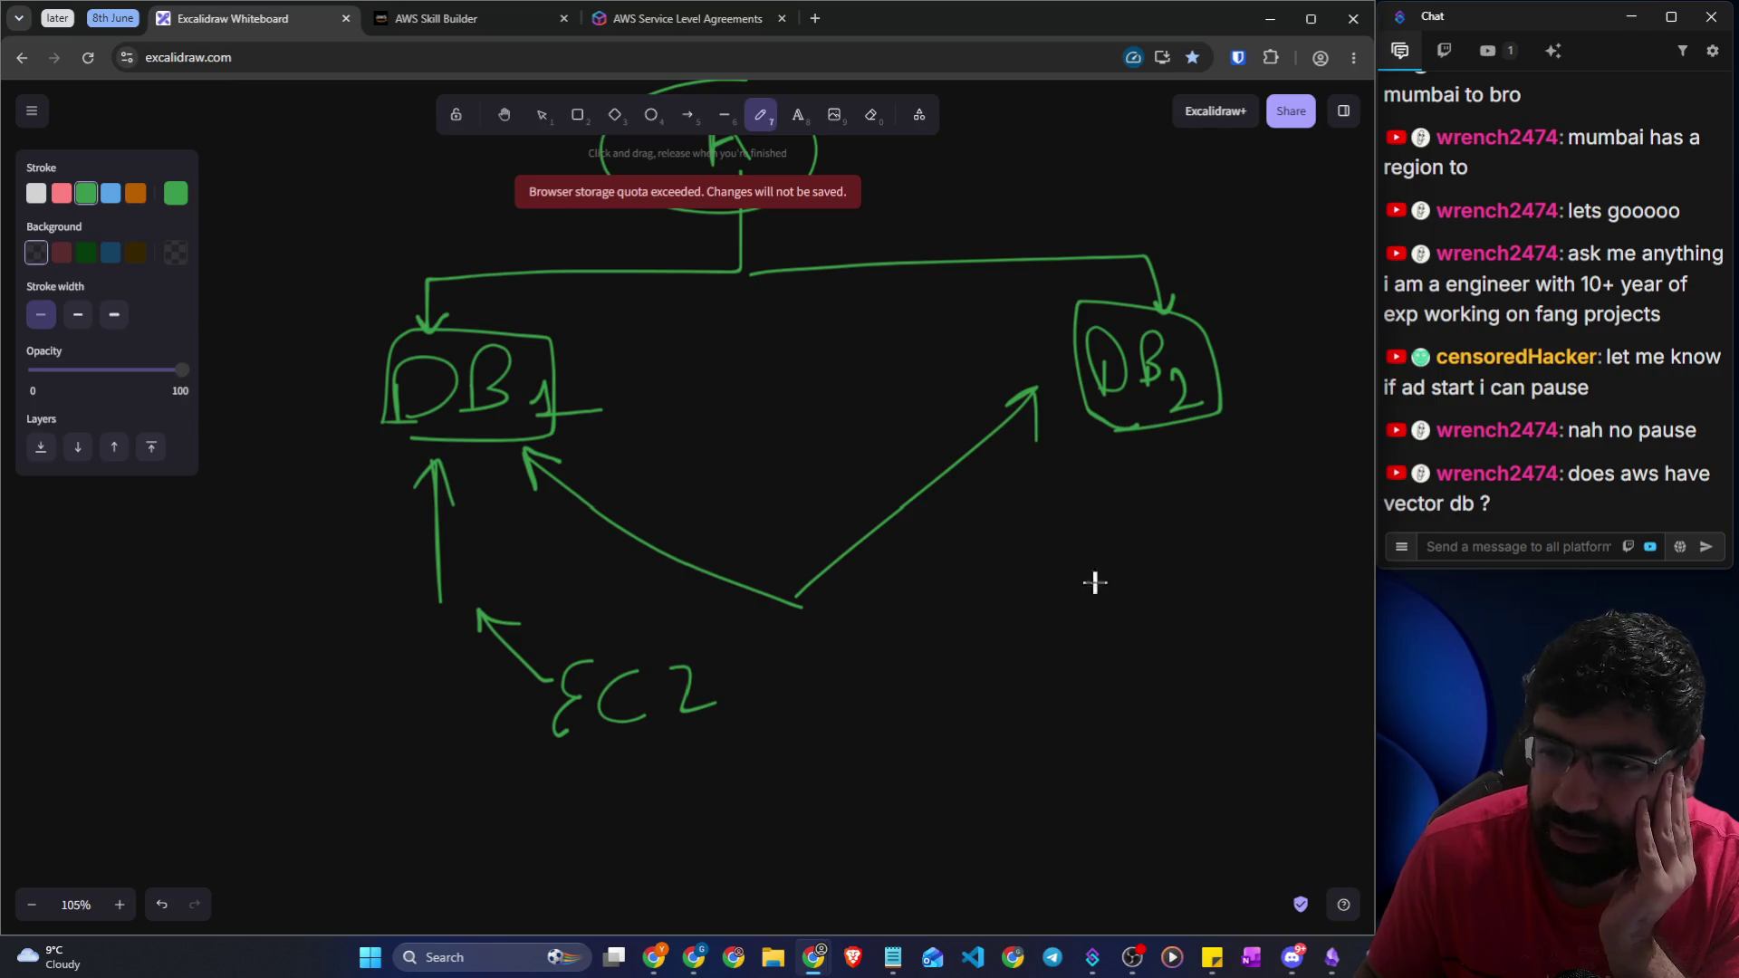
{"action": "mouse_move", "coordinate": [1094, 634]}
{"action": "left_mouse_down"}
{"action": "mouse_move", "coordinate": [1123, 441]}
{"action": "mouse_move", "coordinate": [1137, 476]}
{"action": "left_mouse_up"}
{"action": "mouse_move", "coordinate": [1048, 642]}
{"action": "left_mouse_down"}
{"action": "mouse_move", "coordinate": [1033, 670]}
{"action": "mouse_move", "coordinate": [1059, 708]}
{"action": "left_mouse_up"}
{"action": "mouse_move", "coordinate": [1091, 671]}
{"action": "left_mouse_down"}
{"action": "mouse_move", "coordinate": [1075, 675]}
{"action": "mouse_move", "coordinate": [1096, 695]}
{"action": "left_mouse_up"}
{"action": "left_click_drag", "start_coordinate": [1112, 661], "coordinate": [1128, 690]}
Write a $100 balance beside both DB1 and DB2
{"action": "mouse_move", "coordinate": [312, 530]}
{"action": "left_mouse_down"}
{"action": "mouse_move", "coordinate": [303, 516]}
{"action": "mouse_move", "coordinate": [324, 572]}
{"action": "mouse_move", "coordinate": [355, 542]}
{"action": "left_mouse_up"}
{"action": "left_click_drag", "start_coordinate": [385, 532], "coordinate": [390, 536]}
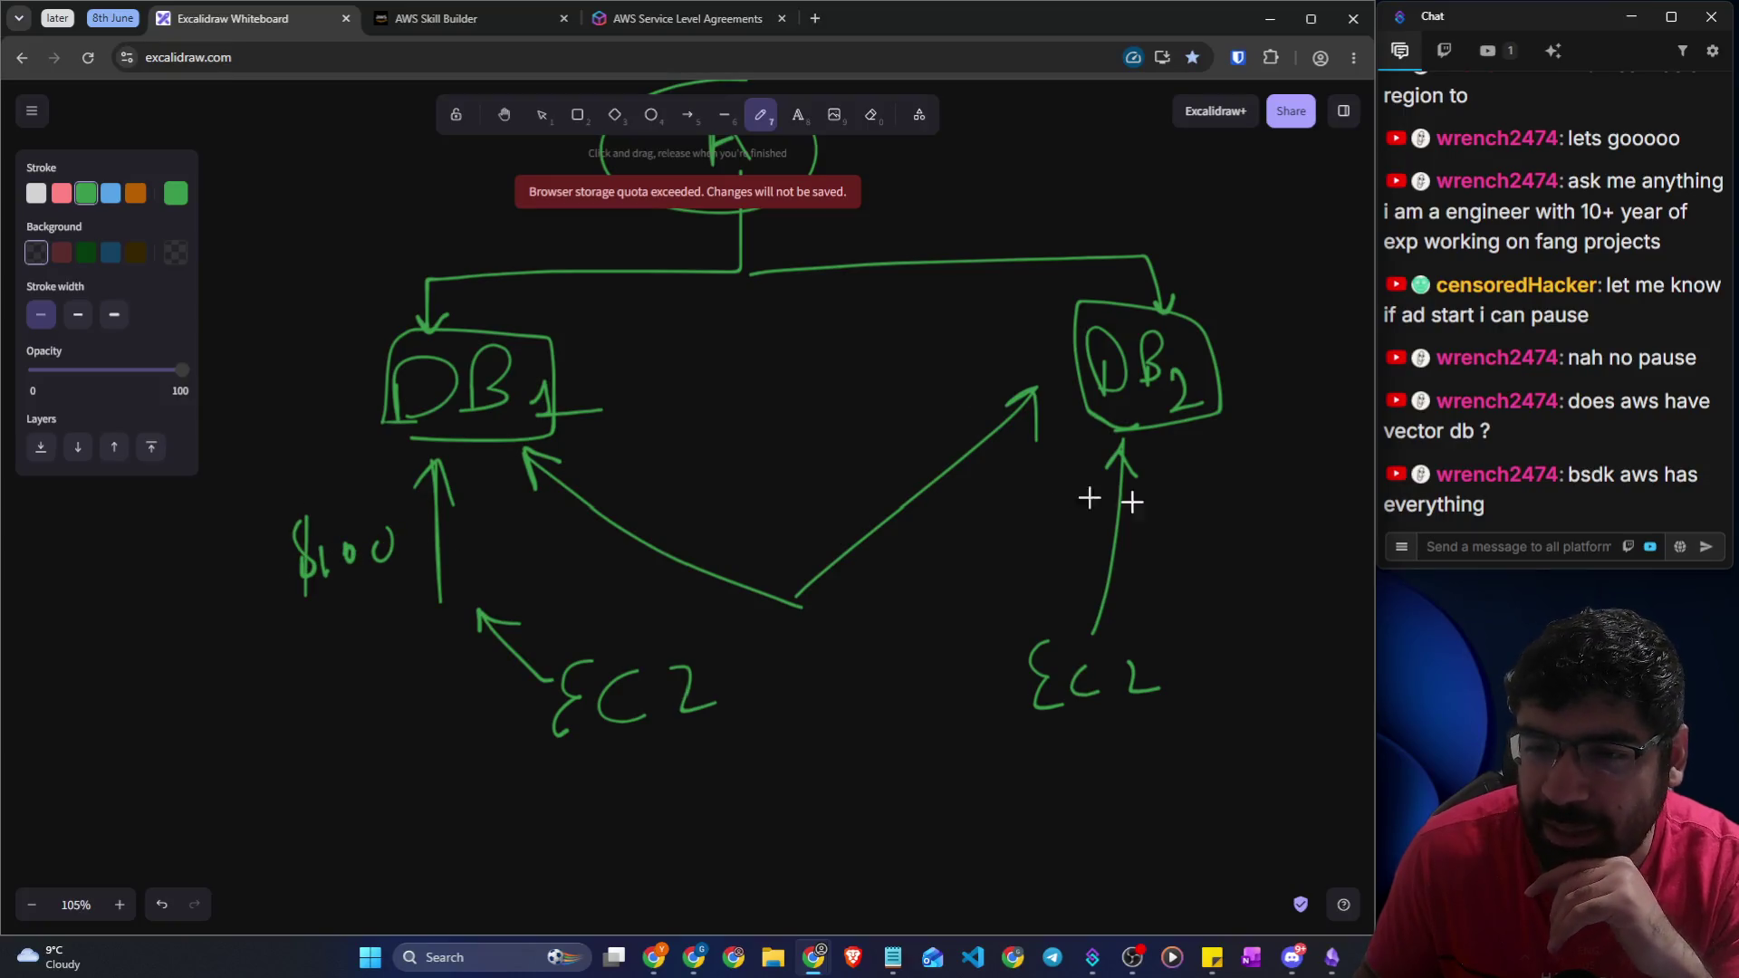
{"action": "left_click_drag", "start_coordinate": [1189, 473], "coordinate": [1187, 489]}
{"action": "left_click_drag", "start_coordinate": [1187, 493], "coordinate": [1194, 566]}
{"action": "mouse_move", "coordinate": [1225, 507]}
{"action": "left_mouse_down"}
{"action": "mouse_move", "coordinate": [1219, 536]}
{"action": "mouse_move", "coordinate": [1244, 500]}
{"action": "left_mouse_up"}
{"action": "left_click_drag", "start_coordinate": [1275, 497], "coordinate": [1271, 500]}
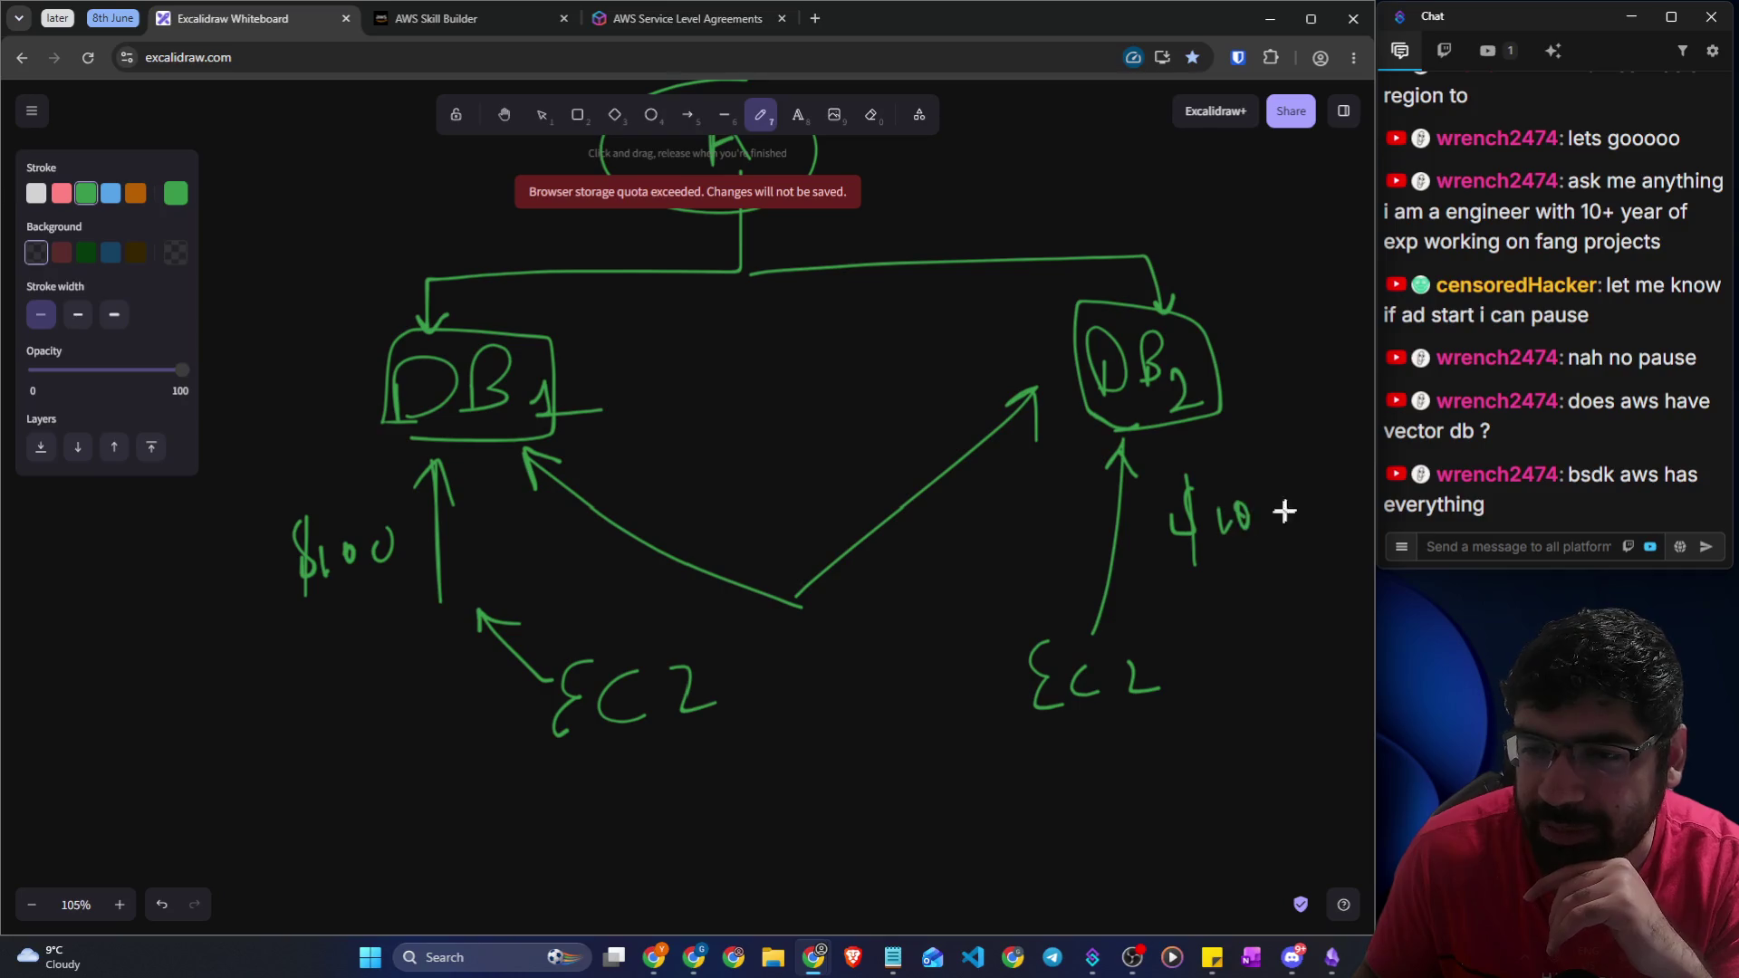
Link DB1 and DB2 with a two-way arrow, then scroll to blank canvas
{"action": "left_click_drag", "start_coordinate": [681, 378], "coordinate": [931, 378]}
{"action": "mouse_move", "coordinate": [888, 366]}
{"action": "left_mouse_down"}
{"action": "mouse_move", "coordinate": [905, 372]}
{"action": "mouse_move", "coordinate": [897, 394]}
{"action": "left_mouse_up"}
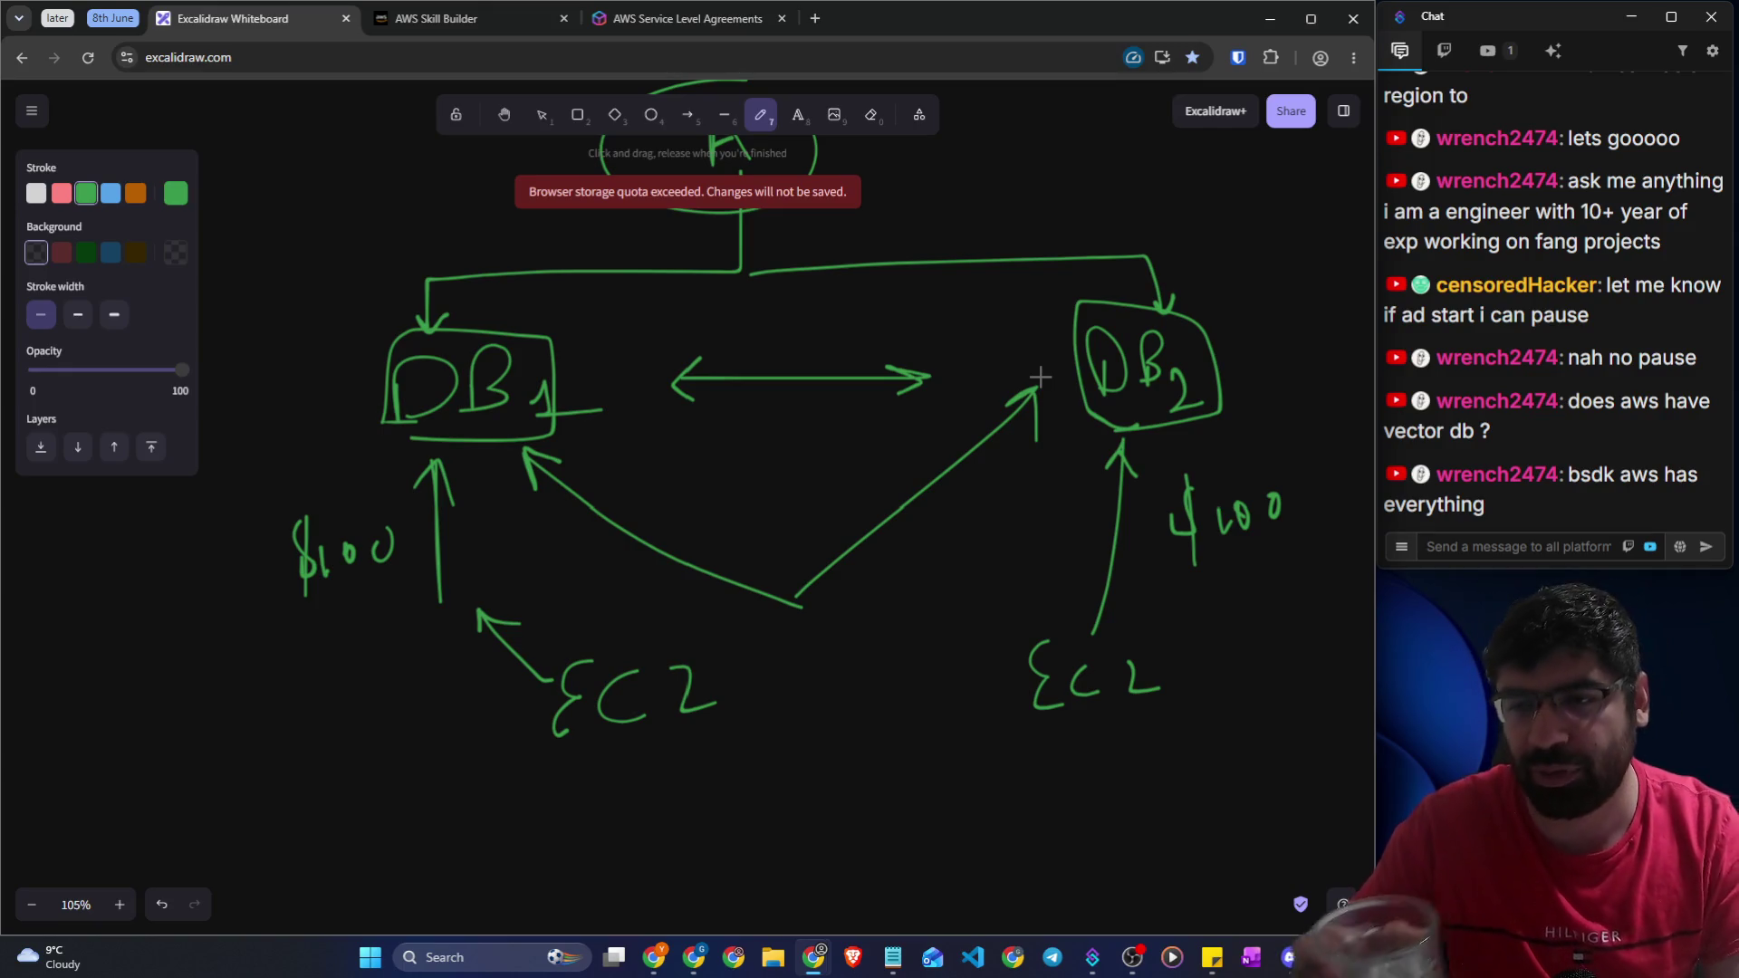
{"action": "scroll", "coordinate": [1037, 375], "scroll_direction": "up", "scroll_amount": 7}
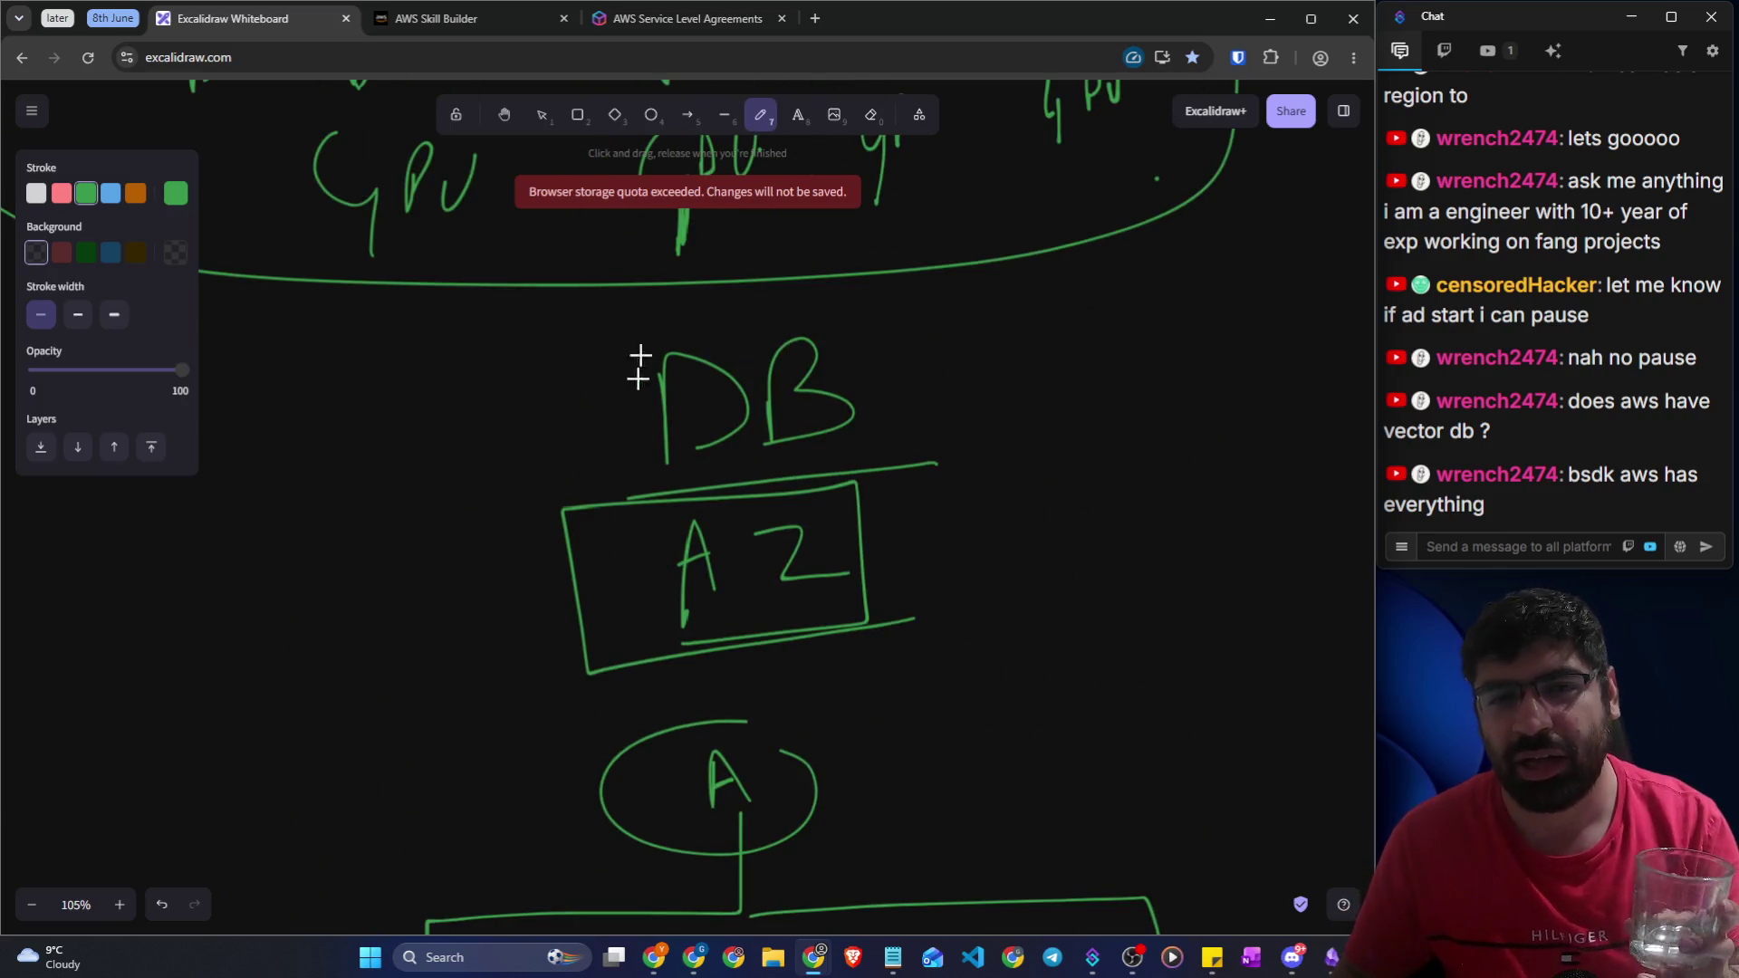
{"action": "scroll", "coordinate": [647, 390], "scroll_direction": "up", "scroll_amount": 4}
{"action": "scroll", "coordinate": [886, 429], "scroll_direction": "down", "scroll_amount": 11}
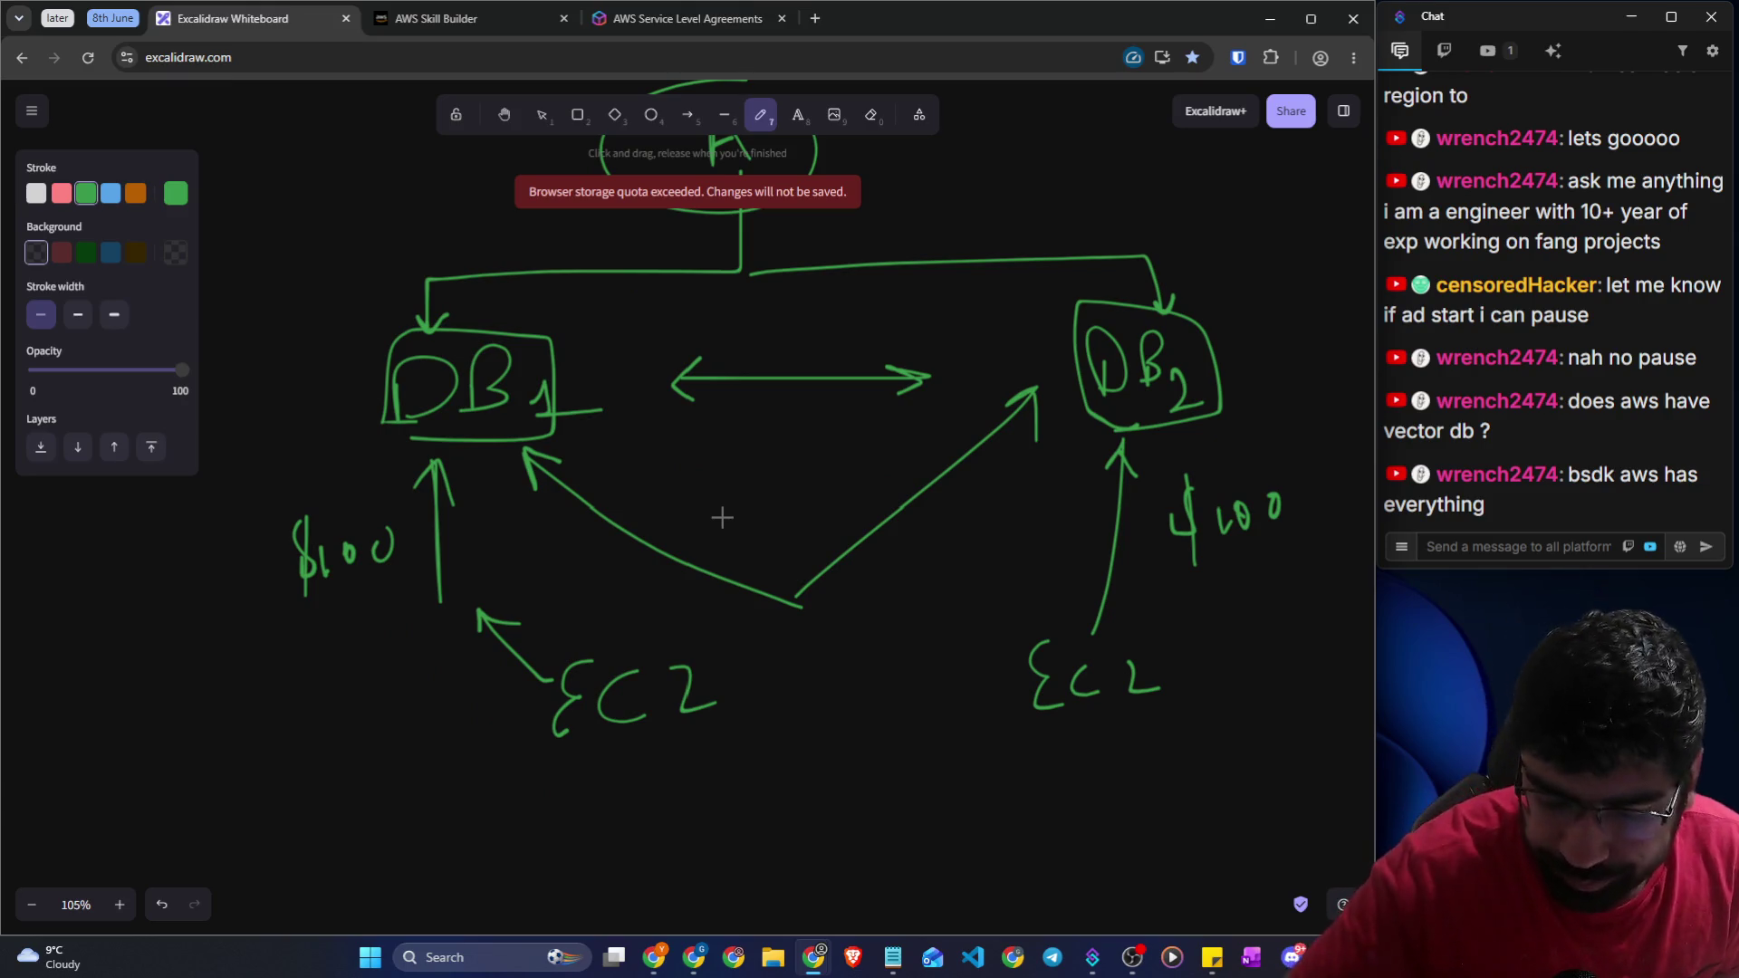
{"action": "scroll", "coordinate": [721, 511], "scroll_direction": "down", "scroll_amount": 8}
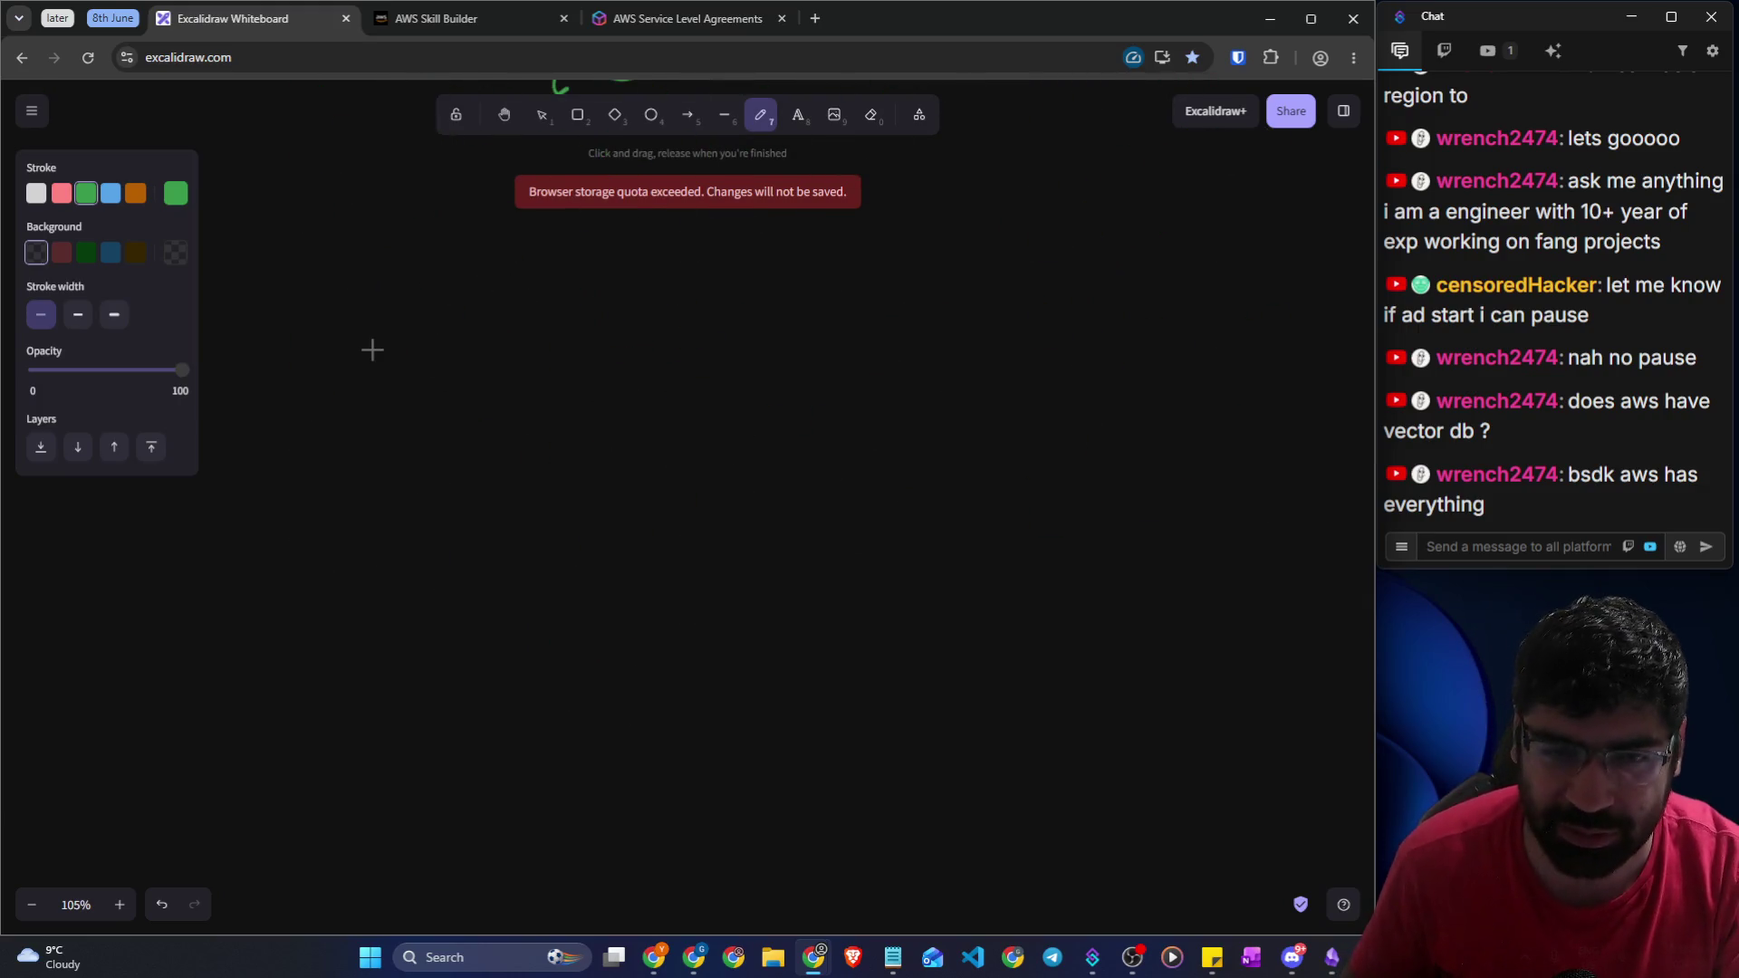
Pencil a new boxed DB on empty canvas
{"action": "left_click_drag", "start_coordinate": [623, 453], "coordinate": [625, 486]}
{"action": "left_click_drag", "start_coordinate": [730, 410], "coordinate": [726, 457]}
{"action": "mouse_move", "coordinate": [586, 504]}
{"action": "left_mouse_down"}
{"action": "mouse_move", "coordinate": [849, 319]}
{"action": "mouse_move", "coordinate": [574, 411]}
{"action": "mouse_move", "coordinate": [575, 500]}
{"action": "left_mouse_up"}
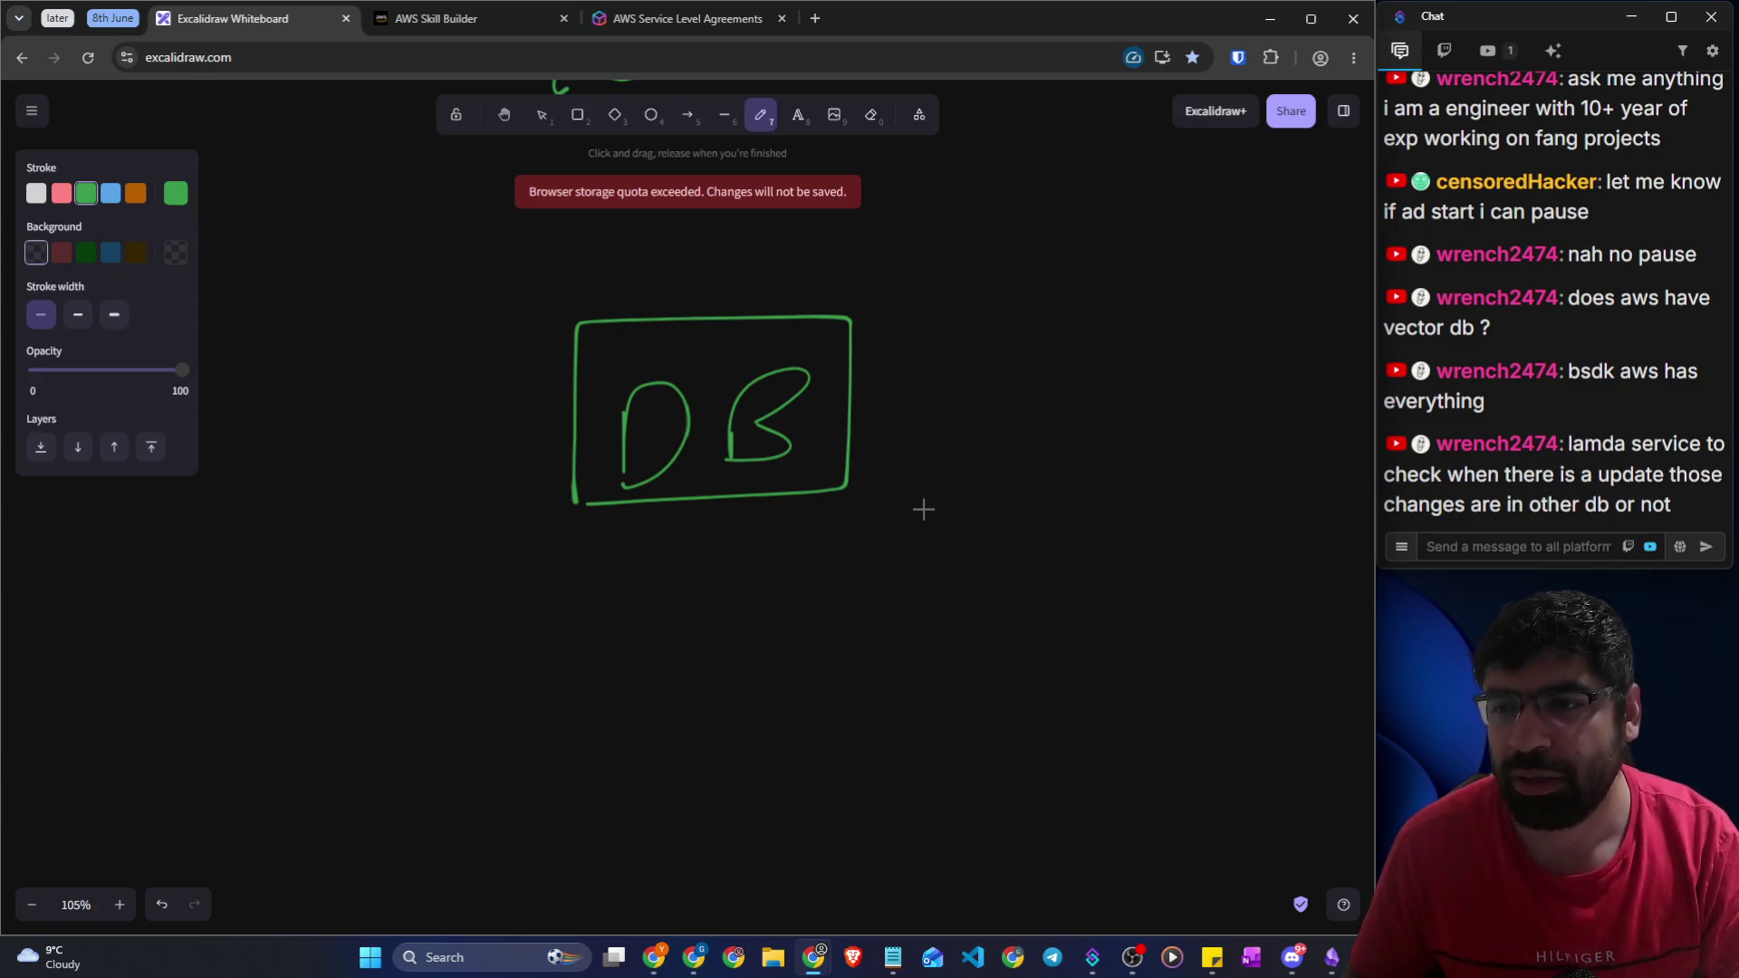
{"action": "scroll", "coordinate": [923, 509], "scroll_direction": "down", "scroll_amount": 1}
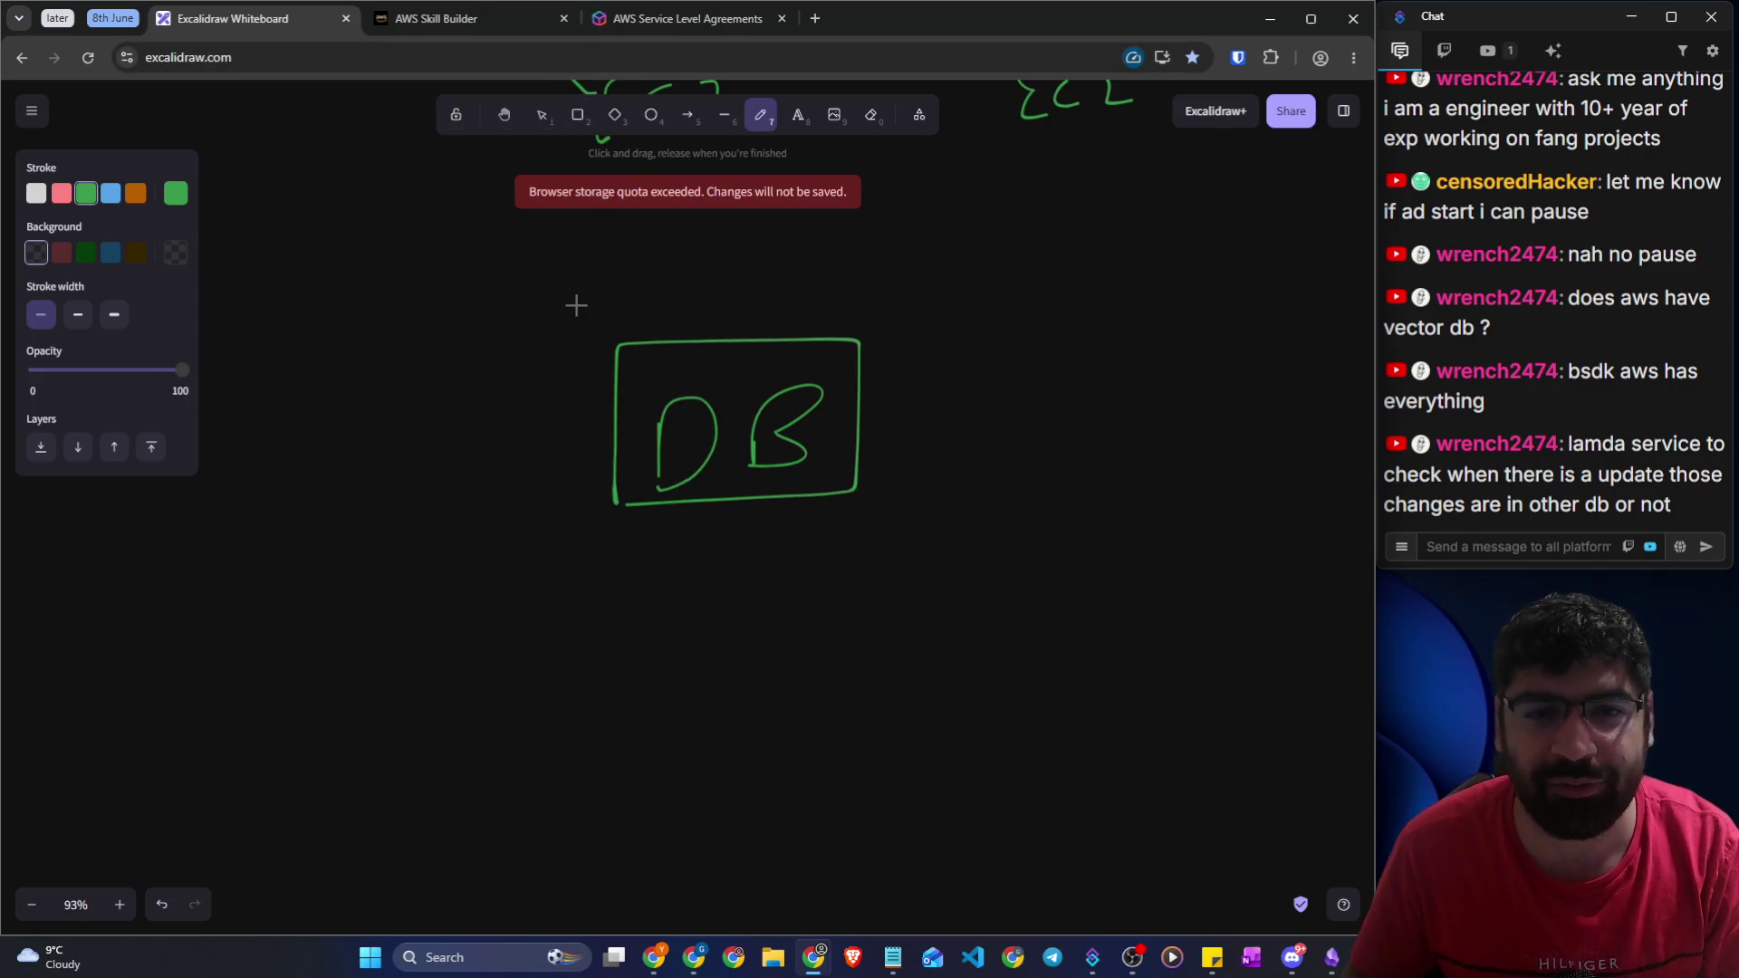
Select the DB drawing and move it down and to the lower left
{"action": "left_click", "coordinate": [541, 114]}
{"action": "left_click_drag", "start_coordinate": [538, 261], "coordinate": [905, 572]}
{"action": "mouse_move", "coordinate": [839, 464]}
{"action": "left_mouse_down"}
{"action": "mouse_move", "coordinate": [644, 621]}
{"action": "mouse_move", "coordinate": [568, 640]}
{"action": "left_mouse_up"}
{"action": "left_click", "coordinate": [807, 614]}
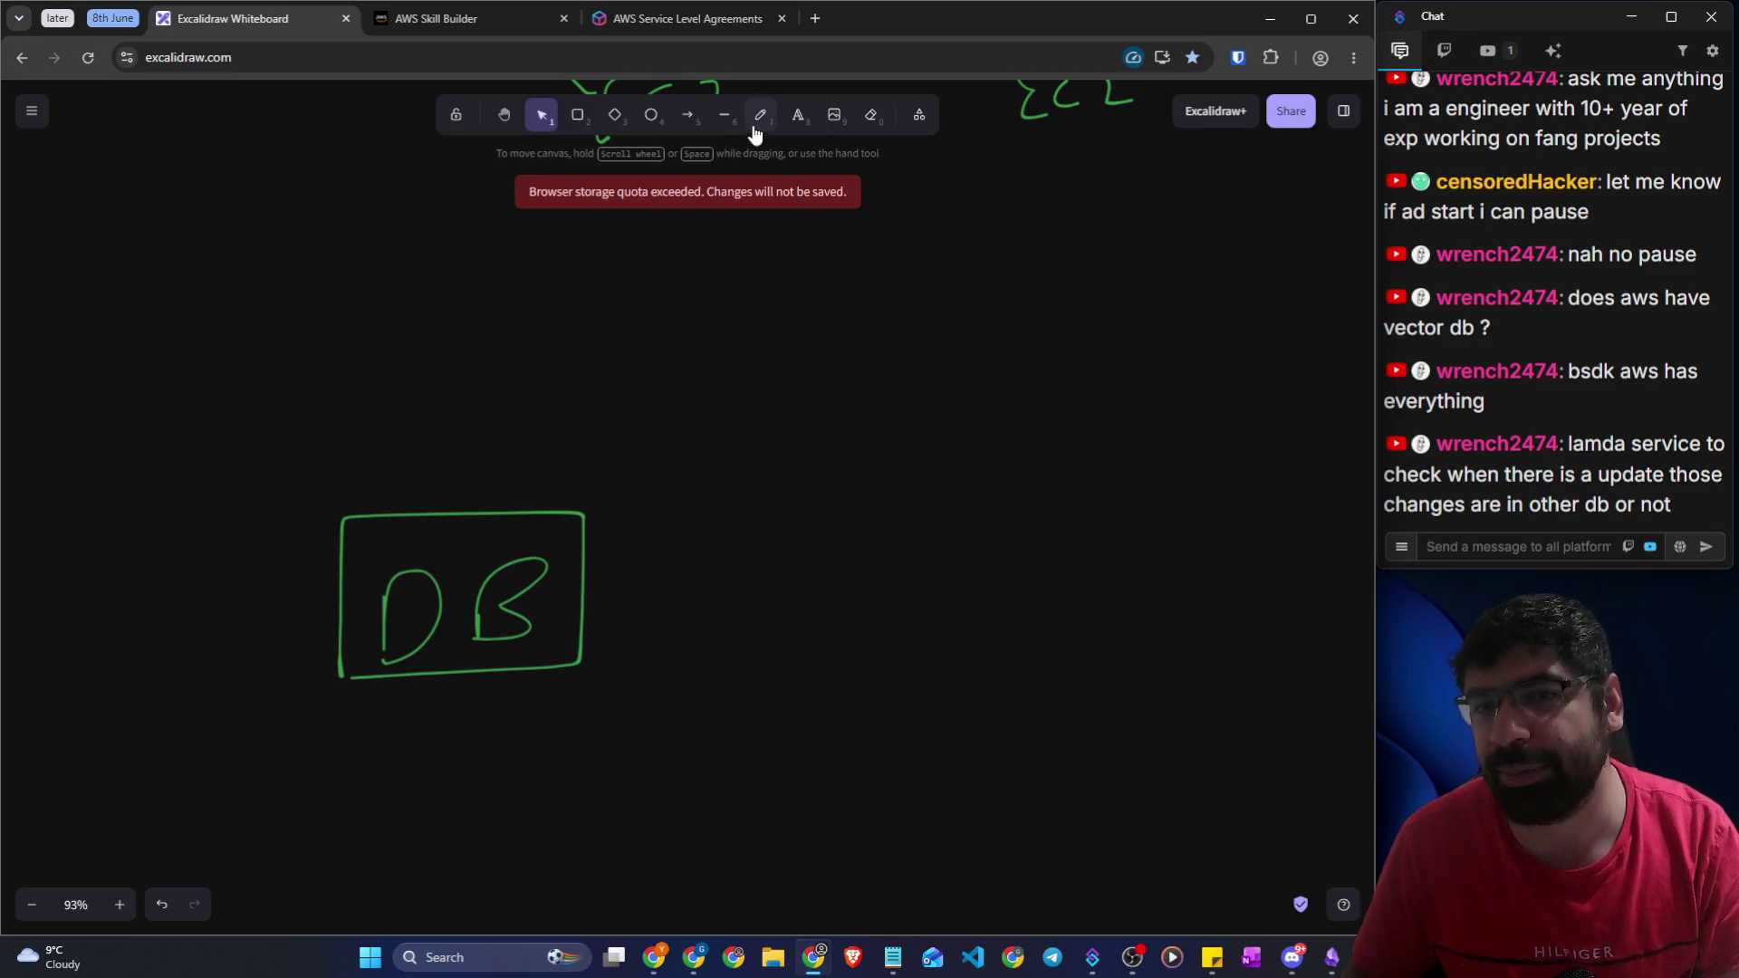
{"action": "scroll", "coordinate": [715, 299], "scroll_direction": "down", "scroll_amount": 3}
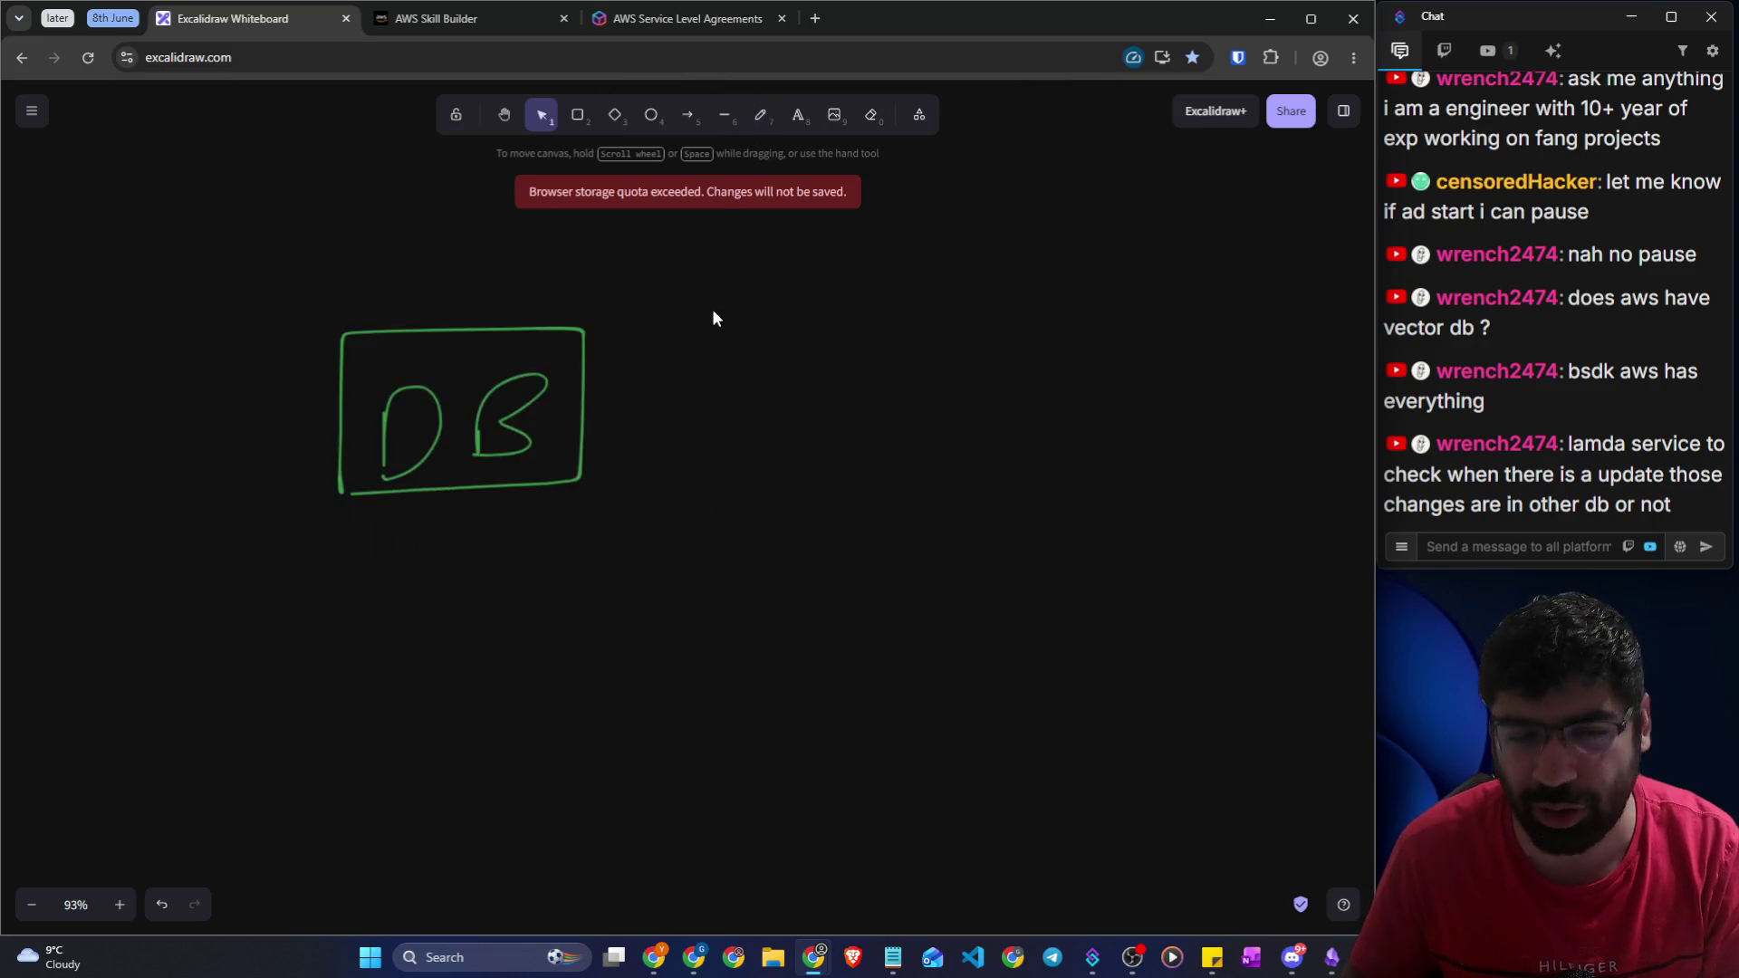
{"action": "left_click_drag", "start_coordinate": [251, 192], "coordinate": [634, 512]}
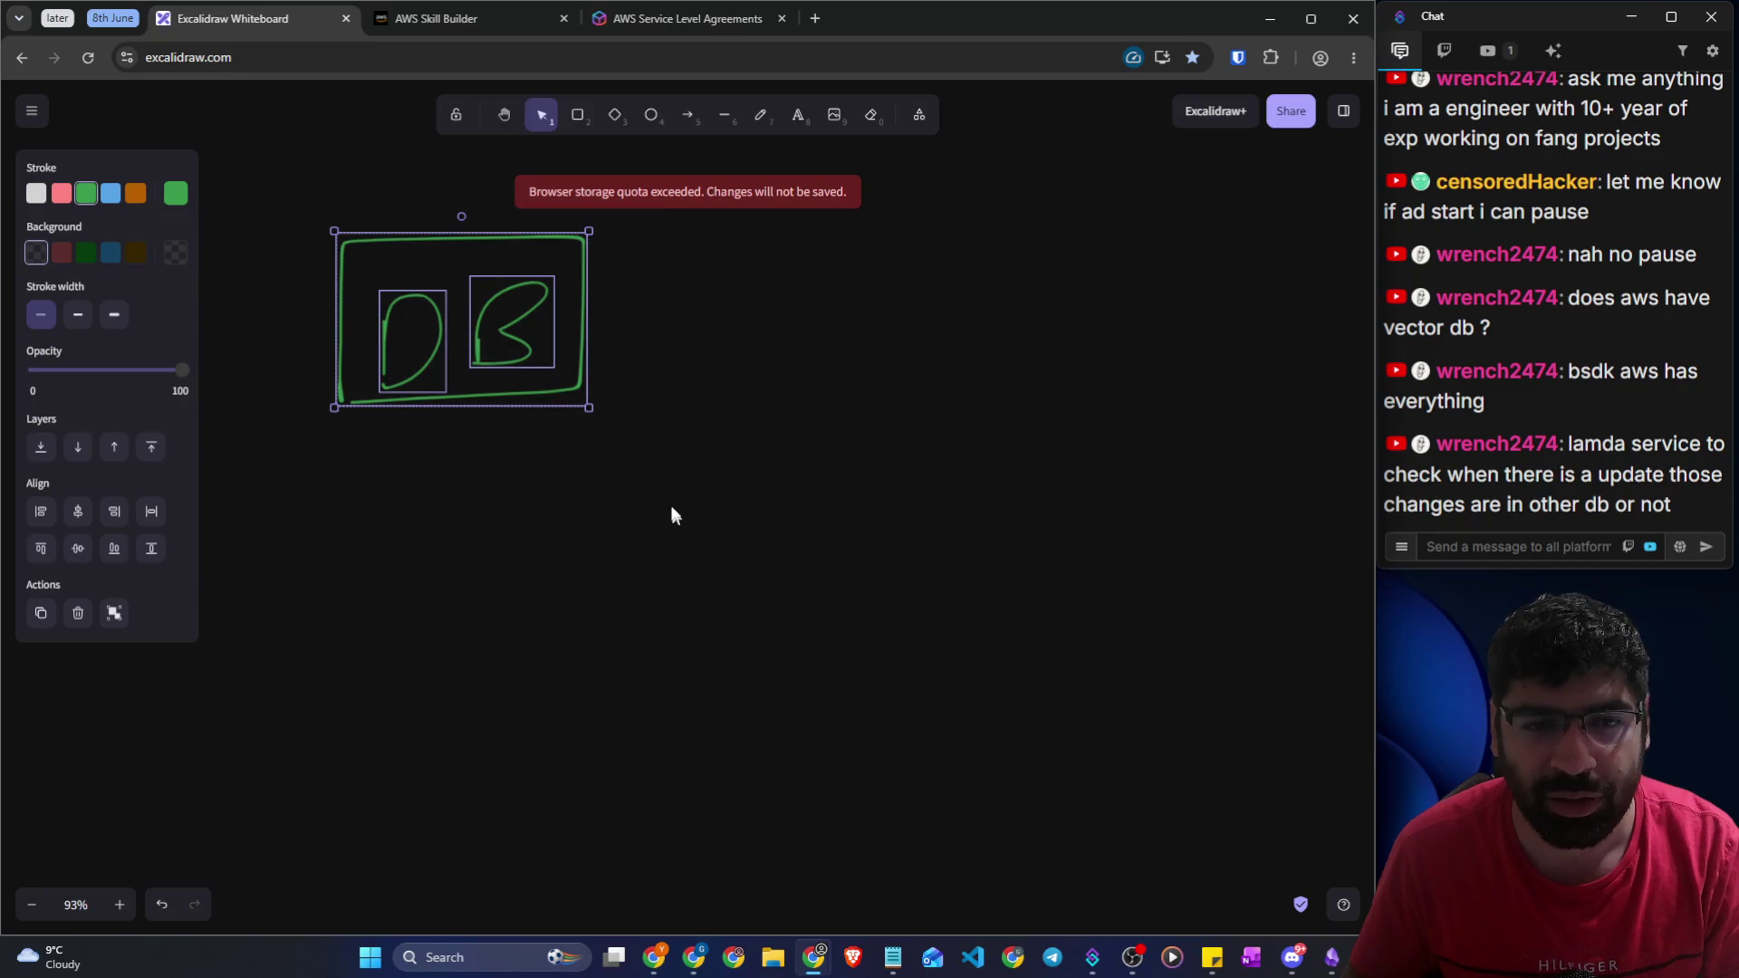
{"action": "mouse_move", "coordinate": [594, 409]}
{"action": "left_mouse_down"}
{"action": "mouse_move", "coordinate": [489, 377]}
{"action": "mouse_move", "coordinate": [540, 609]}
{"action": "left_mouse_up"}
{"action": "left_click", "coordinate": [688, 158]}
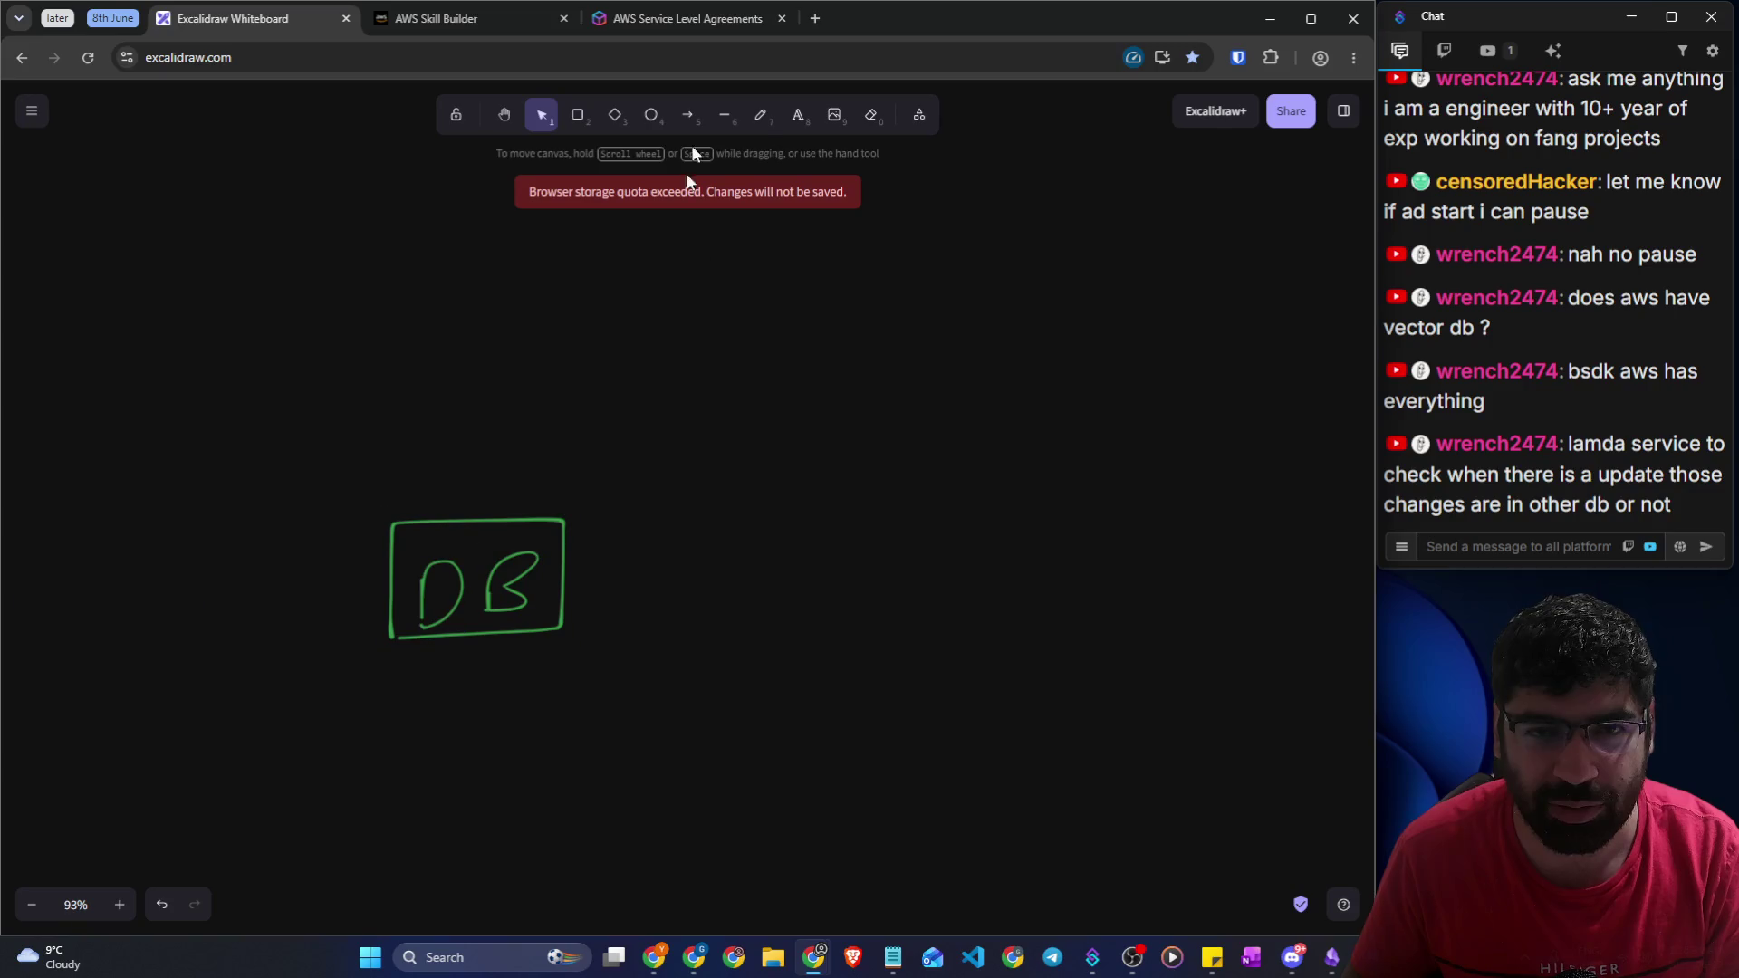
Write an underlined 'Master-Slave' heading above the DB box and read a viewer's chat question
{"action": "left_click", "coordinate": [761, 115]}
{"action": "mouse_move", "coordinate": [503, 340]}
{"action": "left_mouse_down"}
{"action": "mouse_move", "coordinate": [501, 264]}
{"action": "mouse_move", "coordinate": [613, 307]}
{"action": "mouse_move", "coordinate": [644, 280]}
{"action": "mouse_move", "coordinate": [679, 330]}
{"action": "mouse_move", "coordinate": [703, 283]}
{"action": "mouse_move", "coordinate": [745, 322]}
{"action": "left_mouse_up"}
{"action": "mouse_move", "coordinate": [888, 239]}
{"action": "left_mouse_down"}
{"action": "mouse_move", "coordinate": [885, 295]}
{"action": "mouse_move", "coordinate": [940, 302]}
{"action": "mouse_move", "coordinate": [997, 272]}
{"action": "mouse_move", "coordinate": [1054, 290]}
{"action": "left_mouse_up"}
{"action": "left_click_drag", "start_coordinate": [510, 369], "coordinate": [1101, 346]}
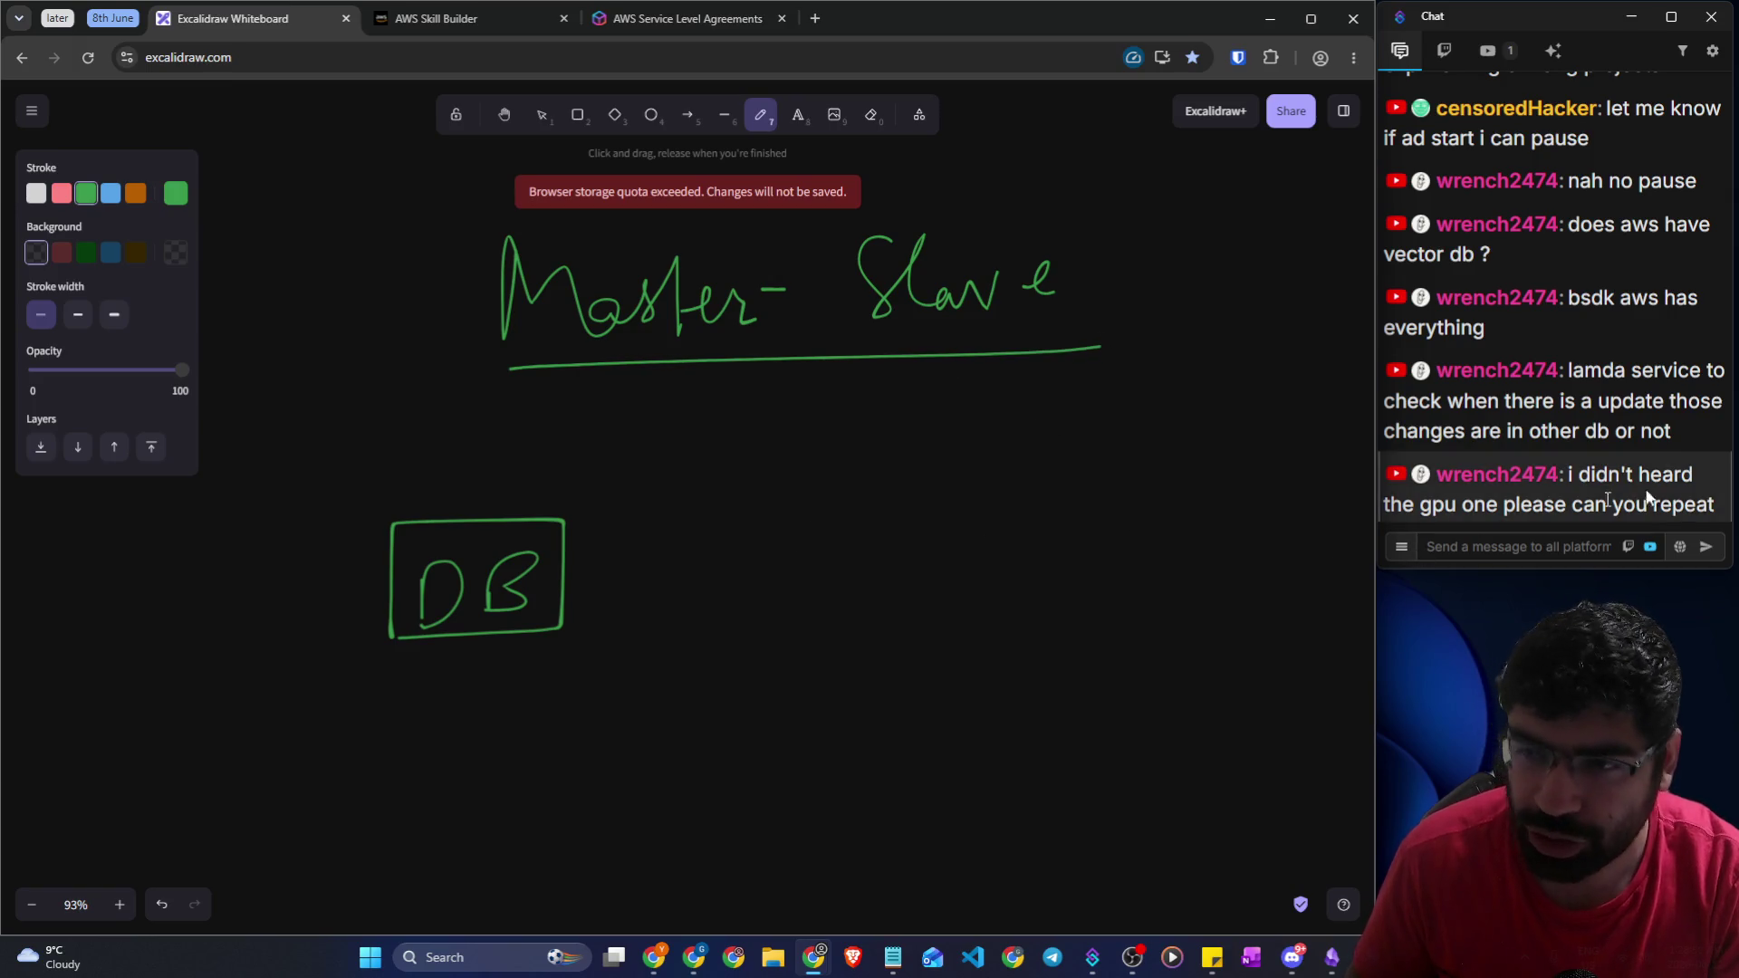
{"action": "left_click_drag", "start_coordinate": [1721, 512], "coordinate": [1564, 472]}
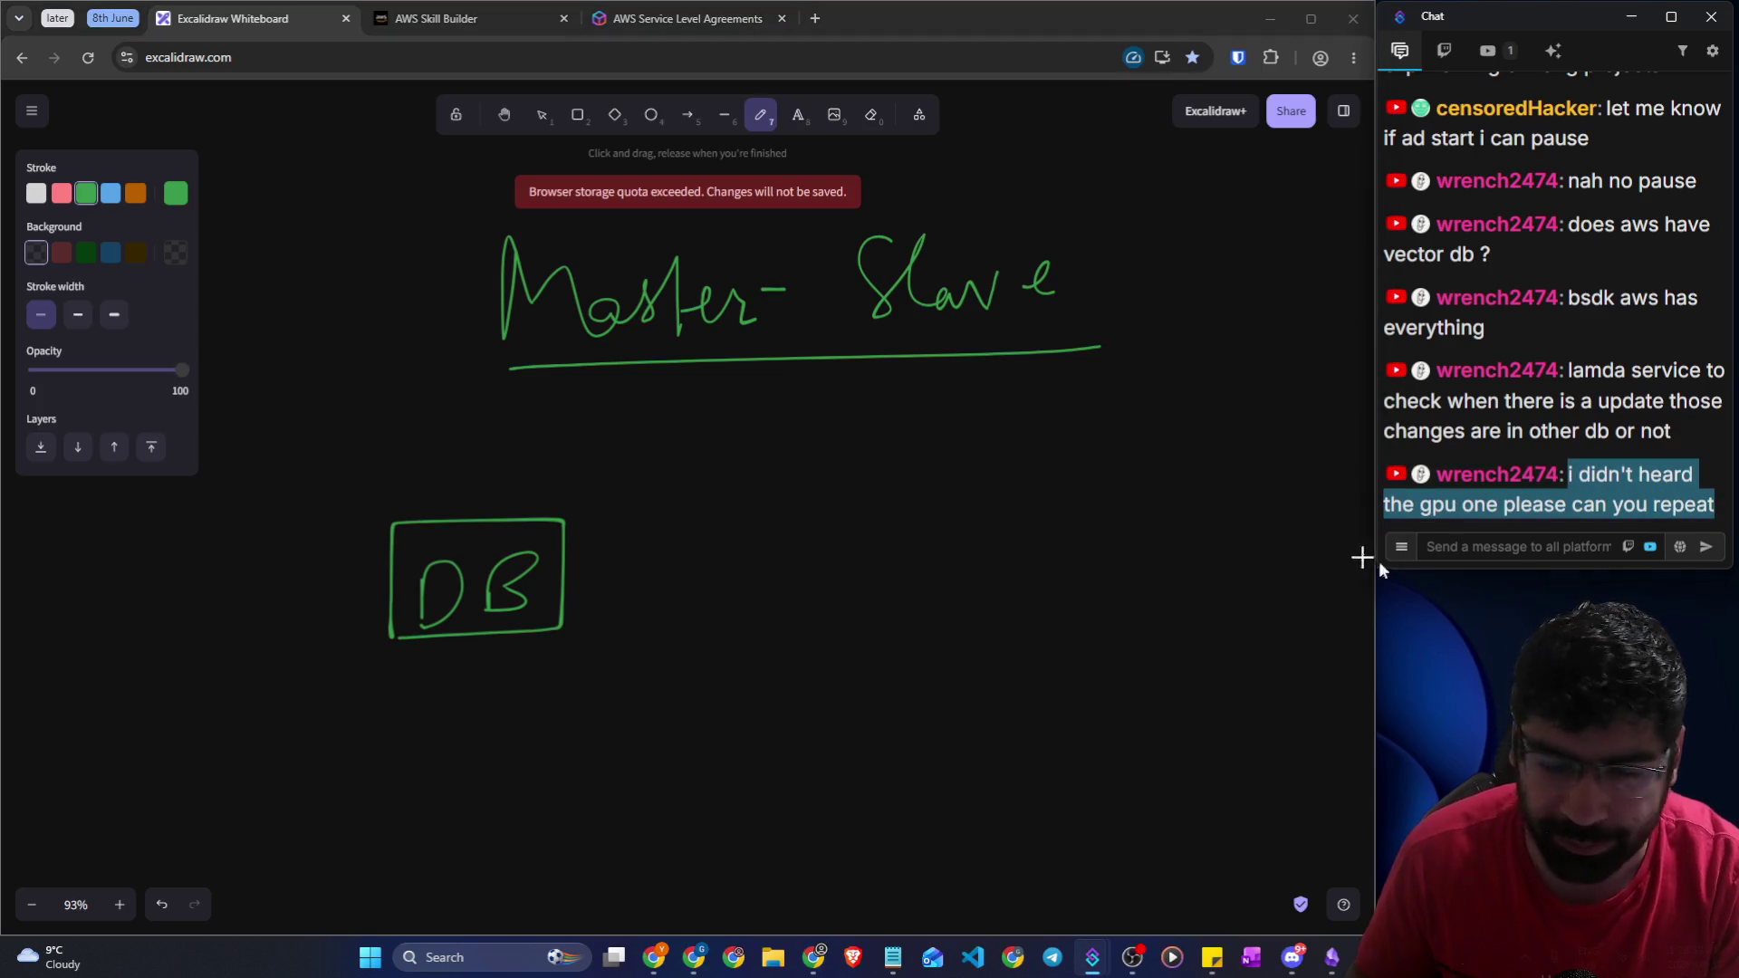
{"action": "left_click", "coordinate": [1429, 555]}
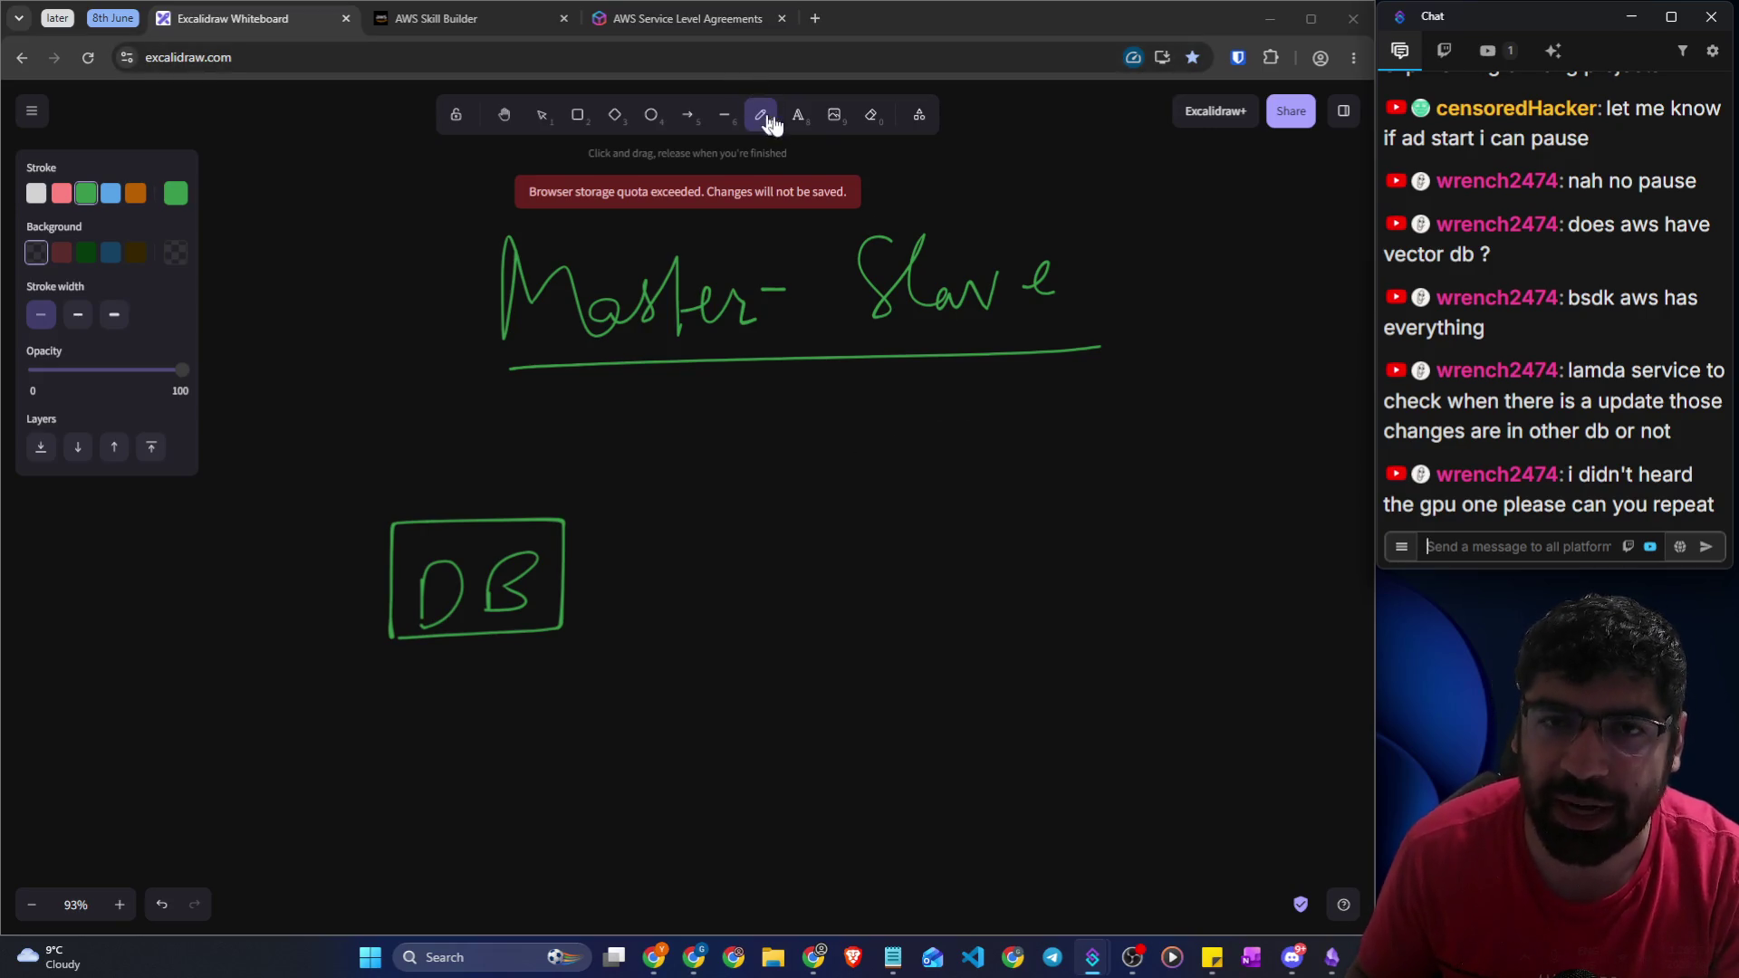
{"action": "left_click", "coordinate": [579, 120]}
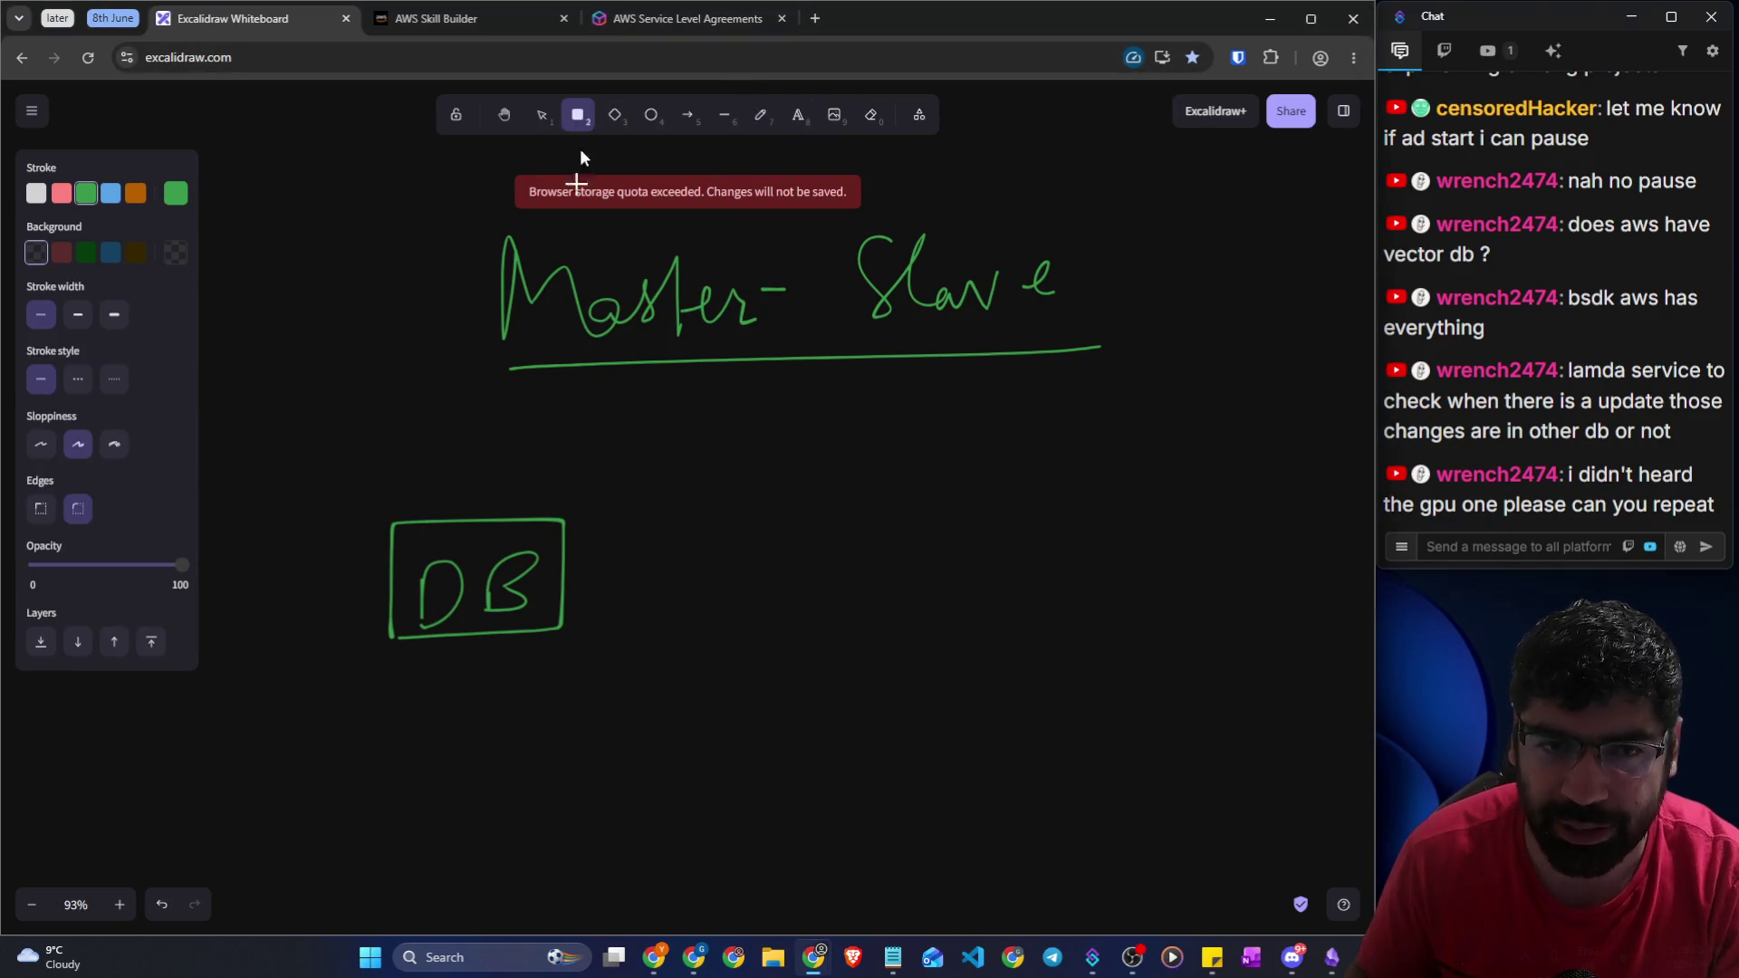
Duplicate the boxed DB drawing to the right
{"action": "left_click", "coordinate": [539, 120]}
{"action": "left_click_drag", "start_coordinate": [337, 433], "coordinate": [640, 692]}
{"action": "mouse_move", "coordinate": [417, 571]}
{"action": "left_mouse_down", "text": "alt"}
{"action": "mouse_move", "coordinate": [584, 691]}
{"action": "mouse_move", "coordinate": [752, 654]}
{"action": "mouse_move", "coordinate": [933, 580]}
{"action": "mouse_move", "coordinate": [870, 576]}
{"action": "left_mouse_up", "text": "alt"}
{"action": "left_click", "coordinate": [1099, 592]}
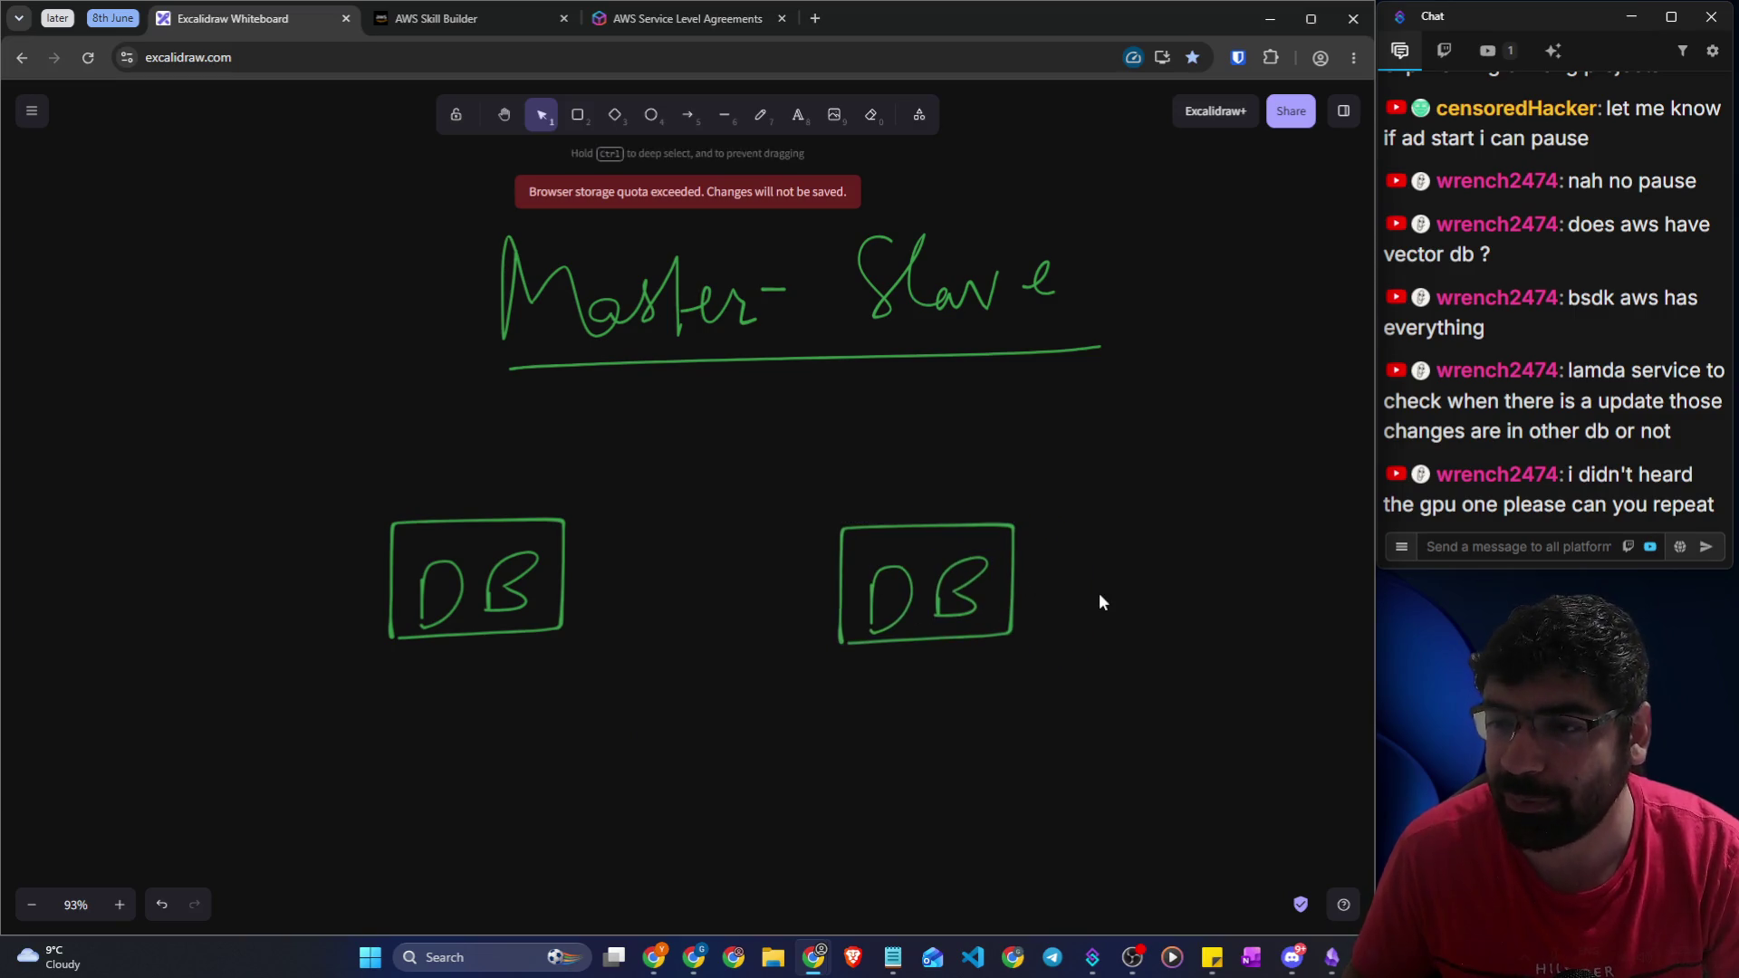
{"action": "left_click", "coordinate": [760, 115]}
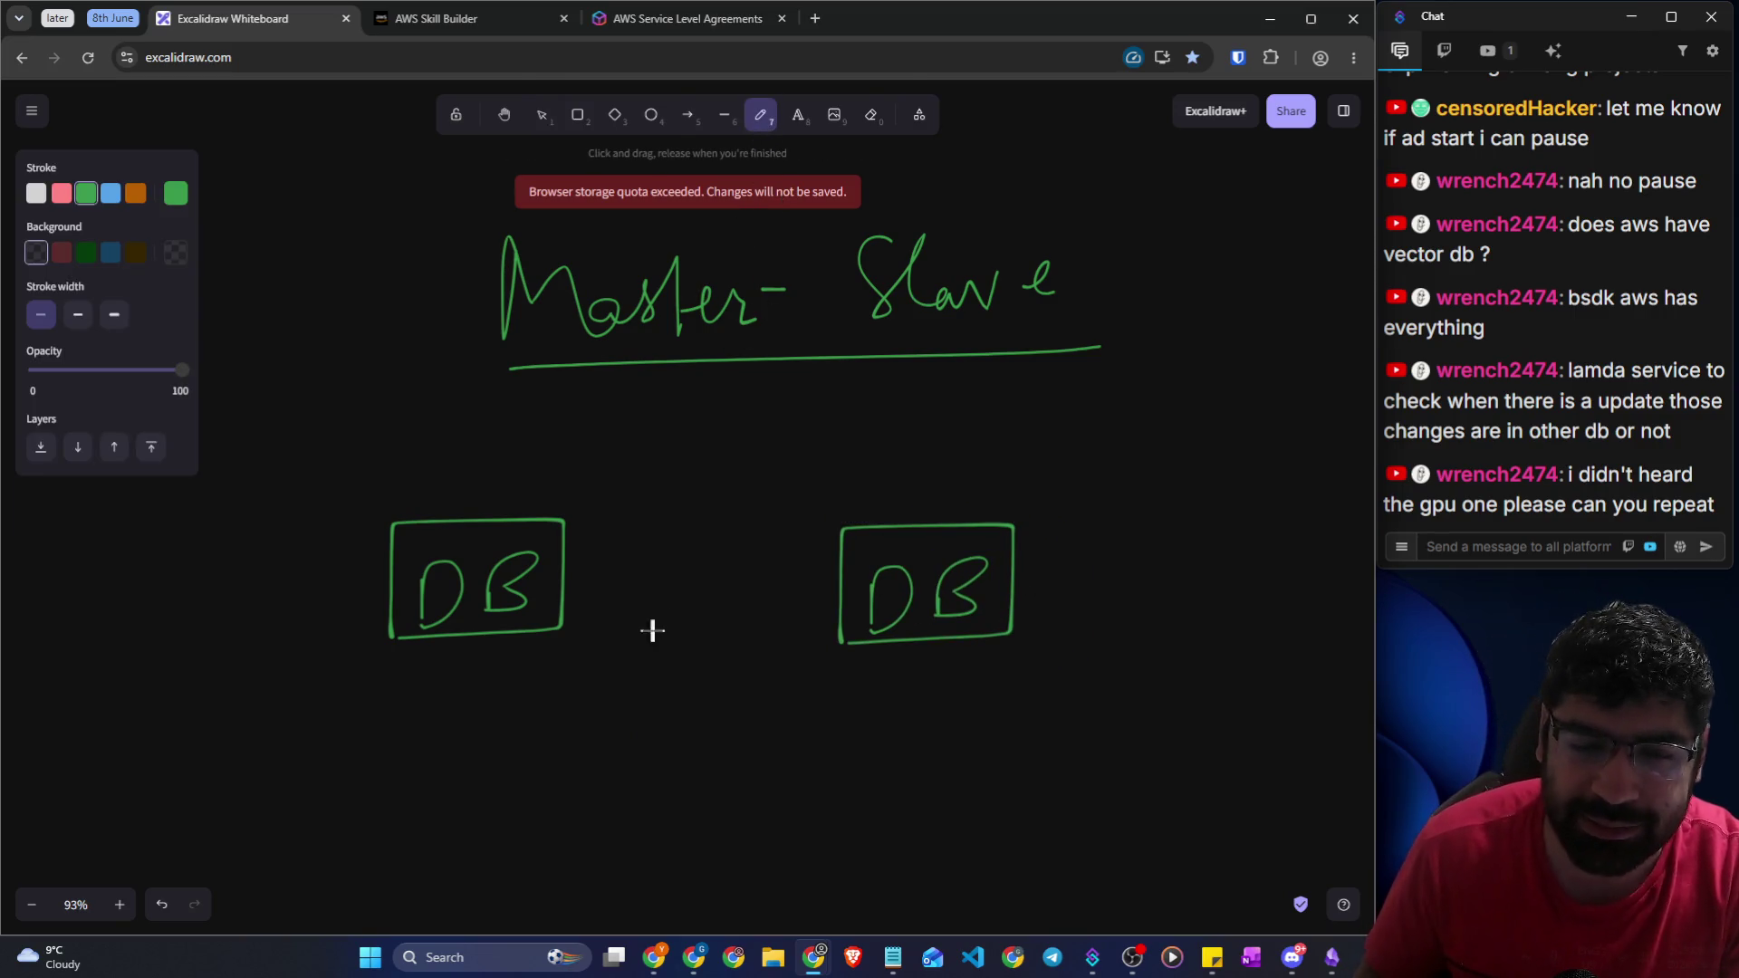
Label the left DB 'Write' and the right 'Reading', each with an arrow rising into it
{"action": "scroll", "coordinate": [649, 625], "scroll_direction": "down", "scroll_amount": 2}
{"action": "left_click_drag", "start_coordinate": [434, 520], "coordinate": [536, 489]}
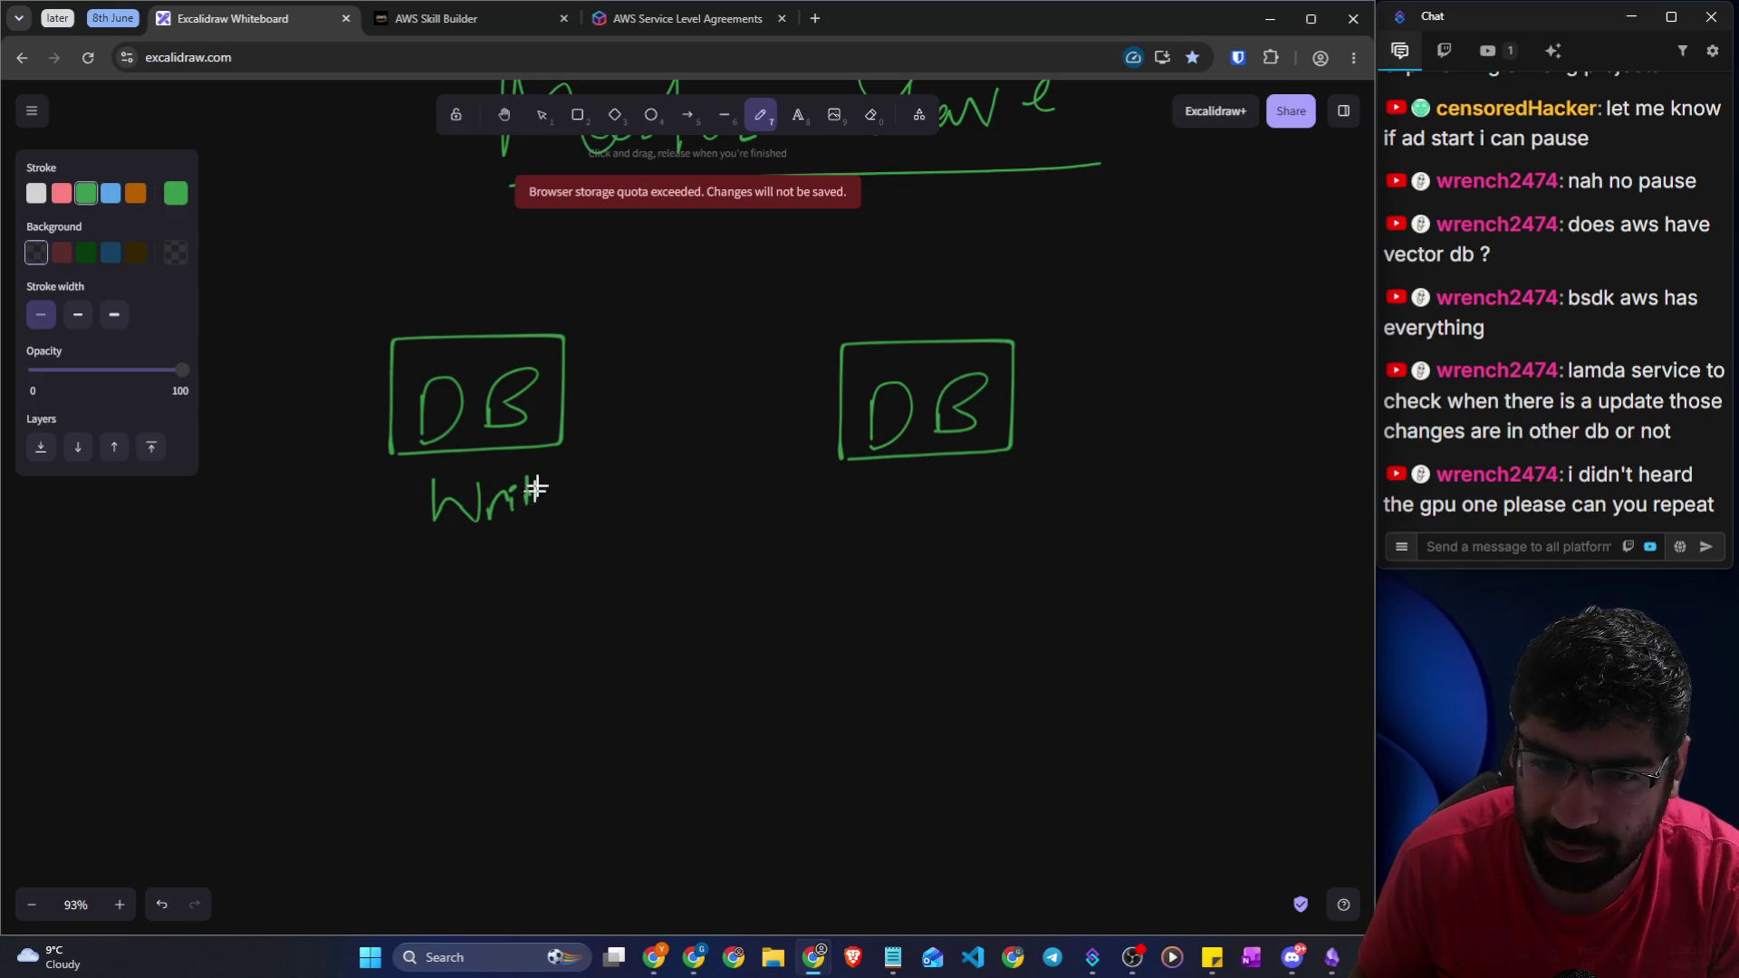
{"action": "mouse_move", "coordinate": [894, 515]}
{"action": "left_mouse_down"}
{"action": "mouse_move", "coordinate": [1009, 474]}
{"action": "mouse_move", "coordinate": [1049, 490]}
{"action": "mouse_move", "coordinate": [1032, 516]}
{"action": "left_mouse_up"}
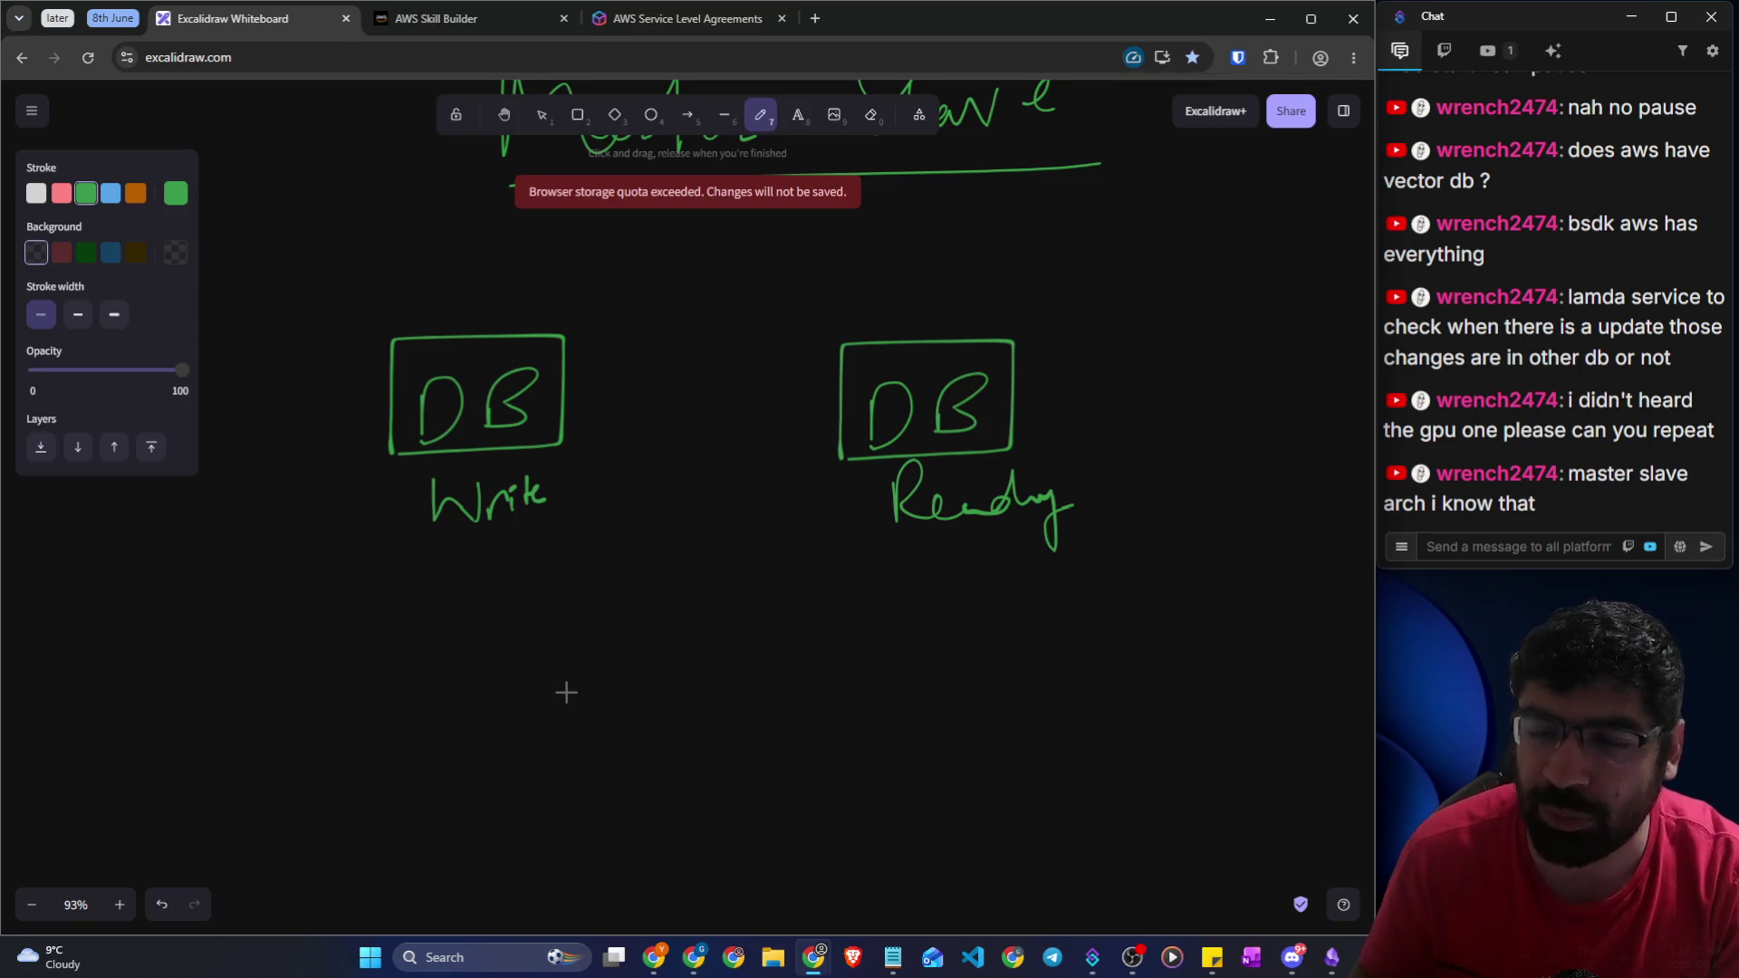
{"action": "mouse_move", "coordinate": [632, 743]}
{"action": "left_mouse_down"}
{"action": "mouse_move", "coordinate": [493, 571]}
{"action": "mouse_move", "coordinate": [521, 556]}
{"action": "left_mouse_up"}
{"action": "left_click_drag", "start_coordinate": [909, 729], "coordinate": [962, 540]}
{"action": "left_click_drag", "start_coordinate": [940, 562], "coordinate": [957, 535]}
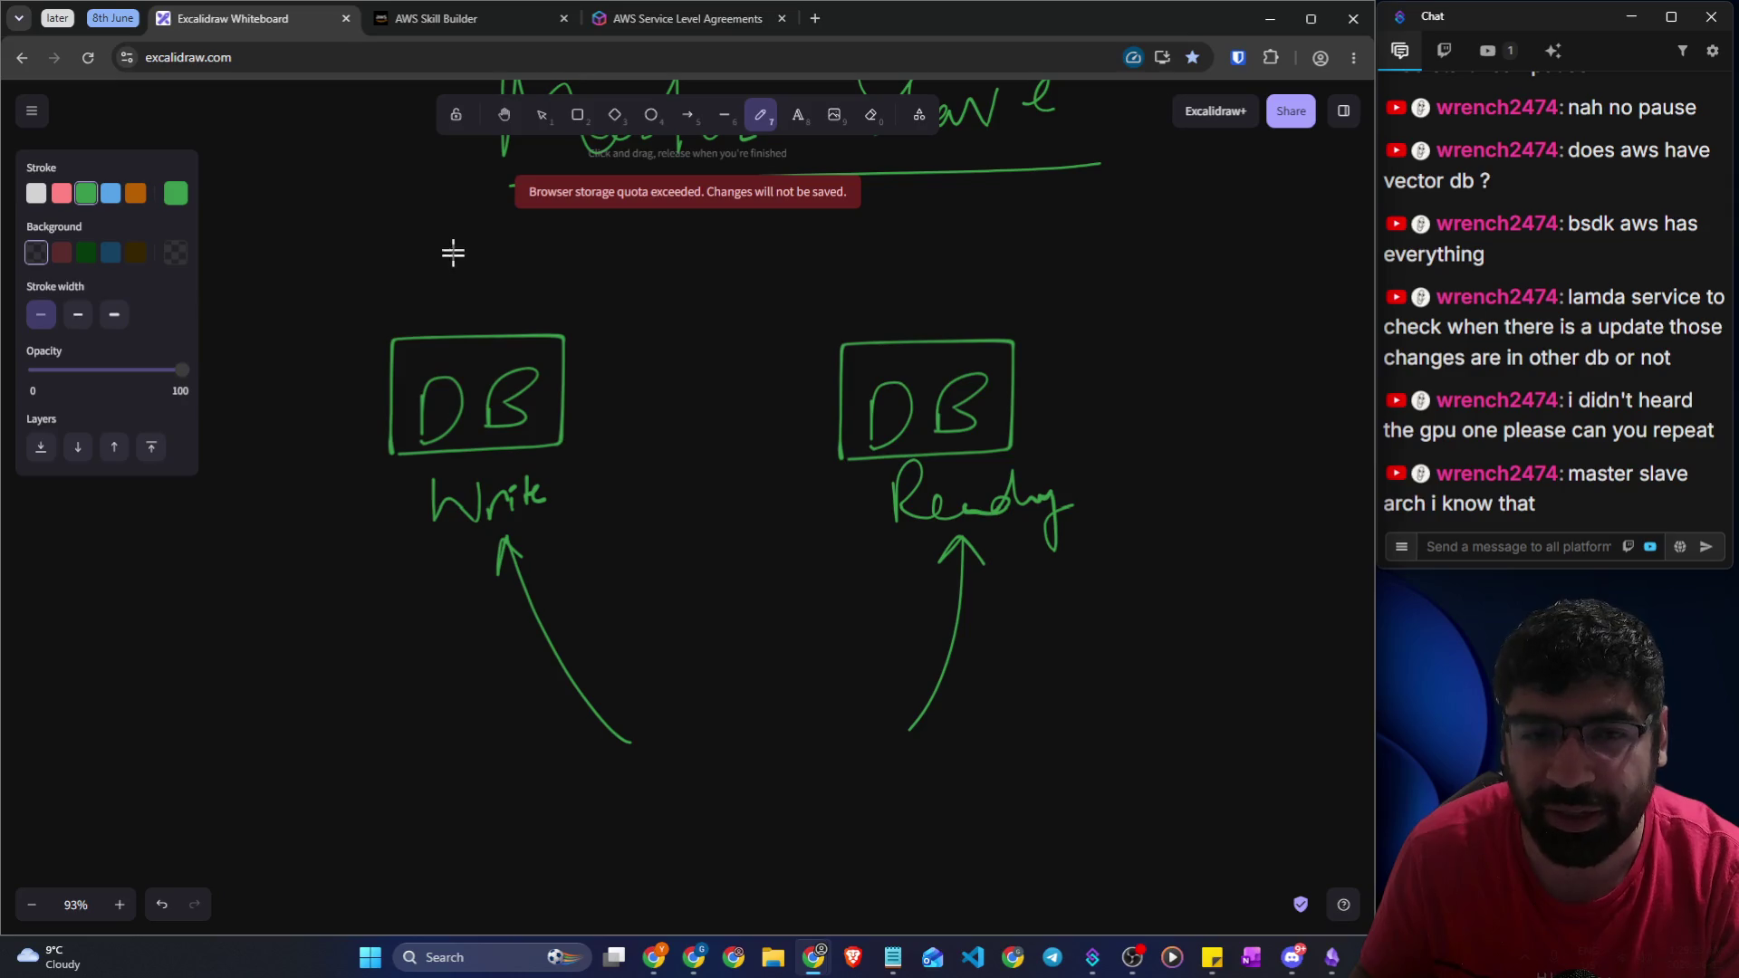
Arrow the Write DB to the right DB, relabel it an underlined 'Read', and start a $ below
{"action": "mouse_move", "coordinate": [556, 404]}
{"action": "left_mouse_down"}
{"action": "mouse_move", "coordinate": [766, 373]}
{"action": "mouse_move", "coordinate": [746, 440]}
{"action": "left_mouse_up"}
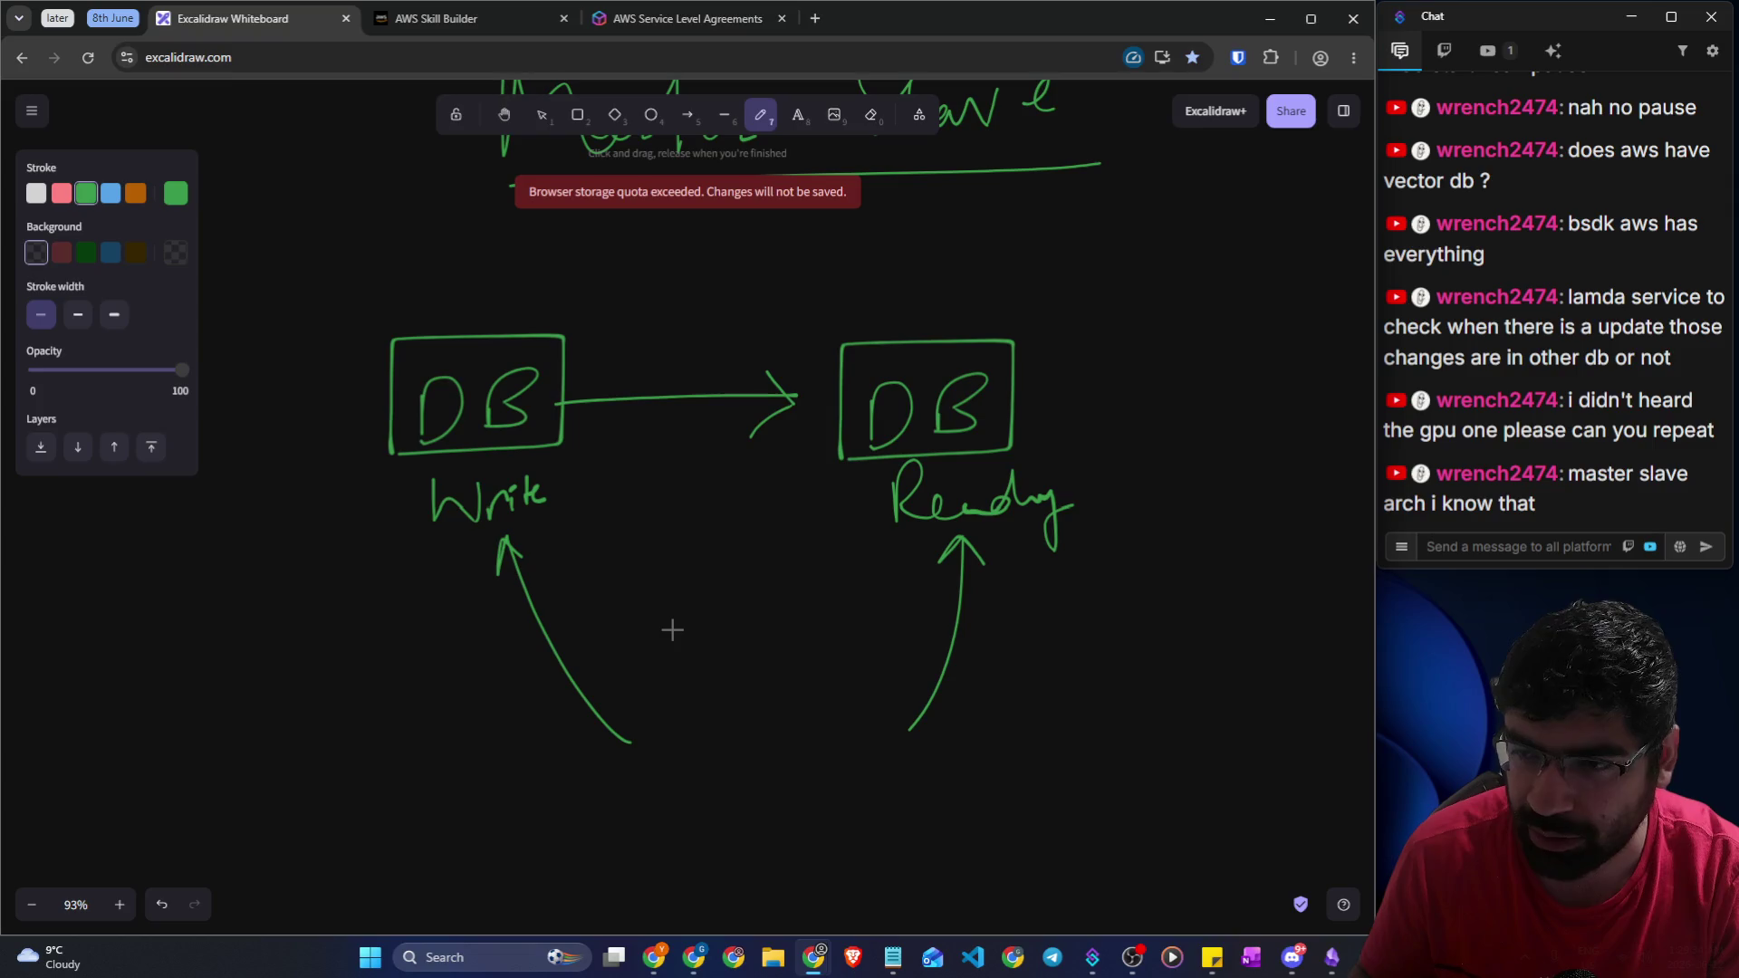
{"action": "key", "text": "e"}
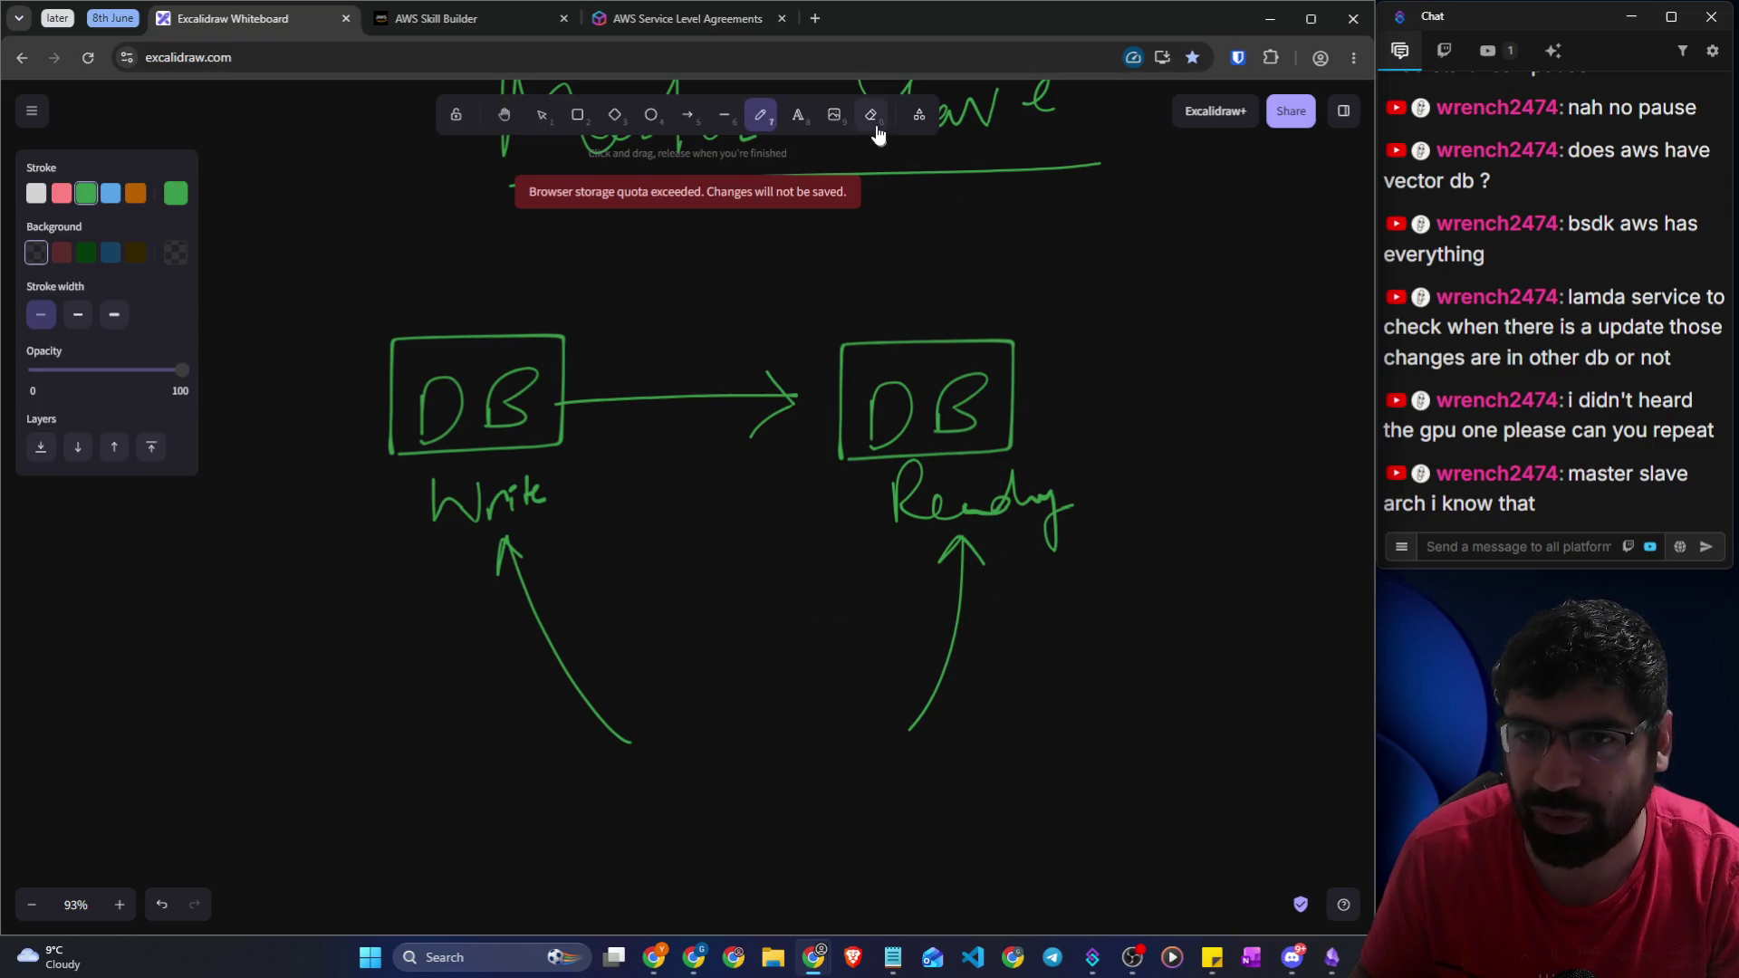
{"action": "left_click_drag", "start_coordinate": [1071, 555], "coordinate": [1000, 462]}
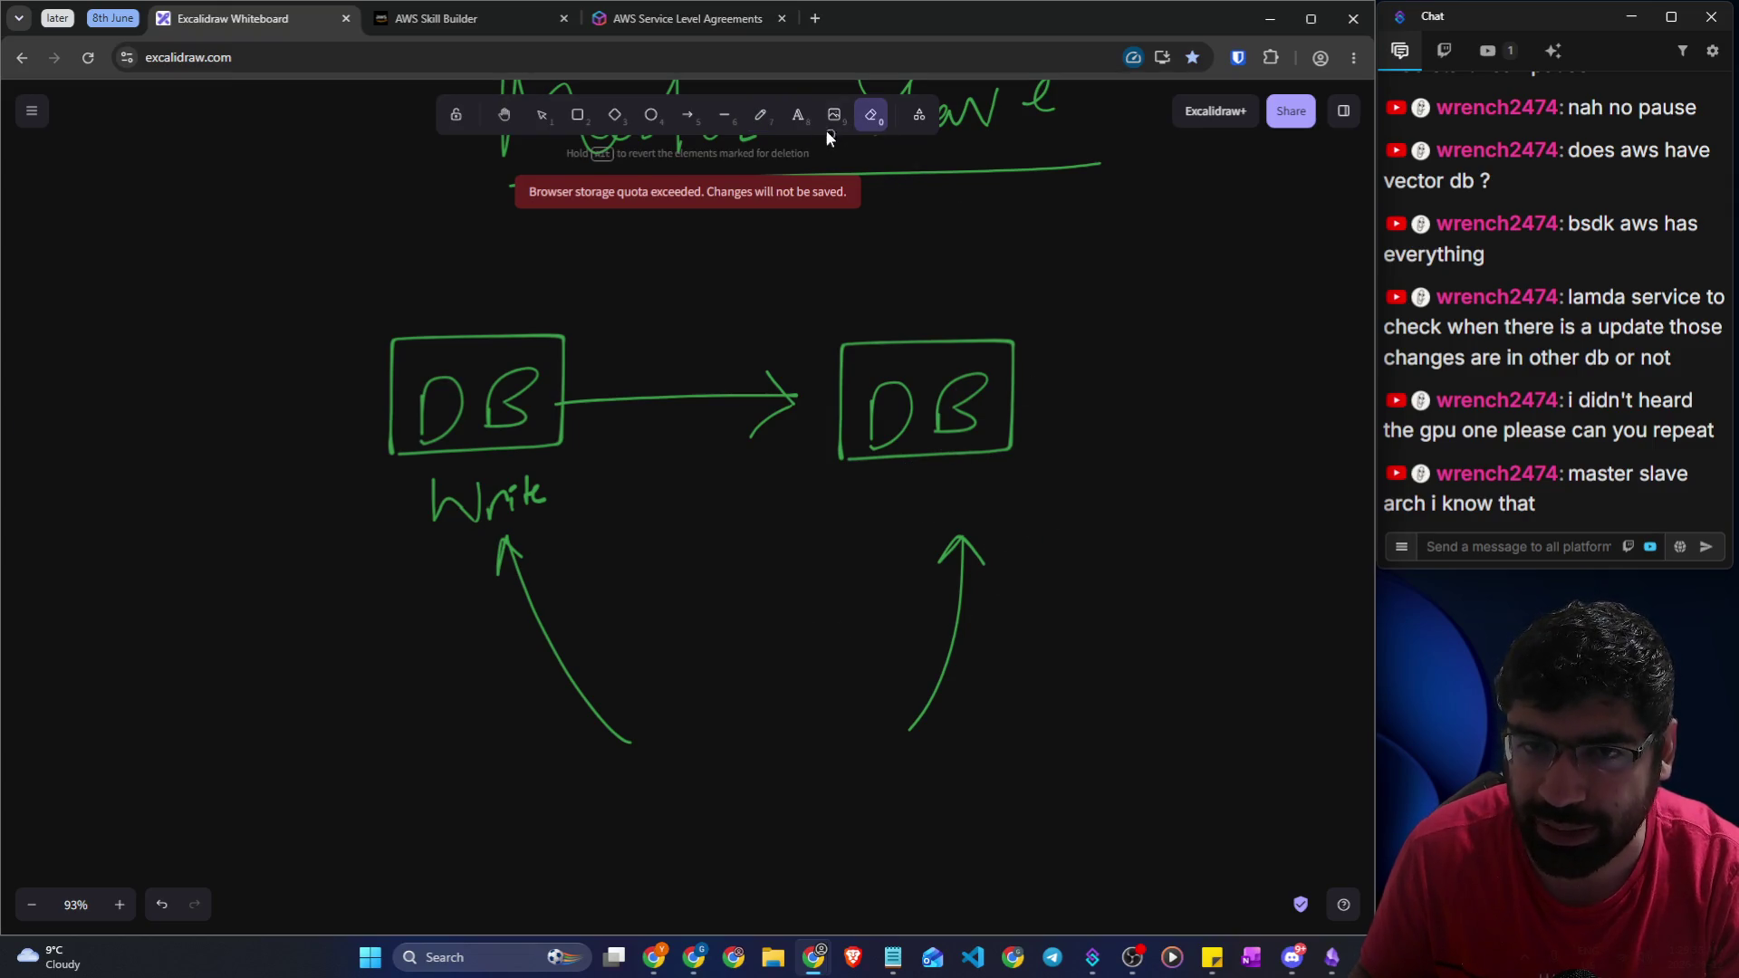
{"action": "left_click", "coordinate": [761, 115]}
{"action": "left_click_drag", "start_coordinate": [885, 505], "coordinate": [983, 514]}
{"action": "left_click_drag", "start_coordinate": [869, 549], "coordinate": [997, 529]}
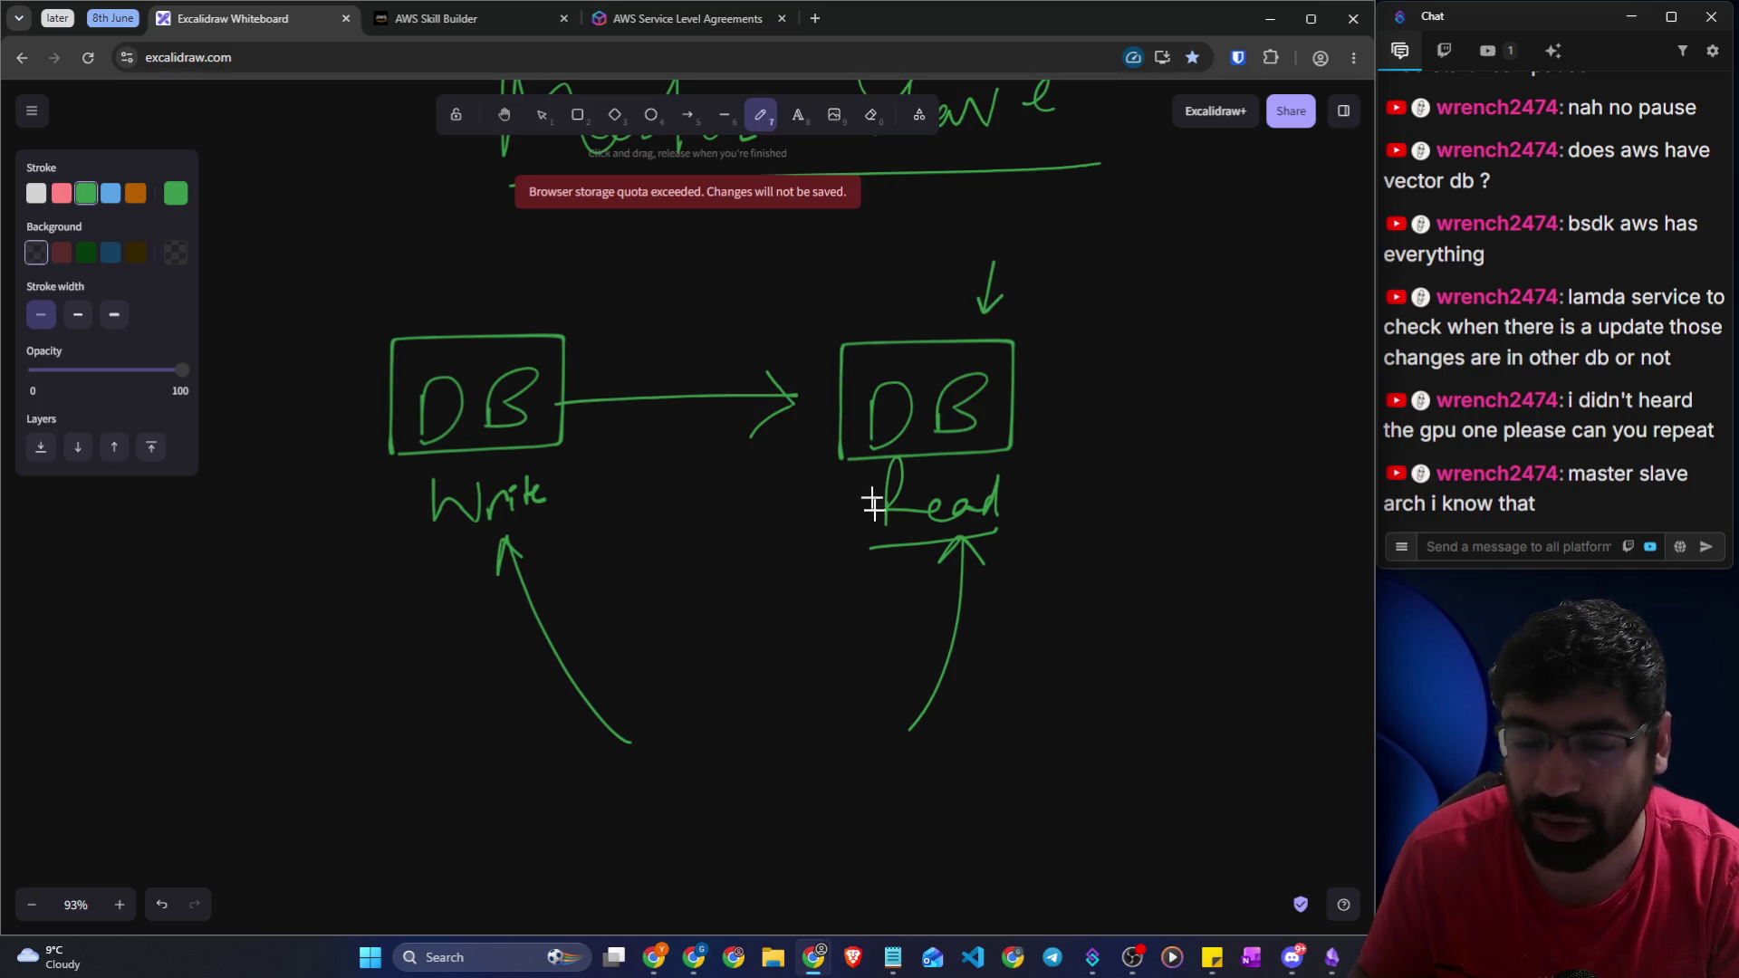
{"action": "scroll", "coordinate": [785, 617], "scroll_direction": "down", "scroll_amount": 2}
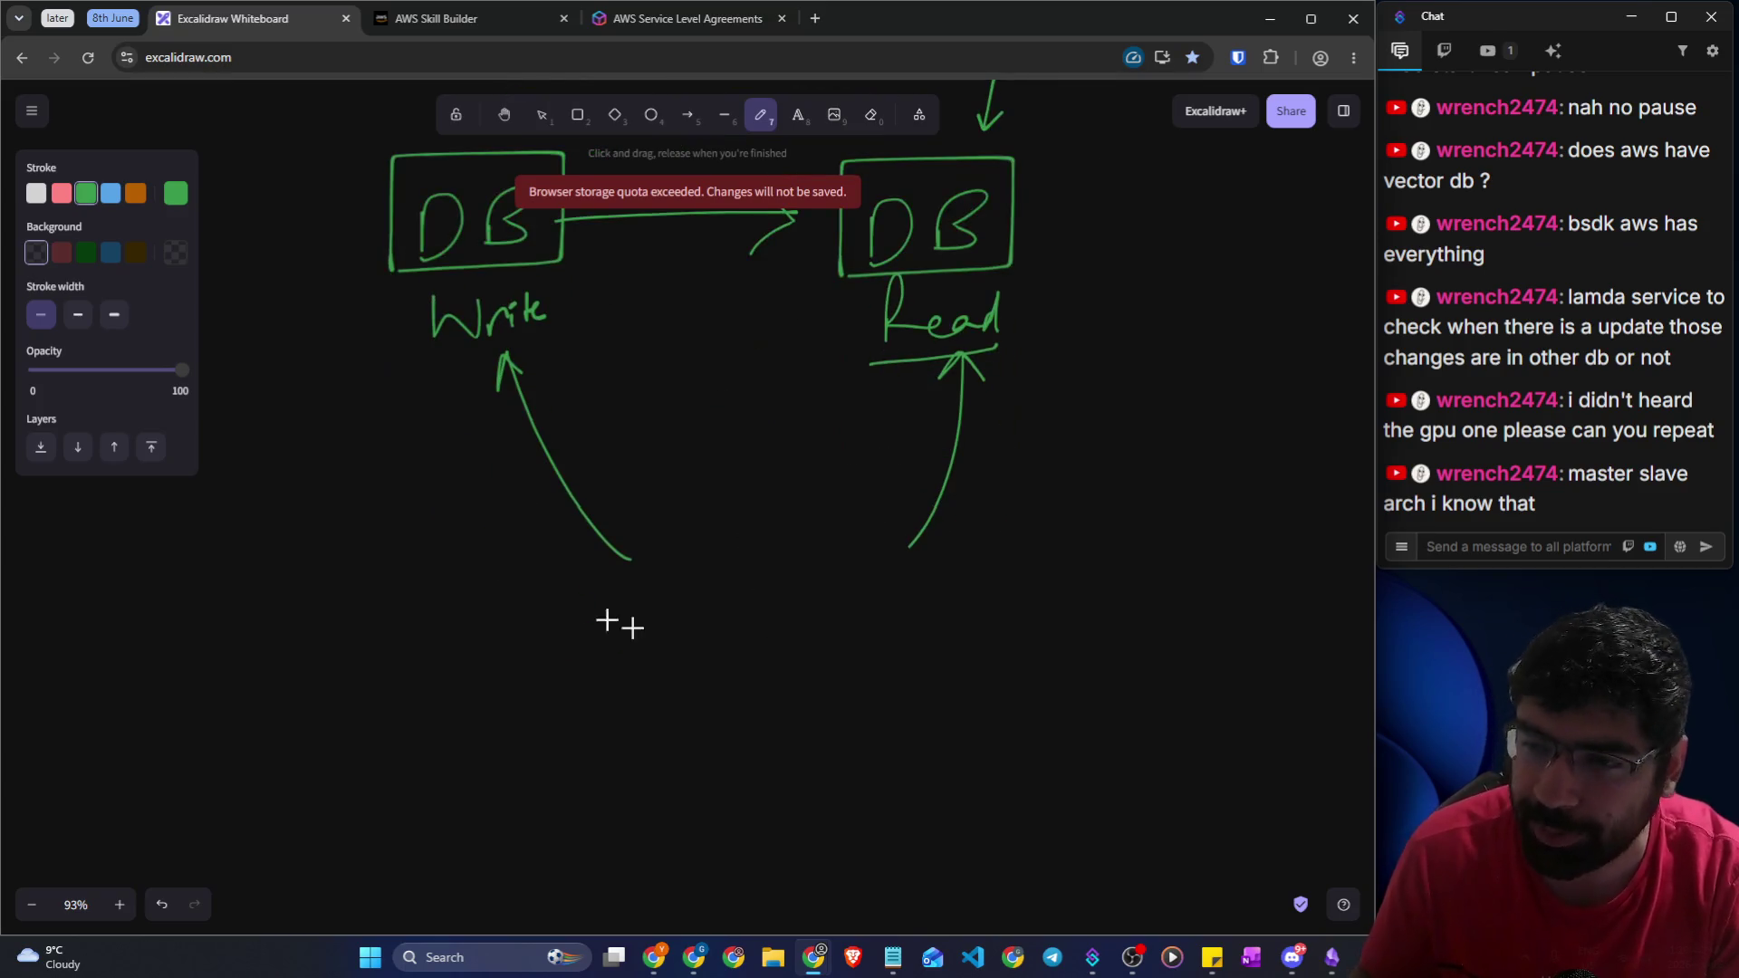
{"action": "left_click_drag", "start_coordinate": [489, 567], "coordinate": [471, 614]}
Handwrite the -$100 amounts on the canvas and draw a box around them
{"action": "left_click_drag", "start_coordinate": [480, 538], "coordinate": [481, 633]}
{"action": "left_click_drag", "start_coordinate": [587, 584], "coordinate": [579, 587]}
{"action": "left_click_drag", "start_coordinate": [367, 607], "coordinate": [422, 604]}
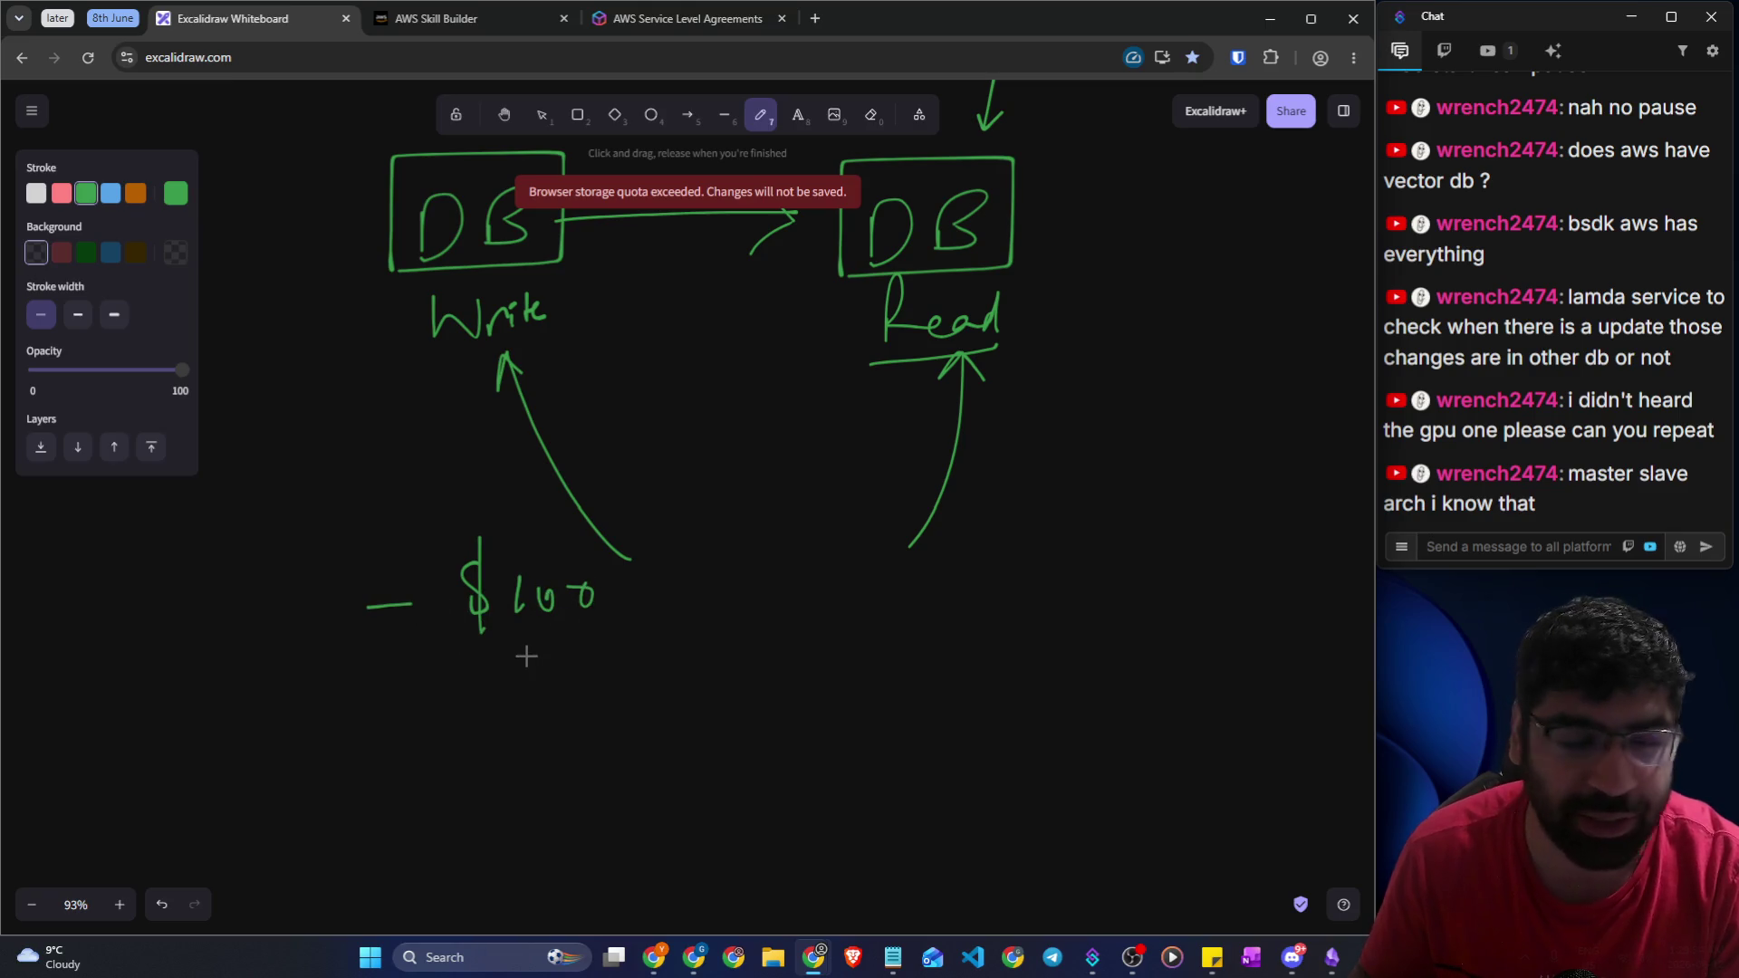
{"action": "scroll", "coordinate": [505, 420], "scroll_direction": "up", "scroll_amount": 2}
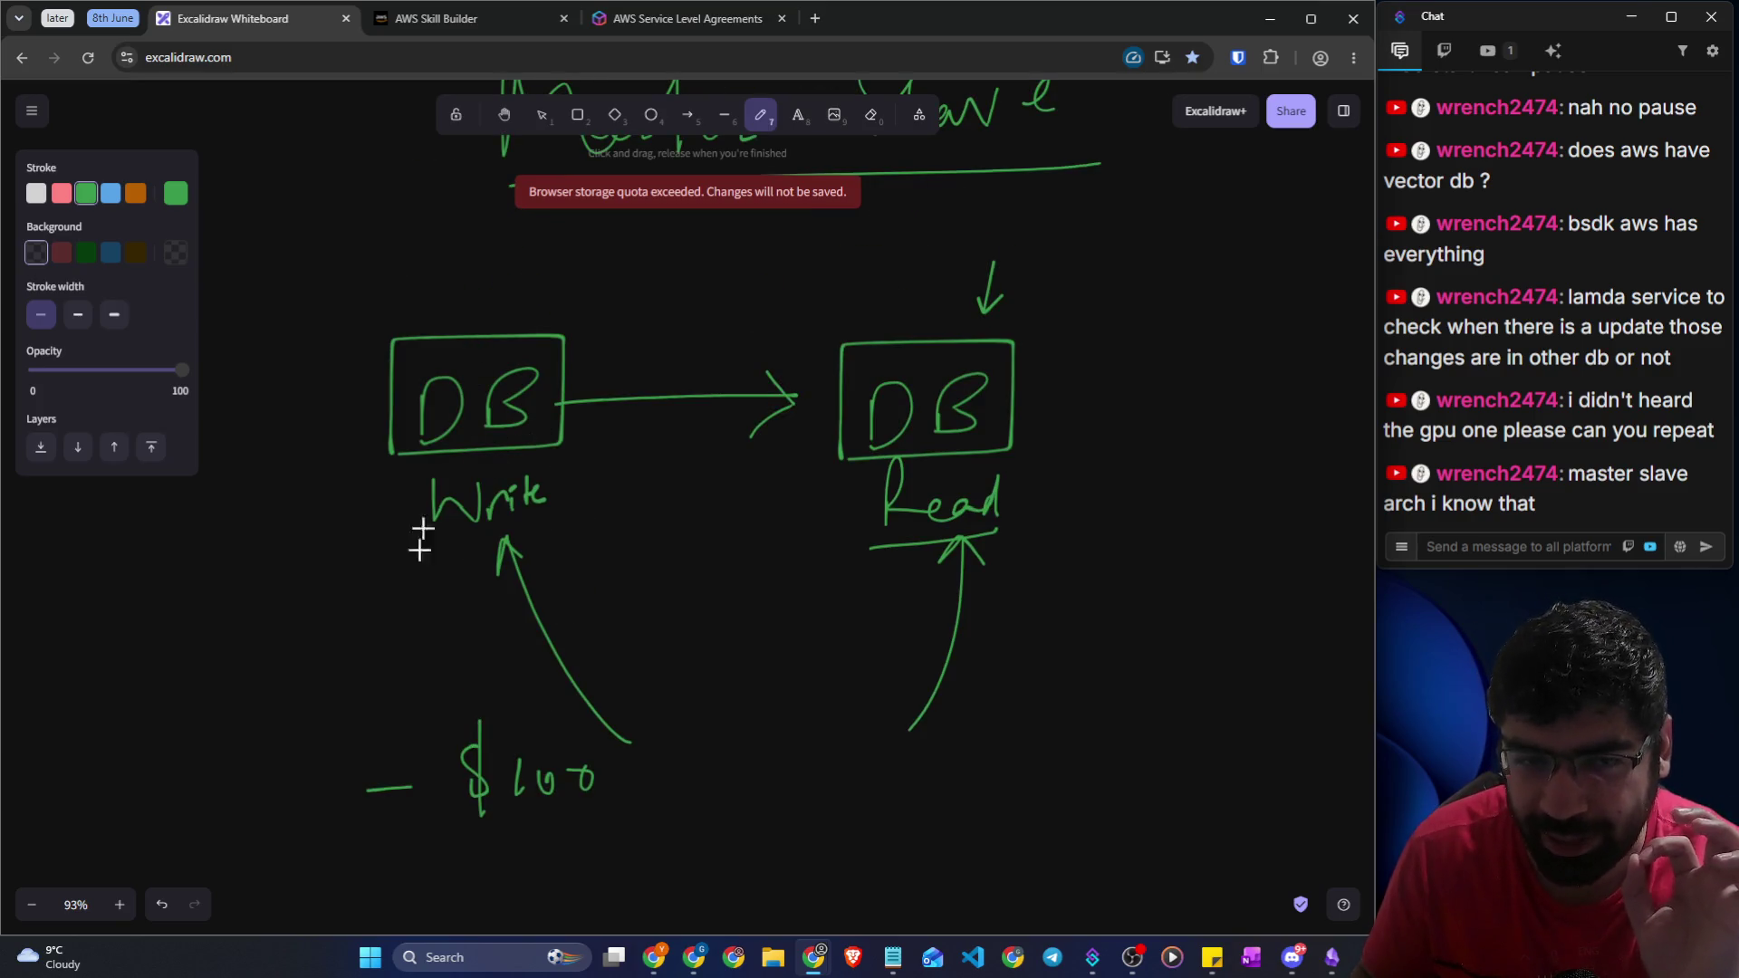
{"action": "scroll", "coordinate": [422, 531], "scroll_direction": "down", "scroll_amount": 3}
{"action": "mouse_move", "coordinate": [379, 595]}
{"action": "left_mouse_down"}
{"action": "mouse_move", "coordinate": [505, 590]}
{"action": "mouse_move", "coordinate": [502, 613]}
{"action": "mouse_move", "coordinate": [613, 613]}
{"action": "mouse_move", "coordinate": [477, 457]}
{"action": "mouse_move", "coordinate": [468, 634]}
{"action": "left_mouse_up"}
{"action": "scroll", "coordinate": [466, 590], "scroll_direction": "up", "scroll_amount": 3}
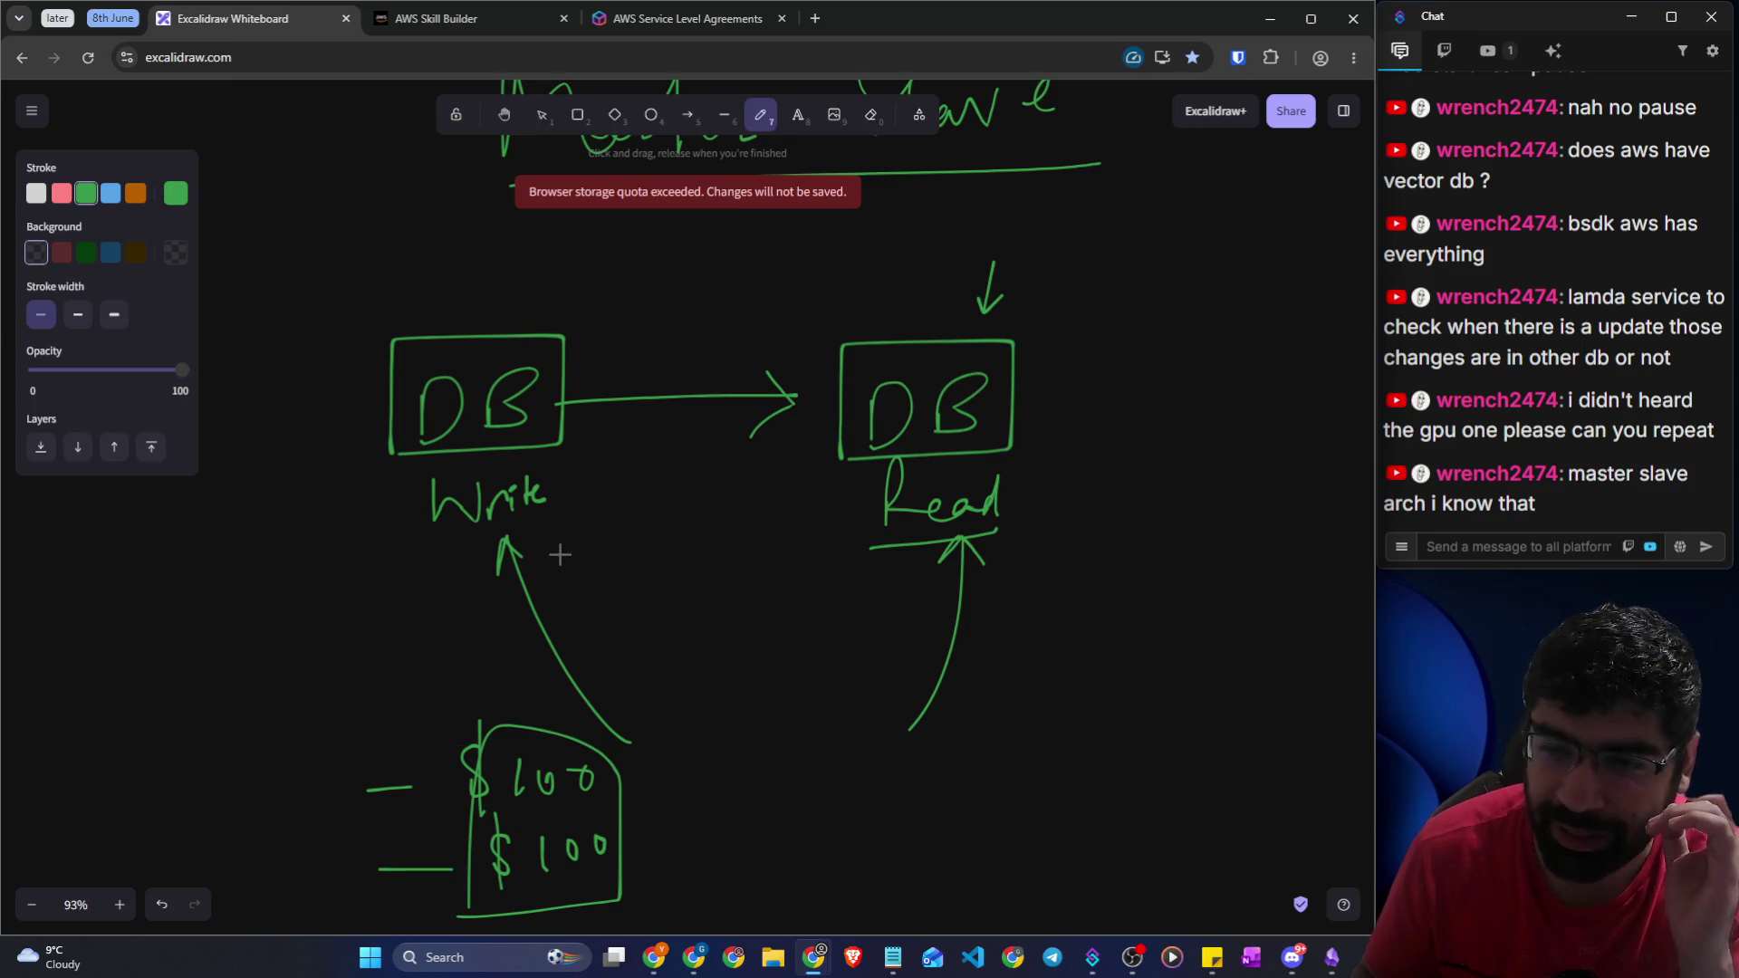
Add a -1s note by Write, loop the two $100 amounts, and write an underlined 100 above the left DB
{"action": "mouse_move", "coordinate": [594, 549]}
{"action": "left_mouse_down"}
{"action": "mouse_move", "coordinate": [644, 547]}
{"action": "mouse_move", "coordinate": [630, 544]}
{"action": "left_mouse_up"}
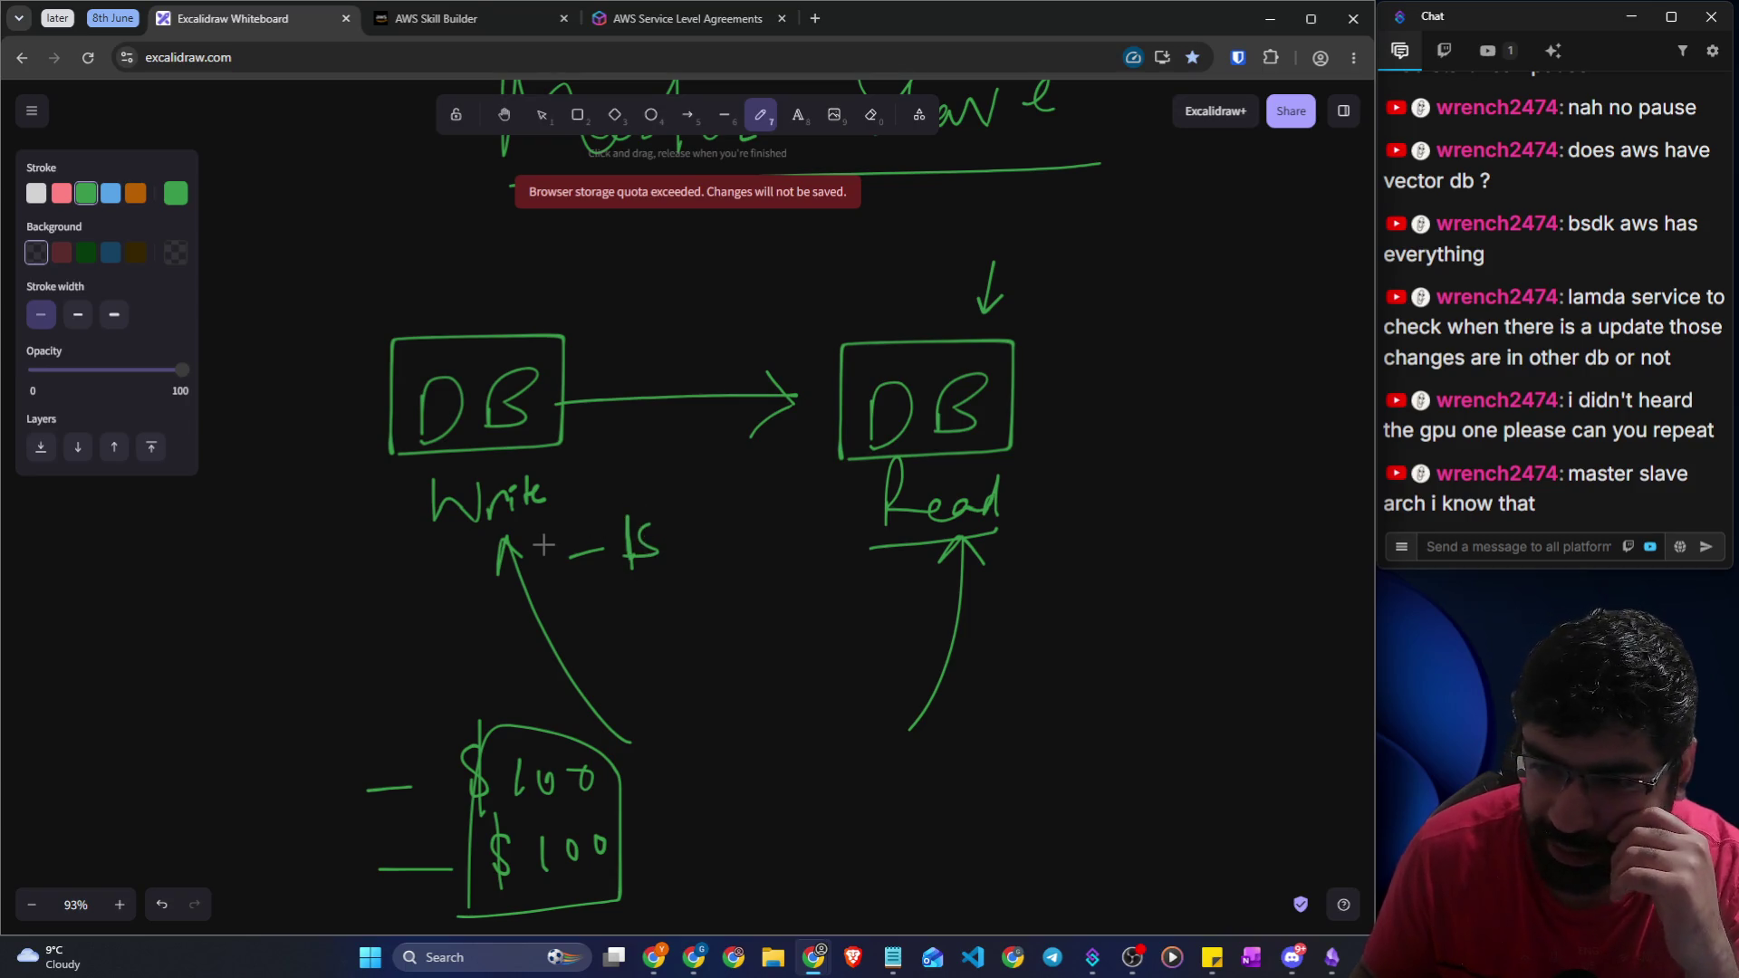
{"action": "mouse_move", "coordinate": [327, 581]}
{"action": "left_mouse_down"}
{"action": "mouse_move", "coordinate": [214, 609]}
{"action": "mouse_move", "coordinate": [237, 639]}
{"action": "left_mouse_up"}
{"action": "mouse_move", "coordinate": [273, 247]}
{"action": "left_mouse_down"}
{"action": "mouse_move", "coordinate": [276, 321]}
{"action": "mouse_move", "coordinate": [308, 268]}
{"action": "mouse_move", "coordinate": [358, 265]}
{"action": "left_mouse_up"}
{"action": "mouse_move", "coordinate": [271, 326]}
{"action": "left_mouse_down"}
{"action": "mouse_move", "coordinate": [396, 302]}
{"action": "mouse_move", "coordinate": [255, 303]}
{"action": "left_mouse_up"}
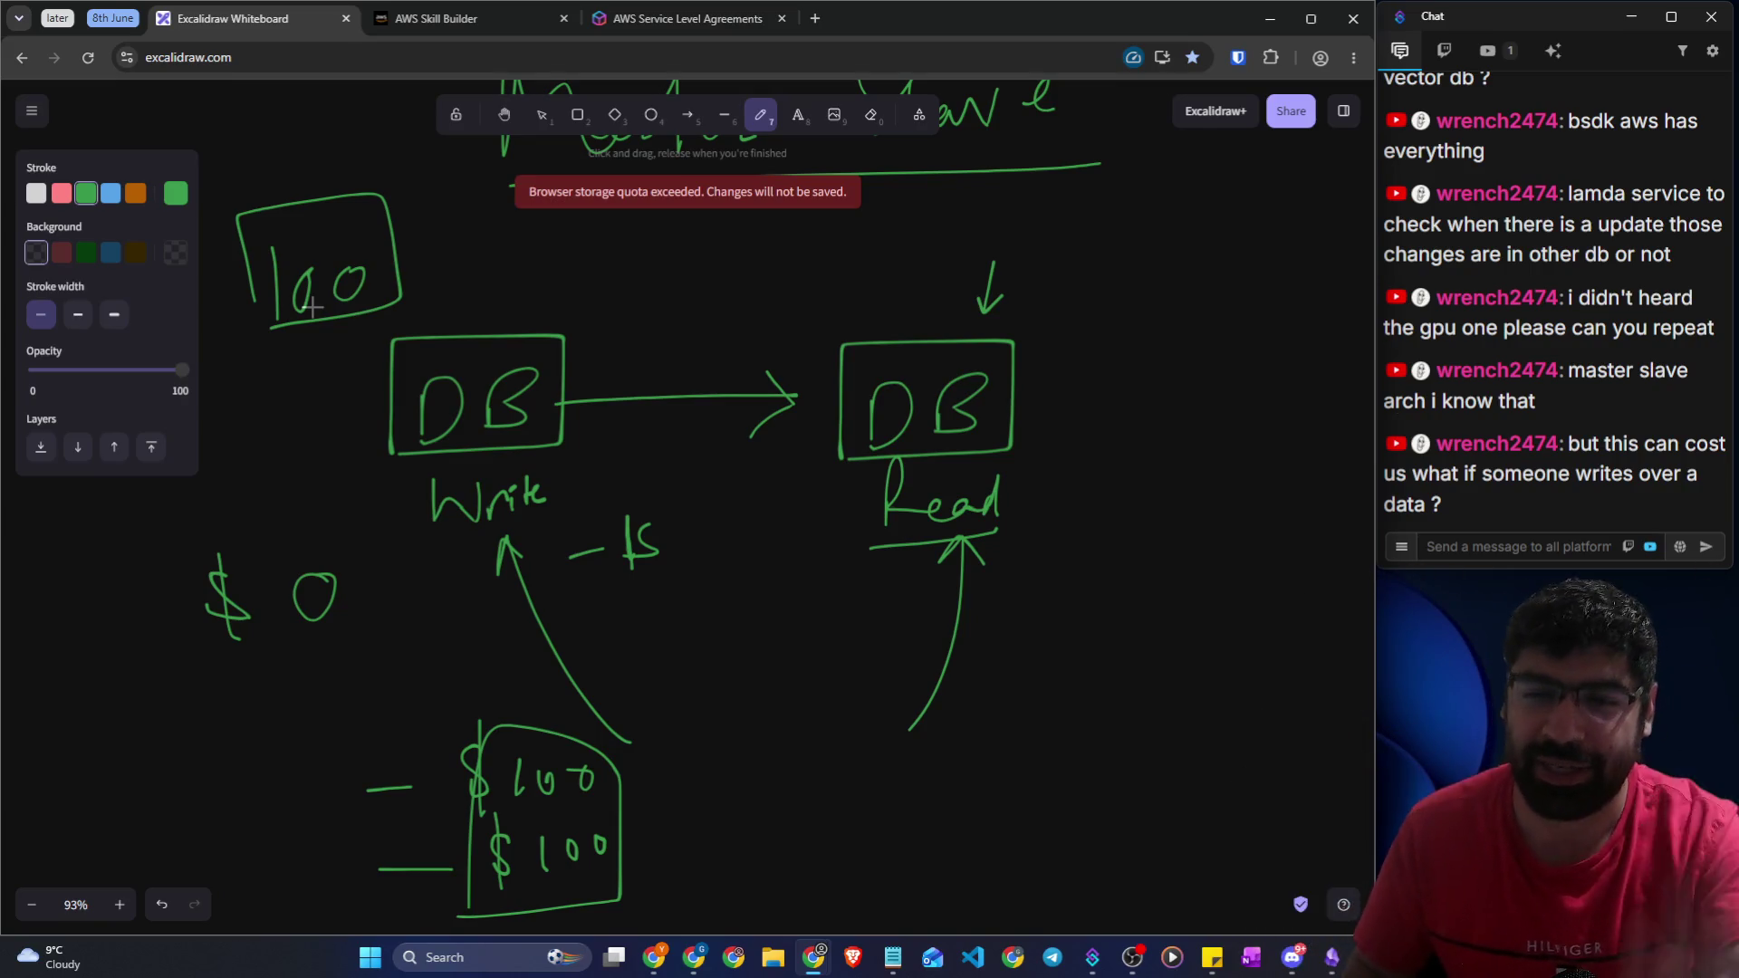
Highlight the viewer's question in the chat, then underline the Write label
{"action": "left_click", "coordinate": [1514, 554]}
{"action": "left_click_drag", "start_coordinate": [1580, 444], "coordinate": [1721, 445]}
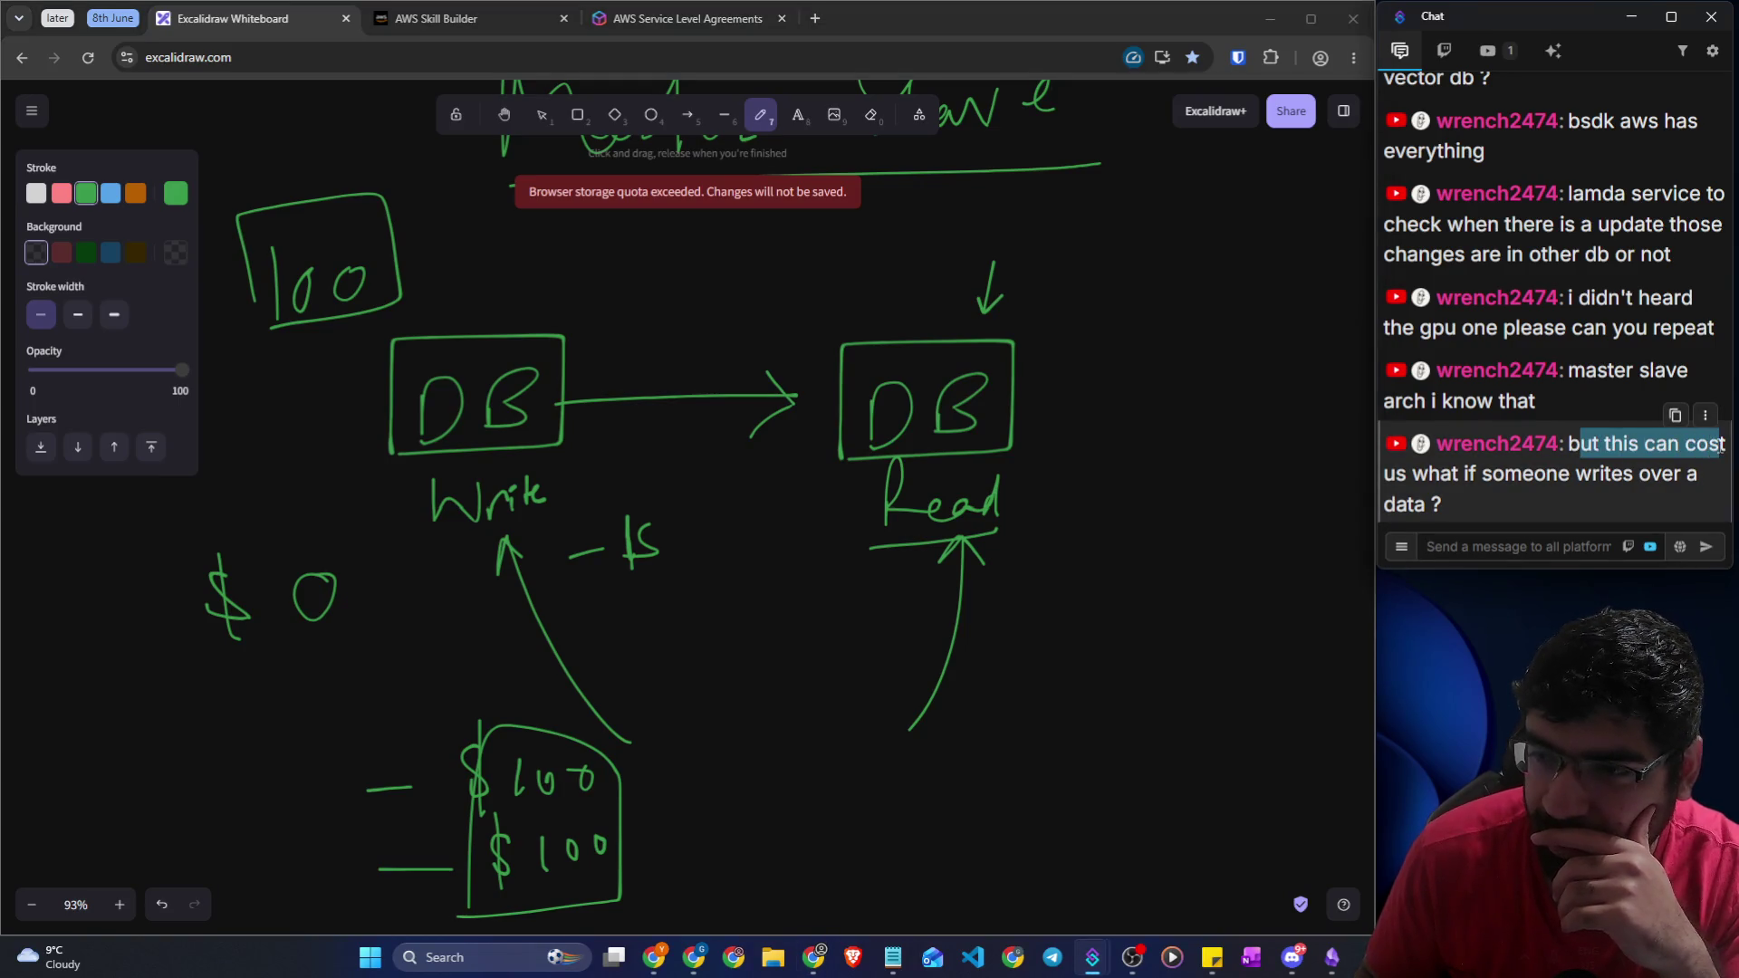
{"action": "left_click_drag", "start_coordinate": [1432, 471], "coordinate": [1712, 485]}
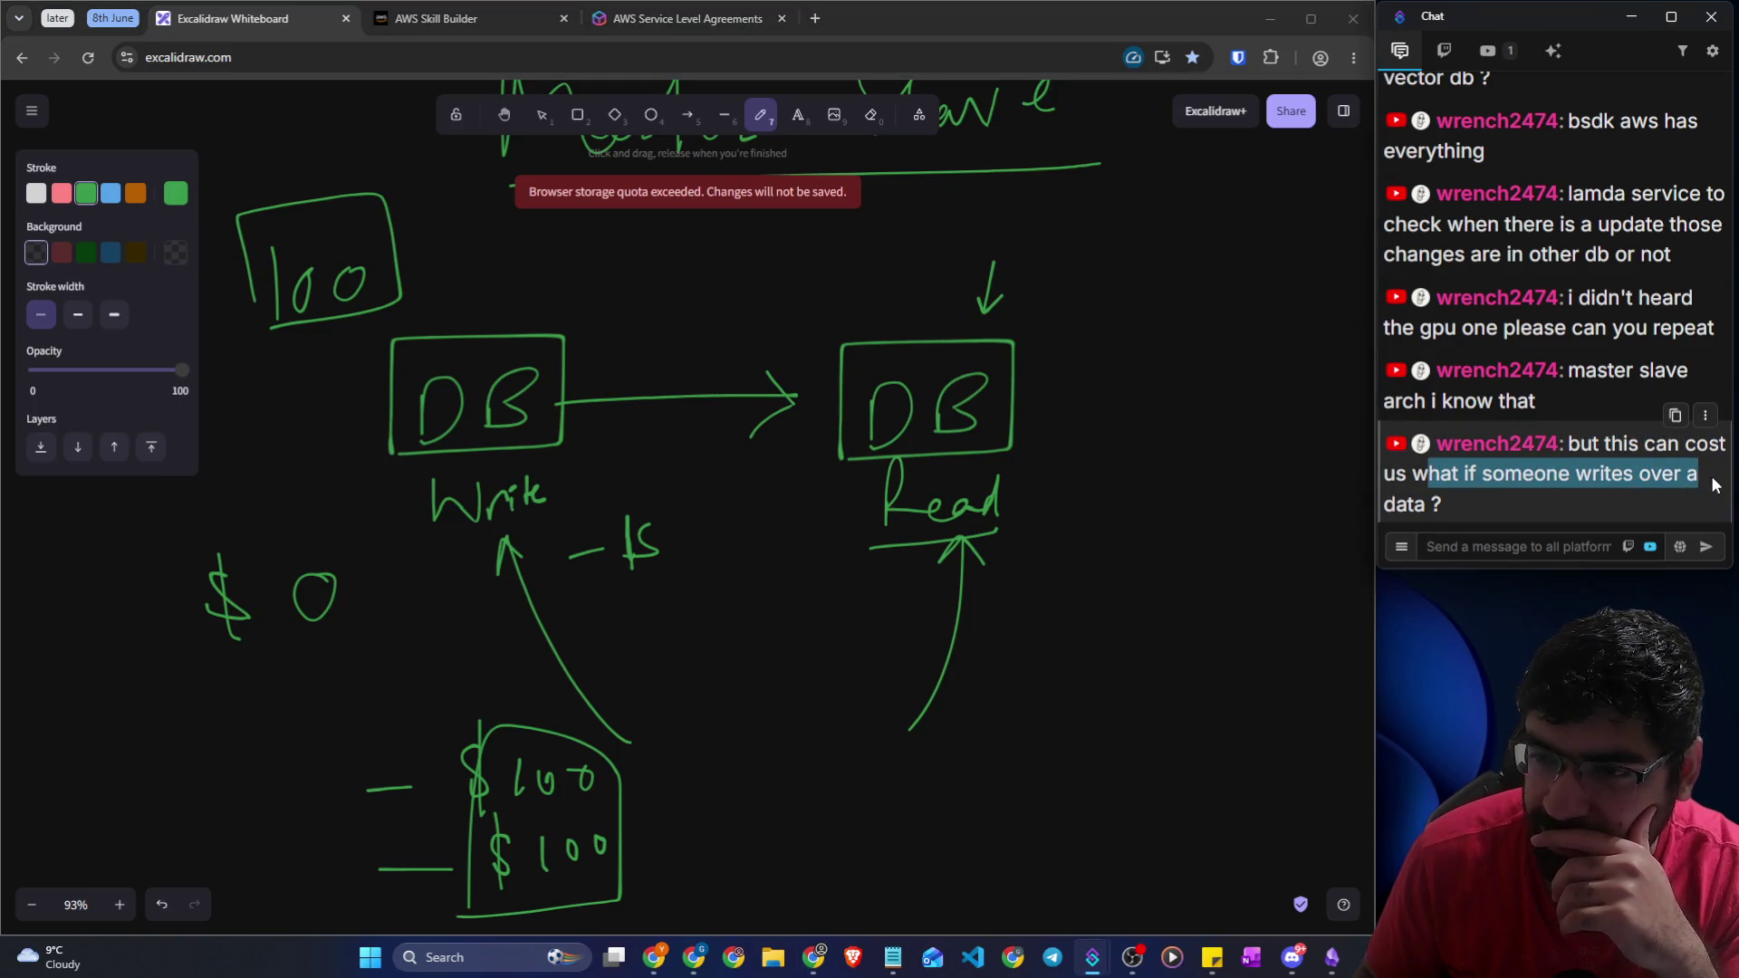
{"action": "left_click", "coordinate": [1448, 549]}
{"action": "scroll", "coordinate": [827, 462], "scroll_direction": "down", "scroll_amount": 2}
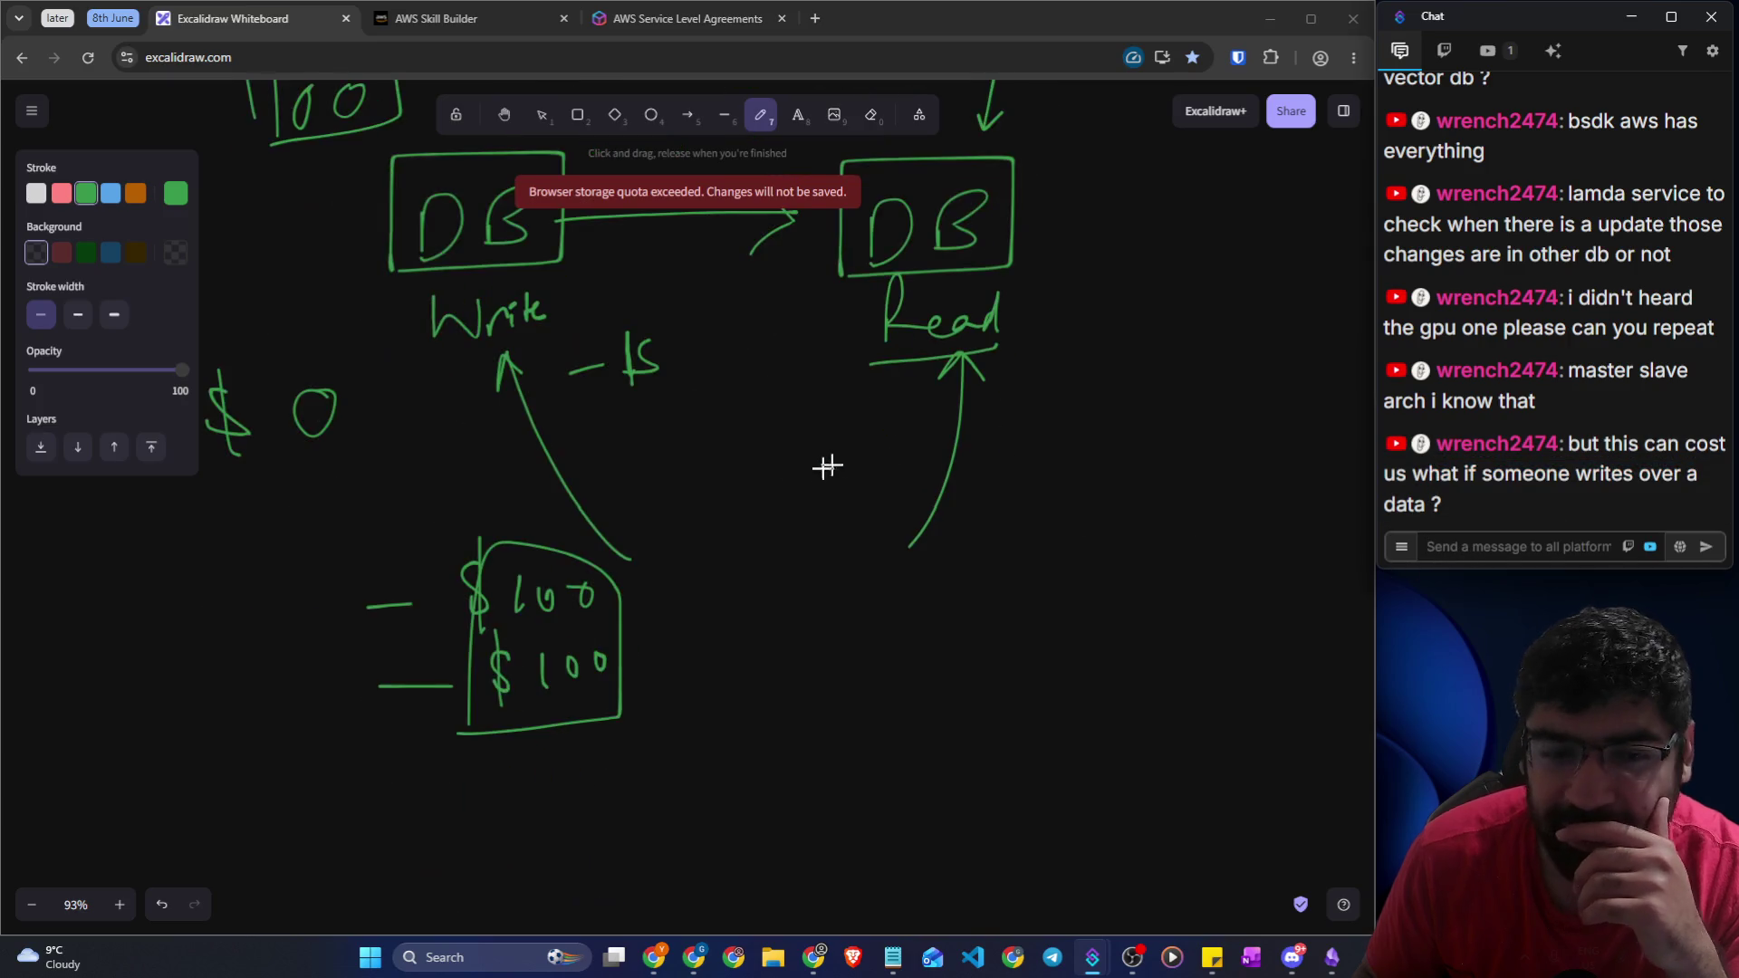
{"action": "left_click_drag", "start_coordinate": [416, 358], "coordinate": [559, 329]}
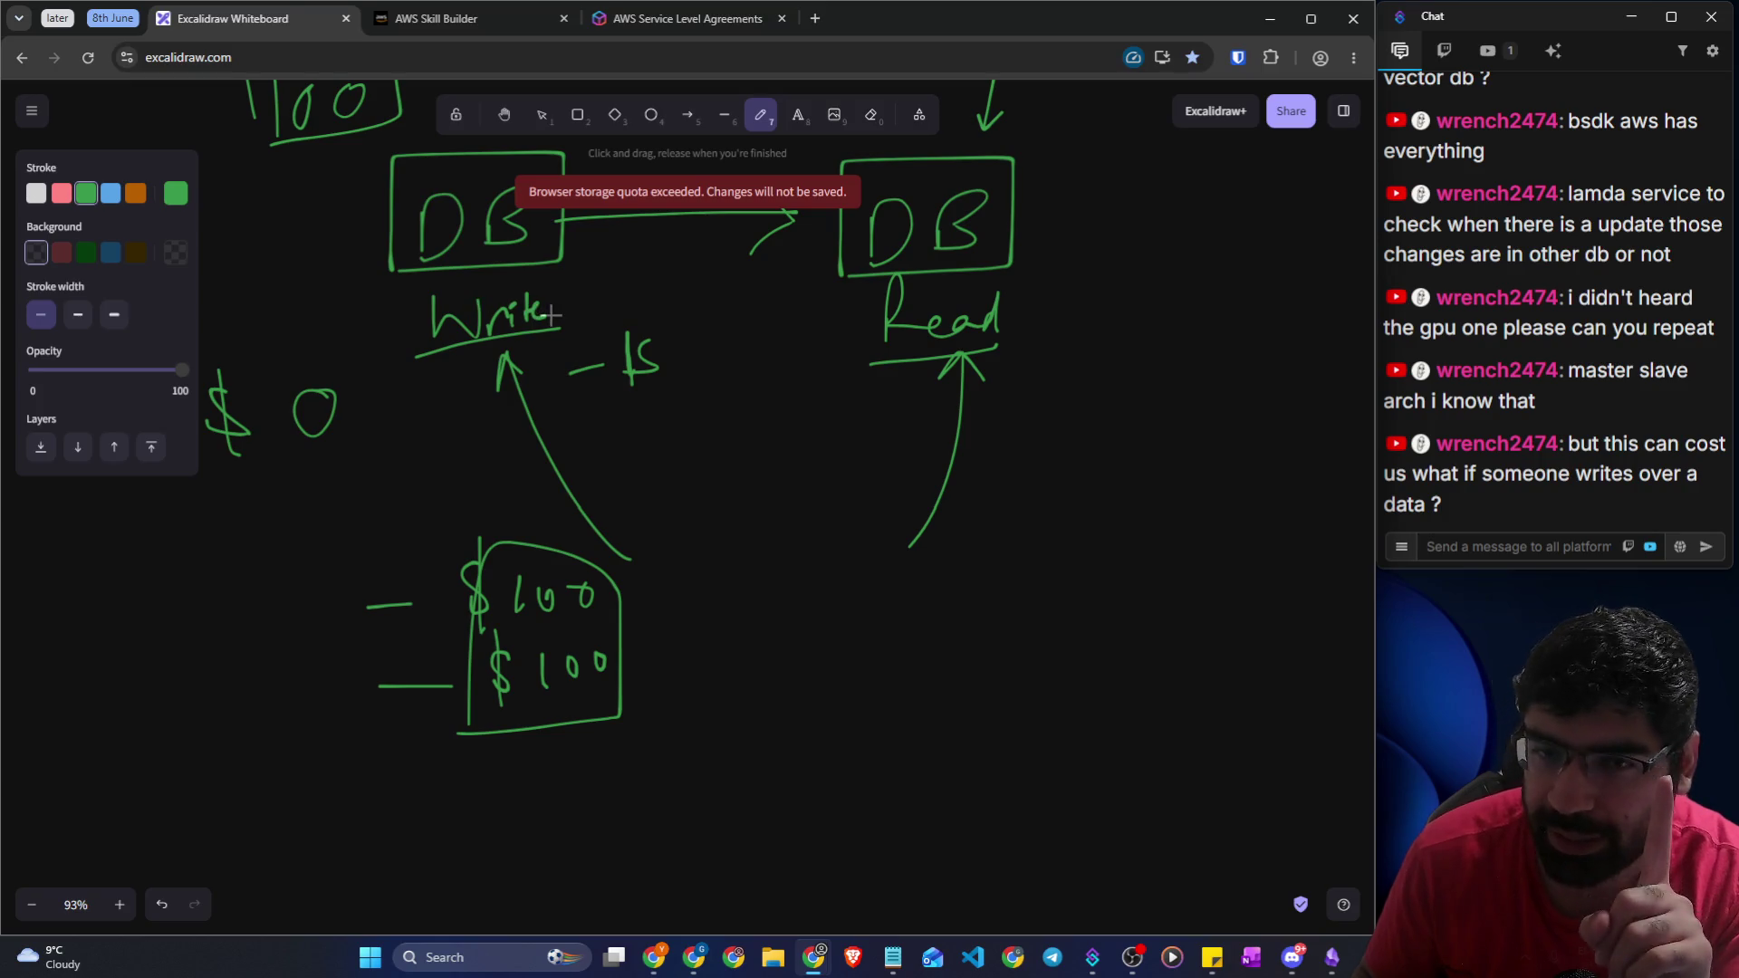
Erase the old $0, 100, -1s and boxed $100 scribbles
{"action": "left_click", "coordinate": [872, 115]}
{"action": "mouse_move", "coordinate": [198, 440]}
{"action": "left_mouse_down"}
{"action": "mouse_move", "coordinate": [317, 414]}
{"action": "mouse_move", "coordinate": [348, 104]}
{"action": "mouse_move", "coordinate": [258, 109]}
{"action": "left_mouse_up"}
{"action": "mouse_move", "coordinate": [618, 421]}
{"action": "left_mouse_down"}
{"action": "mouse_move", "coordinate": [625, 360]}
{"action": "mouse_move", "coordinate": [661, 667]}
{"action": "mouse_move", "coordinate": [444, 670]}
{"action": "mouse_move", "coordinate": [620, 602]}
{"action": "mouse_move", "coordinate": [408, 625]}
{"action": "mouse_move", "coordinate": [475, 744]}
{"action": "left_mouse_up"}
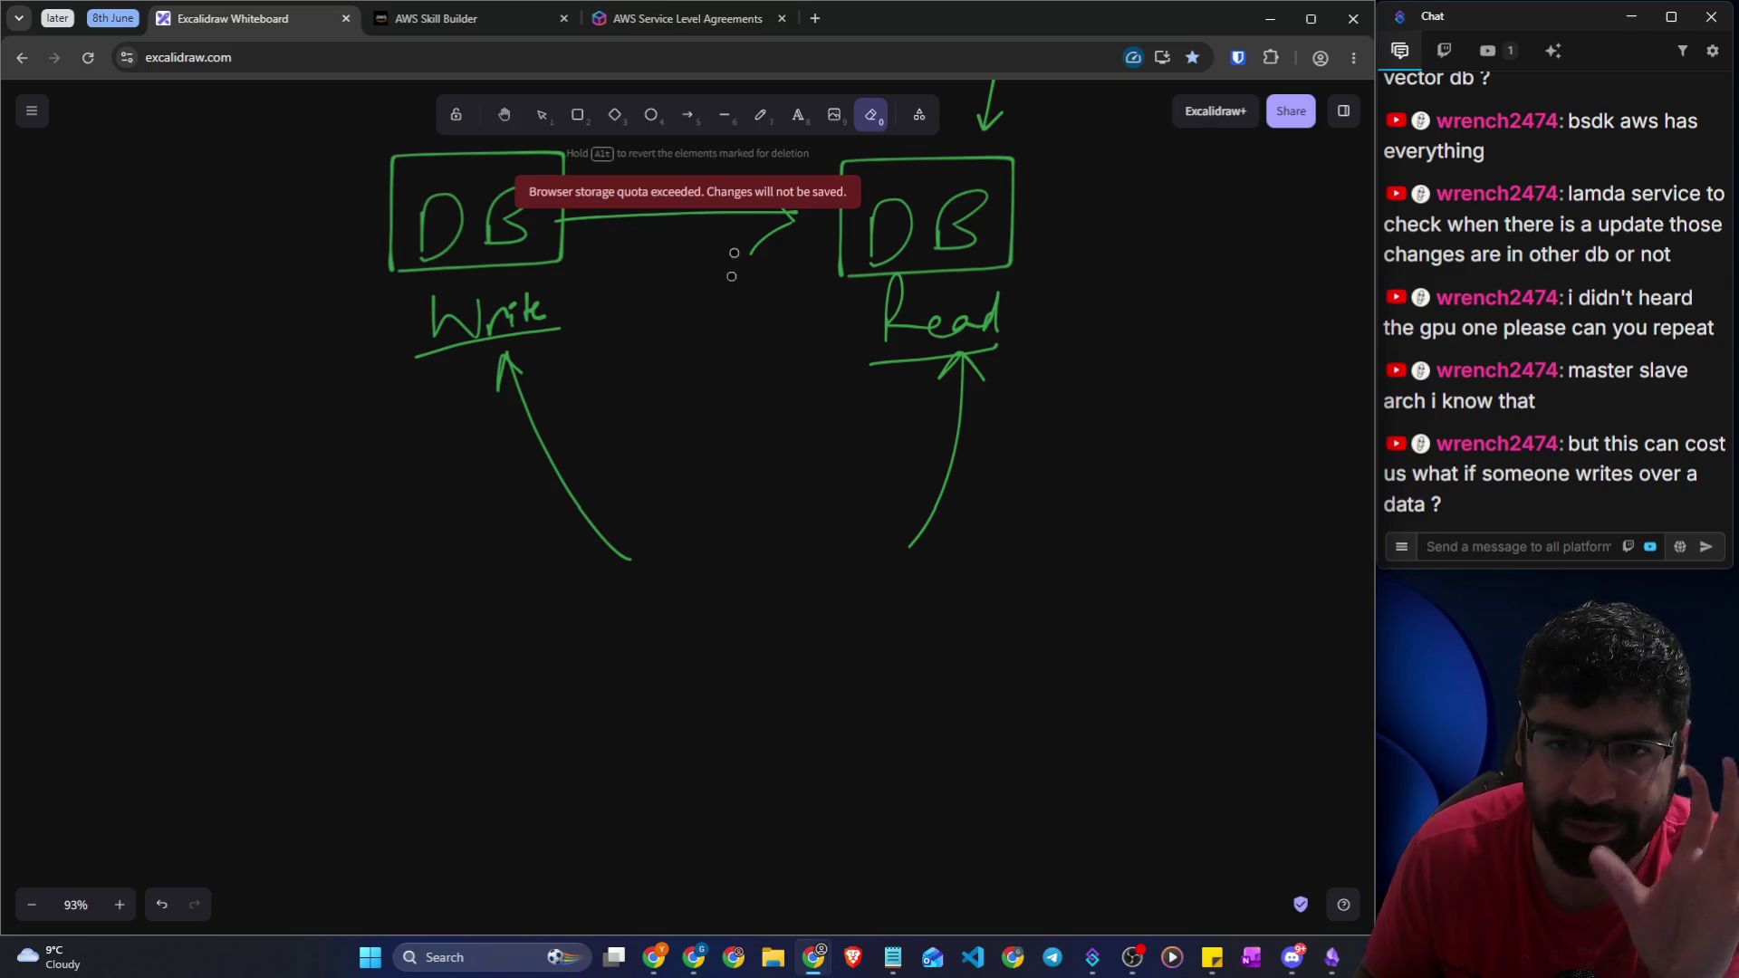
Write client labels A and B below the diagram and $100 between the two databases
{"action": "left_click", "coordinate": [761, 116]}
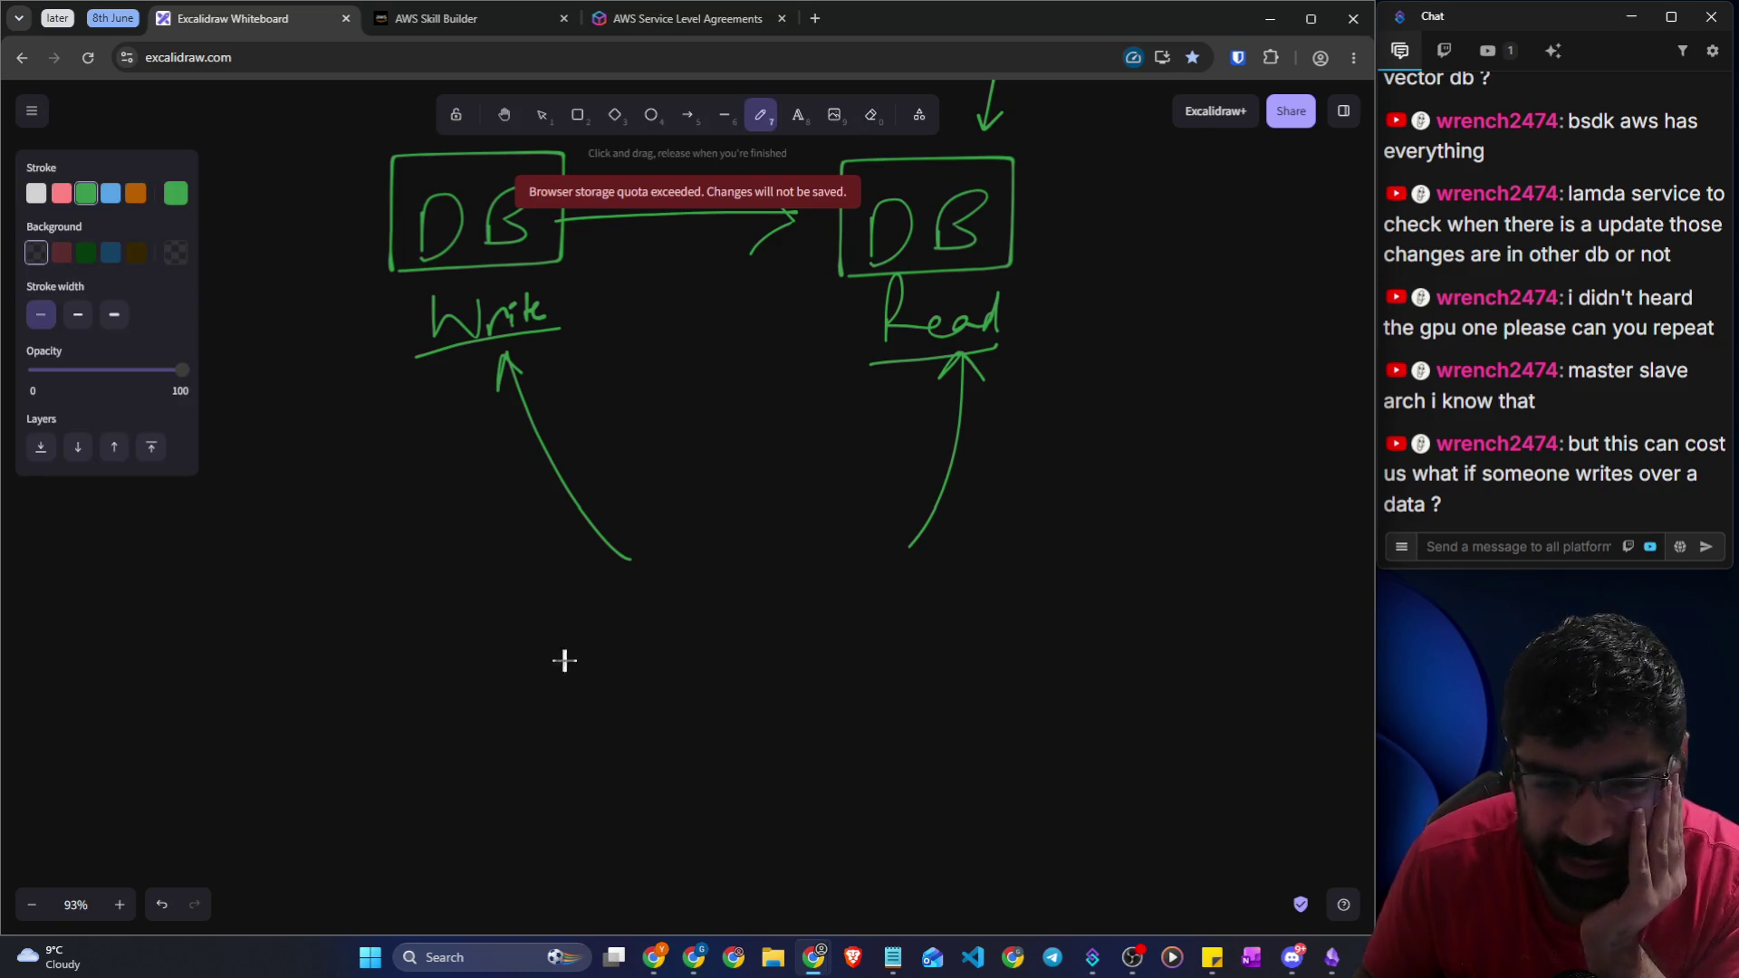
{"action": "left_click_drag", "start_coordinate": [558, 699], "coordinate": [562, 676]}
{"action": "left_click_drag", "start_coordinate": [883, 634], "coordinate": [884, 670]}
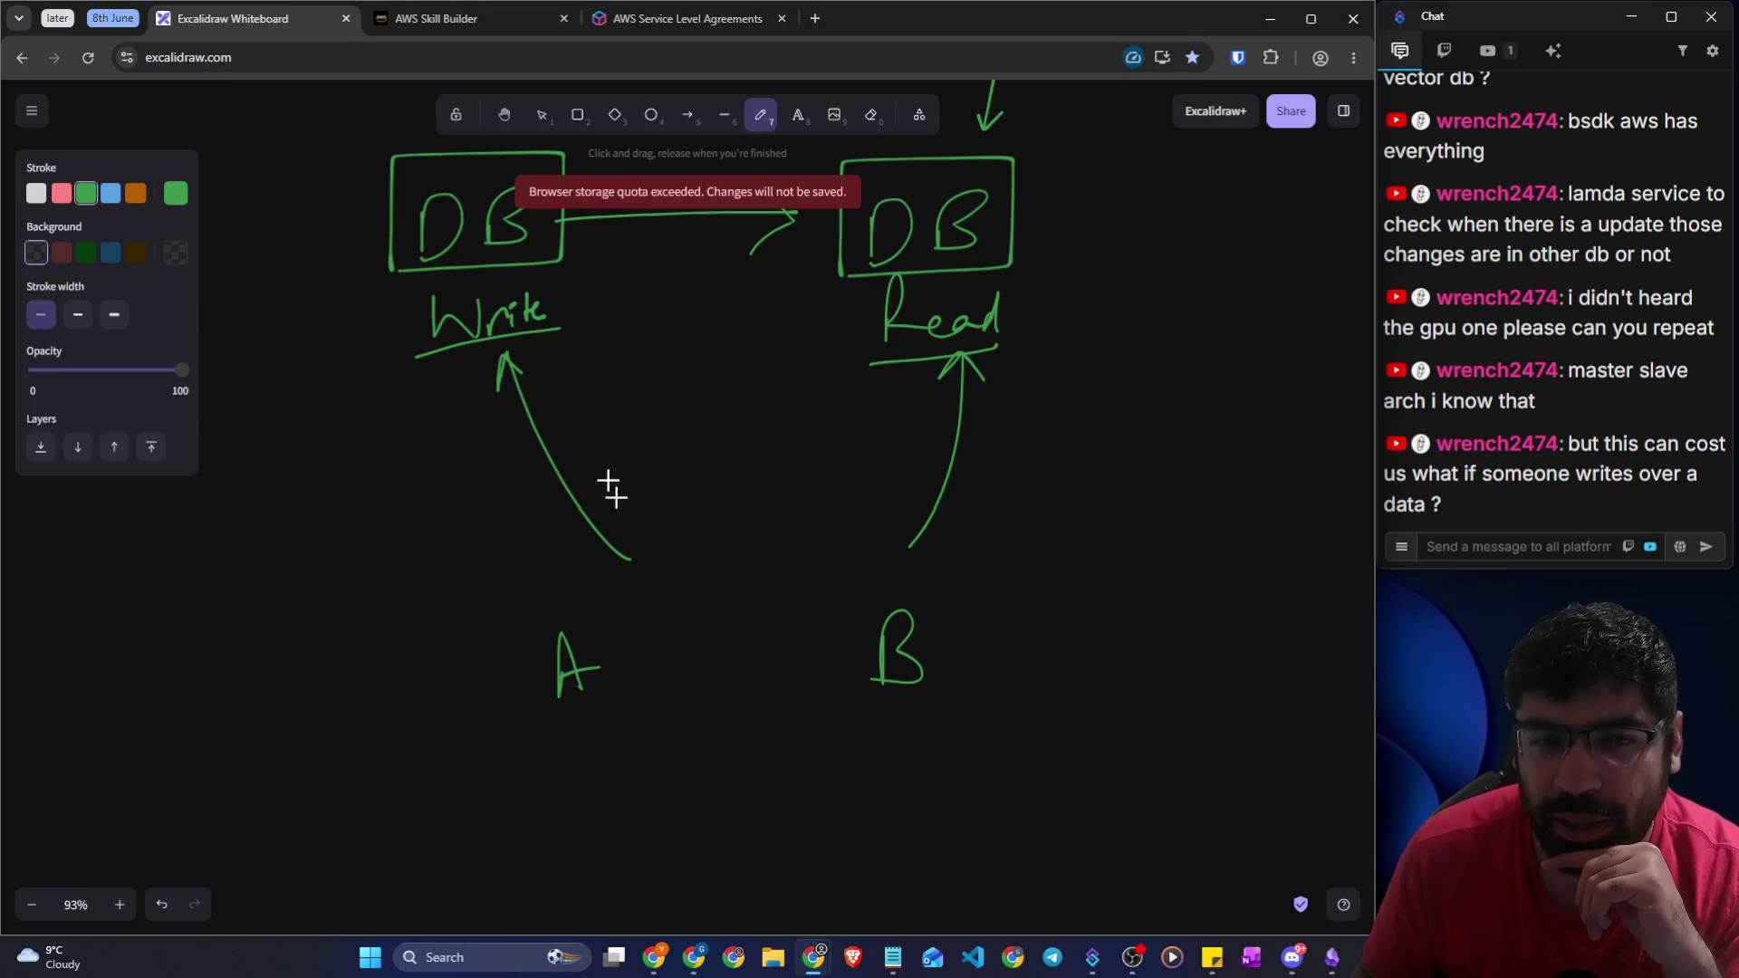
{"action": "scroll", "coordinate": [650, 336], "scroll_direction": "up", "scroll_amount": 1}
{"action": "mouse_move", "coordinate": [639, 419]}
{"action": "left_mouse_down"}
{"action": "mouse_move", "coordinate": [610, 438]}
{"action": "mouse_move", "coordinate": [631, 509]}
{"action": "mouse_move", "coordinate": [694, 451]}
{"action": "left_mouse_up"}
{"action": "left_click_drag", "start_coordinate": [730, 446], "coordinate": [722, 457]}
{"action": "left_click_drag", "start_coordinate": [625, 488], "coordinate": [758, 483]}
{"action": "scroll", "coordinate": [593, 571], "scroll_direction": "down", "scroll_amount": 1}
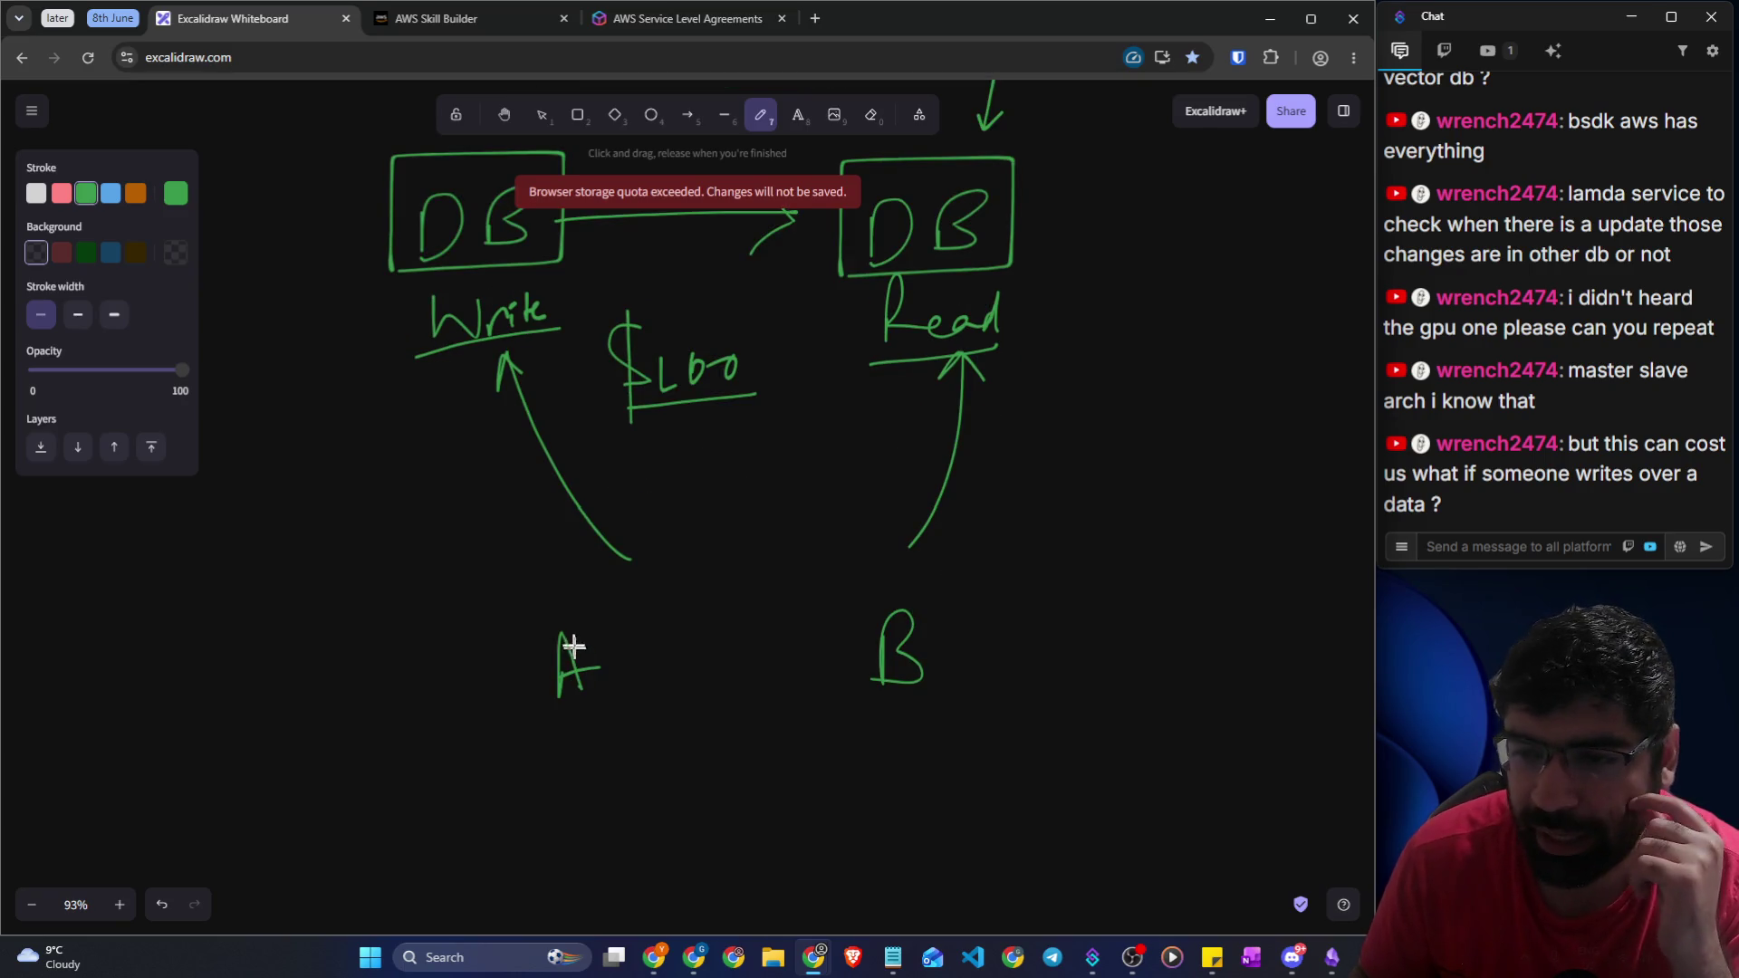
Draw arrows from A and from B up to both Write and Read
{"action": "mouse_move", "coordinate": [574, 645]}
{"action": "left_mouse_down"}
{"action": "mouse_move", "coordinate": [569, 533]}
{"action": "mouse_move", "coordinate": [581, 549]}
{"action": "left_mouse_up"}
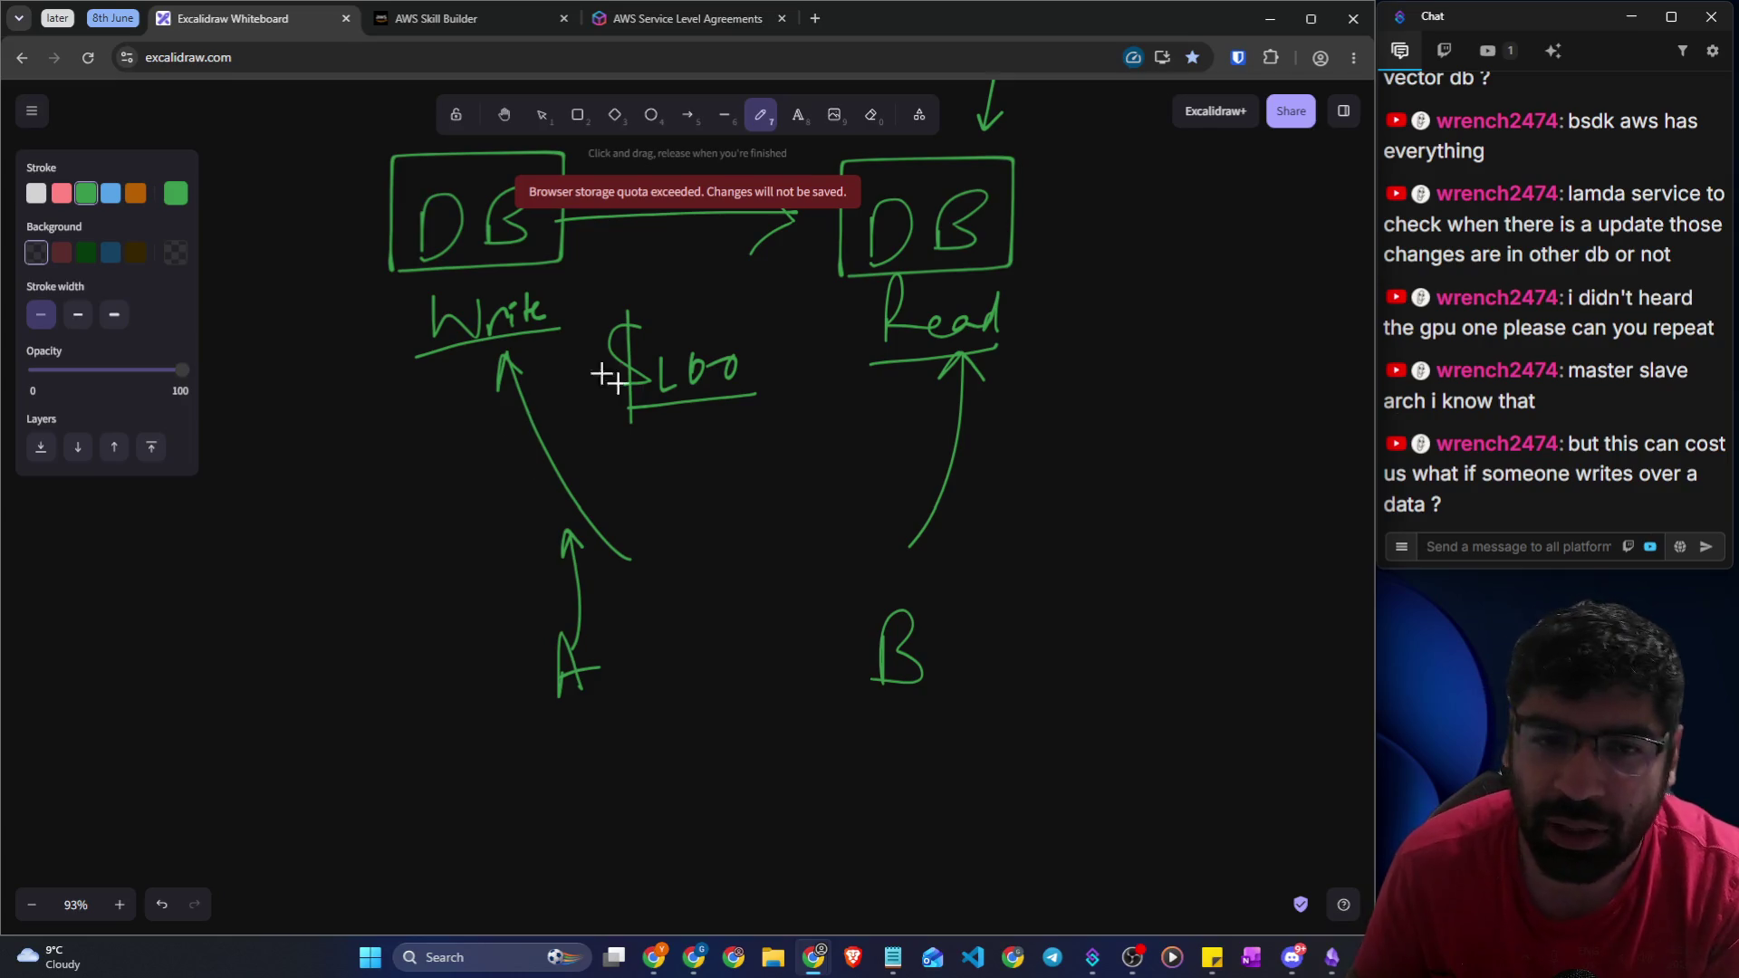
{"action": "scroll", "coordinate": [617, 393], "scroll_direction": "up", "scroll_amount": 1}
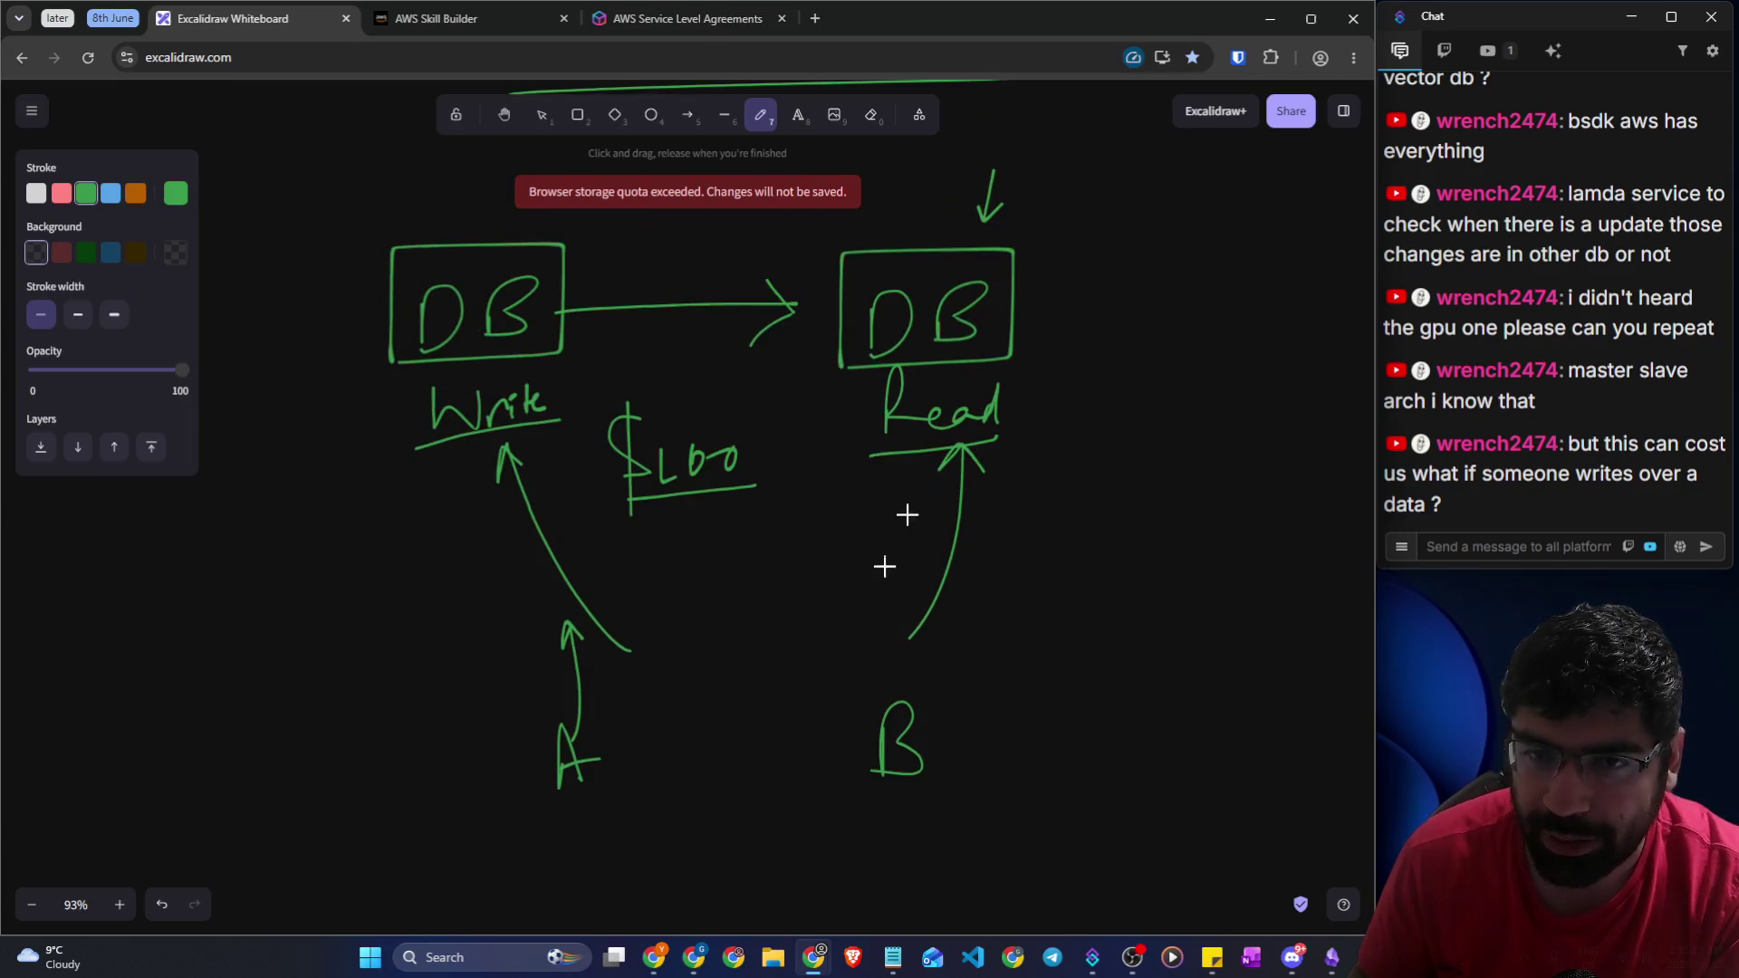
{"action": "mouse_move", "coordinate": [591, 732]}
{"action": "left_mouse_down"}
{"action": "mouse_move", "coordinate": [835, 540]}
{"action": "mouse_move", "coordinate": [872, 472]}
{"action": "mouse_move", "coordinate": [878, 540]}
{"action": "left_mouse_up"}
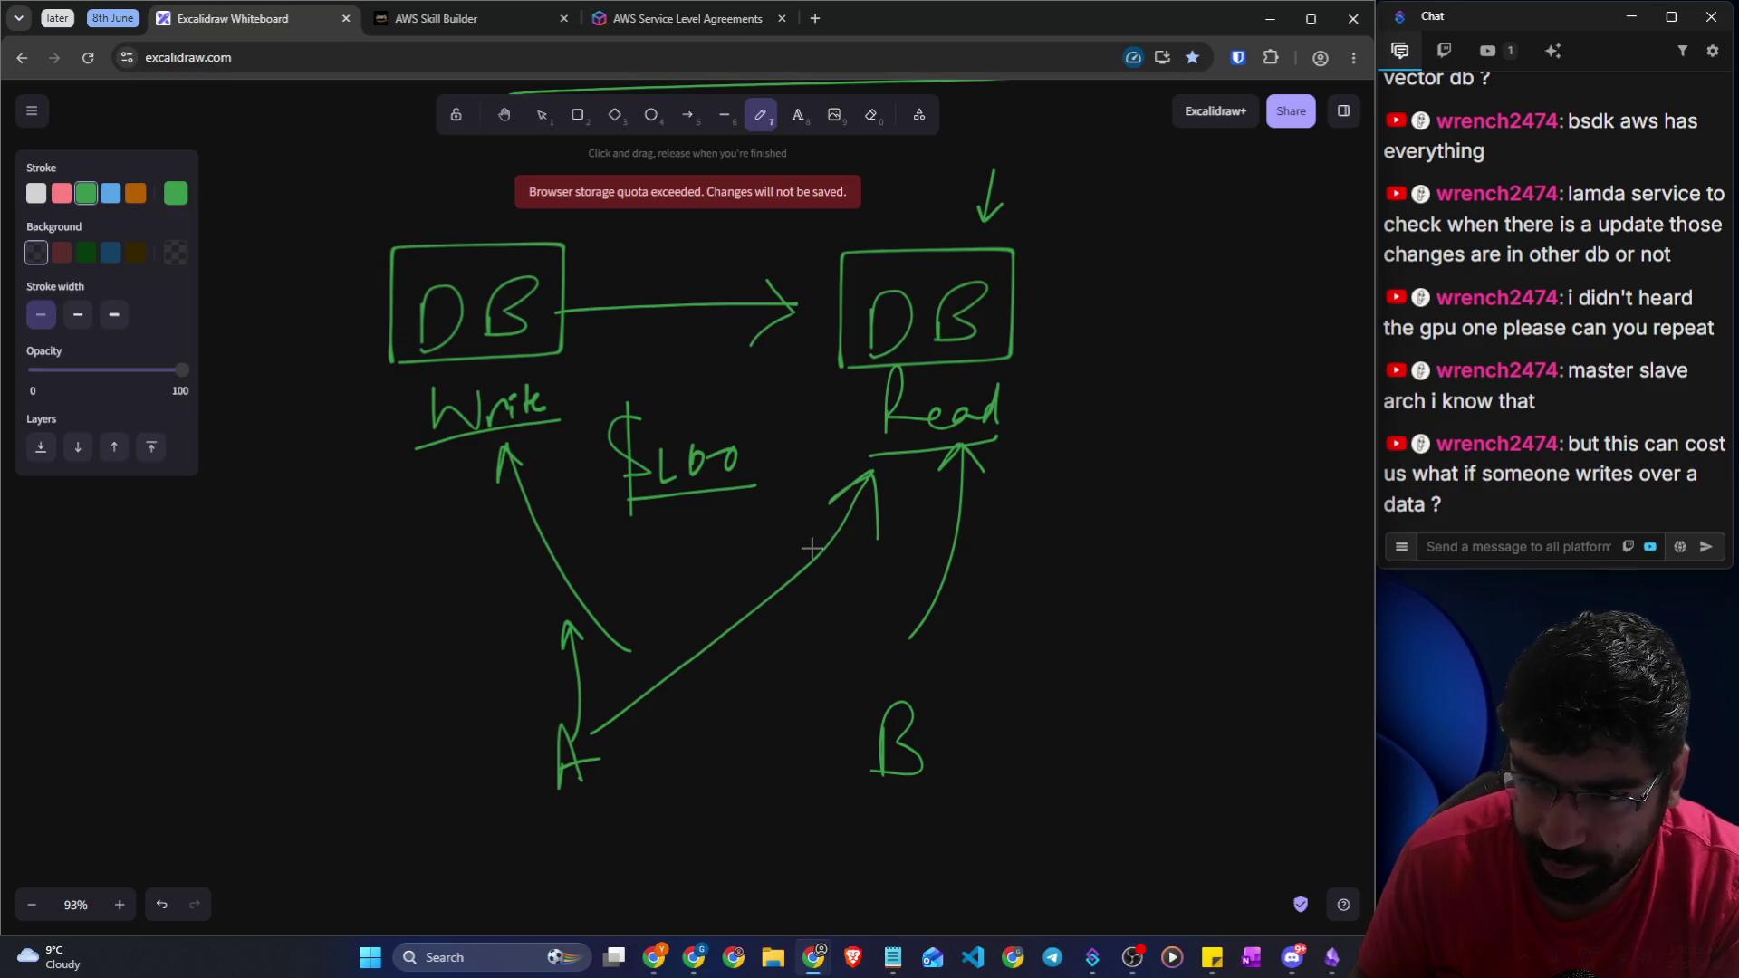
{"action": "mouse_move", "coordinate": [910, 715]}
{"action": "left_mouse_down"}
{"action": "mouse_move", "coordinate": [927, 505]}
{"action": "mouse_move", "coordinate": [939, 521]}
{"action": "left_mouse_up"}
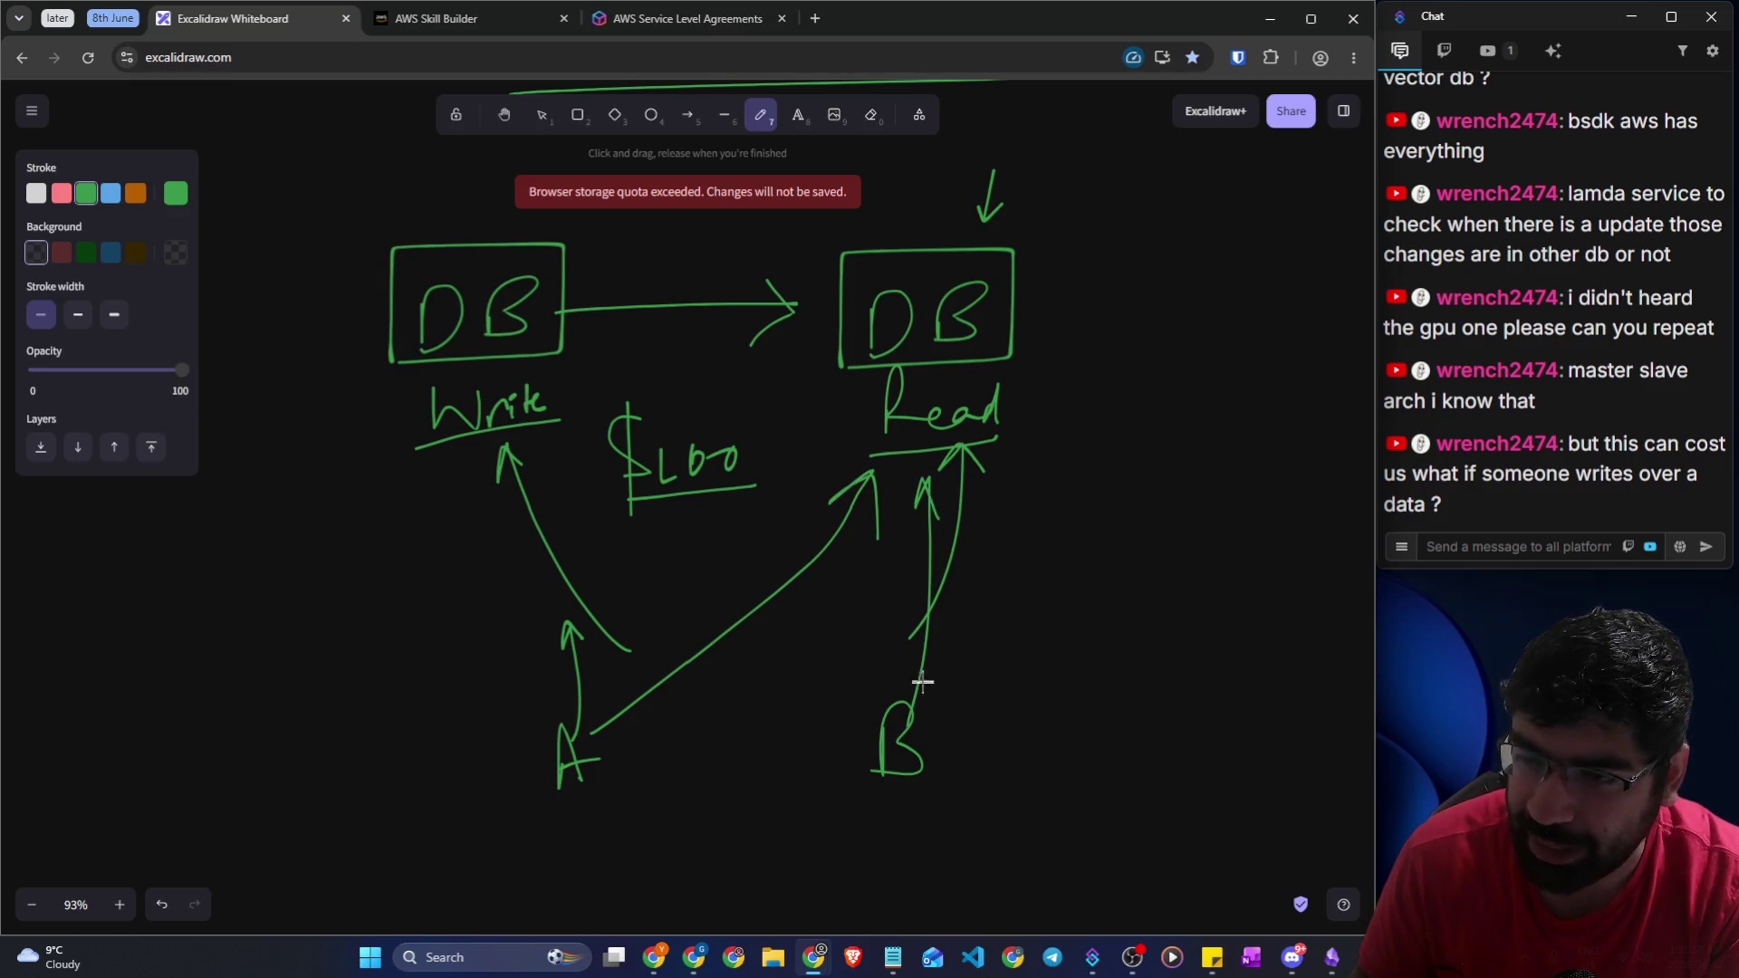
{"action": "left_click_drag", "start_coordinate": [879, 736], "coordinate": [652, 575]}
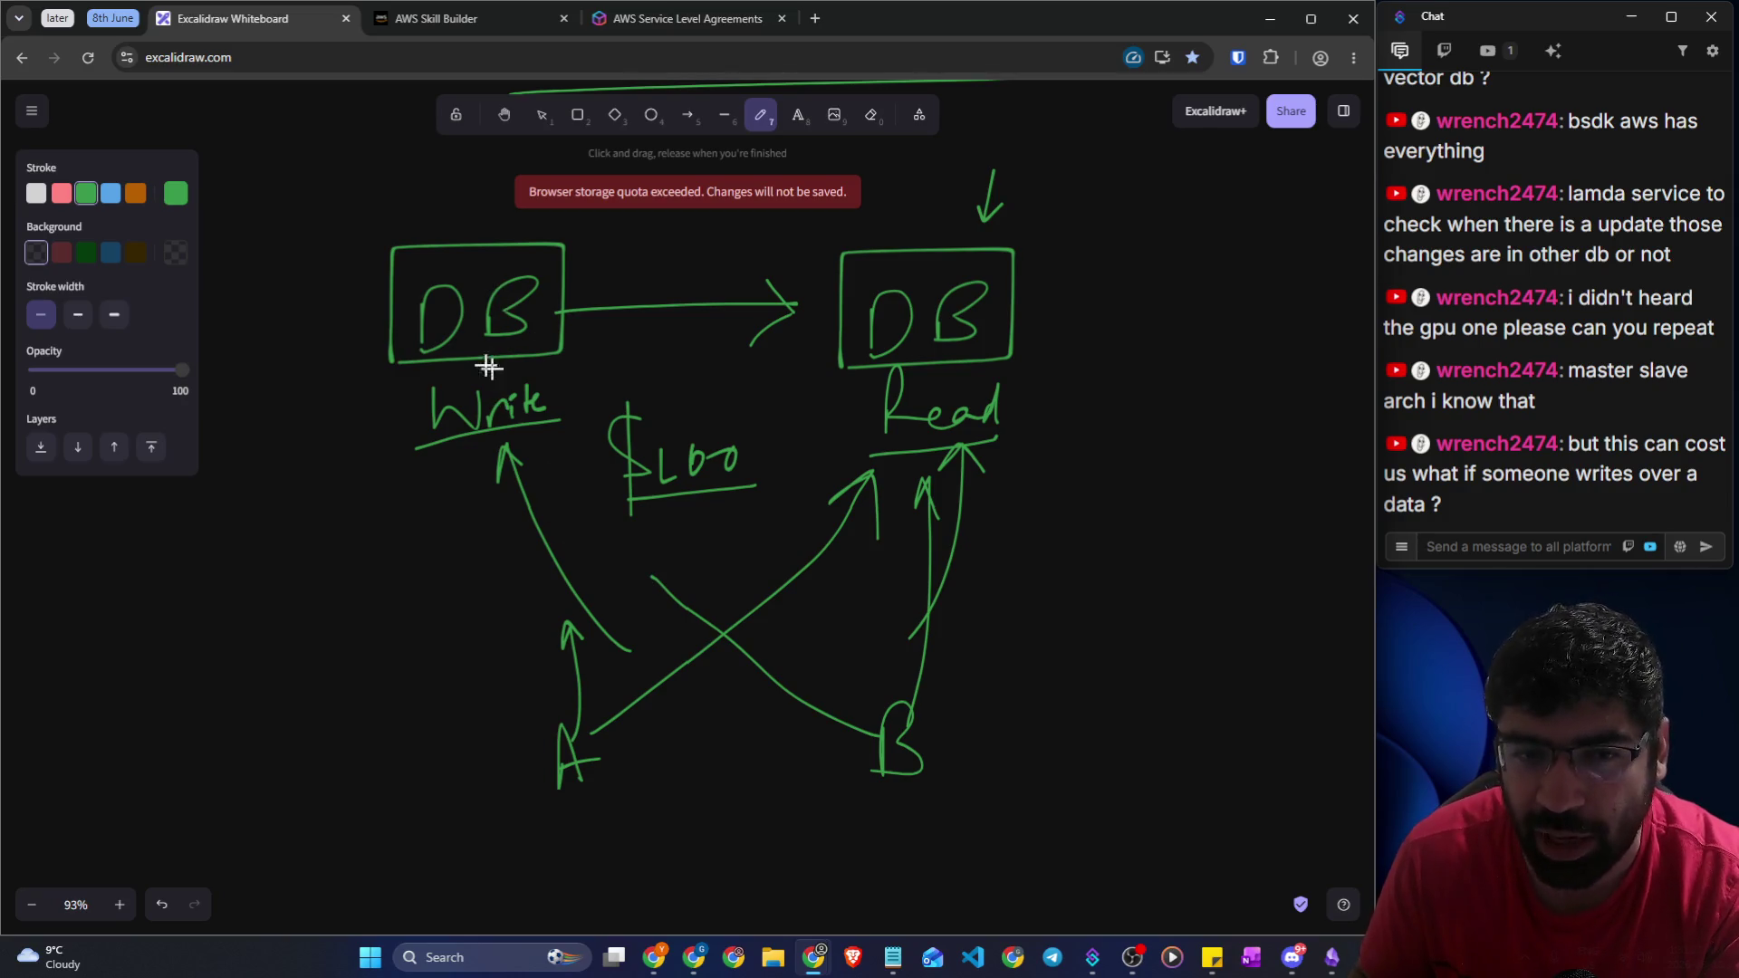
Label the databases DB1 and DB2, and write an underlined -$100 on the left
{"action": "left_click_drag", "start_coordinate": [532, 321], "coordinate": [532, 342]}
{"action": "left_click_drag", "start_coordinate": [994, 321], "coordinate": [1046, 357]}
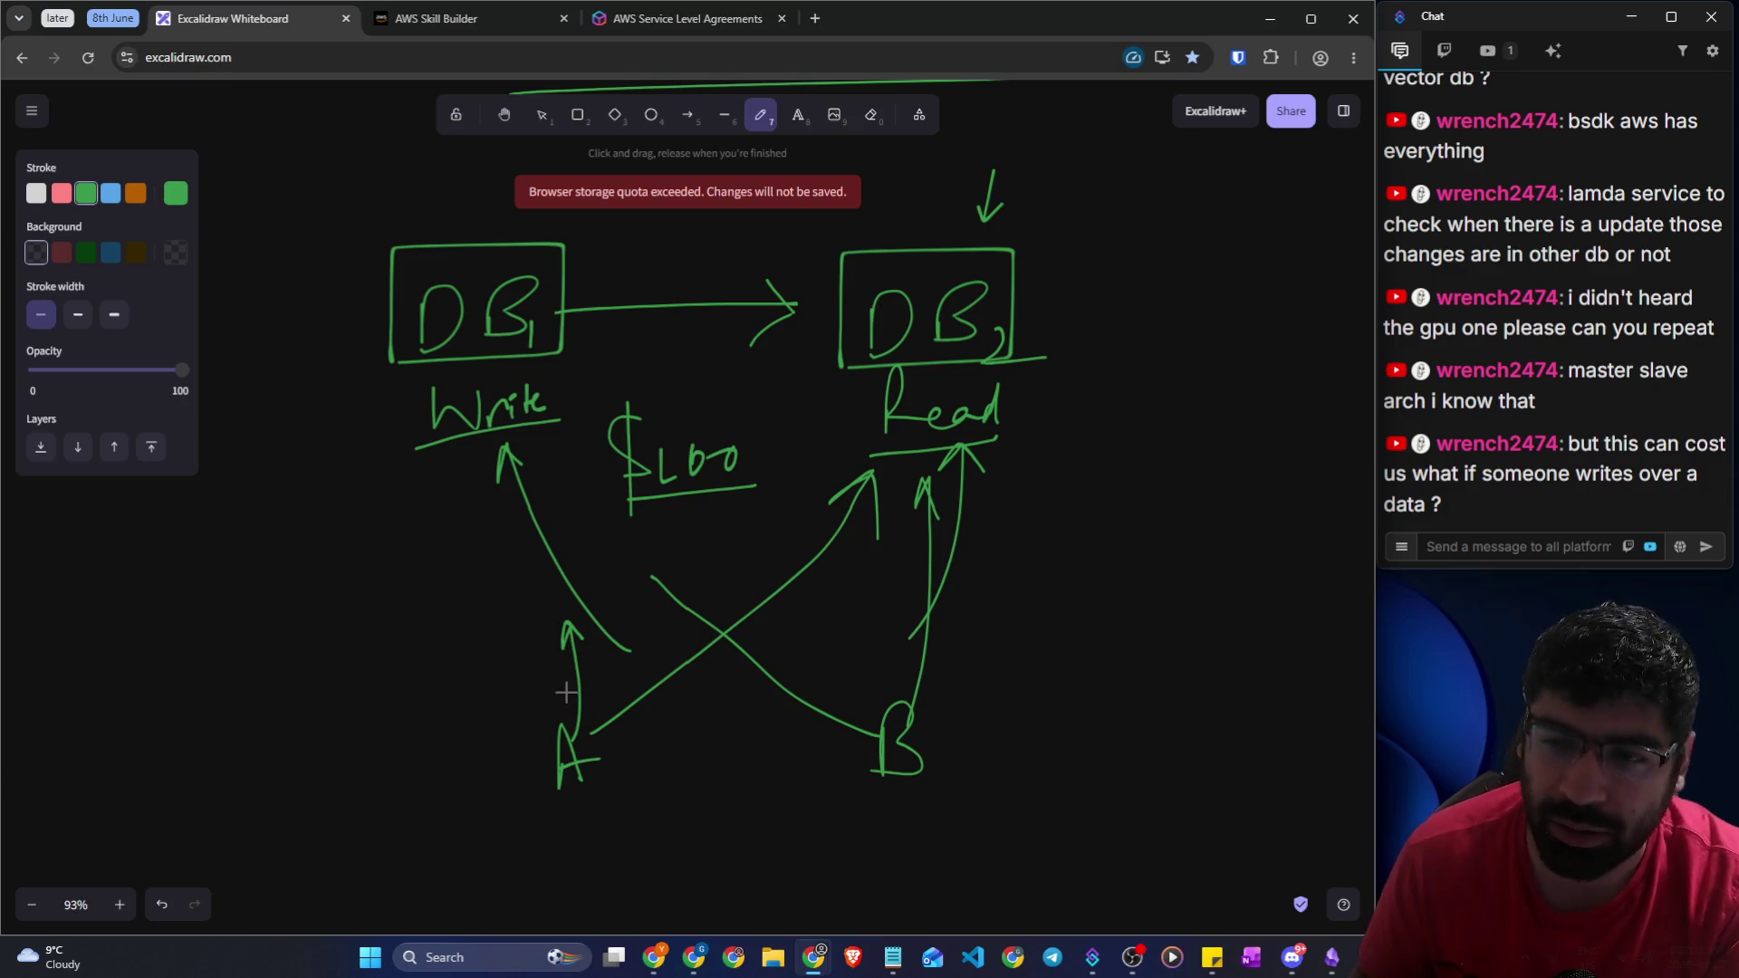
{"action": "left_click_drag", "start_coordinate": [344, 656], "coordinate": [364, 687]}
{"action": "left_click_drag", "start_coordinate": [395, 649], "coordinate": [417, 650]}
{"action": "left_click_drag", "start_coordinate": [311, 724], "coordinate": [454, 691]}
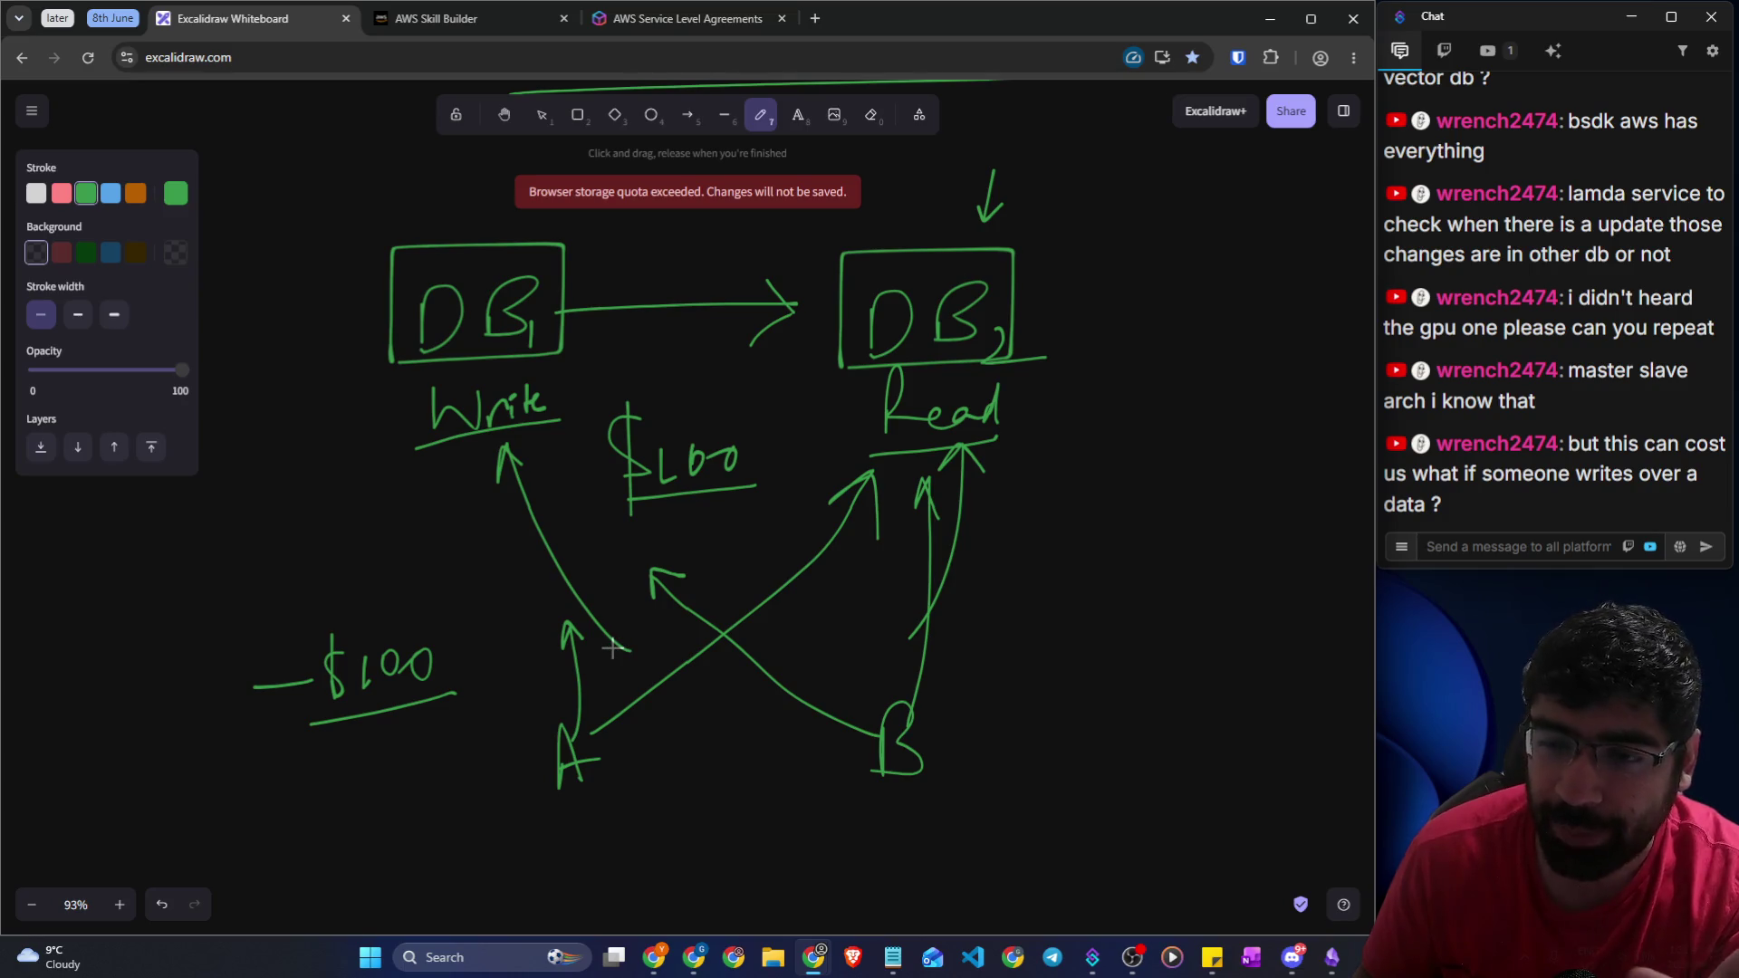
Circle the -$100 amount, then erase the oval again
{"action": "mouse_move", "coordinate": [295, 732]}
{"action": "left_mouse_down"}
{"action": "mouse_move", "coordinate": [399, 721]}
{"action": "mouse_move", "coordinate": [279, 706]}
{"action": "mouse_move", "coordinate": [393, 718]}
{"action": "left_mouse_up"}
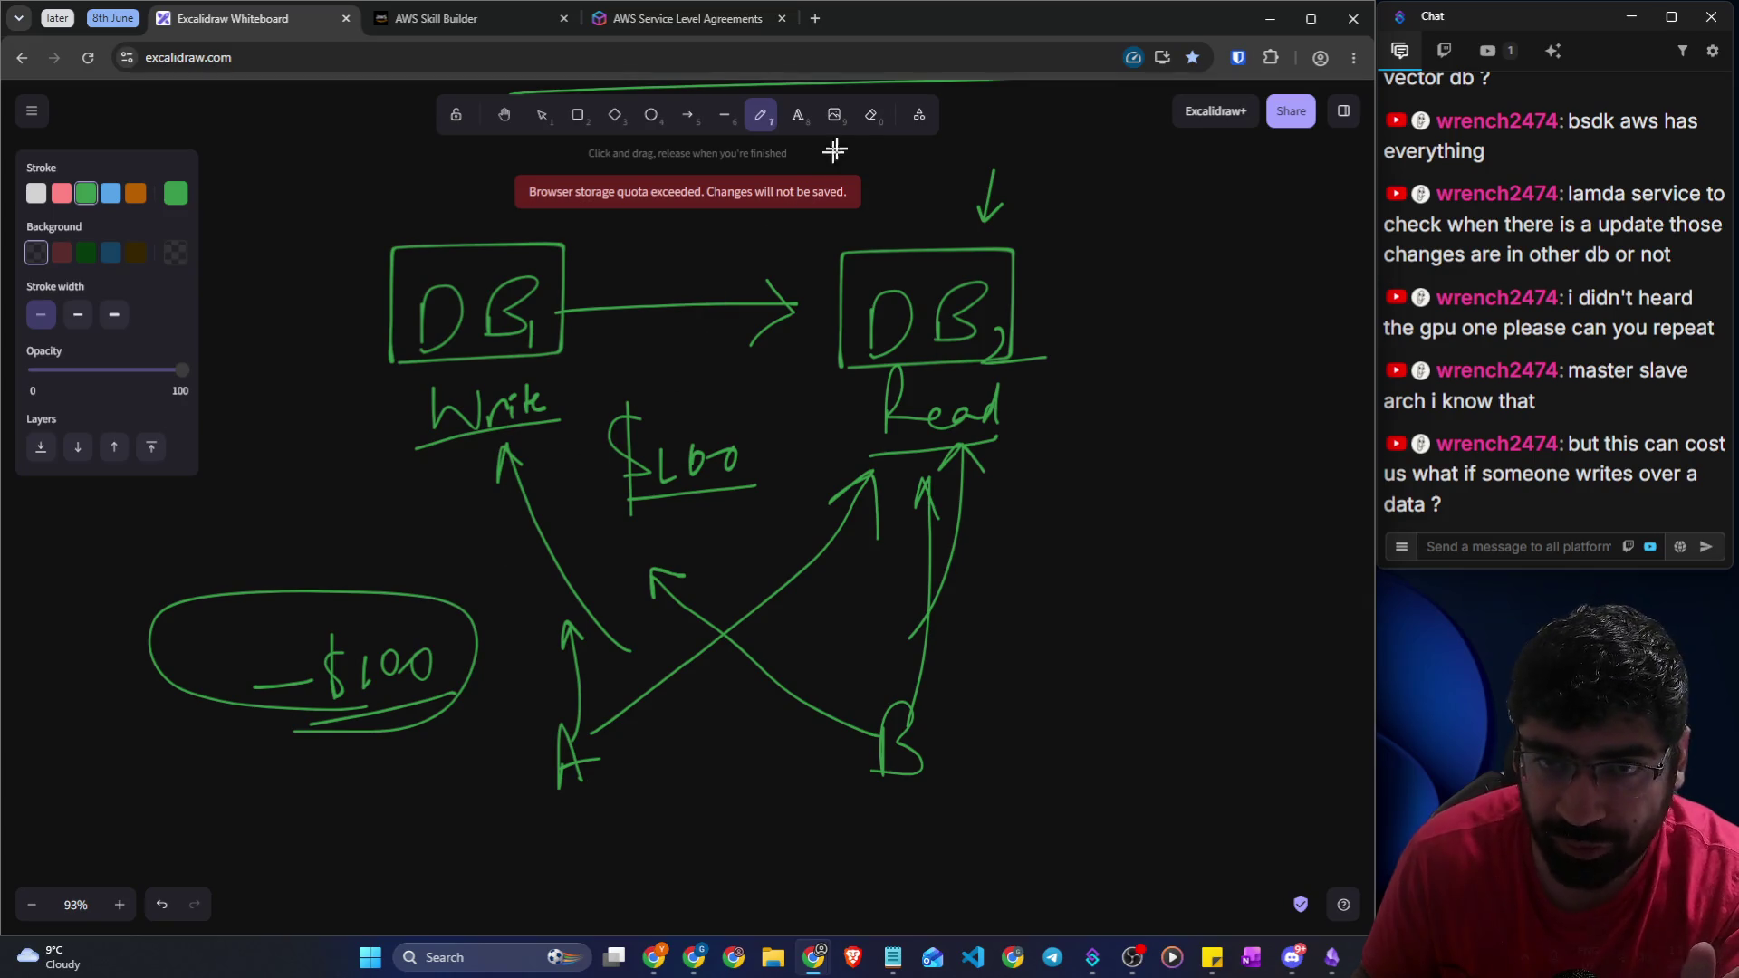
{"action": "left_click", "coordinate": [865, 125]}
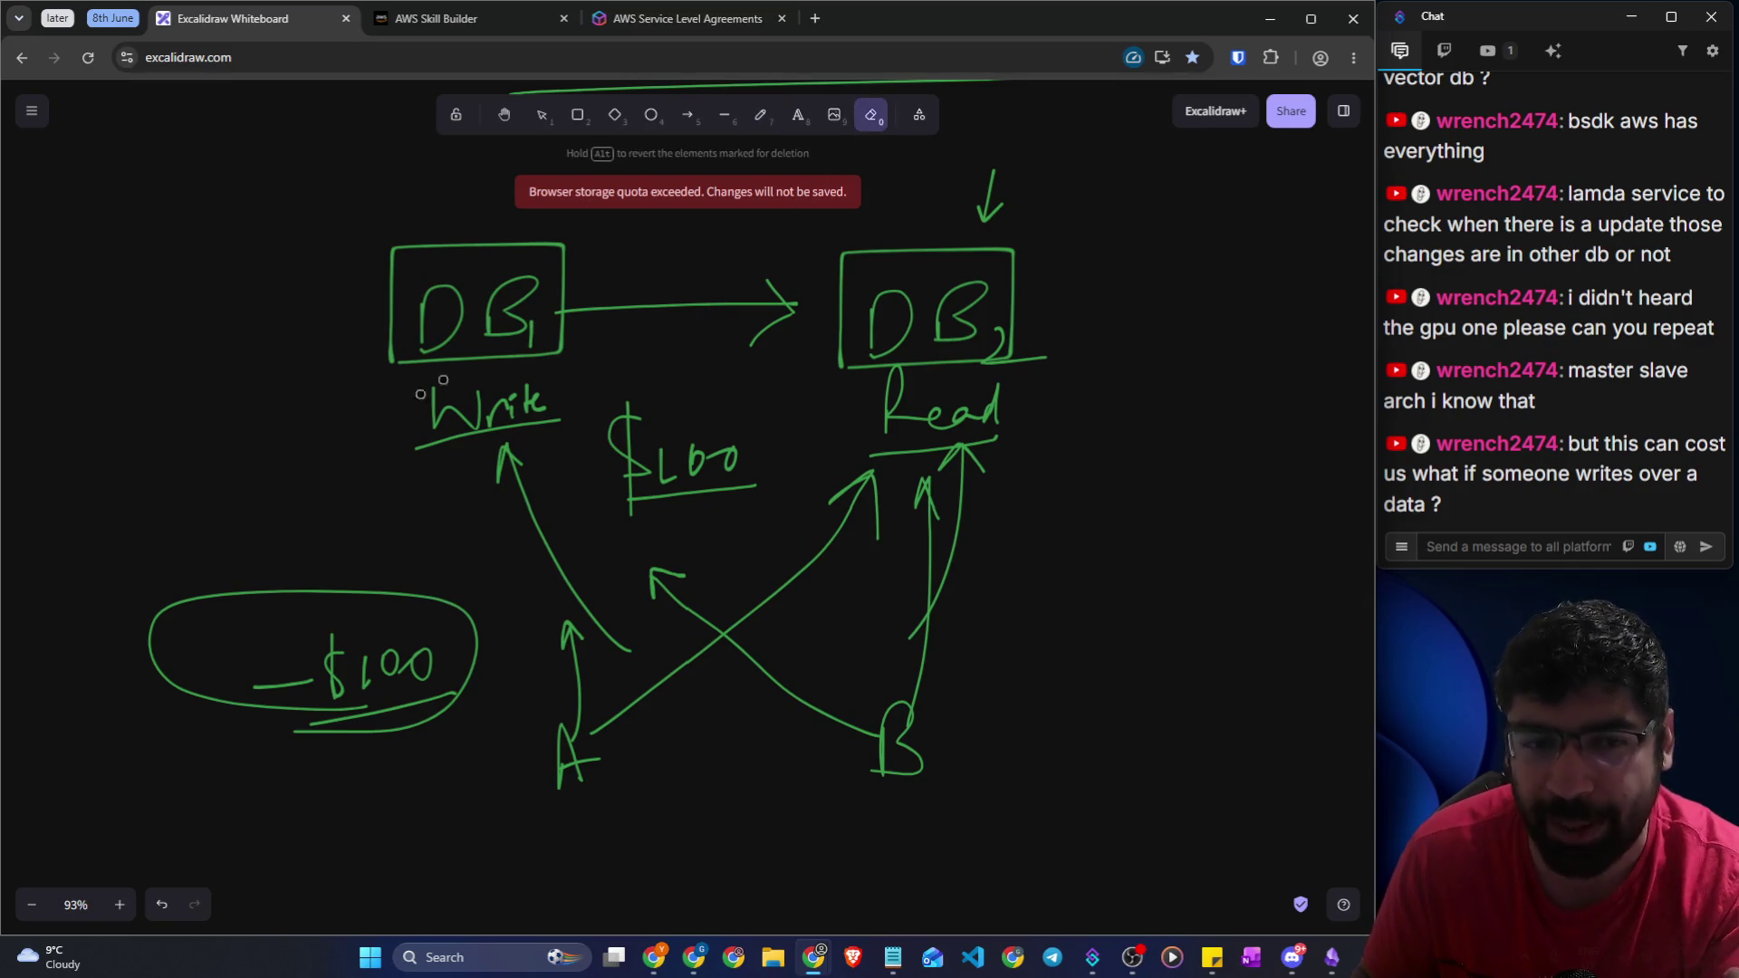
{"action": "mouse_move", "coordinate": [291, 610]}
{"action": "left_mouse_down"}
{"action": "mouse_move", "coordinate": [310, 583]}
{"action": "mouse_move", "coordinate": [492, 584]}
{"action": "left_mouse_up"}
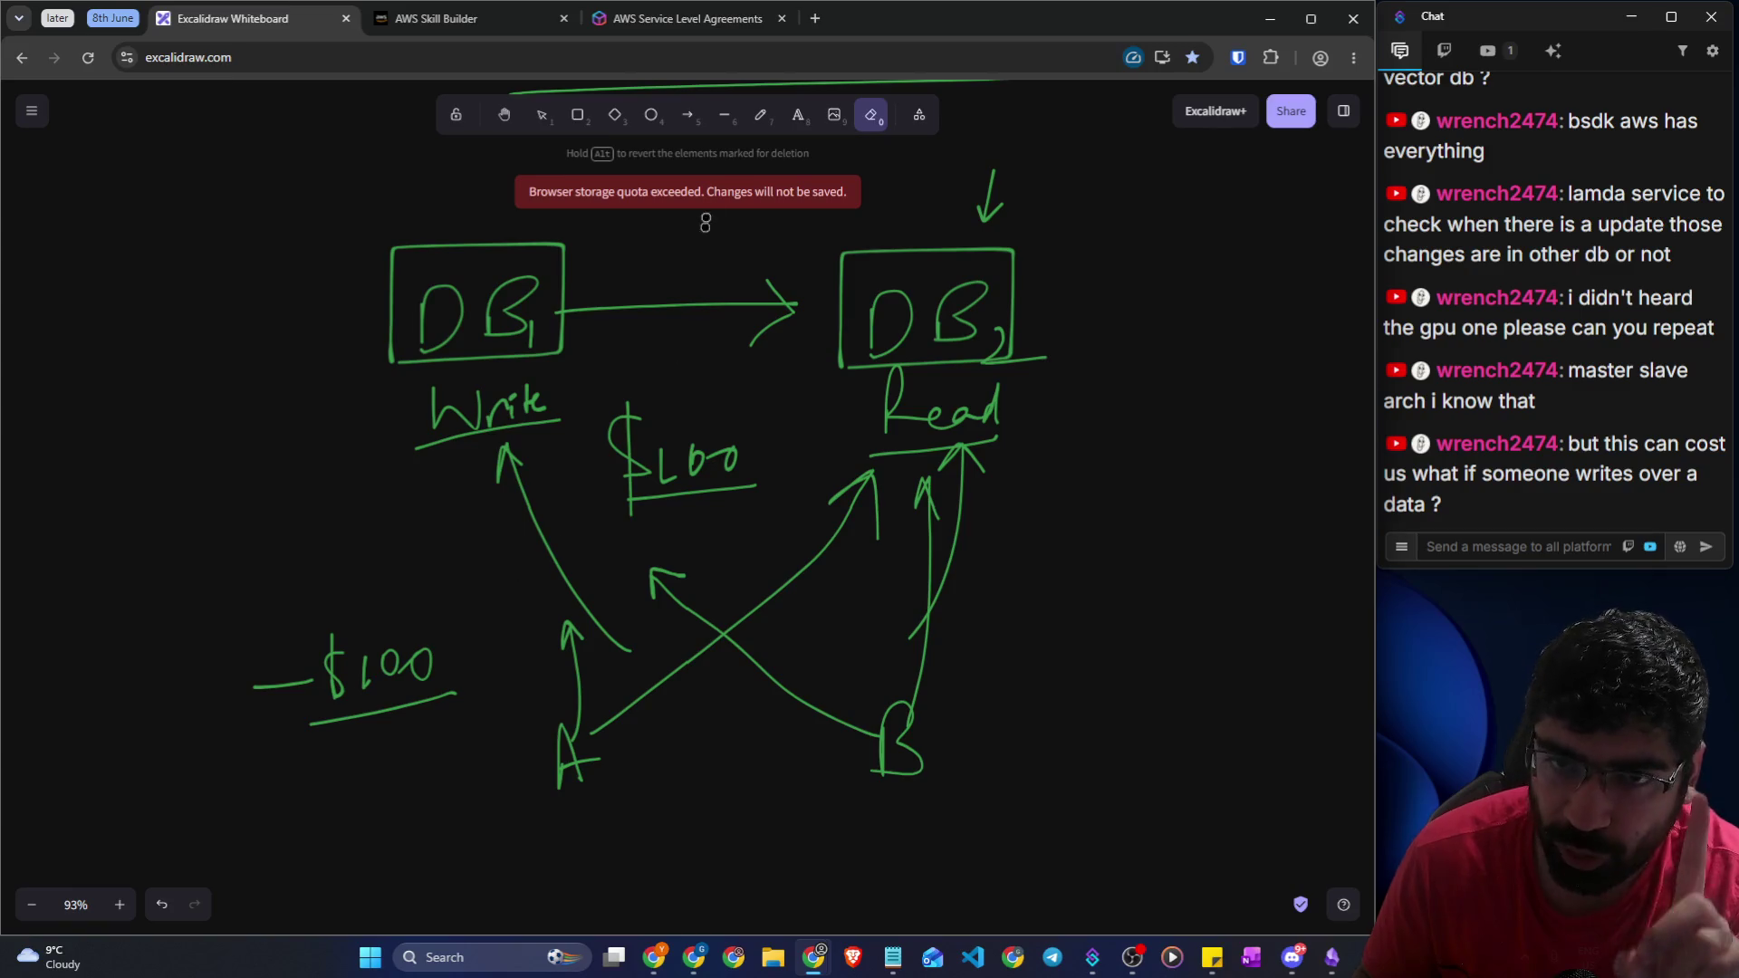
{"action": "left_click", "coordinate": [760, 115]}
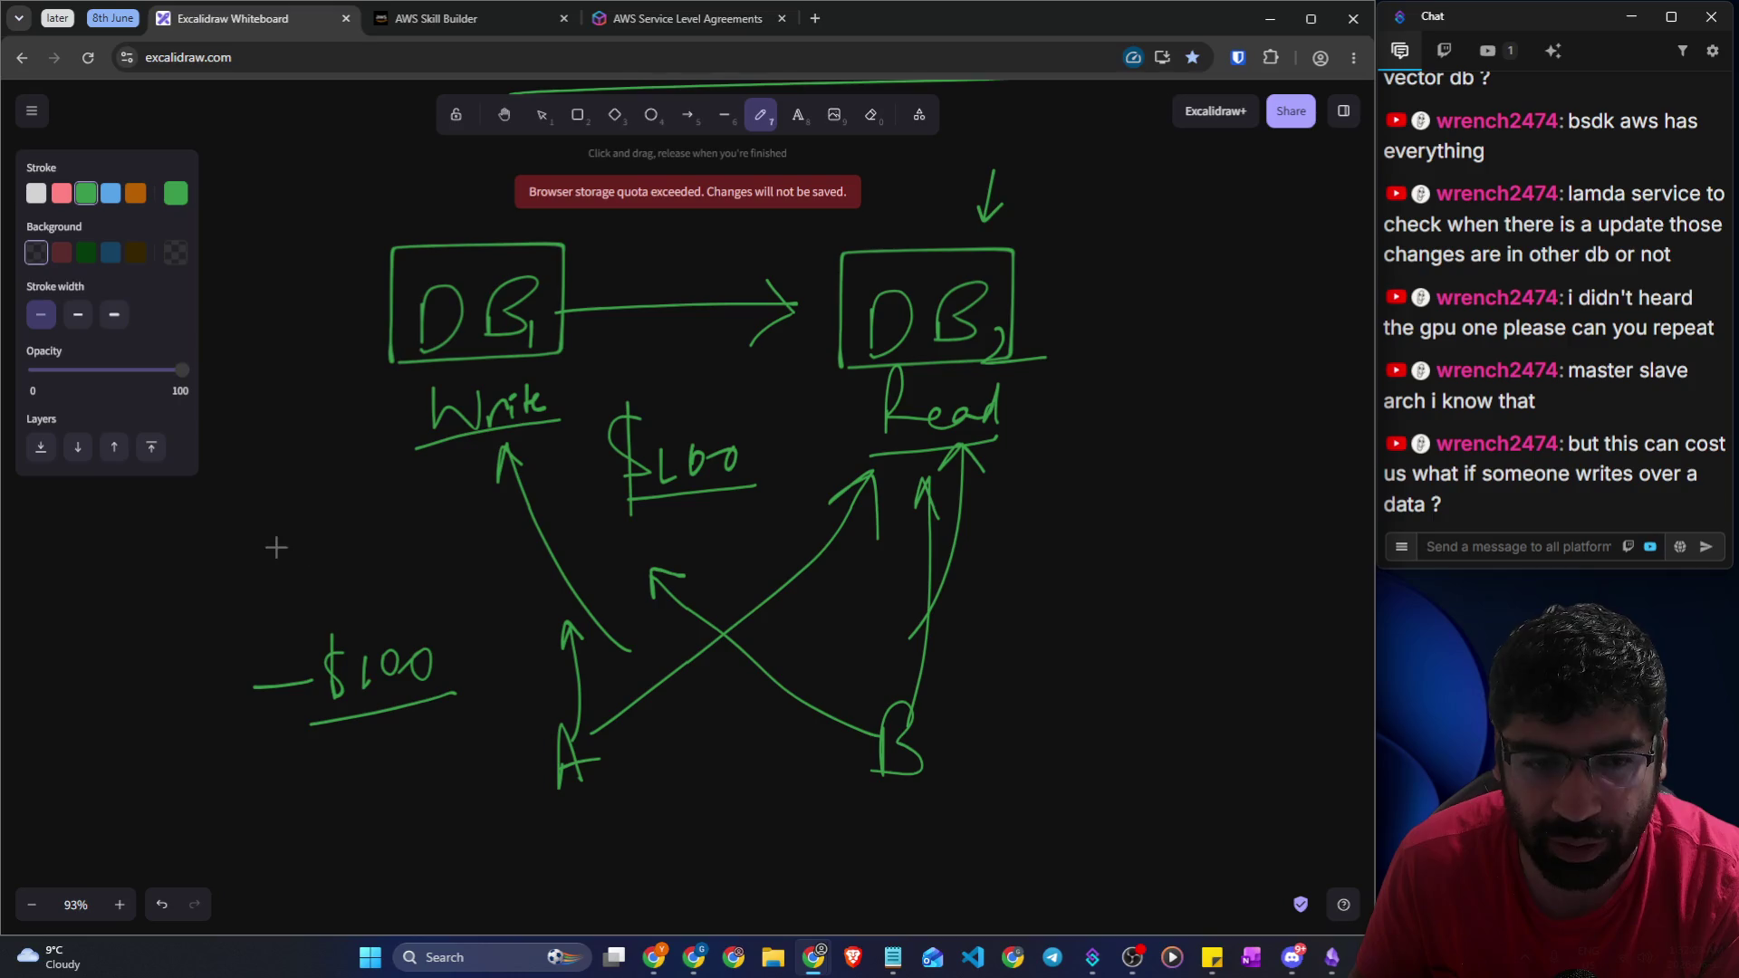
Write $100 above the -$100 and draw a line under the DB1-to-DB2 arrow
{"action": "mouse_move", "coordinate": [317, 548]}
{"action": "left_mouse_down"}
{"action": "mouse_move", "coordinate": [277, 598]}
{"action": "mouse_move", "coordinate": [328, 634]}
{"action": "mouse_move", "coordinate": [355, 605]}
{"action": "left_mouse_up"}
{"action": "scroll", "coordinate": [427, 632], "scroll_direction": "down", "scroll_amount": 1}
{"action": "left_click_drag", "start_coordinate": [424, 658], "coordinate": [420, 659]}
{"action": "left_click_drag", "start_coordinate": [315, 776], "coordinate": [433, 741]}
{"action": "left_click_drag", "start_coordinate": [732, 273], "coordinate": [861, 277]}
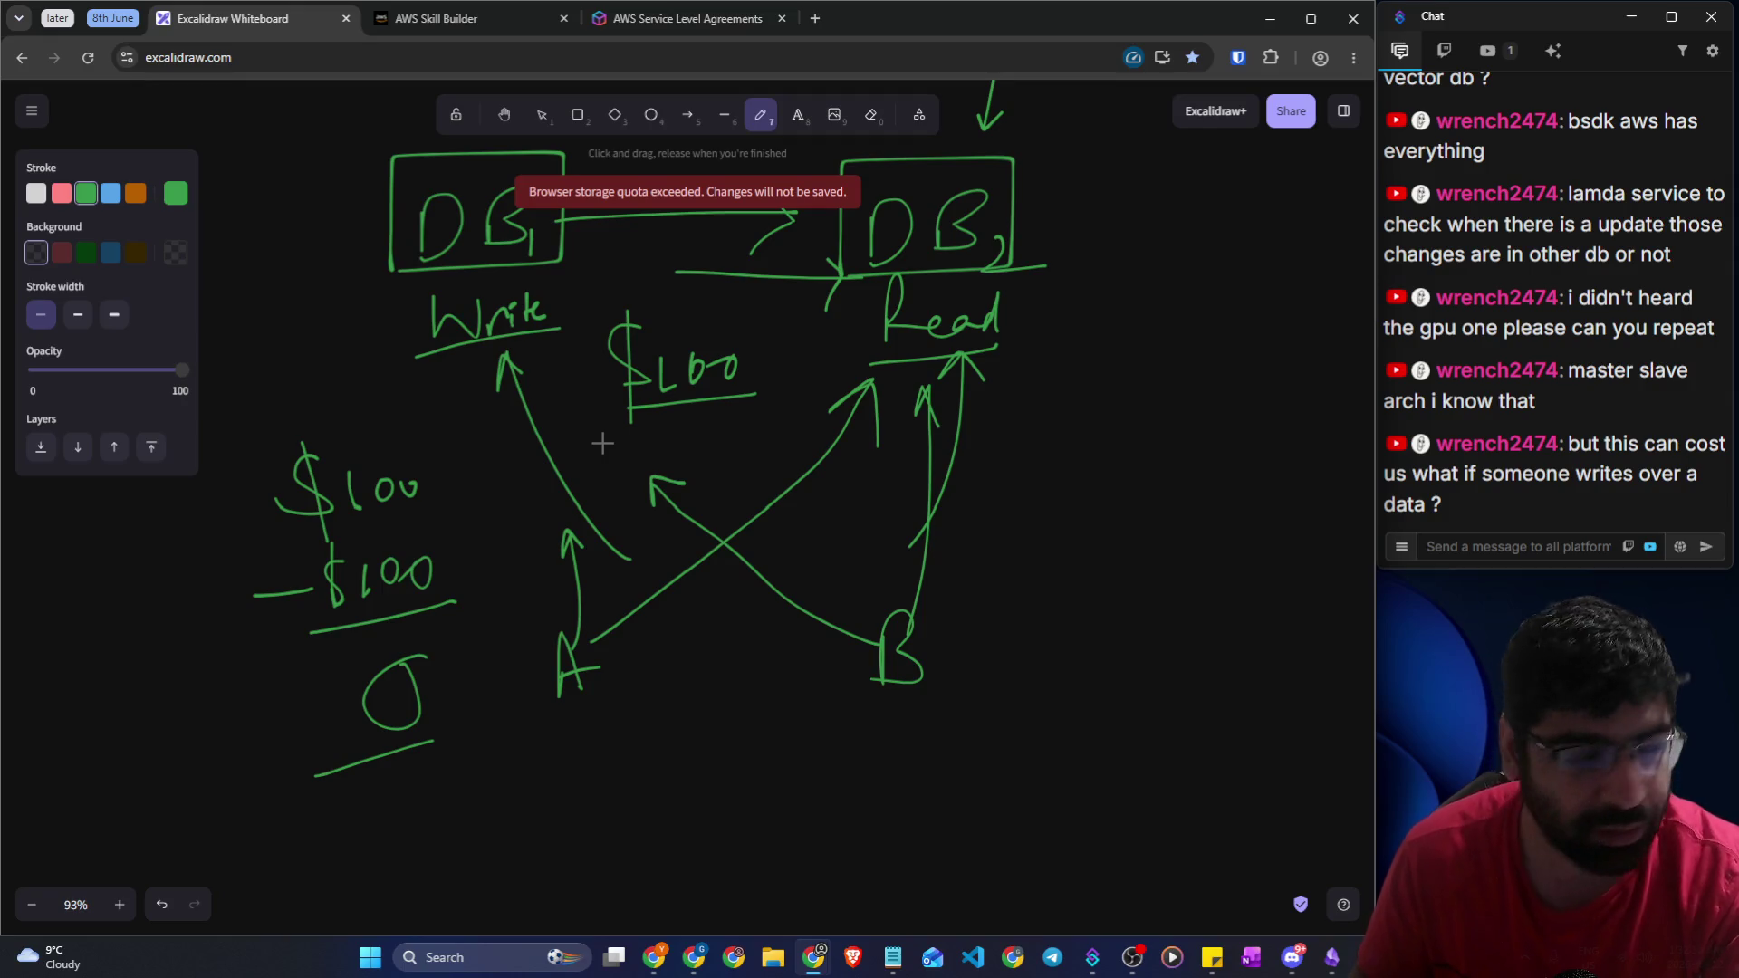
{"action": "scroll", "coordinate": [485, 619], "scroll_direction": "down", "scroll_amount": 1}
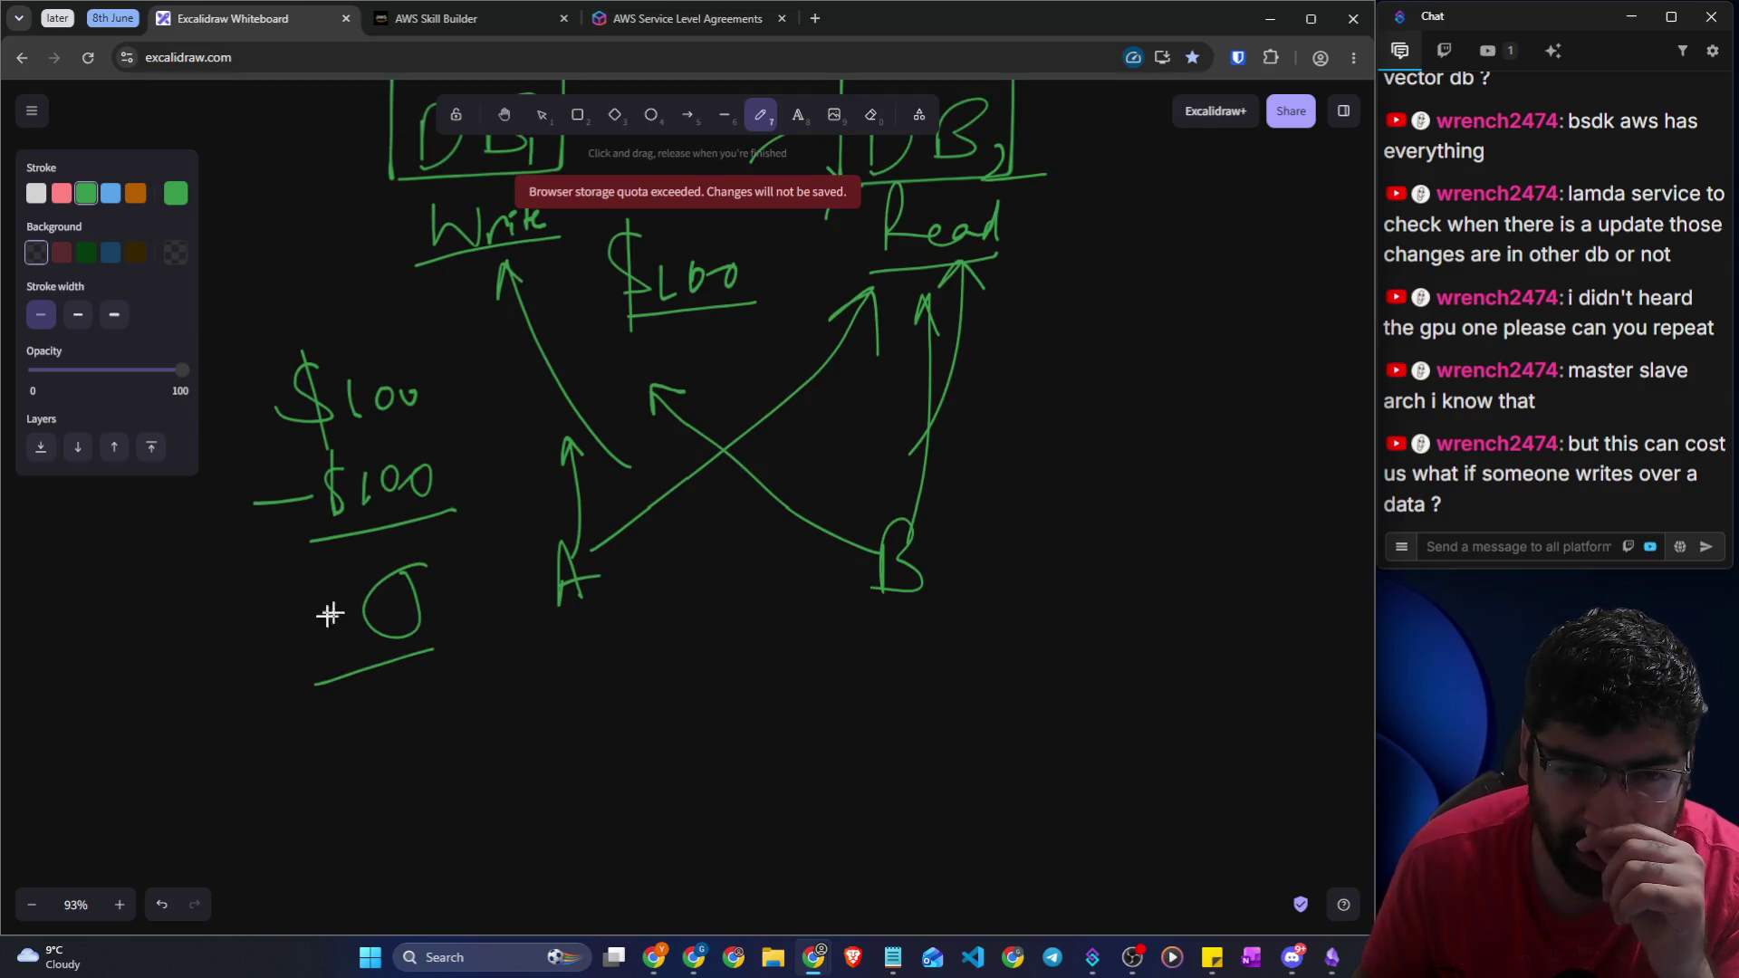
Mark a cross below the zero result and strike through the $100 between the databases
{"action": "left_click_drag", "start_coordinate": [464, 662], "coordinate": [453, 695]}
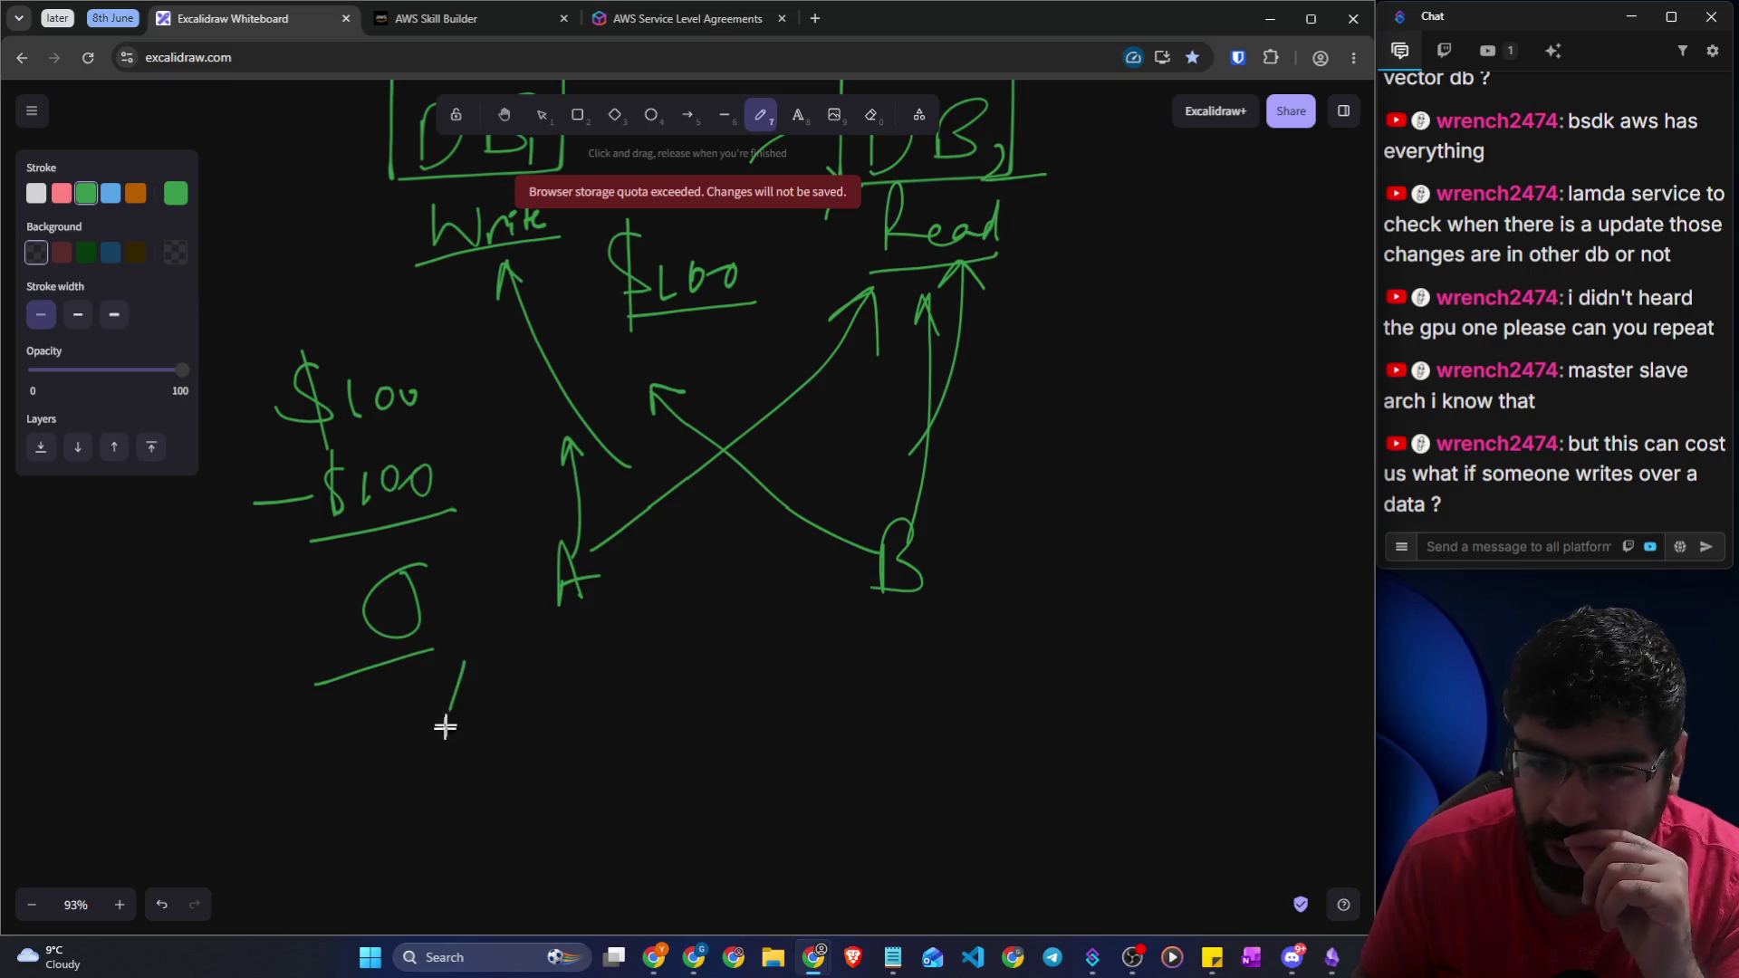
{"action": "left_click_drag", "start_coordinate": [719, 232], "coordinate": [646, 308]}
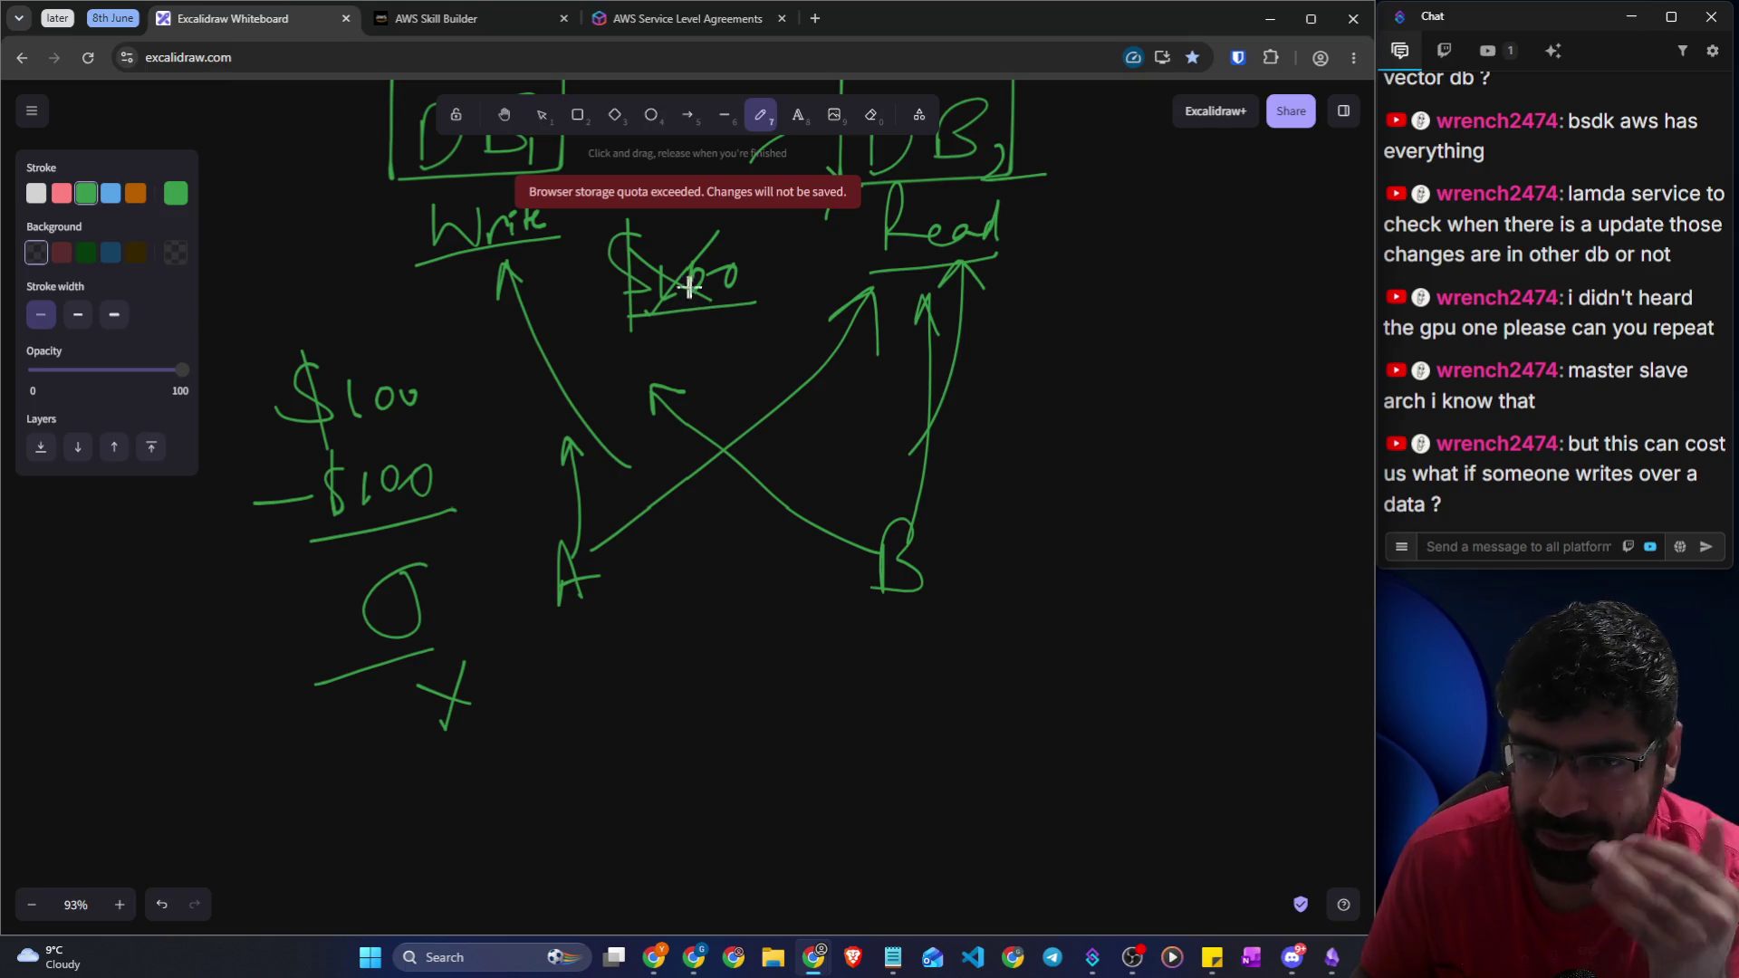
{"action": "scroll", "coordinate": [680, 312], "scroll_direction": "up", "scroll_amount": 1}
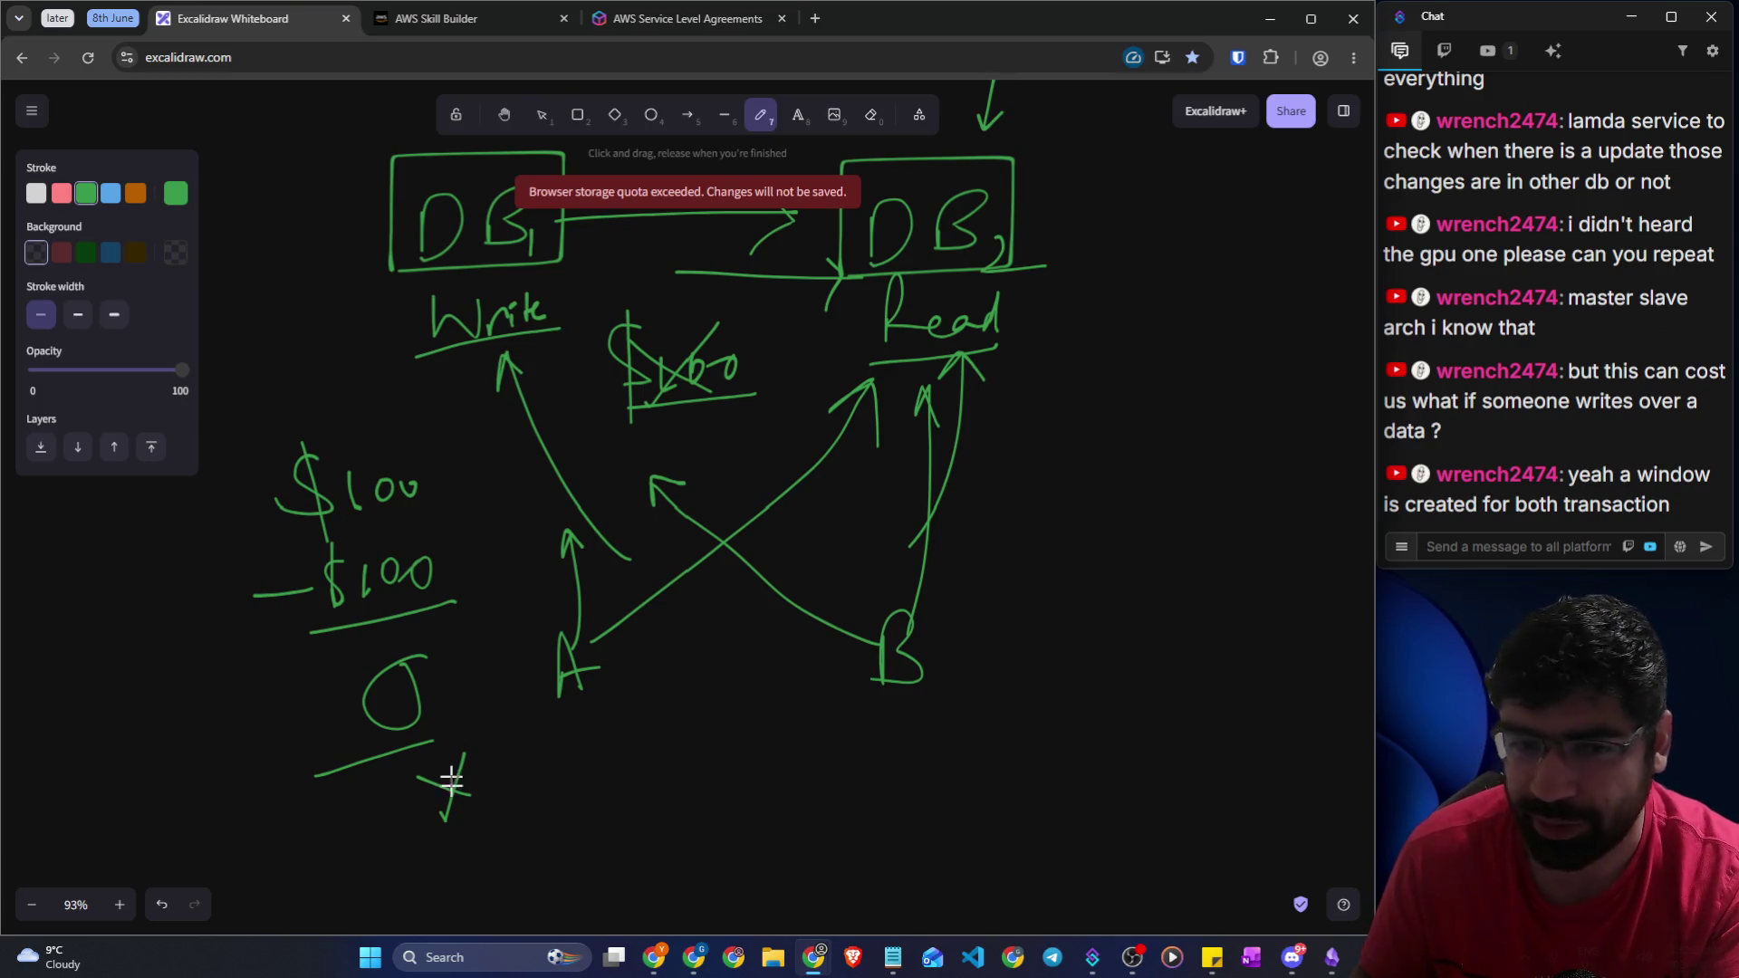
{"action": "scroll", "coordinate": [440, 811], "scroll_direction": "down", "scroll_amount": 2}
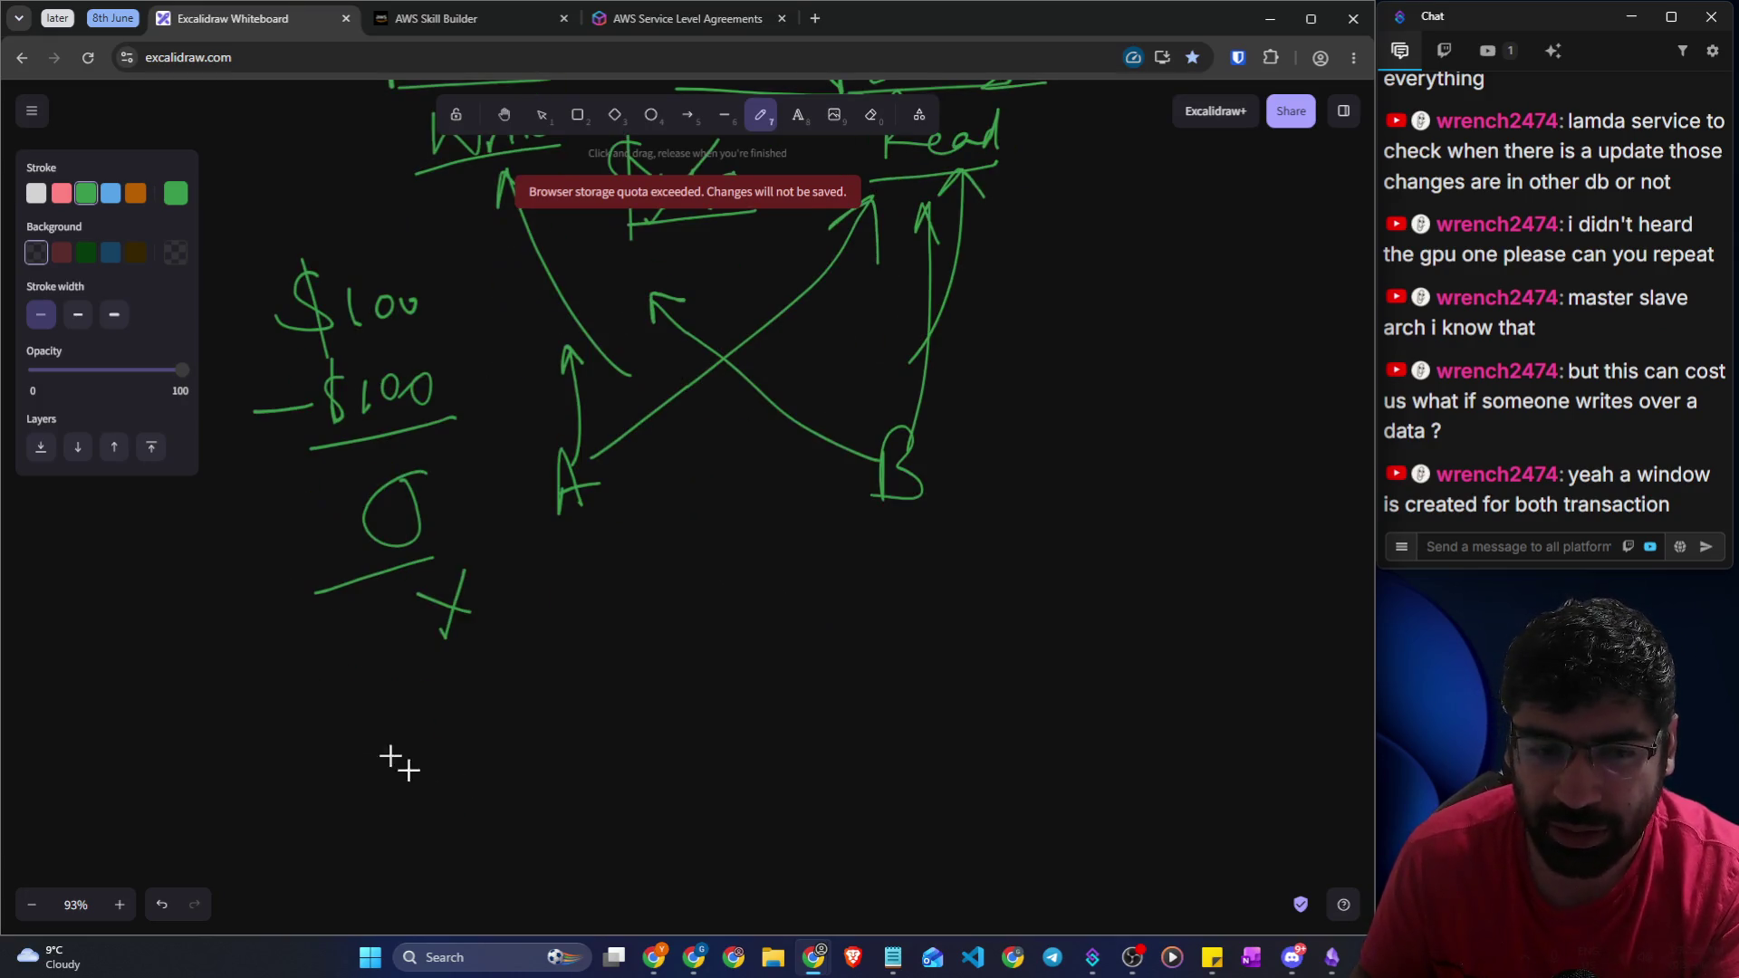
Erase the cross and write the boxed 100 − 100 working below the zero result
{"action": "left_click", "coordinate": [862, 121]}
{"action": "left_click_drag", "start_coordinate": [419, 598], "coordinate": [478, 581]}
{"action": "scroll", "coordinate": [752, 249], "scroll_direction": "up", "scroll_amount": 2}
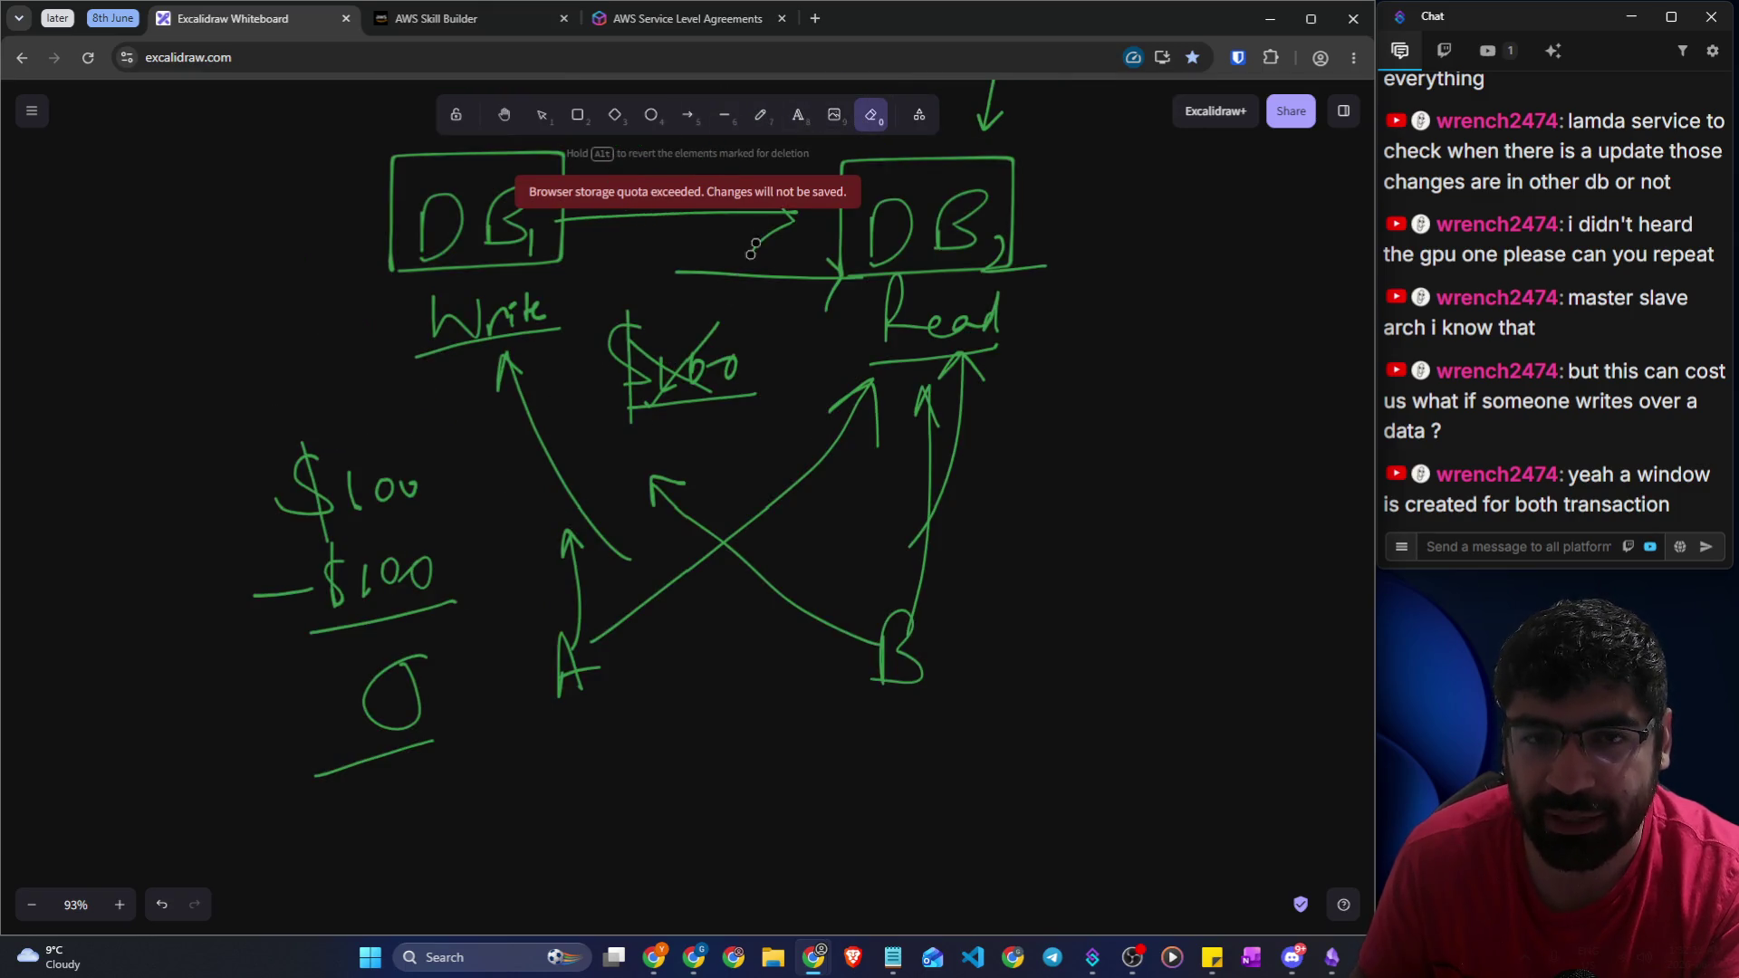
{"action": "left_click", "coordinate": [762, 120]}
{"action": "scroll", "coordinate": [332, 811], "scroll_direction": "down", "scroll_amount": 1}
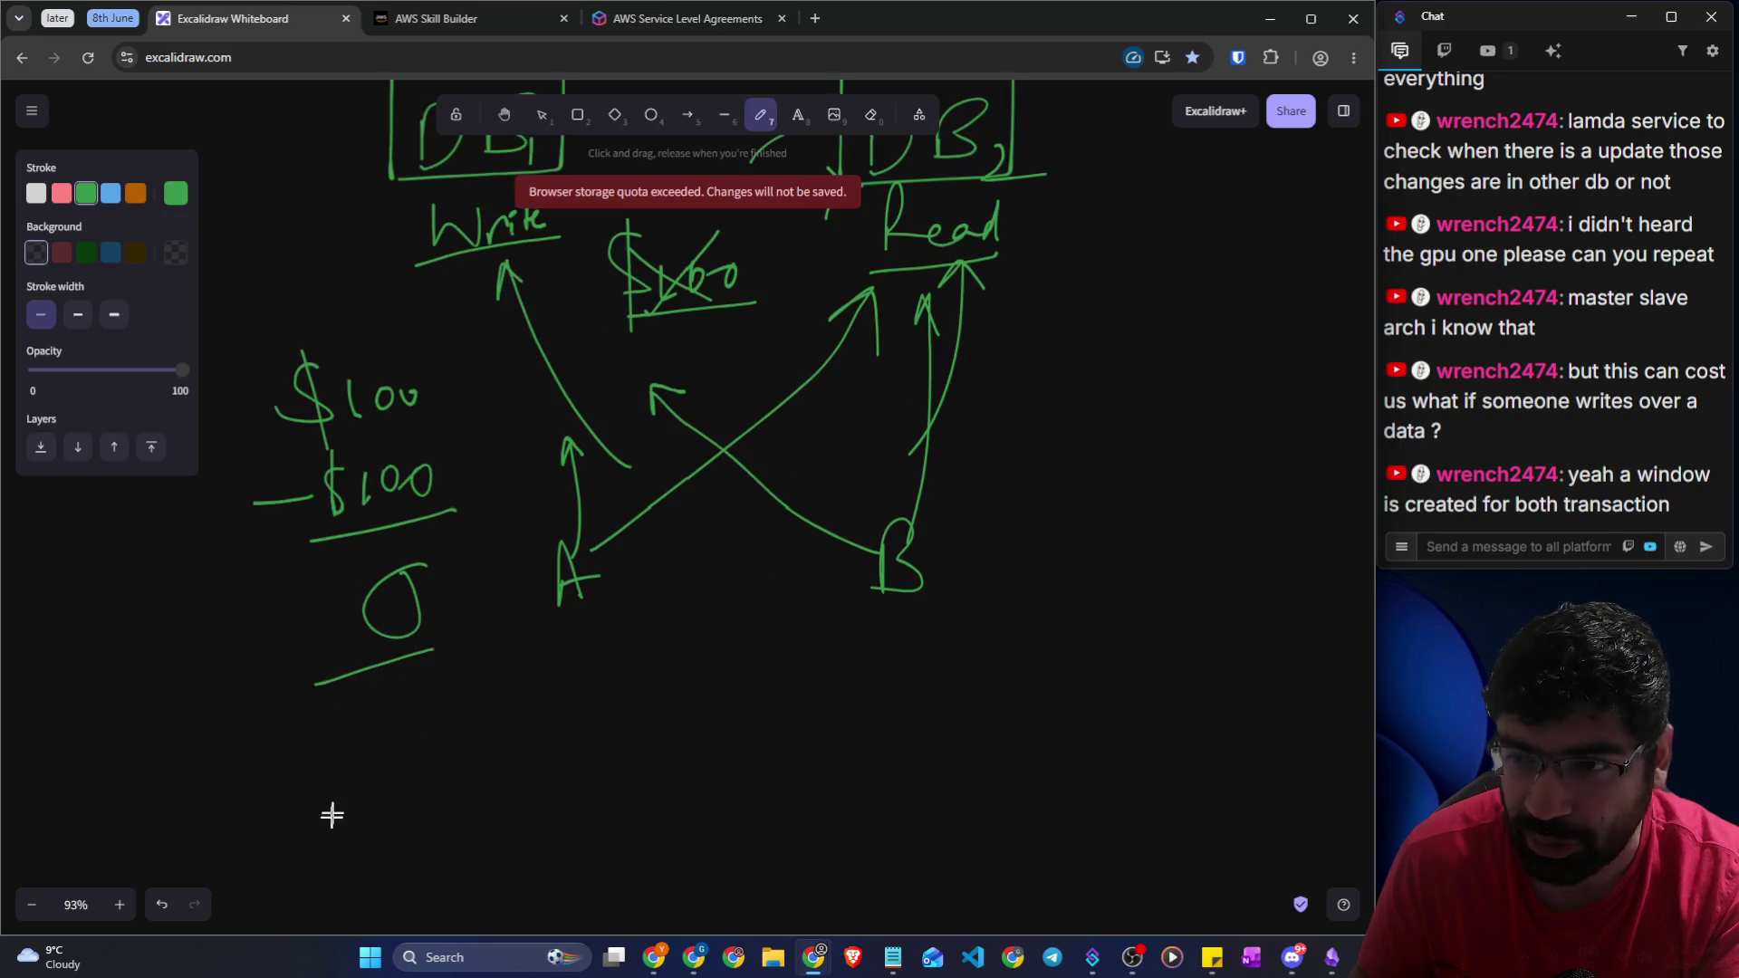
{"action": "mouse_move", "coordinate": [301, 752]}
{"action": "left_mouse_down"}
{"action": "mouse_move", "coordinate": [326, 738]}
{"action": "mouse_move", "coordinate": [385, 754]}
{"action": "mouse_move", "coordinate": [409, 716]}
{"action": "mouse_move", "coordinate": [466, 696]}
{"action": "left_mouse_up"}
{"action": "mouse_move", "coordinate": [349, 801]}
{"action": "left_mouse_down"}
{"action": "mouse_move", "coordinate": [518, 727]}
{"action": "mouse_move", "coordinate": [511, 806]}
{"action": "mouse_move", "coordinate": [543, 772]}
{"action": "mouse_move", "coordinate": [590, 772]}
{"action": "left_mouse_up"}
{"action": "mouse_move", "coordinate": [507, 834]}
{"action": "left_mouse_down"}
{"action": "mouse_move", "coordinate": [481, 698]}
{"action": "mouse_move", "coordinate": [407, 838]}
{"action": "mouse_move", "coordinate": [518, 844]}
{"action": "left_mouse_up"}
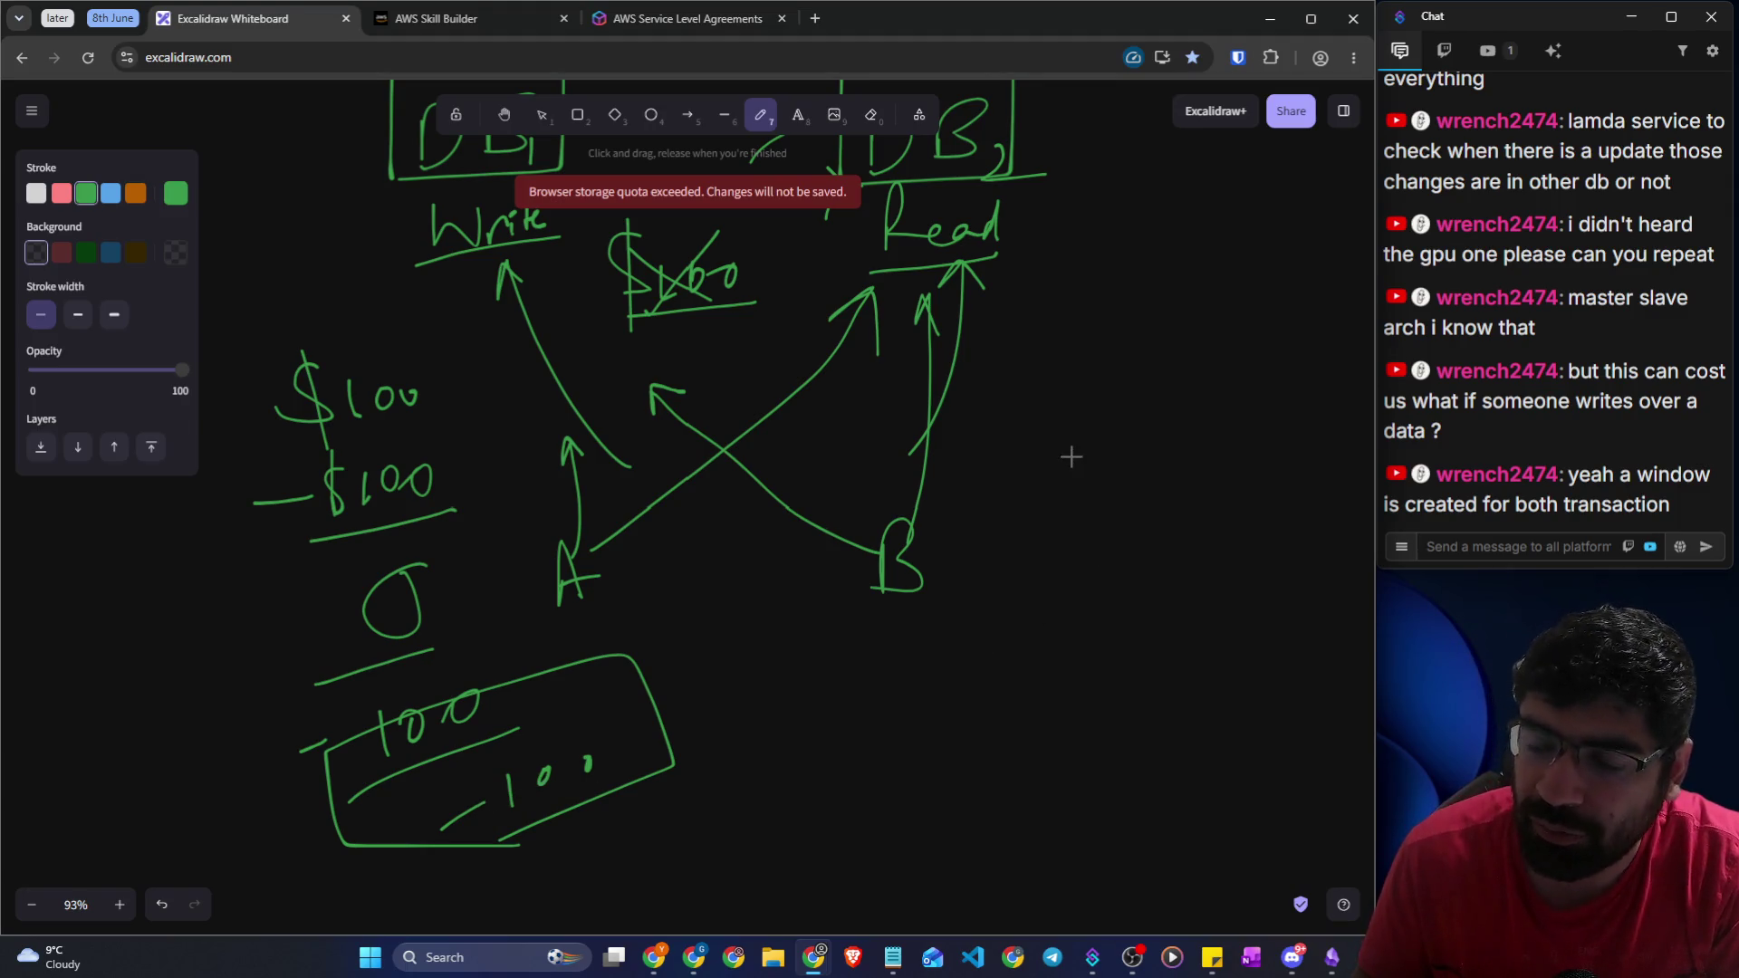
Next to DB2, write a boxed $200 with −100 beneath it, ending in a boxed crossed-out zero
{"action": "mouse_move", "coordinate": [1143, 375]}
{"action": "left_mouse_down"}
{"action": "mouse_move", "coordinate": [1087, 378]}
{"action": "mouse_move", "coordinate": [1098, 442]}
{"action": "left_mouse_up"}
{"action": "mouse_move", "coordinate": [1128, 337]}
{"action": "left_mouse_down"}
{"action": "mouse_move", "coordinate": [1129, 453]}
{"action": "mouse_move", "coordinate": [1252, 409]}
{"action": "left_mouse_up"}
{"action": "left_click_drag", "start_coordinate": [568, 620], "coordinate": [625, 610]}
{"action": "mouse_move", "coordinate": [1128, 460]}
{"action": "left_mouse_down"}
{"action": "mouse_move", "coordinate": [1087, 311]}
{"action": "mouse_move", "coordinate": [1194, 459]}
{"action": "left_mouse_up"}
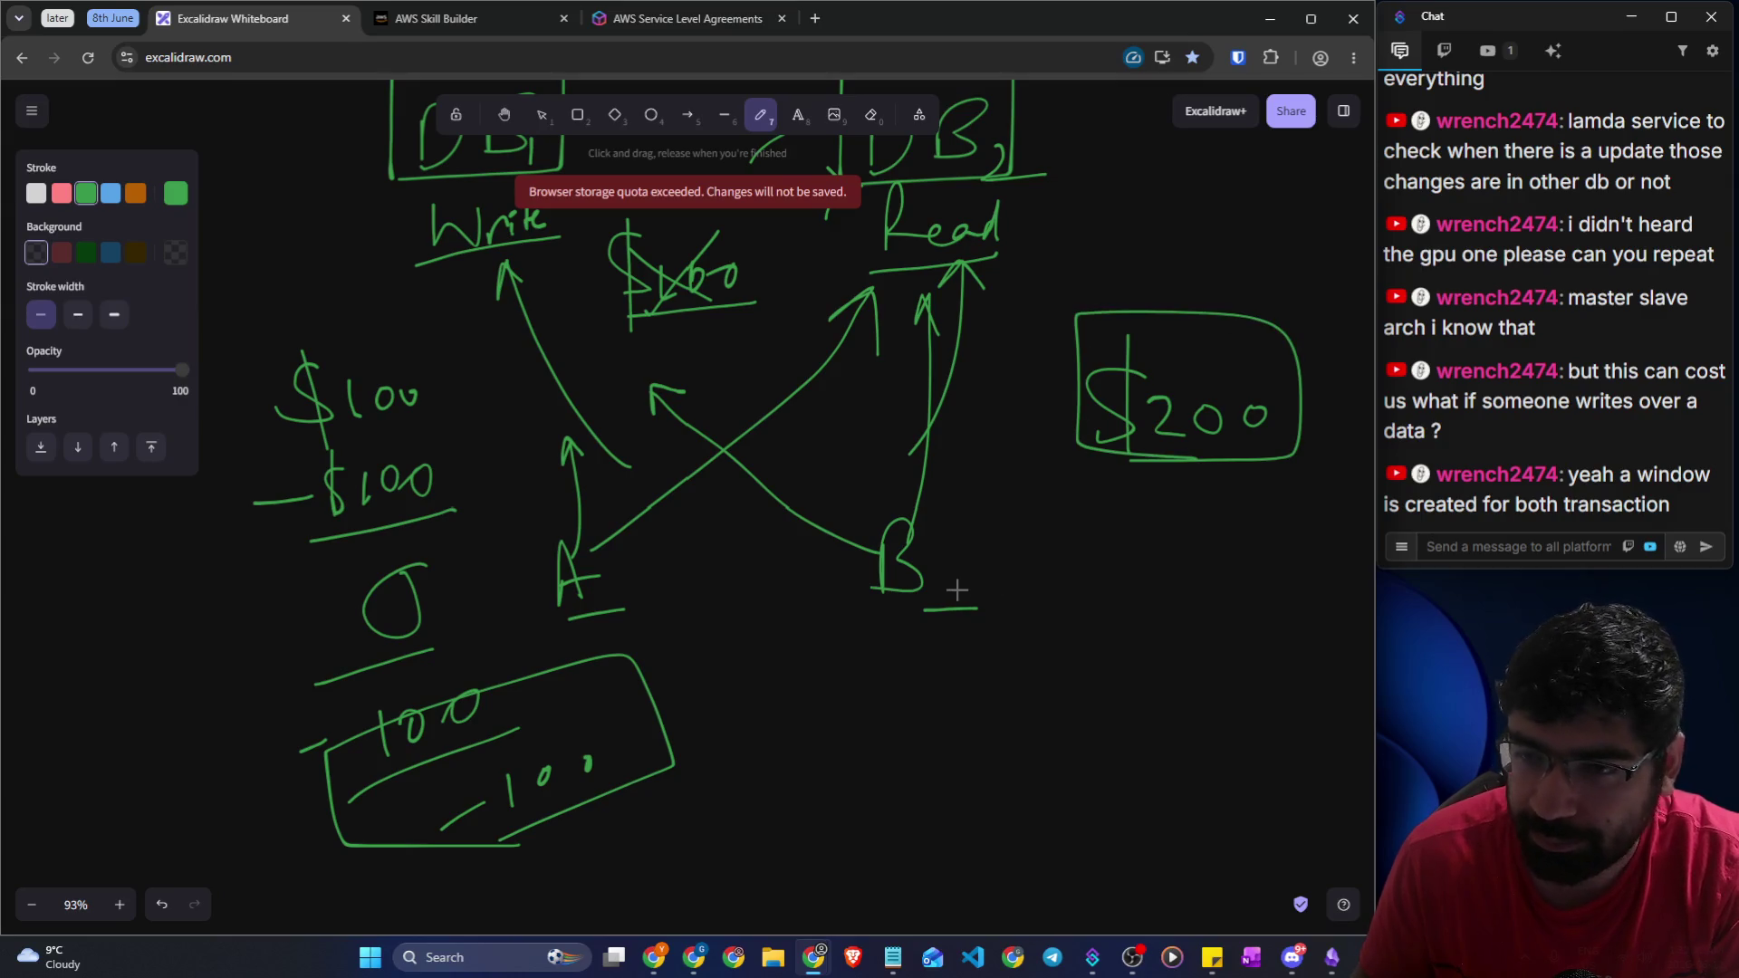
{"action": "scroll", "coordinate": [1126, 204], "scroll_direction": "up", "scroll_amount": 1}
{"action": "mouse_move", "coordinate": [1158, 178]}
{"action": "left_mouse_down"}
{"action": "mouse_move", "coordinate": [1164, 255]}
{"action": "mouse_move", "coordinate": [1286, 233]}
{"action": "left_mouse_up"}
{"action": "mouse_move", "coordinate": [1073, 645]}
{"action": "left_mouse_down"}
{"action": "mouse_move", "coordinate": [1130, 633]}
{"action": "mouse_move", "coordinate": [1143, 649]}
{"action": "mouse_move", "coordinate": [1188, 625]}
{"action": "left_mouse_up"}
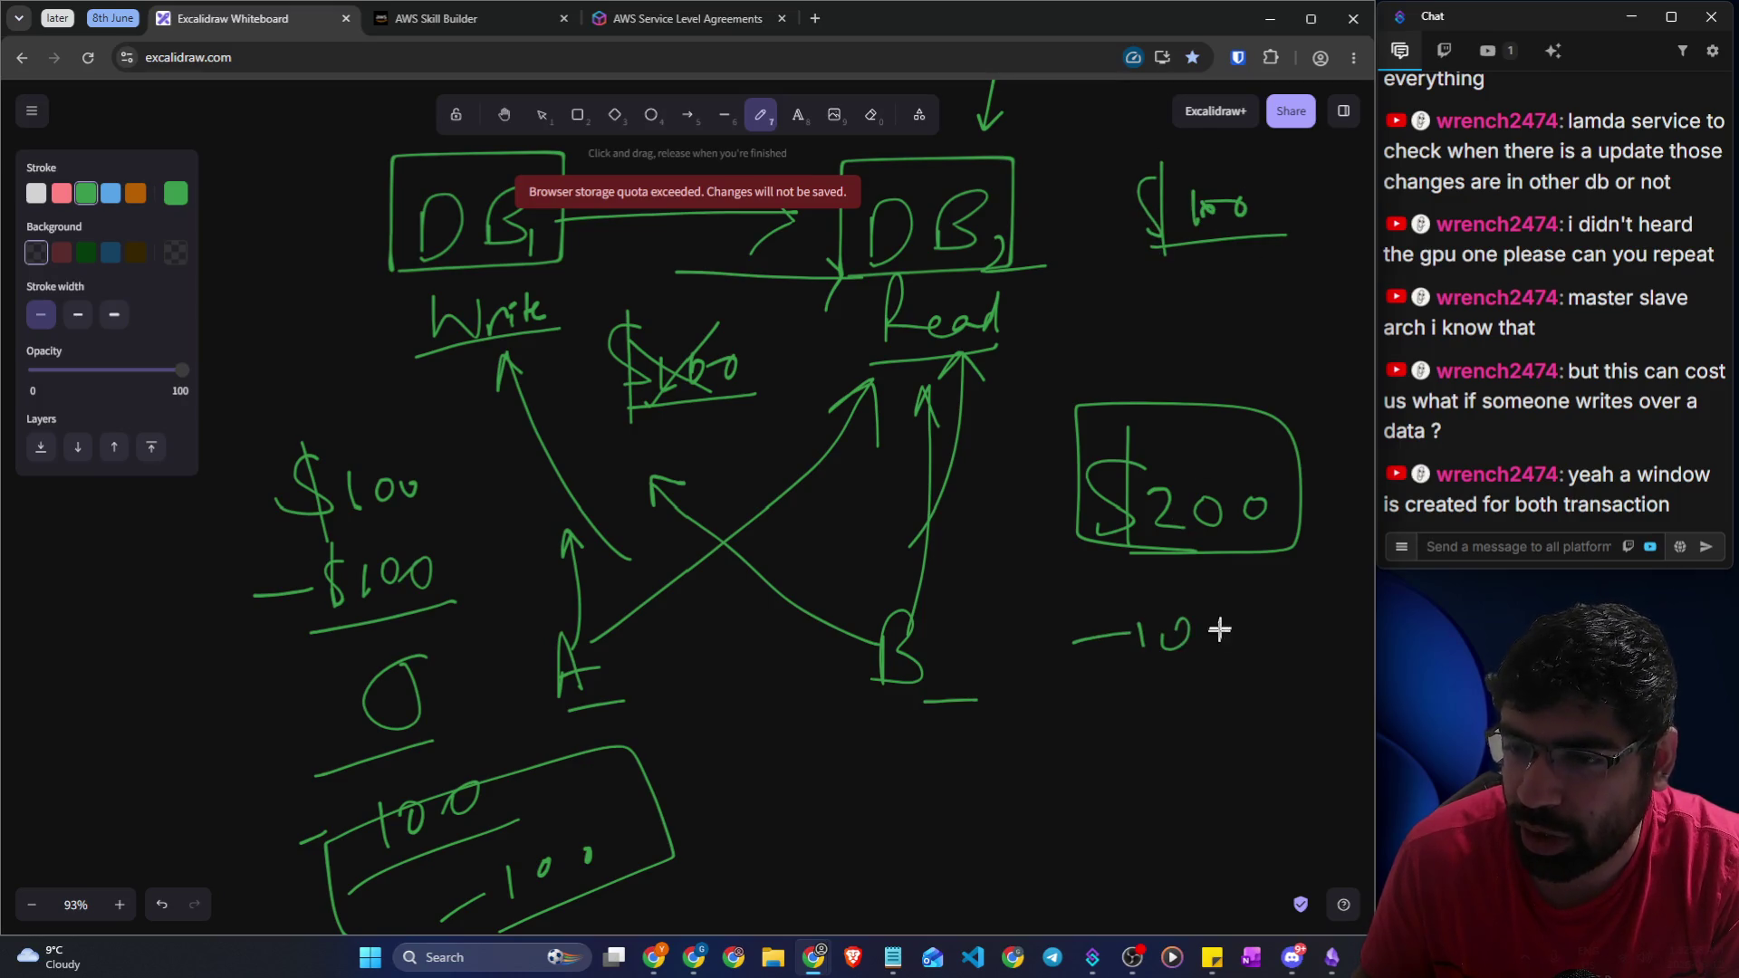
{"action": "mouse_move", "coordinate": [1084, 752]}
{"action": "left_mouse_down"}
{"action": "mouse_move", "coordinate": [1099, 719]}
{"action": "mouse_move", "coordinate": [1074, 765]}
{"action": "mouse_move", "coordinate": [1032, 789]}
{"action": "mouse_move", "coordinate": [1169, 670]}
{"action": "mouse_move", "coordinate": [1027, 795]}
{"action": "left_mouse_up"}
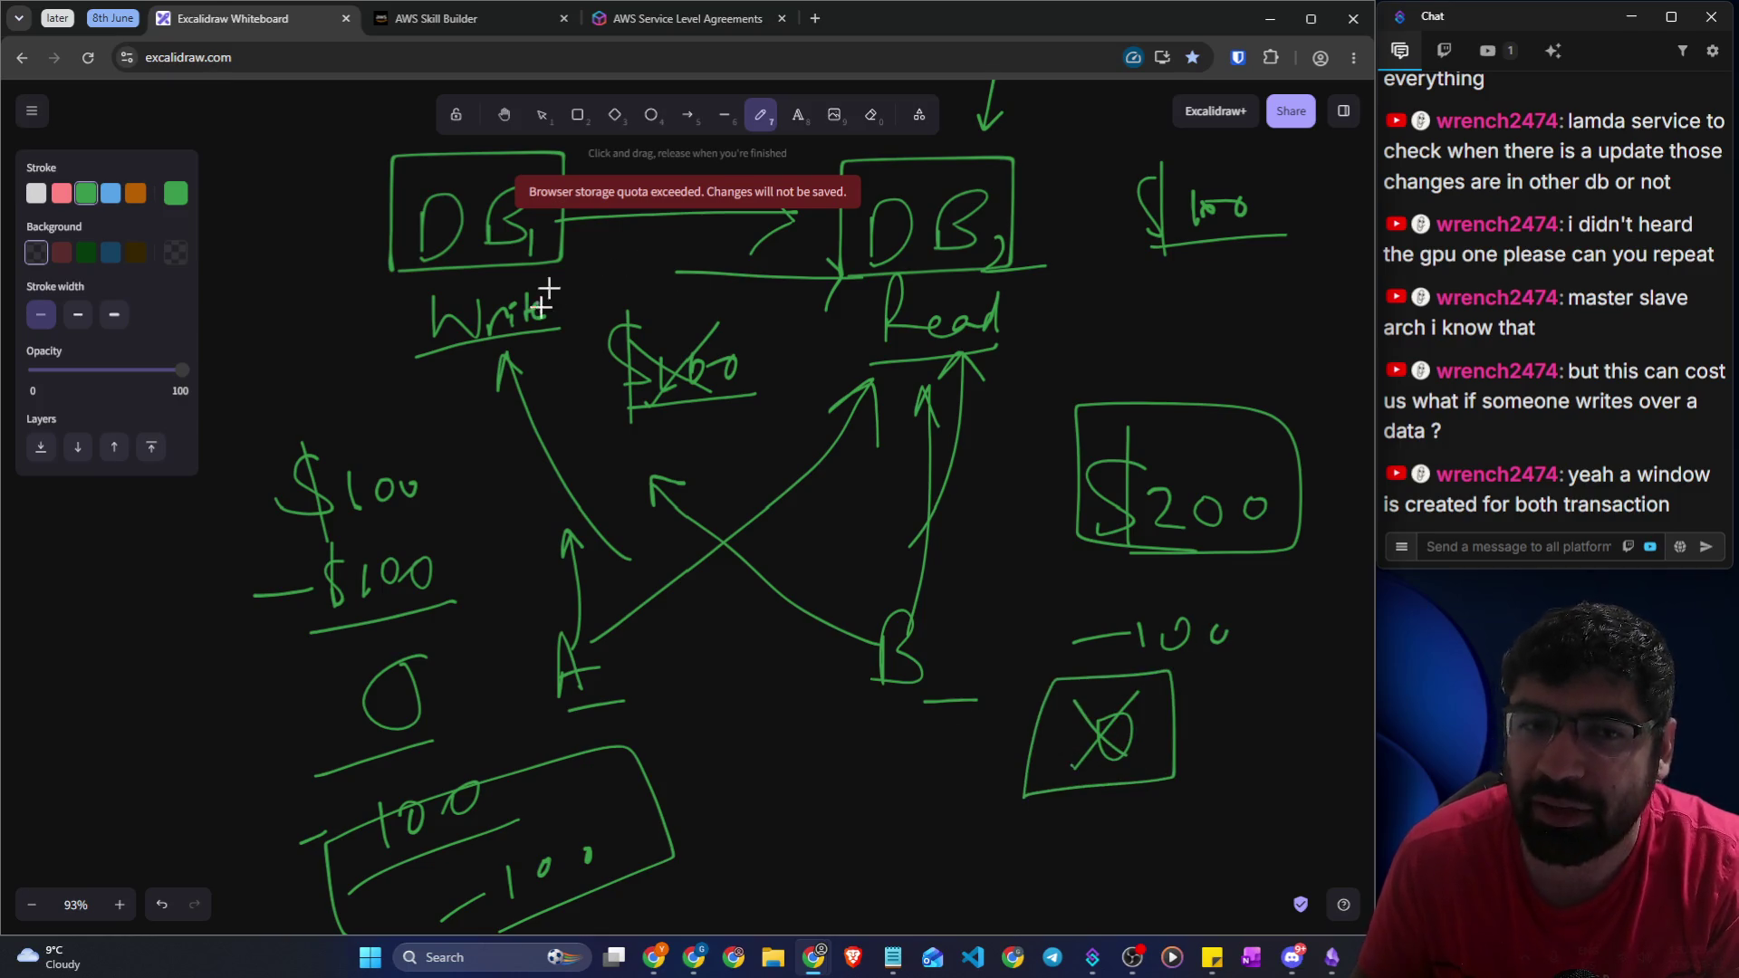
{"action": "scroll", "coordinate": [509, 334], "scroll_direction": "up", "scroll_amount": 2}
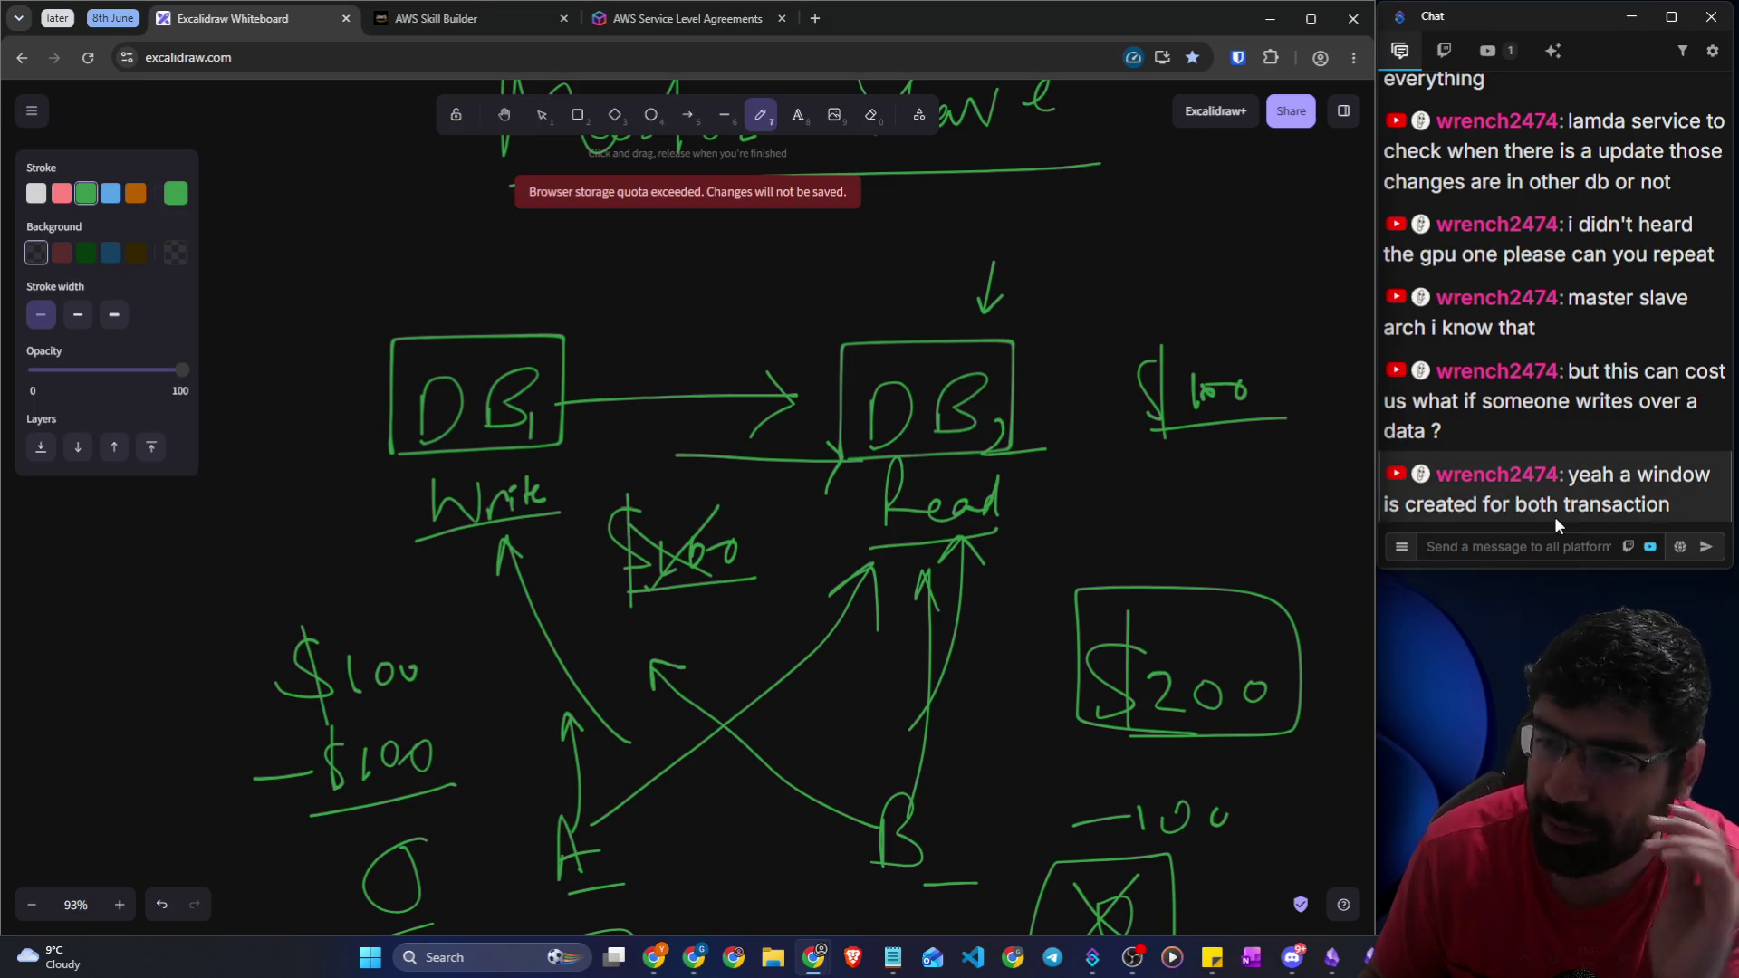
Select part of the latest chat message, then clear the selection
{"action": "left_click", "coordinate": [1558, 358]}
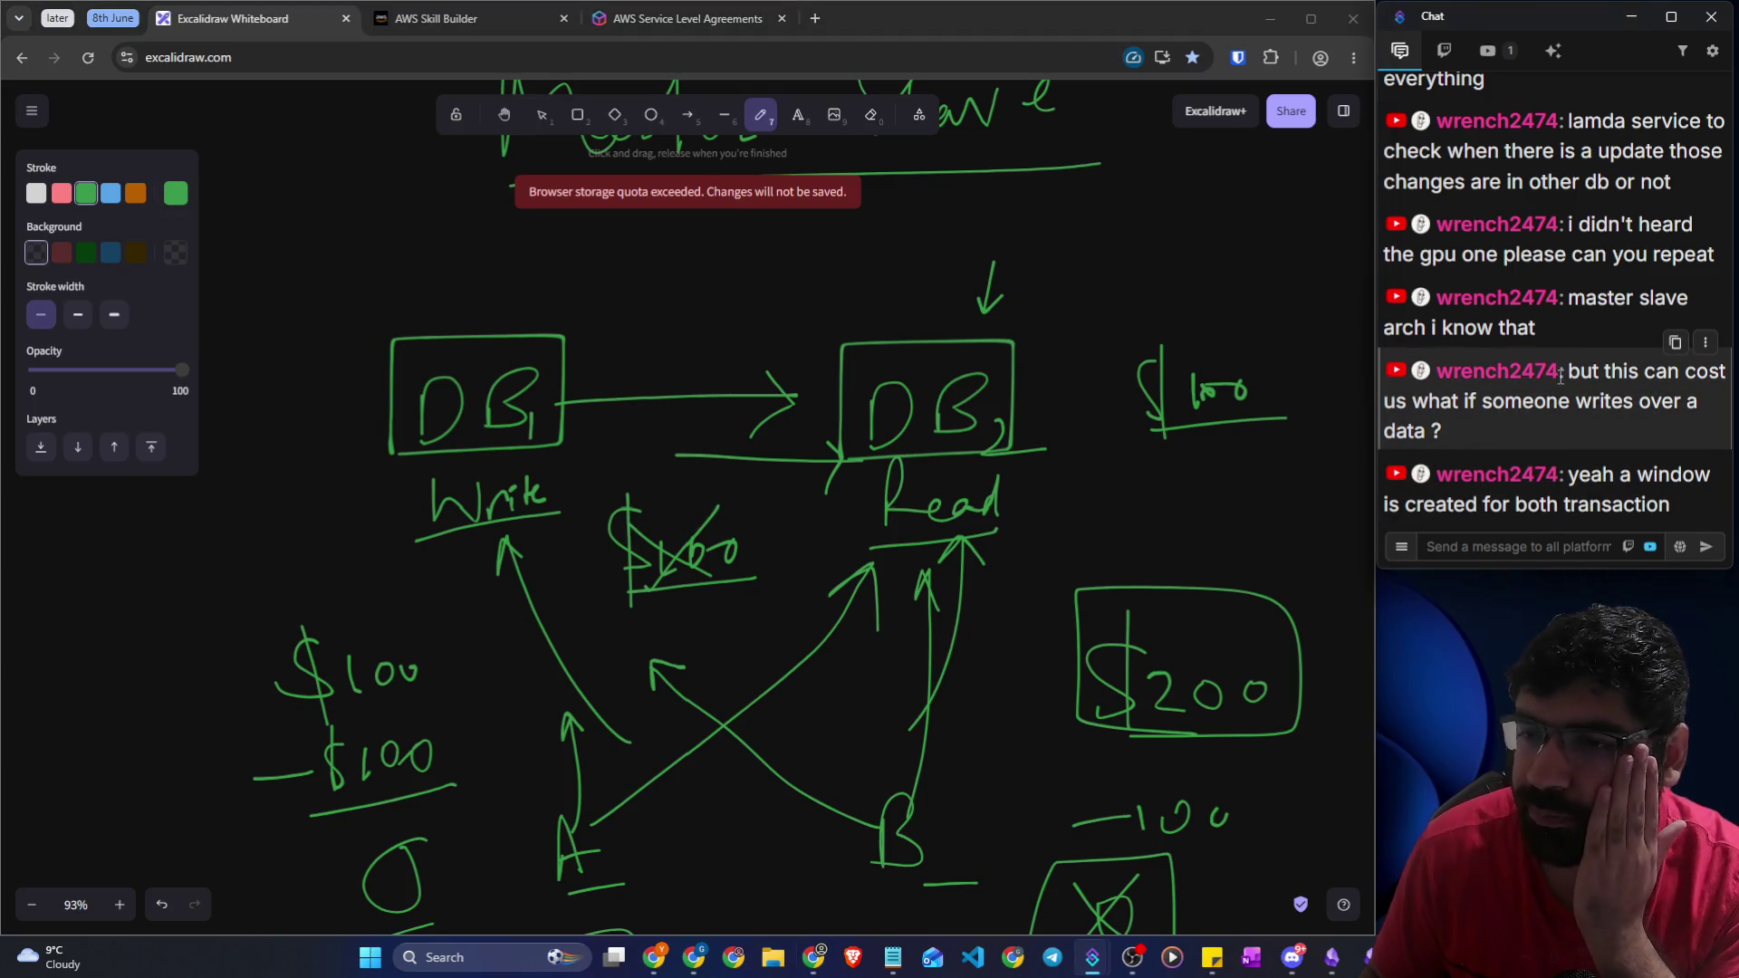
{"action": "left_click_drag", "start_coordinate": [1447, 504], "coordinate": [1713, 496]}
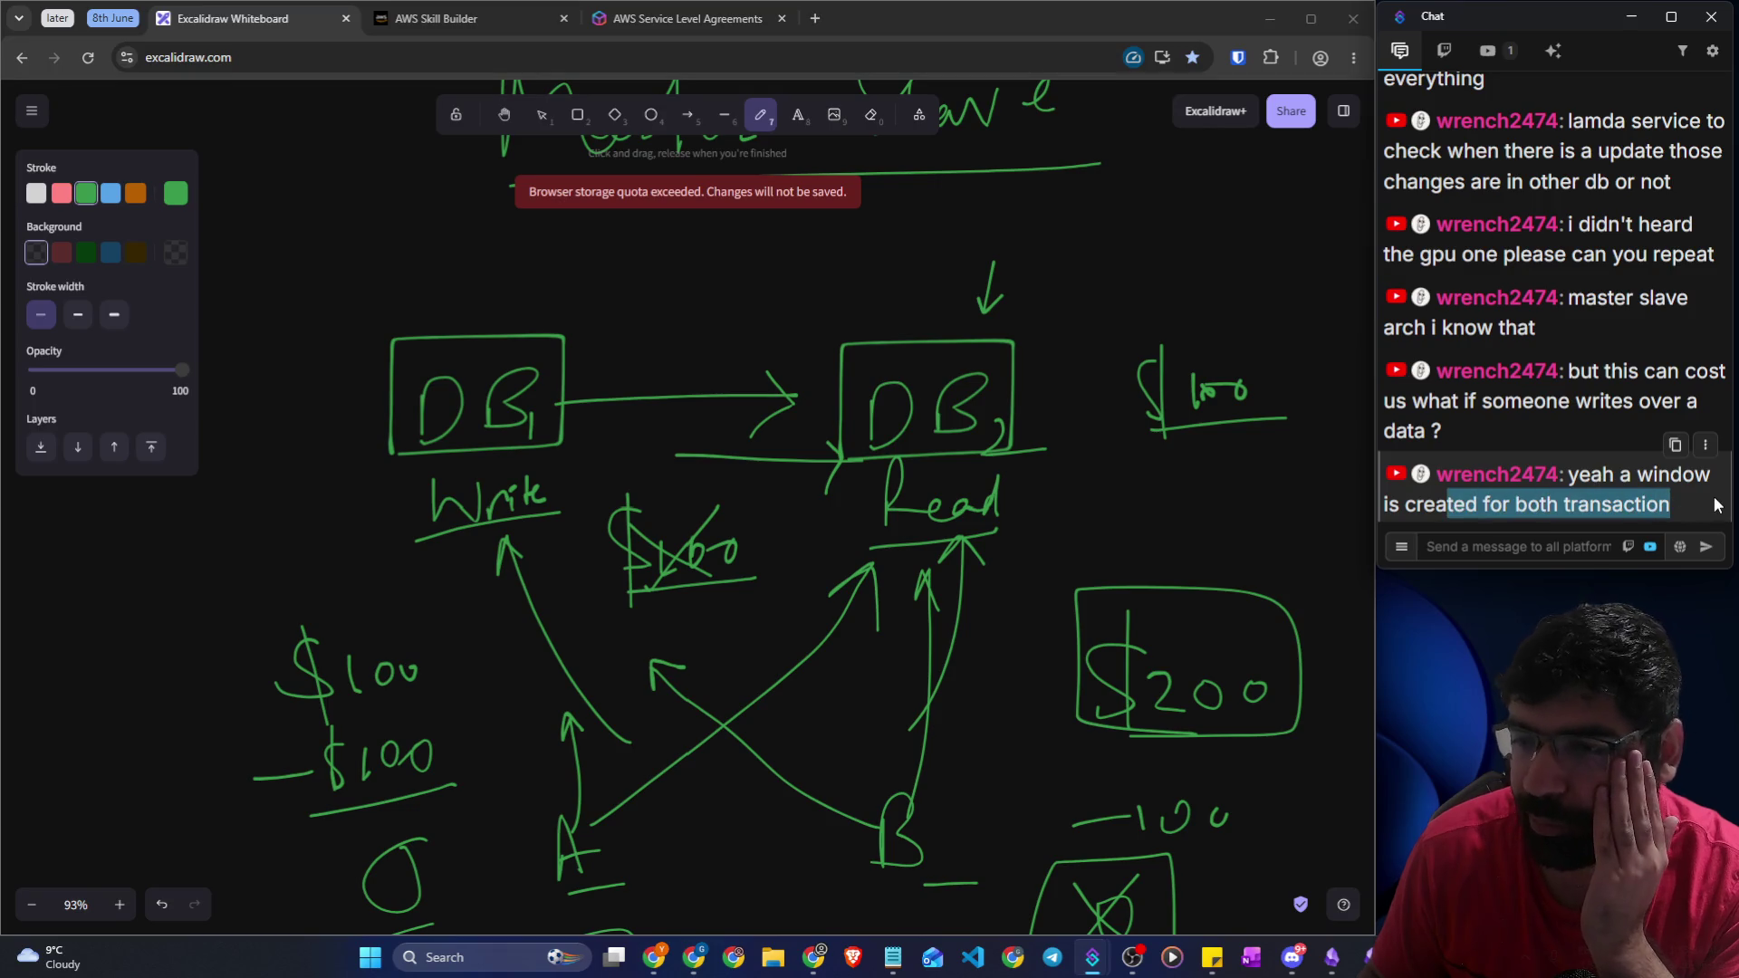
{"action": "left_click", "coordinate": [1527, 561]}
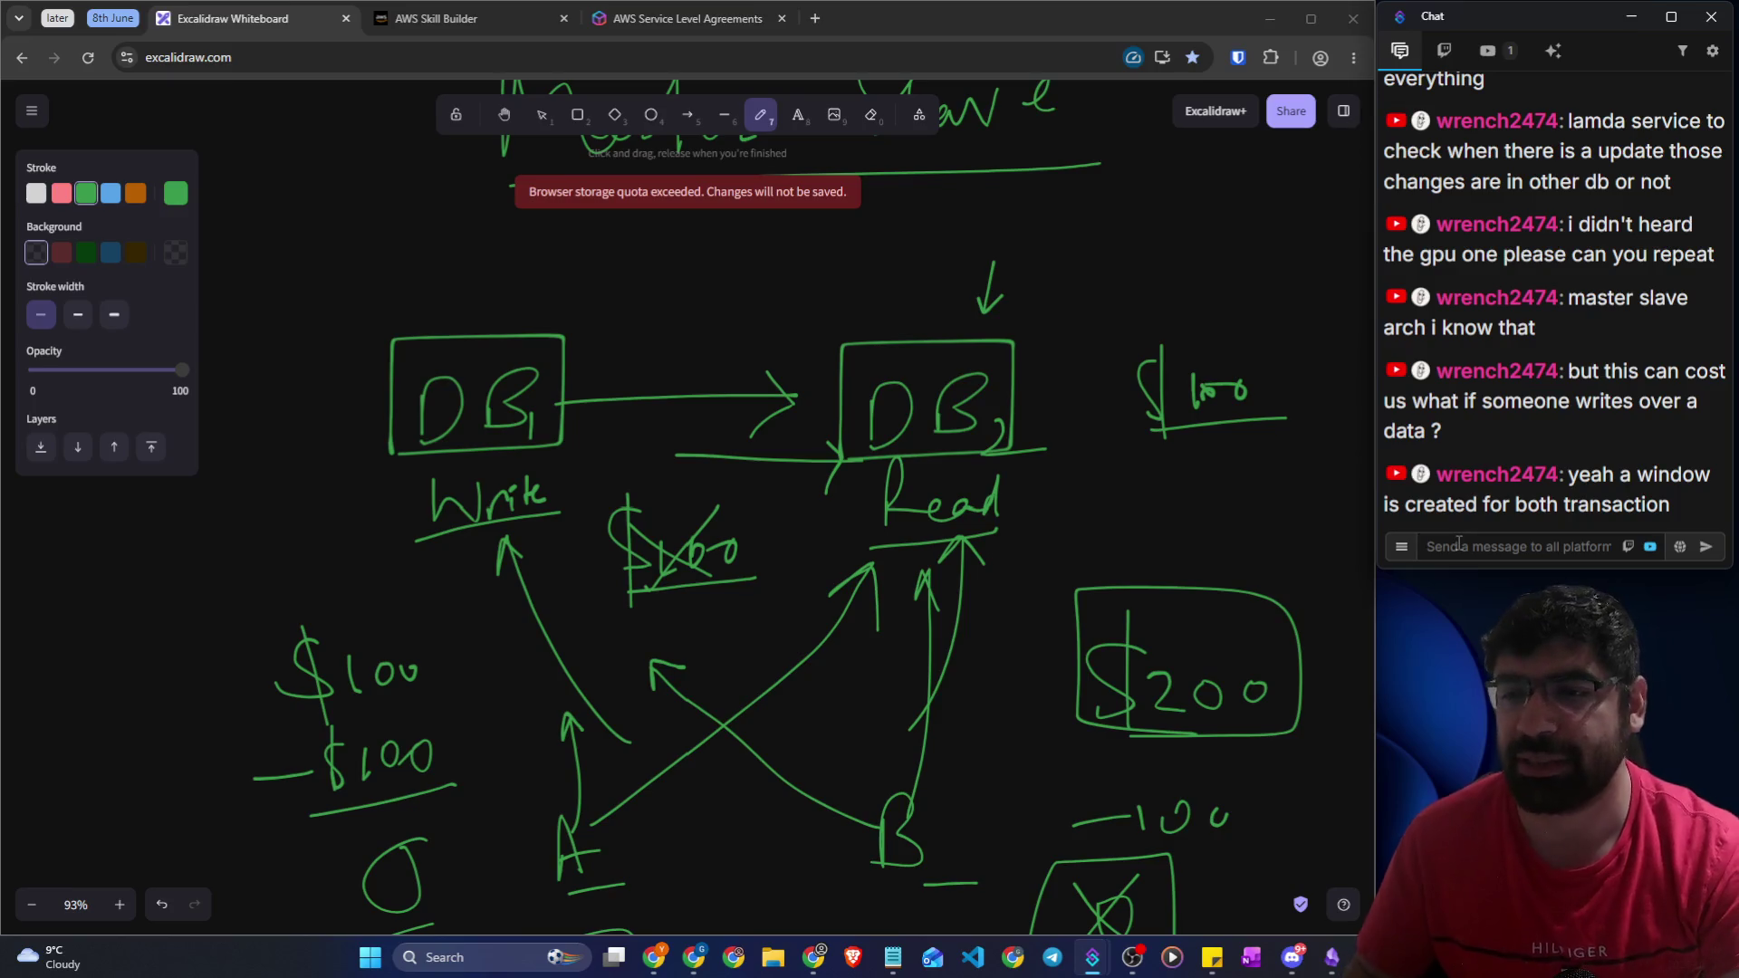
Draw a bracket around the underlined Write label under DB1
{"action": "scroll", "coordinate": [795, 460], "scroll_direction": "up", "scroll_amount": 10}
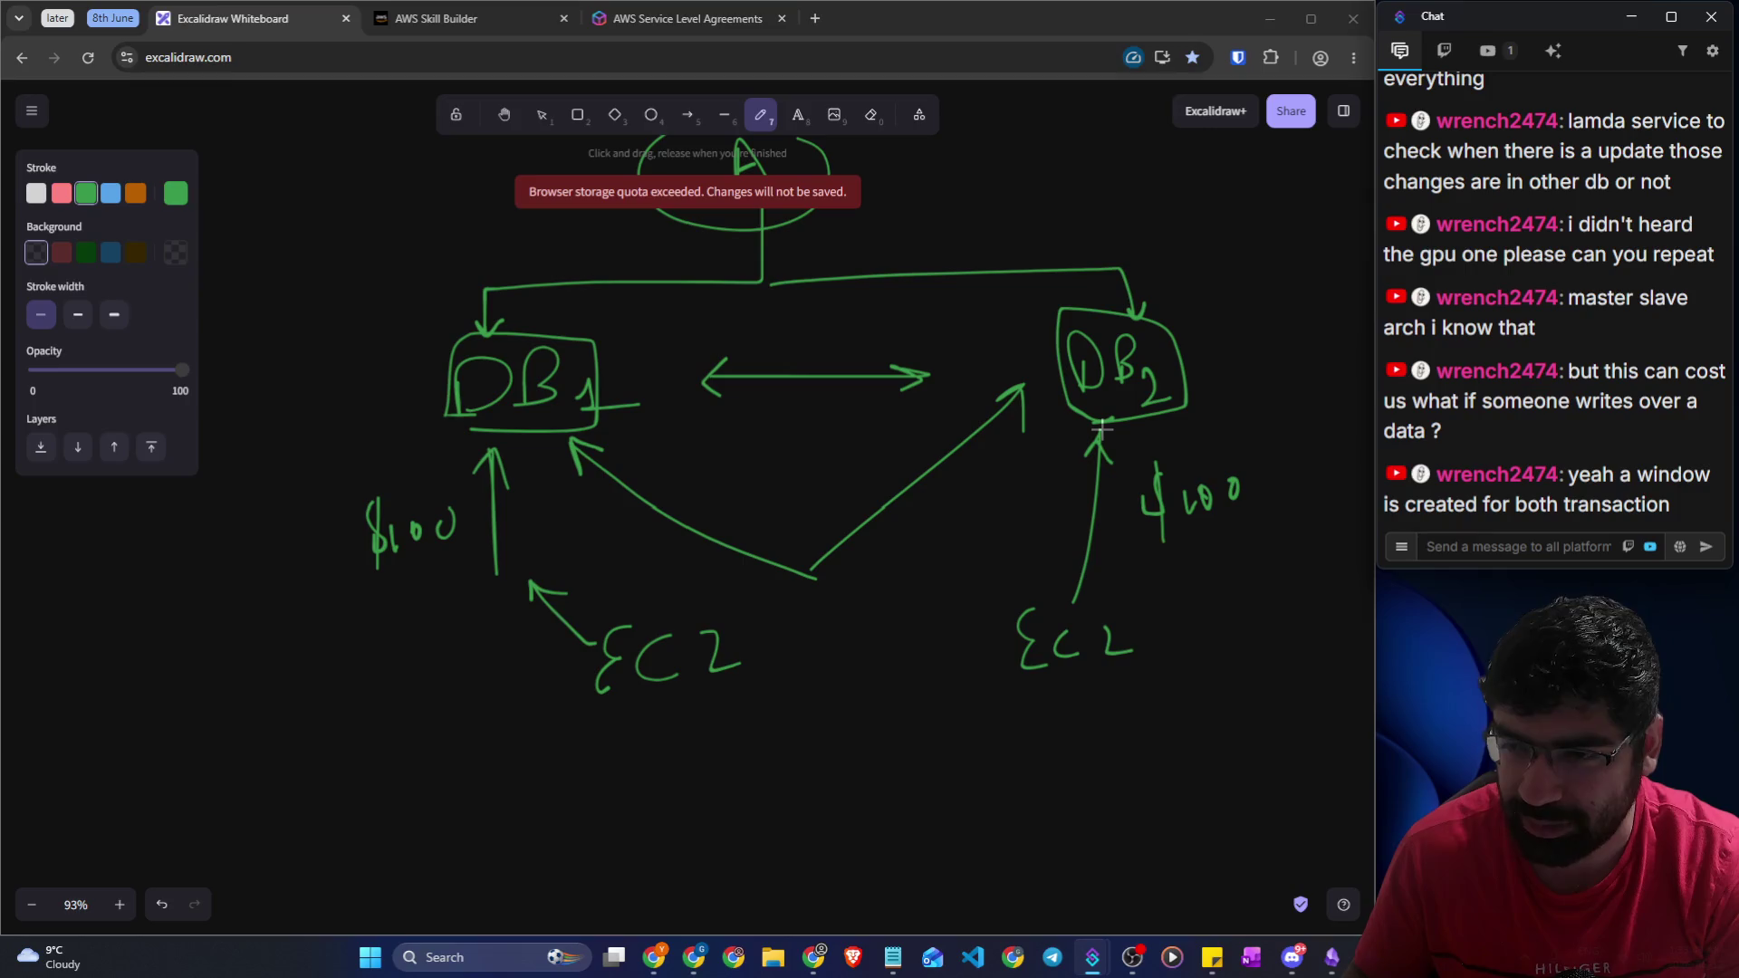
{"action": "scroll", "coordinate": [1107, 427], "scroll_direction": "down", "scroll_amount": 15}
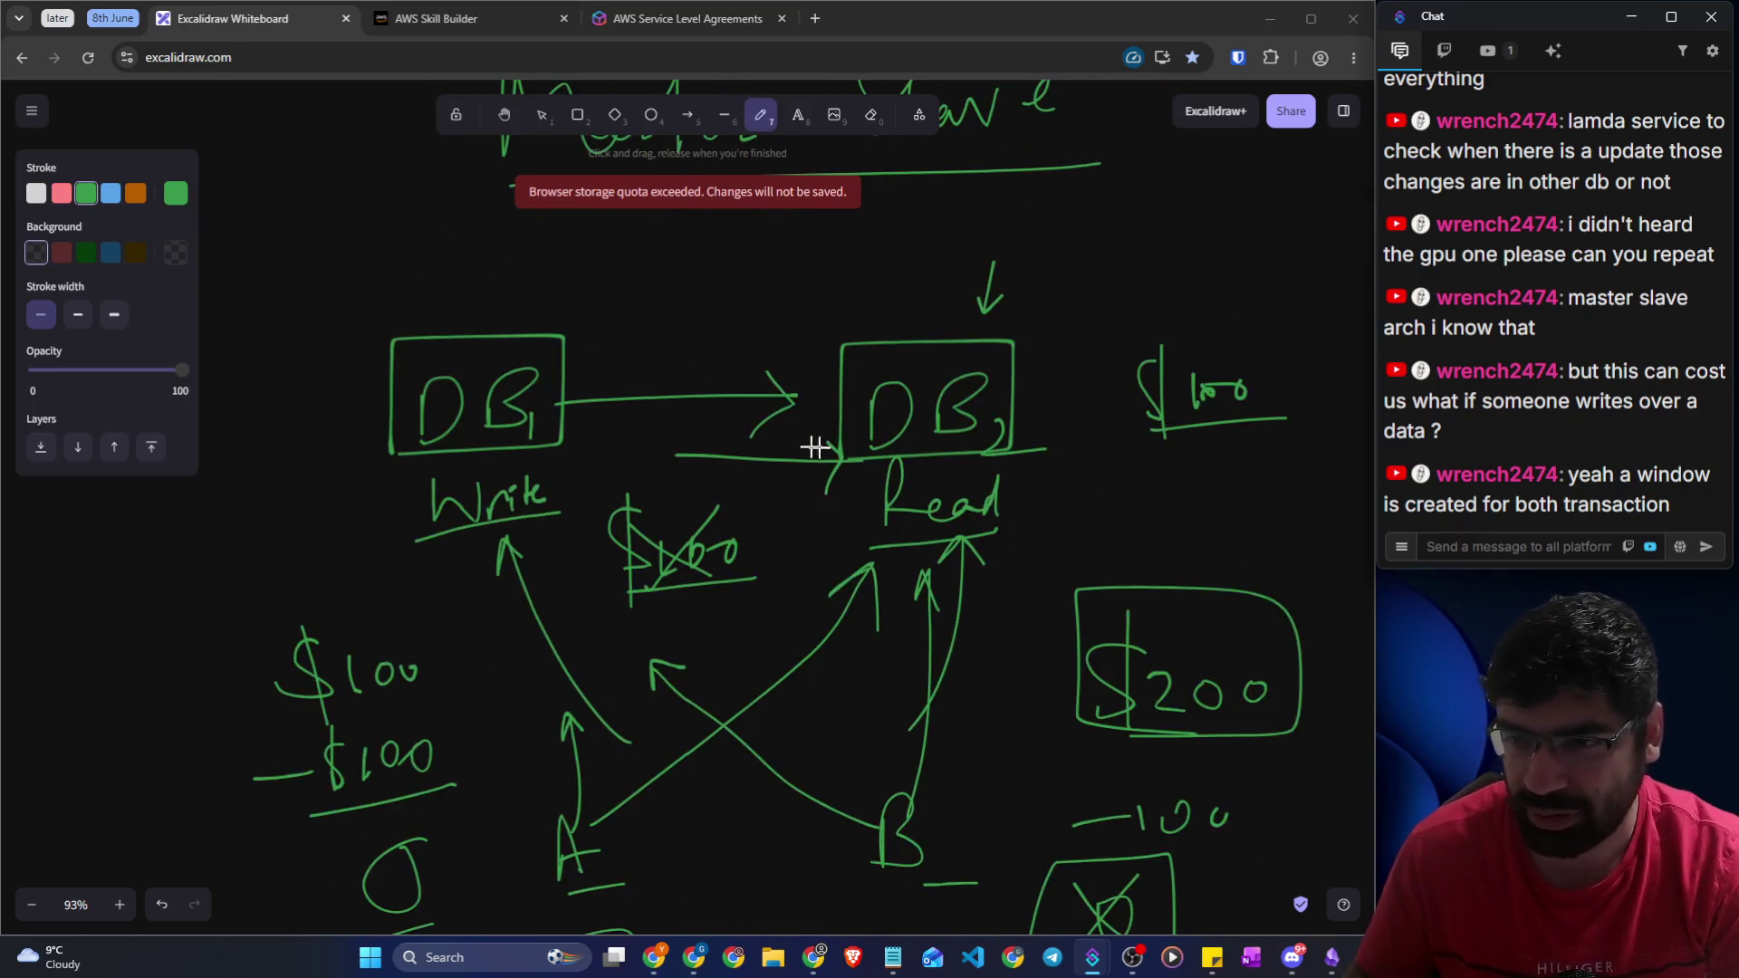
{"action": "mouse_move", "coordinate": [591, 513]}
{"action": "left_mouse_down"}
{"action": "mouse_move", "coordinate": [583, 485]}
{"action": "mouse_move", "coordinate": [352, 540]}
{"action": "left_mouse_up"}
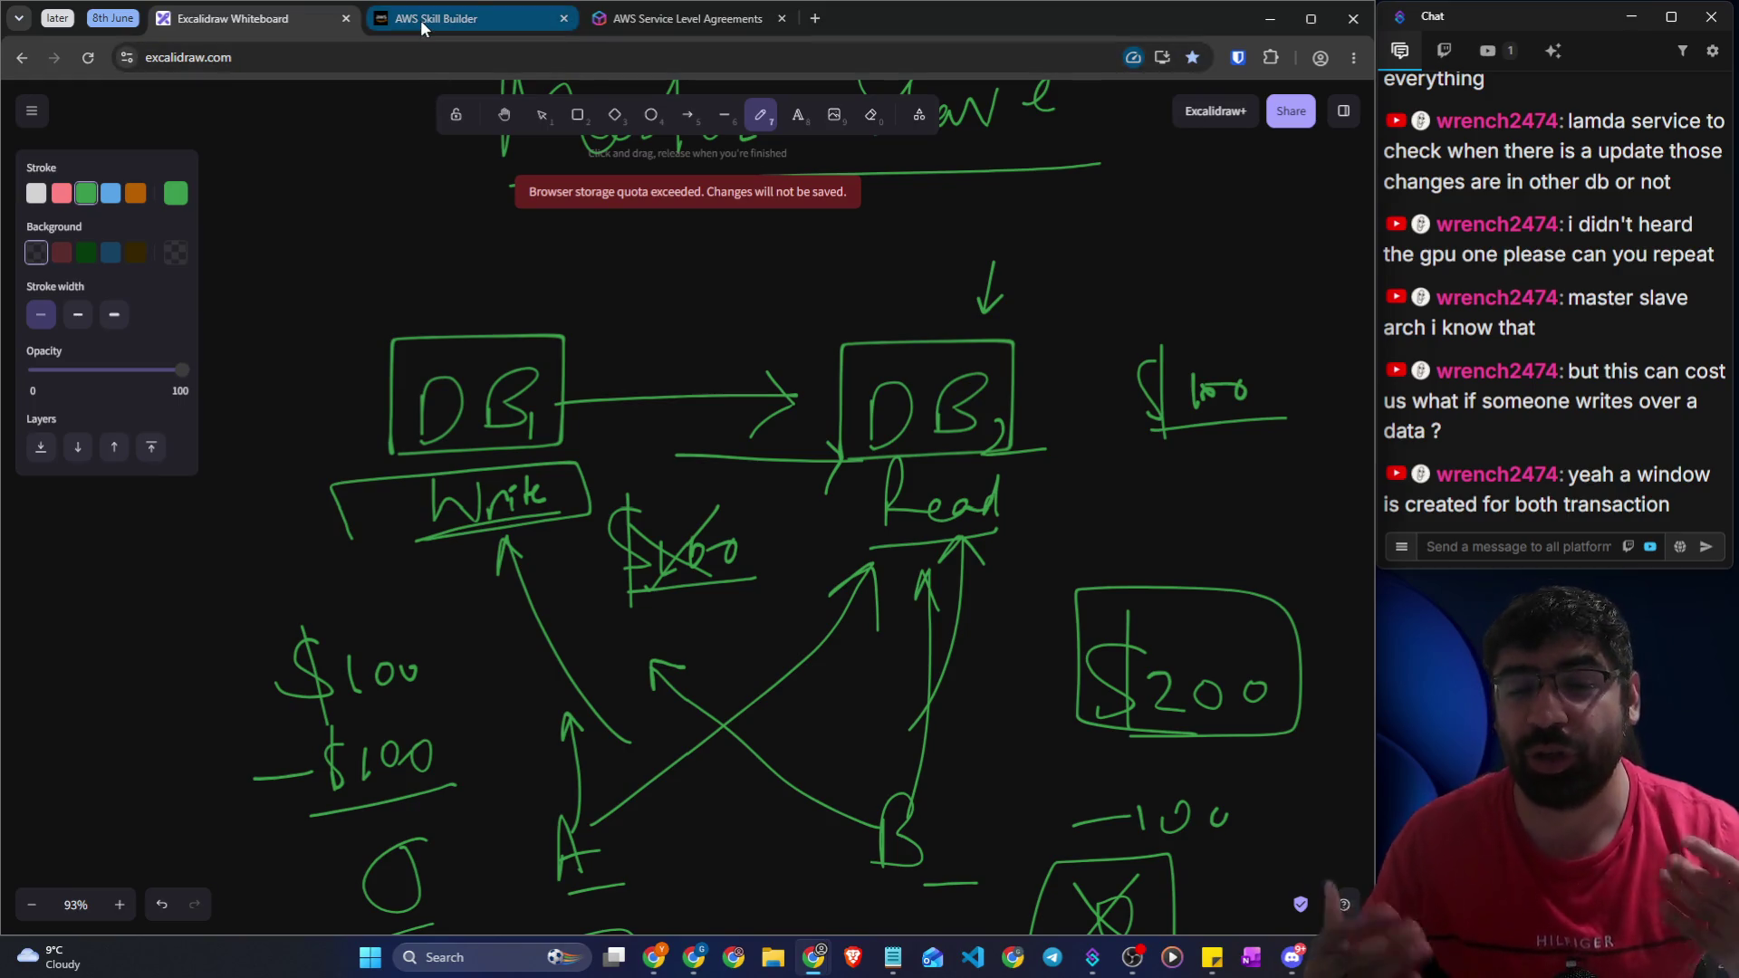
Glance at the AWS Skill Builder course page, then return to the Excalidraw whiteboard
{"action": "mouse_move", "coordinate": [420, 20]}
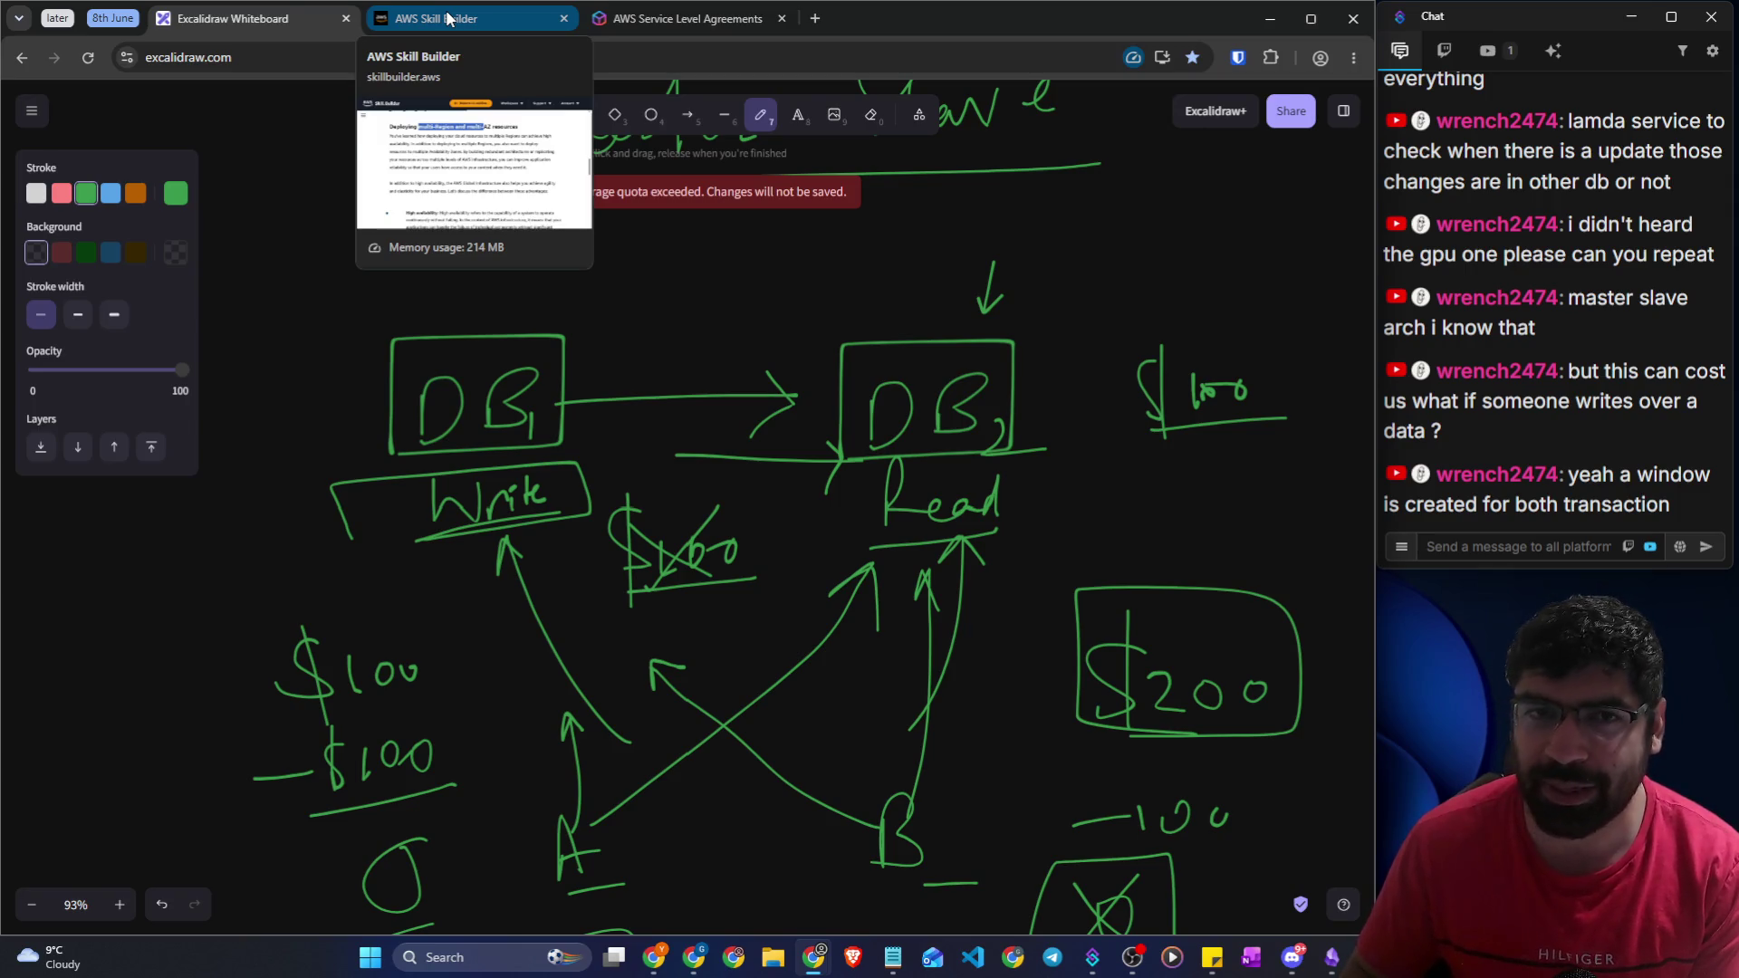
{"action": "left_click", "coordinate": [448, 18]}
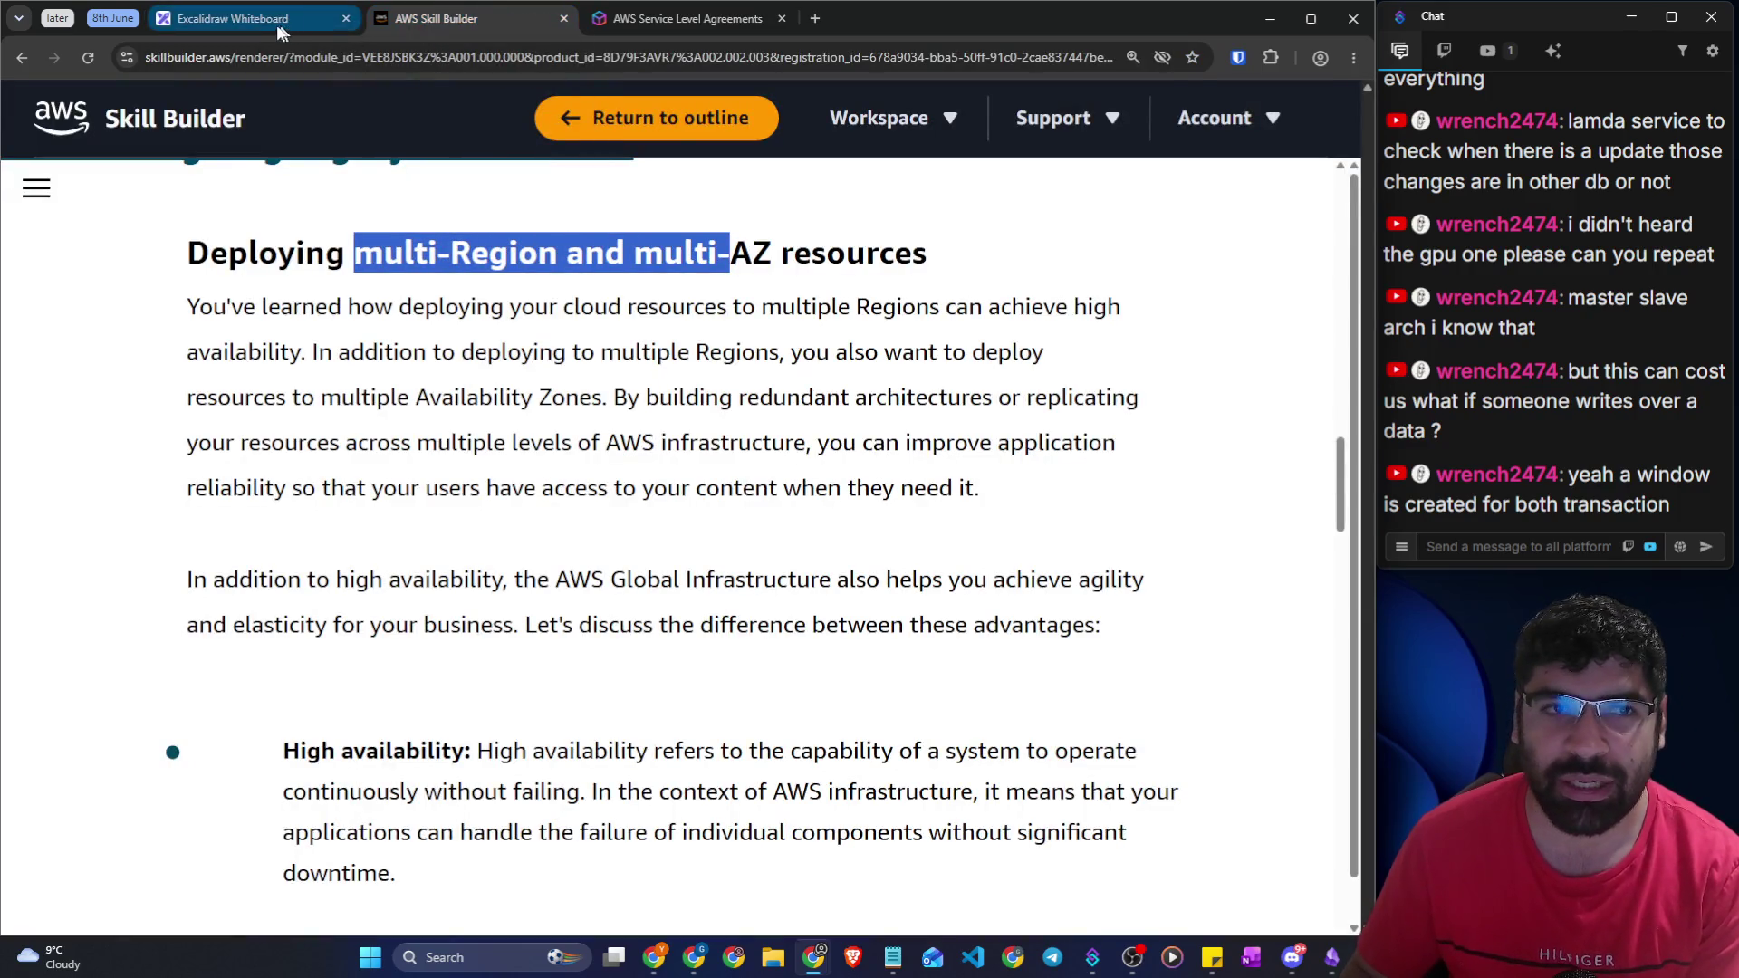
{"action": "left_click", "coordinate": [282, 27]}
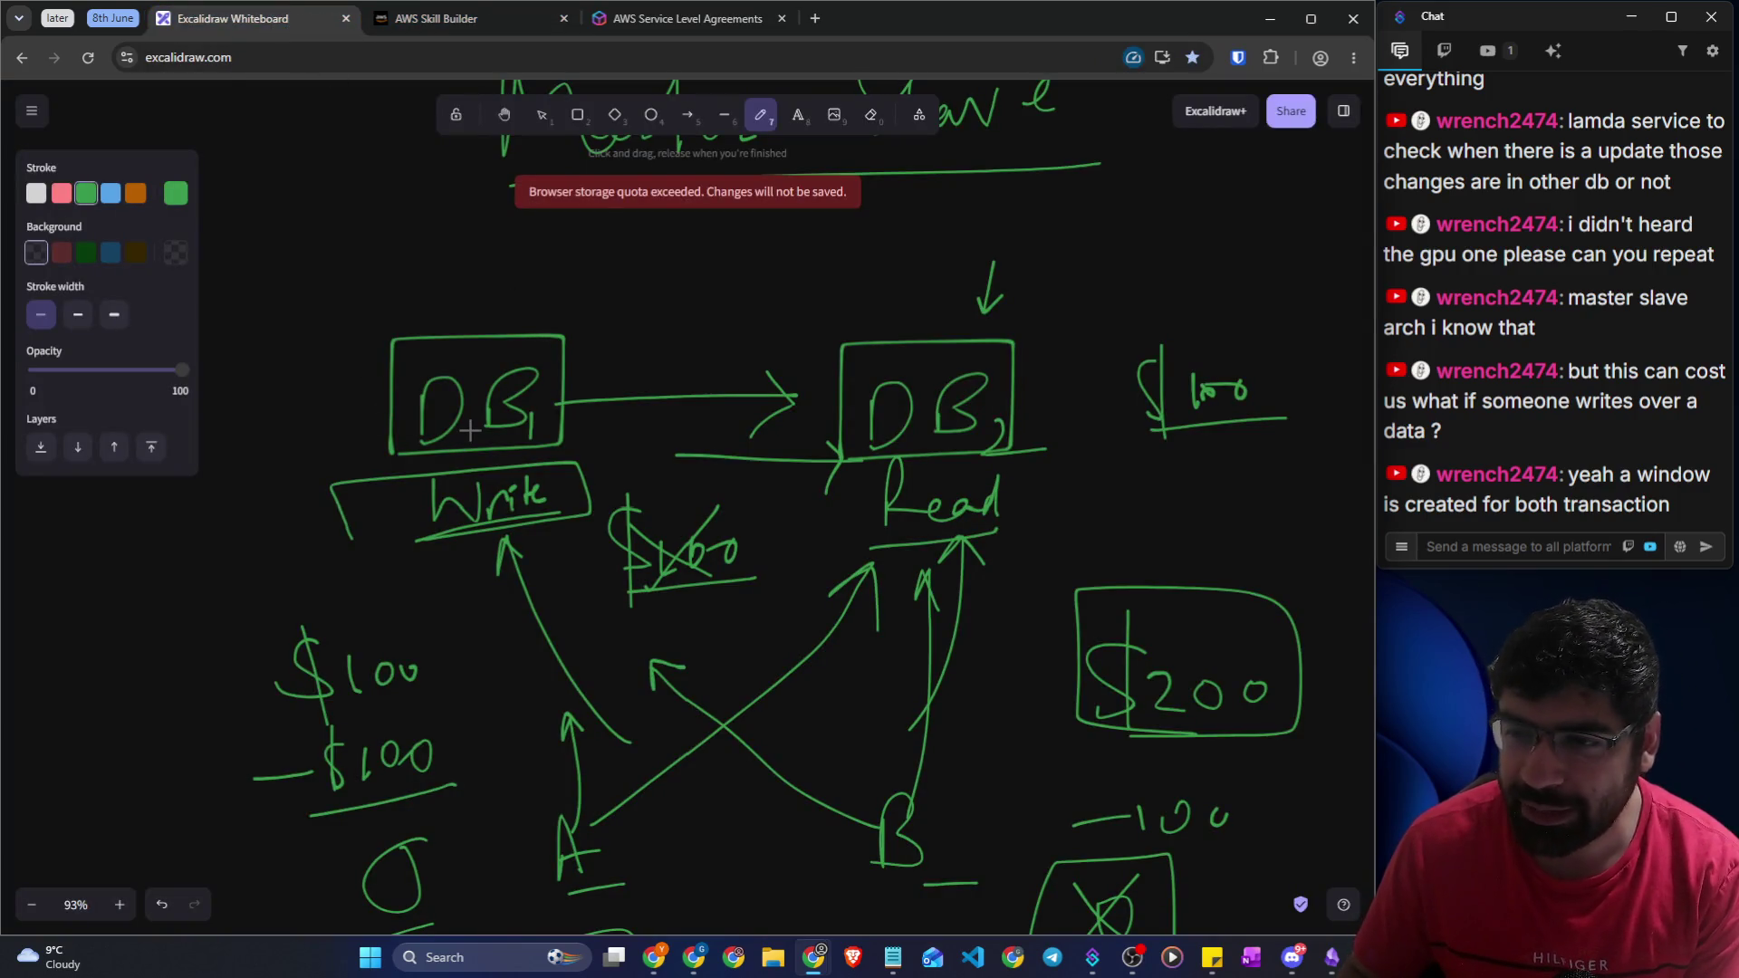
Draw arrows from DB1 to two new boxed database copies, one labelled DB2, then show the Skill Builder page
{"action": "mouse_move", "coordinate": [562, 408]}
{"action": "left_mouse_down"}
{"action": "mouse_move", "coordinate": [832, 231]}
{"action": "mouse_move", "coordinate": [826, 288]}
{"action": "left_mouse_up"}
{"action": "mouse_move", "coordinate": [869, 188]}
{"action": "left_mouse_down"}
{"action": "mouse_move", "coordinate": [904, 250]}
{"action": "mouse_move", "coordinate": [894, 189]}
{"action": "mouse_move", "coordinate": [901, 253]}
{"action": "left_mouse_up"}
{"action": "mouse_move", "coordinate": [938, 192]}
{"action": "left_mouse_down"}
{"action": "mouse_move", "coordinate": [998, 233]}
{"action": "mouse_move", "coordinate": [998, 263]}
{"action": "left_mouse_up"}
{"action": "scroll", "coordinate": [942, 317], "scroll_direction": "up", "scroll_amount": 2}
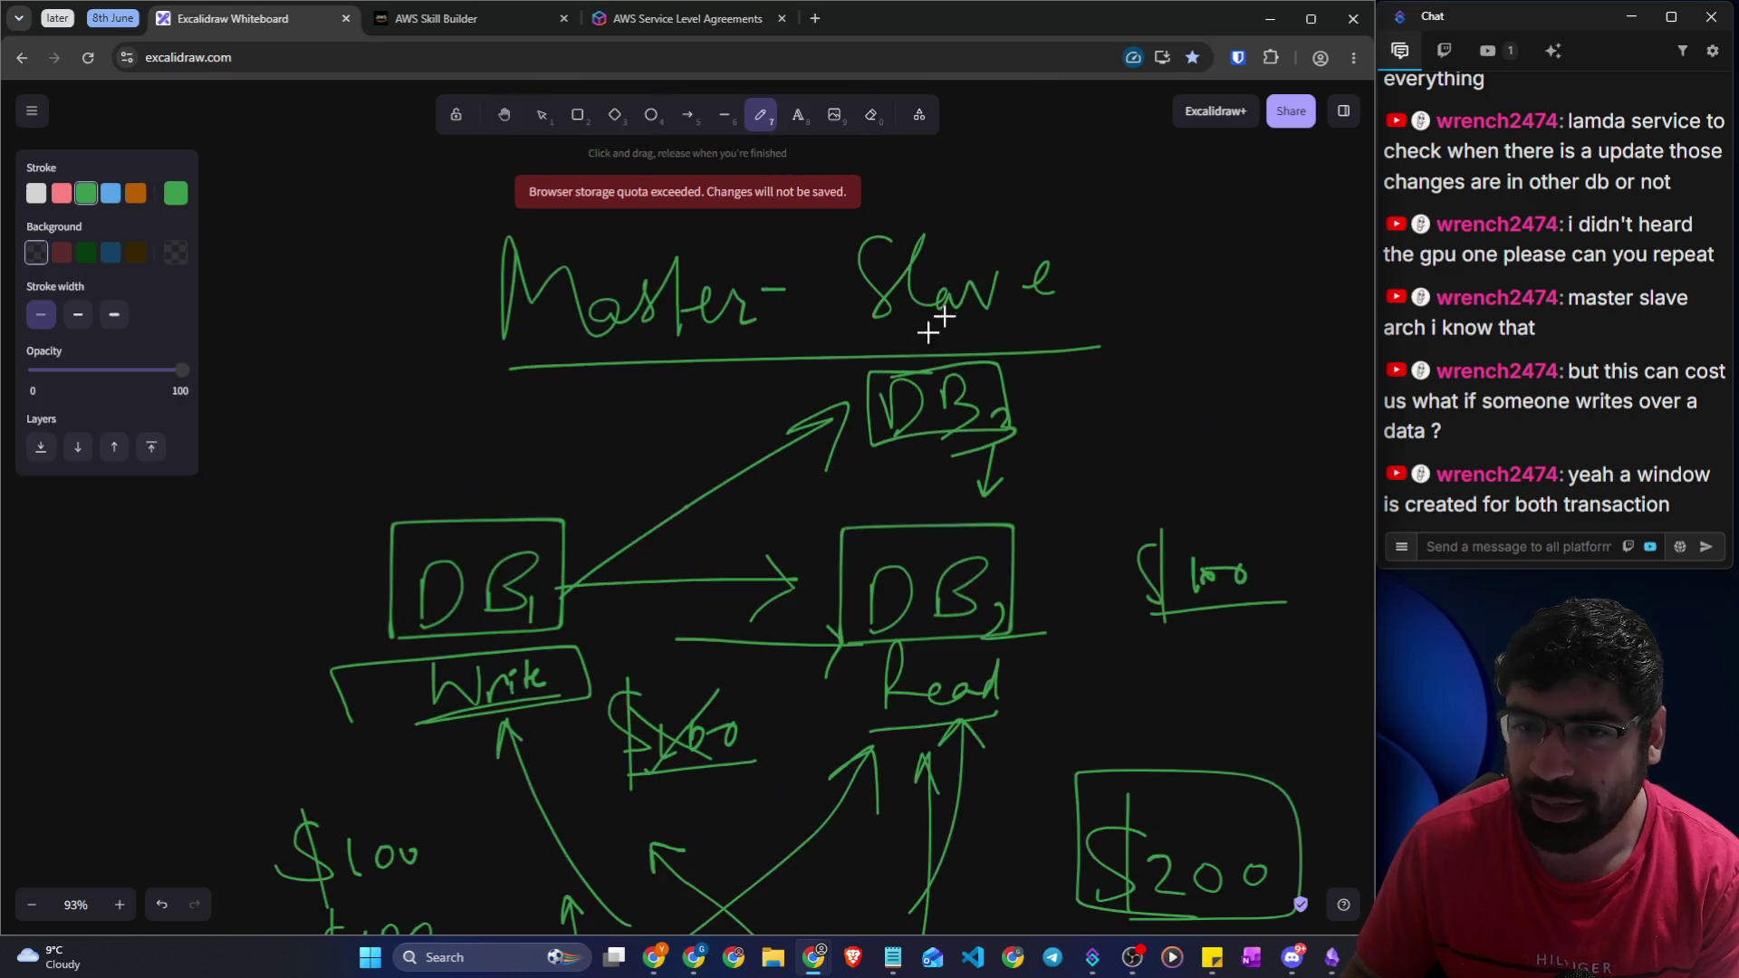
{"action": "mouse_move", "coordinate": [569, 523]}
{"action": "left_mouse_down"}
{"action": "mouse_move", "coordinate": [591, 433]}
{"action": "mouse_move", "coordinate": [601, 446]}
{"action": "mouse_move", "coordinate": [623, 401]}
{"action": "mouse_move", "coordinate": [667, 382]}
{"action": "mouse_move", "coordinate": [702, 399]}
{"action": "mouse_move", "coordinate": [644, 431]}
{"action": "mouse_move", "coordinate": [702, 424]}
{"action": "left_mouse_up"}
{"action": "mouse_move", "coordinate": [682, 355]}
{"action": "left_mouse_down"}
{"action": "mouse_move", "coordinate": [625, 427]}
{"action": "mouse_move", "coordinate": [659, 426]}
{"action": "left_mouse_up"}
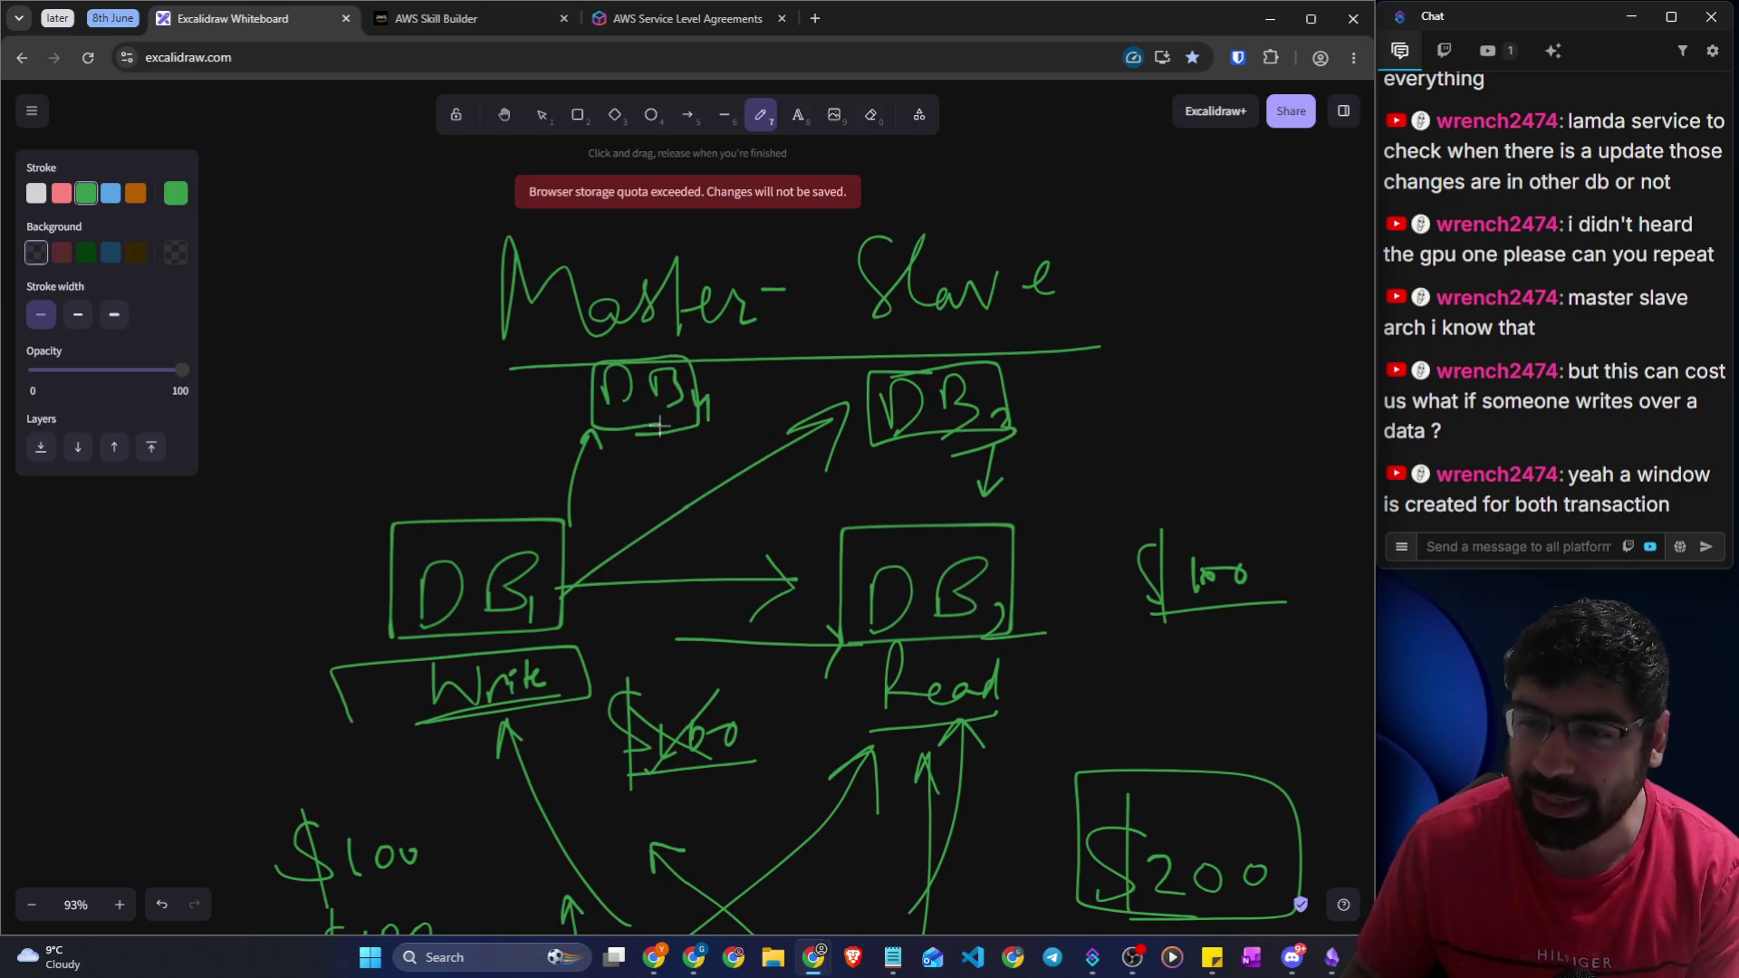
{"action": "left_click", "coordinate": [451, 16]}
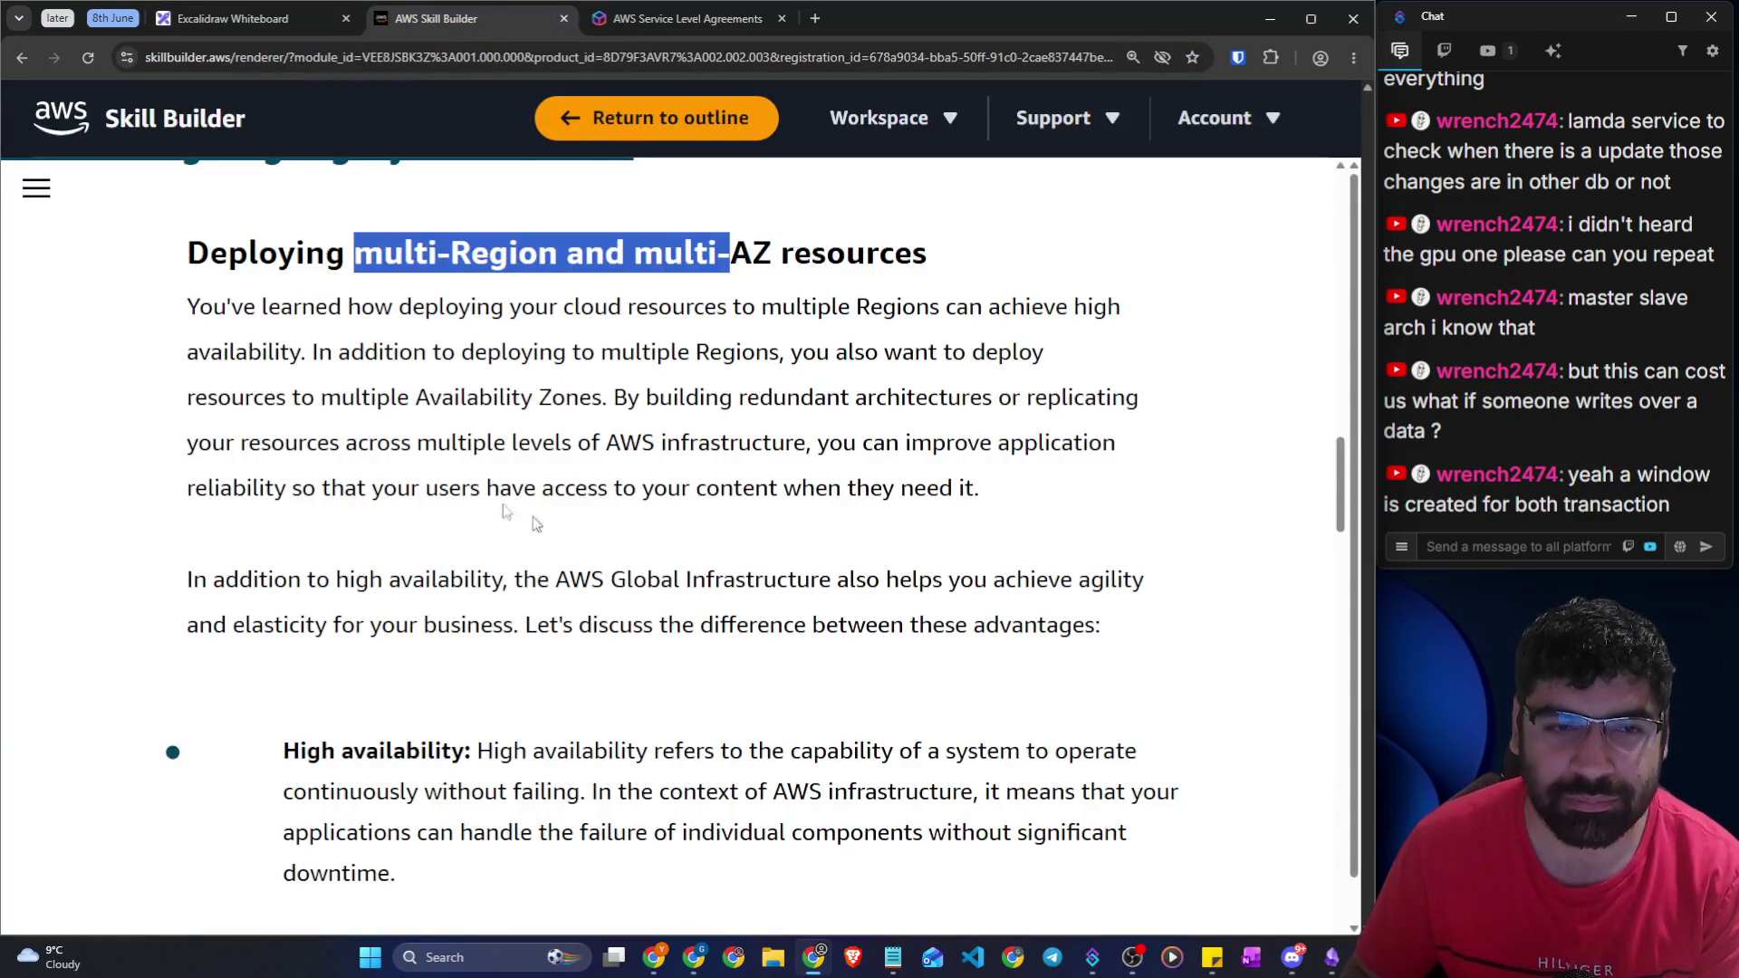
{"action": "left_click", "coordinate": [244, 20]}
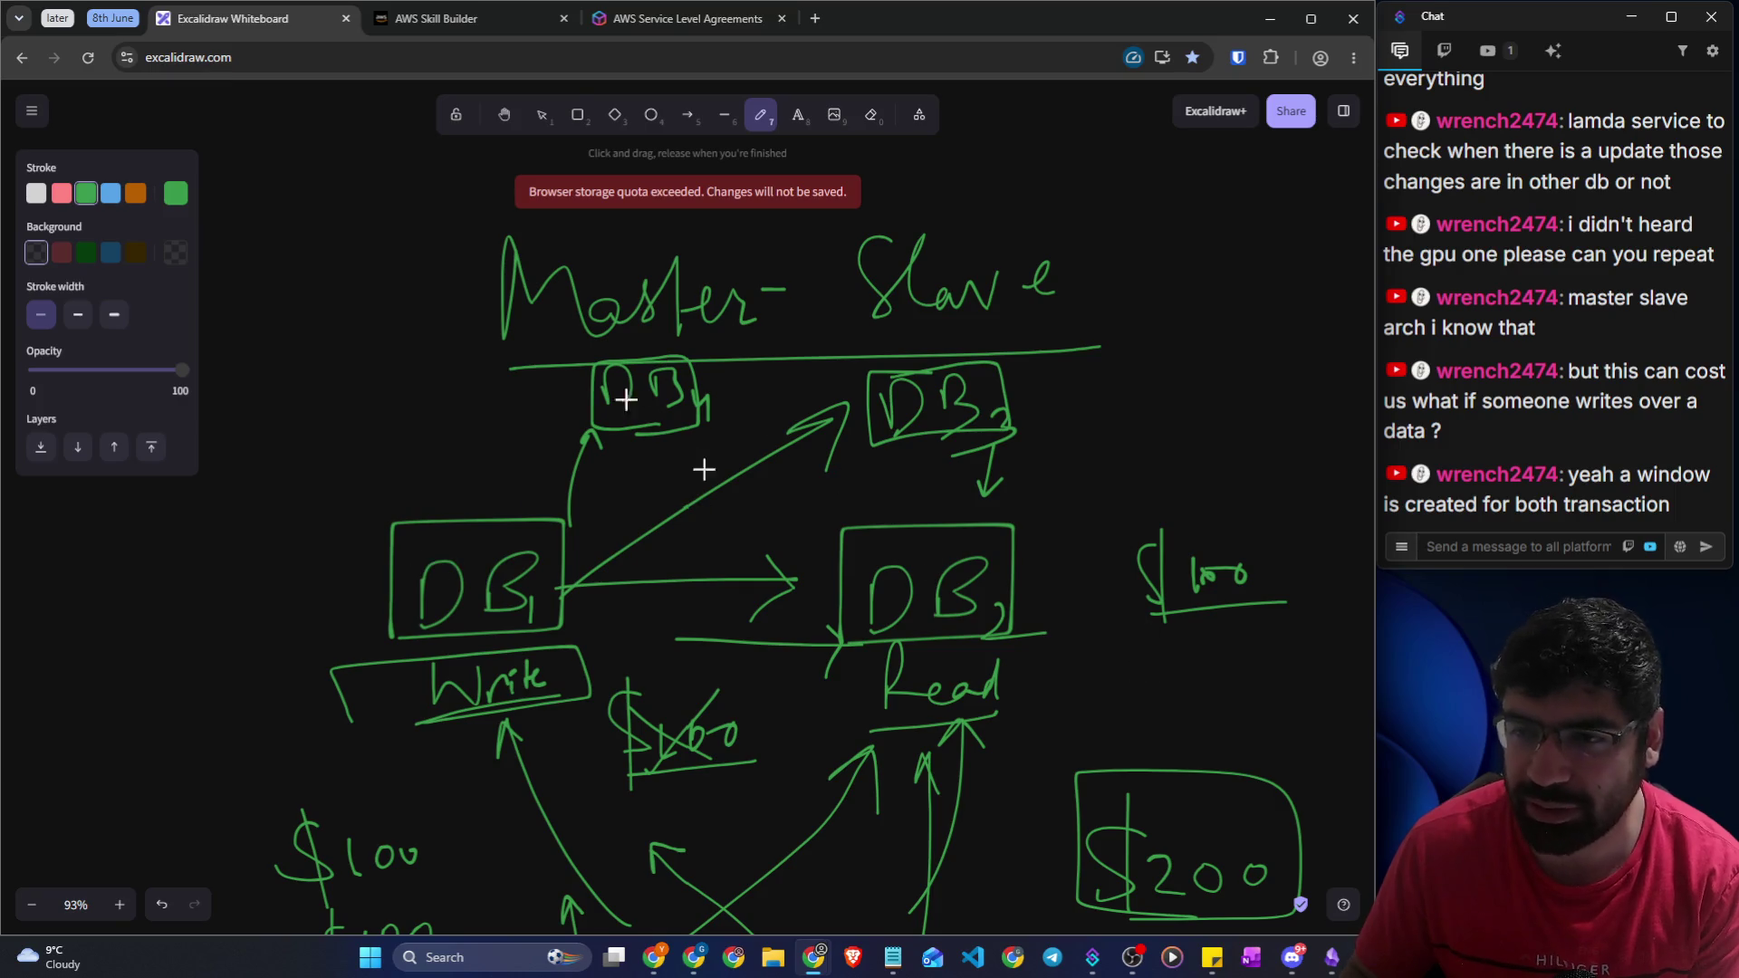
{"action": "left_click", "coordinate": [472, 27]}
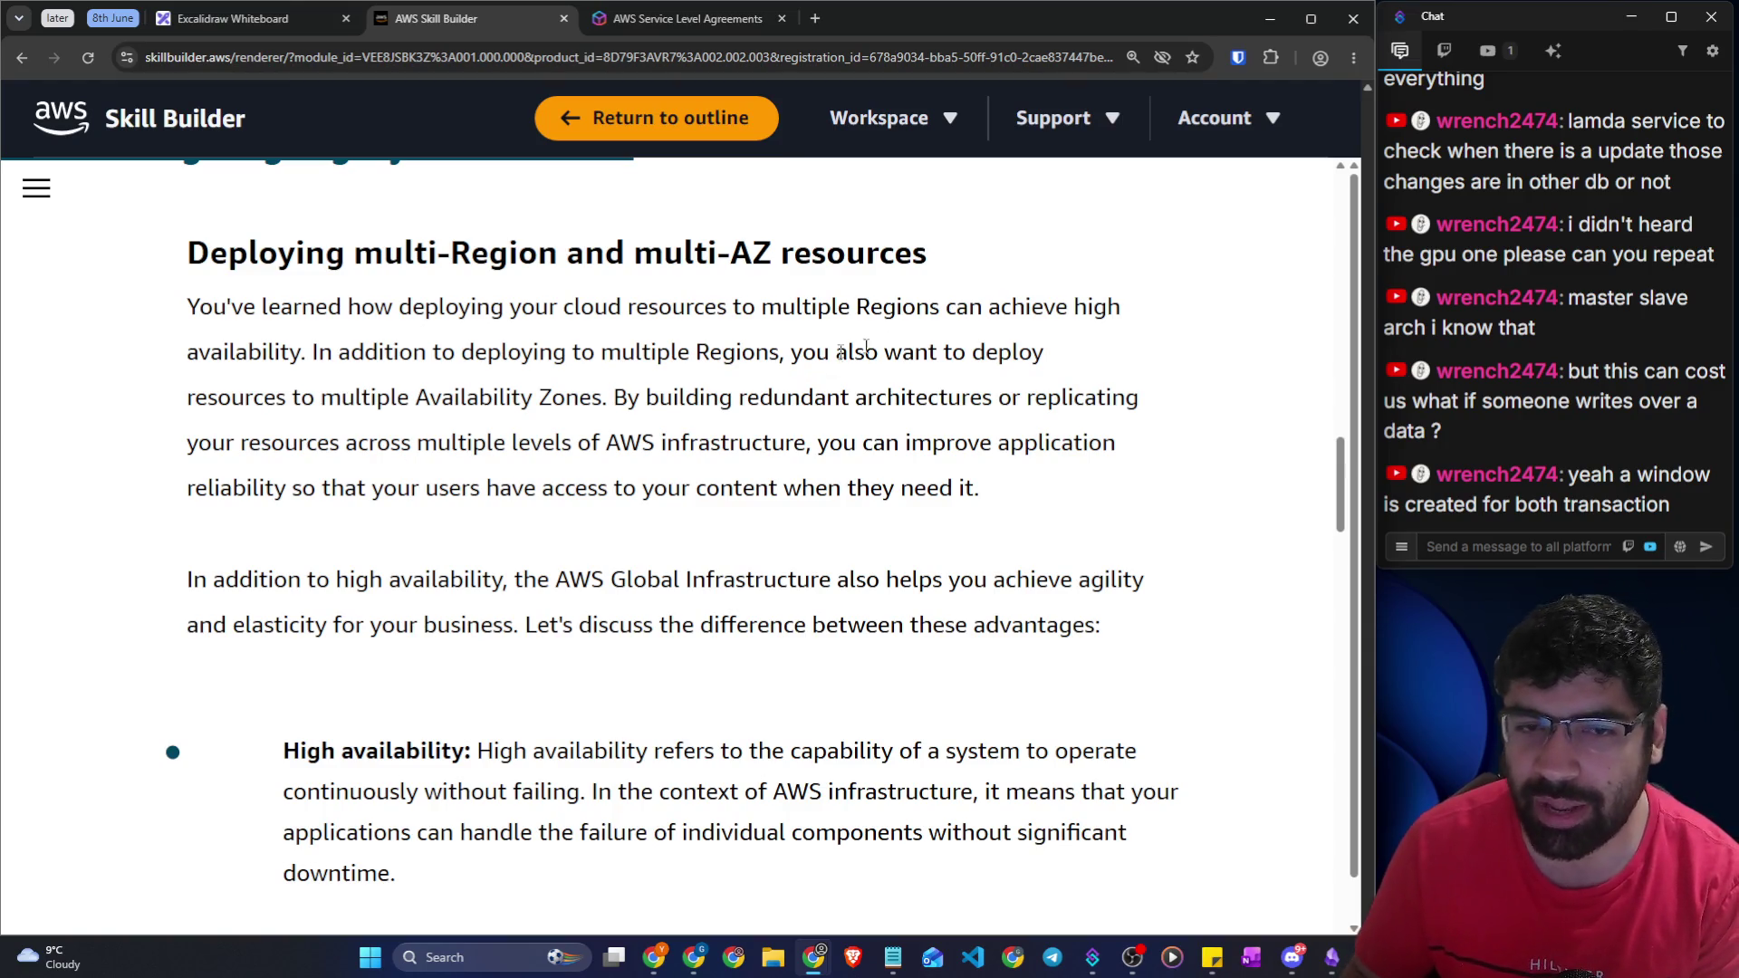
{"action": "left_click_drag", "start_coordinate": [747, 398], "coordinate": [1141, 398]}
{"action": "left_click_drag", "start_coordinate": [331, 443], "coordinate": [641, 444]}
{"action": "left_click", "coordinate": [641, 444]}
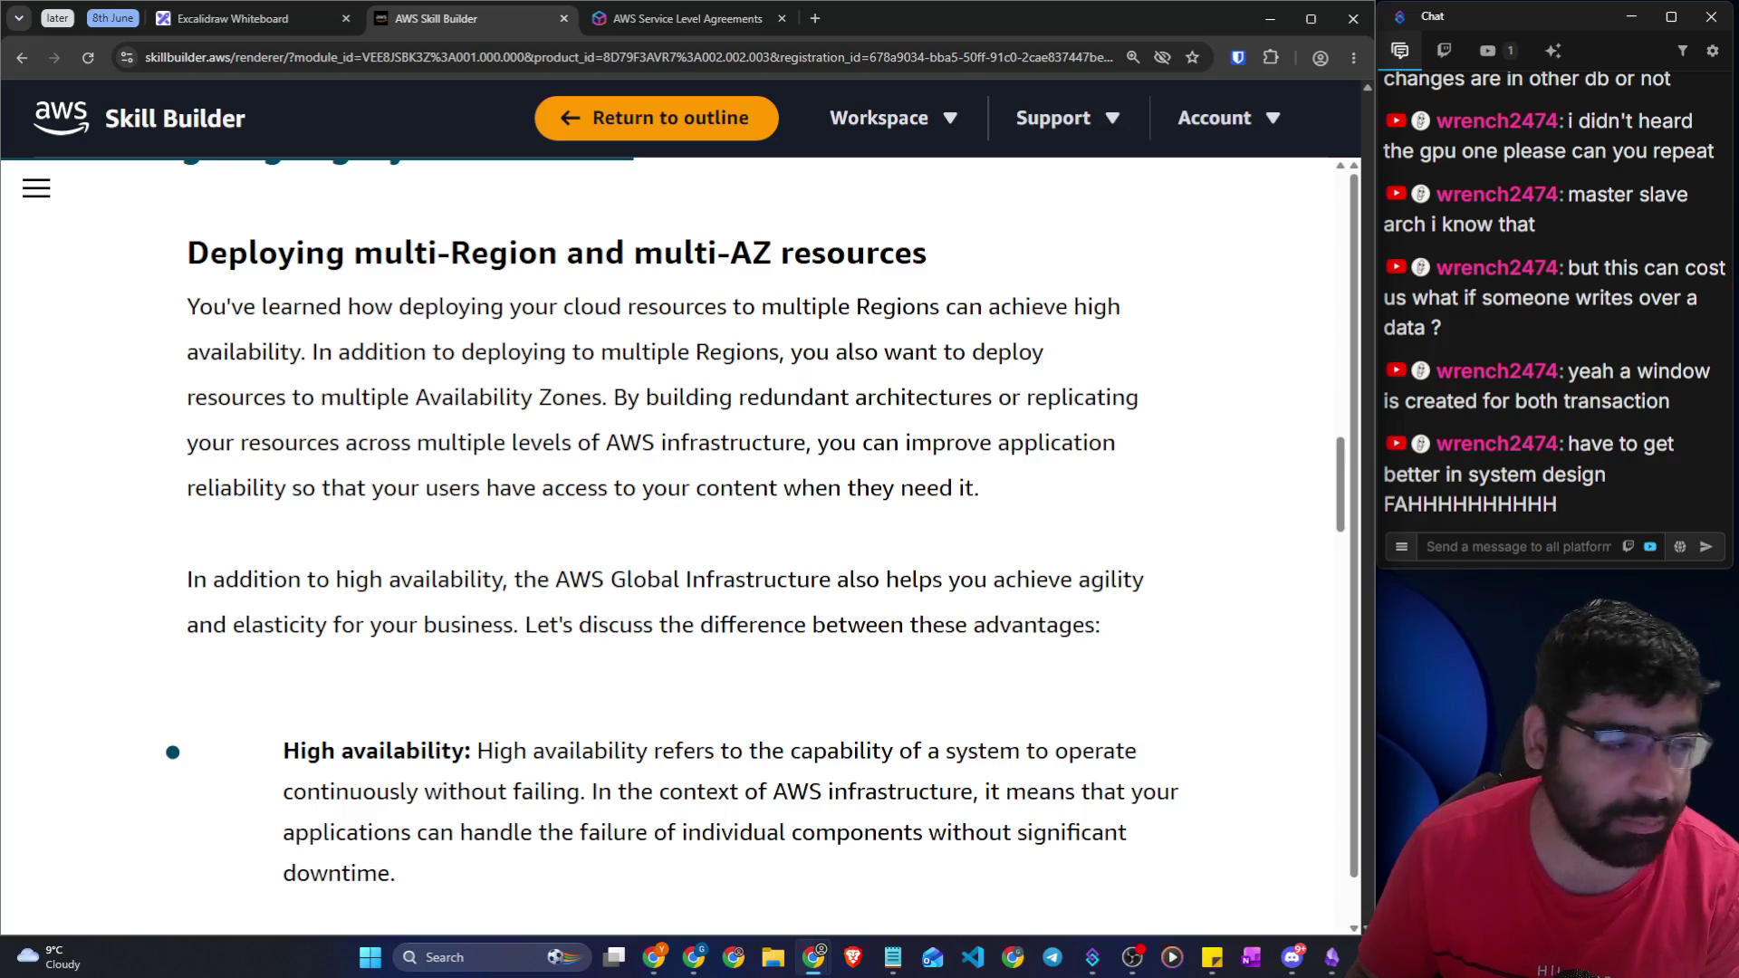
{"action": "left_click_drag", "start_coordinate": [809, 444], "coordinate": [1114, 444]}
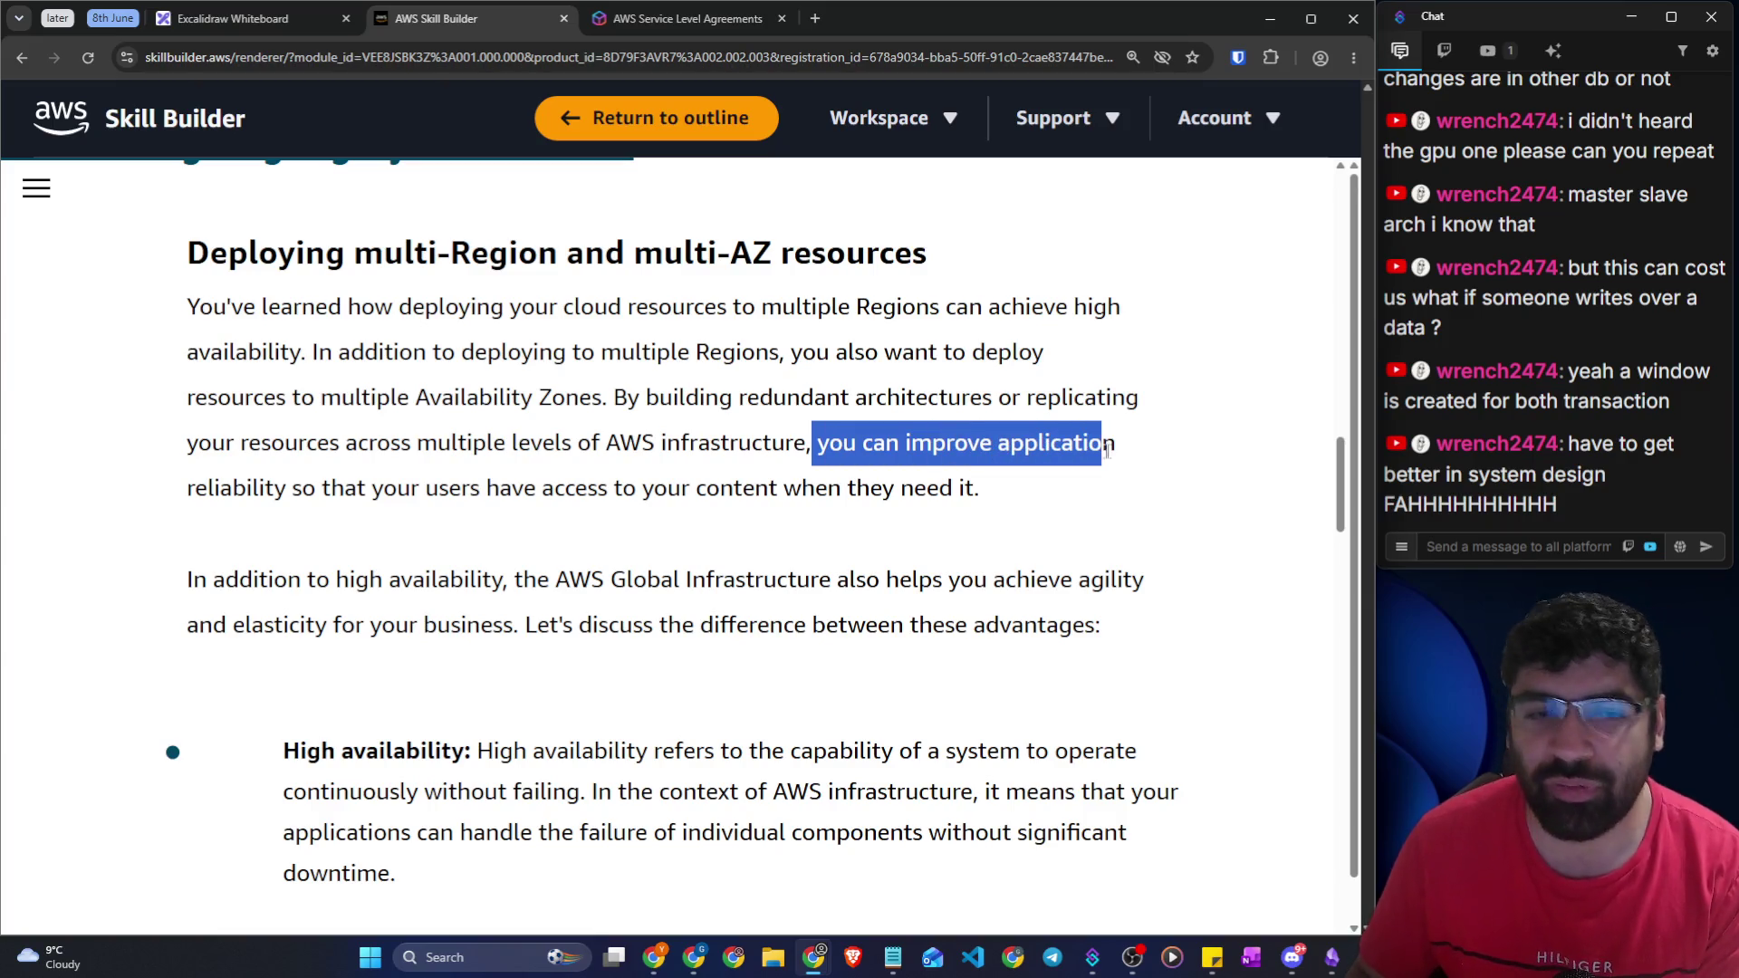
{"action": "left_click", "coordinate": [297, 498]}
{"action": "left_click_drag", "start_coordinate": [291, 490], "coordinate": [990, 481]}
{"action": "scroll", "coordinate": [362, 507], "scroll_direction": "down", "scroll_amount": 2}
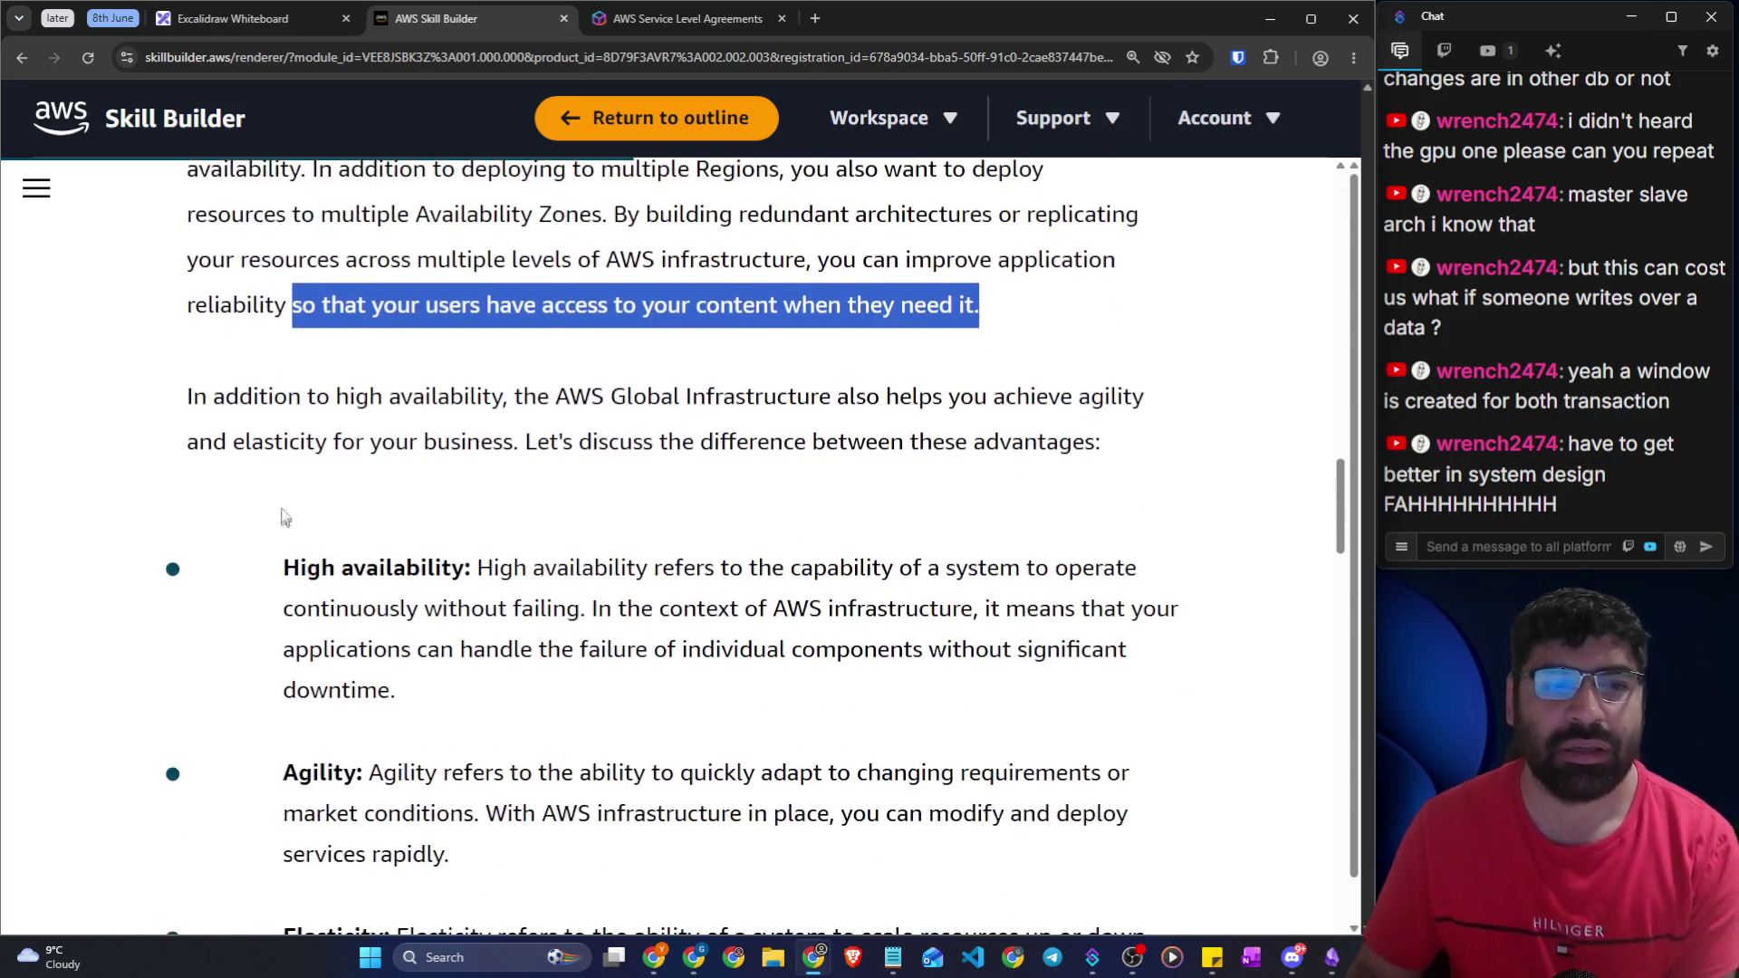
{"action": "left_click", "coordinate": [252, 426]}
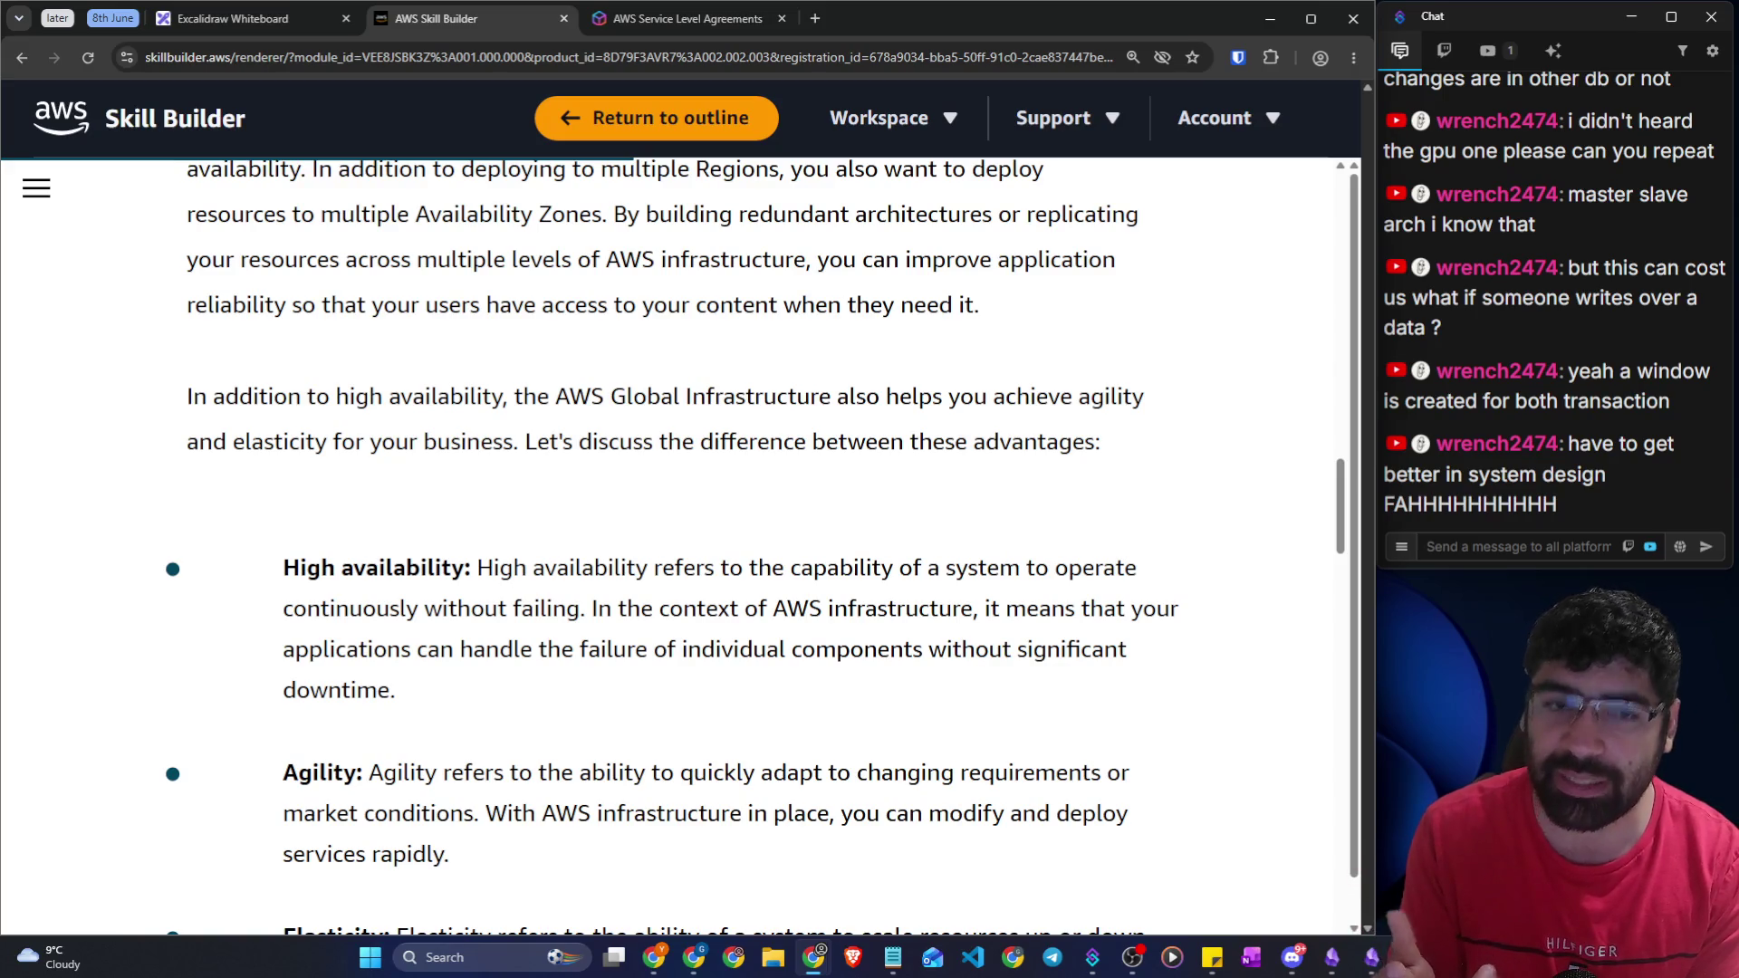
{"action": "scroll", "coordinate": [395, 405], "scroll_direction": "up", "scroll_amount": 2}
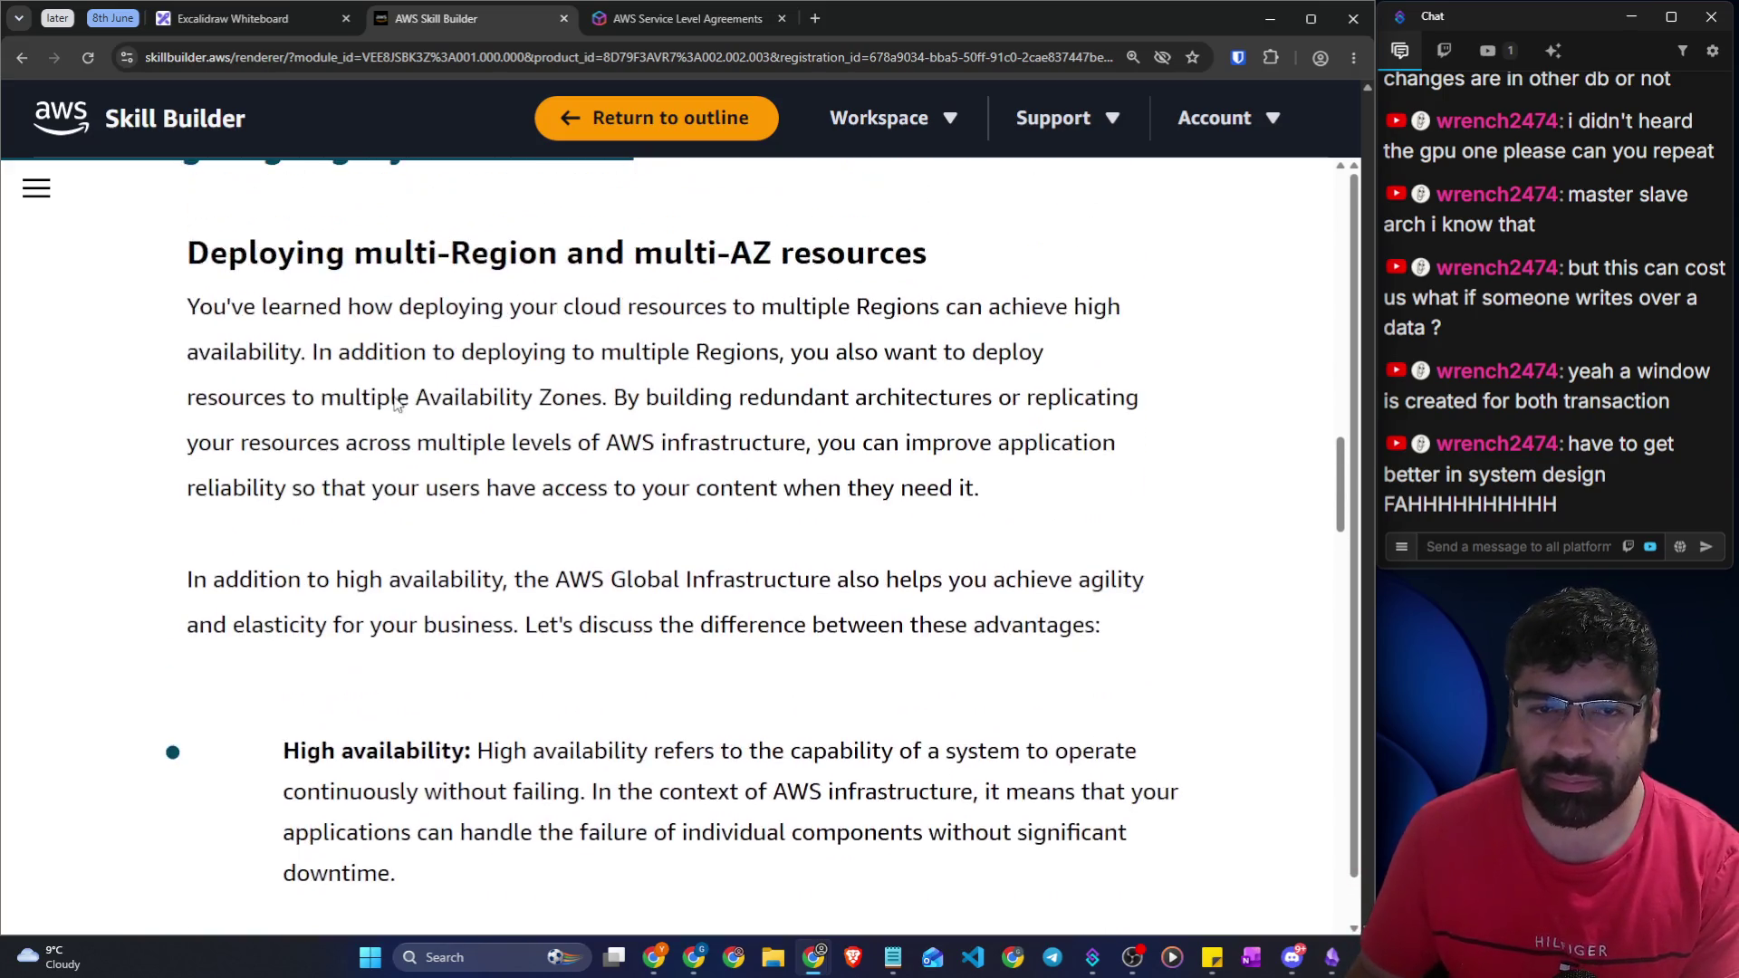
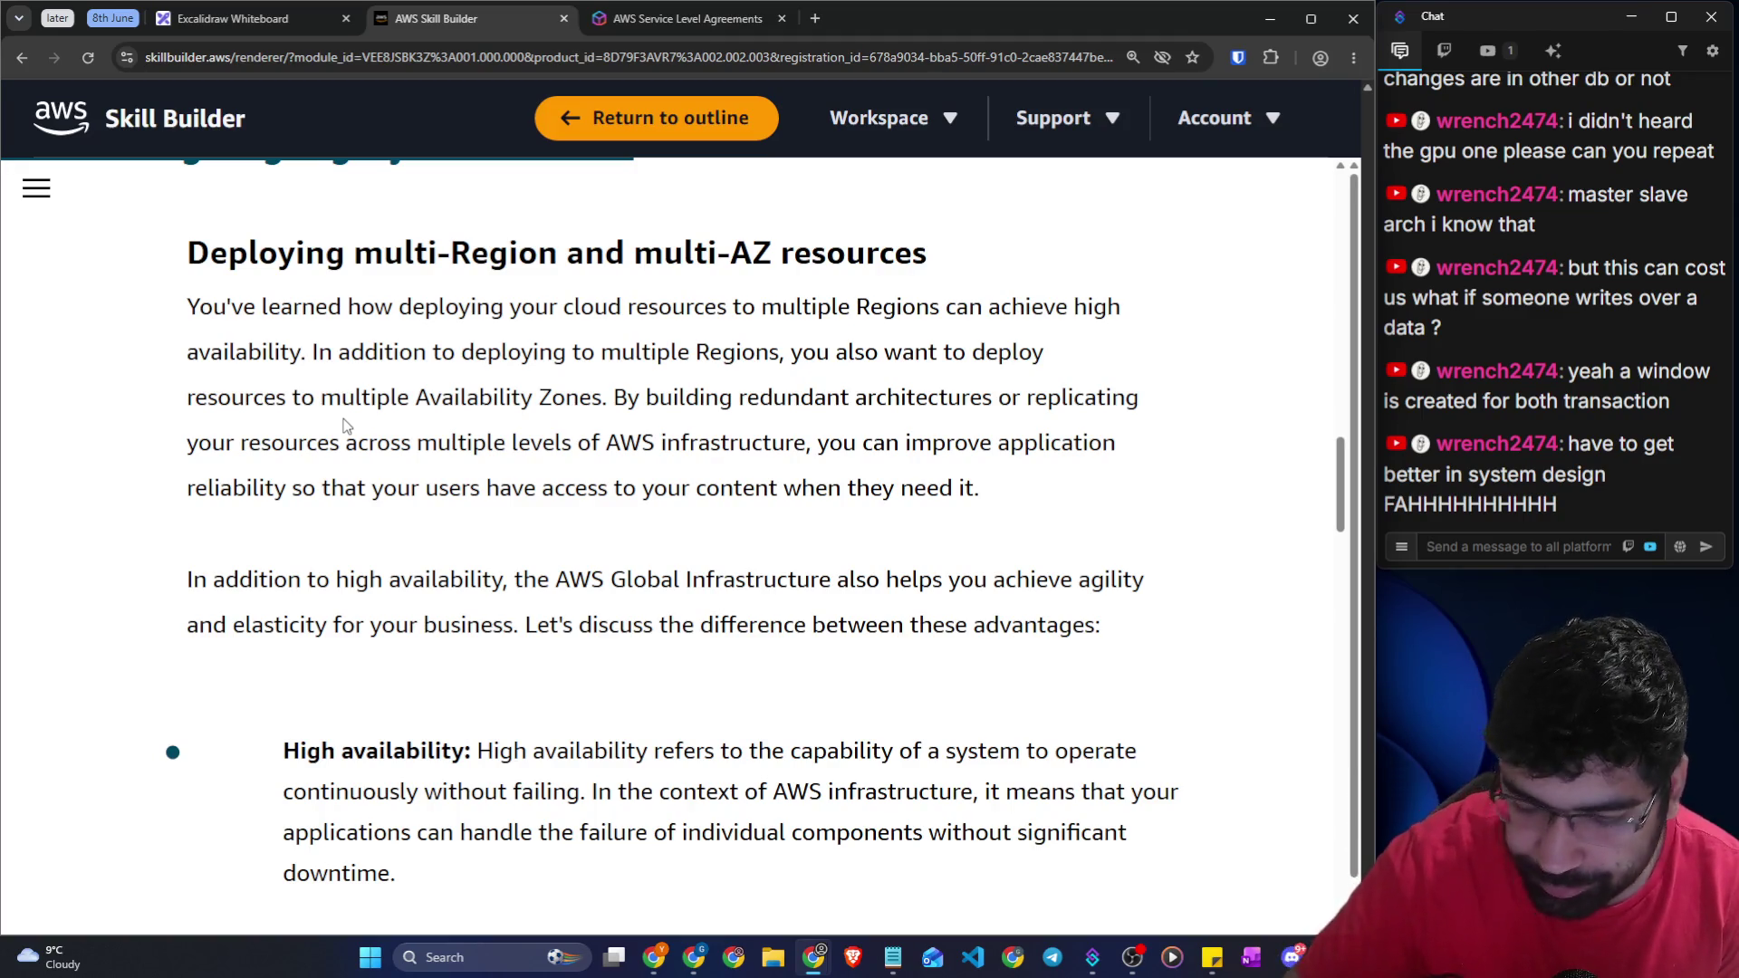
Read the agility and elasticity paragraph, highlighting its sentences, down to the three-advantages bullet list
{"action": "scroll", "coordinate": [345, 425], "scroll_direction": "down", "scroll_amount": 2}
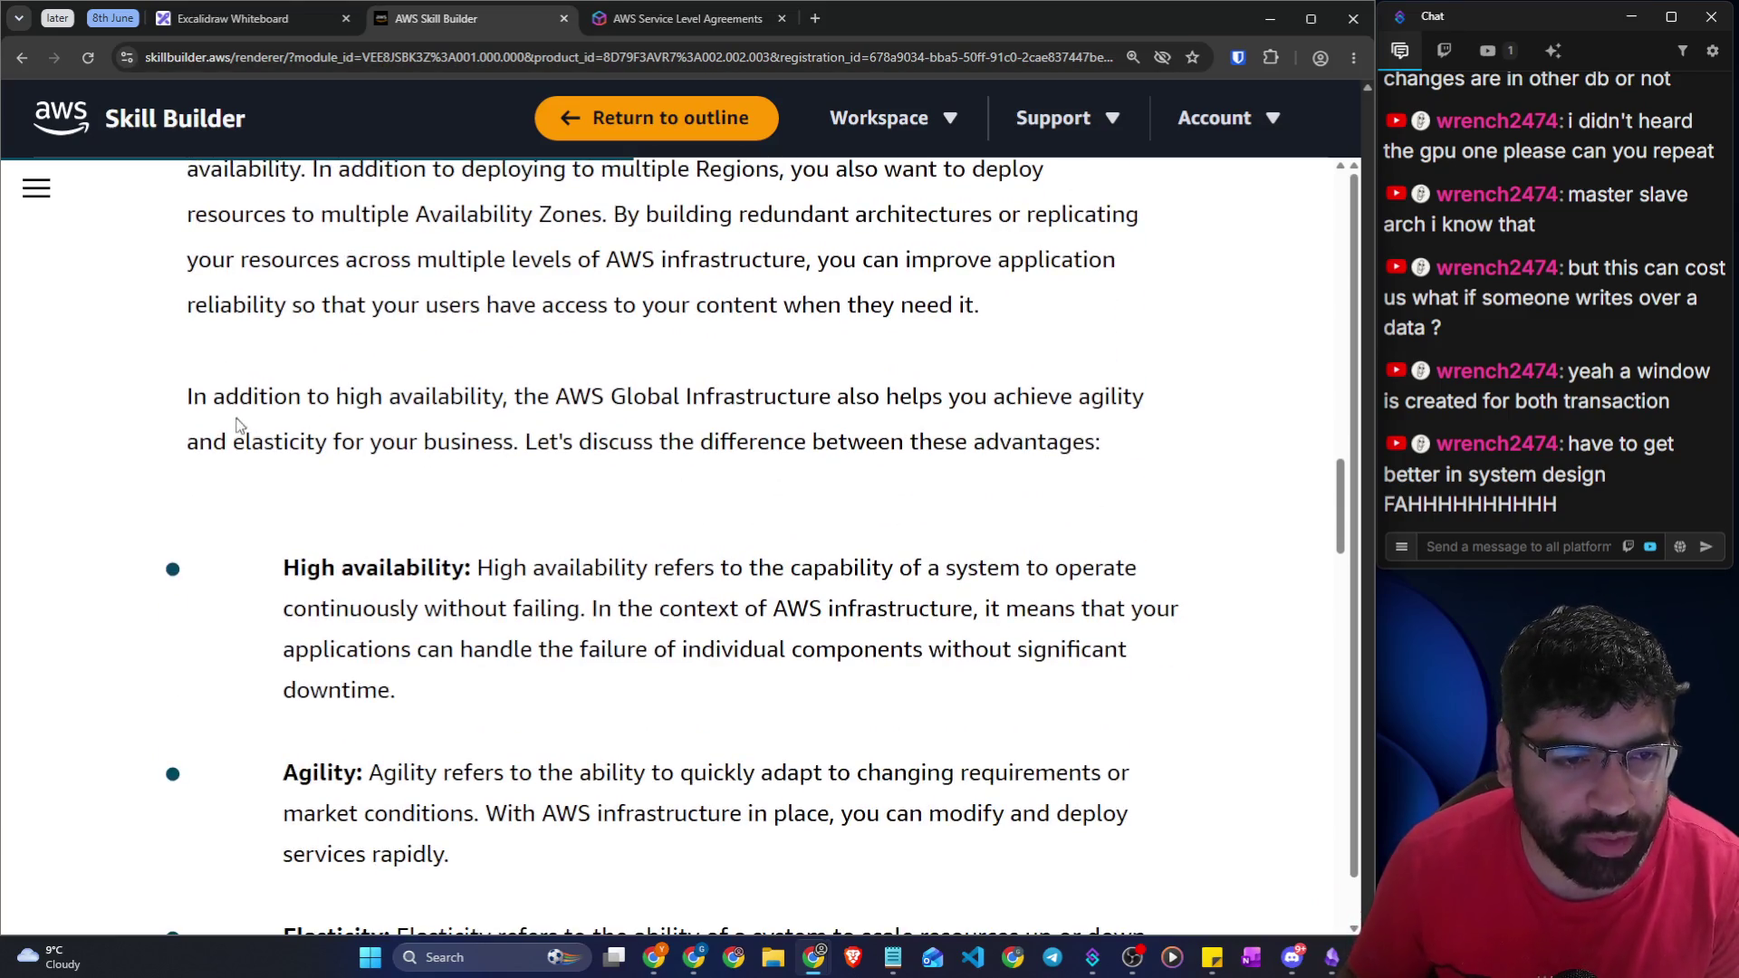
{"action": "left_click_drag", "start_coordinate": [168, 396], "coordinate": [307, 396]}
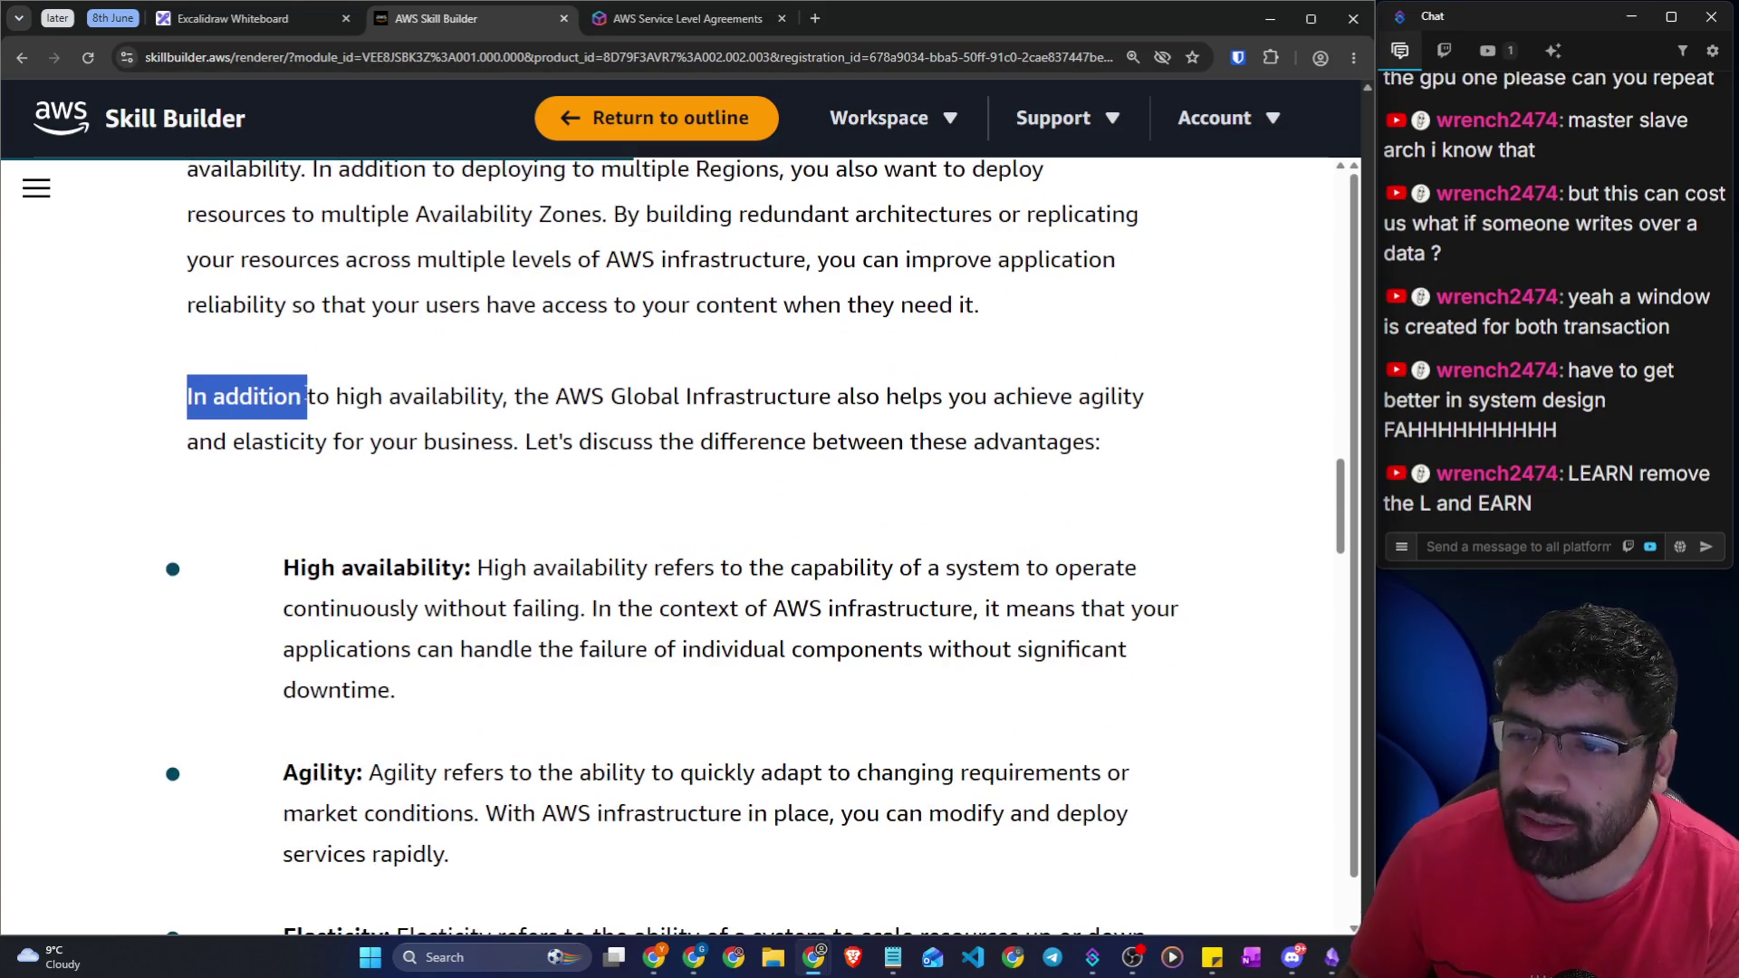
{"action": "mouse_move", "coordinate": [307, 396]}
{"action": "left_mouse_down"}
{"action": "mouse_move", "coordinate": [400, 398]}
{"action": "mouse_move", "coordinate": [504, 442]}
{"action": "mouse_move", "coordinate": [546, 395]}
{"action": "mouse_move", "coordinate": [1140, 399]}
{"action": "left_mouse_up"}
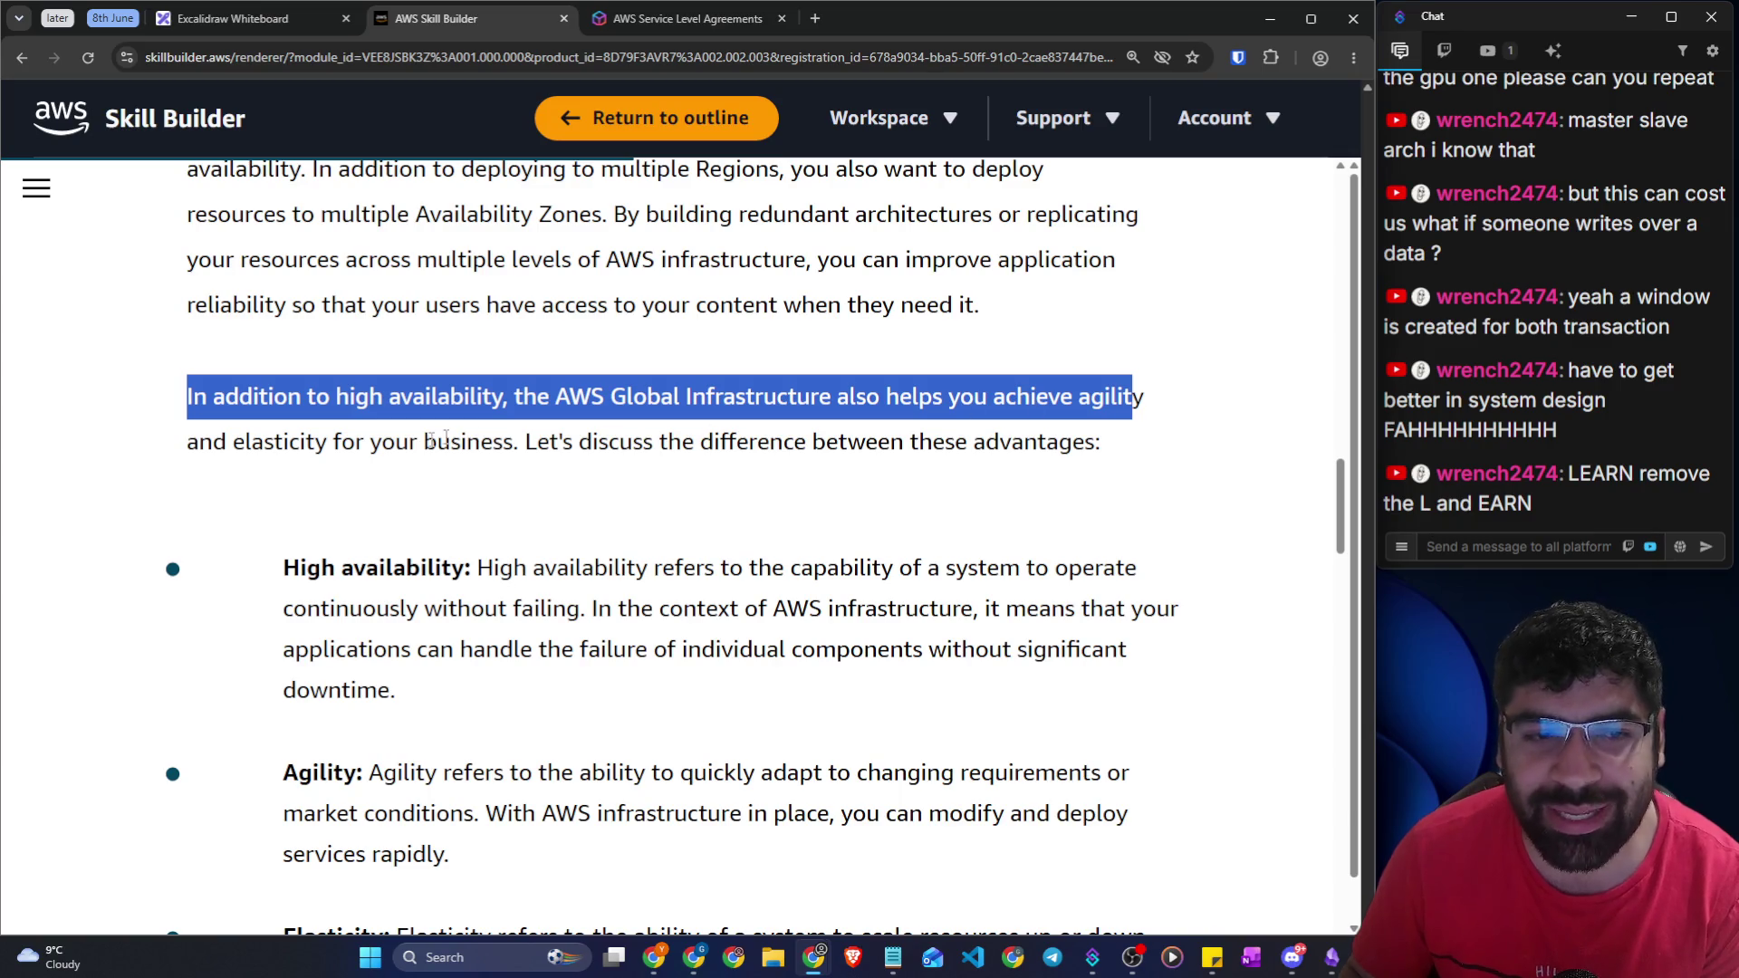
{"action": "left_click", "coordinate": [308, 442]}
{"action": "left_click_drag", "start_coordinate": [309, 442], "coordinate": [1060, 444]}
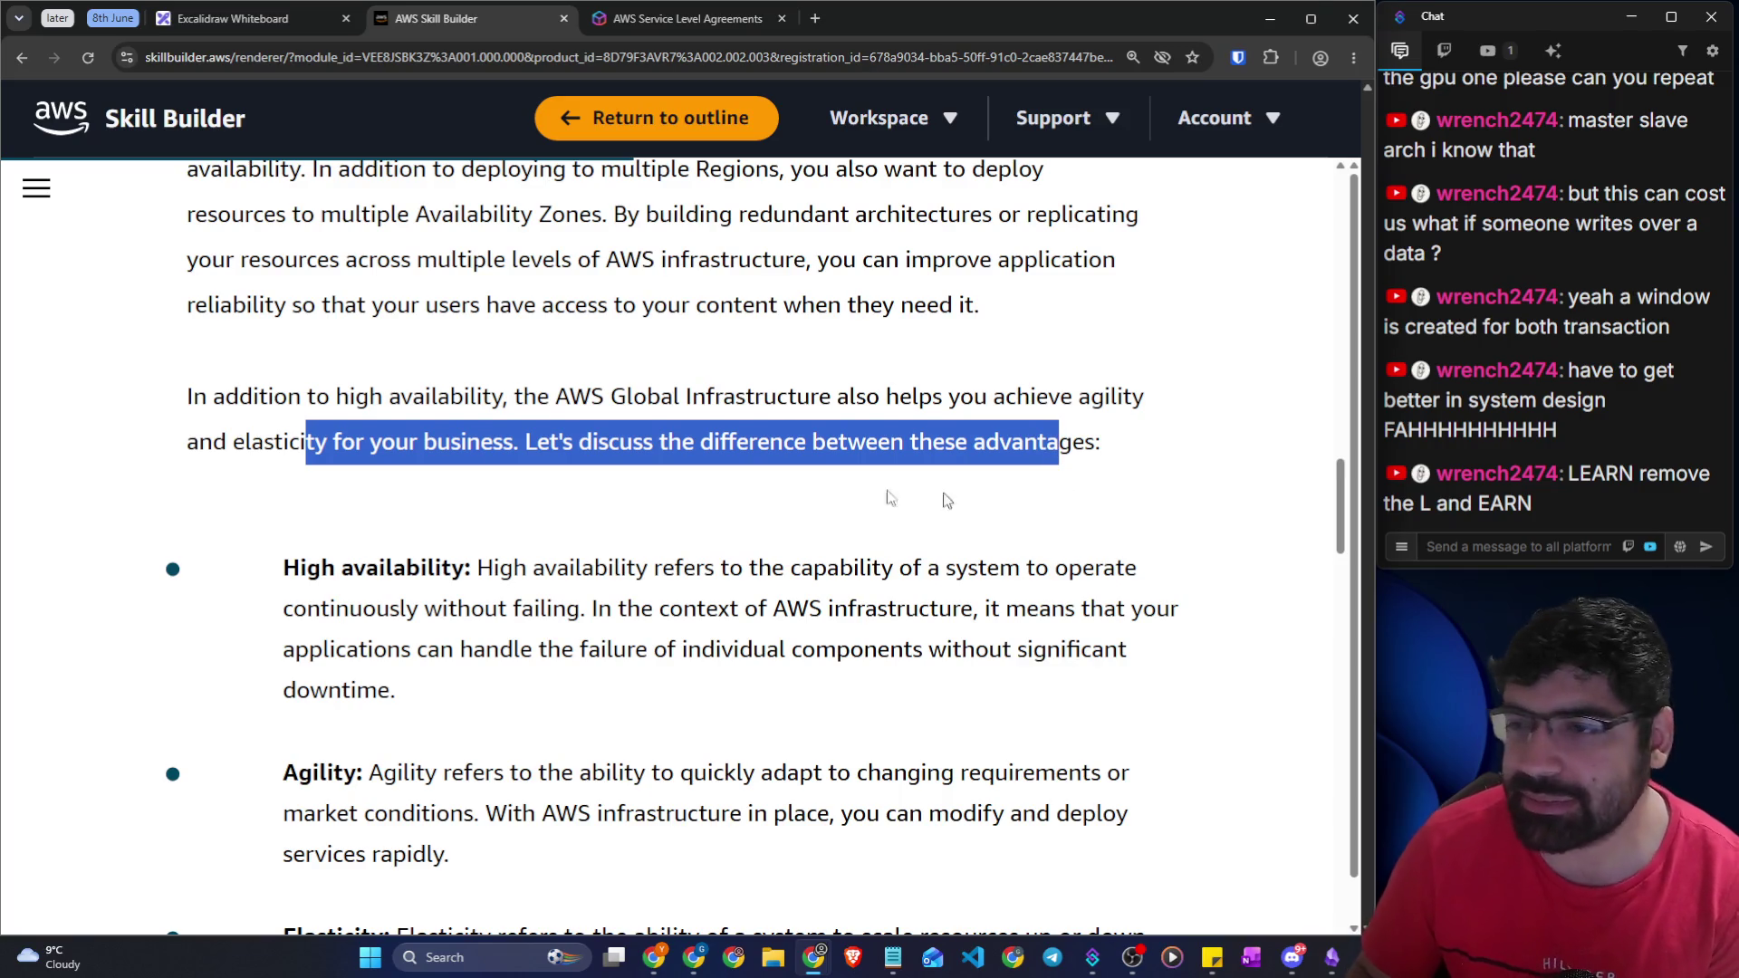
{"action": "scroll", "coordinate": [675, 444], "scroll_direction": "down", "scroll_amount": 3}
{"action": "scroll", "coordinate": [559, 393], "scroll_direction": "up", "scroll_amount": 2}
{"action": "left_click", "coordinate": [909, 398]}
{"action": "double_click", "coordinate": [1092, 308]}
{"action": "left_click_drag", "start_coordinate": [300, 350], "coordinate": [246, 352]}
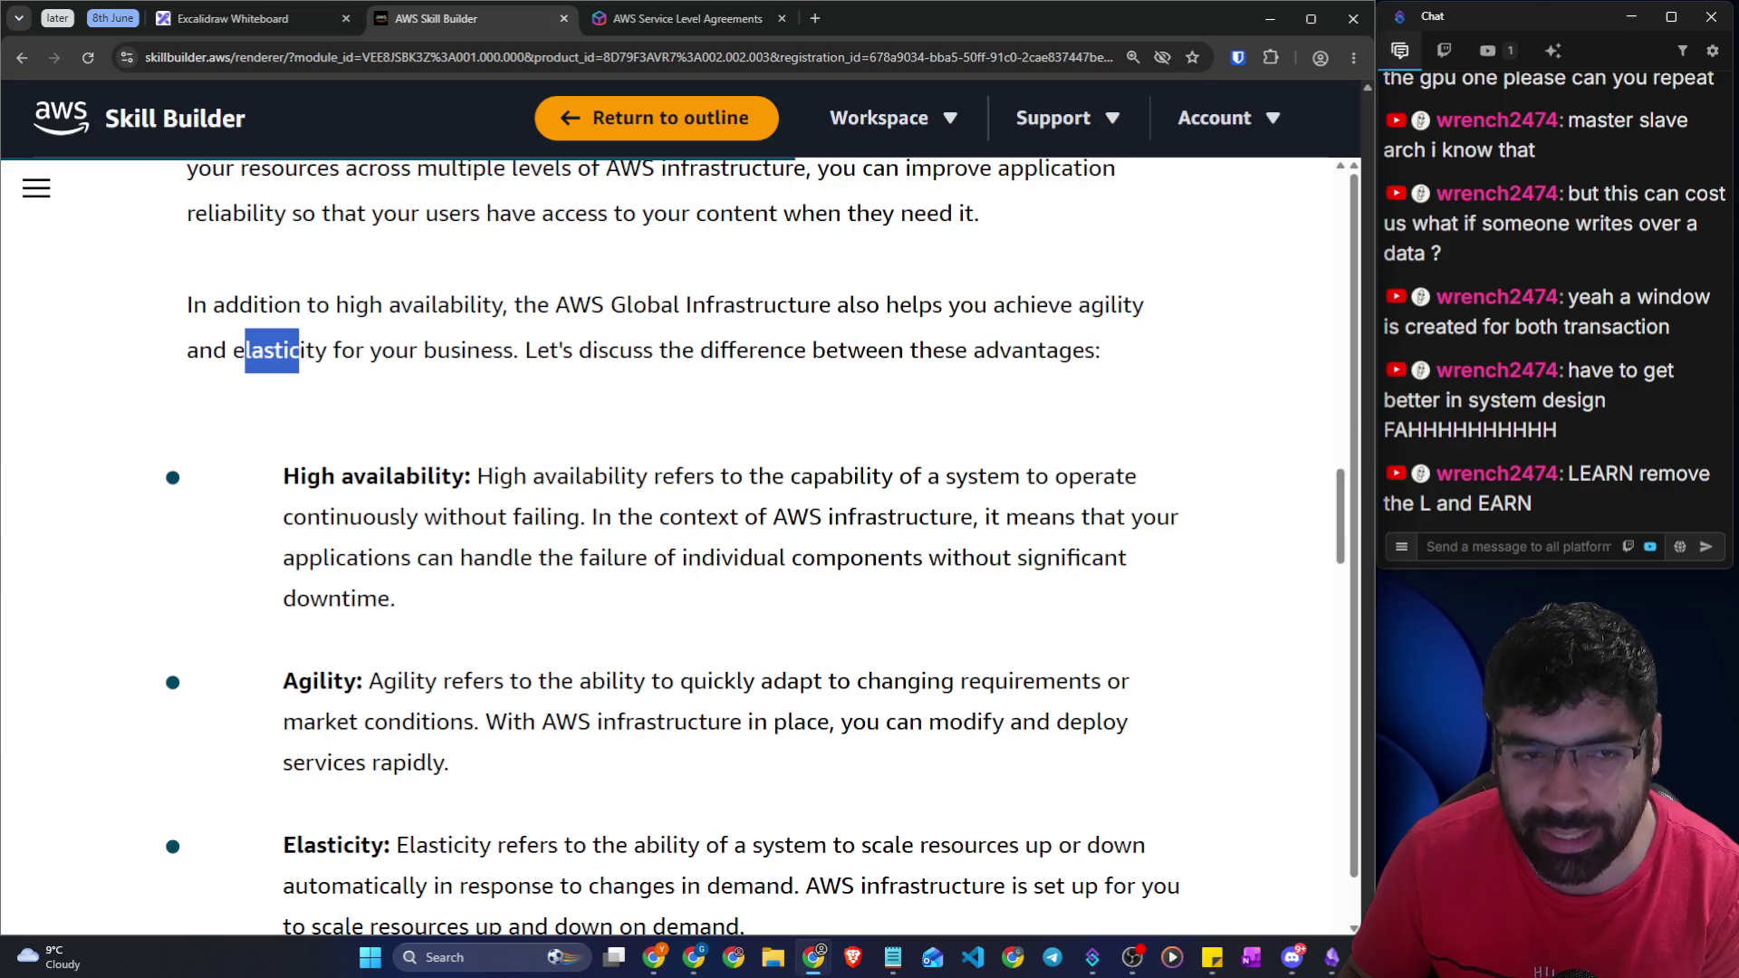
{"action": "scroll", "coordinate": [520, 408], "scroll_direction": "down", "scroll_amount": 1}
{"action": "left_click_drag", "start_coordinate": [477, 385], "coordinate": [1143, 402]}
{"action": "left_click_drag", "start_coordinate": [421, 426], "coordinate": [1153, 439]}
{"action": "mouse_move", "coordinate": [417, 466]}
{"action": "left_mouse_down"}
{"action": "mouse_move", "coordinate": [1017, 467]}
{"action": "mouse_move", "coordinate": [1139, 478]}
{"action": "mouse_move", "coordinate": [1145, 501]}
{"action": "left_mouse_up"}
{"action": "left_click", "coordinate": [918, 575]}
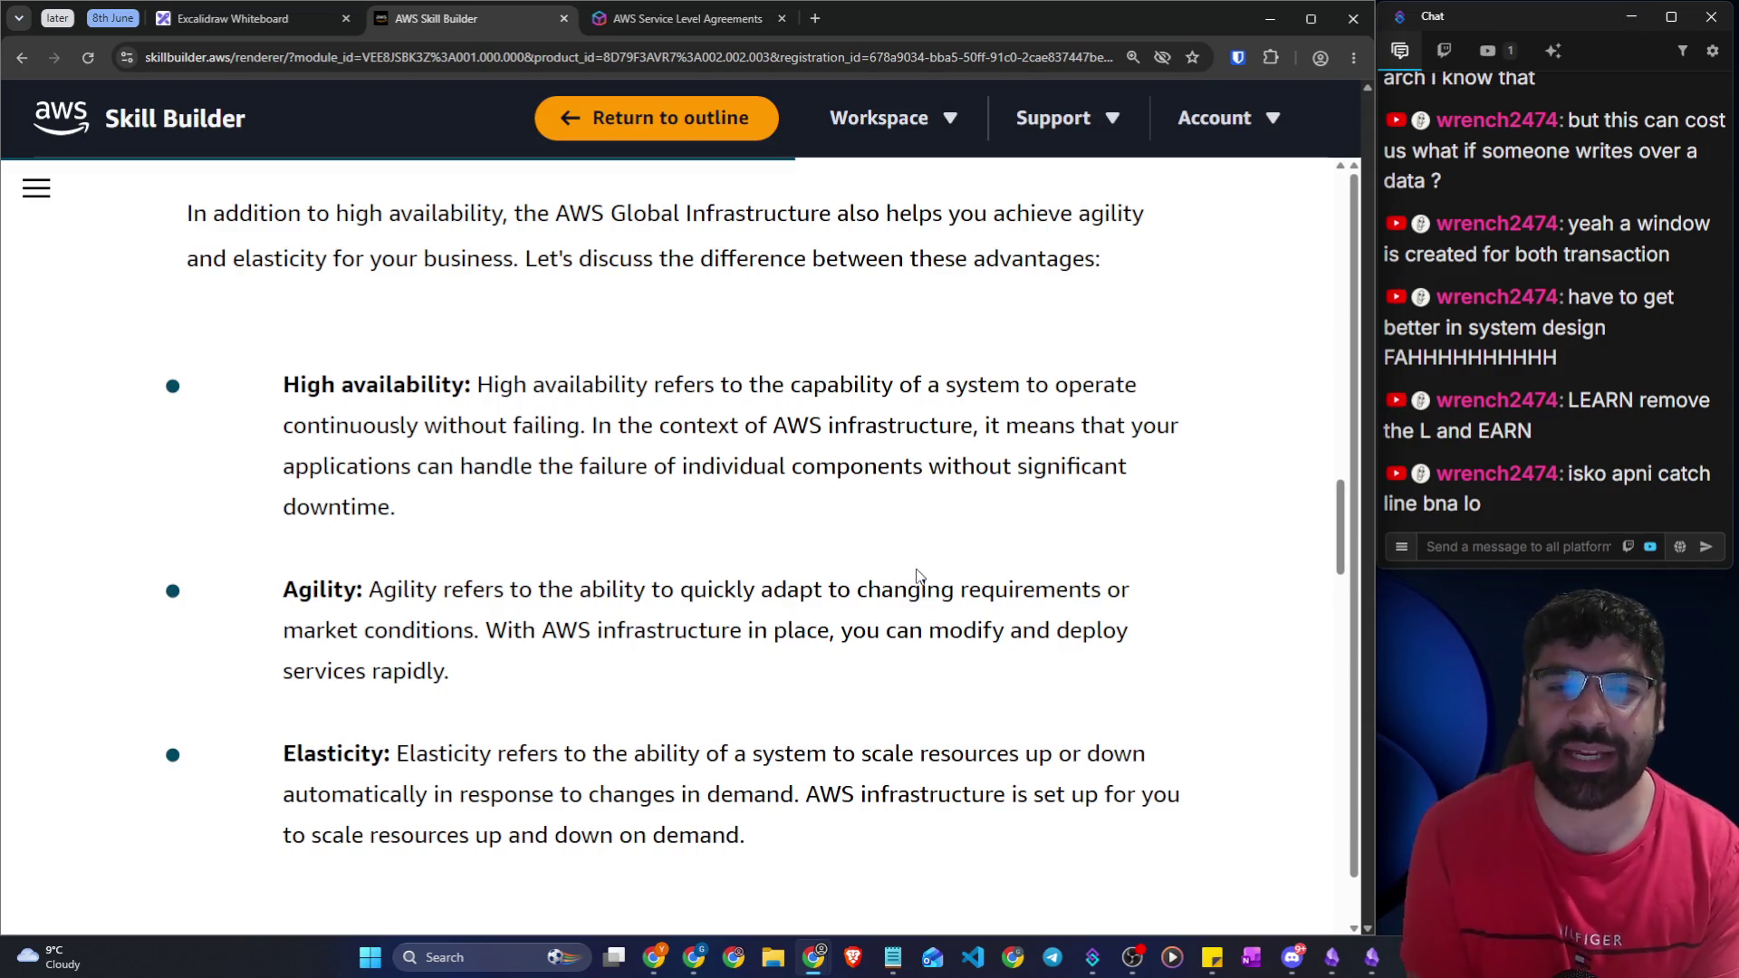
{"action": "mouse_move", "coordinate": [841, 397]}
{"action": "left_mouse_down"}
{"action": "mouse_move", "coordinate": [1129, 415]}
{"action": "mouse_move", "coordinate": [1020, 387]}
{"action": "mouse_move", "coordinate": [1103, 426]}
{"action": "left_mouse_up"}
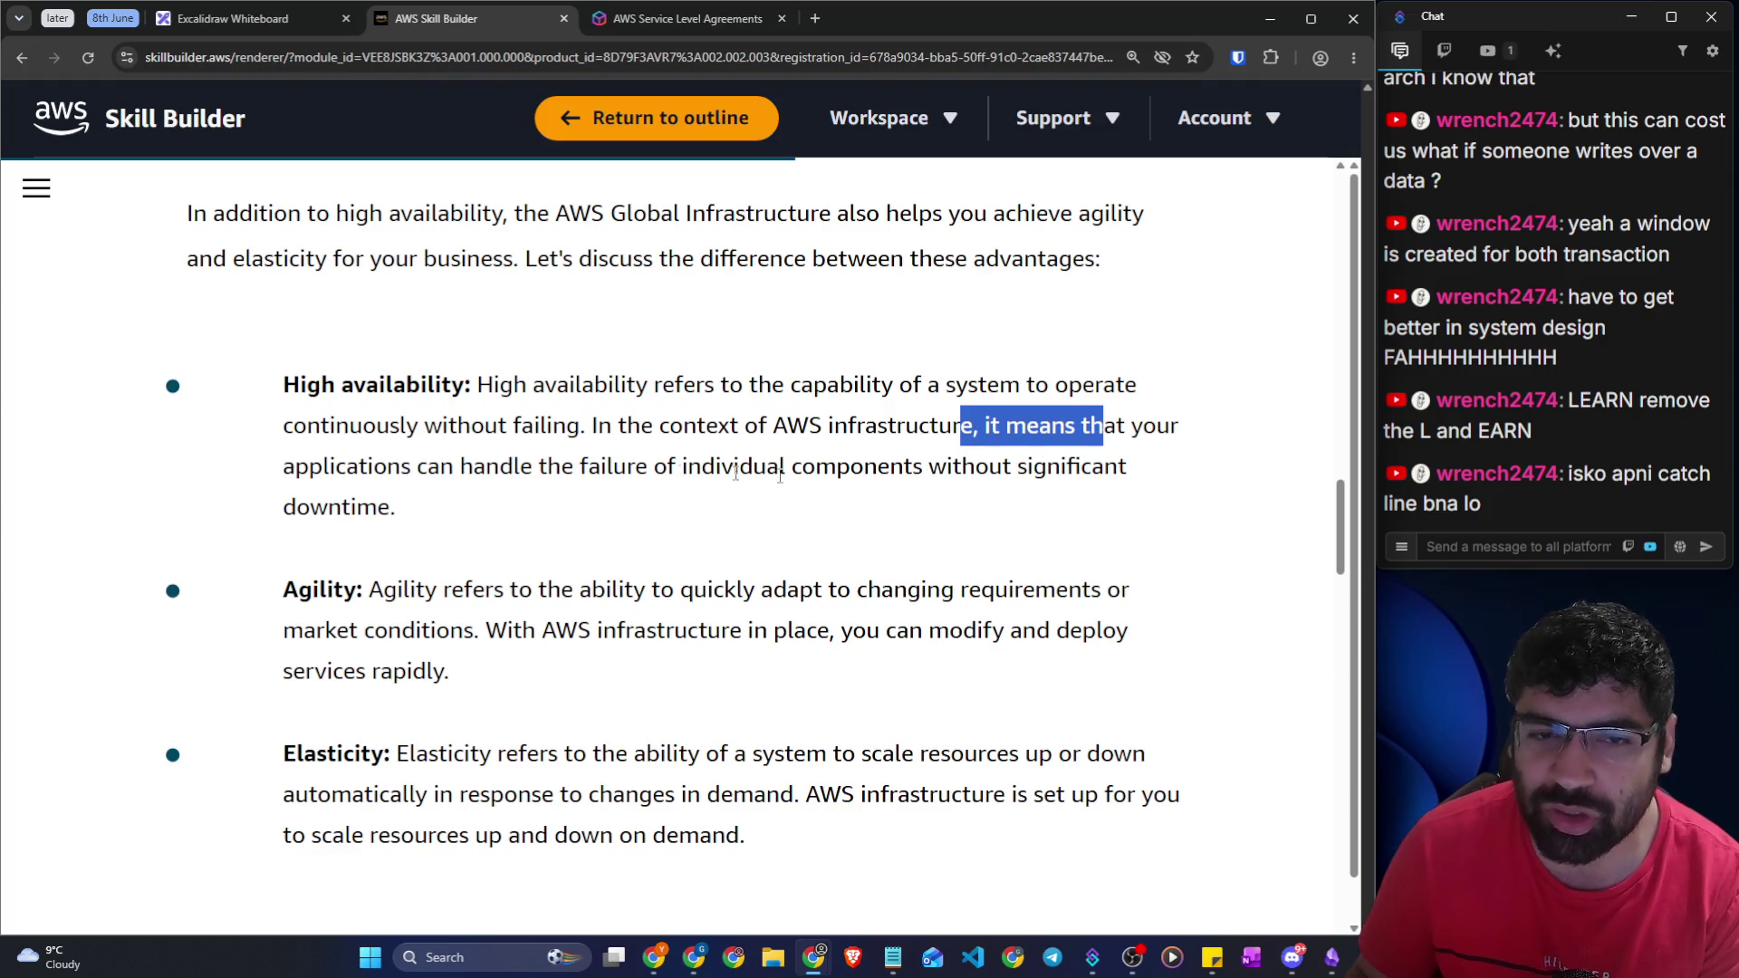
{"action": "mouse_move", "coordinate": [953, 467]}
{"action": "left_mouse_down"}
{"action": "mouse_move", "coordinate": [1153, 472]}
{"action": "mouse_move", "coordinate": [1153, 497]}
{"action": "left_mouse_up"}
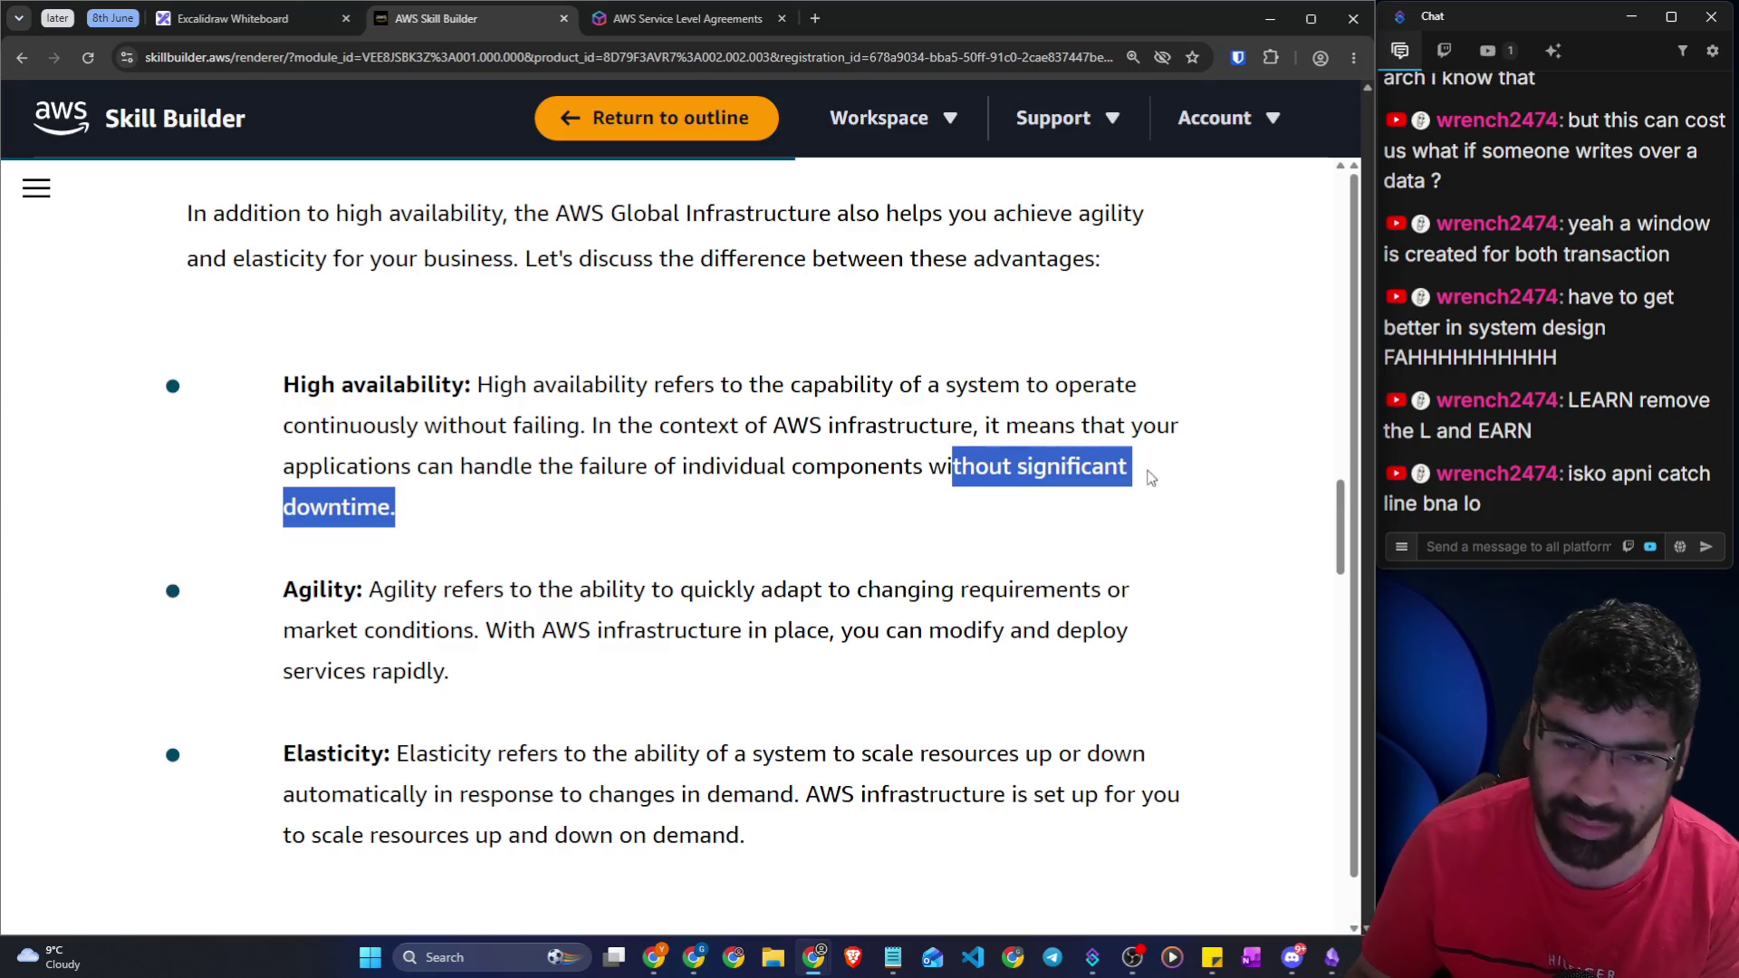
{"action": "left_click", "coordinate": [372, 582]}
{"action": "scroll", "coordinate": [370, 557], "scroll_direction": "down", "scroll_amount": 2}
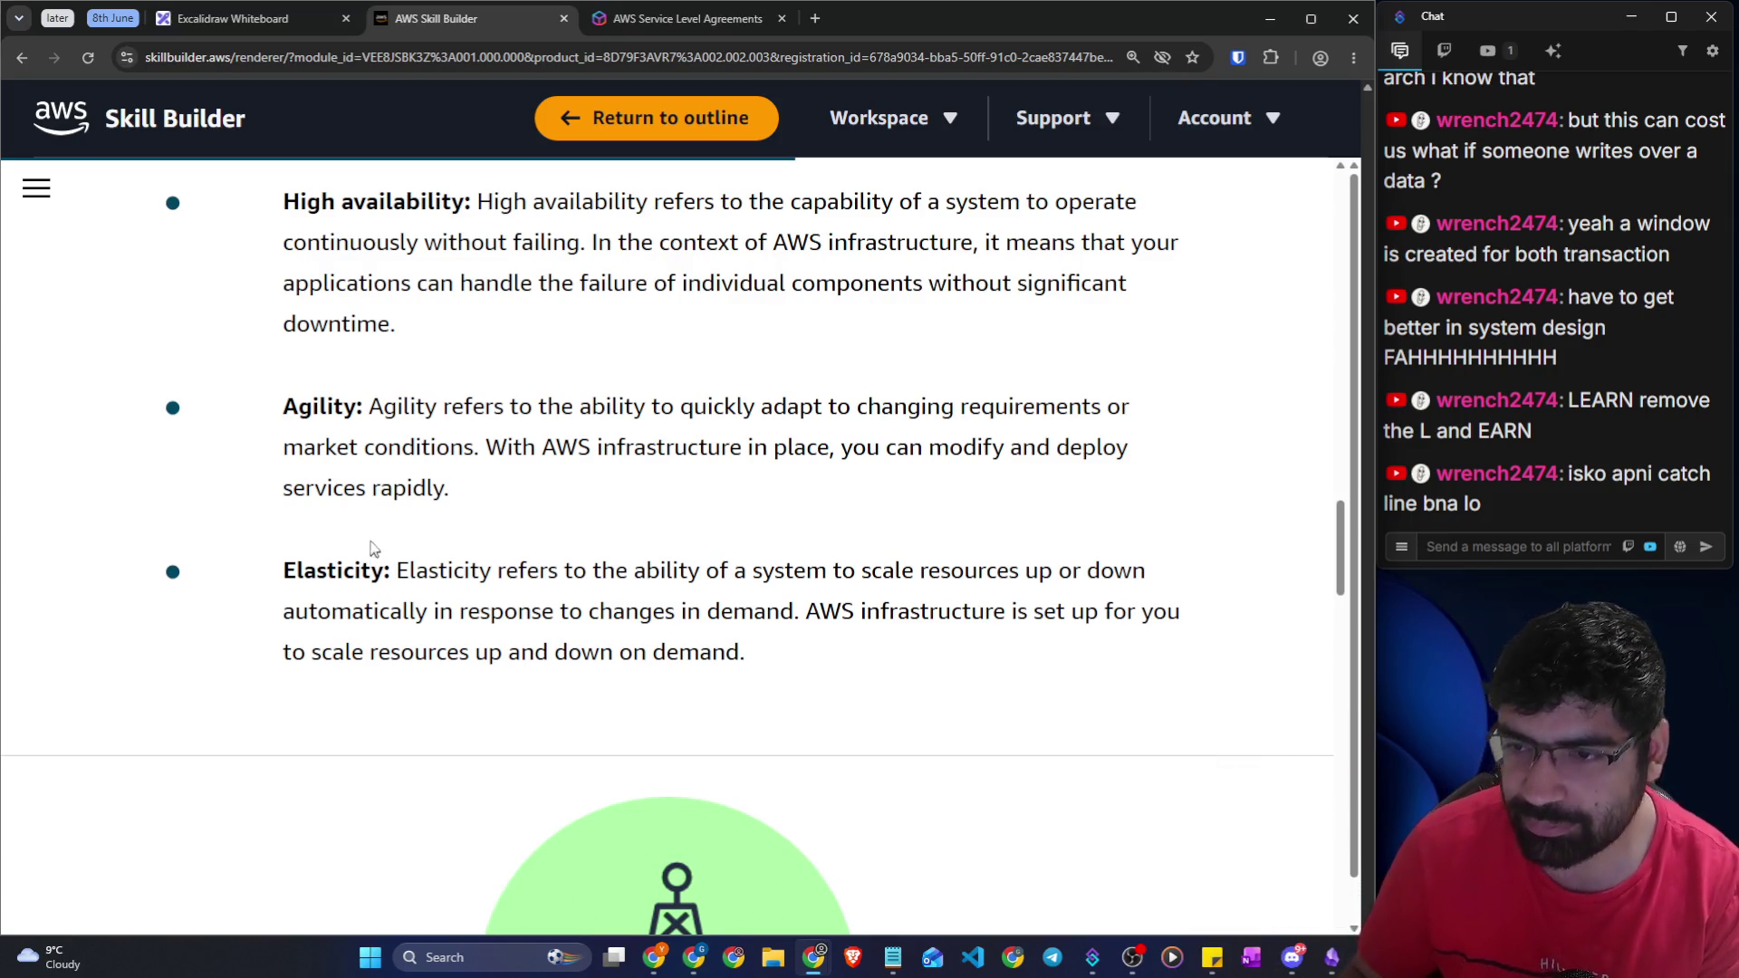
{"action": "mouse_move", "coordinate": [1561, 387]}
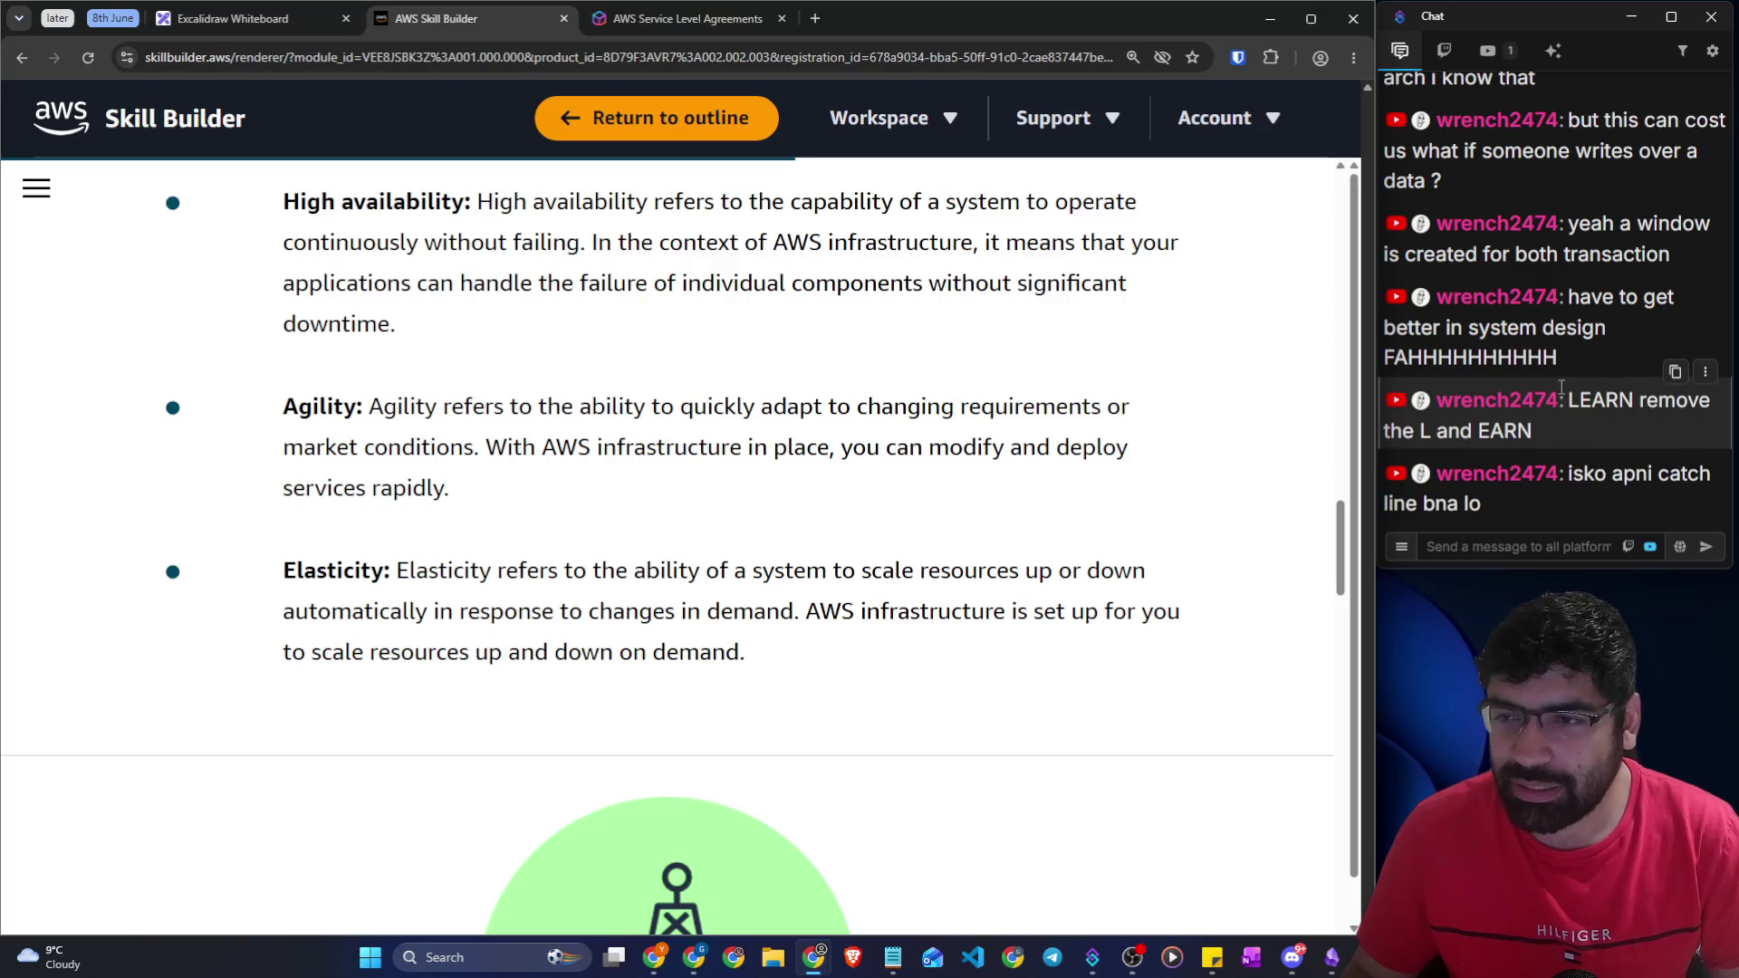
{"action": "left_click_drag", "start_coordinate": [1561, 389], "coordinate": [1580, 416]}
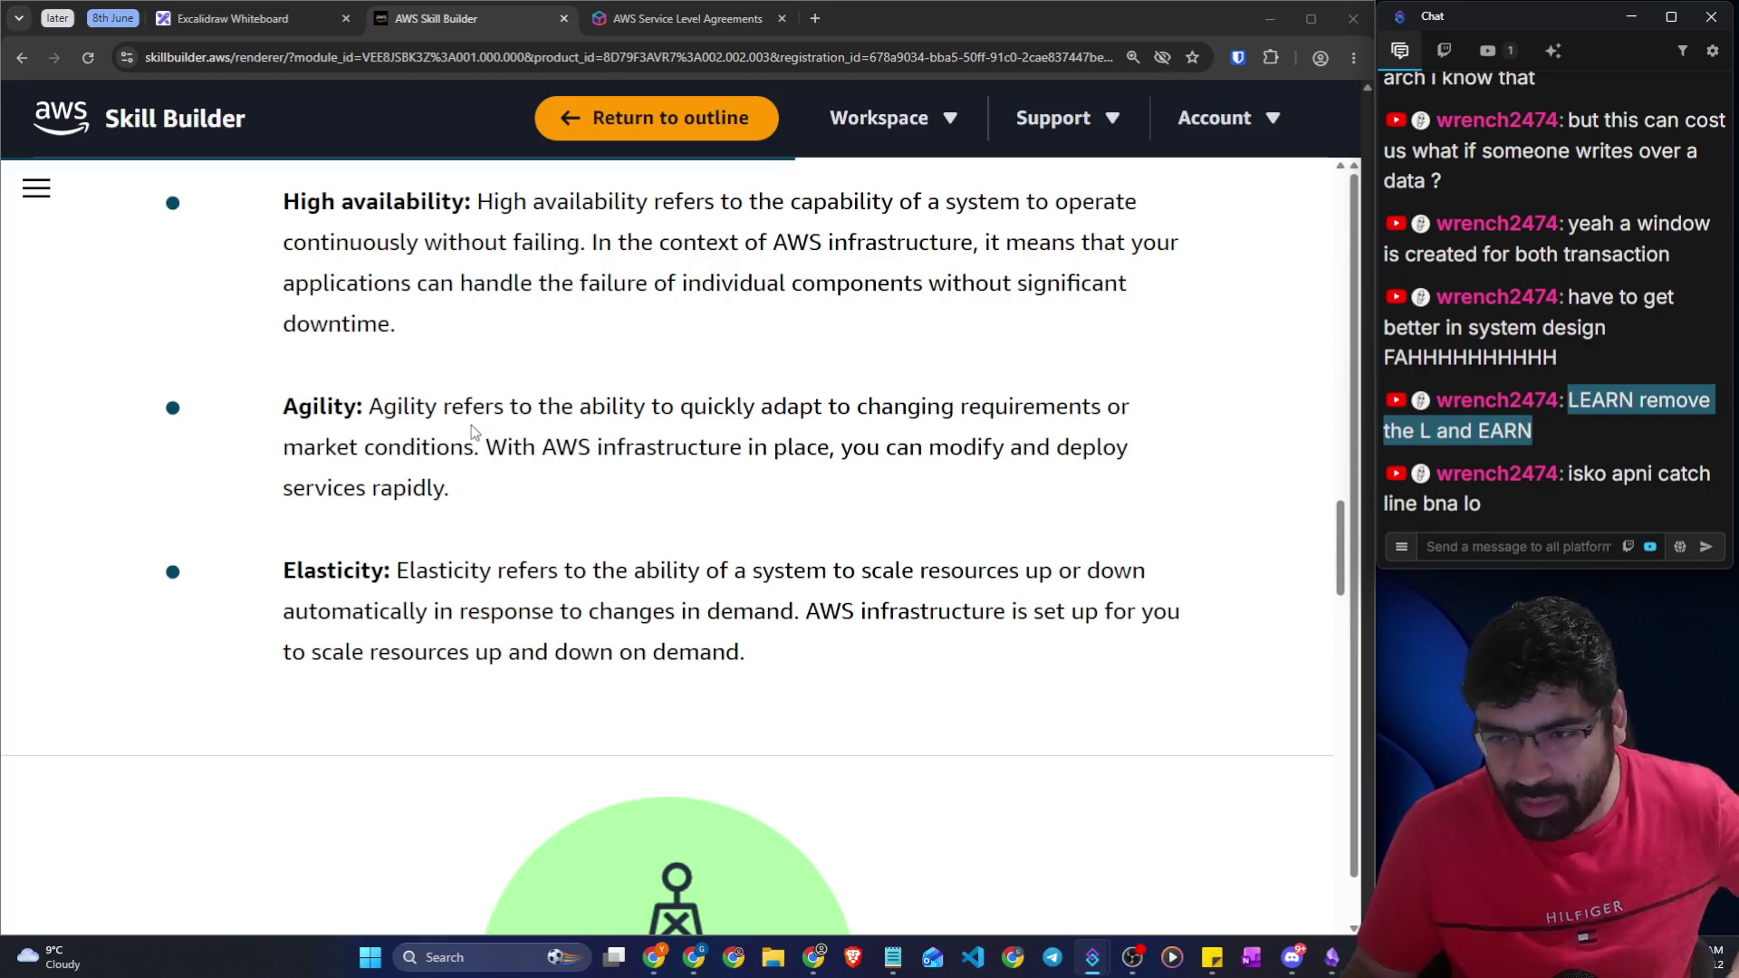
{"action": "left_click", "coordinate": [466, 430]}
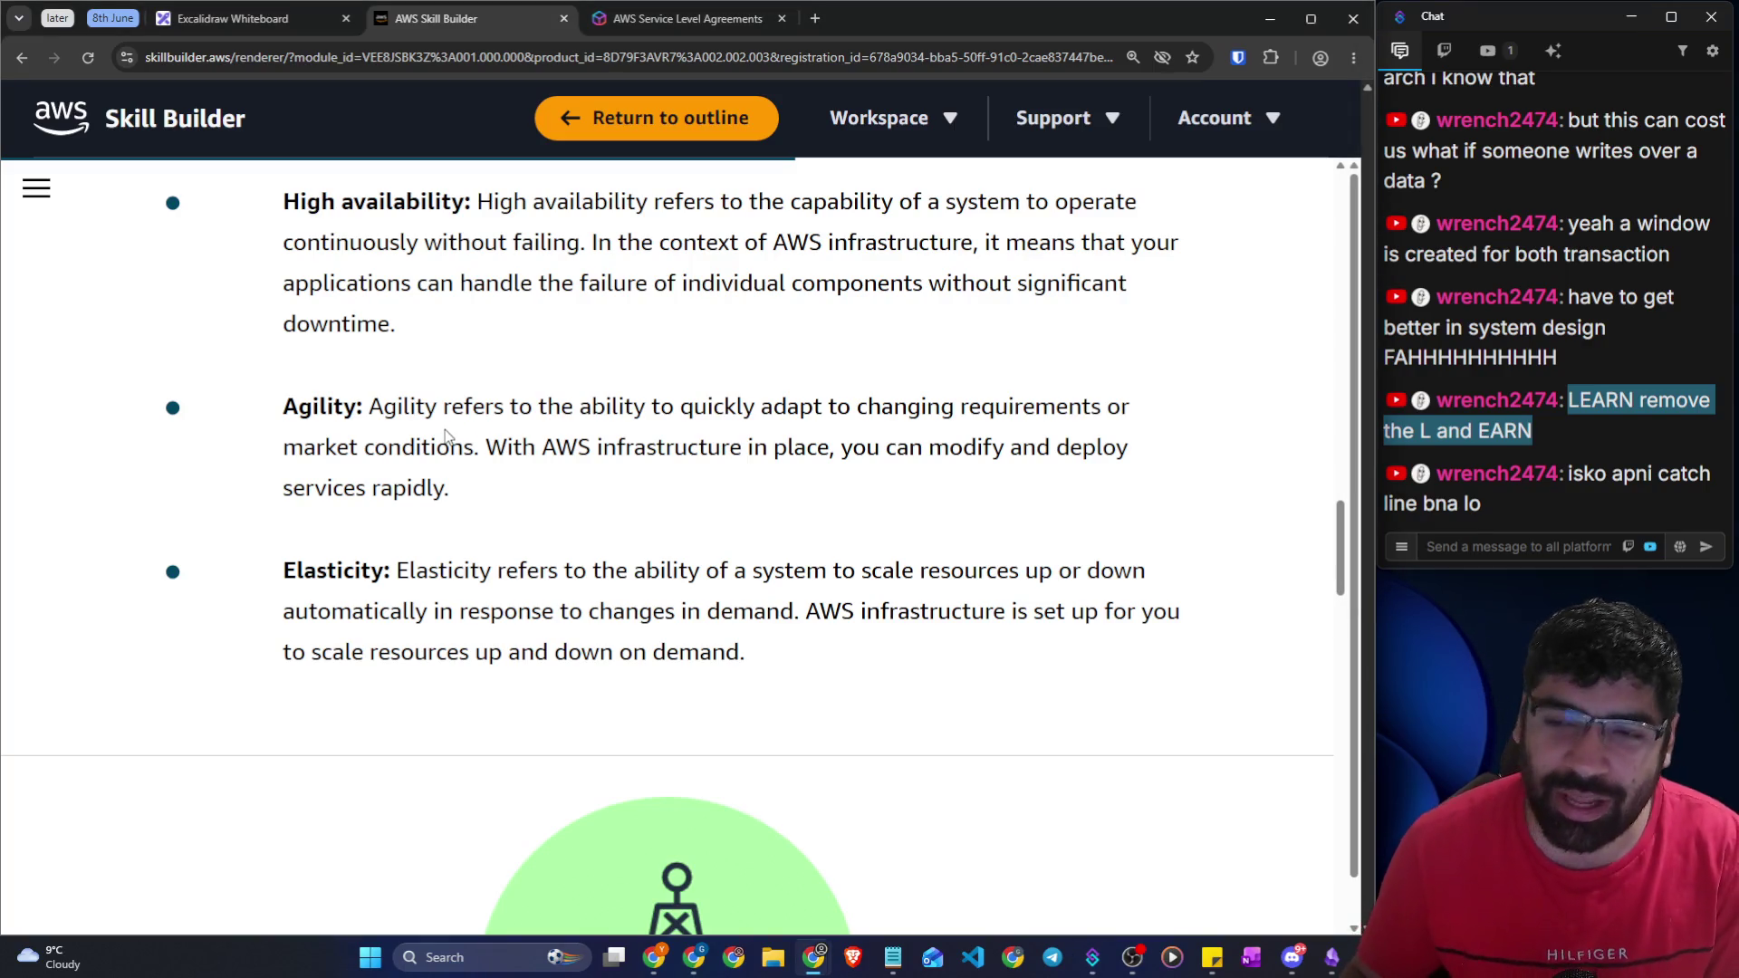
{"action": "mouse_move", "coordinate": [284, 406]}
{"action": "left_mouse_down"}
{"action": "mouse_move", "coordinate": [438, 407]}
{"action": "mouse_move", "coordinate": [455, 476]}
{"action": "left_mouse_up"}
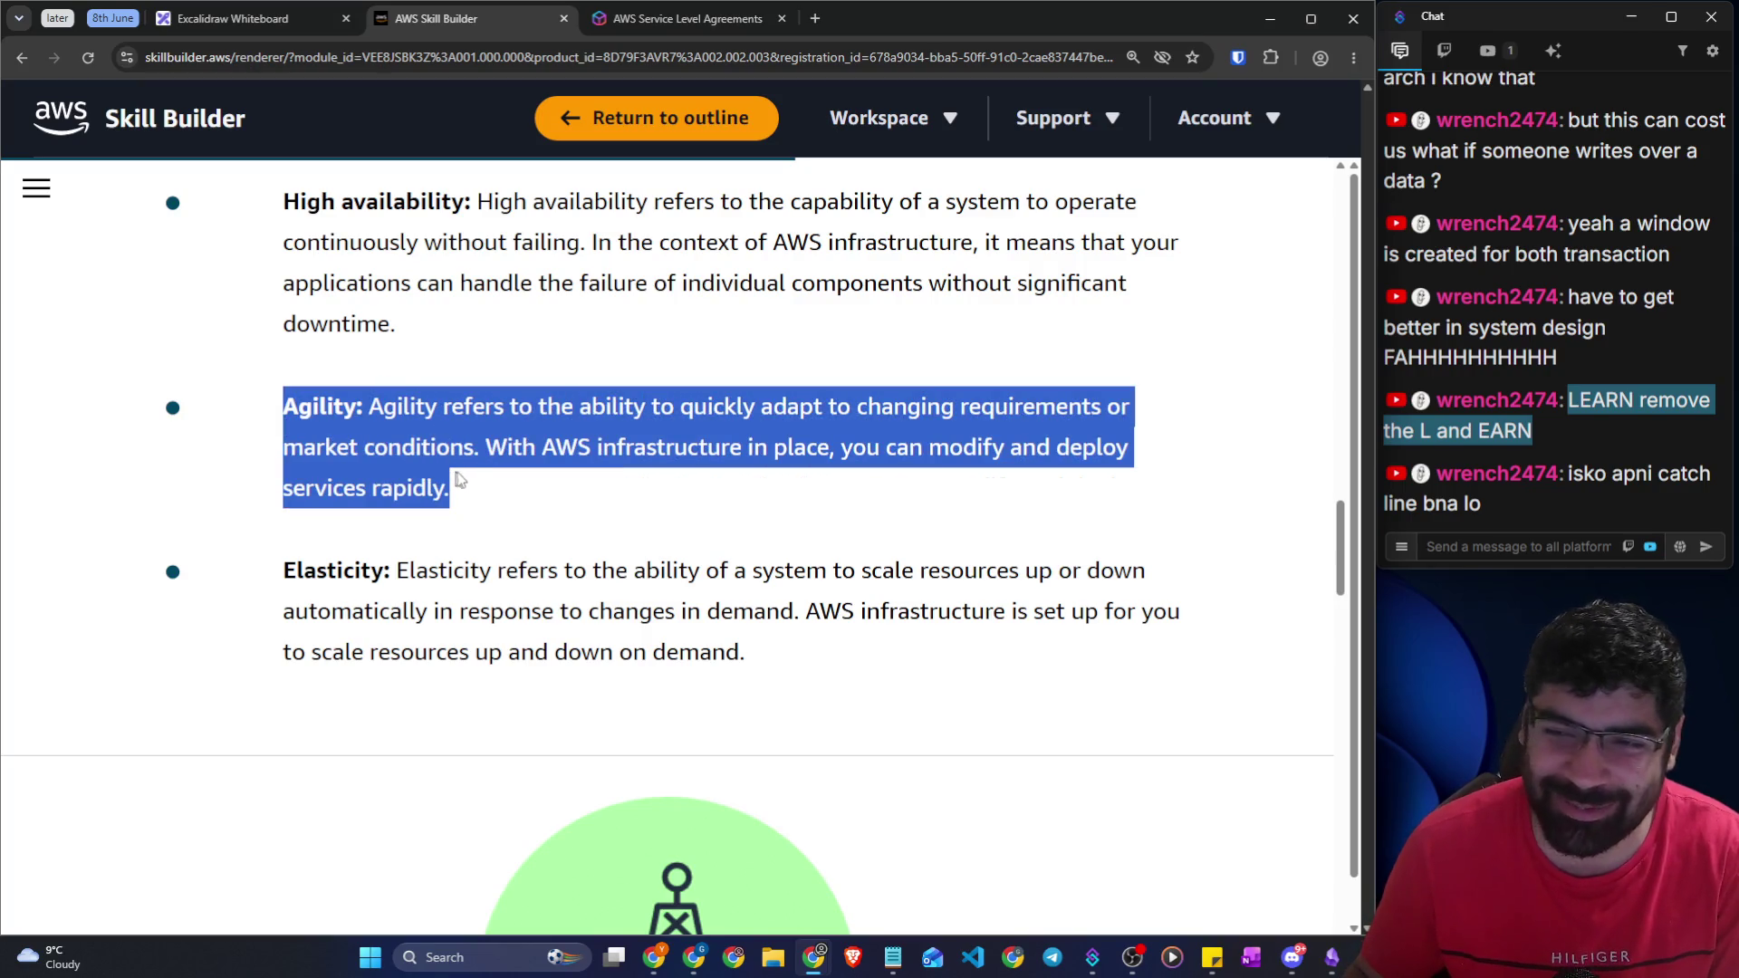
{"action": "left_click", "coordinate": [487, 498]}
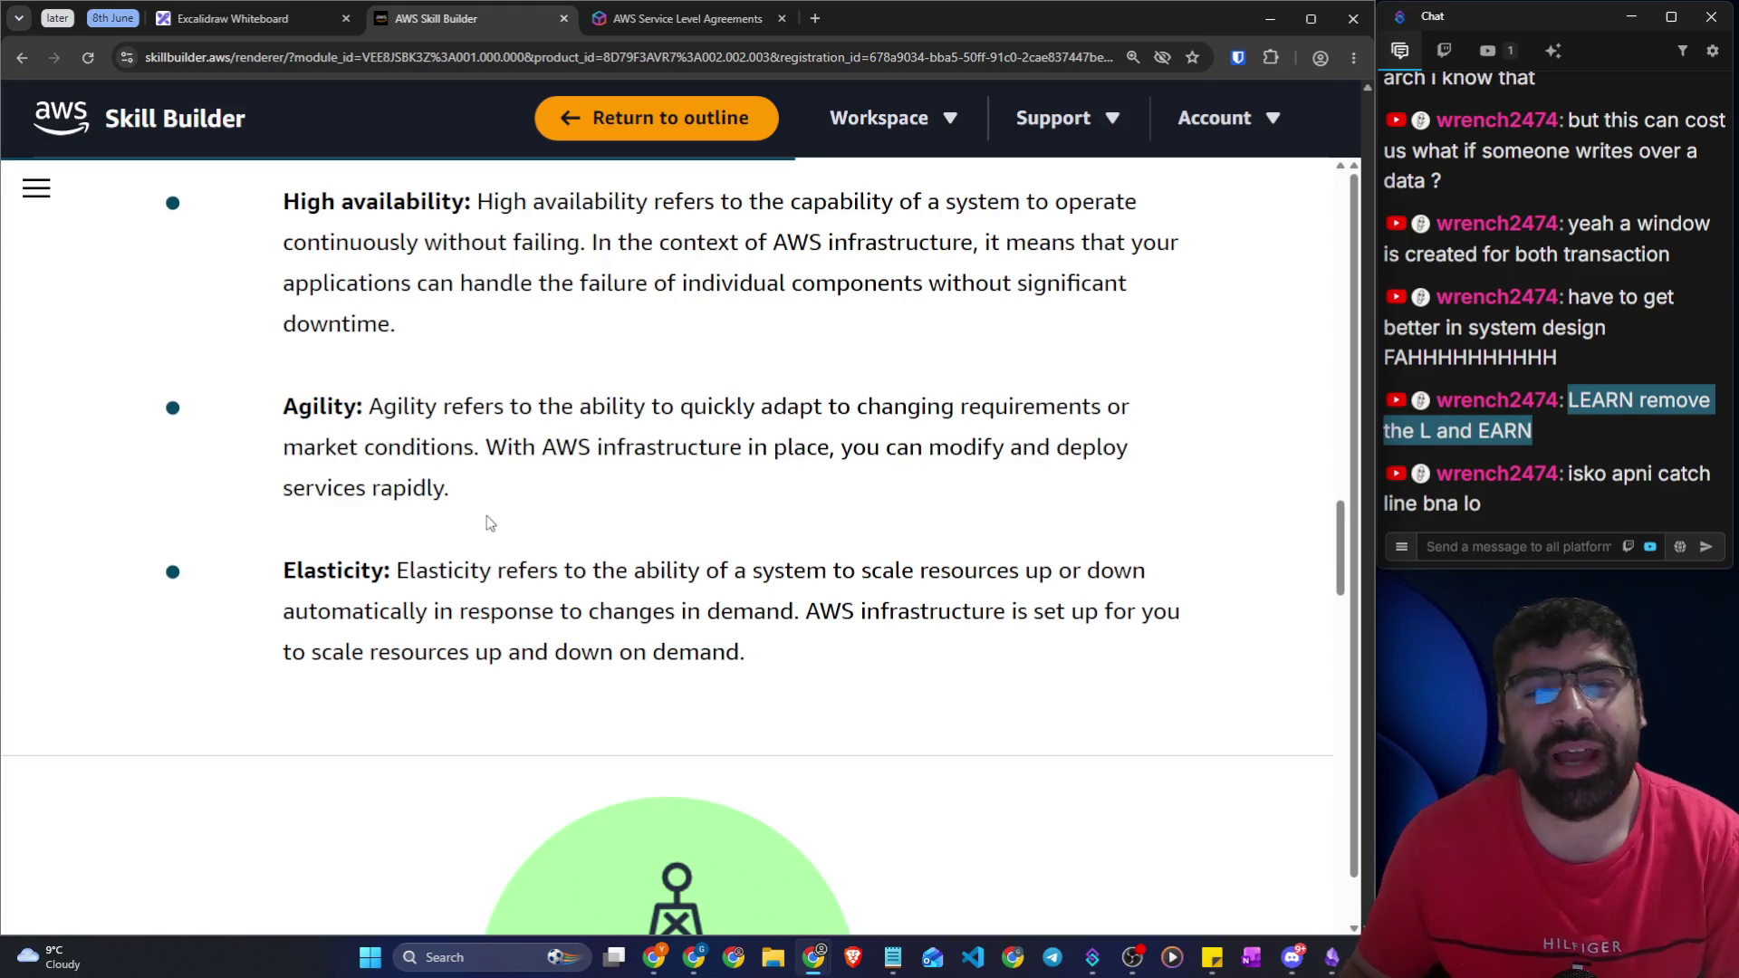
{"action": "left_click_drag", "start_coordinate": [300, 199], "coordinate": [455, 193]}
{"action": "left_click_drag", "start_coordinate": [904, 243], "coordinate": [1089, 243]}
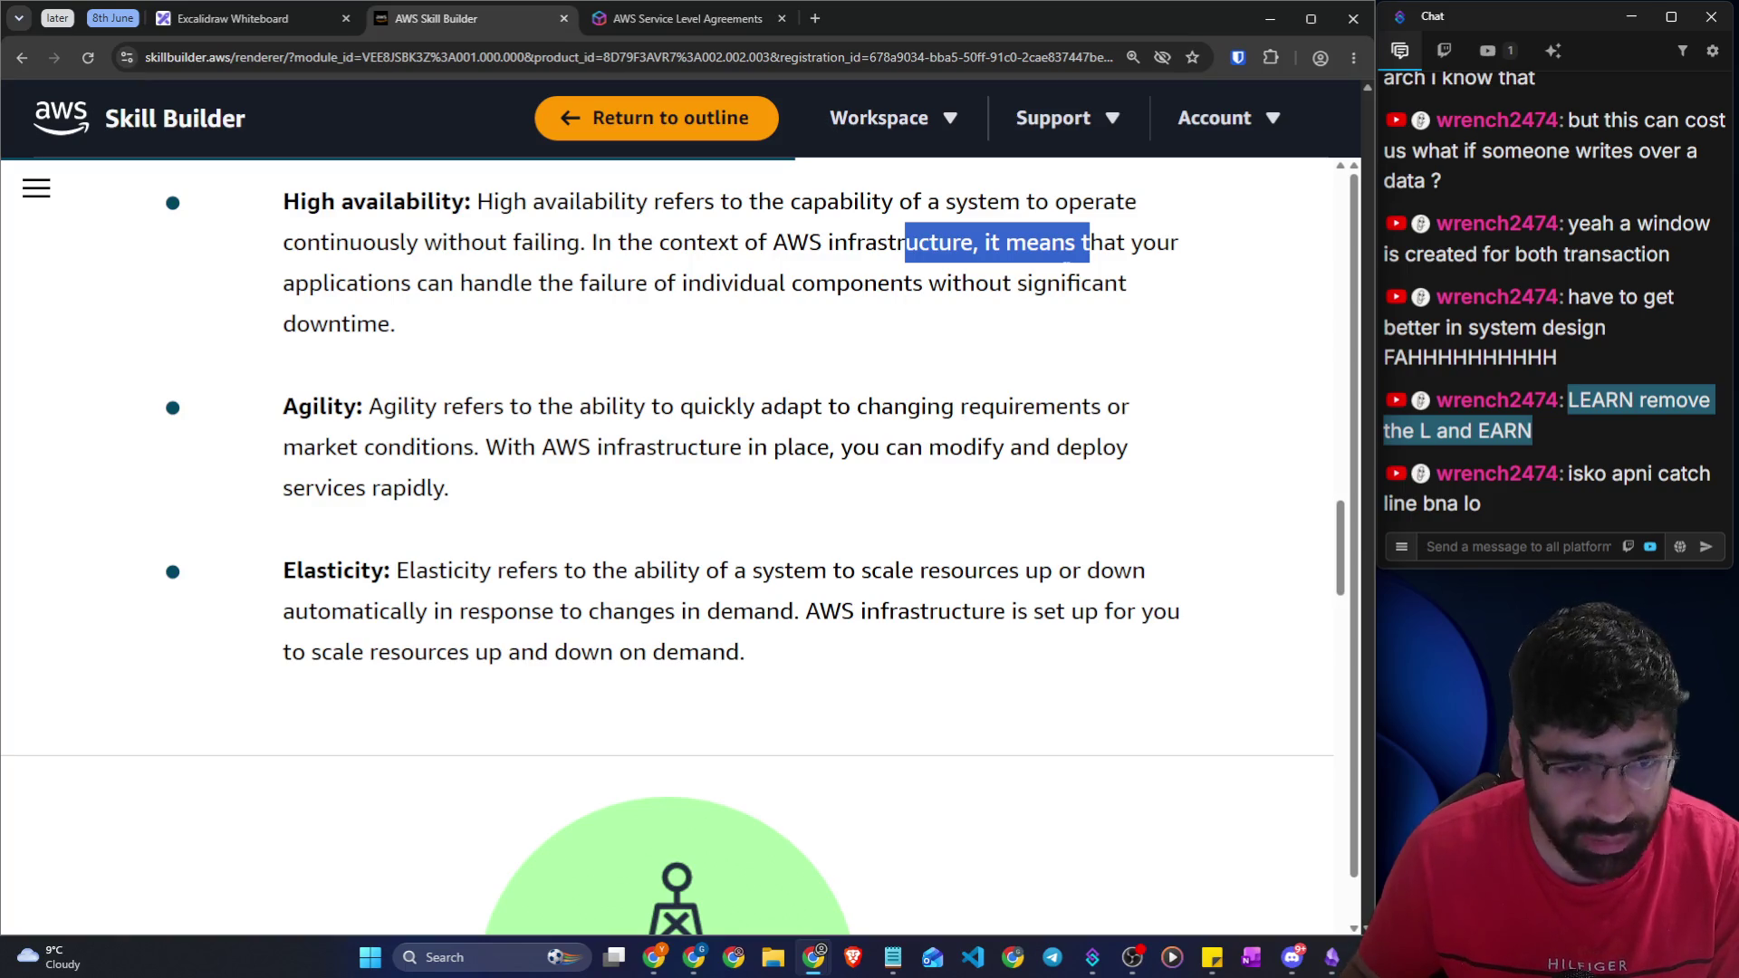
{"action": "left_click_drag", "start_coordinate": [439, 407], "coordinate": [1135, 405]}
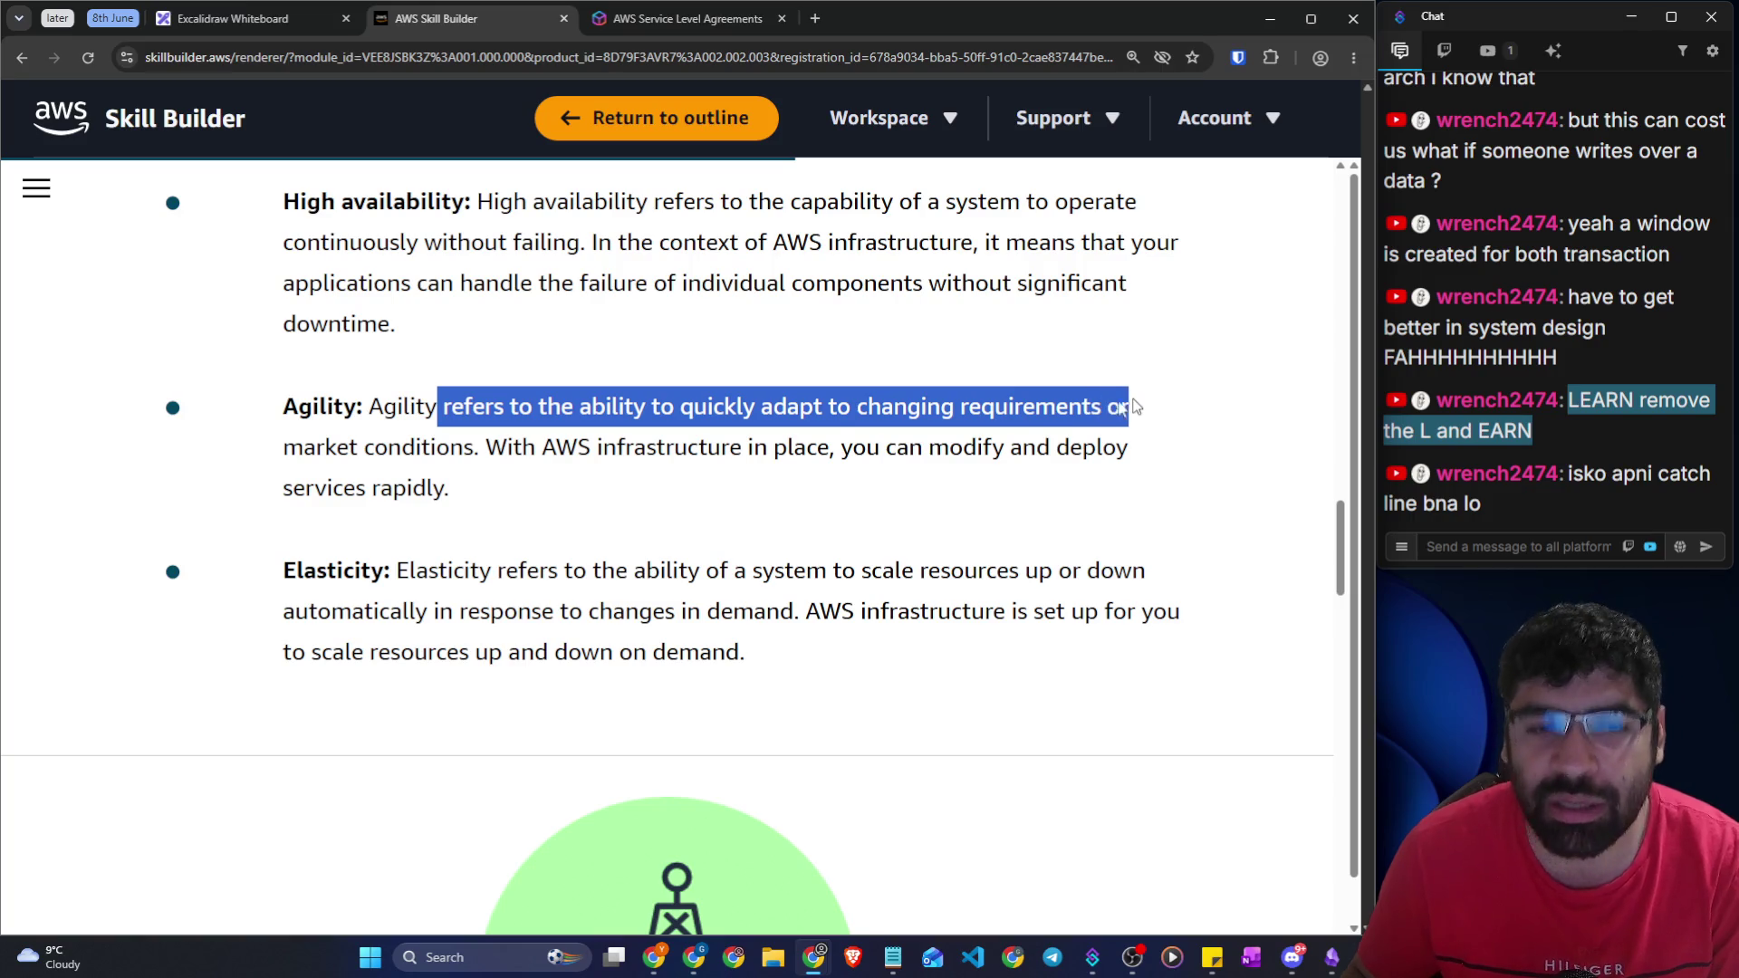
{"action": "mouse_move", "coordinate": [485, 446]}
{"action": "left_mouse_down"}
{"action": "mouse_move", "coordinate": [986, 450]}
{"action": "mouse_move", "coordinate": [1134, 473]}
{"action": "left_mouse_up"}
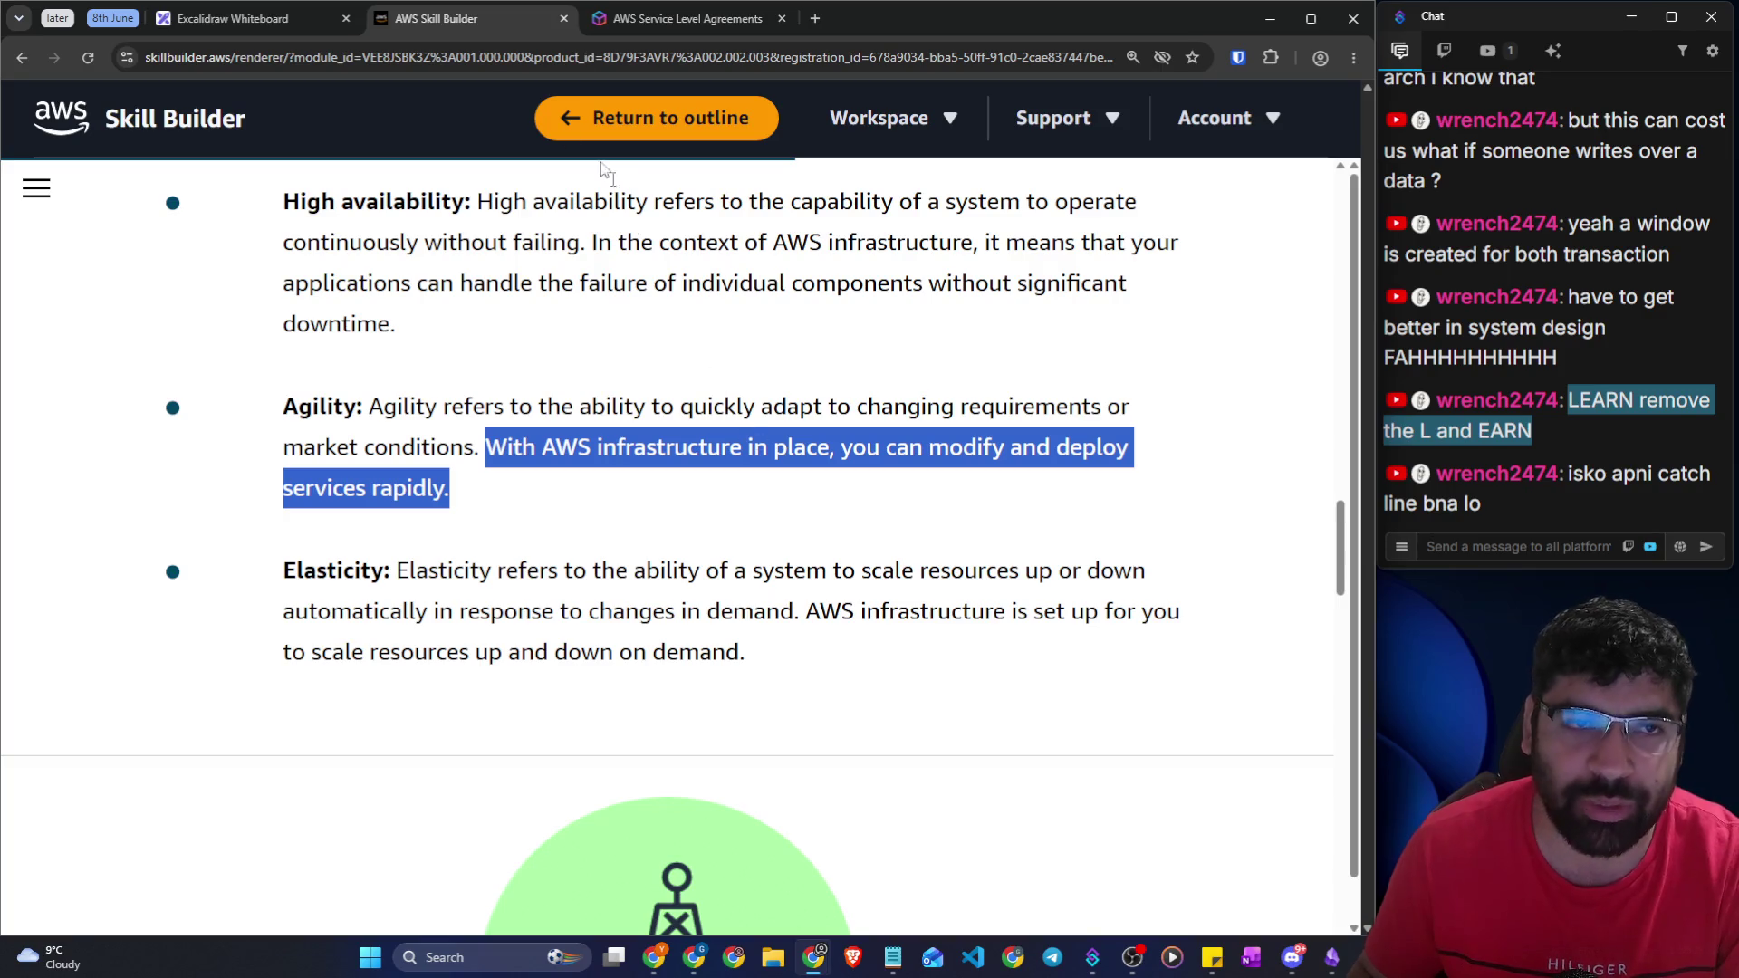
{"action": "left_click", "coordinate": [268, 20]}
Draw green graph axes, a flat curve labelled 2, and a vertical marker where it spikes
{"action": "scroll", "coordinate": [543, 415], "scroll_direction": "down", "scroll_amount": 15}
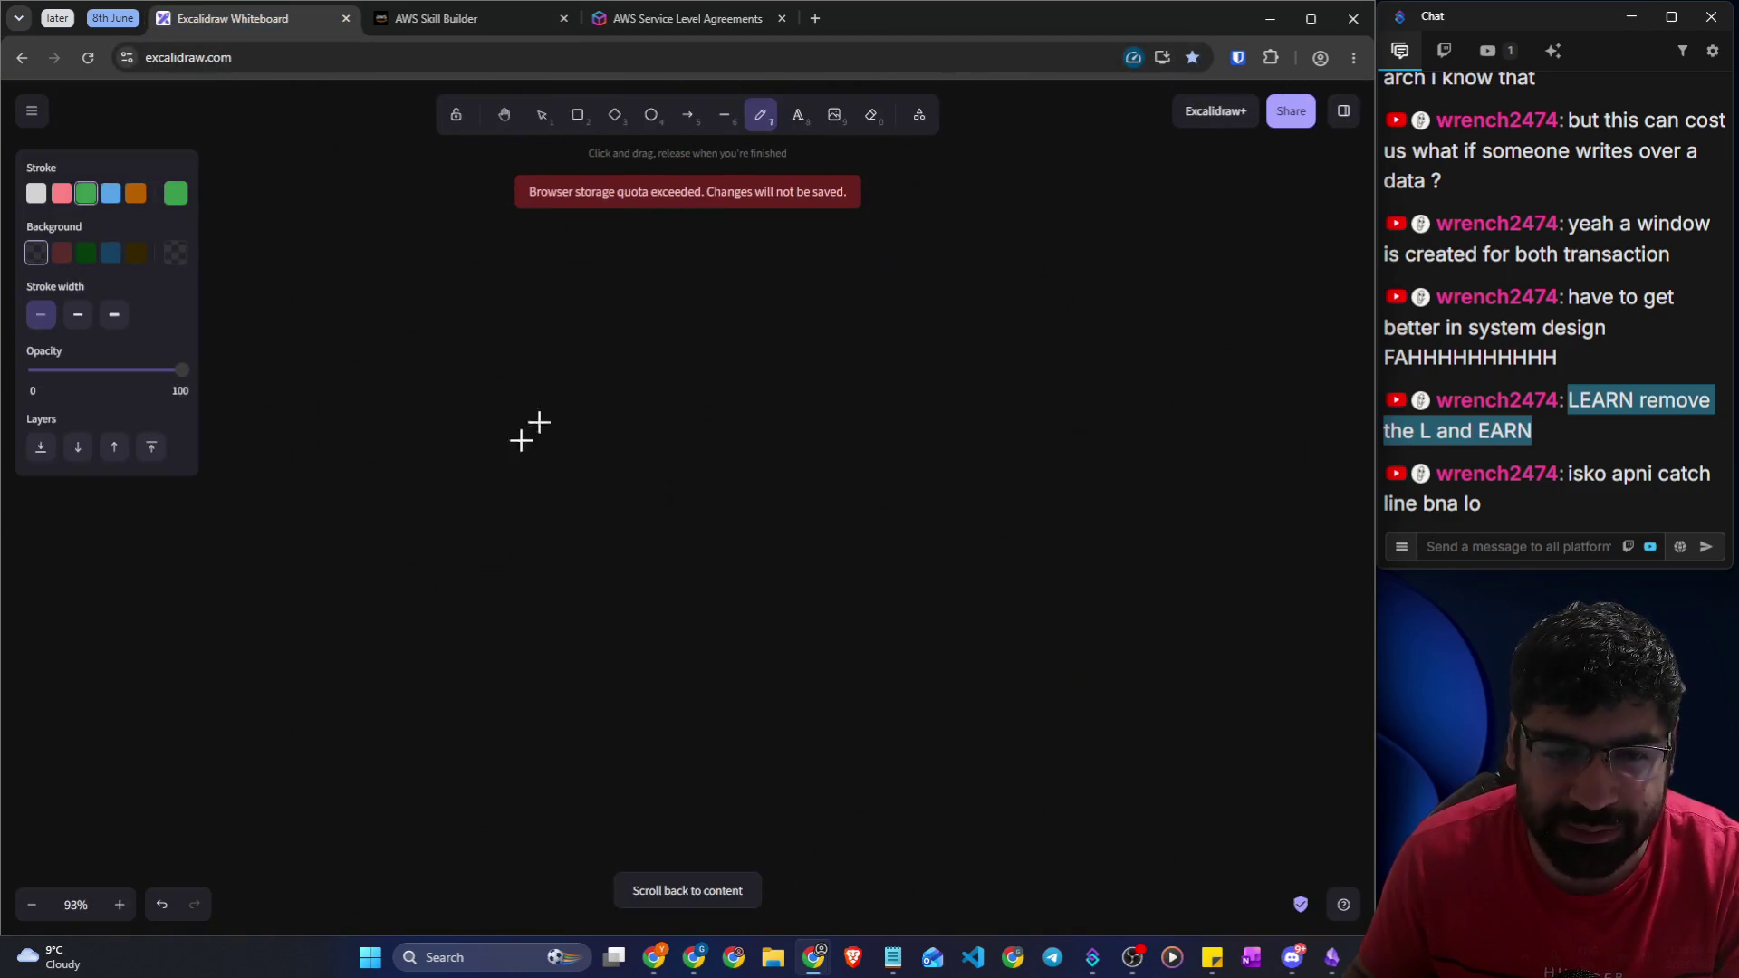
{"action": "left_click_drag", "start_coordinate": [291, 596], "coordinate": [948, 597]}
{"action": "mouse_move", "coordinate": [290, 291]}
{"action": "left_mouse_down"}
{"action": "mouse_move", "coordinate": [301, 637]}
{"action": "mouse_move", "coordinate": [342, 567]}
{"action": "mouse_move", "coordinate": [481, 528]}
{"action": "mouse_move", "coordinate": [713, 523]}
{"action": "mouse_move", "coordinate": [852, 316]}
{"action": "left_mouse_up"}
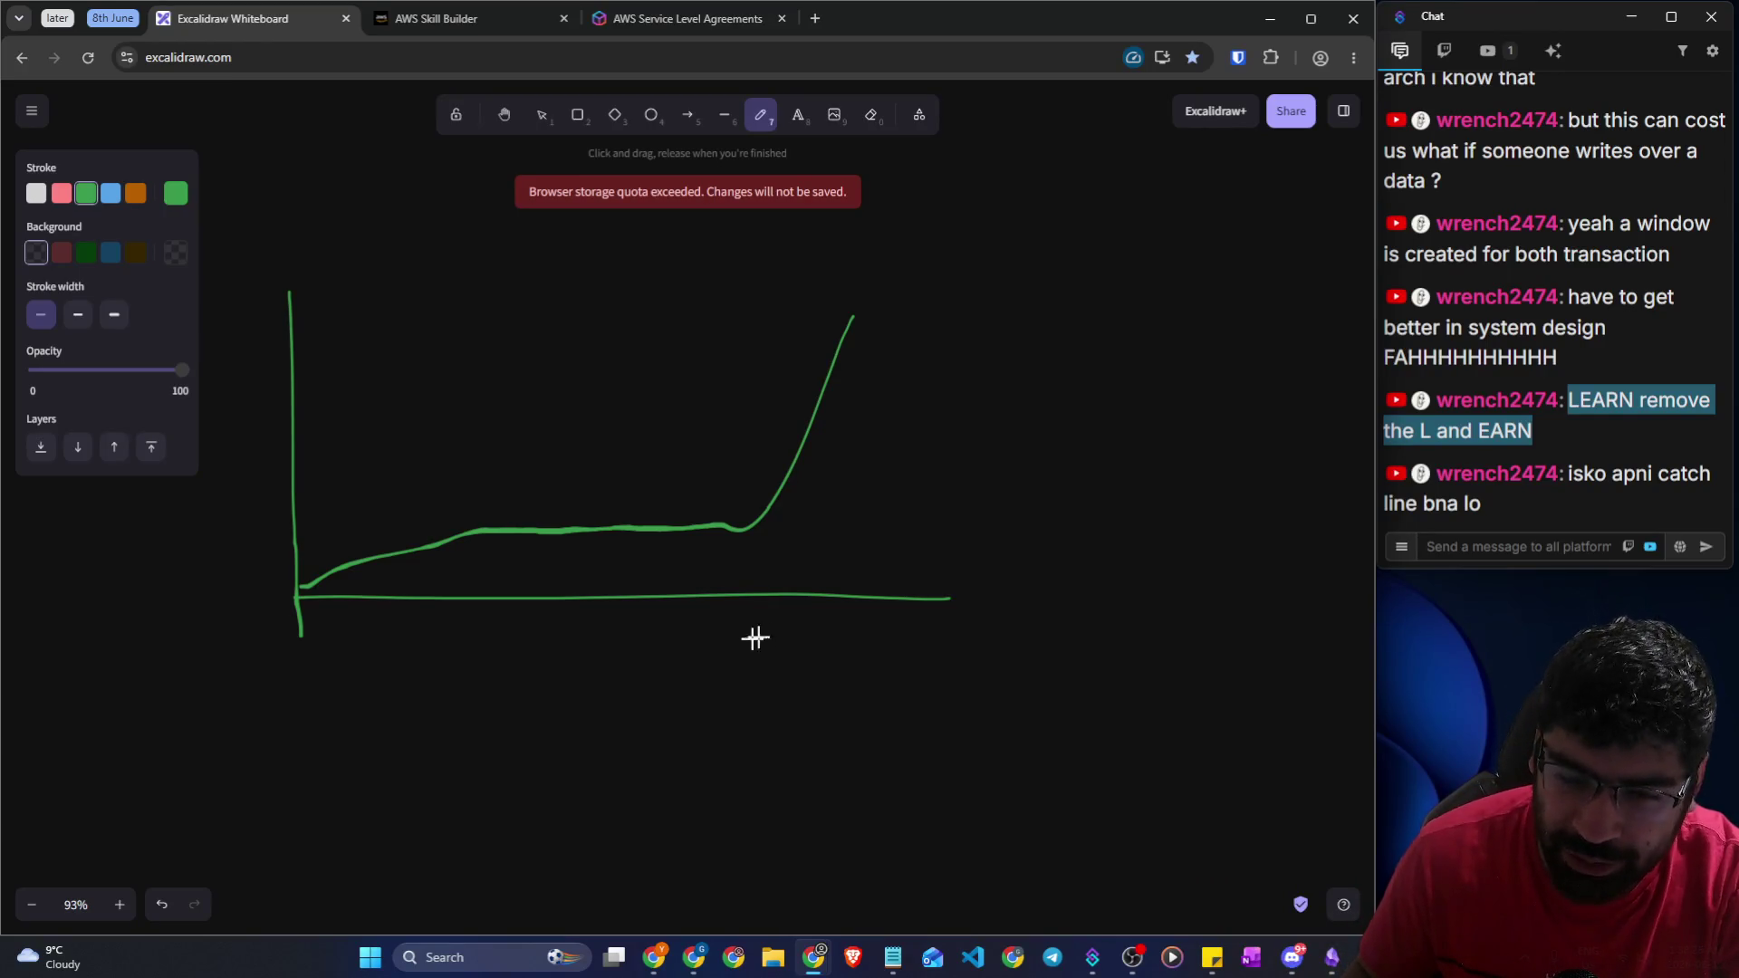
{"action": "left_click_drag", "start_coordinate": [578, 550], "coordinate": [603, 576]}
{"action": "left_click_drag", "start_coordinate": [742, 448], "coordinate": [755, 649]}
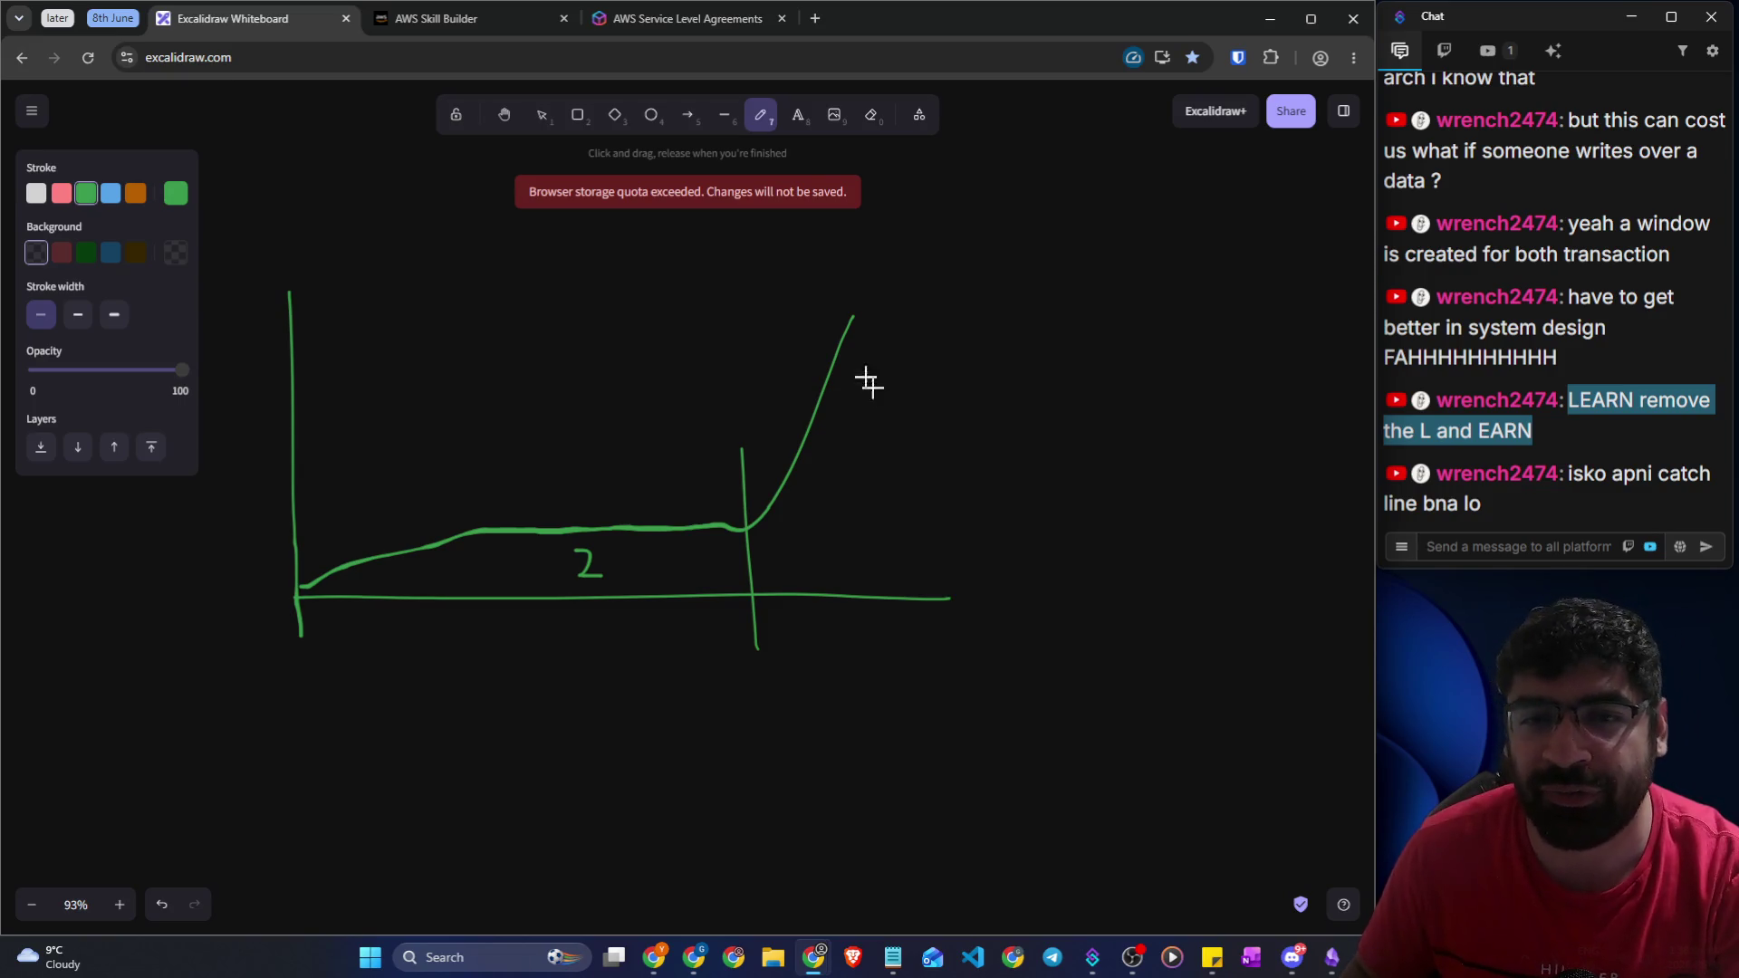
Add horizontal level lines and labels '100 ms' at the top and '10 5 Sec' beside the spike
{"action": "left_click_drag", "start_coordinate": [265, 515], "coordinate": [670, 489]}
{"action": "mouse_move", "coordinate": [196, 522]}
{"action": "left_mouse_down"}
{"action": "mouse_move", "coordinate": [231, 548]}
{"action": "mouse_move", "coordinate": [285, 516]}
{"action": "left_mouse_up"}
{"action": "left_click_drag", "start_coordinate": [264, 316], "coordinate": [388, 308]}
{"action": "left_click_drag", "start_coordinate": [593, 307], "coordinate": [824, 297]}
{"action": "mouse_move", "coordinate": [220, 244]}
{"action": "left_mouse_down"}
{"action": "mouse_move", "coordinate": [217, 299]}
{"action": "mouse_move", "coordinate": [295, 257]}
{"action": "left_mouse_up"}
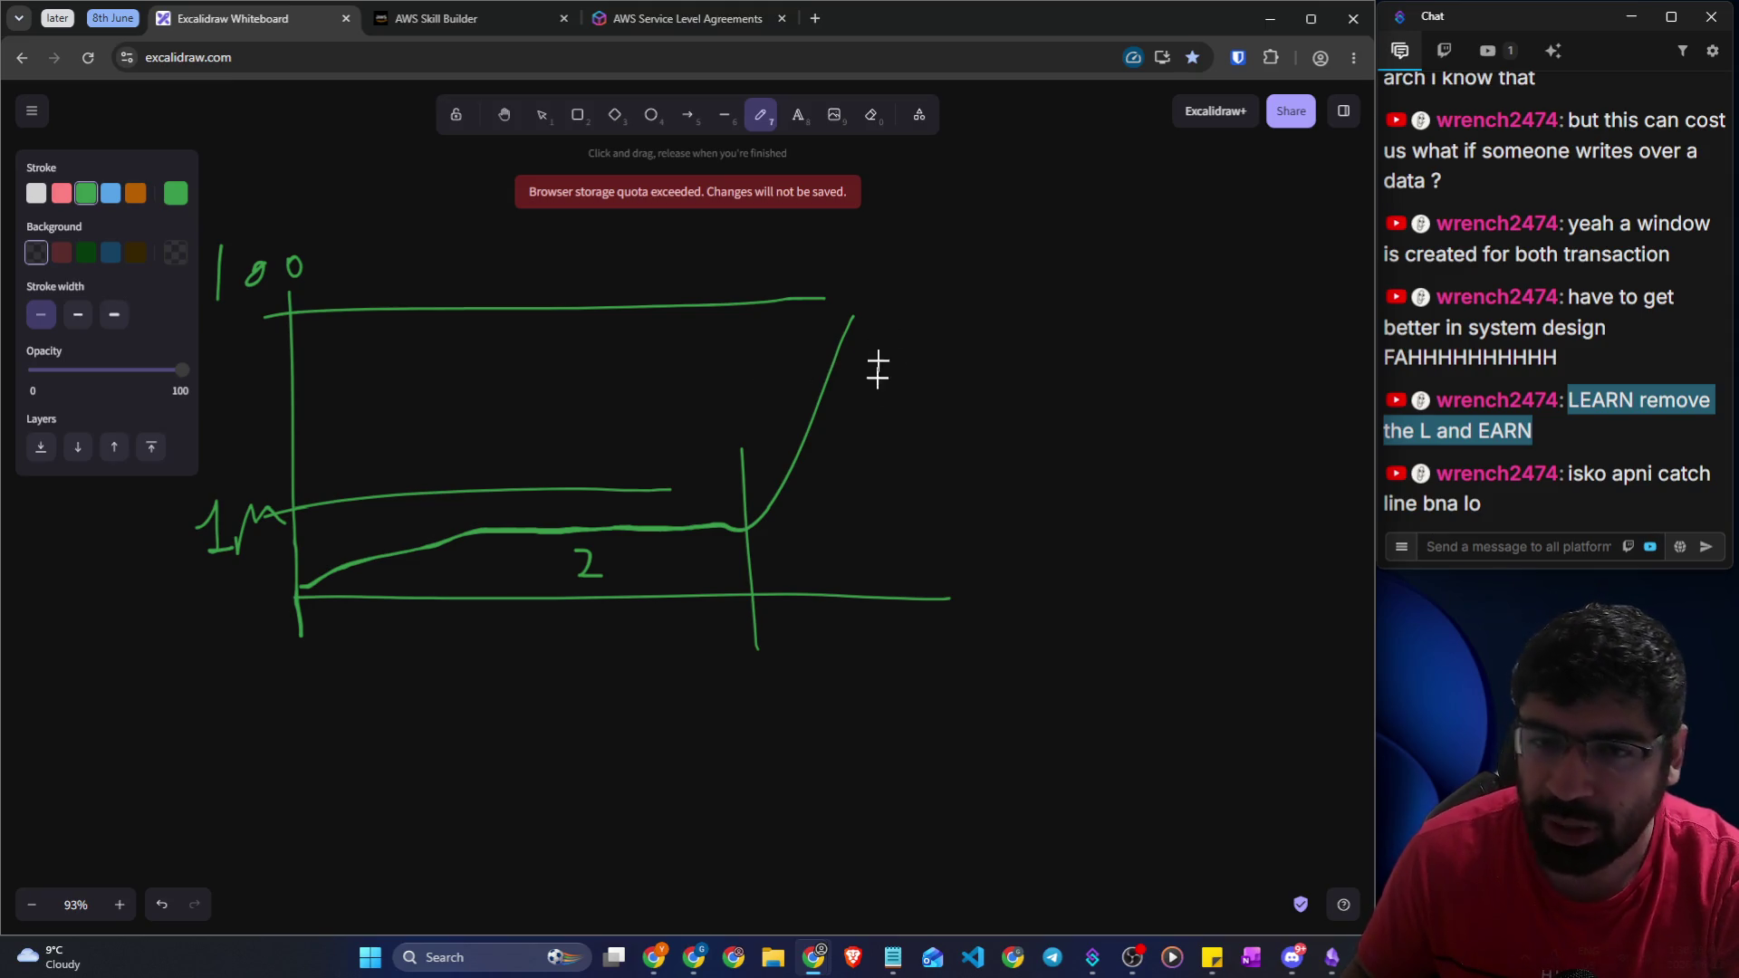
{"action": "left_click_drag", "start_coordinate": [879, 384], "coordinate": [889, 448]}
{"action": "mouse_move", "coordinate": [940, 388]}
{"action": "left_mouse_down"}
{"action": "mouse_move", "coordinate": [930, 412]}
{"action": "mouse_move", "coordinate": [940, 388]}
{"action": "mouse_move", "coordinate": [962, 430]}
{"action": "left_mouse_up"}
{"action": "mouse_move", "coordinate": [1016, 379]}
{"action": "left_mouse_down"}
{"action": "mouse_move", "coordinate": [1013, 411]}
{"action": "mouse_move", "coordinate": [1083, 413]}
{"action": "left_mouse_up"}
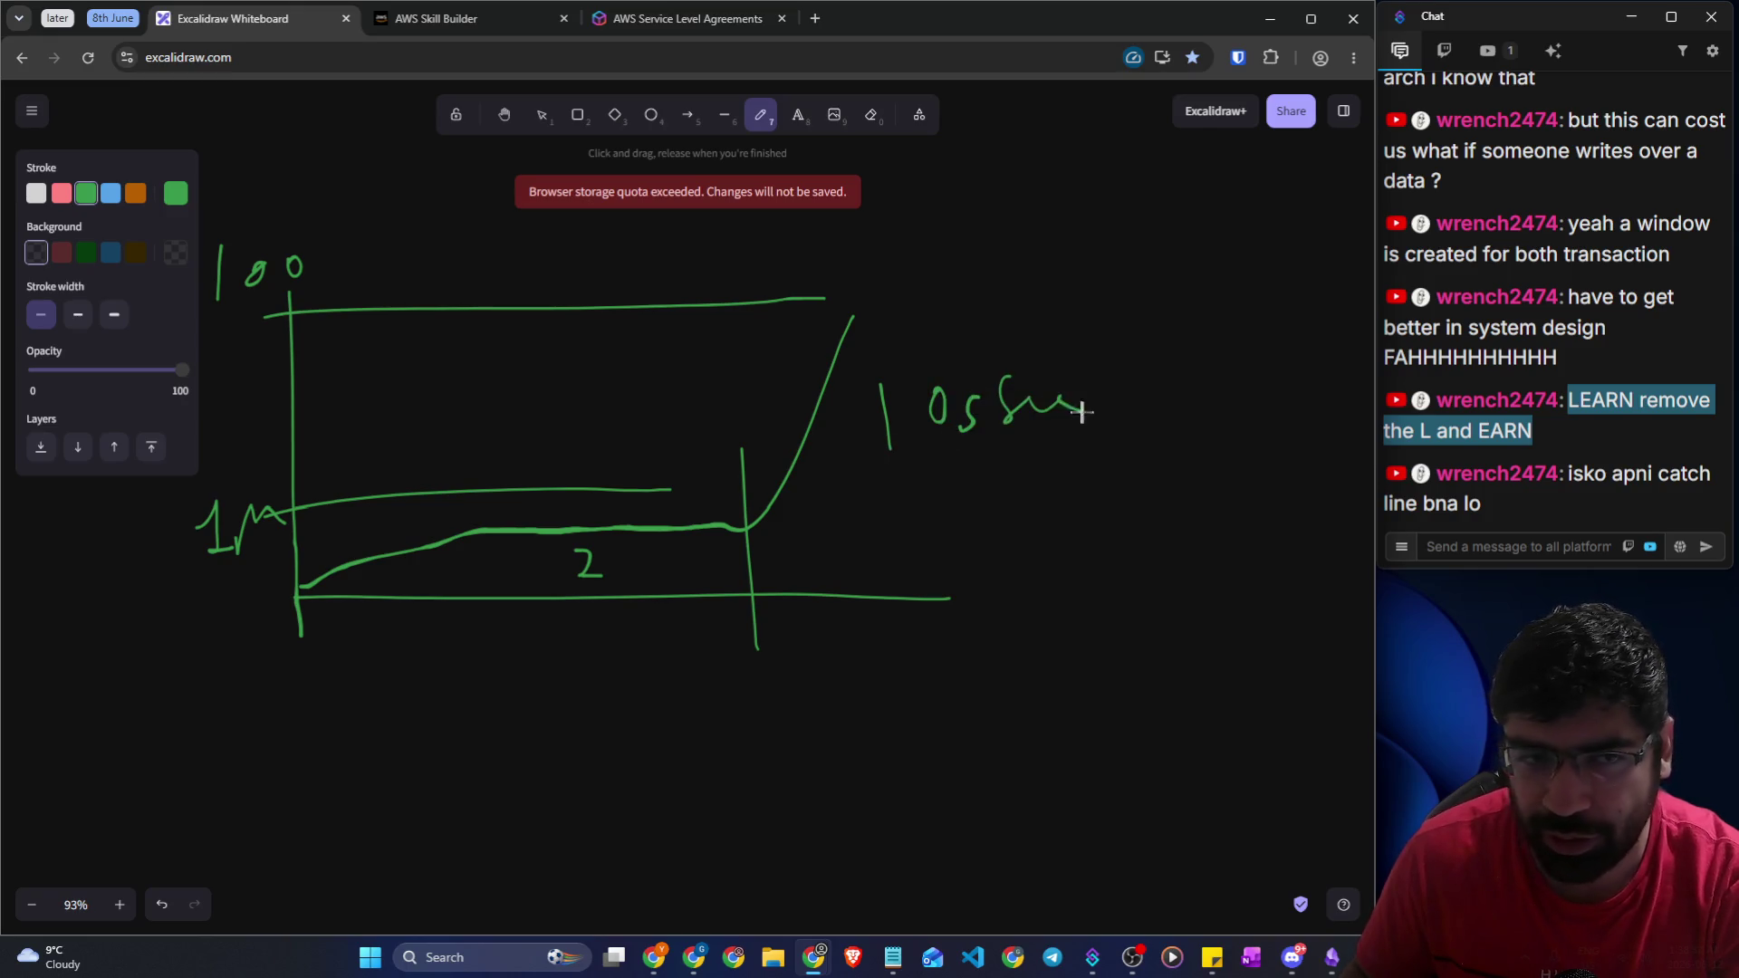
{"action": "mouse_move", "coordinate": [319, 249]}
{"action": "left_mouse_down"}
{"action": "mouse_move", "coordinate": [357, 233]}
{"action": "mouse_move", "coordinate": [398, 262]}
{"action": "mouse_move", "coordinate": [492, 253]}
{"action": "left_mouse_up"}
Read the Elasticity definition about scaling resources up and down with demand, then return to the whiteboard
{"action": "left_click", "coordinate": [435, 18]}
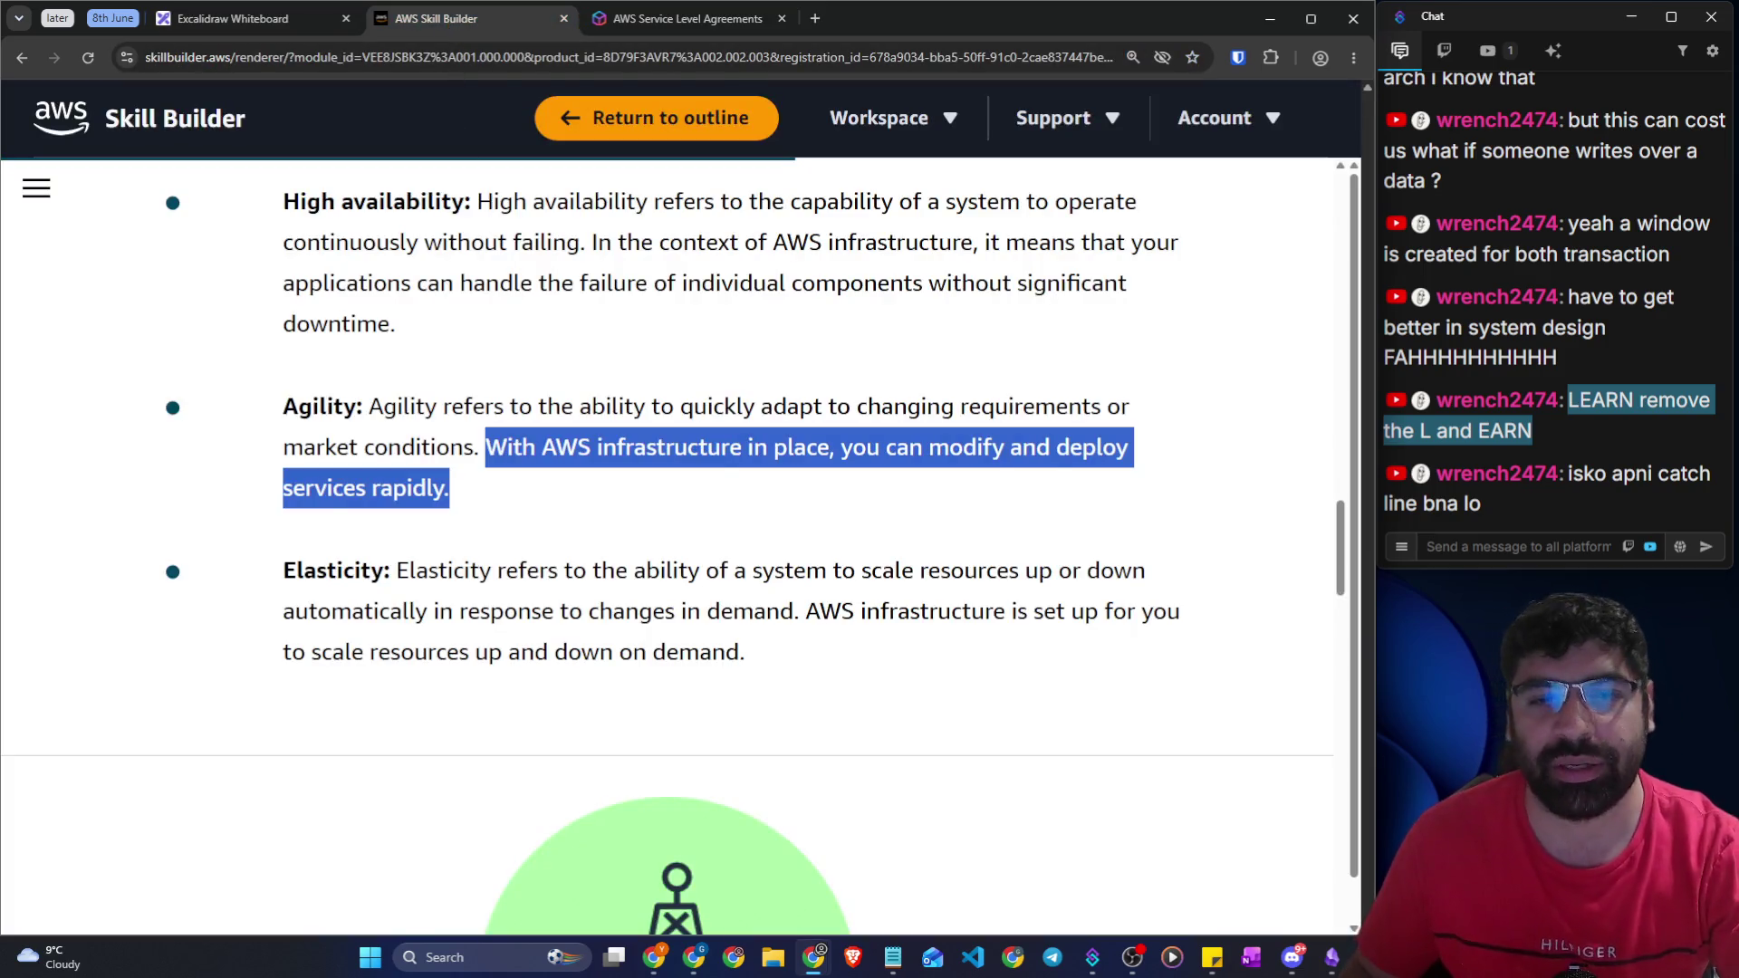
{"action": "scroll", "coordinate": [564, 411], "scroll_direction": "down", "scroll_amount": 3}
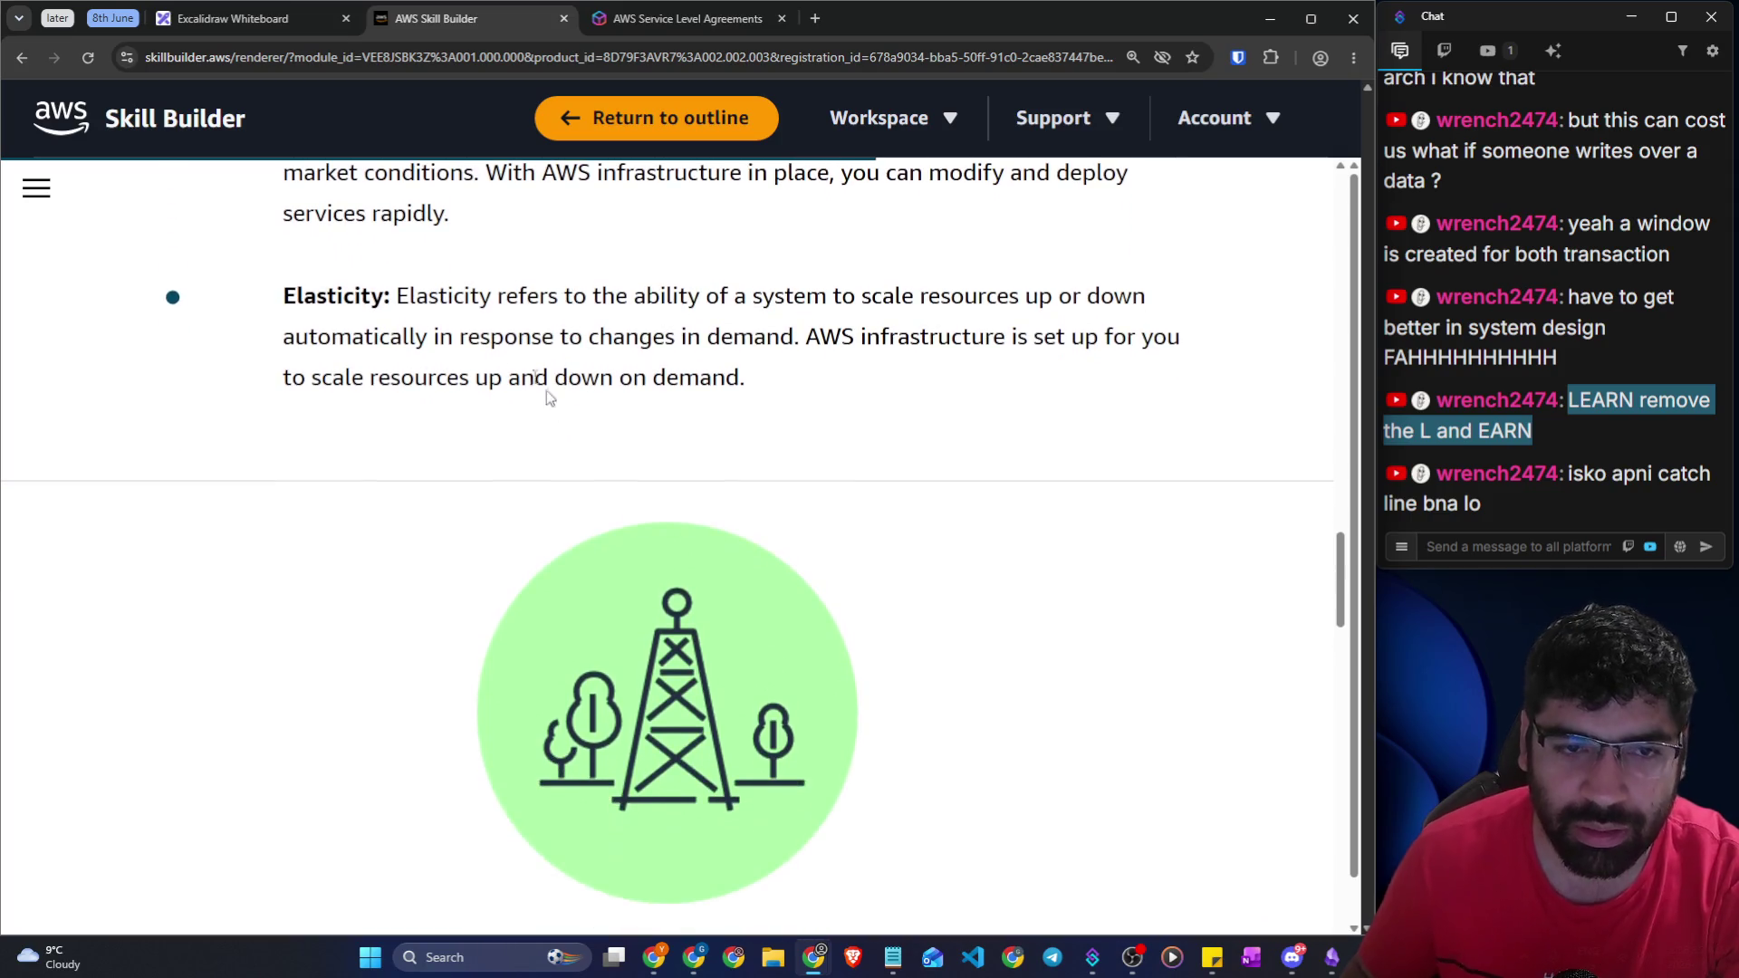
{"action": "left_click_drag", "start_coordinate": [384, 296], "coordinate": [1164, 303]}
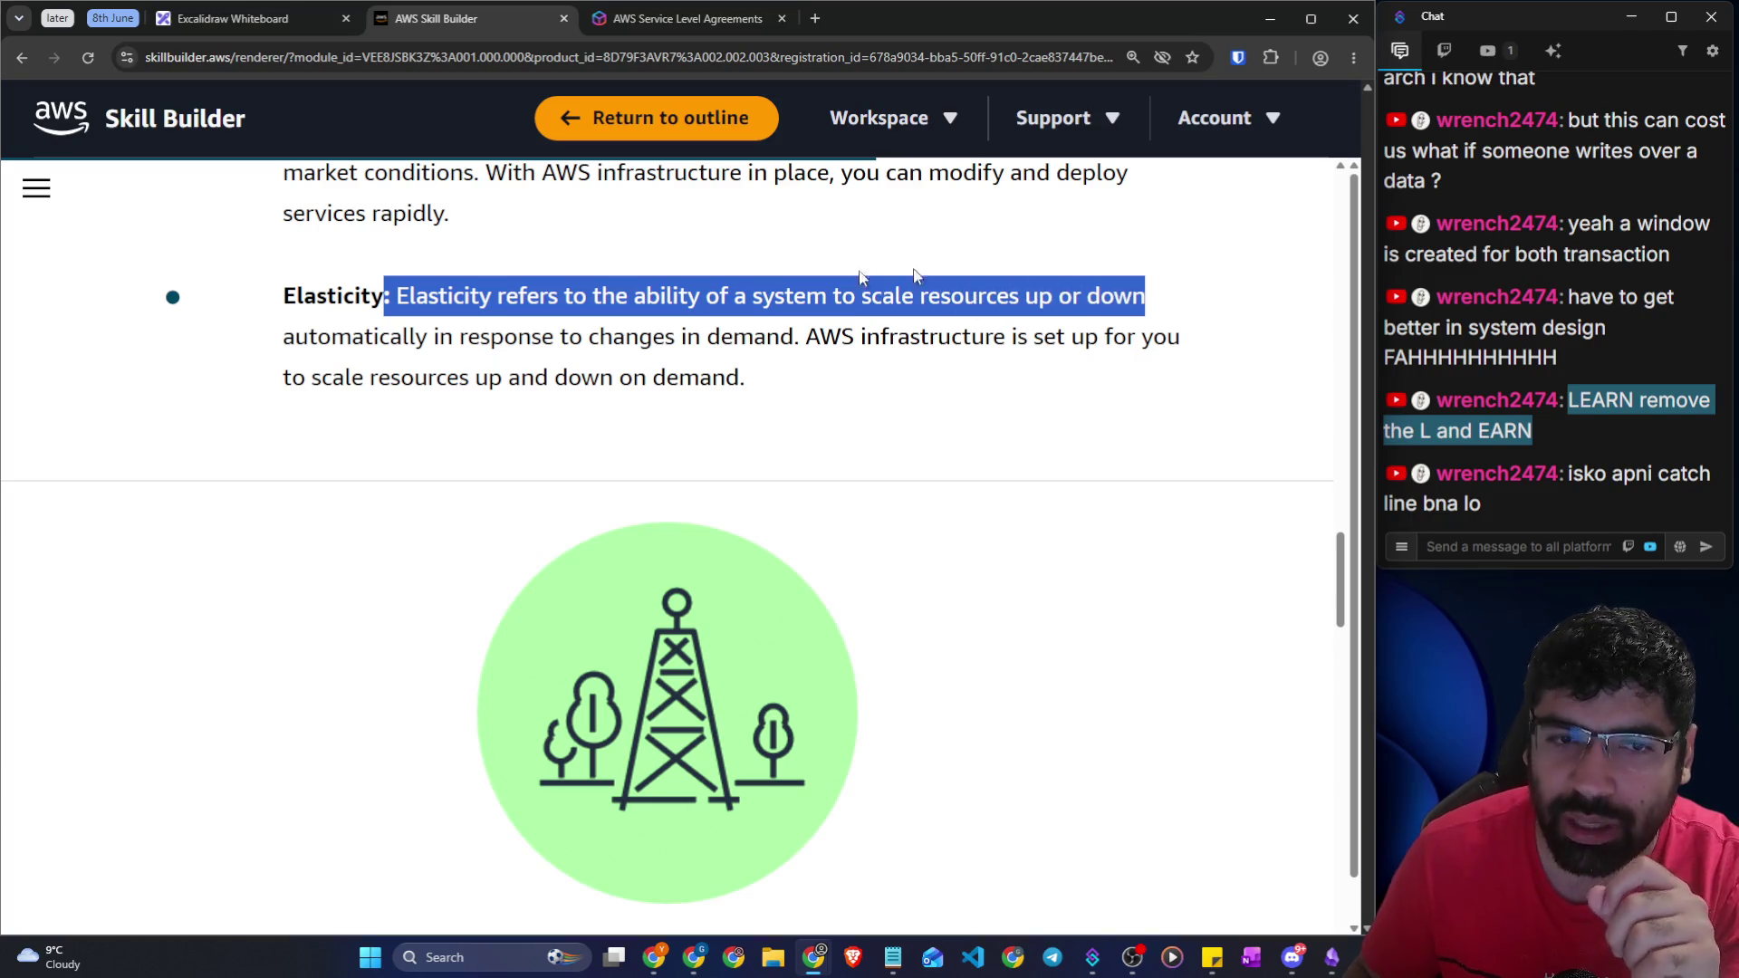
{"action": "left_click_drag", "start_coordinate": [455, 336], "coordinate": [1195, 348]}
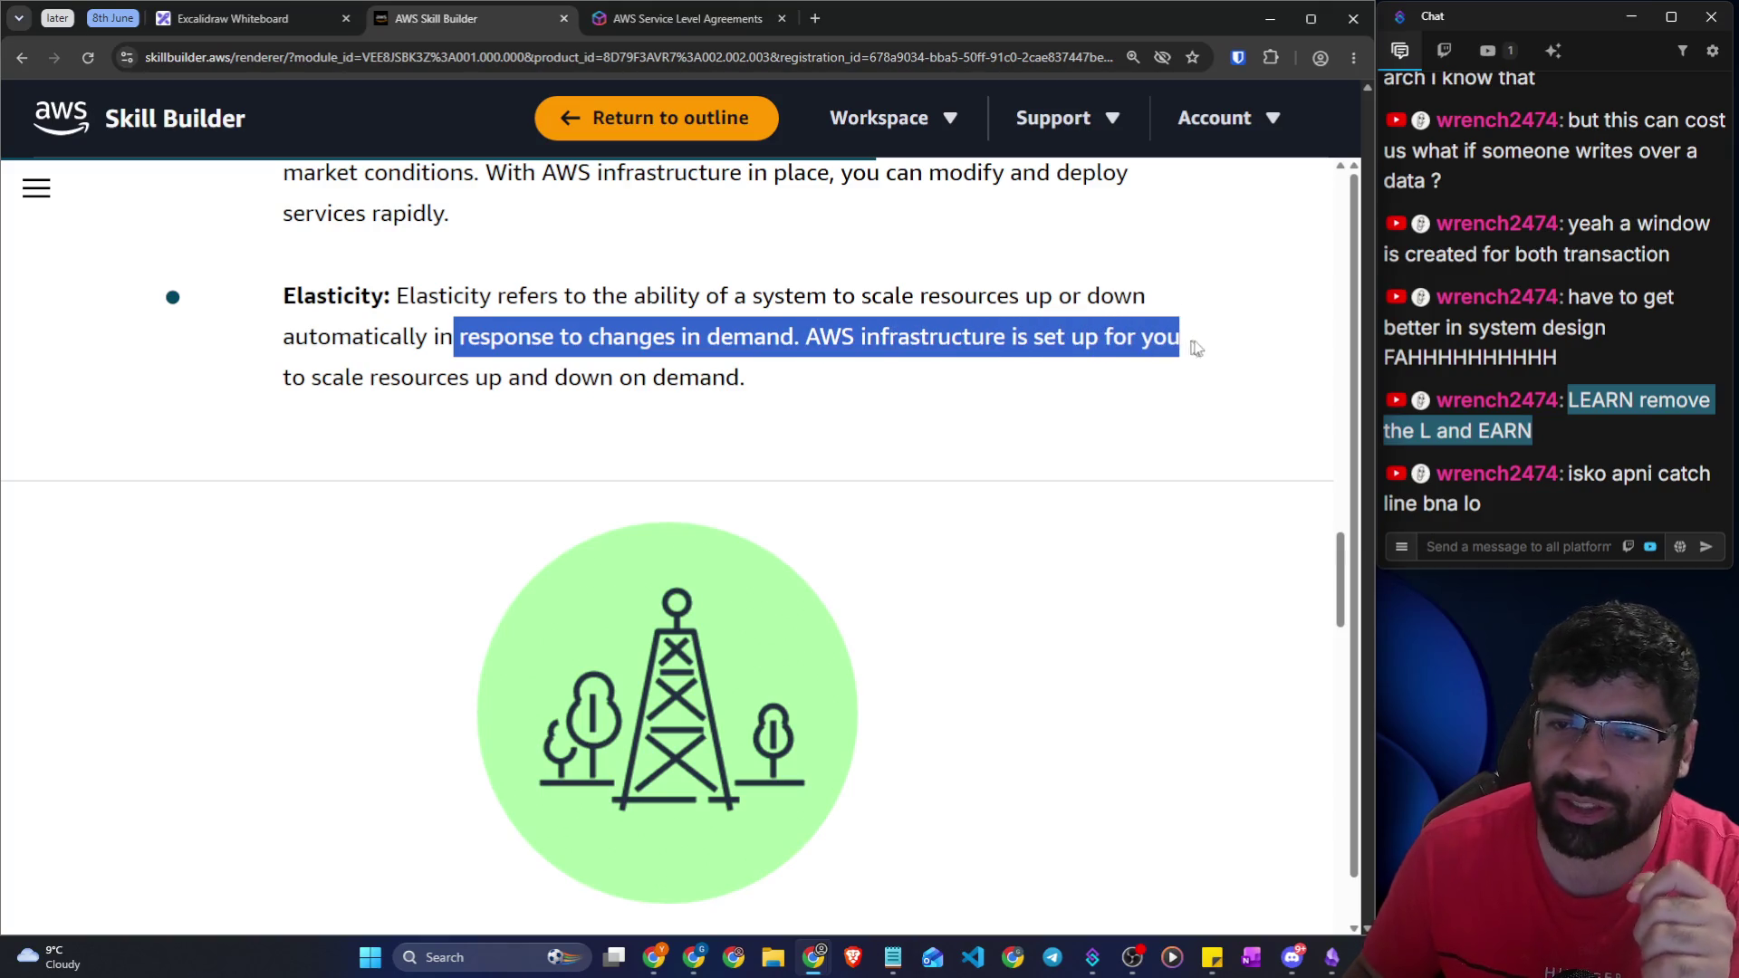
{"action": "left_click_drag", "start_coordinate": [352, 378], "coordinate": [712, 378]}
{"action": "left_click", "coordinate": [271, 19]}
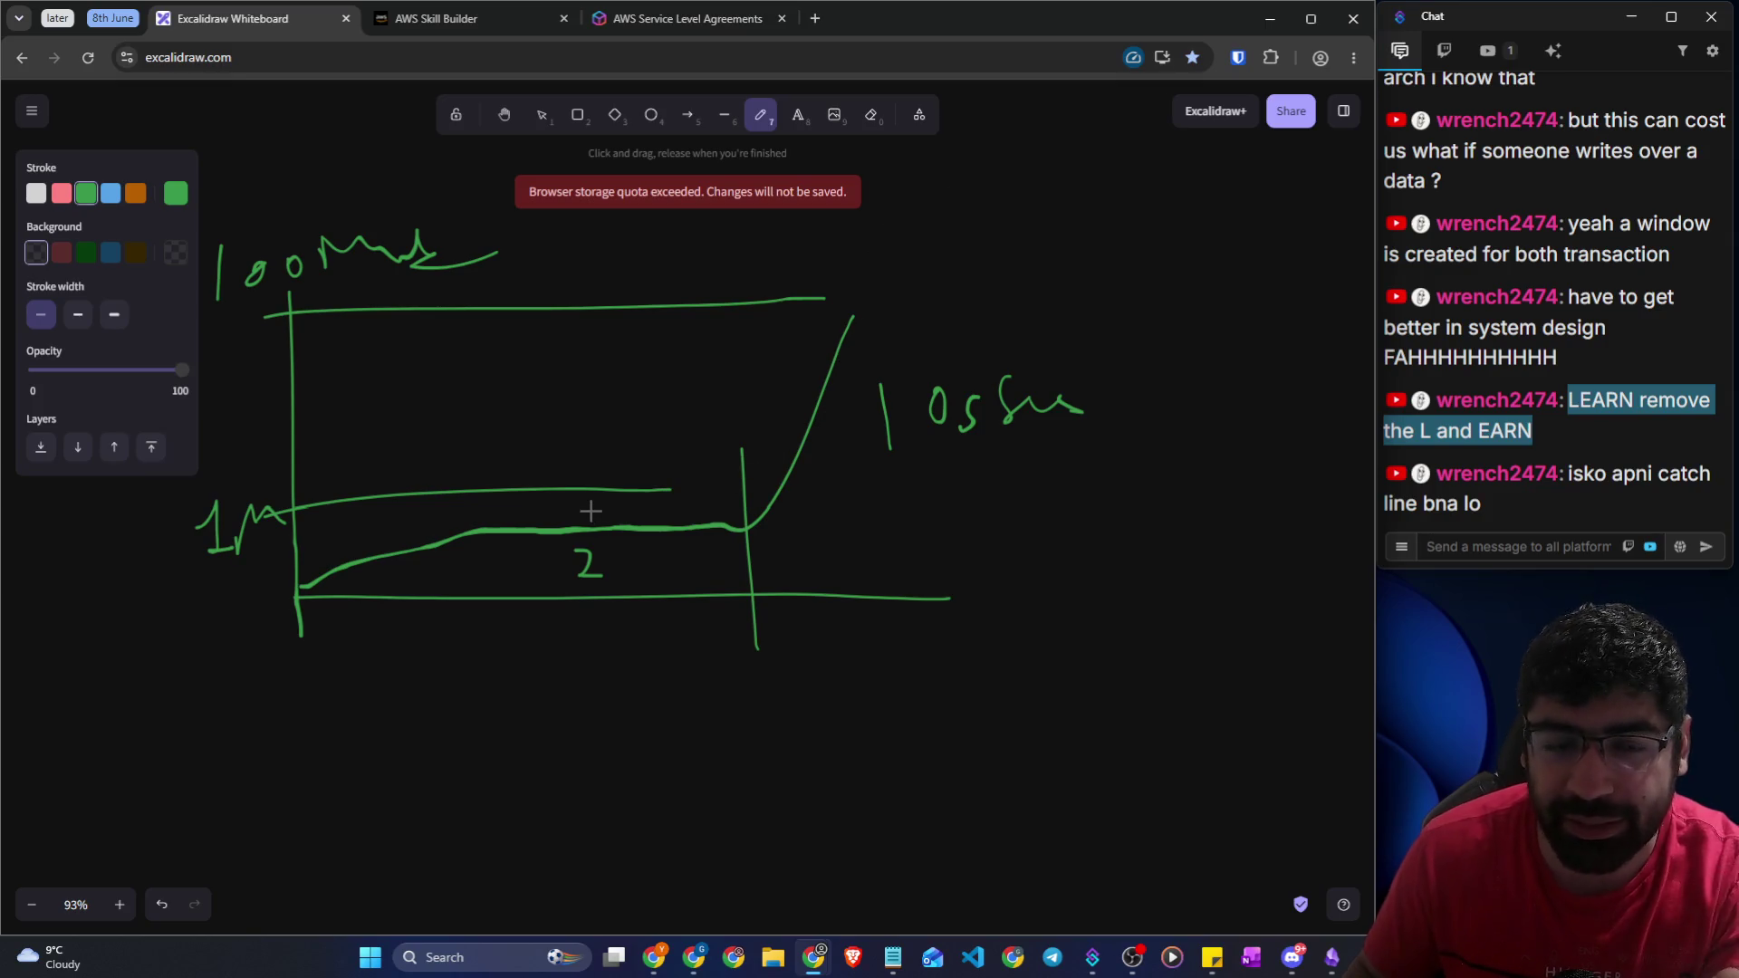
Add extra strokes to the latency graph, including a diagonal line at the right
{"action": "left_click_drag", "start_coordinate": [578, 555], "coordinate": [758, 547]}
{"action": "left_click_drag", "start_coordinate": [879, 494], "coordinate": [987, 467]}
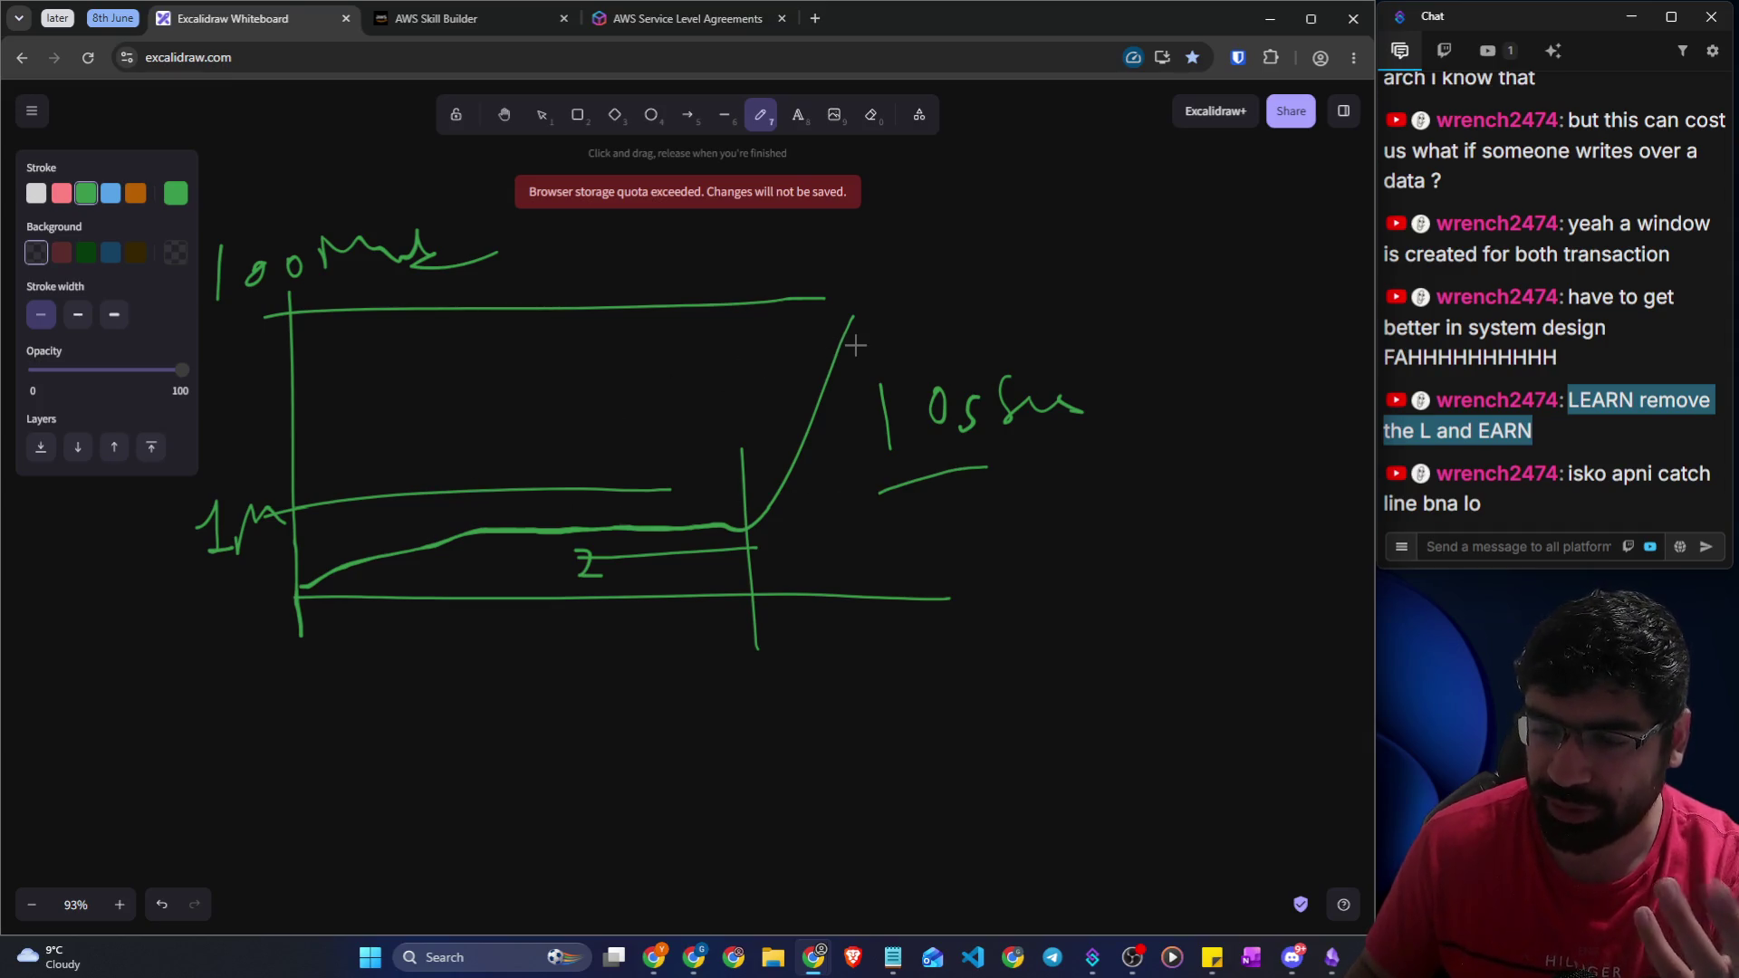
{"action": "mouse_move", "coordinate": [930, 306]}
{"action": "left_mouse_down"}
{"action": "mouse_move", "coordinate": [1029, 301]}
{"action": "mouse_move", "coordinate": [1132, 463]}
{"action": "left_mouse_up"}
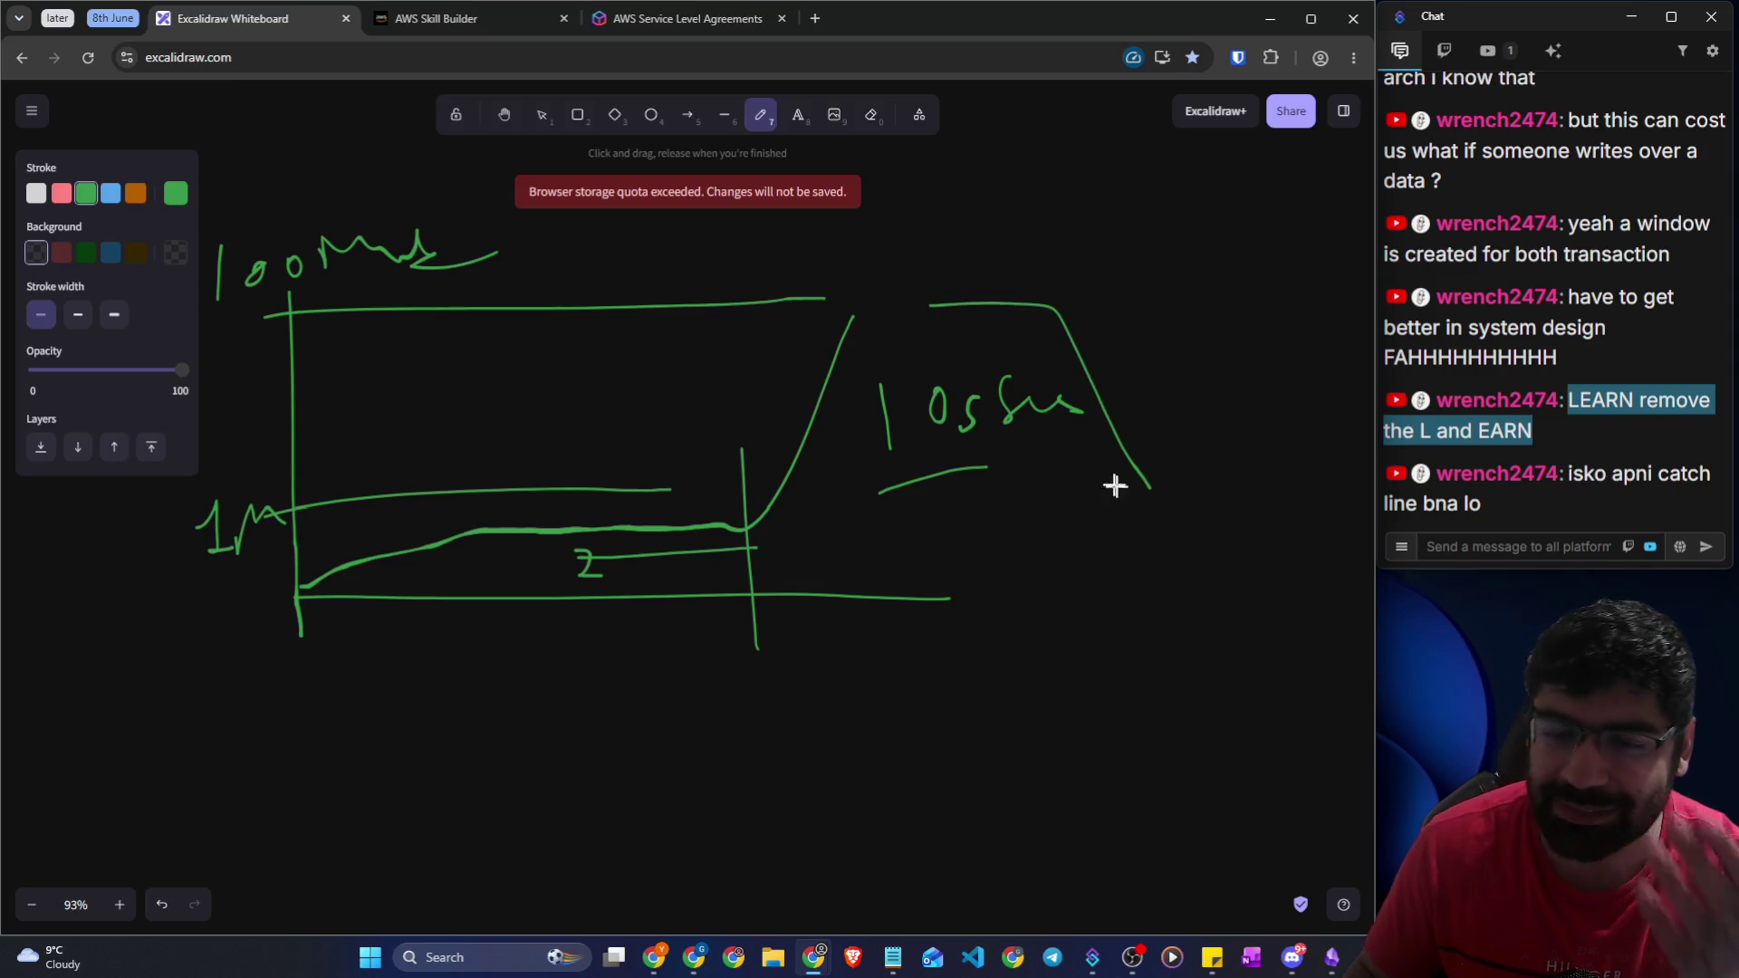
{"action": "scroll", "coordinate": [752, 489], "scroll_direction": "down", "scroll_amount": 5}
{"action": "scroll", "coordinate": [906, 453], "scroll_direction": "up", "scroll_amount": 6}
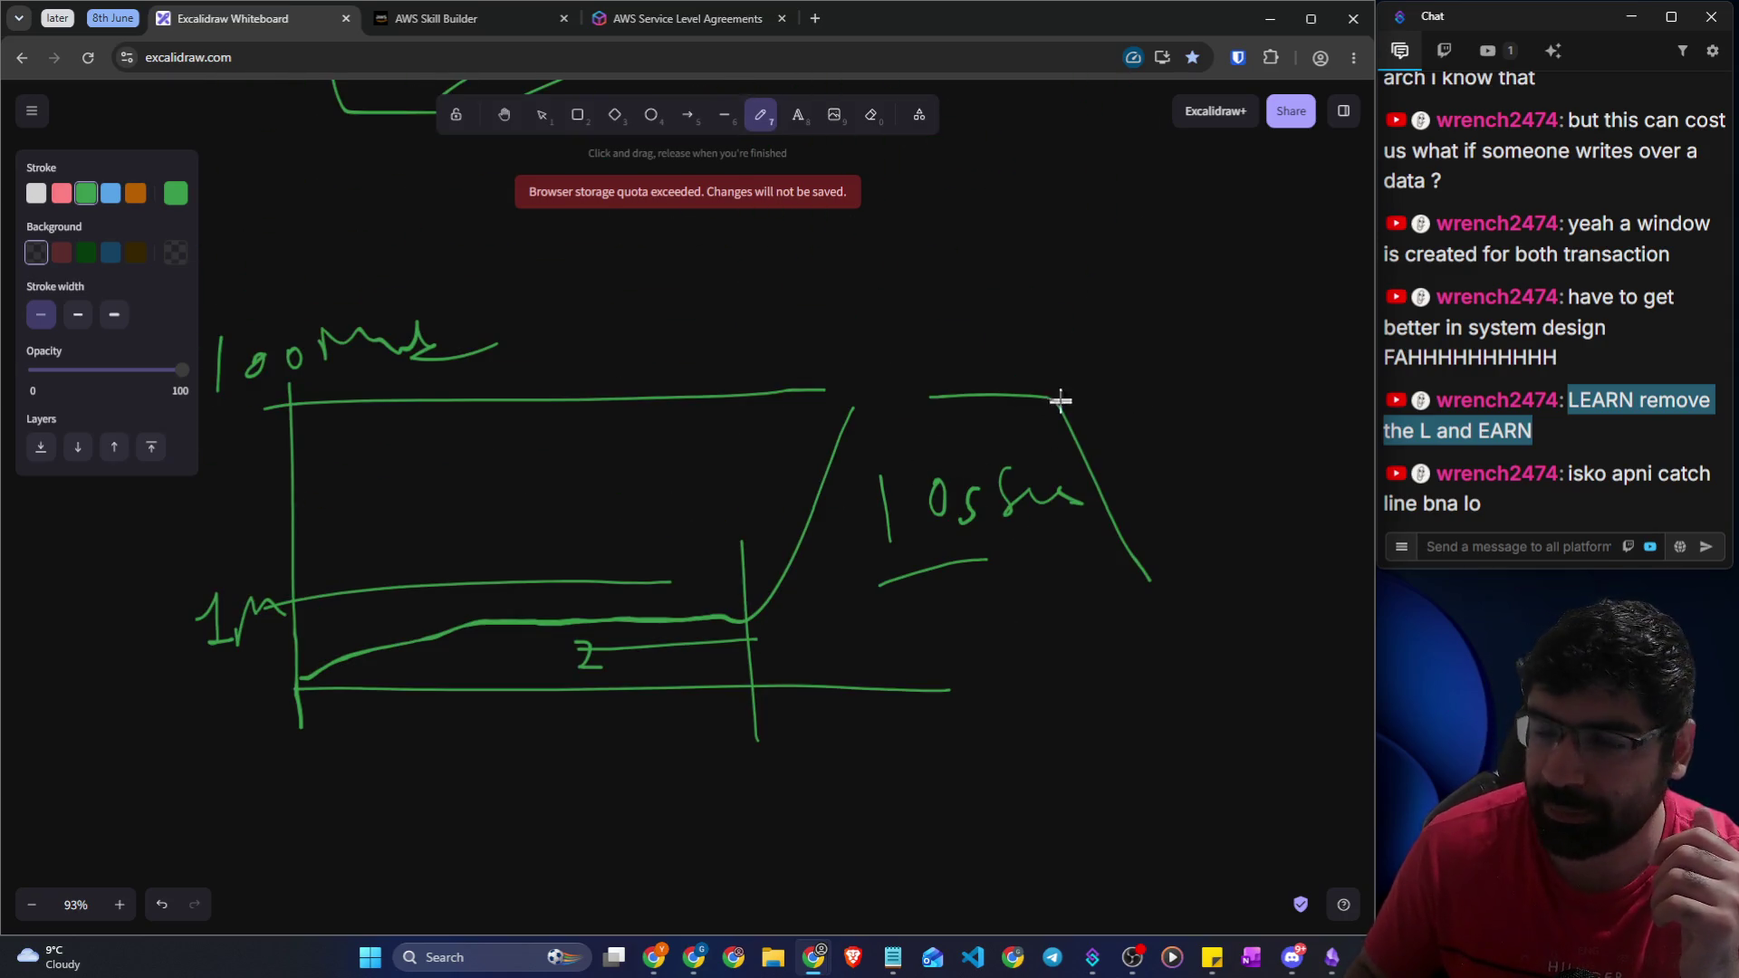
Erase the diagonal stroke and draw a rising curve with a horizontal line to its right
{"action": "left_click", "coordinate": [871, 115]}
{"action": "left_click_drag", "start_coordinate": [1042, 418], "coordinate": [951, 394]}
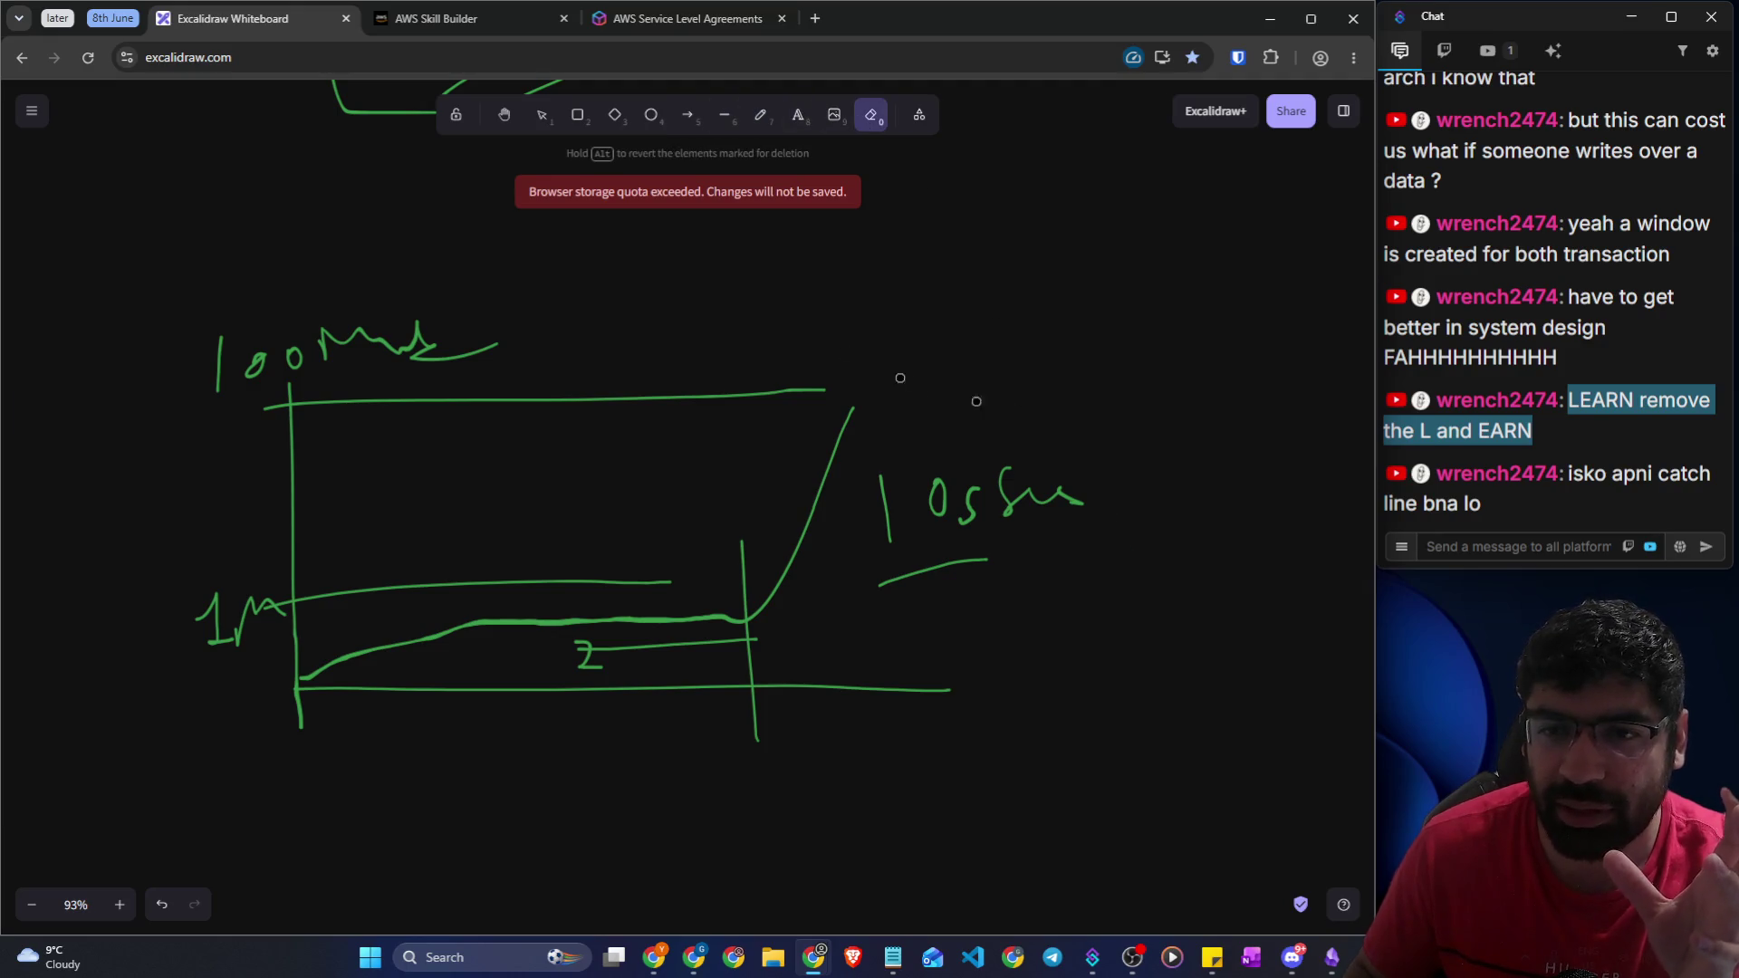
{"action": "left_click", "coordinate": [760, 115]}
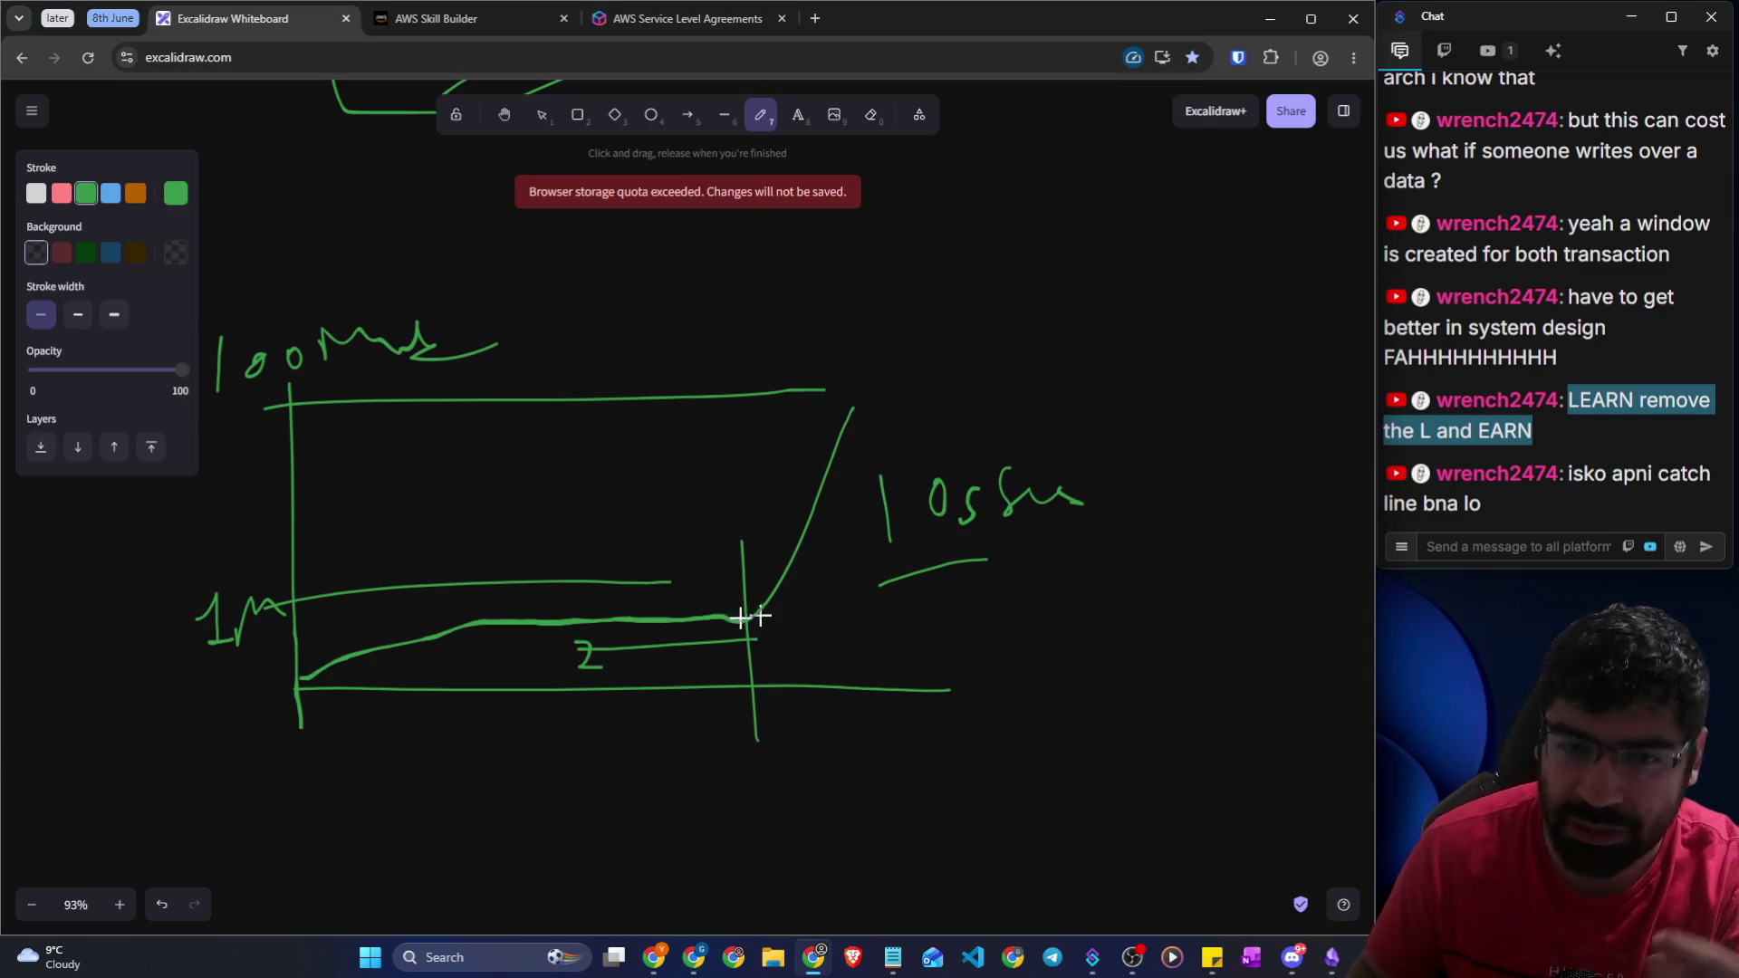
{"action": "left_click", "coordinate": [674, 639]}
{"action": "left_click_drag", "start_coordinate": [630, 662], "coordinate": [734, 654]}
{"action": "left_click_drag", "start_coordinate": [763, 654], "coordinate": [879, 468]}
{"action": "mouse_move", "coordinate": [926, 412]}
{"action": "left_mouse_down"}
{"action": "mouse_move", "coordinate": [1159, 397]}
{"action": "mouse_move", "coordinate": [1124, 433]}
{"action": "left_mouse_up"}
Sketch overlapping circles with a zigzag below the graph, plus arrows left to a 'Re' label, right and up
{"action": "scroll", "coordinate": [702, 609], "scroll_direction": "down", "scroll_amount": 4}
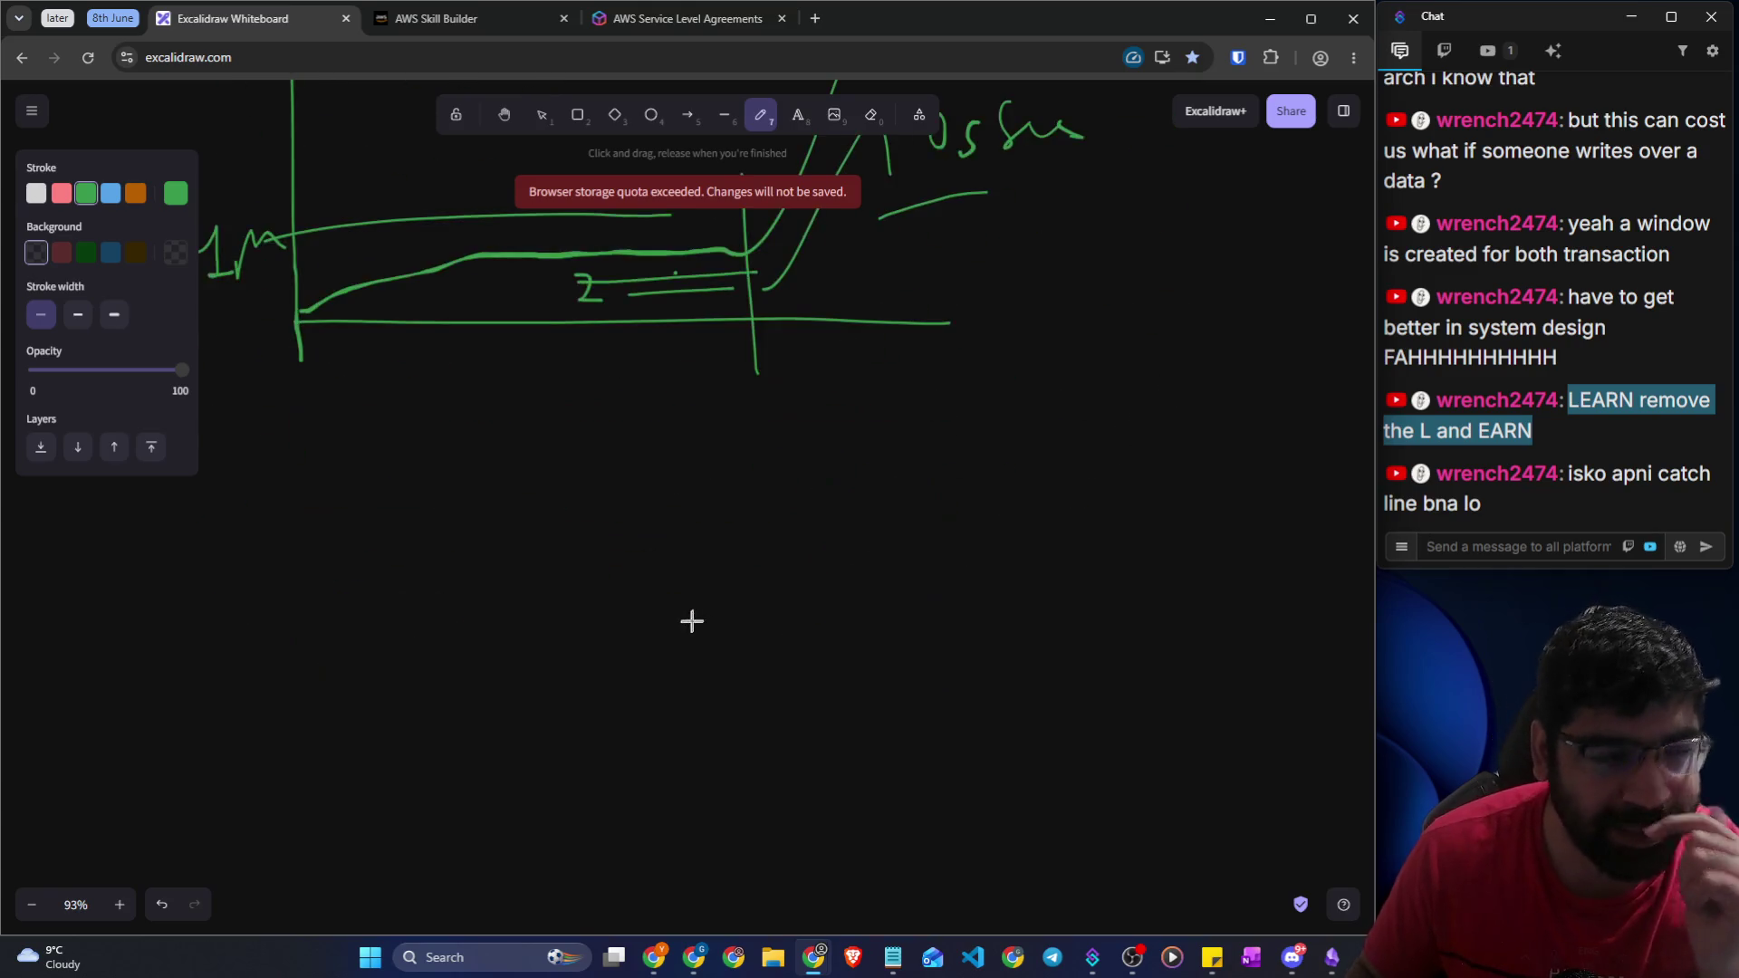
{"action": "mouse_move", "coordinate": [703, 458]}
{"action": "left_mouse_down"}
{"action": "mouse_move", "coordinate": [749, 431]}
{"action": "mouse_move", "coordinate": [623, 418]}
{"action": "left_mouse_up"}
{"action": "left_click_drag", "start_coordinate": [811, 379], "coordinate": [801, 319]}
{"action": "mouse_move", "coordinate": [749, 467]}
{"action": "left_mouse_down"}
{"action": "mouse_move", "coordinate": [721, 465]}
{"action": "mouse_move", "coordinate": [710, 520]}
{"action": "mouse_move", "coordinate": [737, 594]}
{"action": "left_mouse_up"}
{"action": "left_click_drag", "start_coordinate": [660, 498], "coordinate": [489, 505]}
{"action": "mouse_move", "coordinate": [496, 487]}
{"action": "left_mouse_down"}
{"action": "mouse_move", "coordinate": [459, 516]}
{"action": "mouse_move", "coordinate": [509, 531]}
{"action": "left_mouse_up"}
{"action": "mouse_move", "coordinate": [354, 503]}
{"action": "left_mouse_down"}
{"action": "mouse_move", "coordinate": [353, 543]}
{"action": "mouse_move", "coordinate": [369, 504]}
{"action": "mouse_move", "coordinate": [457, 520]}
{"action": "left_mouse_up"}
{"action": "mouse_move", "coordinate": [902, 473]}
{"action": "left_mouse_down"}
{"action": "mouse_move", "coordinate": [1010, 444]}
{"action": "mouse_move", "coordinate": [998, 505]}
{"action": "left_mouse_up"}
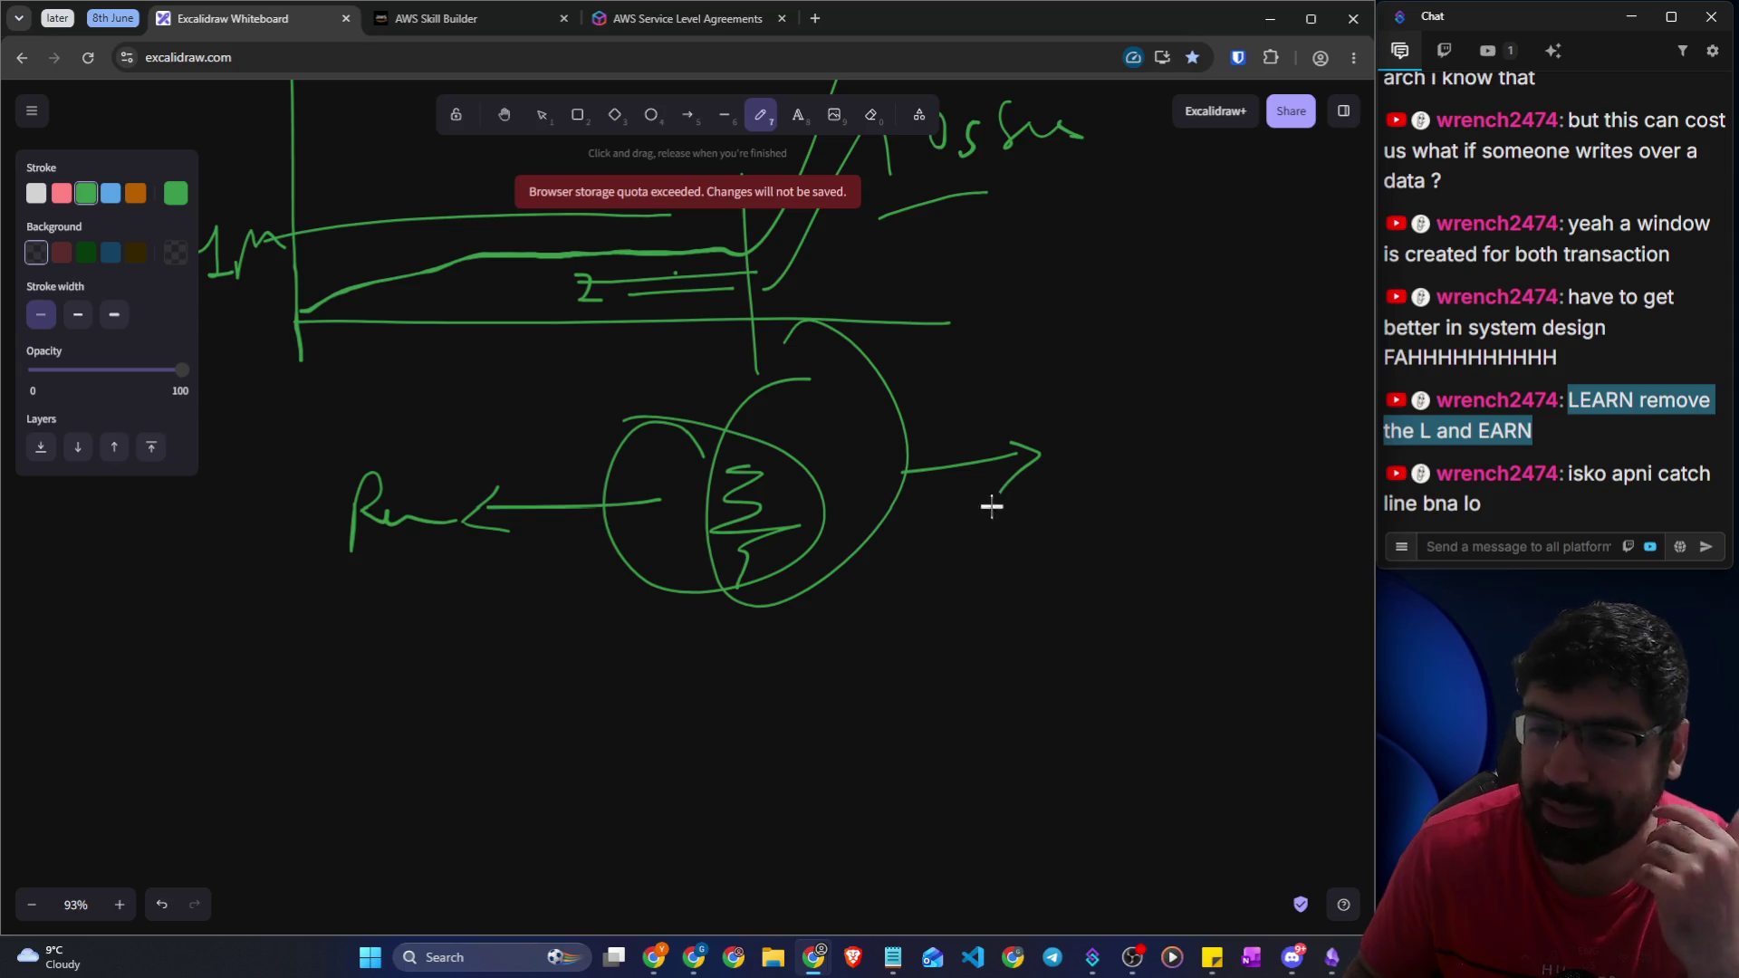
{"action": "mouse_move", "coordinate": [1105, 530]}
{"action": "left_mouse_down"}
{"action": "mouse_move", "coordinate": [1116, 399]}
{"action": "mouse_move", "coordinate": [1160, 405]}
{"action": "mouse_move", "coordinate": [1238, 482]}
{"action": "left_mouse_up"}
{"action": "scroll", "coordinate": [632, 523], "scroll_direction": "down", "scroll_amount": 4}
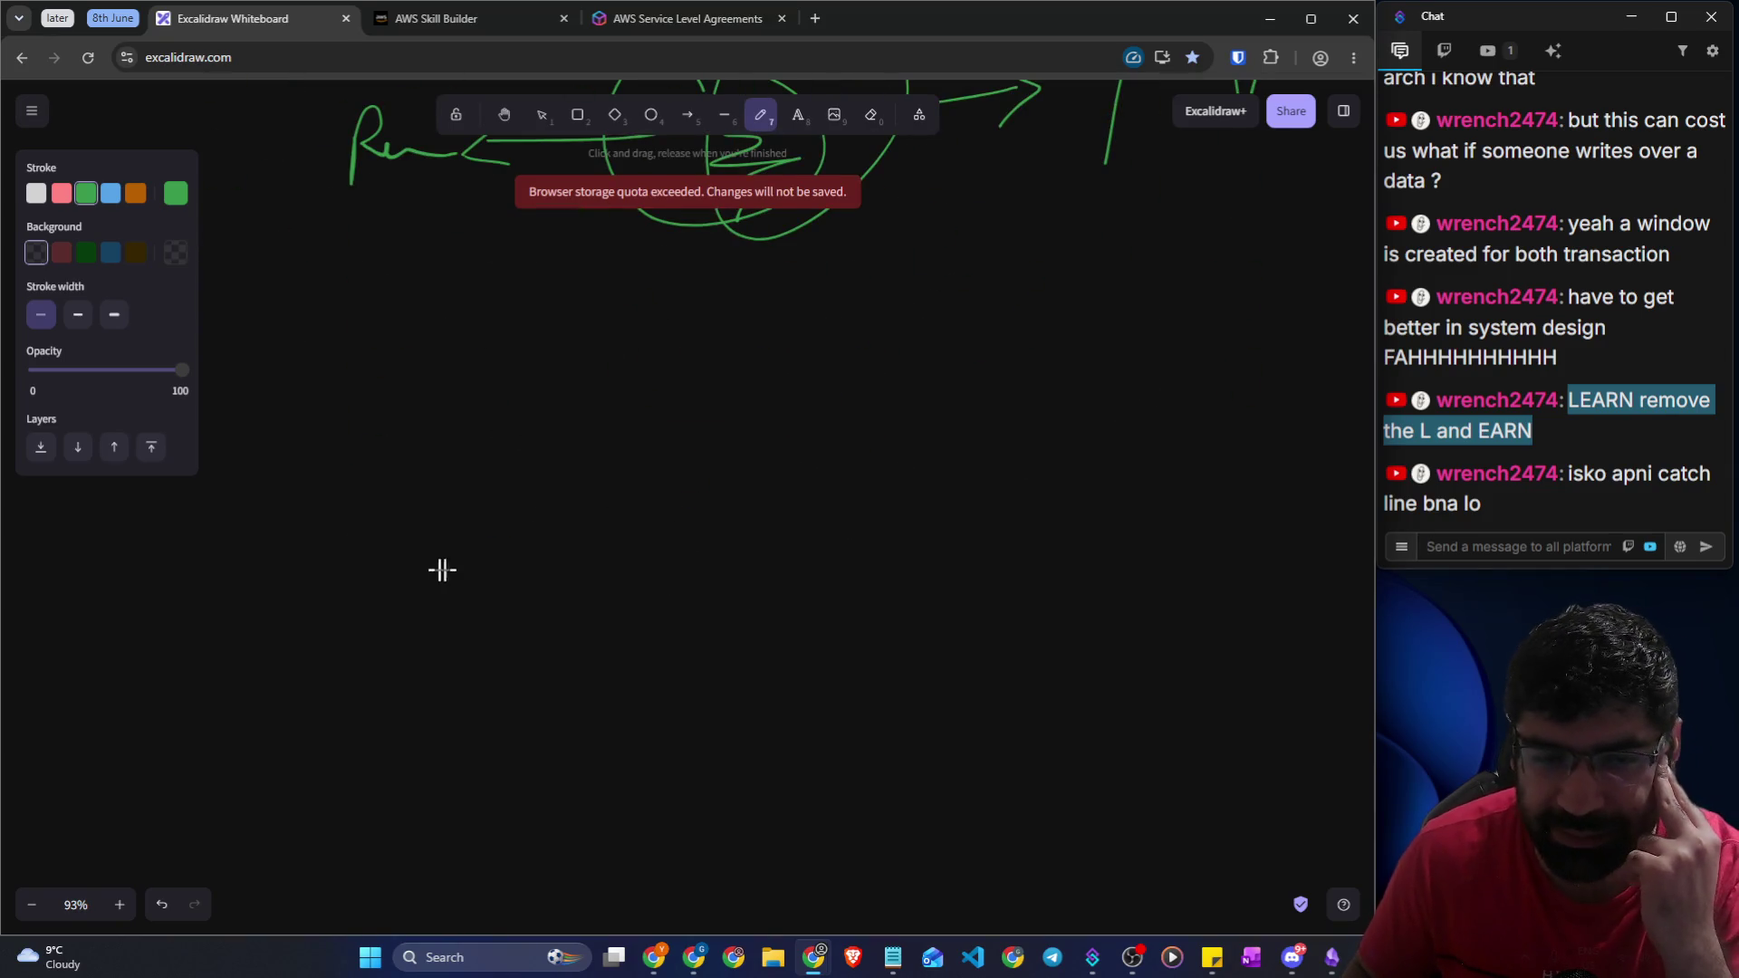
Sketch a chart with 9am and 5pm ticks, a low stepped line and an upward arrow, then return to the lesson
{"action": "mouse_move", "coordinate": [424, 371]}
{"action": "left_mouse_down"}
{"action": "mouse_move", "coordinate": [388, 610]}
{"action": "mouse_move", "coordinate": [732, 658]}
{"action": "left_mouse_up"}
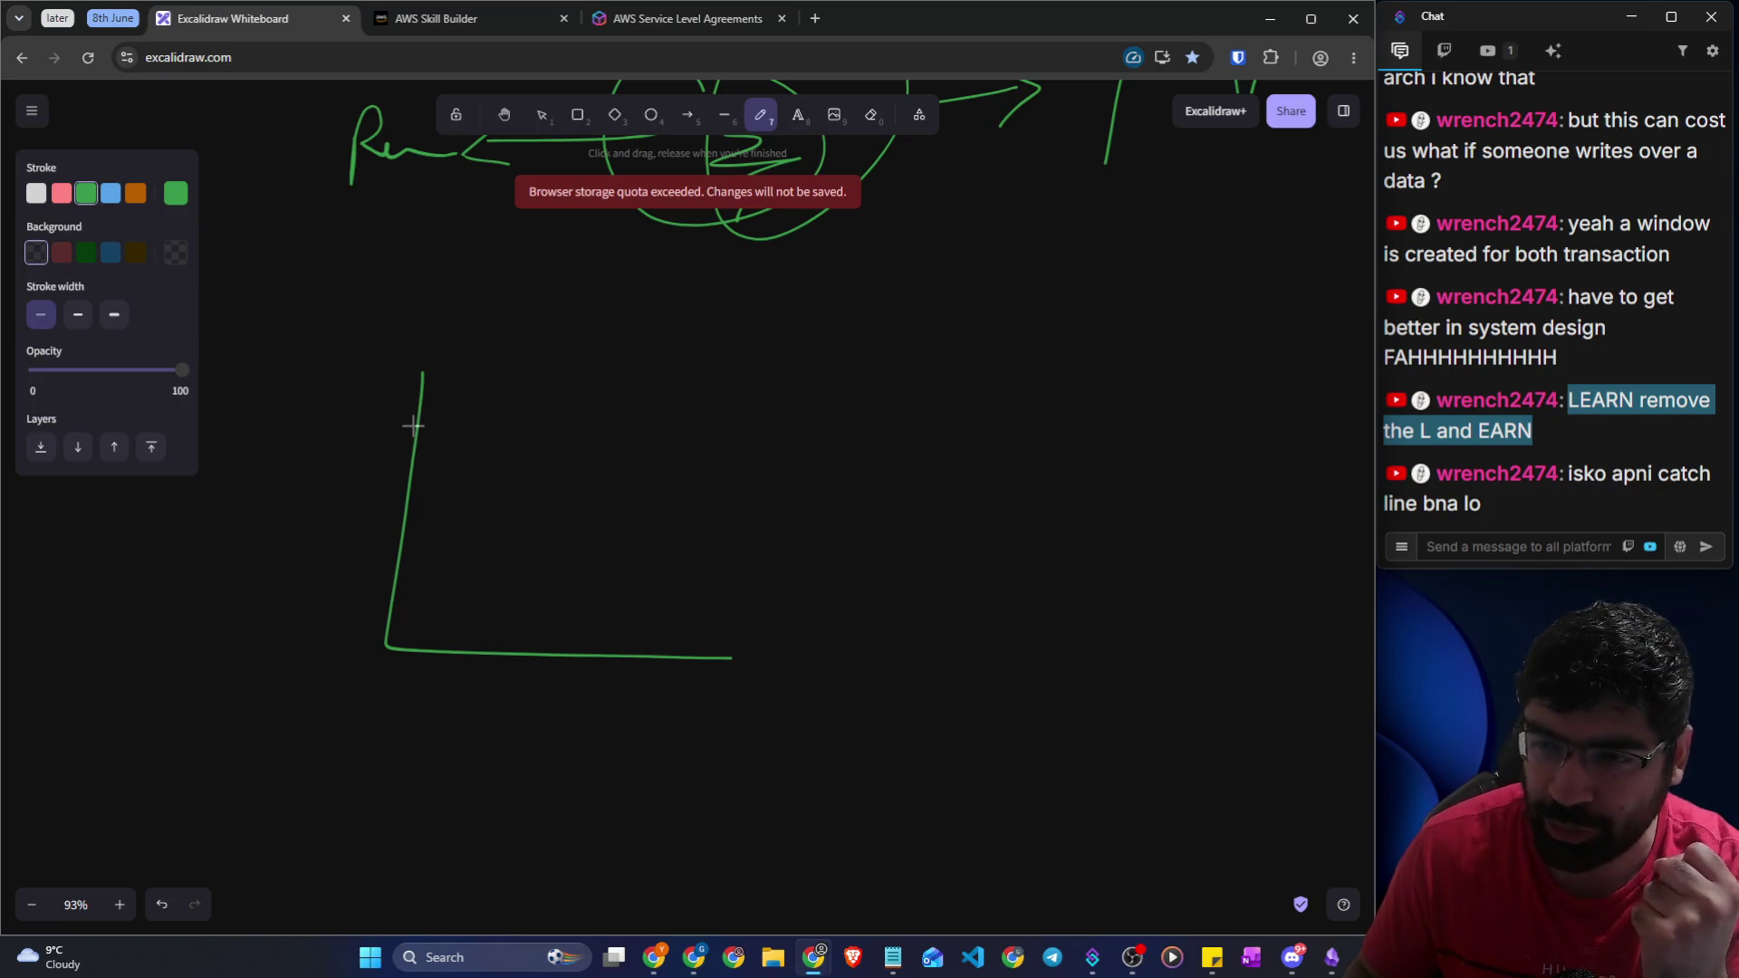
{"action": "mouse_move", "coordinate": [563, 634]}
{"action": "left_mouse_down"}
{"action": "mouse_move", "coordinate": [535, 765]}
{"action": "mouse_move", "coordinate": [541, 741]}
{"action": "mouse_move", "coordinate": [462, 797]}
{"action": "left_mouse_up"}
{"action": "mouse_move", "coordinate": [565, 767]}
{"action": "left_mouse_down"}
{"action": "mouse_move", "coordinate": [559, 782]}
{"action": "mouse_move", "coordinate": [652, 749]}
{"action": "mouse_move", "coordinate": [710, 752]}
{"action": "mouse_move", "coordinate": [703, 767]}
{"action": "left_mouse_up"}
{"action": "mouse_move", "coordinate": [976, 627]}
{"action": "left_mouse_down"}
{"action": "mouse_move", "coordinate": [966, 758]}
{"action": "mouse_move", "coordinate": [946, 764]}
{"action": "left_mouse_up"}
{"action": "mouse_move", "coordinate": [999, 770]}
{"action": "left_mouse_down"}
{"action": "mouse_move", "coordinate": [990, 718]}
{"action": "mouse_move", "coordinate": [1068, 703]}
{"action": "mouse_move", "coordinate": [1105, 741]}
{"action": "left_mouse_up"}
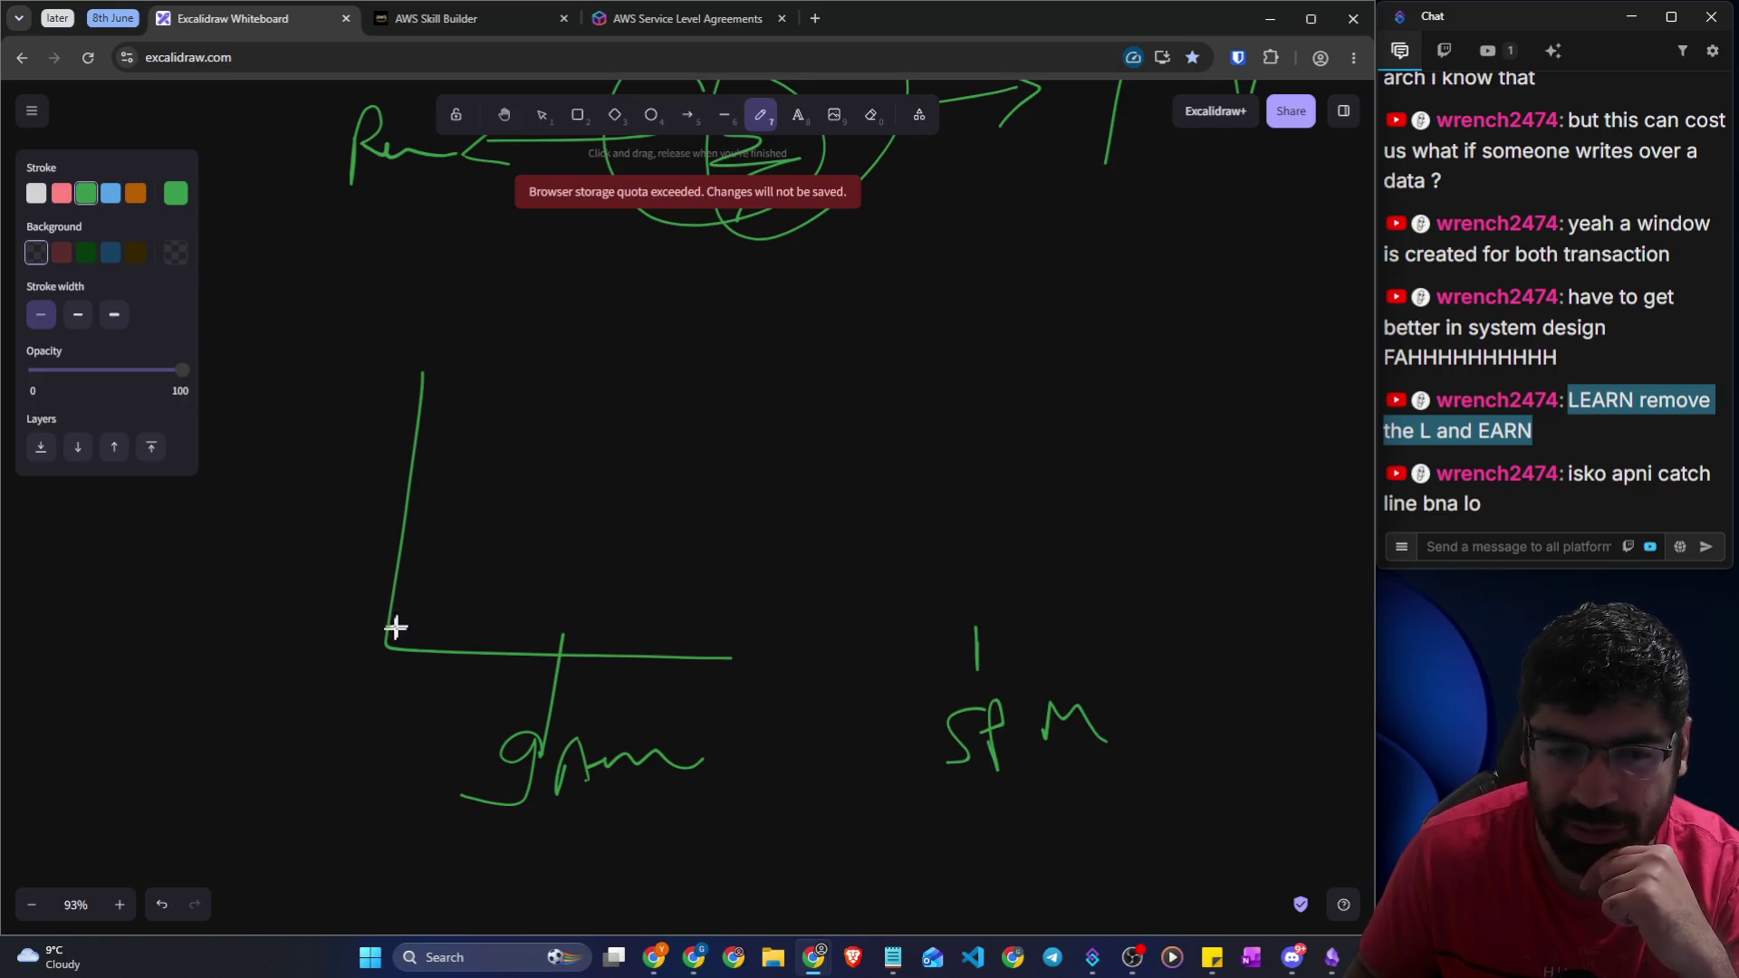
{"action": "mouse_move", "coordinate": [399, 589]}
{"action": "left_mouse_down"}
{"action": "mouse_move", "coordinate": [552, 596]}
{"action": "mouse_move", "coordinate": [611, 382]}
{"action": "mouse_move", "coordinate": [764, 384]}
{"action": "mouse_move", "coordinate": [959, 391]}
{"action": "mouse_move", "coordinate": [956, 623]}
{"action": "mouse_move", "coordinate": [1102, 606]}
{"action": "left_mouse_up"}
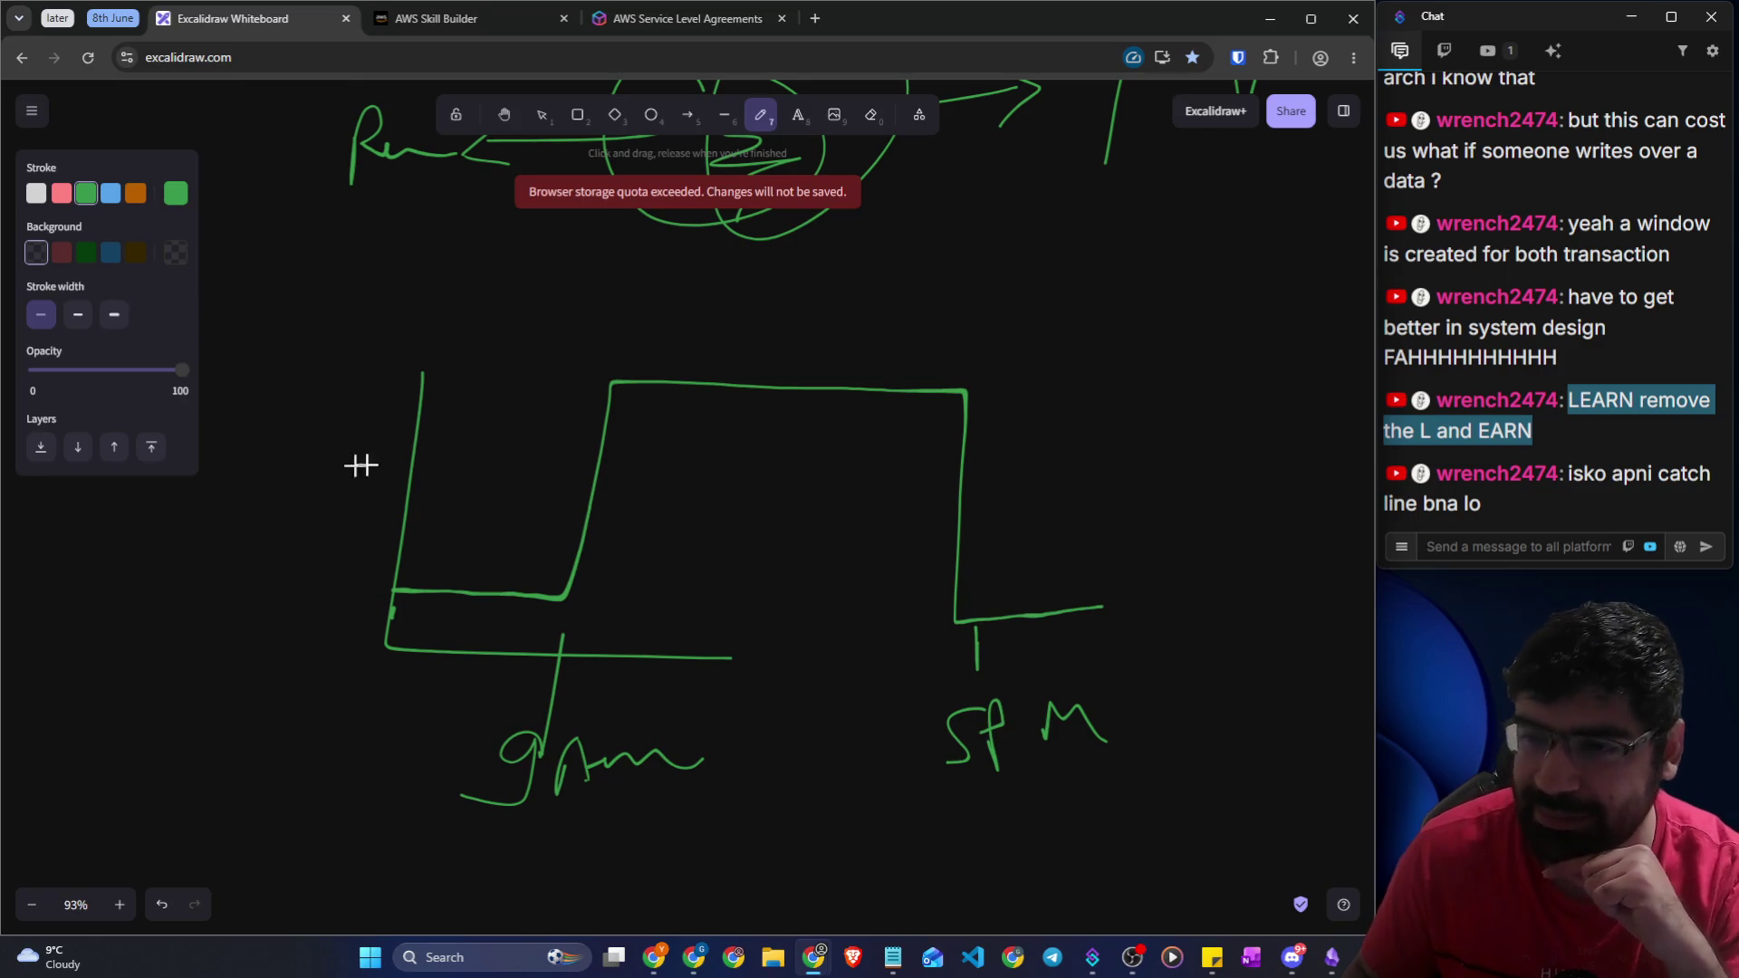
{"action": "mouse_move", "coordinate": [758, 574]}
{"action": "left_mouse_down"}
{"action": "mouse_move", "coordinate": [753, 431]}
{"action": "mouse_move", "coordinate": [797, 543]}
{"action": "mouse_move", "coordinate": [828, 521]}
{"action": "left_mouse_up"}
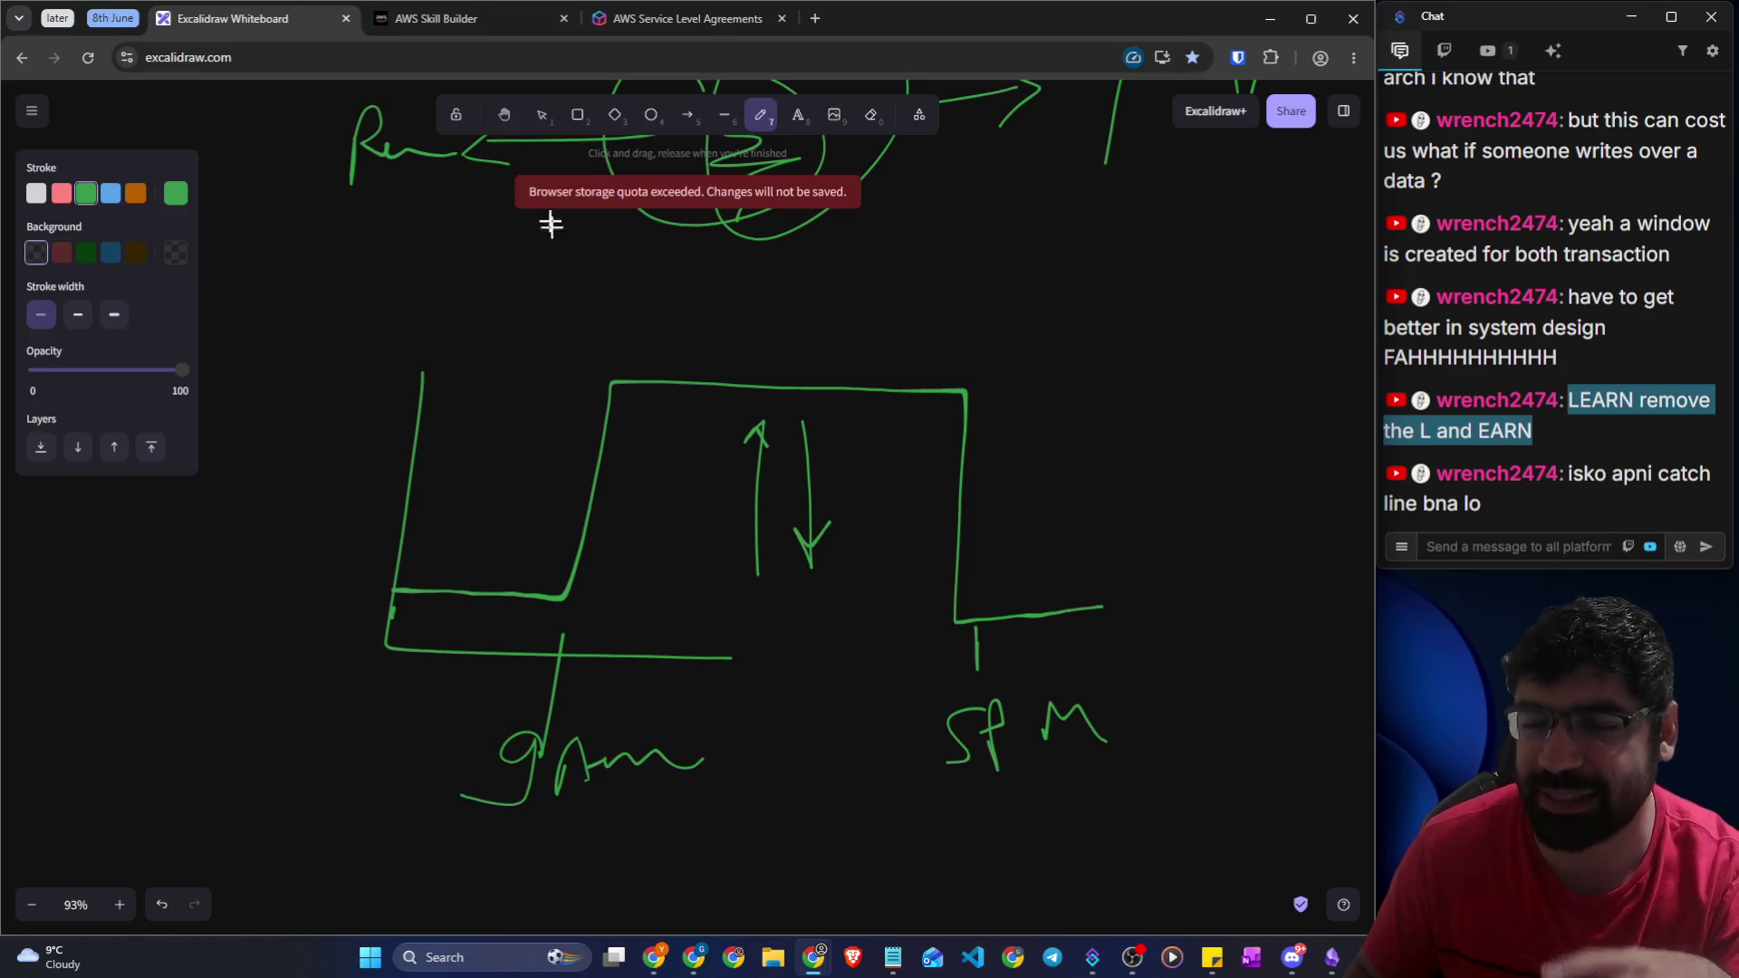
{"action": "left_click", "coordinate": [471, 30]}
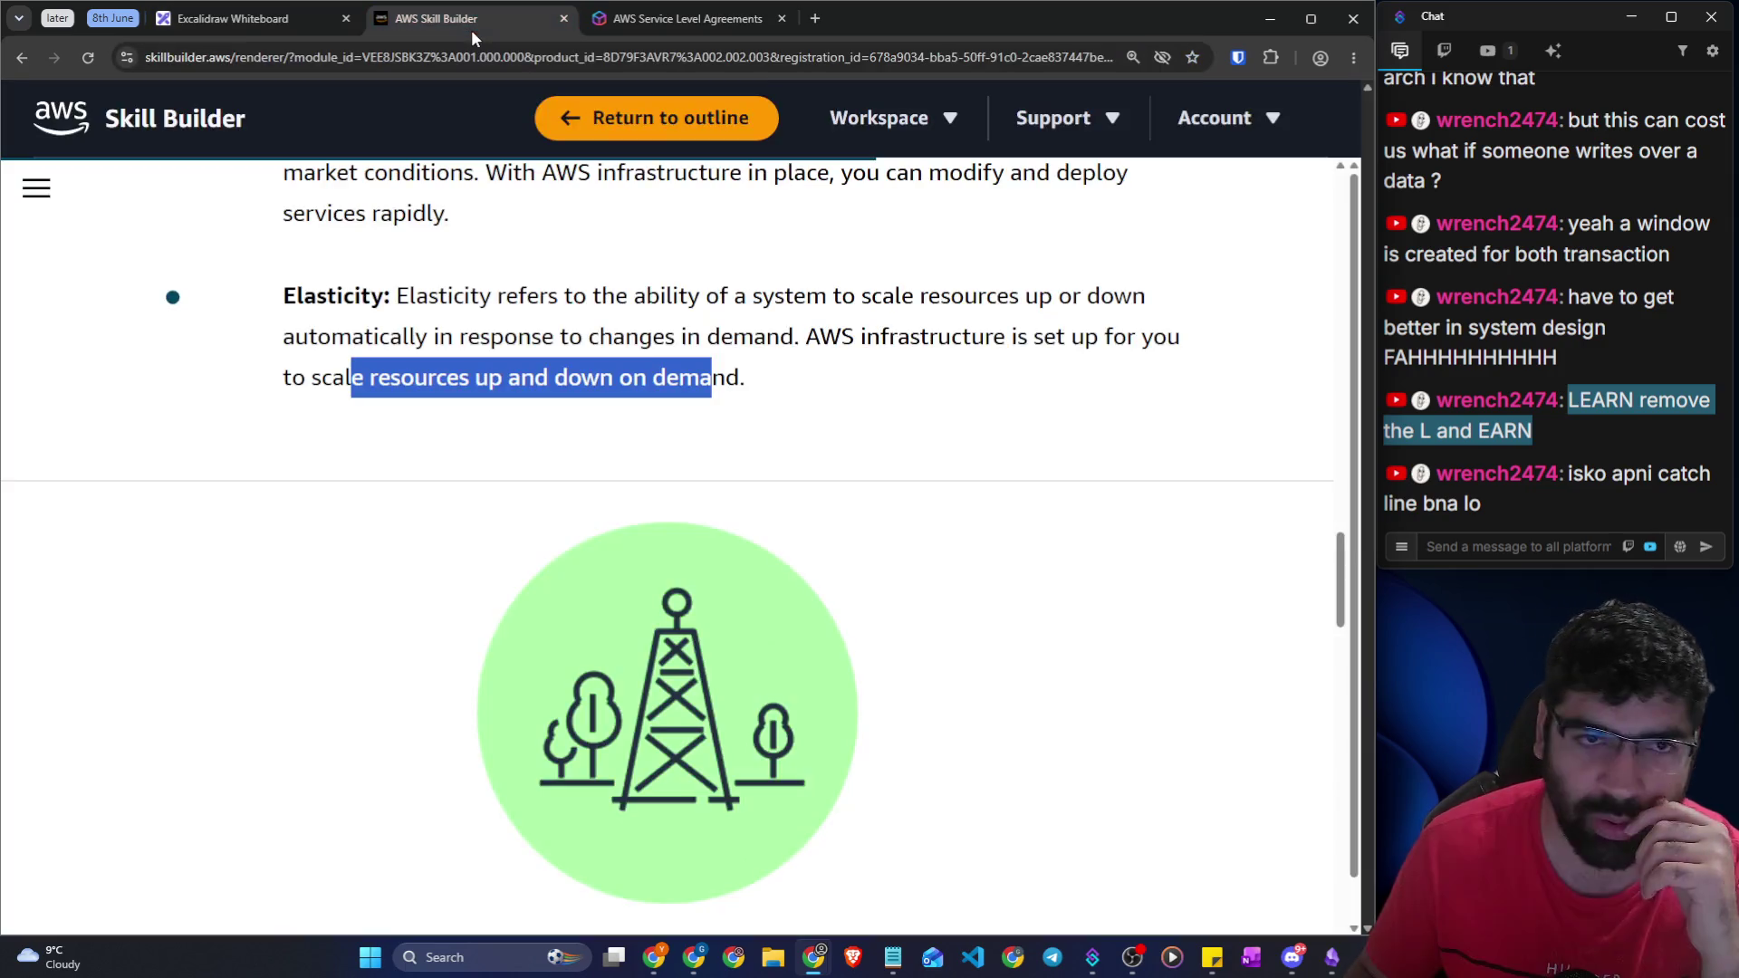
{"action": "left_click", "coordinate": [900, 375]}
{"action": "scroll", "coordinate": [899, 390], "scroll_direction": "down", "scroll_amount": 7}
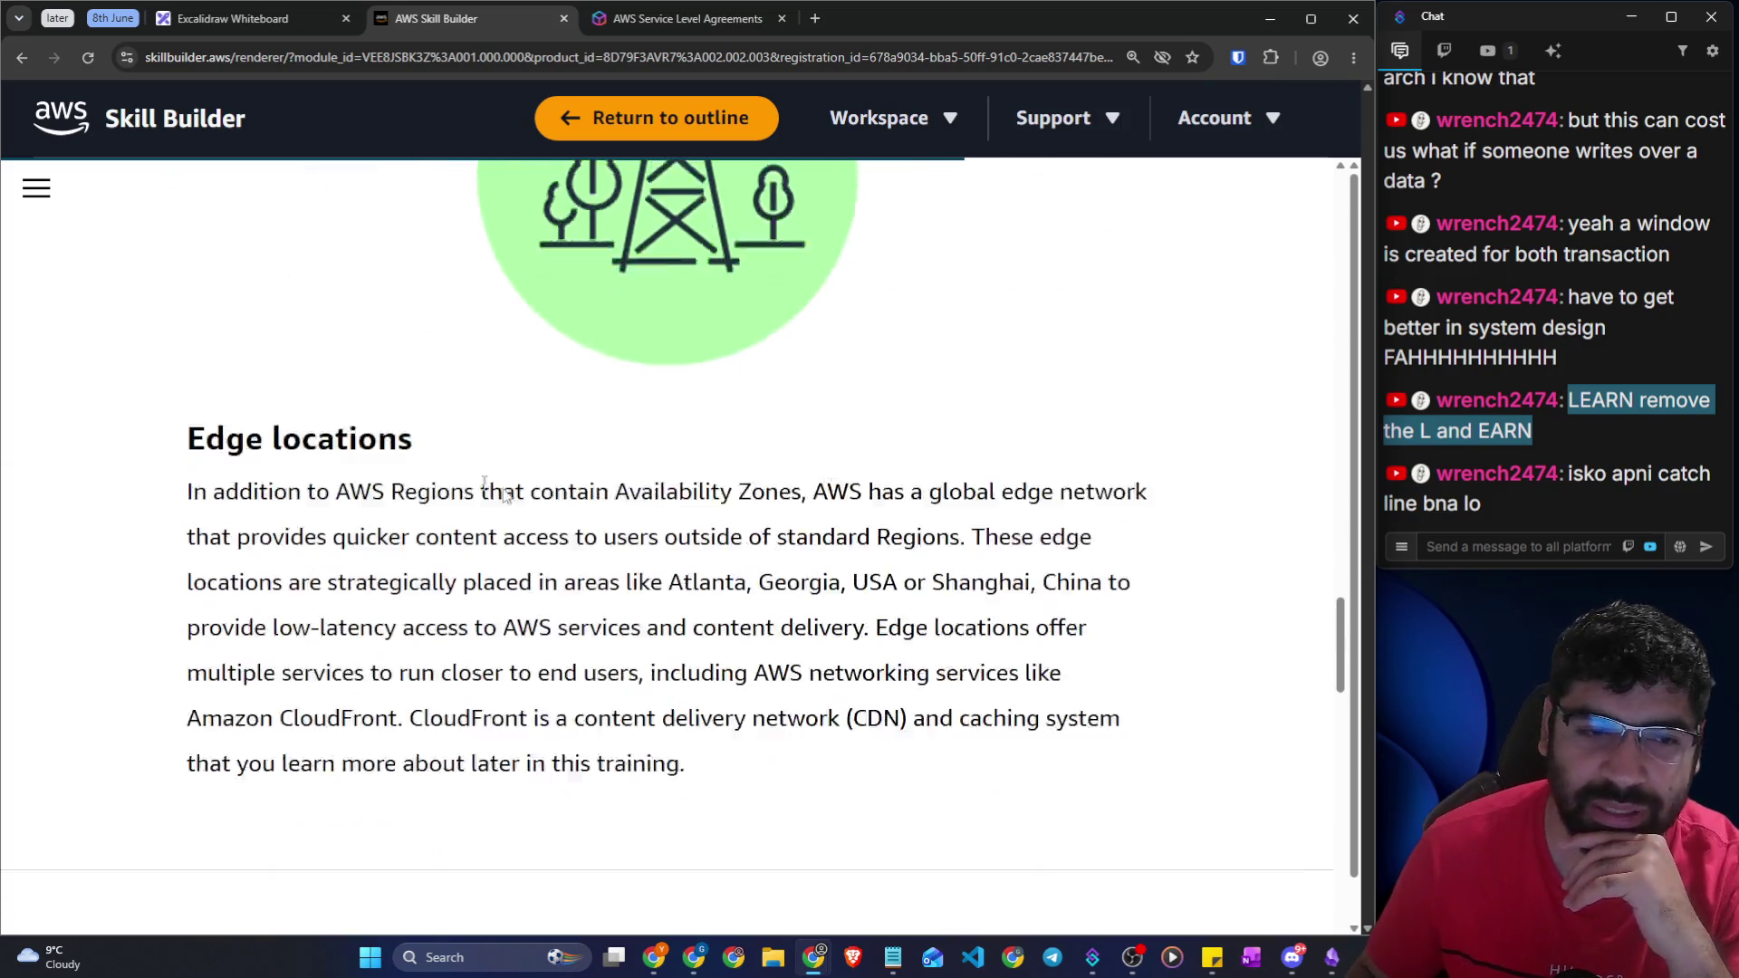
{"action": "left_click_drag", "start_coordinate": [178, 358], "coordinate": [433, 342]}
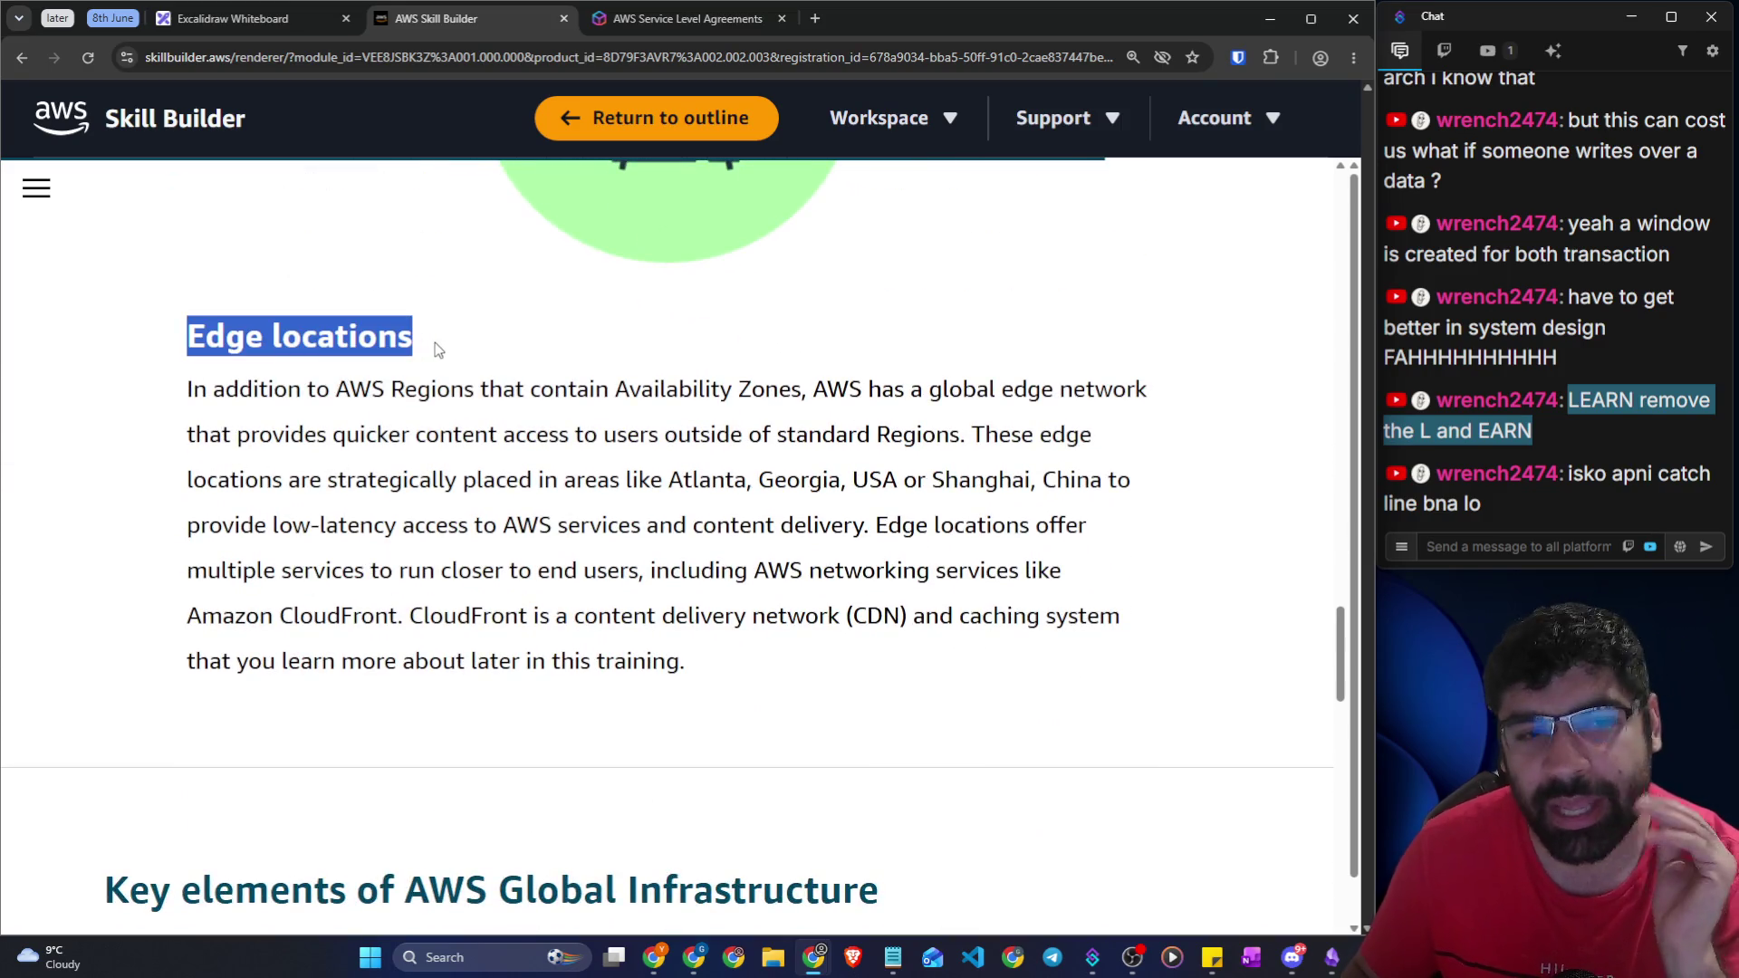
{"action": "left_click_drag", "start_coordinate": [193, 391], "coordinate": [1137, 391]}
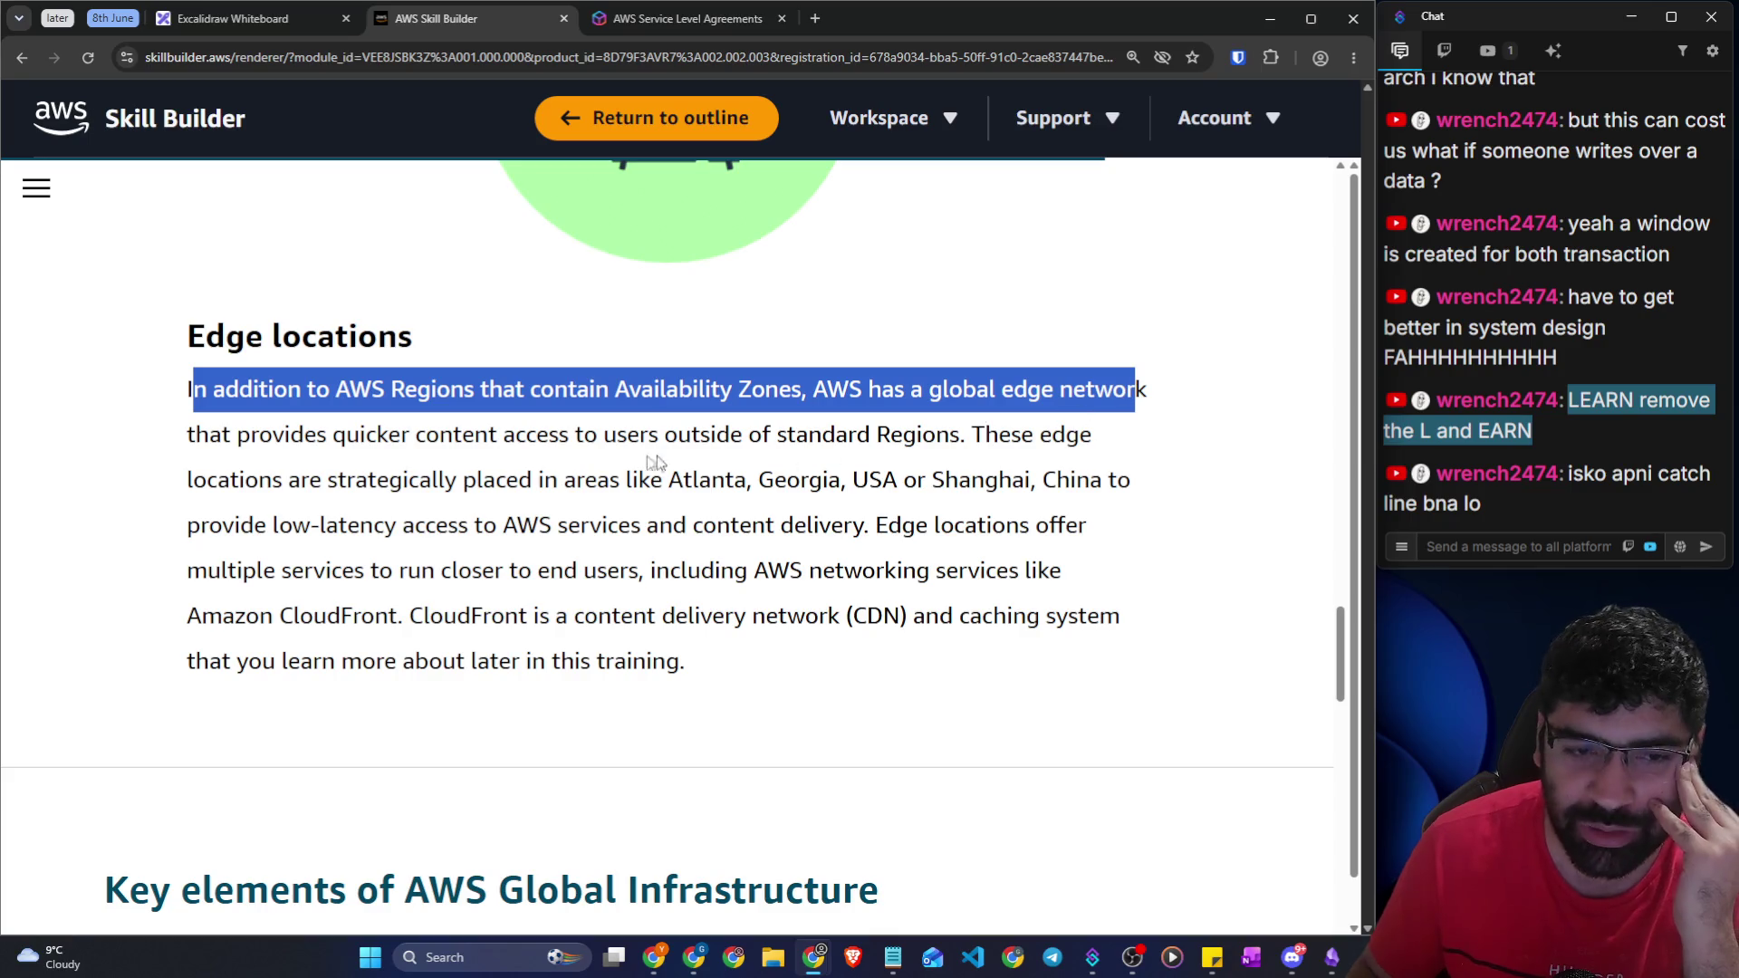
{"action": "mouse_move", "coordinate": [367, 436]}
{"action": "left_mouse_down"}
{"action": "mouse_move", "coordinate": [809, 459]}
{"action": "mouse_move", "coordinate": [948, 440]}
{"action": "left_mouse_up"}
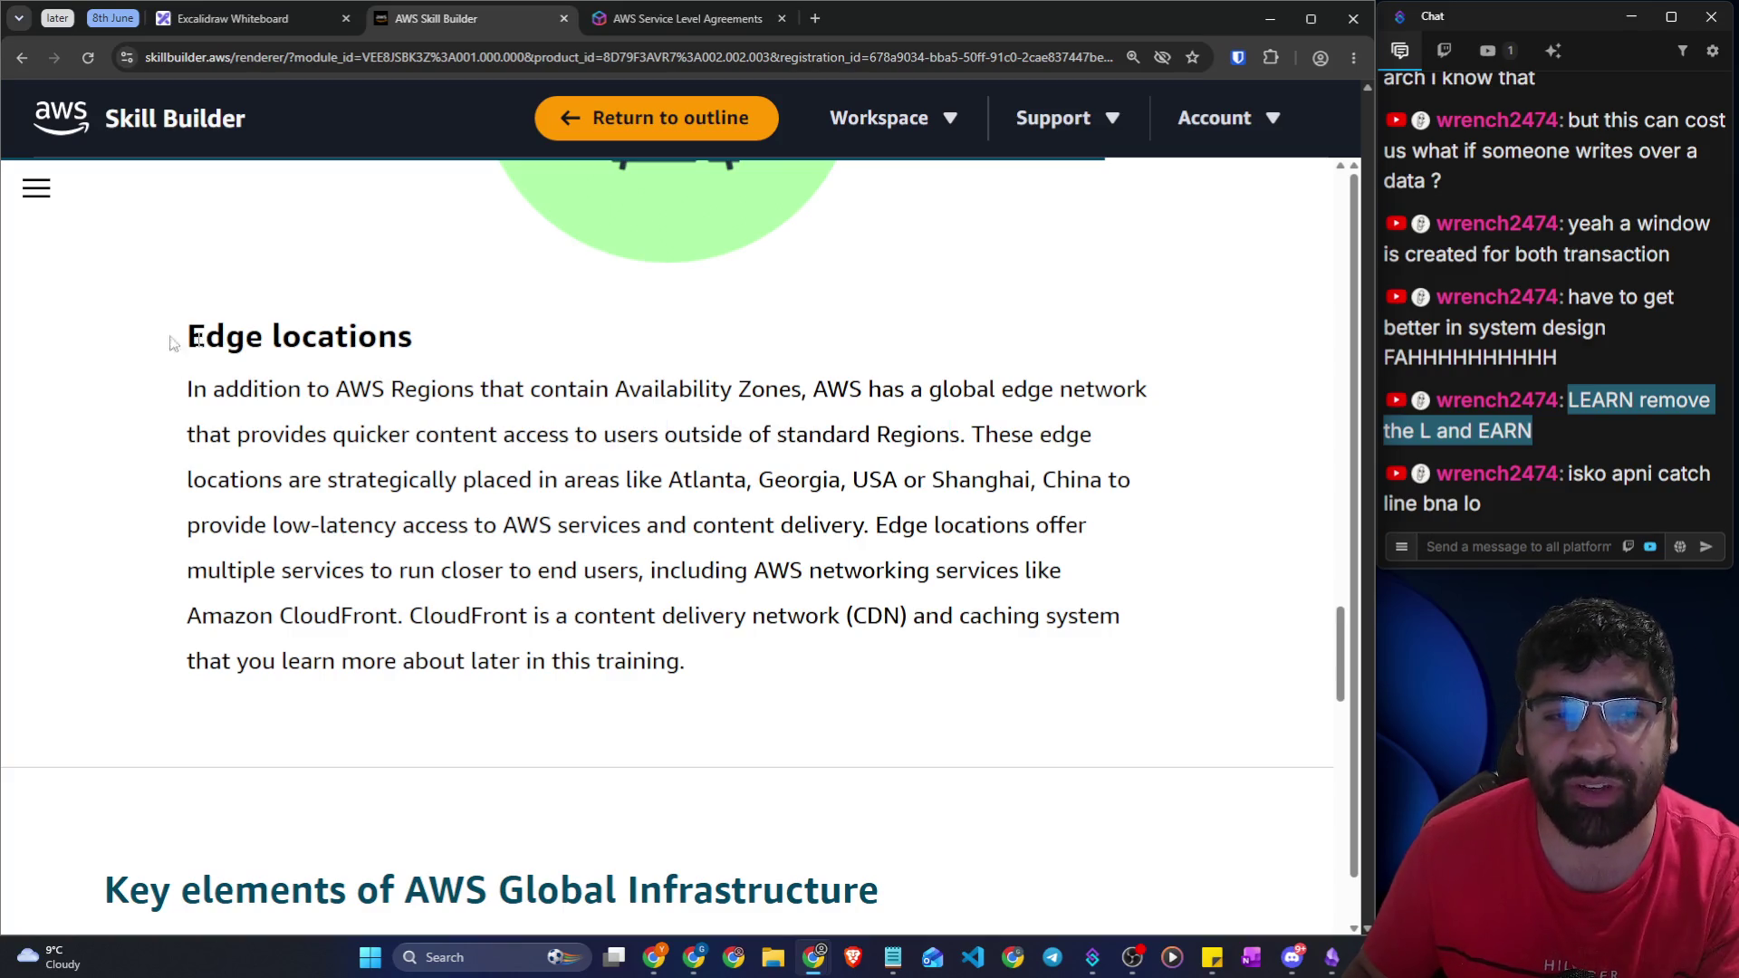
{"action": "left_click_drag", "start_coordinate": [134, 337], "coordinate": [485, 348]}
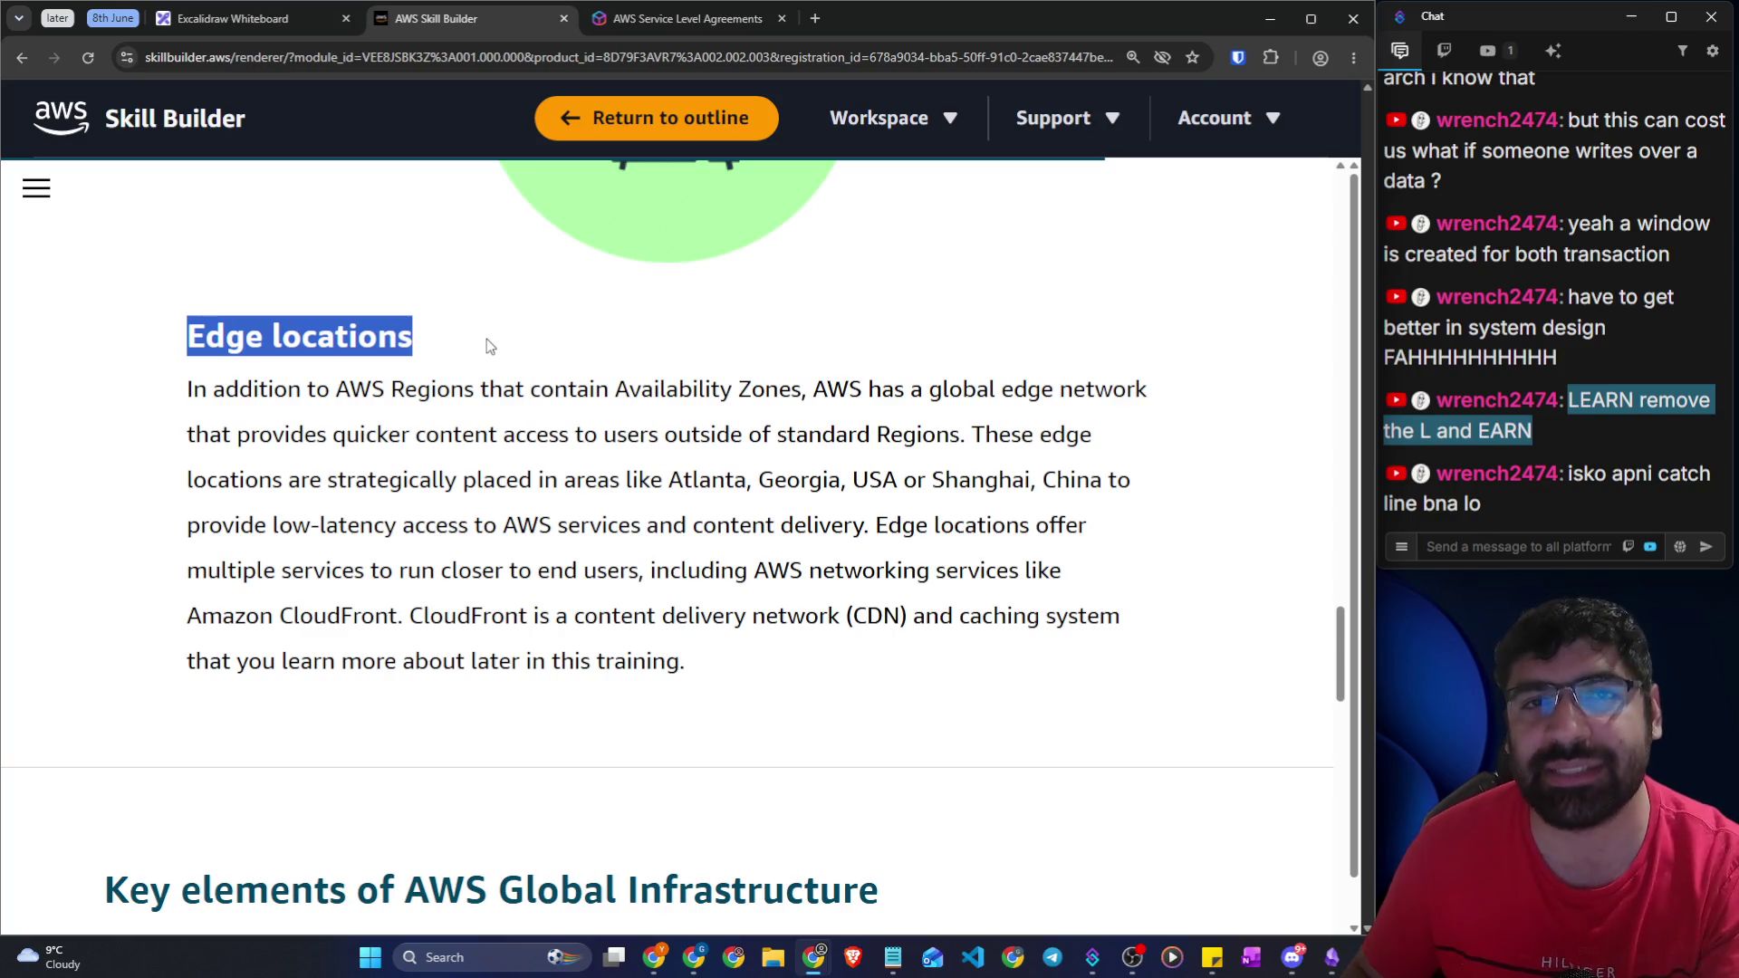
{"action": "left_click", "coordinate": [554, 414]}
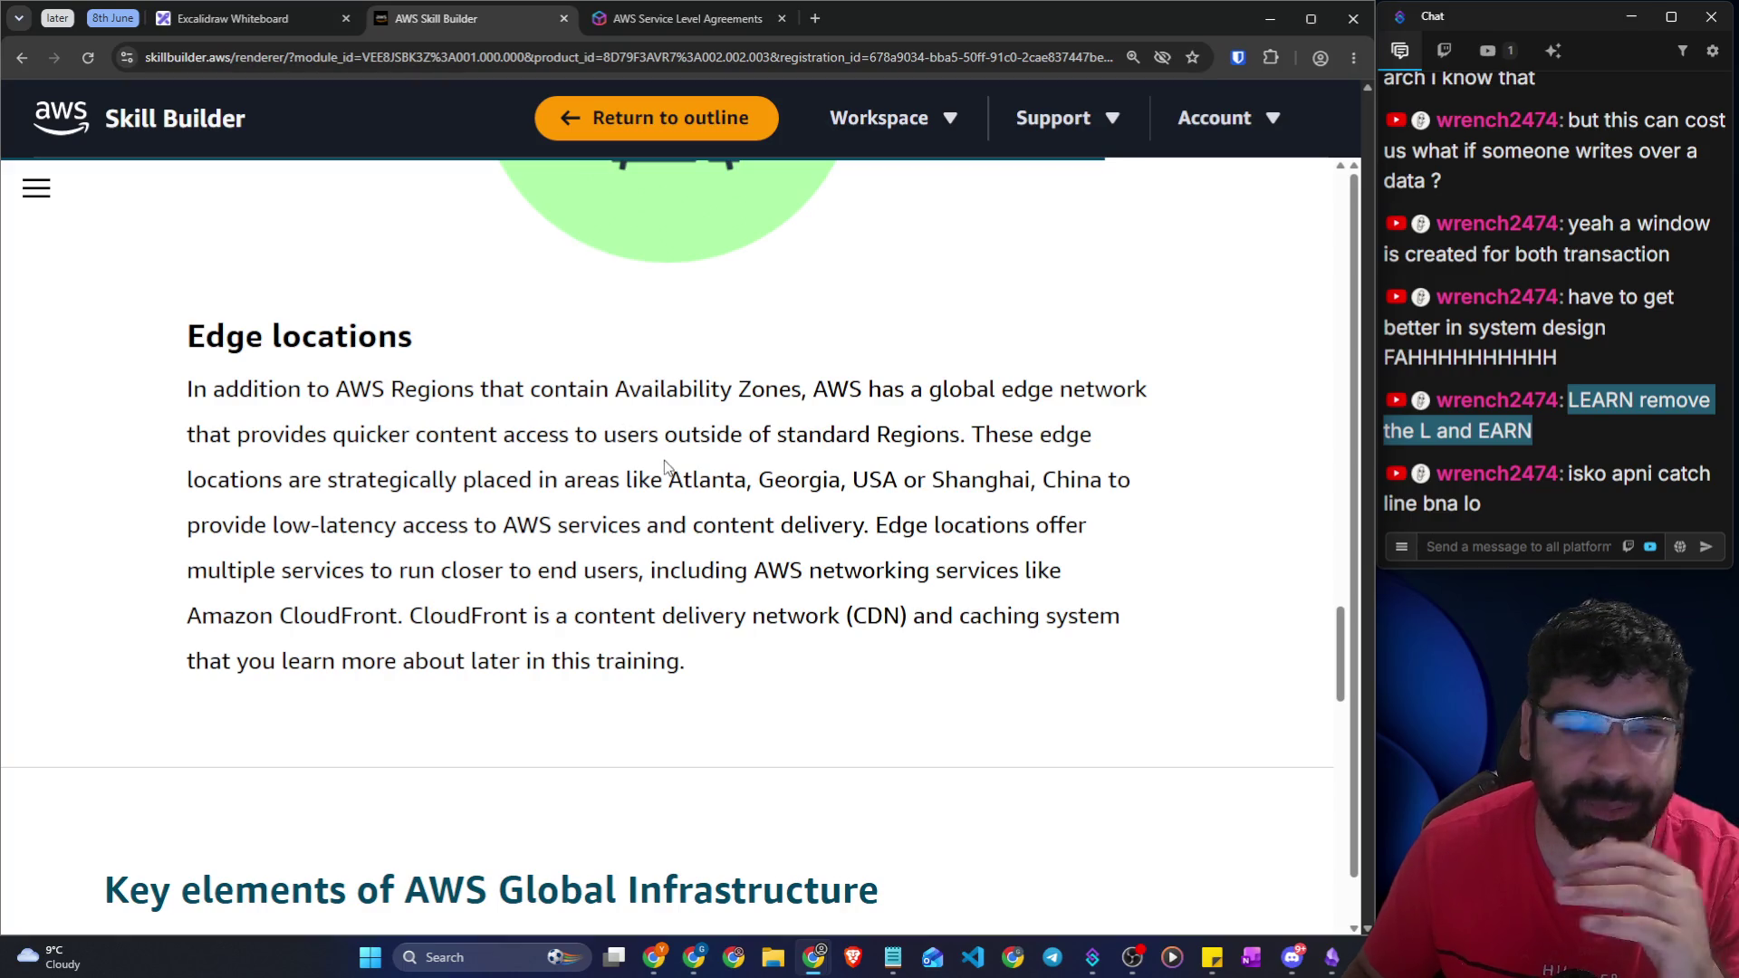
{"action": "left_click_drag", "start_coordinate": [668, 480], "coordinate": [1144, 483]}
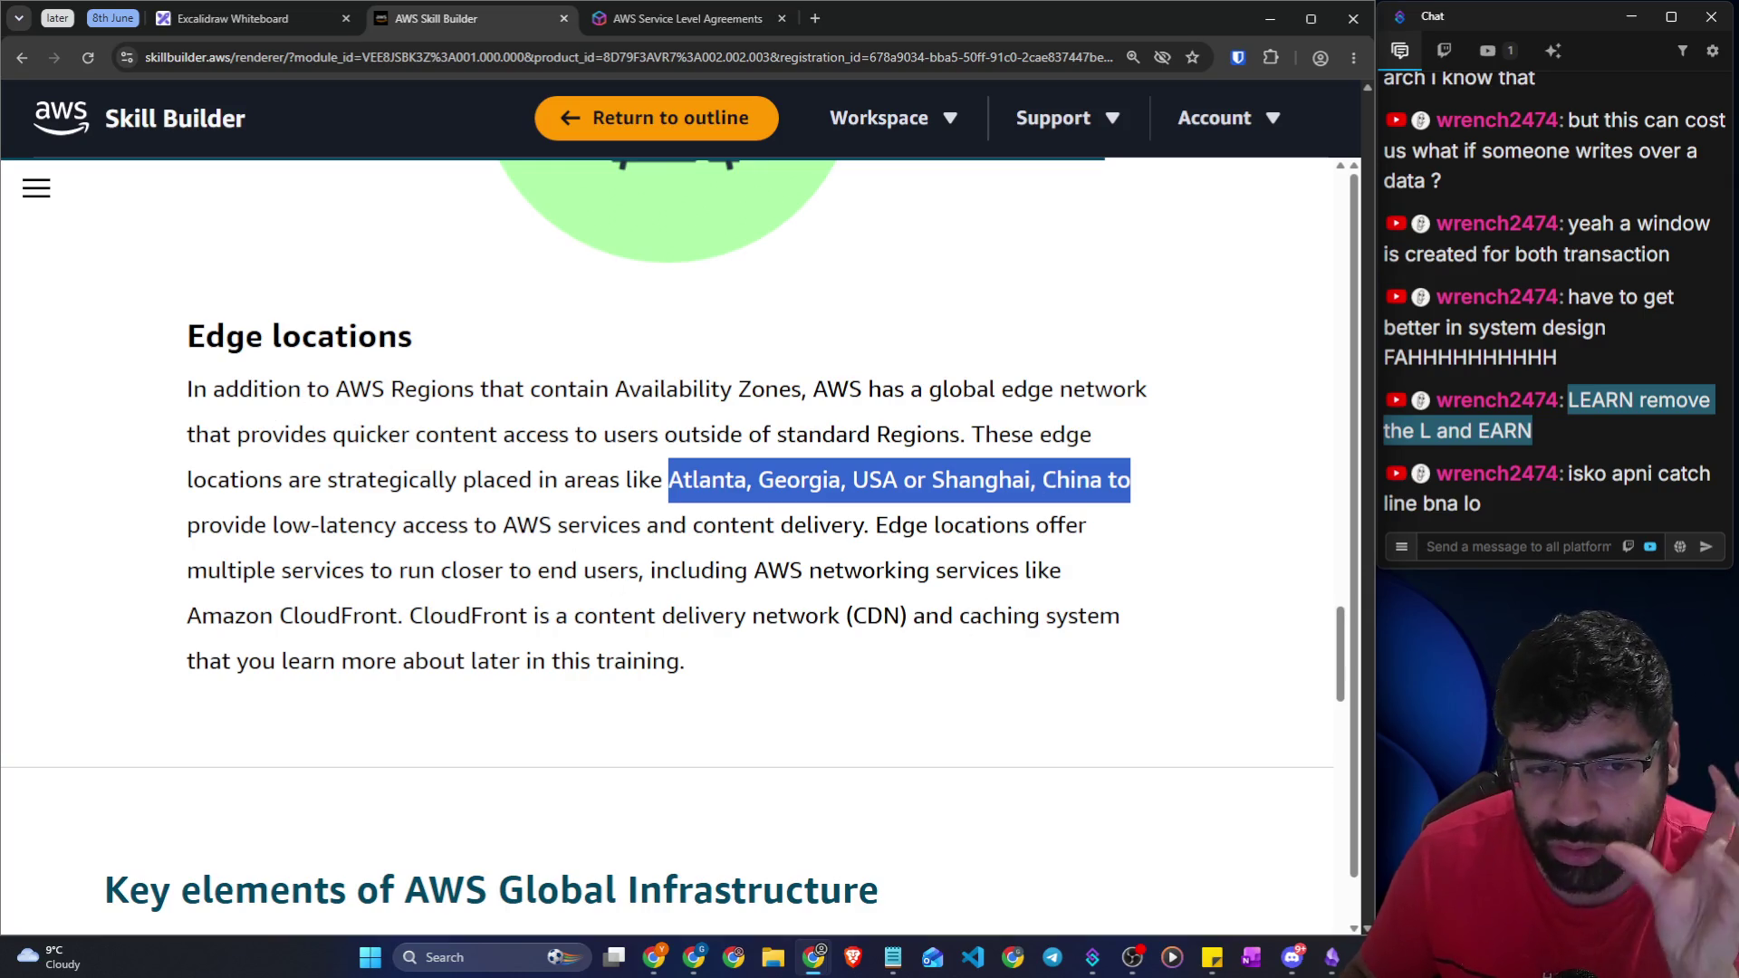
{"action": "left_click_drag", "start_coordinate": [185, 349], "coordinate": [397, 337]}
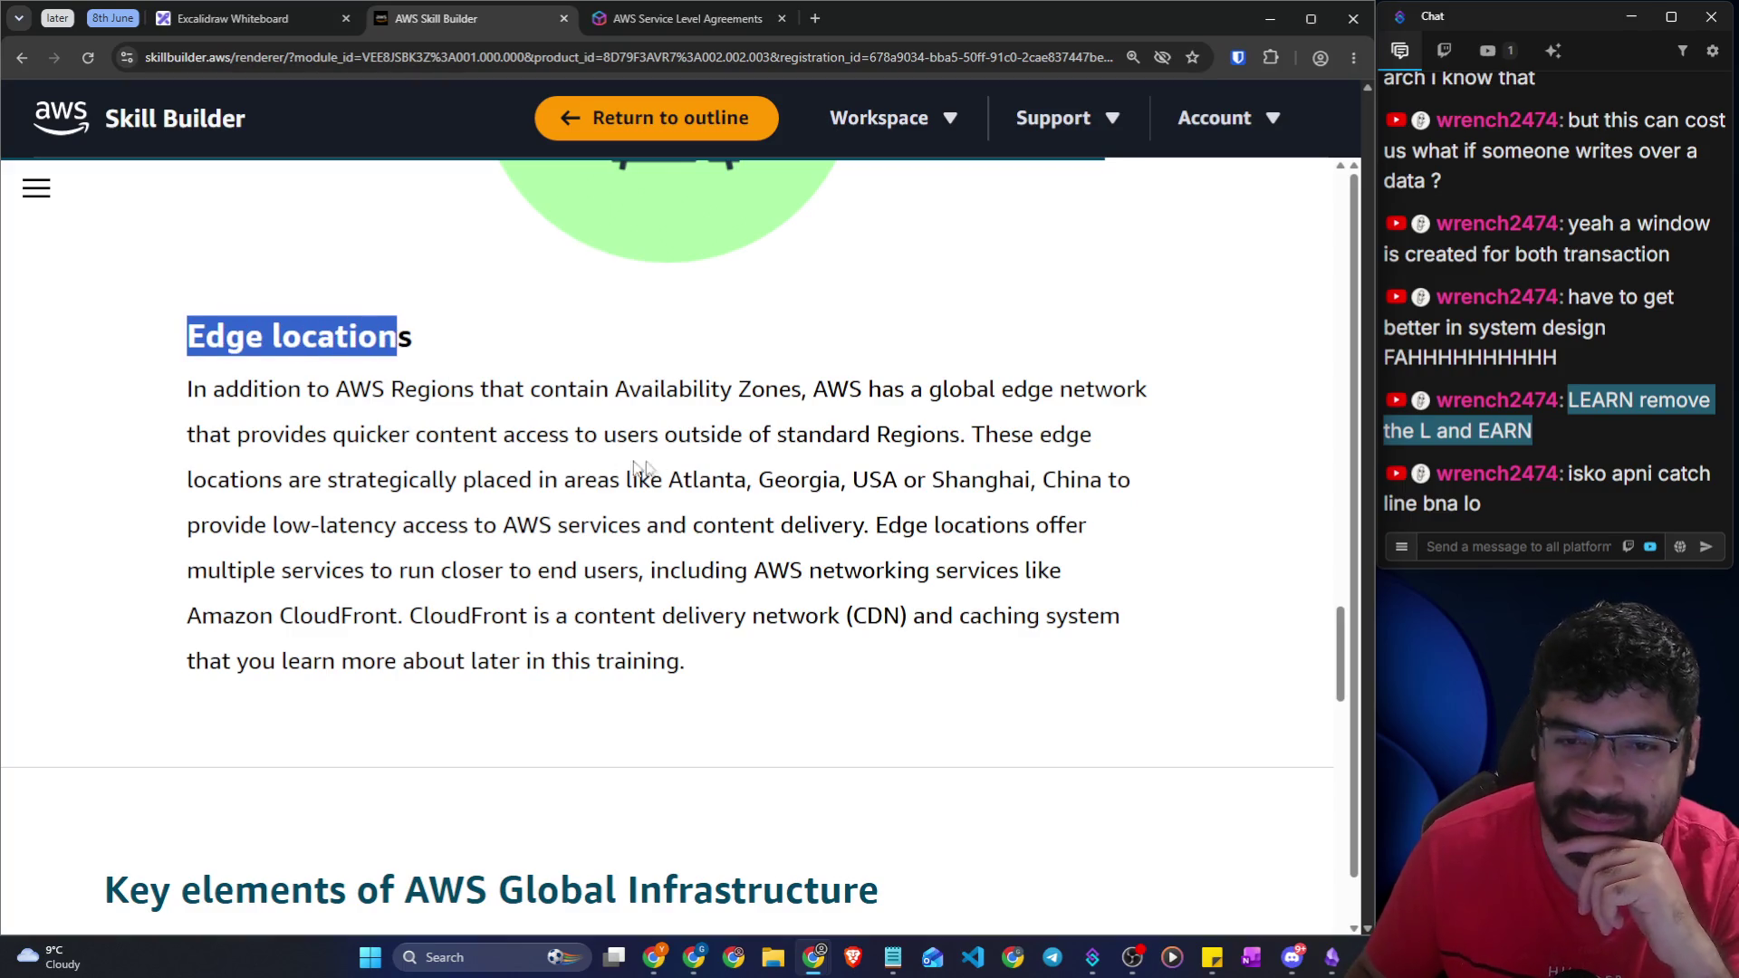
{"action": "scroll", "coordinate": [666, 544], "scroll_direction": "down", "scroll_amount": 1}
{"action": "left_click", "coordinate": [443, 433]}
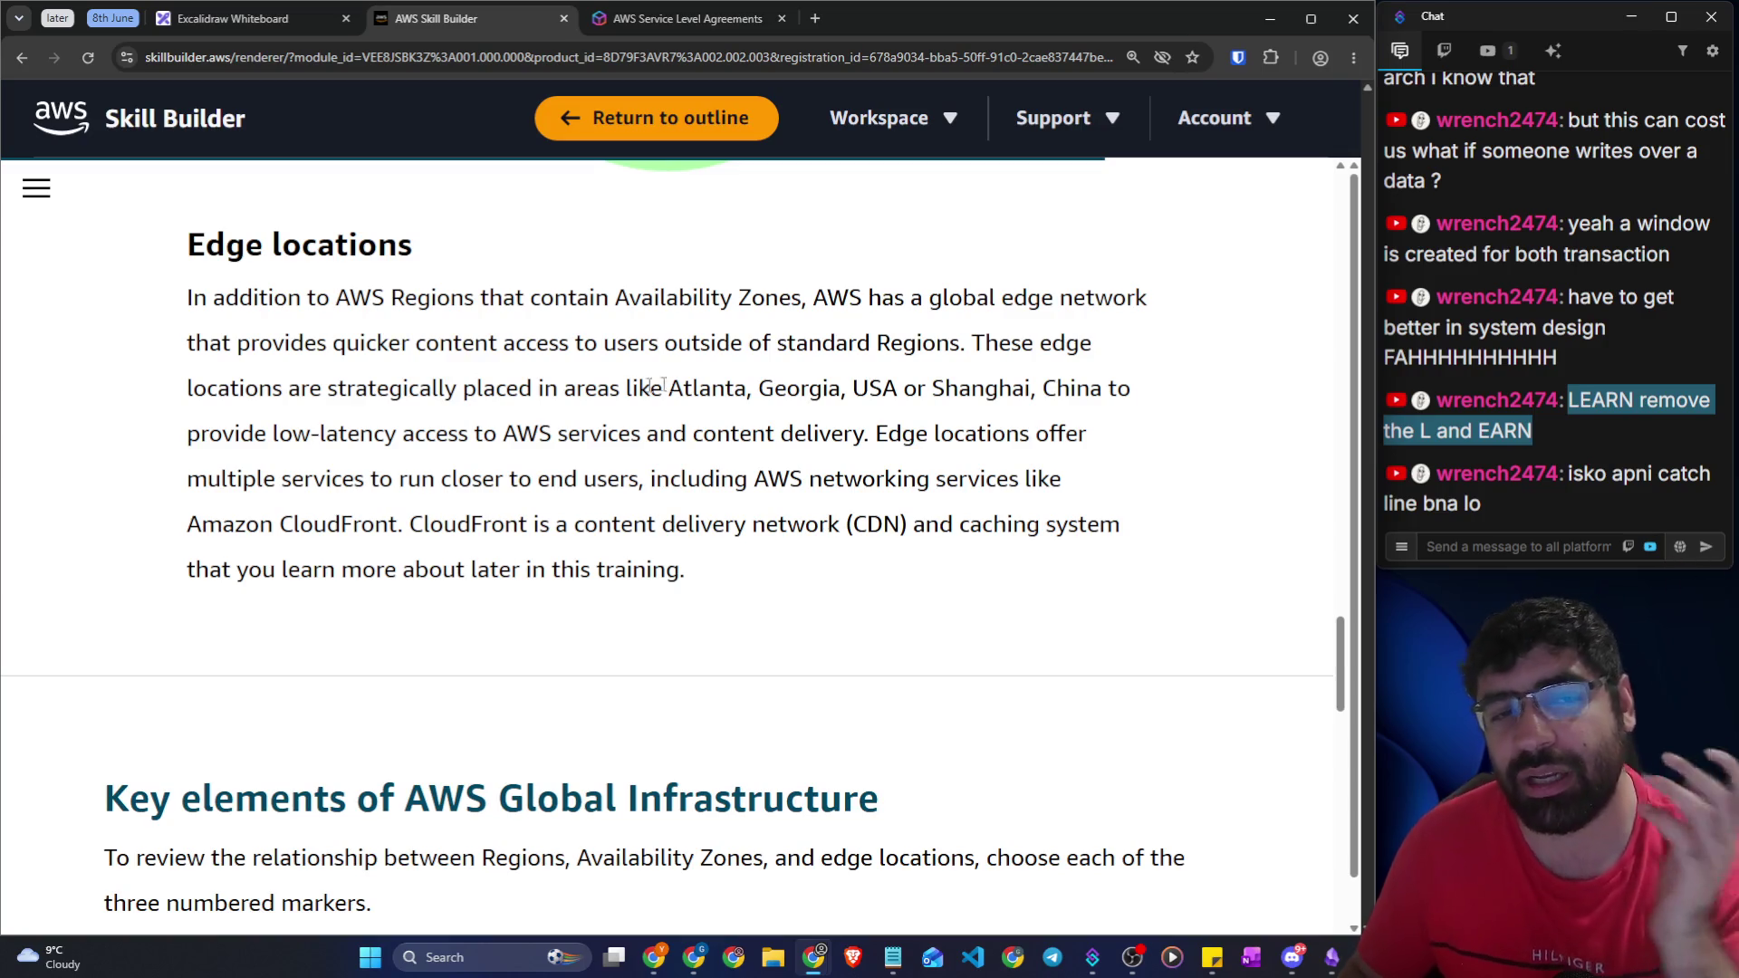
{"action": "left_click_drag", "start_coordinate": [172, 249], "coordinate": [399, 253]}
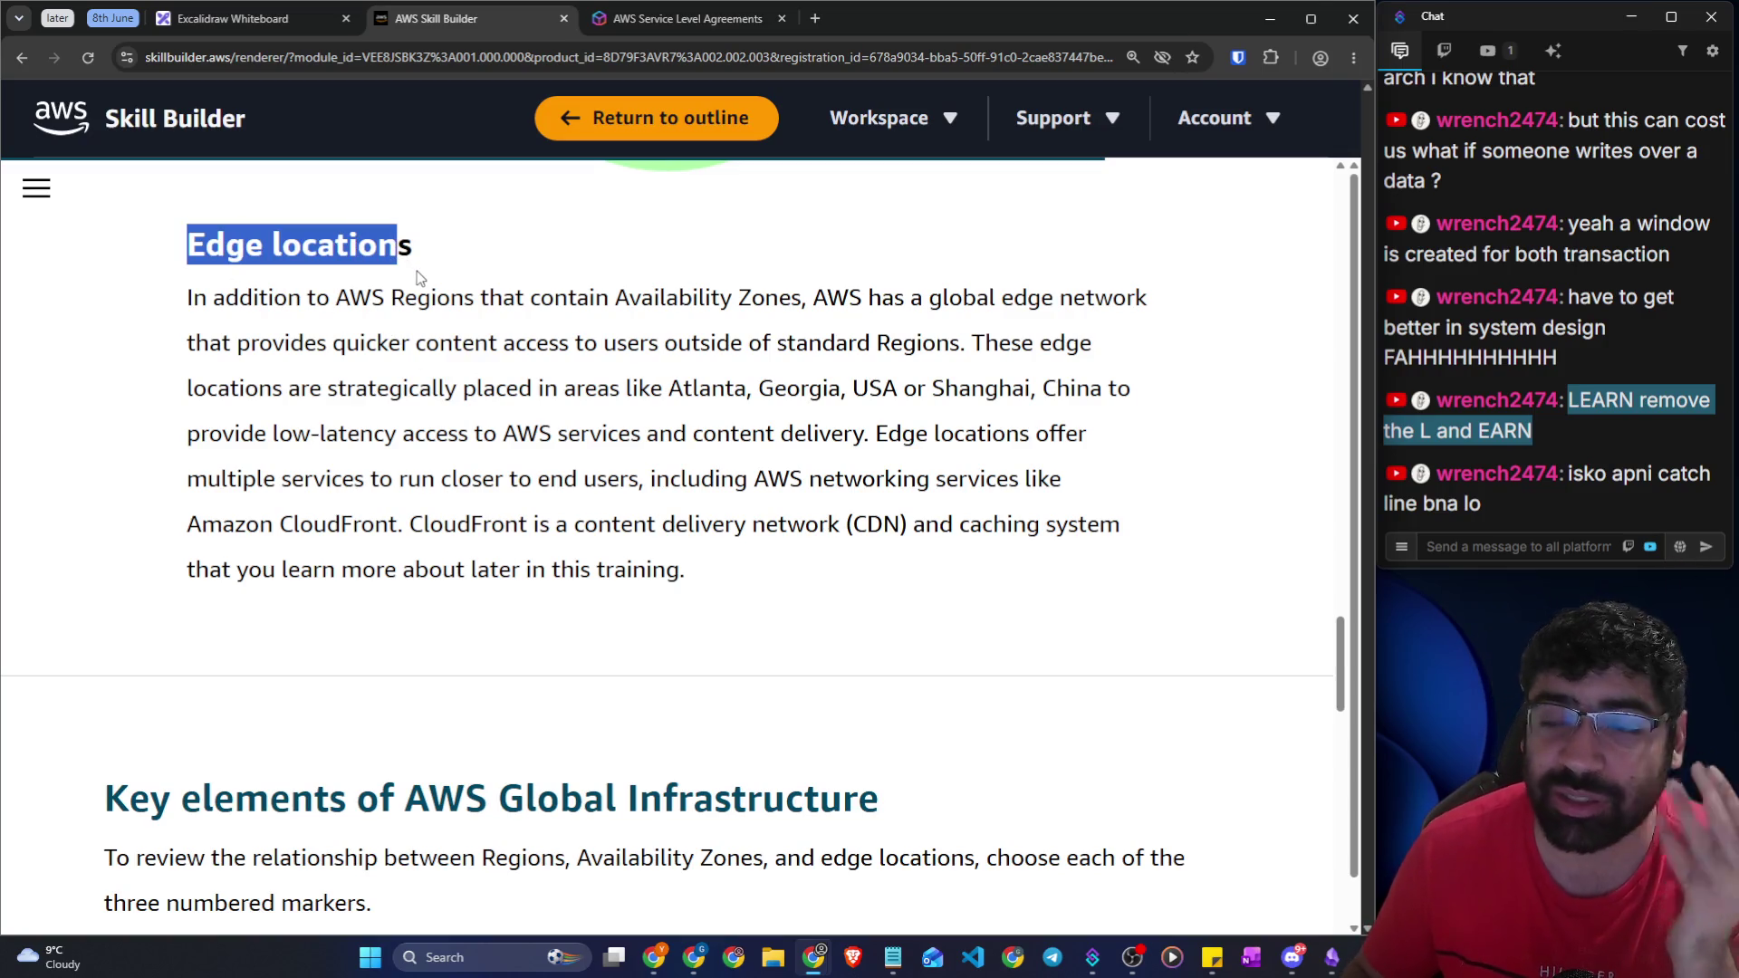
{"action": "left_click", "coordinate": [937, 371]}
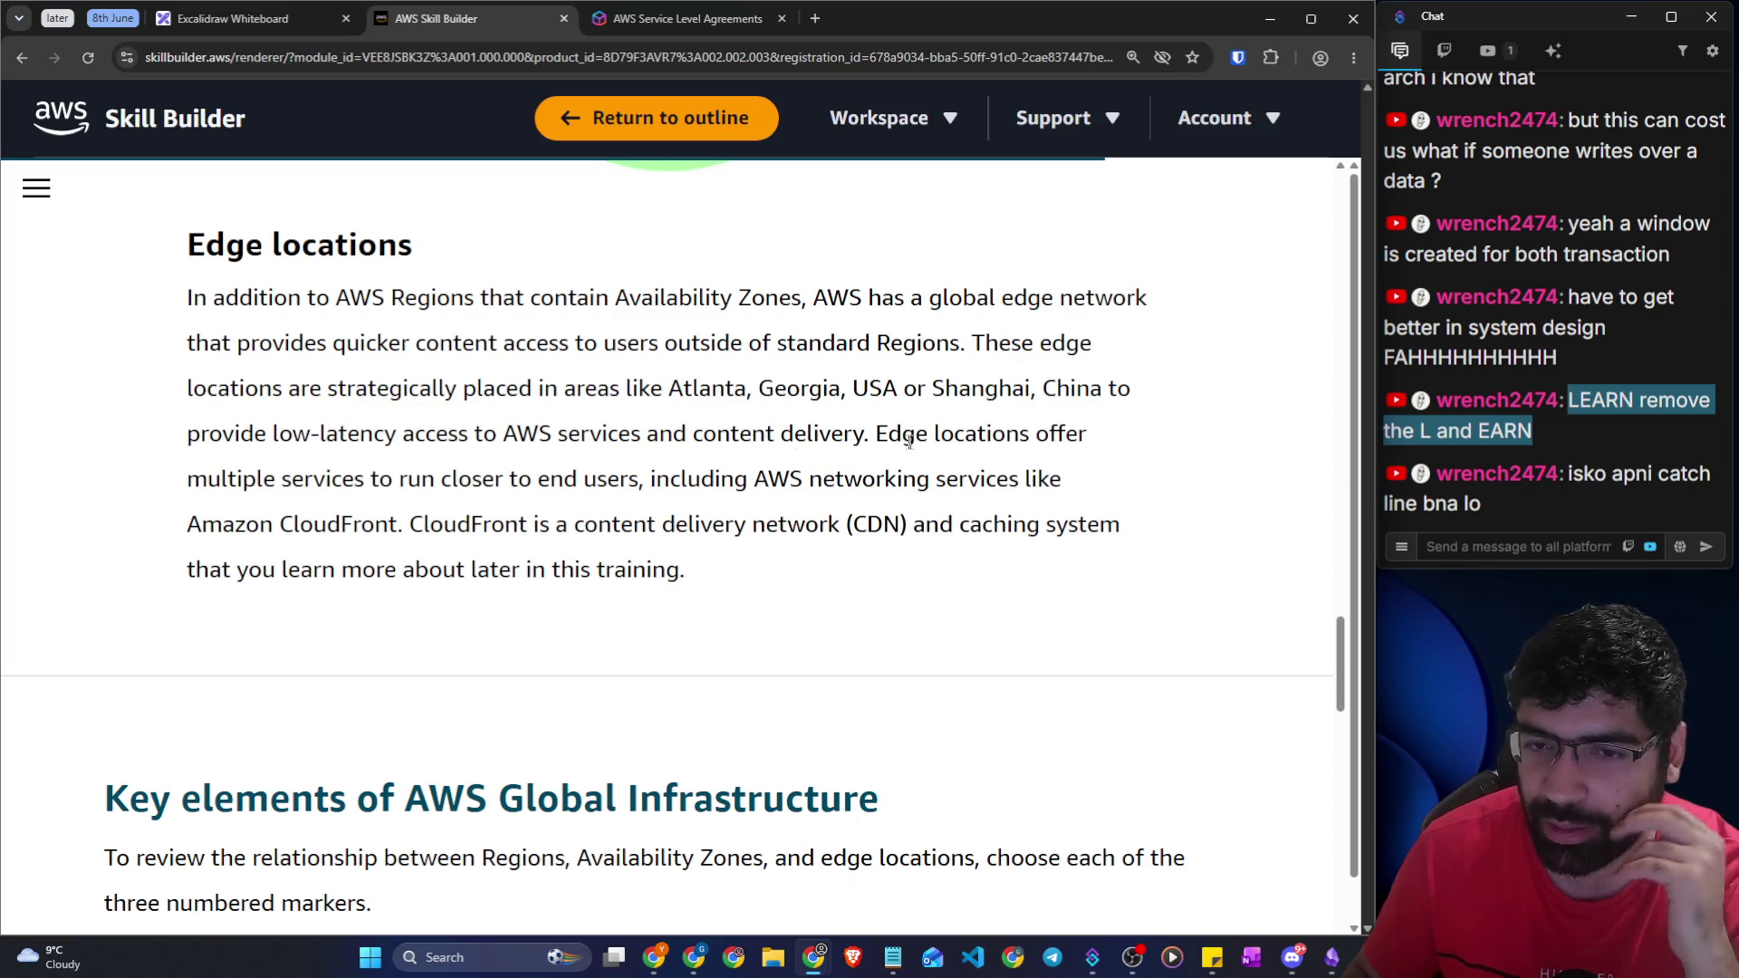
{"action": "left_click_drag", "start_coordinate": [869, 431], "coordinate": [1113, 442]}
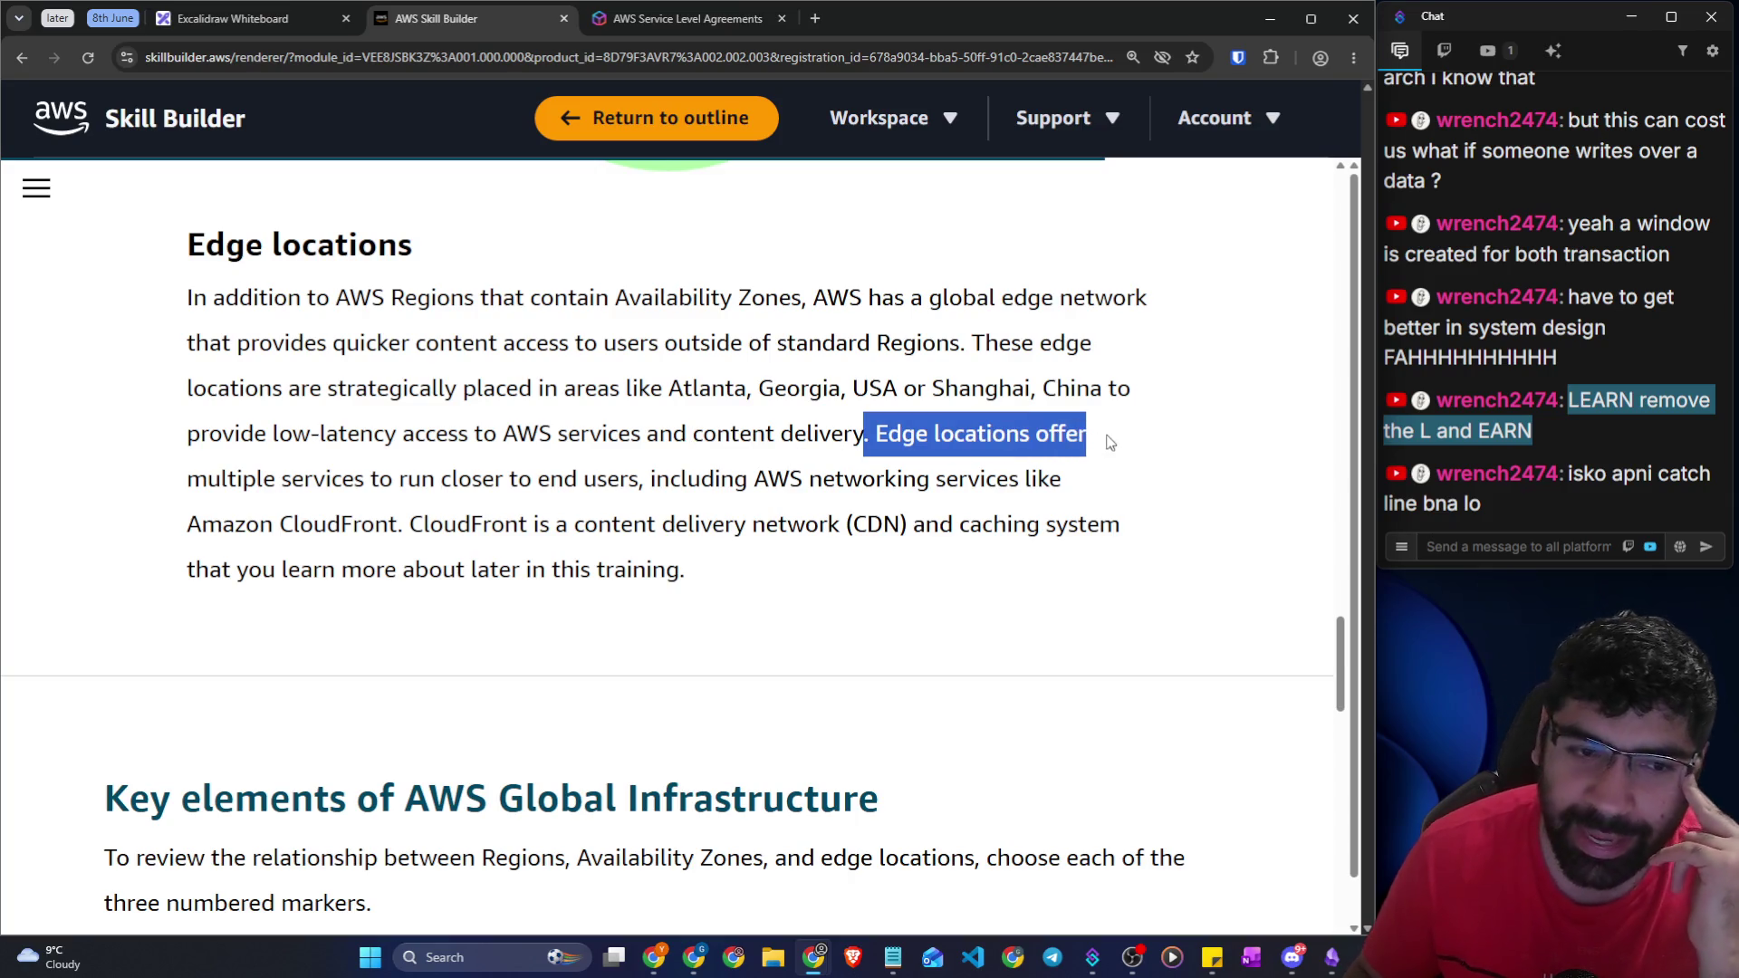
{"action": "left_click_drag", "start_coordinate": [242, 479], "coordinate": [1069, 491]}
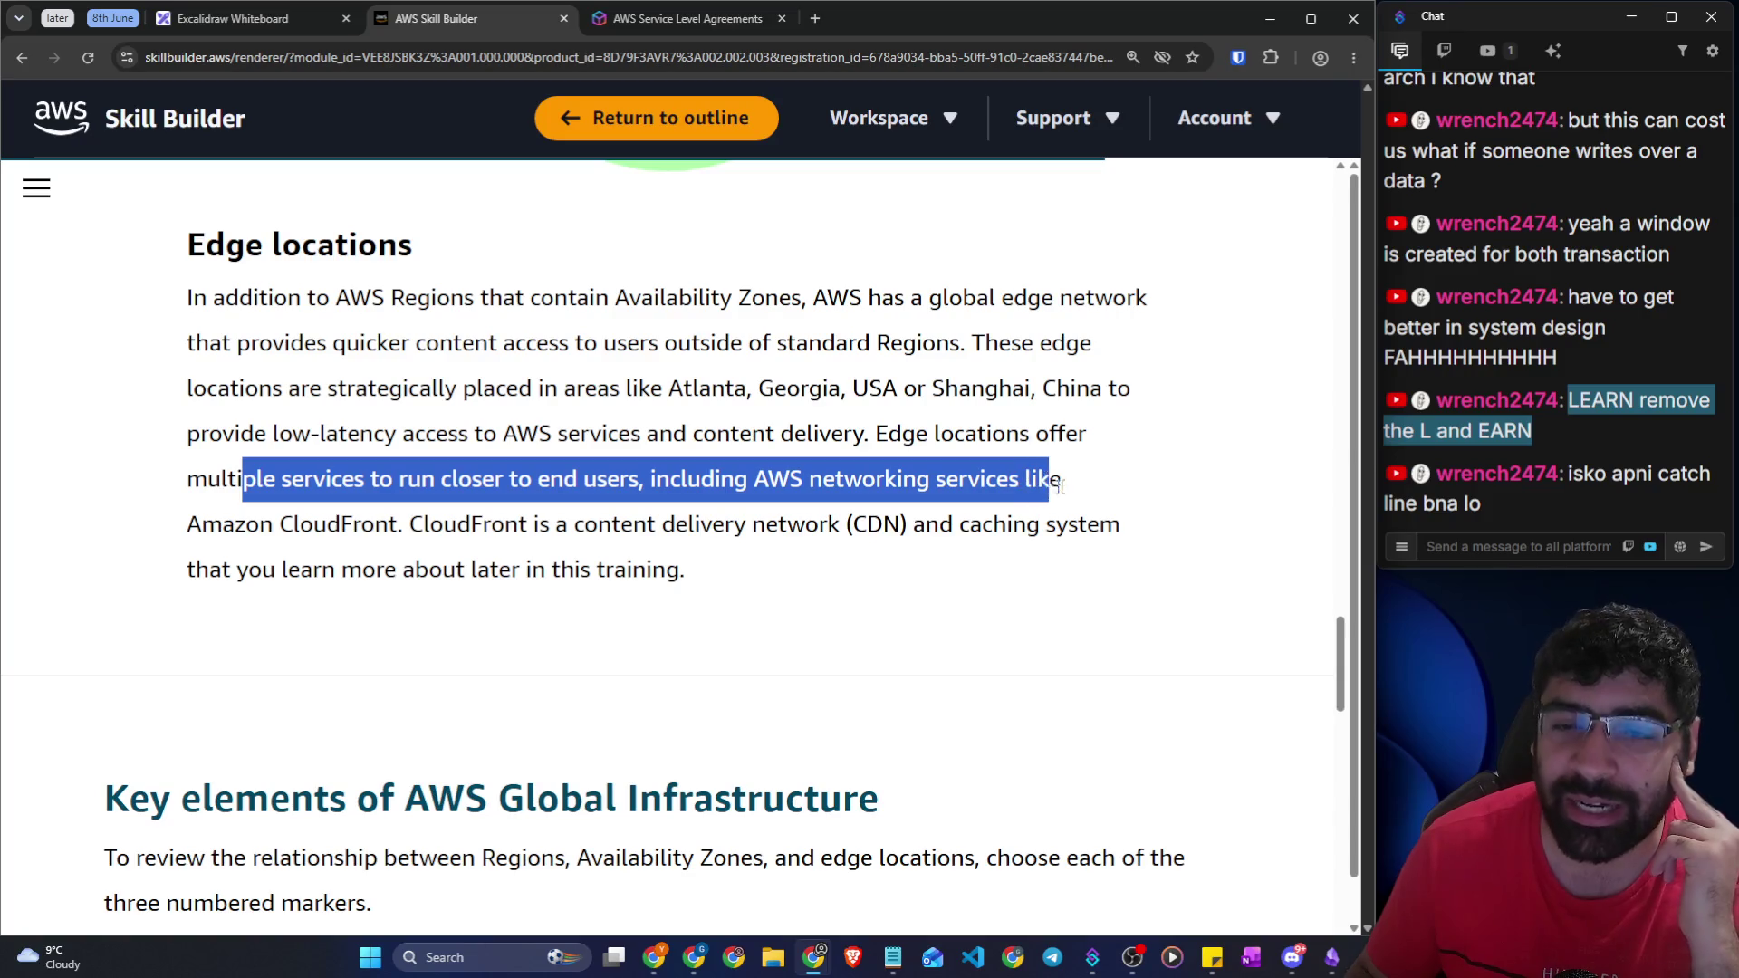
{"action": "left_click", "coordinate": [322, 527]}
{"action": "left_click_drag", "start_coordinate": [292, 527], "coordinate": [852, 527]}
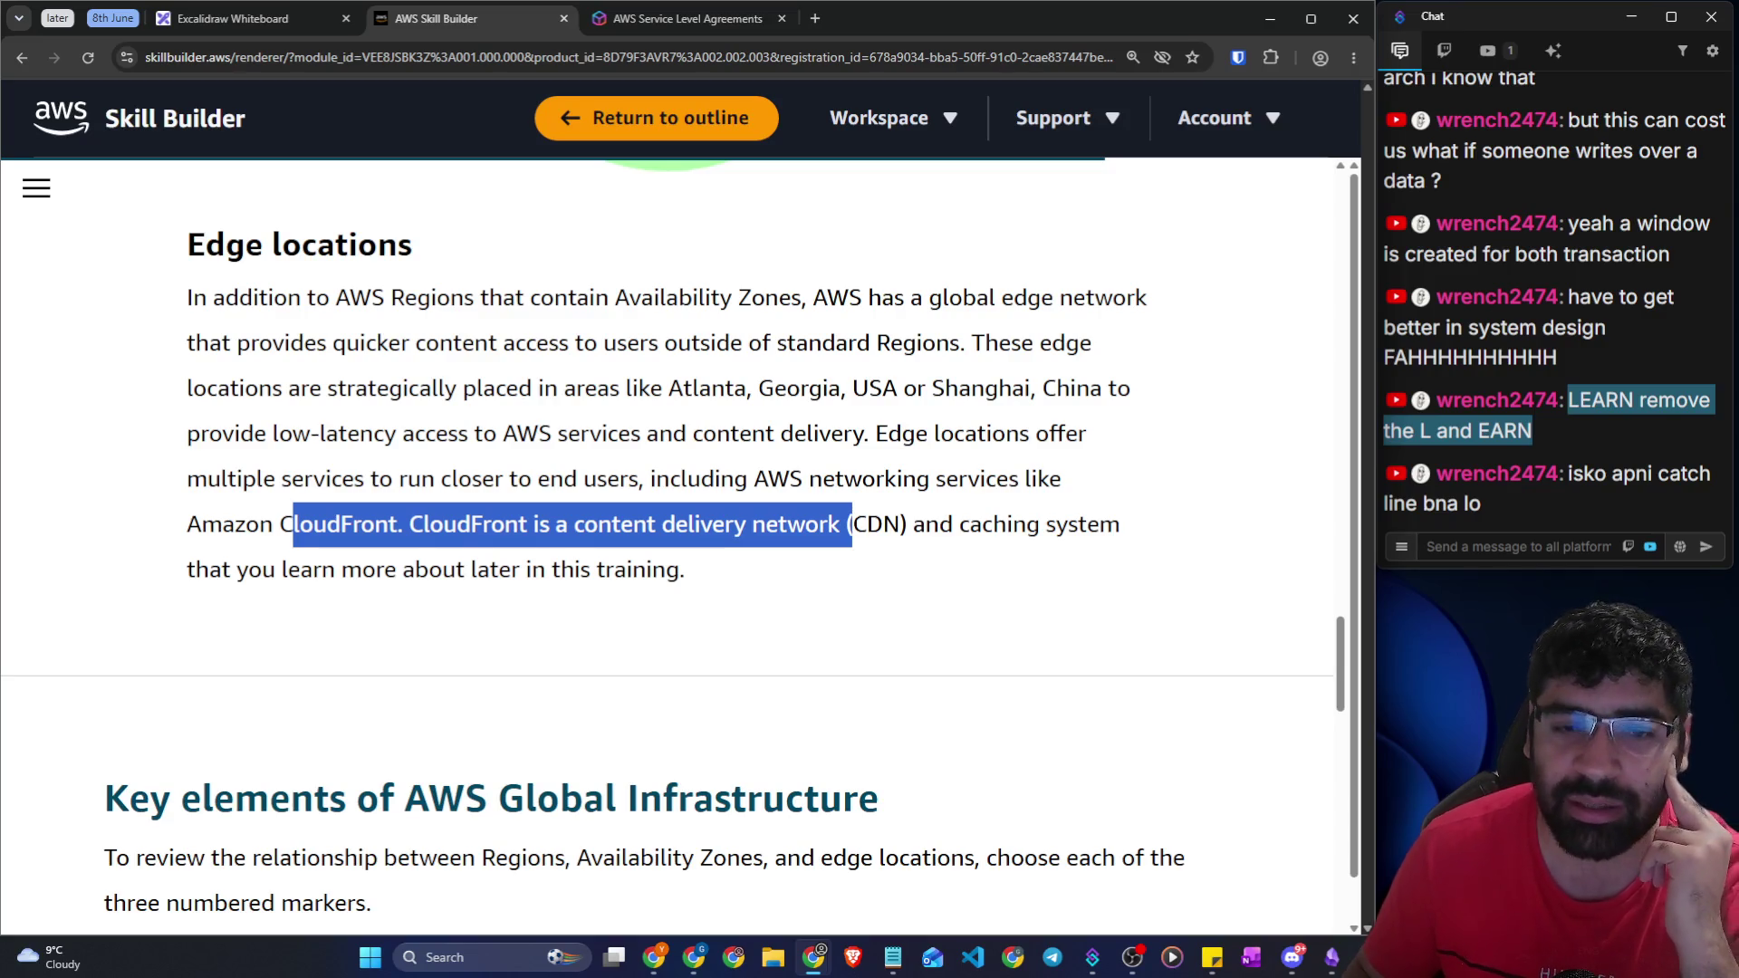
{"action": "left_click_drag", "start_coordinate": [851, 527], "coordinate": [1099, 527]}
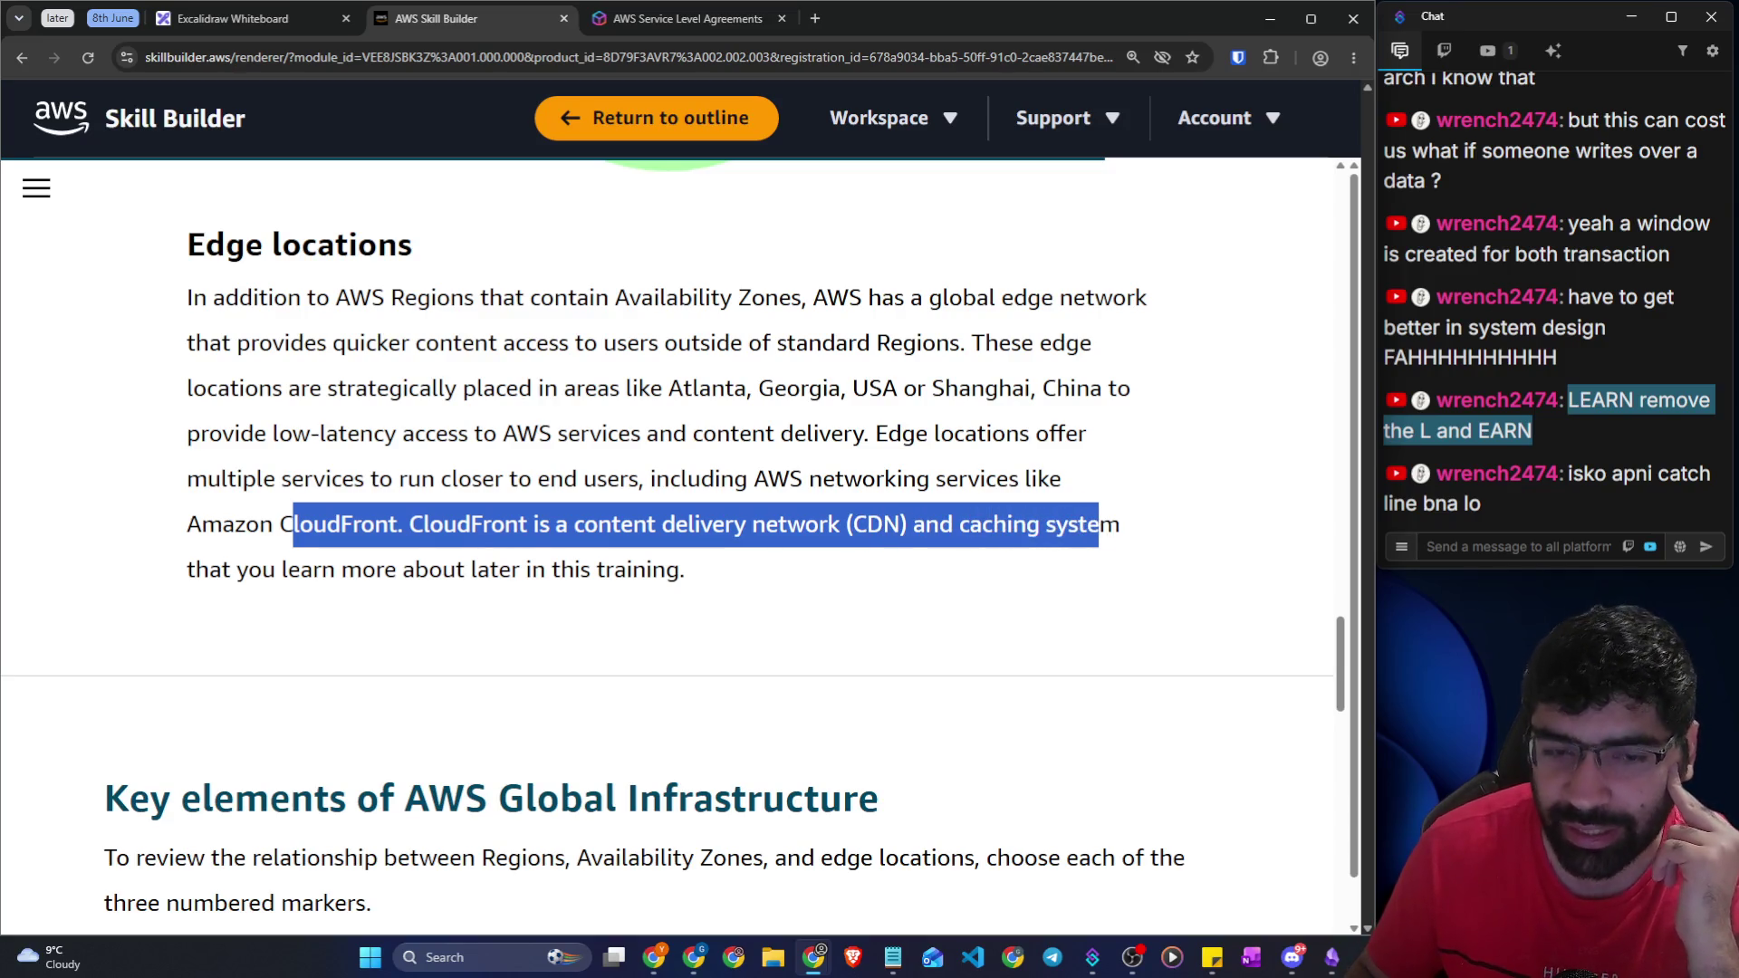
{"action": "left_click", "coordinate": [505, 577]}
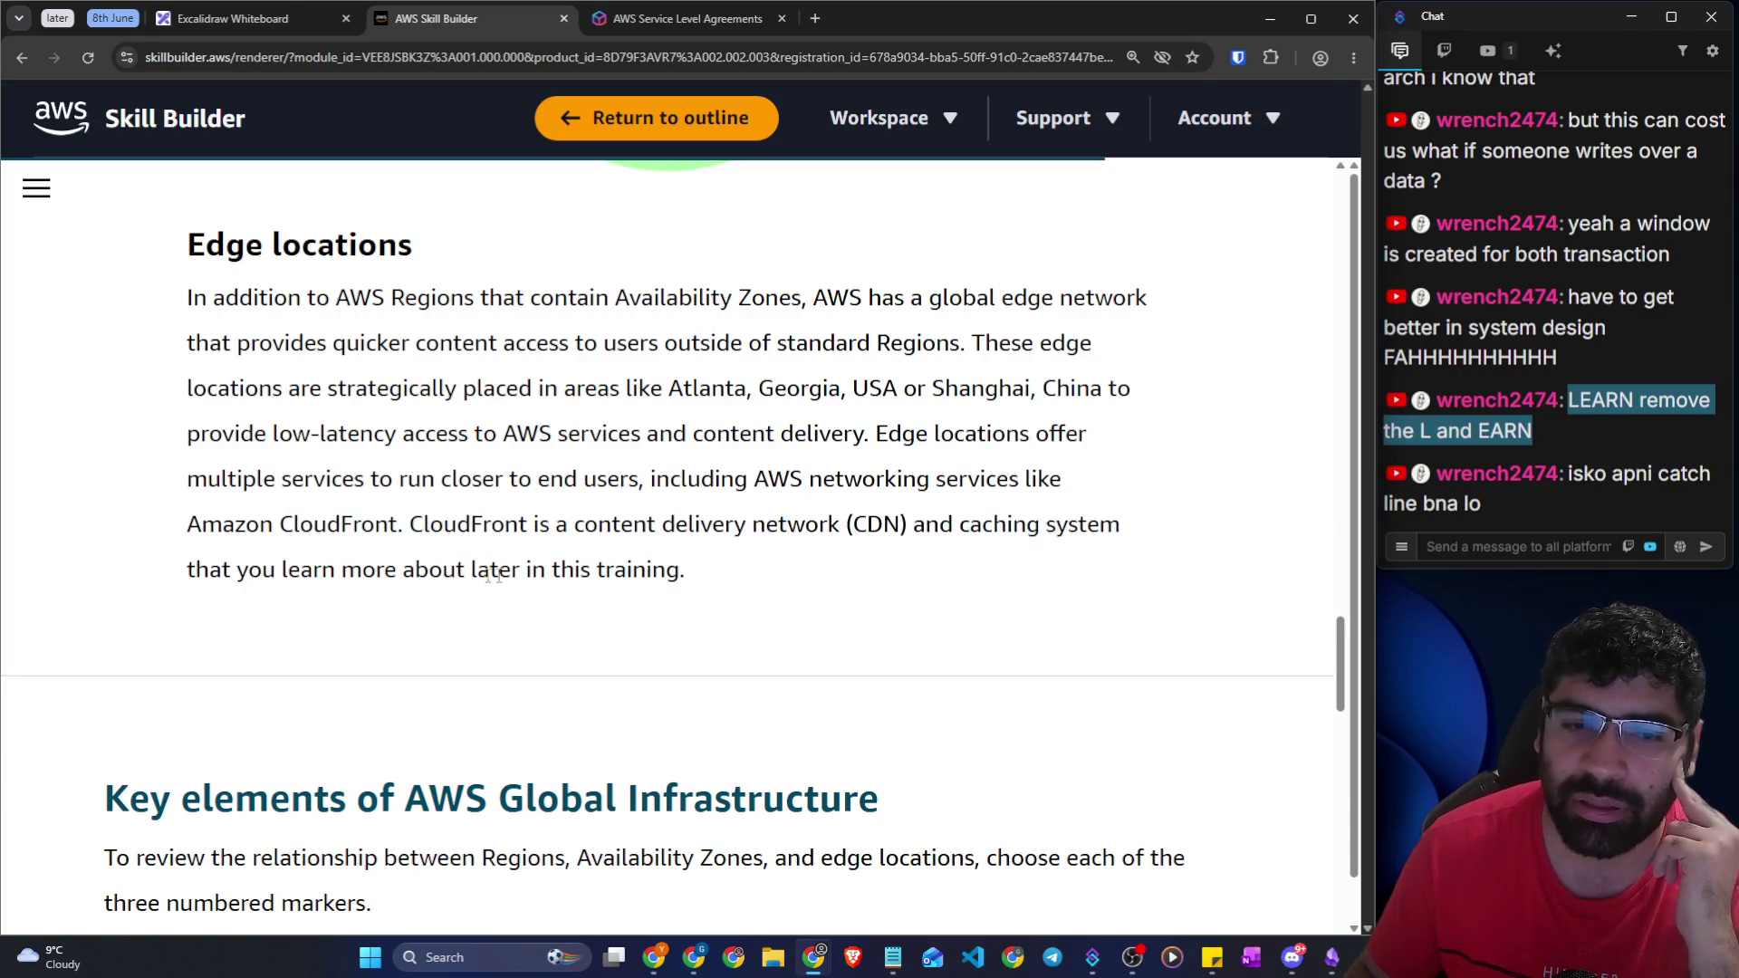
{"action": "mouse_move", "coordinate": [186, 570]}
{"action": "left_mouse_down"}
{"action": "mouse_move", "coordinate": [679, 570]}
{"action": "mouse_move", "coordinate": [796, 592]}
{"action": "left_mouse_up"}
{"action": "scroll", "coordinate": [795, 591], "scroll_direction": "down", "scroll_amount": 6}
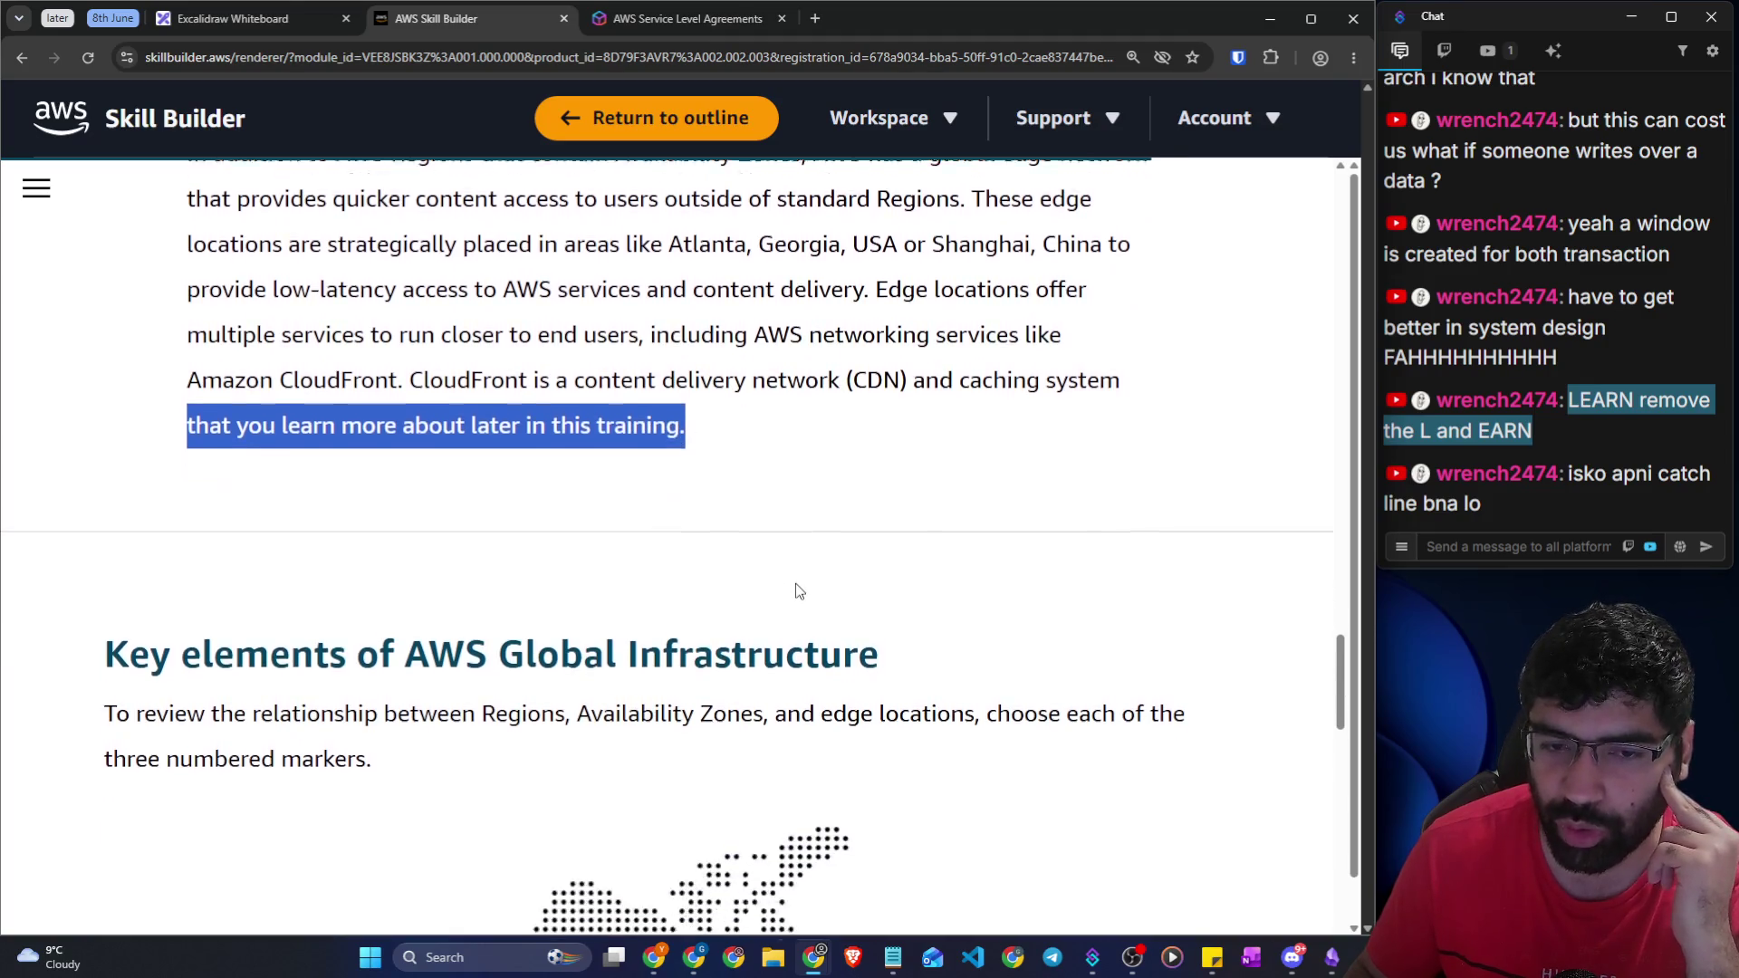
Open map marker 1 and read the AWS Regions definition
{"action": "left_click_drag", "start_coordinate": [105, 250], "coordinate": [841, 263]}
{"action": "scroll", "coordinate": [543, 362], "scroll_direction": "down", "scroll_amount": 4}
{"action": "scroll", "coordinate": [538, 357], "scroll_direction": "up", "scroll_amount": 2}
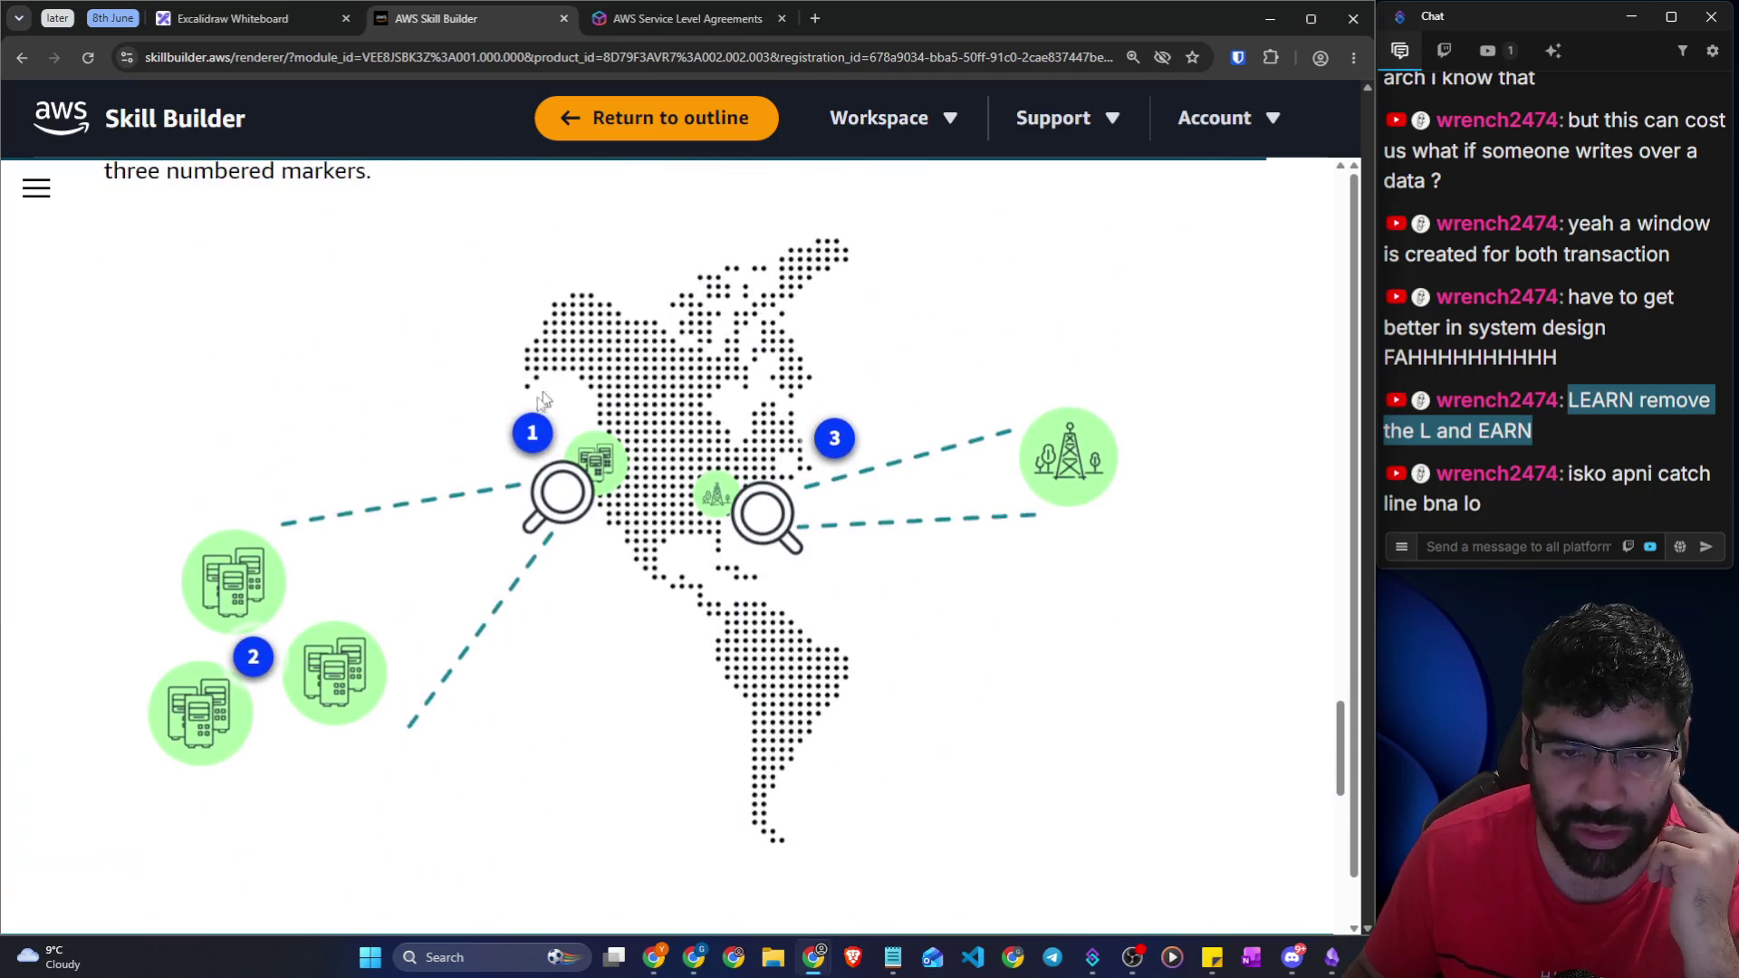
{"action": "left_click", "coordinate": [533, 432]}
{"action": "mouse_move", "coordinate": [720, 533]}
{"action": "left_mouse_down"}
{"action": "mouse_move", "coordinate": [963, 534]}
{"action": "mouse_move", "coordinate": [1041, 659]}
{"action": "mouse_move", "coordinate": [1014, 732]}
{"action": "left_mouse_up"}
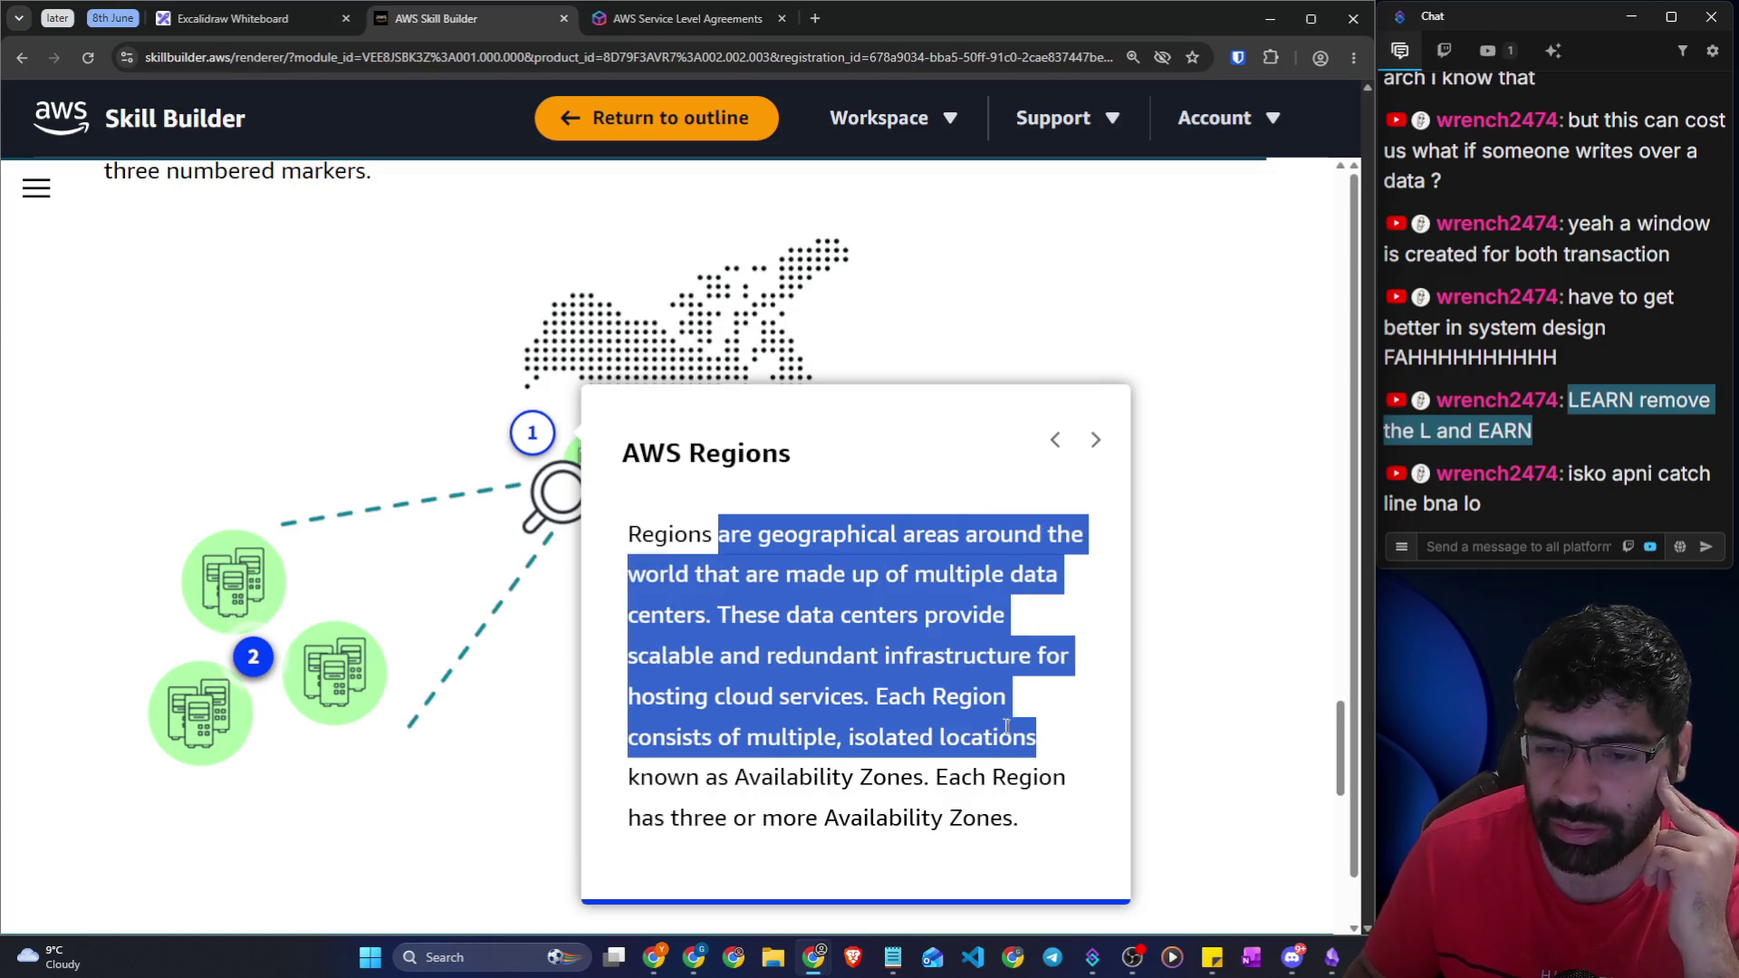
{"action": "left_click", "coordinate": [758, 734]}
{"action": "mouse_move", "coordinate": [732, 736]}
{"action": "left_mouse_down"}
{"action": "mouse_move", "coordinate": [1026, 741]}
{"action": "mouse_move", "coordinate": [1069, 786]}
{"action": "mouse_move", "coordinate": [1068, 819]}
{"action": "left_mouse_up"}
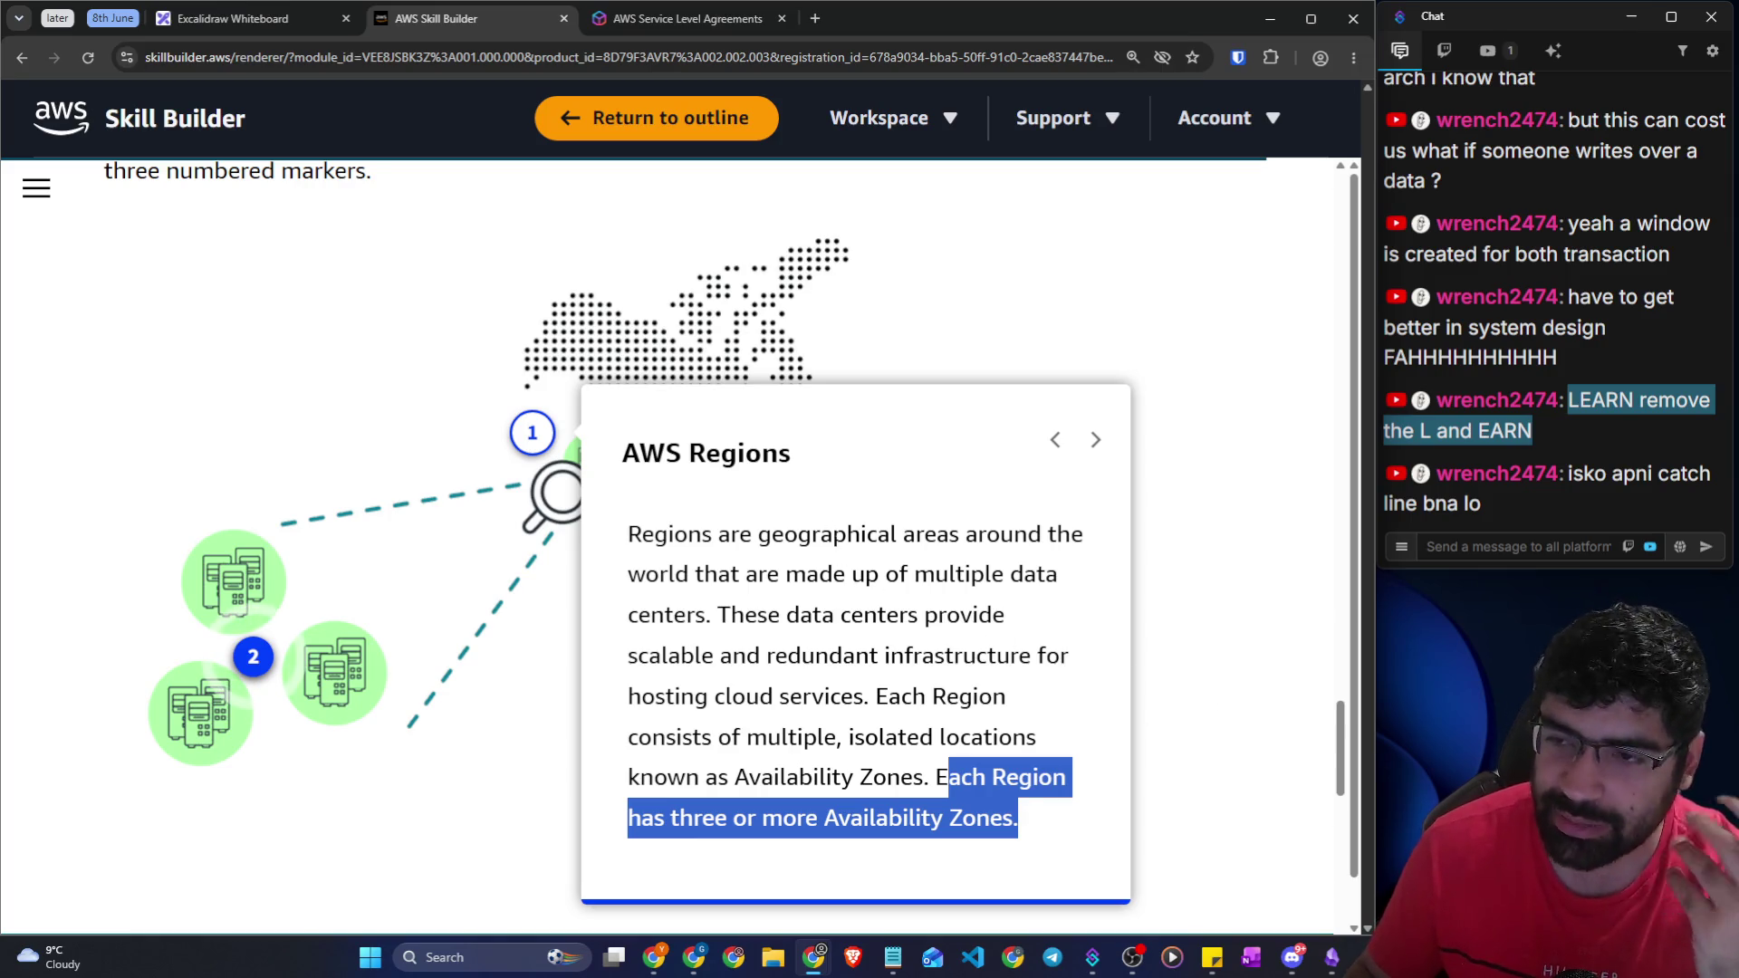
Read the Availability Zones explanation, noting high availability and fault tolerance
{"action": "left_click", "coordinate": [277, 654]}
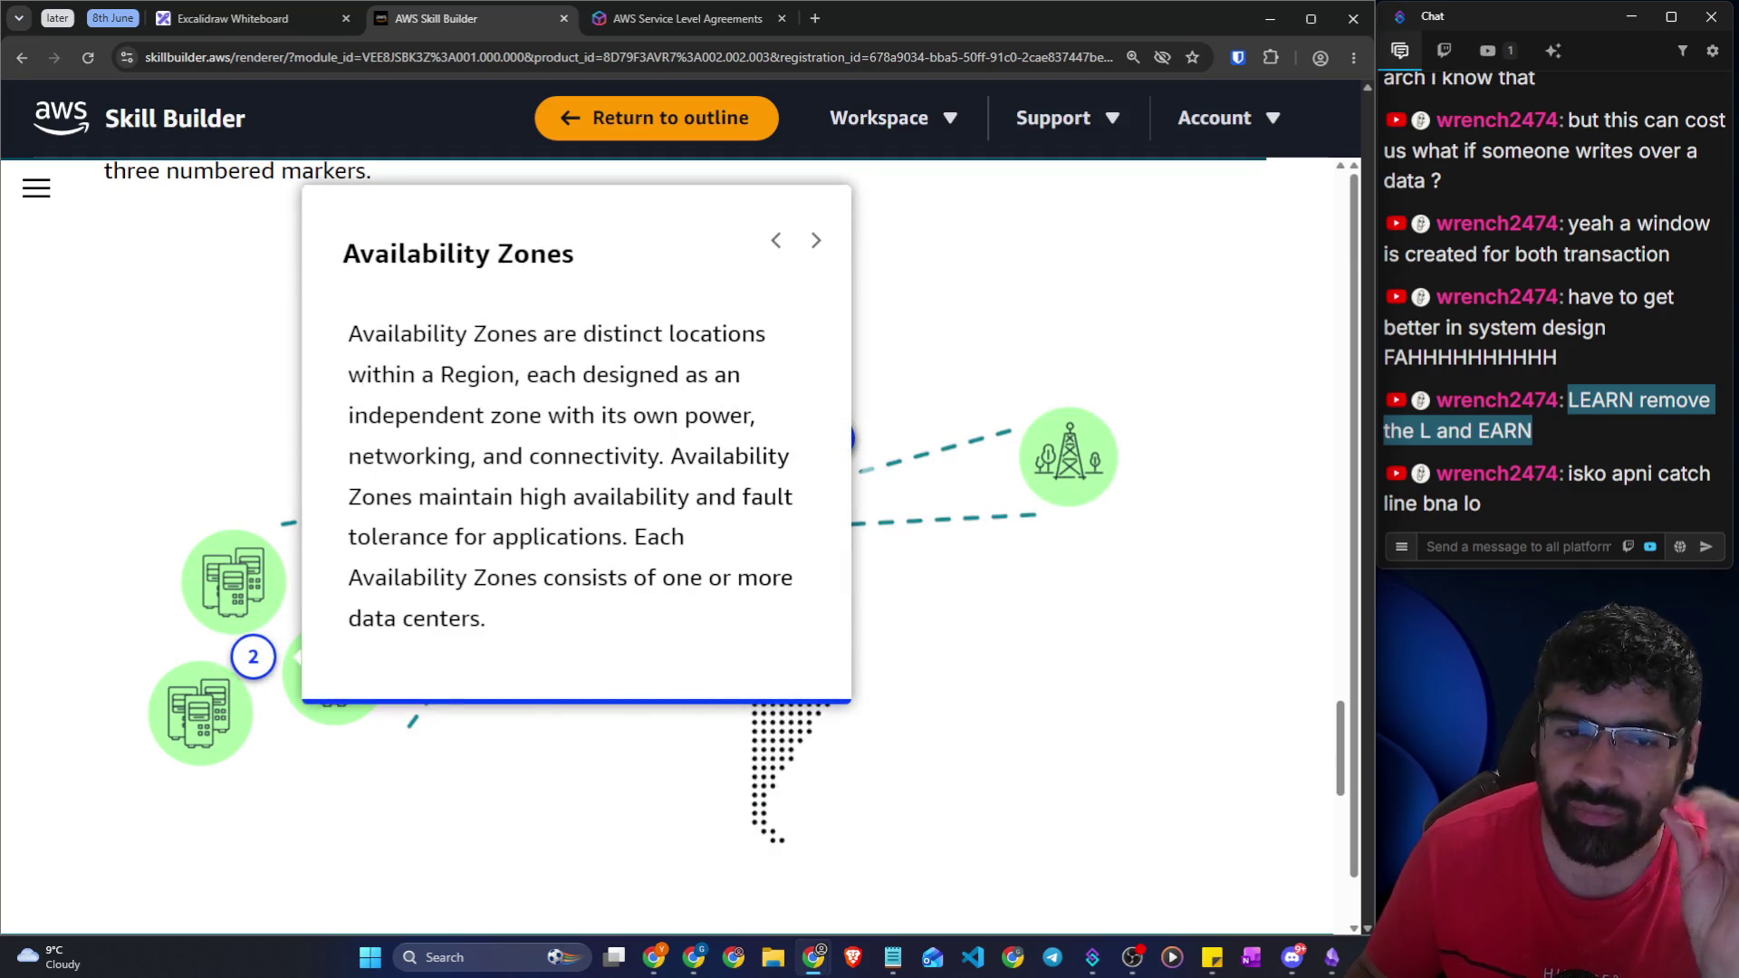
{"action": "mouse_move", "coordinate": [399, 333]}
{"action": "left_mouse_down"}
{"action": "mouse_move", "coordinate": [708, 355]}
{"action": "mouse_move", "coordinate": [709, 376]}
{"action": "left_mouse_up"}
{"action": "left_click", "coordinate": [691, 409]}
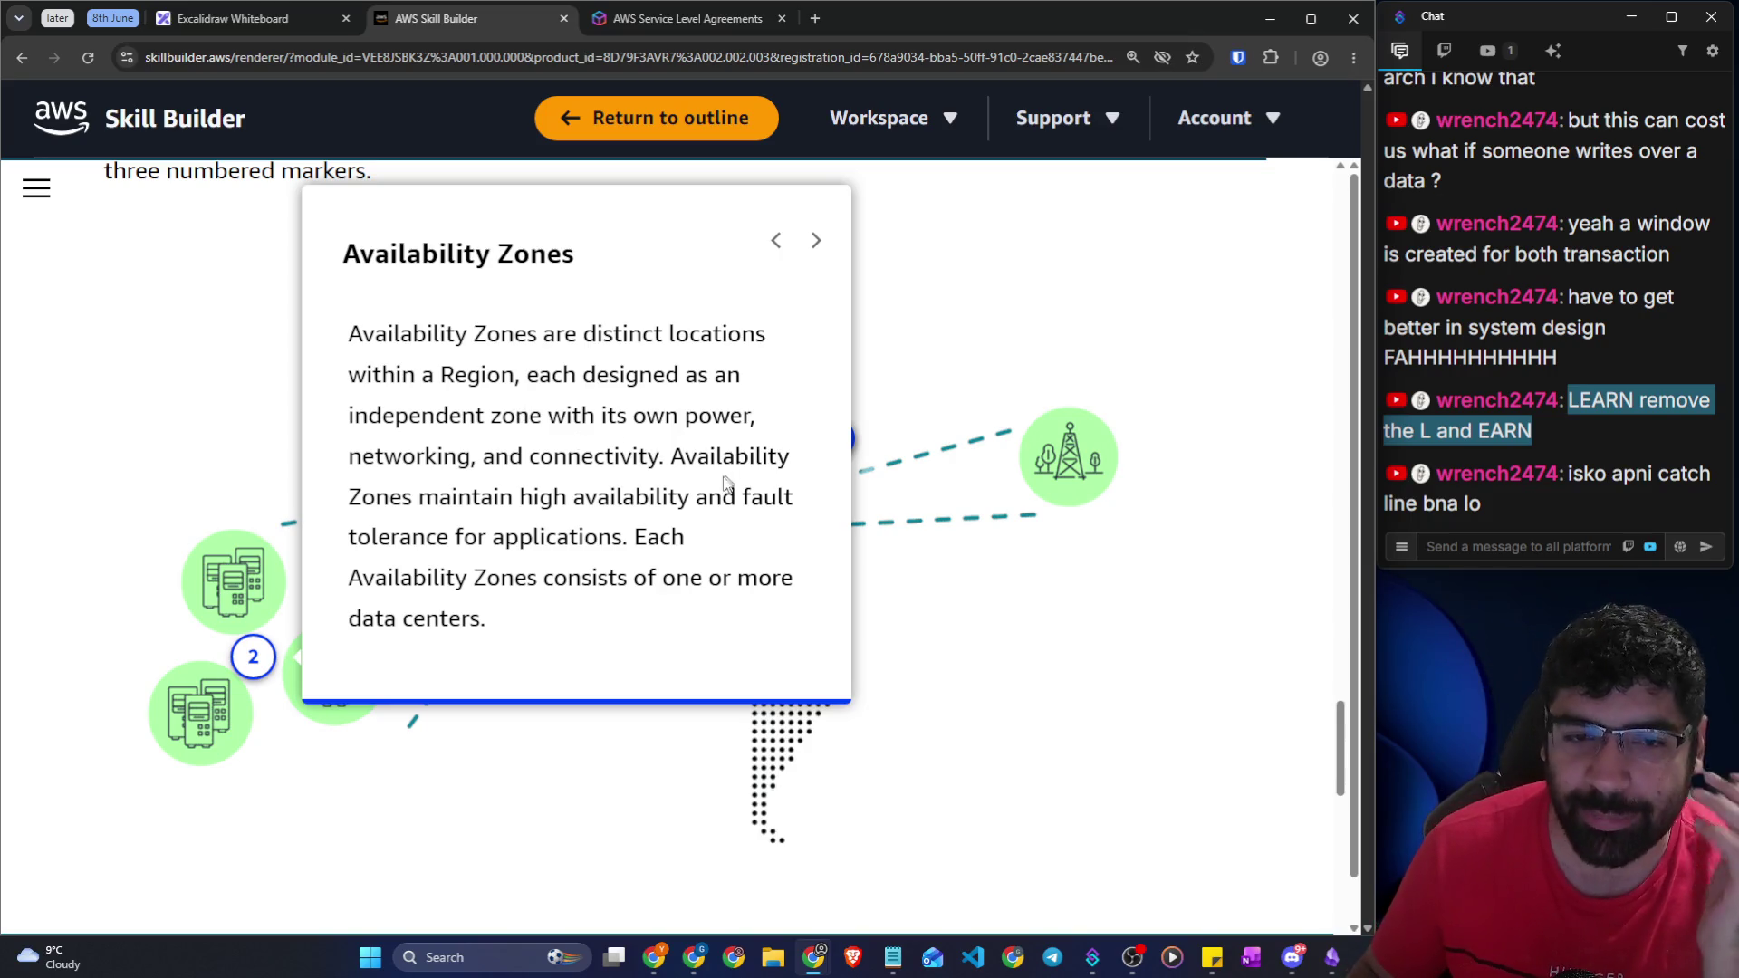
{"action": "mouse_move", "coordinate": [481, 496]}
{"action": "left_mouse_down"}
{"action": "mouse_move", "coordinate": [685, 497]}
{"action": "mouse_move", "coordinate": [752, 534]}
{"action": "mouse_move", "coordinate": [557, 539]}
{"action": "left_mouse_up"}
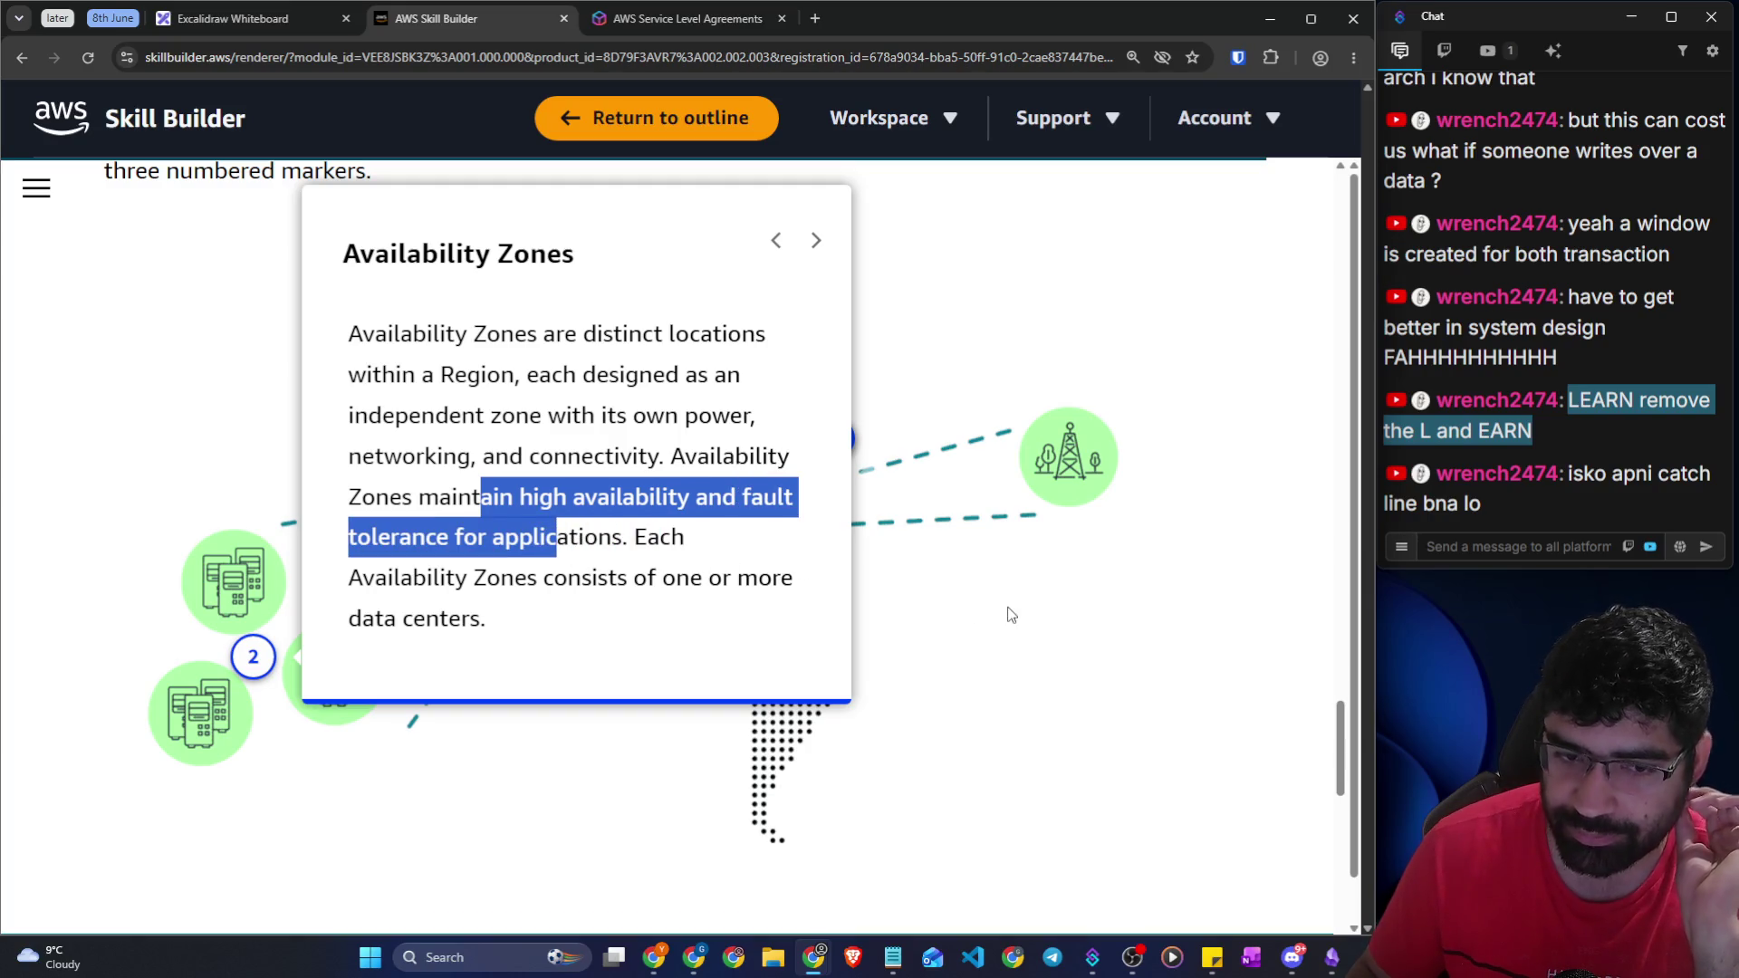
Read the Edge locations card on worldwide placement, lower latency and the AWS CDN, then close it
{"action": "left_click", "coordinate": [1012, 615]}
{"action": "left_click", "coordinate": [834, 439]}
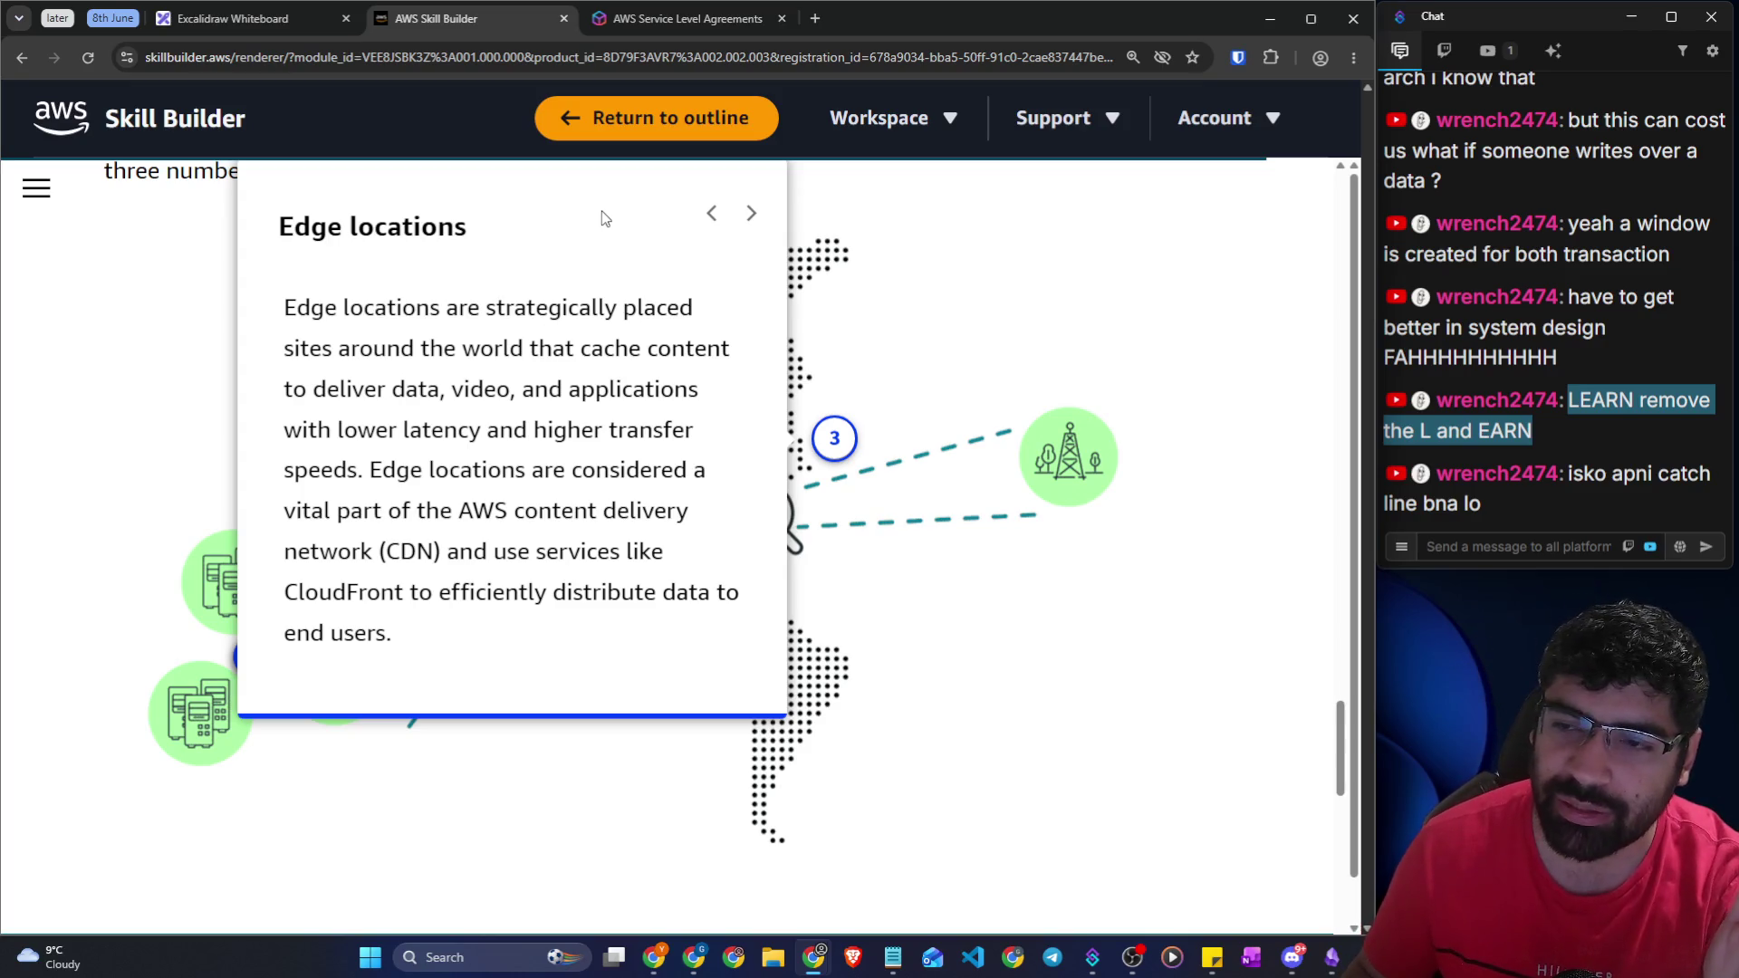
{"action": "mouse_move", "coordinate": [399, 310]}
{"action": "left_mouse_down"}
{"action": "mouse_move", "coordinate": [646, 313]}
{"action": "mouse_move", "coordinate": [730, 355]}
{"action": "left_mouse_up"}
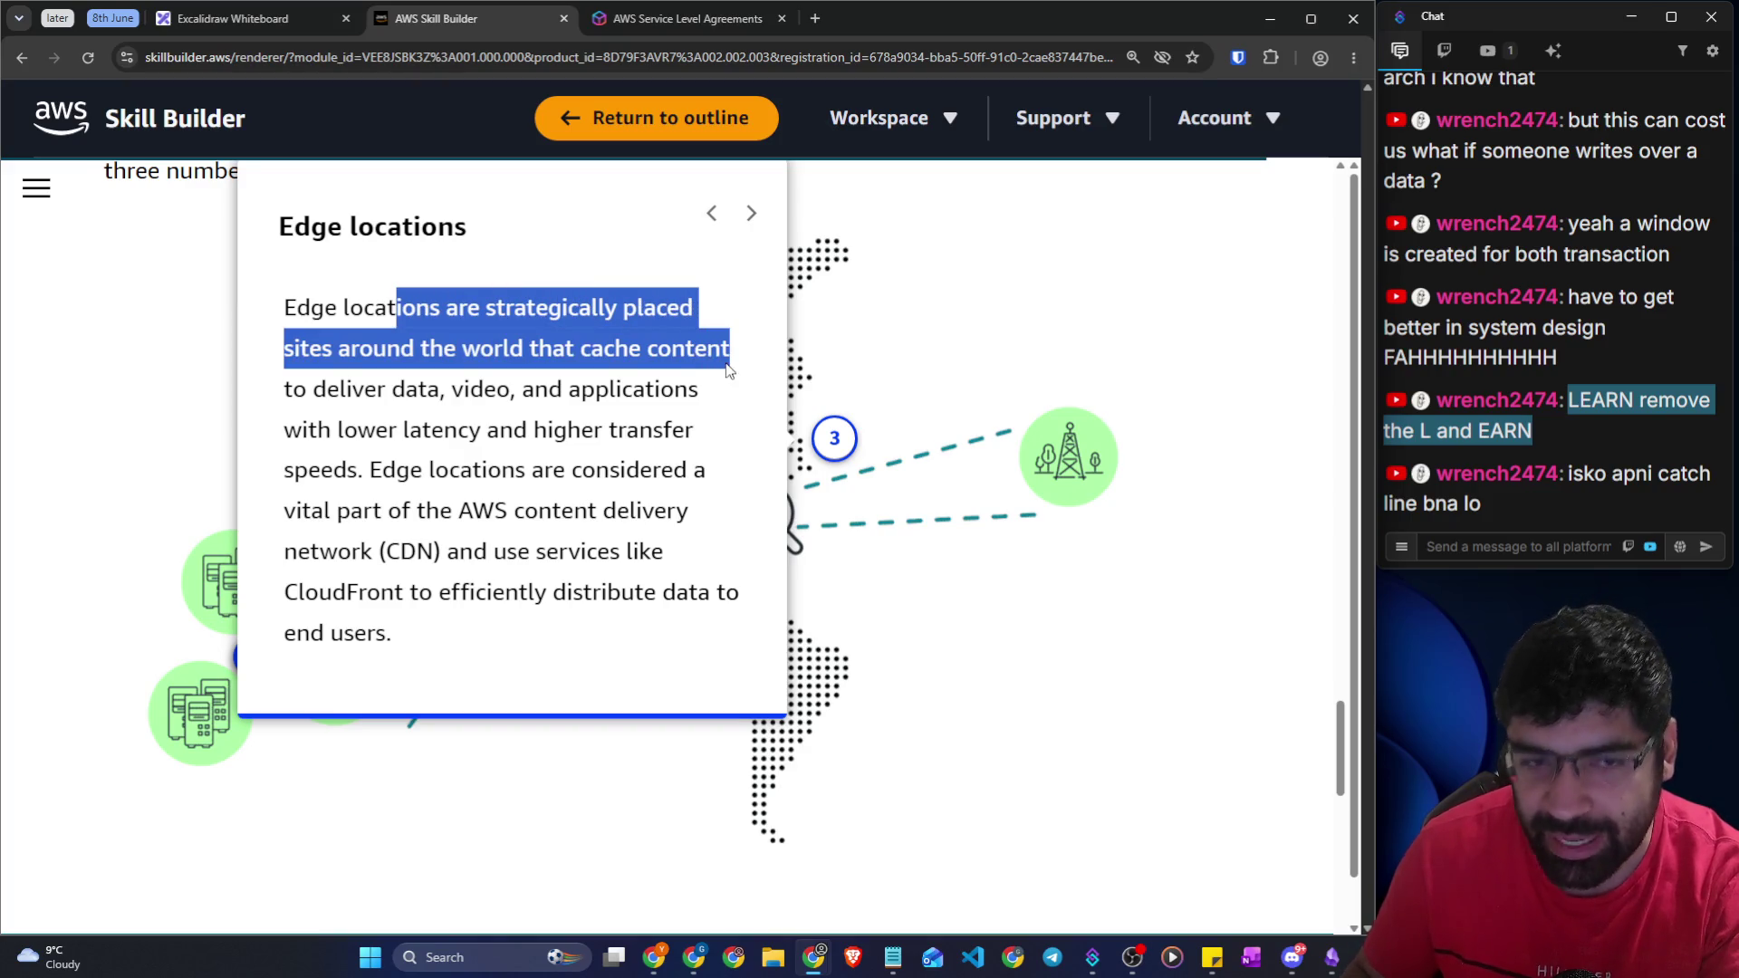
{"action": "left_click_drag", "start_coordinate": [419, 389], "coordinate": [673, 390]}
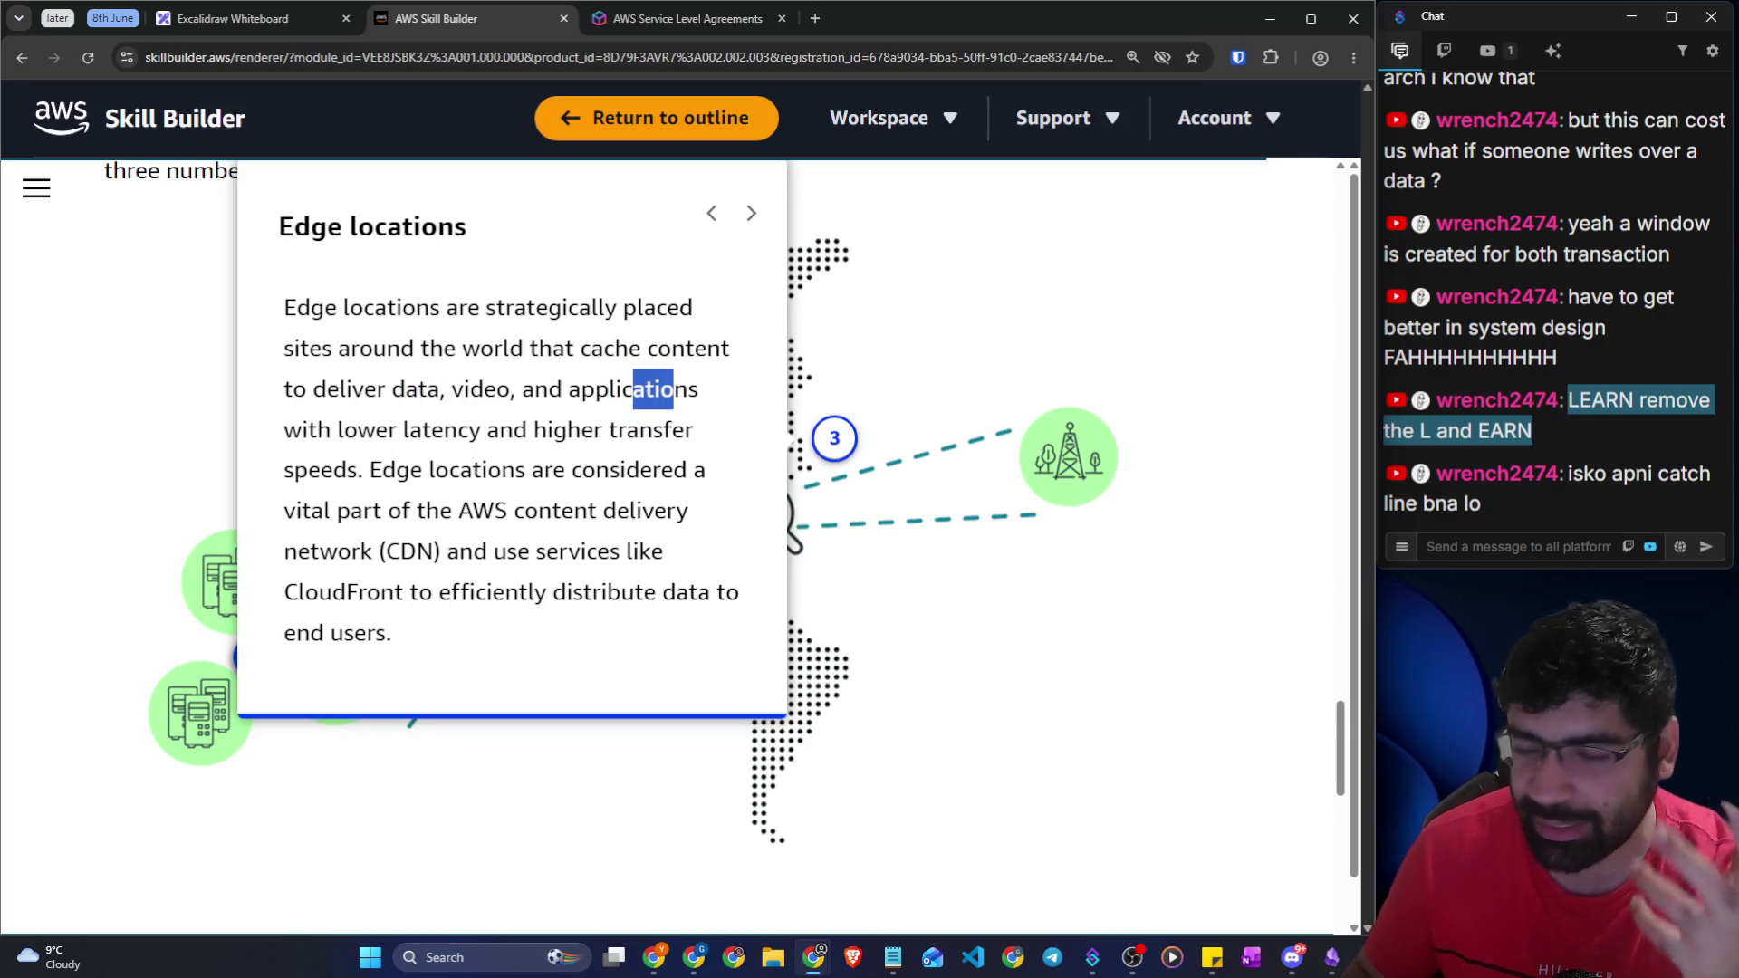
{"action": "left_click_drag", "start_coordinate": [410, 430], "coordinate": [548, 430]}
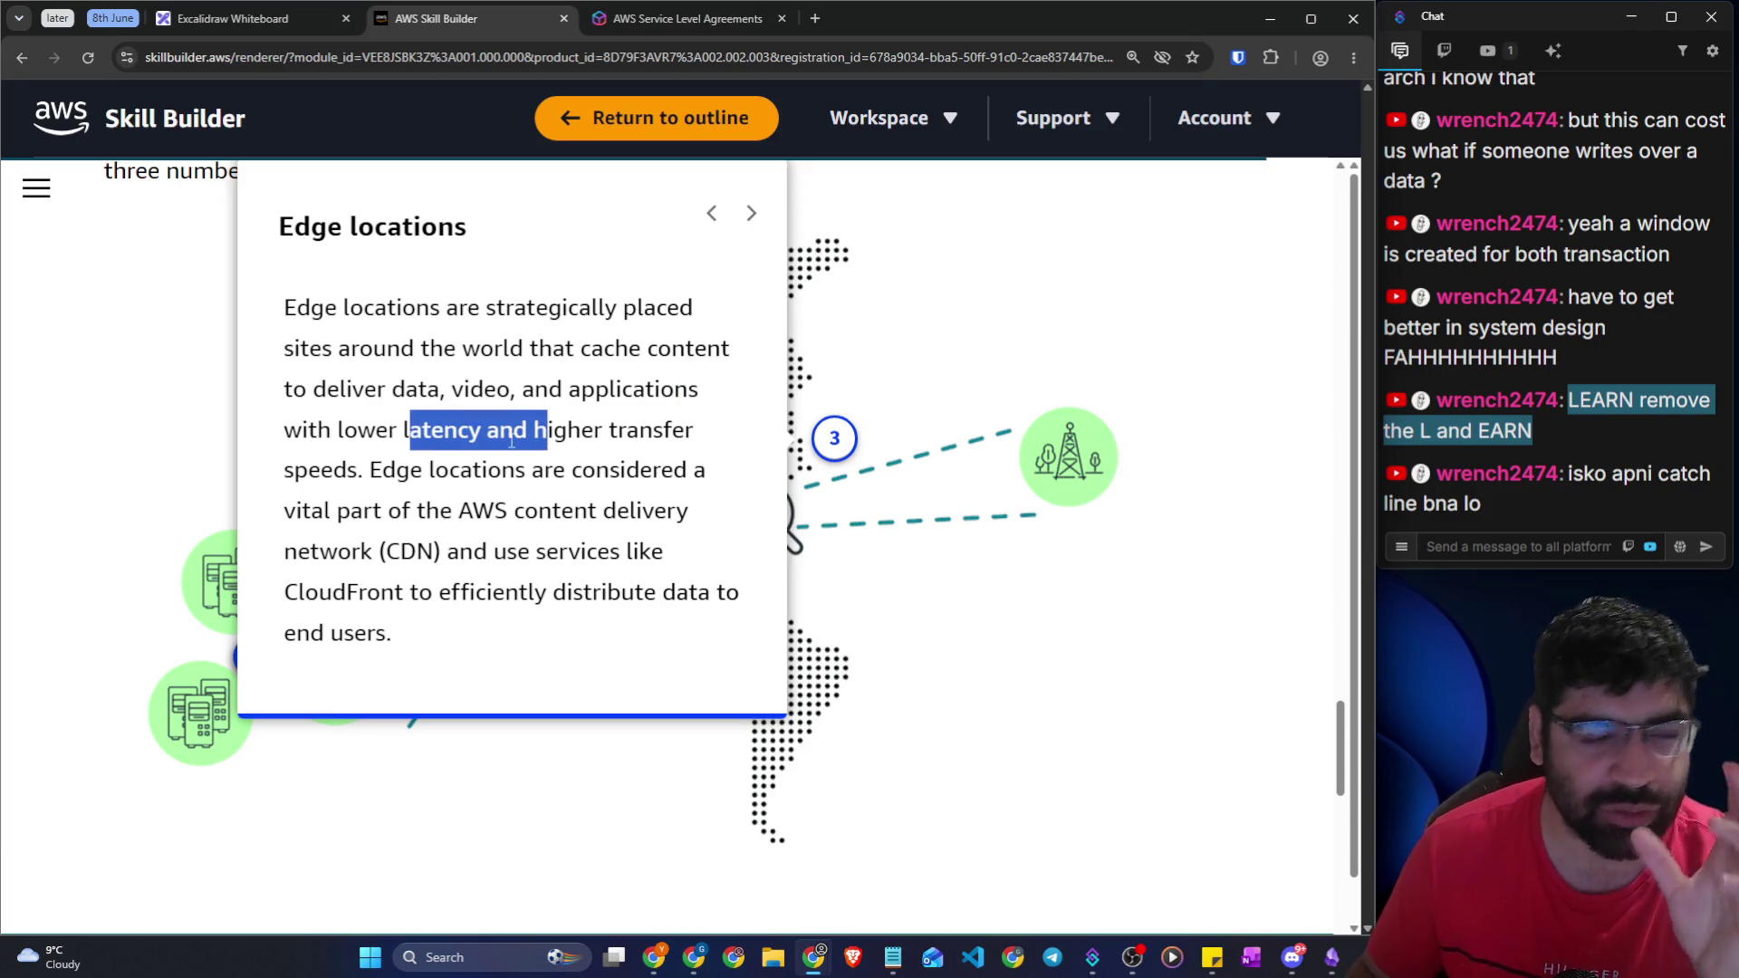
{"action": "mouse_move", "coordinate": [400, 470]}
{"action": "left_mouse_down"}
{"action": "mouse_move", "coordinate": [507, 510]}
{"action": "mouse_move", "coordinate": [520, 616]}
{"action": "left_mouse_up"}
{"action": "left_click", "coordinate": [897, 630]}
Reopen marker 1 and step through Regions, Availability Zones and Edge locations before closing
{"action": "left_click", "coordinate": [532, 432]}
{"action": "left_click", "coordinate": [288, 660]}
{"action": "left_click", "coordinate": [252, 657]}
{"action": "left_click", "coordinate": [253, 657]}
{"action": "left_click", "coordinate": [835, 439]}
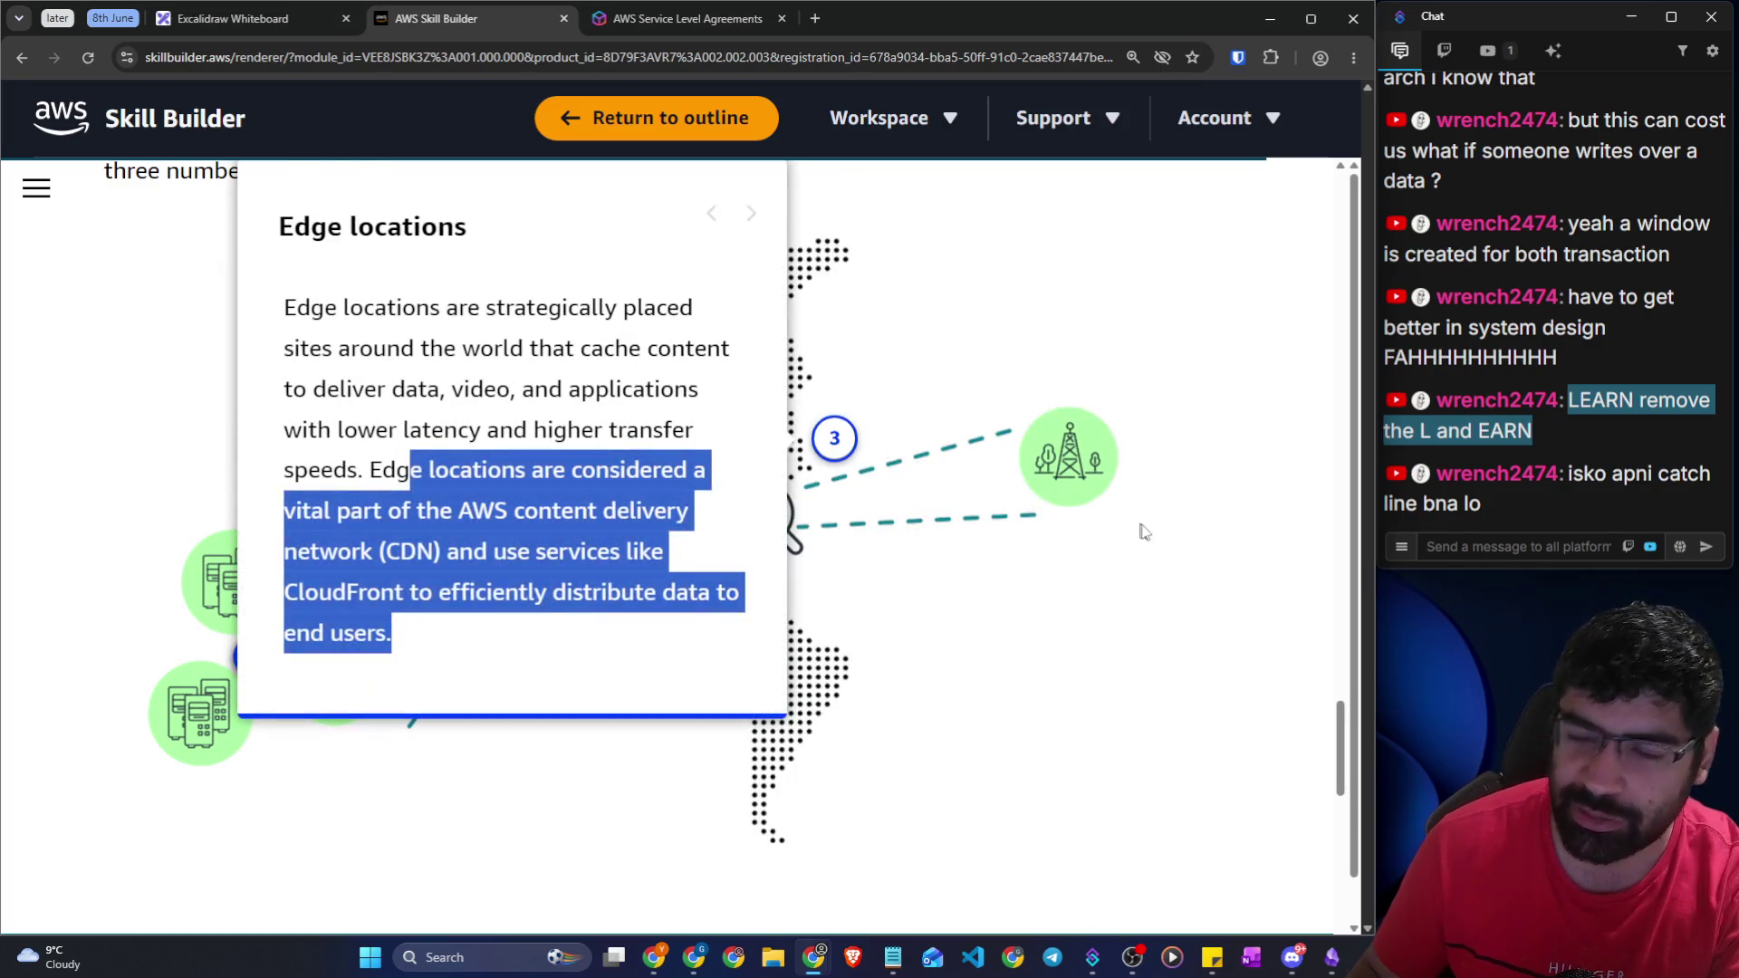
{"action": "left_click", "coordinate": [1132, 533]}
Scroll down past the map to the Test your skills matching exercise
{"action": "scroll", "coordinate": [901, 526], "scroll_direction": "down", "scroll_amount": 2}
{"action": "scroll", "coordinate": [899, 521], "scroll_direction": "down", "scroll_amount": 4}
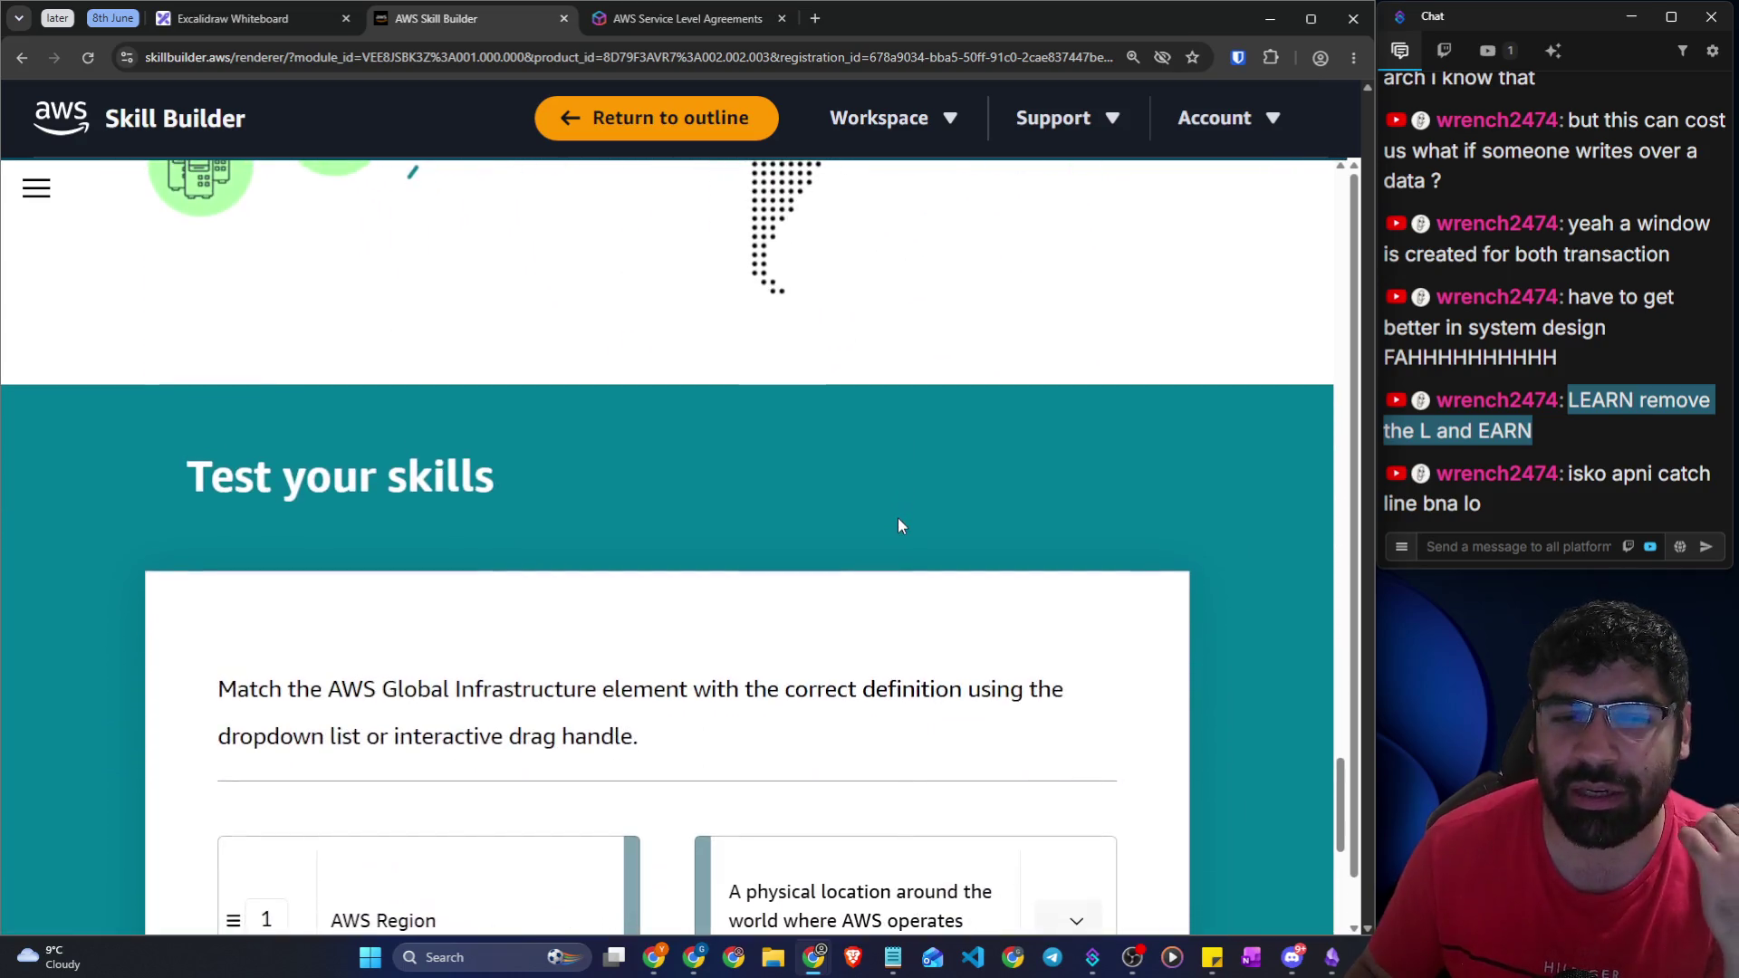
{"action": "scroll", "coordinate": [898, 521], "scroll_direction": "down", "scroll_amount": 4}
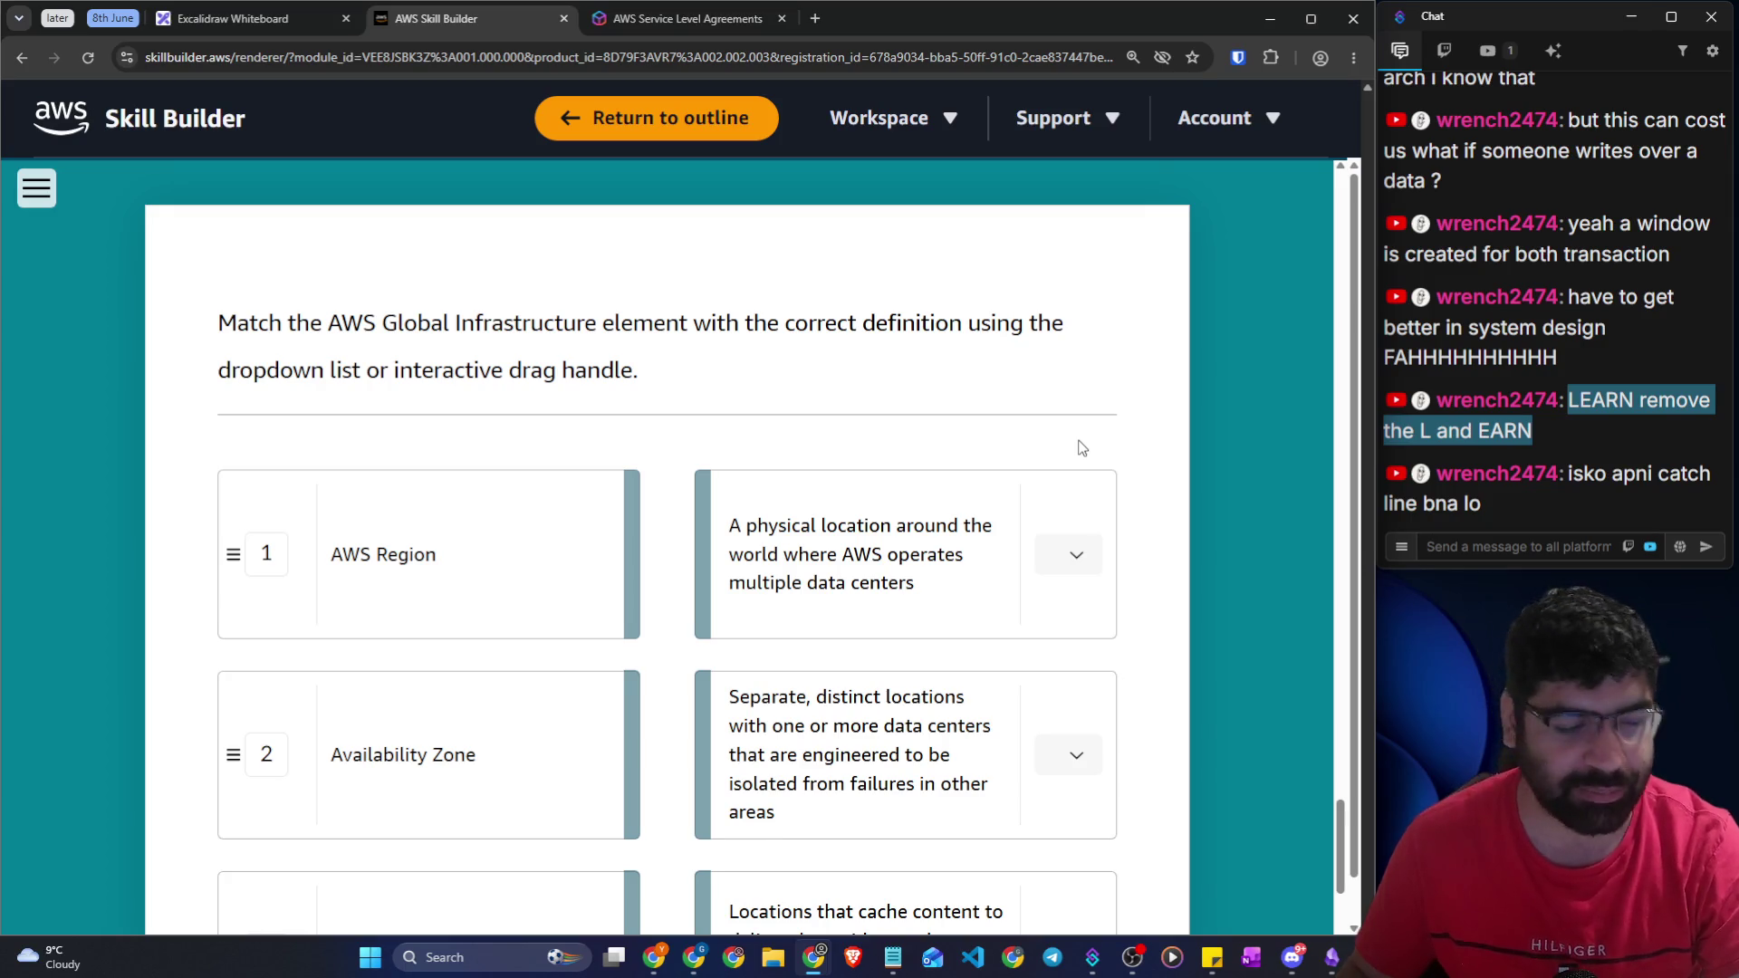
{"action": "scroll", "coordinate": [1082, 447], "scroll_direction": "down", "scroll_amount": 1}
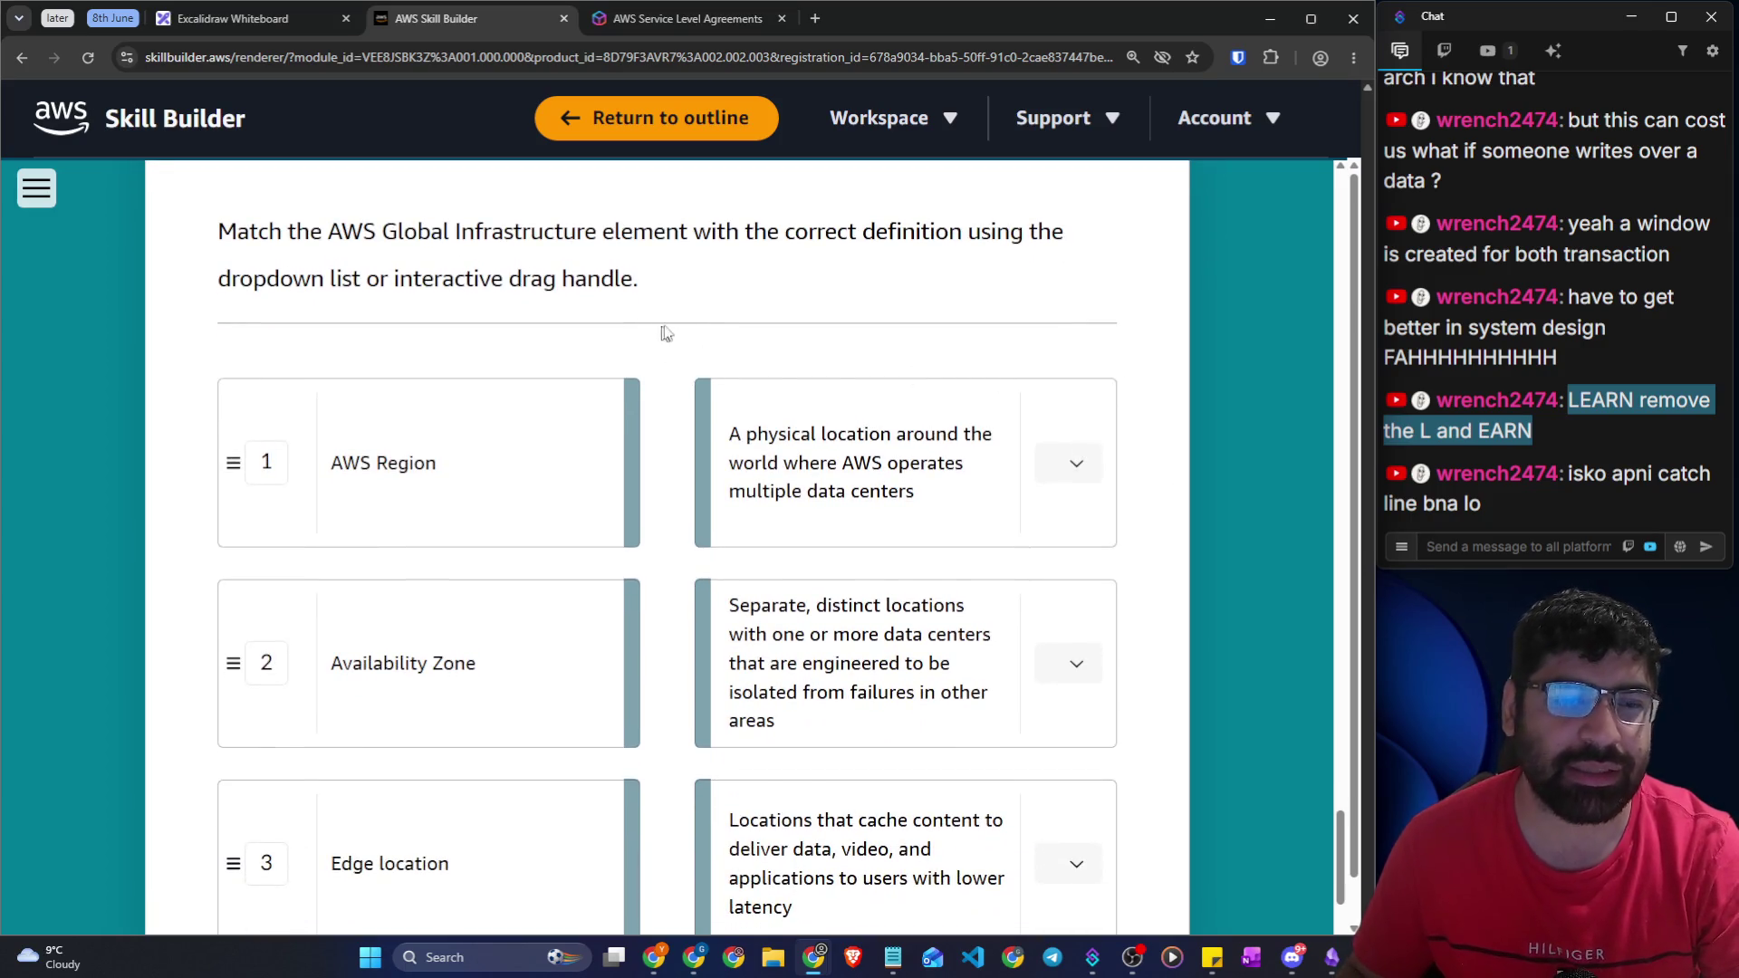
{"action": "scroll", "coordinate": [710, 342], "scroll_direction": "down", "scroll_amount": 1}
{"action": "scroll", "coordinate": [680, 447], "scroll_direction": "down", "scroll_amount": 3}
{"action": "scroll", "coordinate": [616, 442], "scroll_direction": "up", "scroll_amount": 4}
{"action": "scroll", "coordinate": [213, 389], "scroll_direction": "up", "scroll_amount": 1}
{"action": "scroll", "coordinate": [213, 377], "scroll_direction": "down", "scroll_amount": 2}
{"action": "scroll", "coordinate": [214, 377], "scroll_direction": "up", "scroll_amount": 2}
{"action": "left_click_drag", "start_coordinate": [297, 322], "coordinate": [679, 326]}
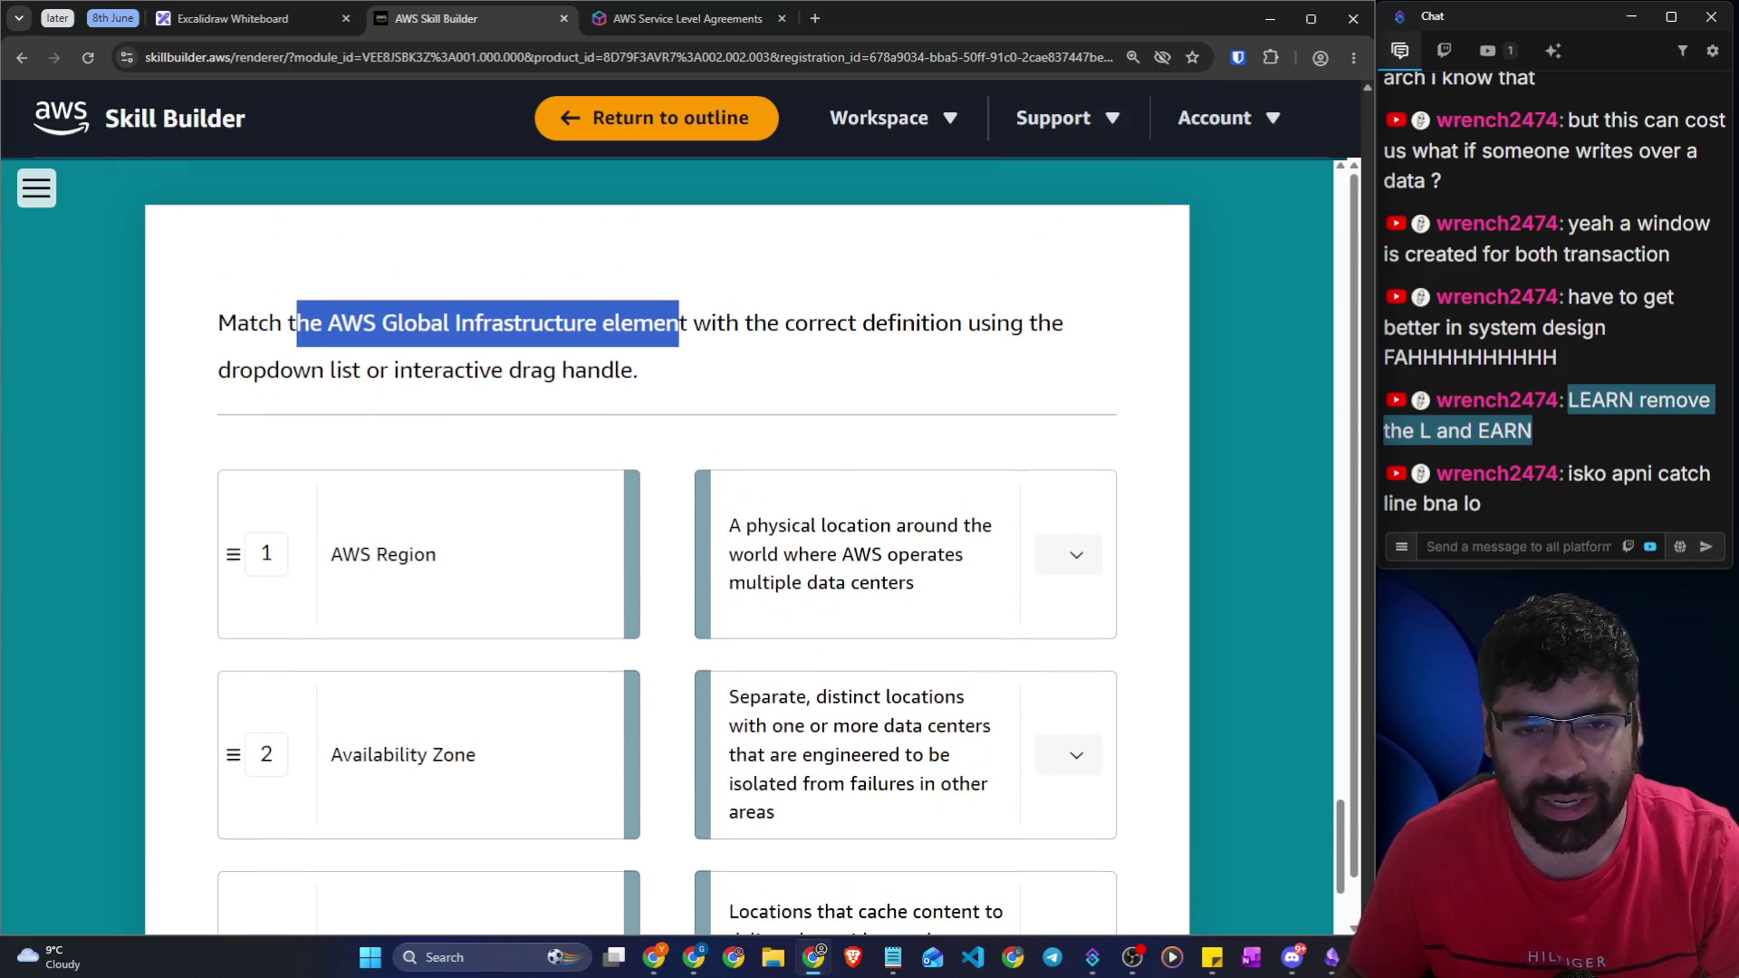
{"action": "scroll", "coordinate": [685, 328], "scroll_direction": "down", "scroll_amount": 3}
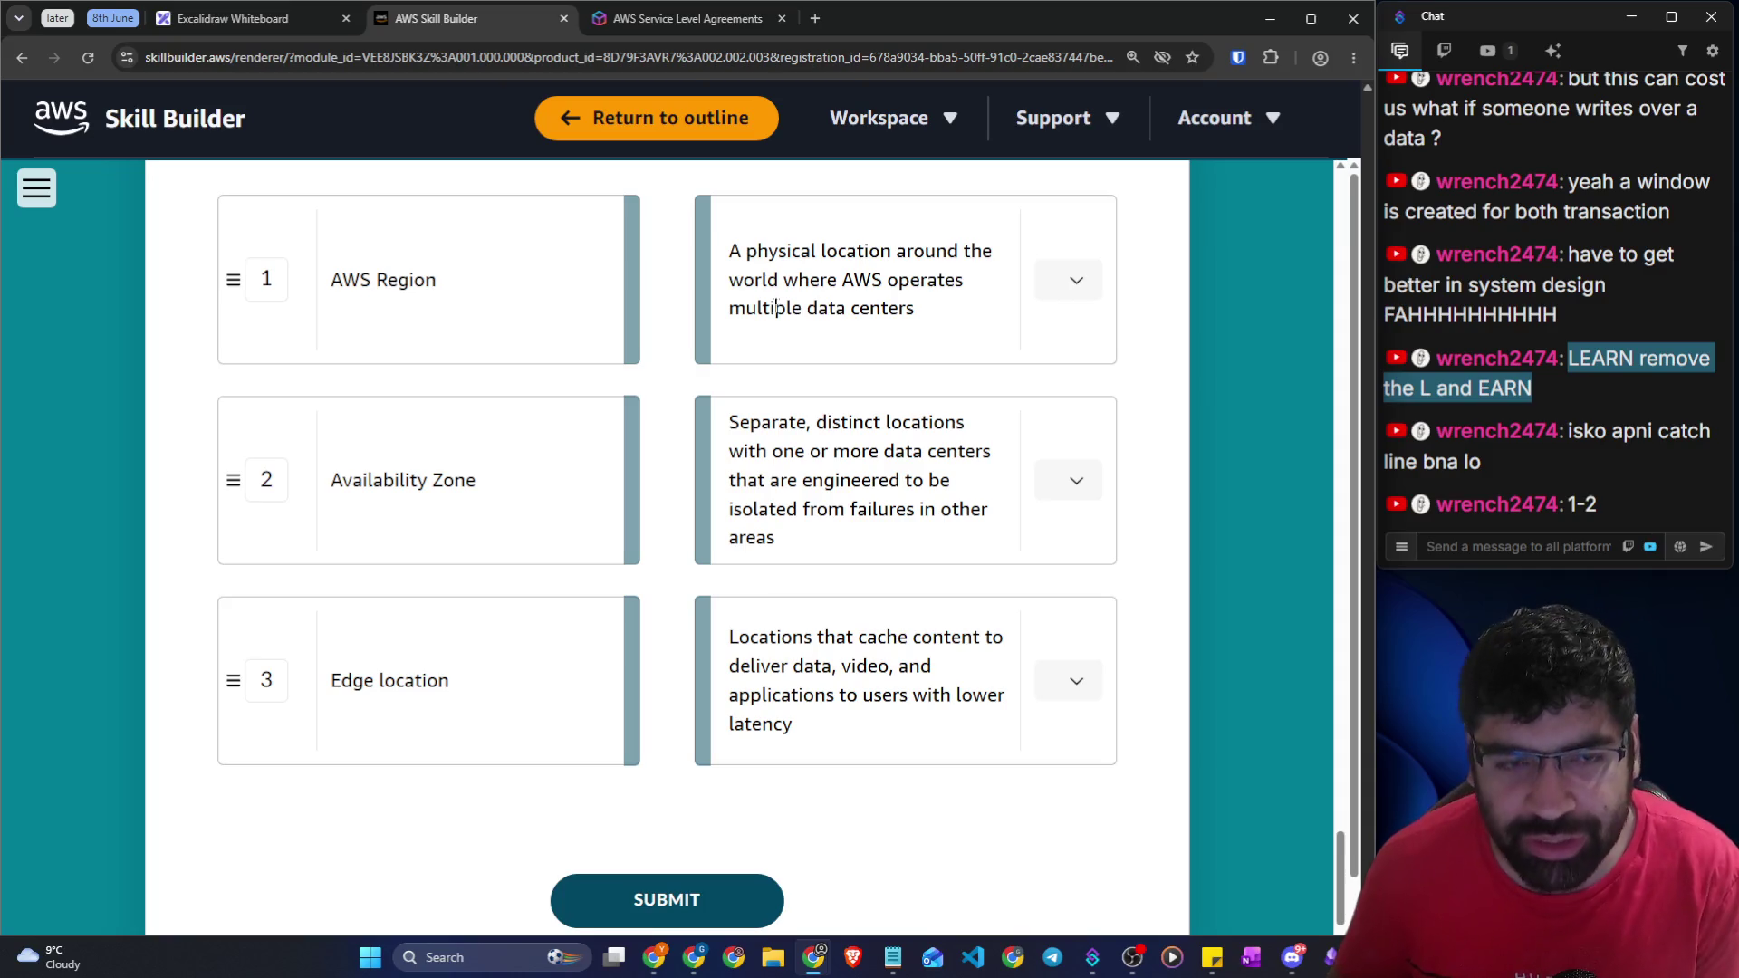
Read the Availability Zone definition and bring up its match choices
{"action": "mouse_move", "coordinate": [729, 422]}
{"action": "left_mouse_down"}
{"action": "mouse_move", "coordinate": [960, 425]}
{"action": "mouse_move", "coordinate": [992, 451]}
{"action": "left_mouse_up"}
{"action": "mouse_move", "coordinate": [991, 453]}
{"action": "left_mouse_down"}
{"action": "mouse_move", "coordinate": [975, 492]}
{"action": "mouse_move", "coordinate": [987, 537]}
{"action": "left_mouse_up"}
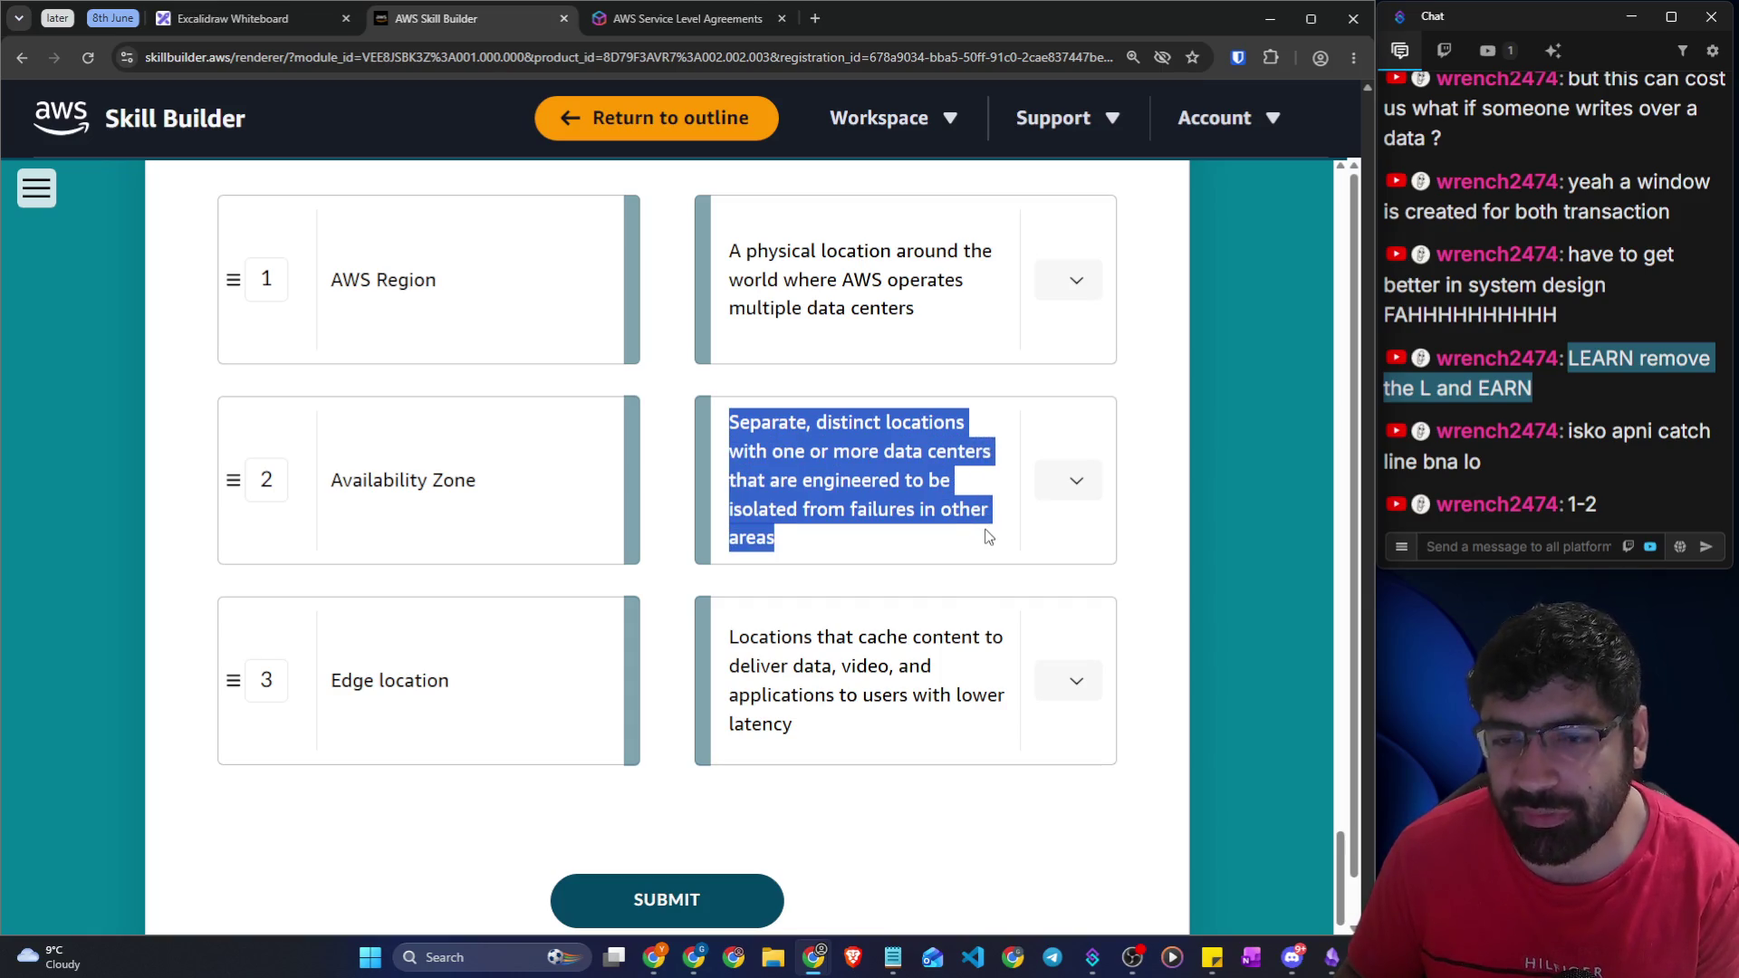
{"action": "left_click", "coordinate": [1108, 487]}
Assign number 1 (AWS Region) to the isolated-locations definition
{"action": "left_click", "coordinate": [1077, 481]}
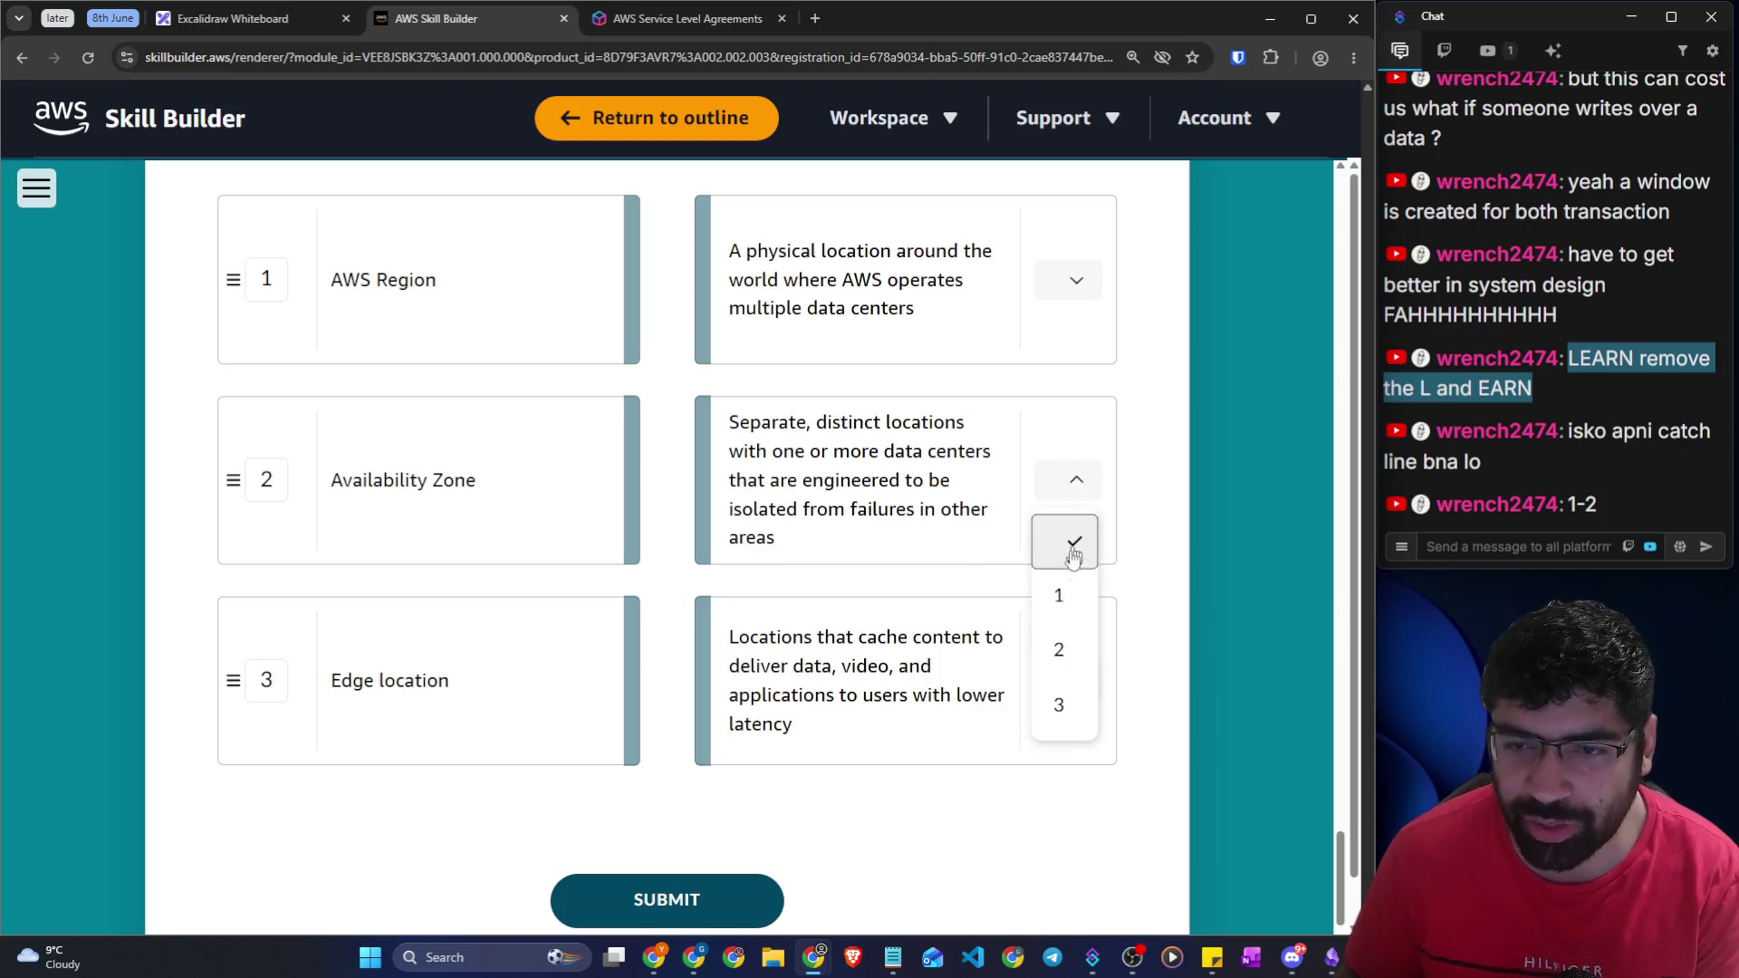
{"action": "left_click", "coordinate": [1066, 590]}
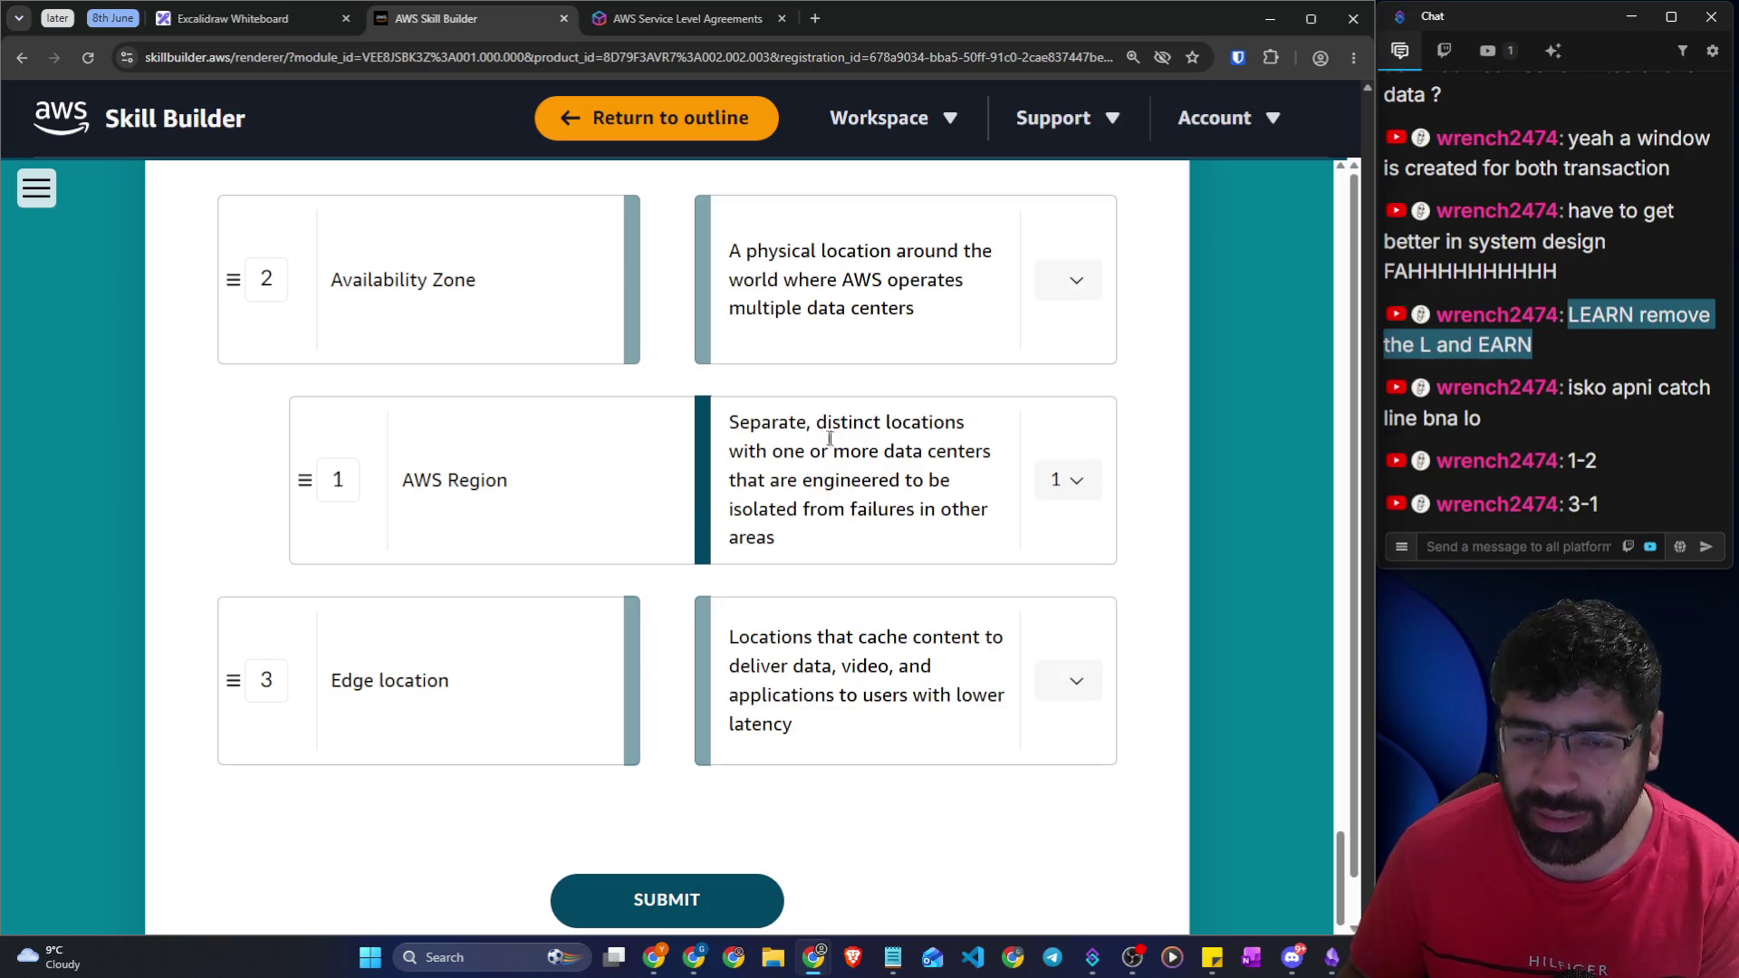
{"action": "left_click_drag", "start_coordinate": [775, 450], "coordinate": [958, 451]}
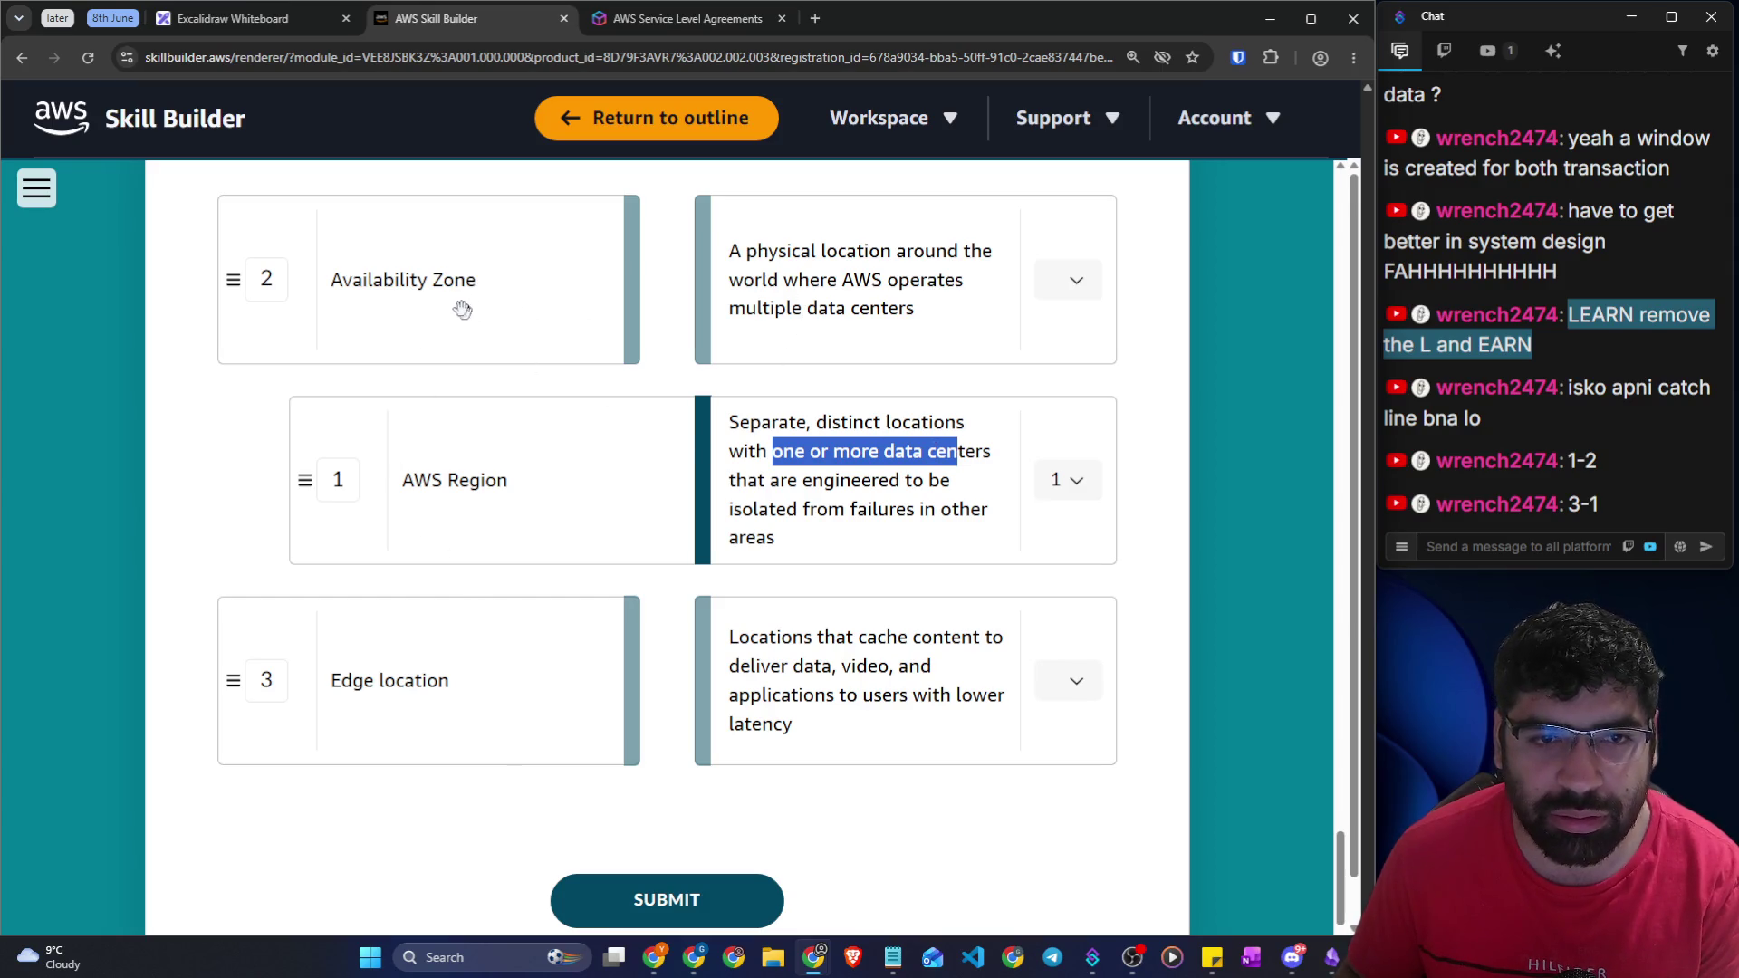
{"action": "mouse_move", "coordinate": [791, 251]}
{"action": "left_mouse_down"}
{"action": "mouse_move", "coordinate": [937, 252]}
{"action": "mouse_move", "coordinate": [965, 308]}
{"action": "left_mouse_up"}
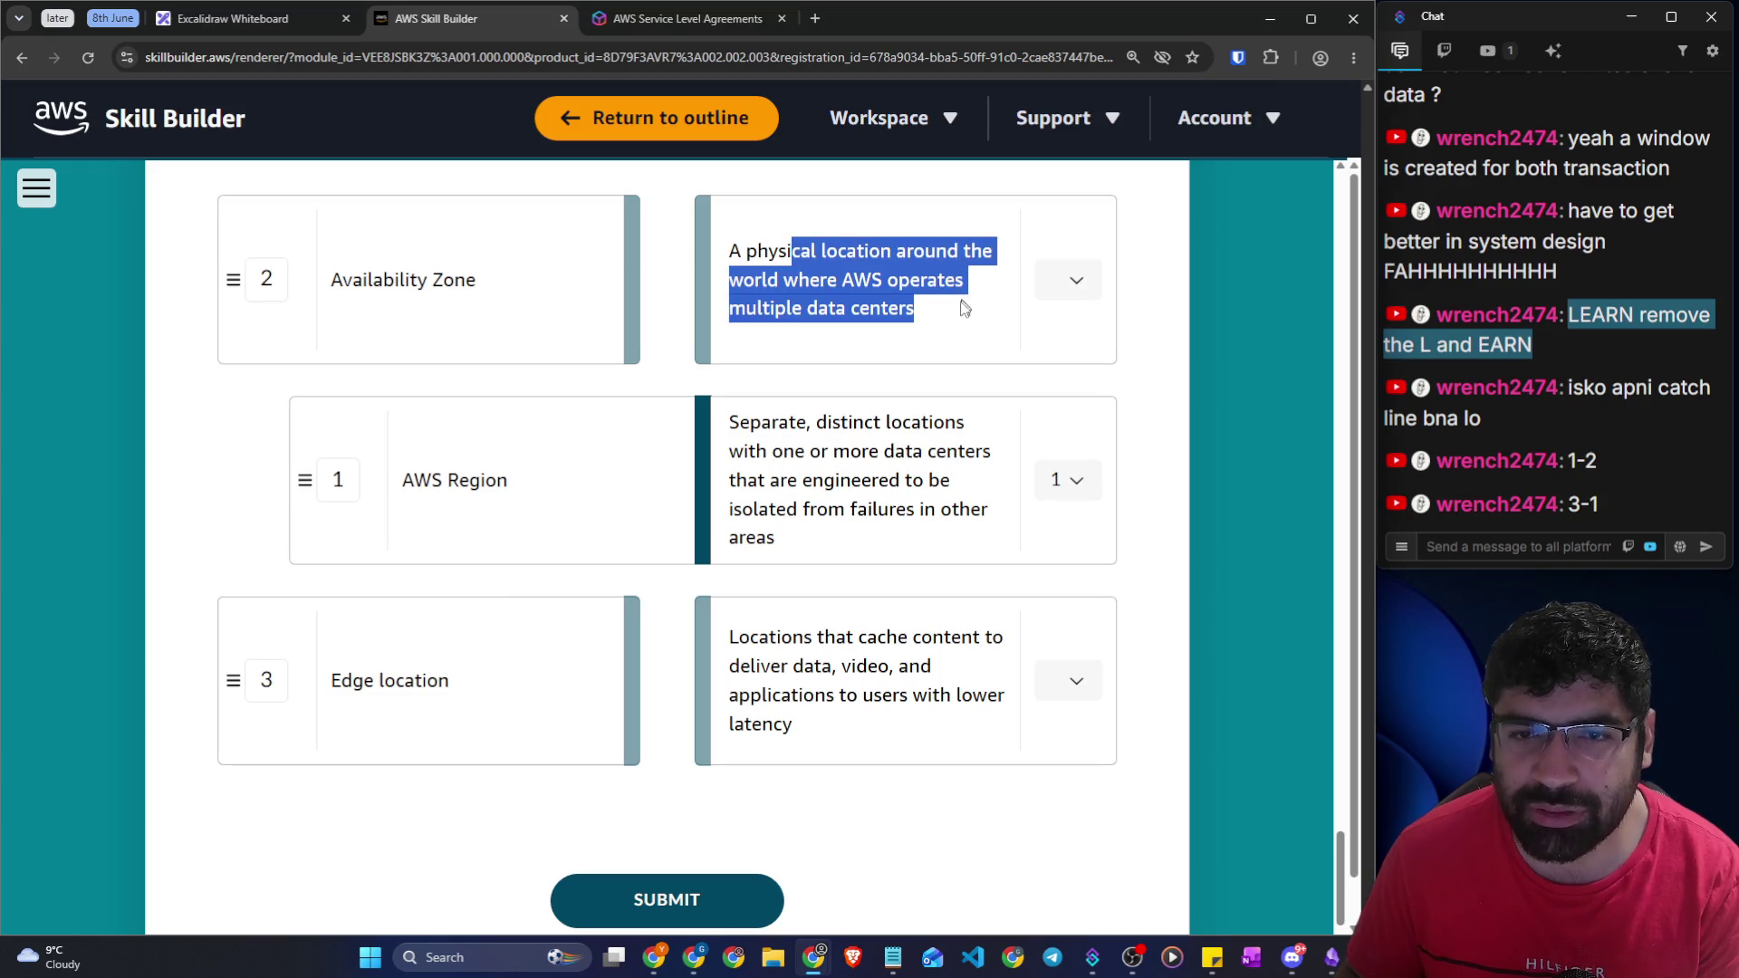
{"action": "left_click", "coordinate": [895, 299]}
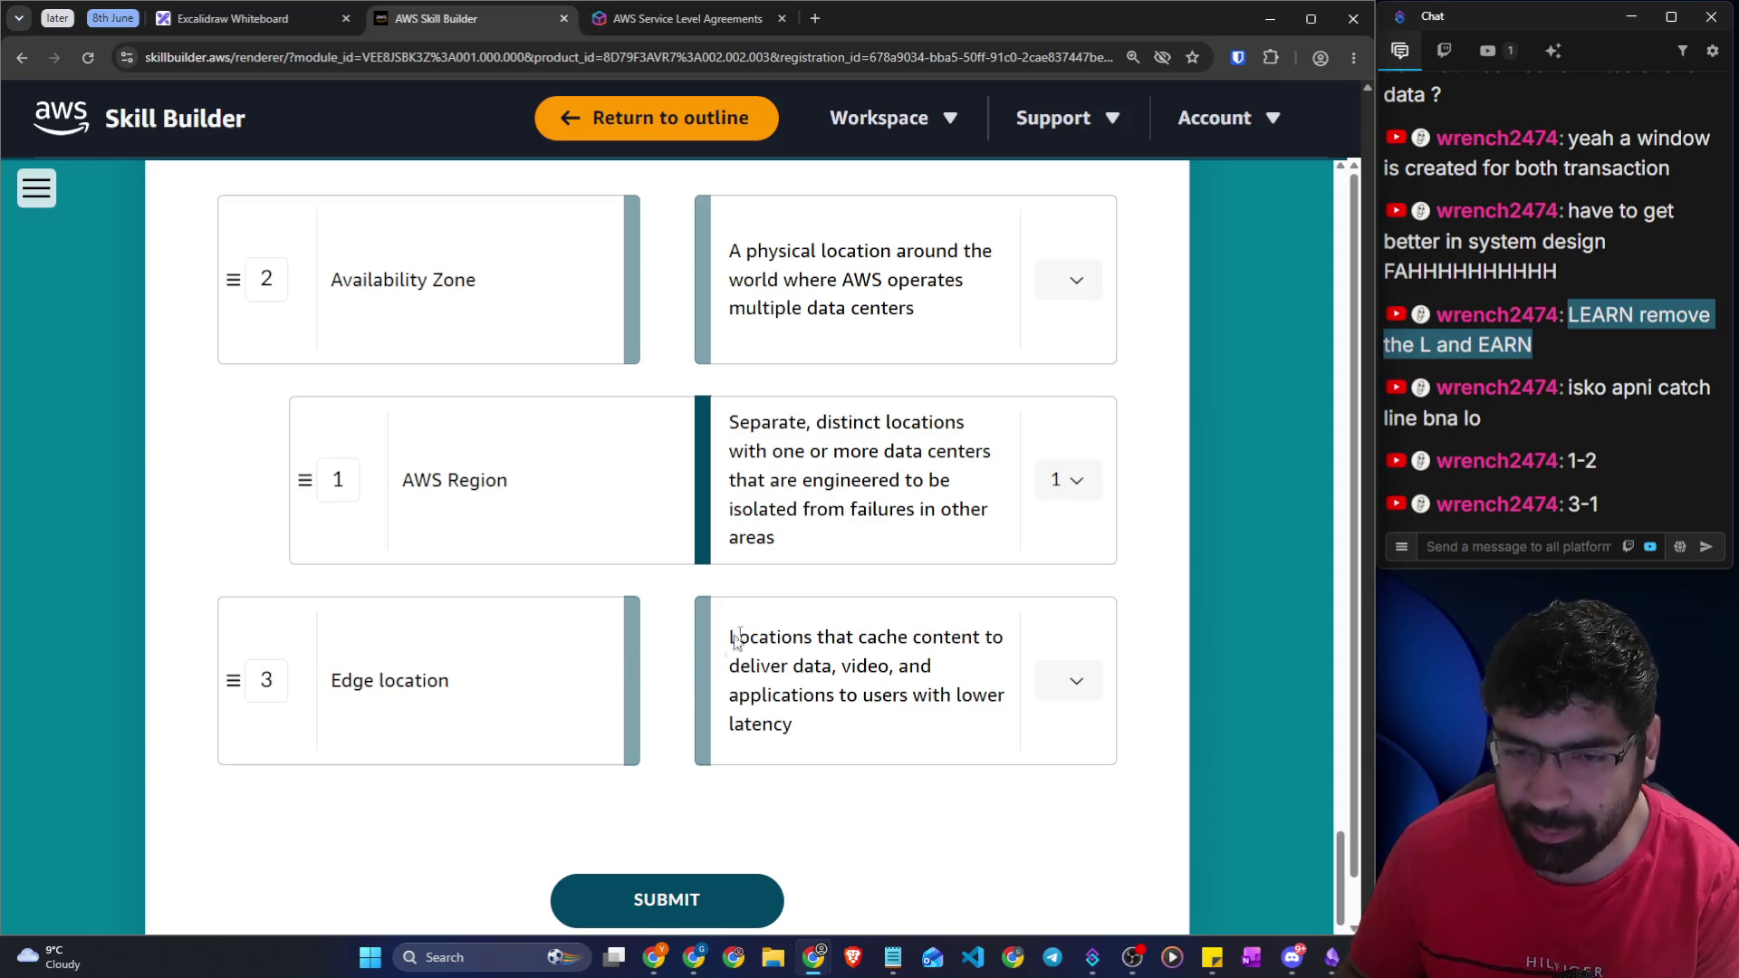
Read the content-caching definition and match Edge location to it
{"action": "left_click_drag", "start_coordinate": [731, 637], "coordinate": [994, 637]}
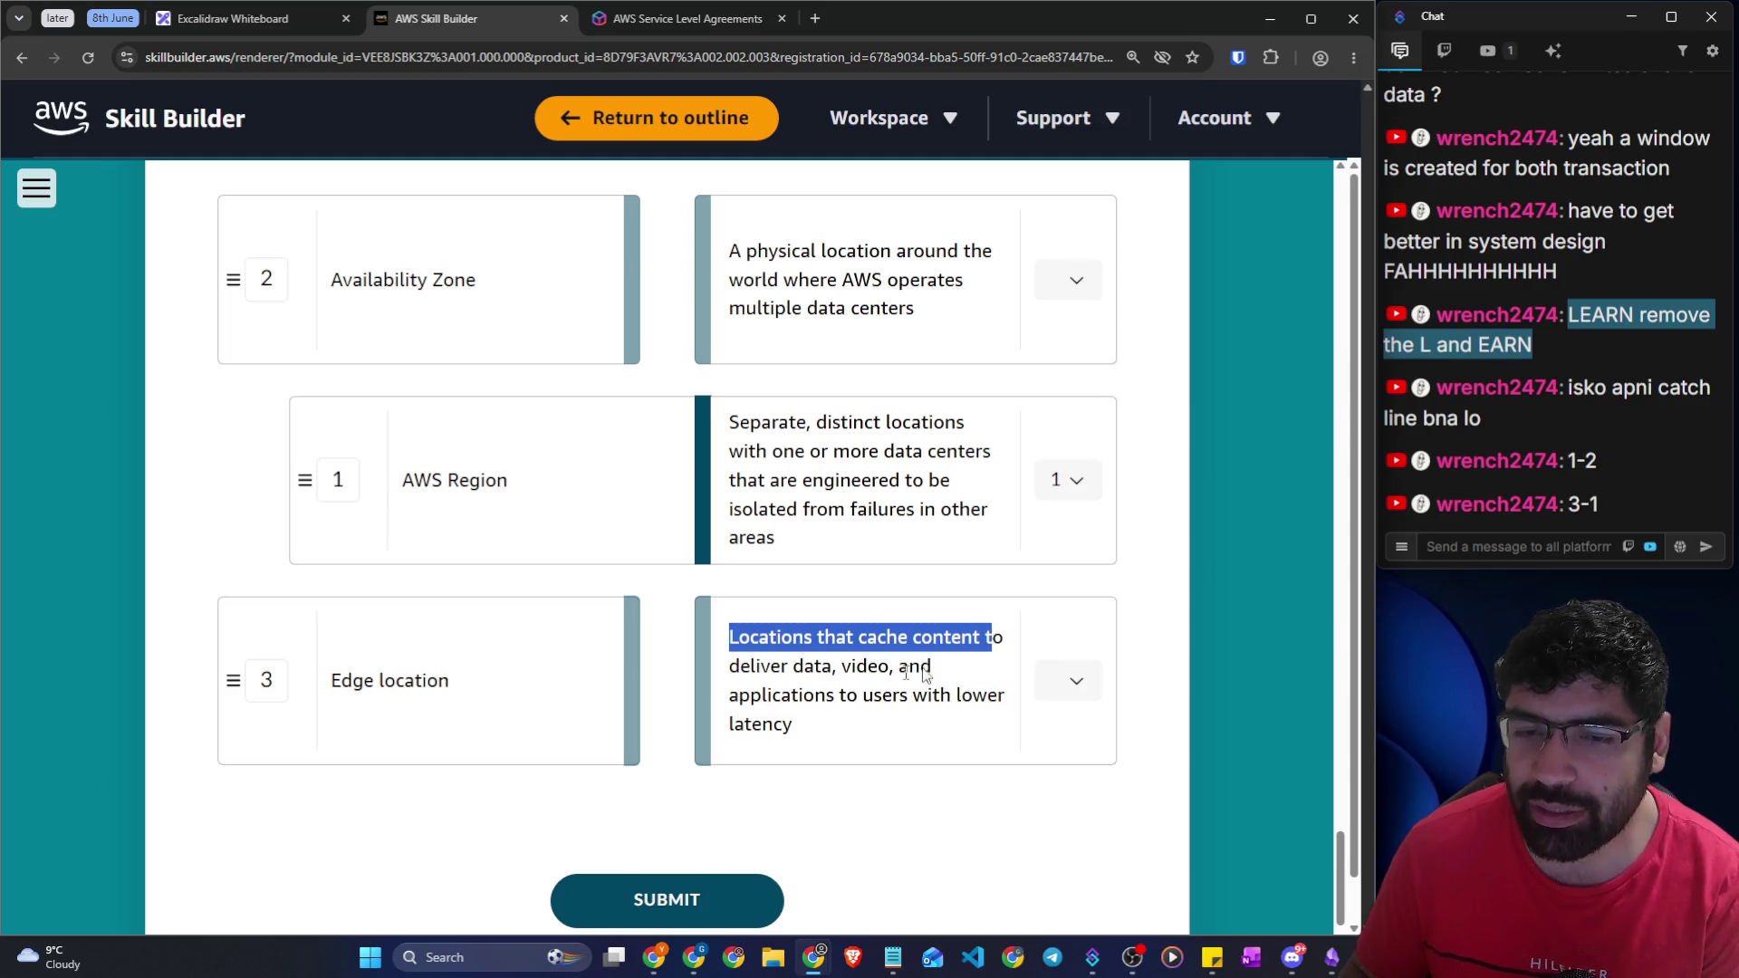
{"action": "mouse_move", "coordinate": [783, 666]}
{"action": "left_mouse_down"}
{"action": "mouse_move", "coordinate": [930, 667]}
{"action": "mouse_move", "coordinate": [932, 738]}
{"action": "left_mouse_up"}
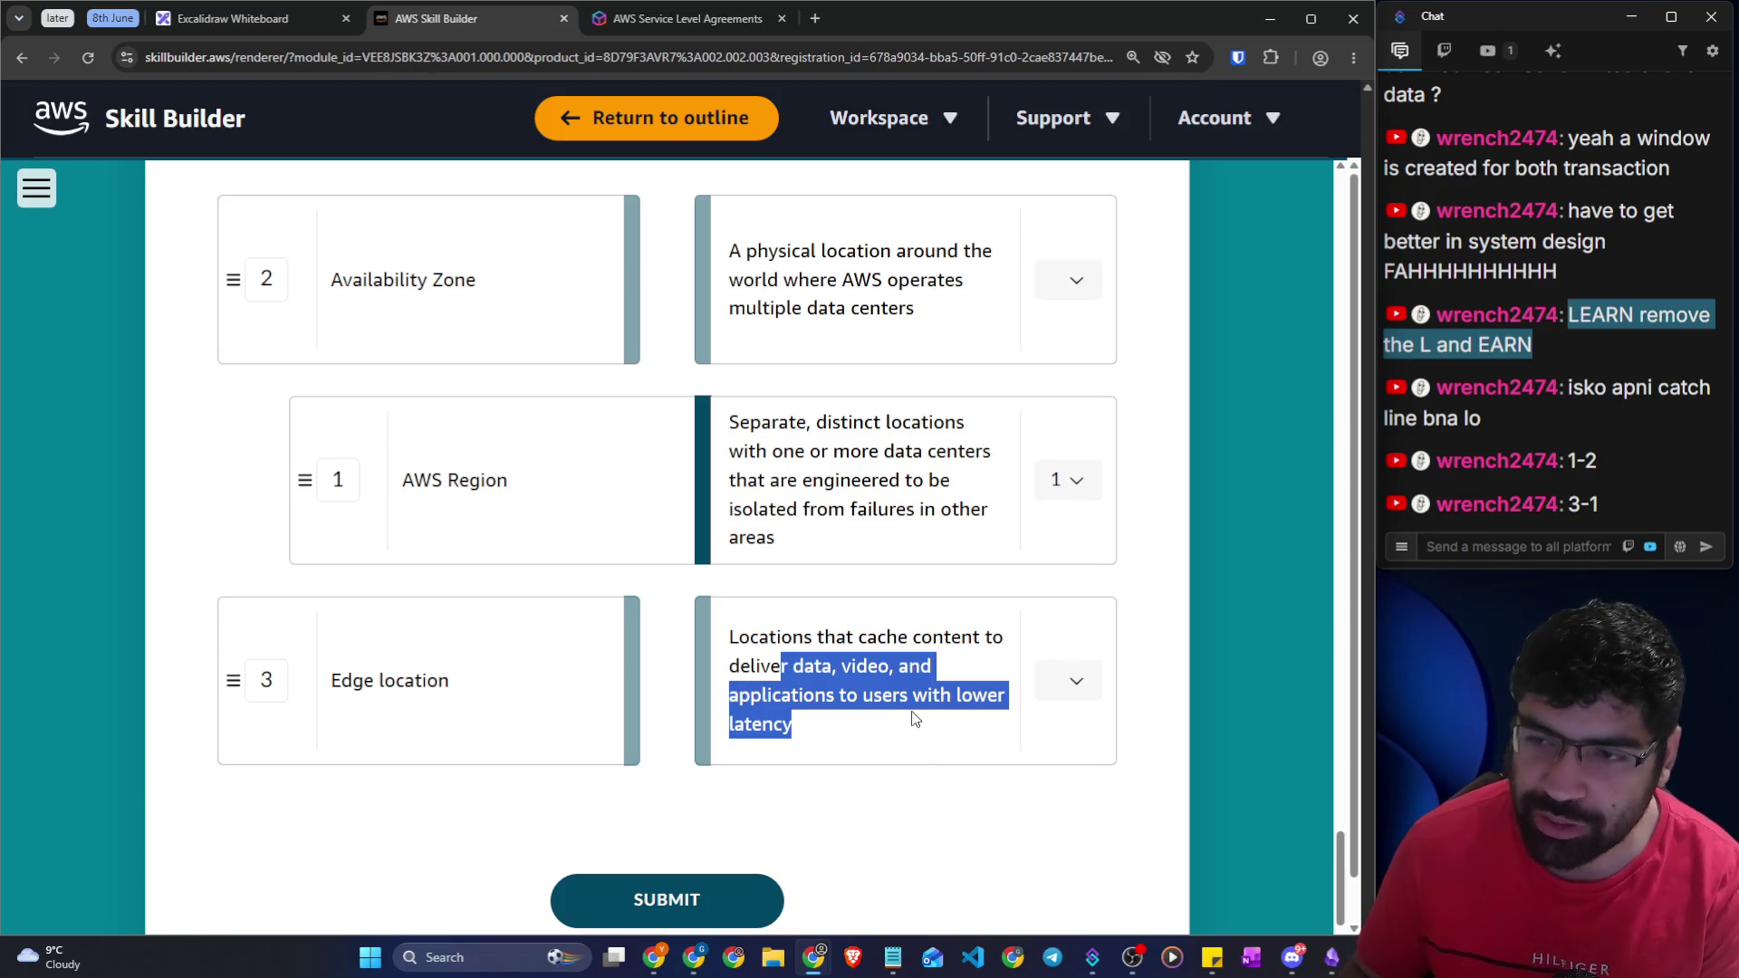
{"action": "left_click", "coordinate": [819, 737]}
{"action": "left_click_drag", "start_coordinate": [793, 724], "coordinate": [752, 725]}
{"action": "left_click_drag", "start_coordinate": [853, 638], "coordinate": [983, 638]}
{"action": "left_click_drag", "start_coordinate": [365, 681], "coordinate": [480, 680]}
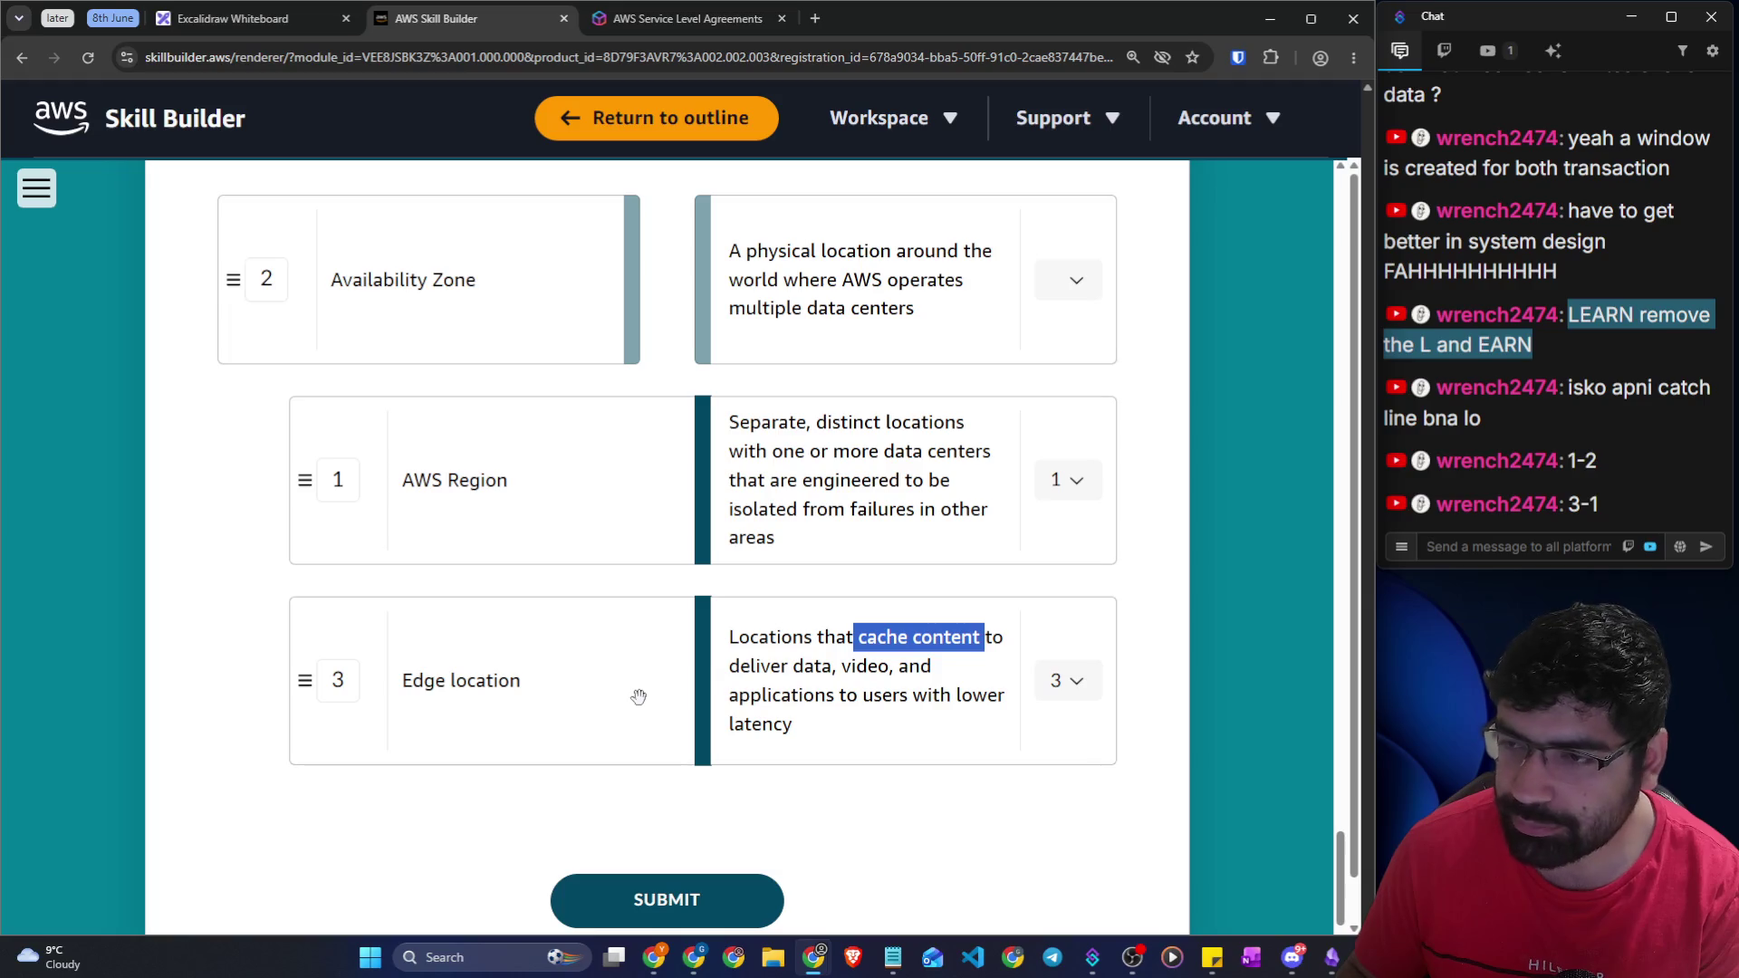
Match Availability Zone to the physical-location definition, then go to the whiteboard
{"action": "scroll", "coordinate": [589, 671], "scroll_direction": "up", "scroll_amount": 2}
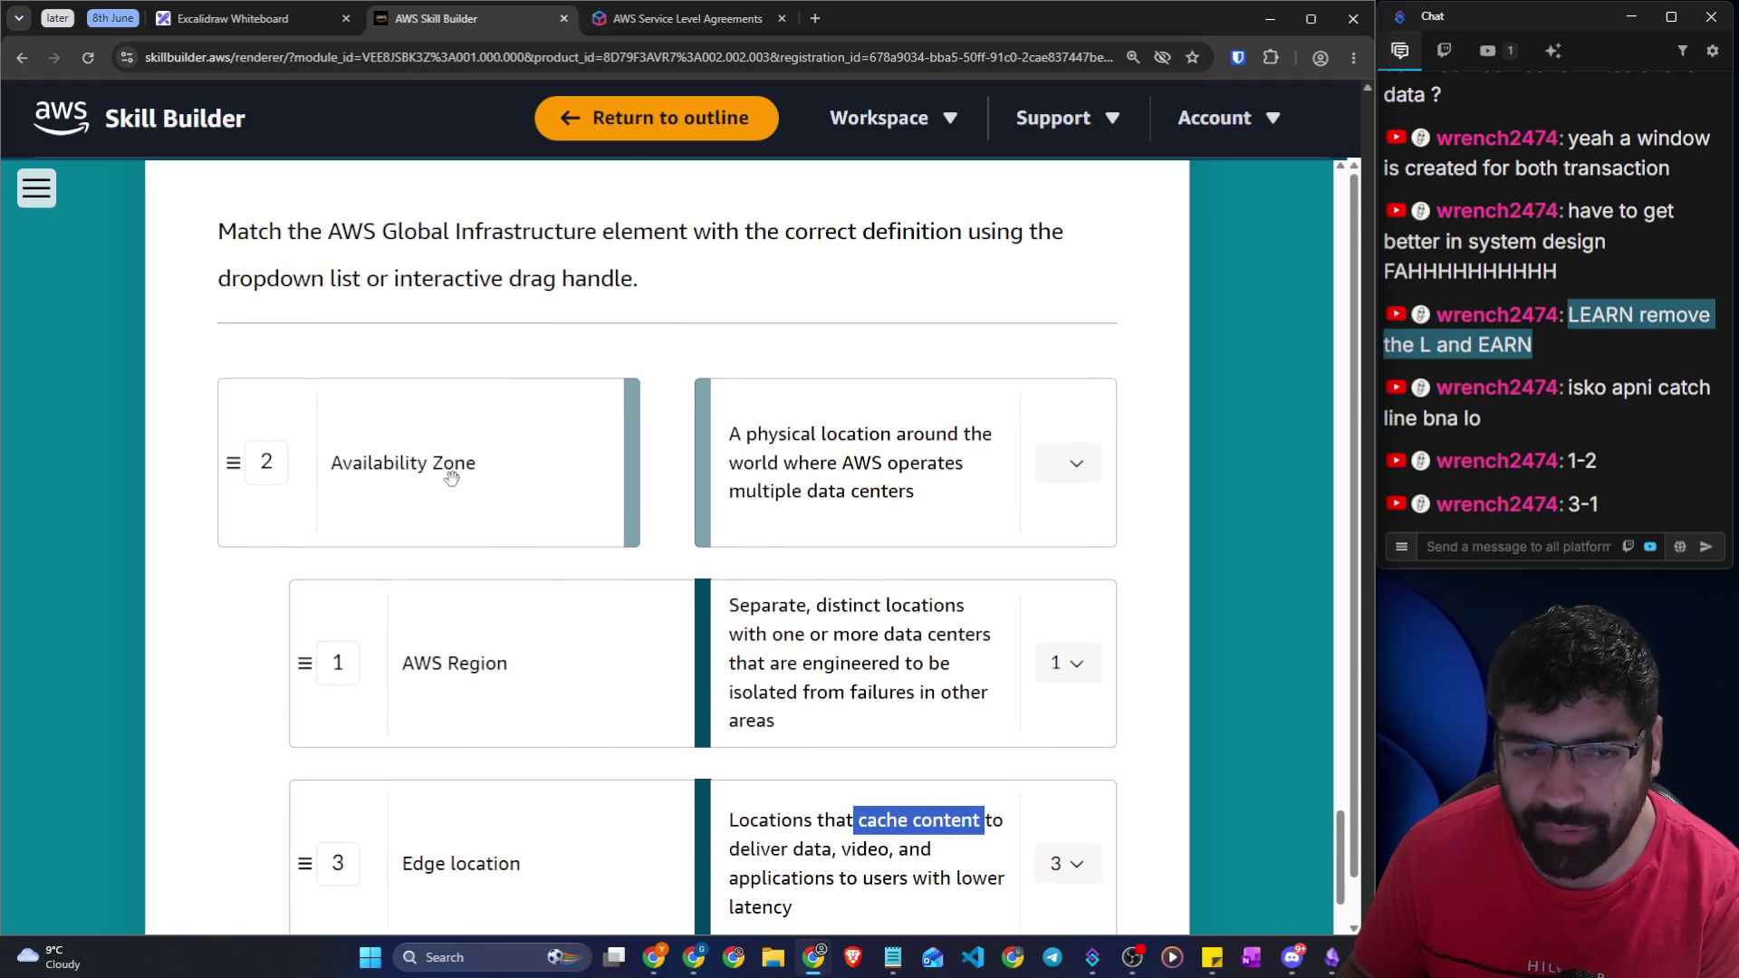
{"action": "left_click_drag", "start_coordinate": [730, 436], "coordinate": [902, 490]}
{"action": "left_click_drag", "start_coordinate": [827, 605], "coordinate": [895, 692]}
{"action": "mouse_move", "coordinate": [686, 499]}
{"action": "left_mouse_down"}
{"action": "mouse_move", "coordinate": [779, 489]}
{"action": "mouse_move", "coordinate": [662, 464]}
{"action": "left_mouse_up"}
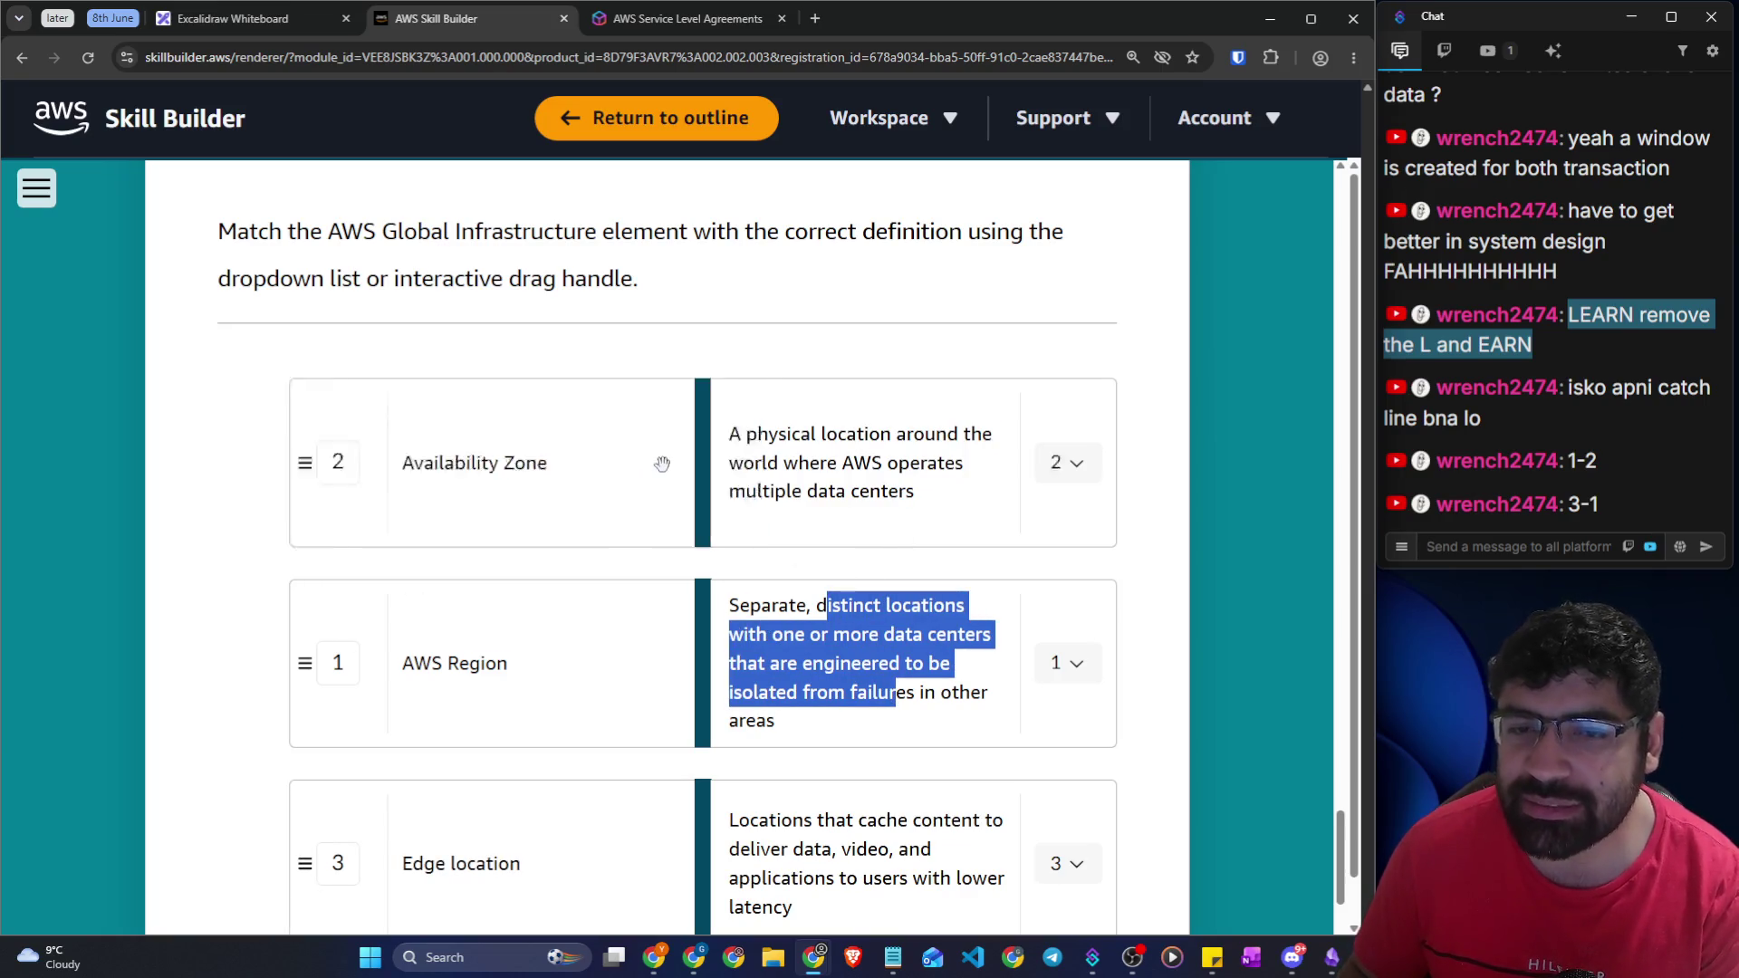
{"action": "mouse_move", "coordinate": [884, 463]}
{"action": "left_mouse_down"}
{"action": "mouse_move", "coordinate": [940, 467]}
{"action": "mouse_move", "coordinate": [947, 498]}
{"action": "left_mouse_up"}
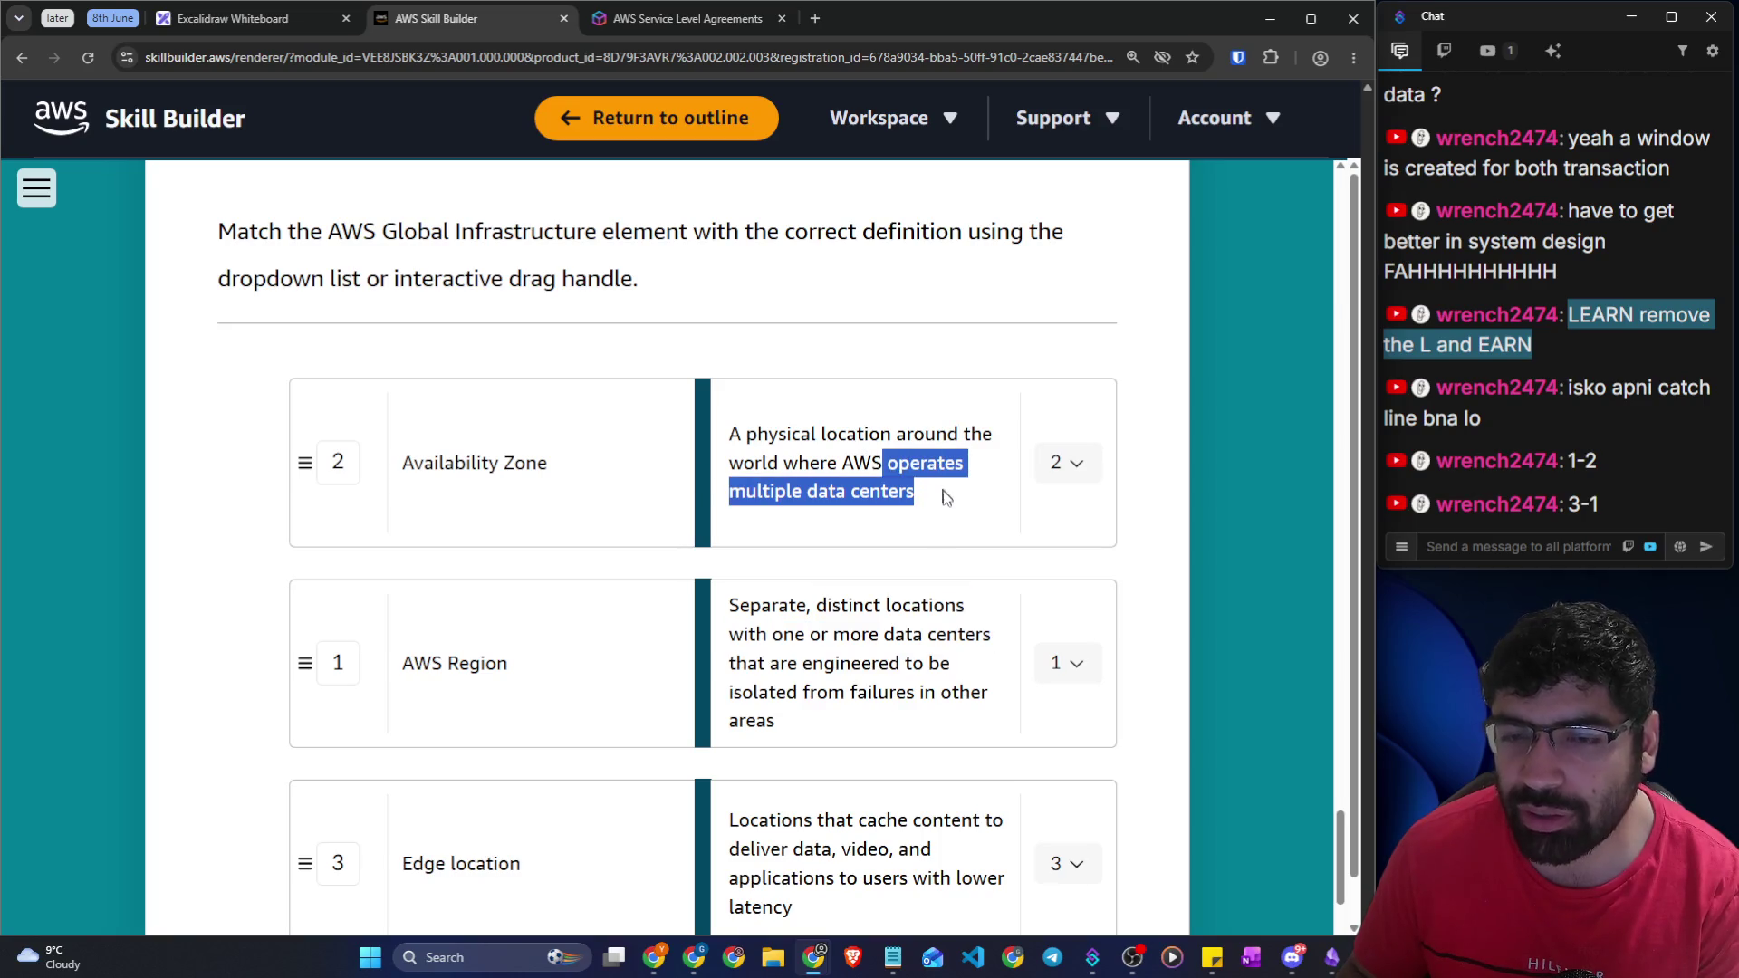
{"action": "left_click", "coordinate": [250, 25]}
Write 'Reg > AZ > DC' in green freehand with a long underline, then return to the quiz
{"action": "scroll", "coordinate": [750, 408], "scroll_direction": "down", "scroll_amount": 2}
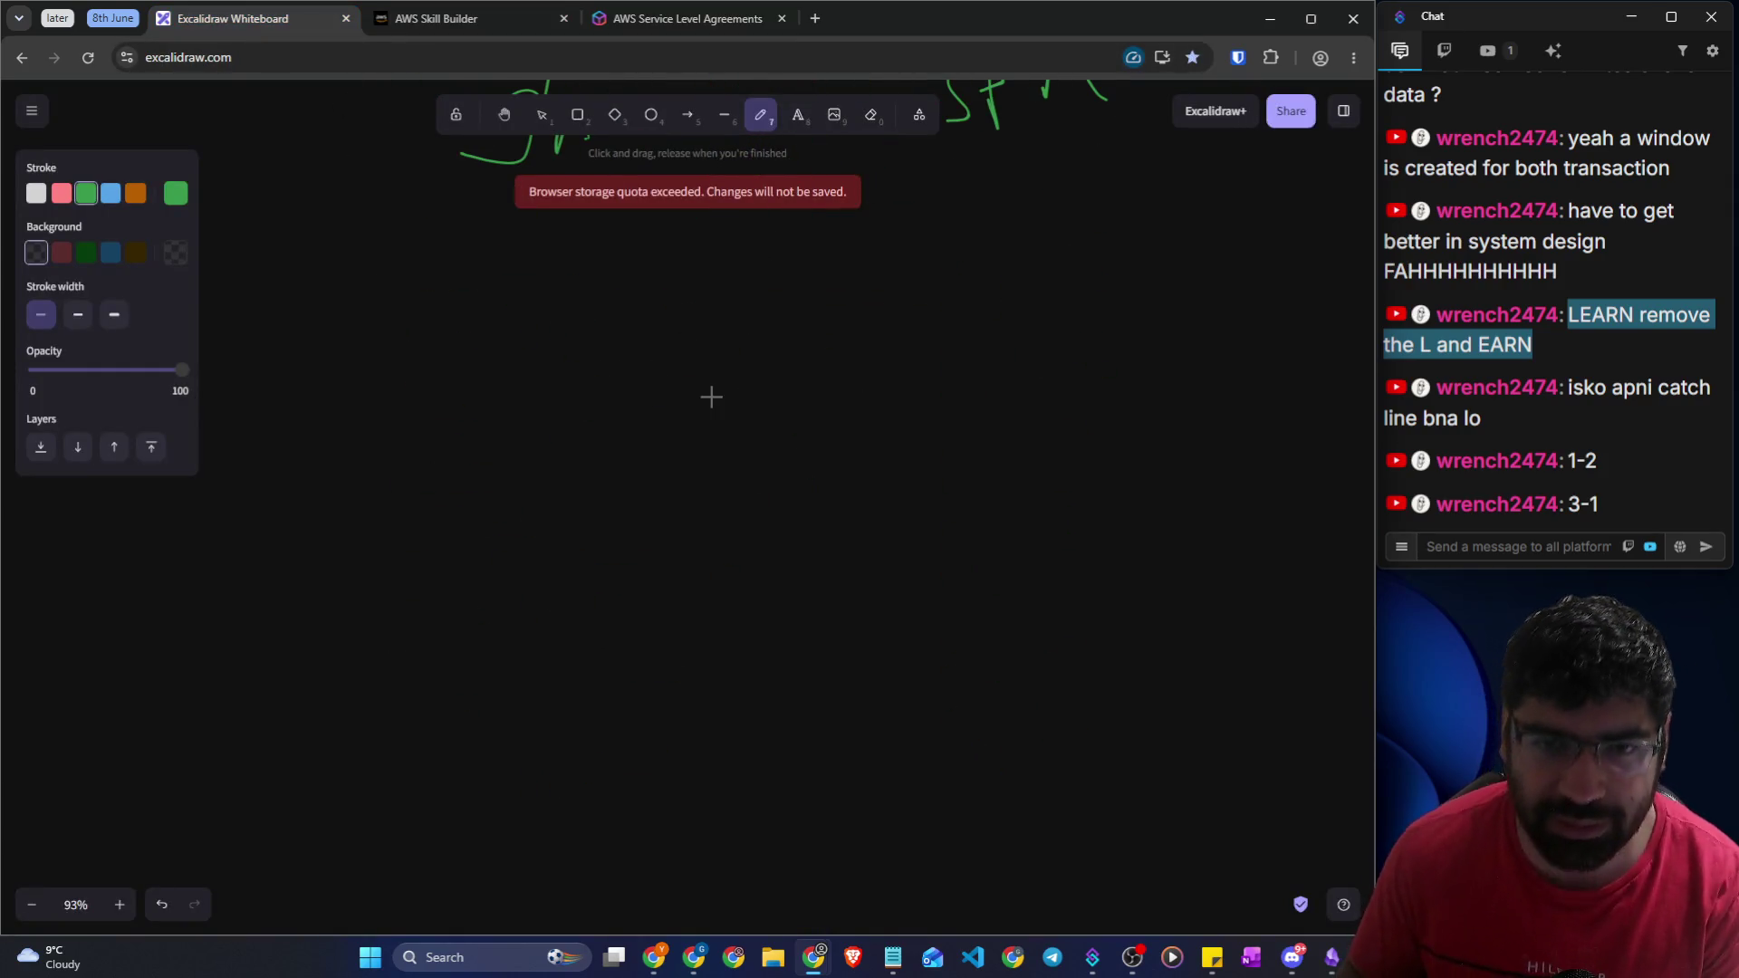
{"action": "left_click_drag", "start_coordinate": [319, 337], "coordinate": [319, 426]}
{"action": "mouse_move", "coordinate": [320, 336]}
{"action": "left_mouse_down"}
{"action": "mouse_move", "coordinate": [284, 396]}
{"action": "mouse_move", "coordinate": [389, 431]}
{"action": "mouse_move", "coordinate": [383, 493]}
{"action": "mouse_move", "coordinate": [423, 462]}
{"action": "left_mouse_up"}
{"action": "left_click_drag", "start_coordinate": [596, 333], "coordinate": [557, 434]}
{"action": "mouse_move", "coordinate": [715, 419]}
{"action": "left_mouse_down"}
{"action": "mouse_move", "coordinate": [715, 377]}
{"action": "mouse_move", "coordinate": [745, 390]}
{"action": "mouse_move", "coordinate": [716, 353]}
{"action": "mouse_move", "coordinate": [753, 357]}
{"action": "left_mouse_up"}
{"action": "mouse_move", "coordinate": [771, 336]}
{"action": "left_mouse_down"}
{"action": "mouse_move", "coordinate": [818, 331]}
{"action": "mouse_move", "coordinate": [848, 380]}
{"action": "left_mouse_up"}
{"action": "left_click_drag", "start_coordinate": [904, 311], "coordinate": [955, 380]}
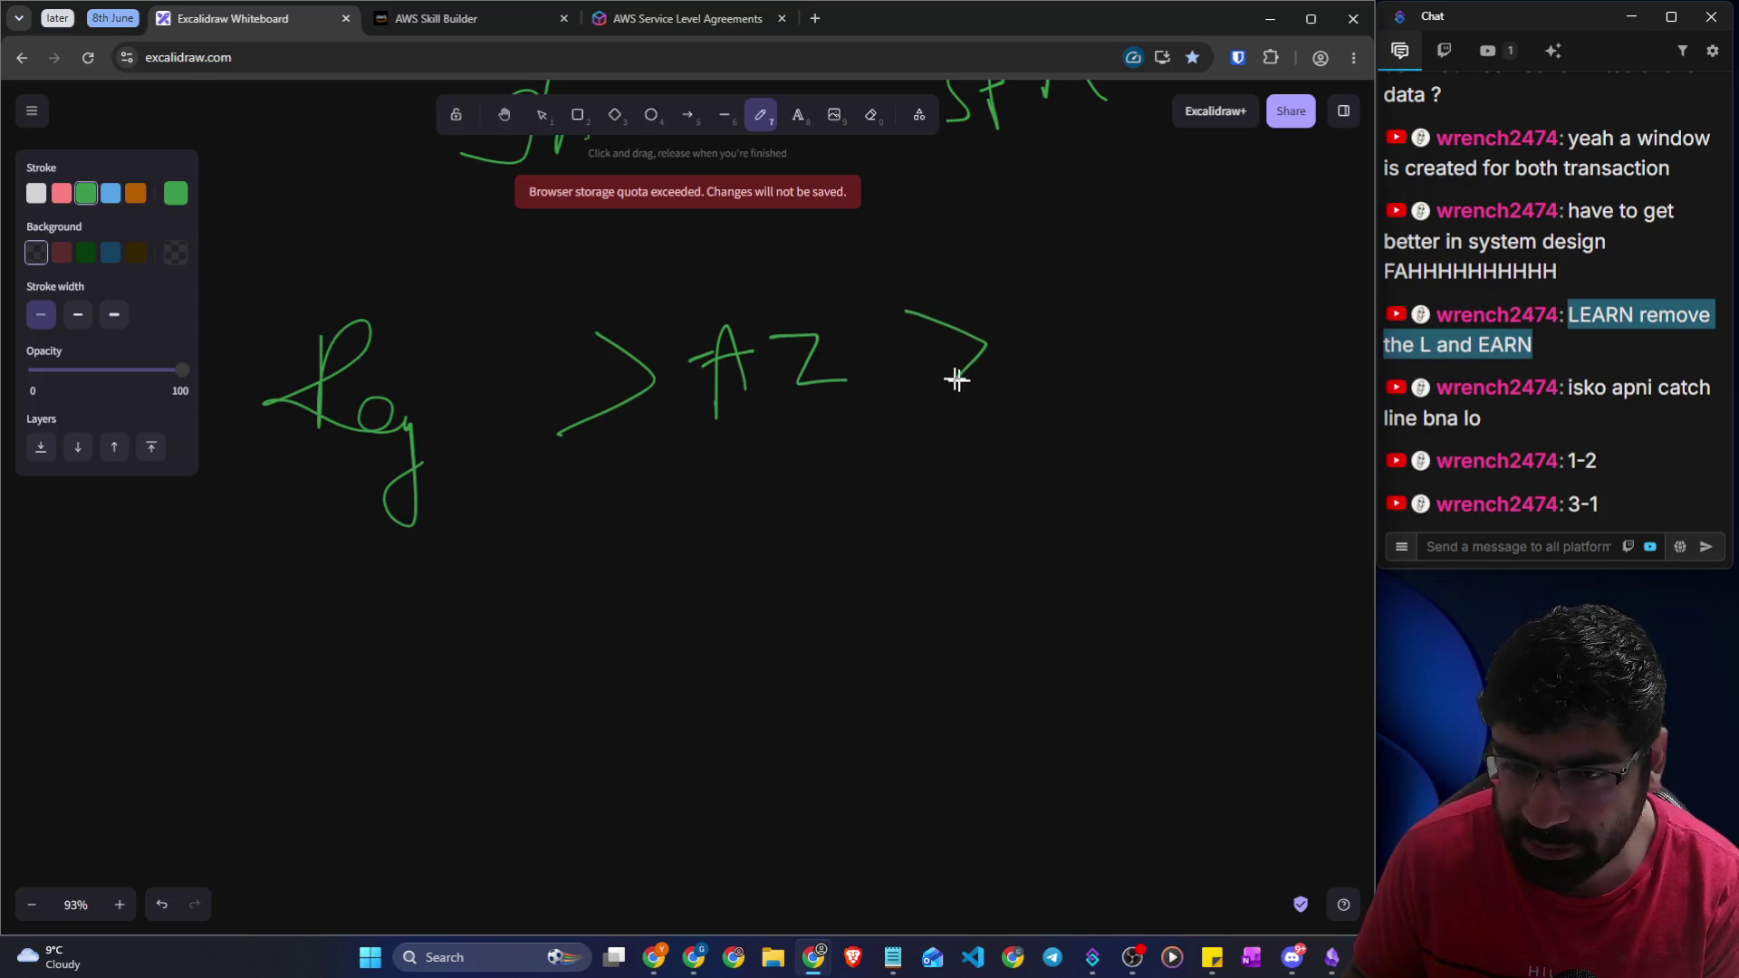
{"action": "left_click_drag", "start_coordinate": [1067, 304], "coordinate": [1076, 369]}
{"action": "left_click_drag", "start_coordinate": [1071, 297], "coordinate": [1085, 369]}
{"action": "left_click_drag", "start_coordinate": [1182, 295], "coordinate": [1214, 355]}
{"action": "mouse_move", "coordinate": [1069, 431]}
{"action": "left_mouse_down"}
{"action": "mouse_move", "coordinate": [1191, 407]}
{"action": "mouse_move", "coordinate": [1060, 445]}
{"action": "mouse_move", "coordinate": [4, 587]}
{"action": "left_mouse_up"}
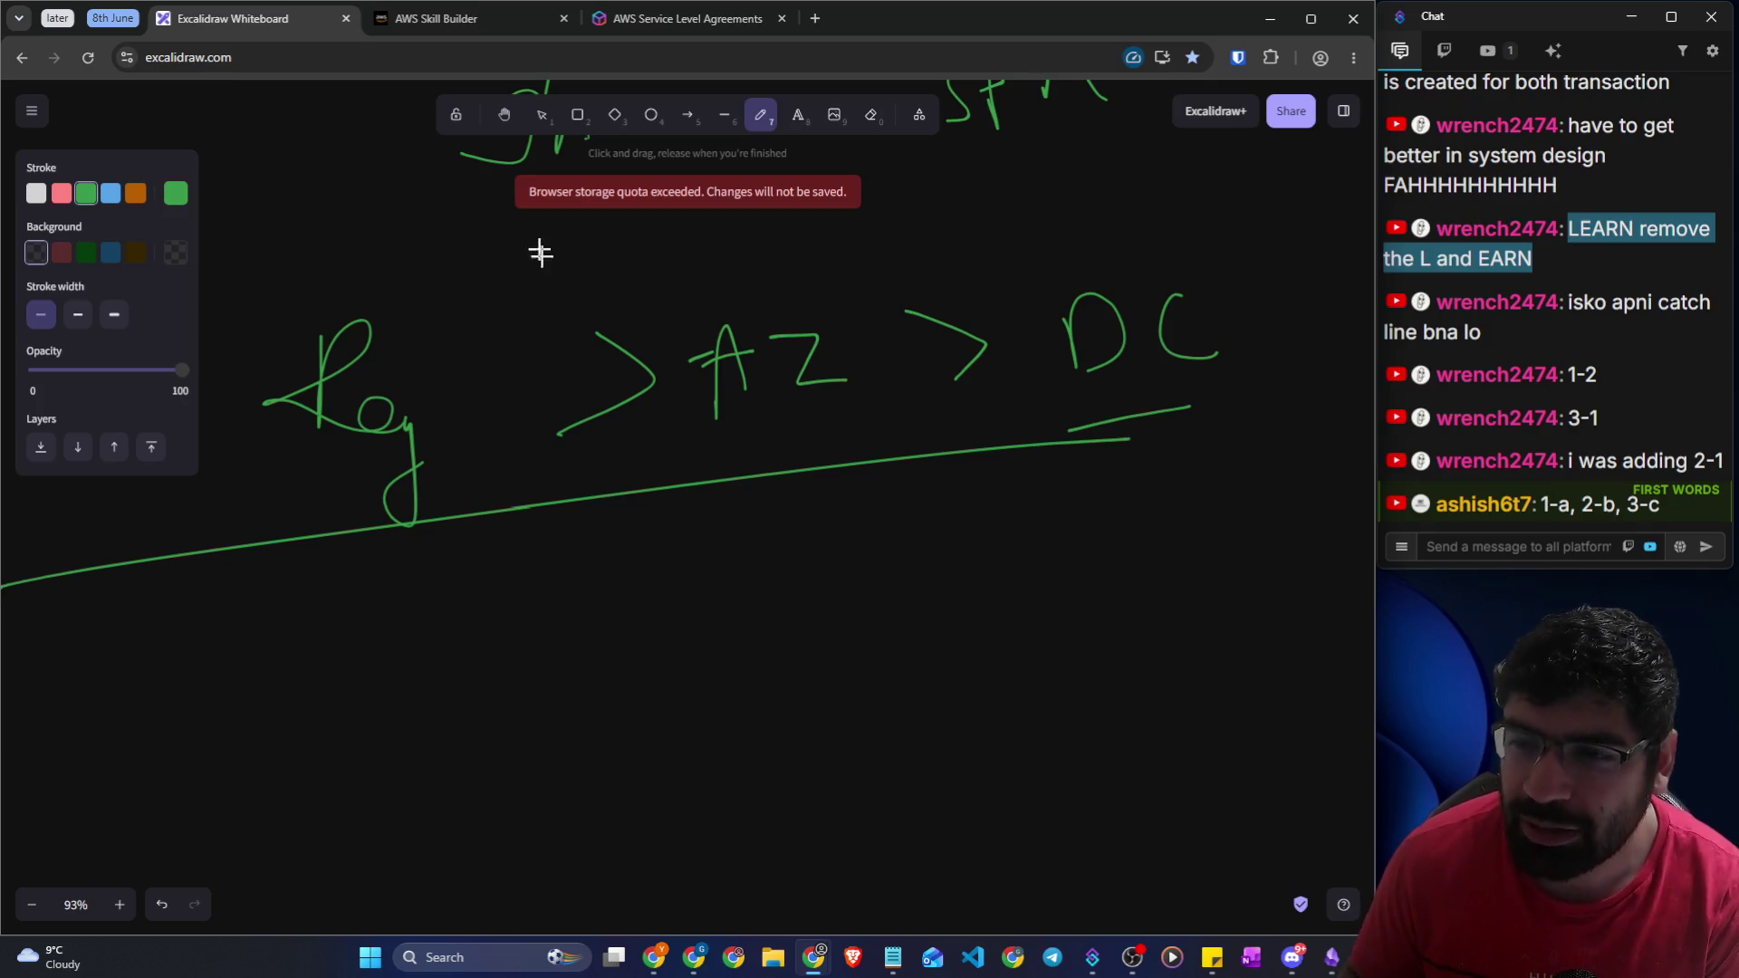
{"action": "left_click", "coordinate": [539, 19]}
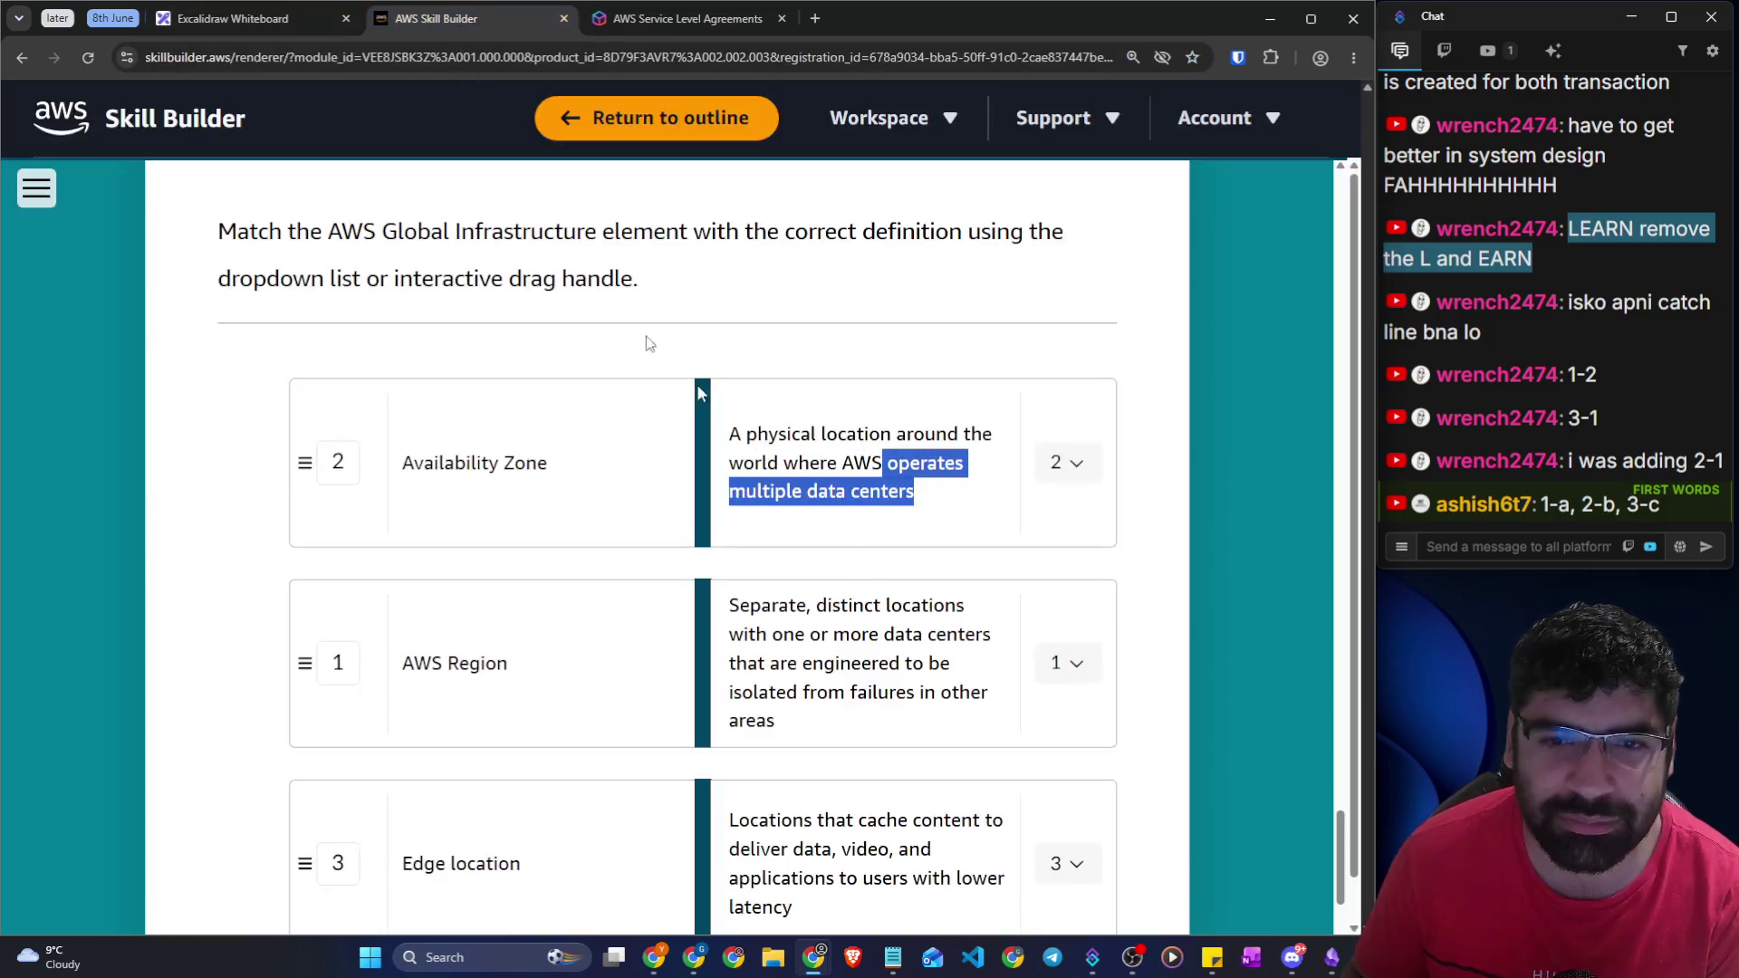
Submit the matching answers
{"action": "scroll", "coordinate": [1189, 591], "scroll_direction": "down", "scroll_amount": 1}
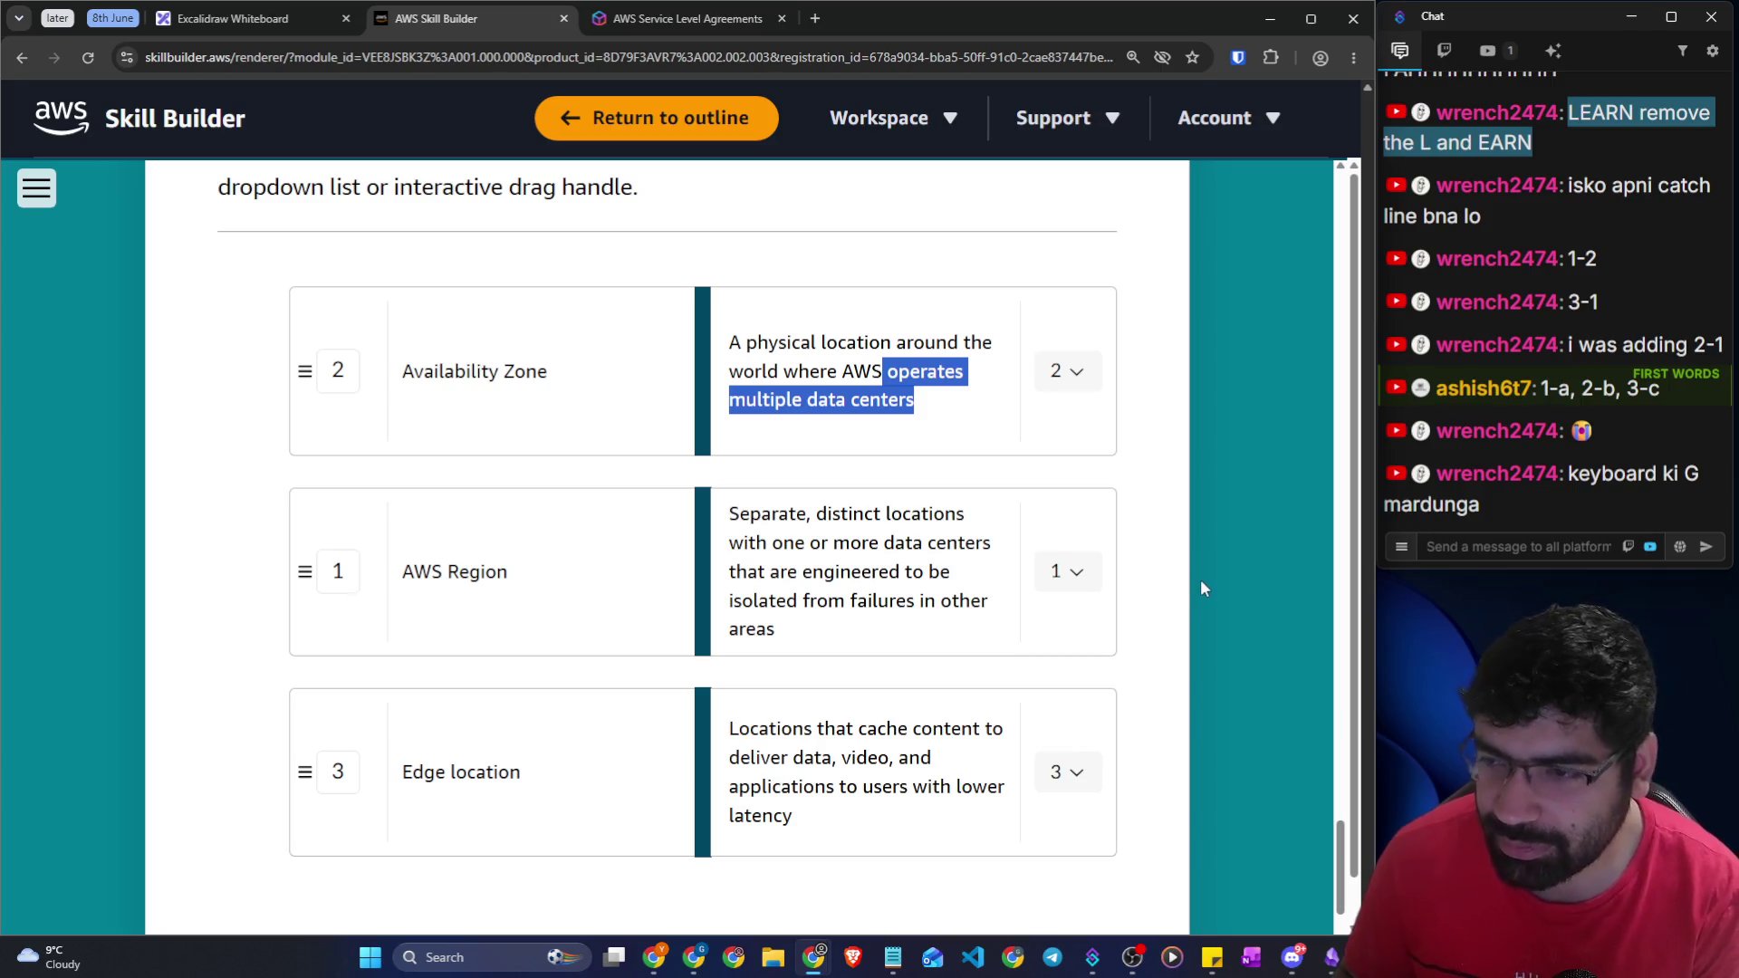
{"action": "scroll", "coordinate": [1199, 585], "scroll_direction": "down", "scroll_amount": 5}
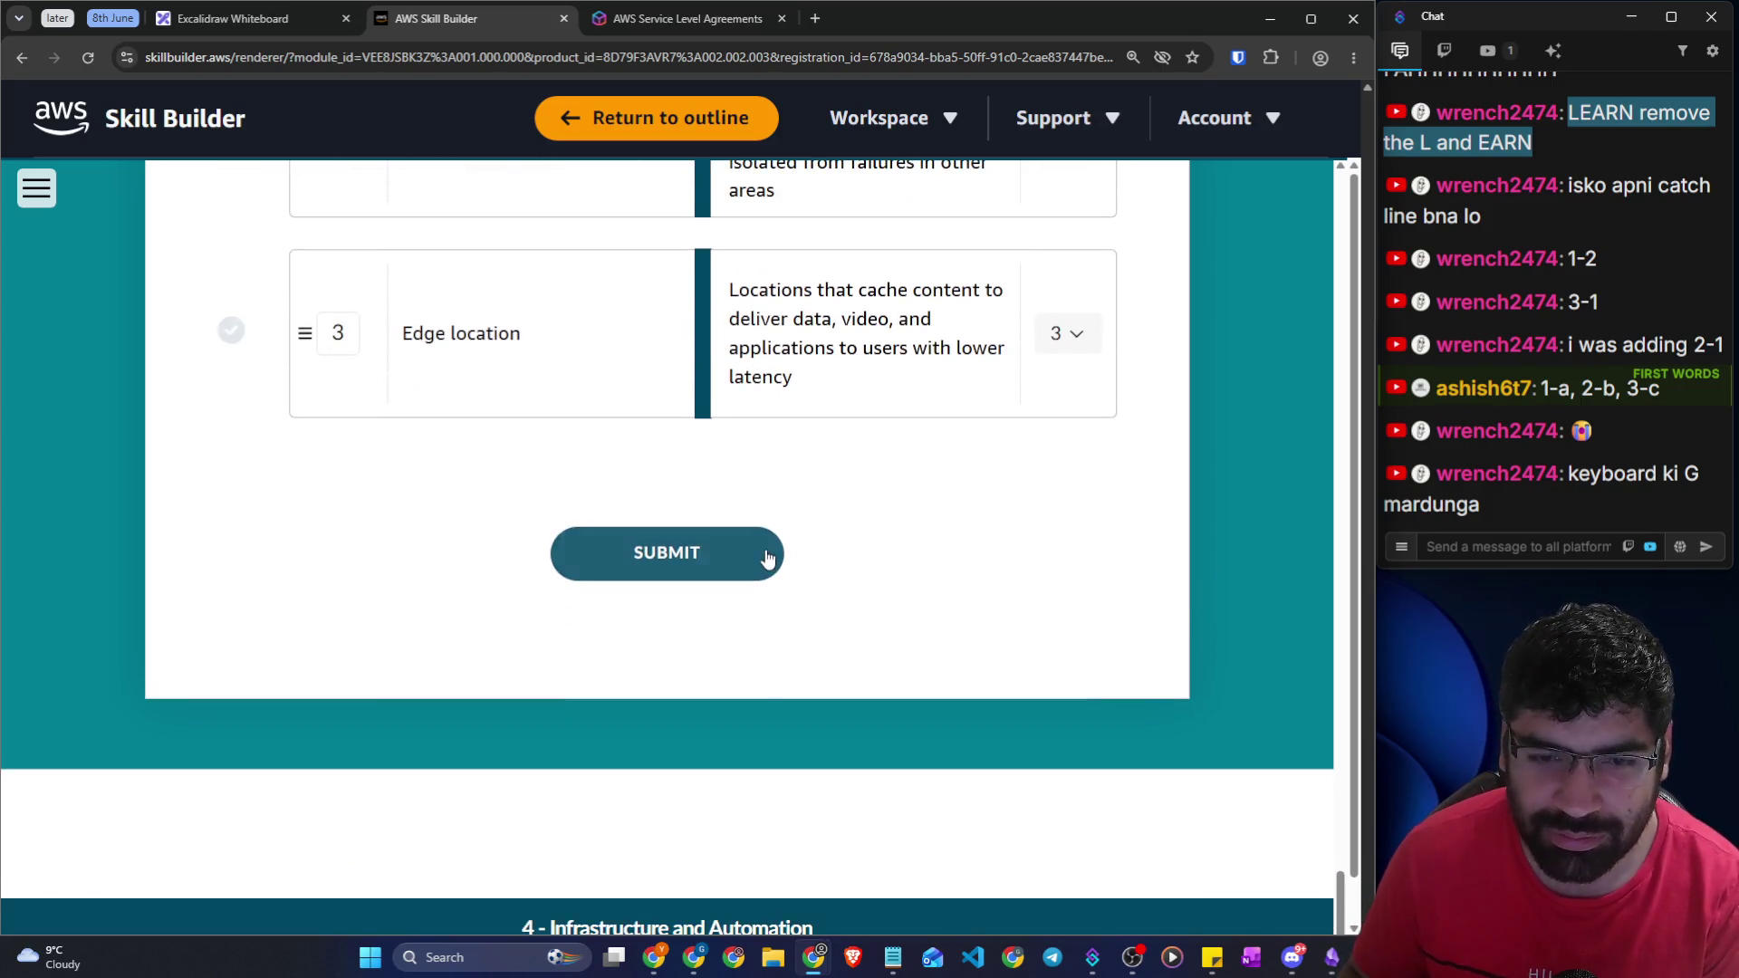
{"action": "left_click", "coordinate": [765, 554]}
Review the Incorrect result, rereading the Availability Zone and isolated-locations cards
{"action": "scroll", "coordinate": [951, 629], "scroll_direction": "up", "scroll_amount": 4}
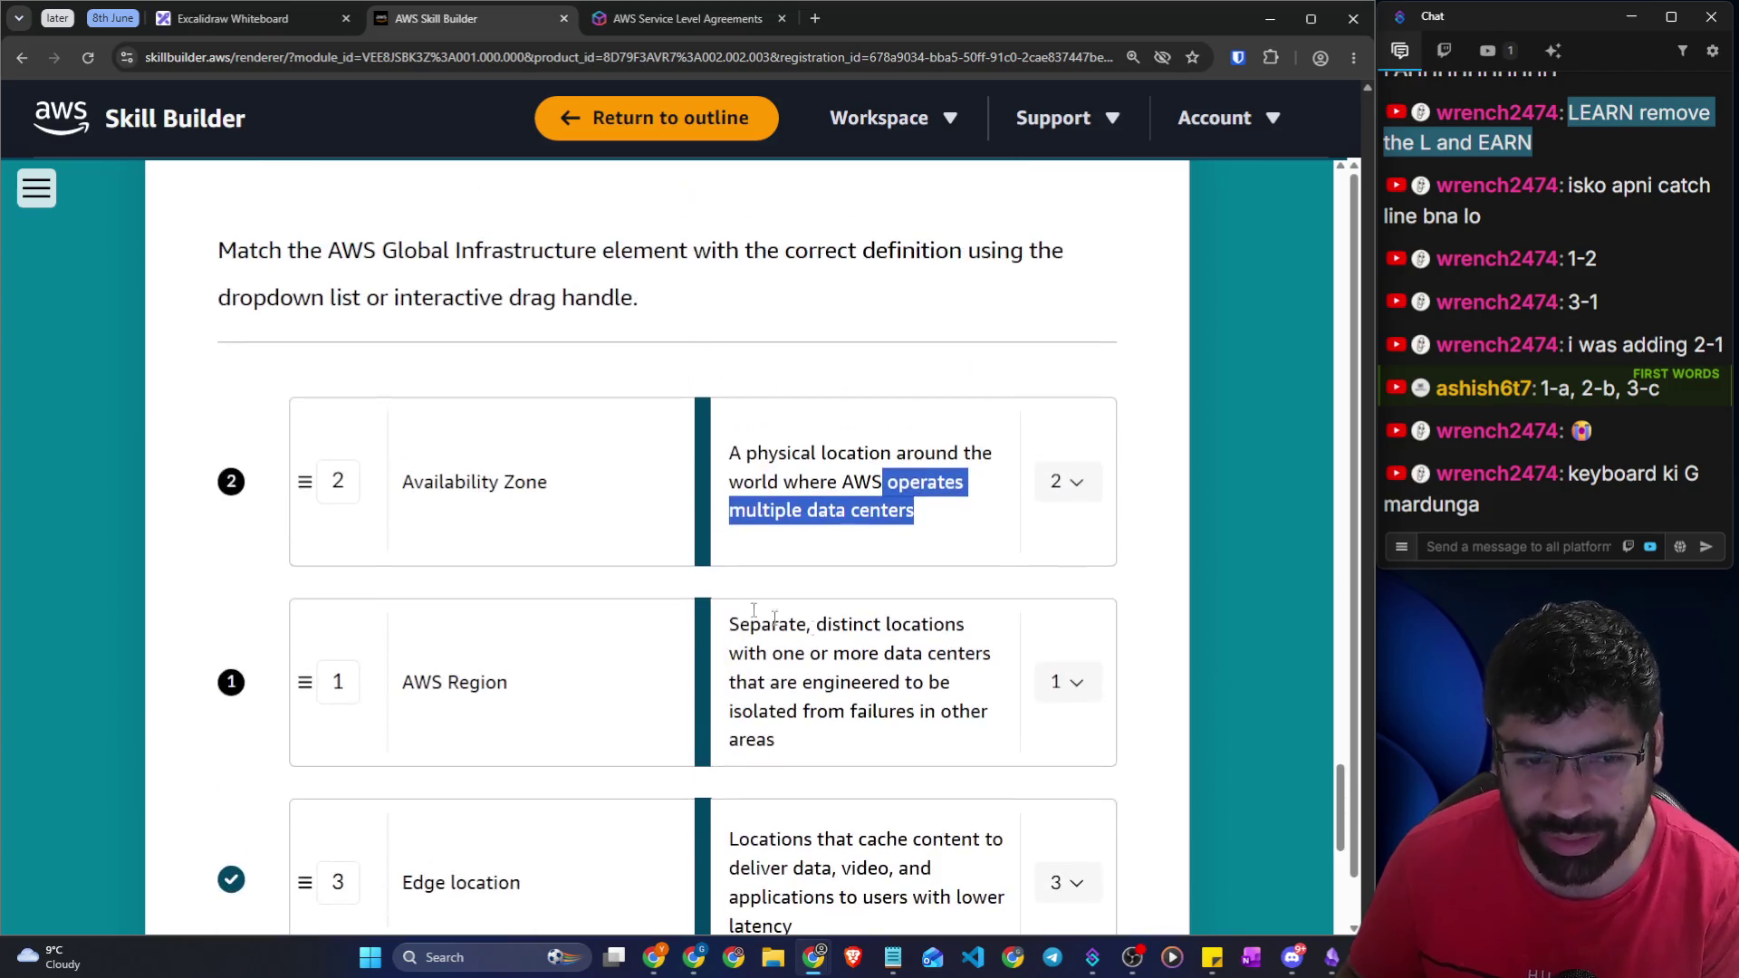
{"action": "left_click", "coordinate": [1167, 562]}
{"action": "scroll", "coordinate": [764, 632], "scroll_direction": "down", "scroll_amount": 5}
{"action": "scroll", "coordinate": [763, 632], "scroll_direction": "down", "scroll_amount": 2}
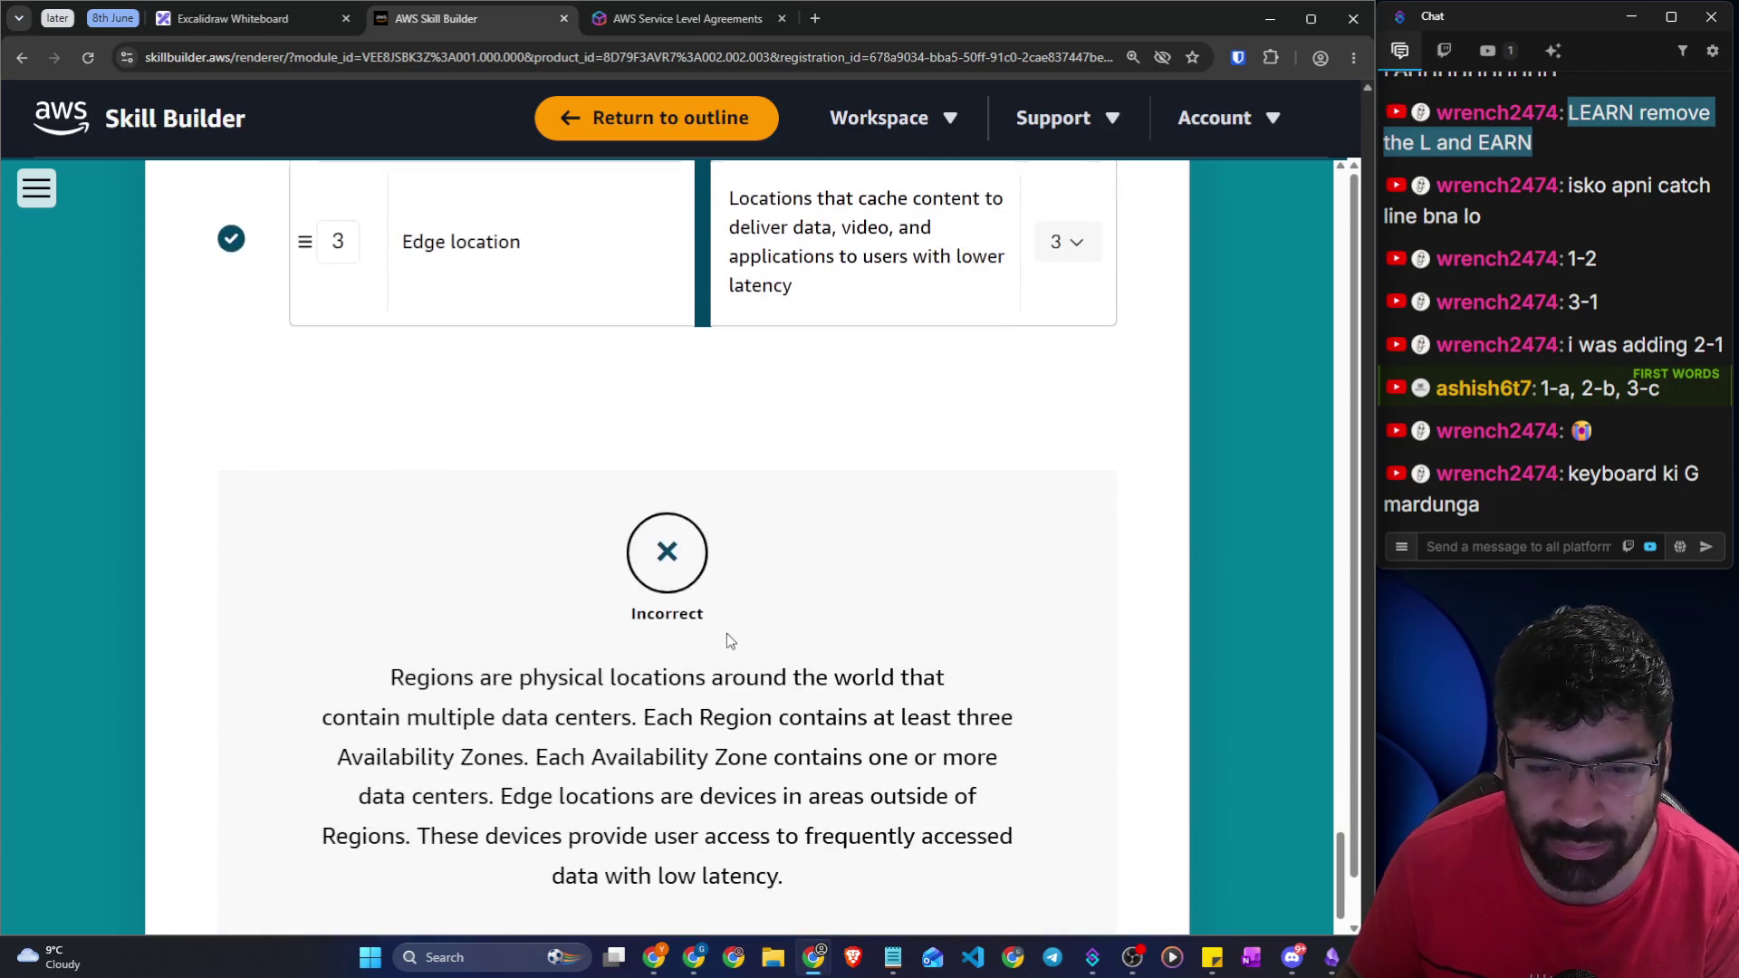
{"action": "scroll", "coordinate": [728, 638], "scroll_direction": "up", "scroll_amount": 5}
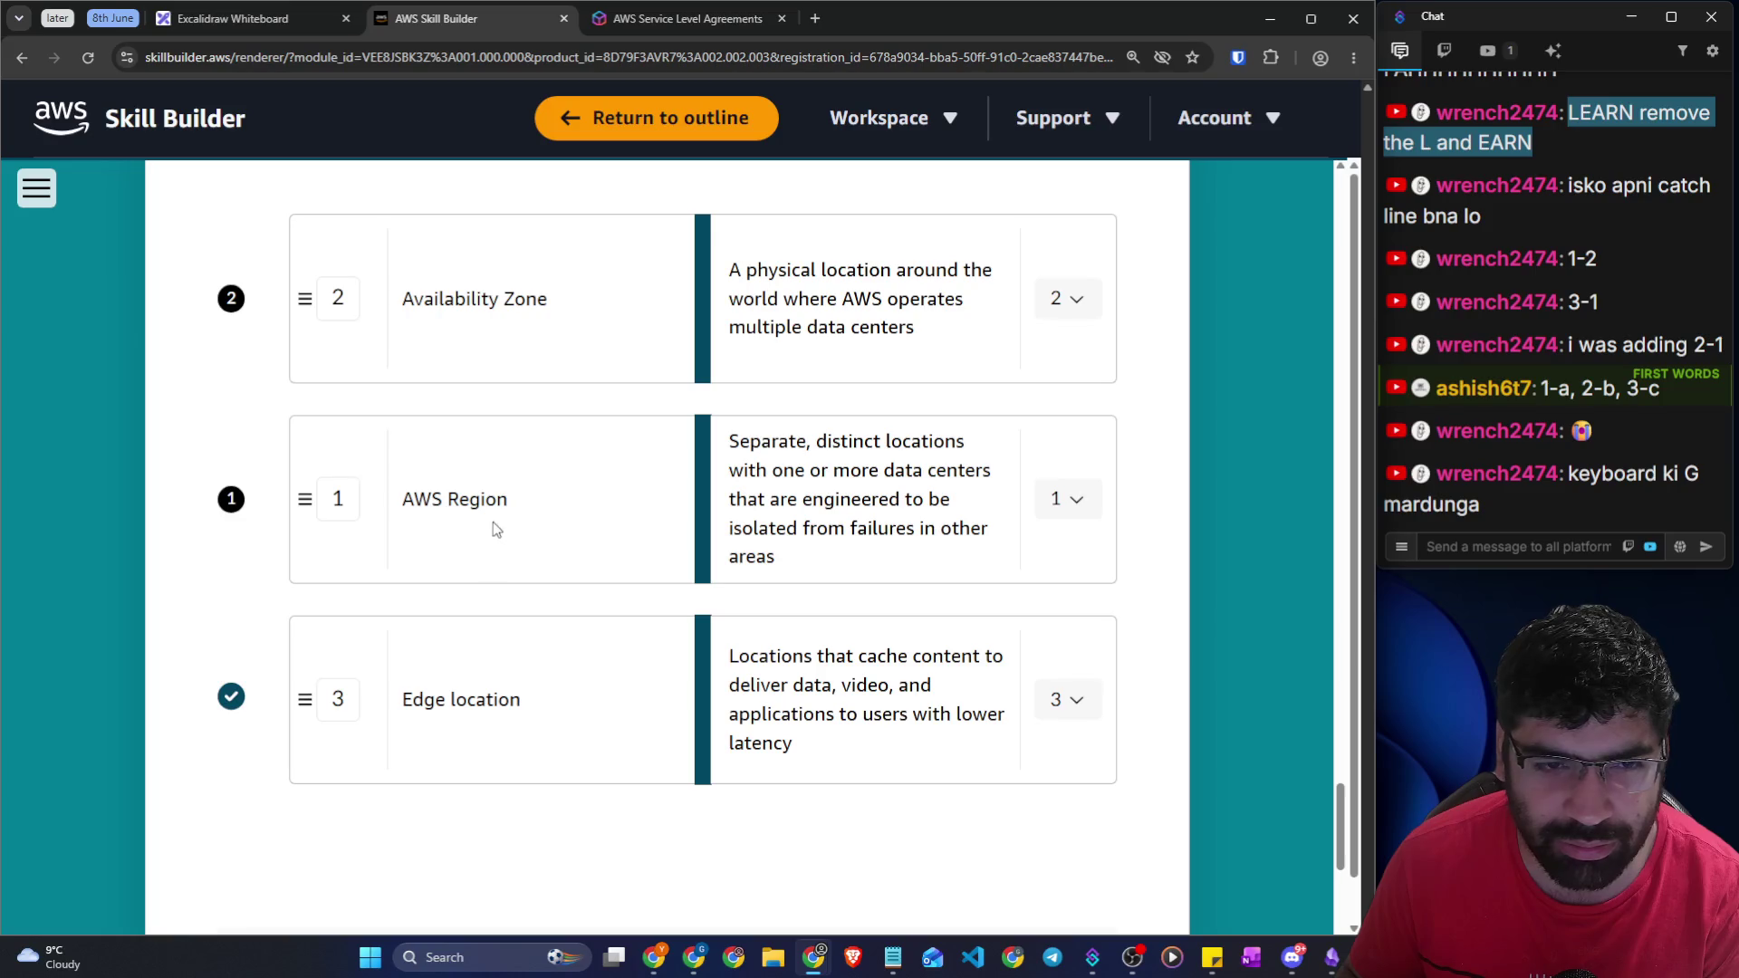
{"action": "left_click_drag", "start_coordinate": [409, 305], "coordinate": [586, 317]}
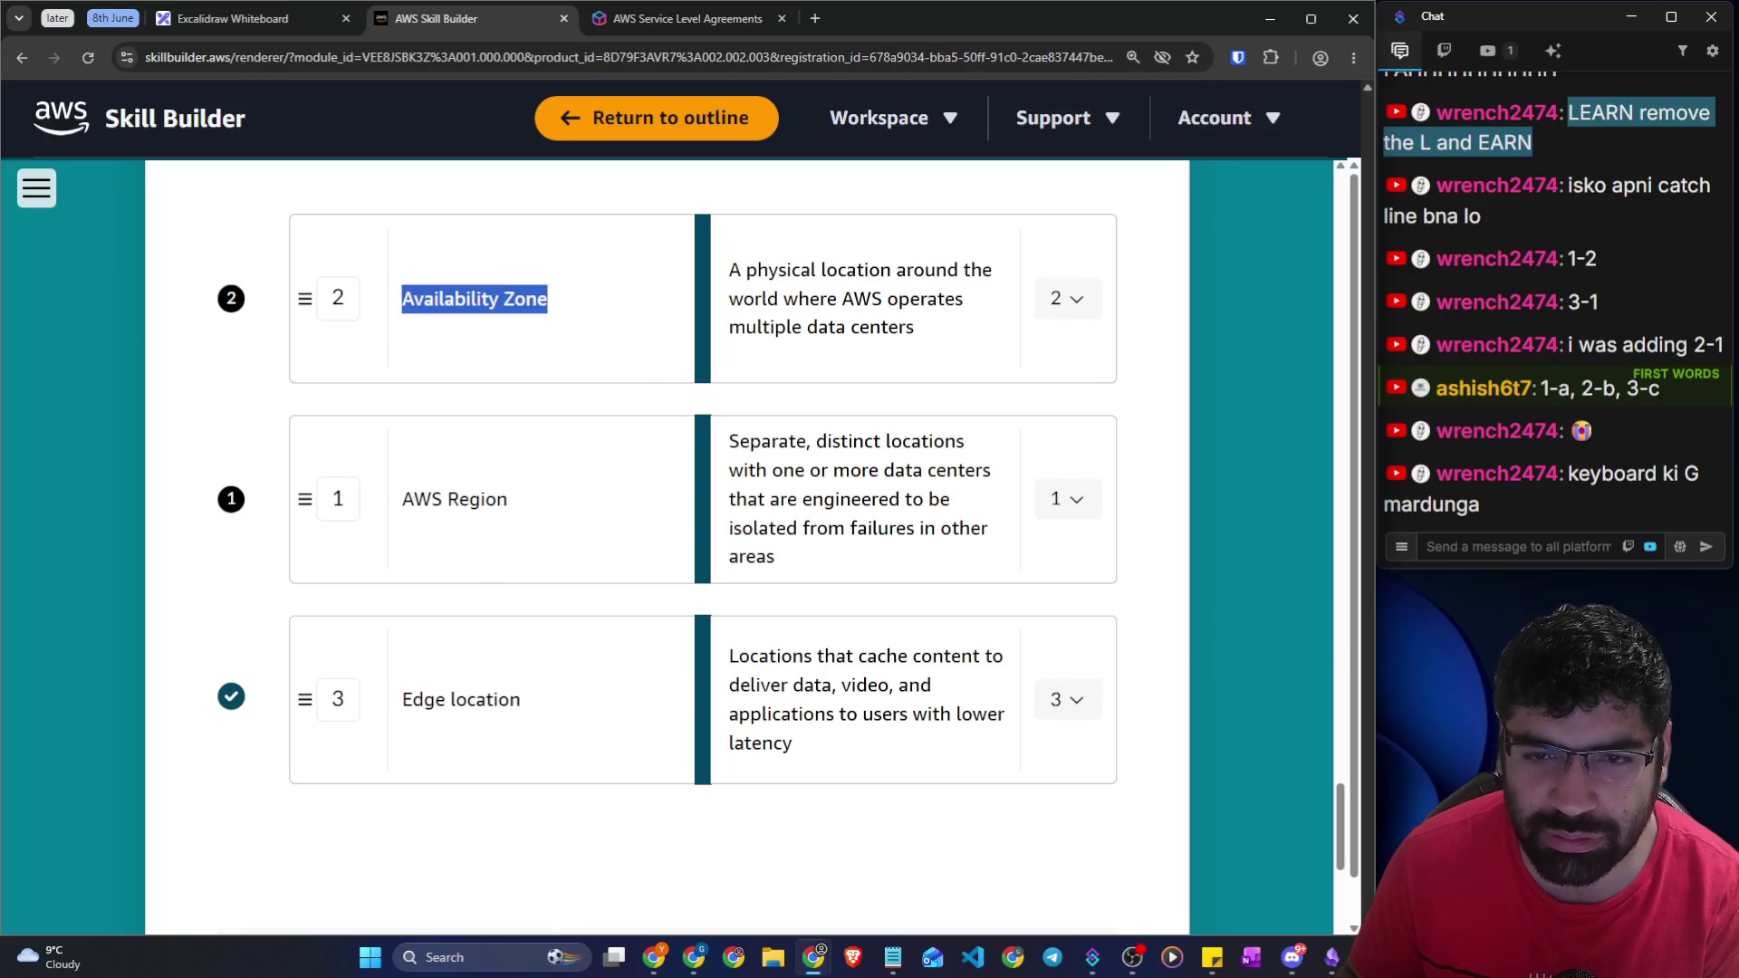
{"action": "left_click_drag", "start_coordinate": [750, 441], "coordinate": [947, 470]}
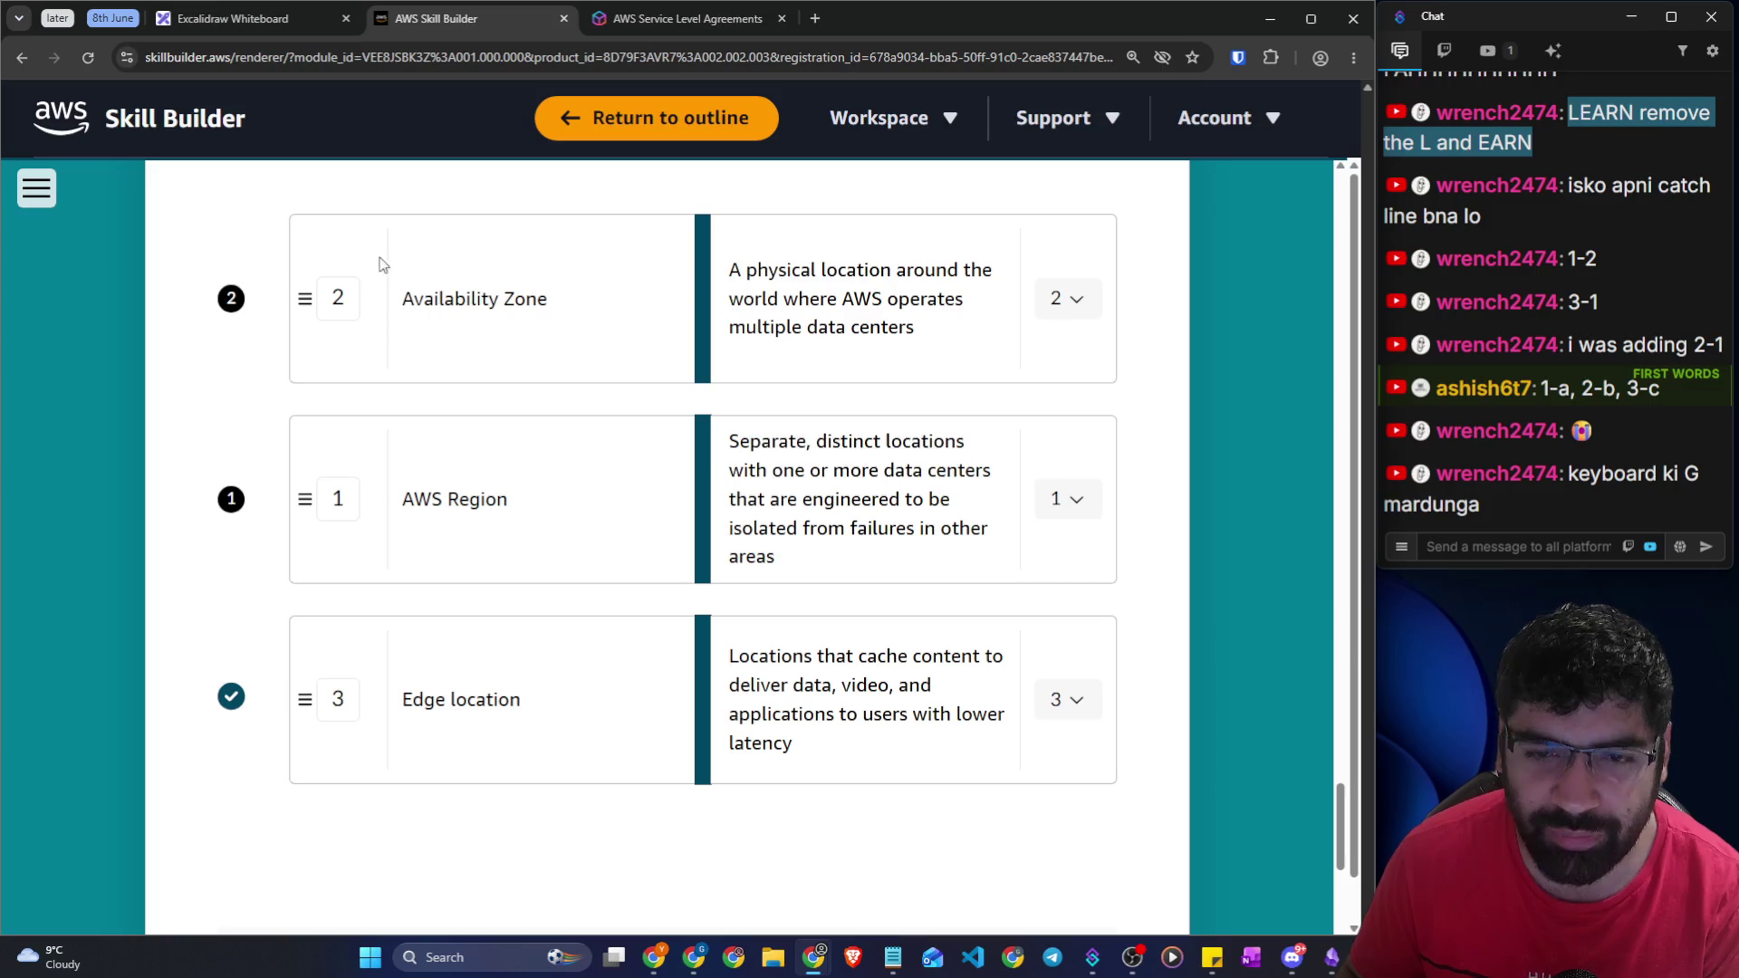